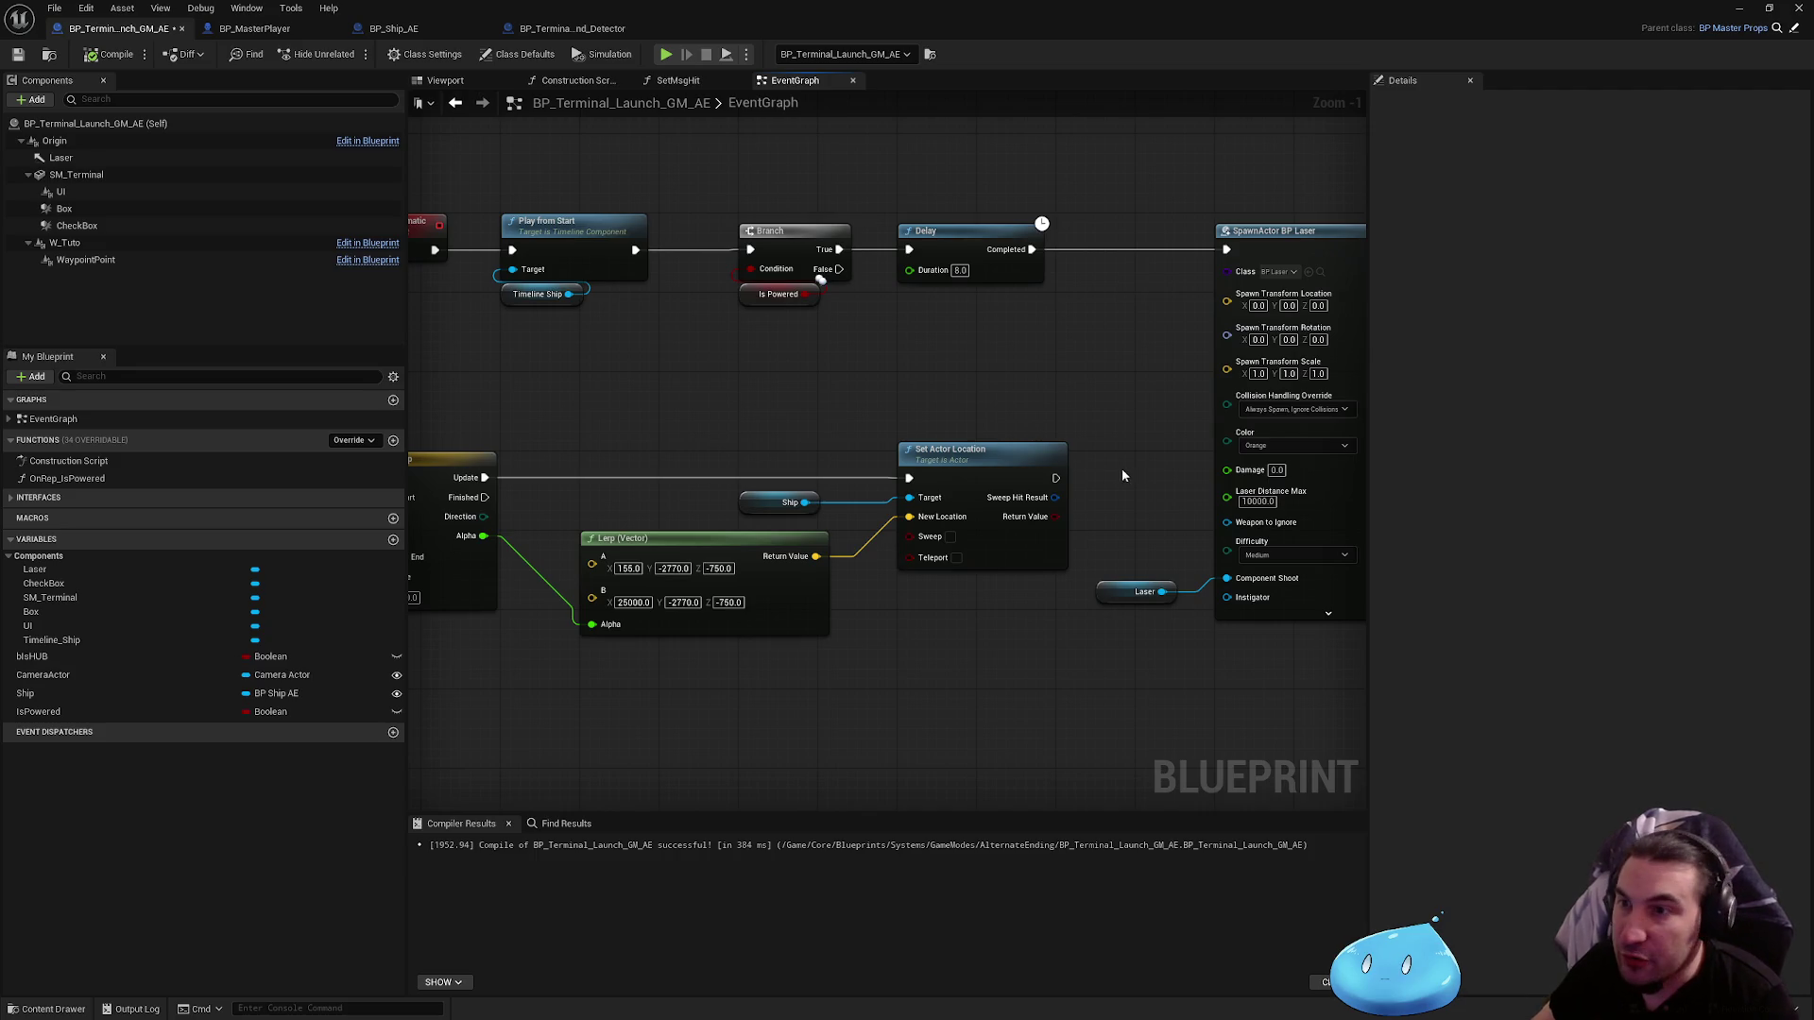
Step: Save the terminal blueprint after reviewing the laser spawn nodes
left_click_drag(1121, 467, 931, 456)
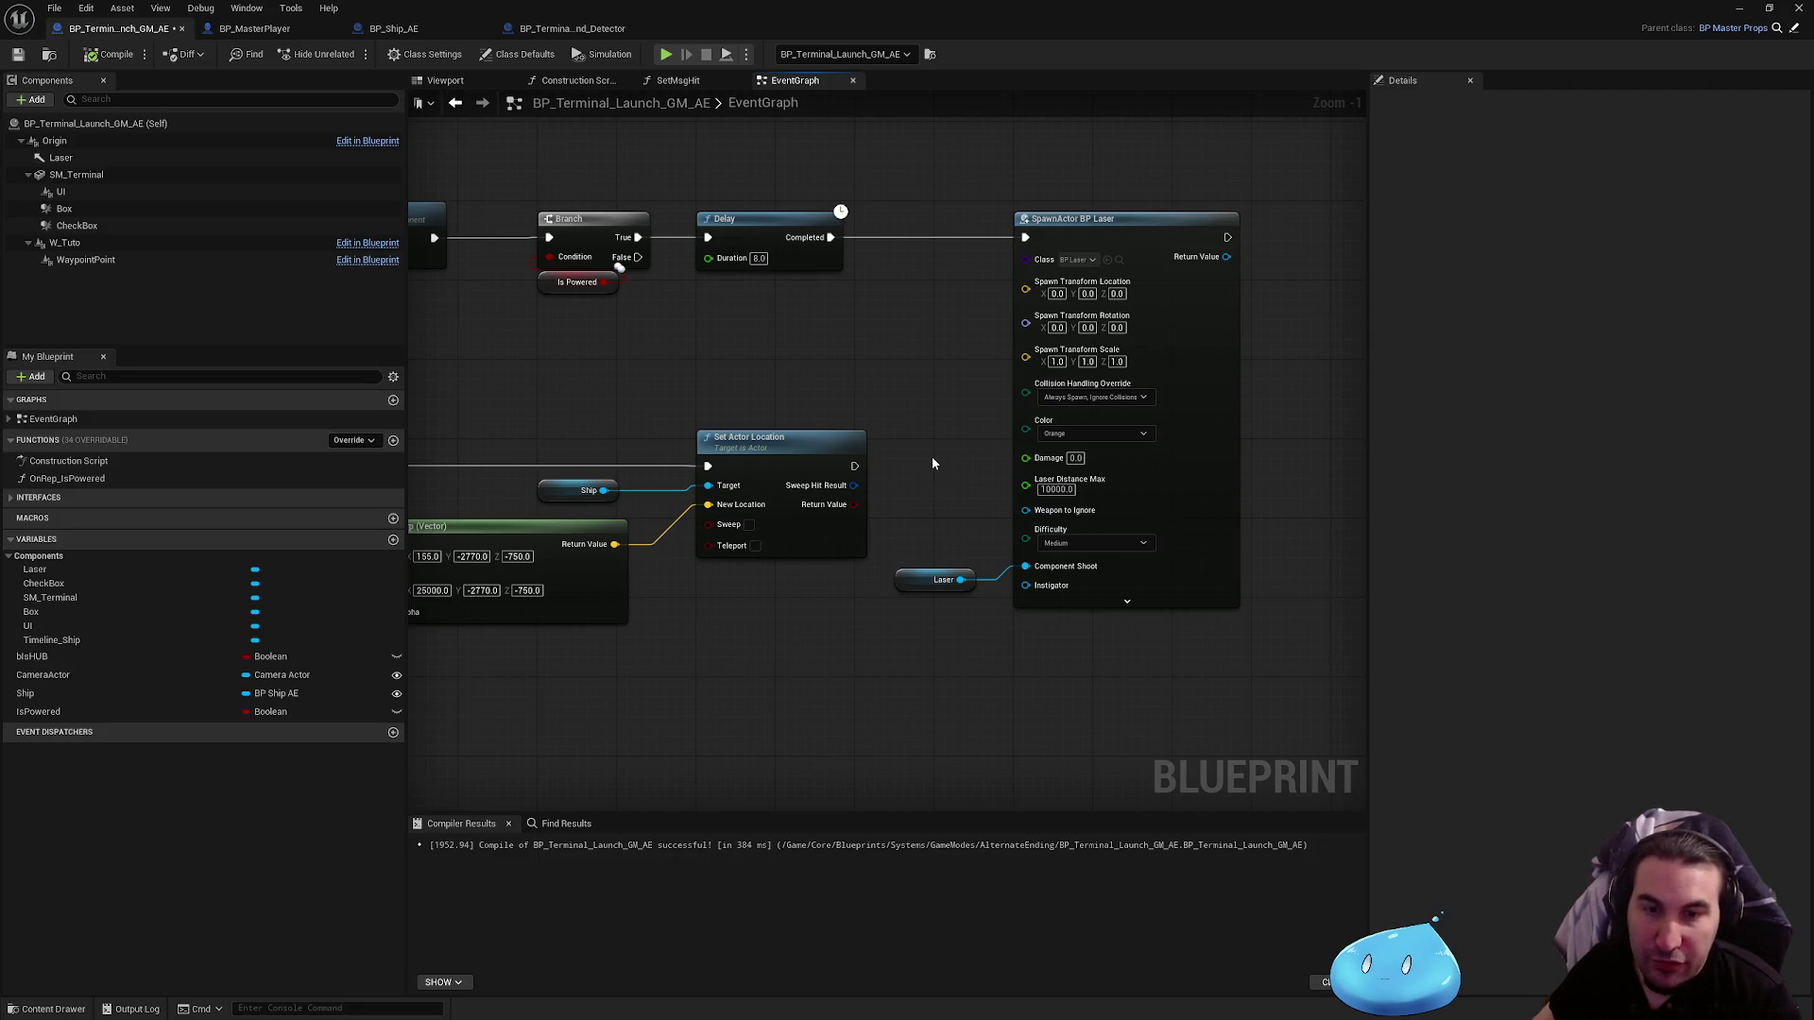
scroll(931, 463, "up", 1)
mouse_move(859, 344)
left_mouse_down()
mouse_move(873, 444)
mouse_move(813, 392)
mouse_move(867, 277)
left_mouse_up()
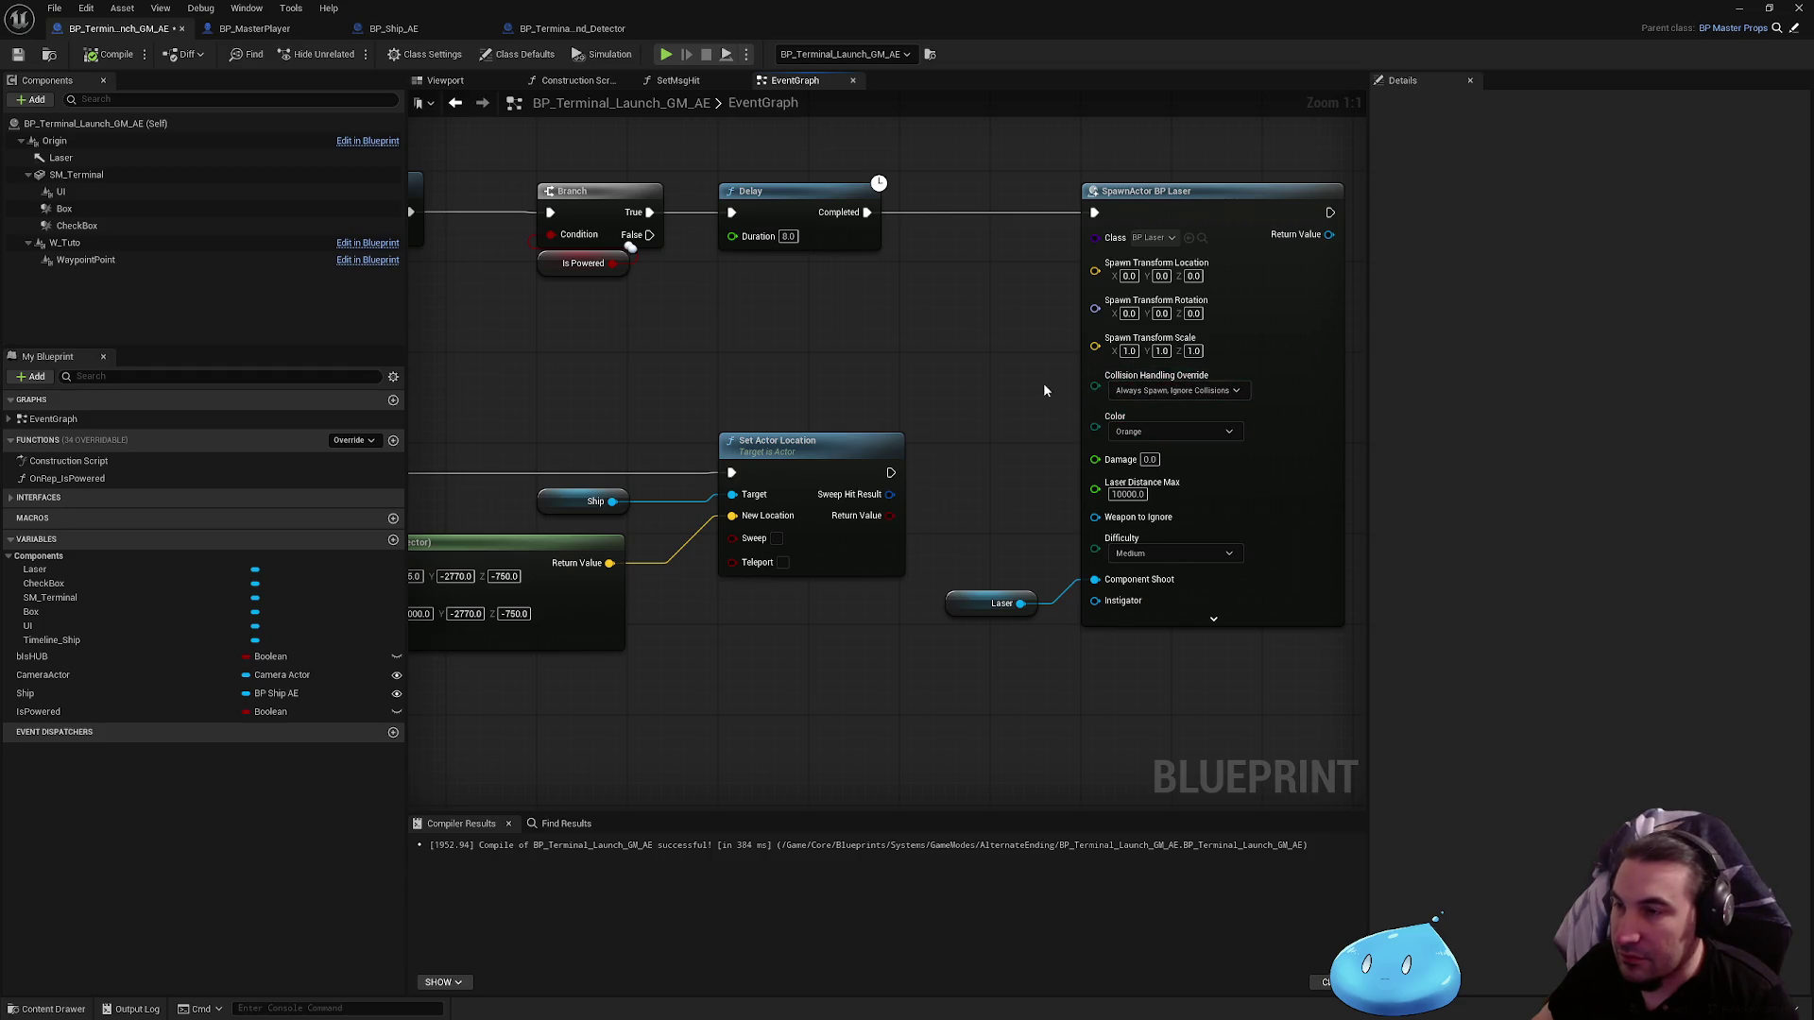
mouse_move(1043, 383)
left_mouse_down()
mouse_move(1065, 401)
mouse_move(1031, 427)
left_mouse_up()
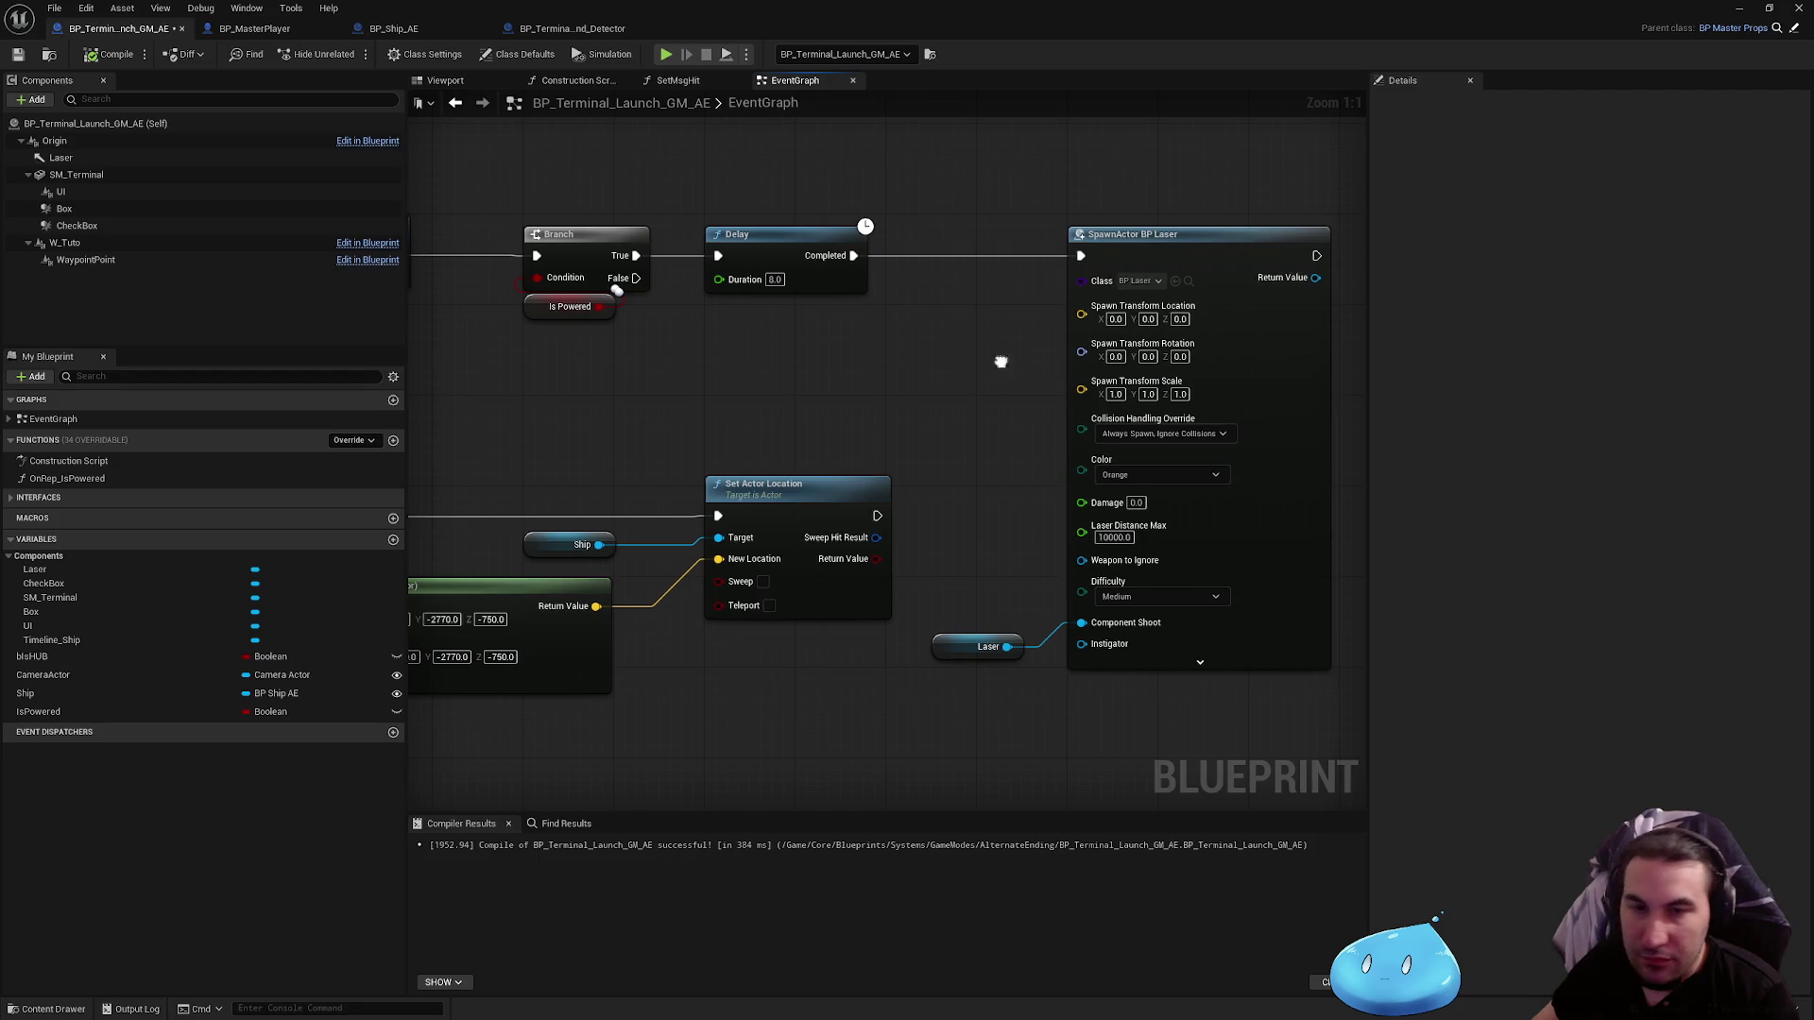
mouse_move(1004, 356)
left_mouse_down()
mouse_move(947, 365)
mouse_move(1058, 464)
mouse_move(1089, 381)
left_mouse_up()
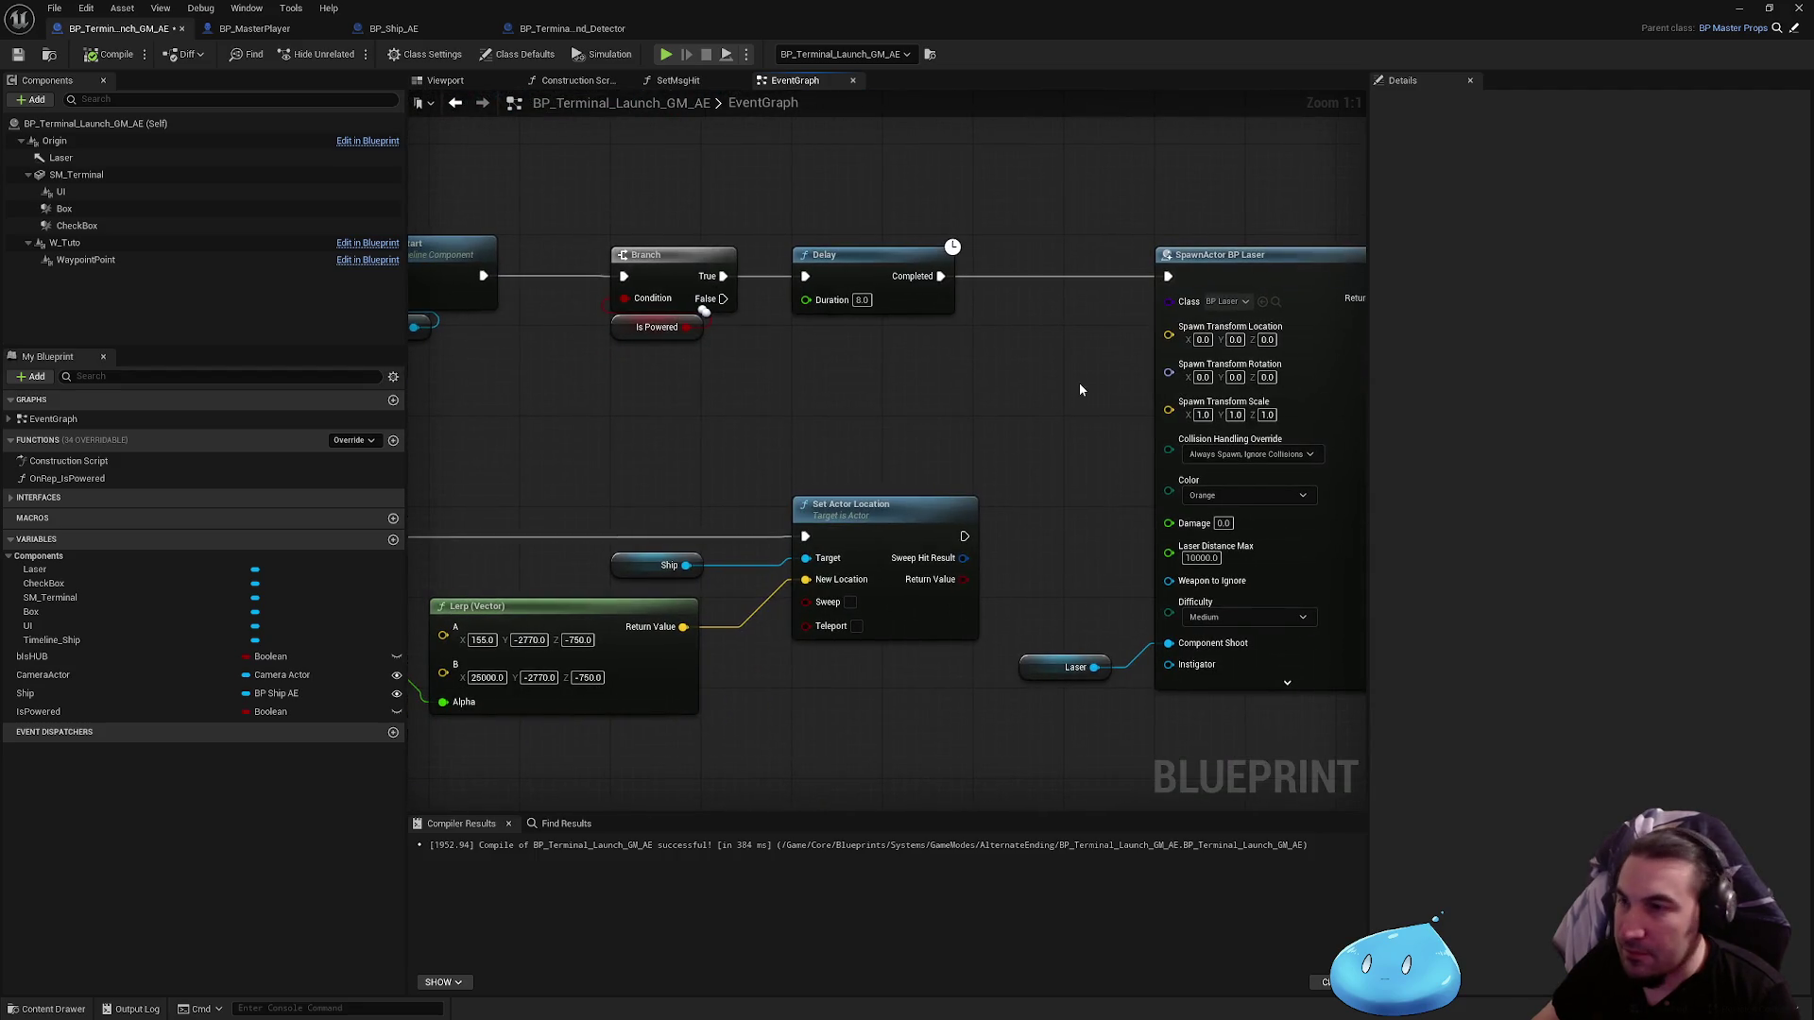
left_click_drag(976, 421, 942, 361)
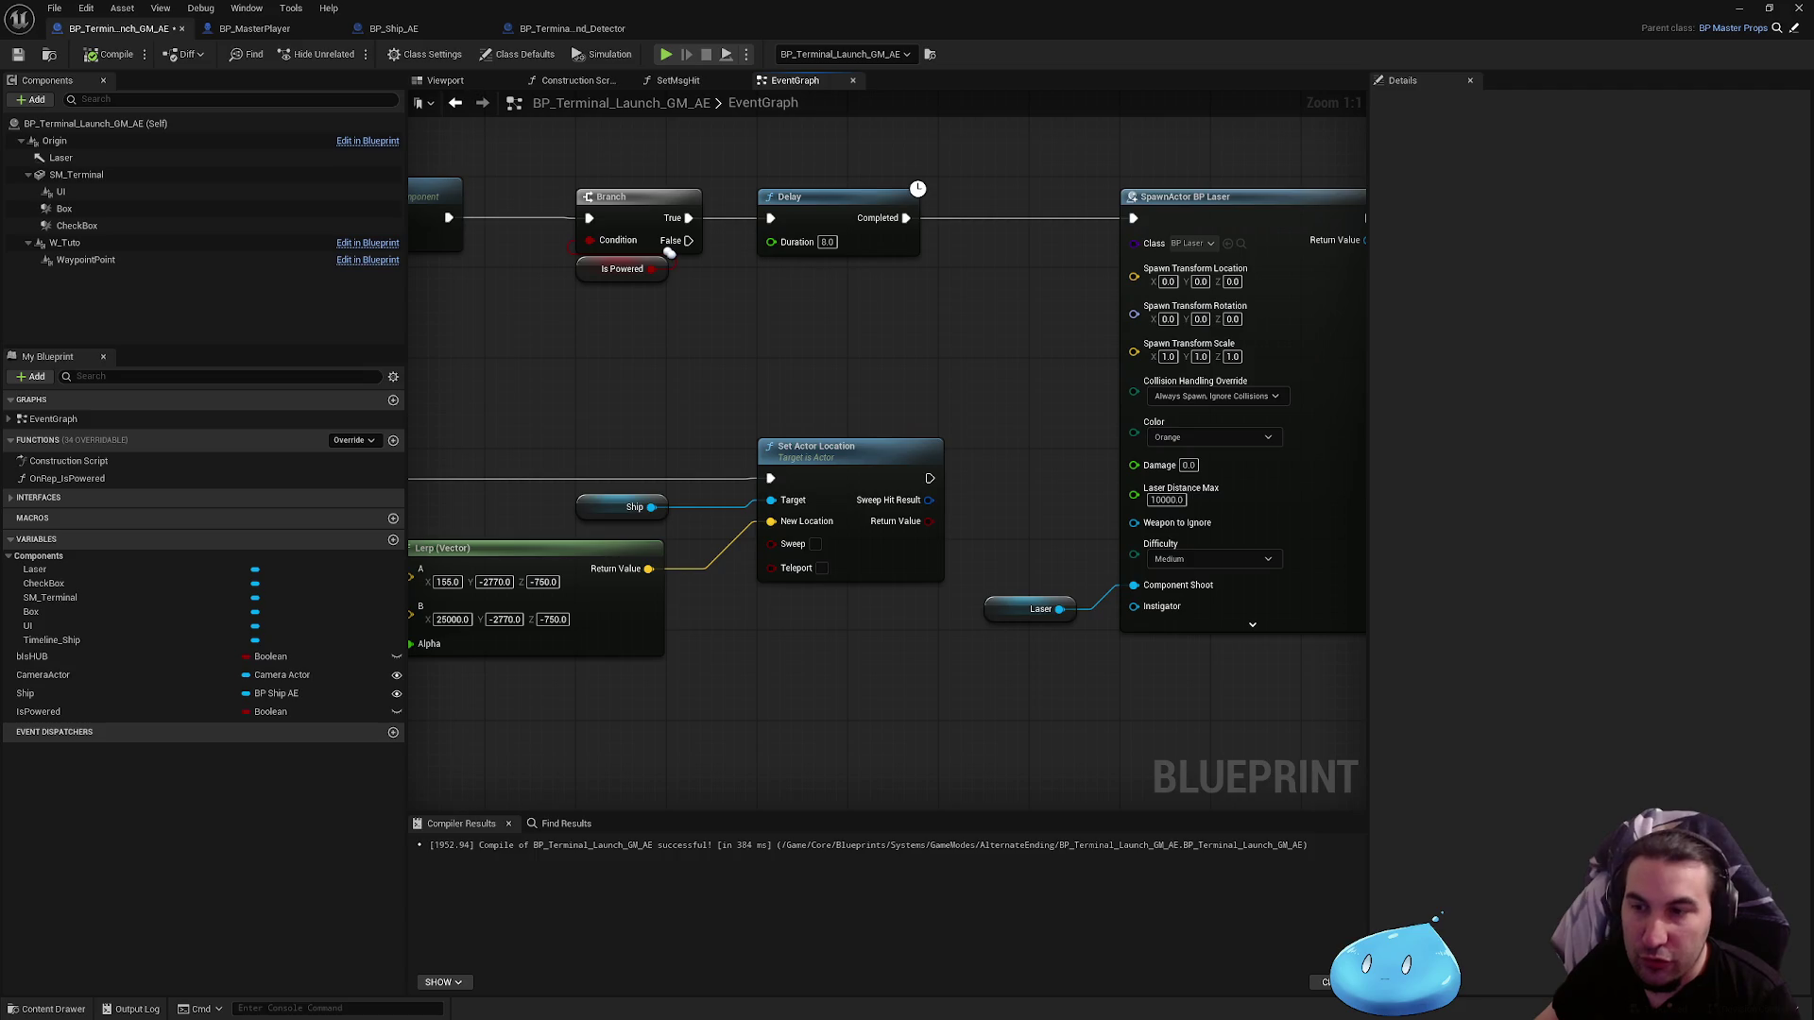
left_click_drag(1015, 263, 846, 317)
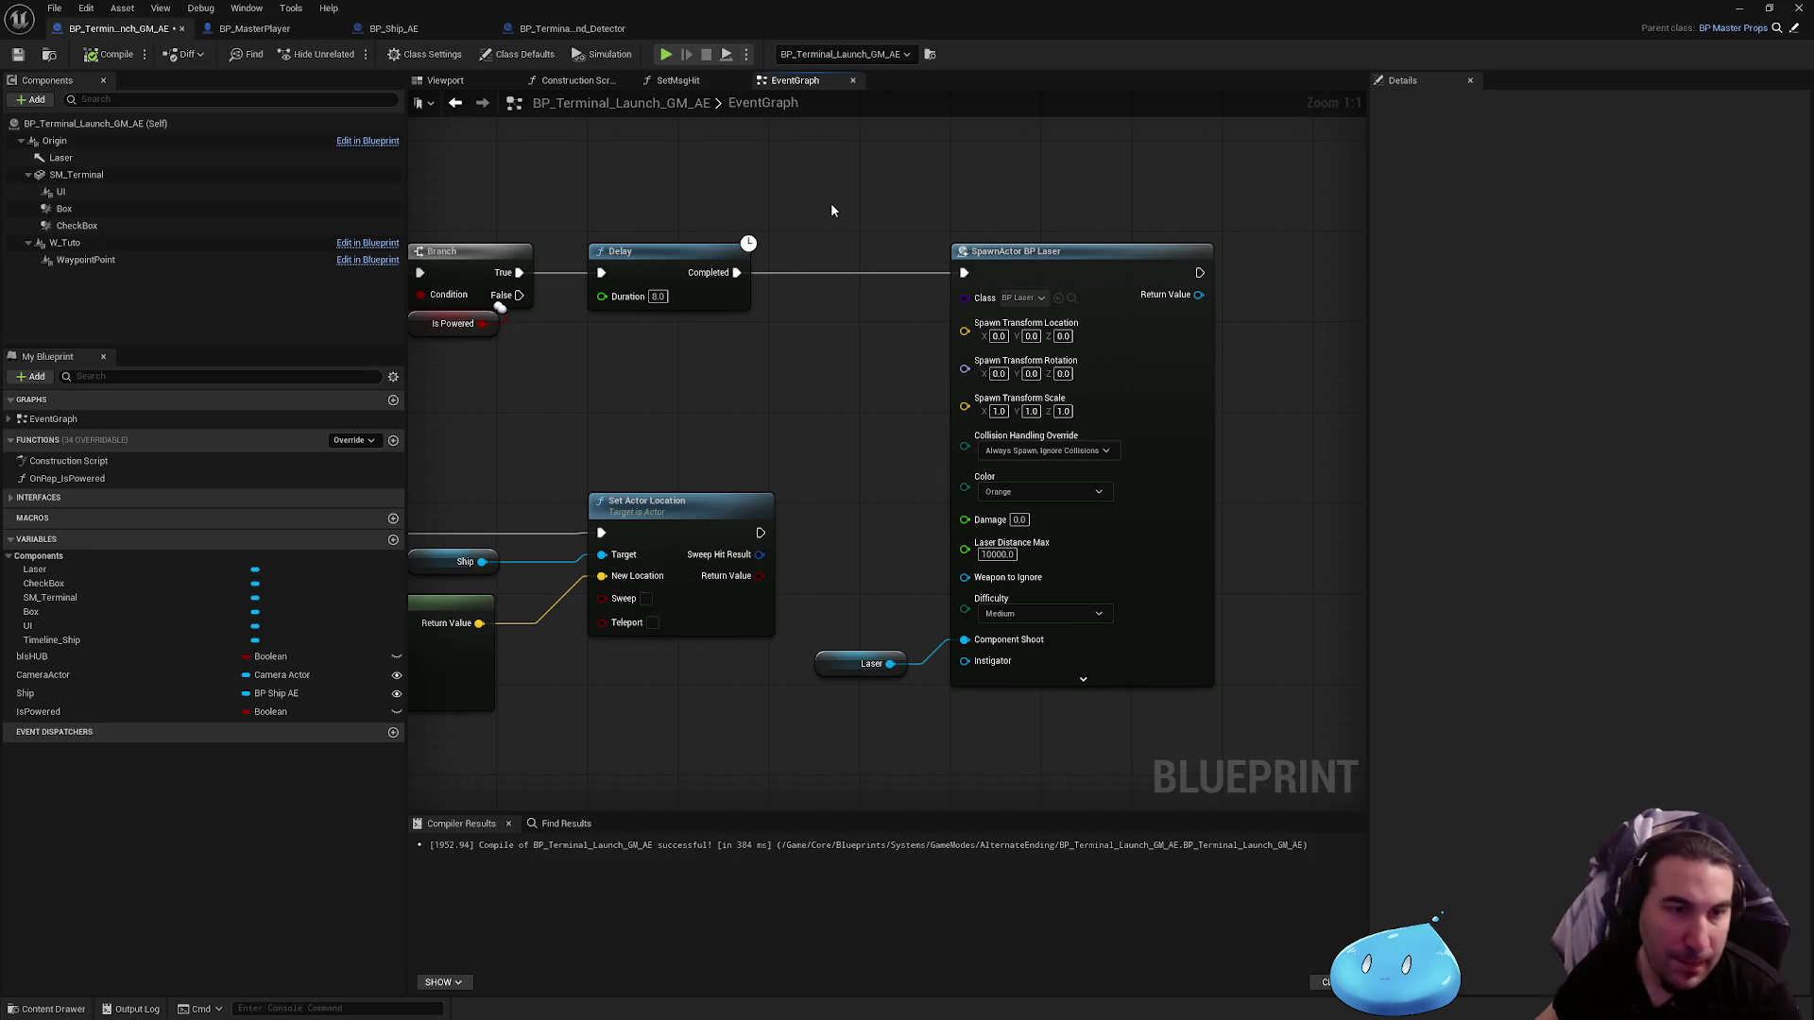
right_click(945, 244)
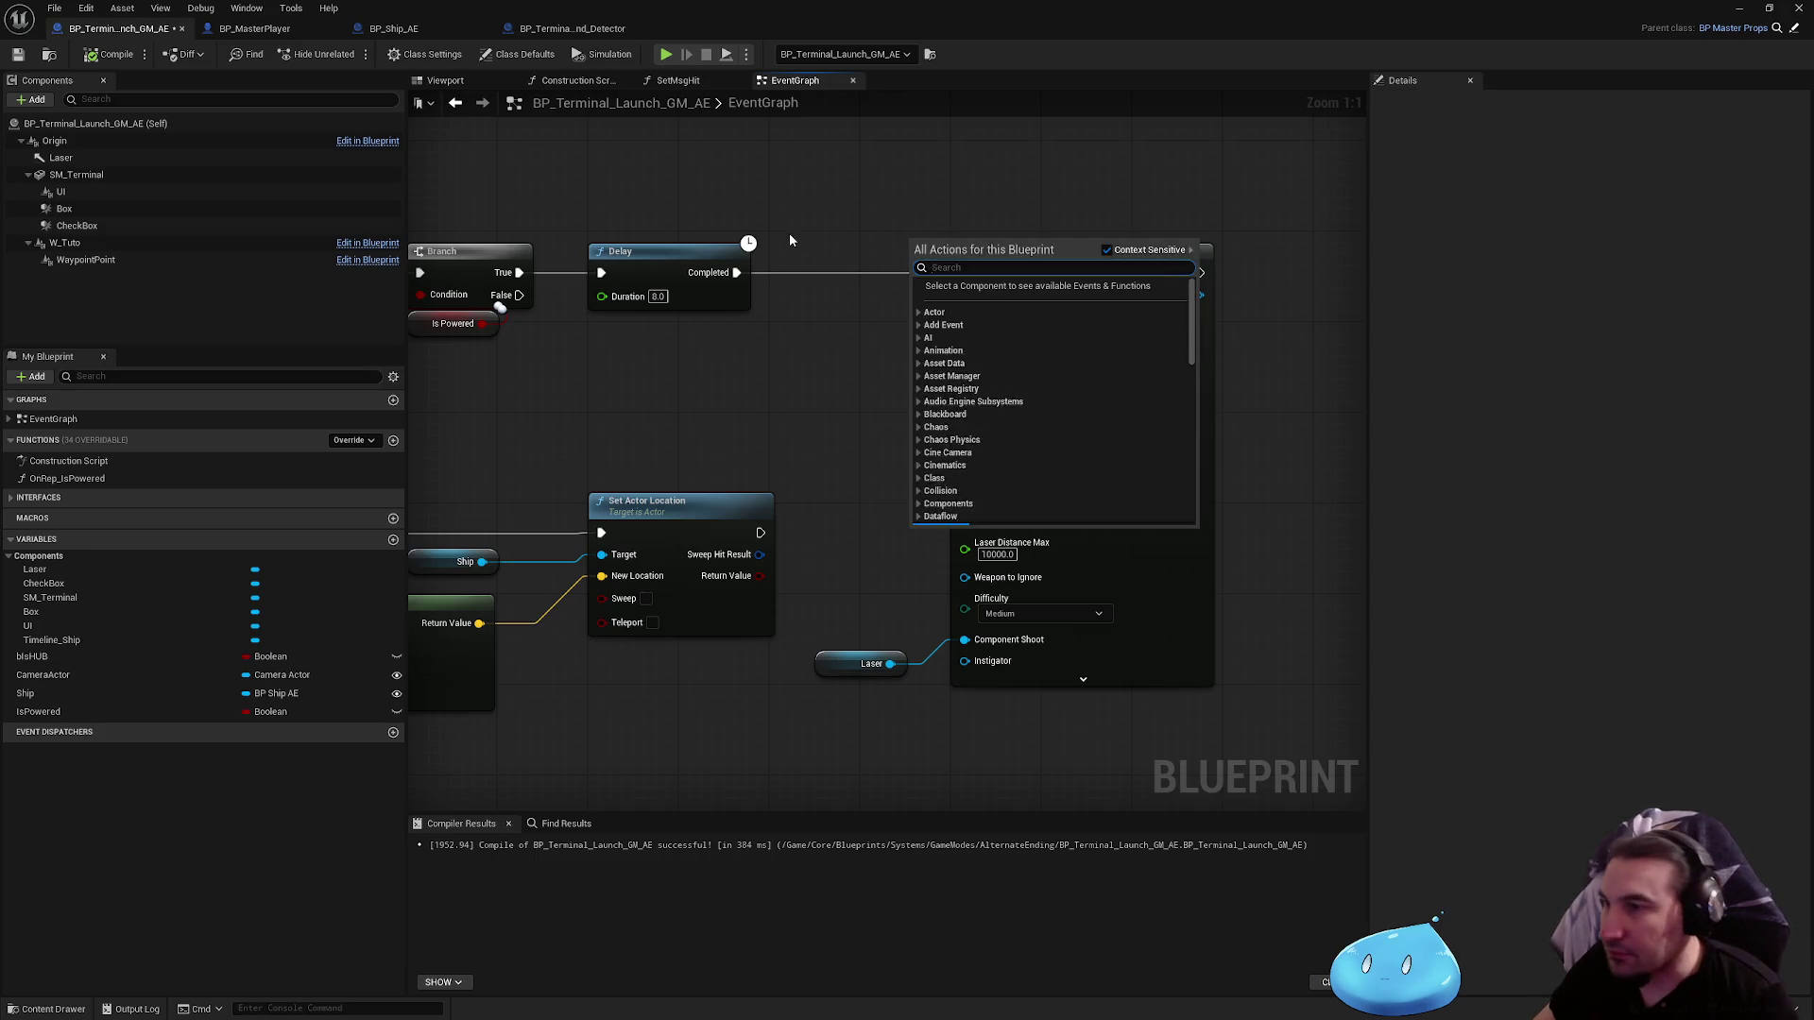
left_click(853, 264)
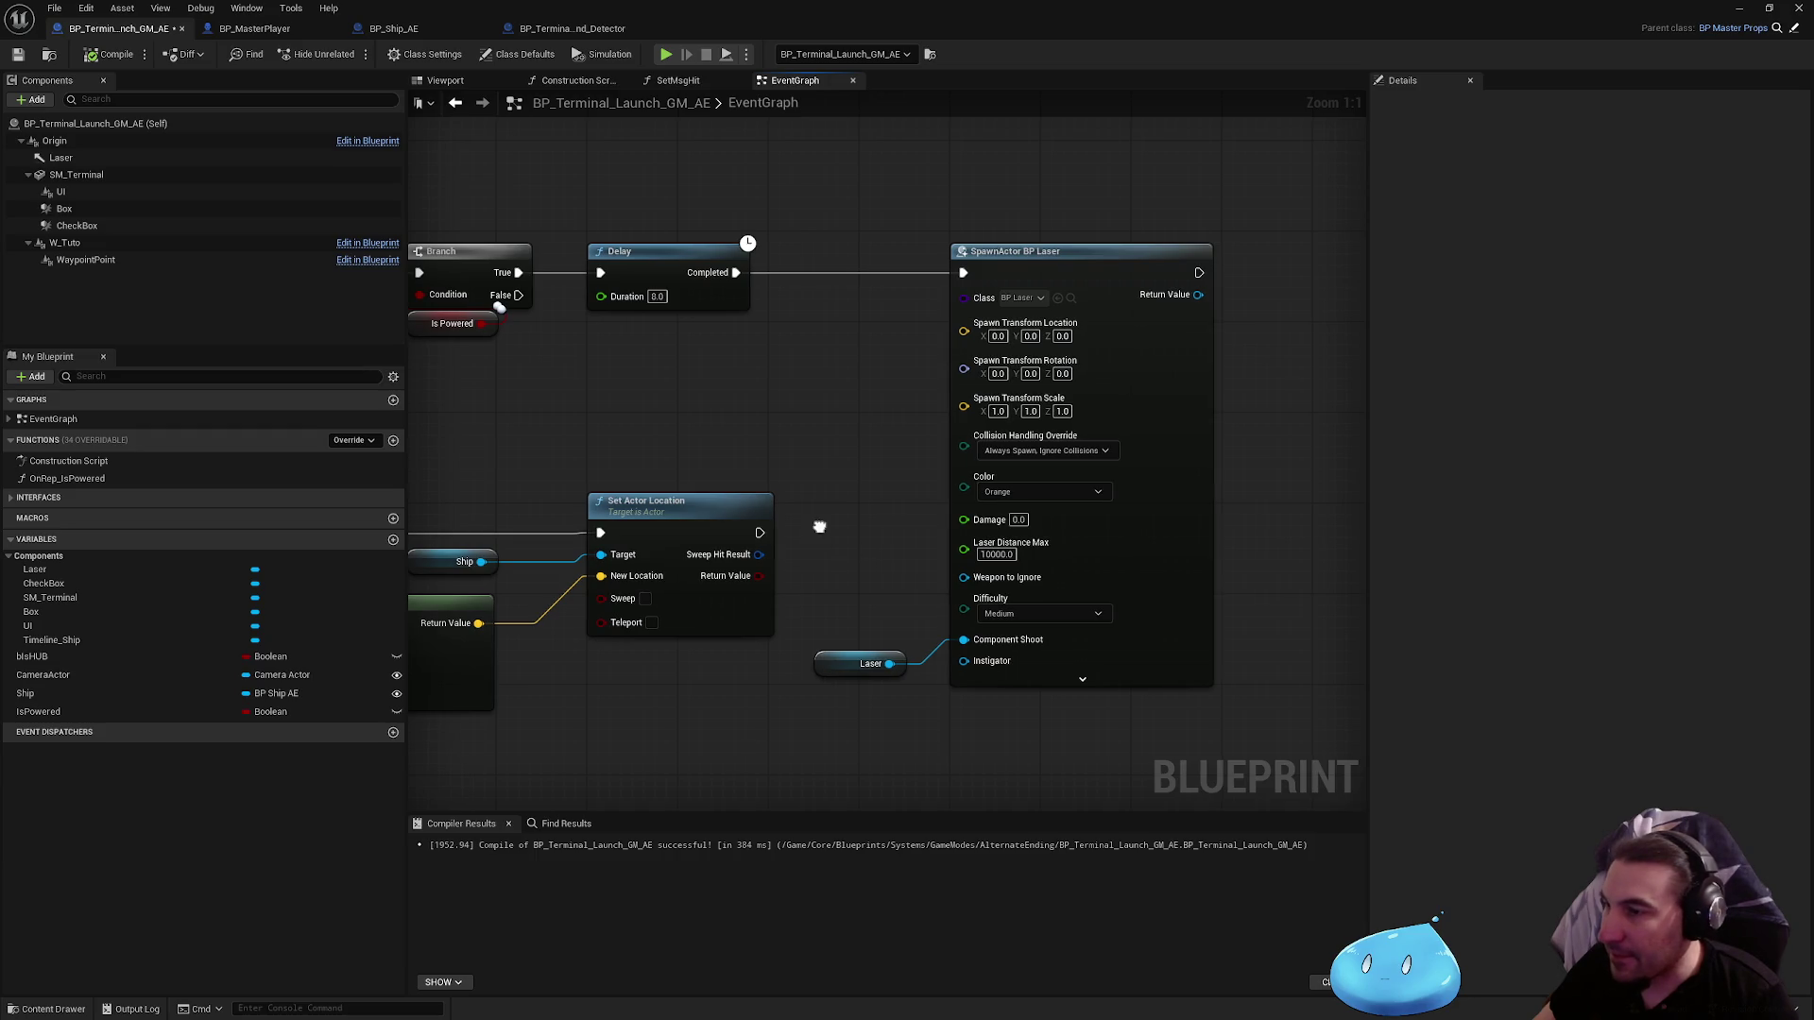
left_click_drag(822, 522, 824, 524)
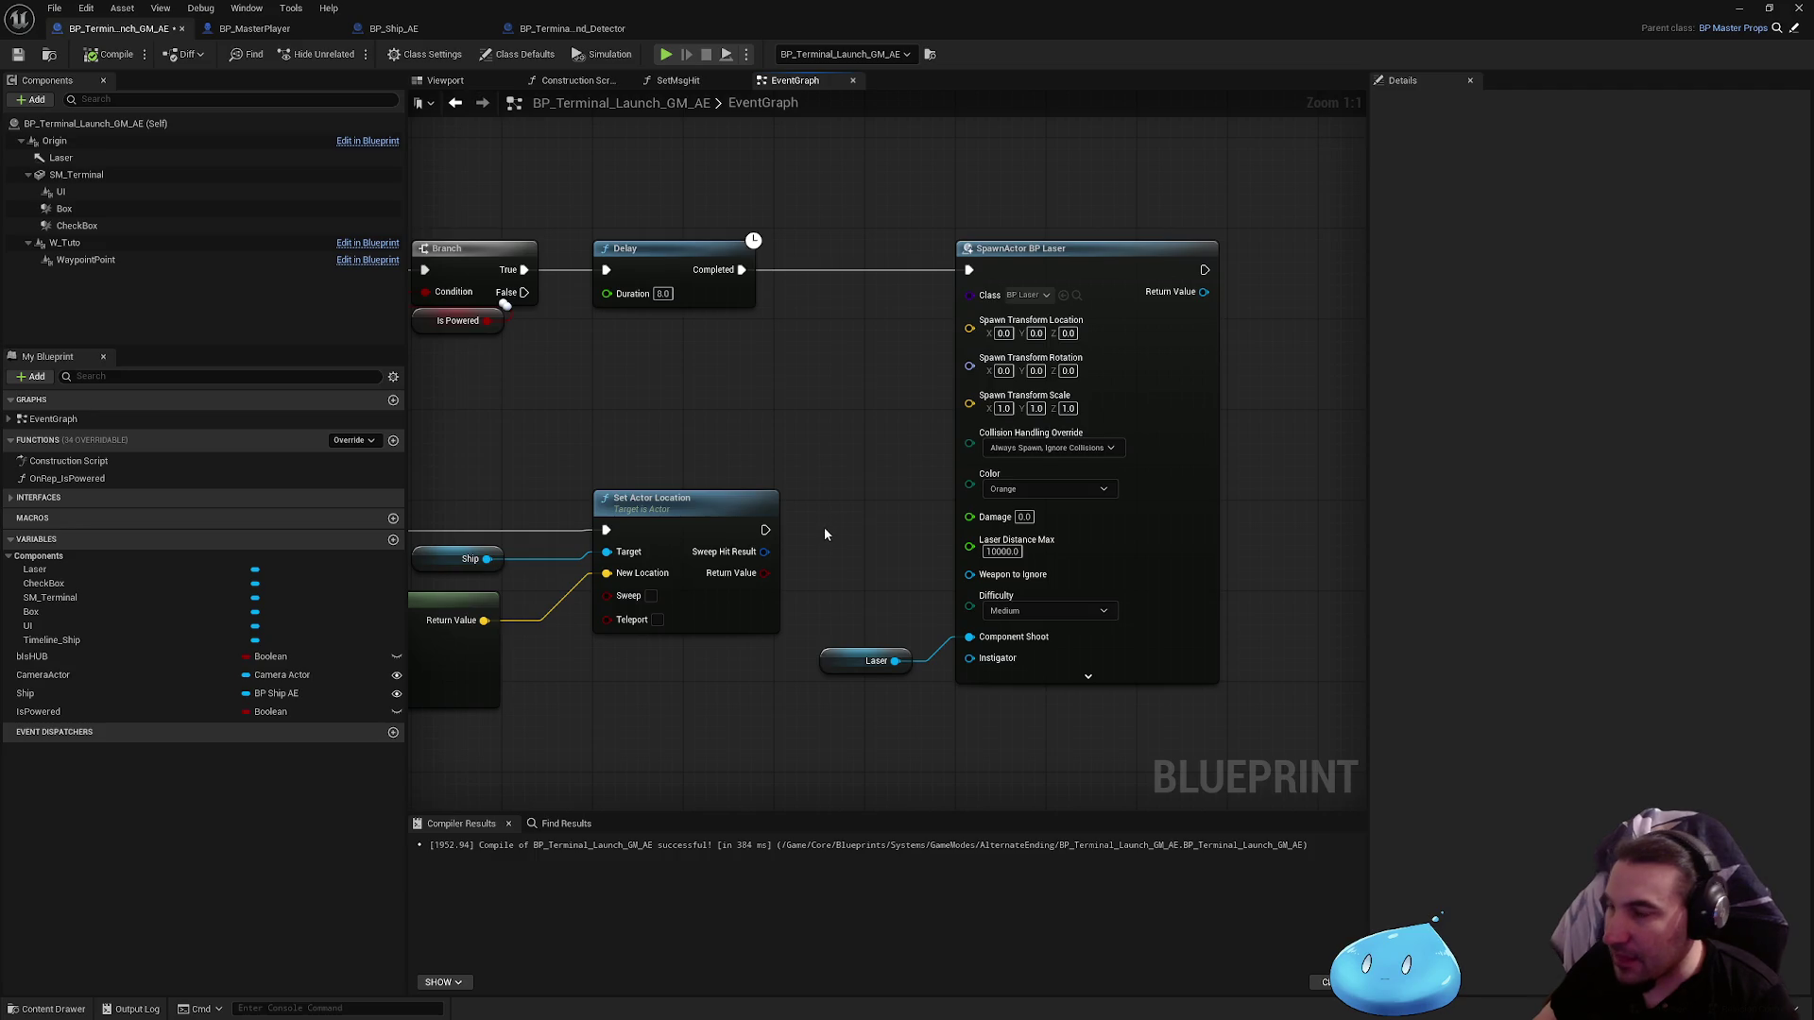
left_click(18, 54)
Step: Open the Interactables folder in the content browser, then restore the maximized blueprint editor
mouse_move(661, 472)
left_mouse_down()
mouse_move(729, 401)
mouse_move(1010, 309)
mouse_move(607, 212)
left_mouse_up()
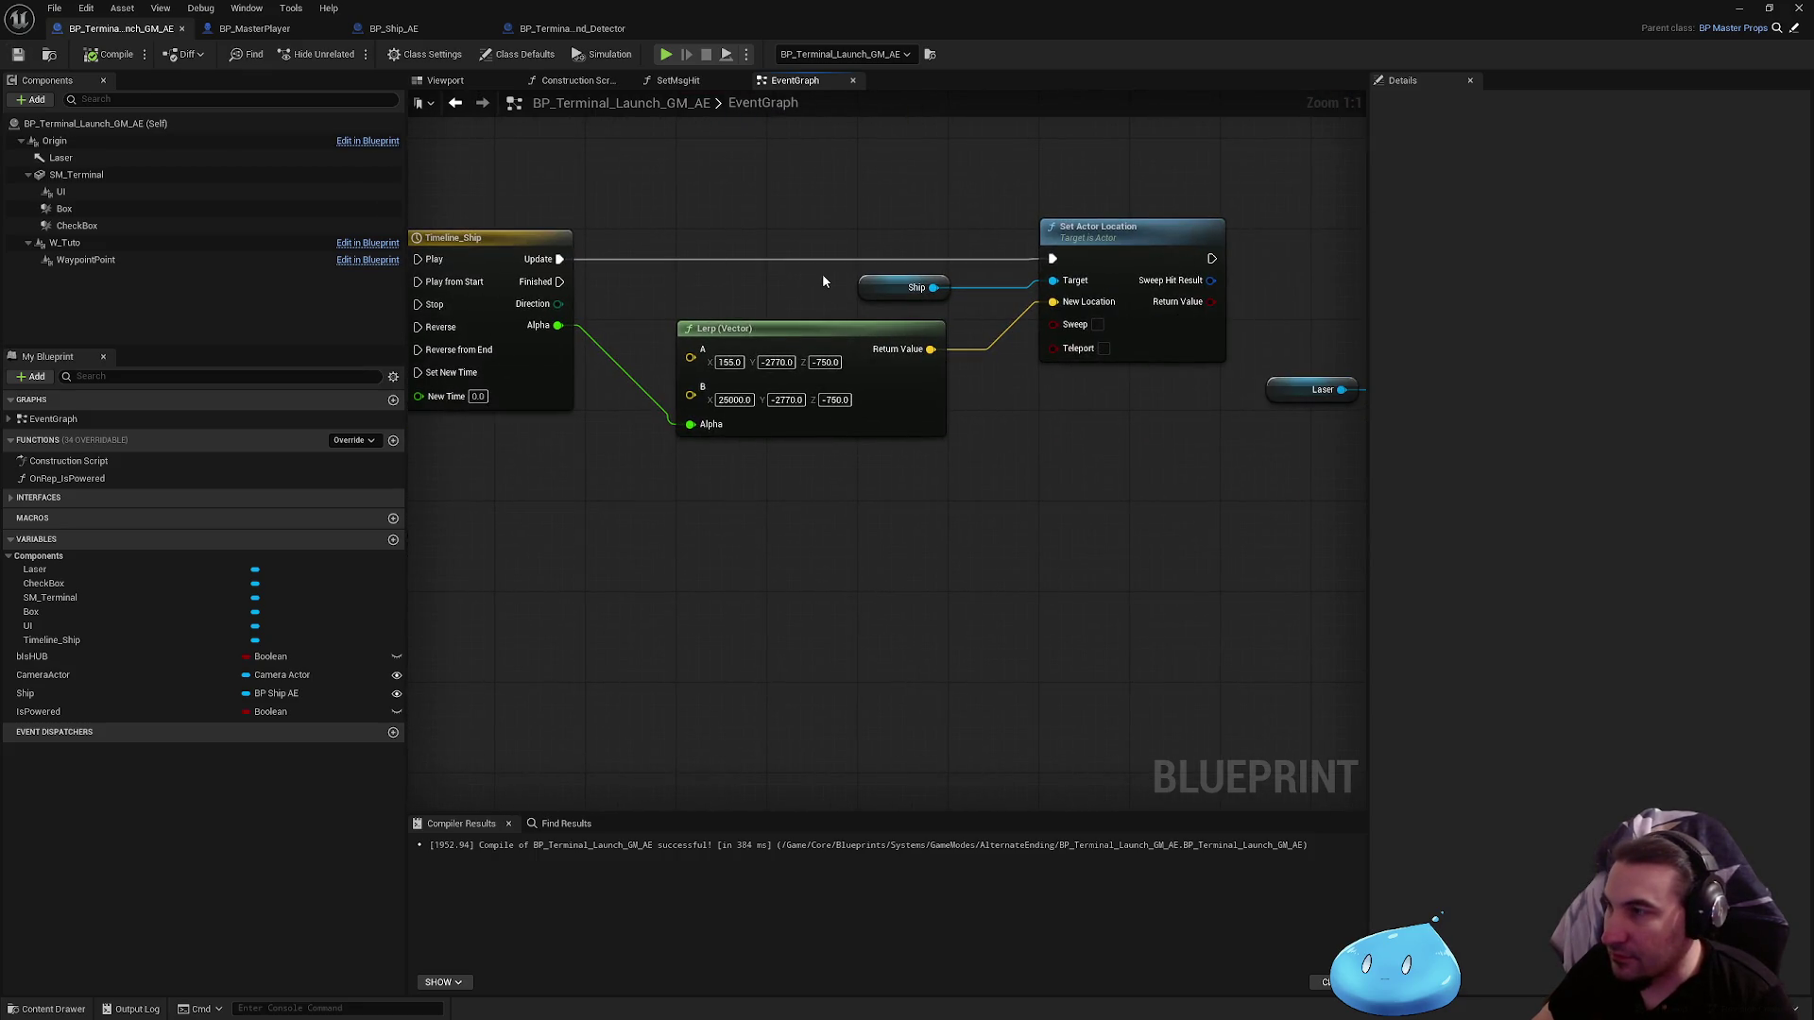
double_click(857, 7)
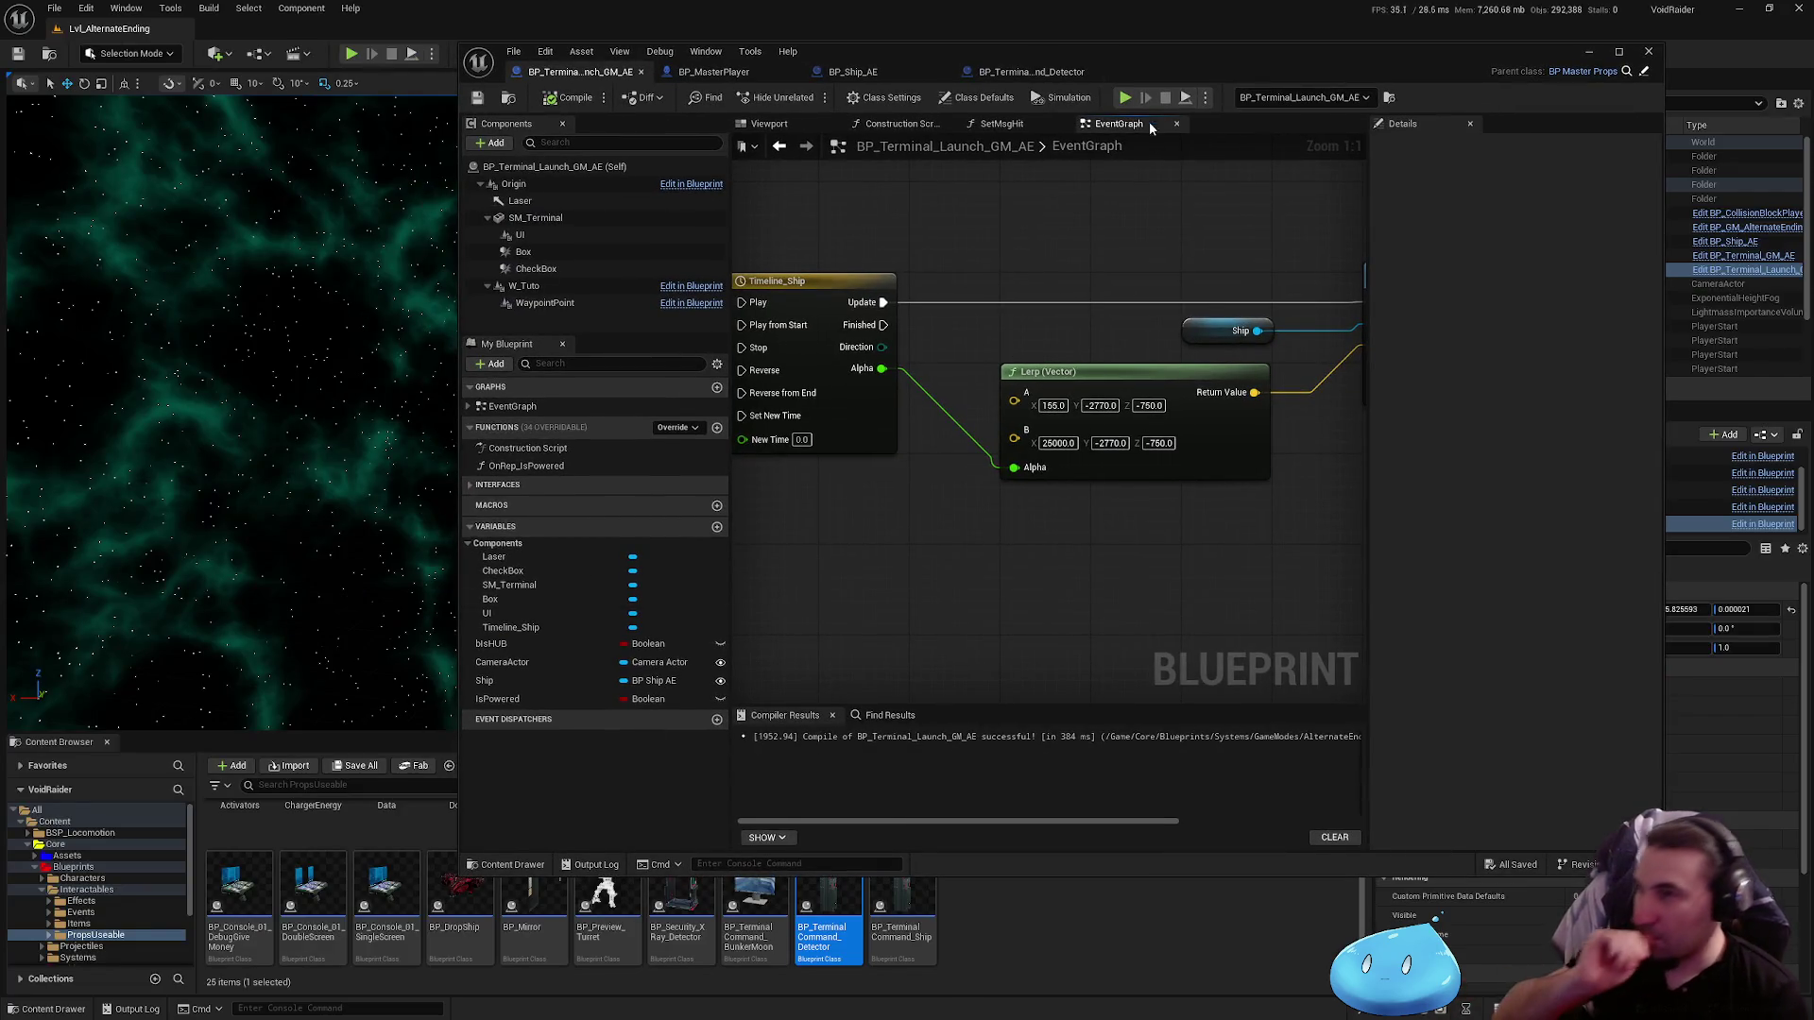
left_click(1588, 51)
left_click(86, 889)
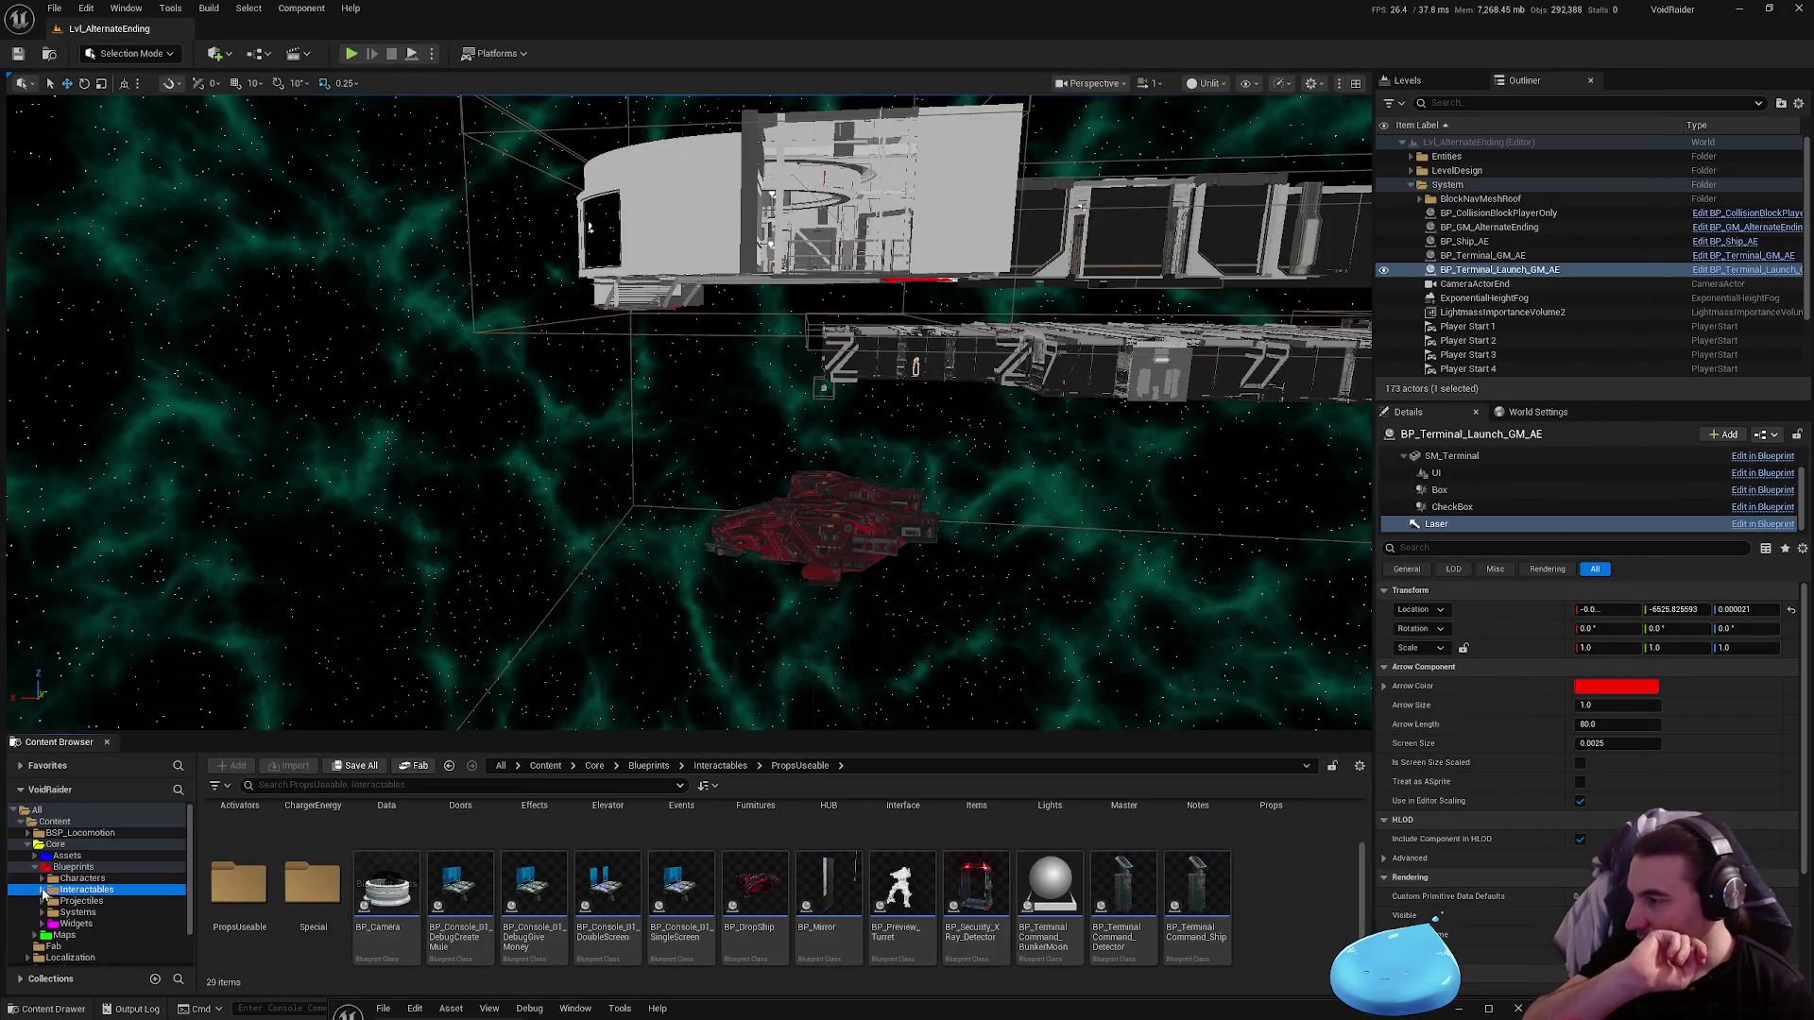
left_click(1487, 1008)
double_click(1102, 451)
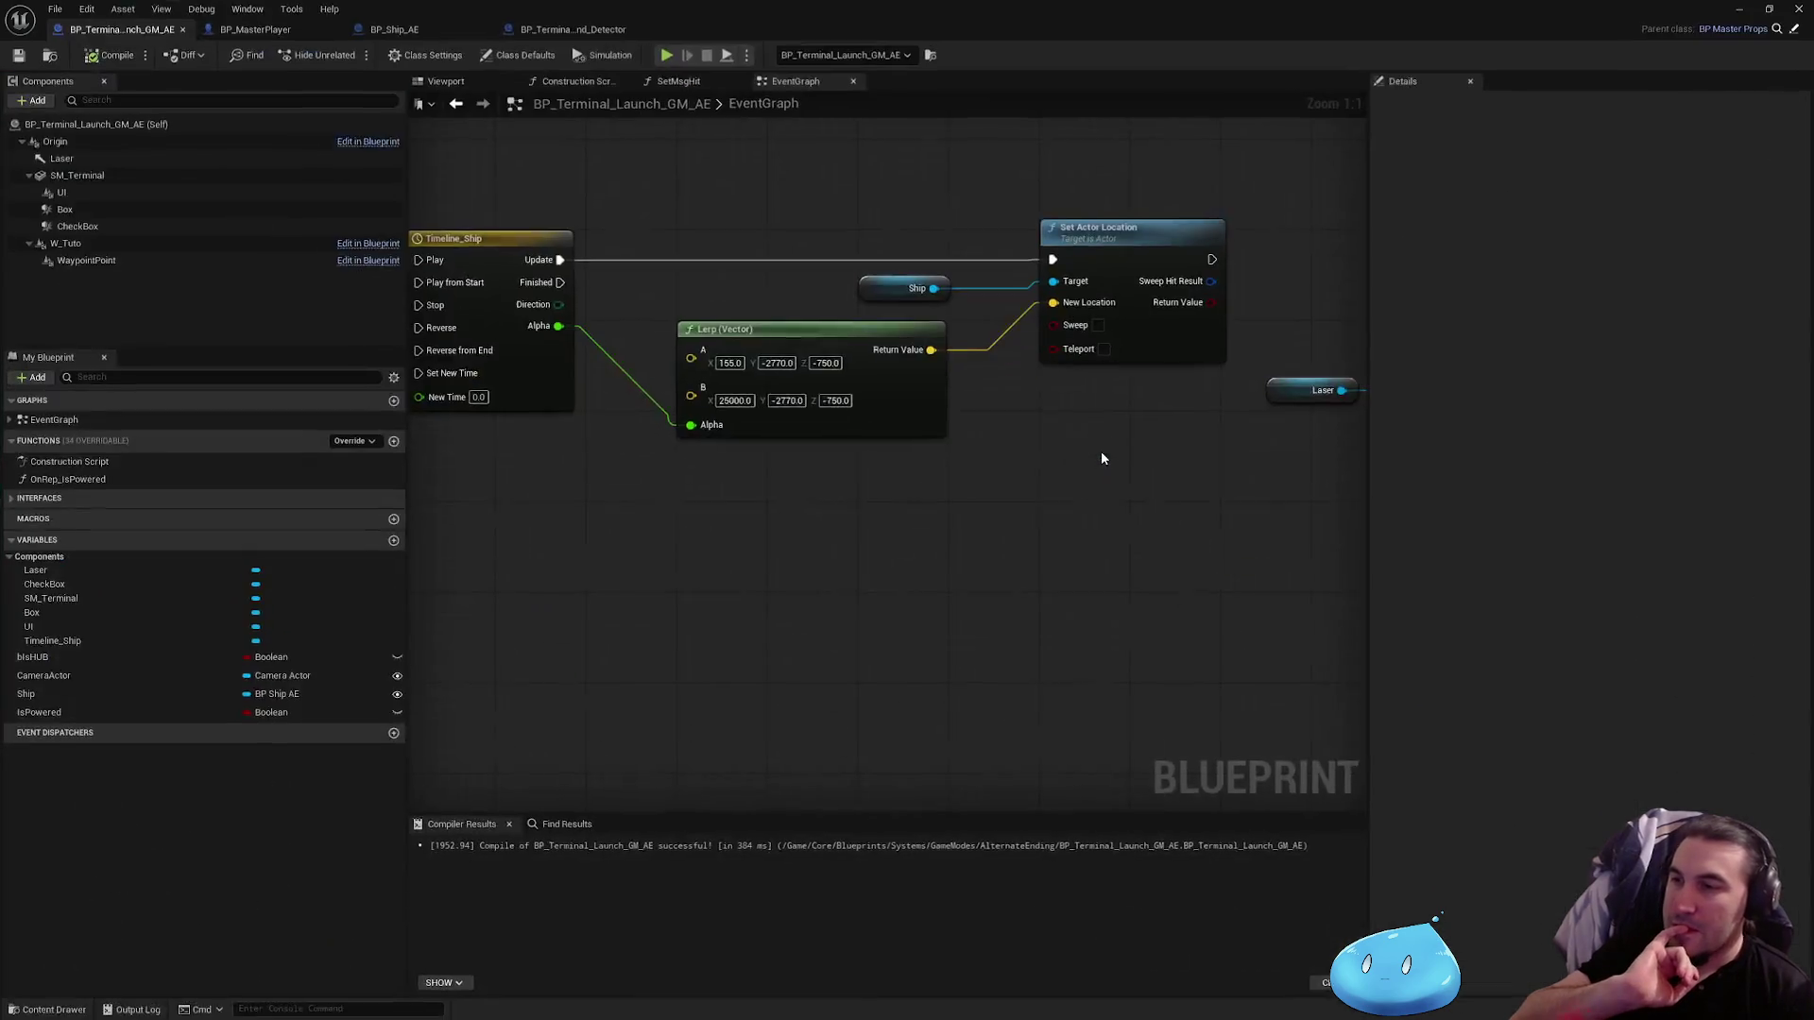
Step: Move the Delay, SpawnActor BP Laser and Laser nodes to the right
mouse_move(854, 615)
left_mouse_down()
mouse_move(1146, 514)
mouse_move(973, 733)
mouse_move(601, 673)
left_mouse_up()
scroll(801, 332, "down", 1)
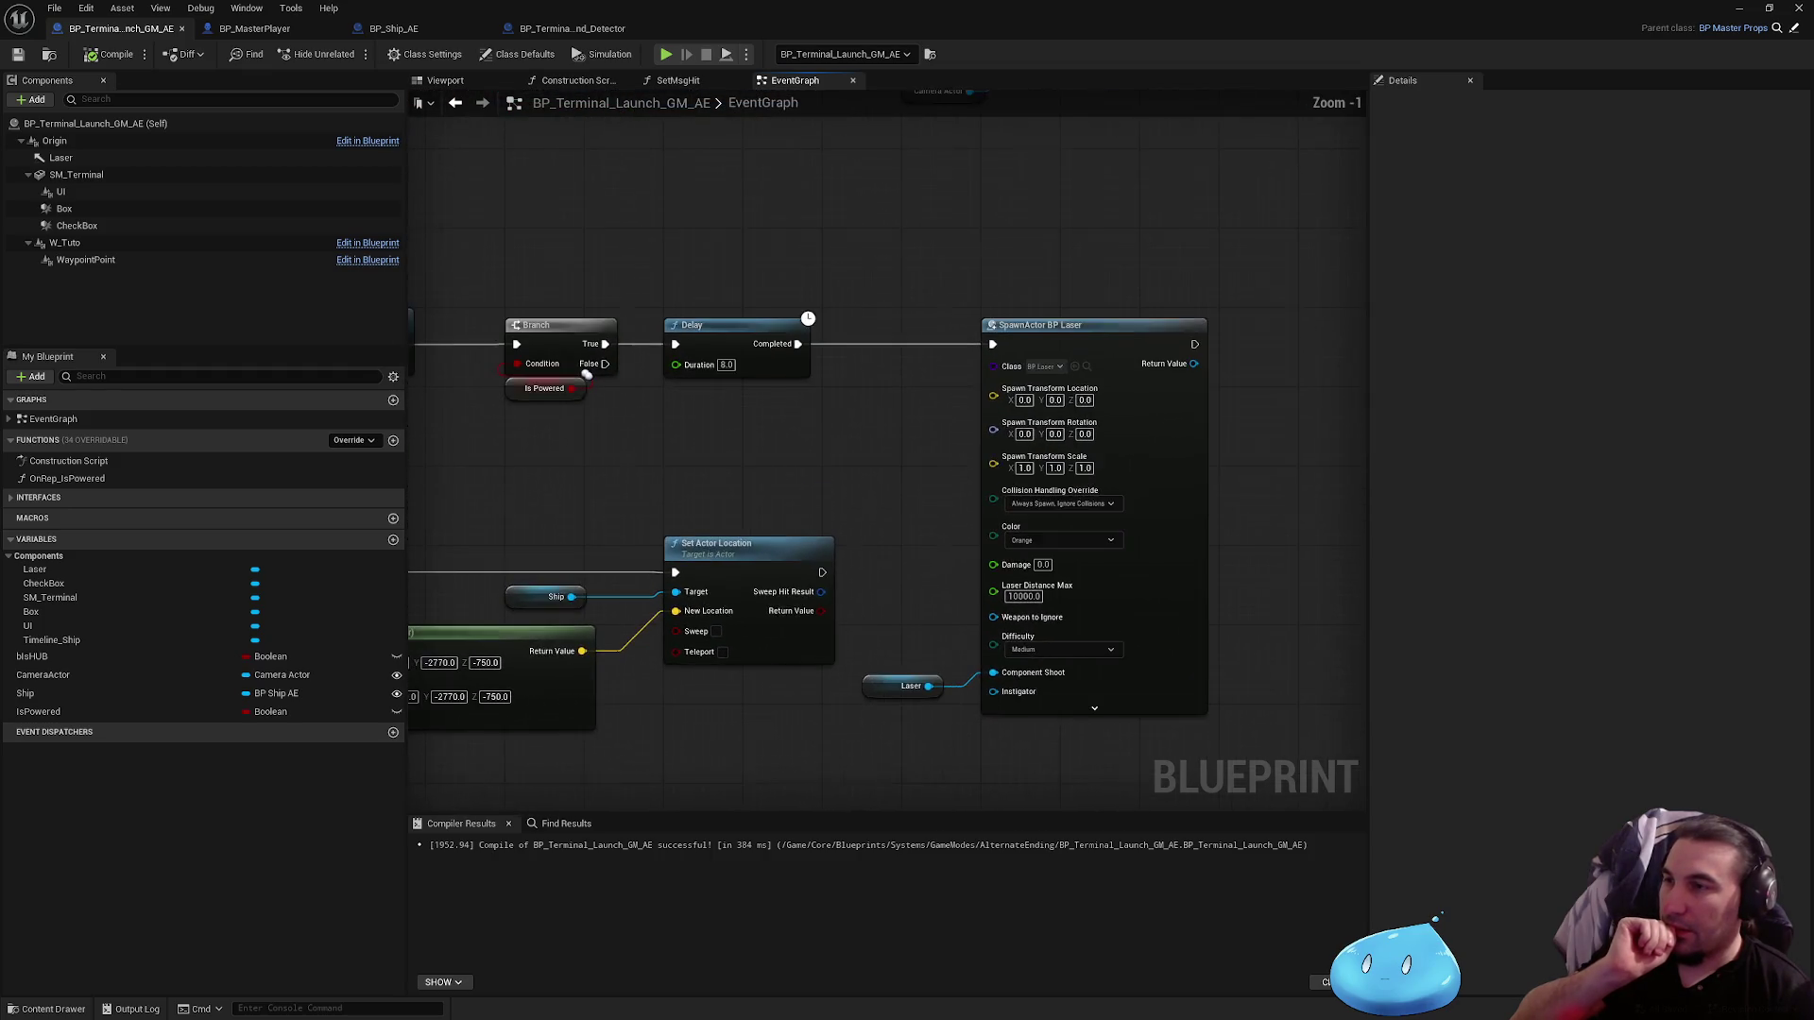
left_click(801, 337)
left_click(1086, 319, "shift")
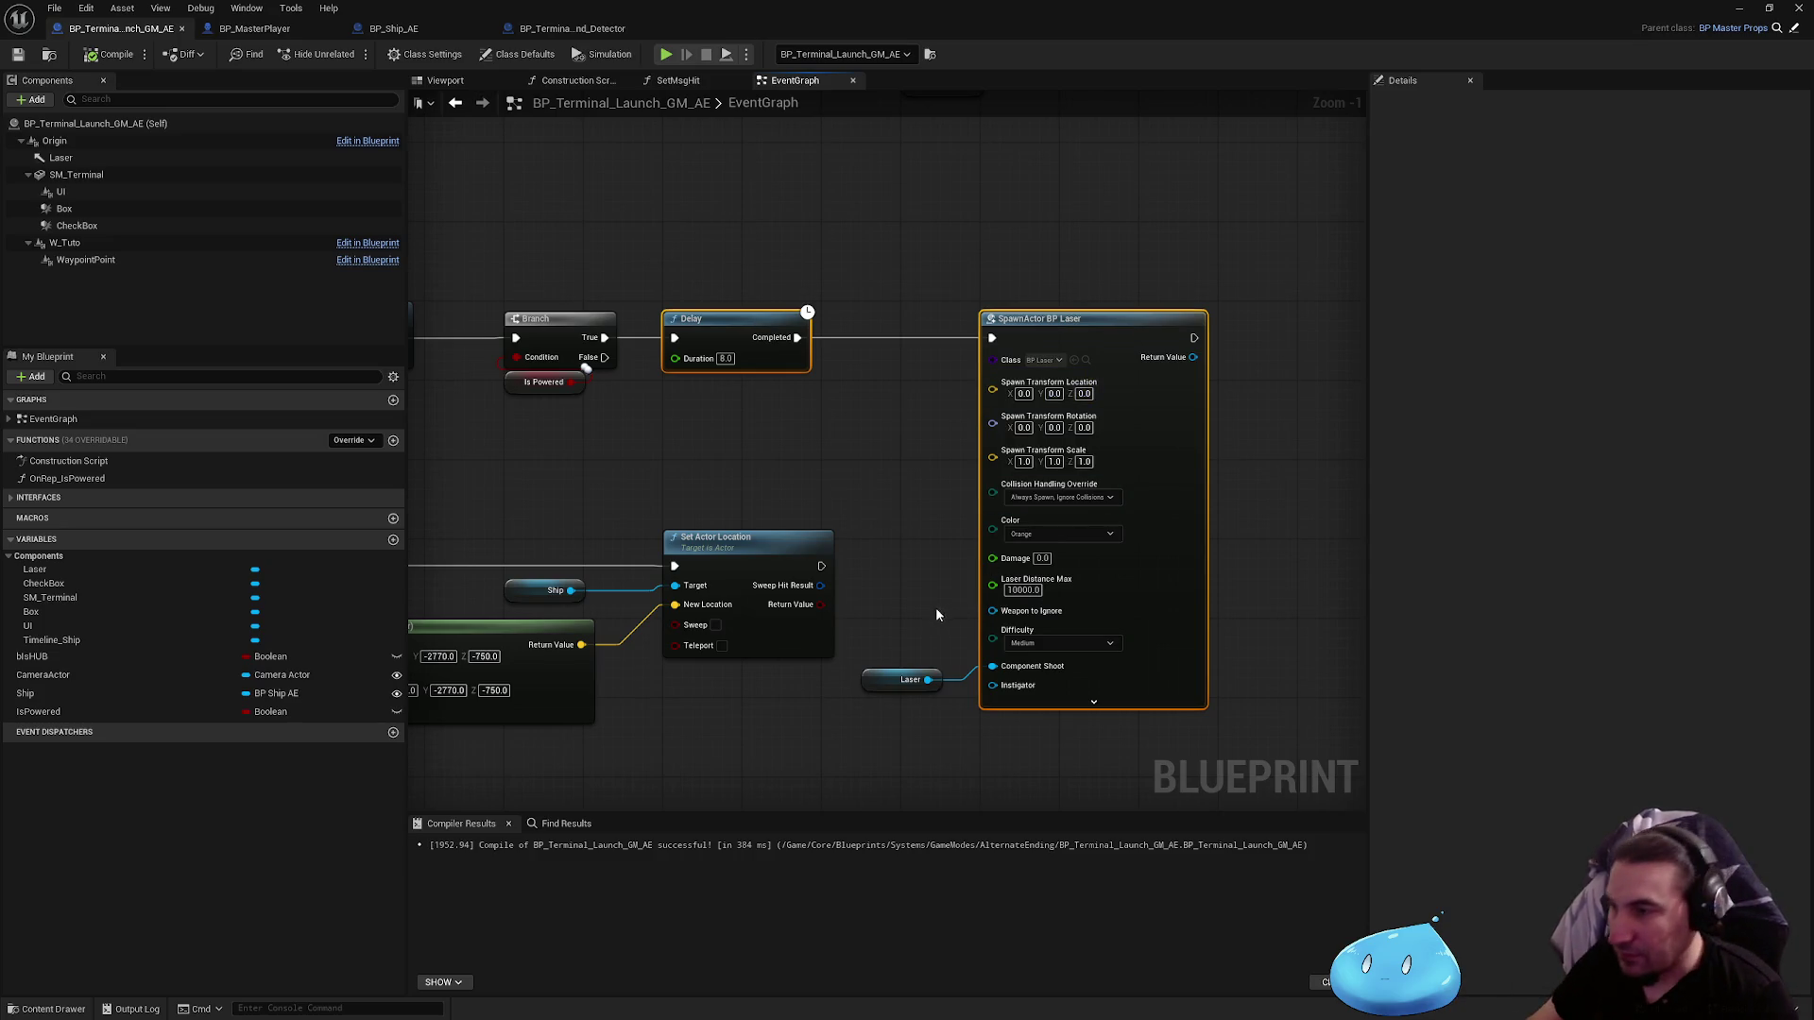
left_click(902, 679, "shift")
left_click_drag(729, 318, 1127, 317)
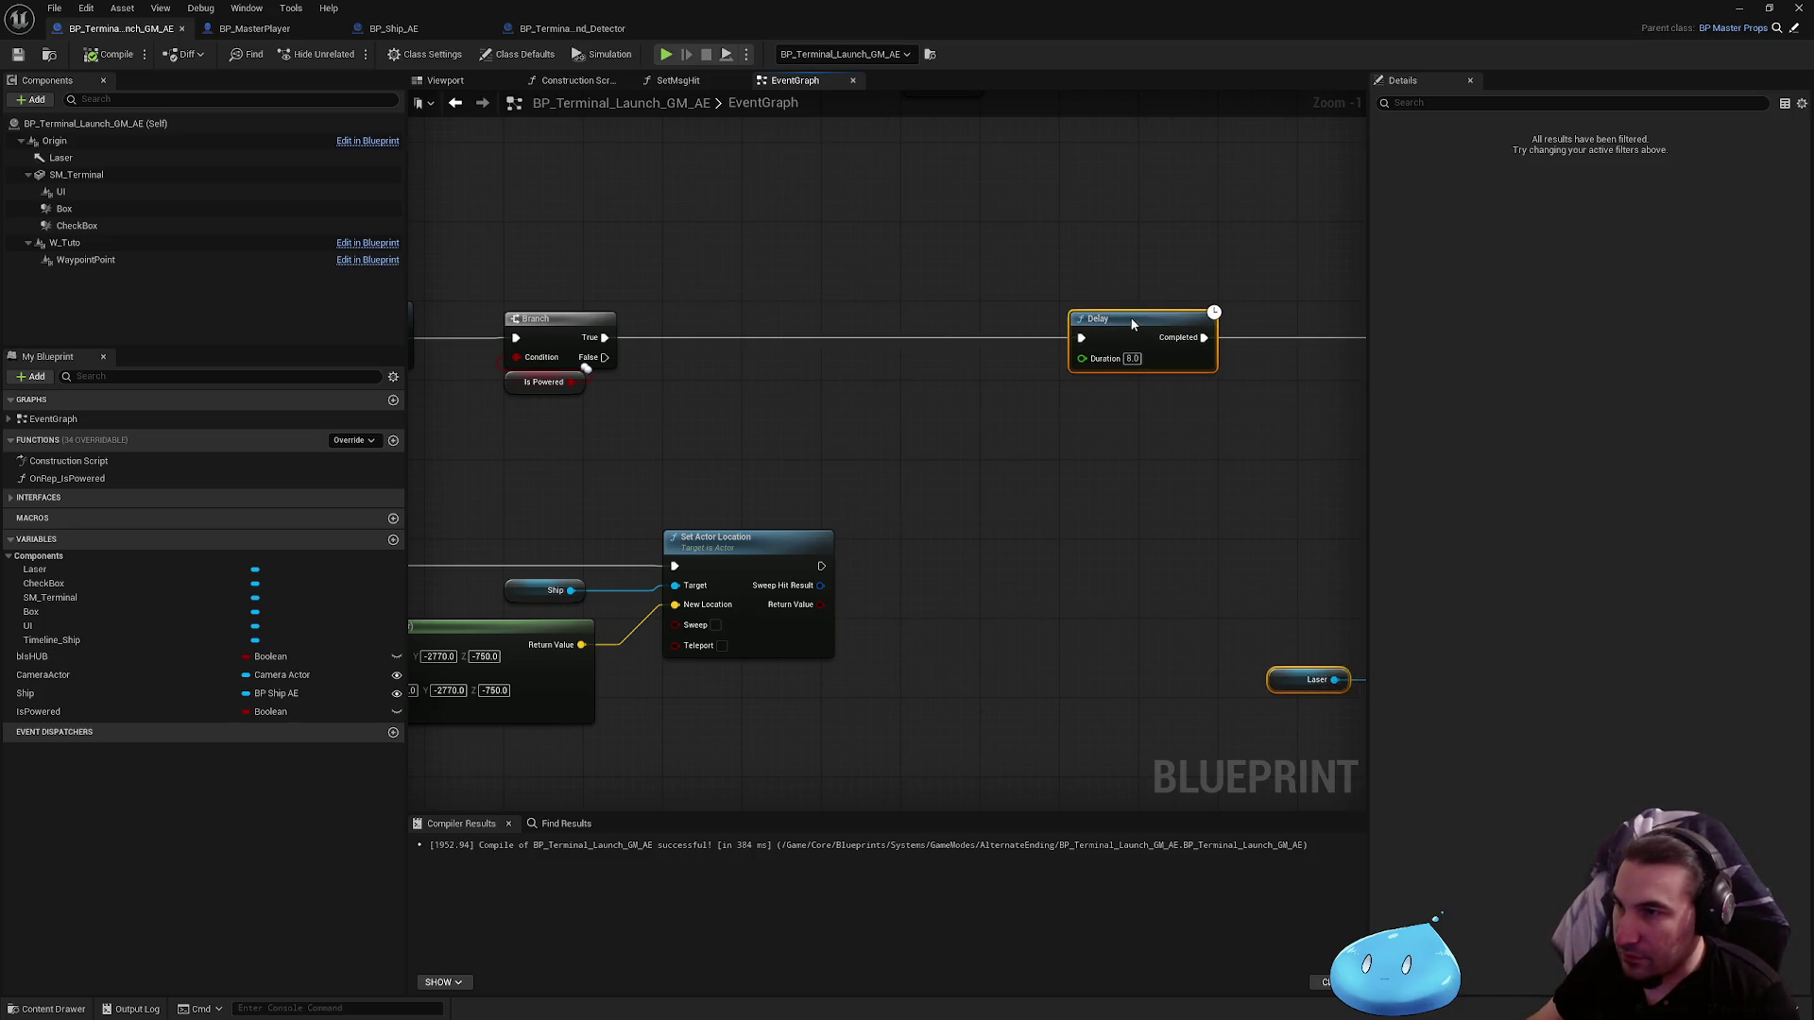
Step: Duplicate the Ship and Laser getter nodes with copy and paste
left_click(1017, 668)
left_click(534, 403)
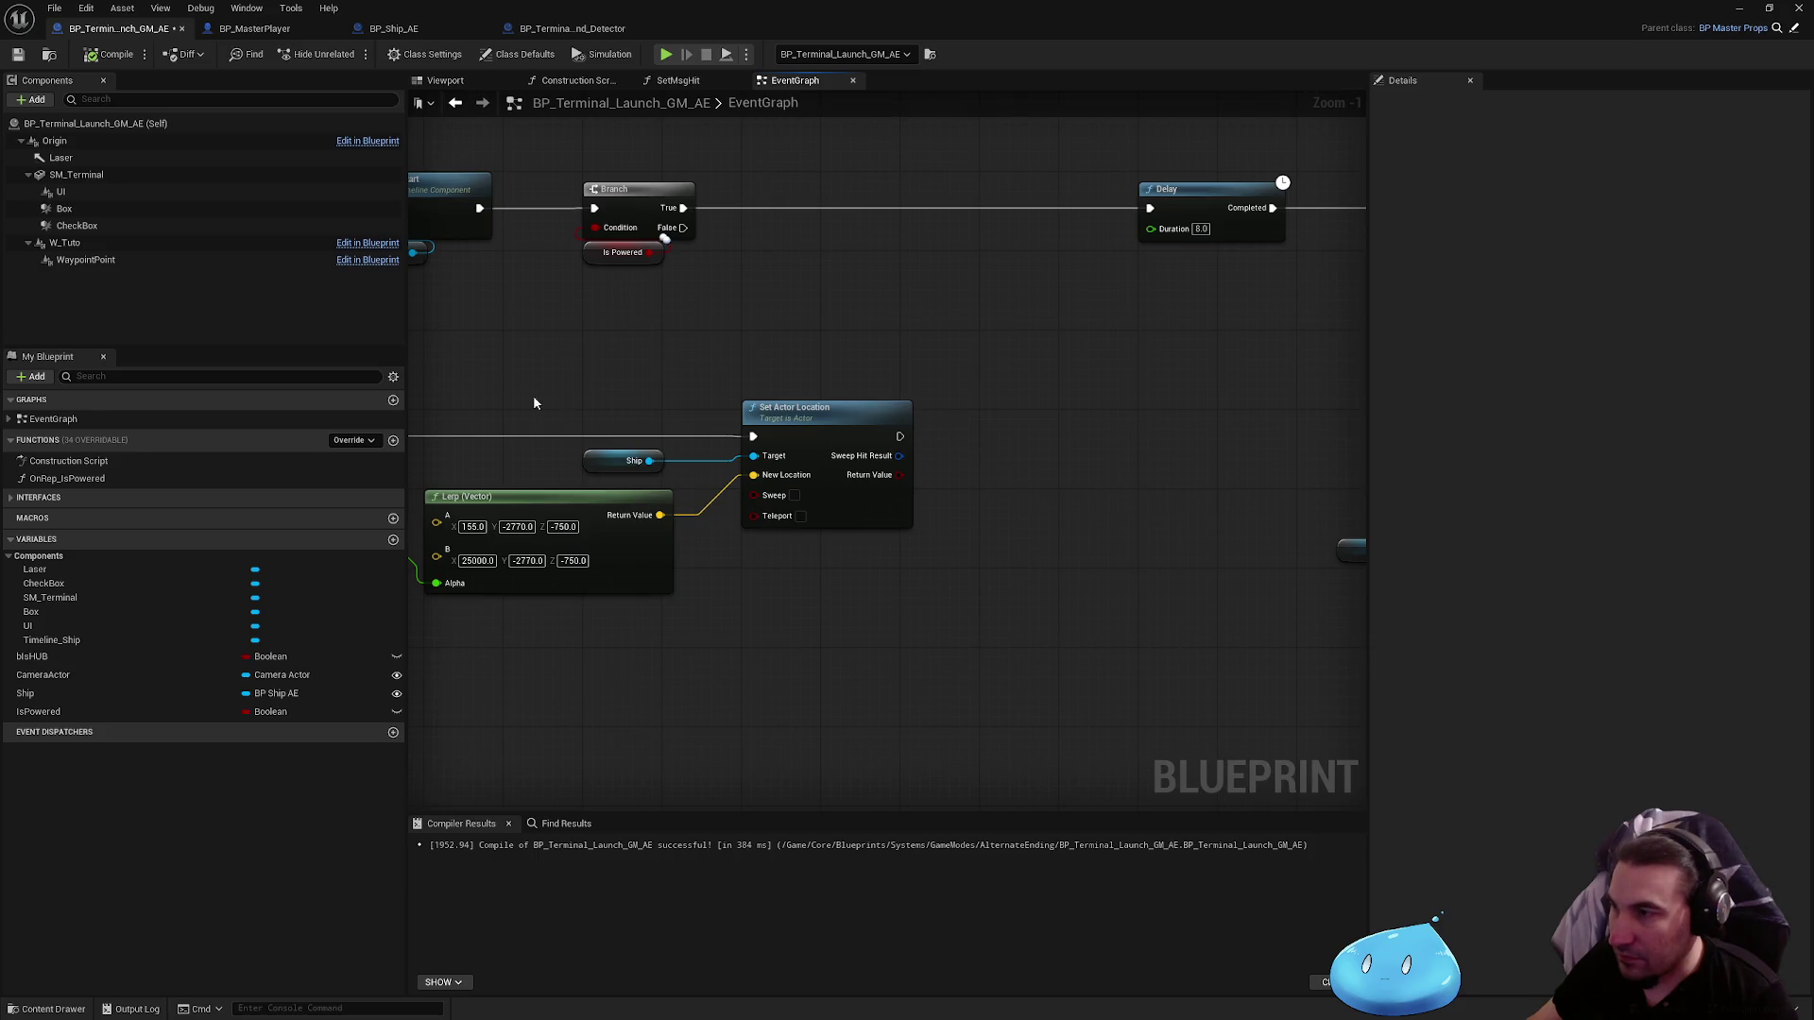
key("ctrl+c")
key("ctrl+v")
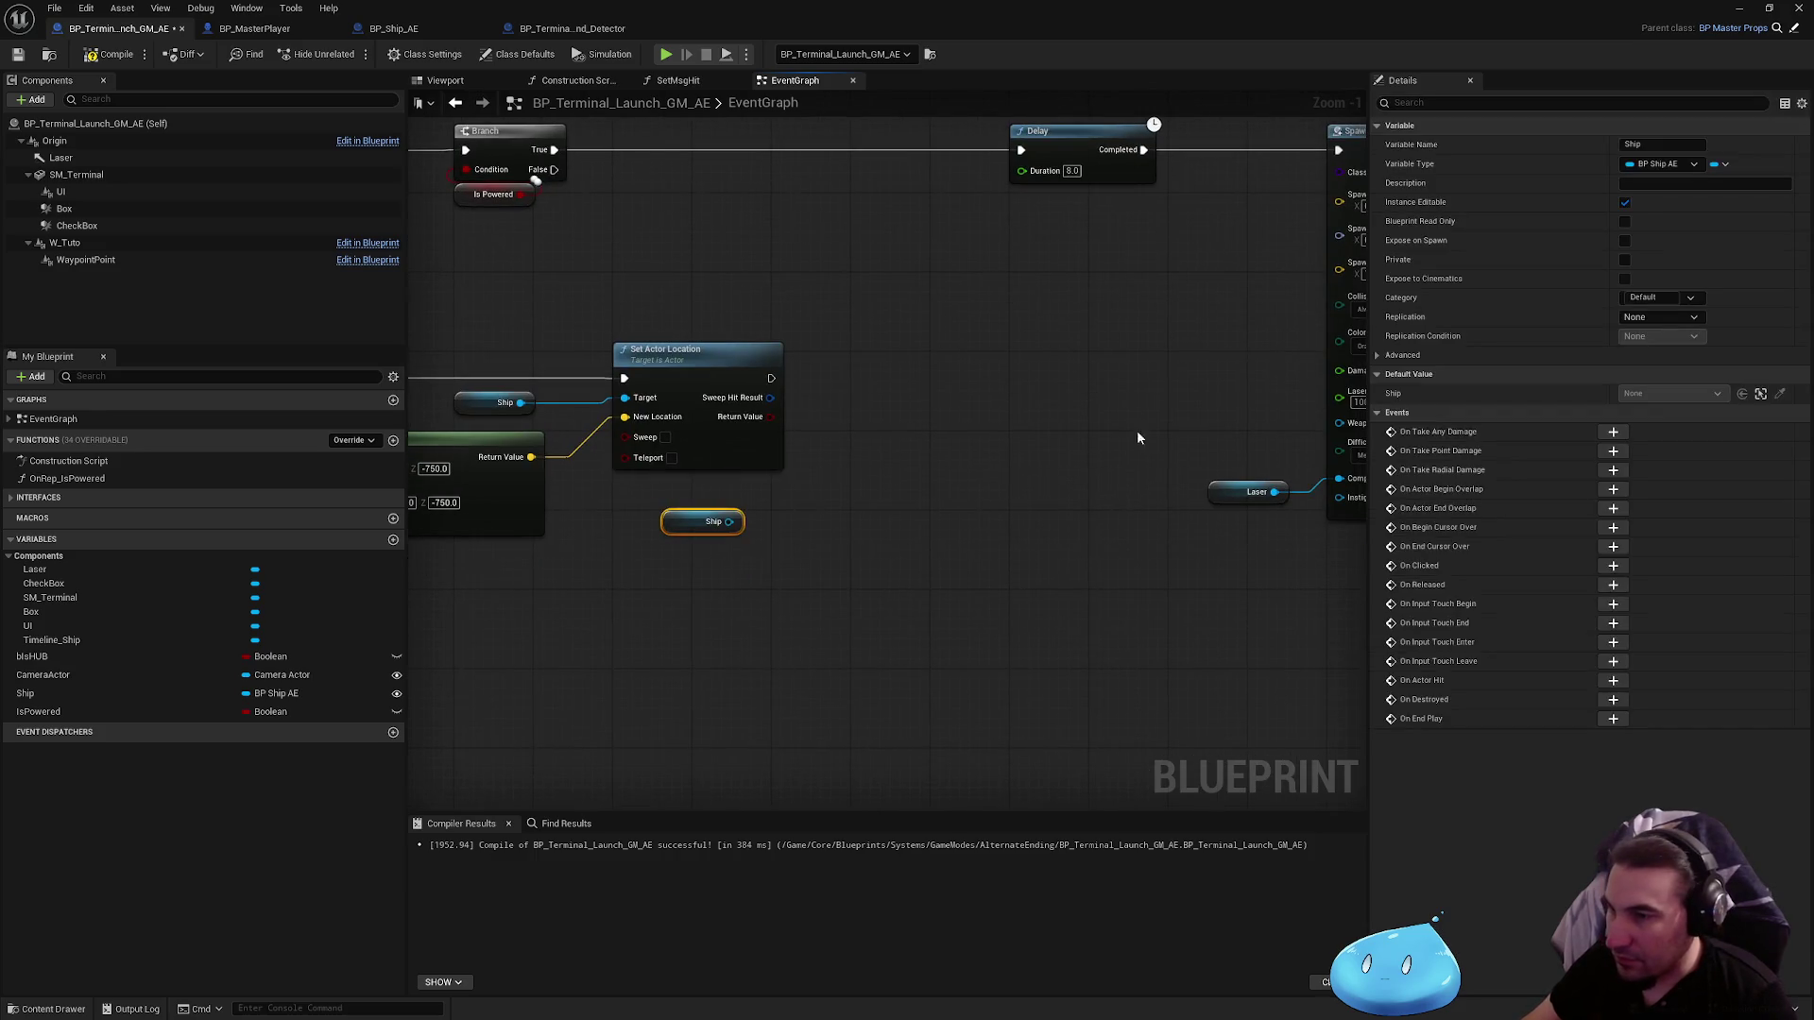
left_click(1247, 491)
key("ctrl+c")
key("ctrl+v")
Step: Add a Get Actor Location node fed by the new Ship getter
left_click_drag(728, 522, 741, 547)
type("get rel")
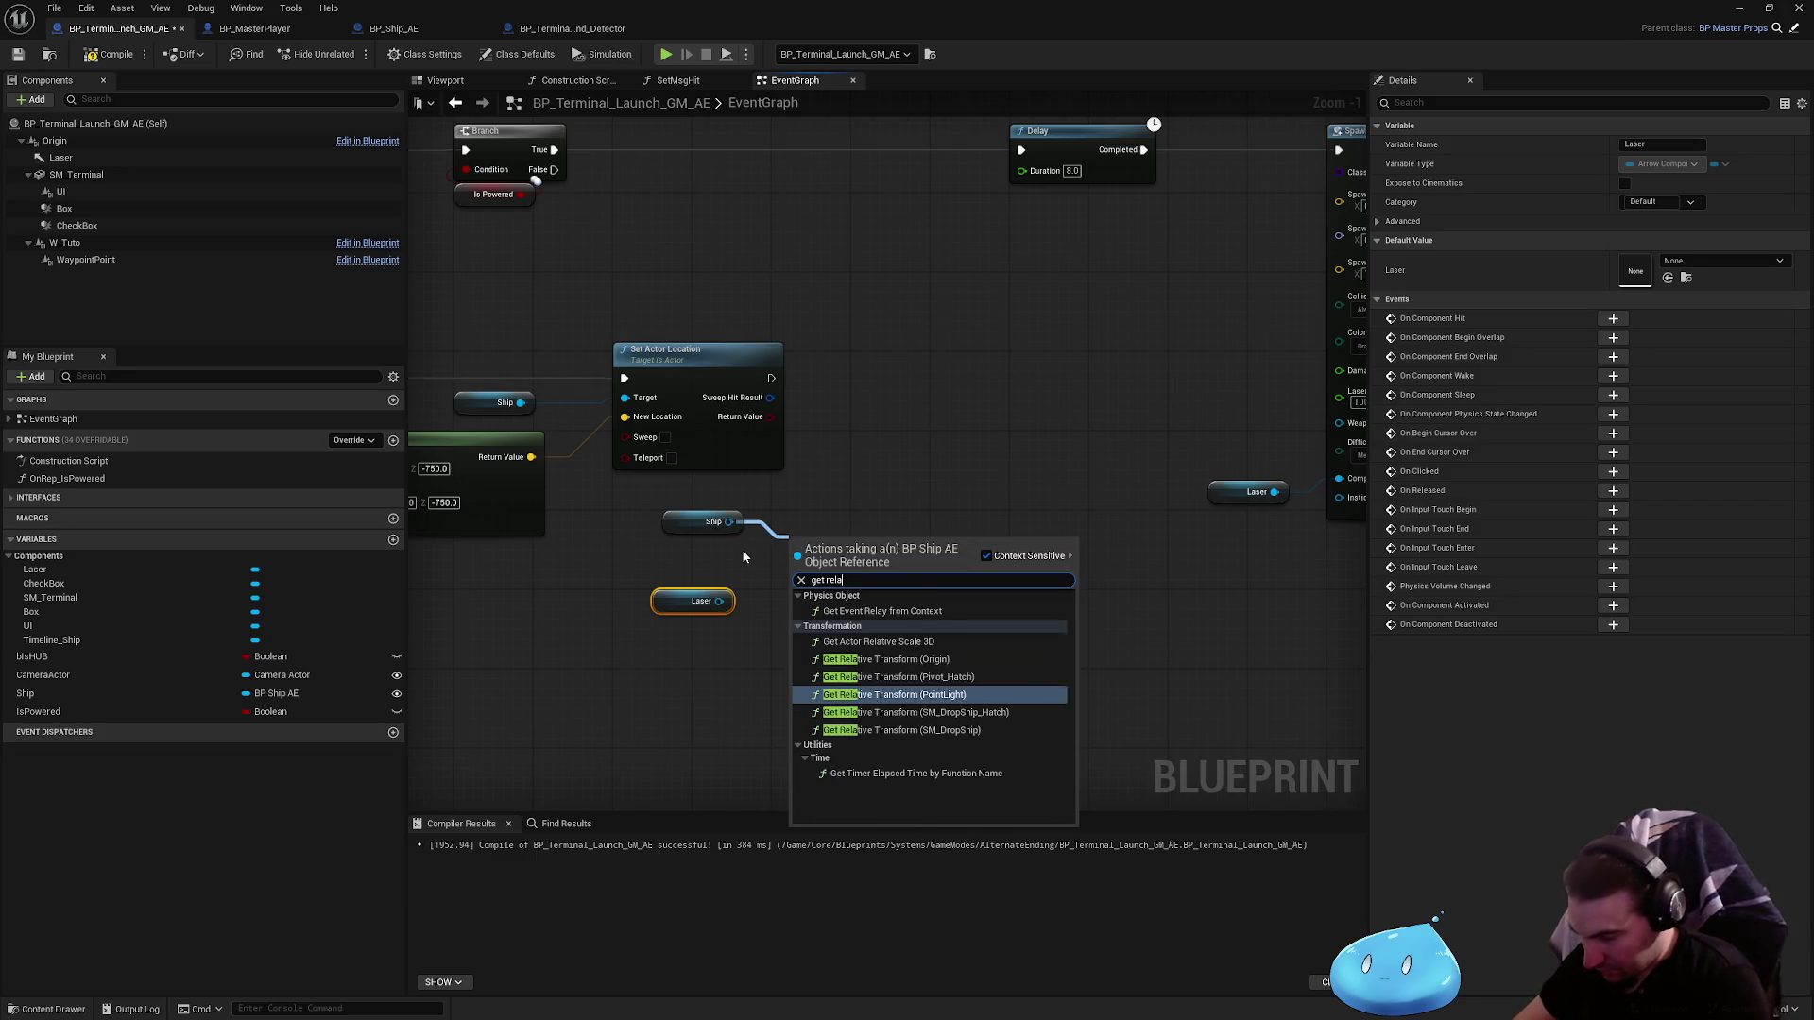
key("BackSpace")
key("BackSpace")
key("BackSpace")
type("world")
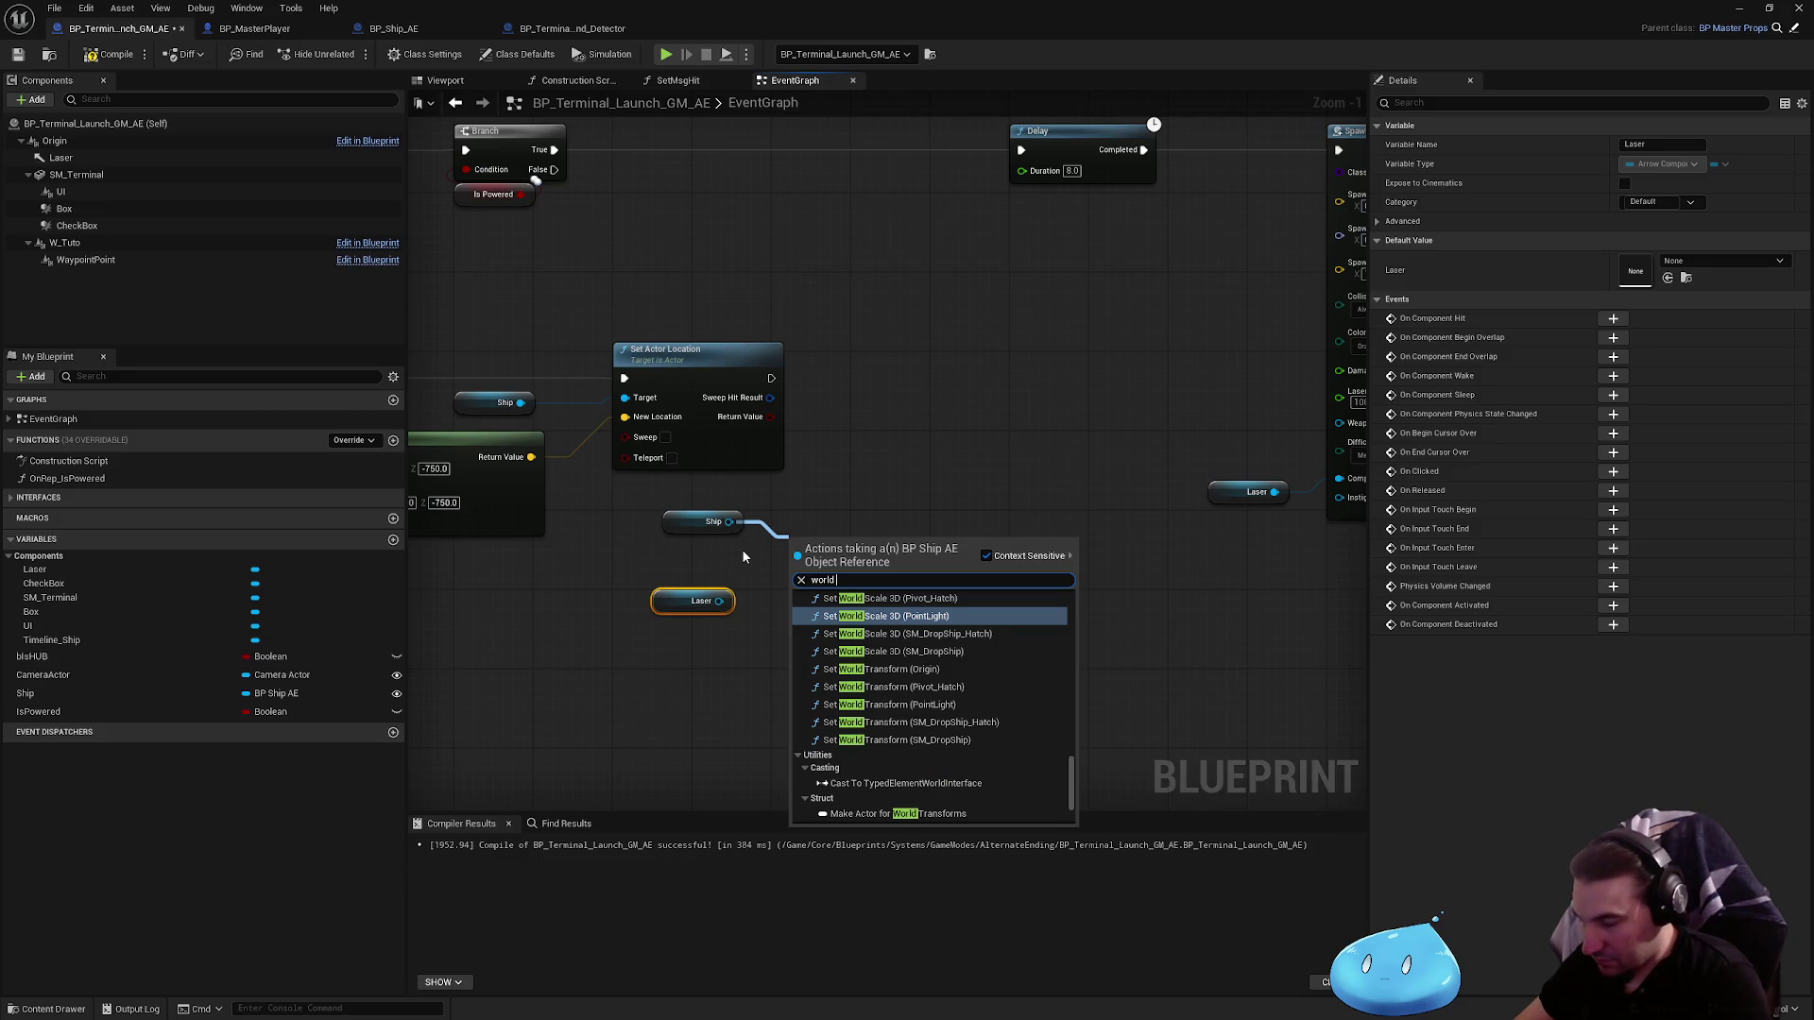
type(" loca")
key("Return")
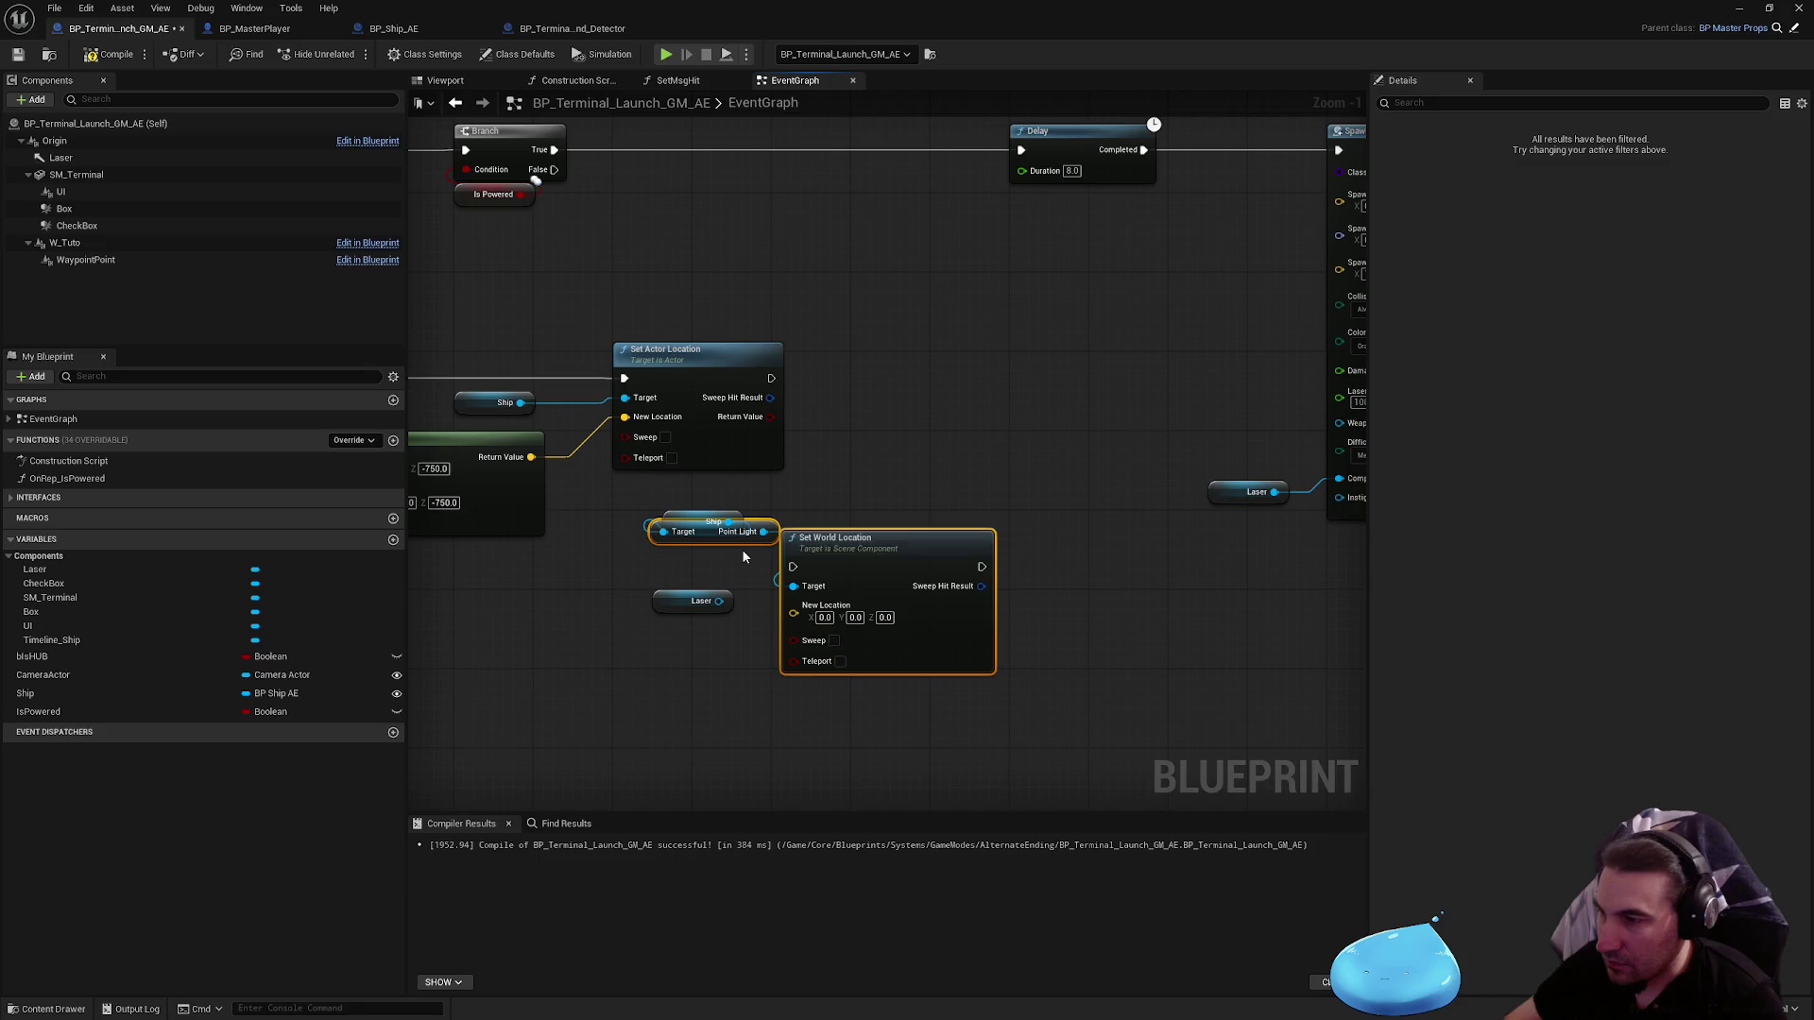
key("ctrl+z")
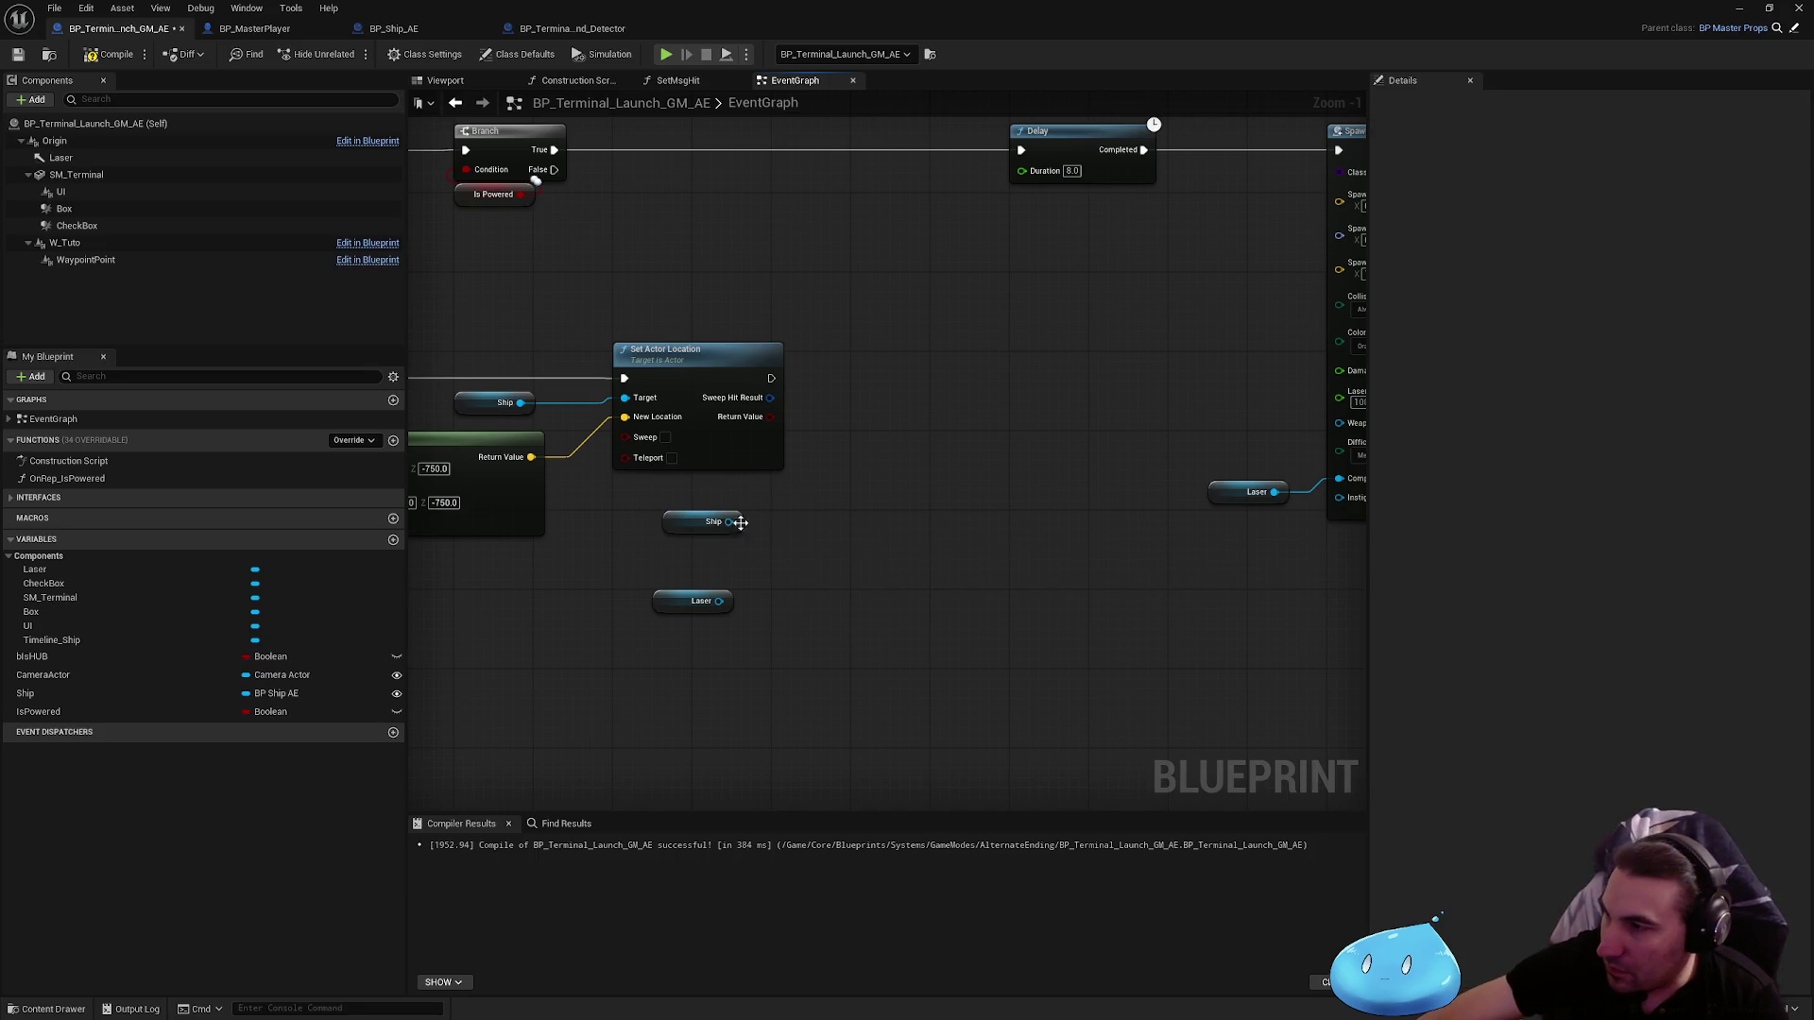
left_click_drag(728, 521, 765, 538)
type("get actor loca")
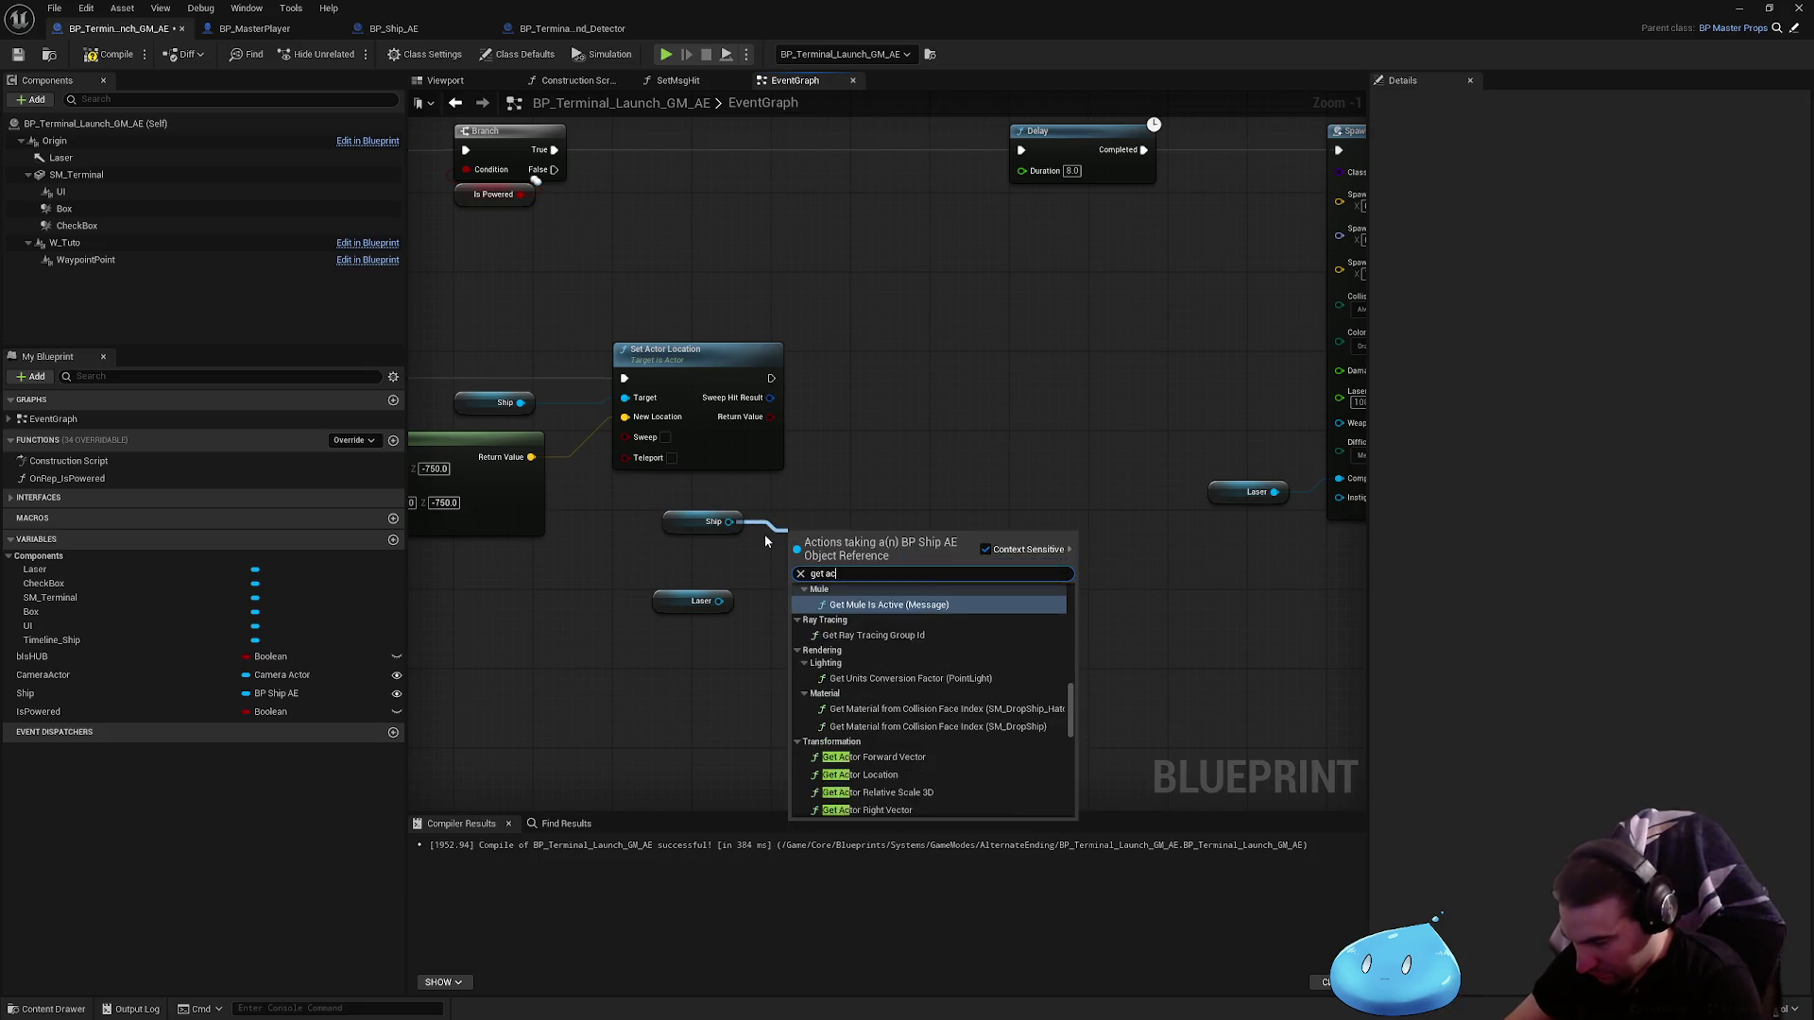
key("Return")
scroll(765, 539, "up", 1)
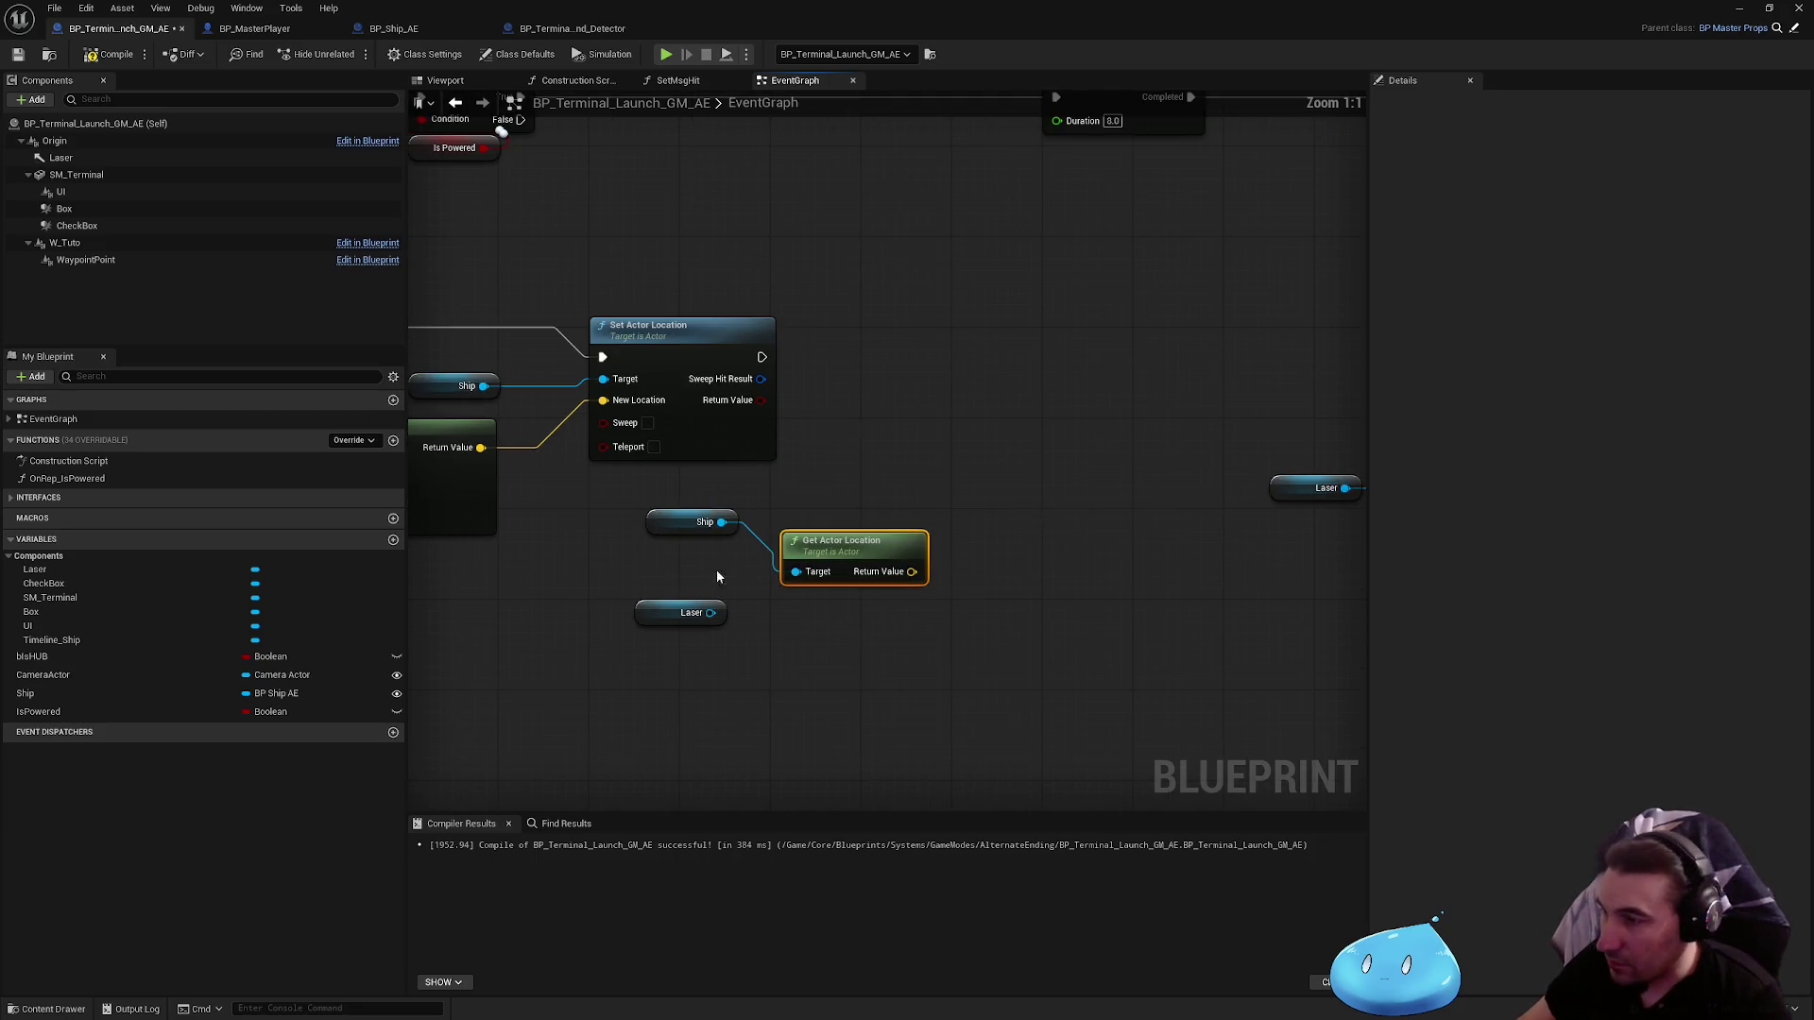
left_click_drag(673, 532, 799, 614)
left_click(841, 543, "ctrl")
mouse_move(841, 543)
left_mouse_down()
mouse_move(725, 504)
mouse_move(648, 520)
left_mouse_up()
Step: Add a Get World Location node fed by the new Laser getter
mouse_move(672, 621)
left_mouse_down()
mouse_move(615, 724)
mouse_move(637, 706)
mouse_move(737, 710)
left_mouse_up()
type("get")
type(" closest")
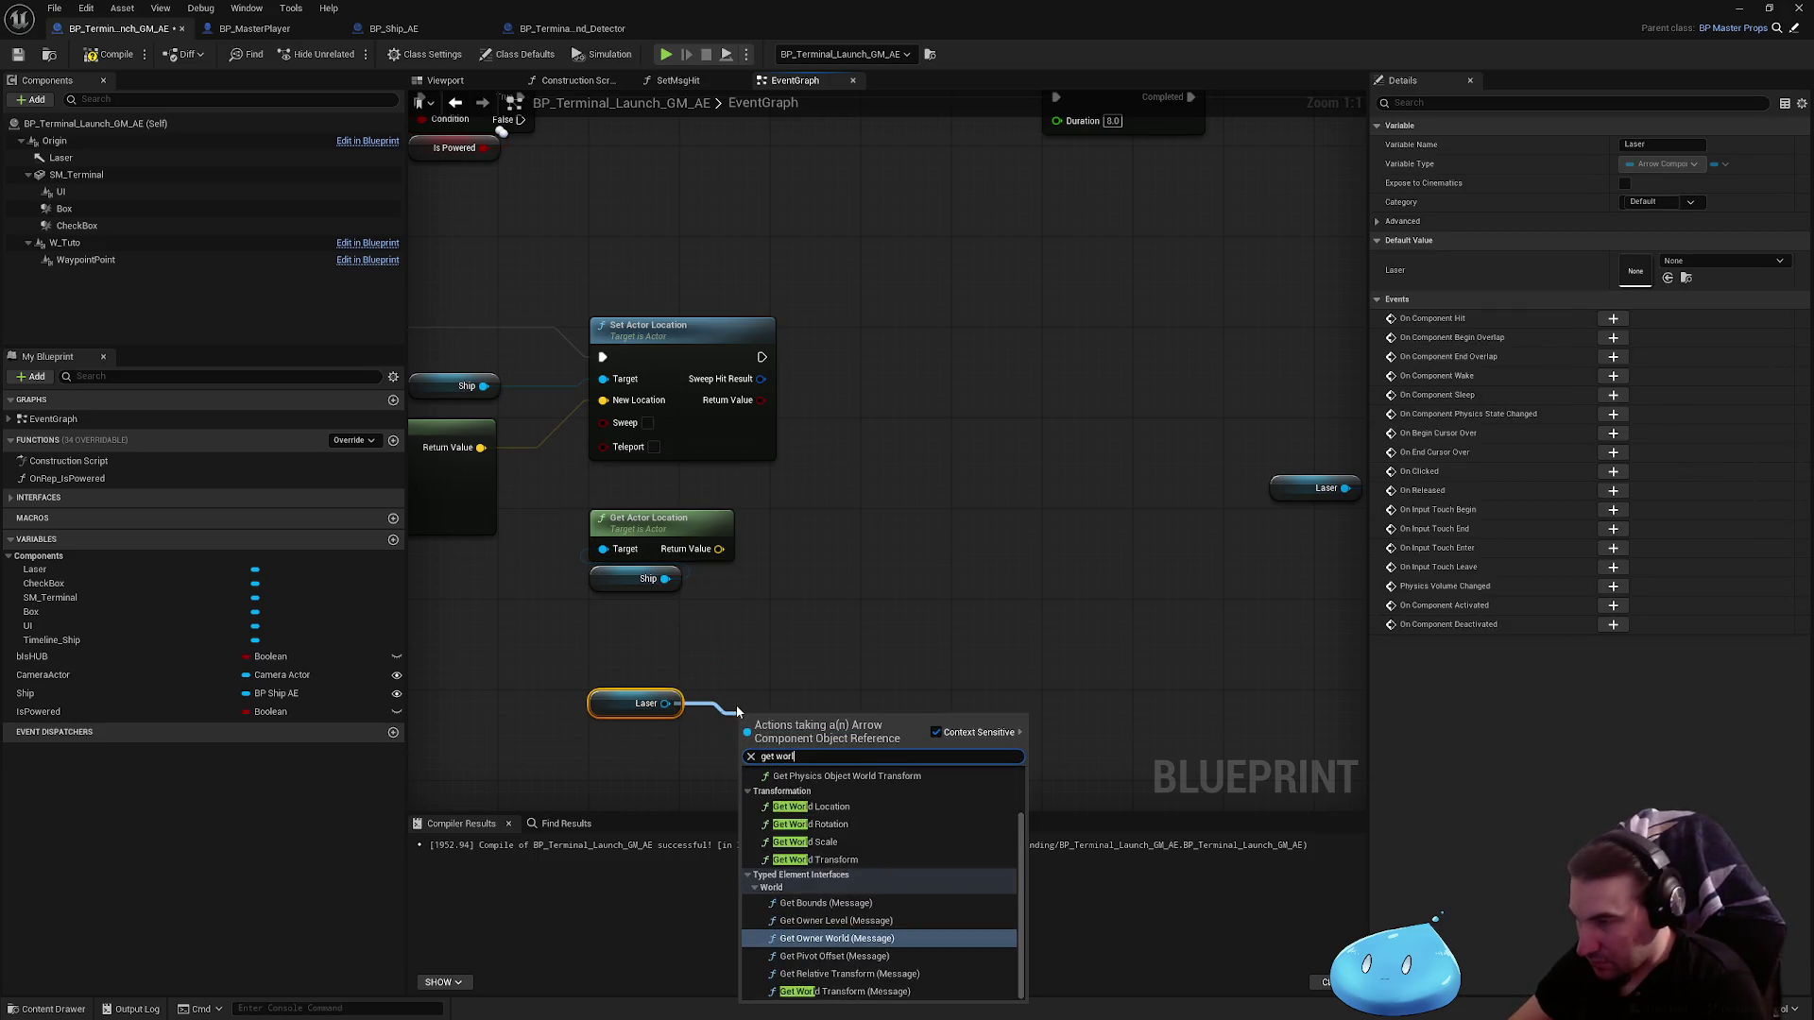
key("Return")
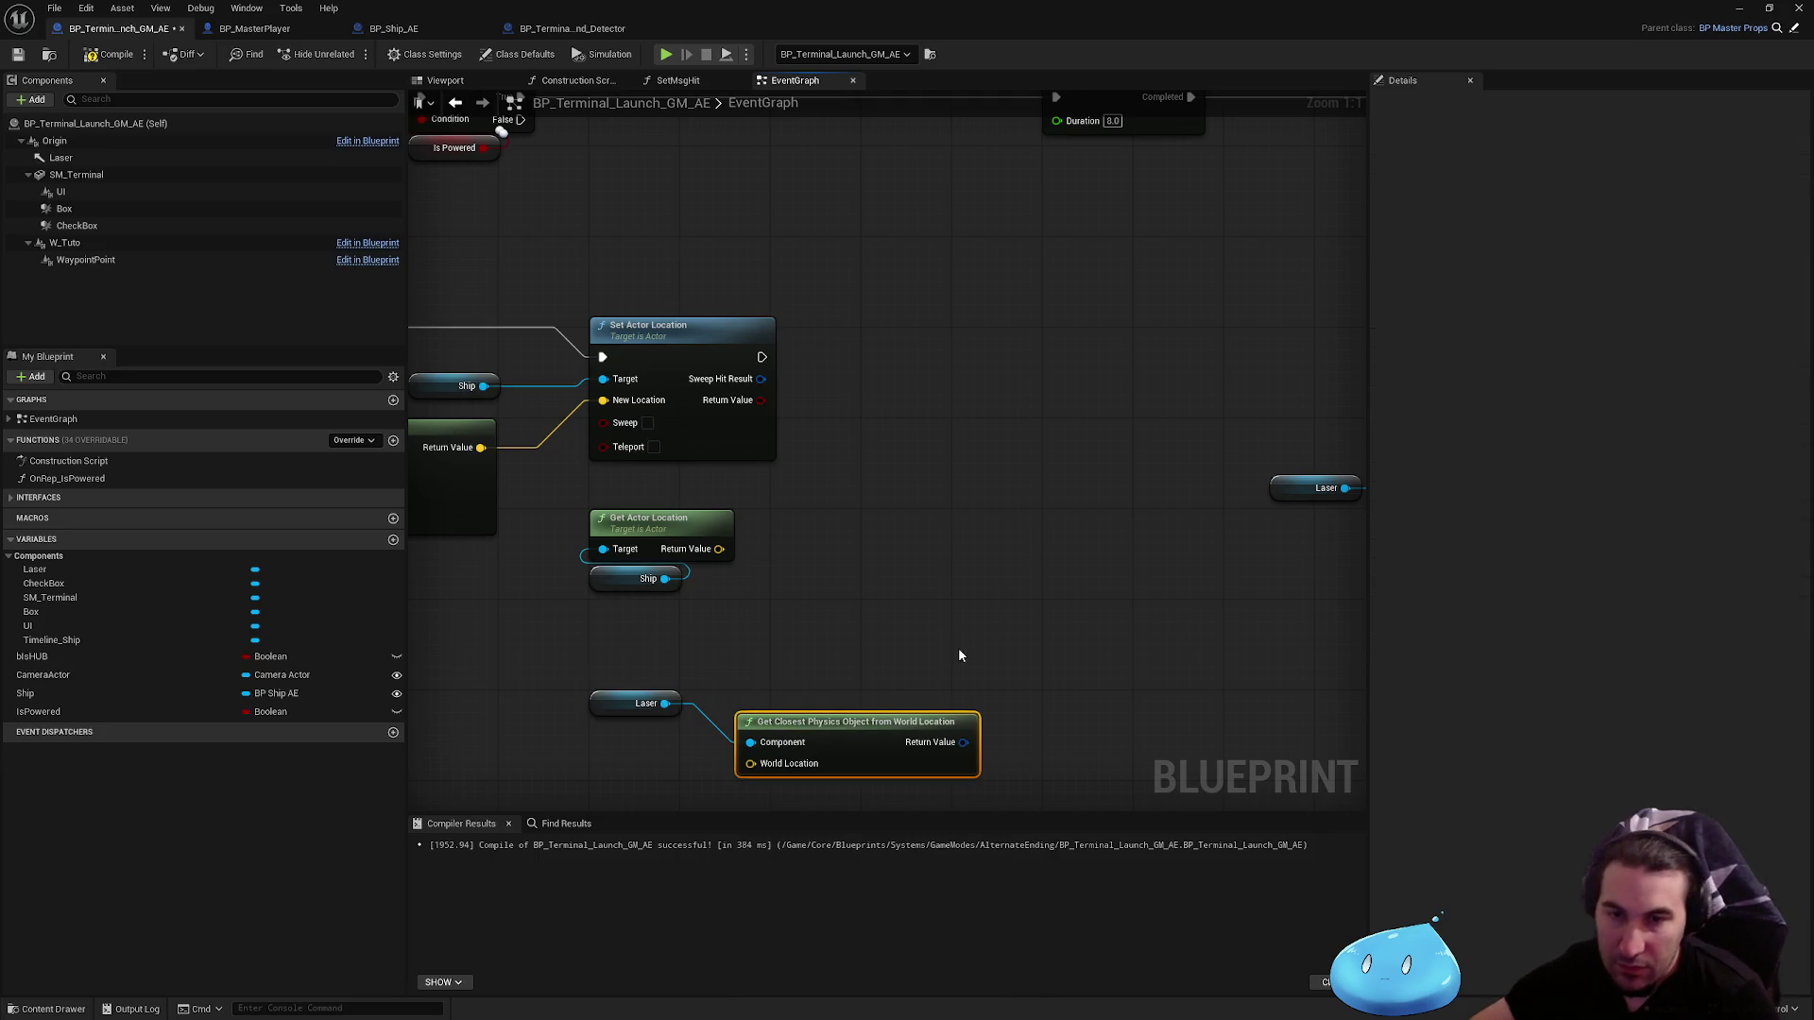
key("Delete")
mouse_move(674, 642)
left_mouse_down()
mouse_move(810, 660)
mouse_move(650, 661)
mouse_move(717, 649)
left_mouse_up()
left_click(610, 643)
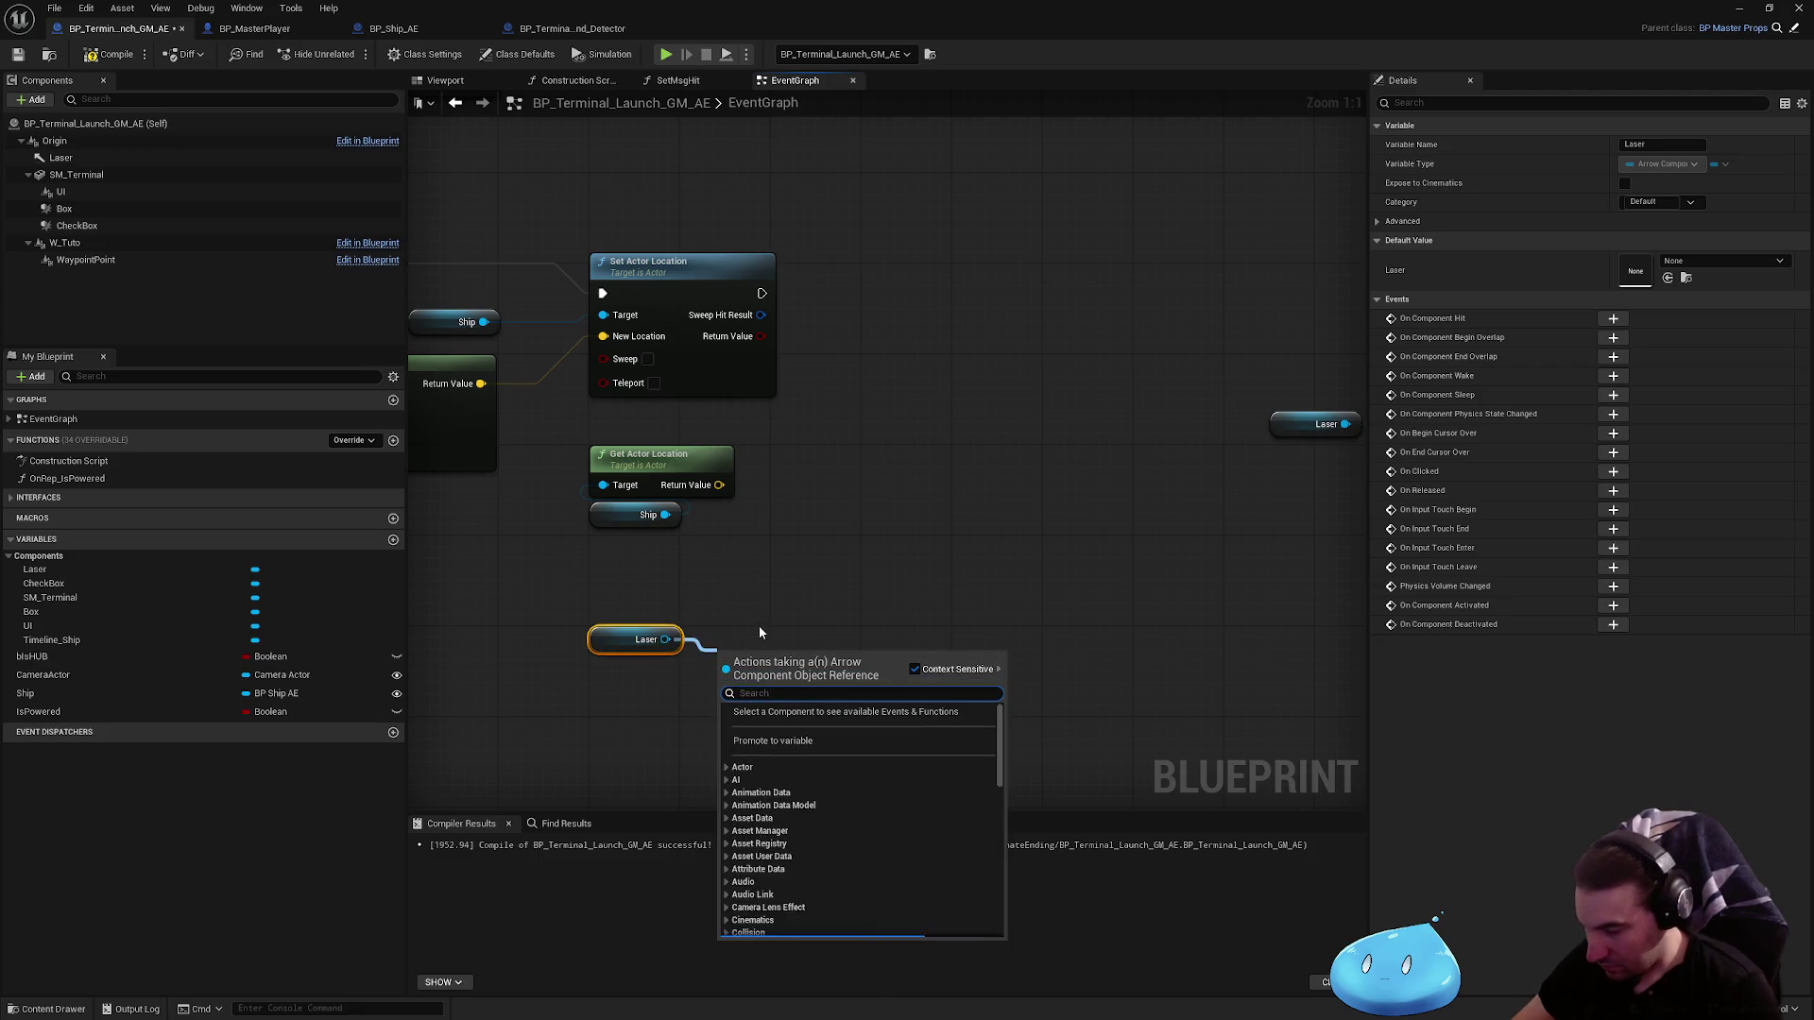
type("get world loca")
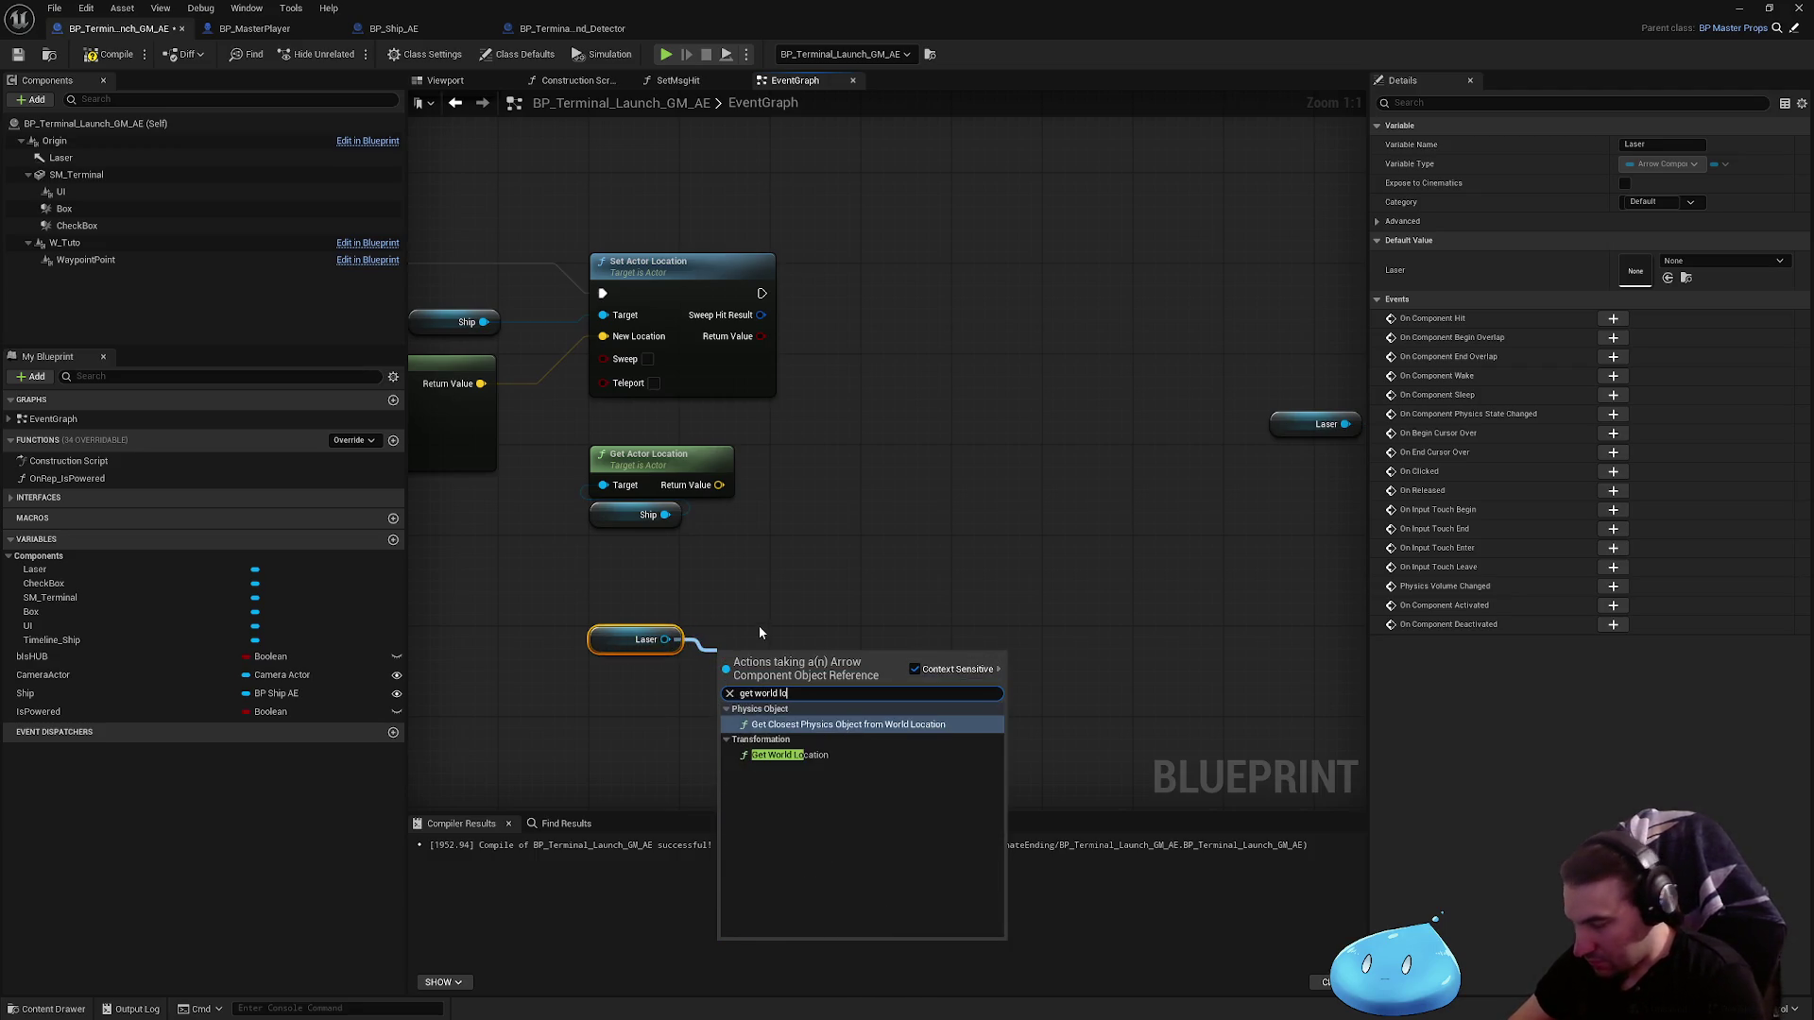
key("Return")
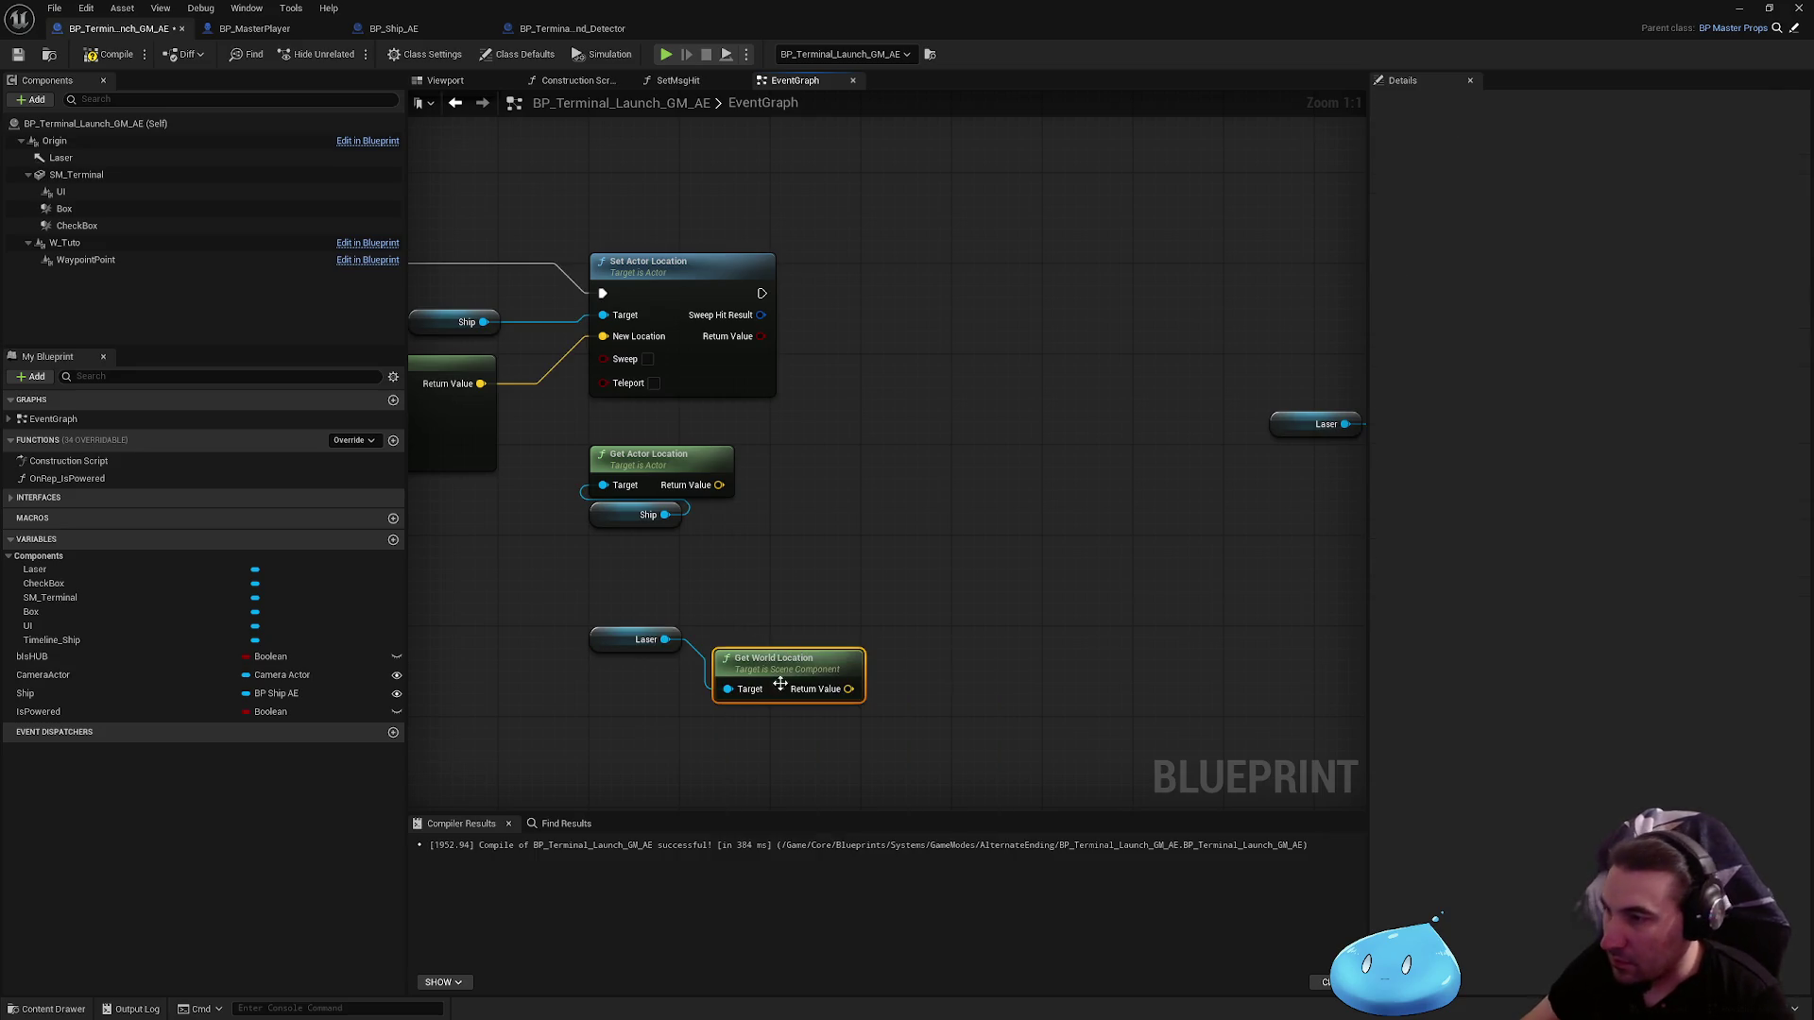
mouse_move(784, 680)
left_mouse_down()
mouse_move(702, 608)
mouse_move(659, 609)
left_mouse_up()
left_click(778, 591)
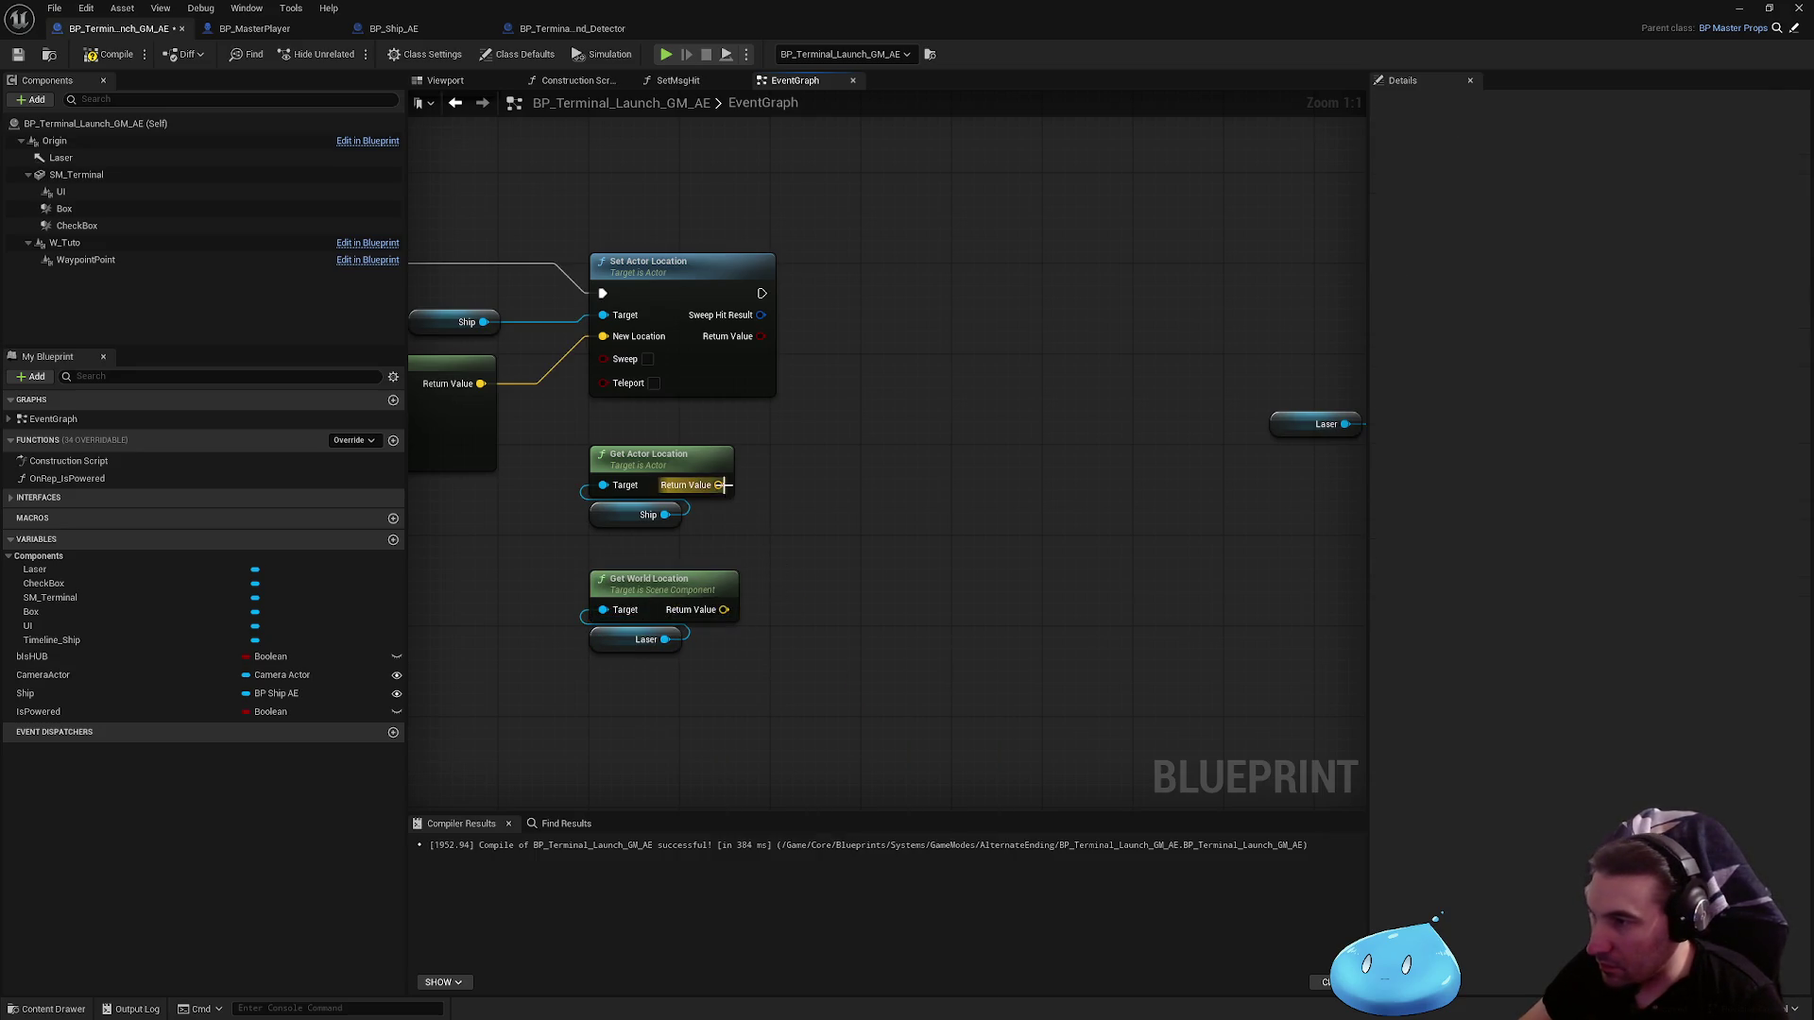
Step: Add a Find Look at Rotation node to the graph
left_click_drag(719, 484, 826, 517)
type("find relative look")
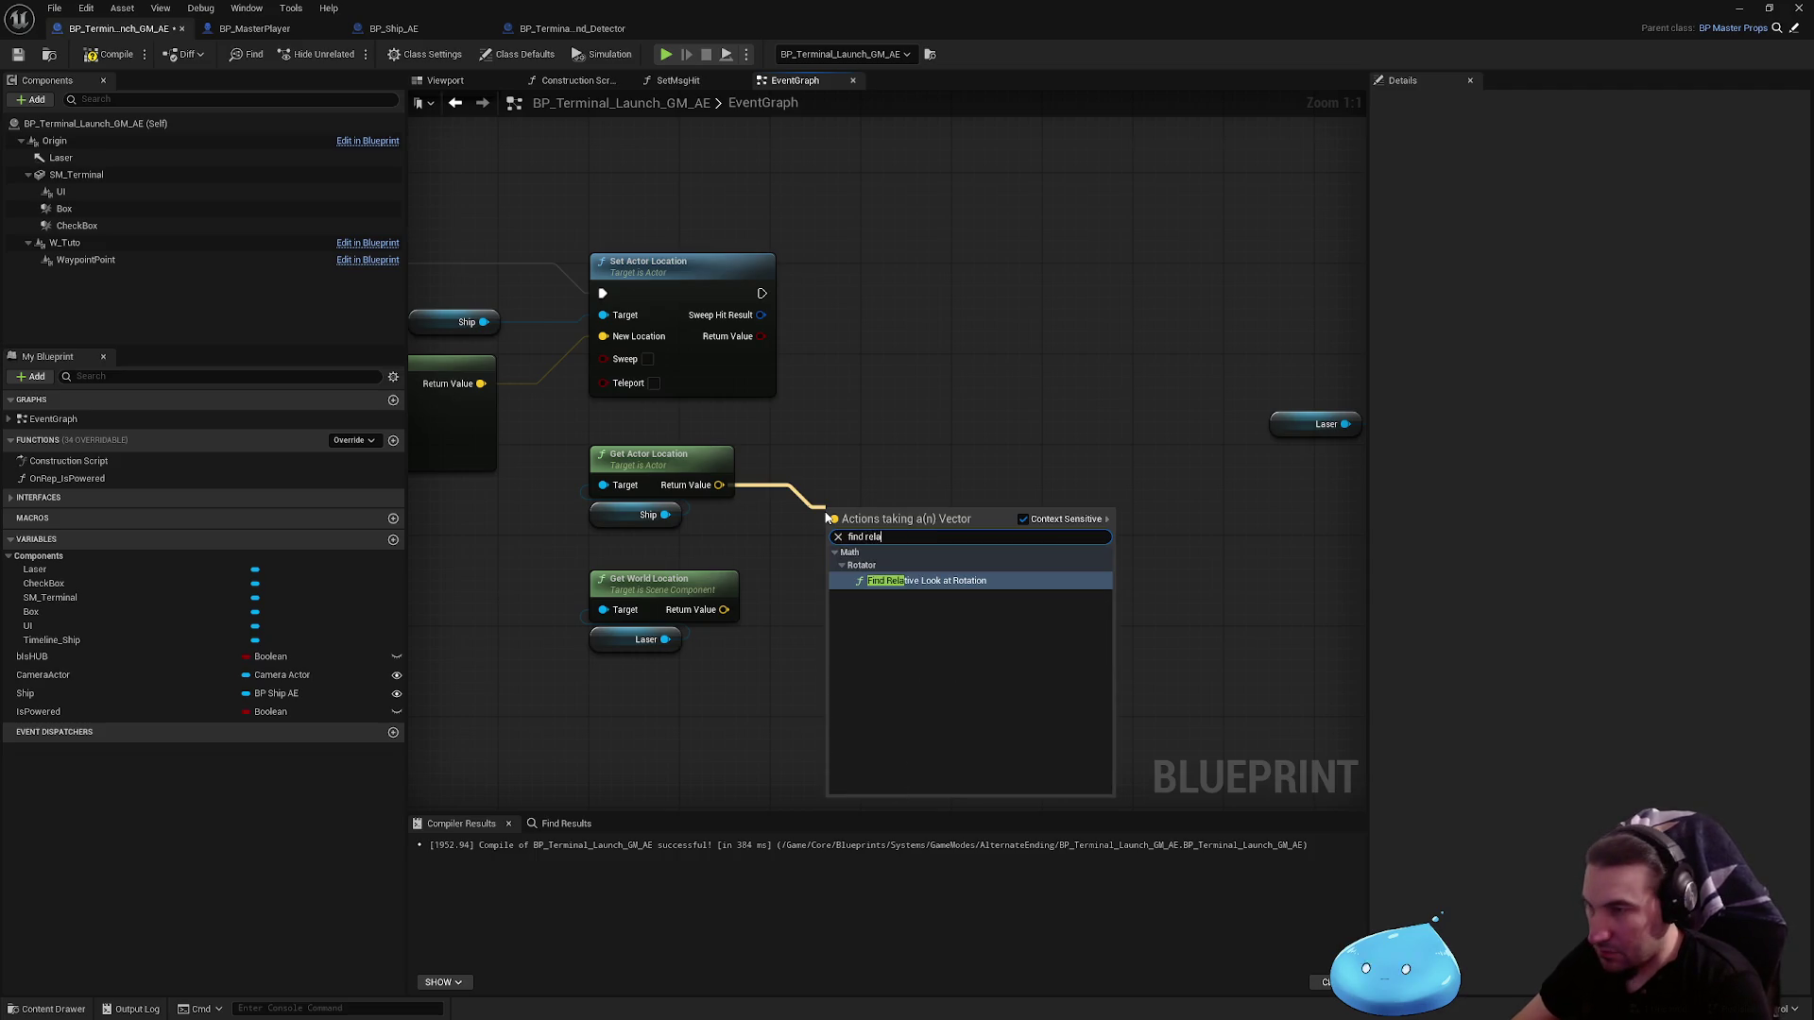
key("Return")
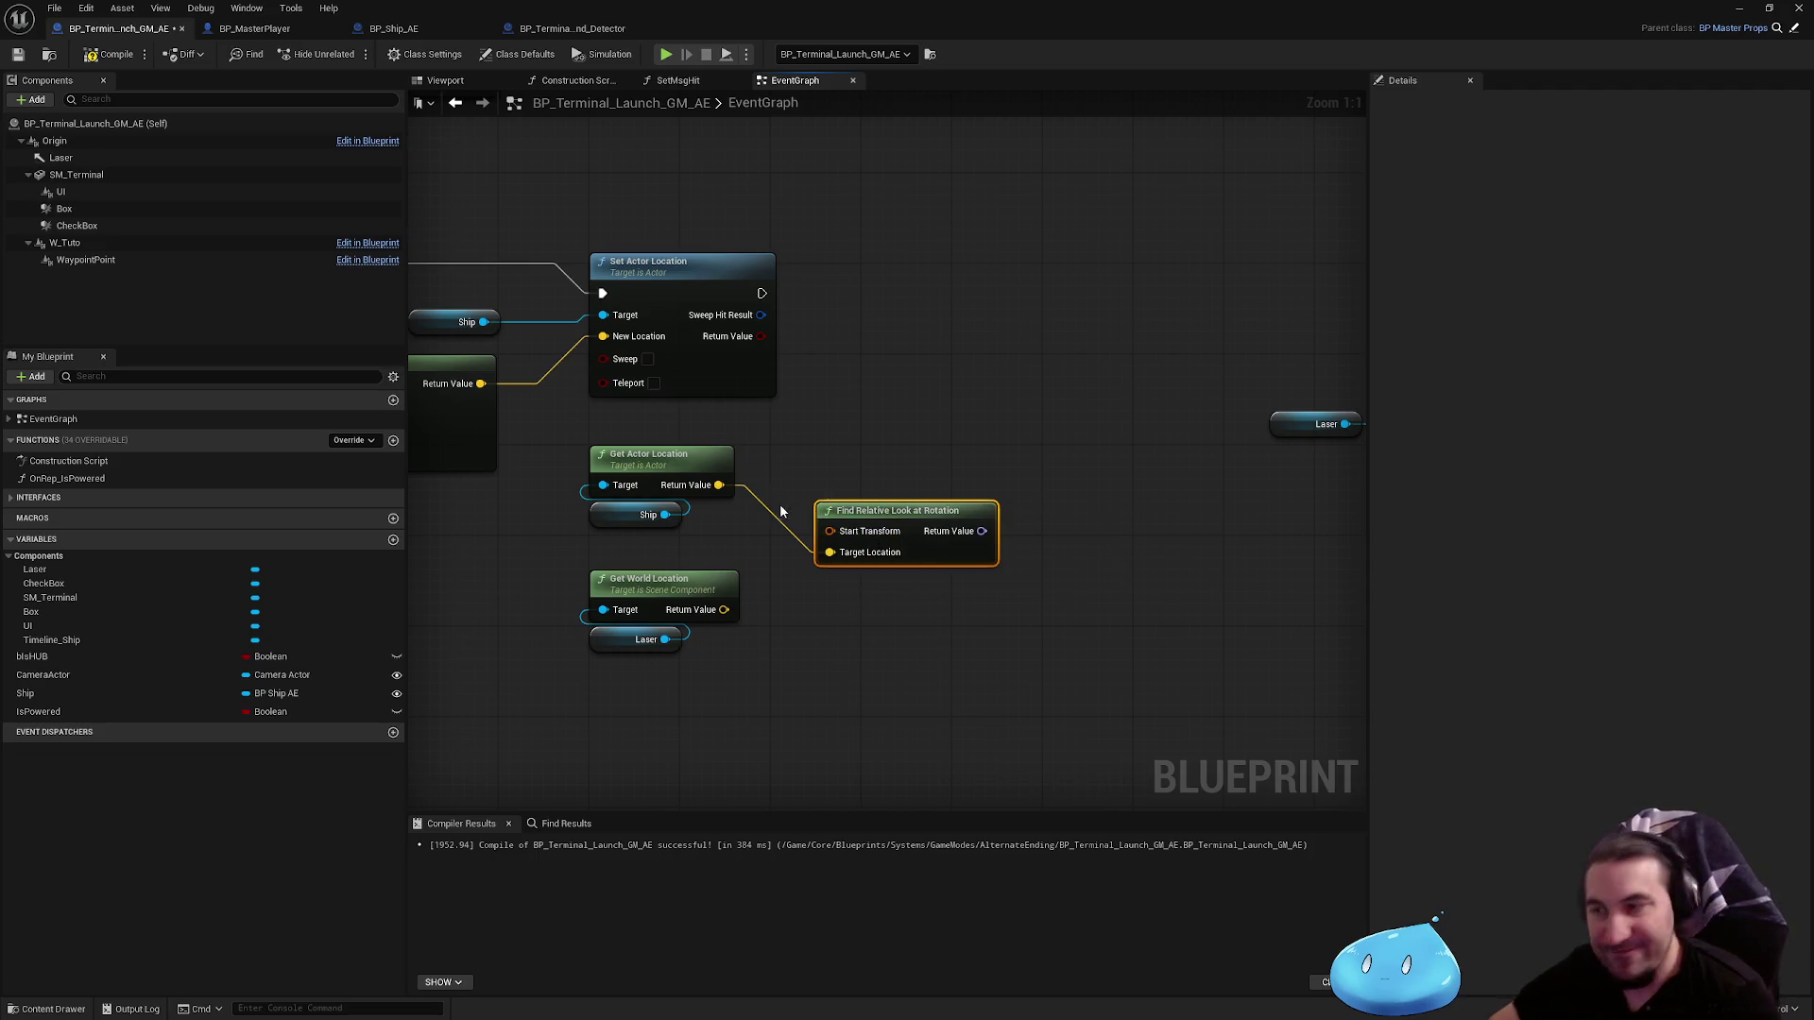
key("Delete")
left_click_drag(719, 485, 875, 534)
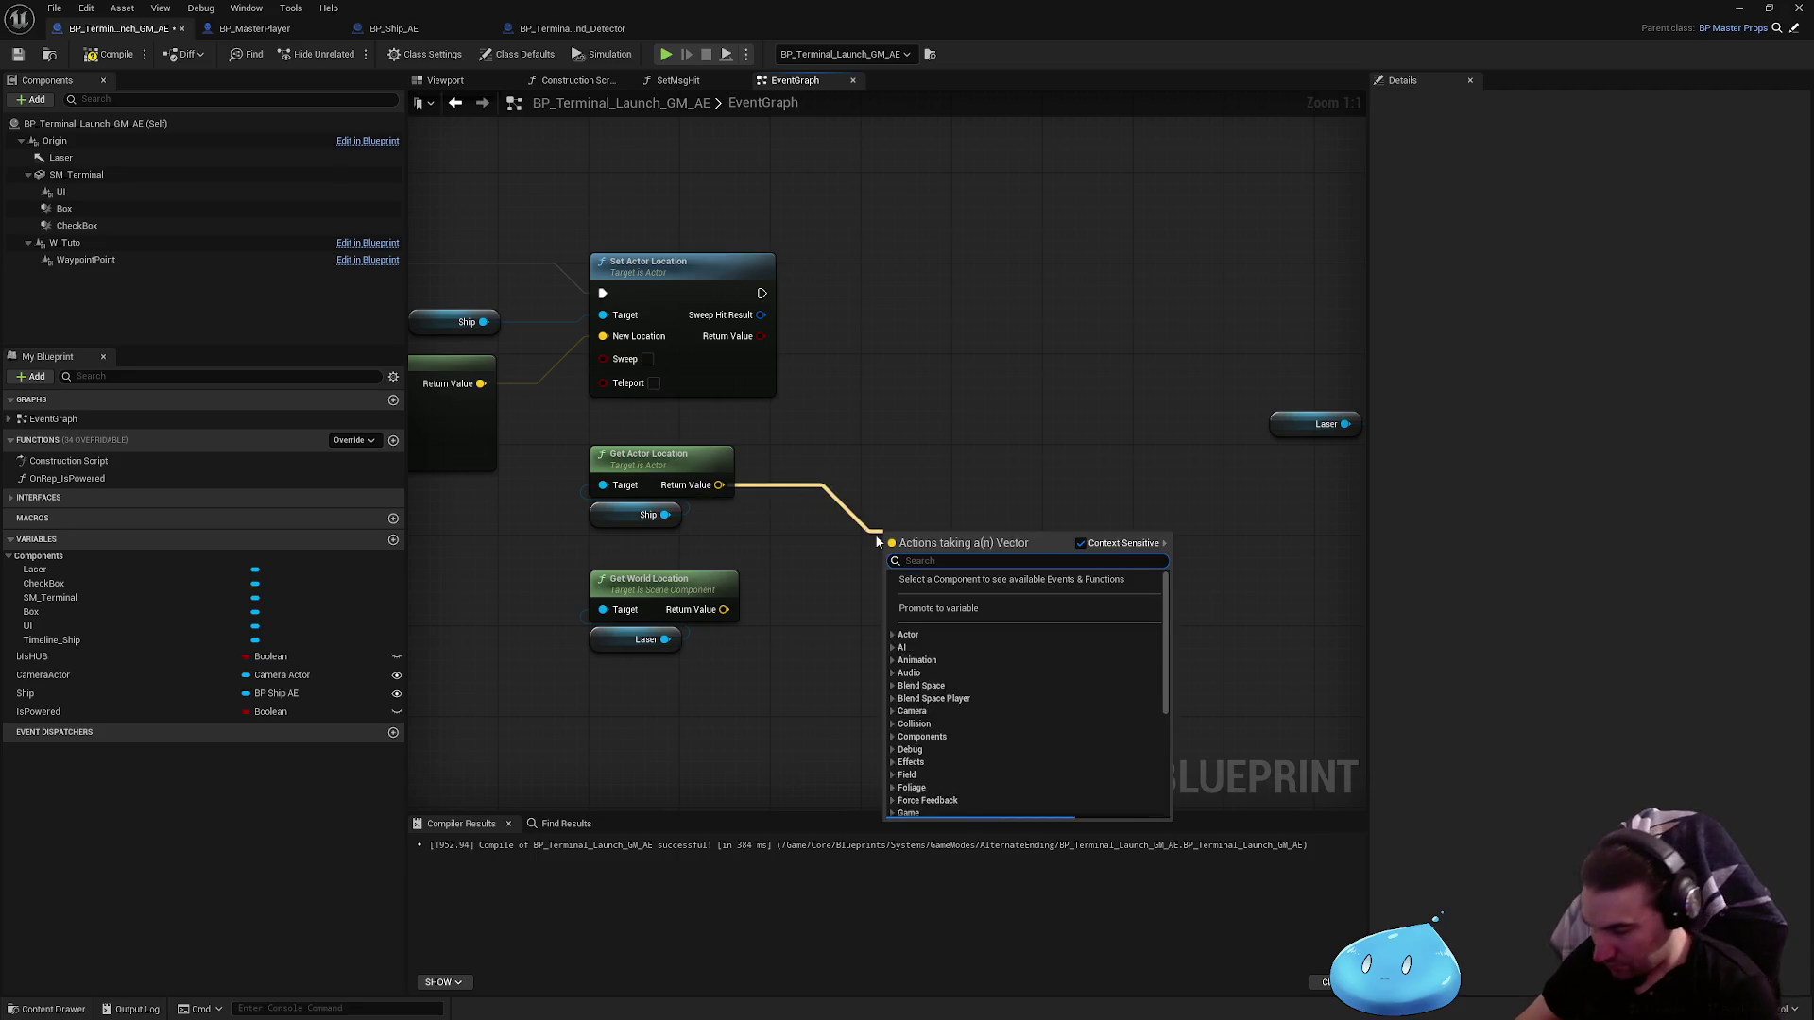
type("look")
key("Escape")
right_click(913, 464)
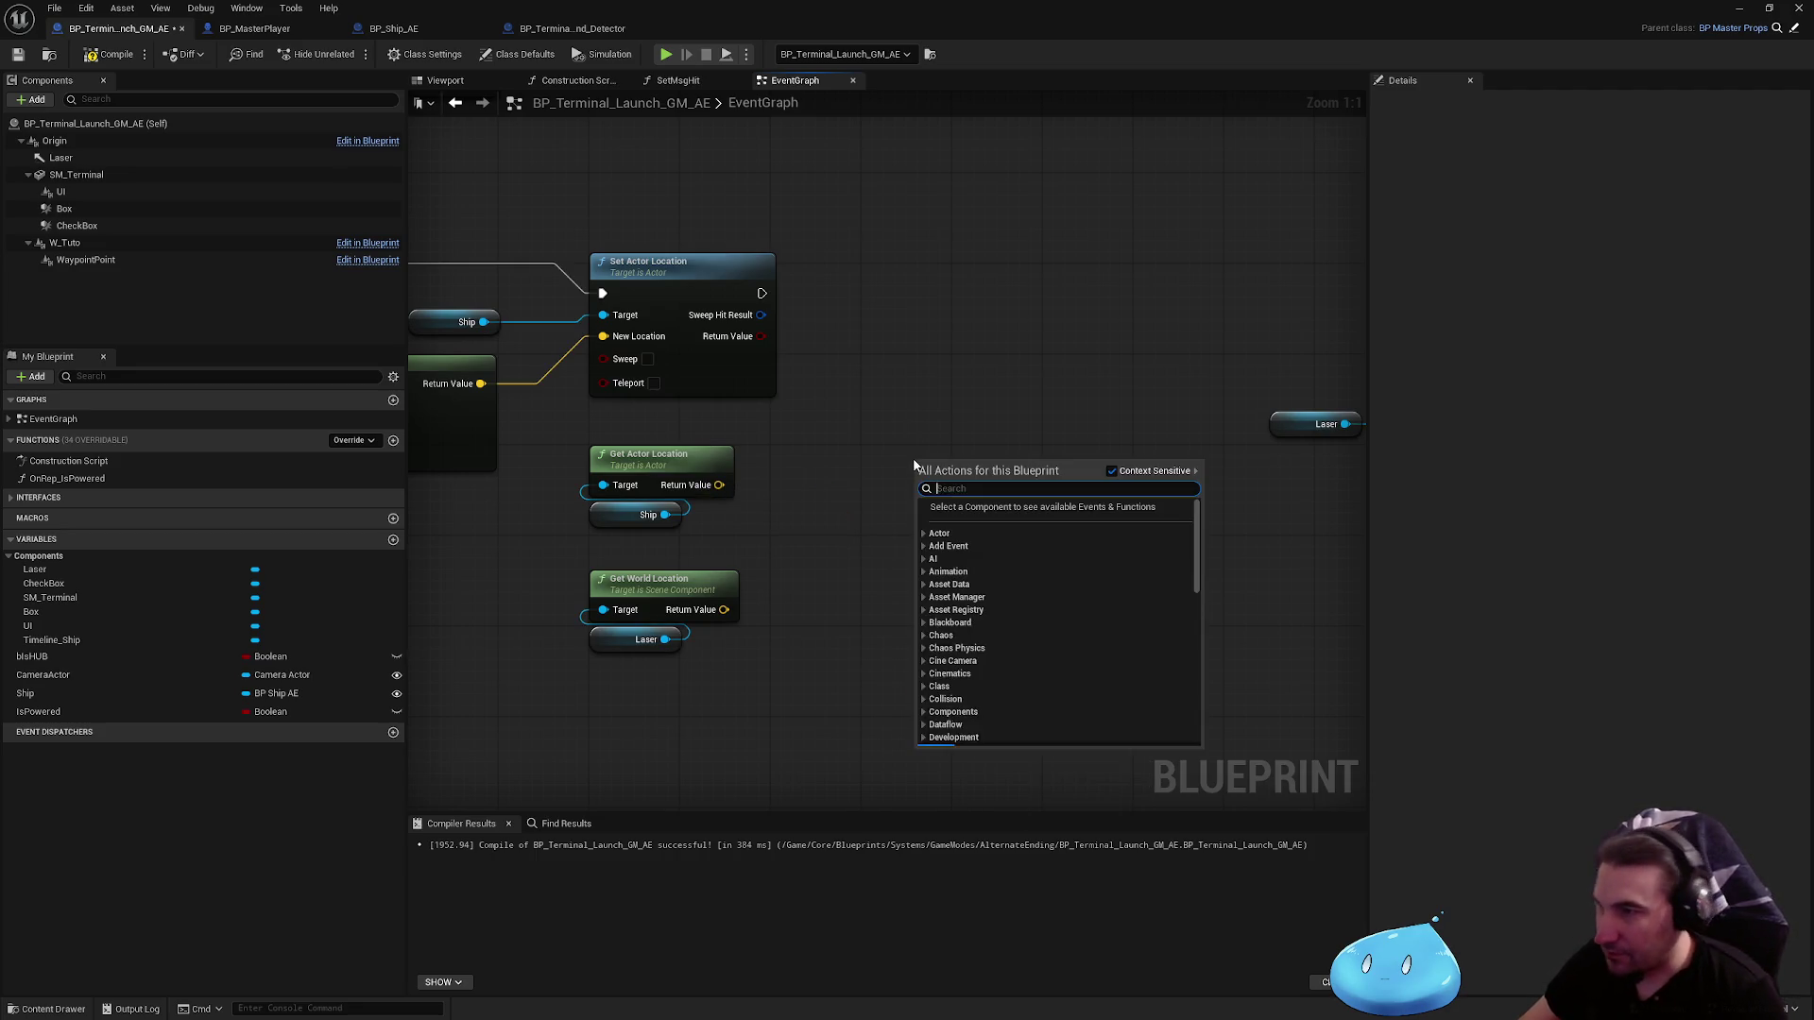
type("find l")
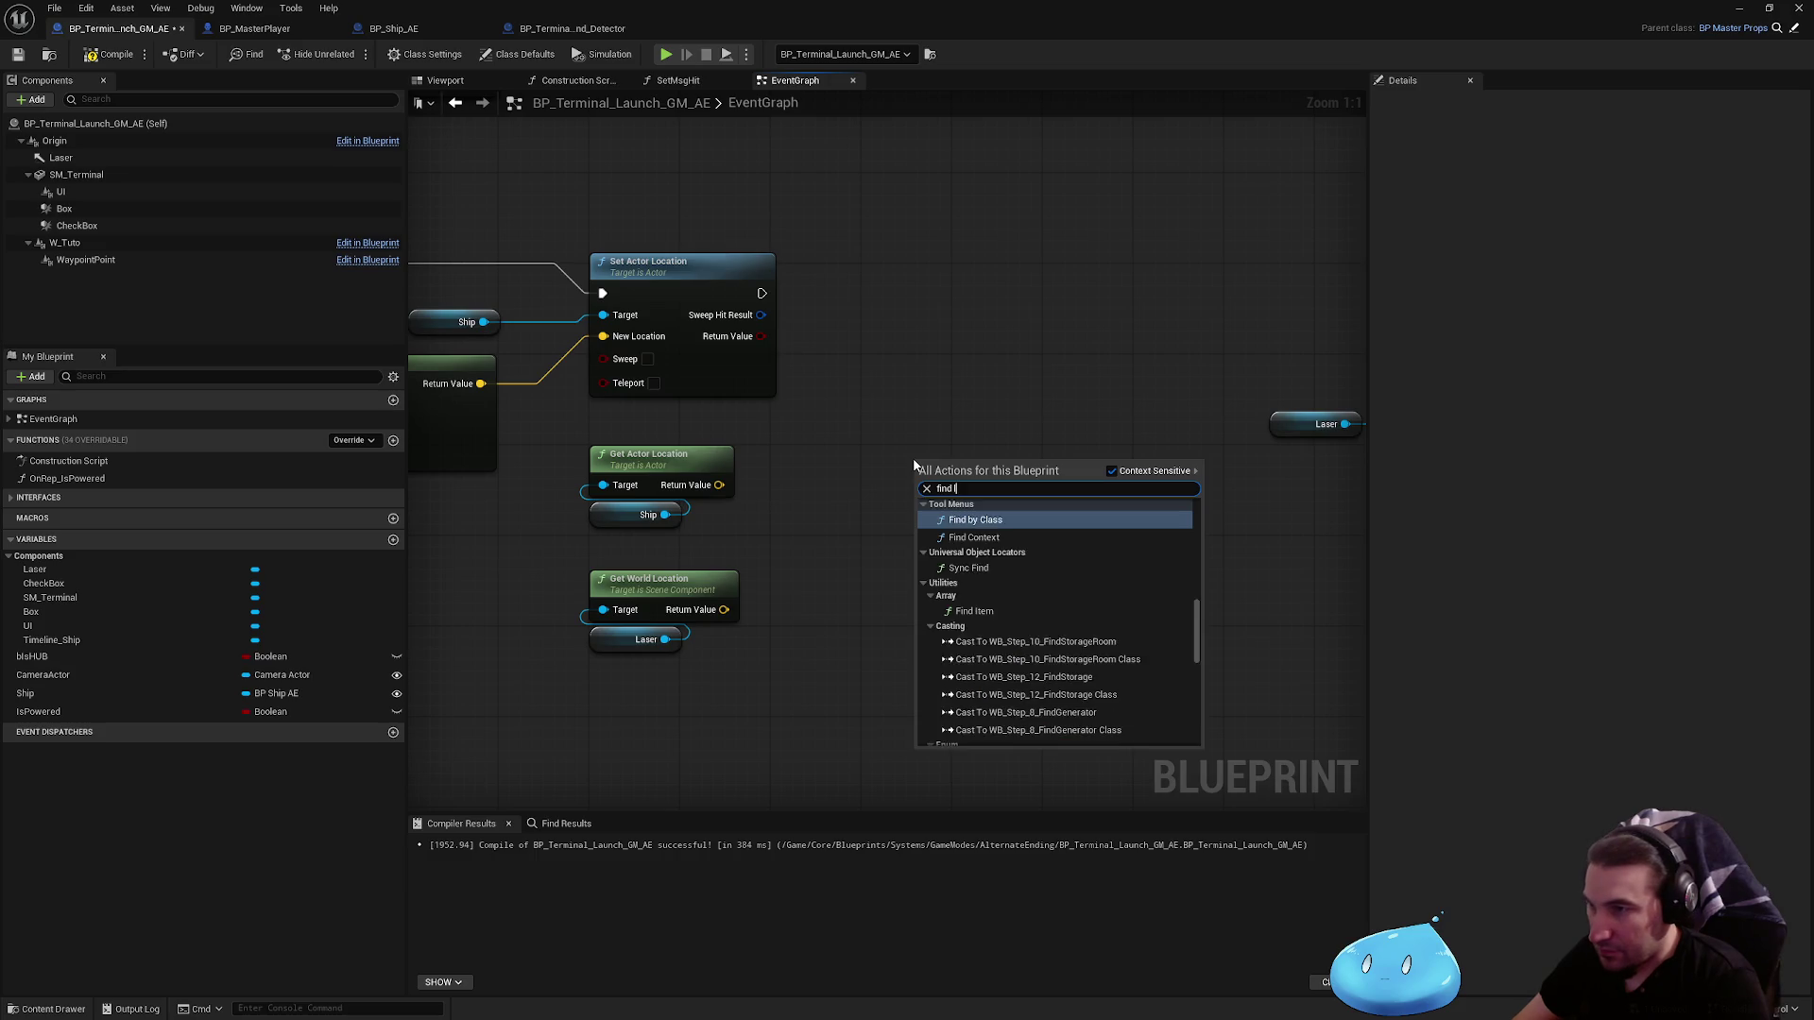
type("ook")
key("Return")
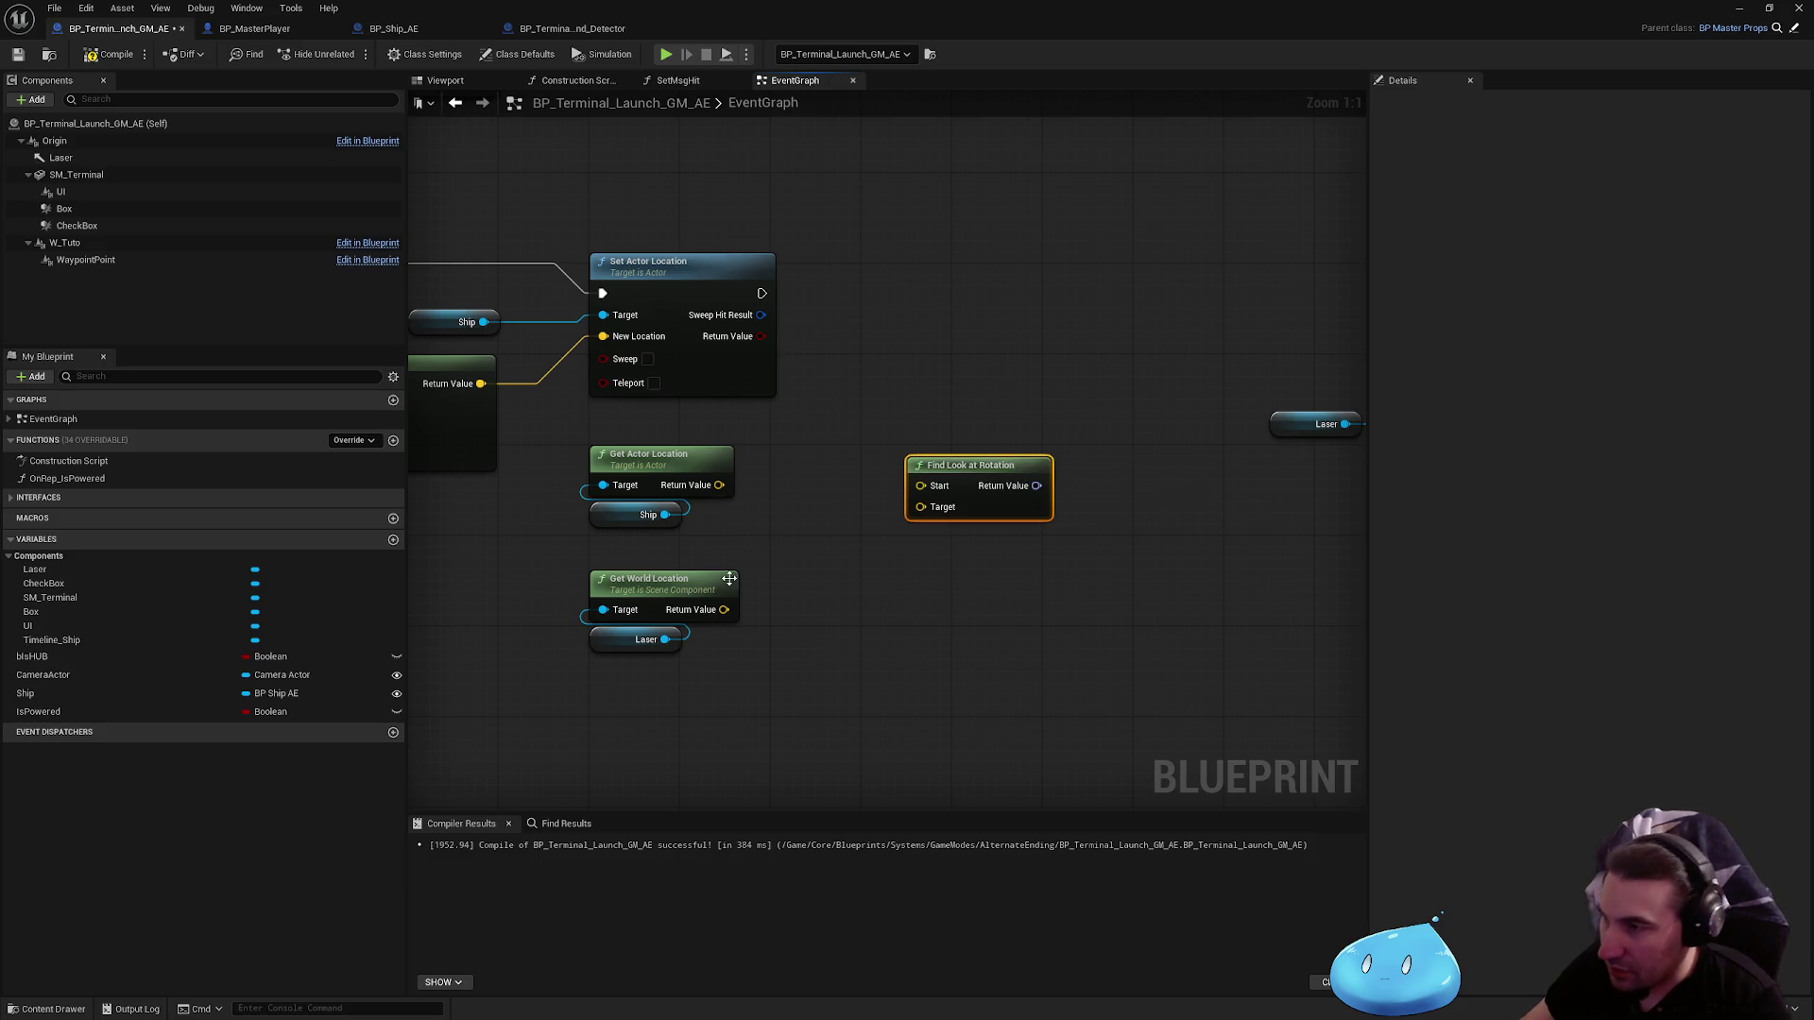
Step: Wire Laser's world location to Start and Ship's location to Target, then tidy the nodes
mouse_move(724, 609)
left_mouse_down()
mouse_move(903, 541)
mouse_move(920, 507)
mouse_move(726, 480)
mouse_move(757, 493)
mouse_move(763, 598)
mouse_move(926, 493)
left_mouse_up()
mouse_move(719, 485)
left_mouse_down()
mouse_move(924, 488)
mouse_move(937, 534)
mouse_move(926, 522)
left_mouse_up()
left_click_drag(576, 436, 627, 533)
left_click_drag(648, 466, 648, 715)
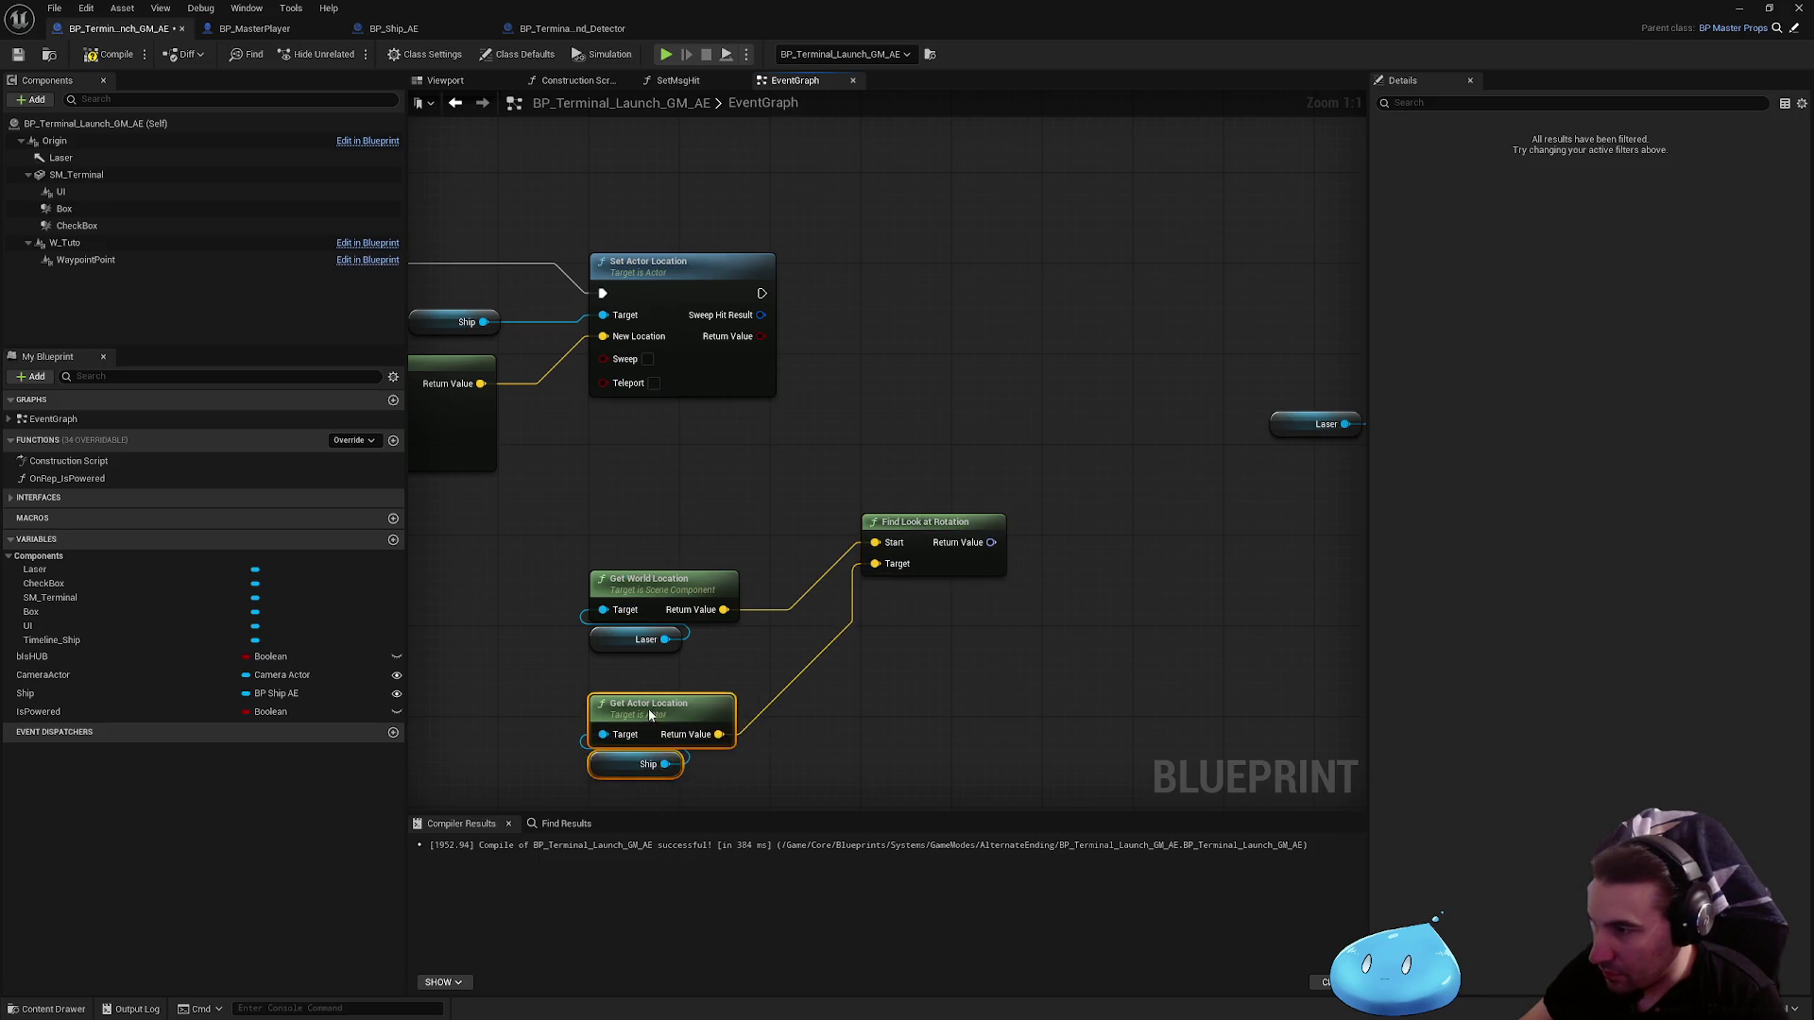
mouse_move(649, 482)
left_mouse_down()
mouse_move(625, 686)
mouse_move(642, 794)
left_mouse_up()
left_click_drag(669, 570, 669, 445)
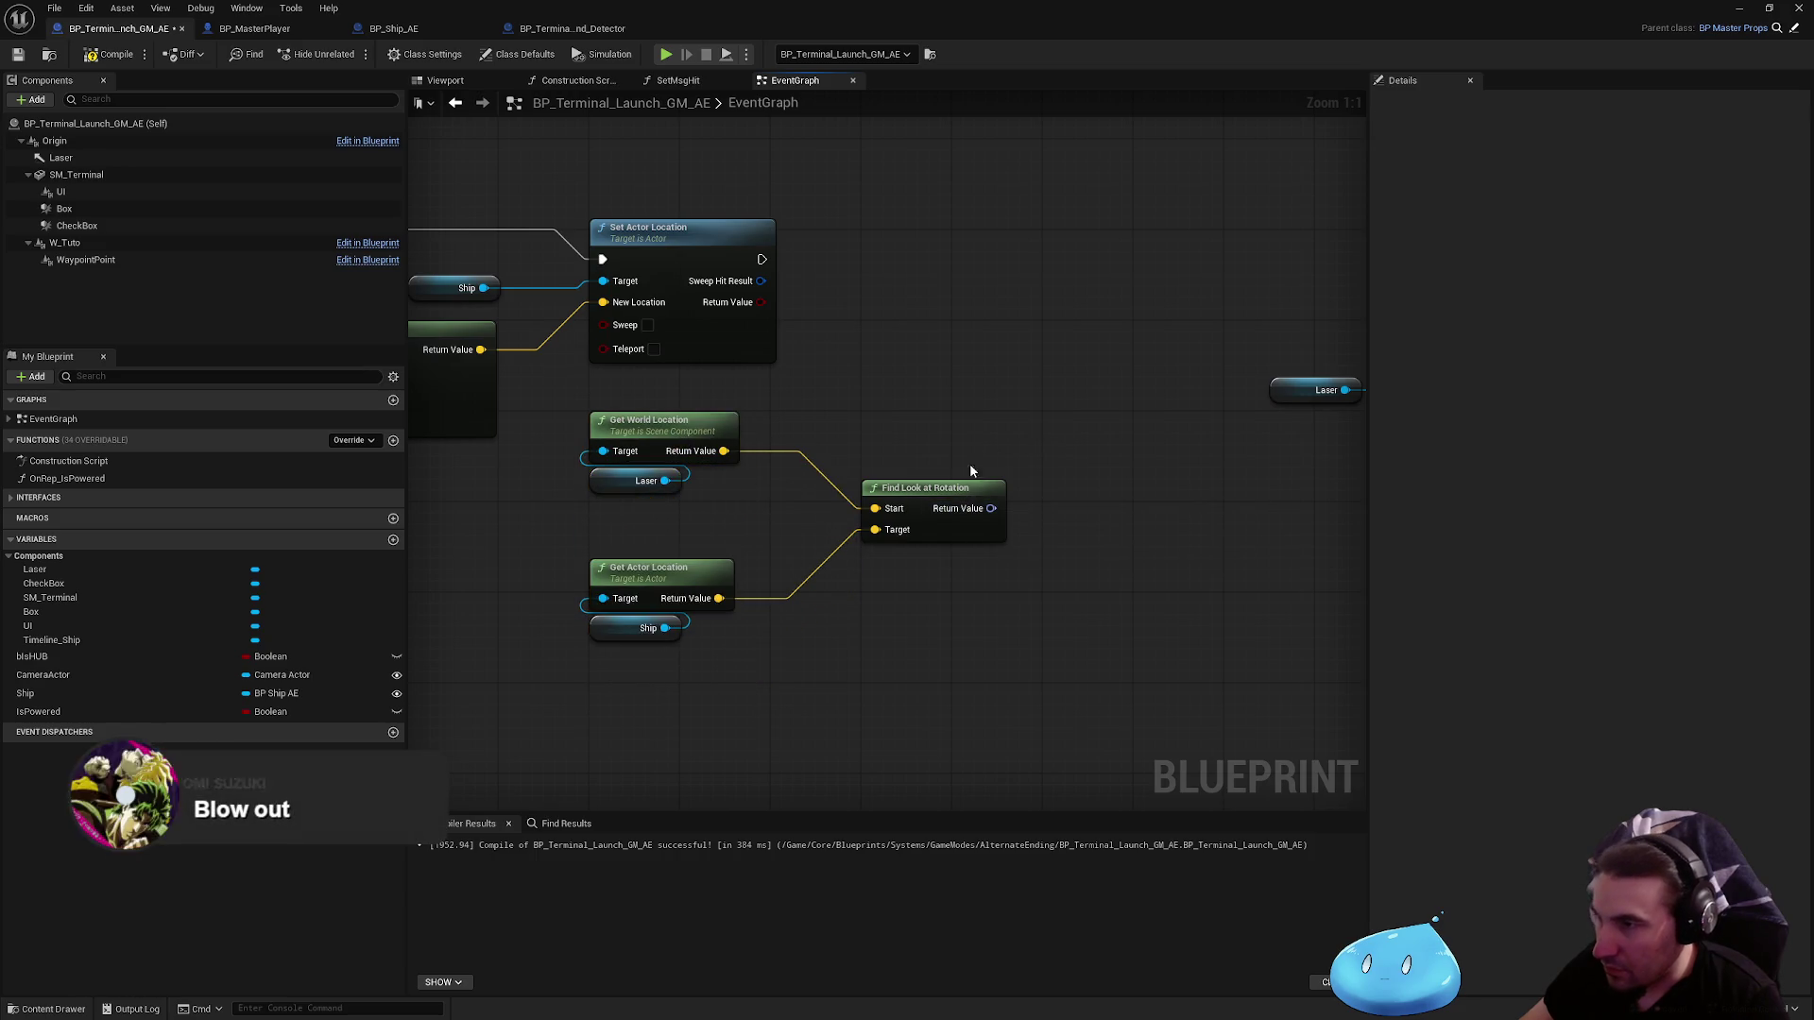
left_click_drag(615, 511, 615, 753)
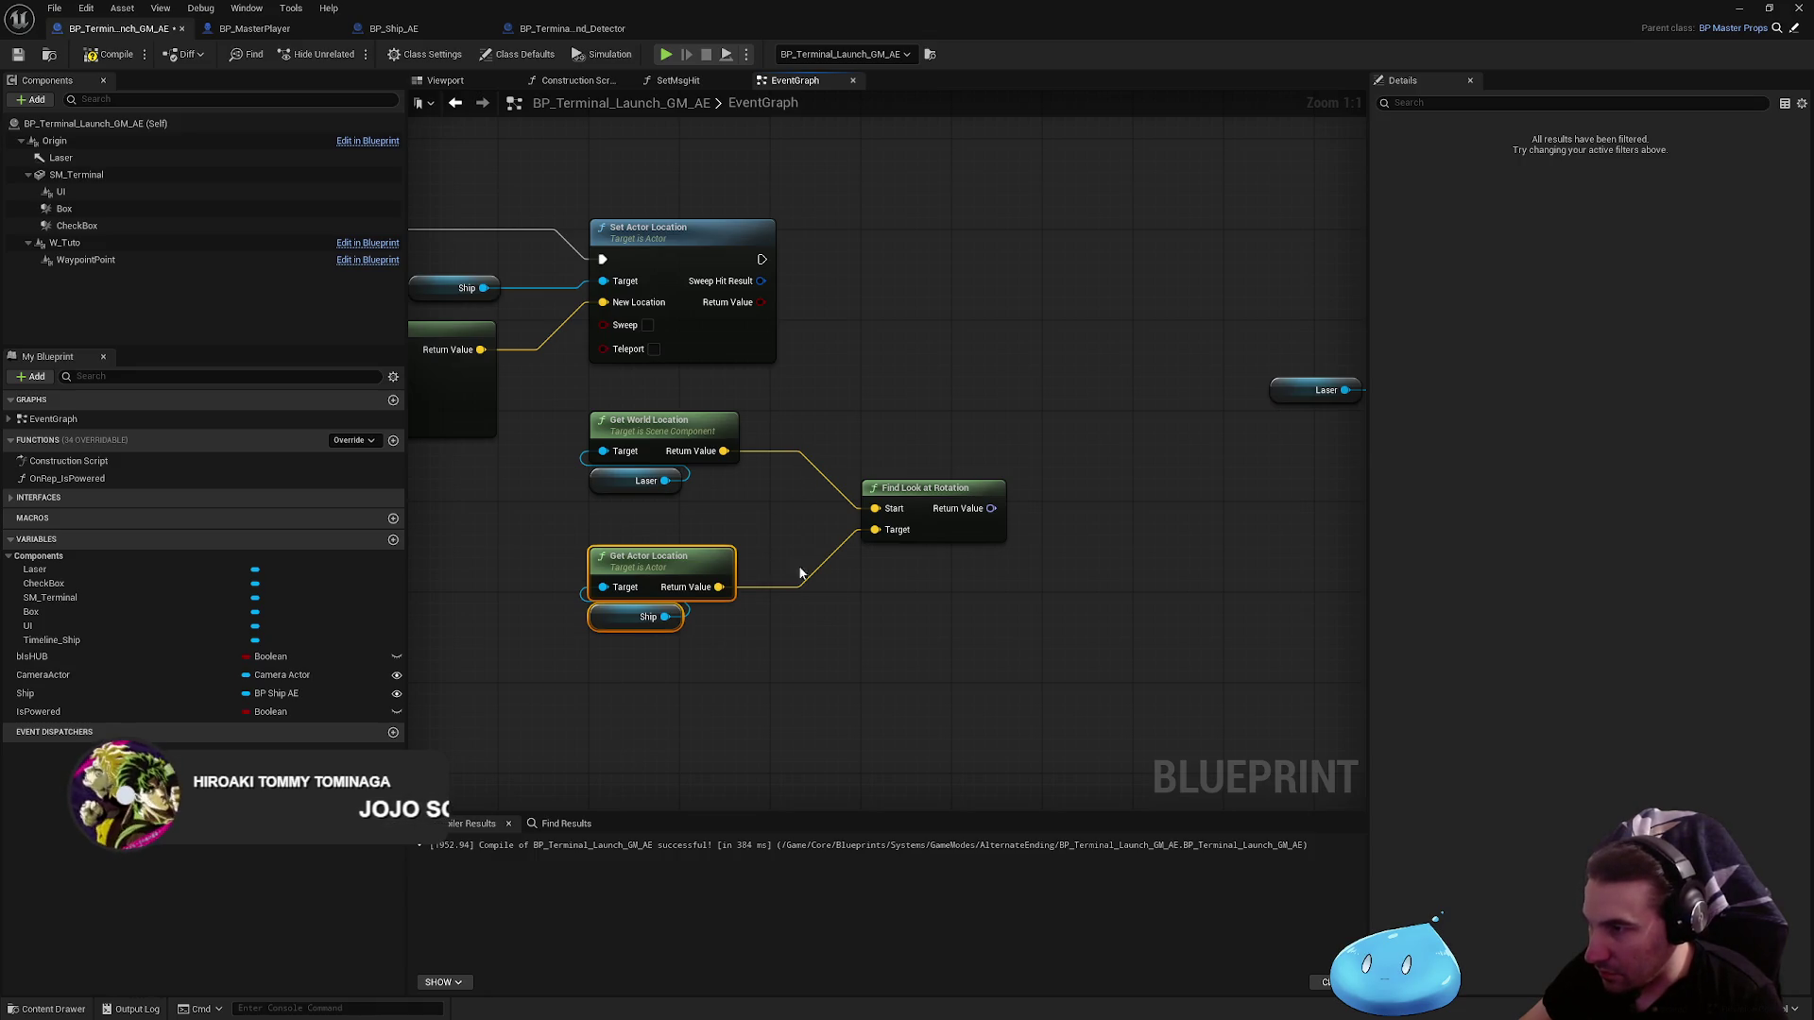
left_click(824, 621)
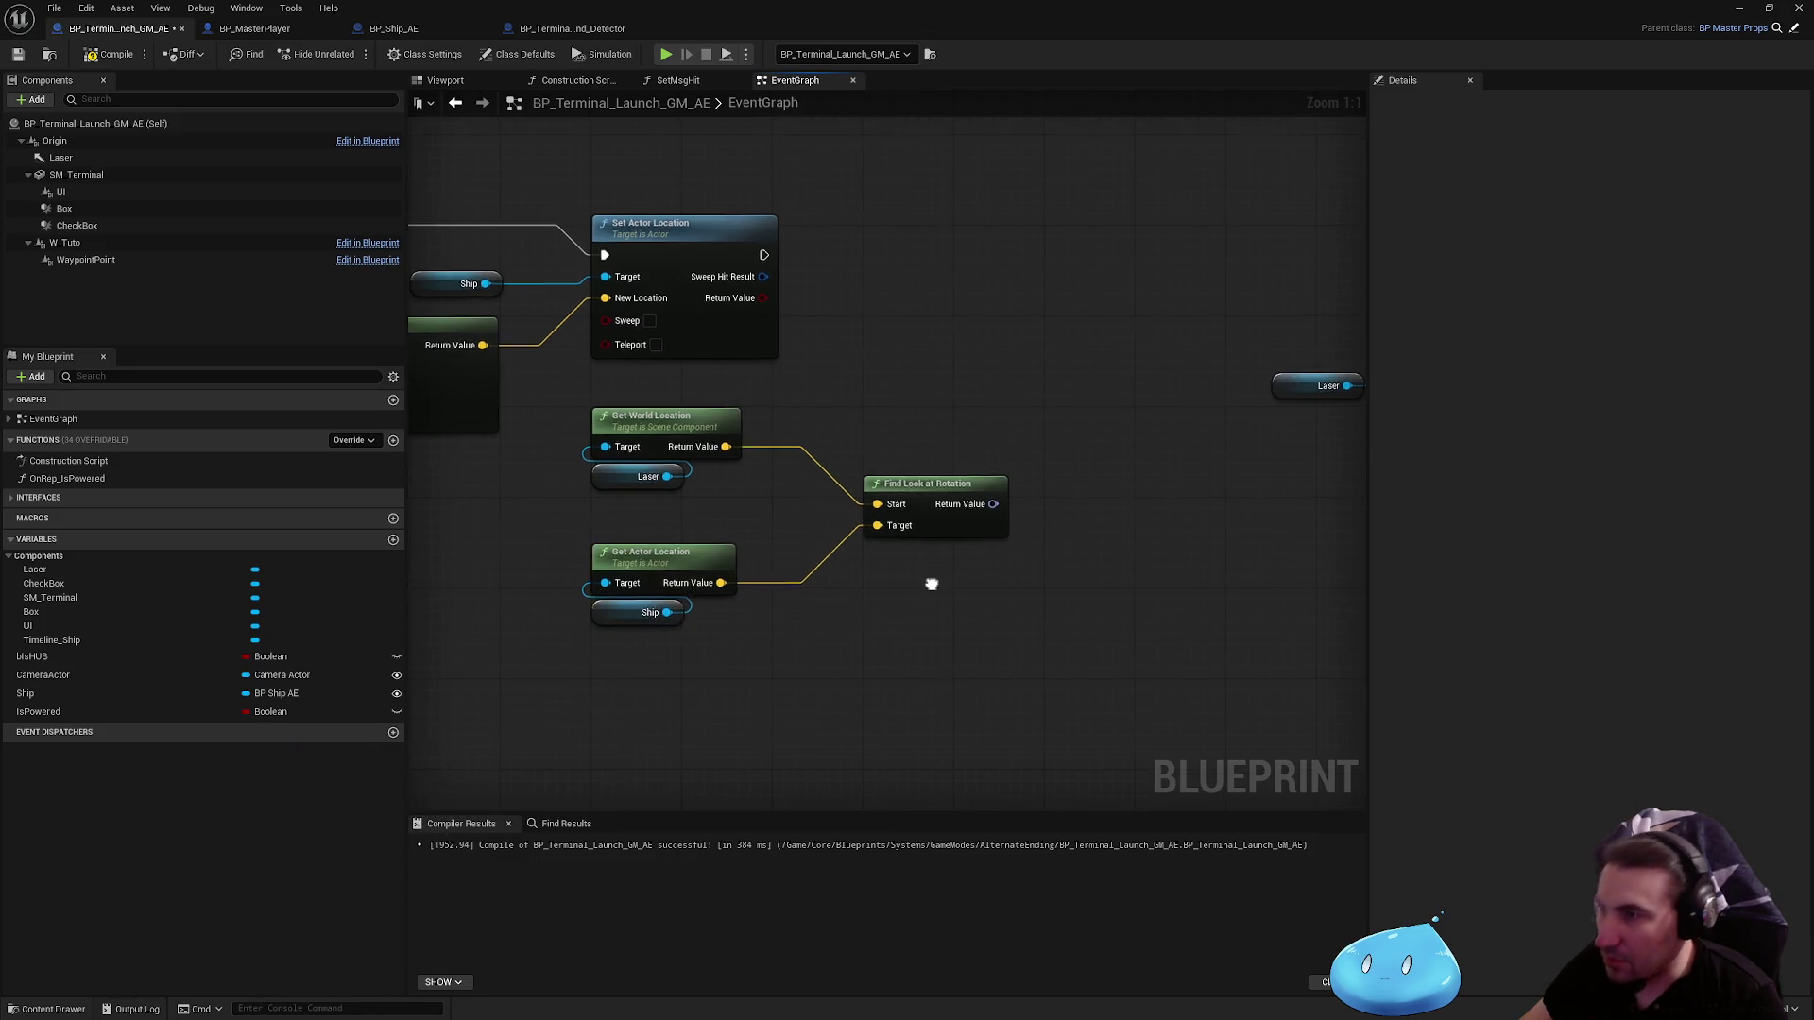
Step: Feed the look-at rotation into SpawnActor's rotation, then compile and save
scroll(932, 580, "down", 2)
scroll(842, 563, "up", 1)
left_click_drag(847, 520, 861, 593)
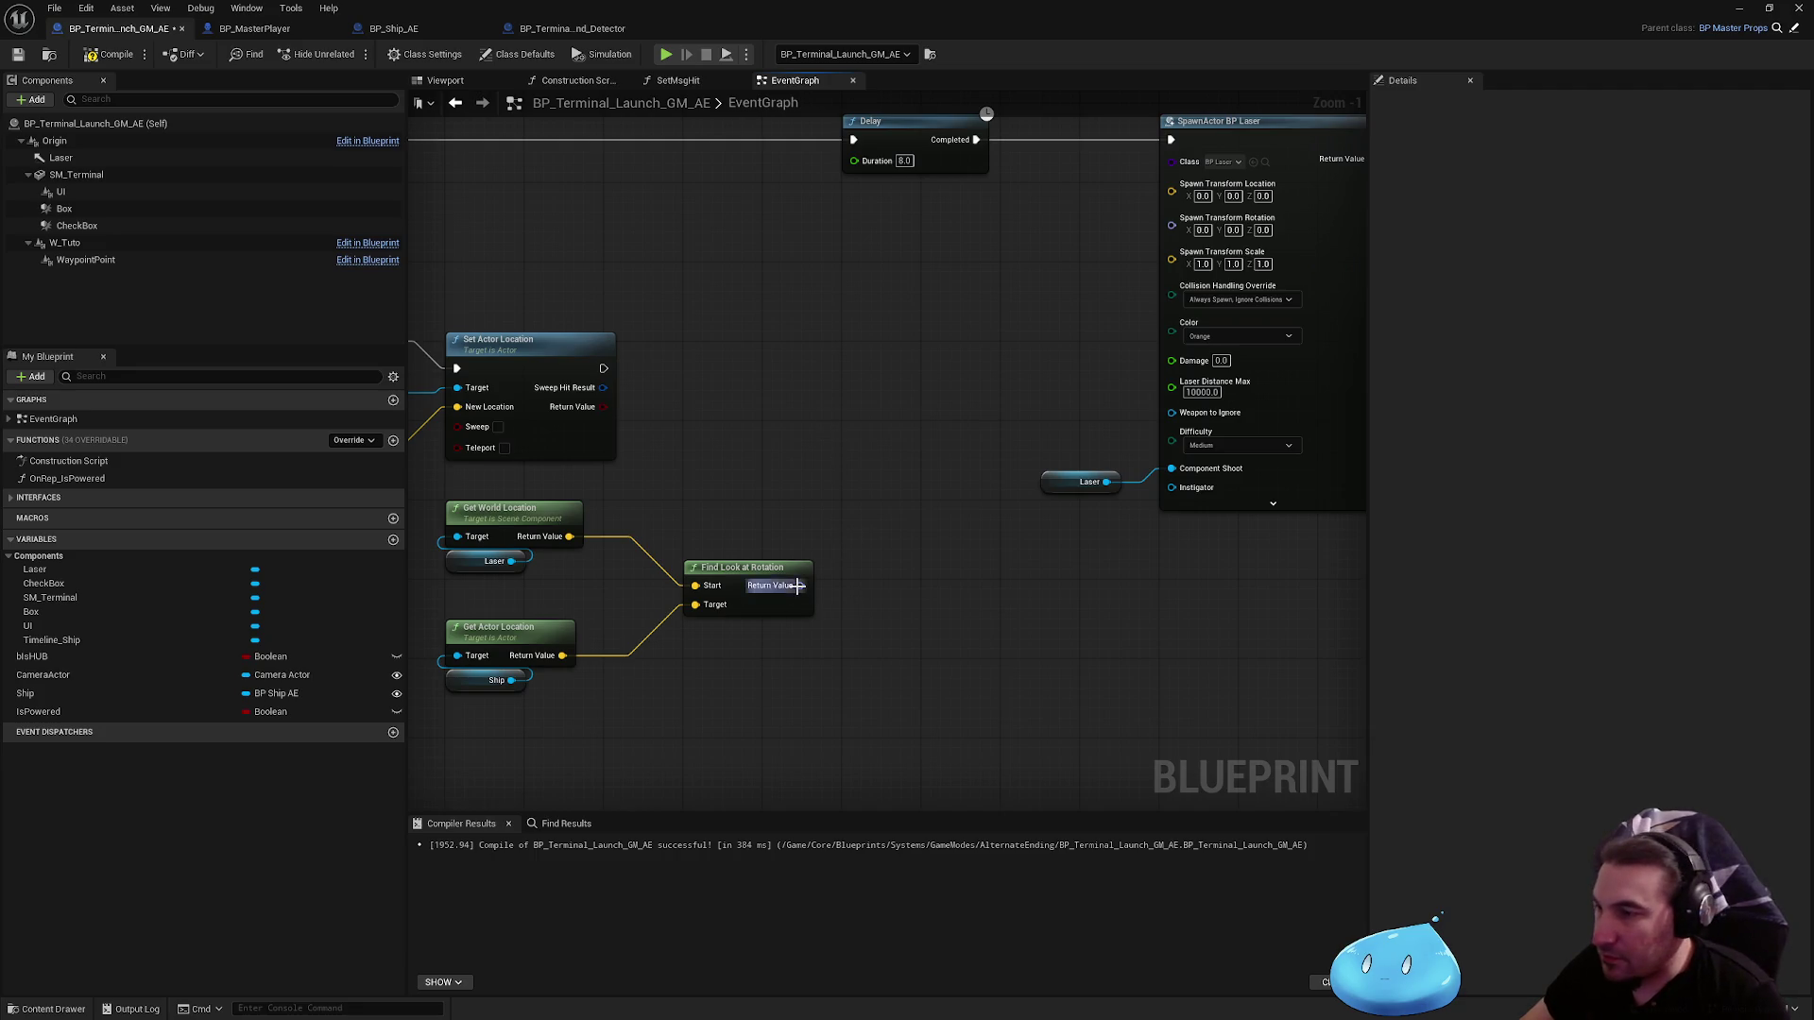
mouse_move(798, 586)
left_mouse_down()
mouse_move(1181, 203)
mouse_move(1172, 224)
left_mouse_up()
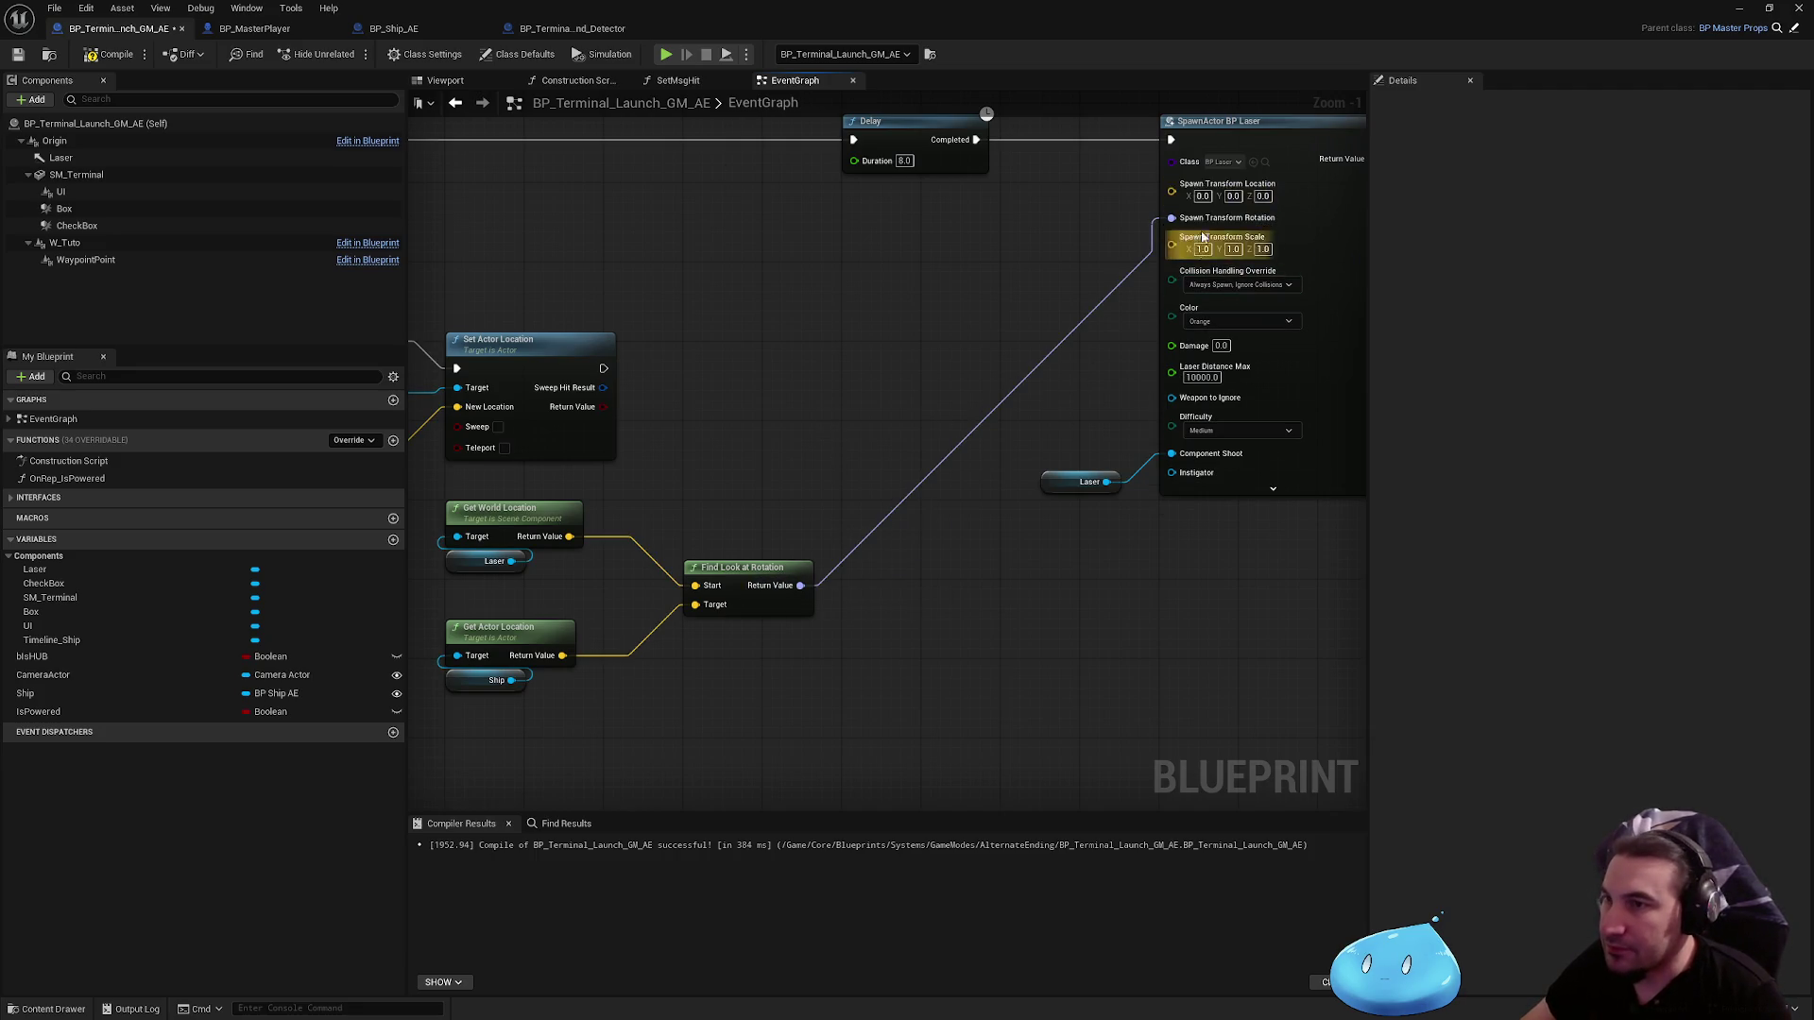
left_click(109, 54)
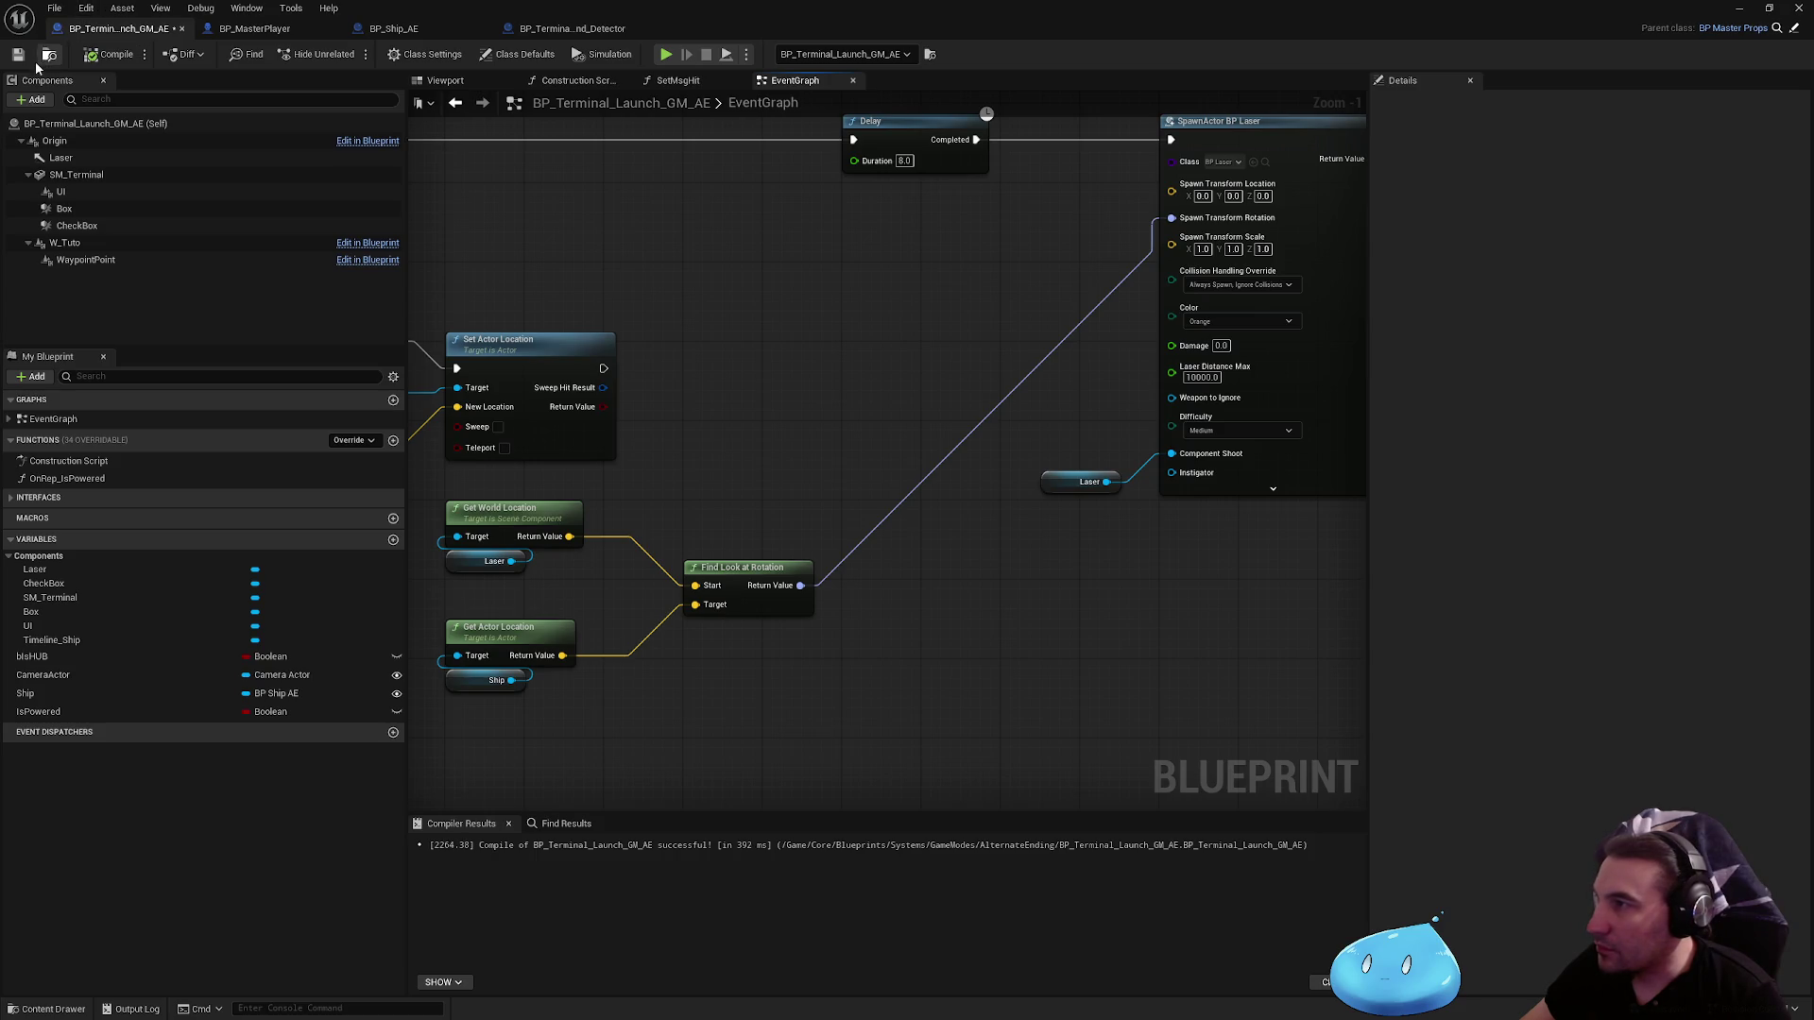
left_click(18, 54)
Step: Break the SpawnActor rotation link, regroup the look-at nodes, and place a Laser reference
left_click(1228, 217)
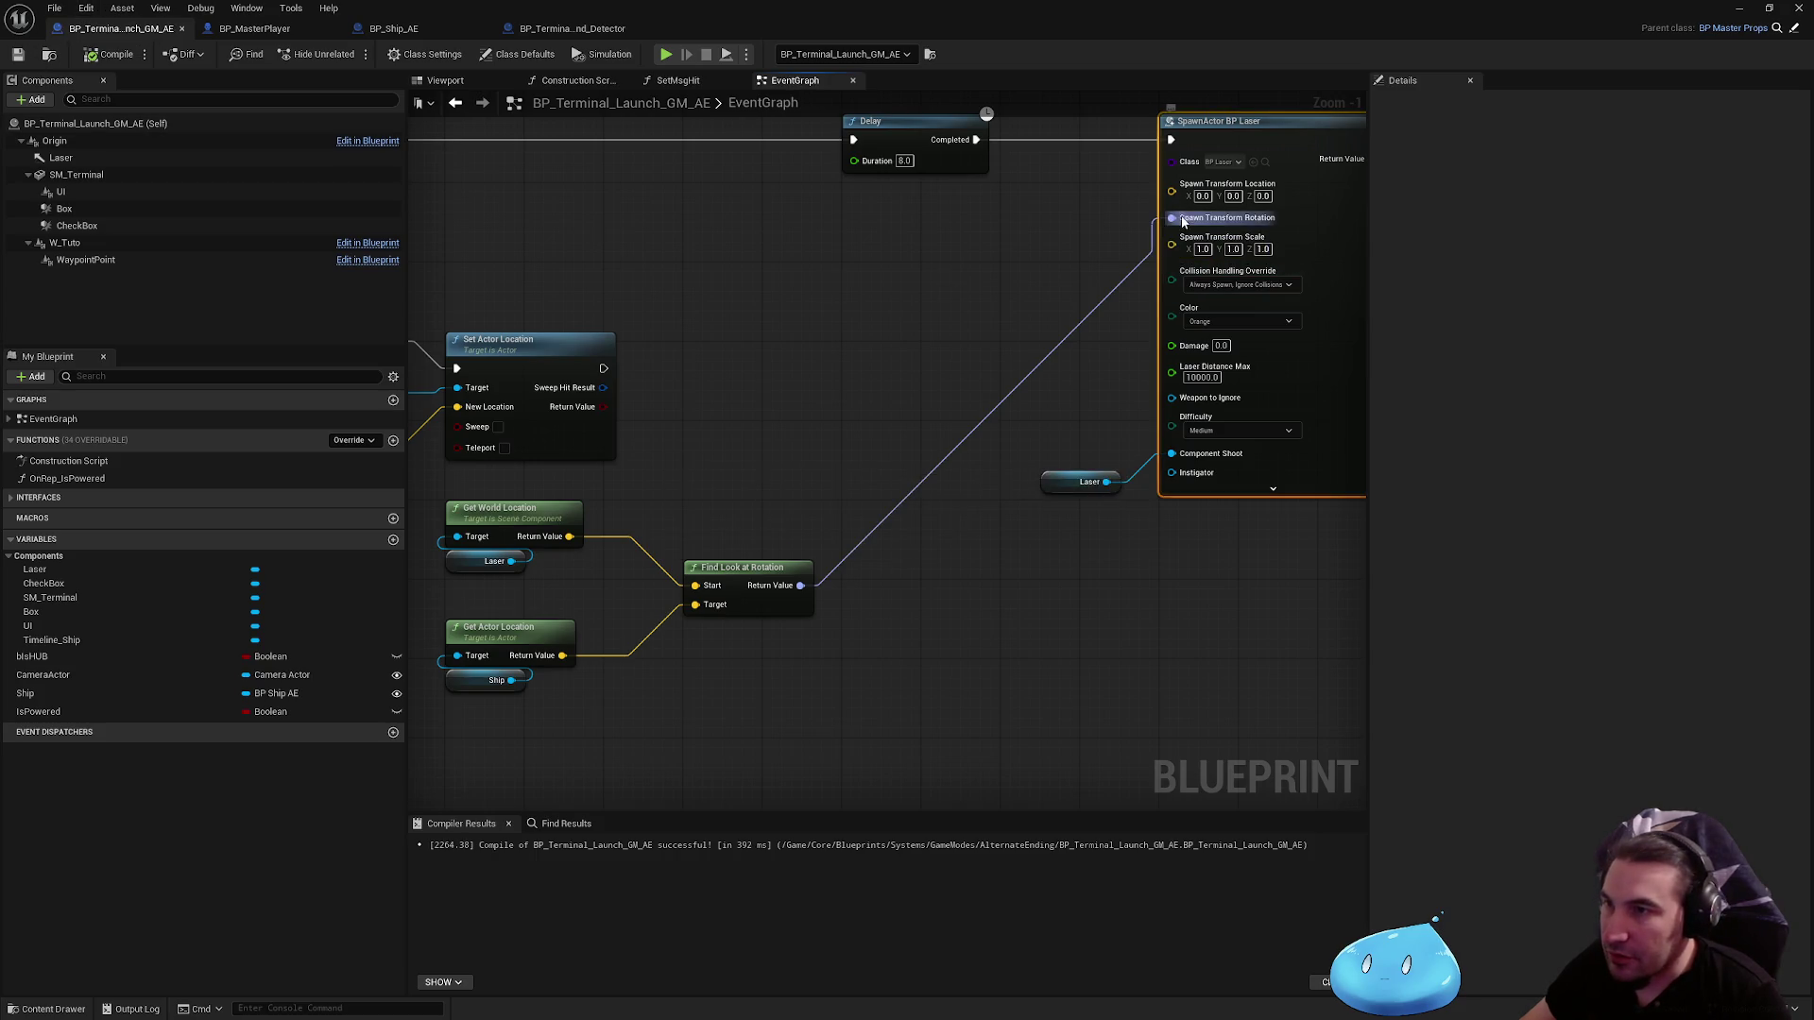
left_click(1171, 217, "alt")
left_click(992, 457)
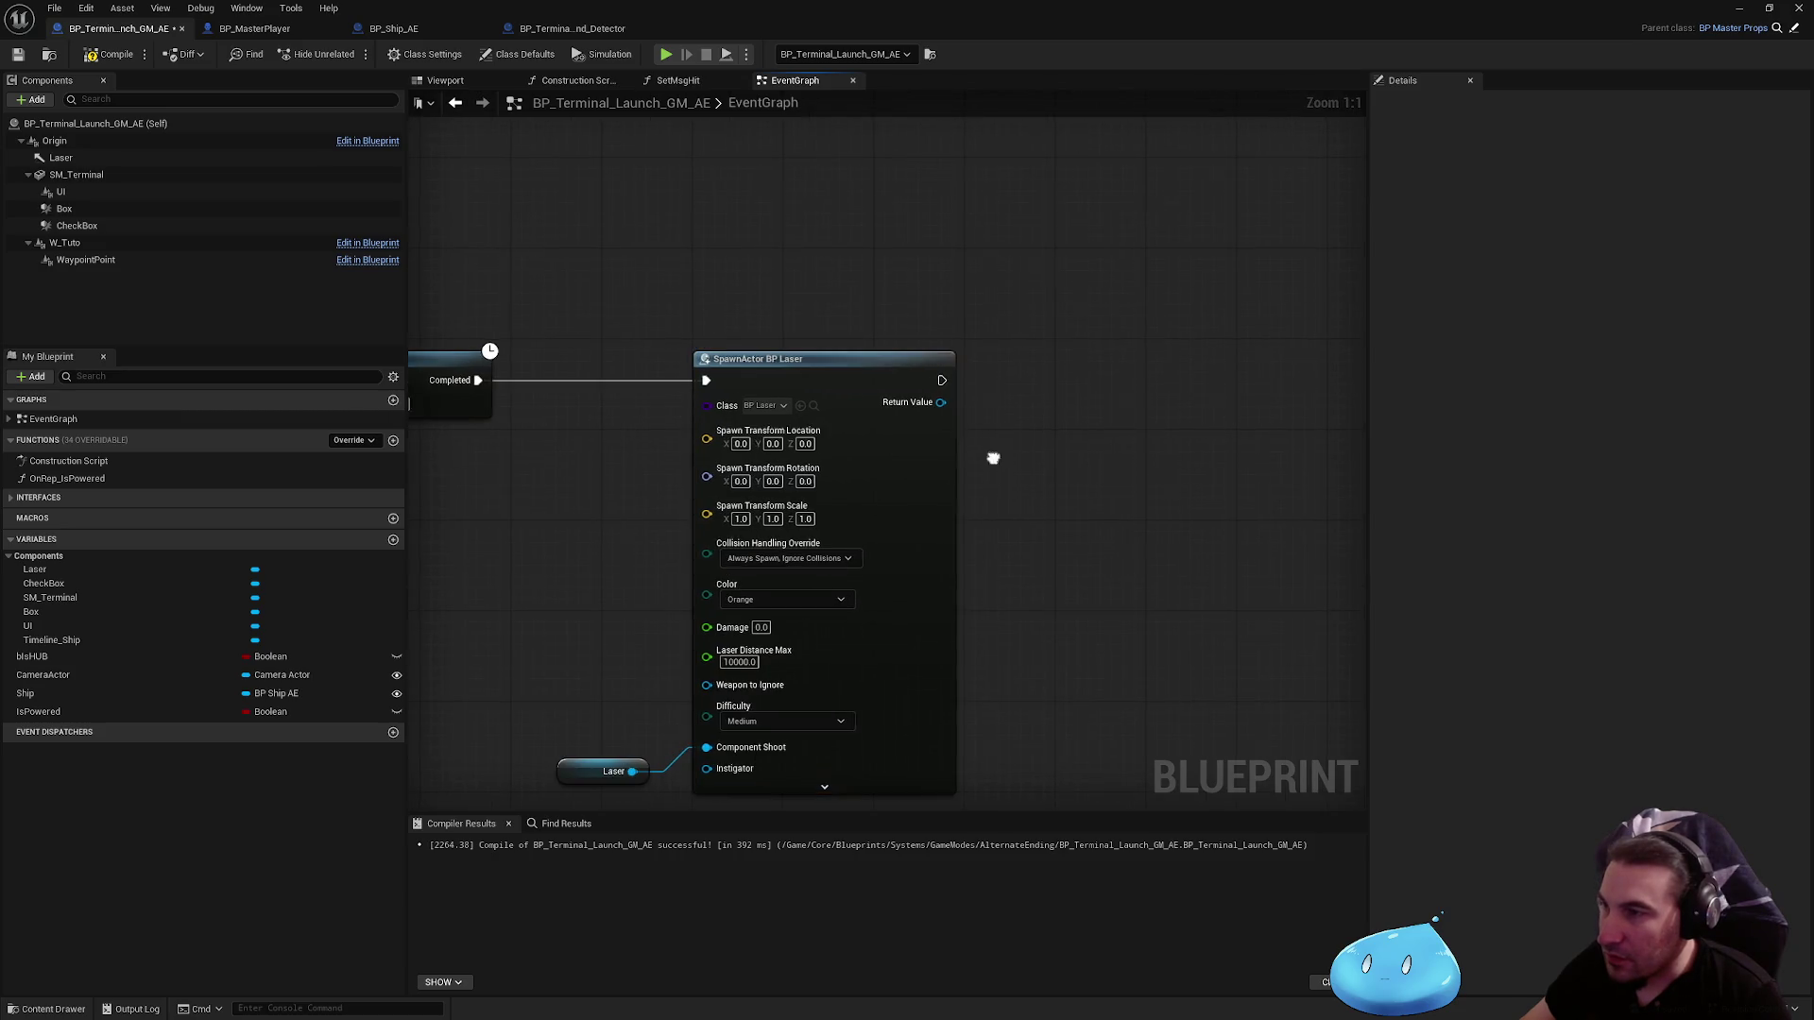
mouse_move(992, 457)
left_mouse_down()
mouse_move(1138, 460)
mouse_move(1253, 419)
left_mouse_up()
left_click_drag(665, 457, 1062, 594)
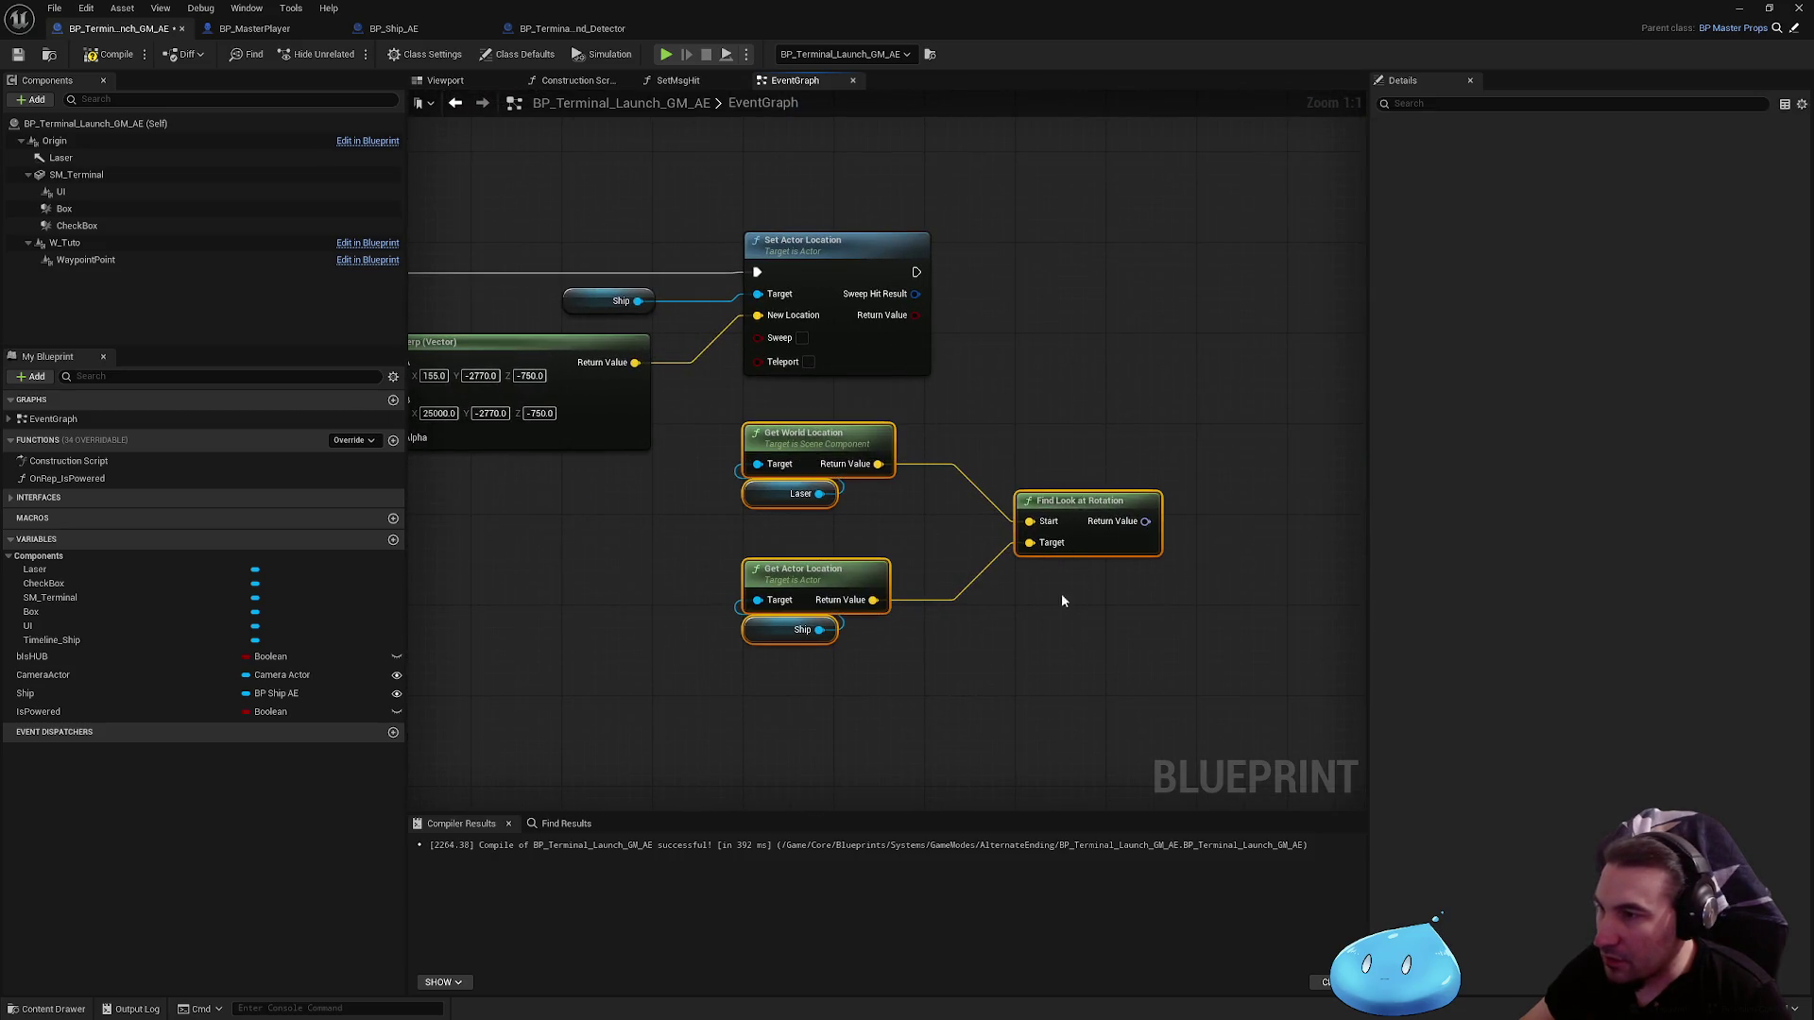
left_click_drag(829, 448, 556, 536)
left_click(835, 497)
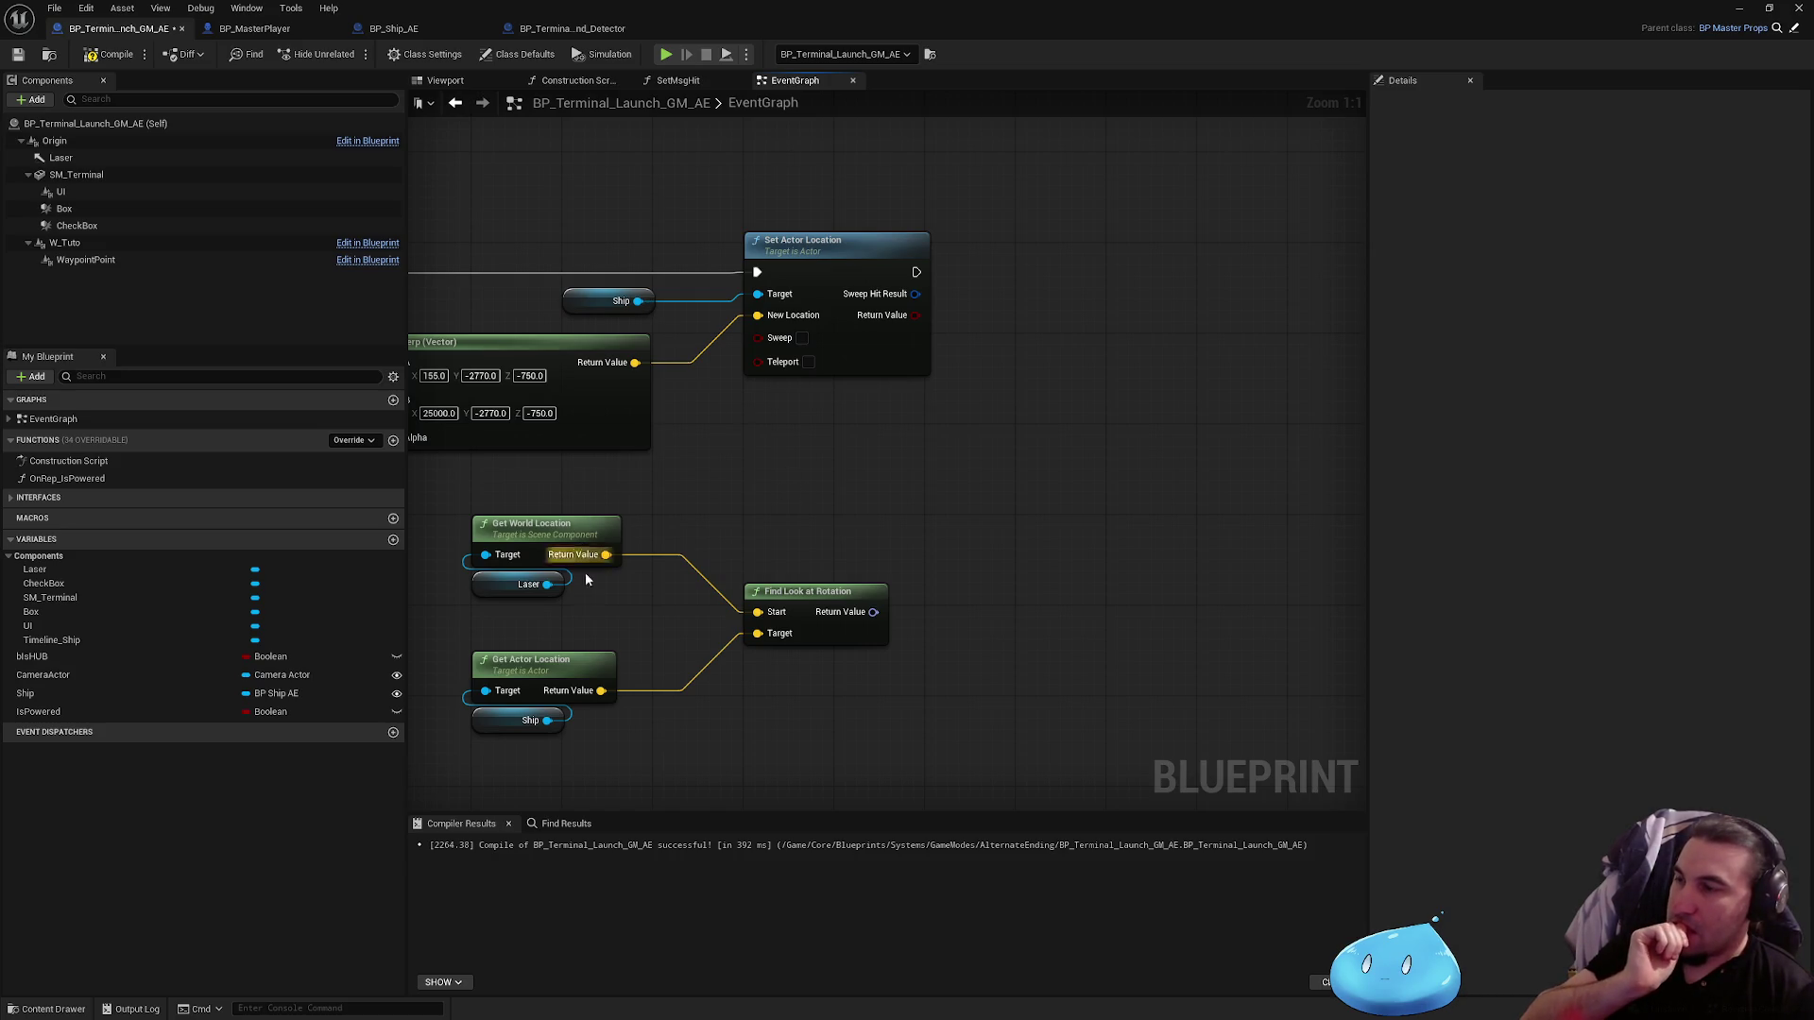
mouse_move(534, 607)
left_mouse_down()
mouse_move(983, 434)
mouse_move(1084, 457)
left_mouse_up()
Step: Chain a Laser Set World Rotation after Set Actor Location using the look-at rotation, then save
type("se")
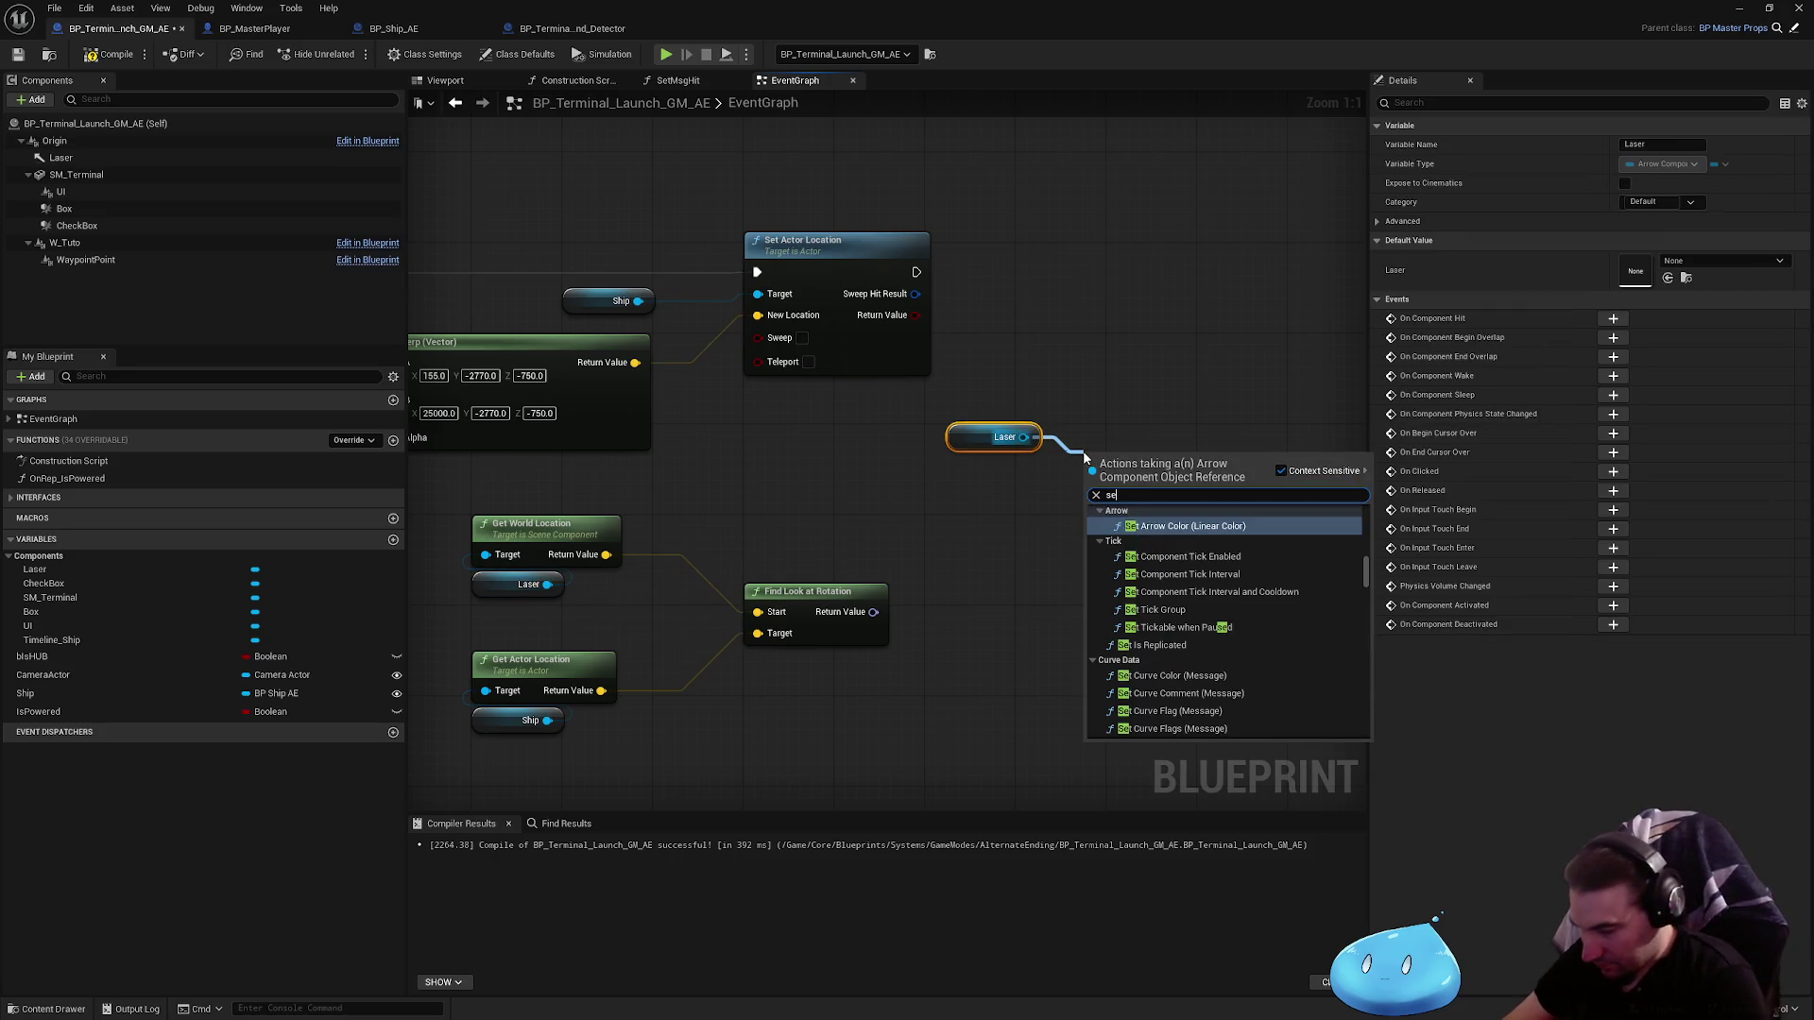
type("t w")
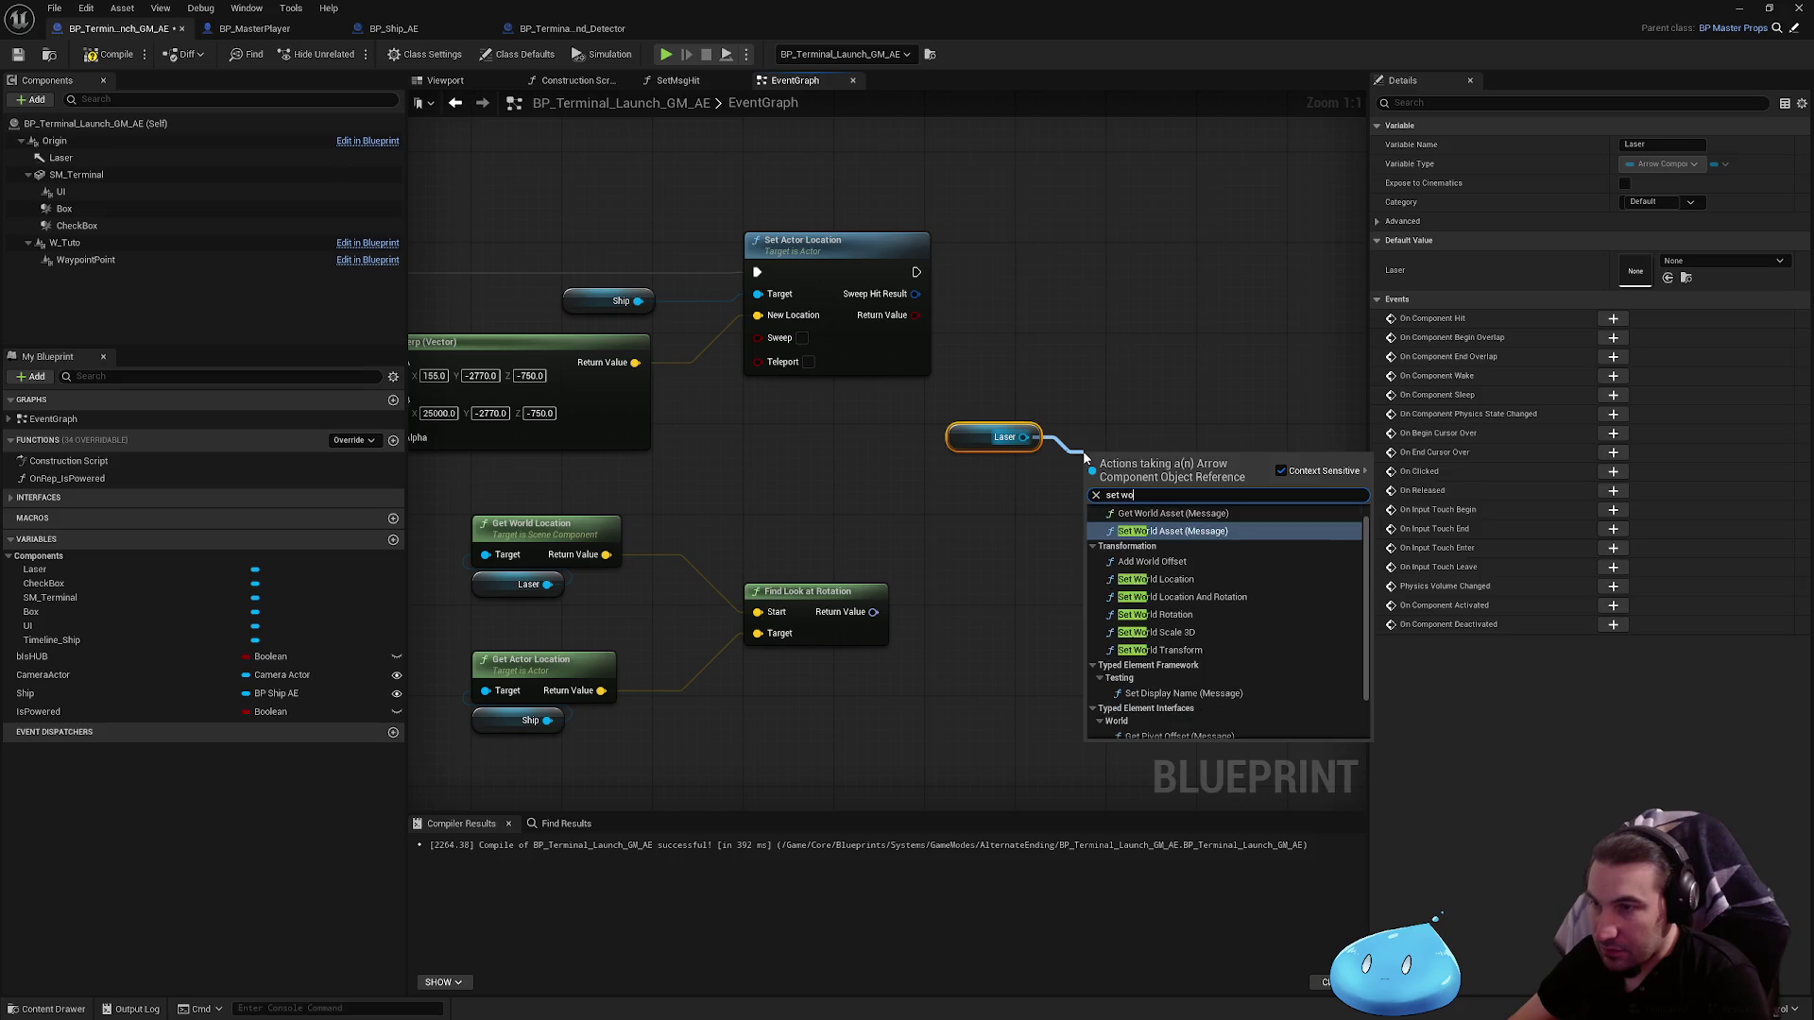
type("o")
key("Escape")
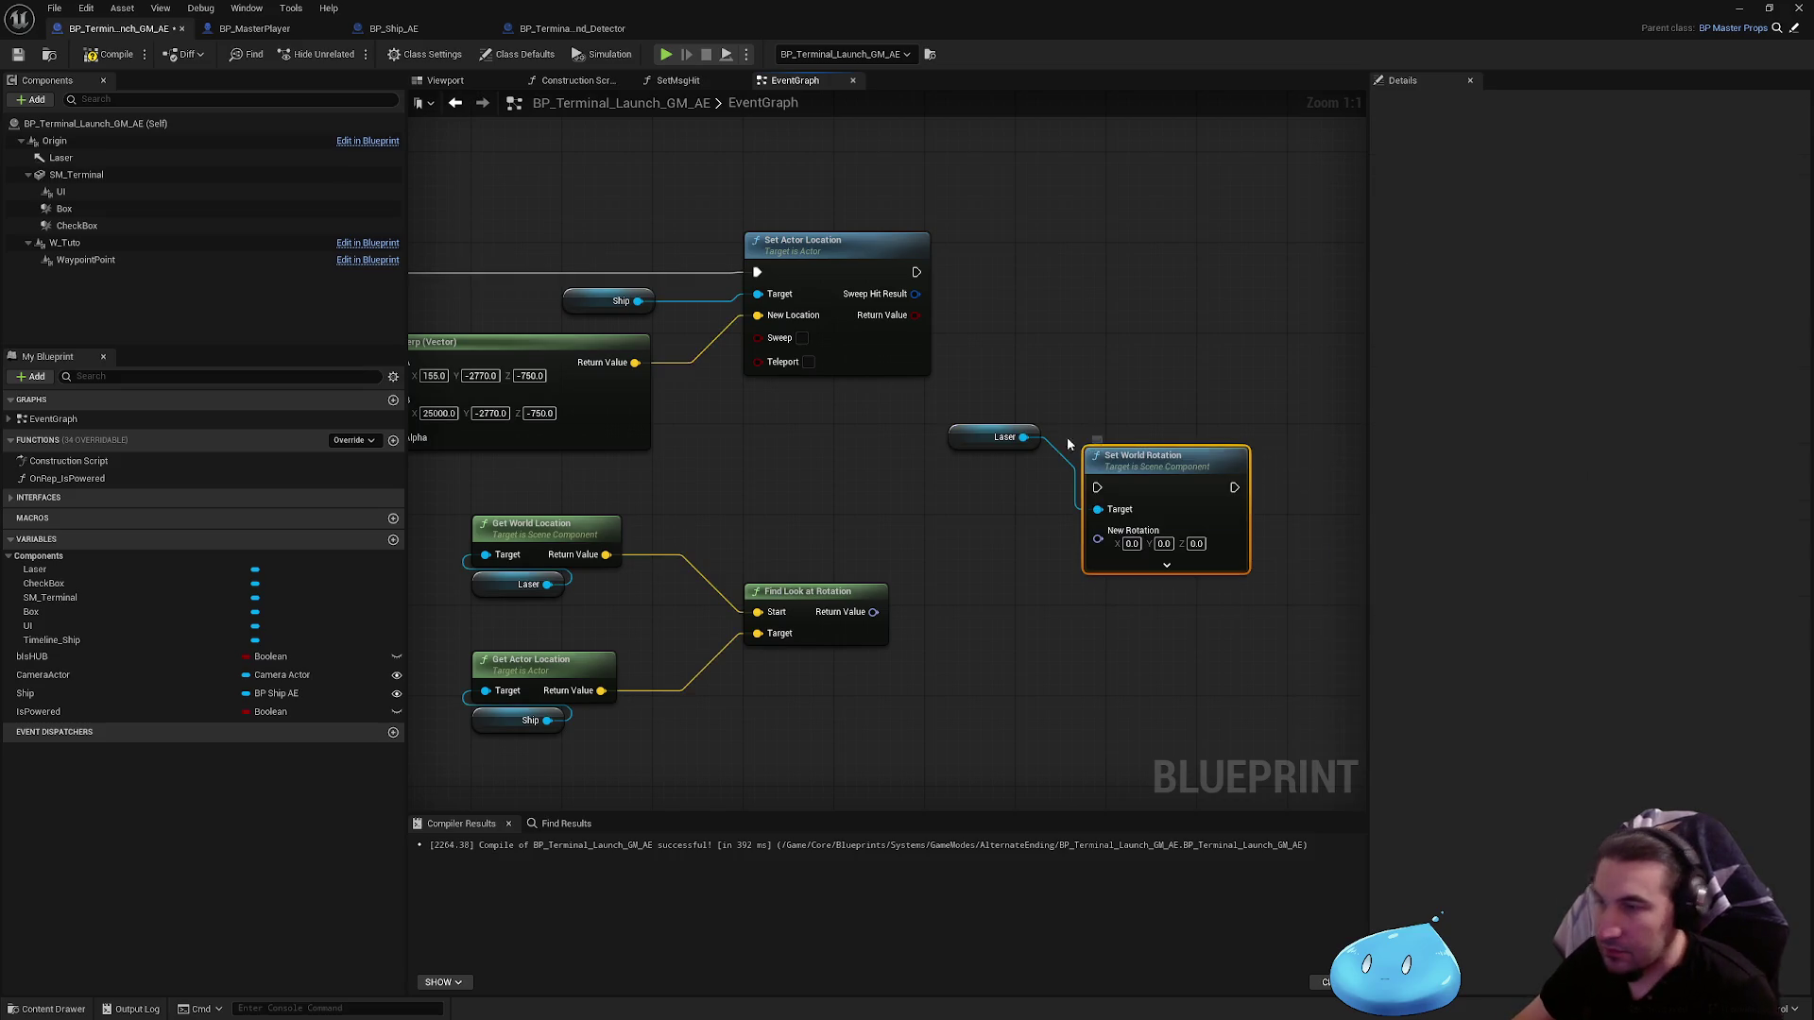
mouse_move(1123, 467)
left_mouse_down()
mouse_move(1140, 267)
mouse_move(916, 272)
left_mouse_up()
left_click_drag(1140, 268, 1141, 256)
left_click_drag(983, 437, 995, 312)
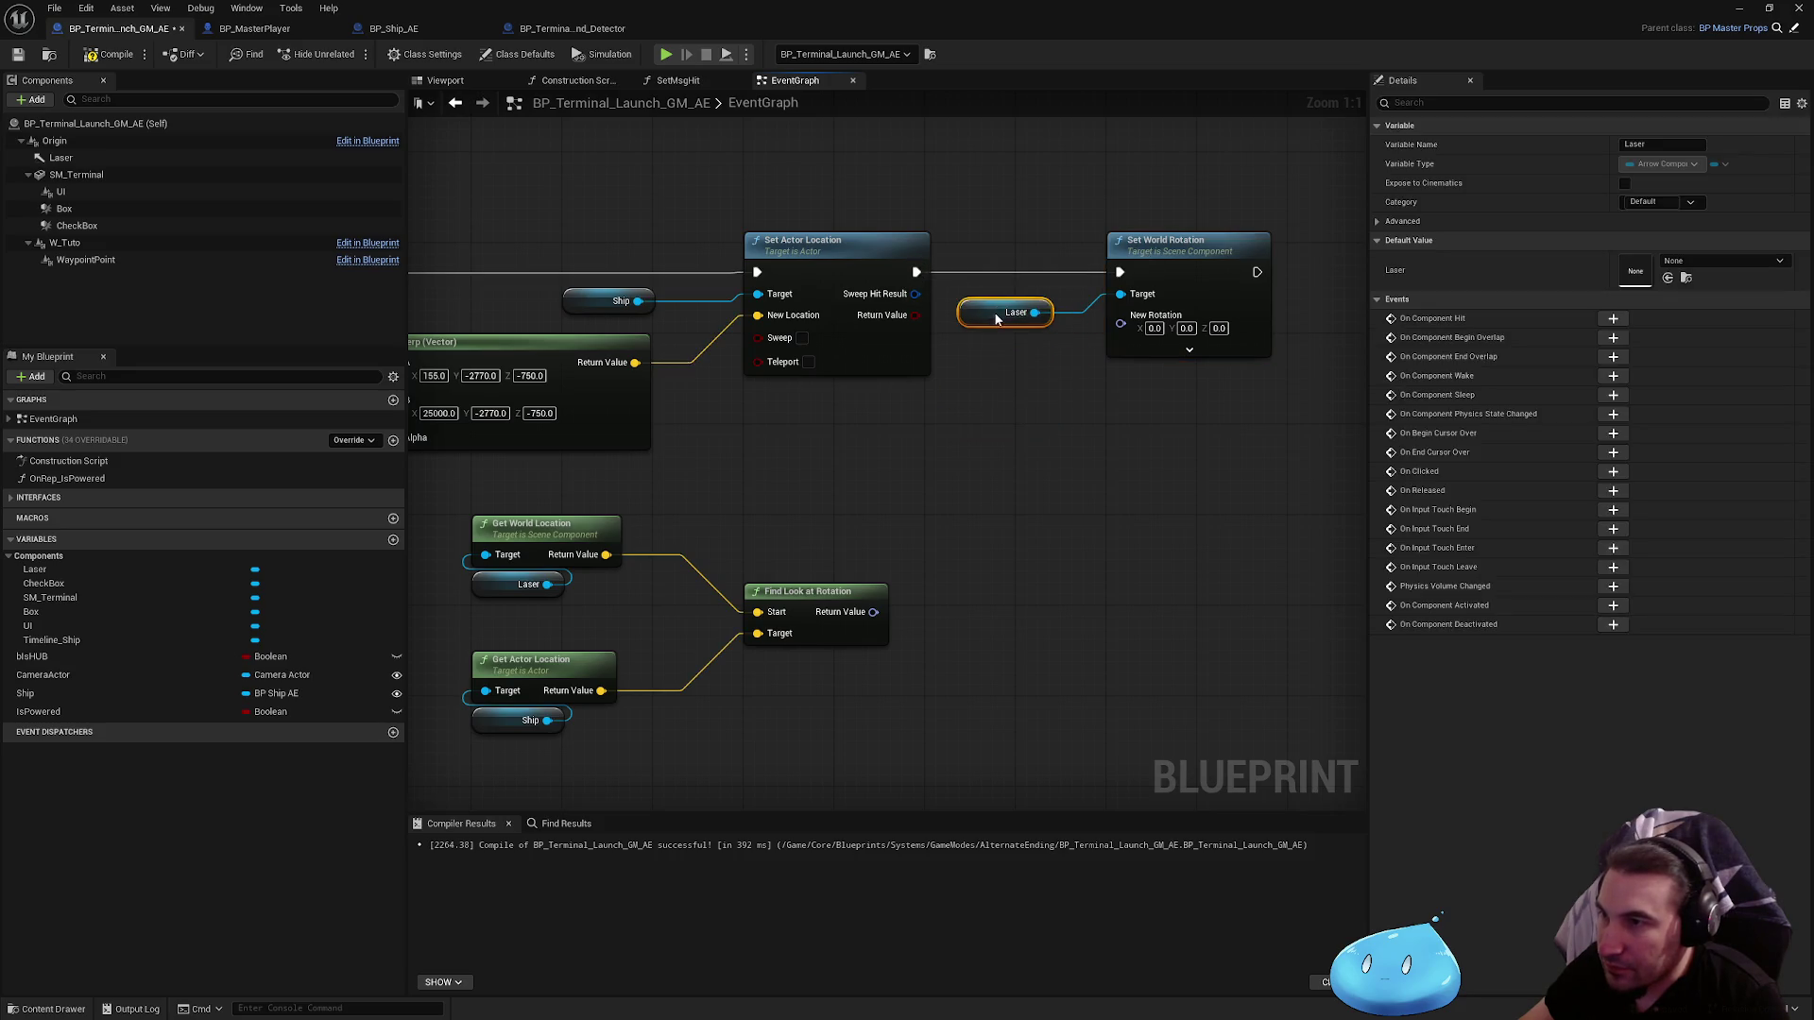
left_click(899, 608)
mouse_move(873, 612)
left_mouse_down()
mouse_move(1151, 467)
mouse_move(1120, 324)
left_mouse_up()
scroll(1073, 514, "down", 3)
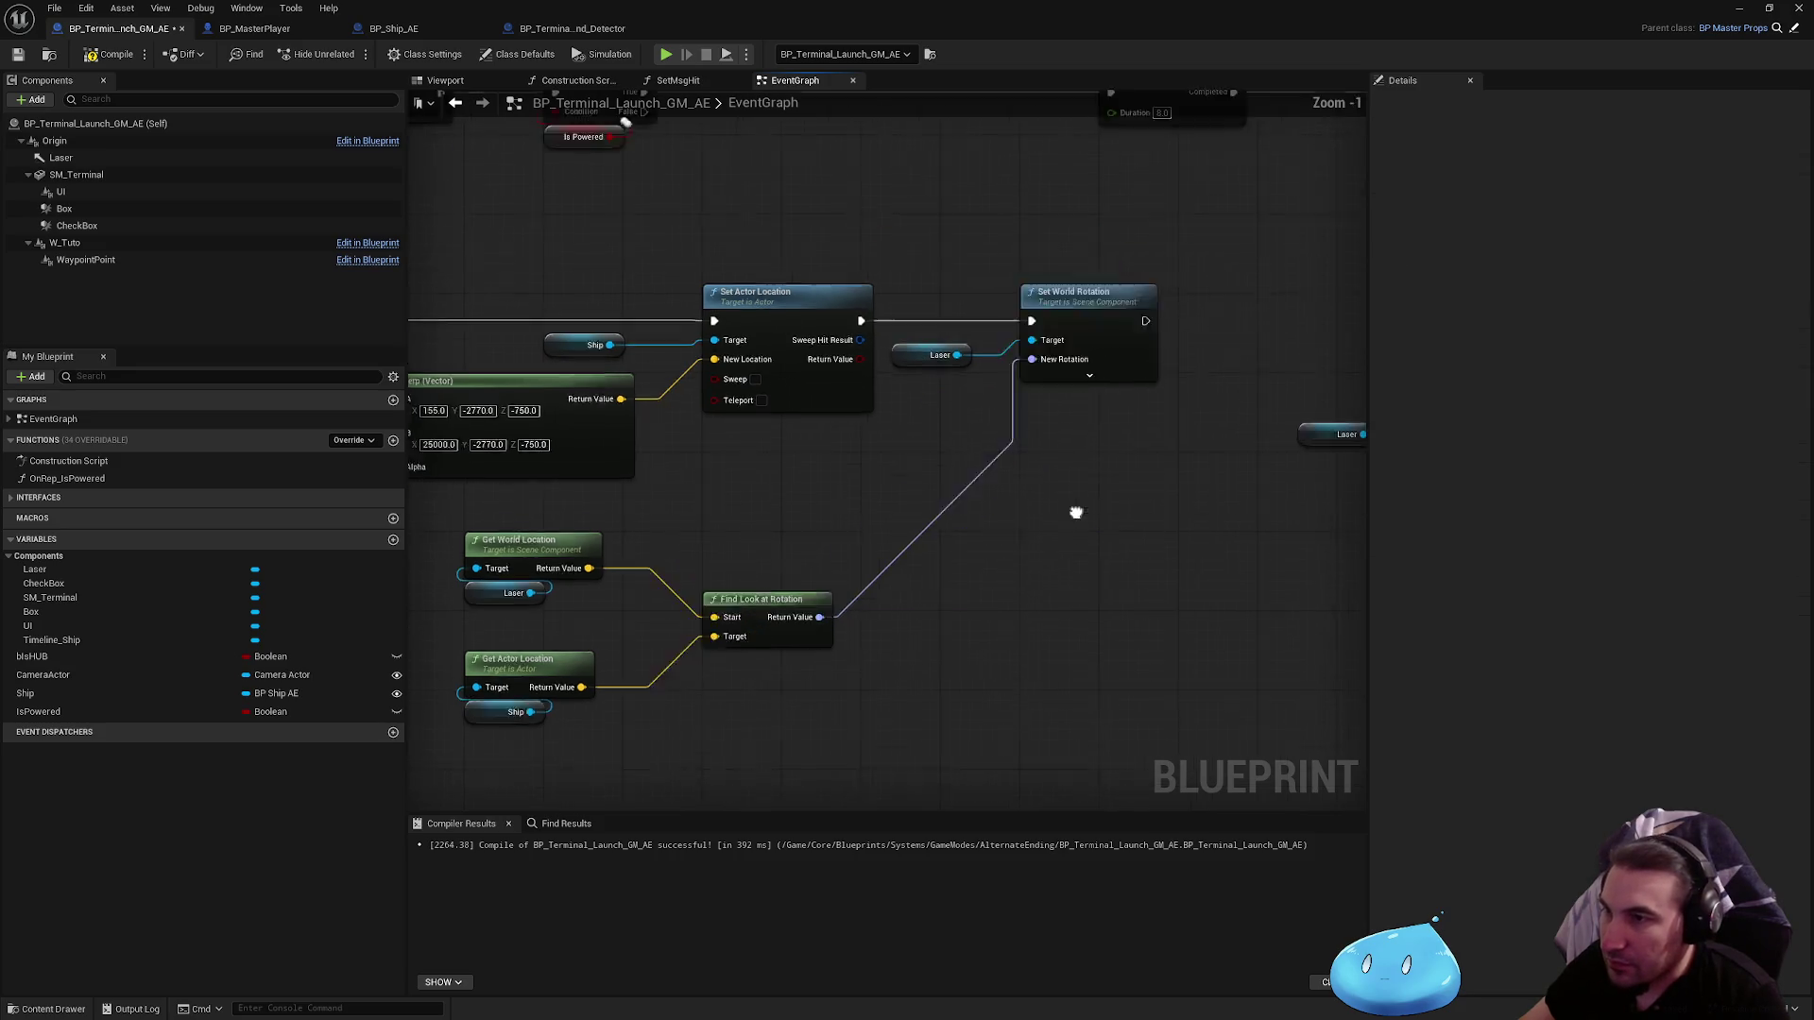
left_click(18, 54)
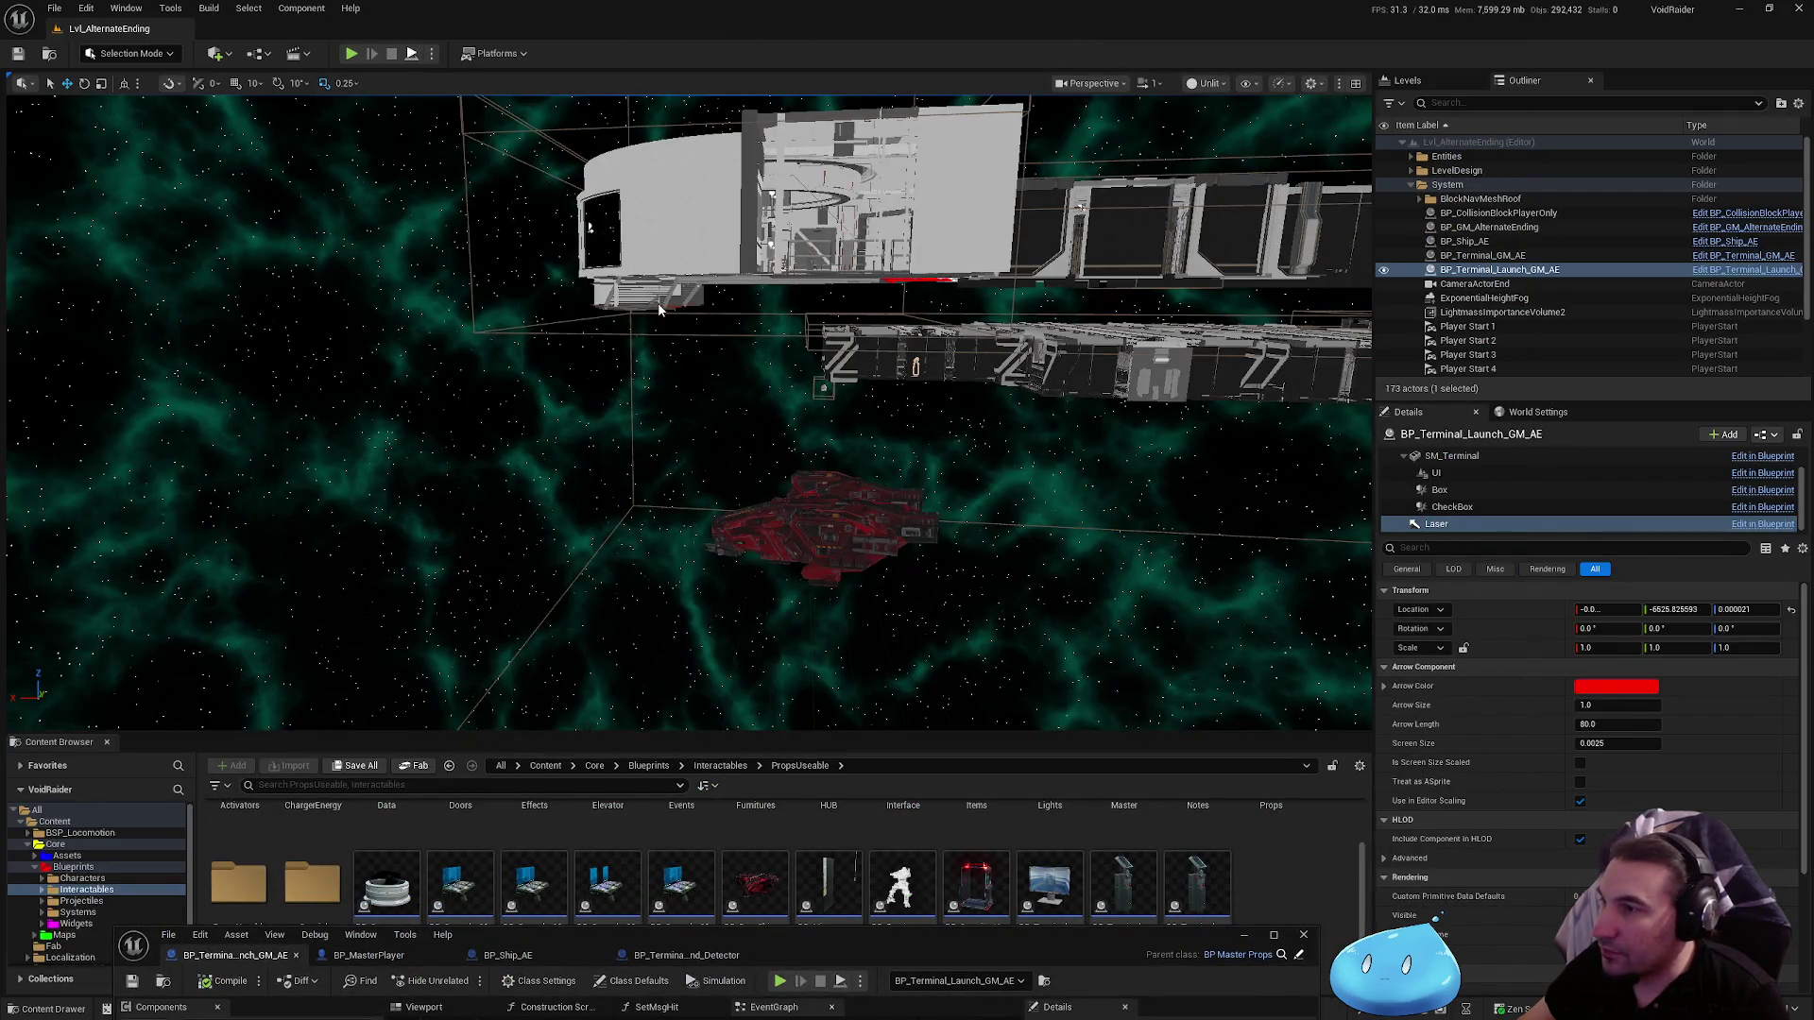
Step: Play-test the level, stop it, and bring the Blueprint editor back to full screen
key("alt+p")
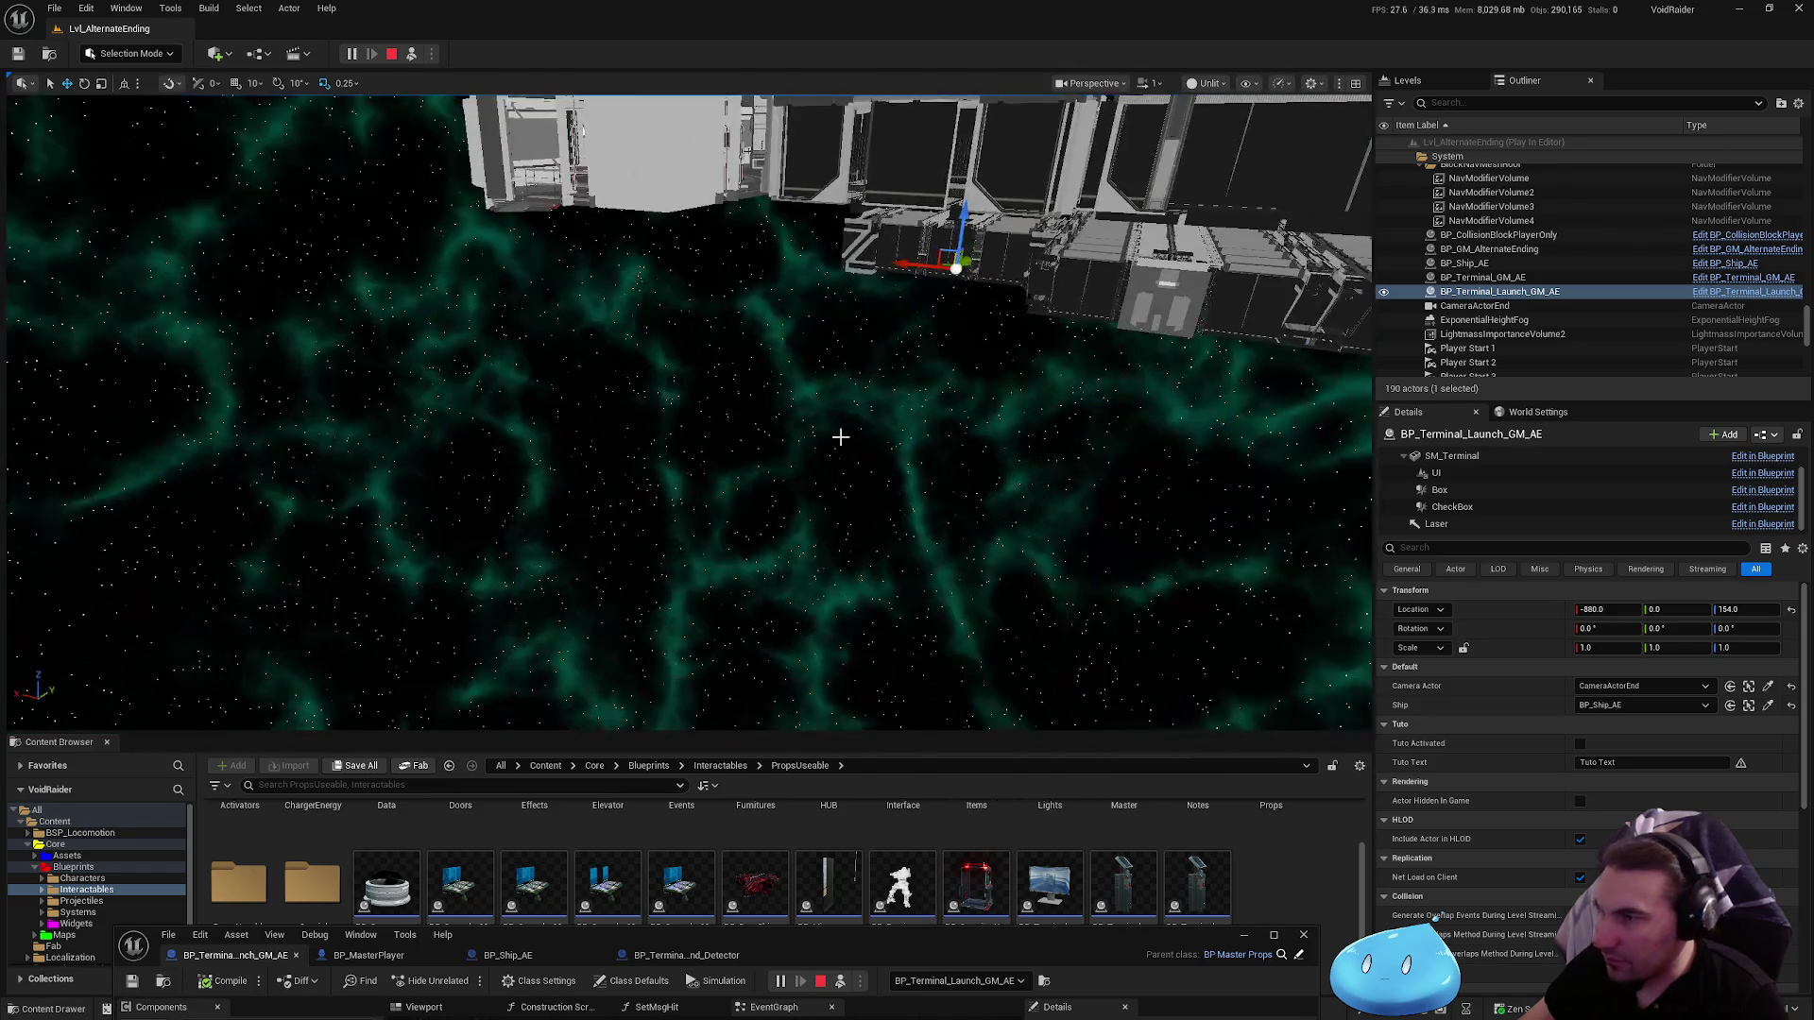
key("Escape")
left_click_drag(799, 458, 774, 465)
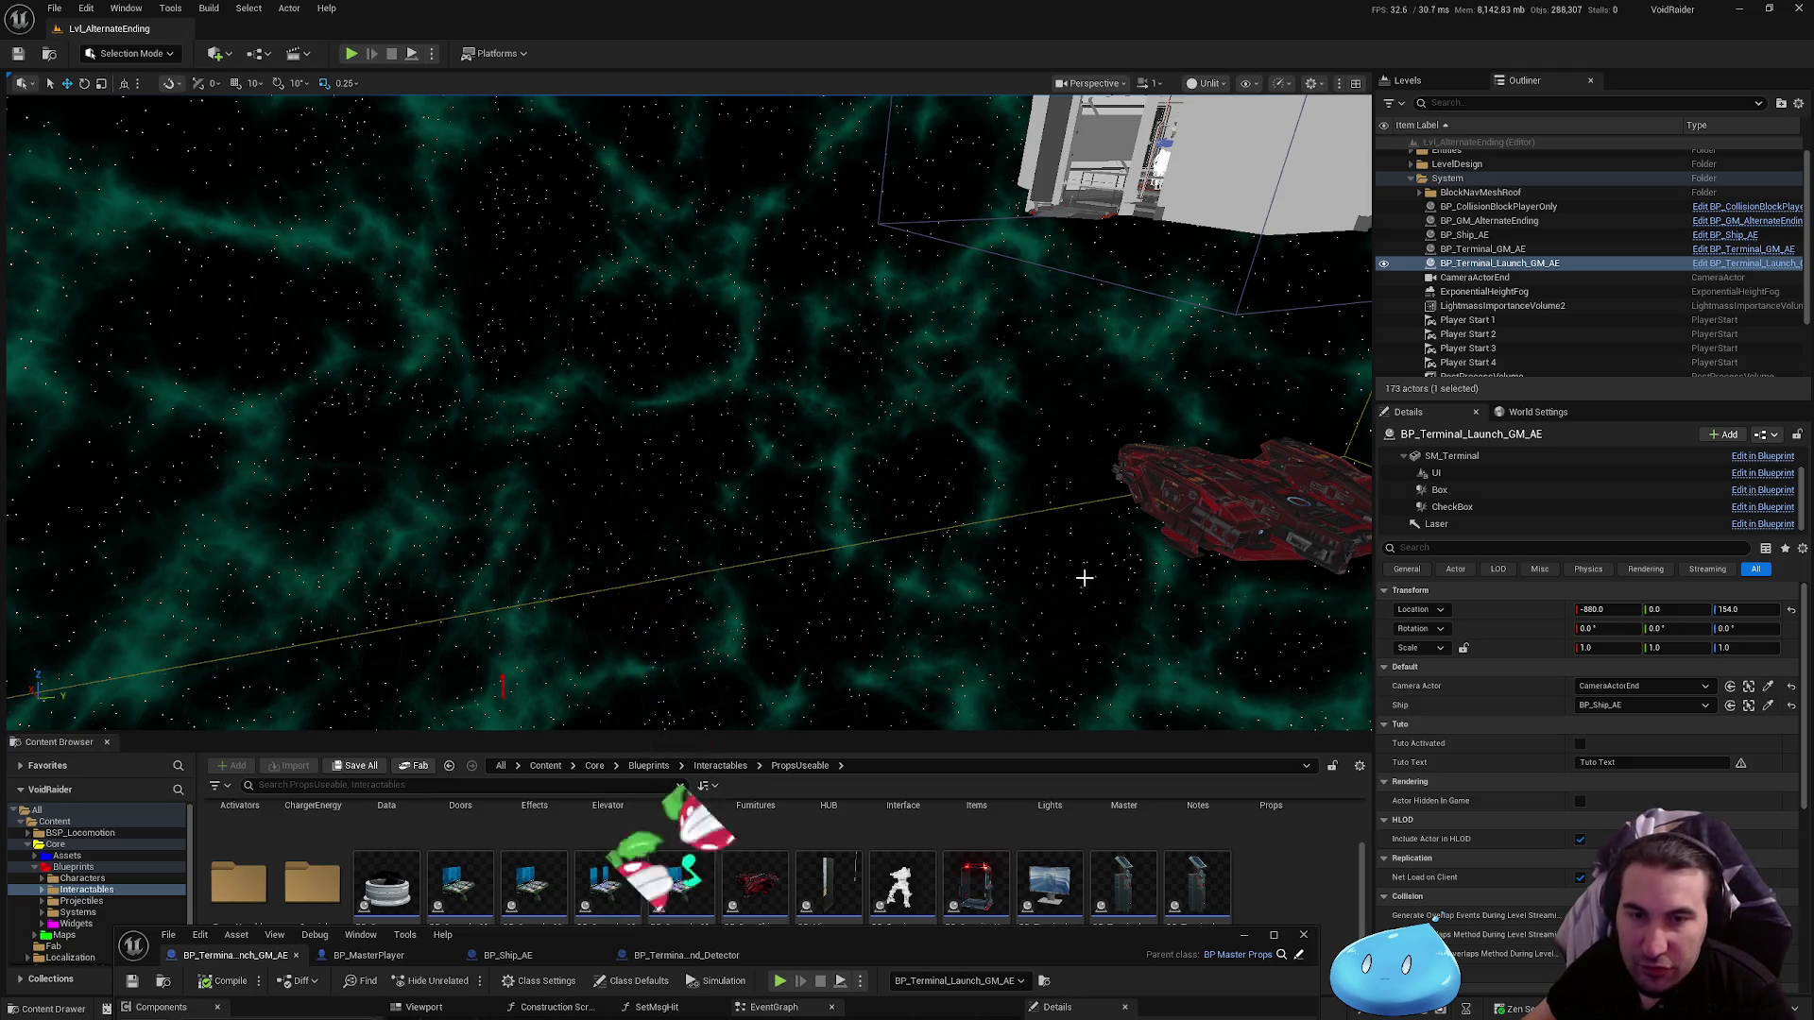
left_click_drag(1031, 939, 1044, 140)
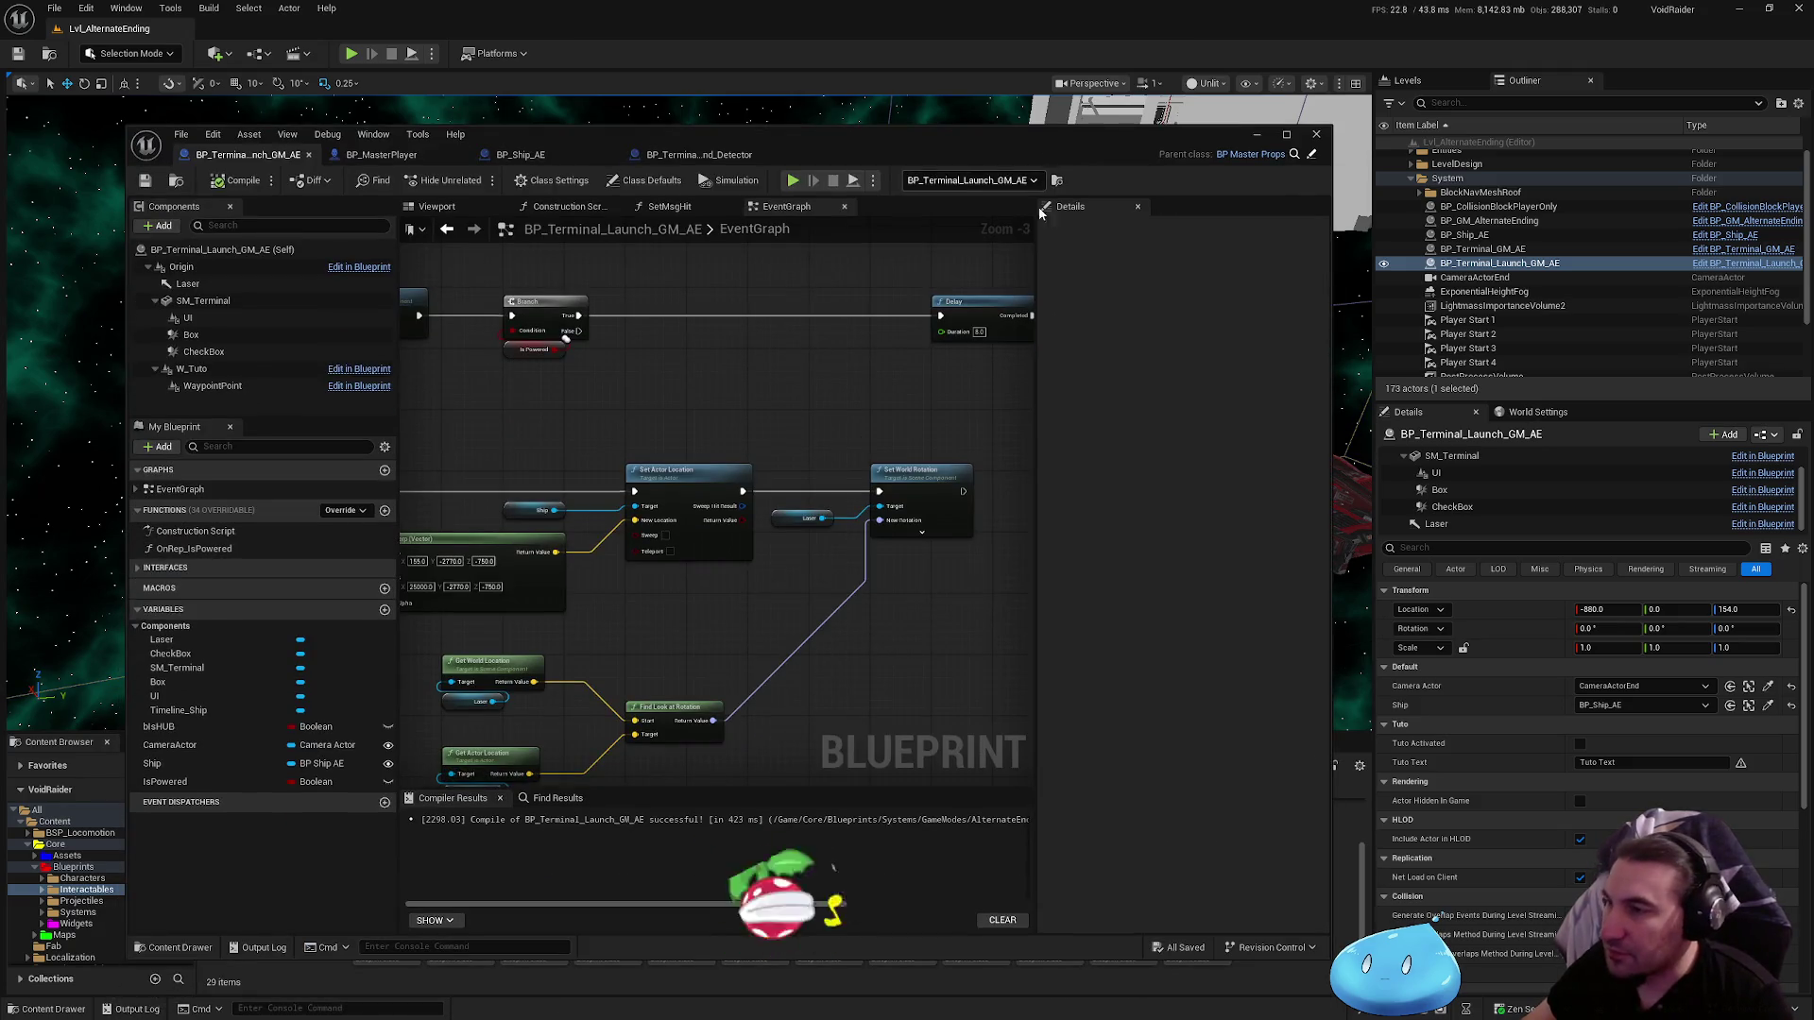
double_click(1016, 143)
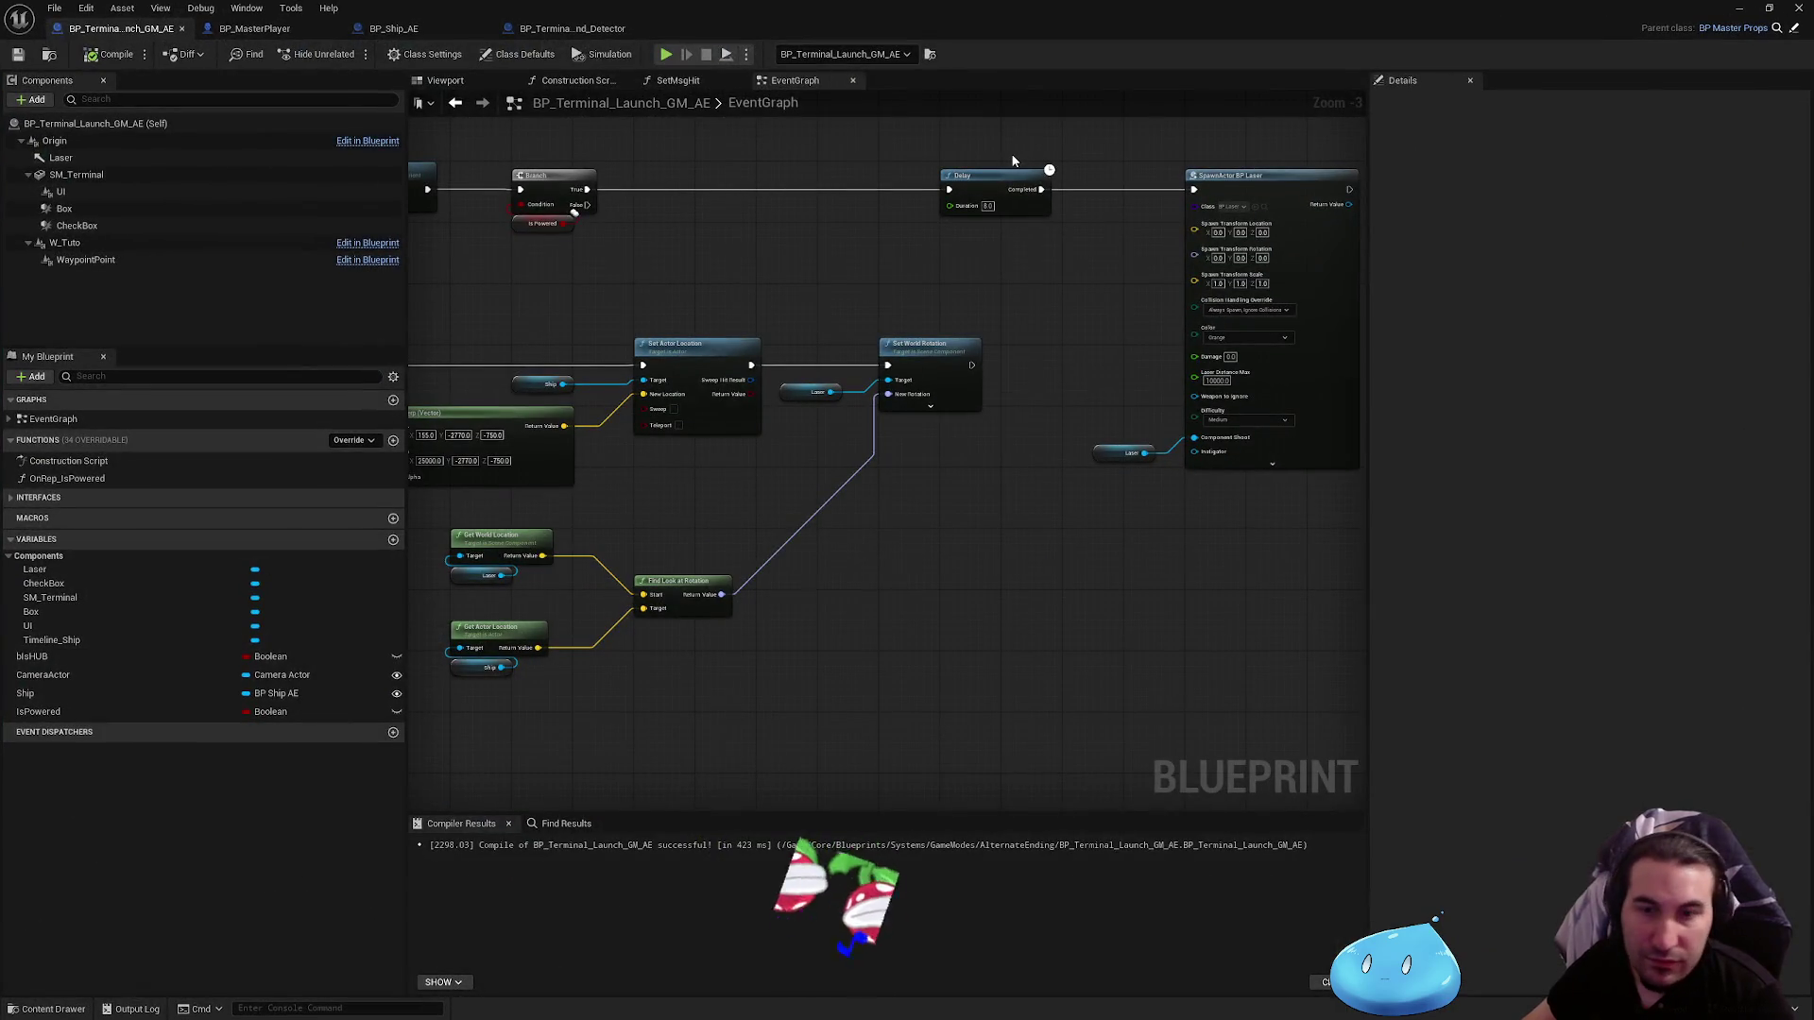
Step: Connect Play from Start to the Delay node, save the Blueprint, and minimize the editor
key("super")
key("Escape")
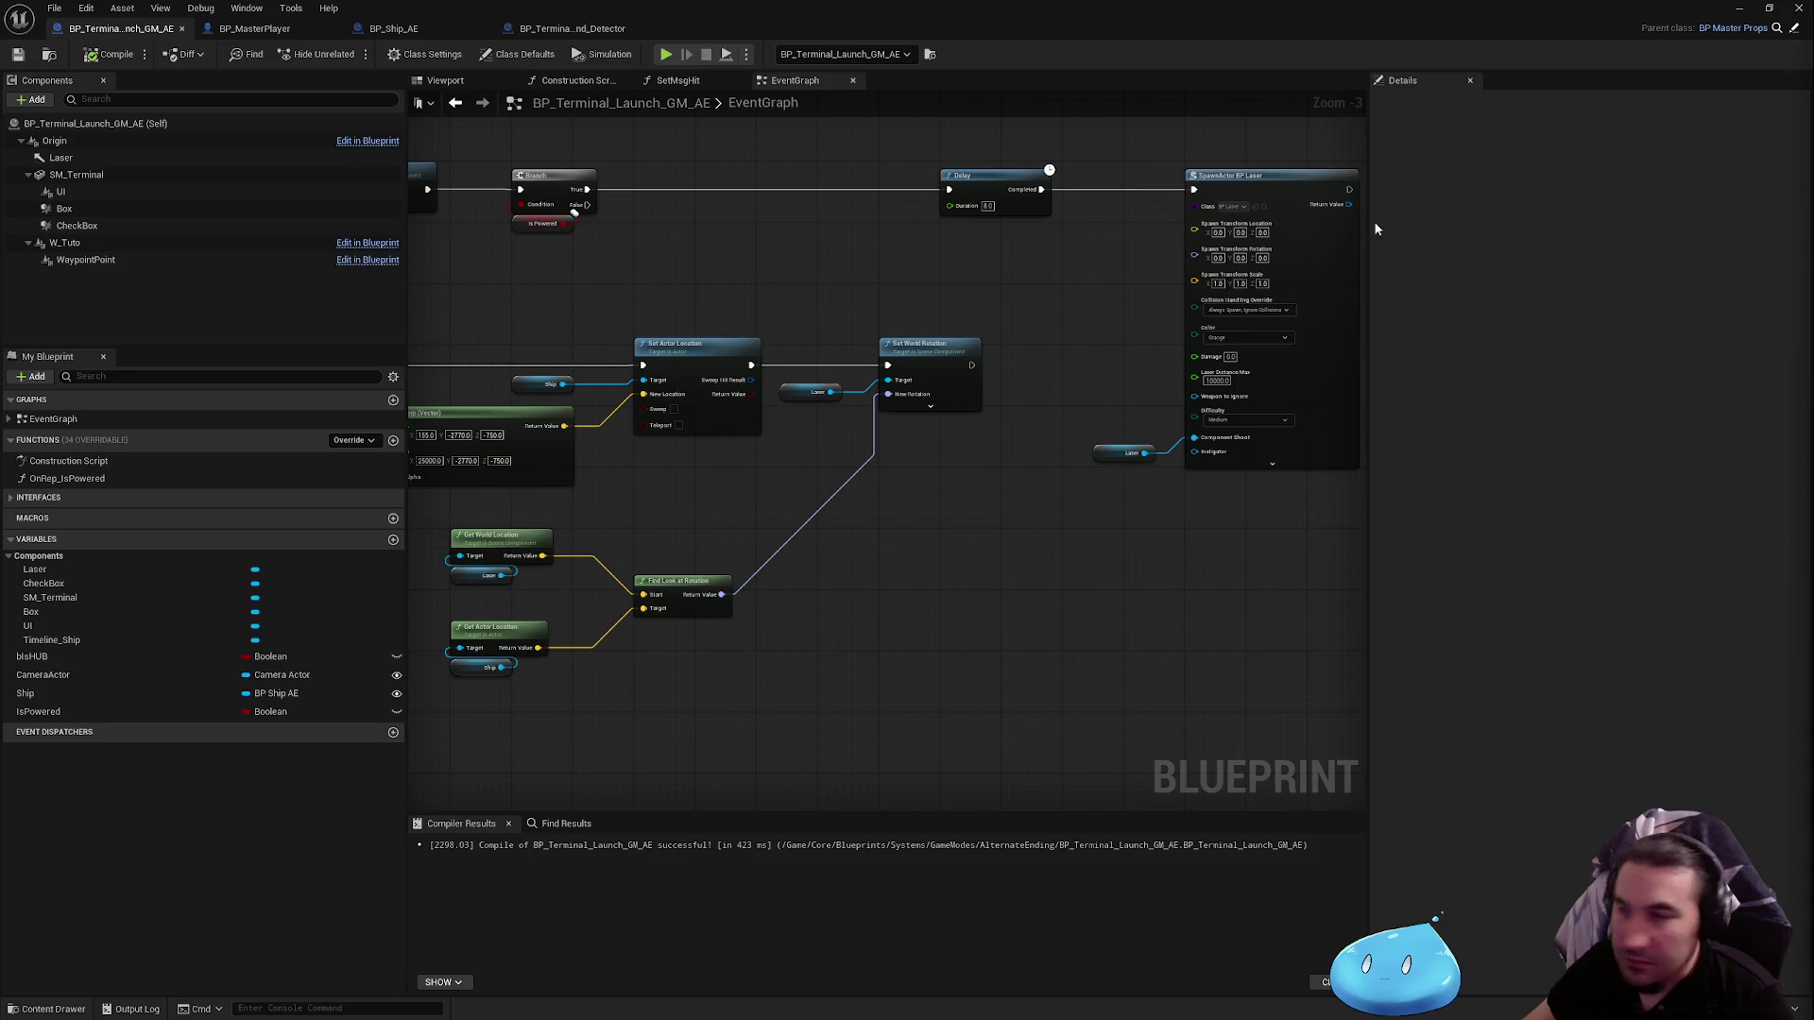
left_click_drag(785, 346, 1080, 312)
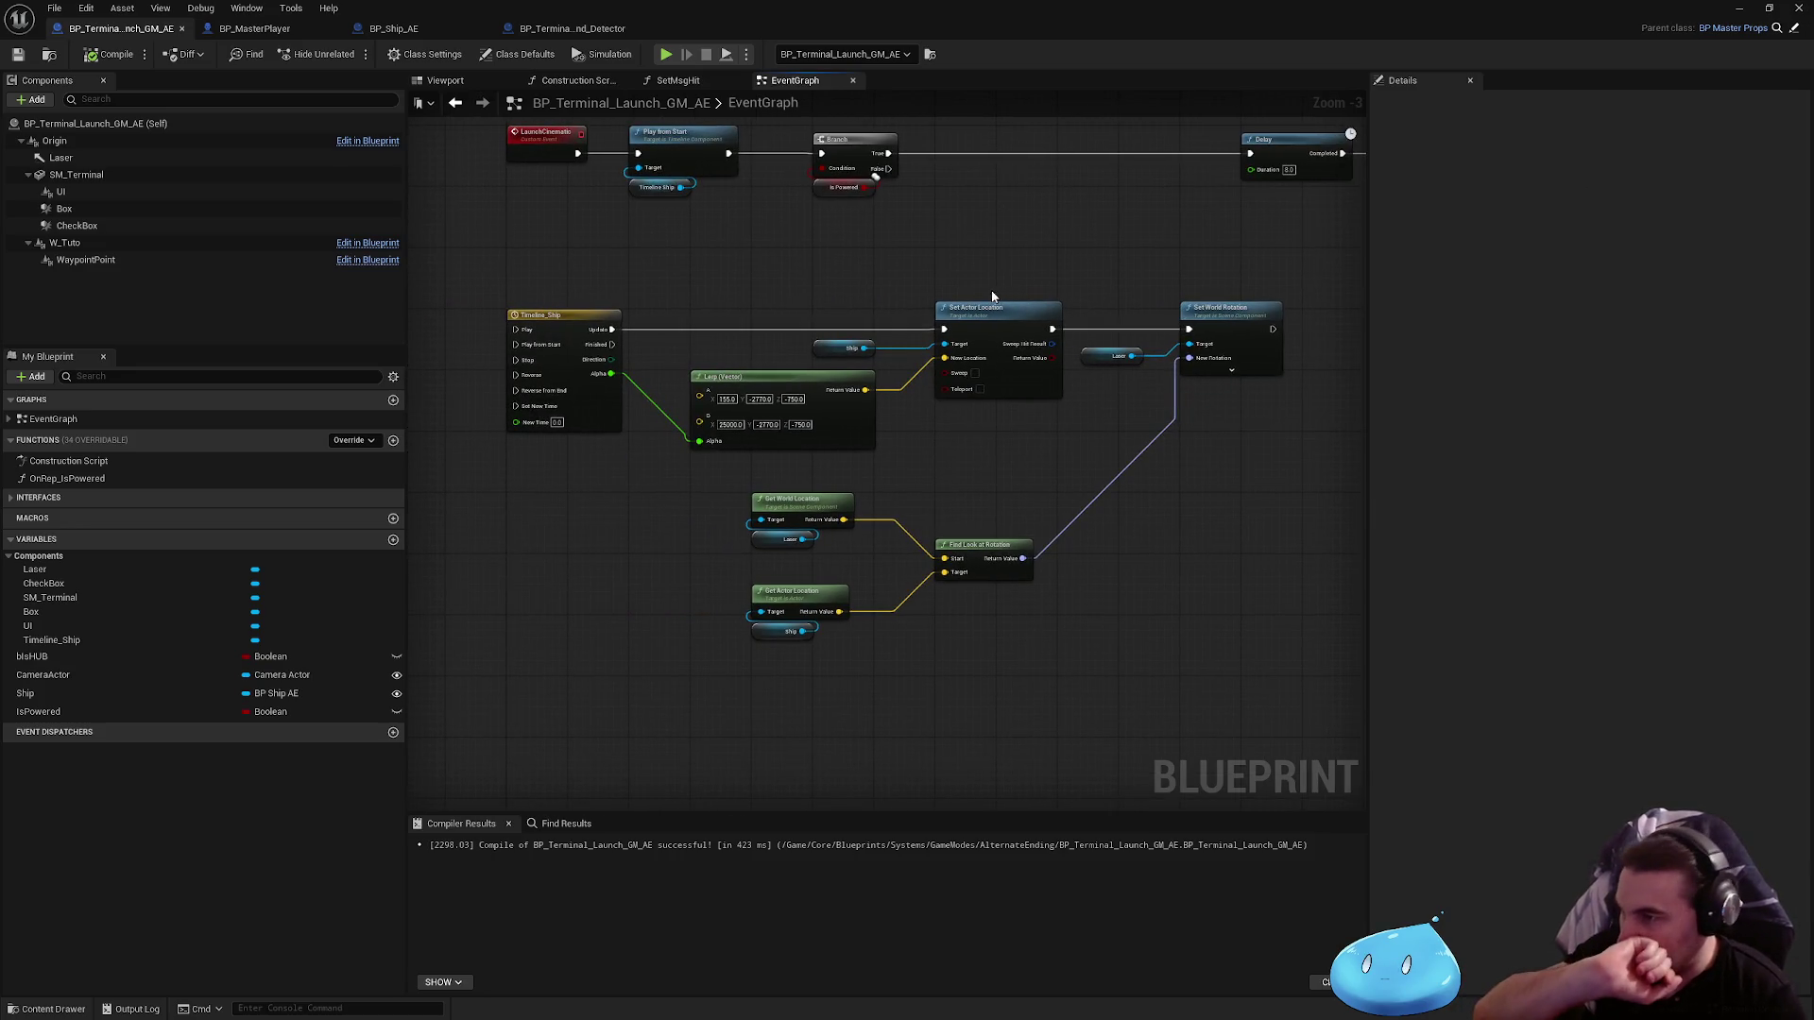
scroll(932, 352, "up", 1)
scroll(728, 648, "up", 2)
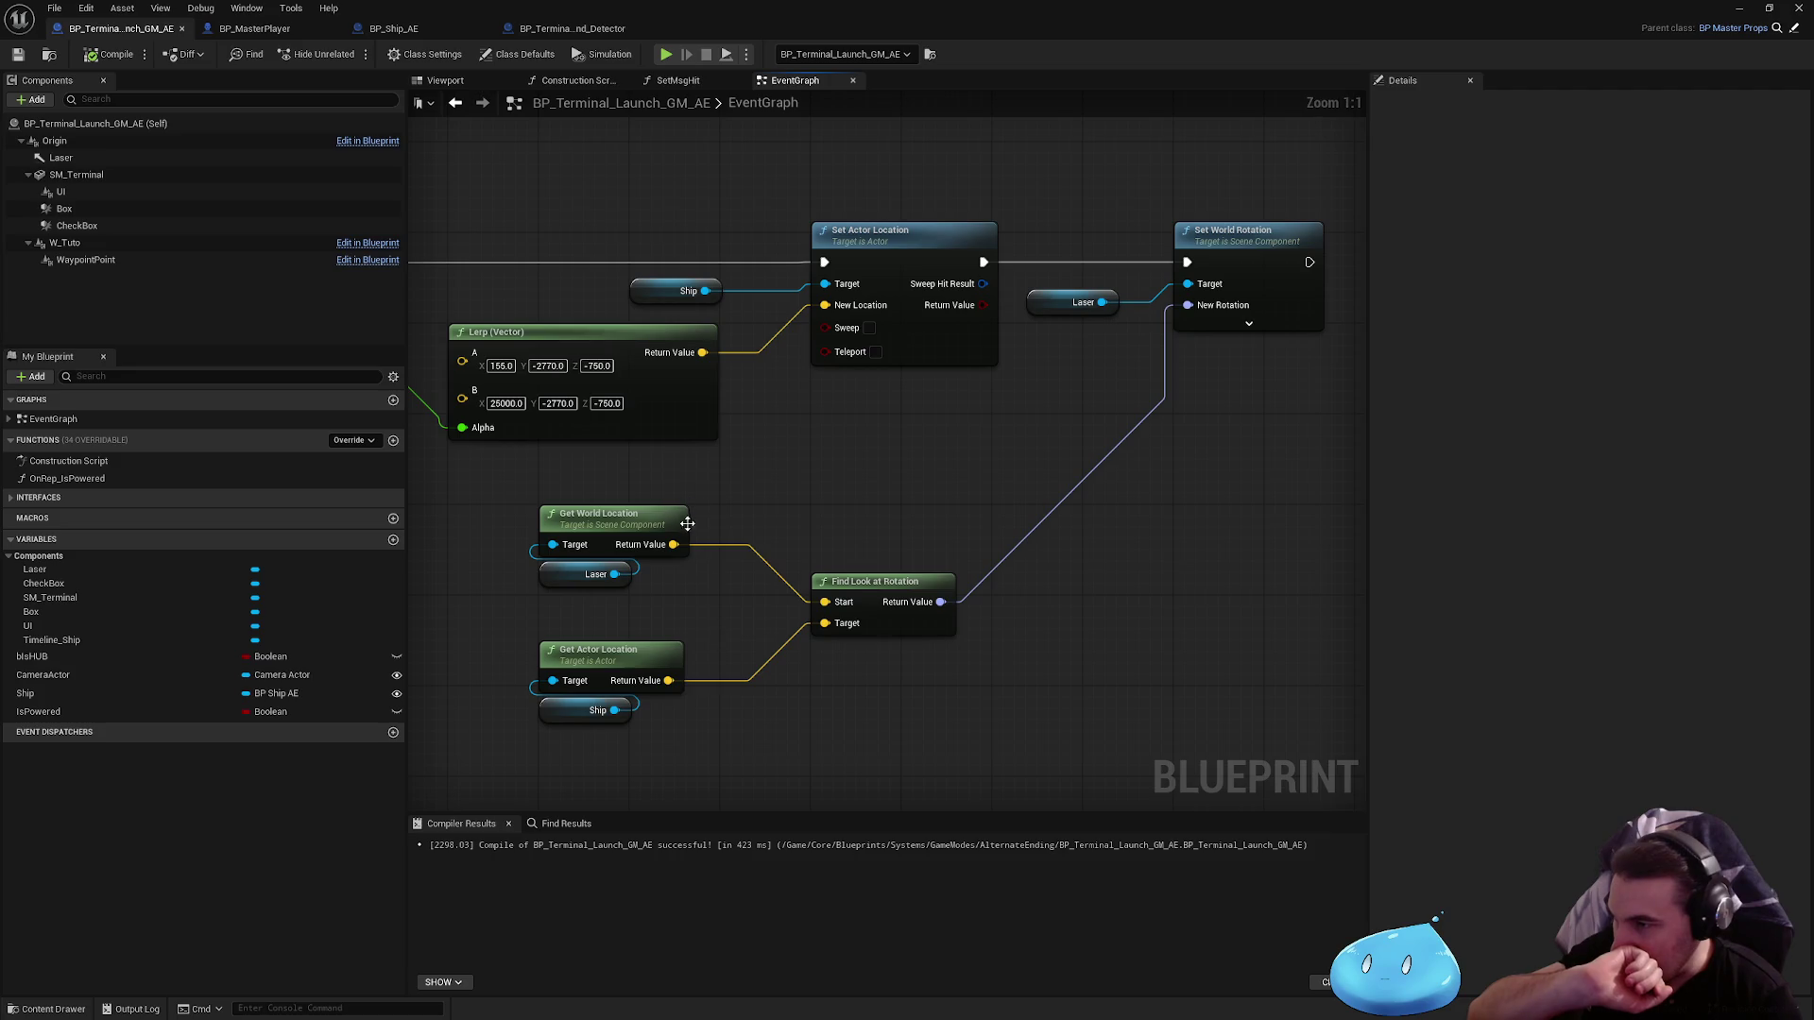
mouse_move(1121, 409)
left_mouse_down()
mouse_move(926, 298)
mouse_move(559, 441)
left_mouse_up()
left_click_drag(907, 521, 1163, 502)
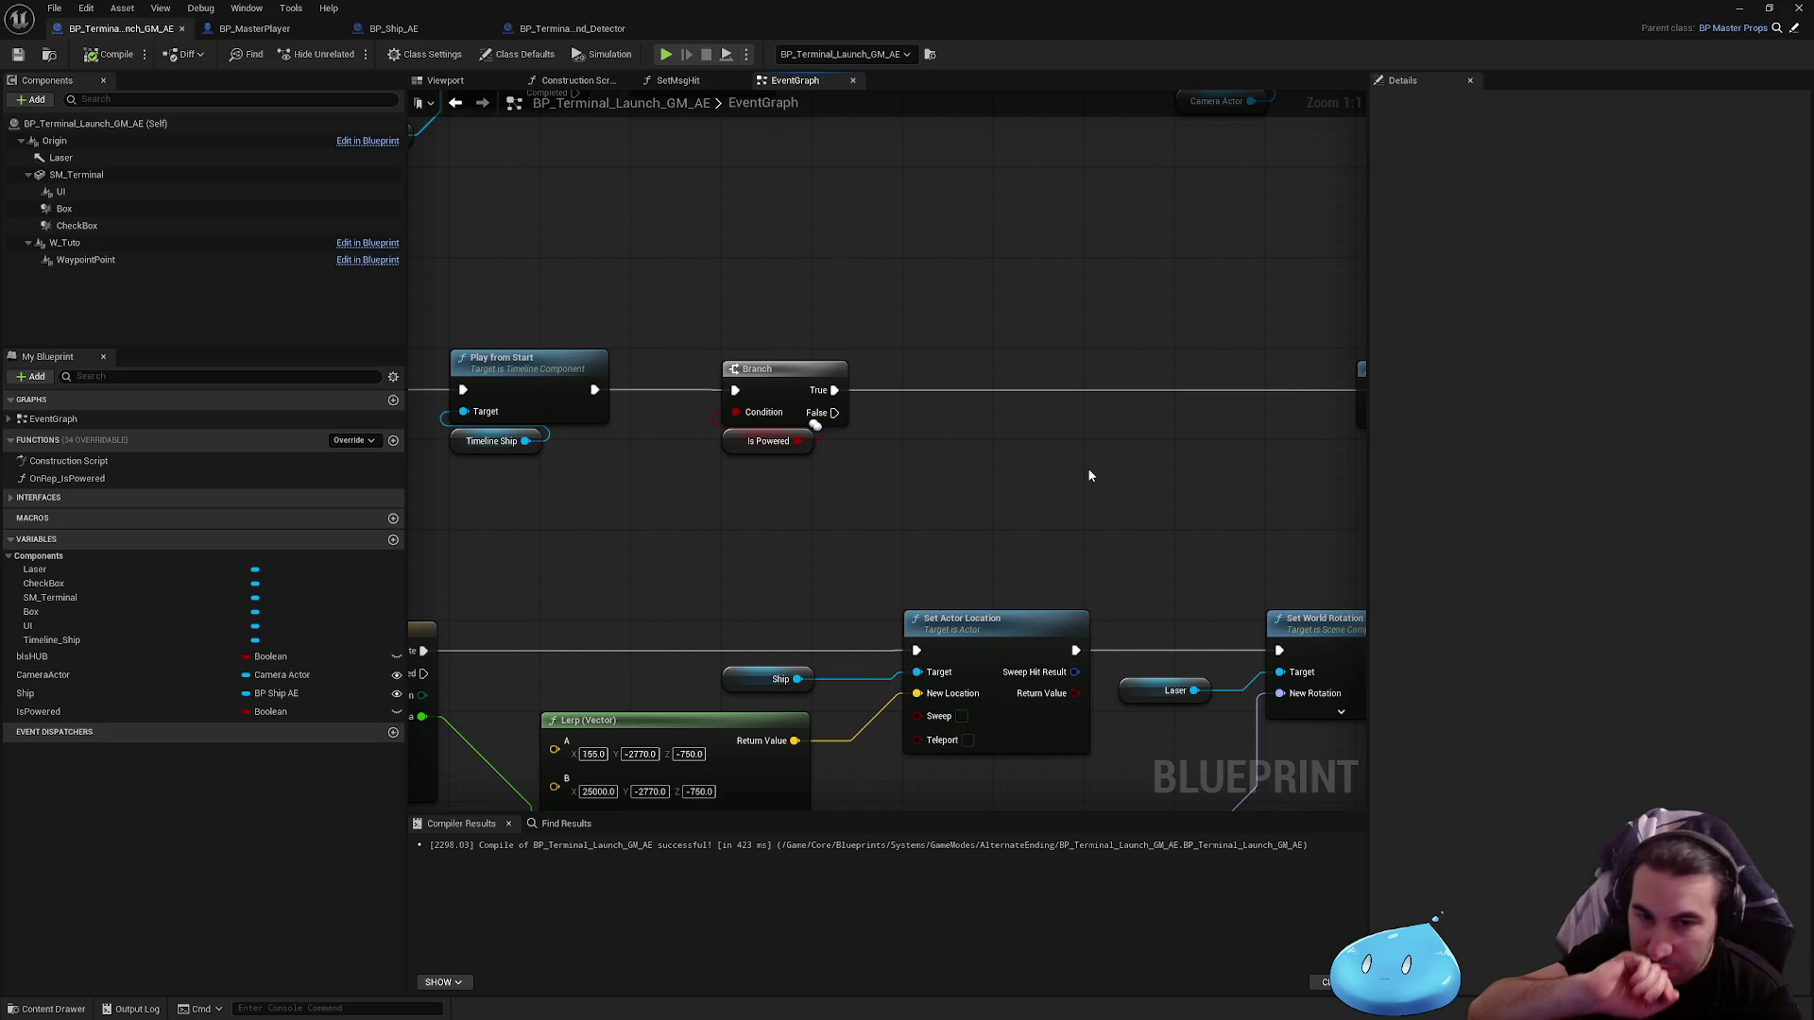
mouse_move(589, 397)
left_mouse_down()
mouse_move(1419, 406)
mouse_move(1266, 397)
mouse_move(1282, 390)
left_mouse_up()
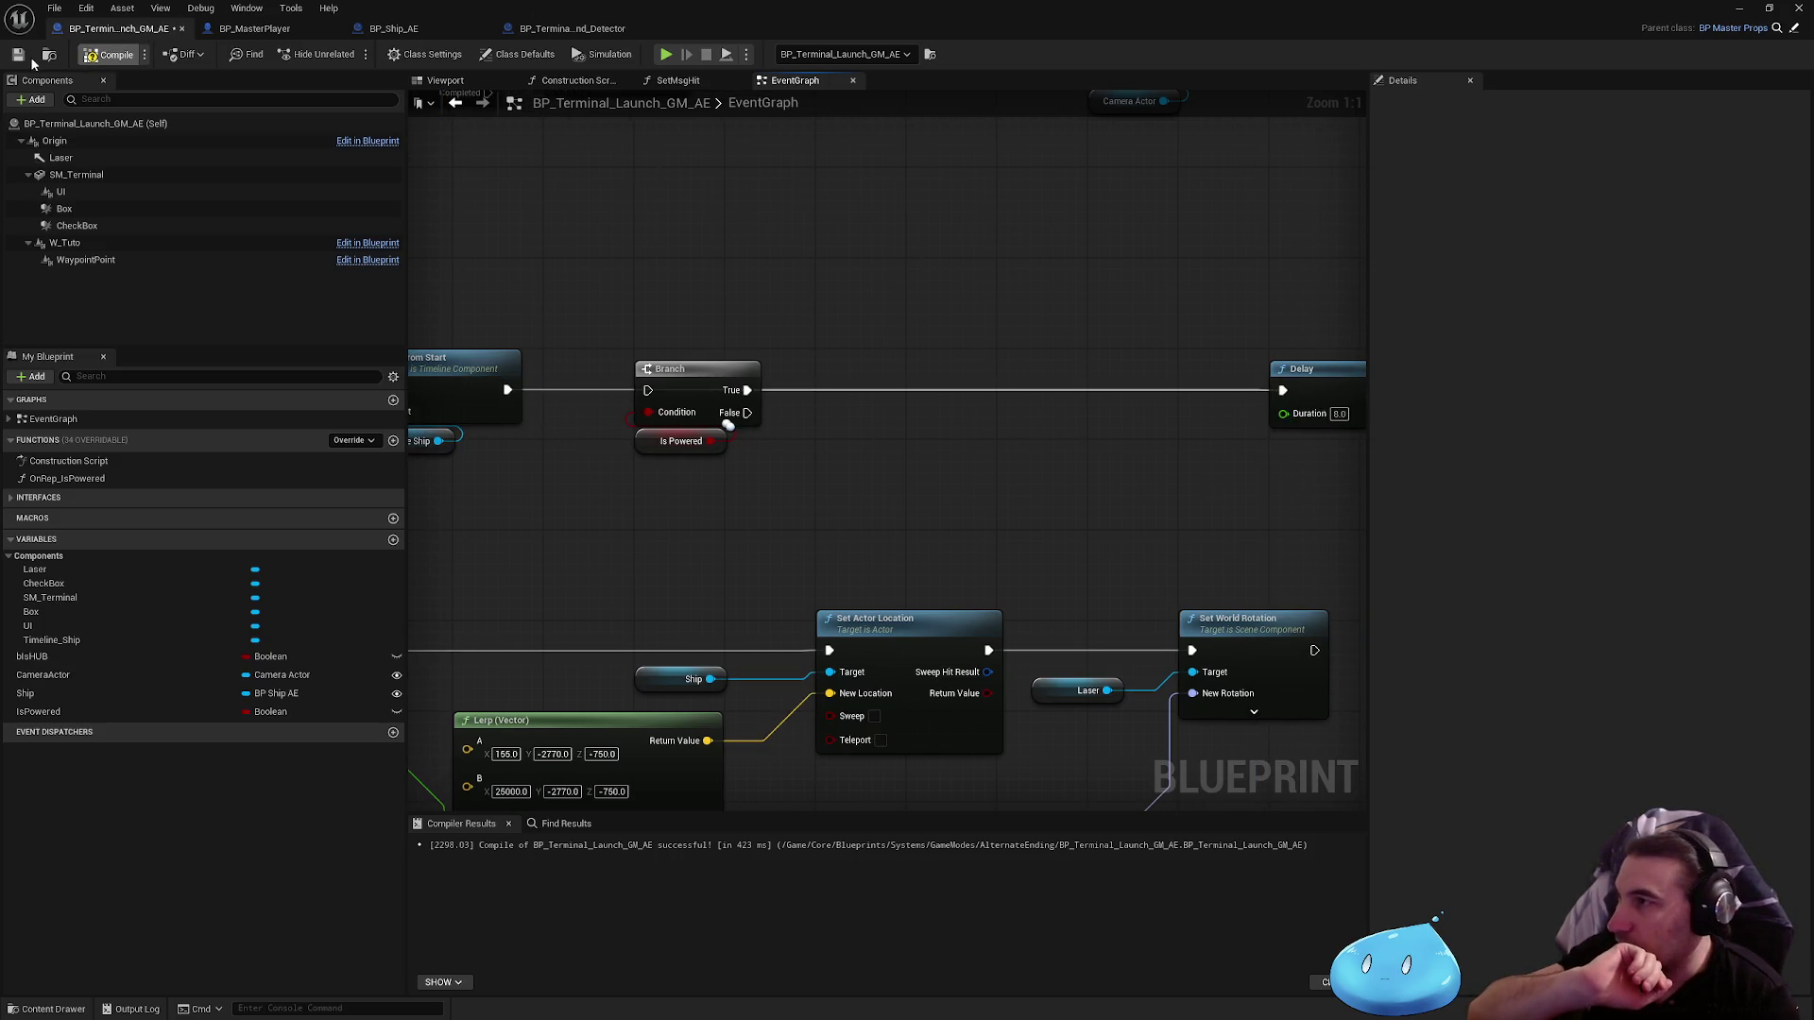
key("ctrl+s")
key("super+Down")
key("super+Down")
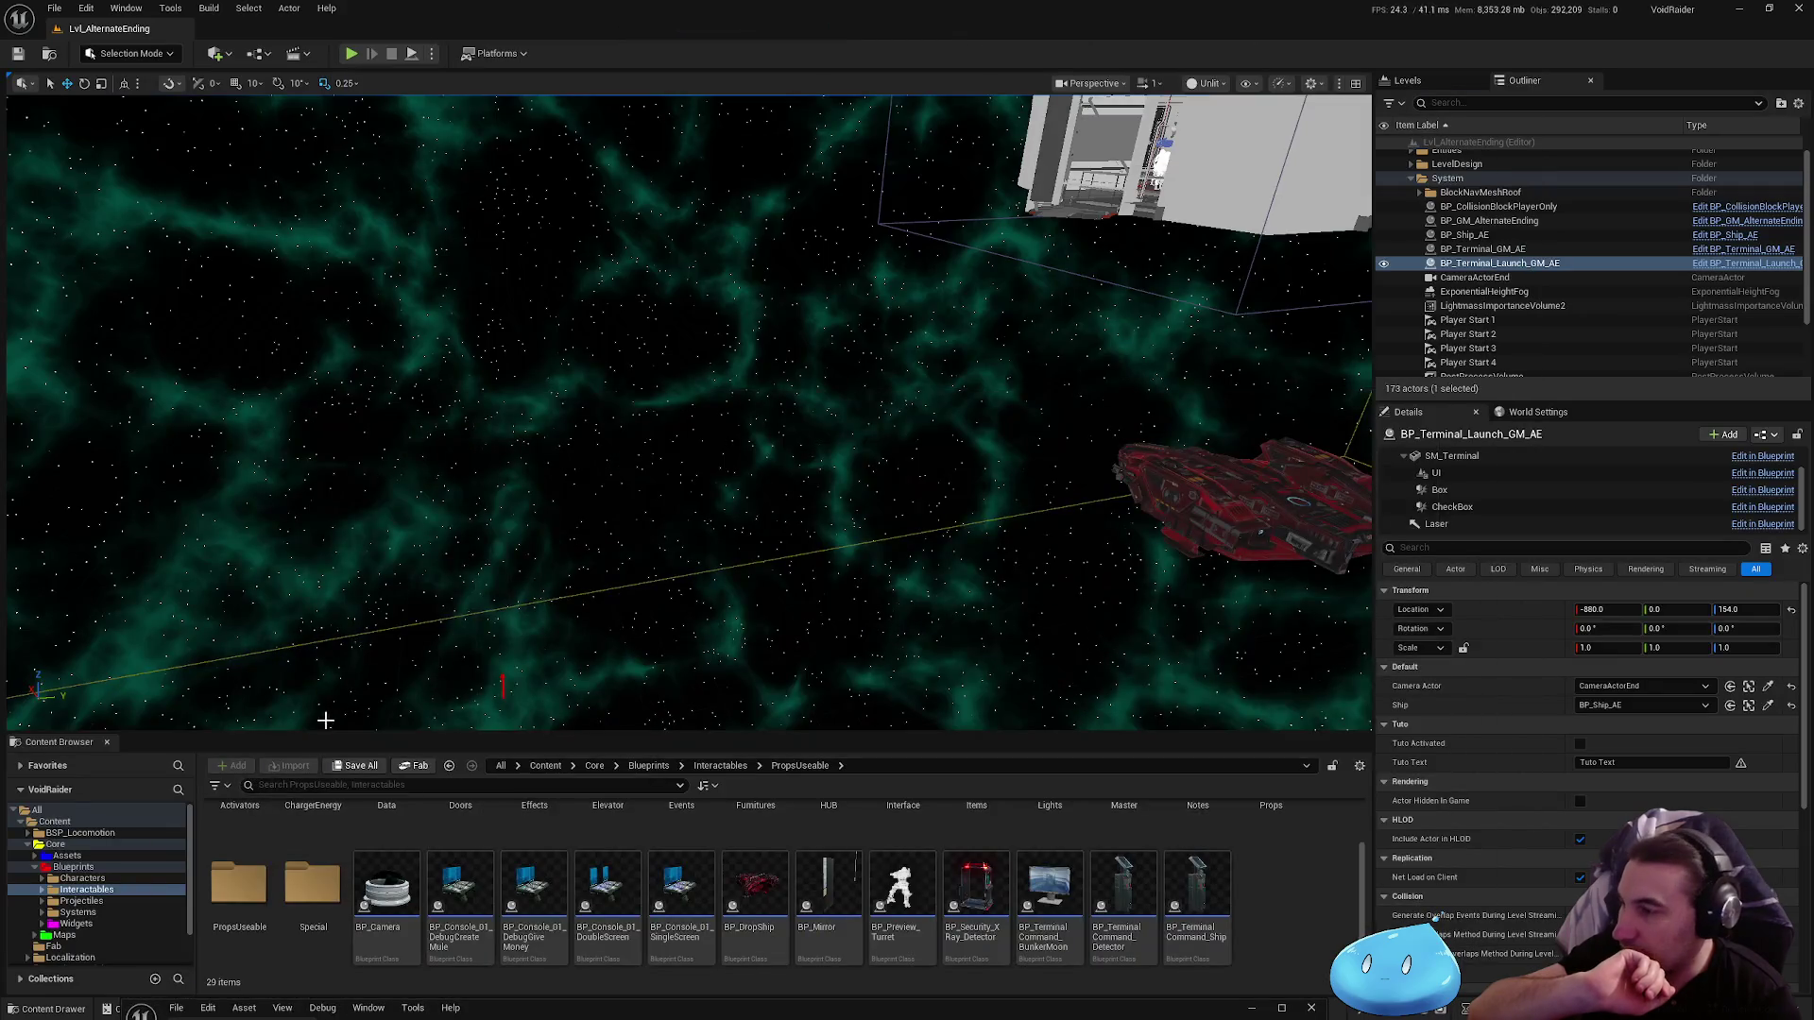
Step: Run a quick play-test, stop it, and maximize the Blueprint editor again
key("alt+p")
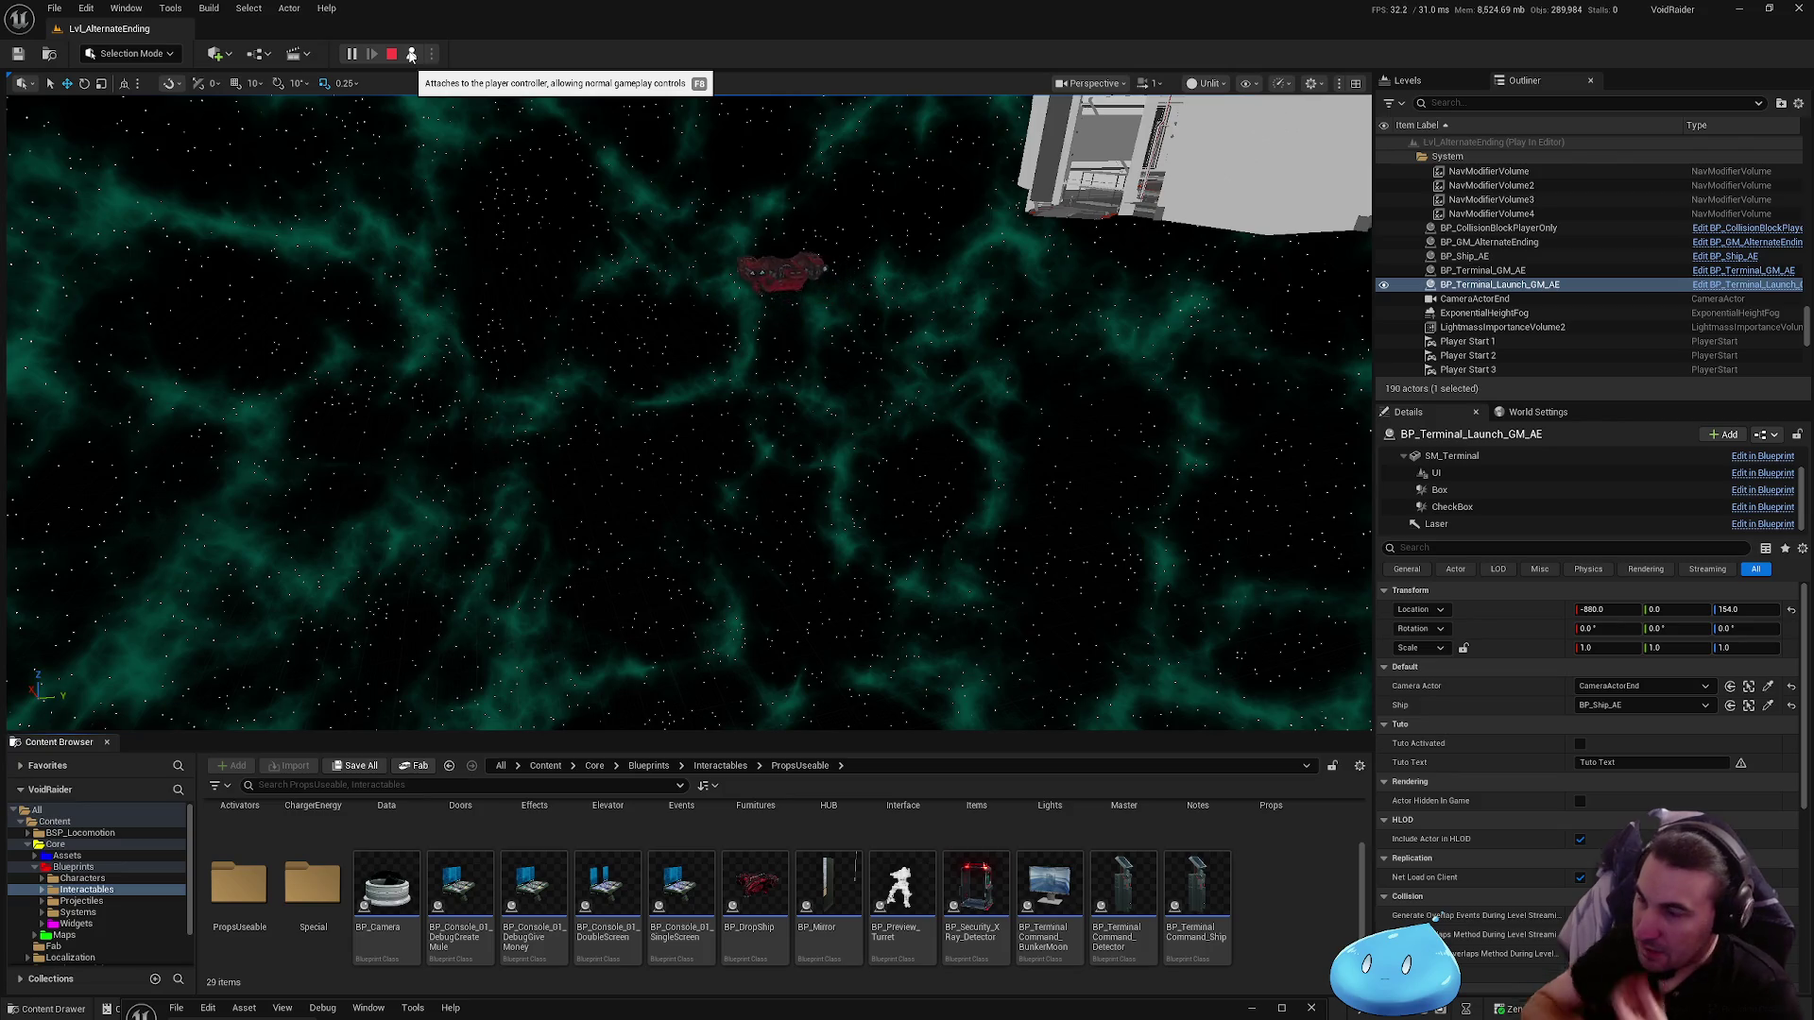
key("Escape")
left_click_drag(1009, 1015, 1074, 694)
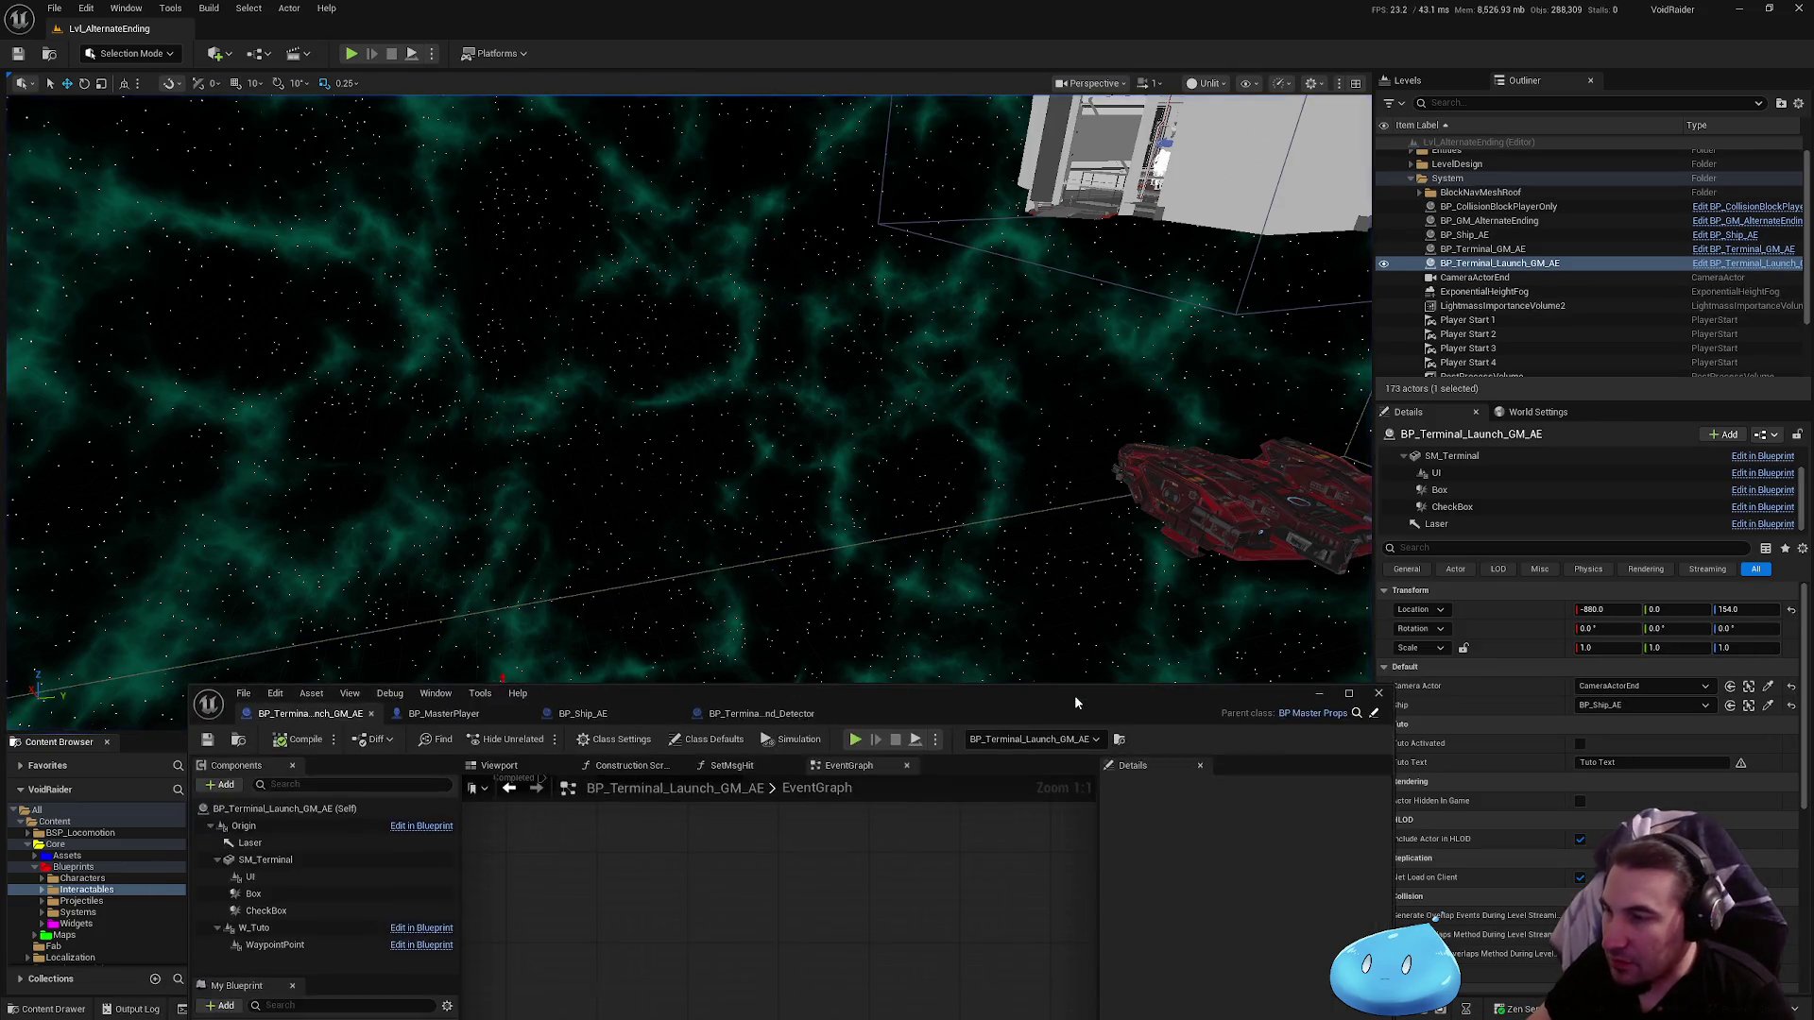
double_click(1074, 694)
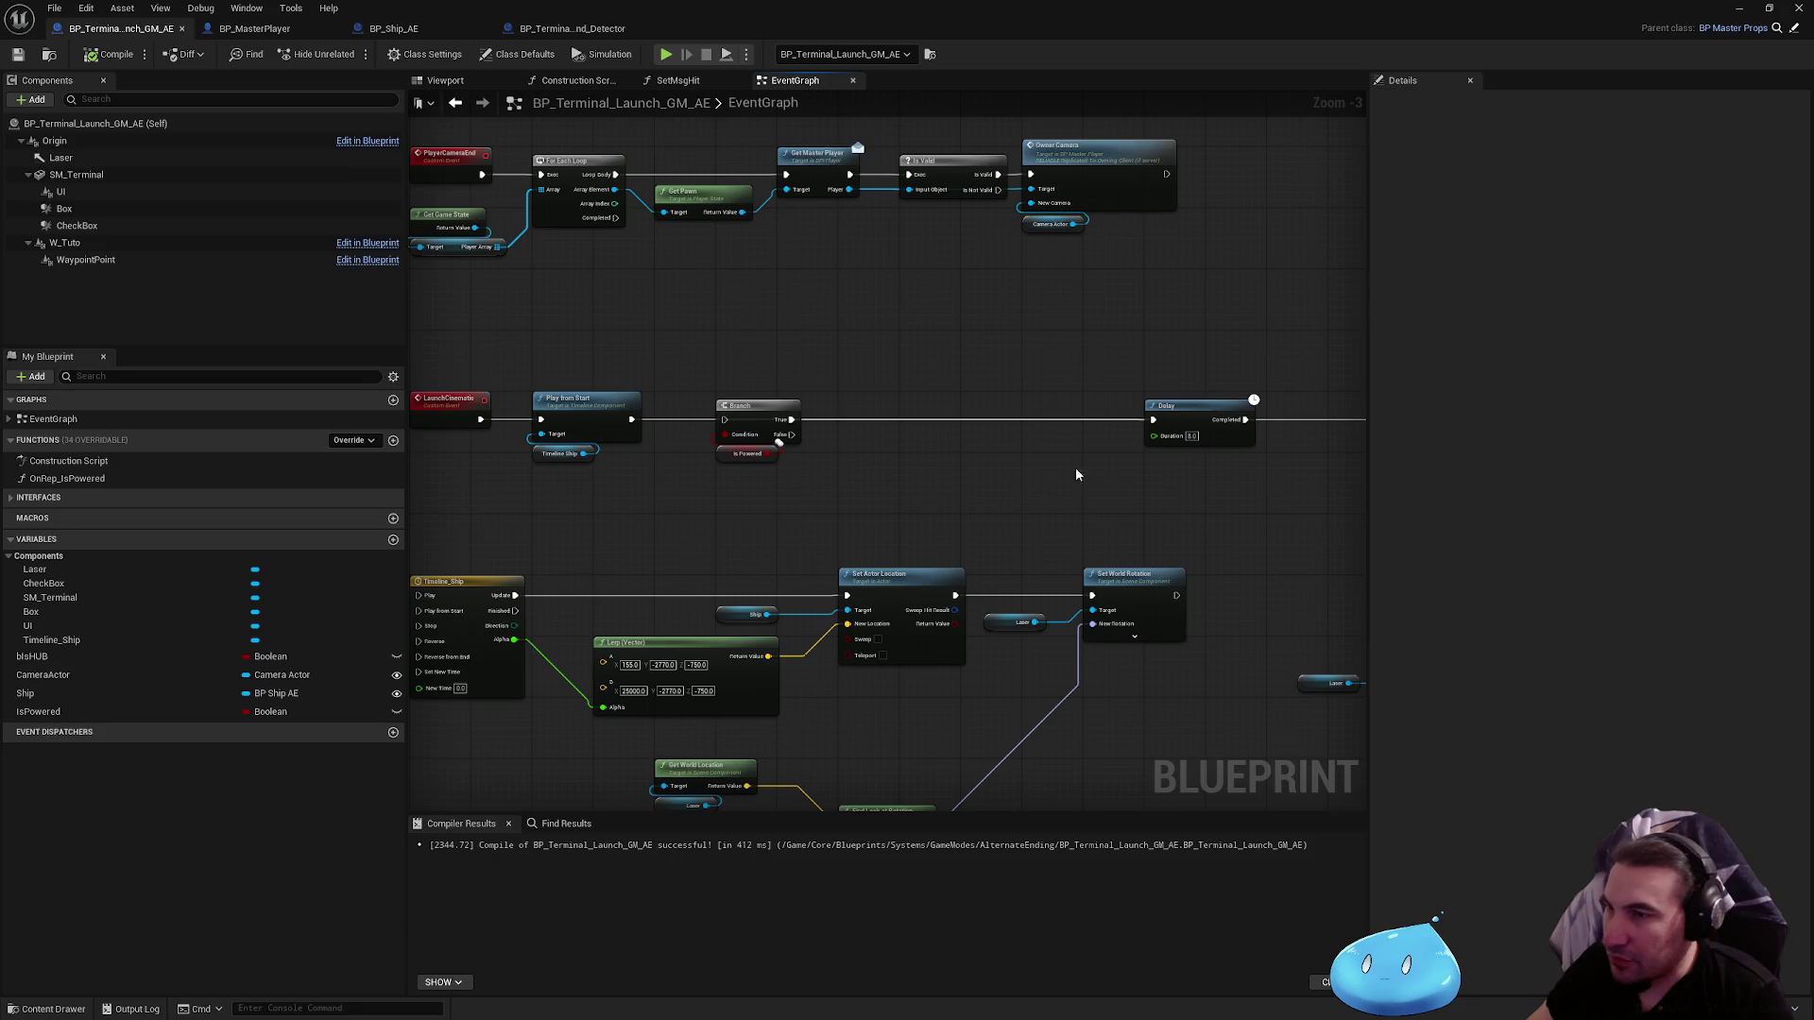
Step: Add a Get World Transform node off the Laser reference
left_click_drag(1076, 474, 699, 376)
scroll(1051, 337, "up", 3)
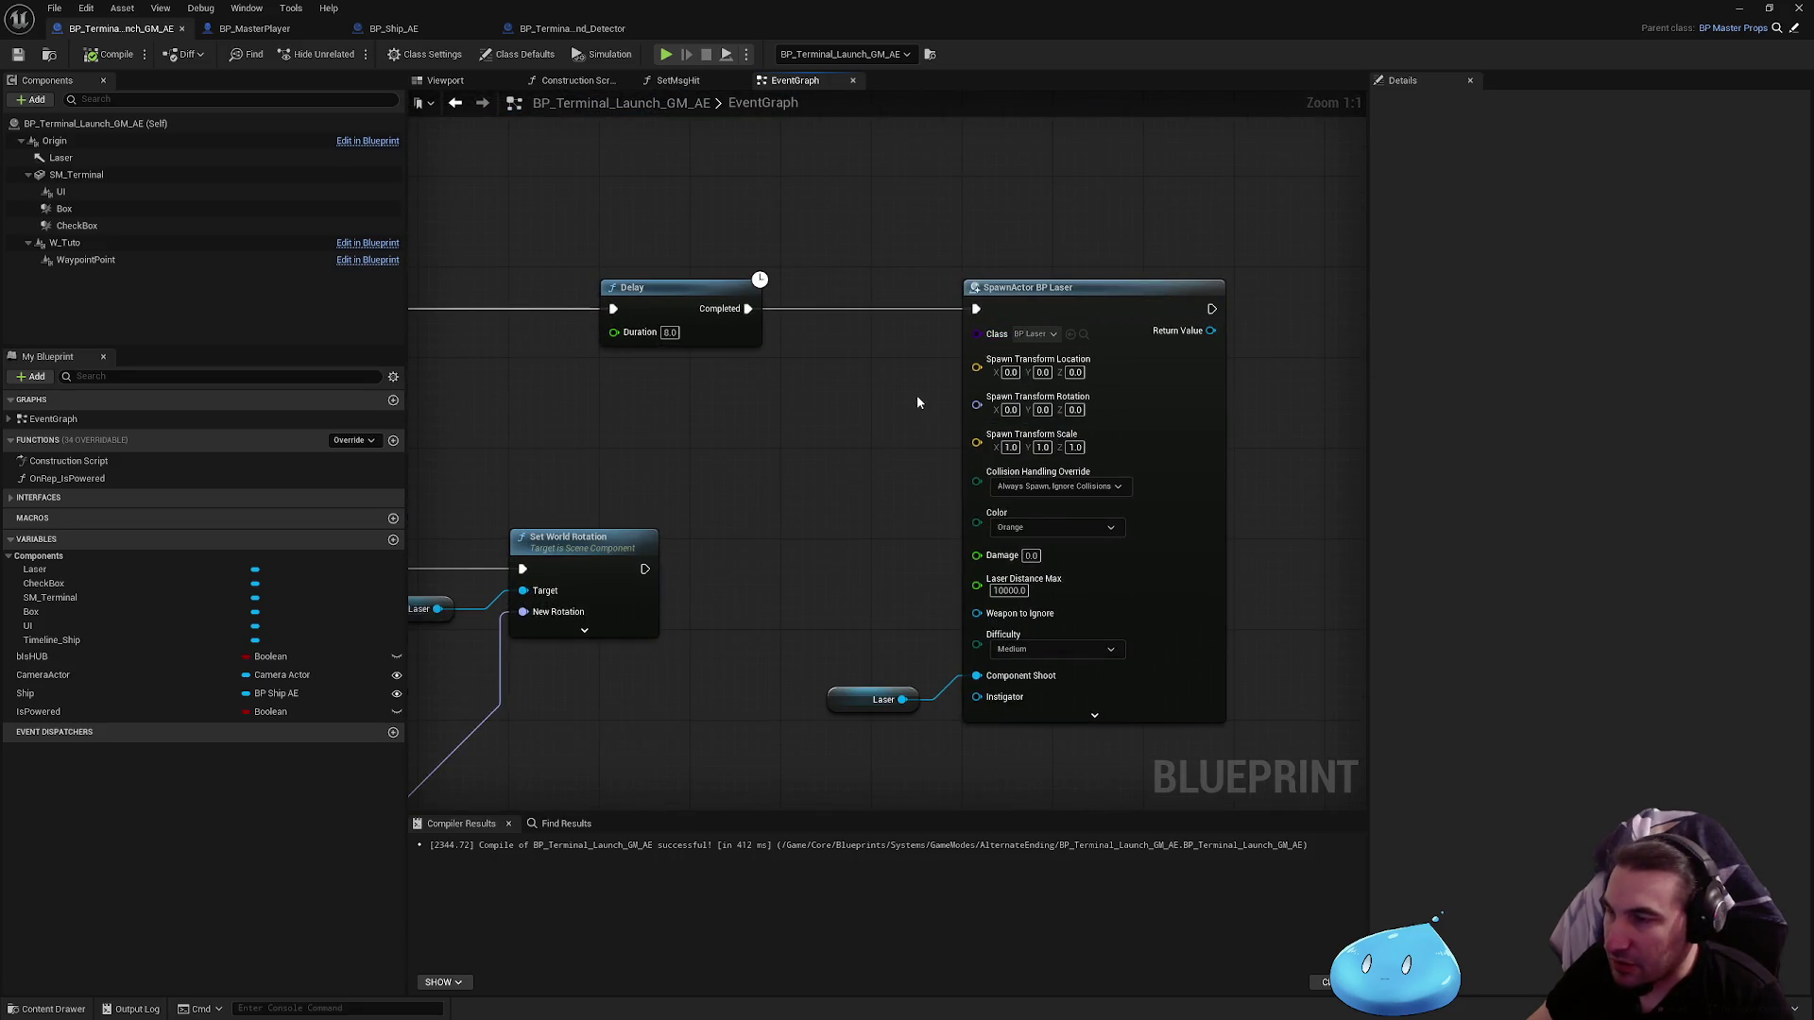
left_click_drag(902, 699, 773, 502)
type("transform")
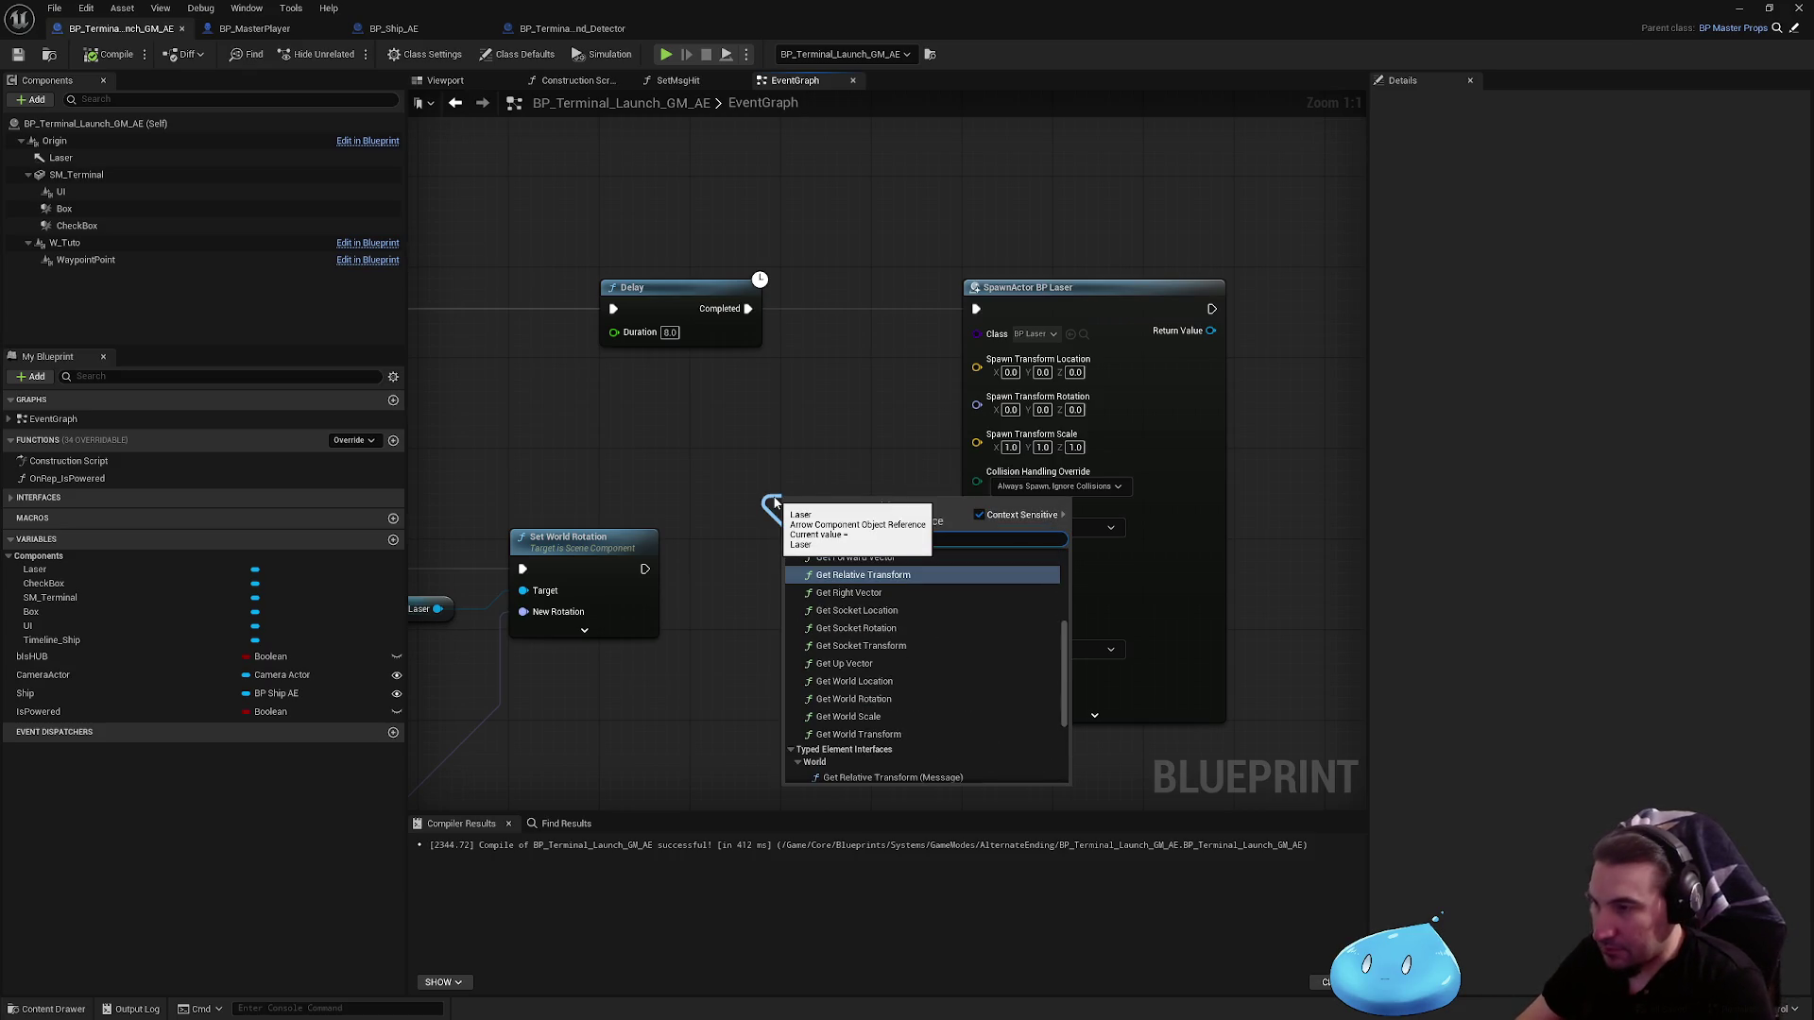
left_click(857, 733)
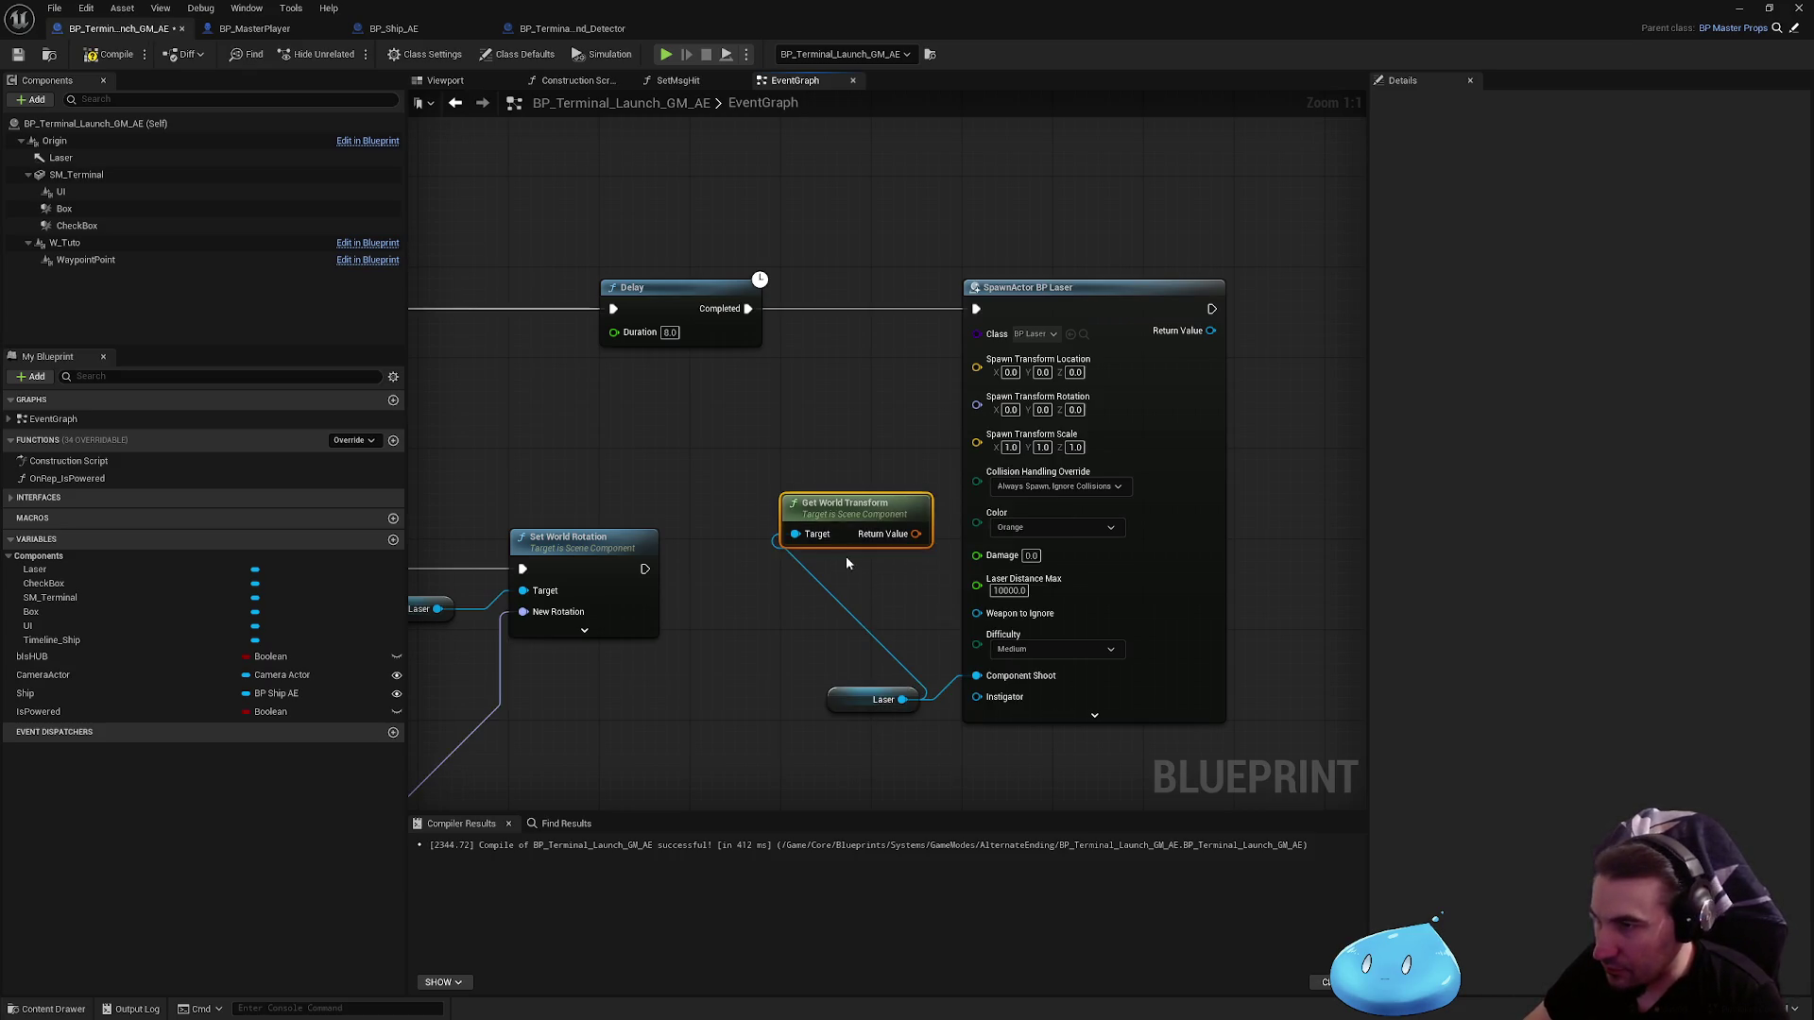
mouse_move(790, 504)
left_mouse_down()
mouse_move(697, 413)
mouse_move(697, 368)
left_mouse_up()
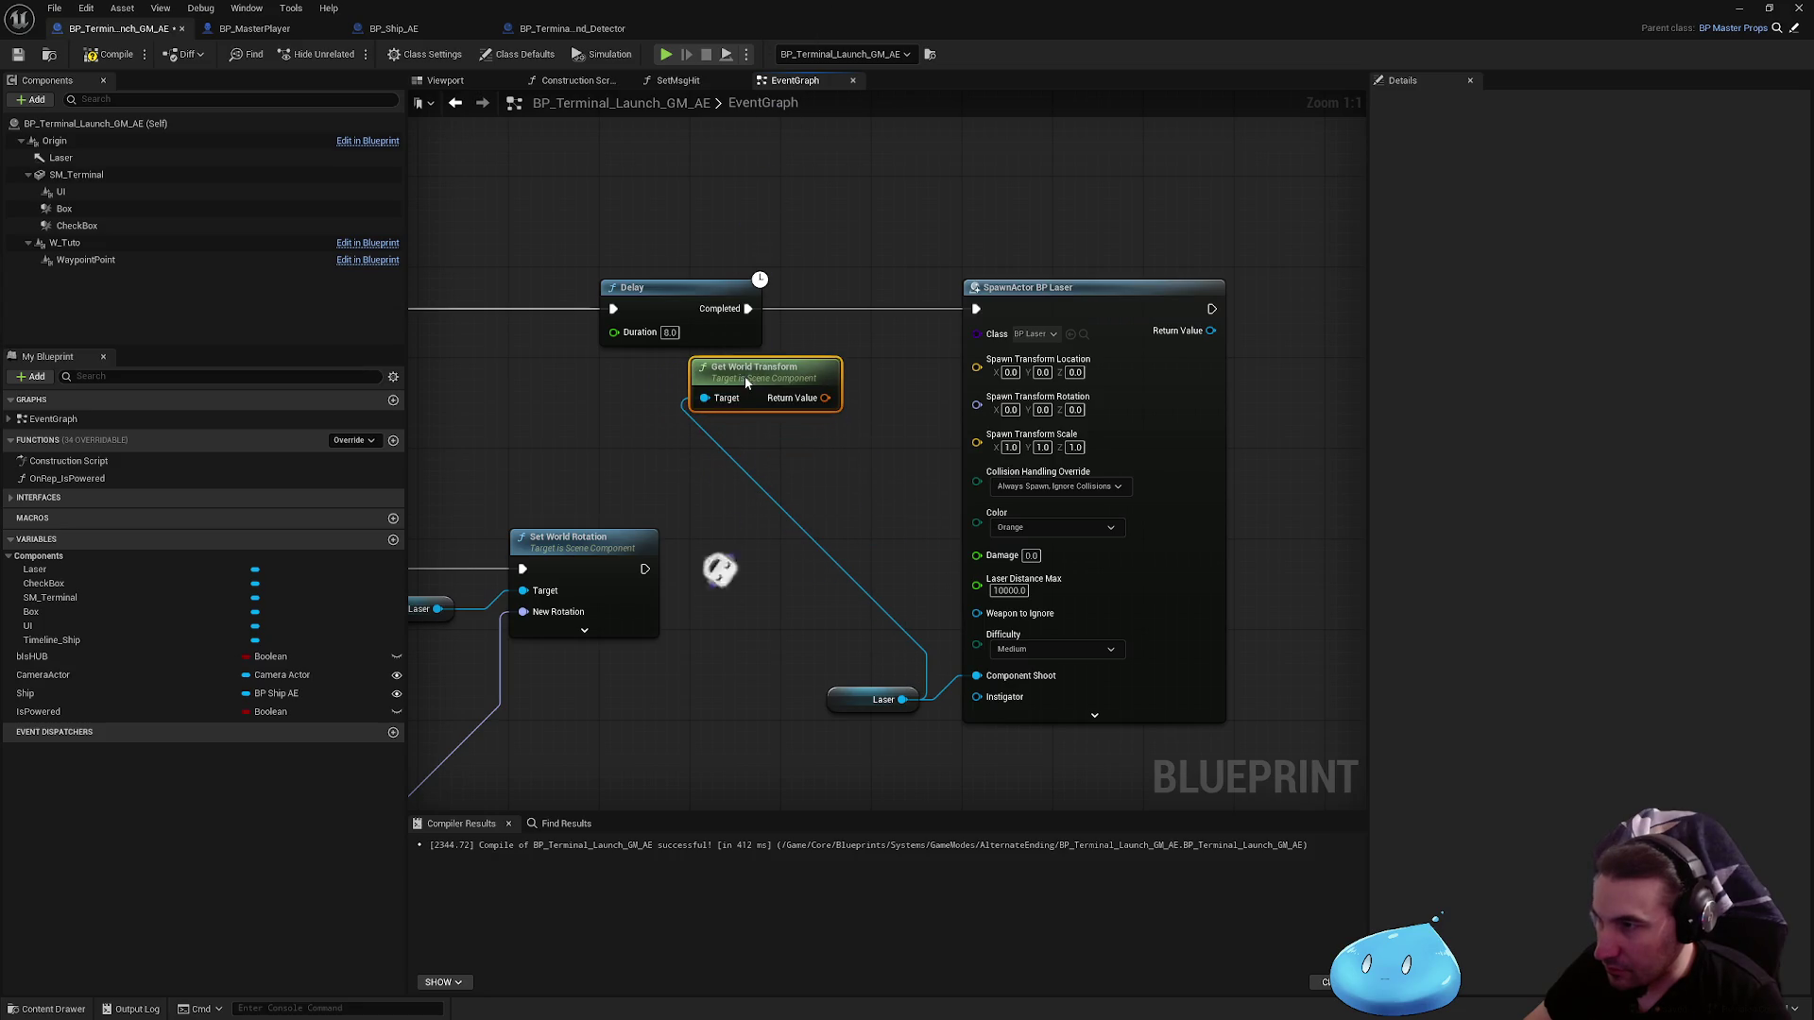
Step: Recombine the spawn transform pin, wire the world transform into Spawn Transform, and compile
right_click(999, 367)
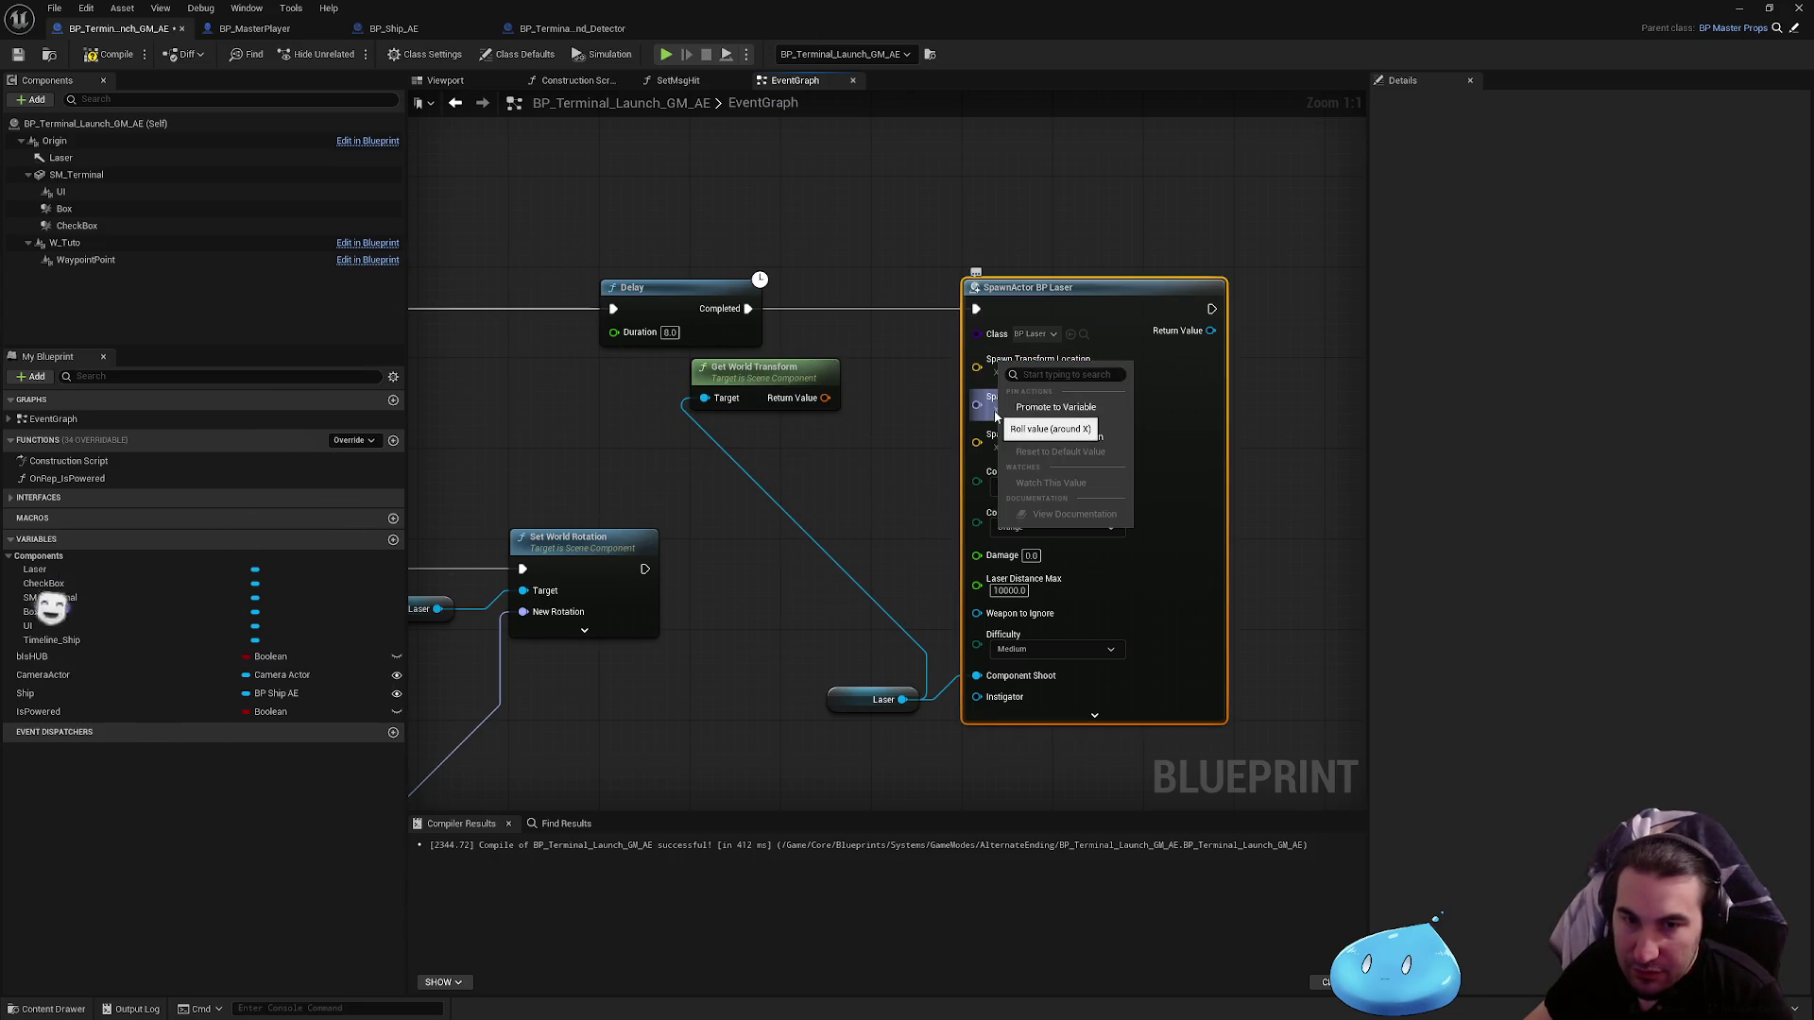
left_click(1040, 444)
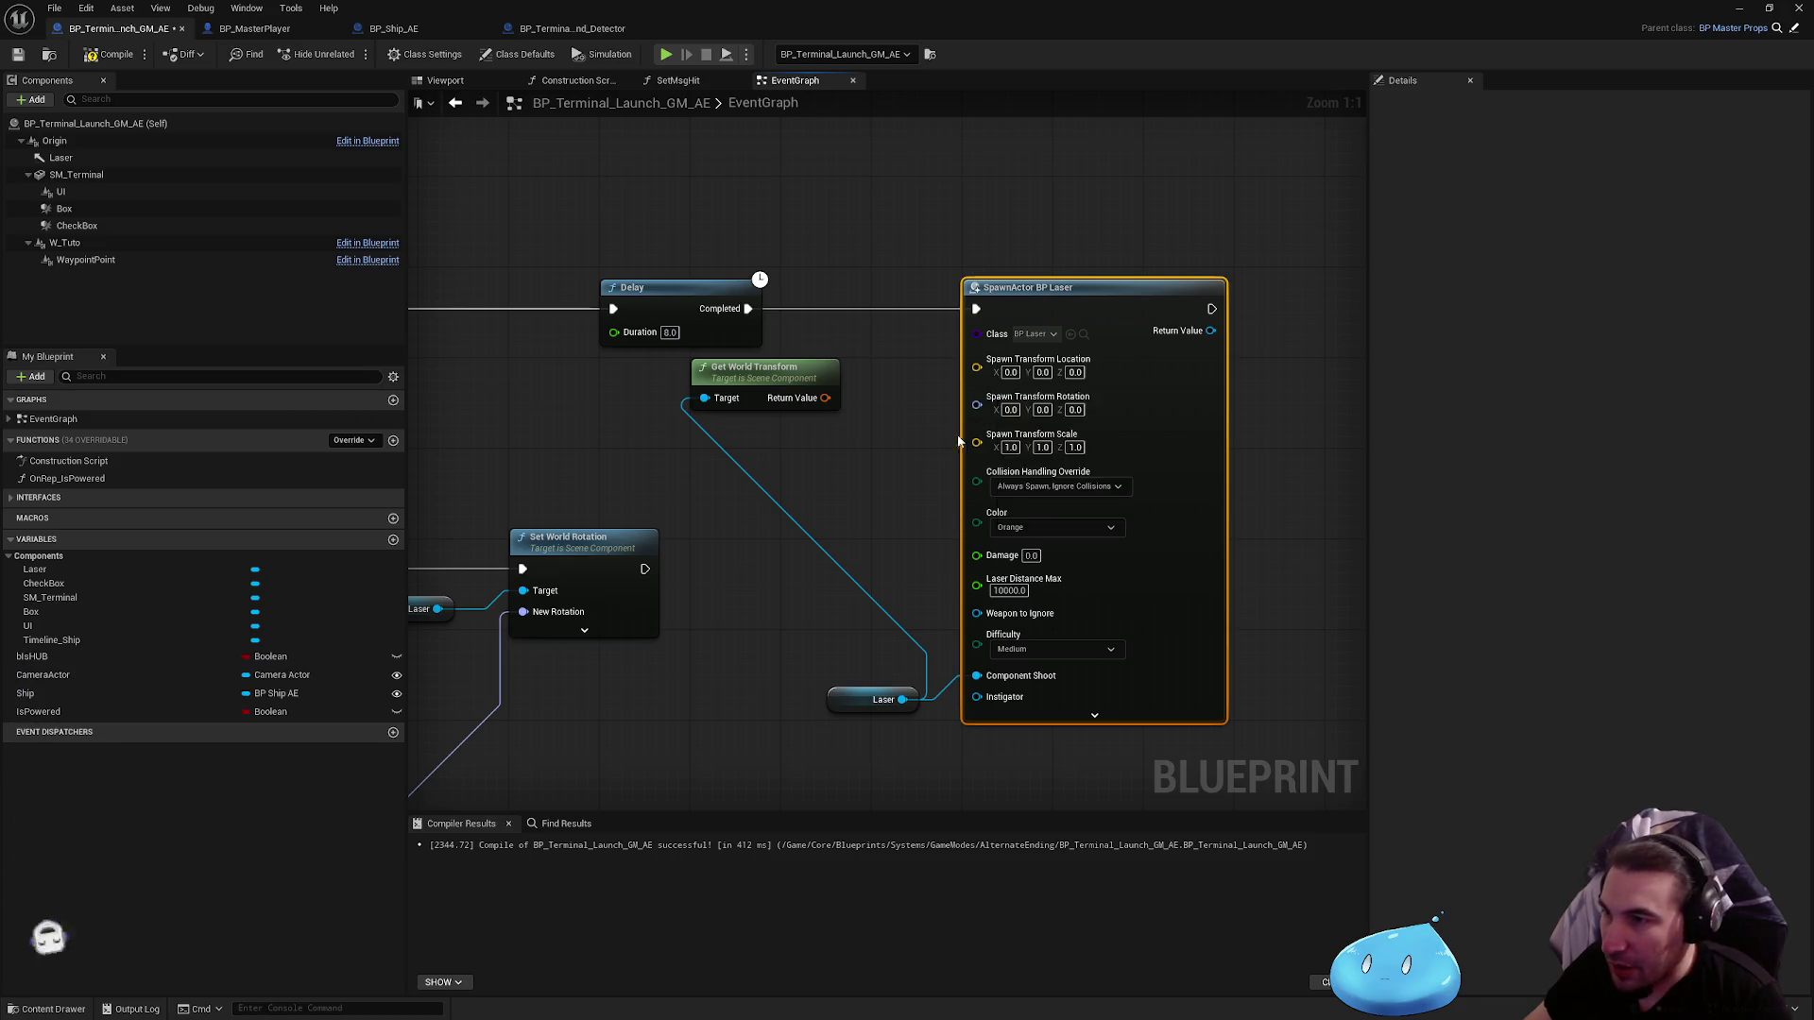
left_click_drag(826, 398, 977, 359)
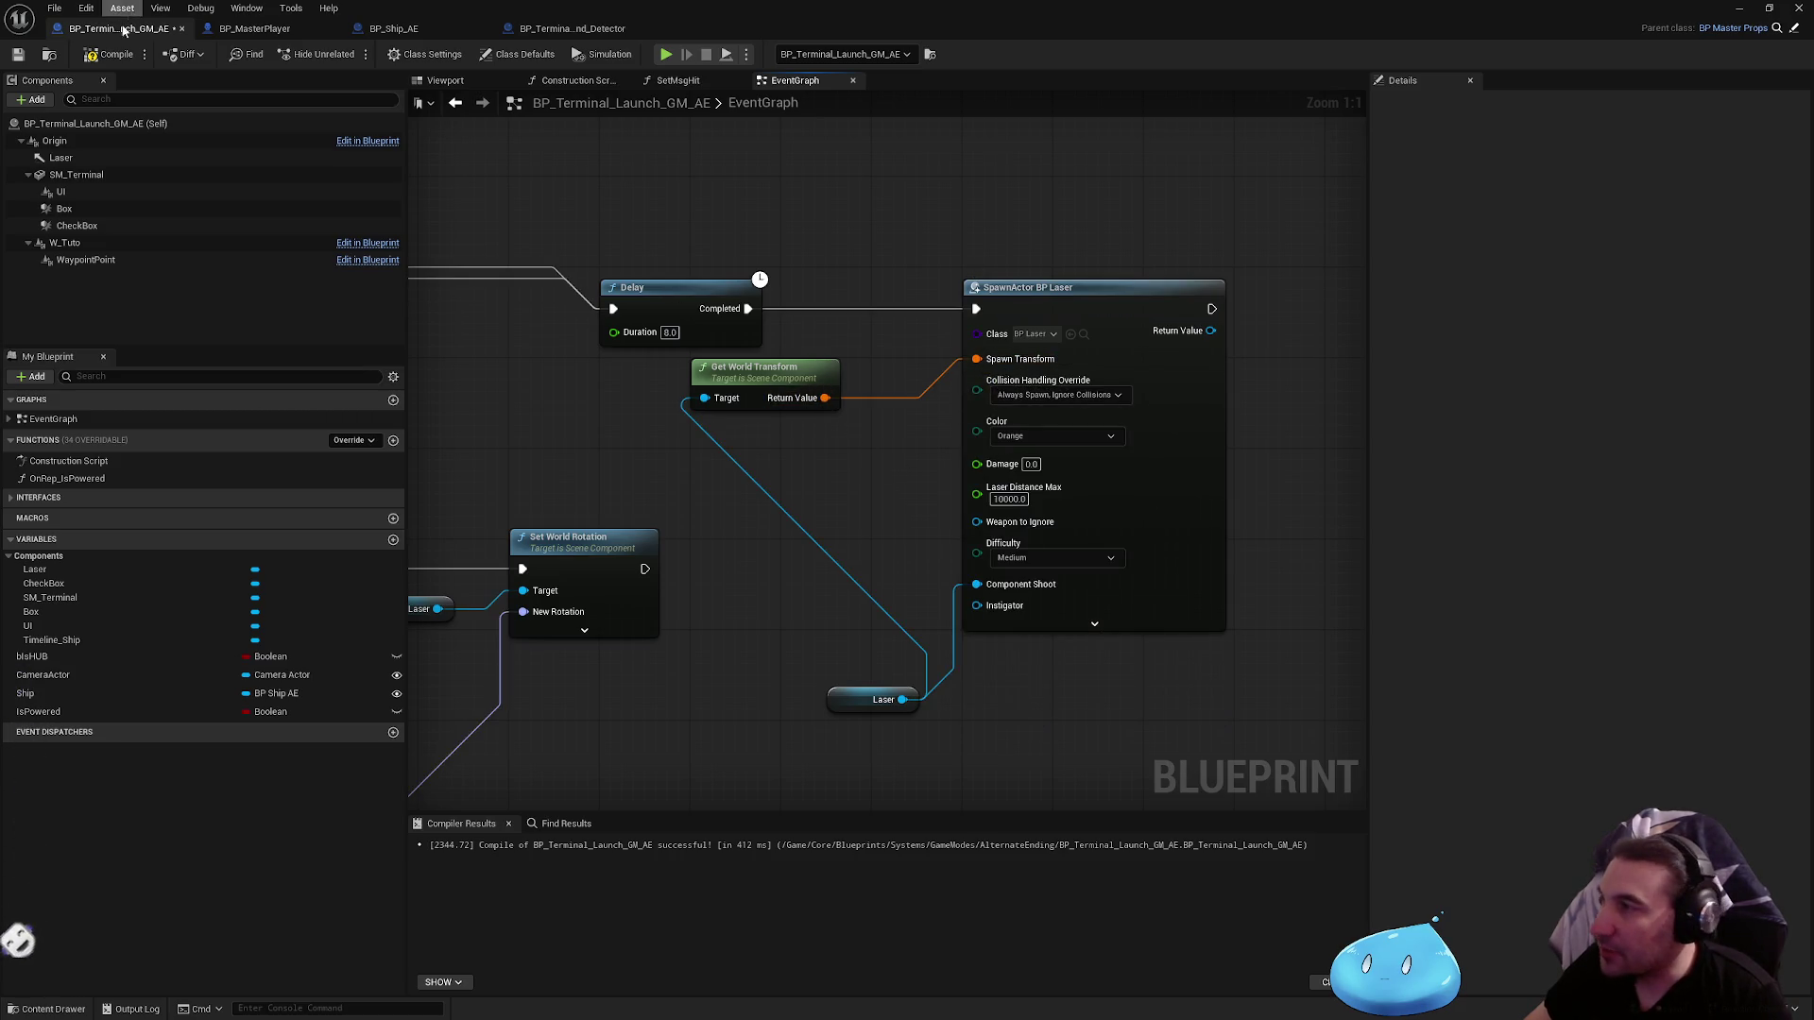
left_click(115, 55)
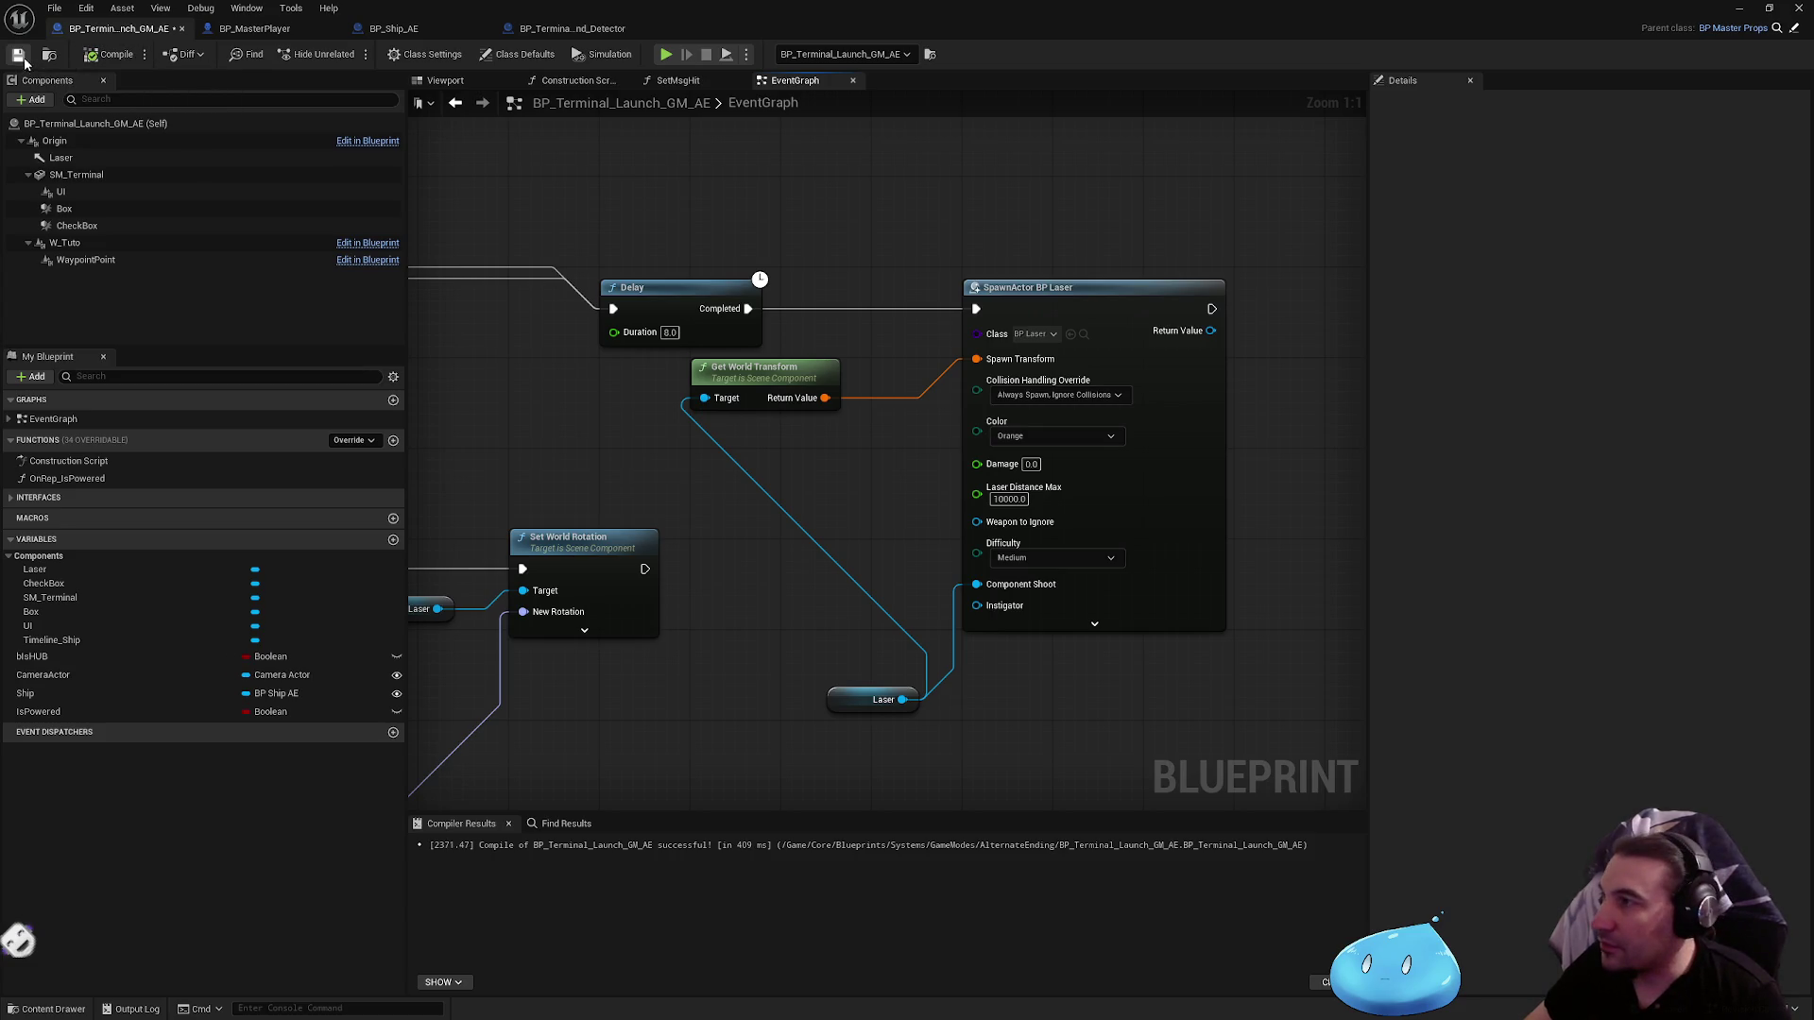
left_click_drag(1080, 7, 821, 918)
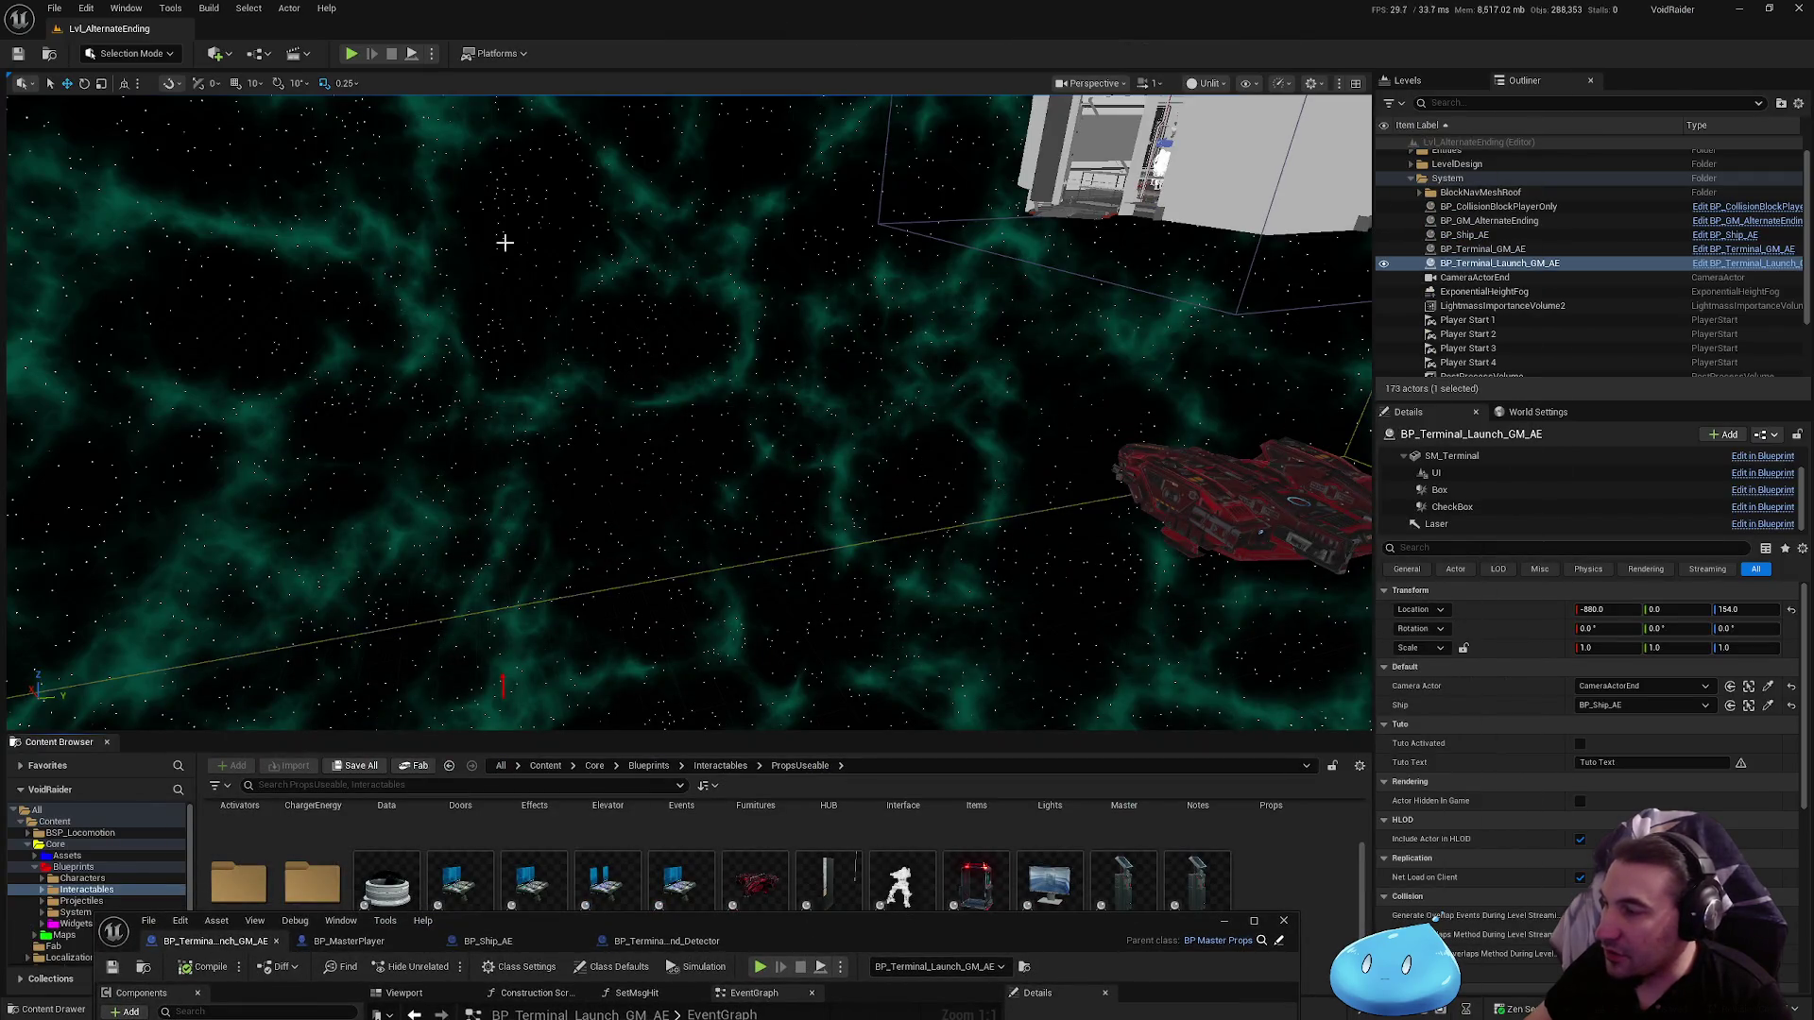
Step: Play-test the level again, stop it, then switch to the BP_Ship_AE Blueprint
key("alt+p")
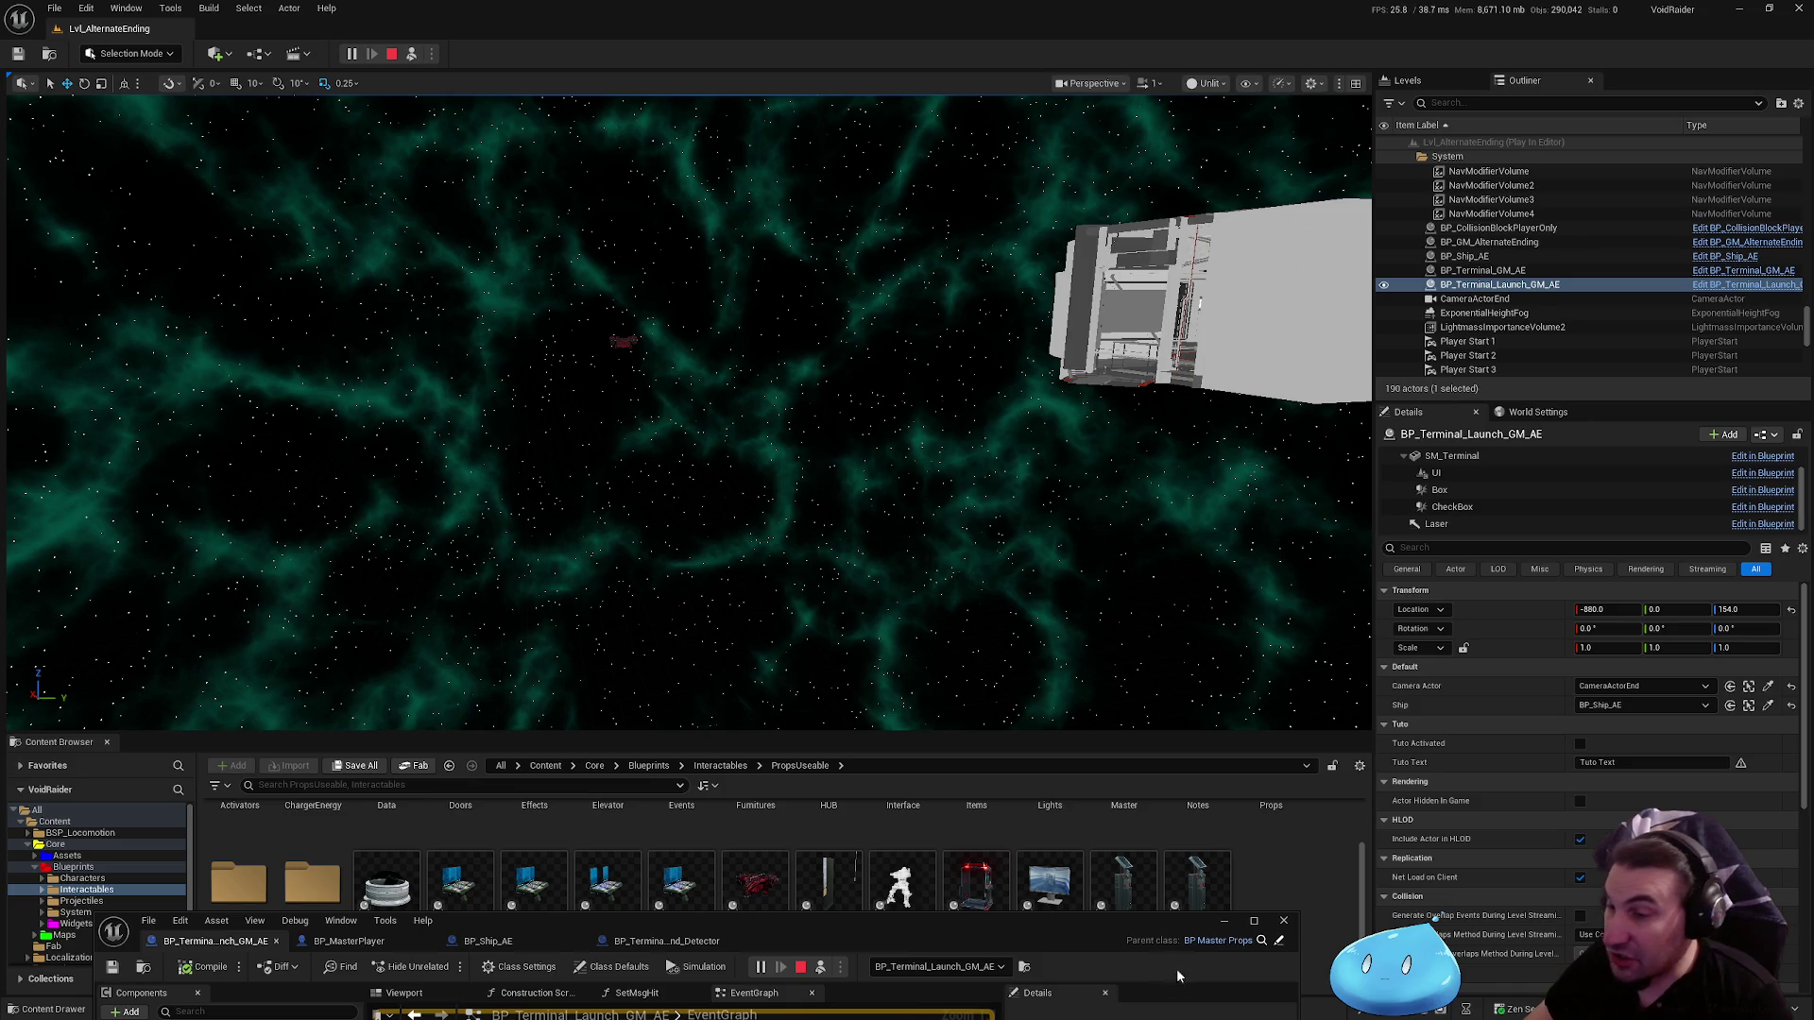
key("Escape")
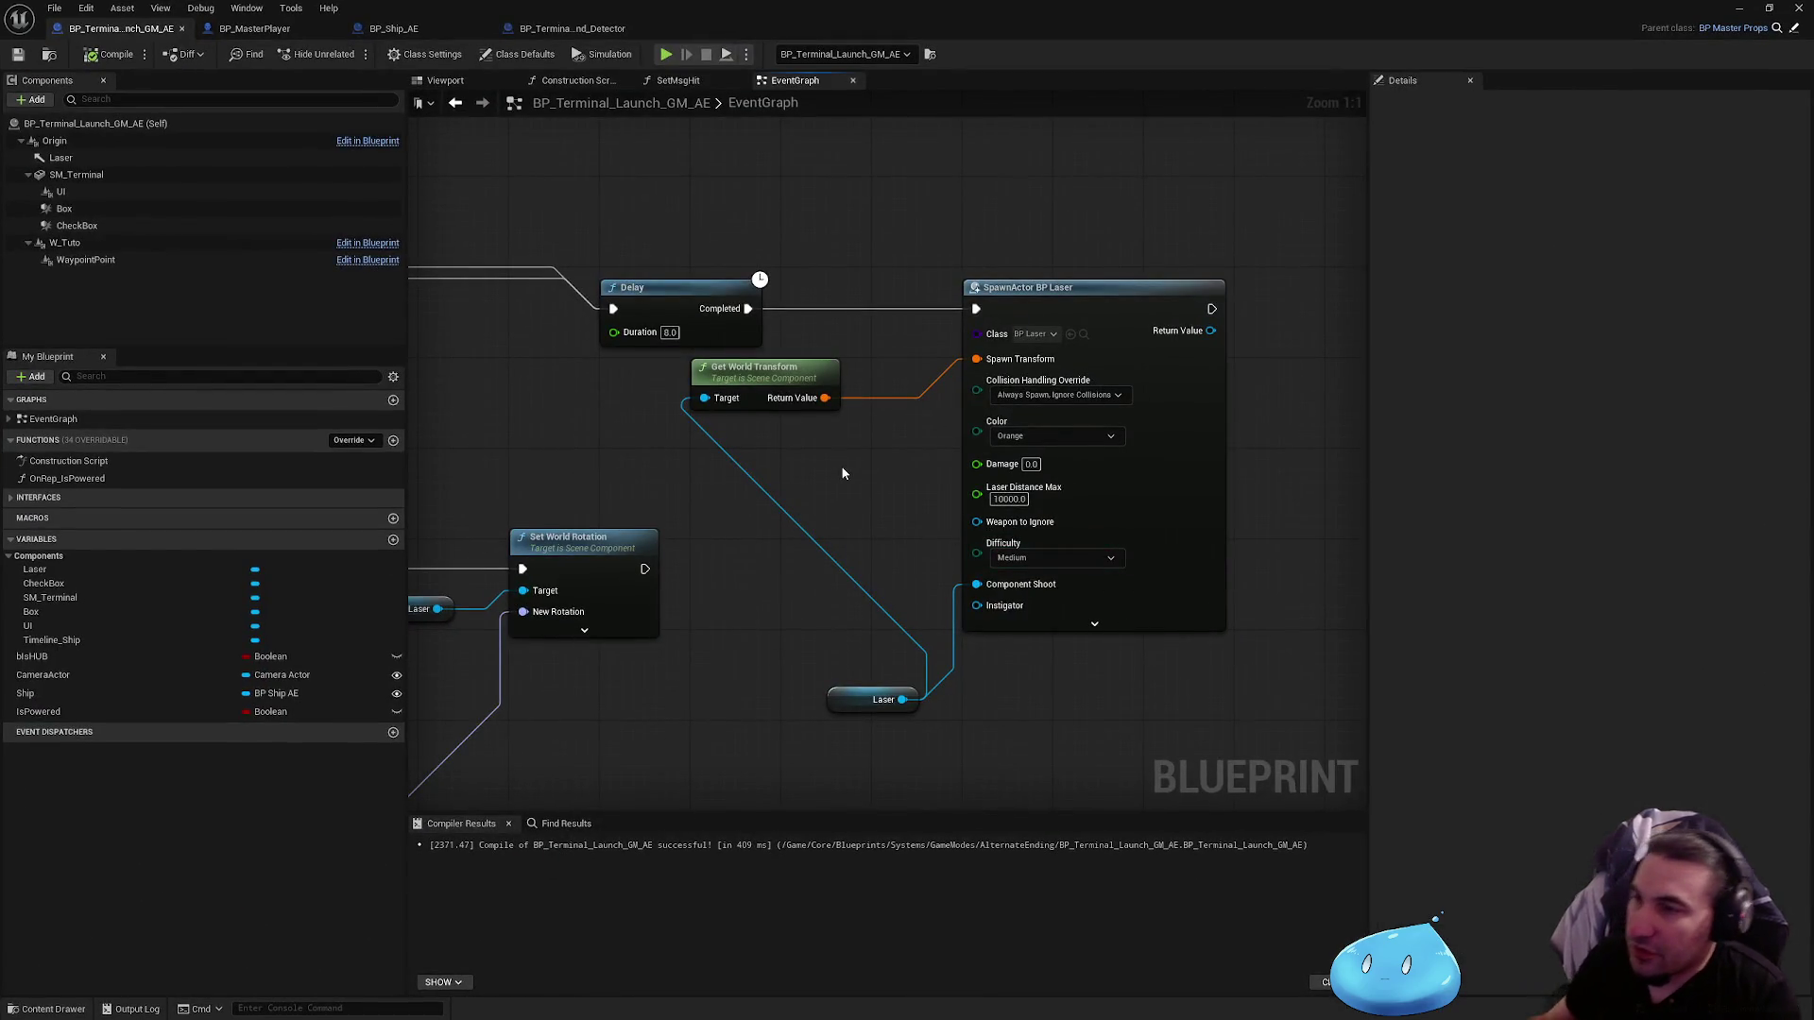
mouse_move(843, 473)
left_mouse_down()
mouse_move(902, 428)
mouse_move(1157, 362)
left_mouse_up()
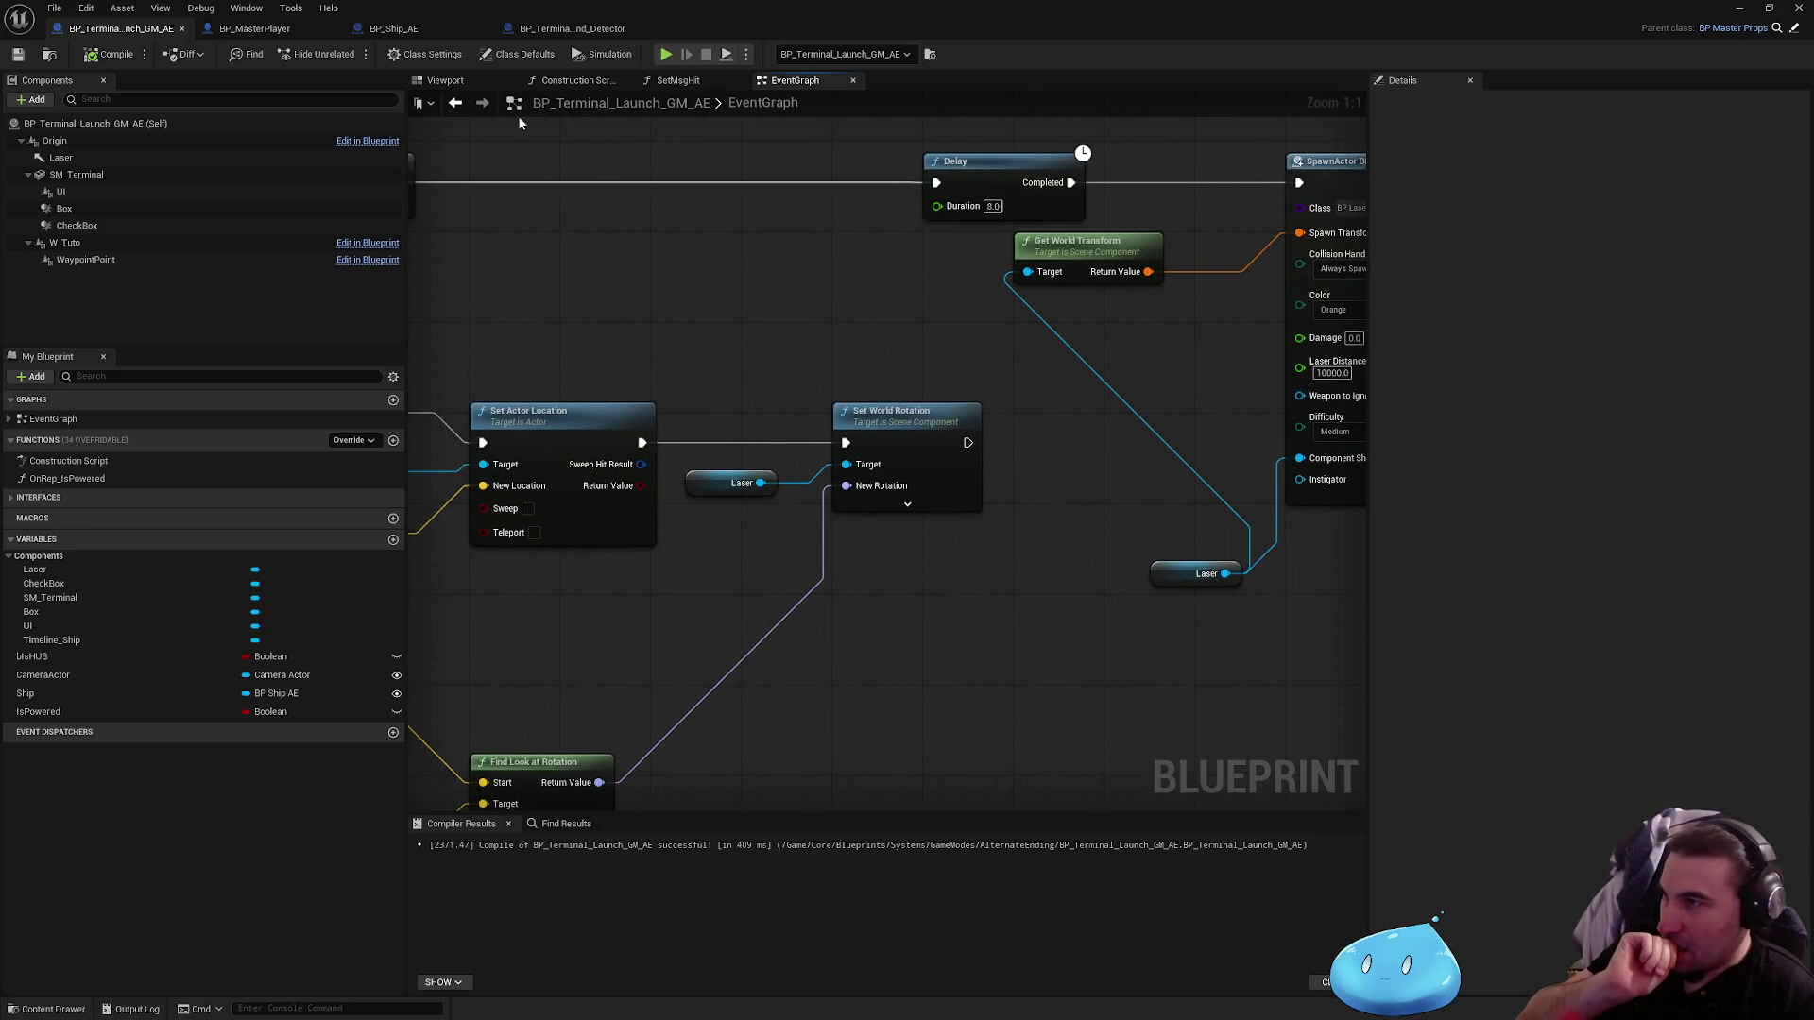
left_click(416, 28)
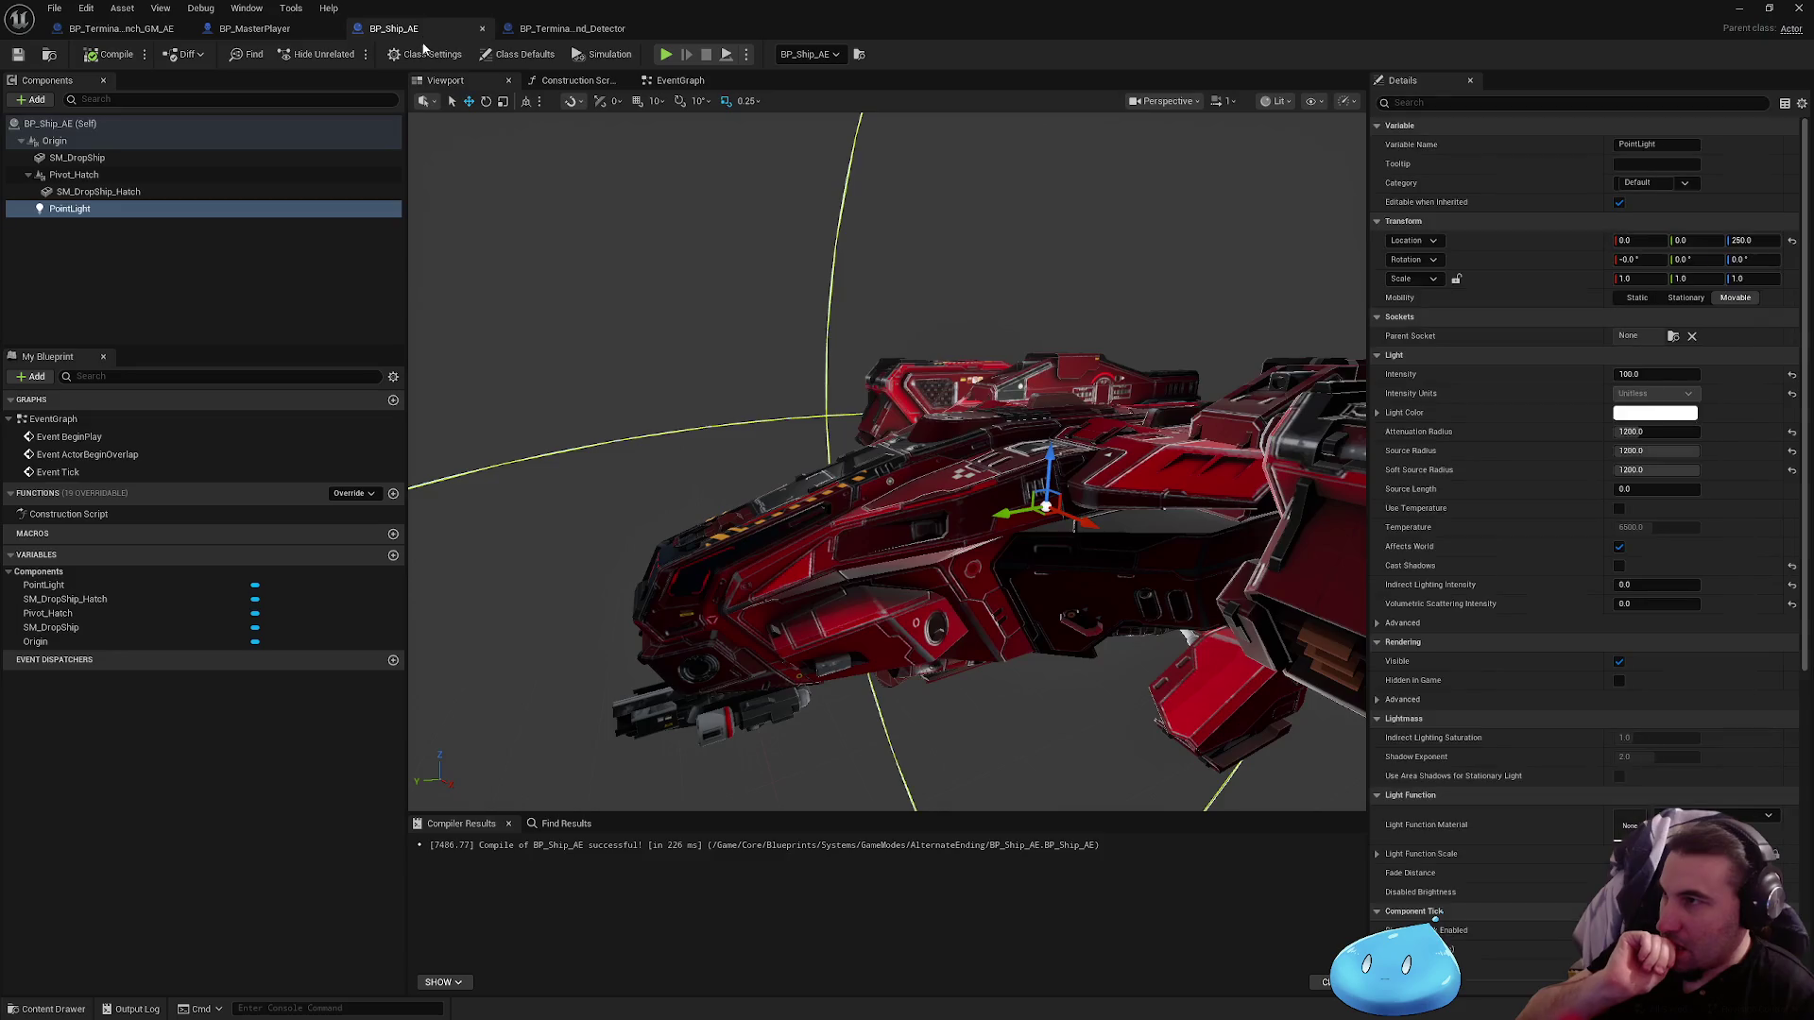
Step: Frame the viewport on the ship and look over its components
left_click(122, 140)
key("f")
left_click(77, 157)
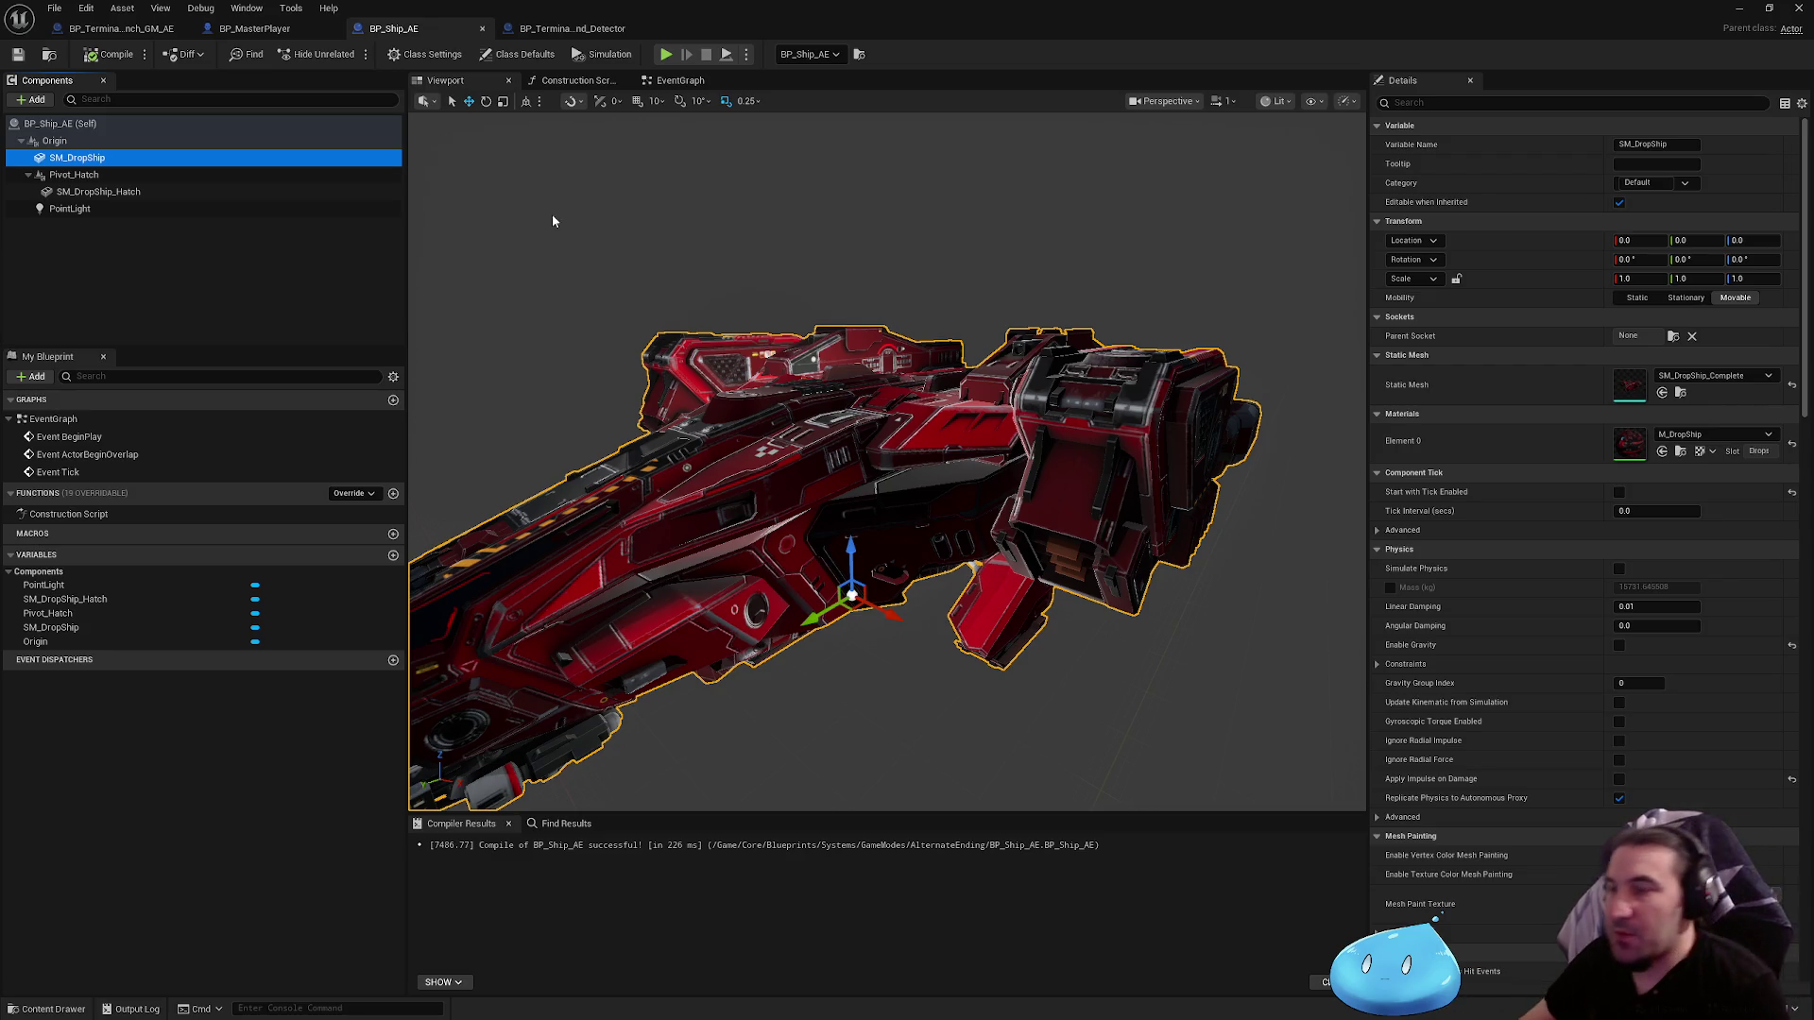
mouse_move(552, 214)
left_mouse_down()
mouse_move(552, 122)
mouse_move(566, 189)
mouse_move(614, 200)
left_mouse_up()
left_click(74, 175)
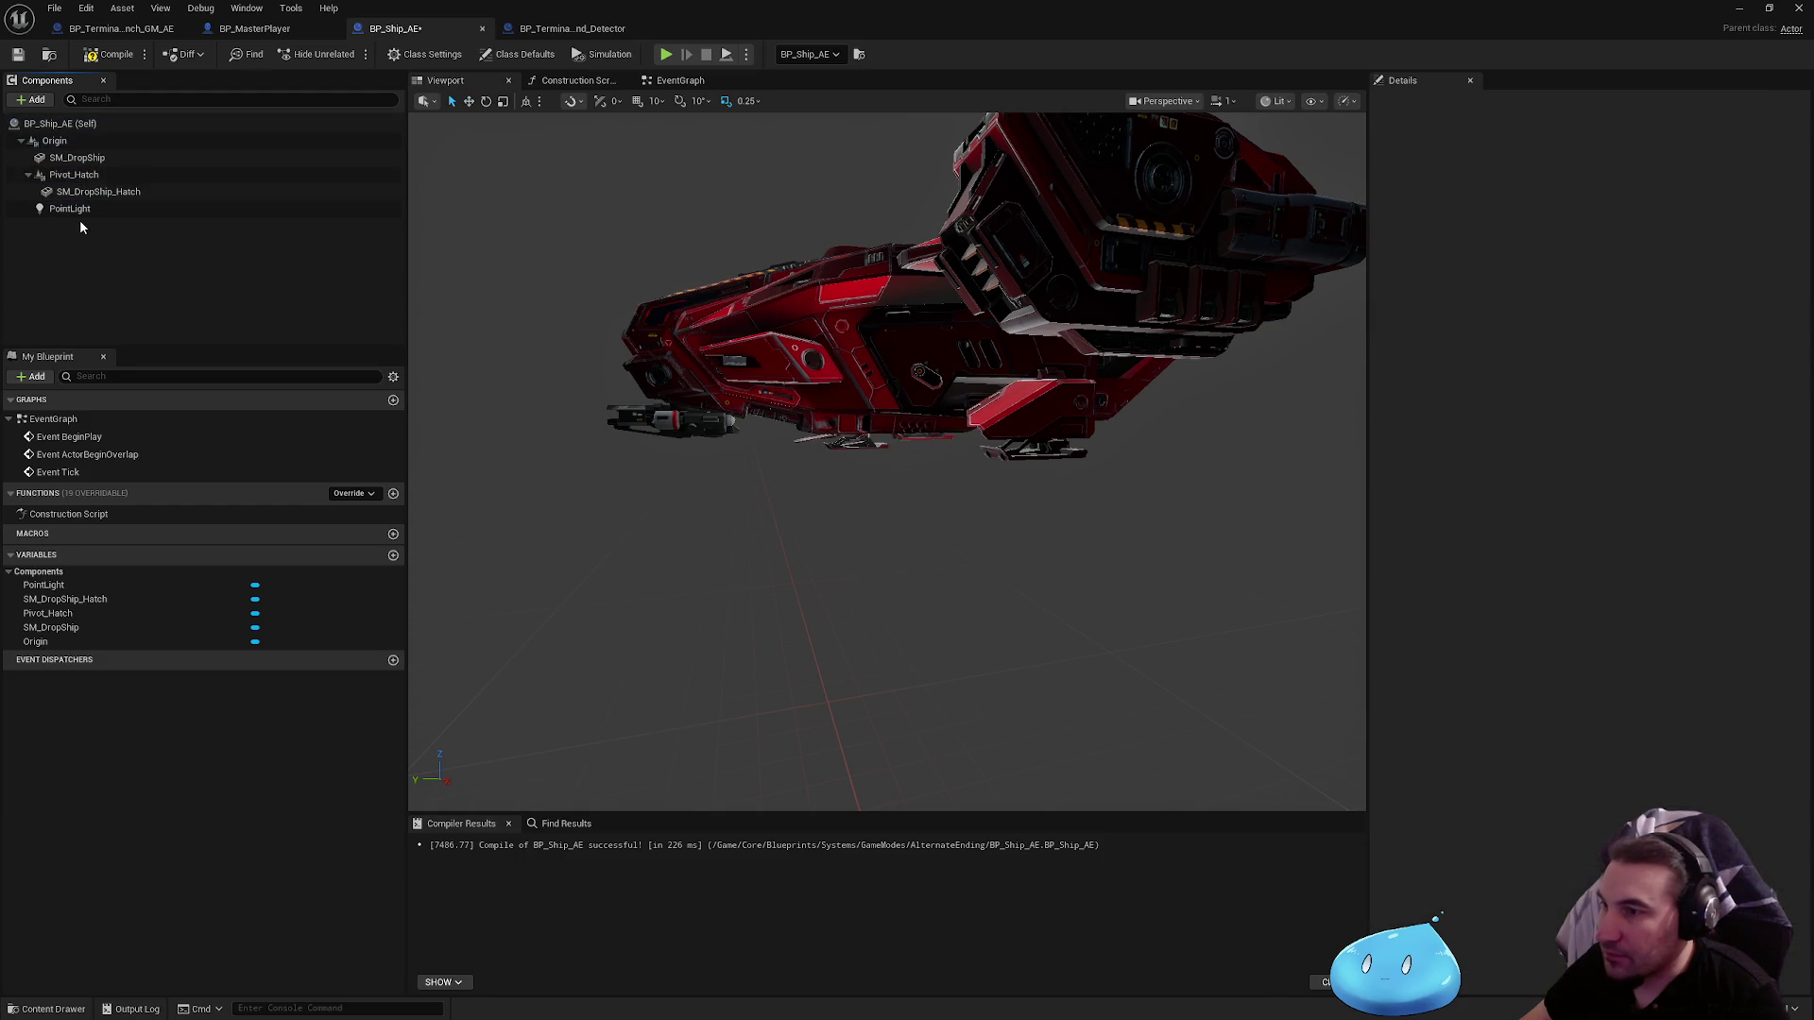
left_click(81, 214)
left_click(93, 193)
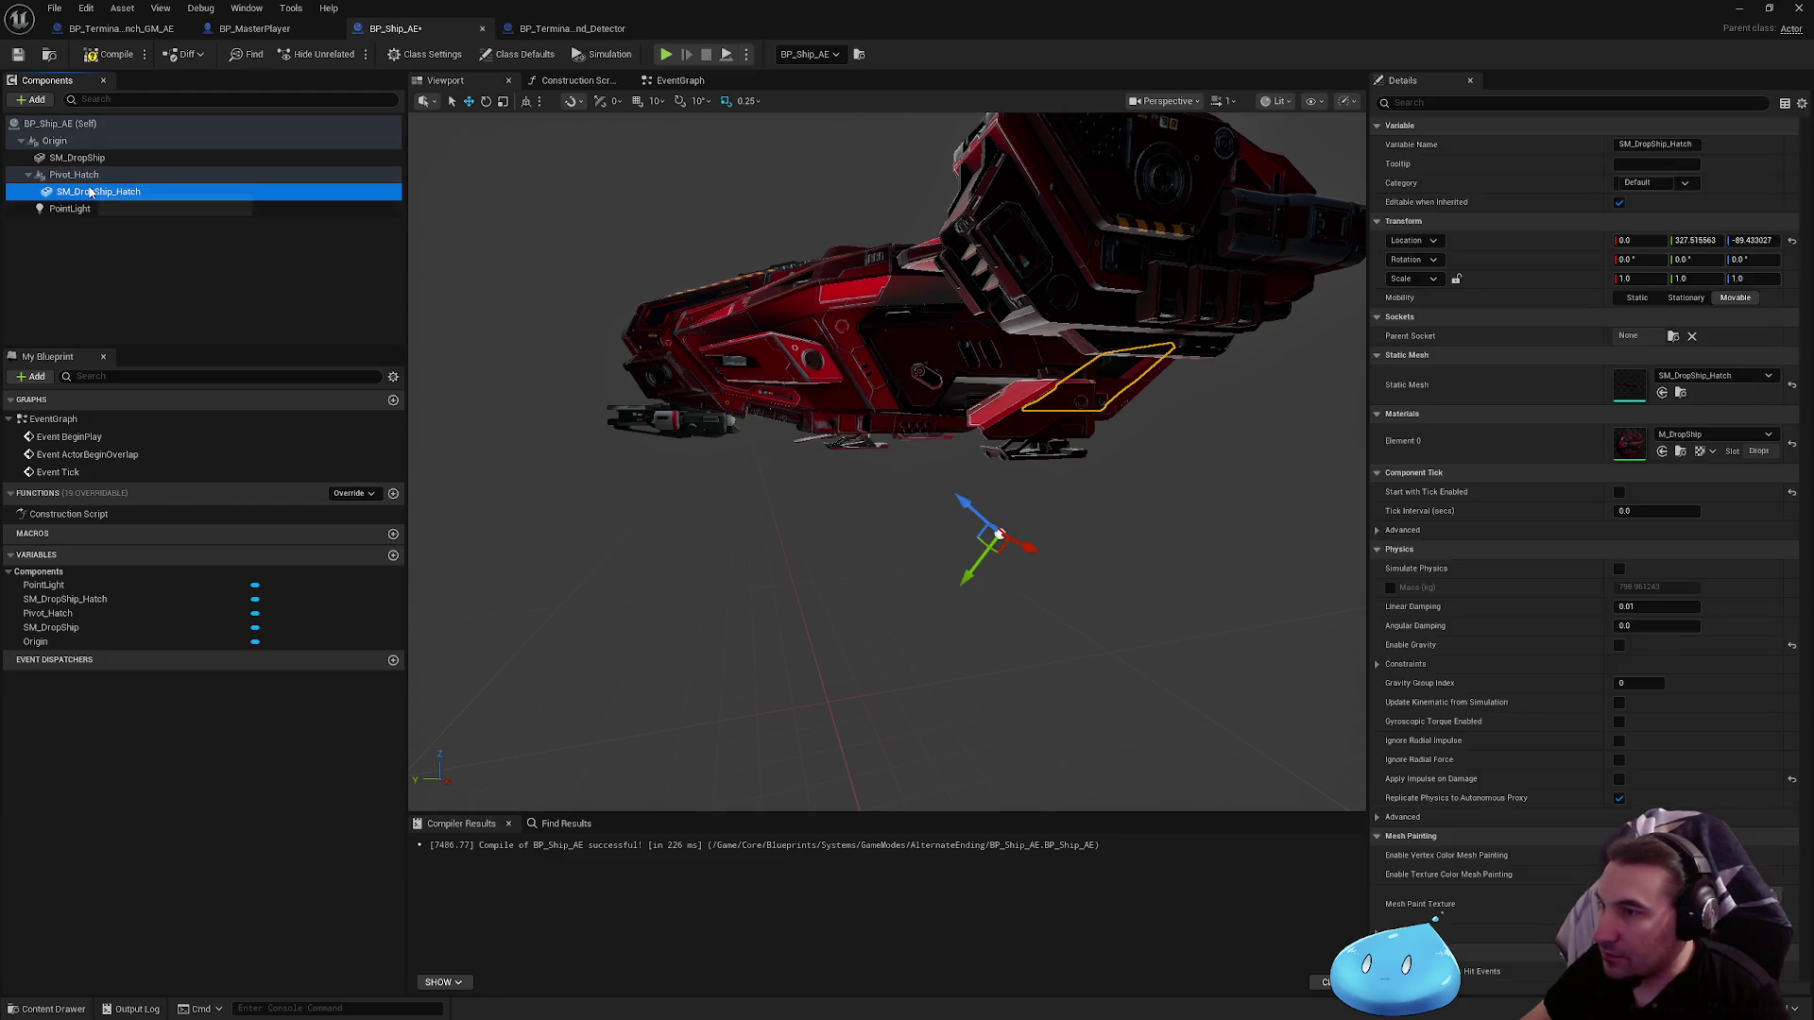
left_click(104, 176)
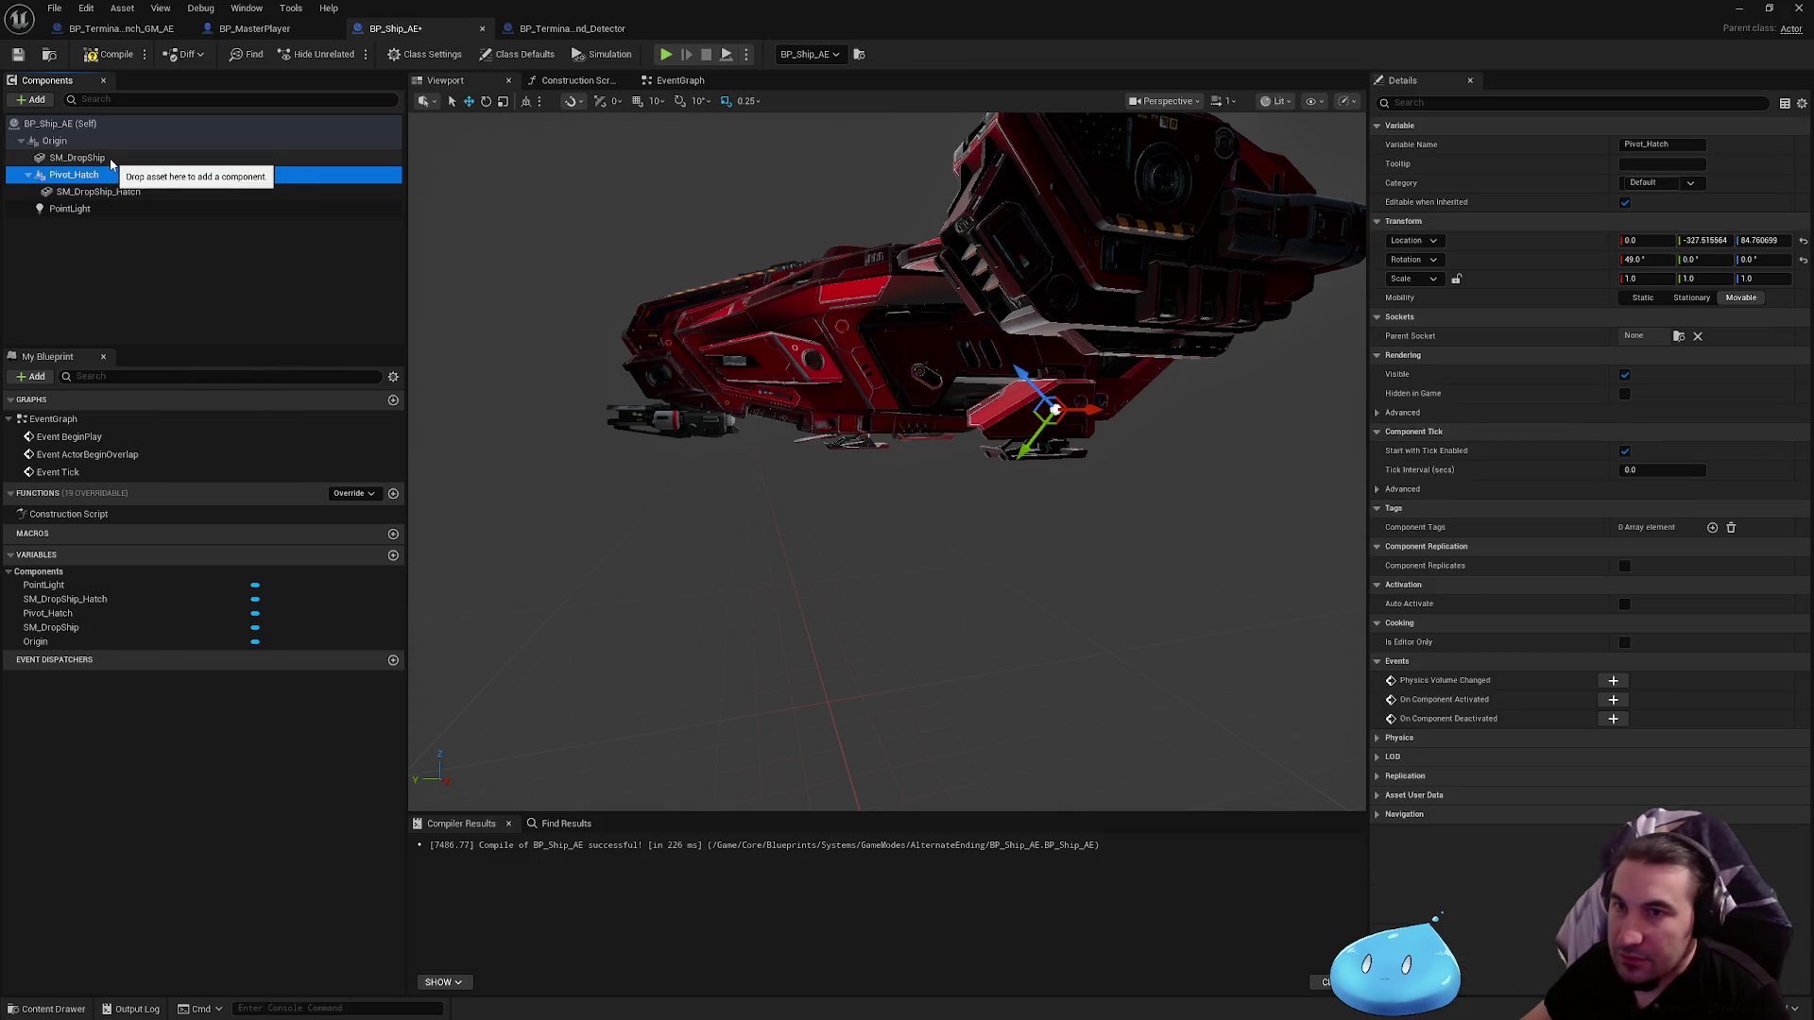
left_click(104, 159)
Step: Attach Pivot_Hatch and PointLight as children of SM_DropShip
left_click(85, 174)
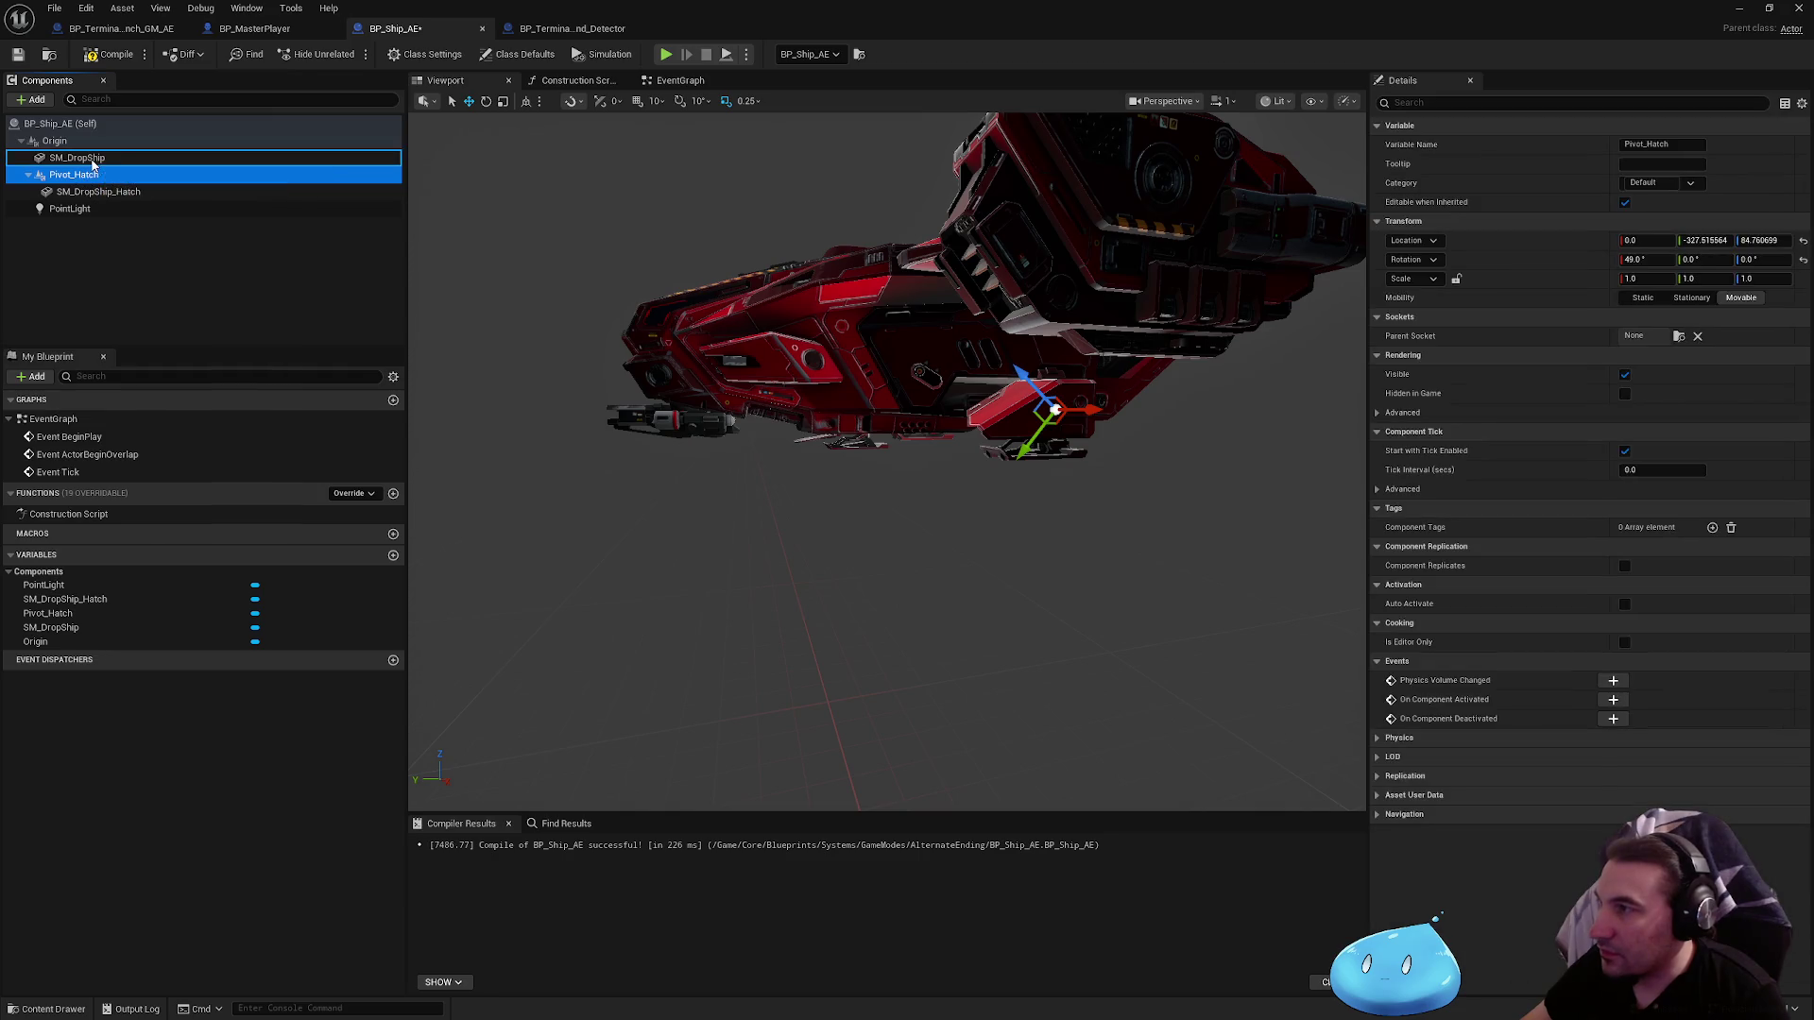
left_click_drag(92, 165, 92, 162)
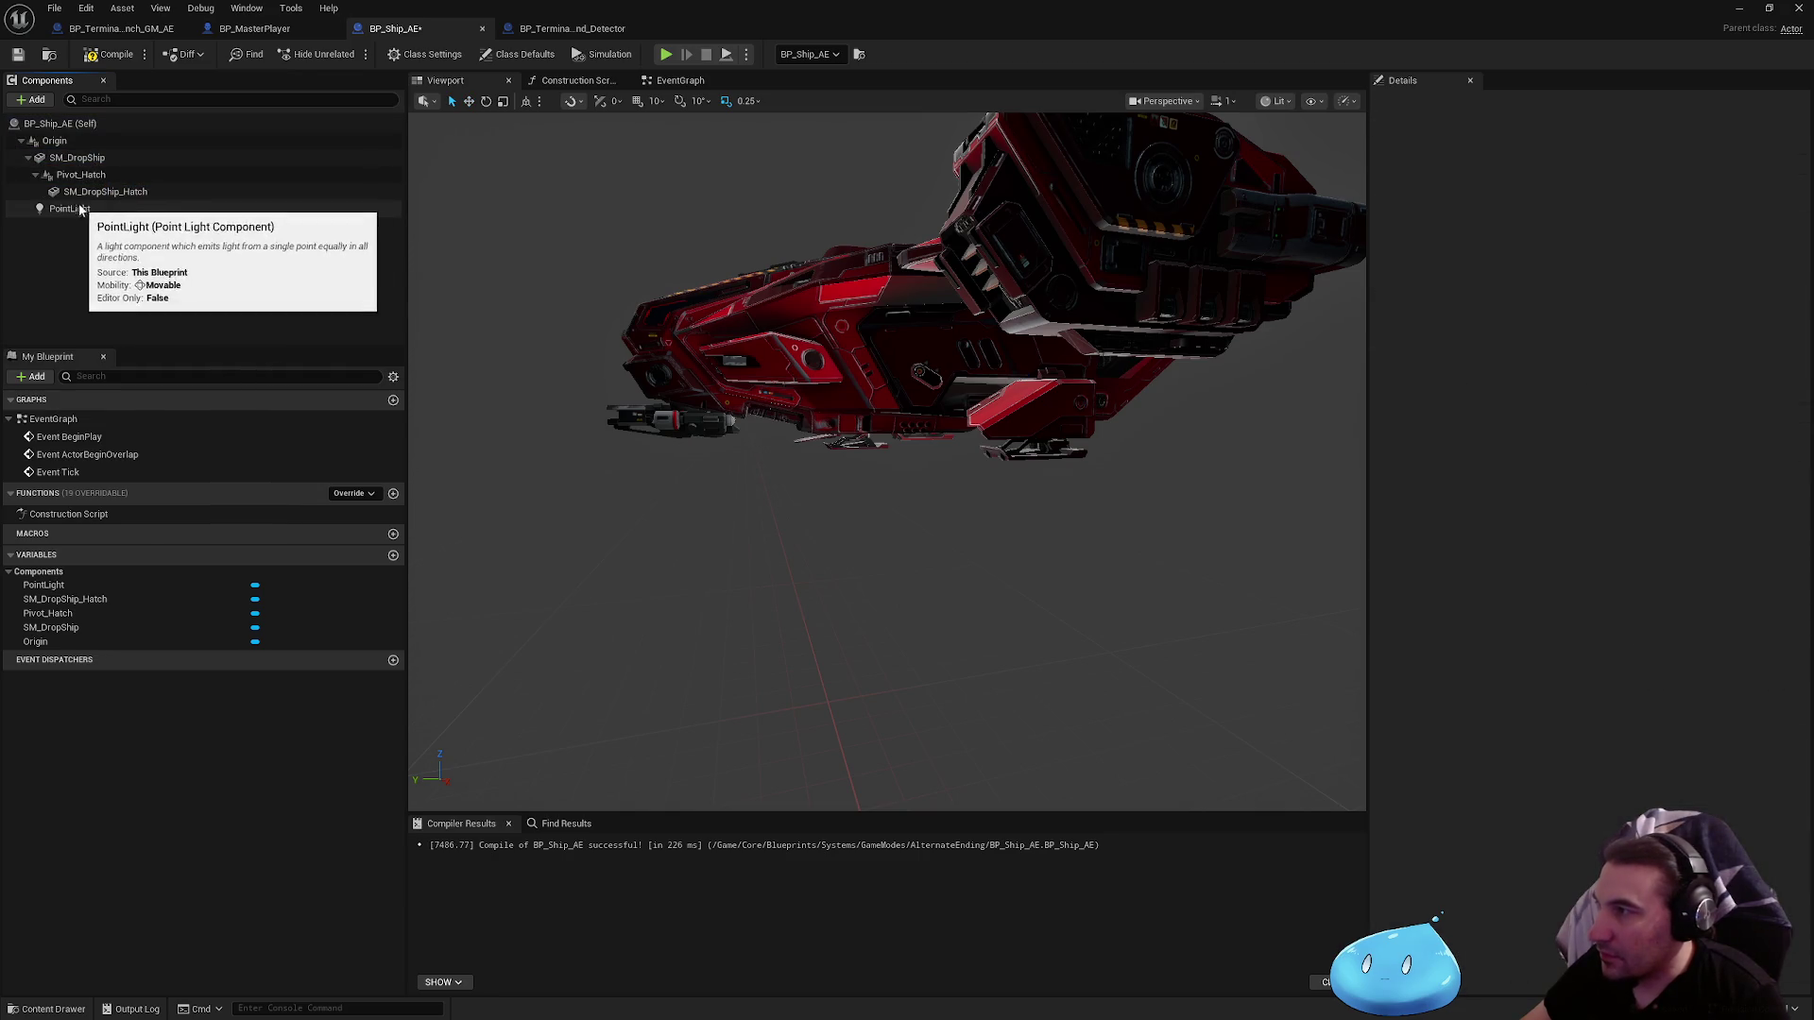
left_click(83, 158)
left_click(90, 210)
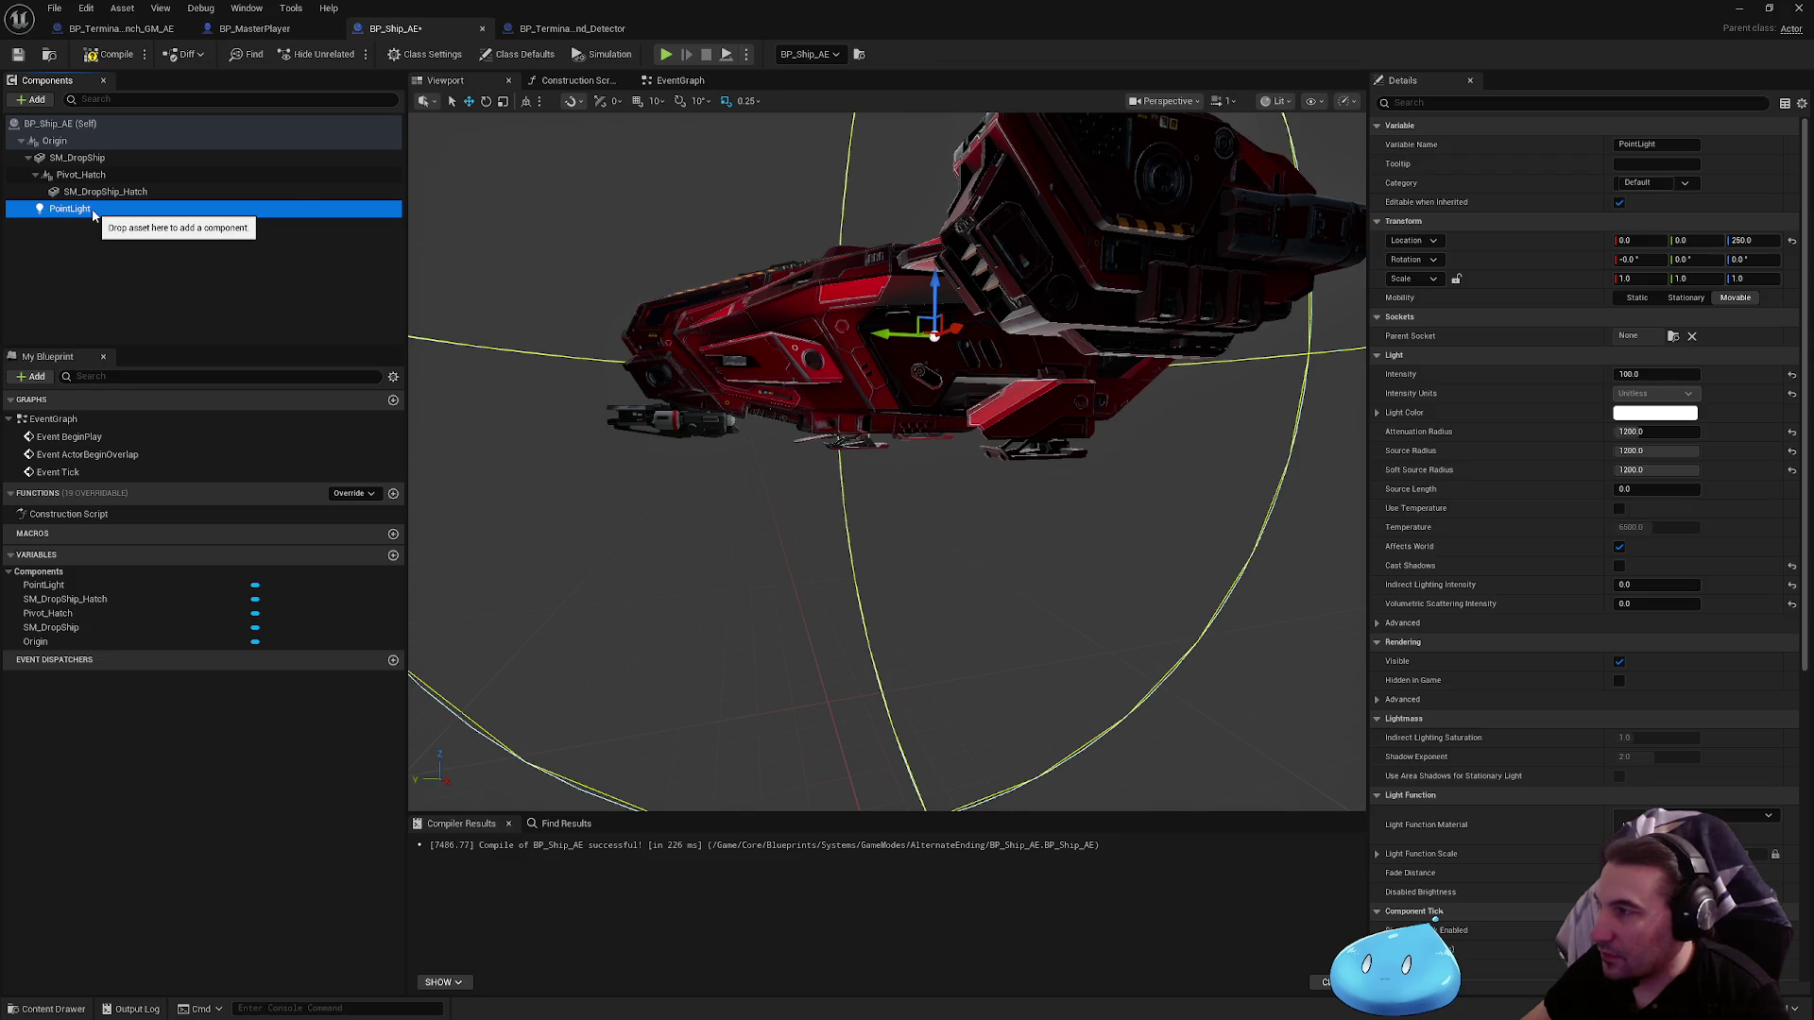
left_click_drag(92, 210, 85, 159)
Step: Set SM_DropShip's Location Z to -250 and compile BP_Ship_AE
left_click(85, 158)
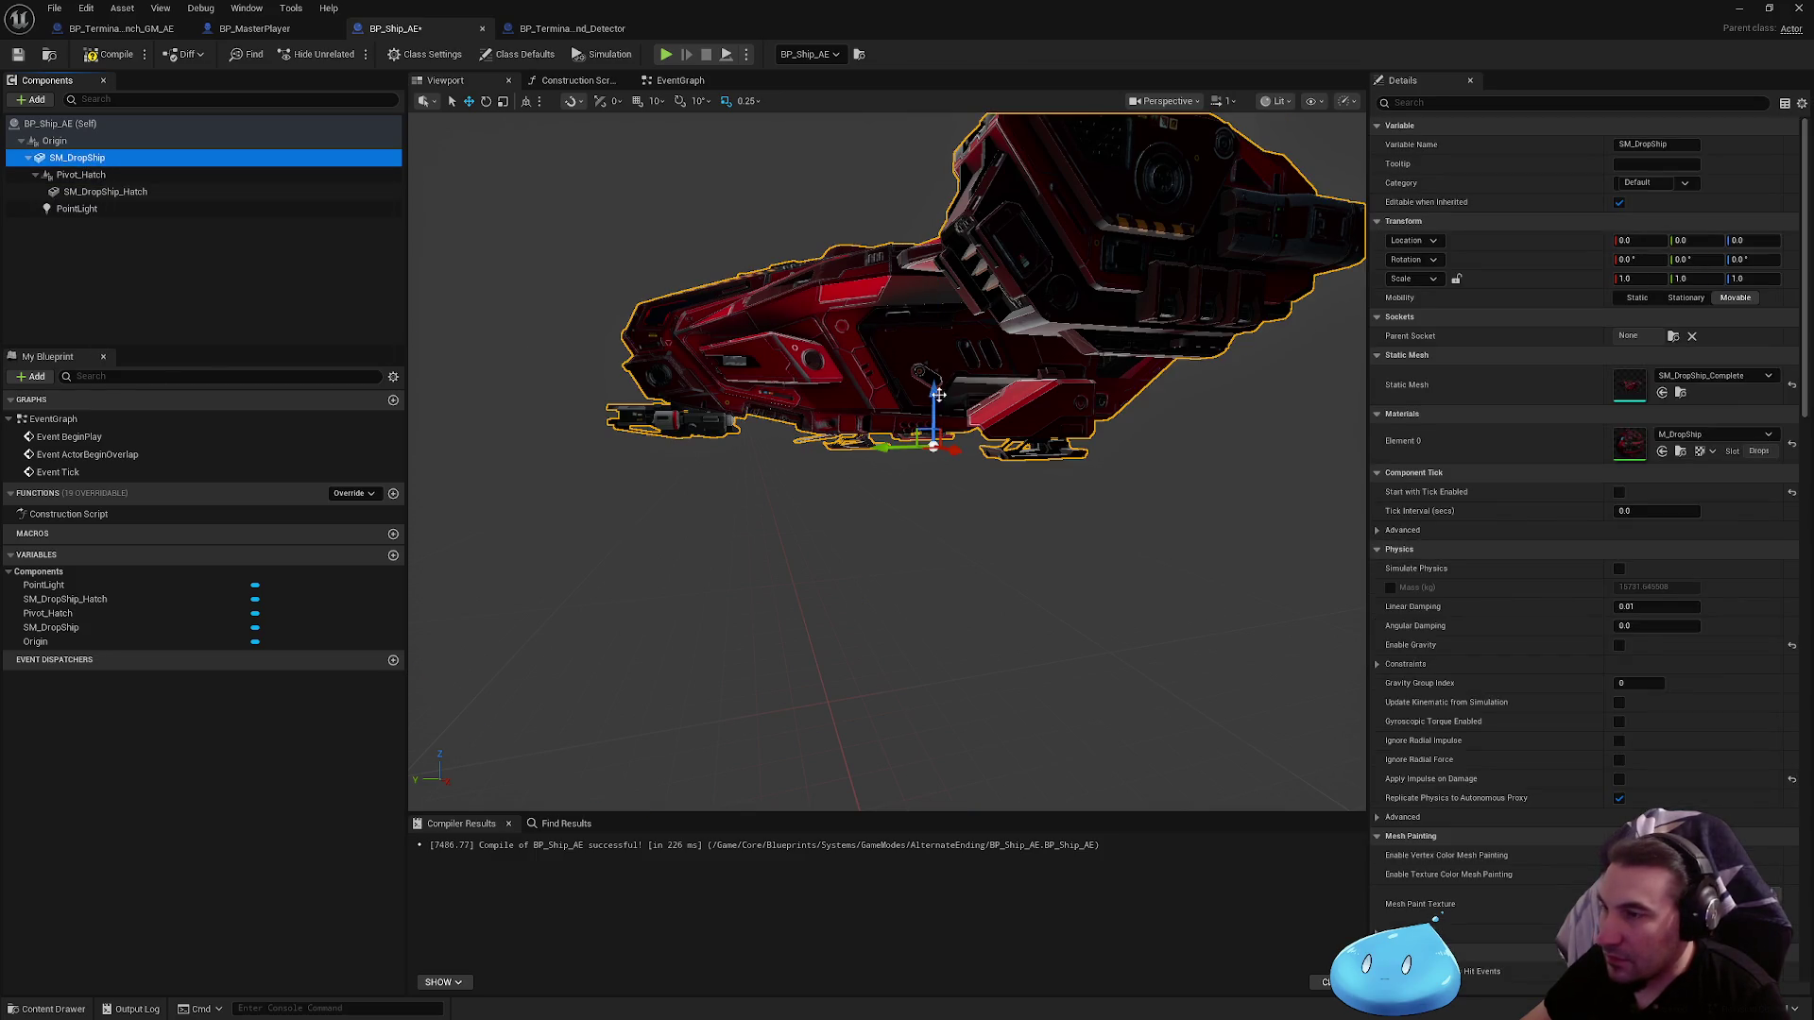
left_click_drag(937, 395, 937, 475)
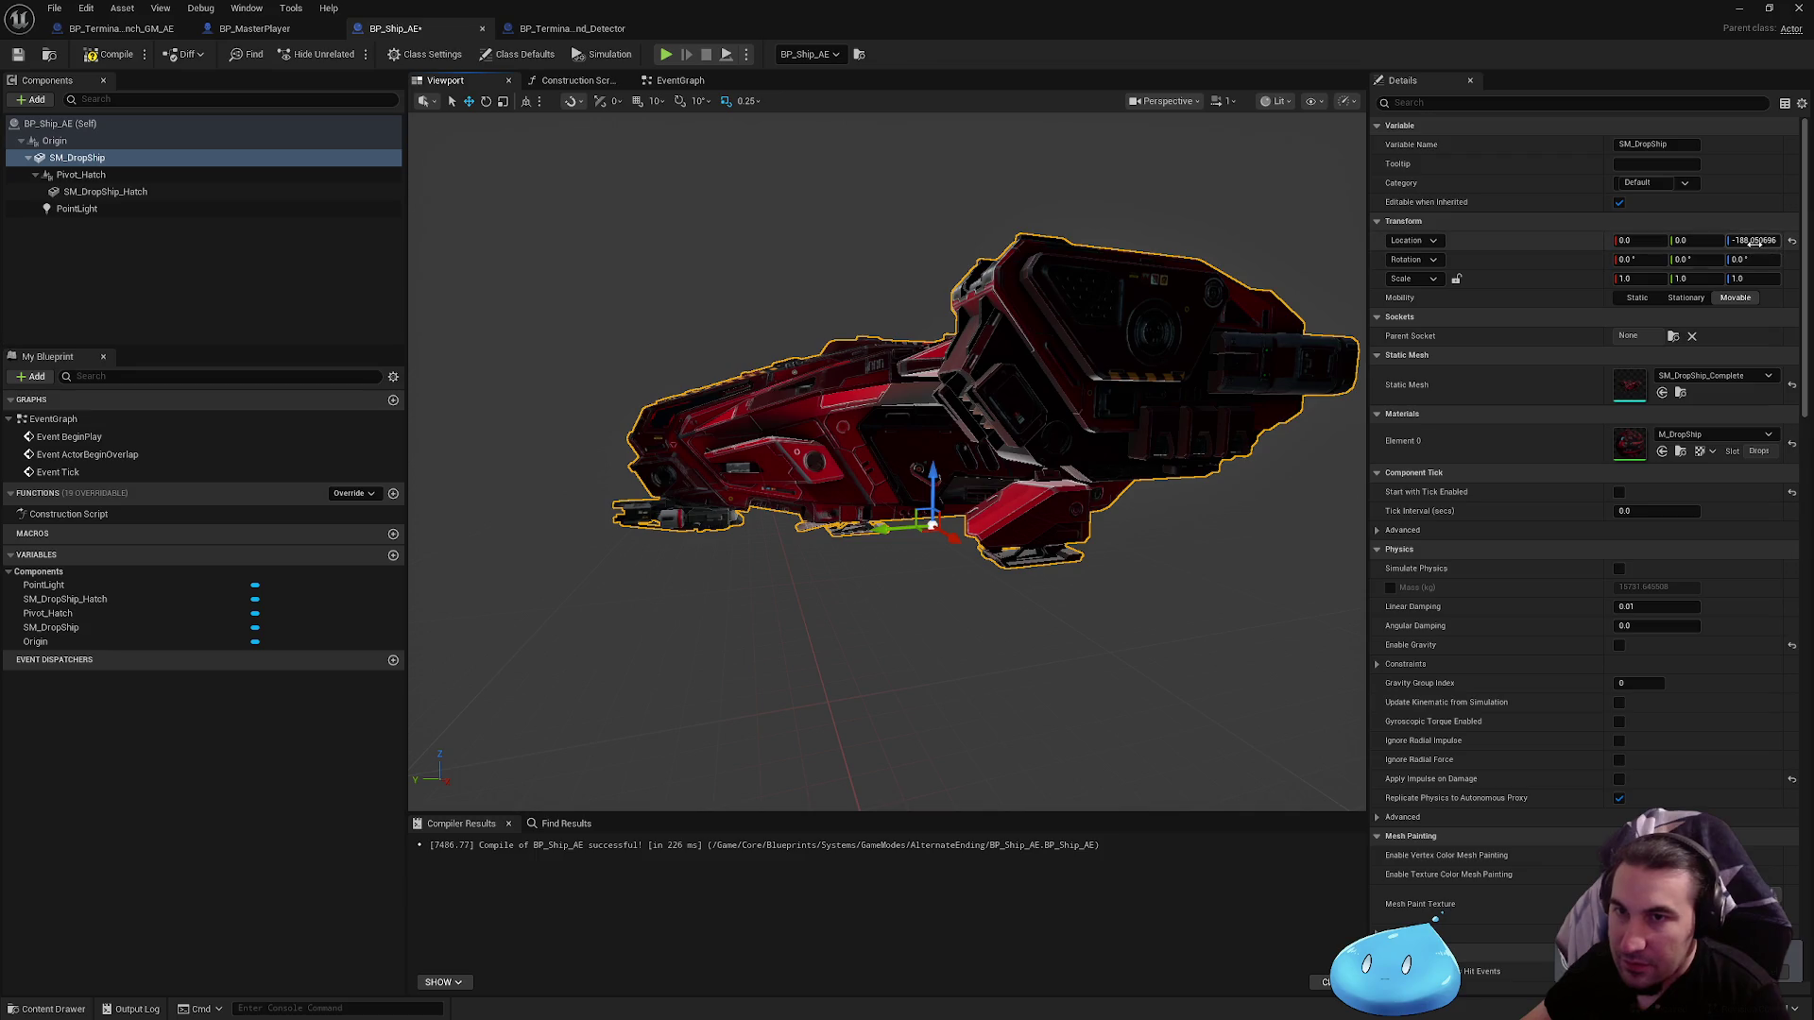
type("-200")
key("Return")
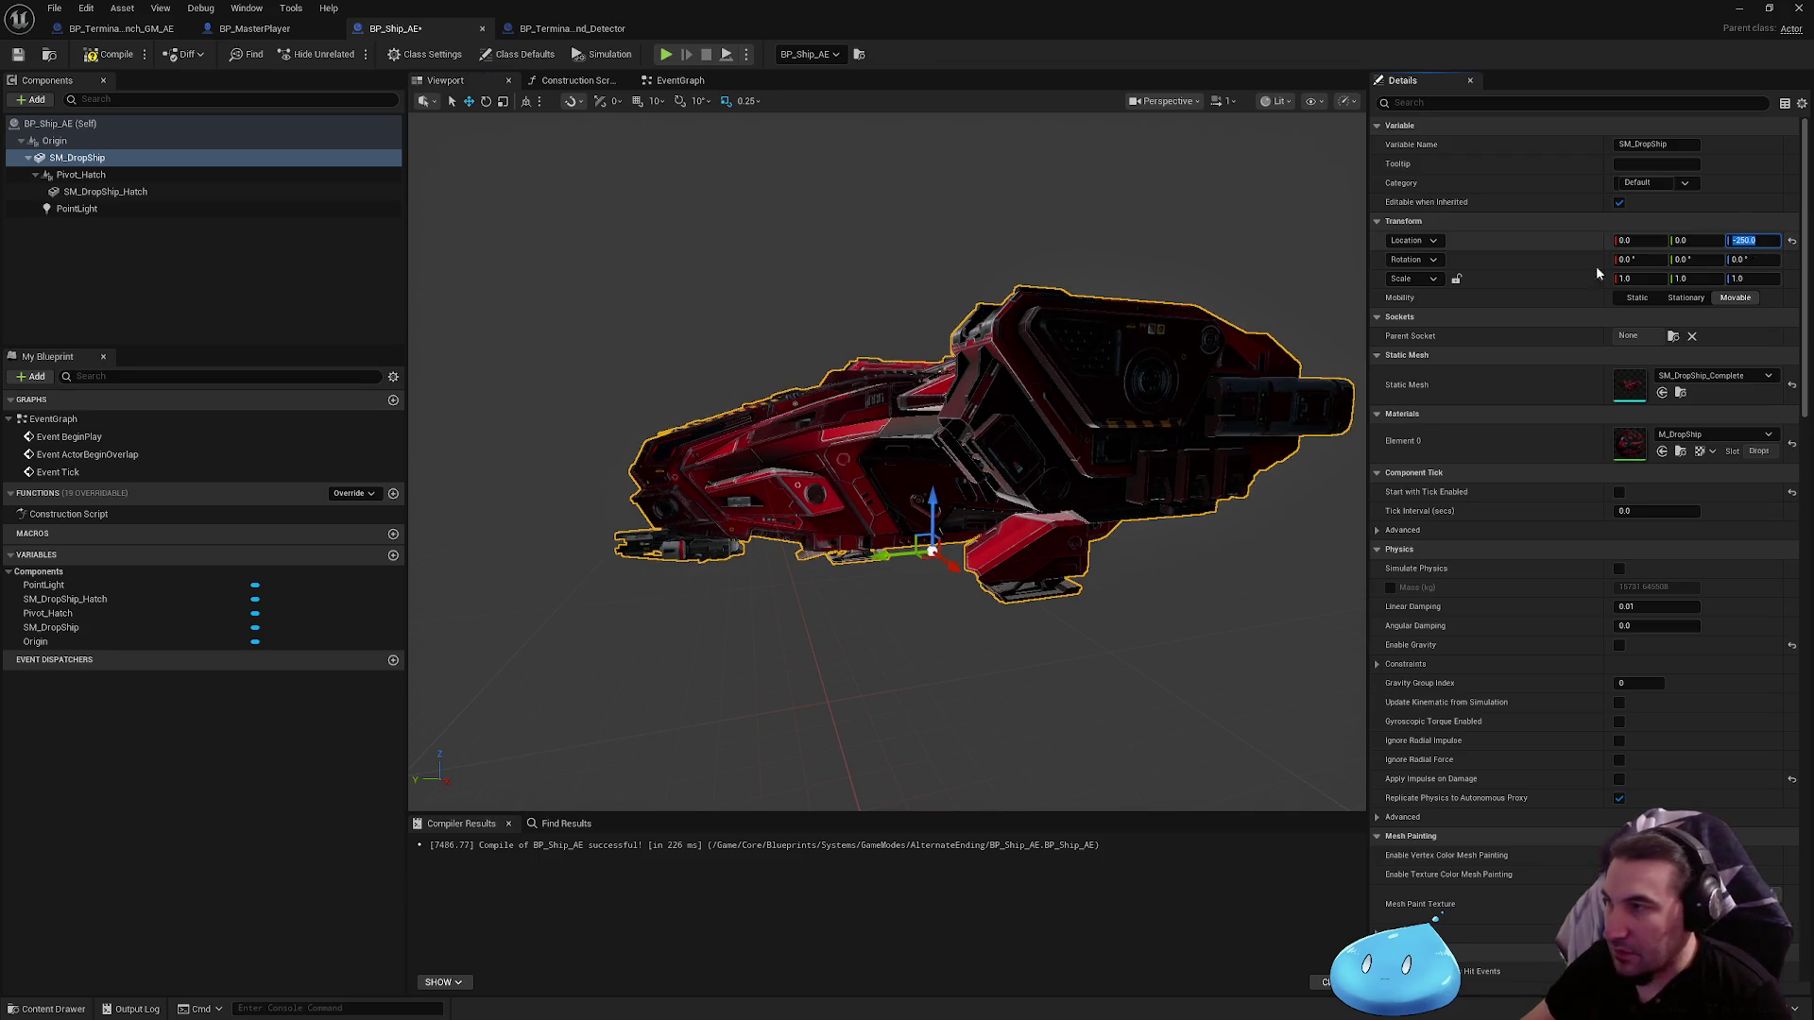
left_click(117, 141)
left_click(121, 160)
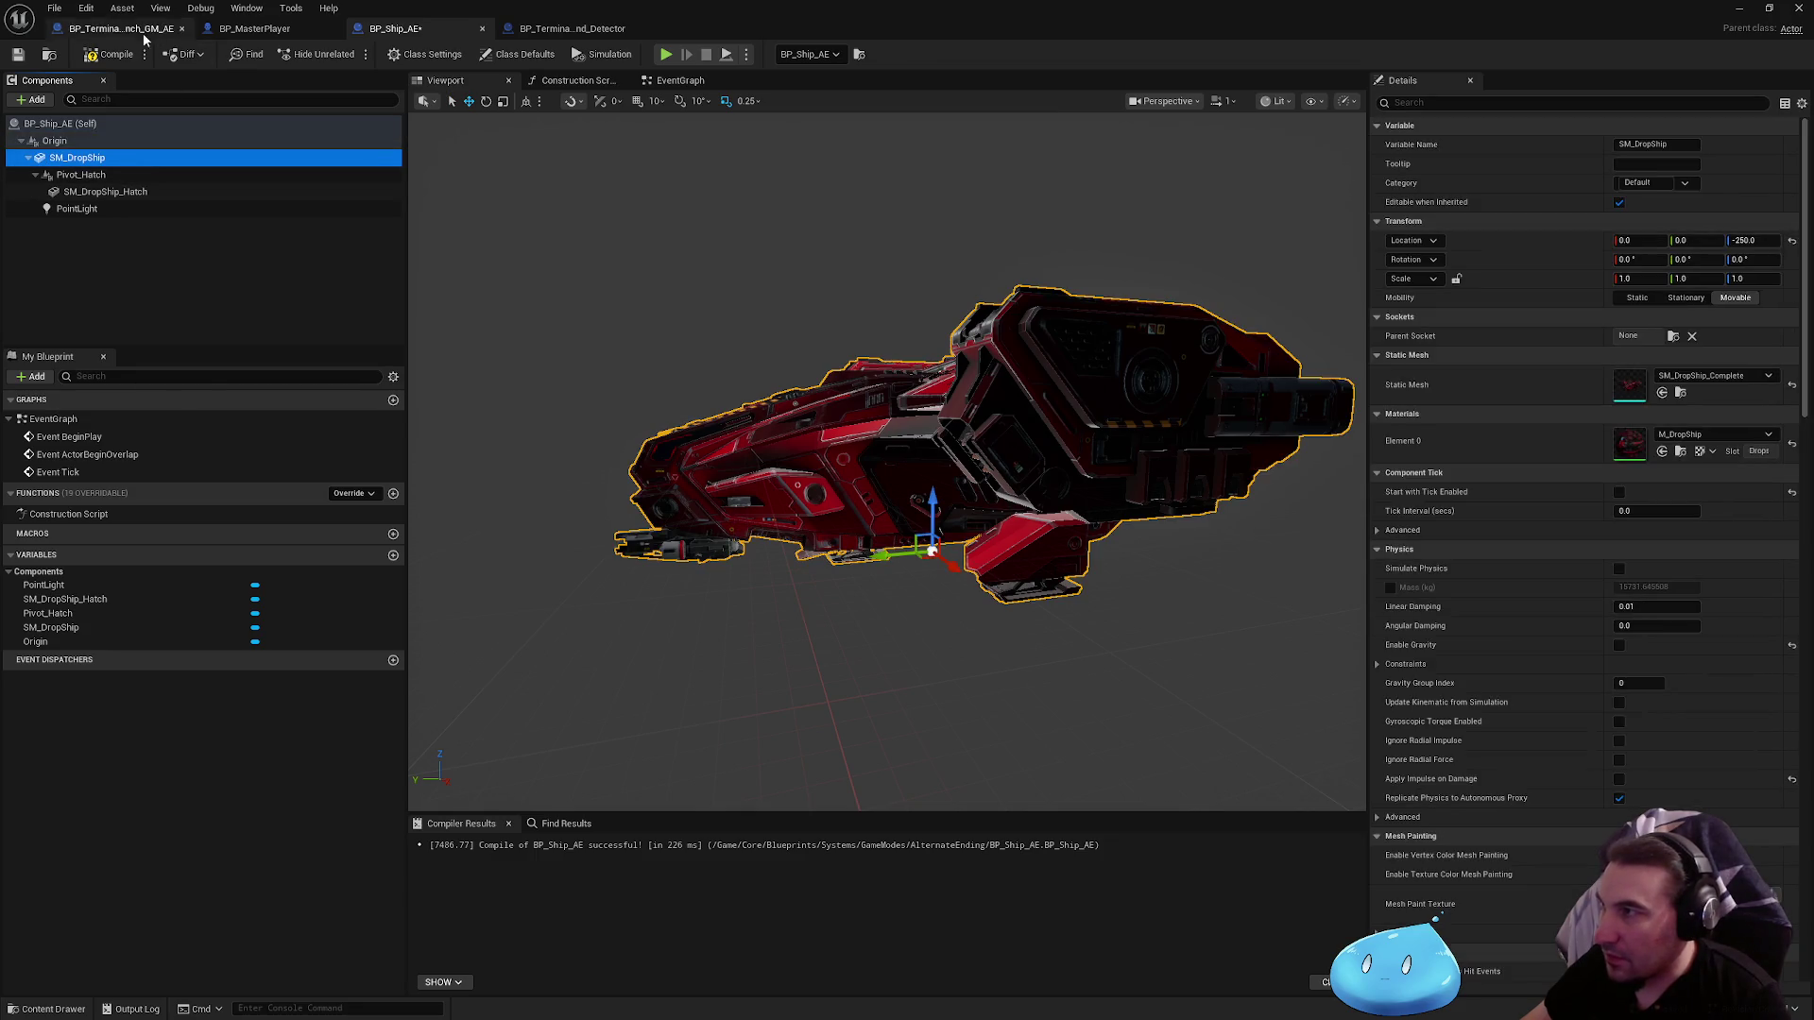
left_click(86, 58)
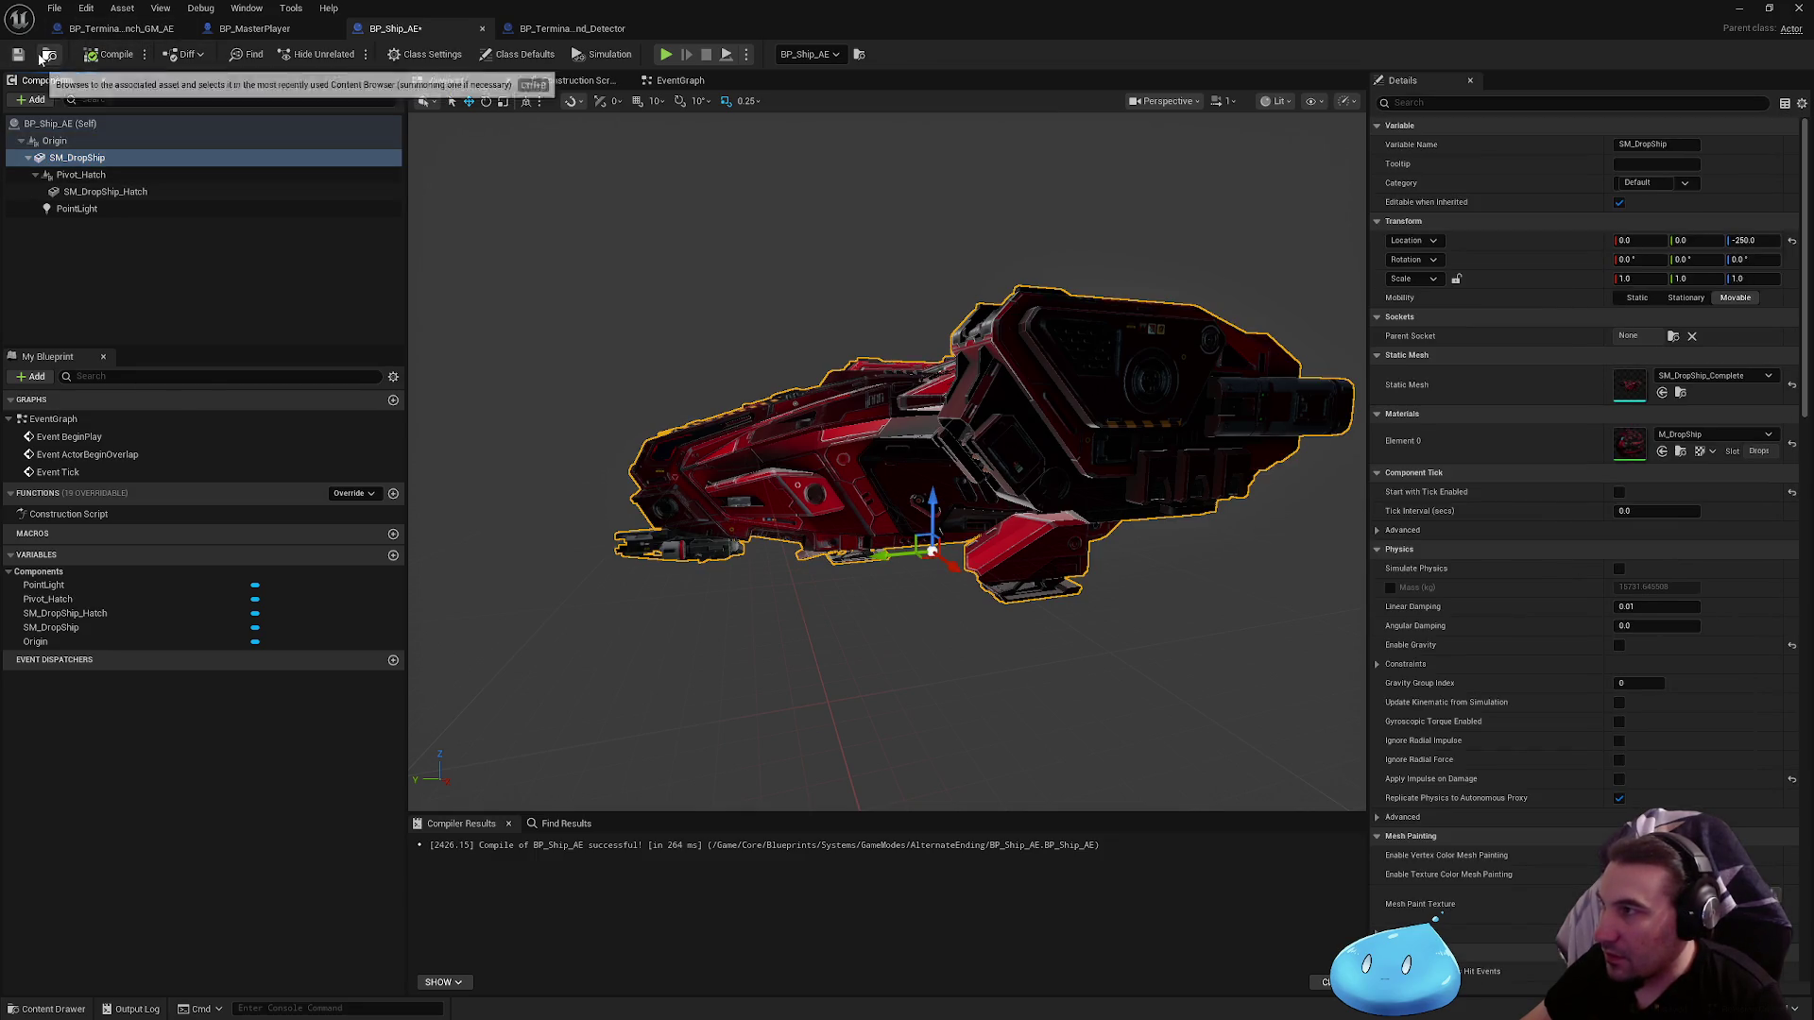
Step: Save all modified content from the level editor
key("alt+Tab")
left_click(355, 765)
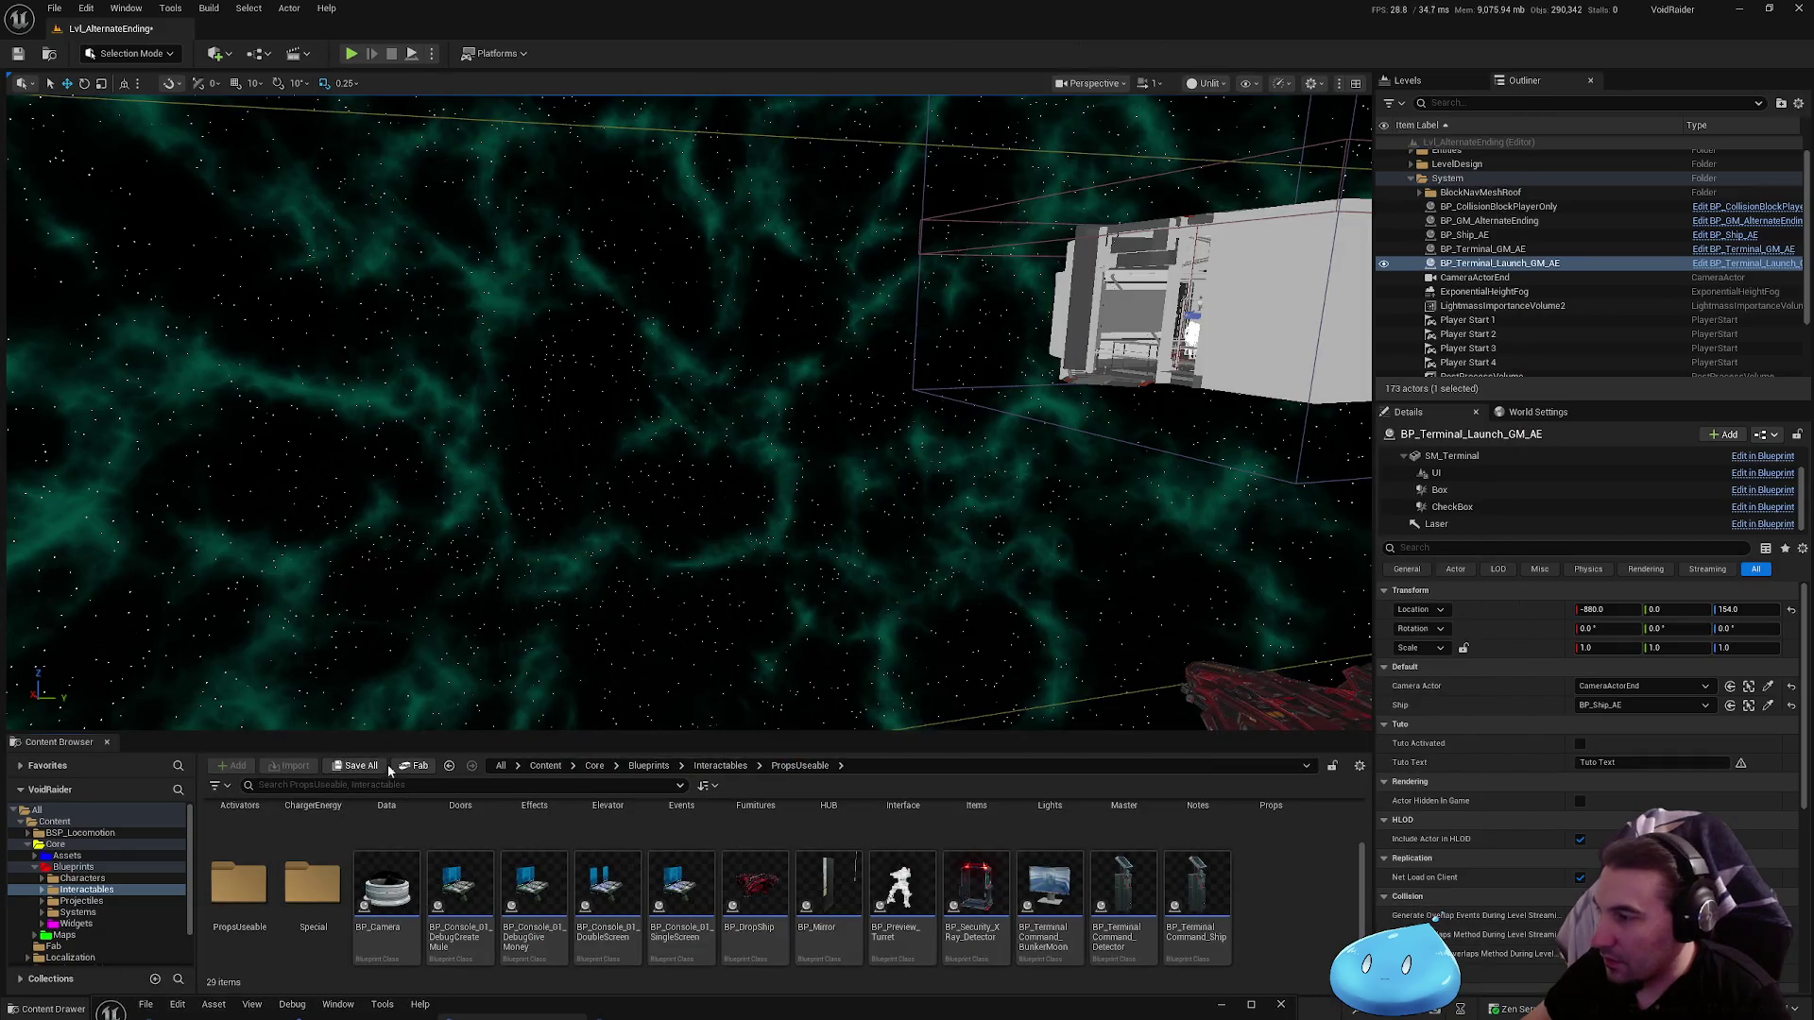
left_click(1020, 680)
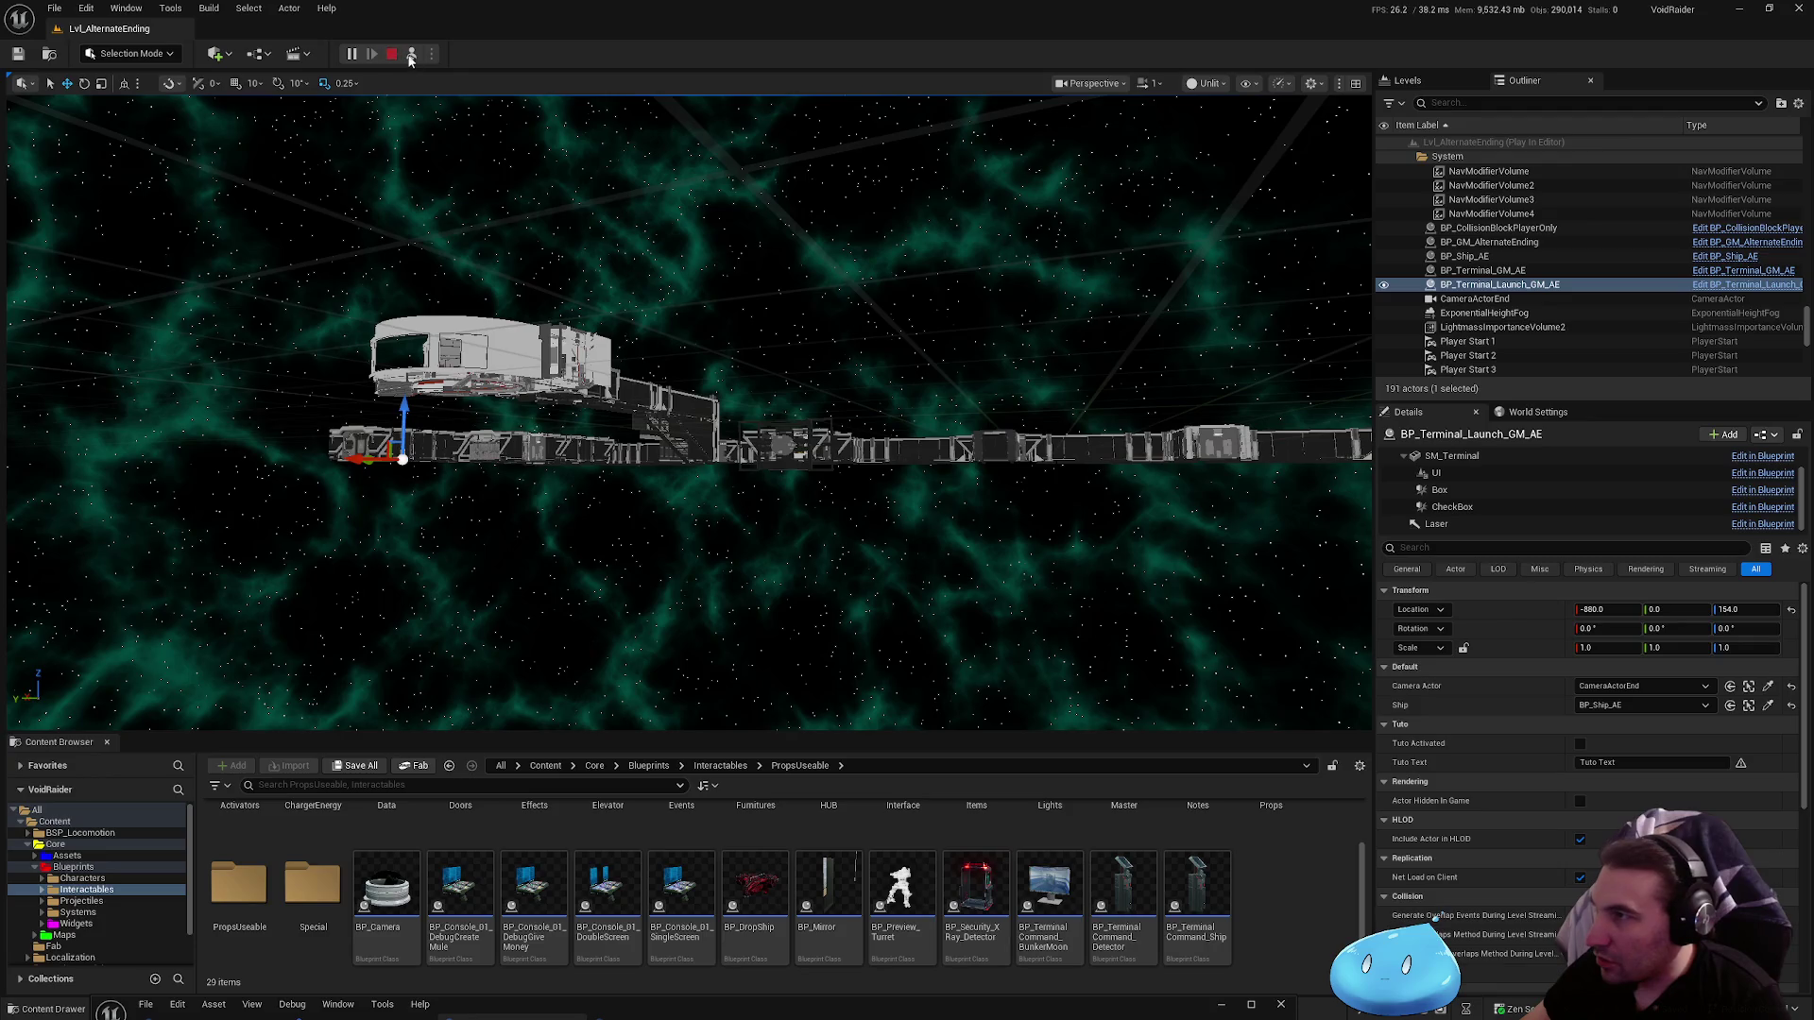
Step: Stop the play session, open BP_Ship_AE, and switch to BP_Terminal_Launch_GM_AE
key("Escape")
double_click(494, 527)
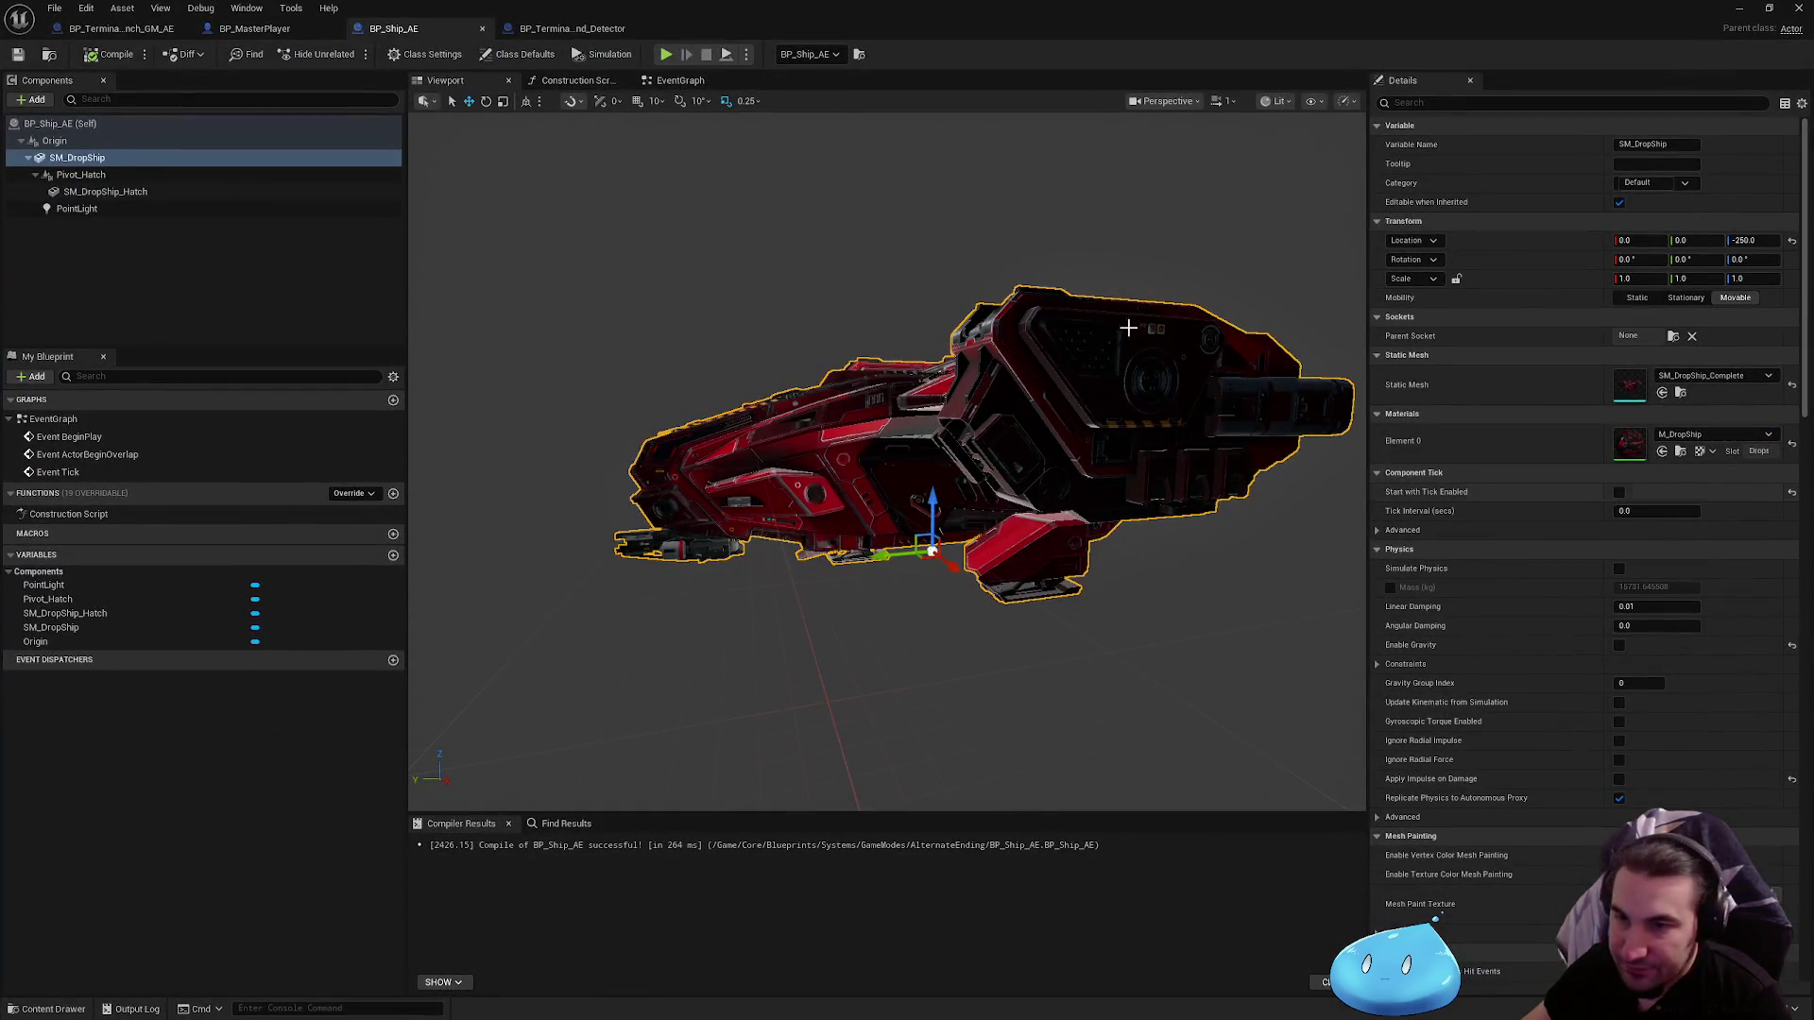
left_click(164, 29)
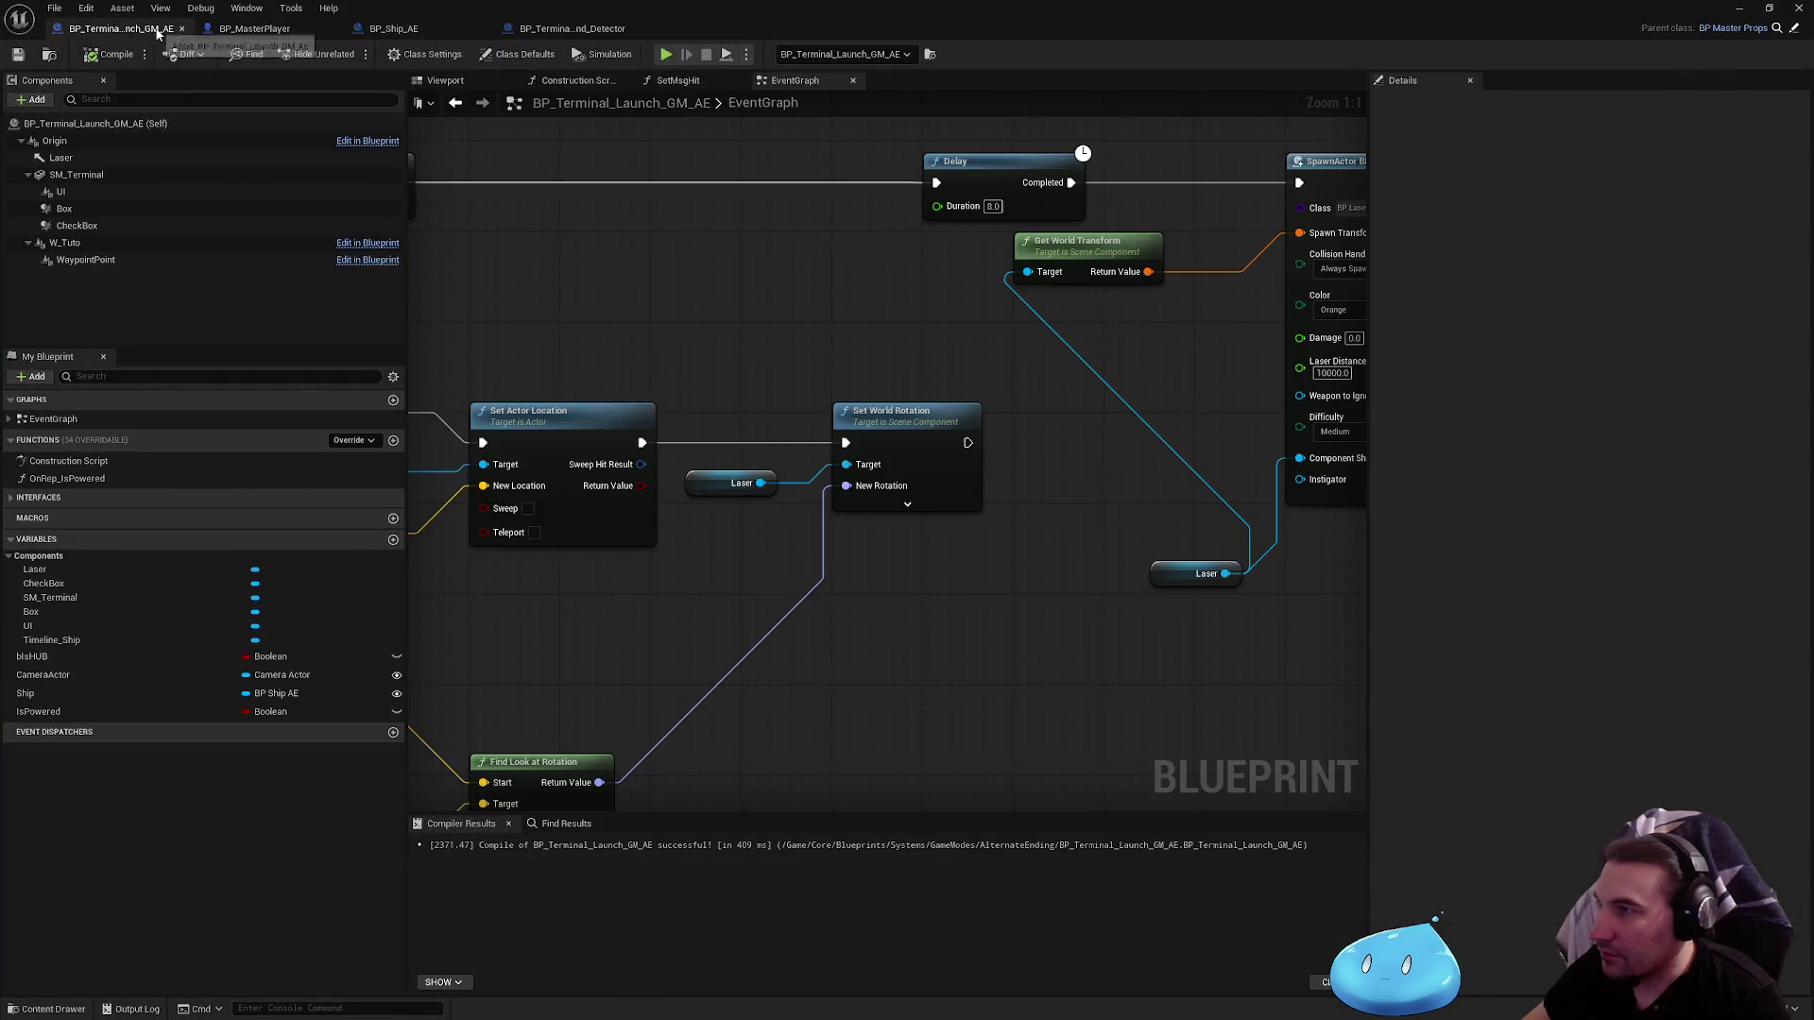
Step: Set SpawnActor BP Laser's Laser Distance Max to 30000
left_click(403, 29)
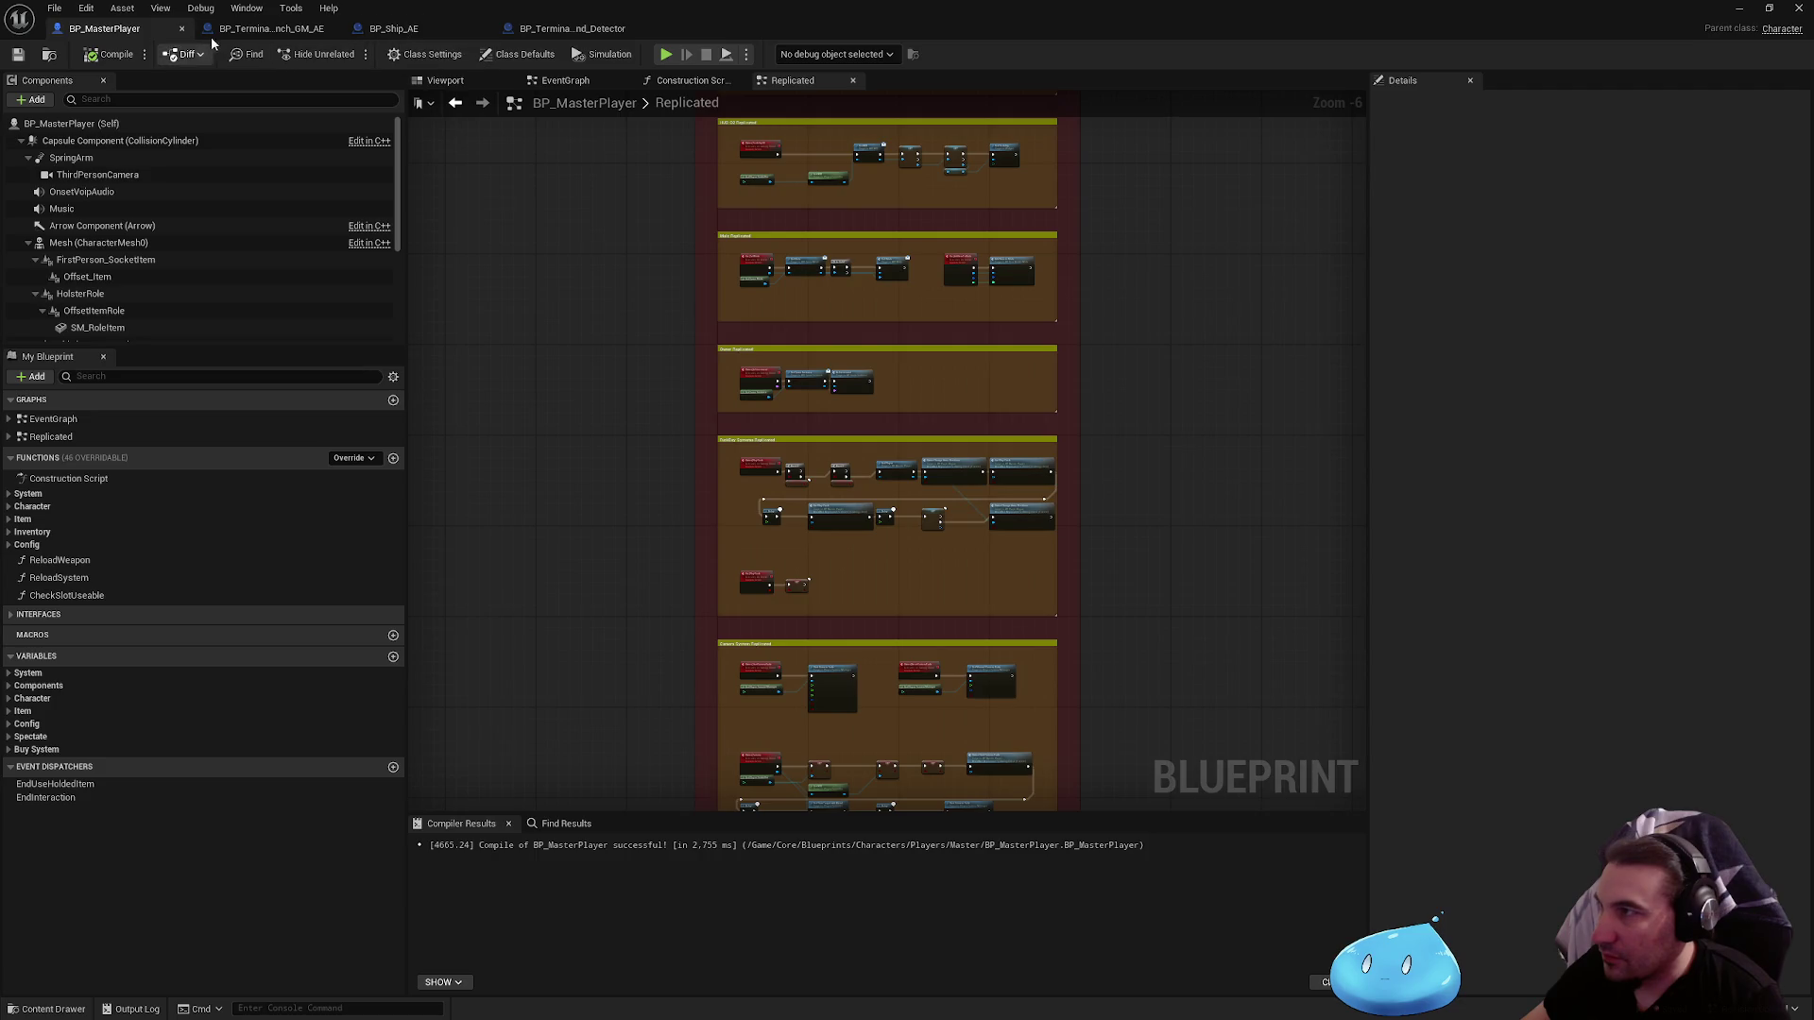
left_click_drag(121, 29, 274, 28)
left_click_drag(1359, 375, 1031, 376)
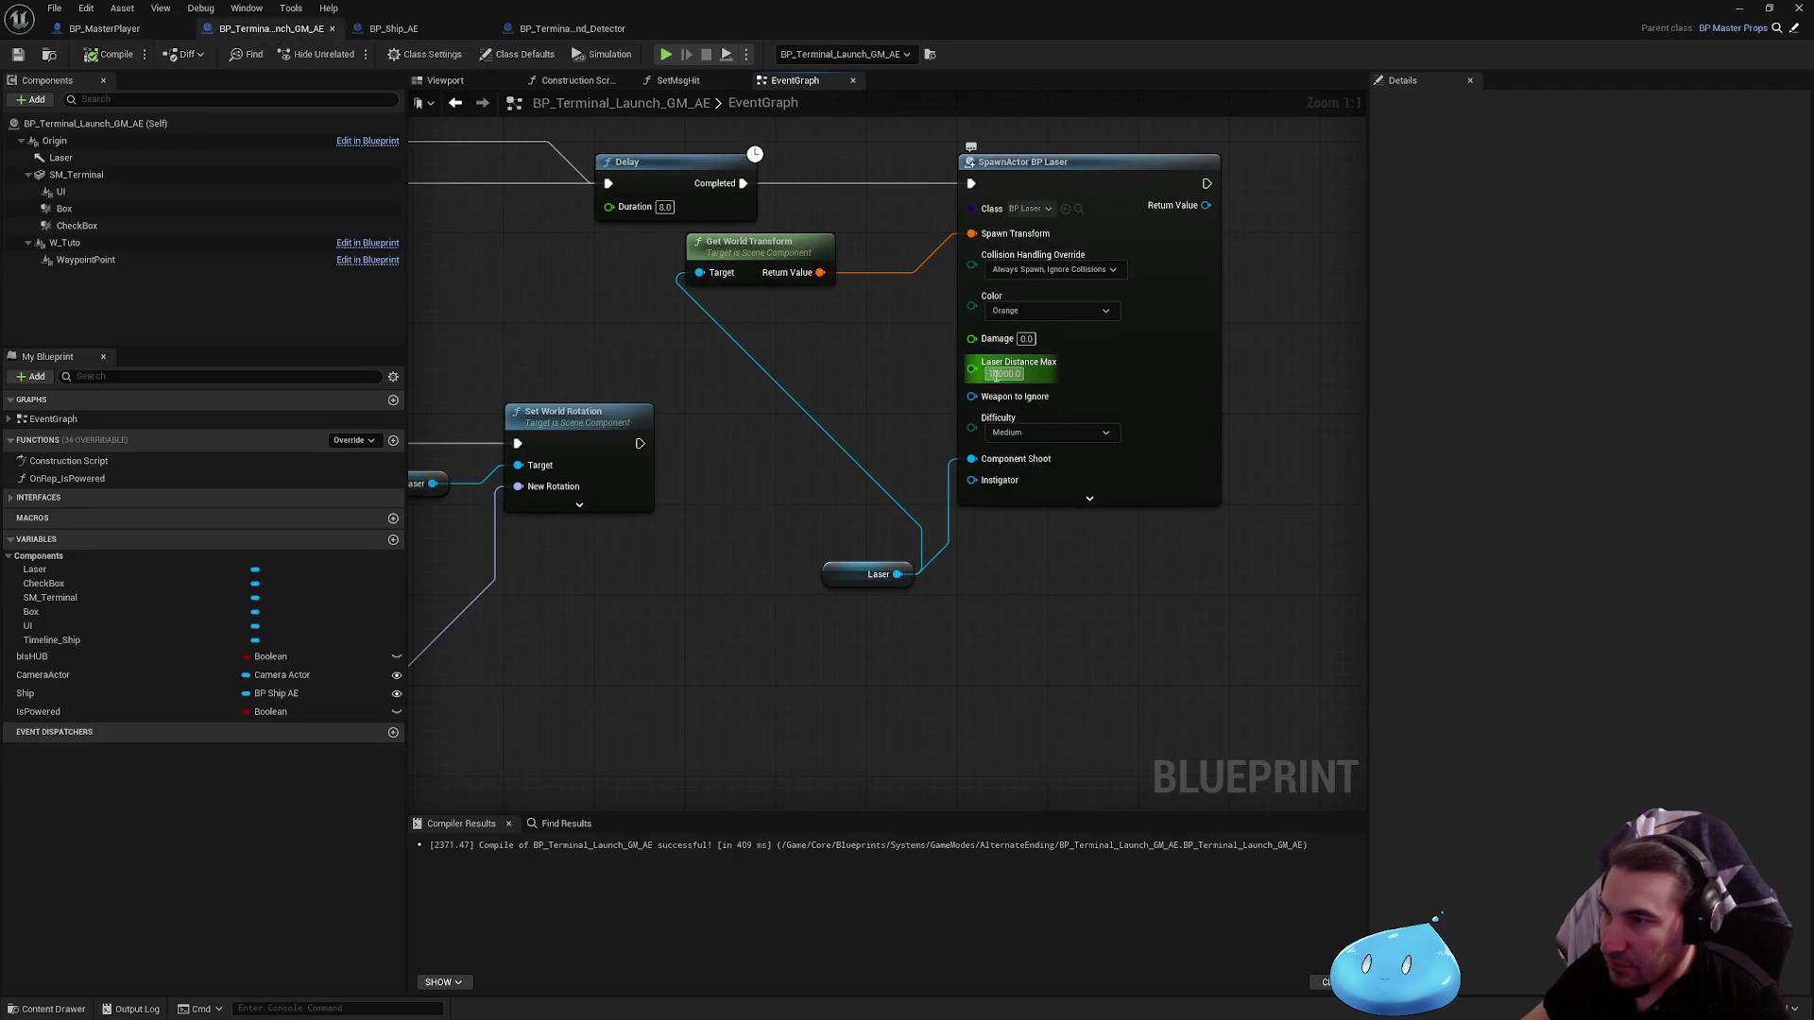
left_click(992, 374)
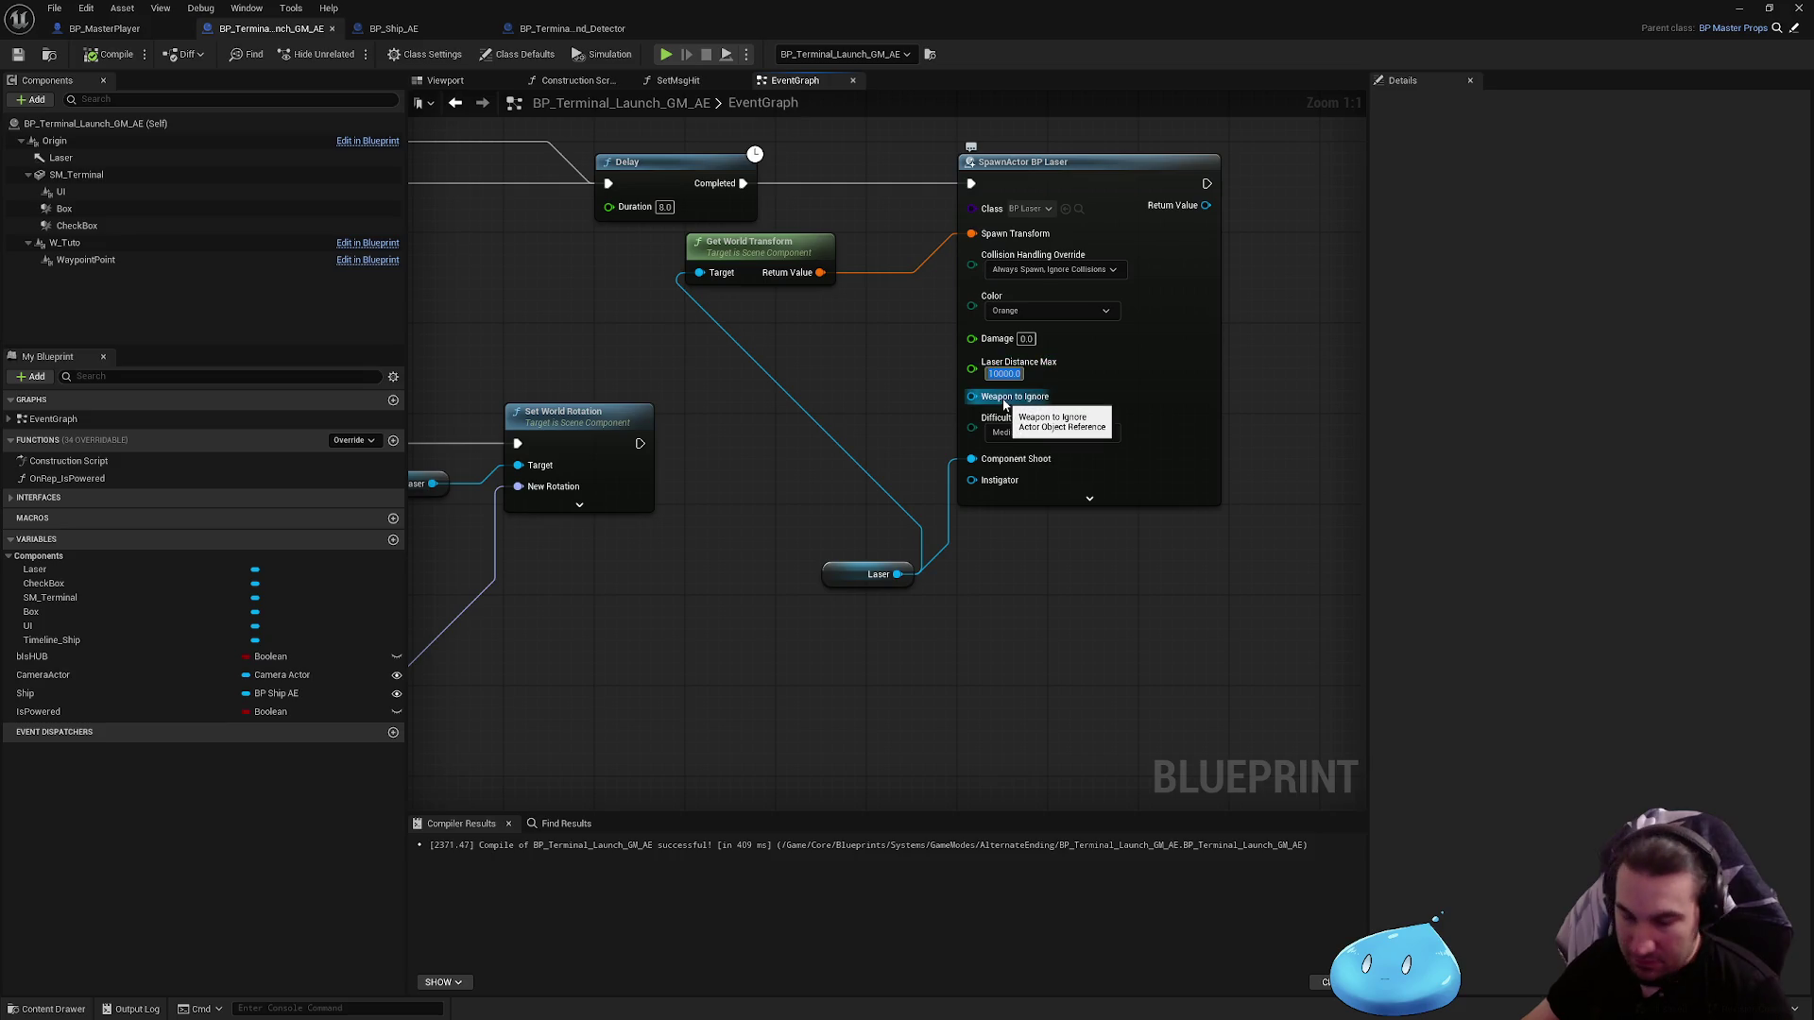
type("30000")
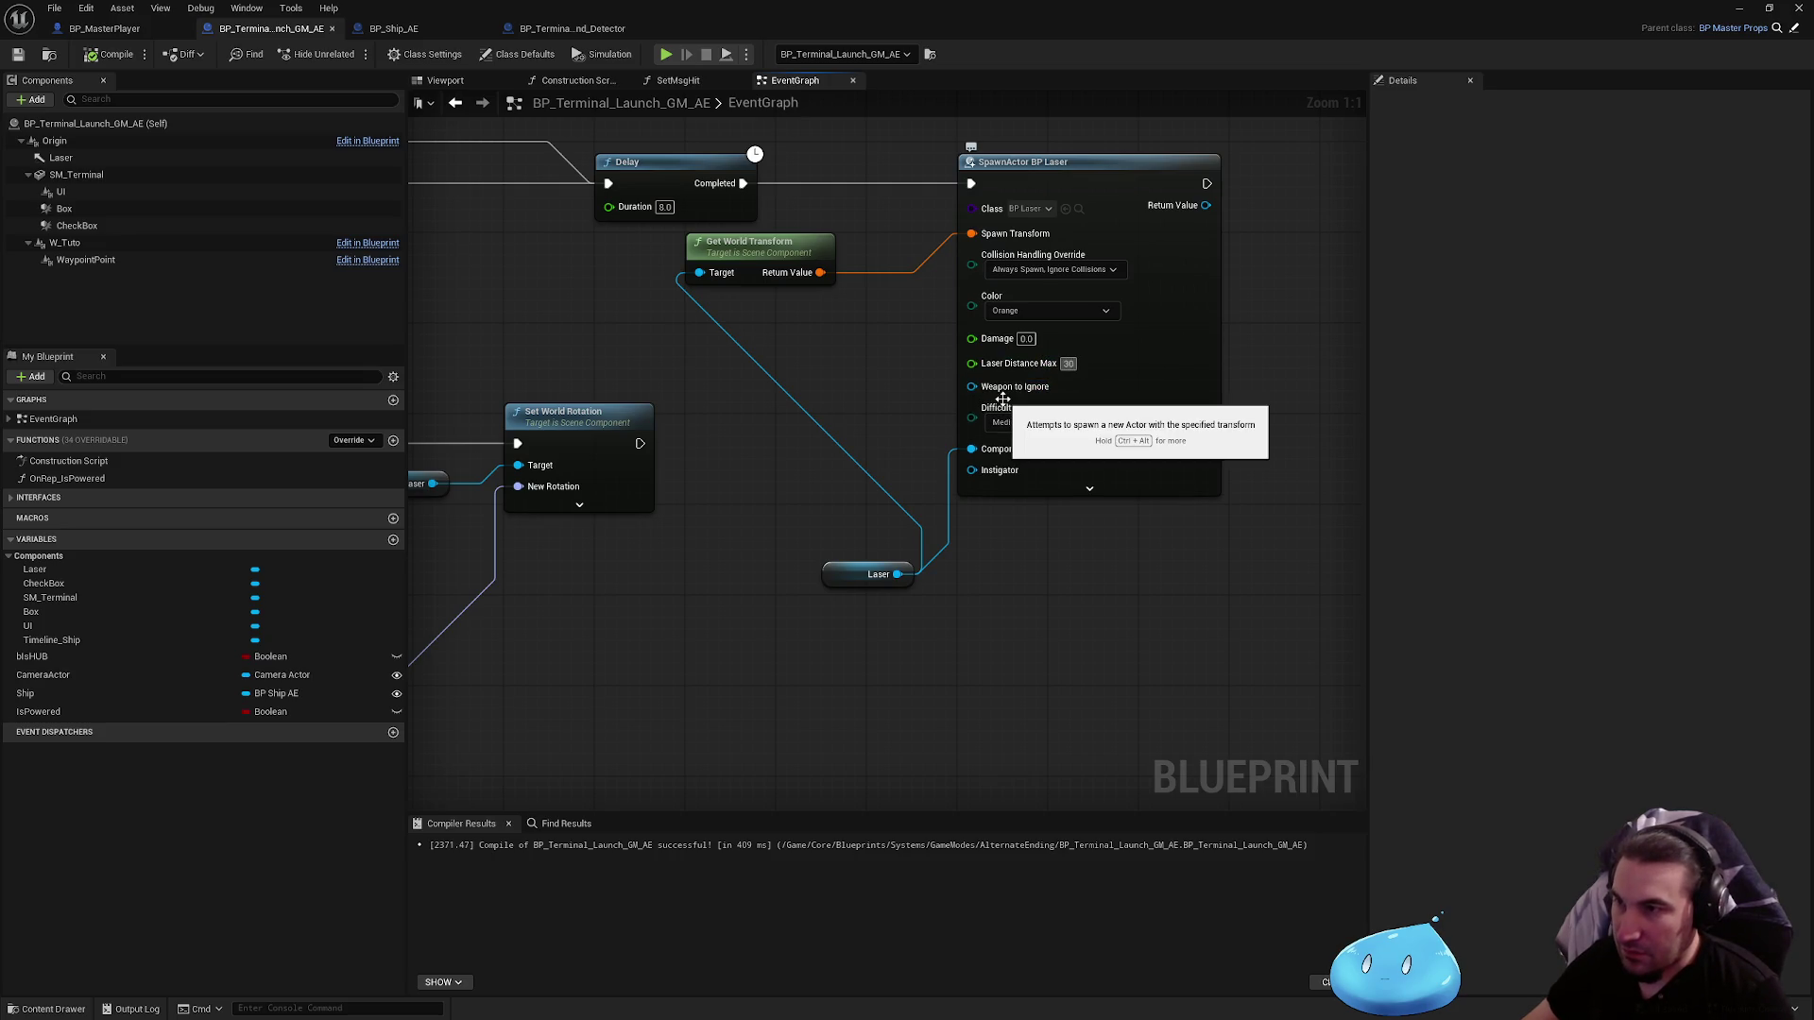
key("Return")
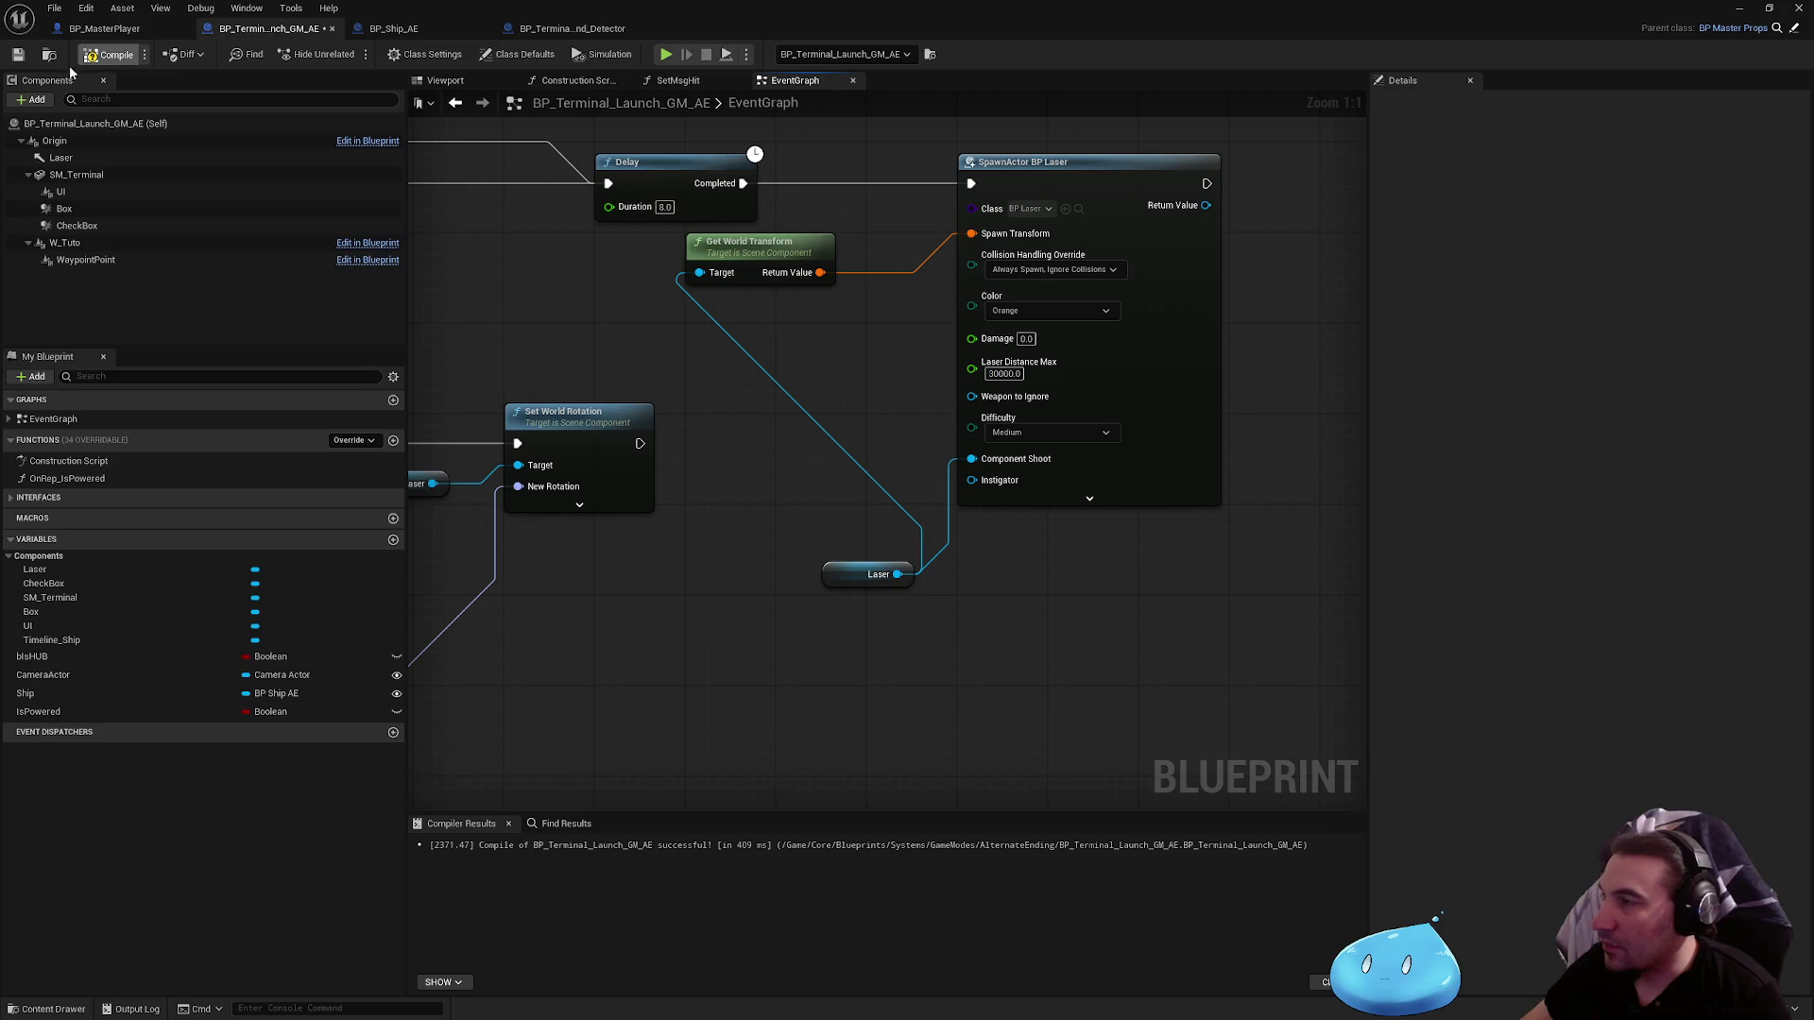
Step: Save the terminal blueprint, play-test it, then stop and maximize the Blueprint editor
left_click(18, 54)
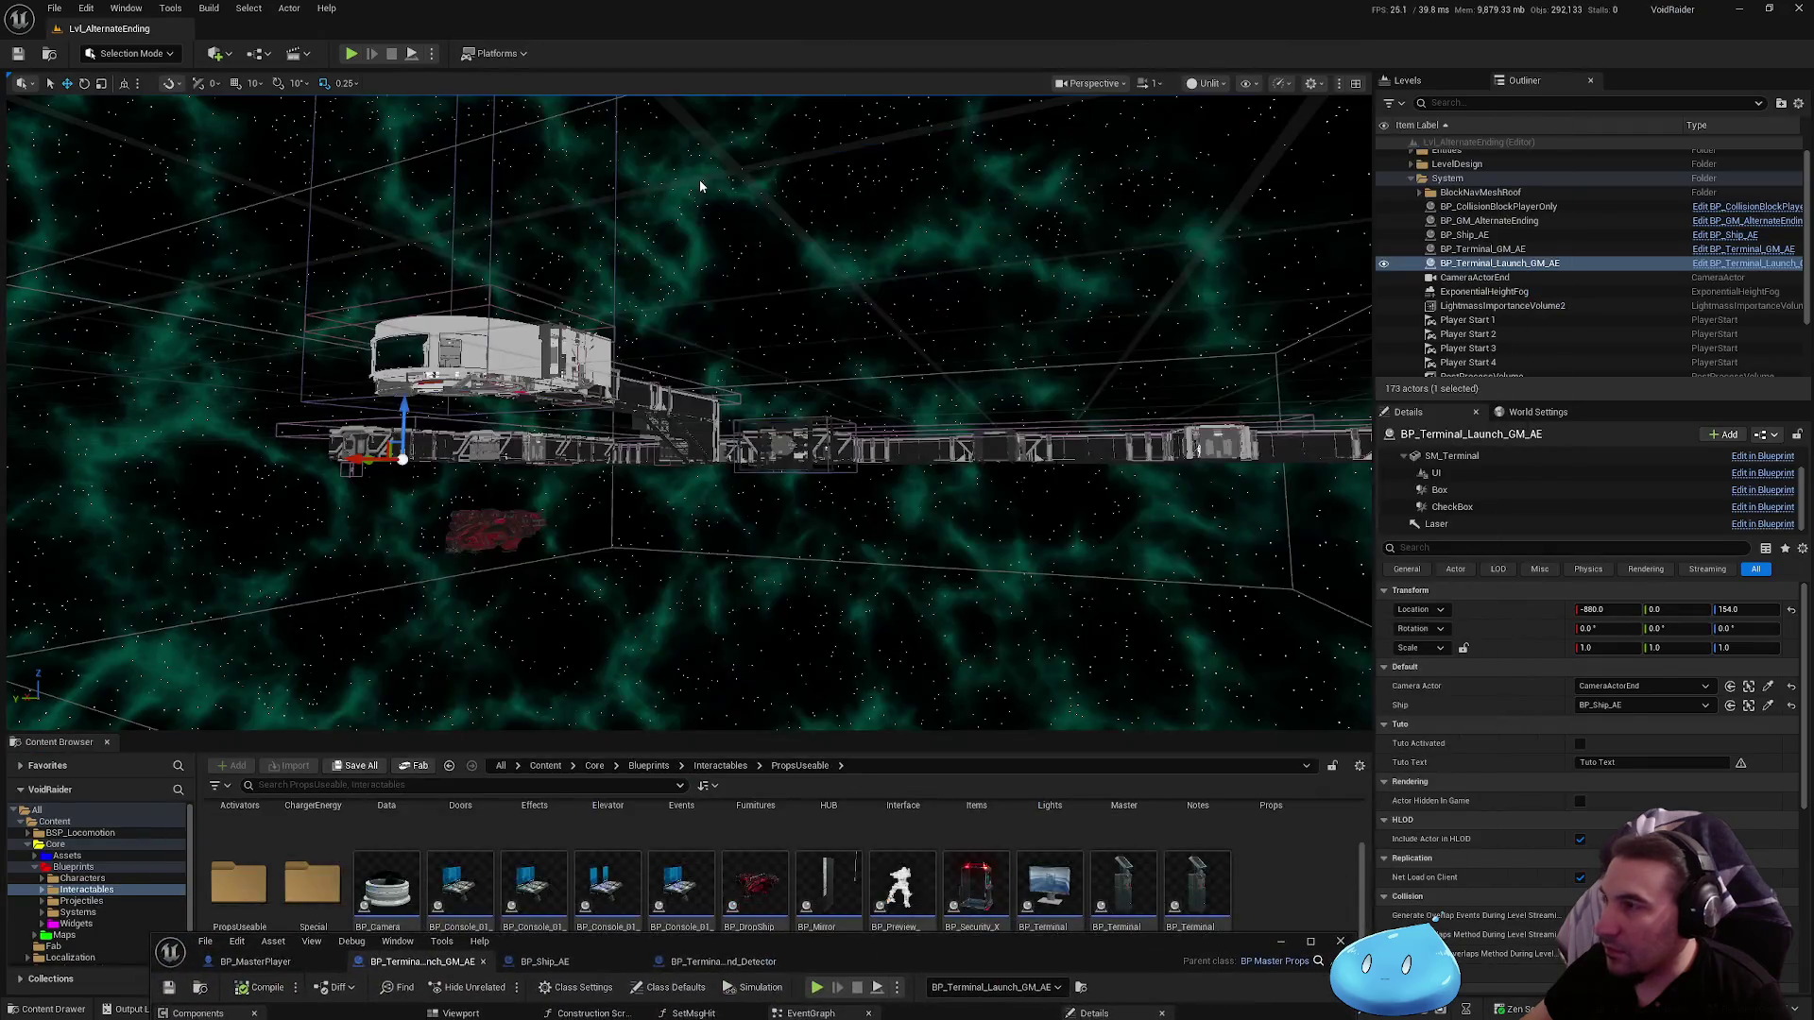
key("alt+p")
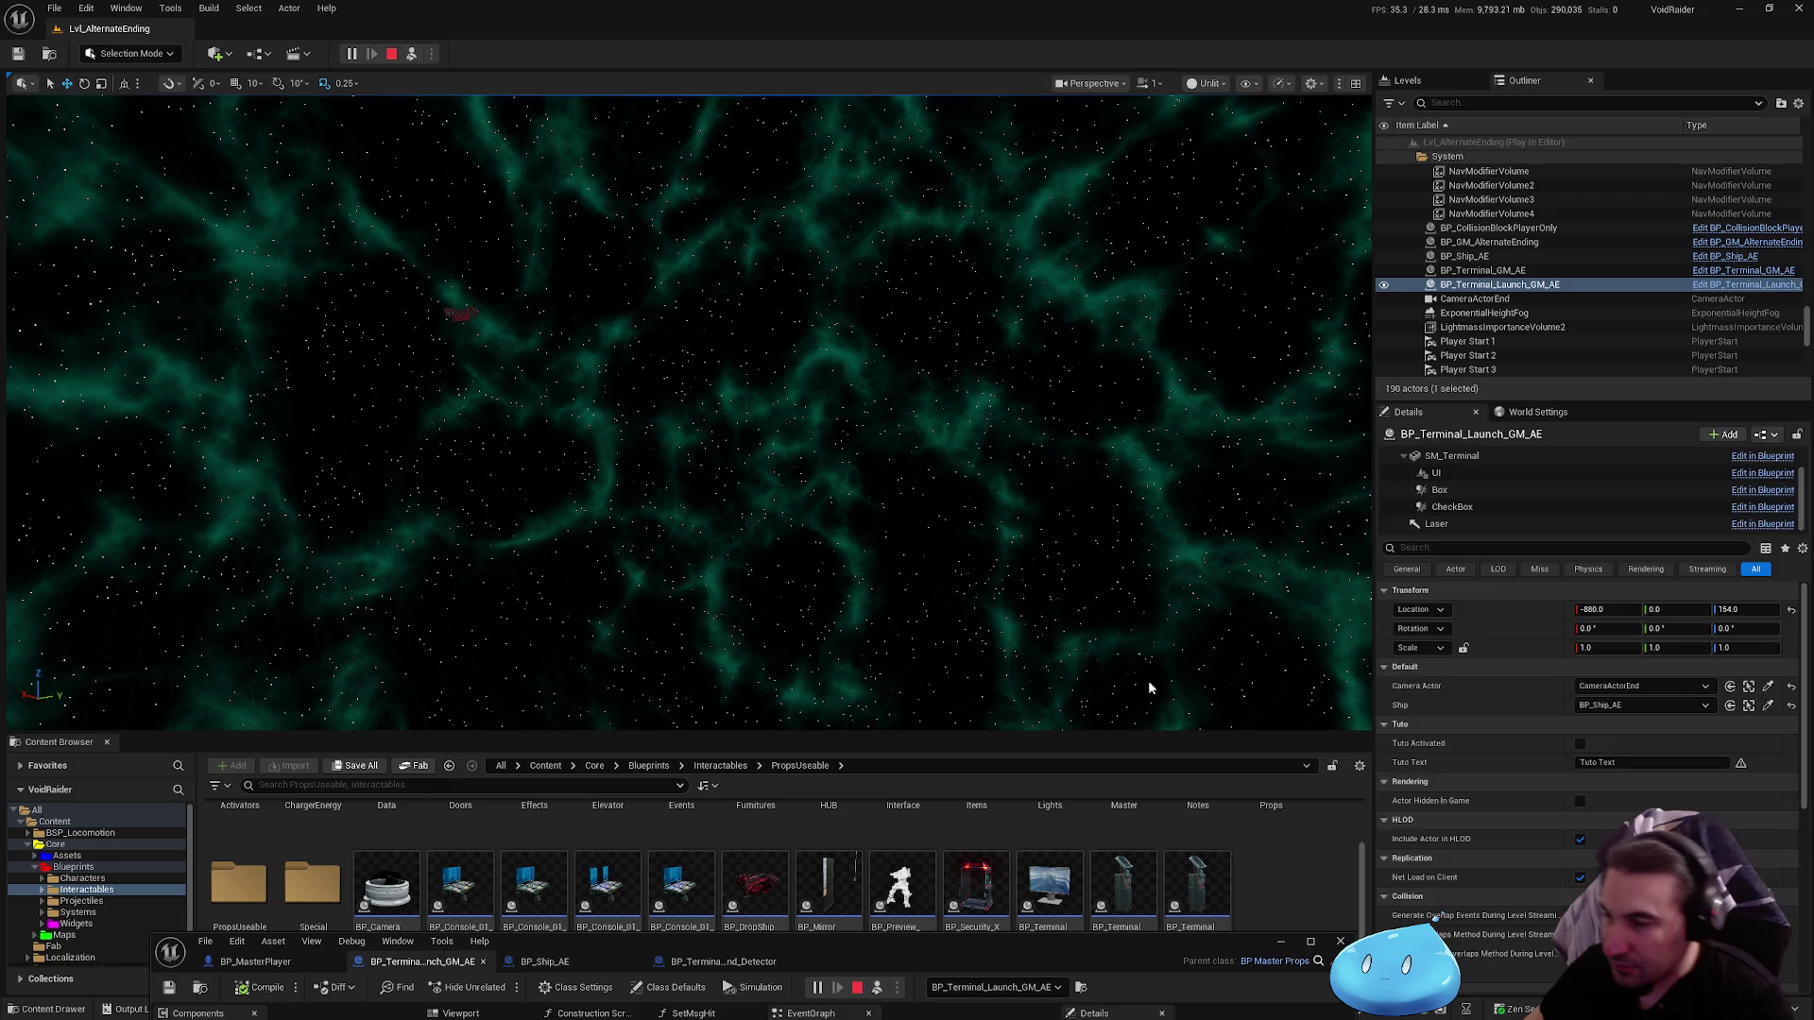
key("Escape")
left_click_drag(1033, 948, 1024, 456)
double_click(1024, 457)
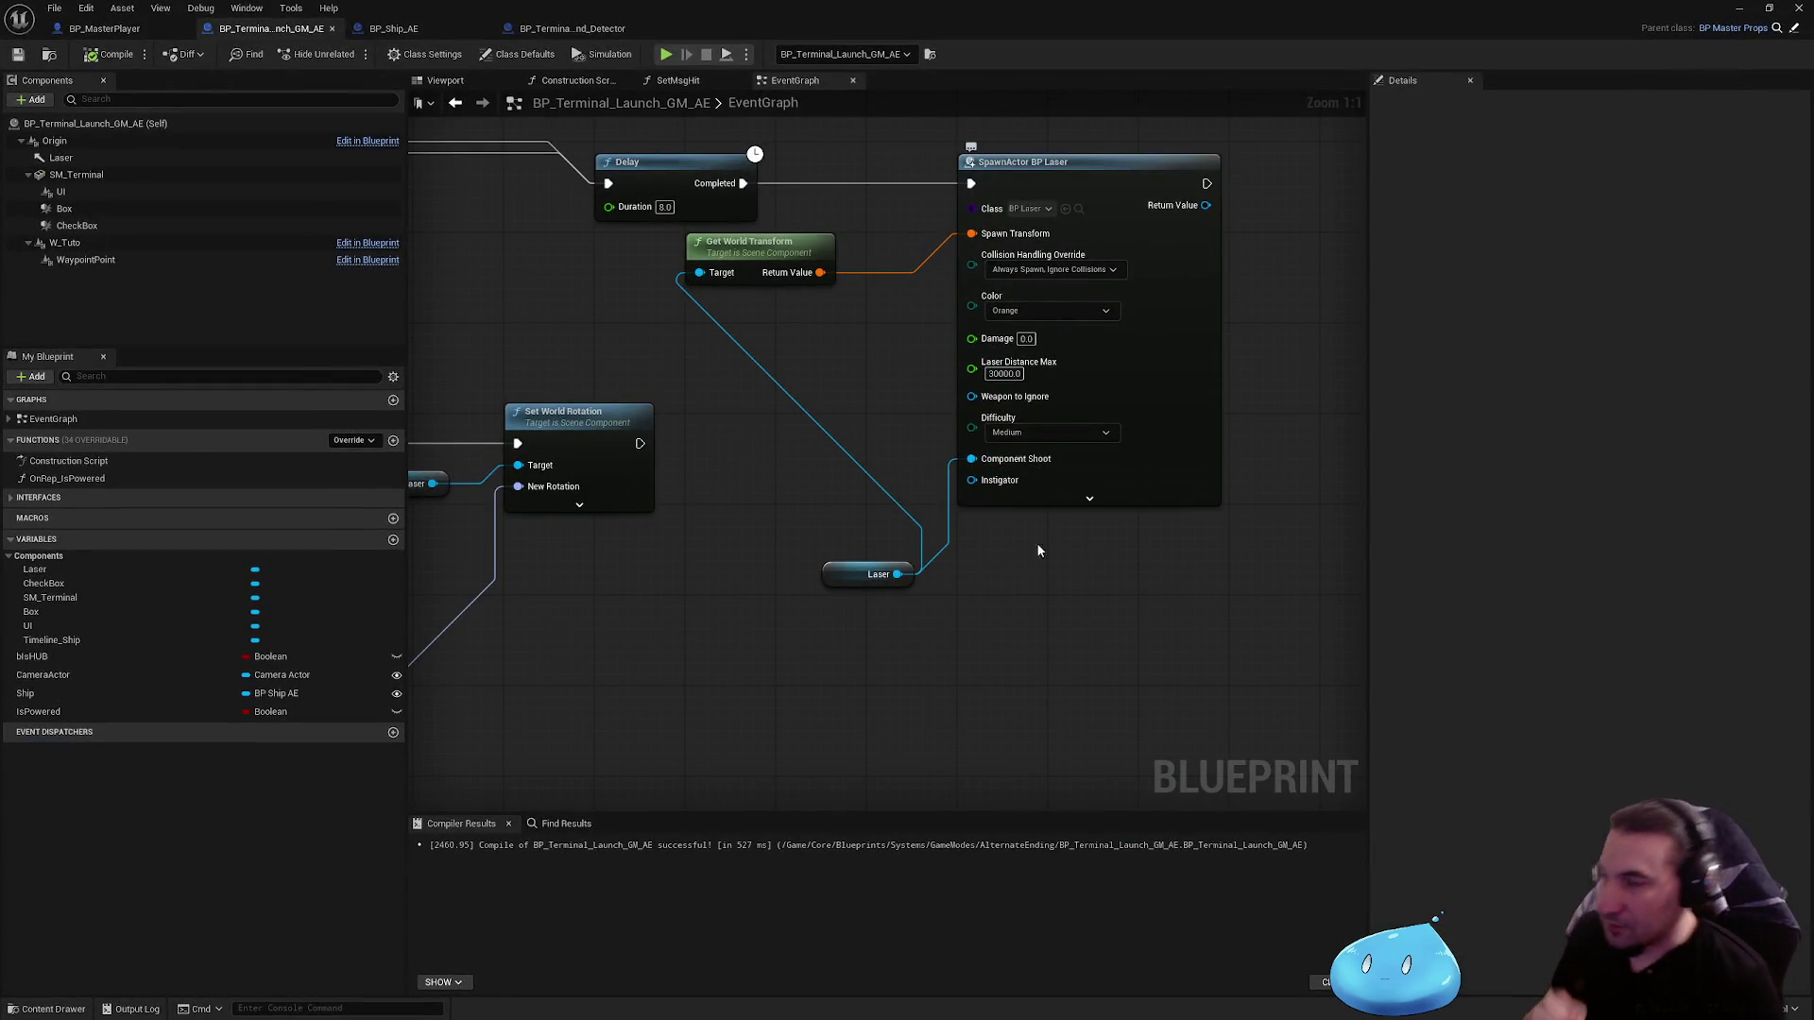
Step: Move the Delay and Laser nodes beside SpawnActor BP Laser
left_click_drag(1089, 499, 1298, 480)
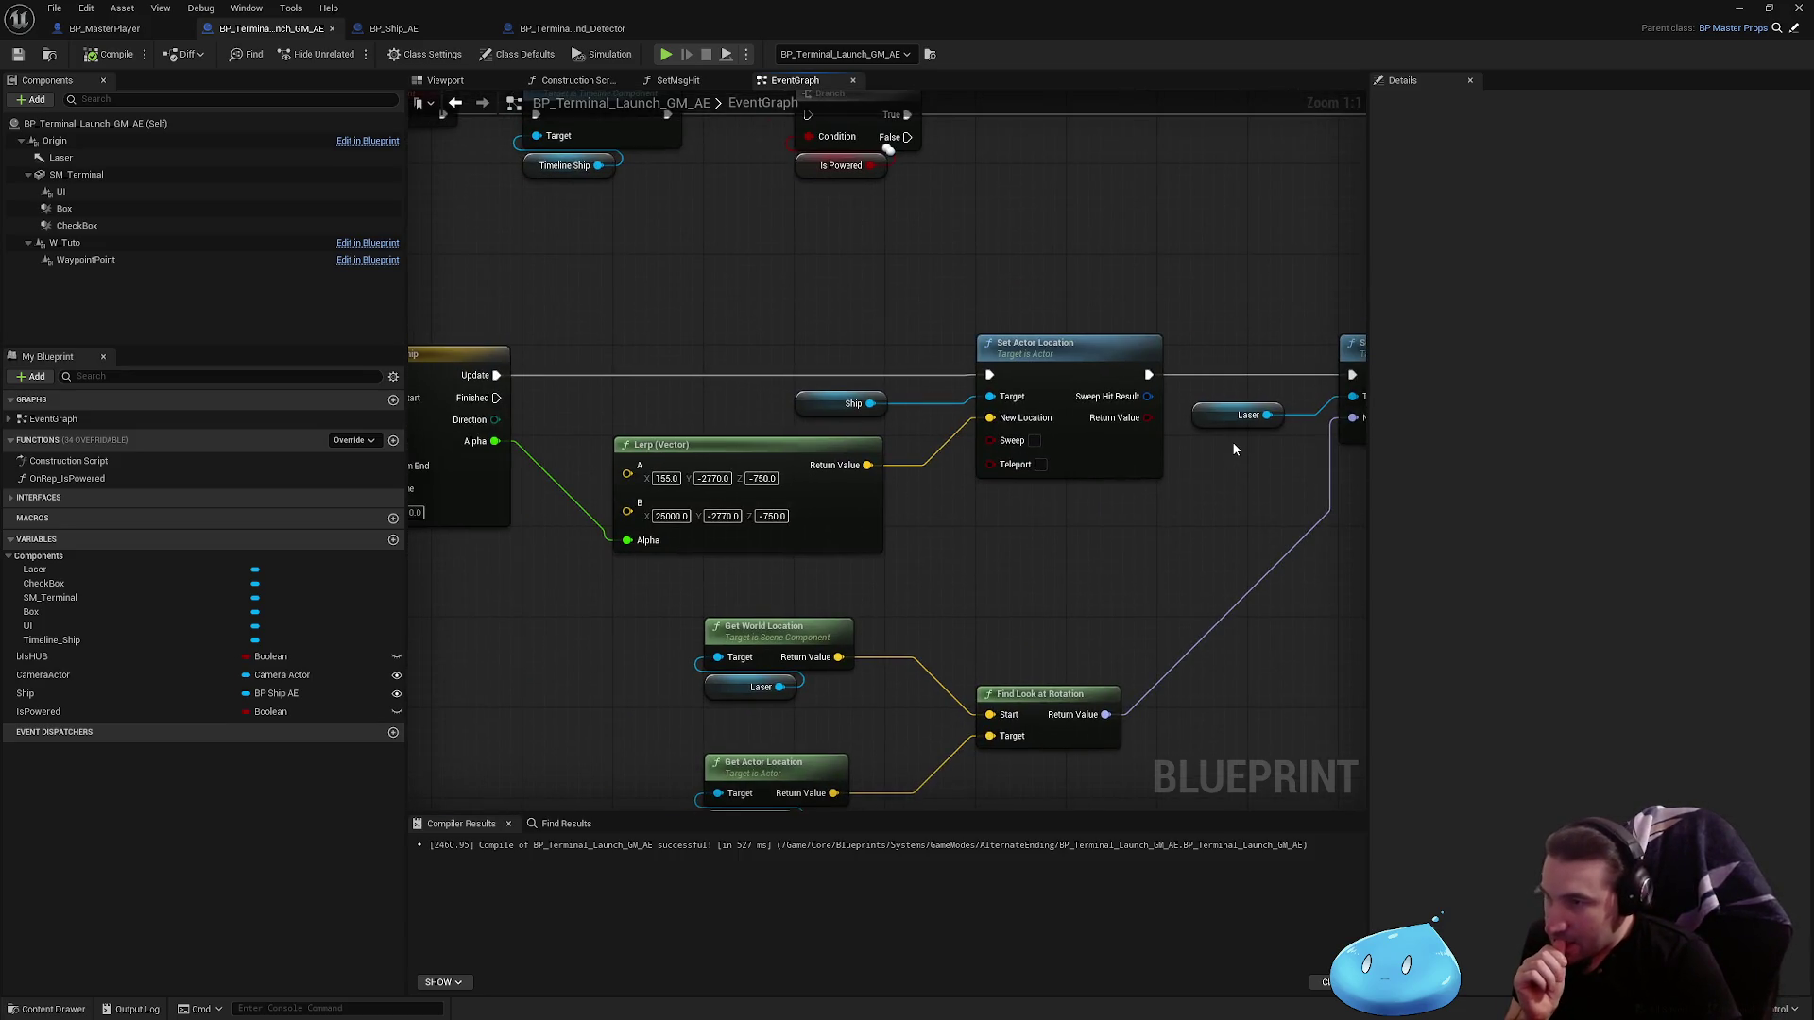
scroll(1232, 449, "down", 3)
left_click_drag(1121, 433, 1061, 463)
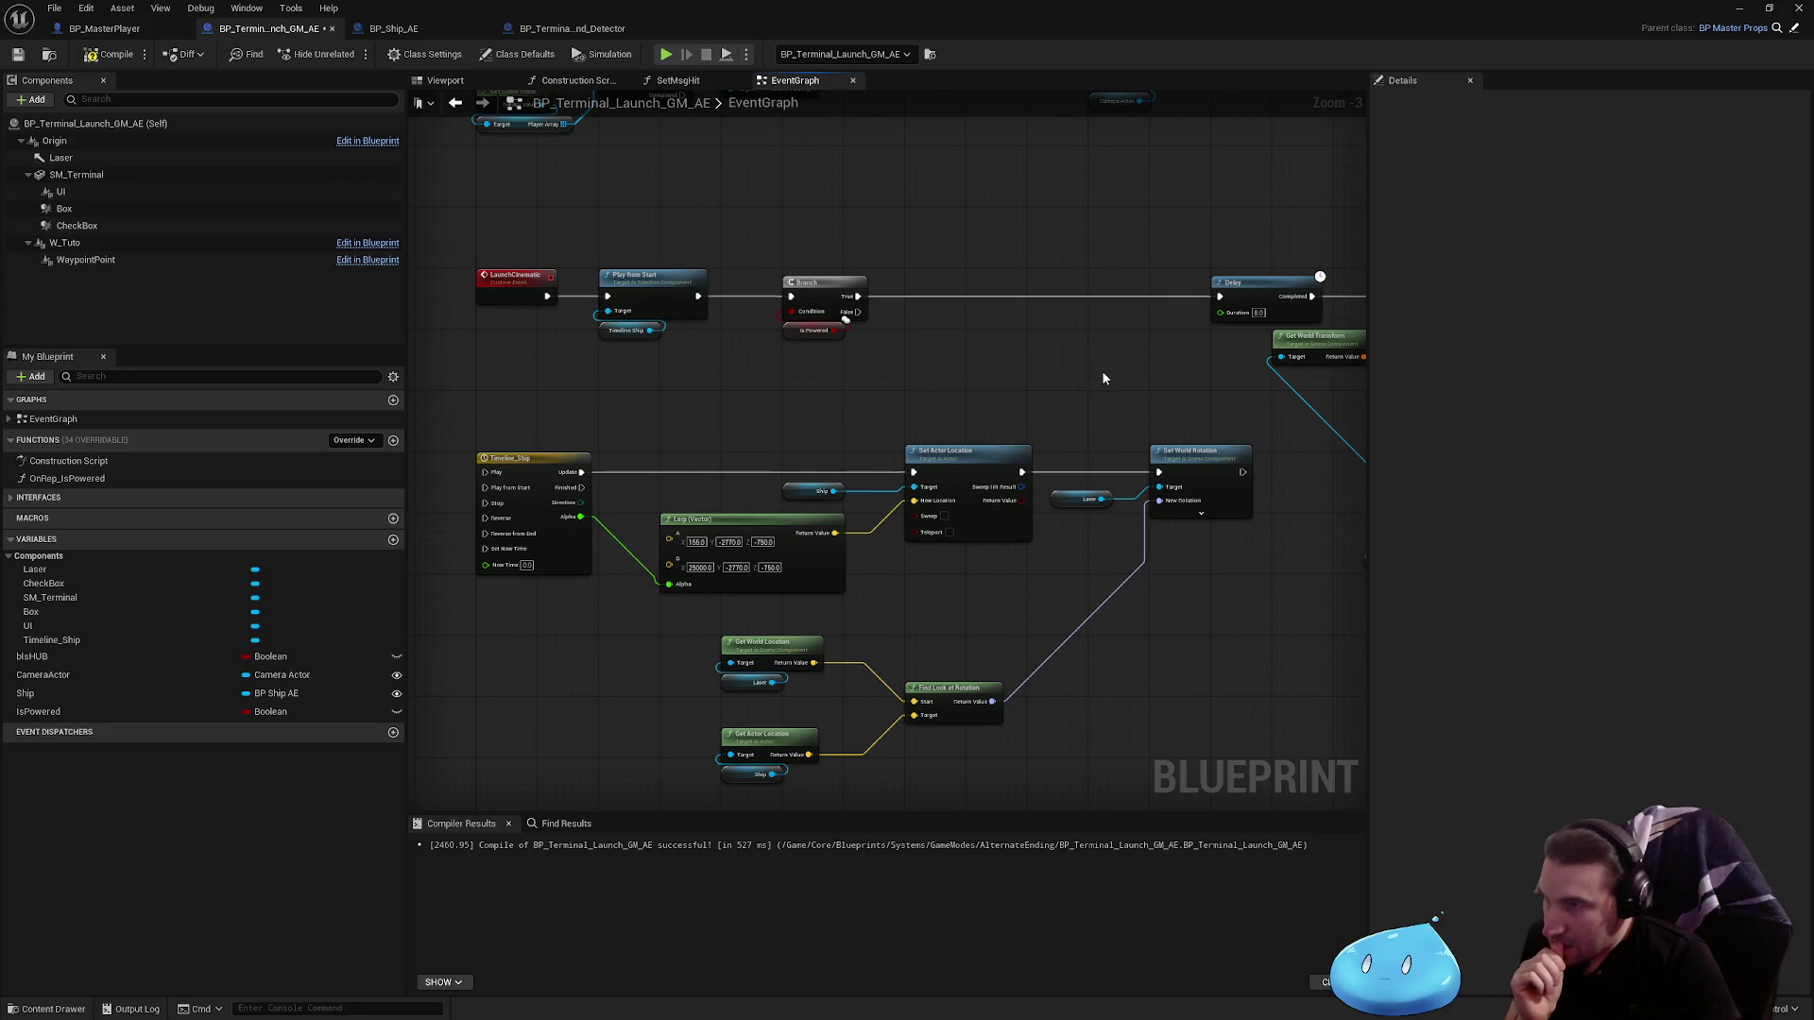
left_click_drag(1101, 377, 795, 402)
mouse_move(940, 318)
left_mouse_down()
mouse_move(691, 318)
mouse_move(1002, 318)
left_mouse_up()
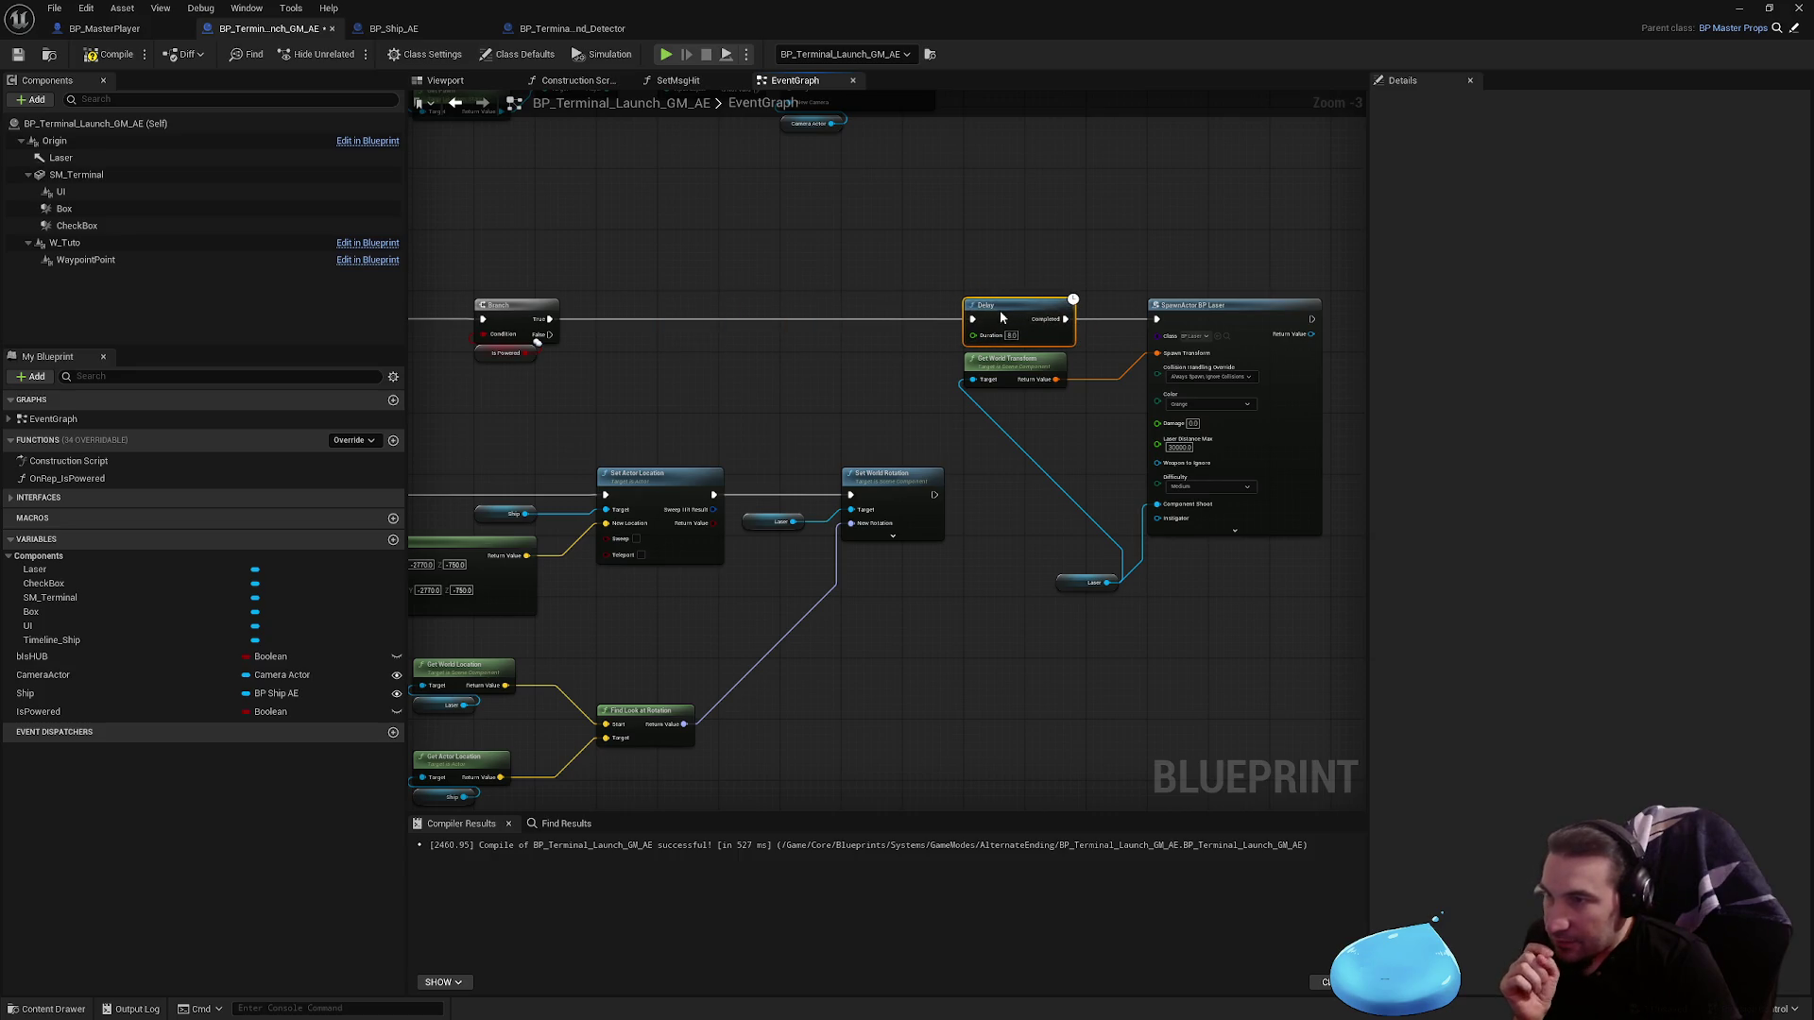
left_click_drag(1067, 584, 980, 404)
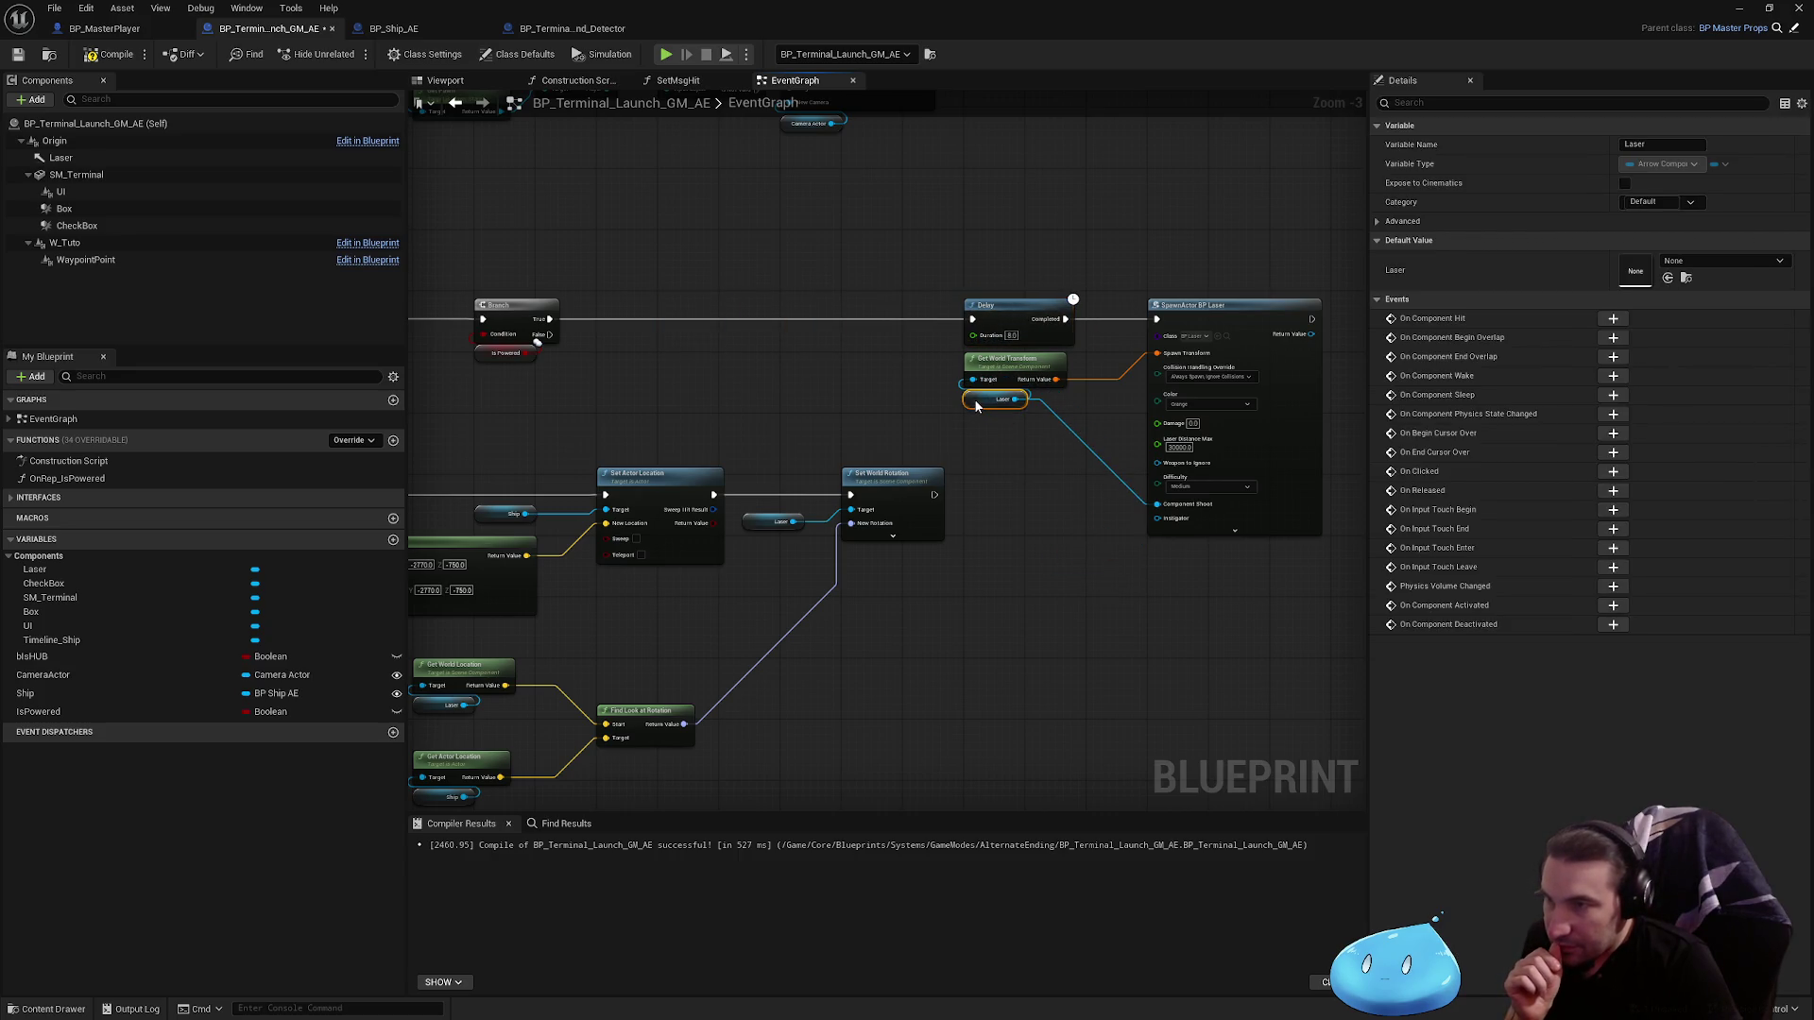
Step: Compile and save the terminal blueprint and close the SetMsgHit graph
left_click(515, 120)
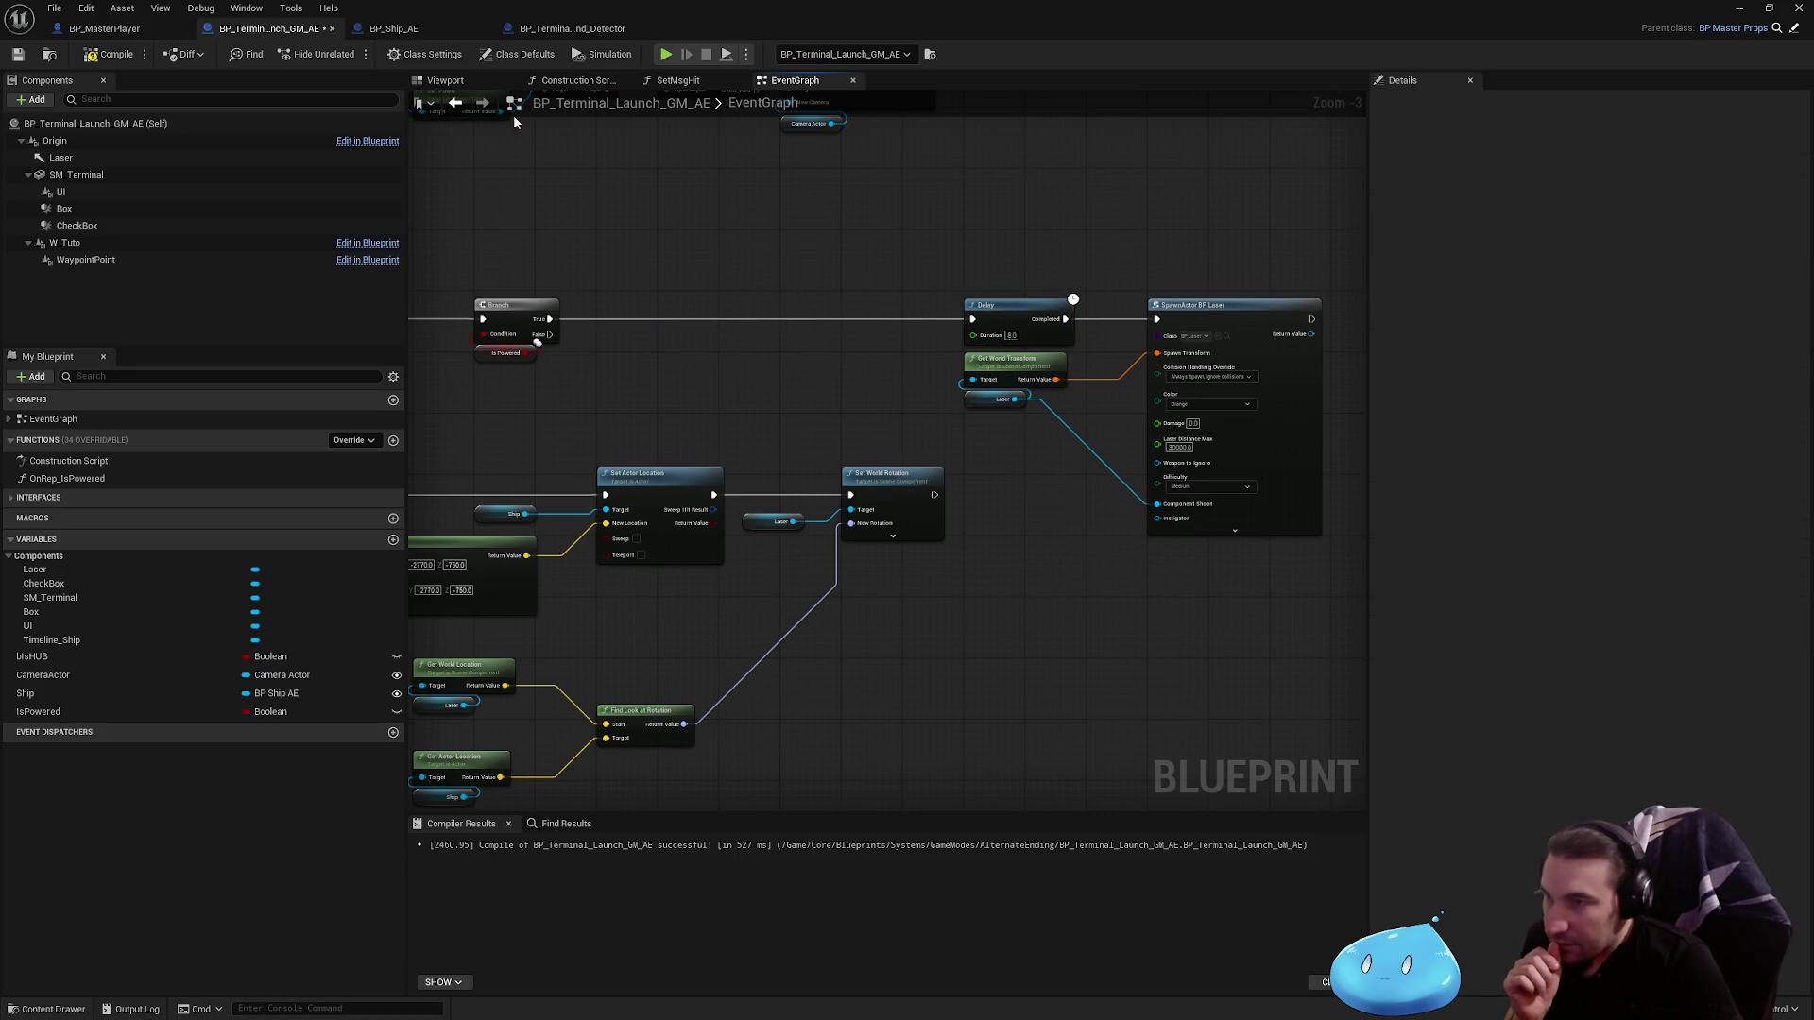
left_click(122, 58)
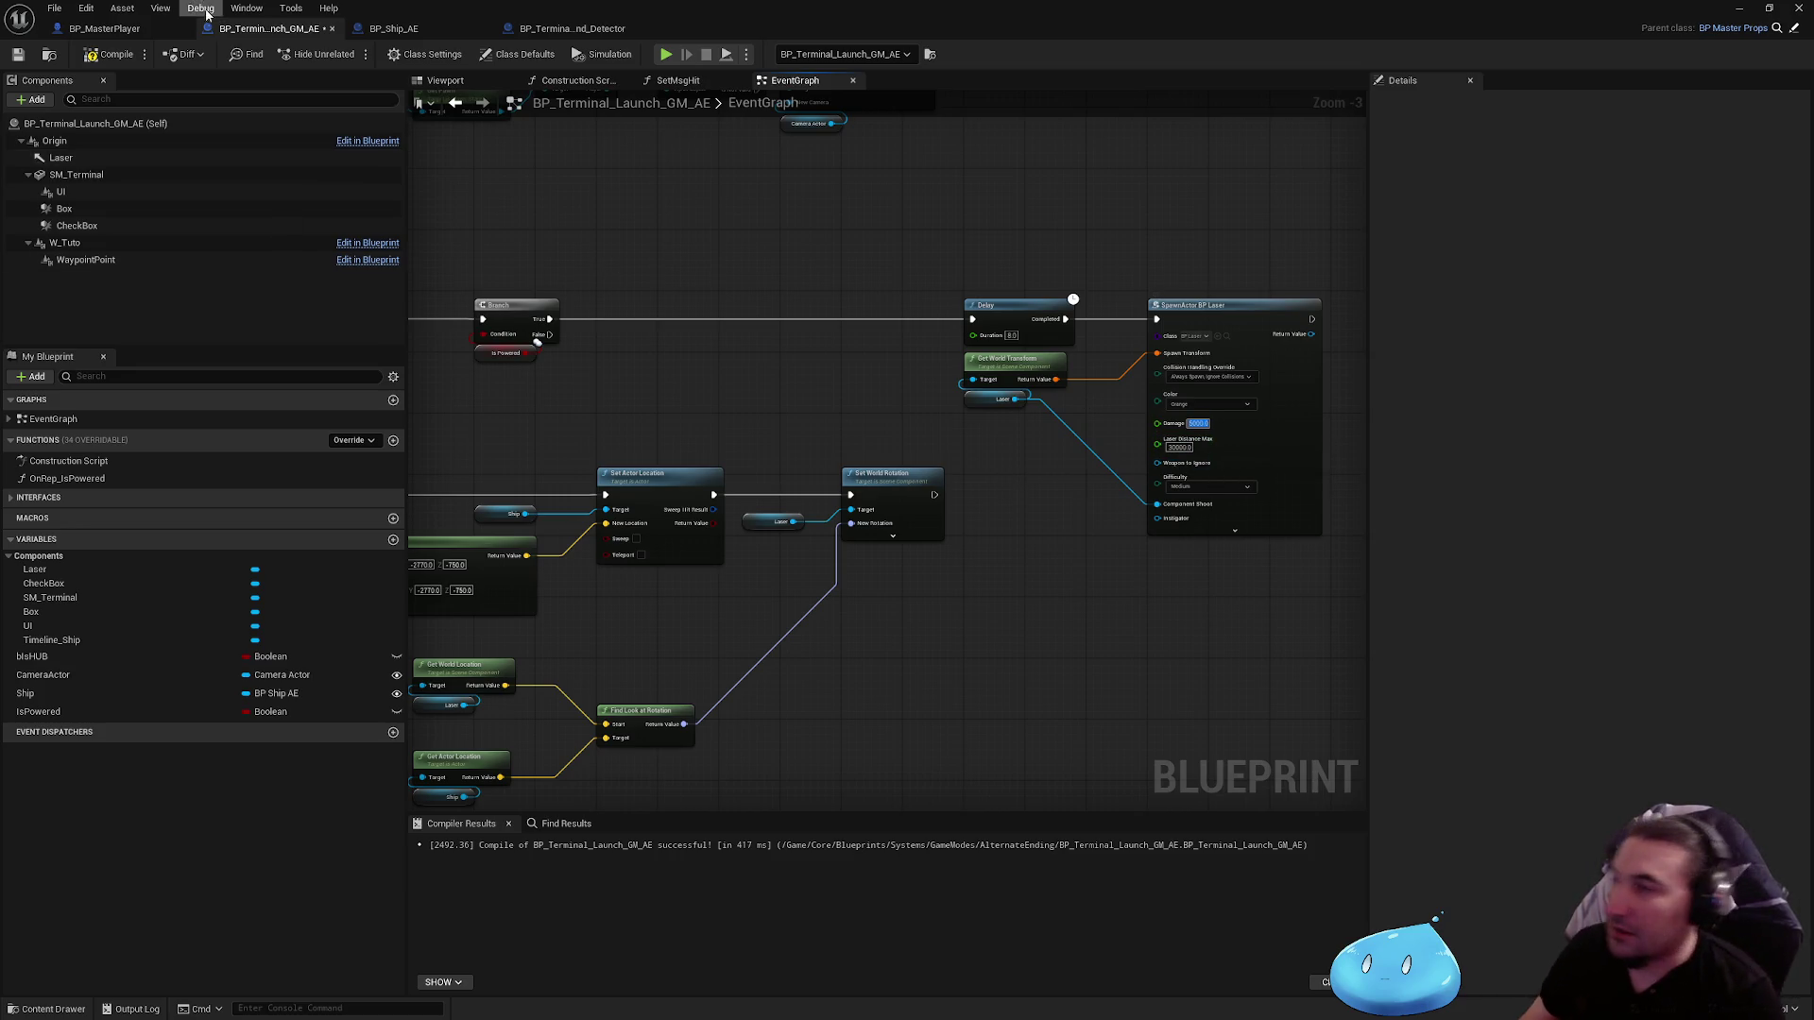
left_click(17, 56)
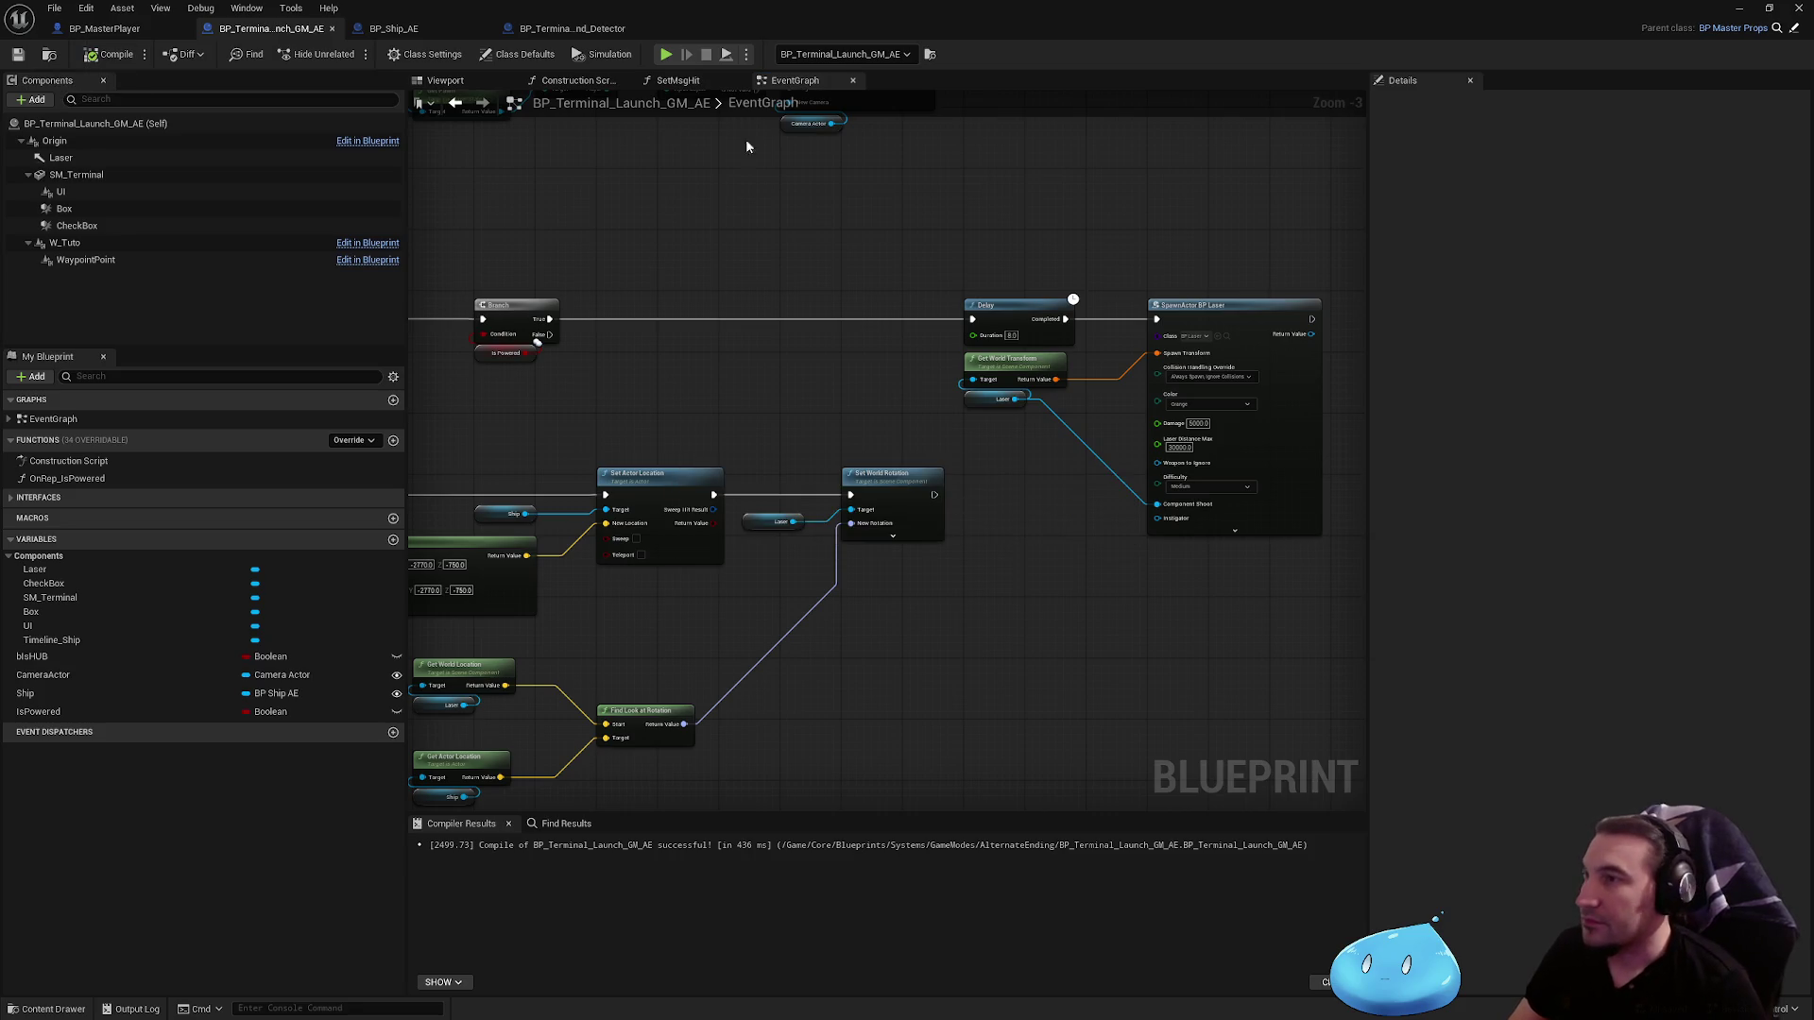
left_click(737, 82)
left_click(394, 28)
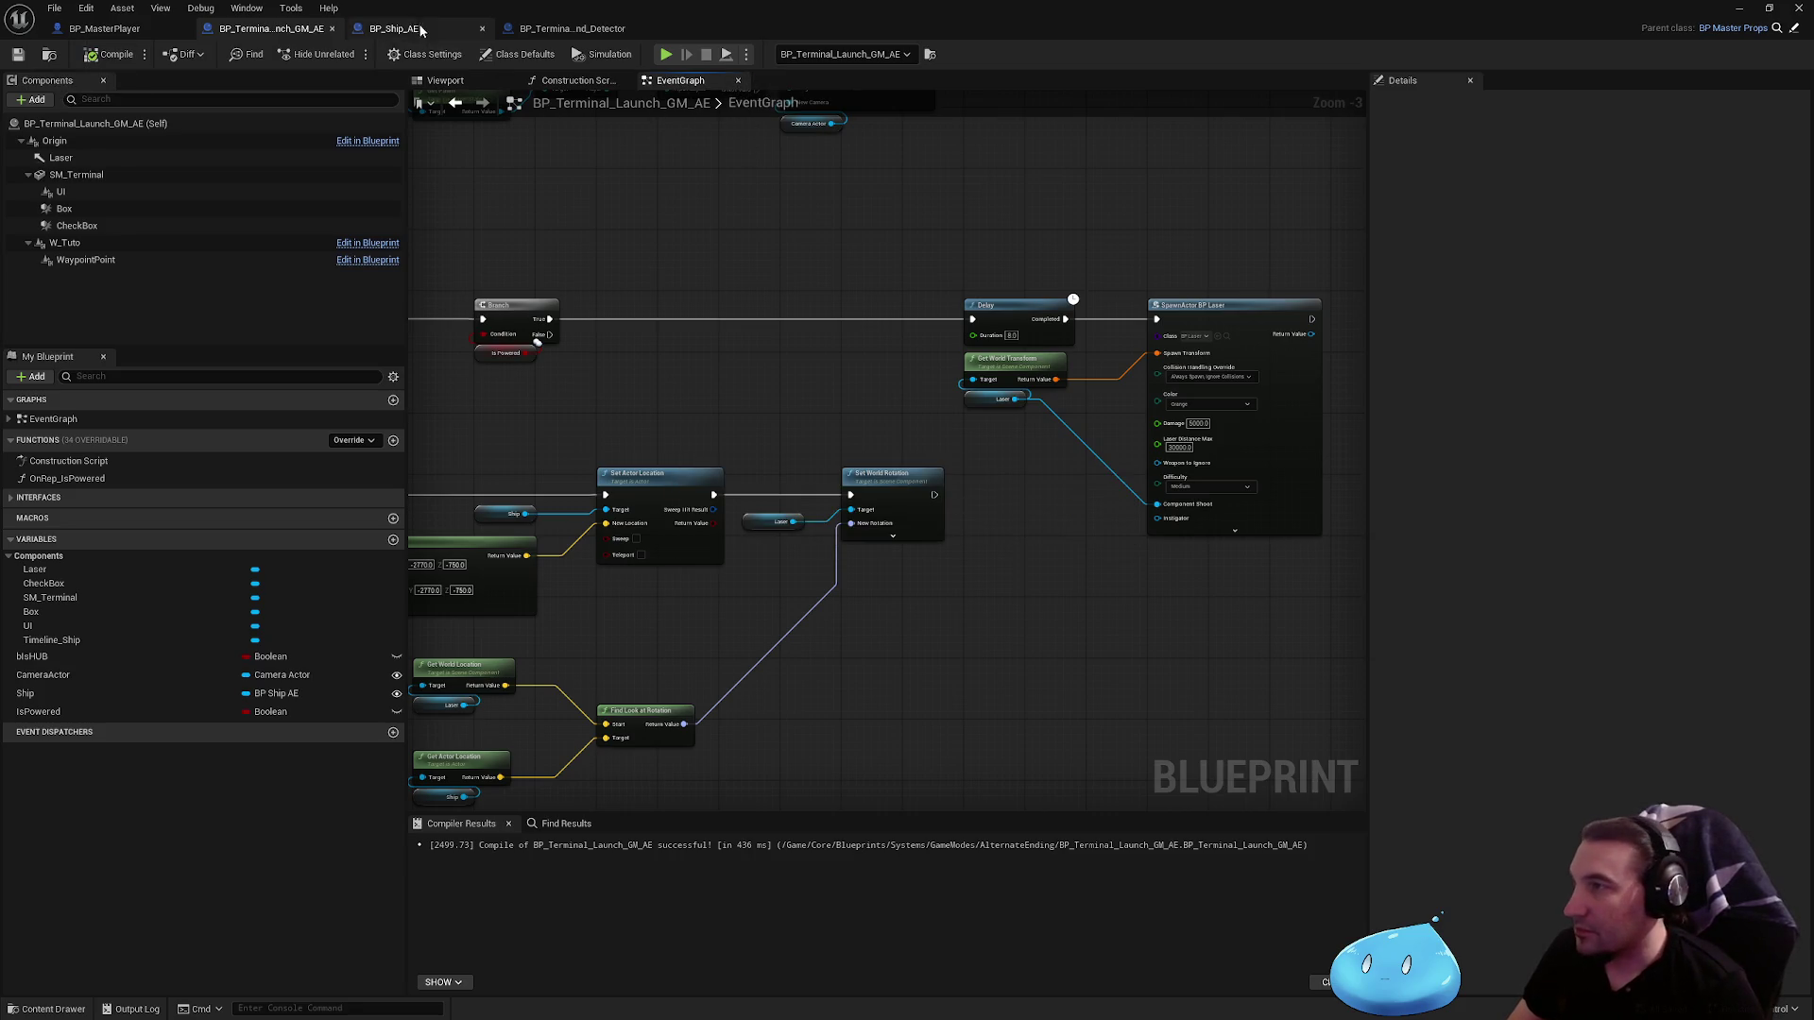
Step: Enable Simulation Generates Hit Events on the SM_DropShip mesh component
left_click(128, 124)
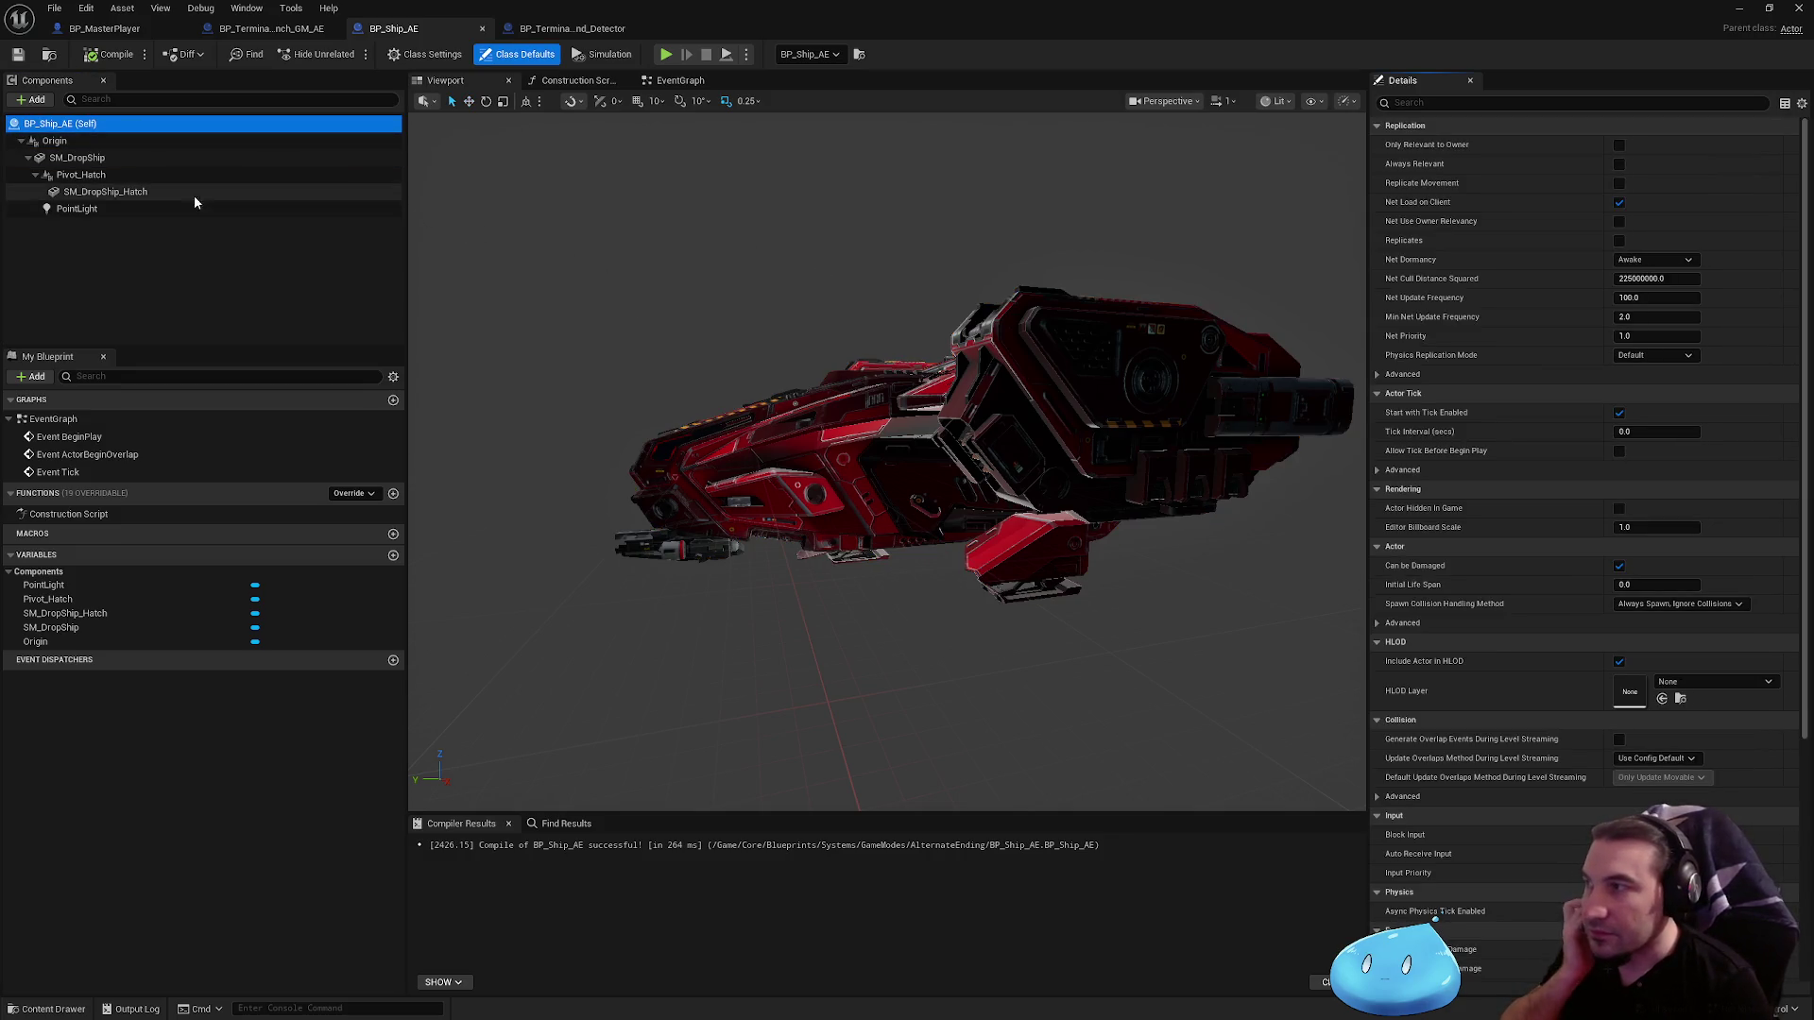
left_click(378, 157)
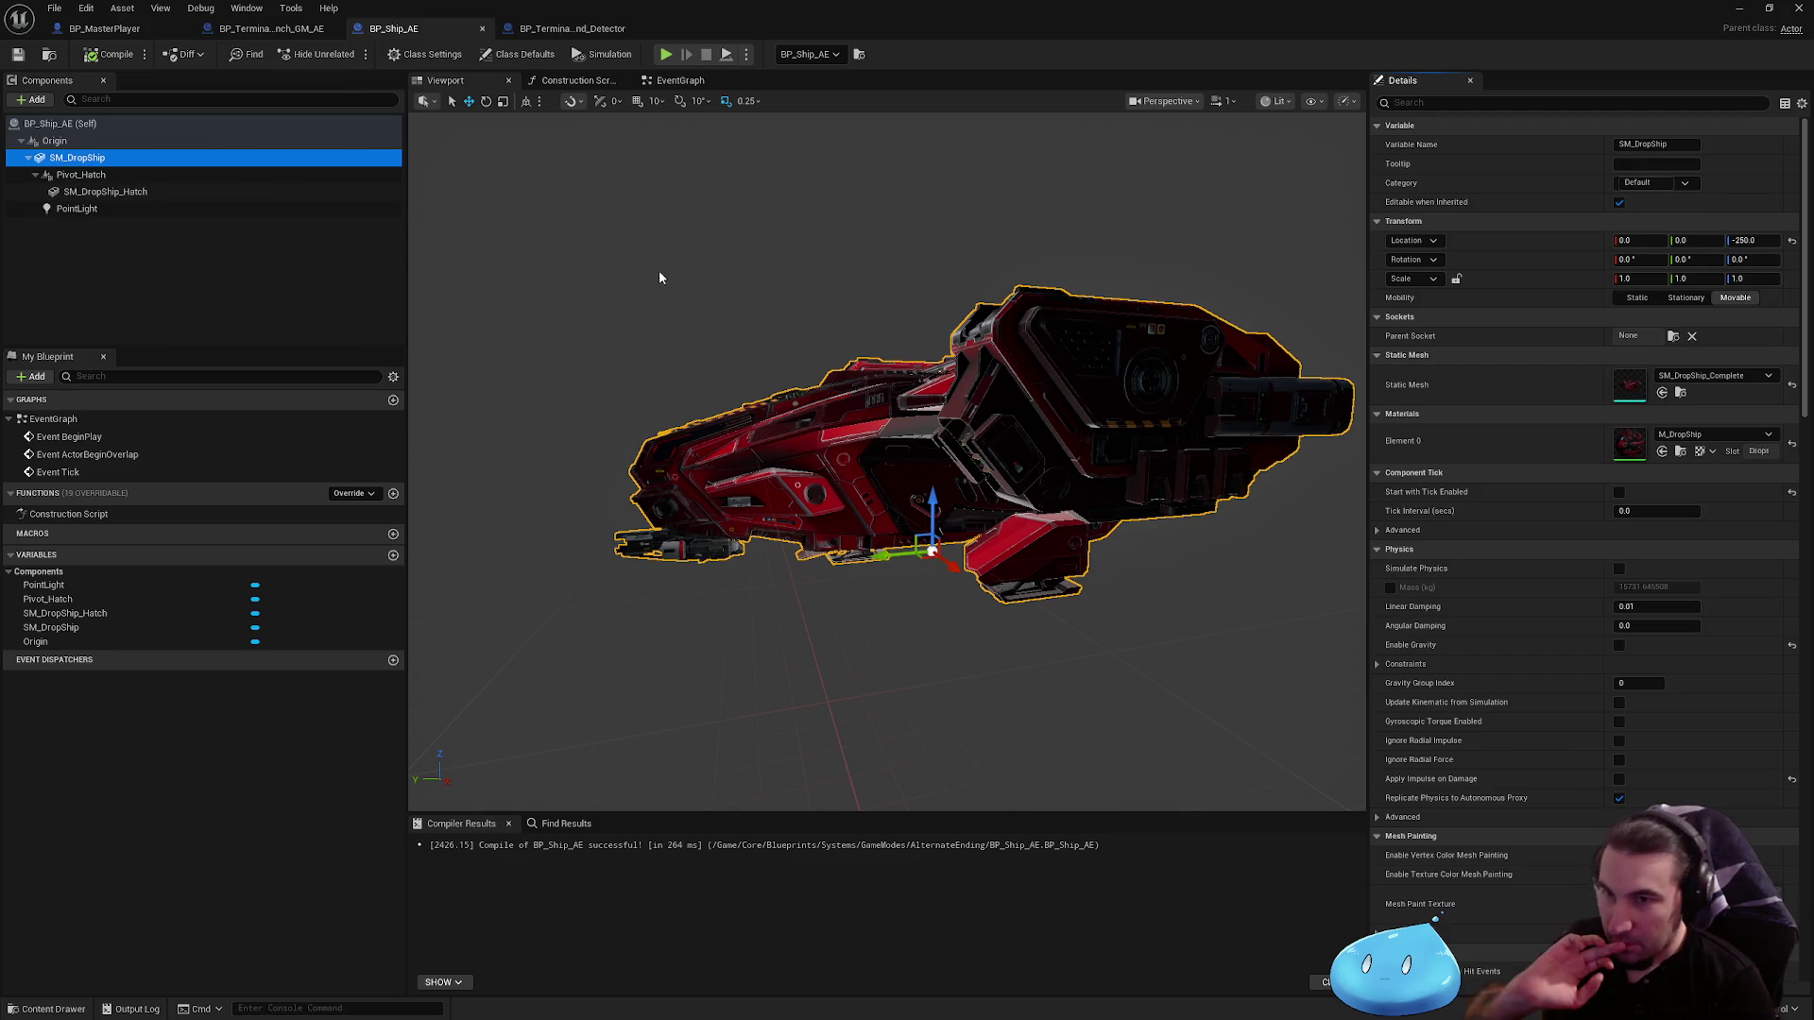
scroll(1458, 467, "down", 4)
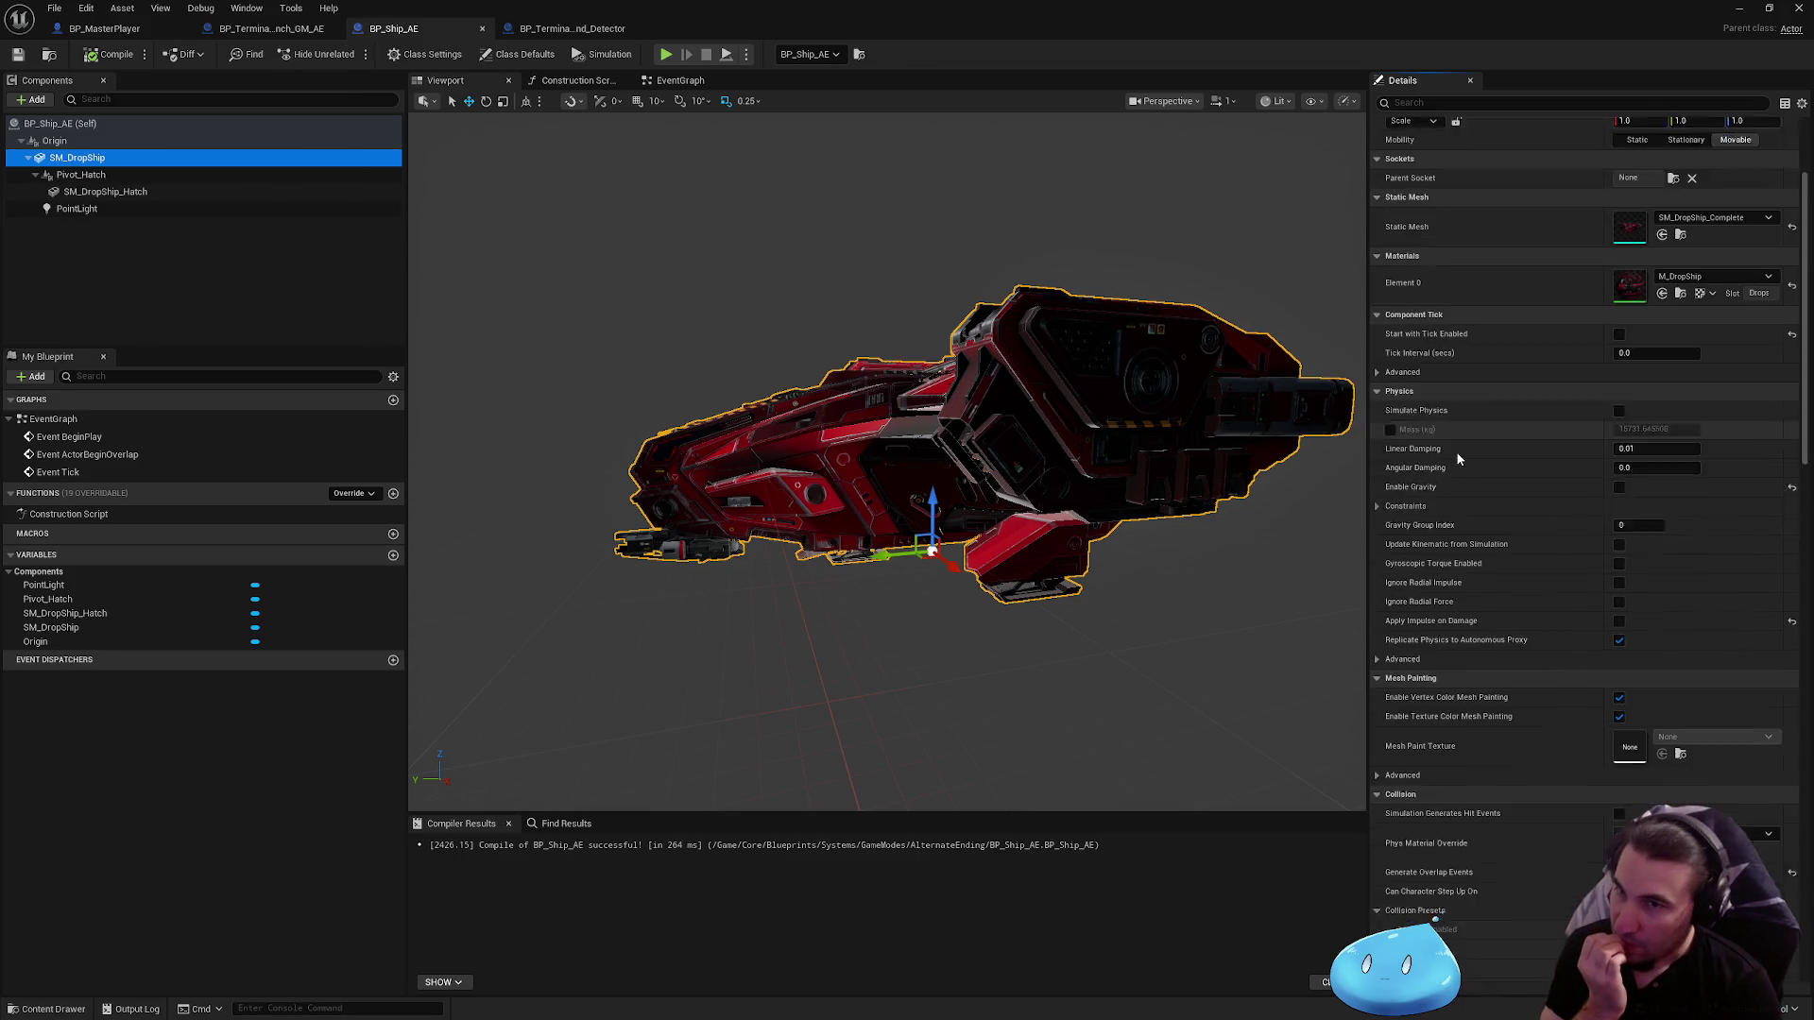
scroll(1454, 444, "down", 8)
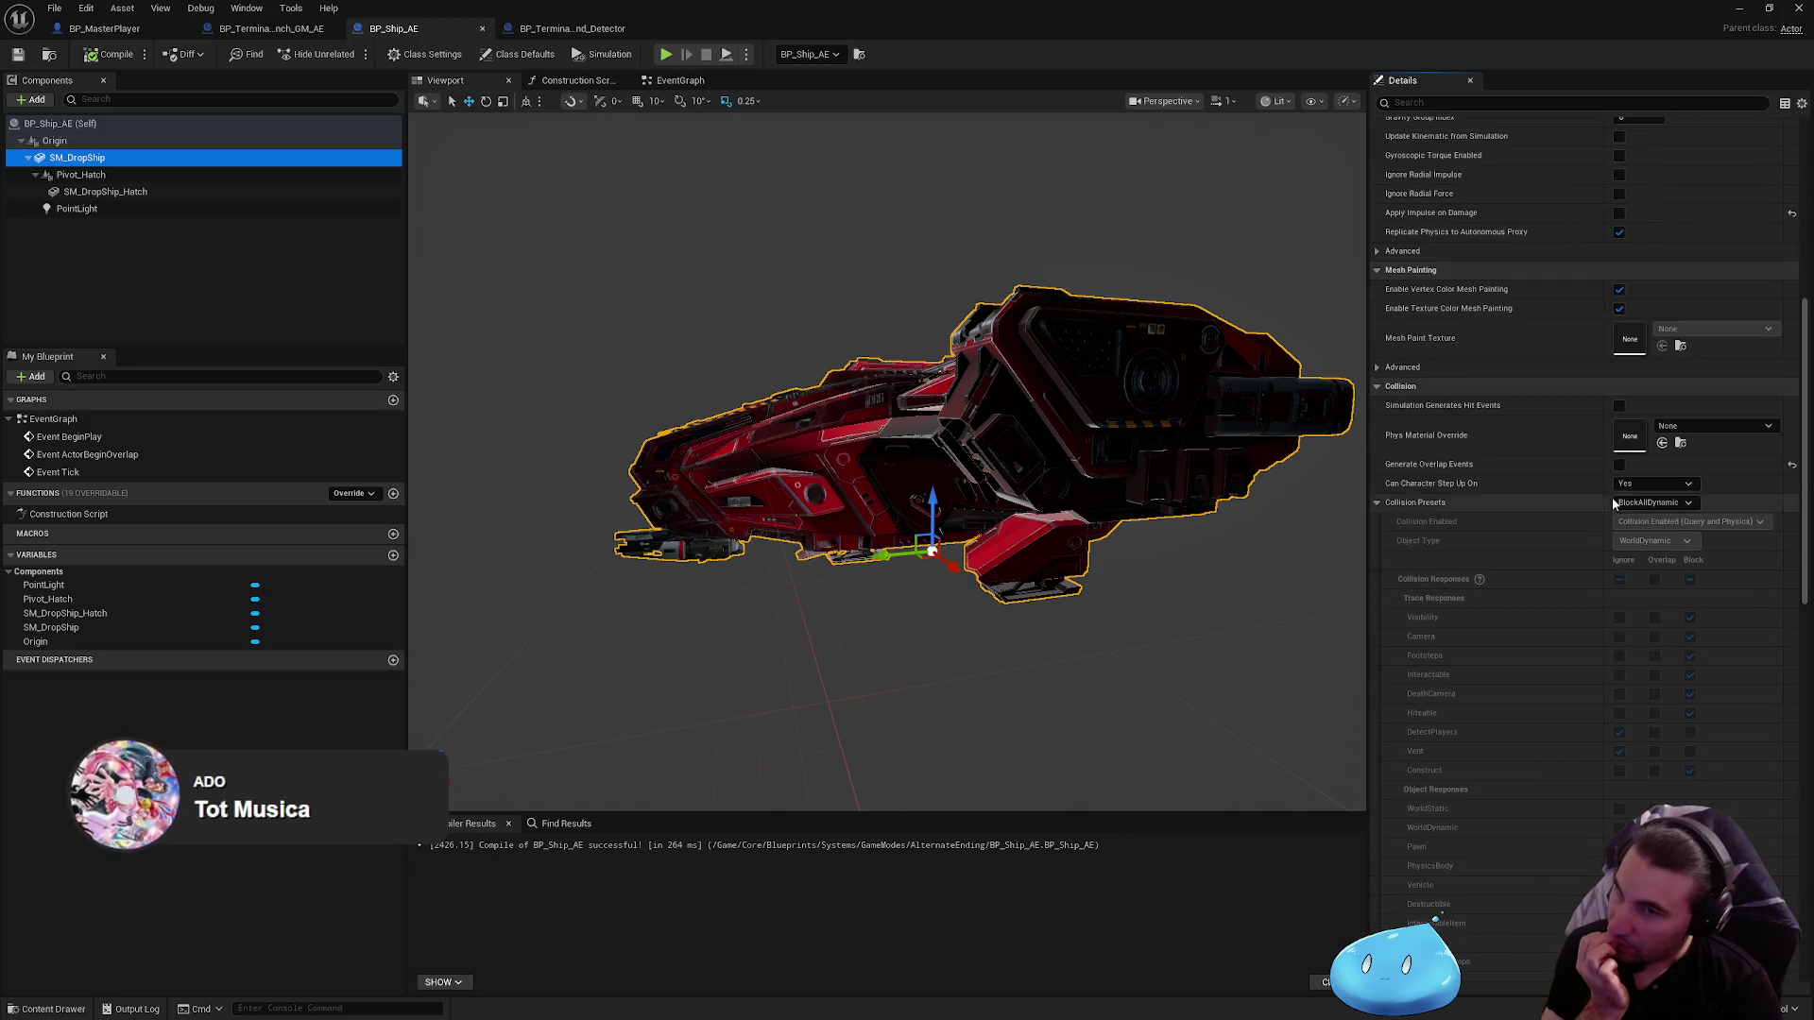
left_click(1618, 406)
left_click(666, 82)
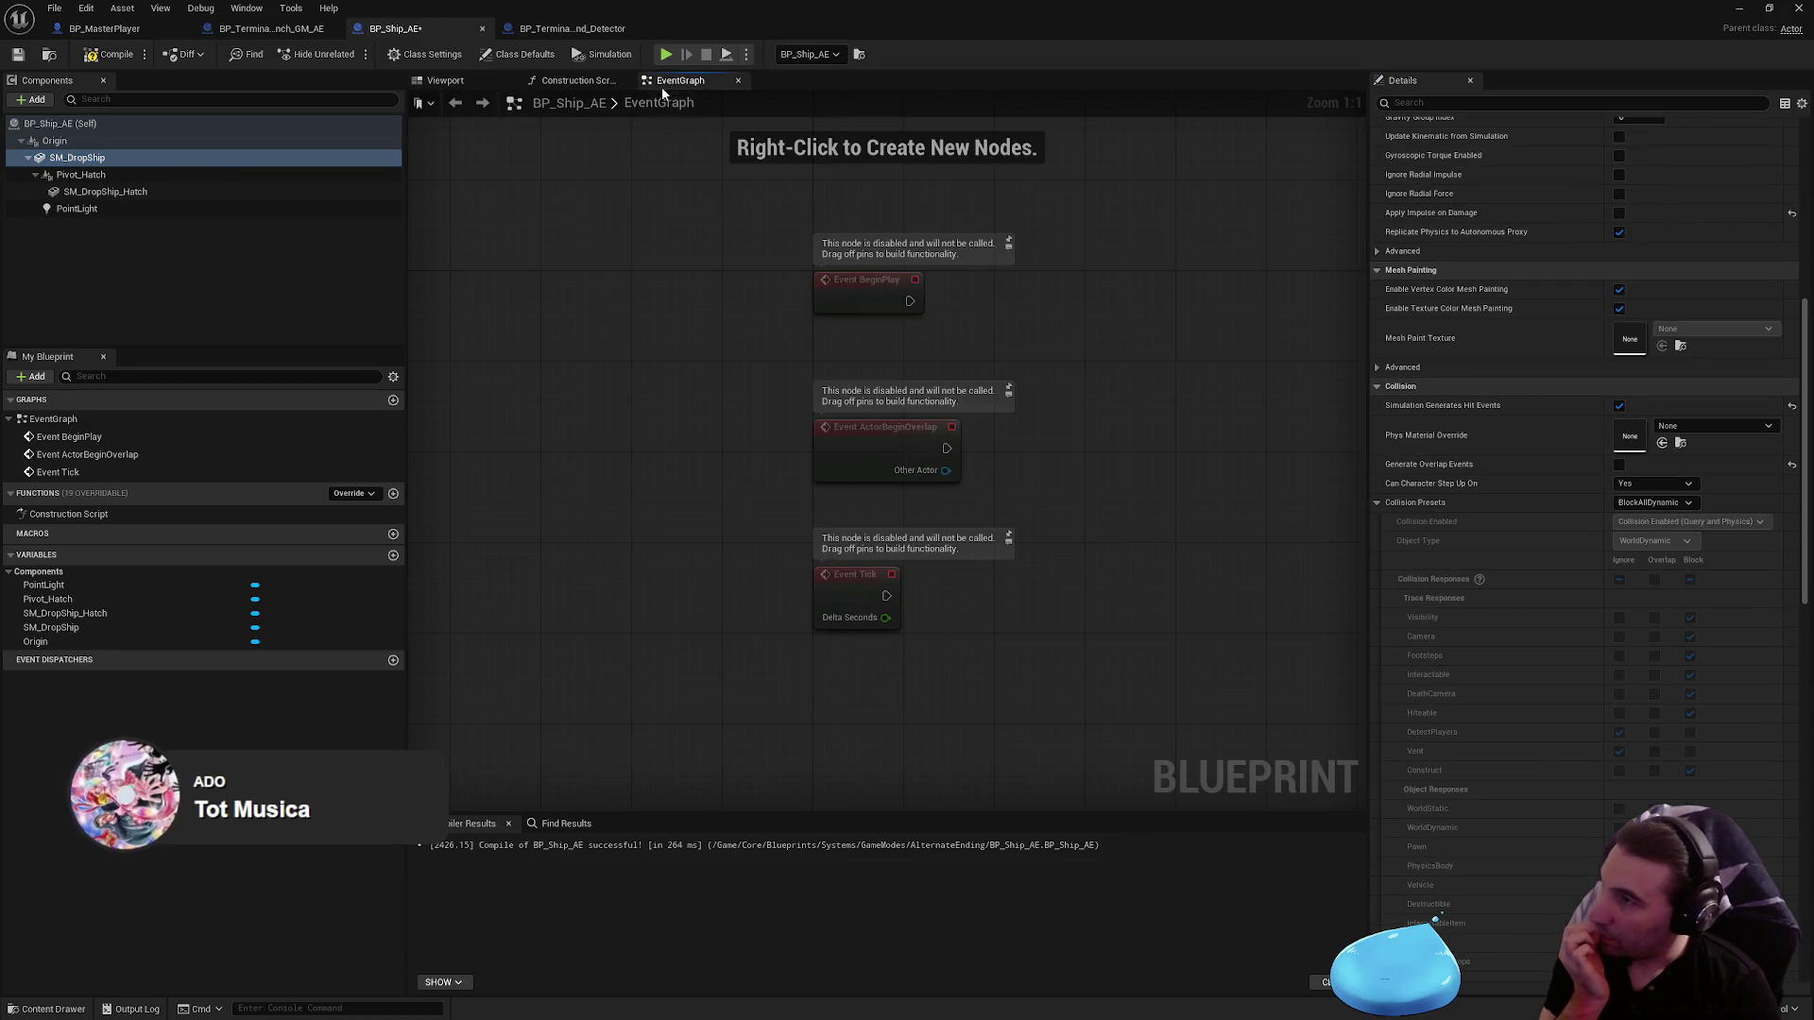
Step: Add an Event Hit node and delete the three disabled default event nodes
left_click_drag(697, 276, 746, 95)
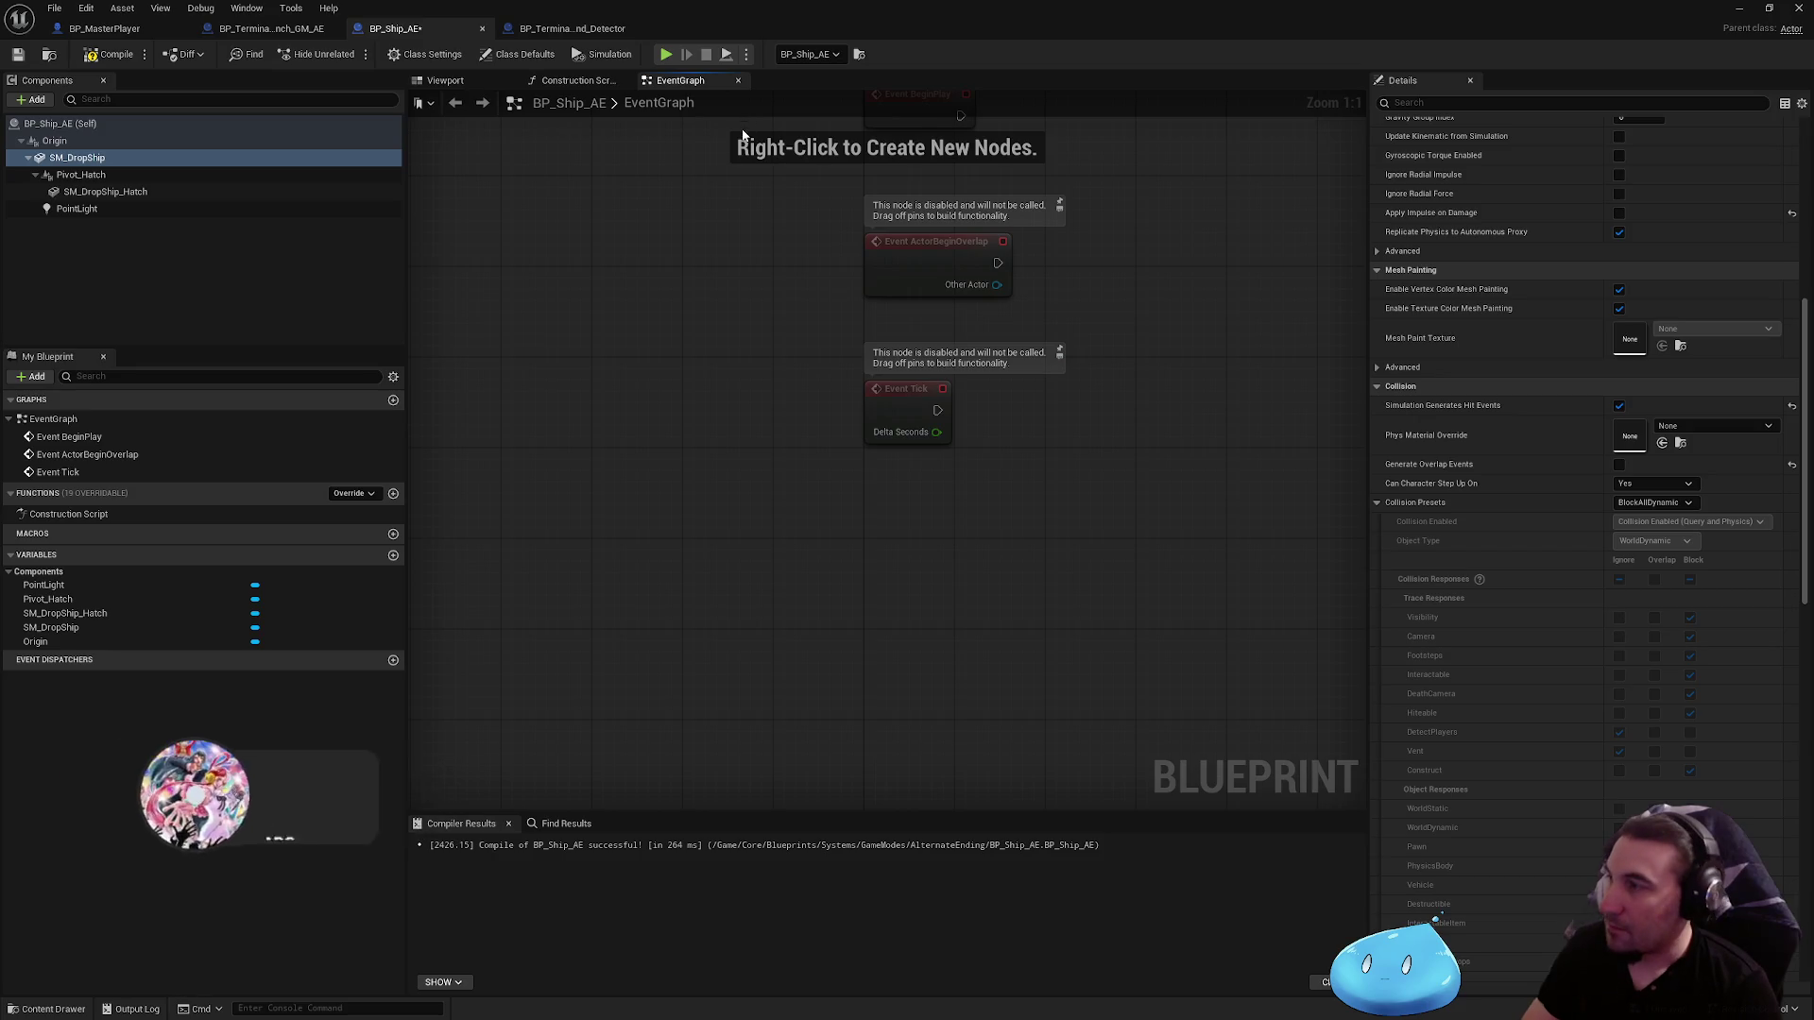
right_click(910, 597)
type("even")
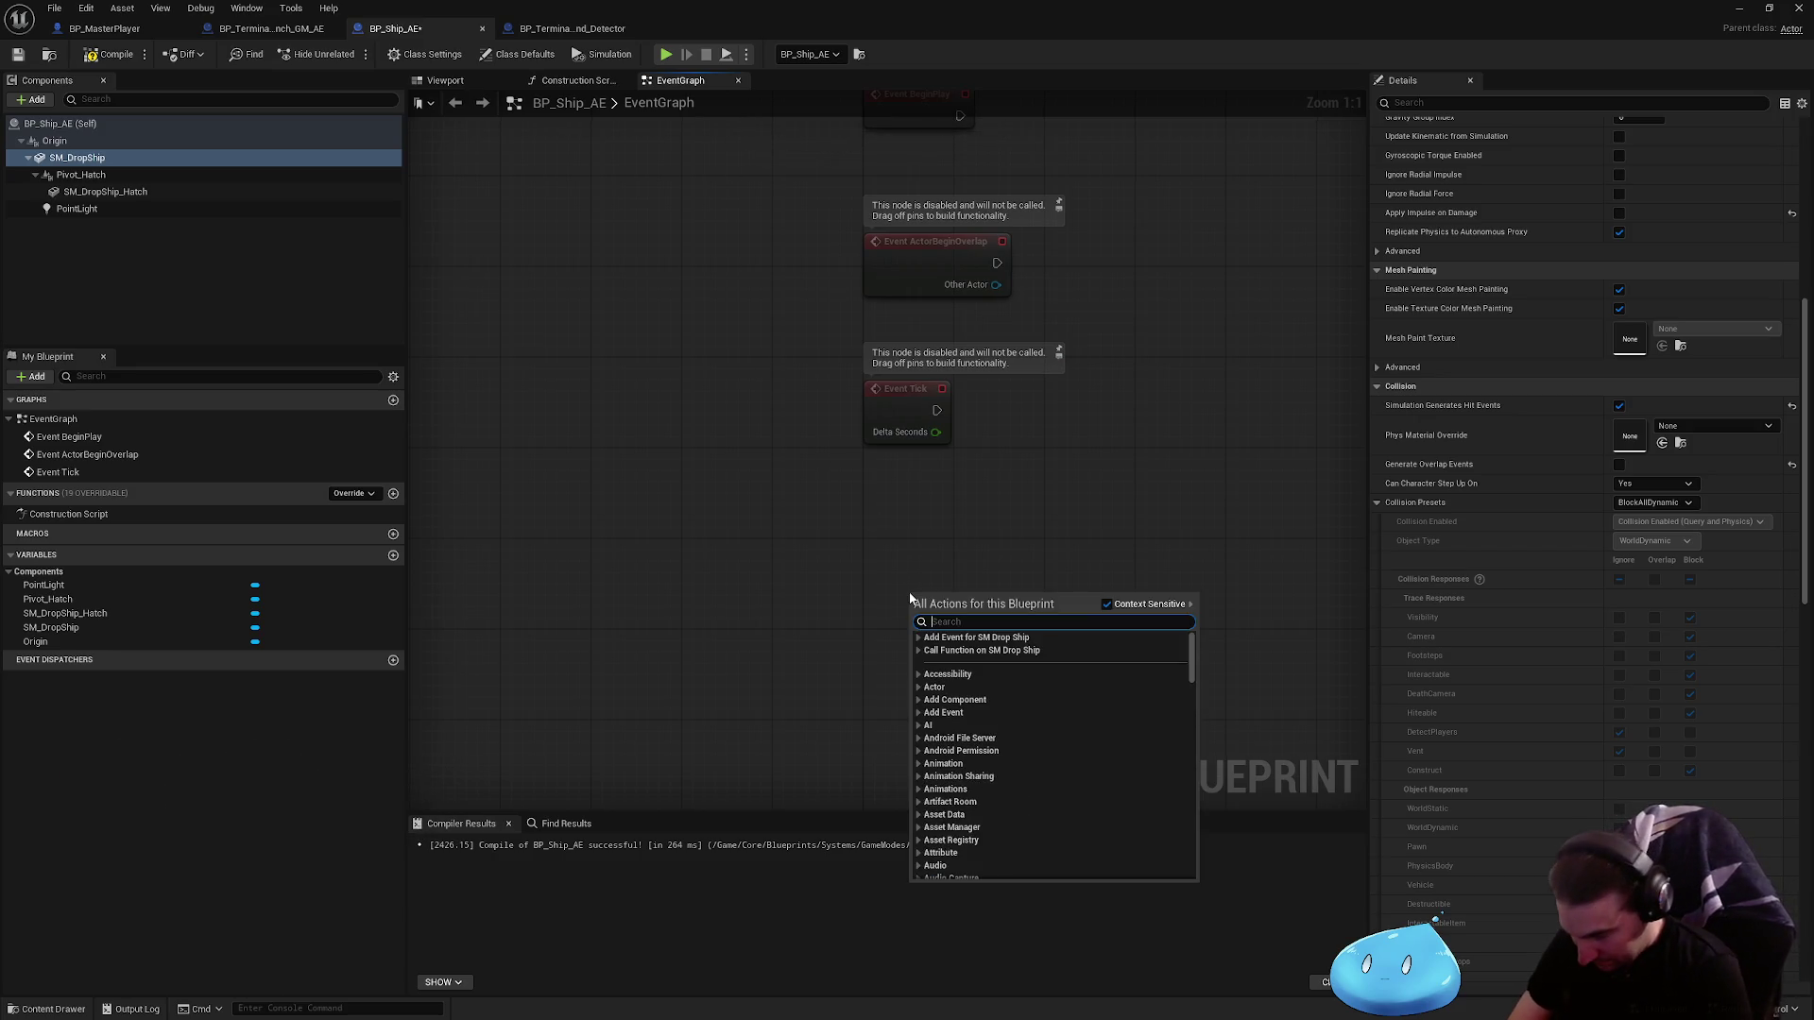
type("t hit")
key("Return")
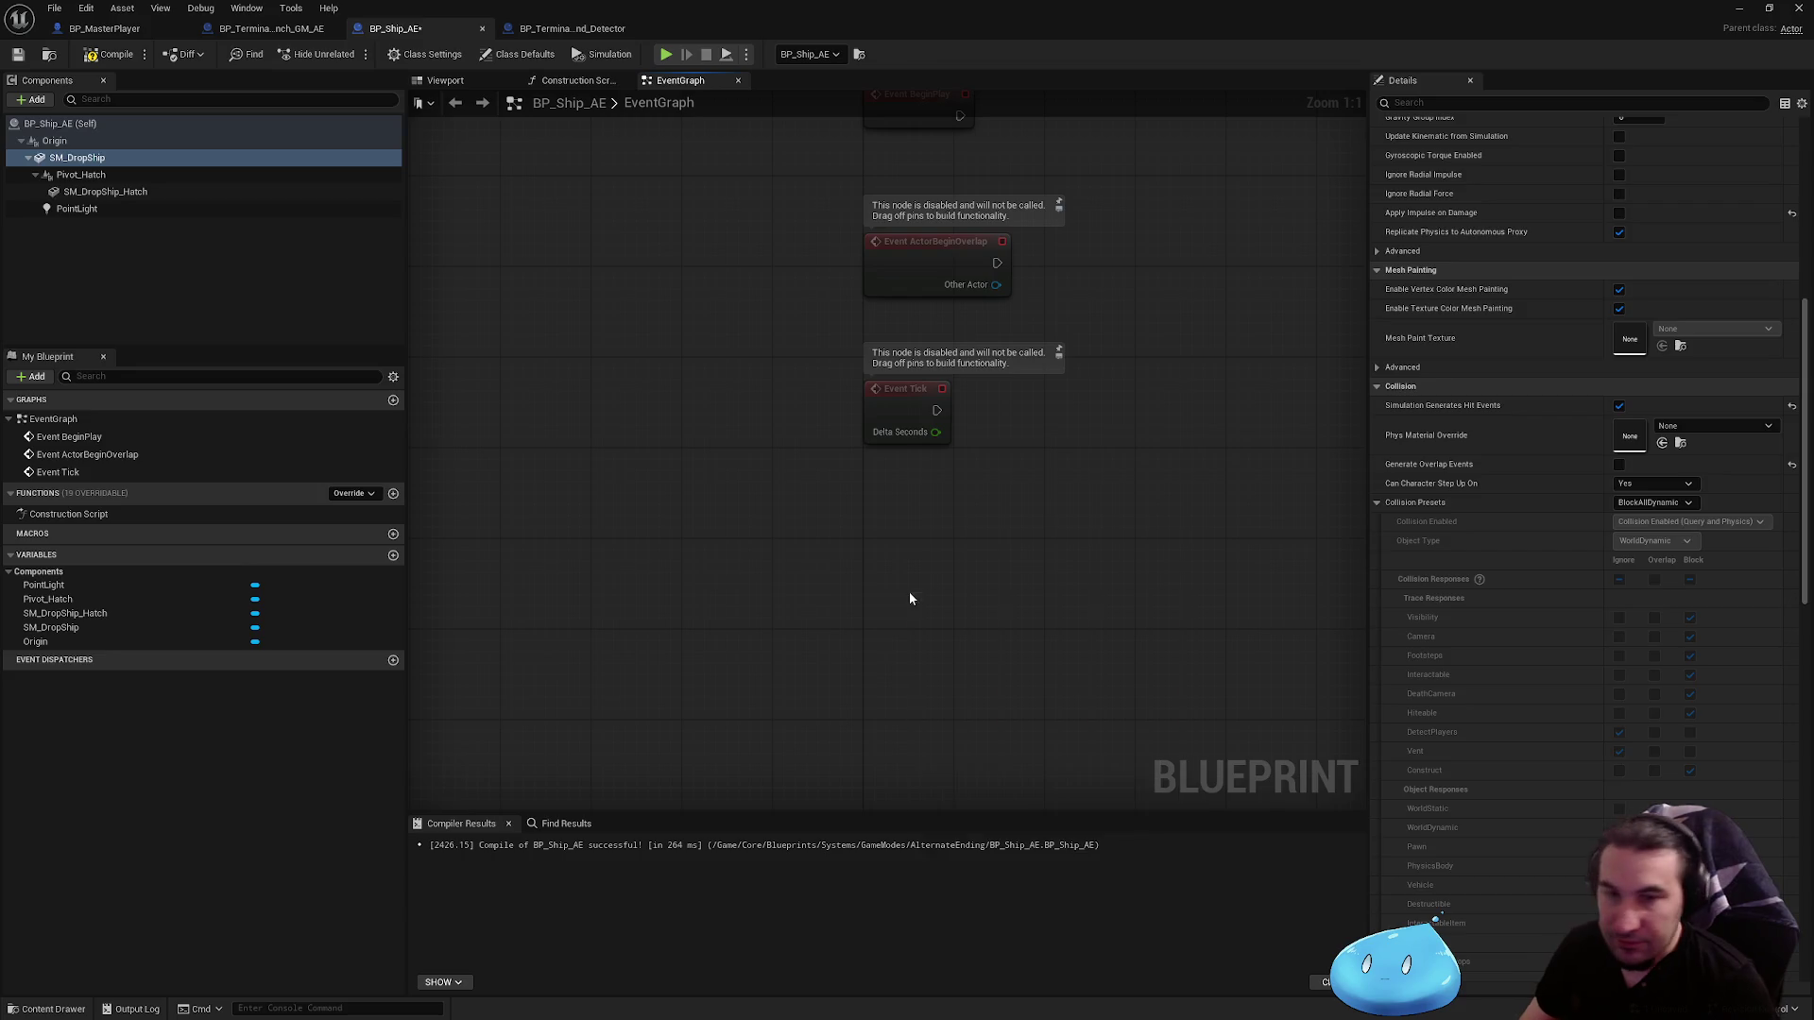
scroll(943, 592, "down", 3)
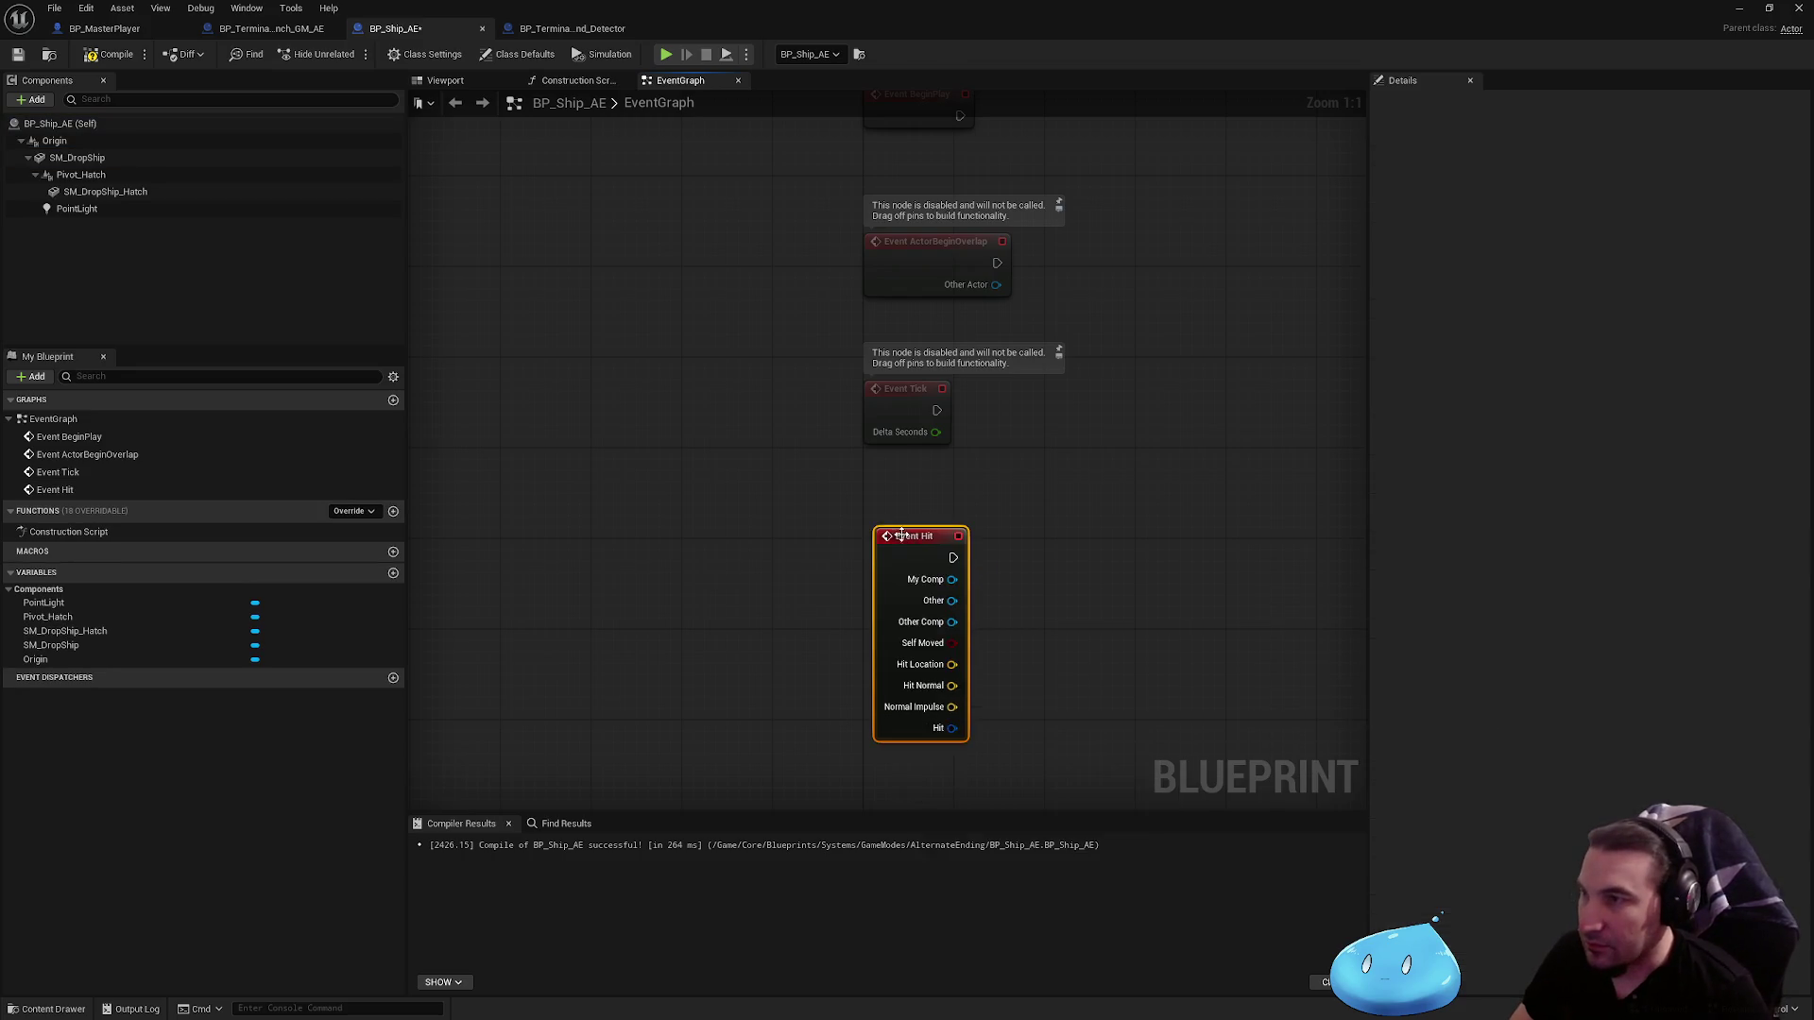
left_click_drag(700, 238, 886, 515)
key("Delete")
left_click_drag(821, 597, 827, 300)
scroll(951, 373, "up", 4)
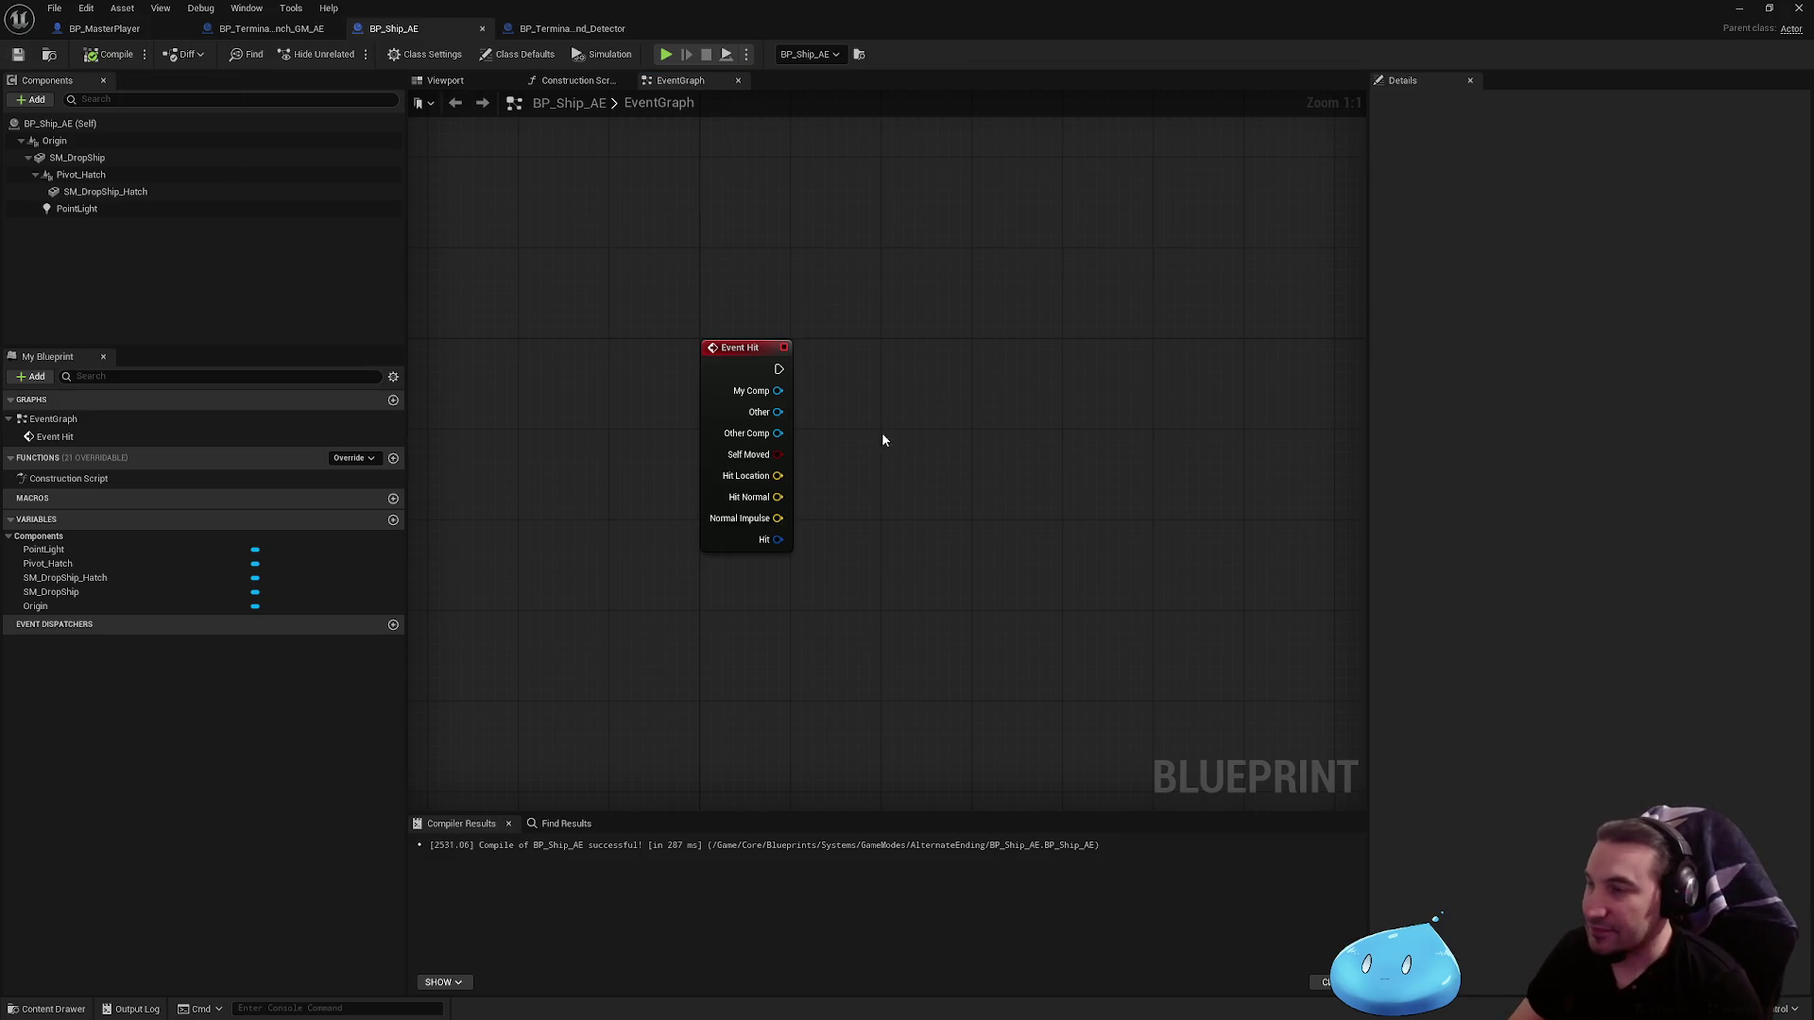
Step: Search the action list for 'play', cancel it, and return to BP_Terminal_Launch_GM_AE
right_click(903, 422)
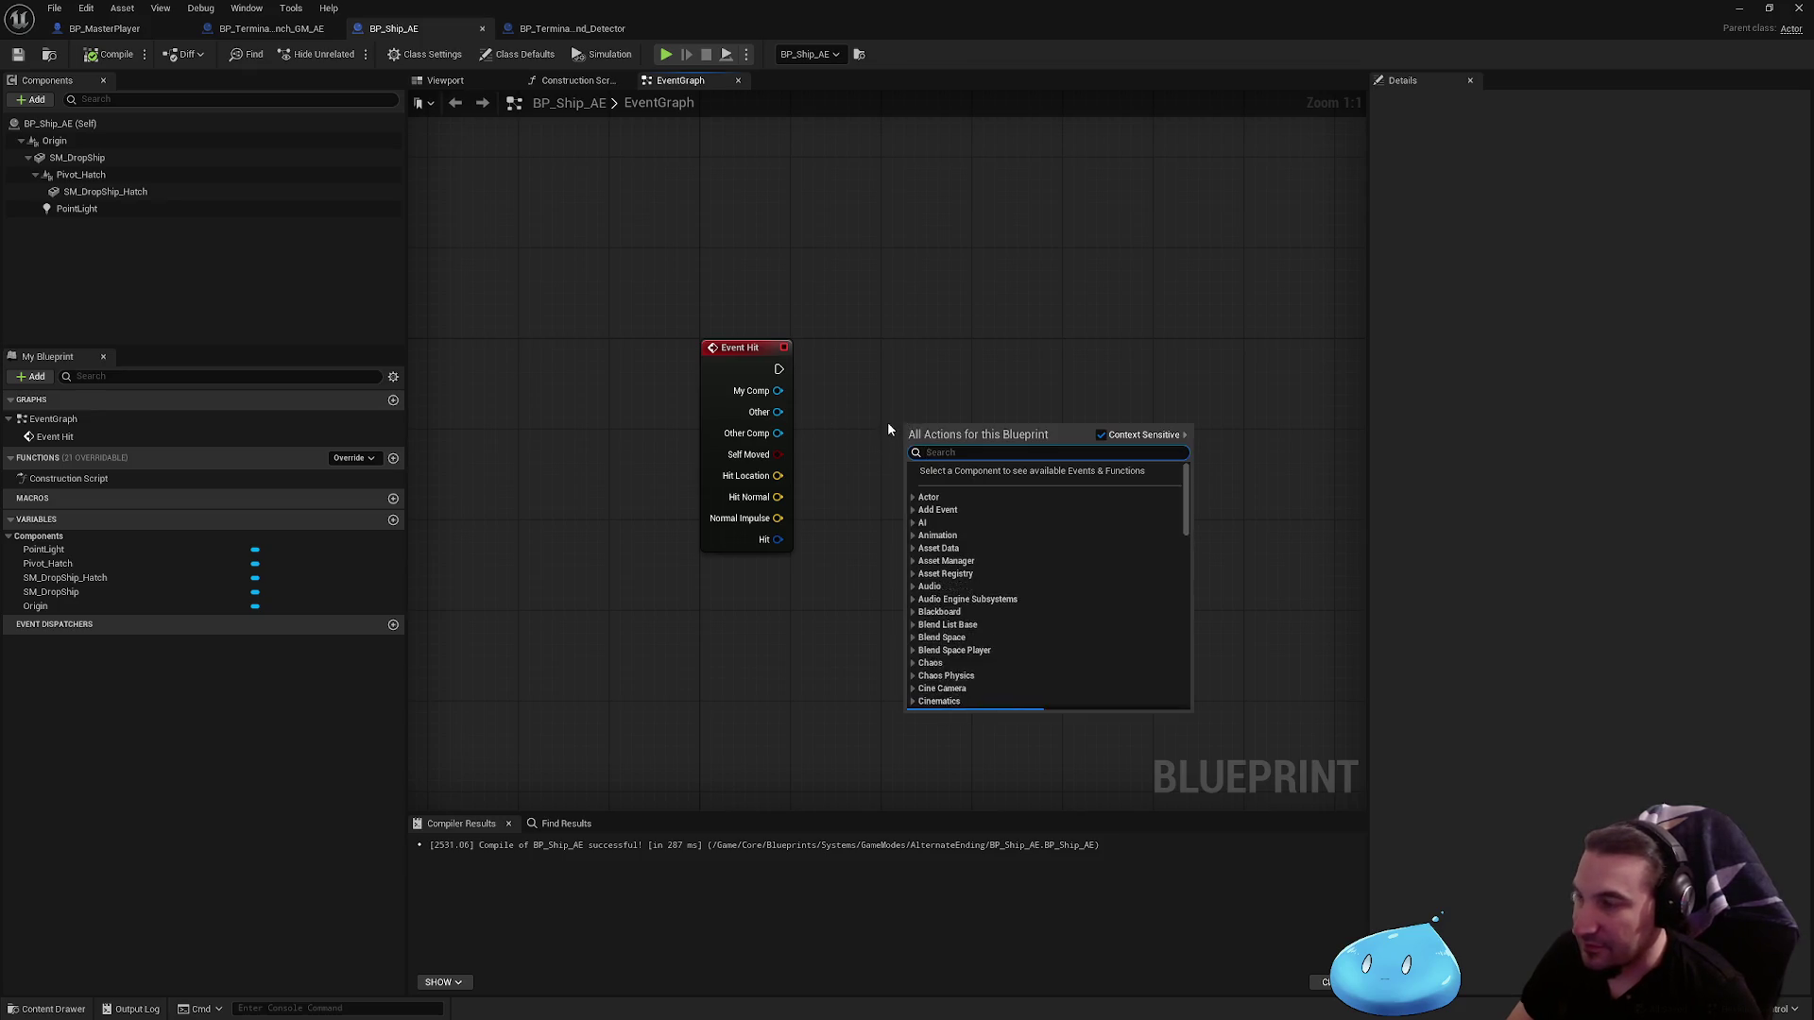
left_click_drag(887, 421, 815, 479)
right_click(926, 507)
type("play e")
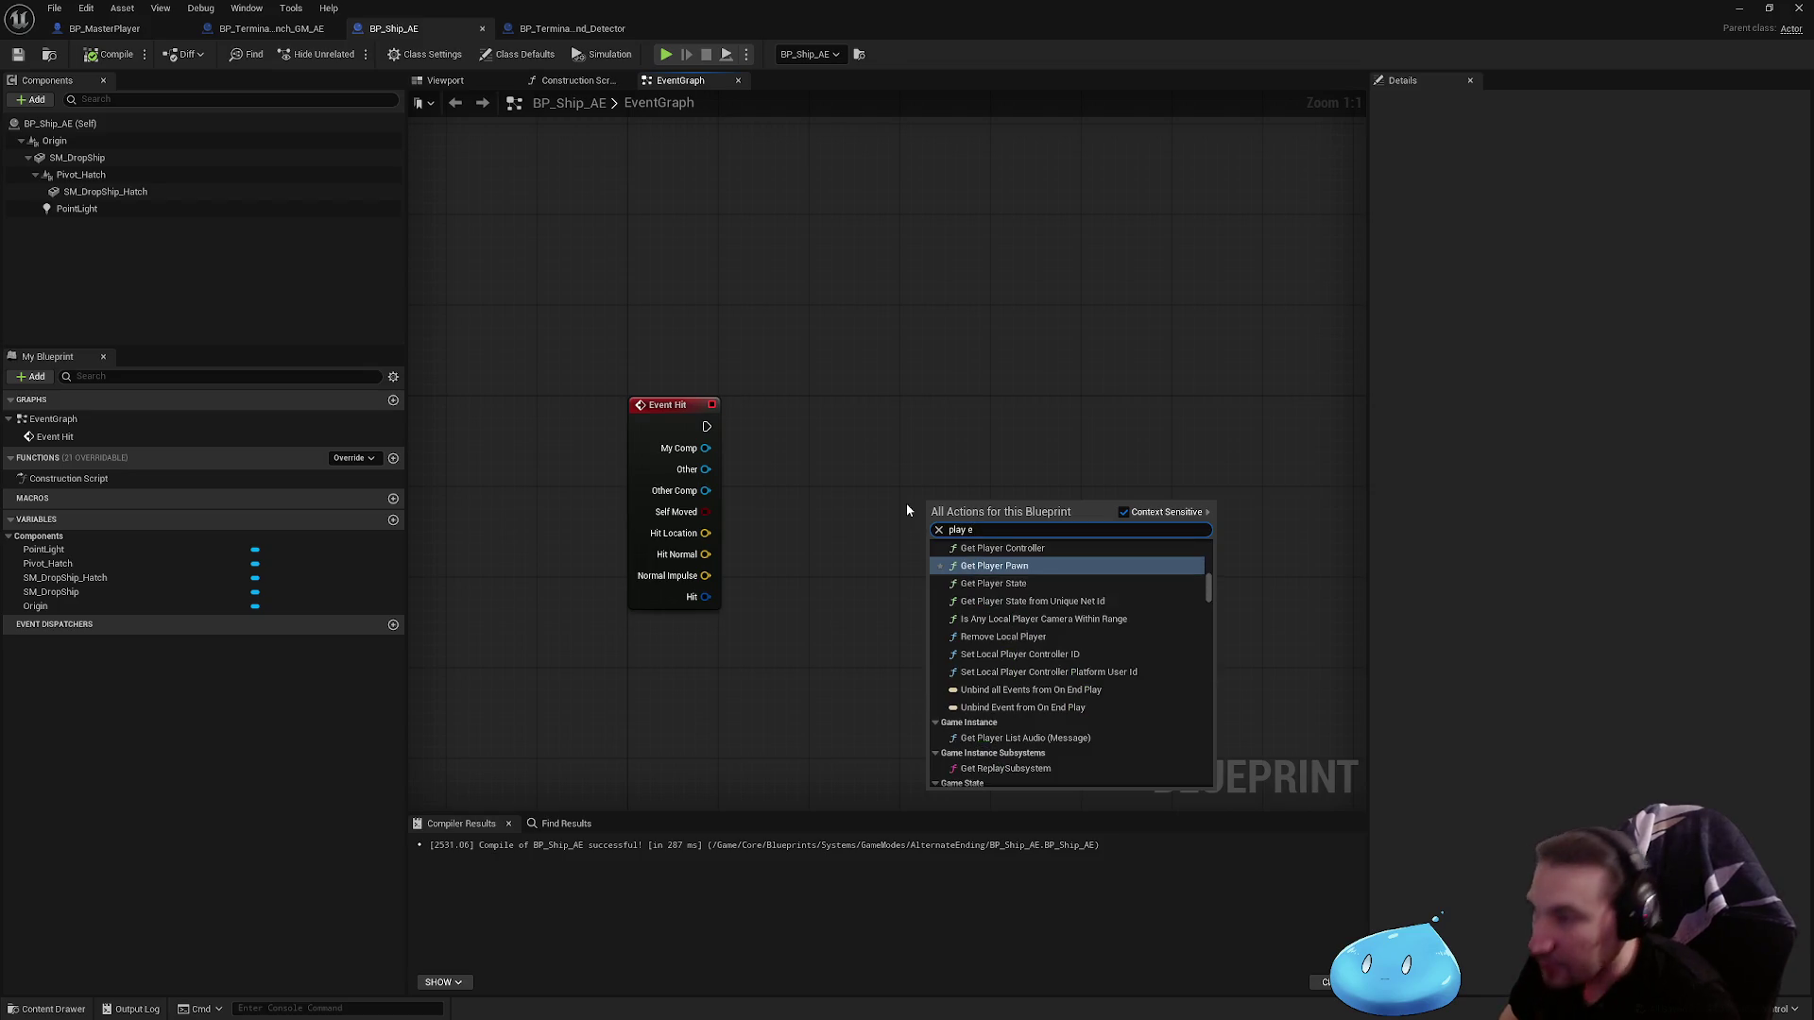
key("Escape")
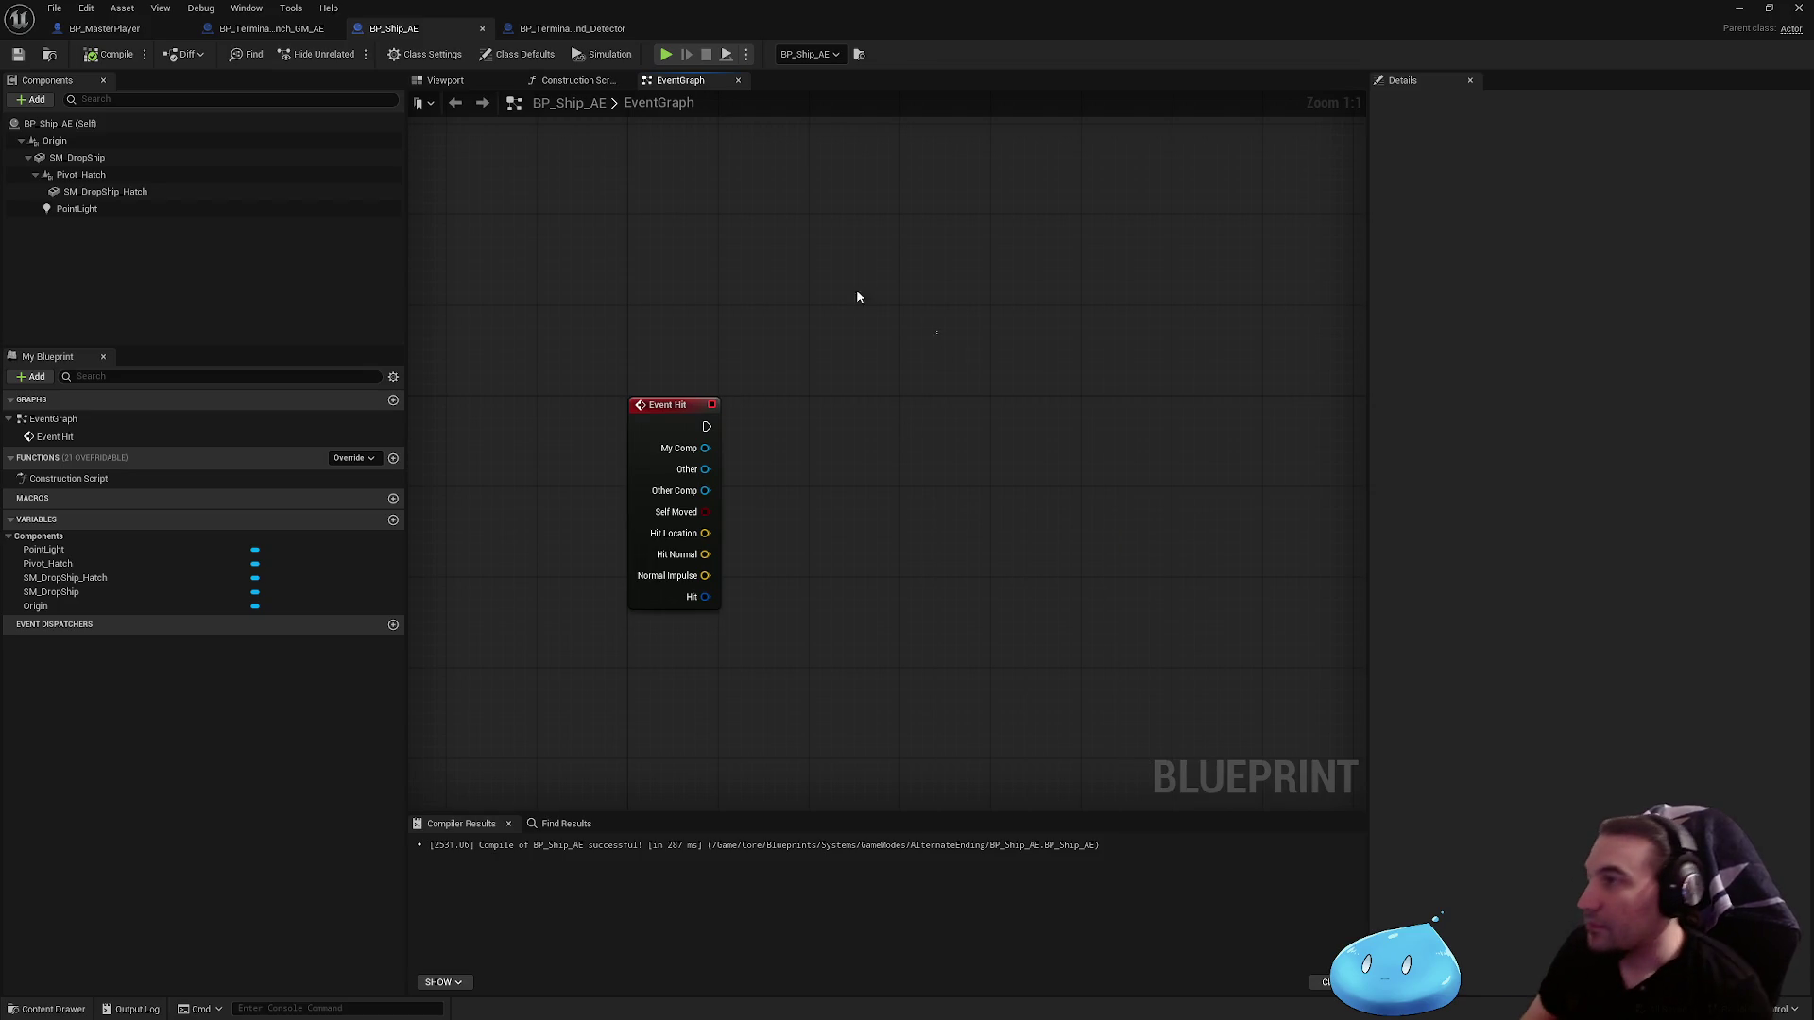
left_click(272, 28)
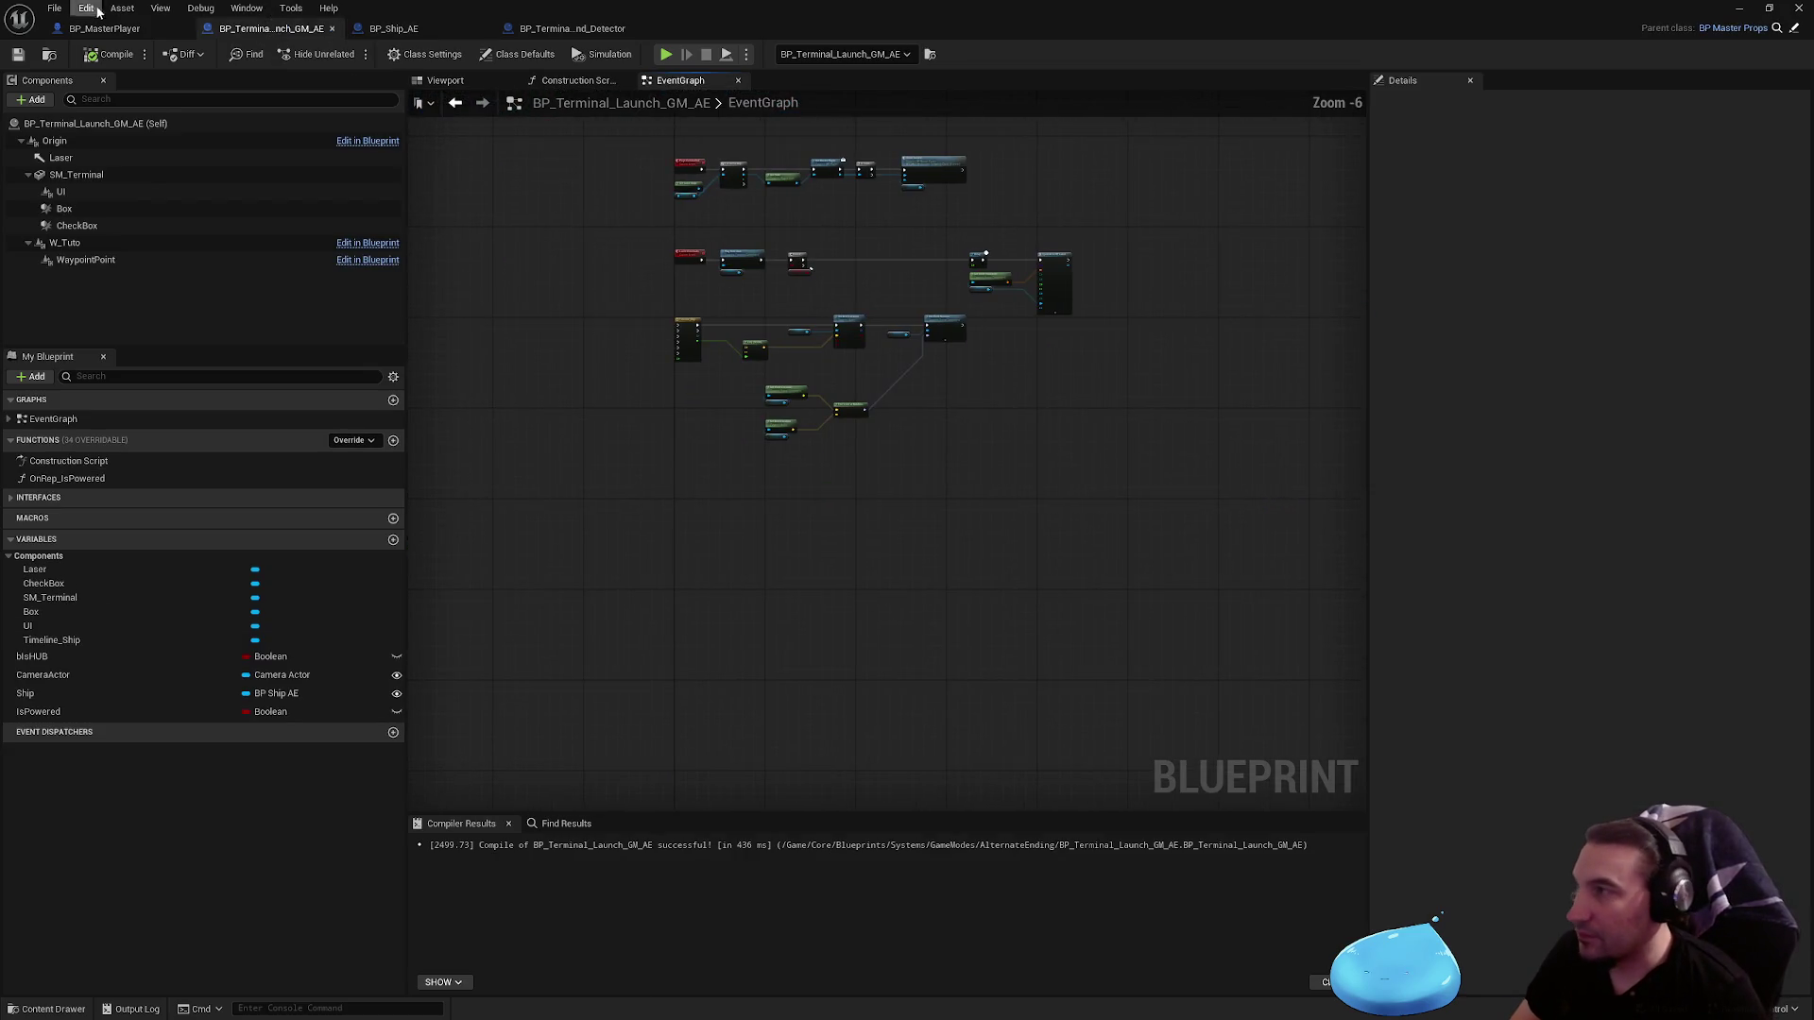
Step: Browse to Characters > NPCs > Enemmy > Security > Turret > Master and select BP_Master Turret
left_click(104, 28)
mouse_move(661, 14)
left_mouse_down()
mouse_move(1096, 58)
mouse_move(877, 1001)
left_mouse_up()
scroll(877, 948, "up", 2)
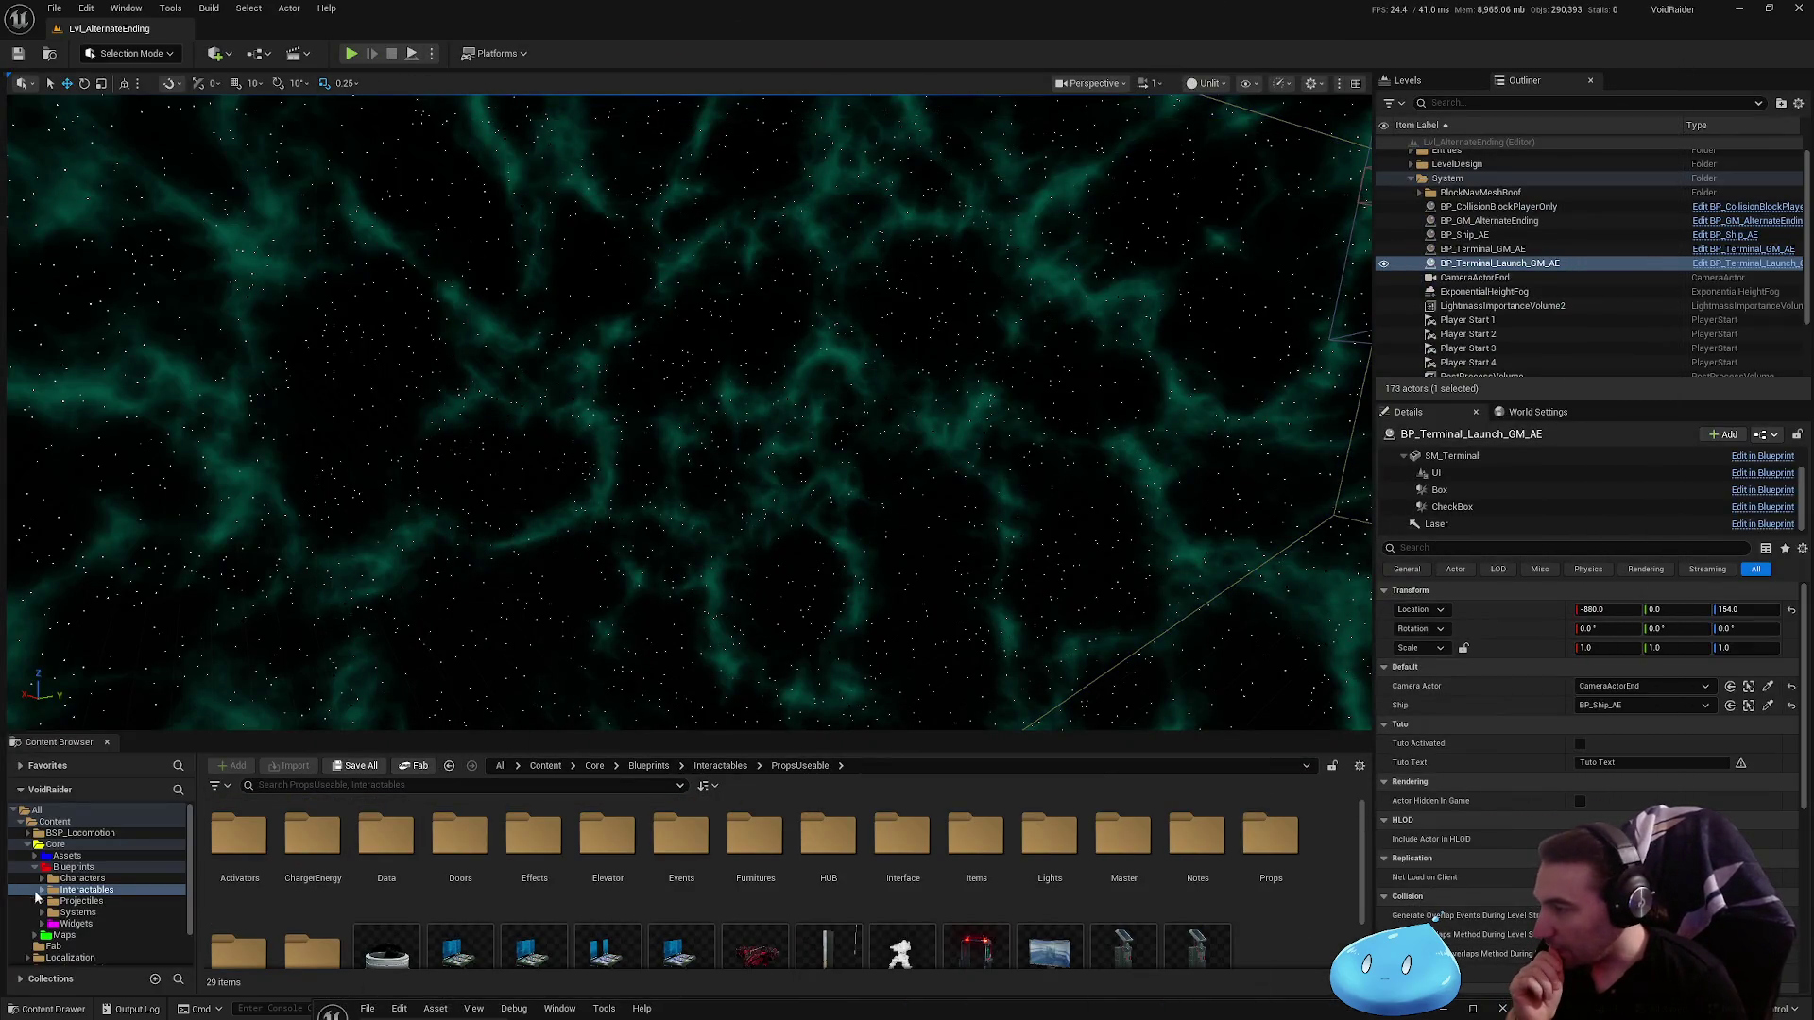
left_click(83, 878)
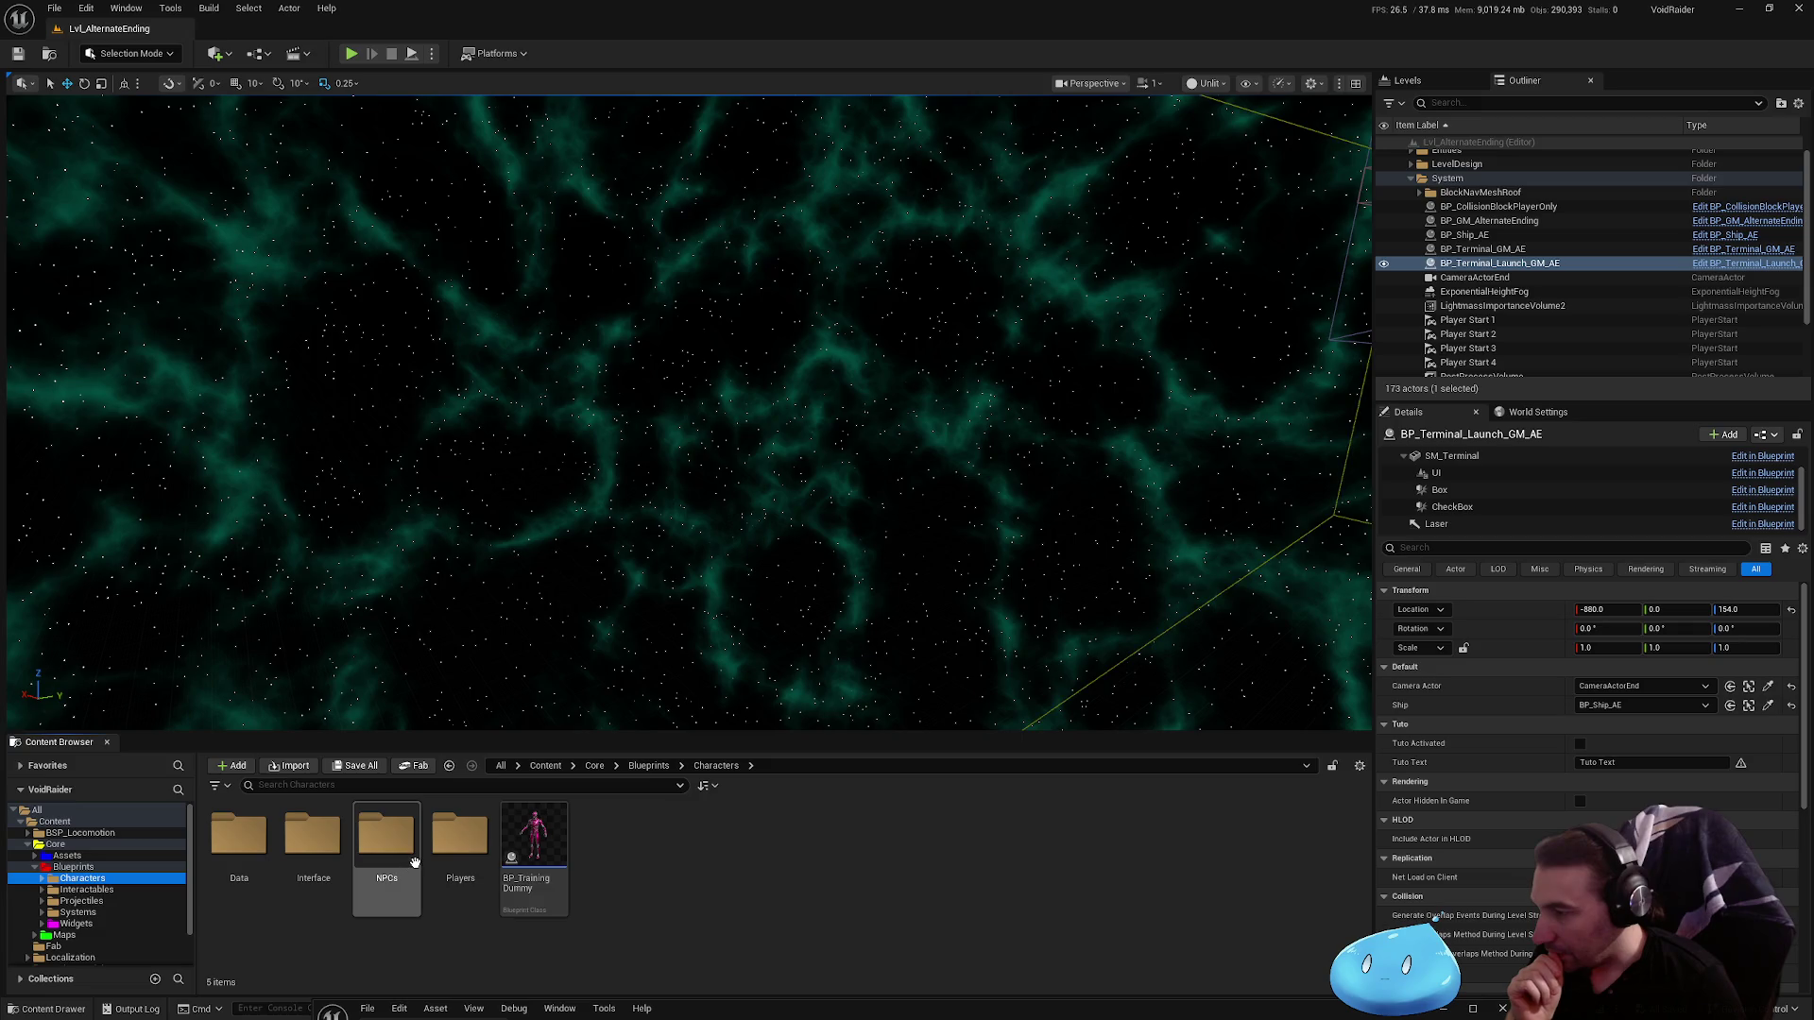
double_click(387, 846)
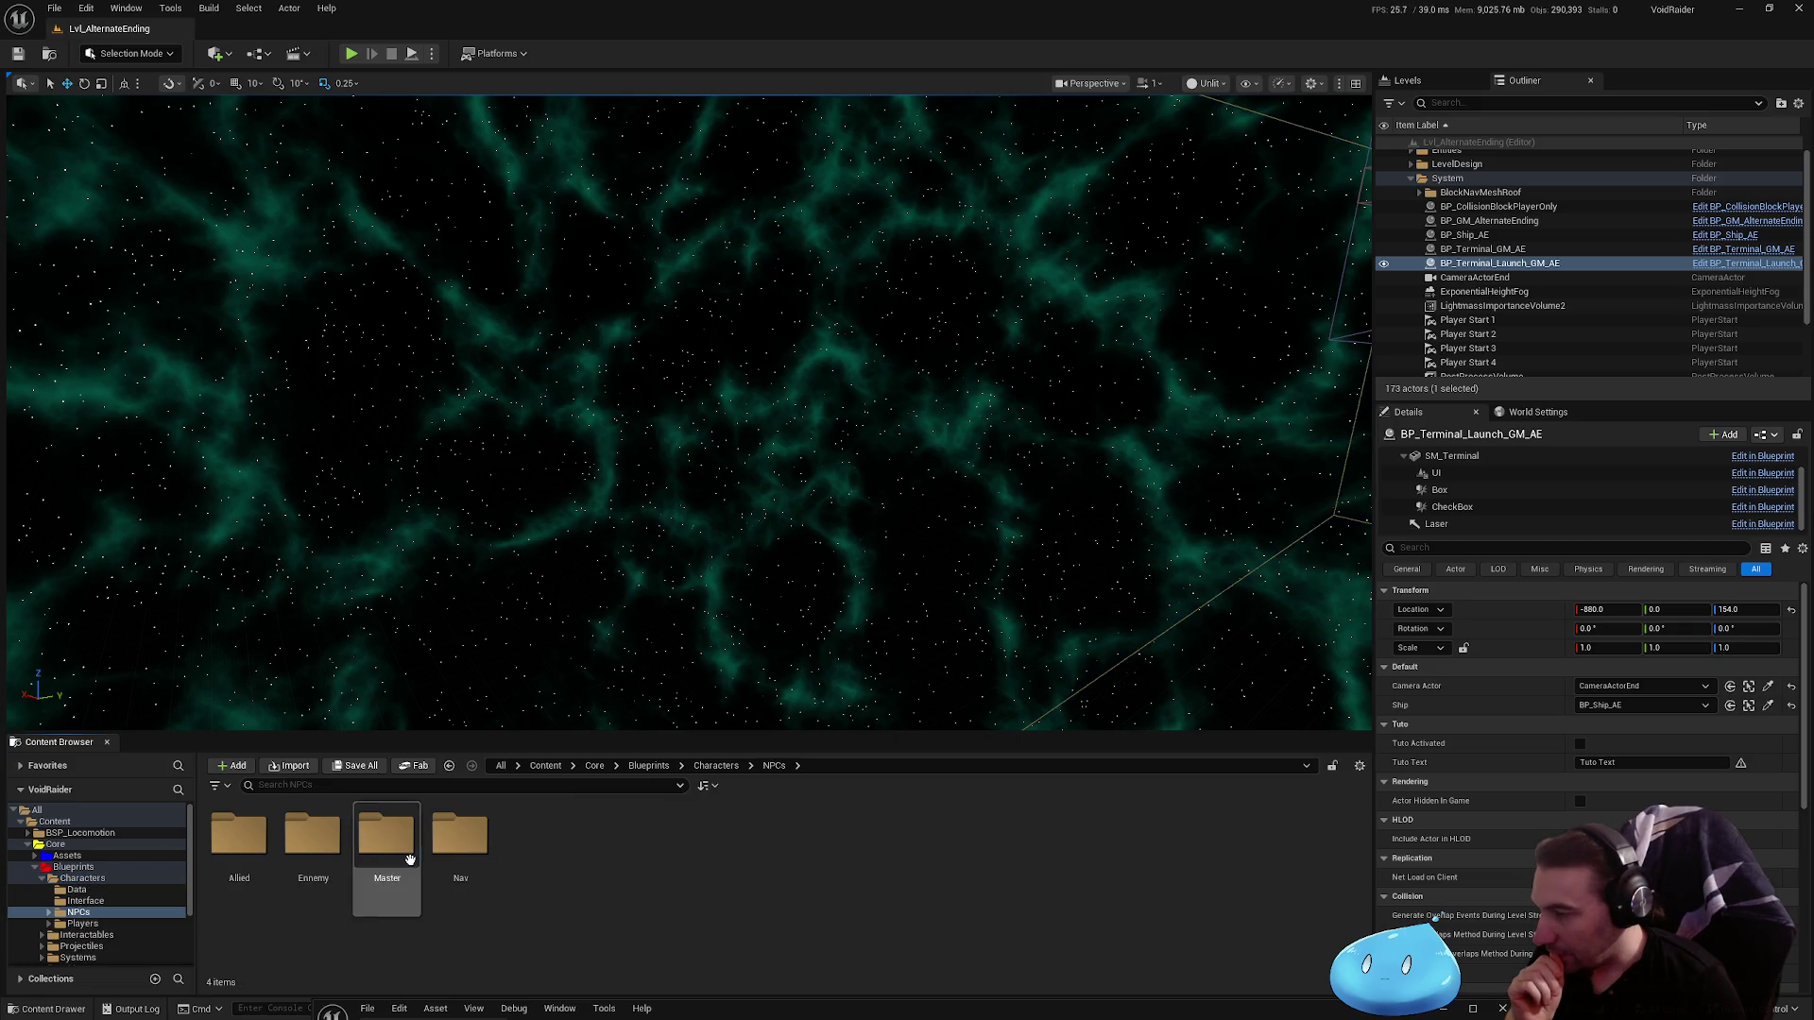
double_click(313, 846)
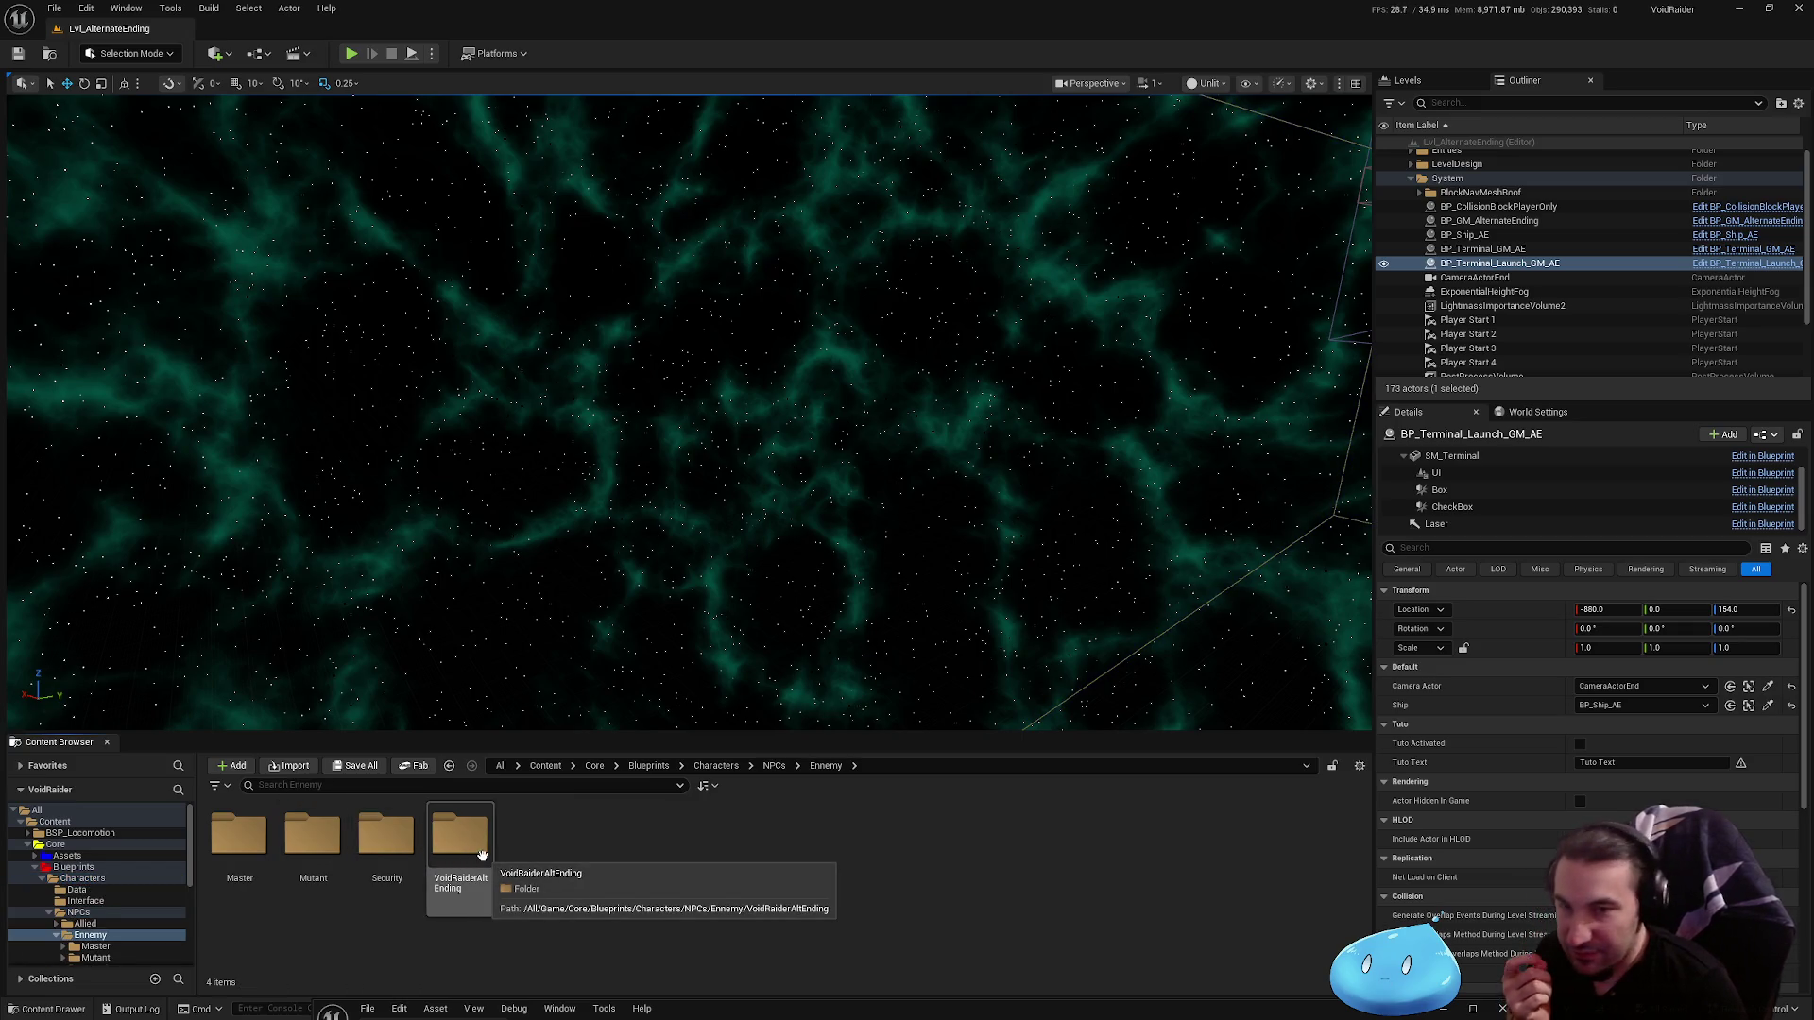
double_click(408, 858)
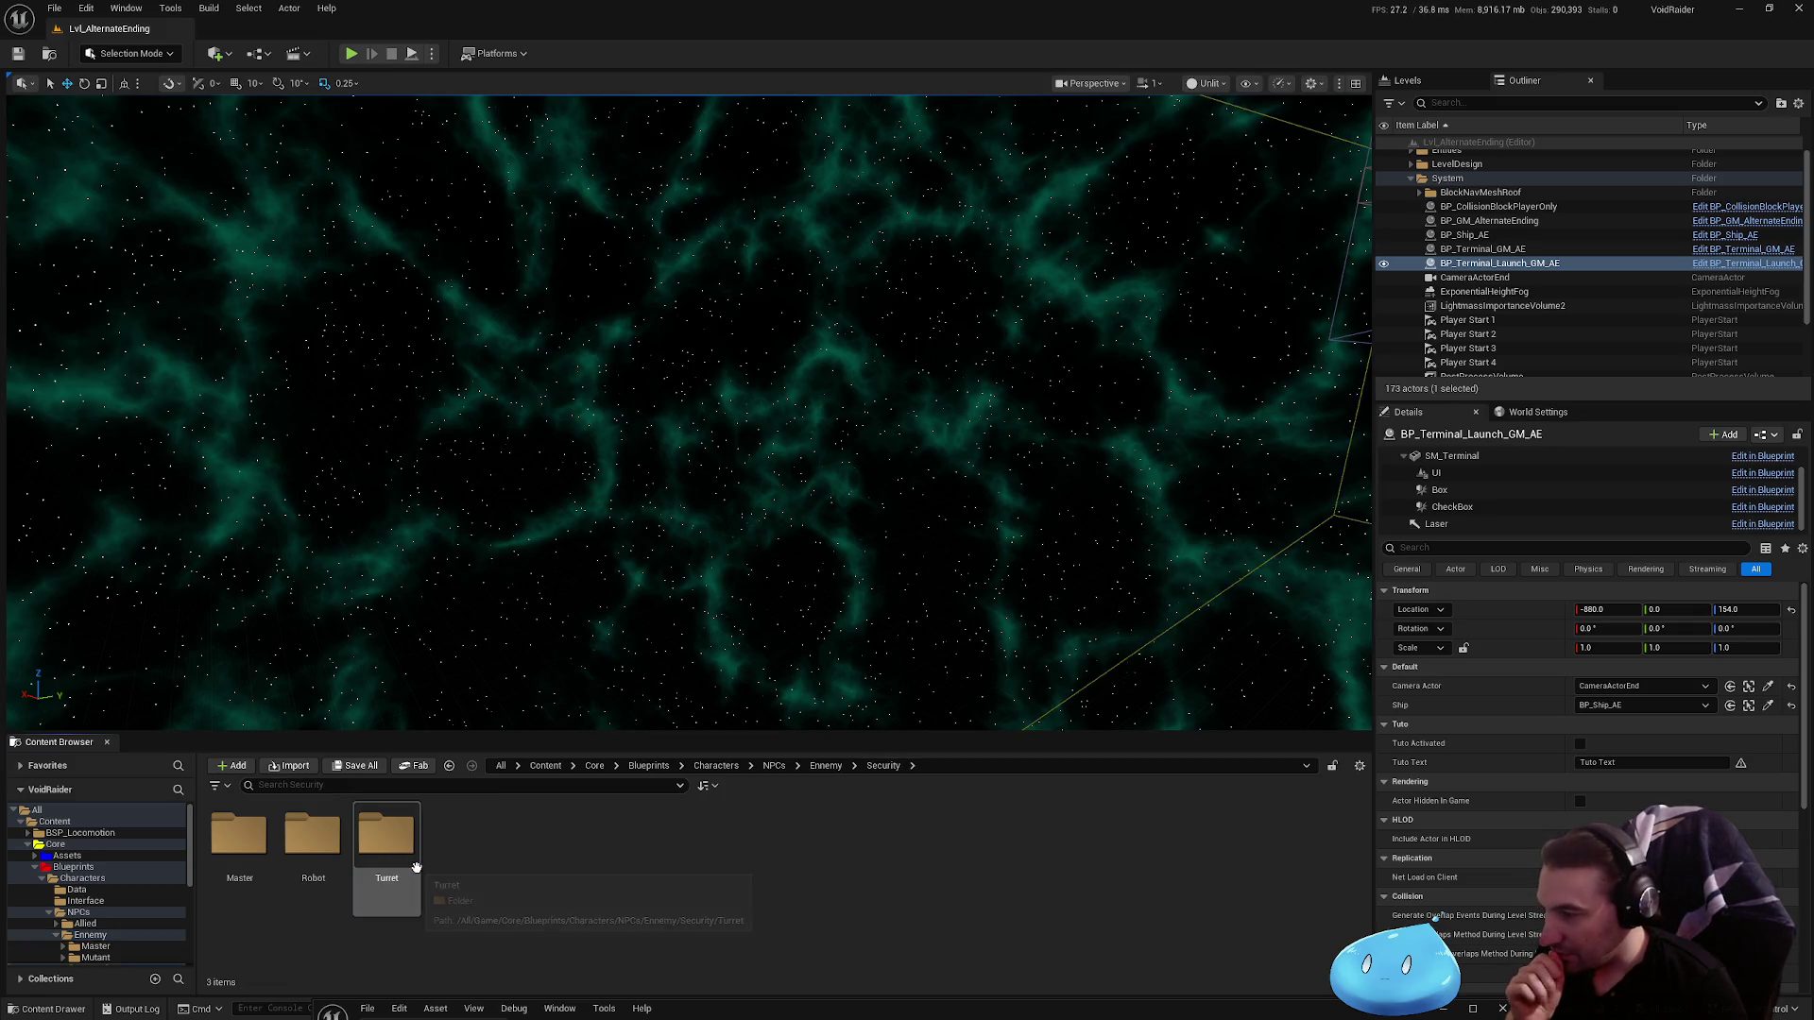
double_click(415, 866)
double_click(239, 836)
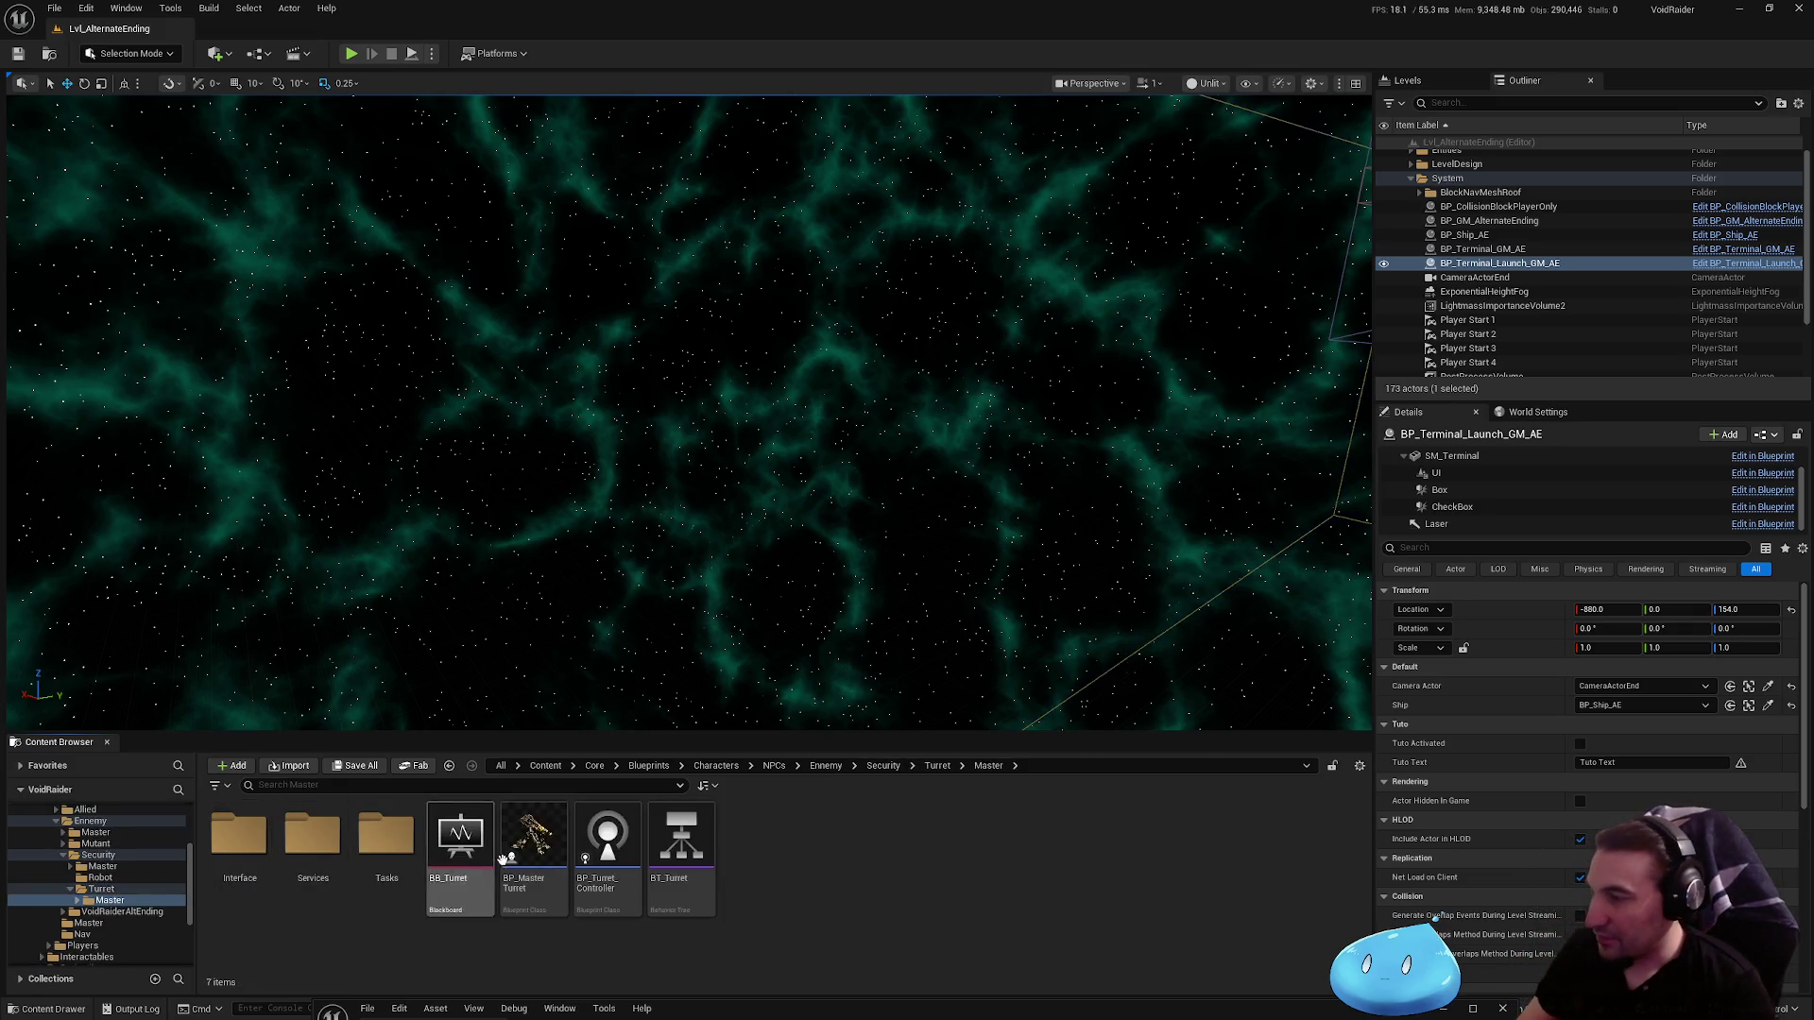
left_click(518, 850)
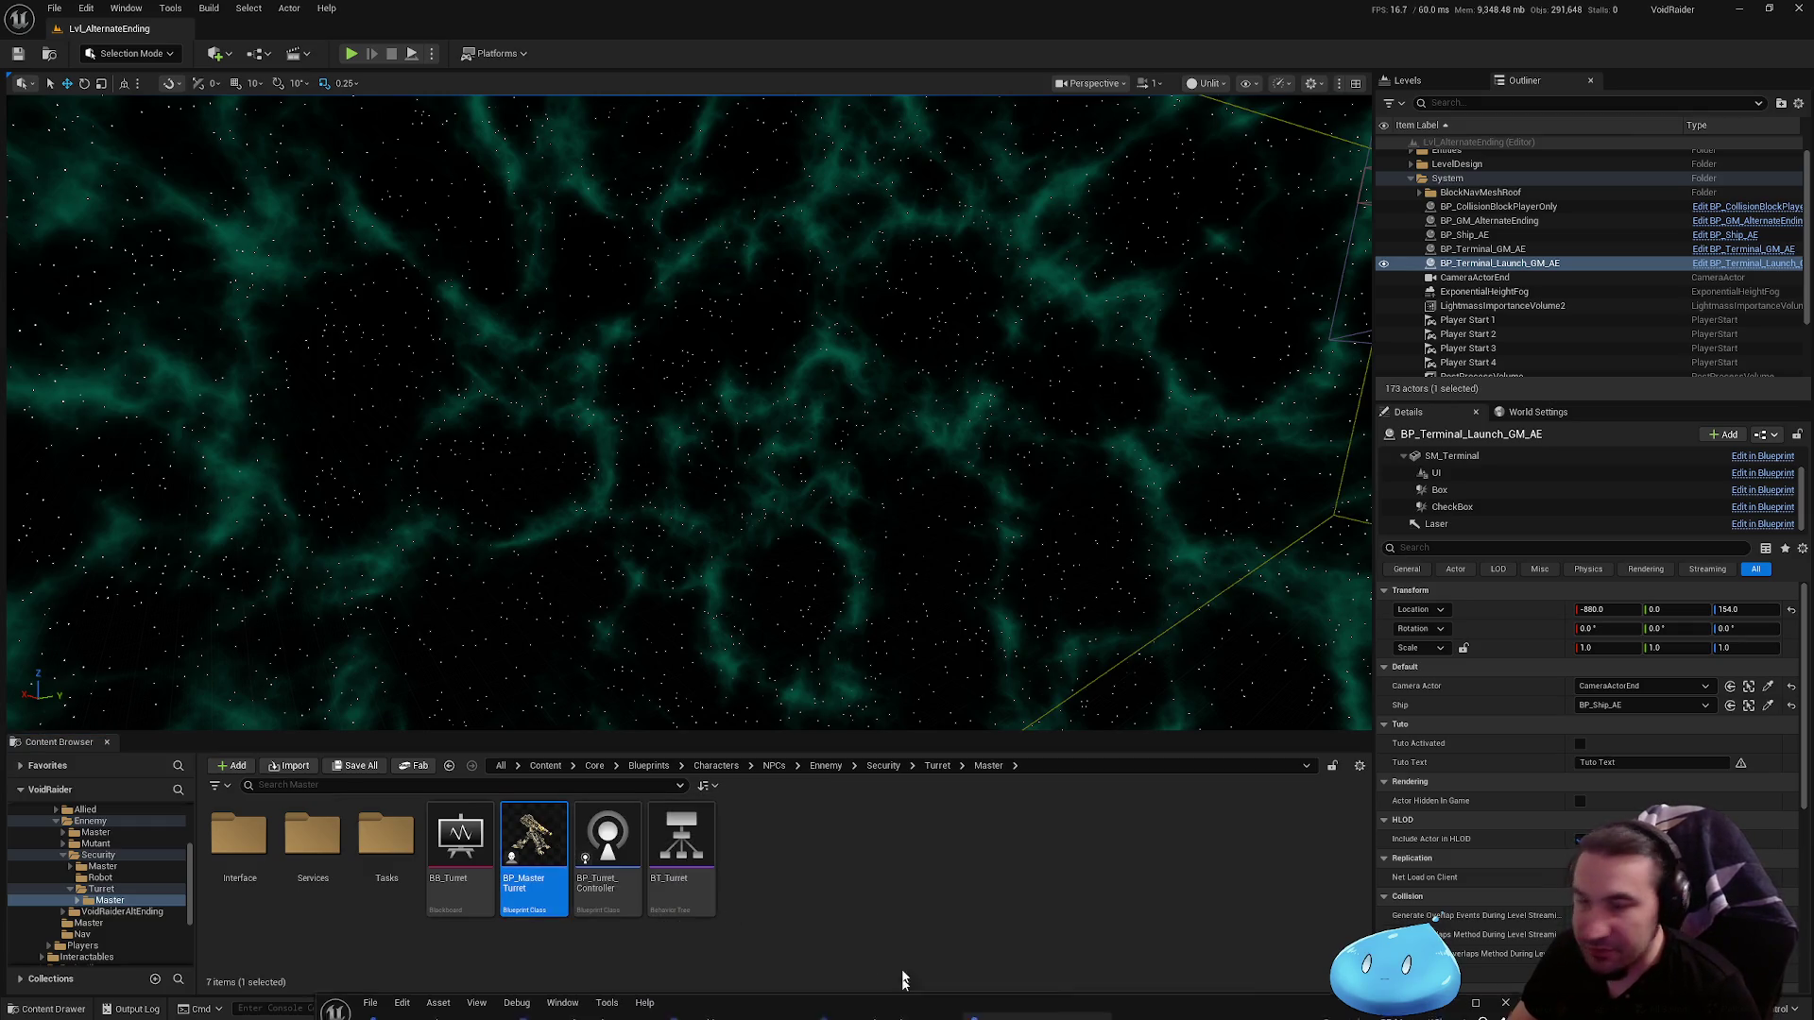
Step: Dismiss the OS start menu and survey the BP_MasterTurret event graph zoomed out
scroll(703, 410, "down", 1)
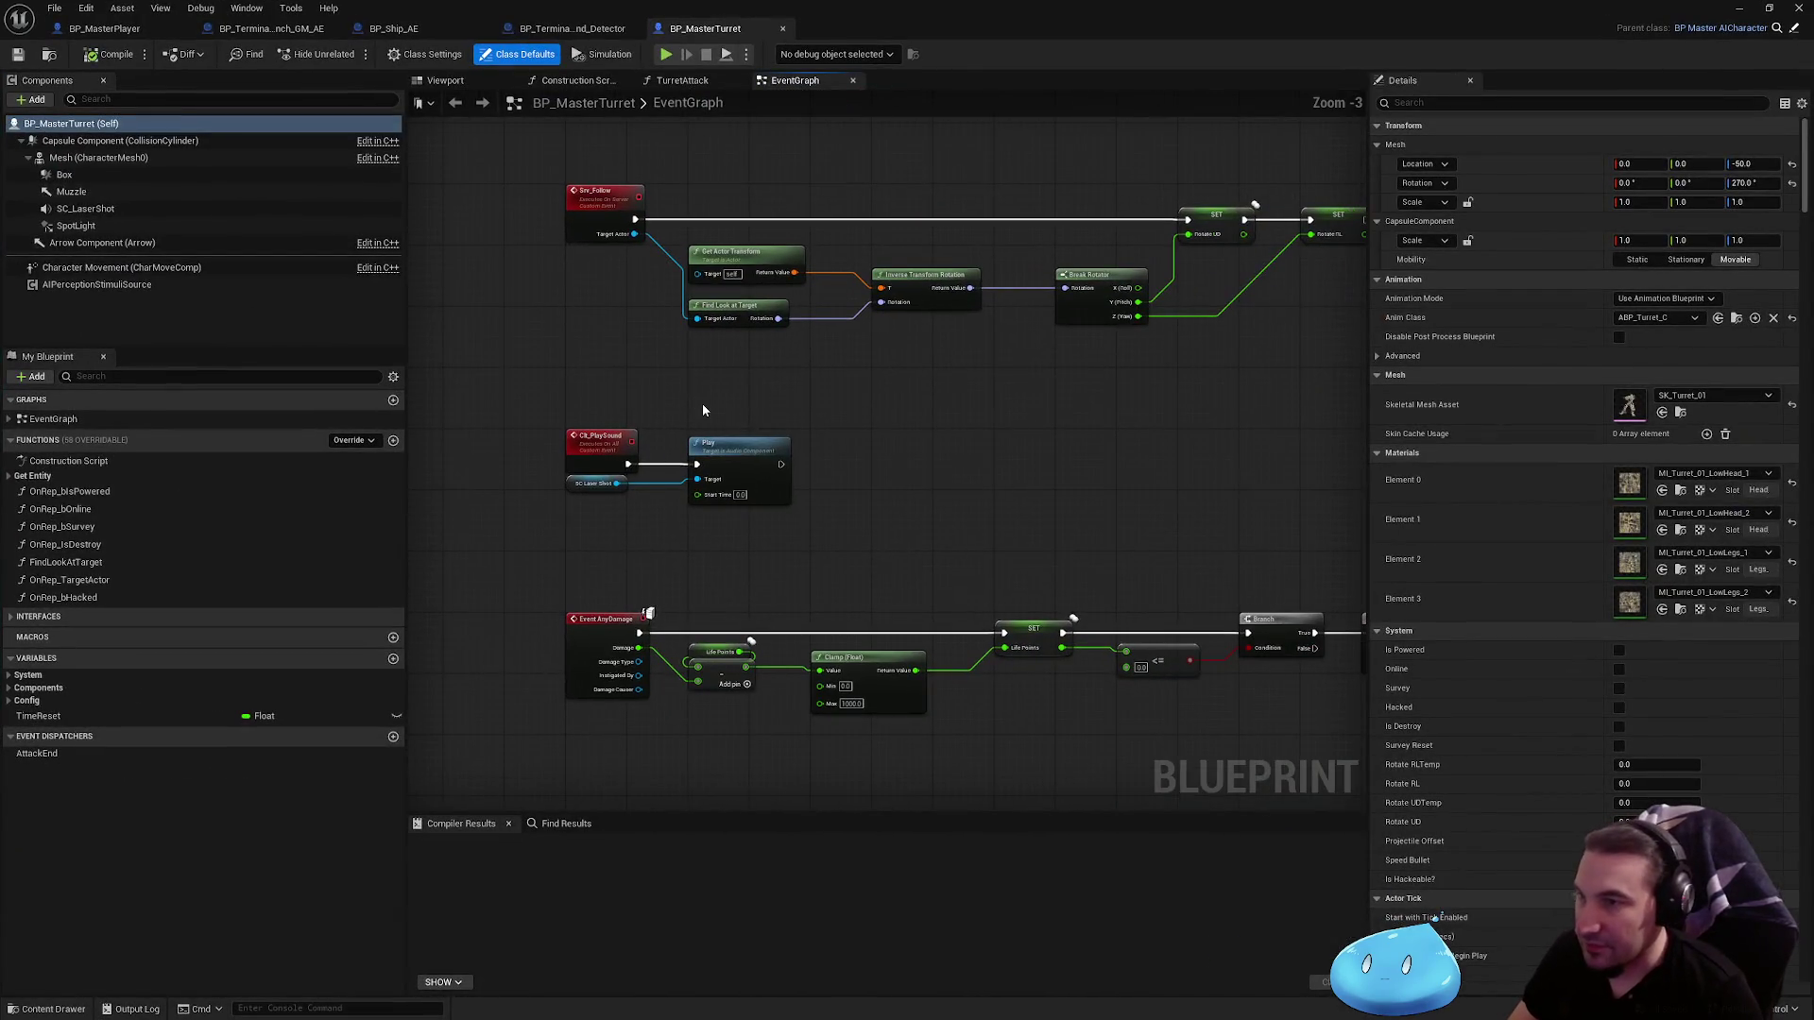
key("super")
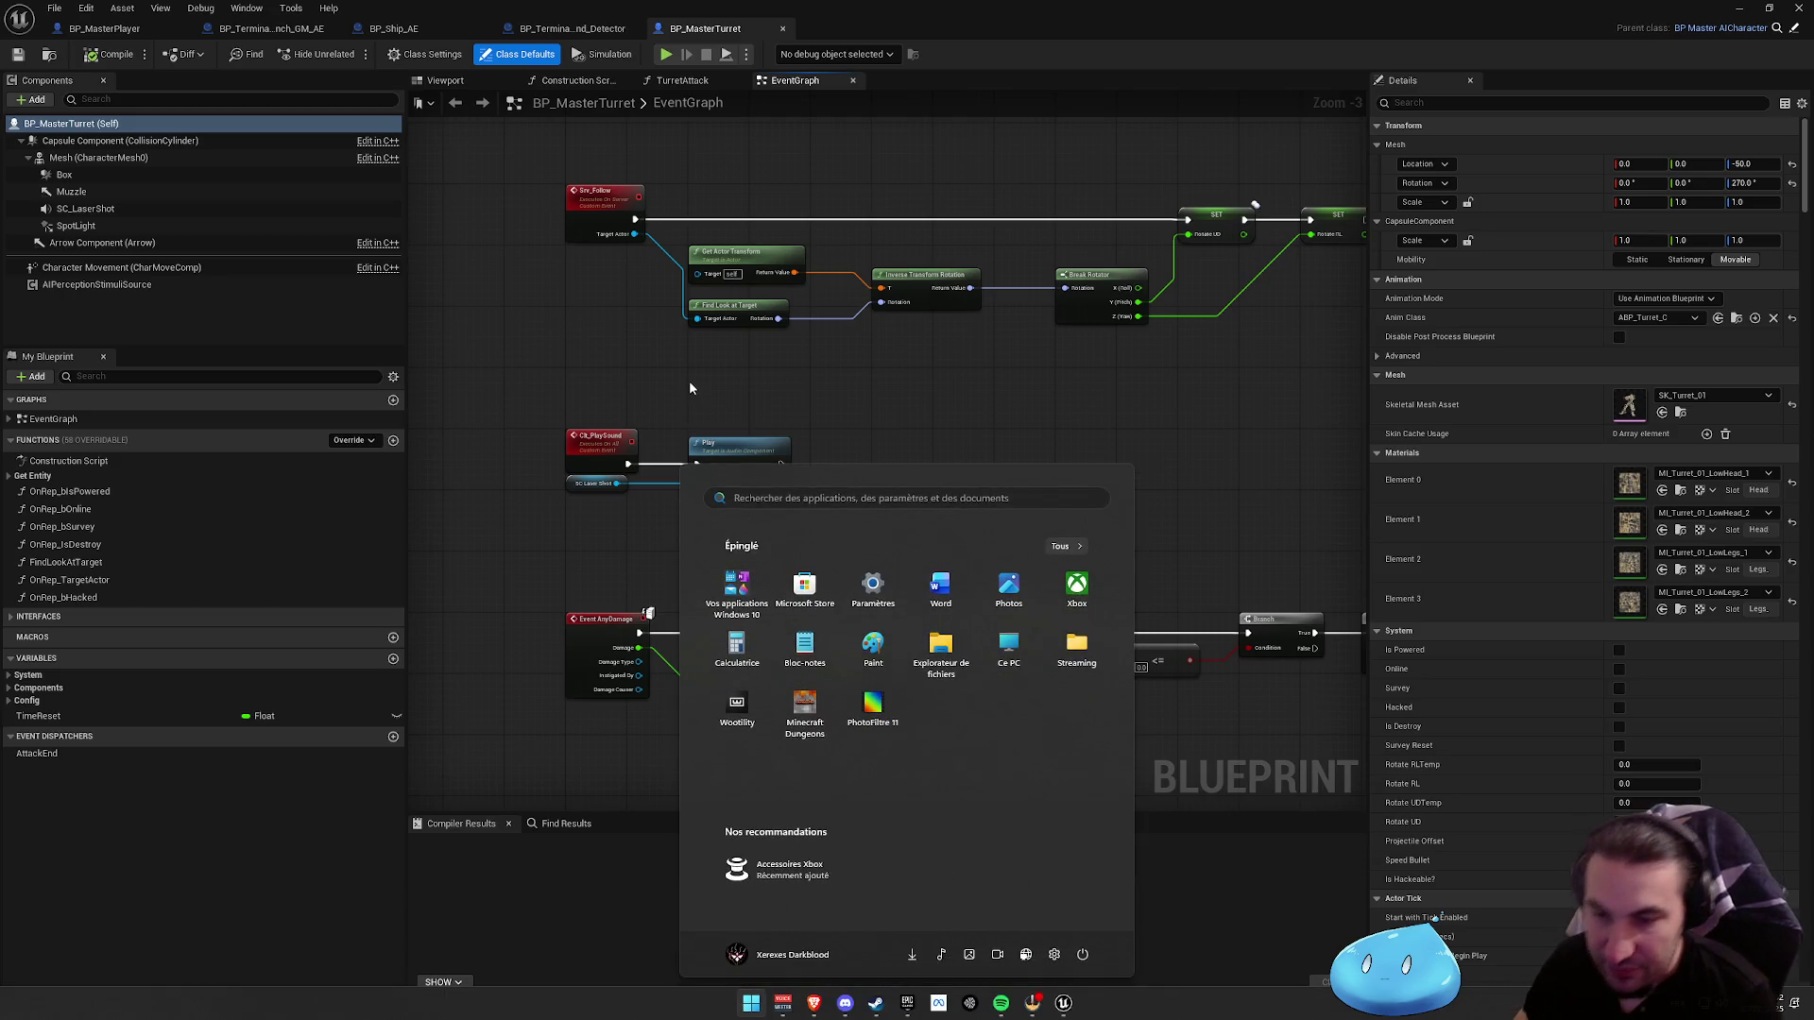
key("super")
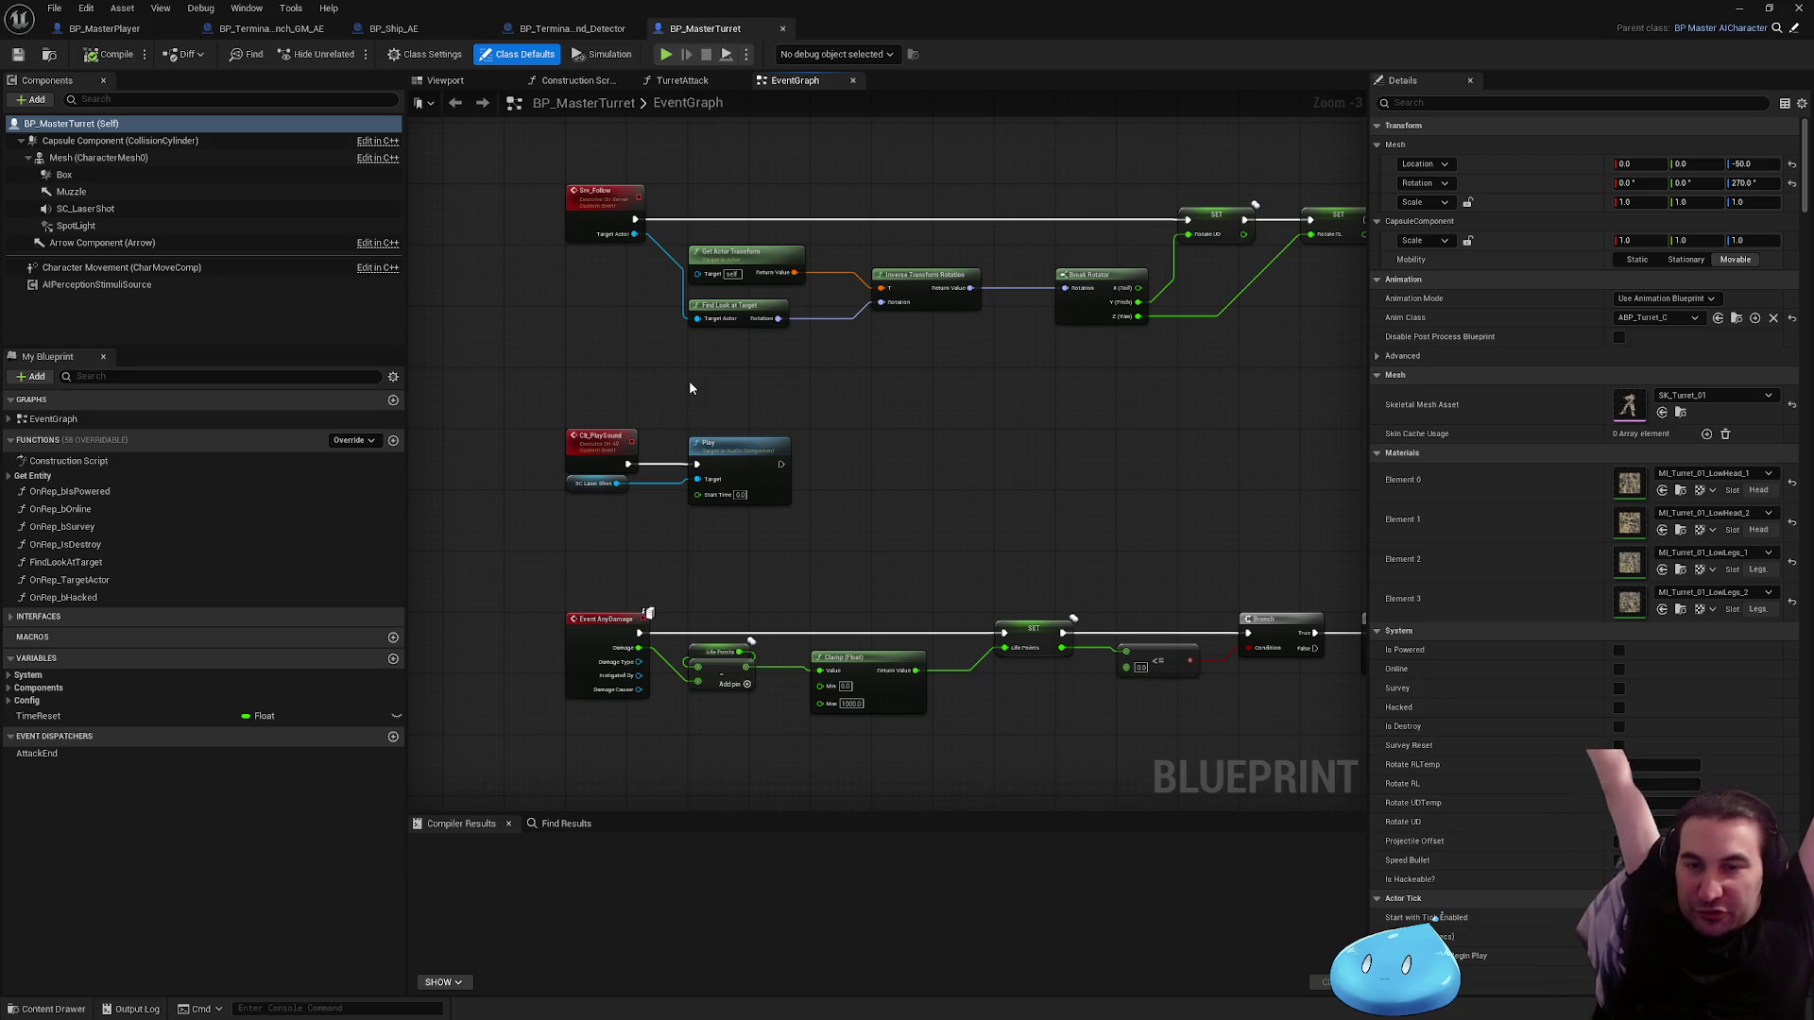
key("super")
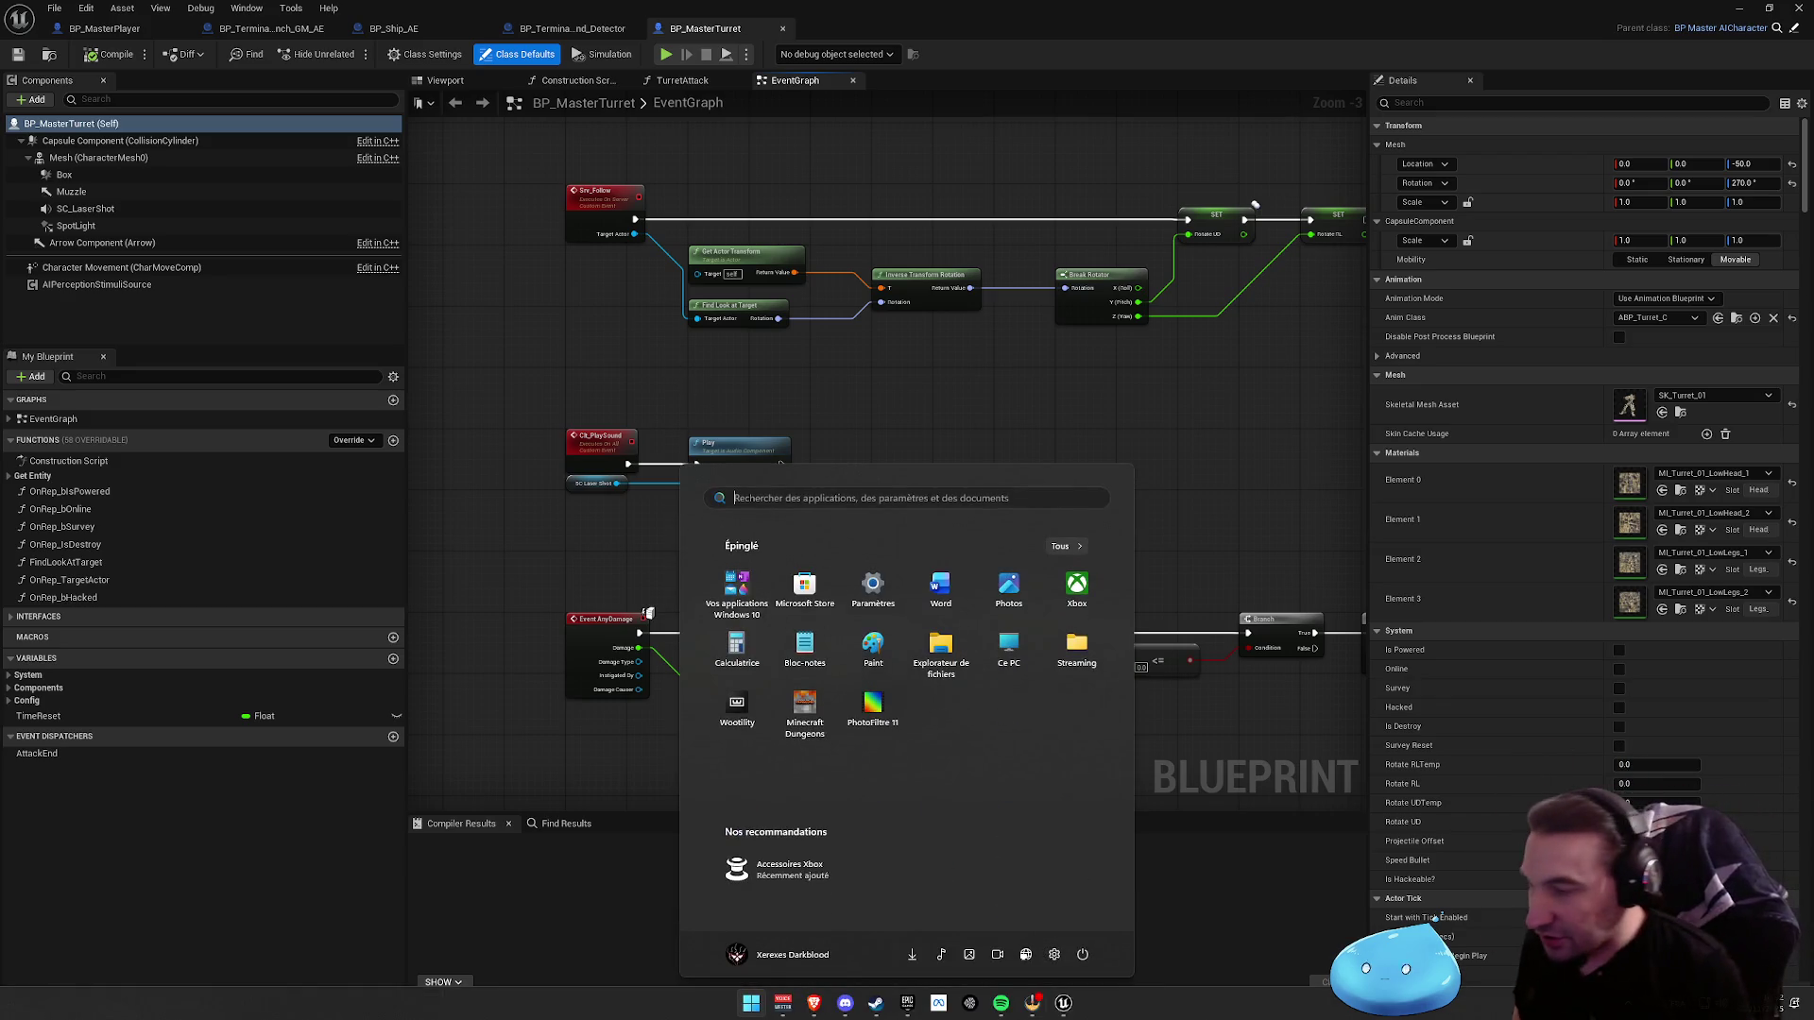
mouse_move(838, 1007)
key("super")
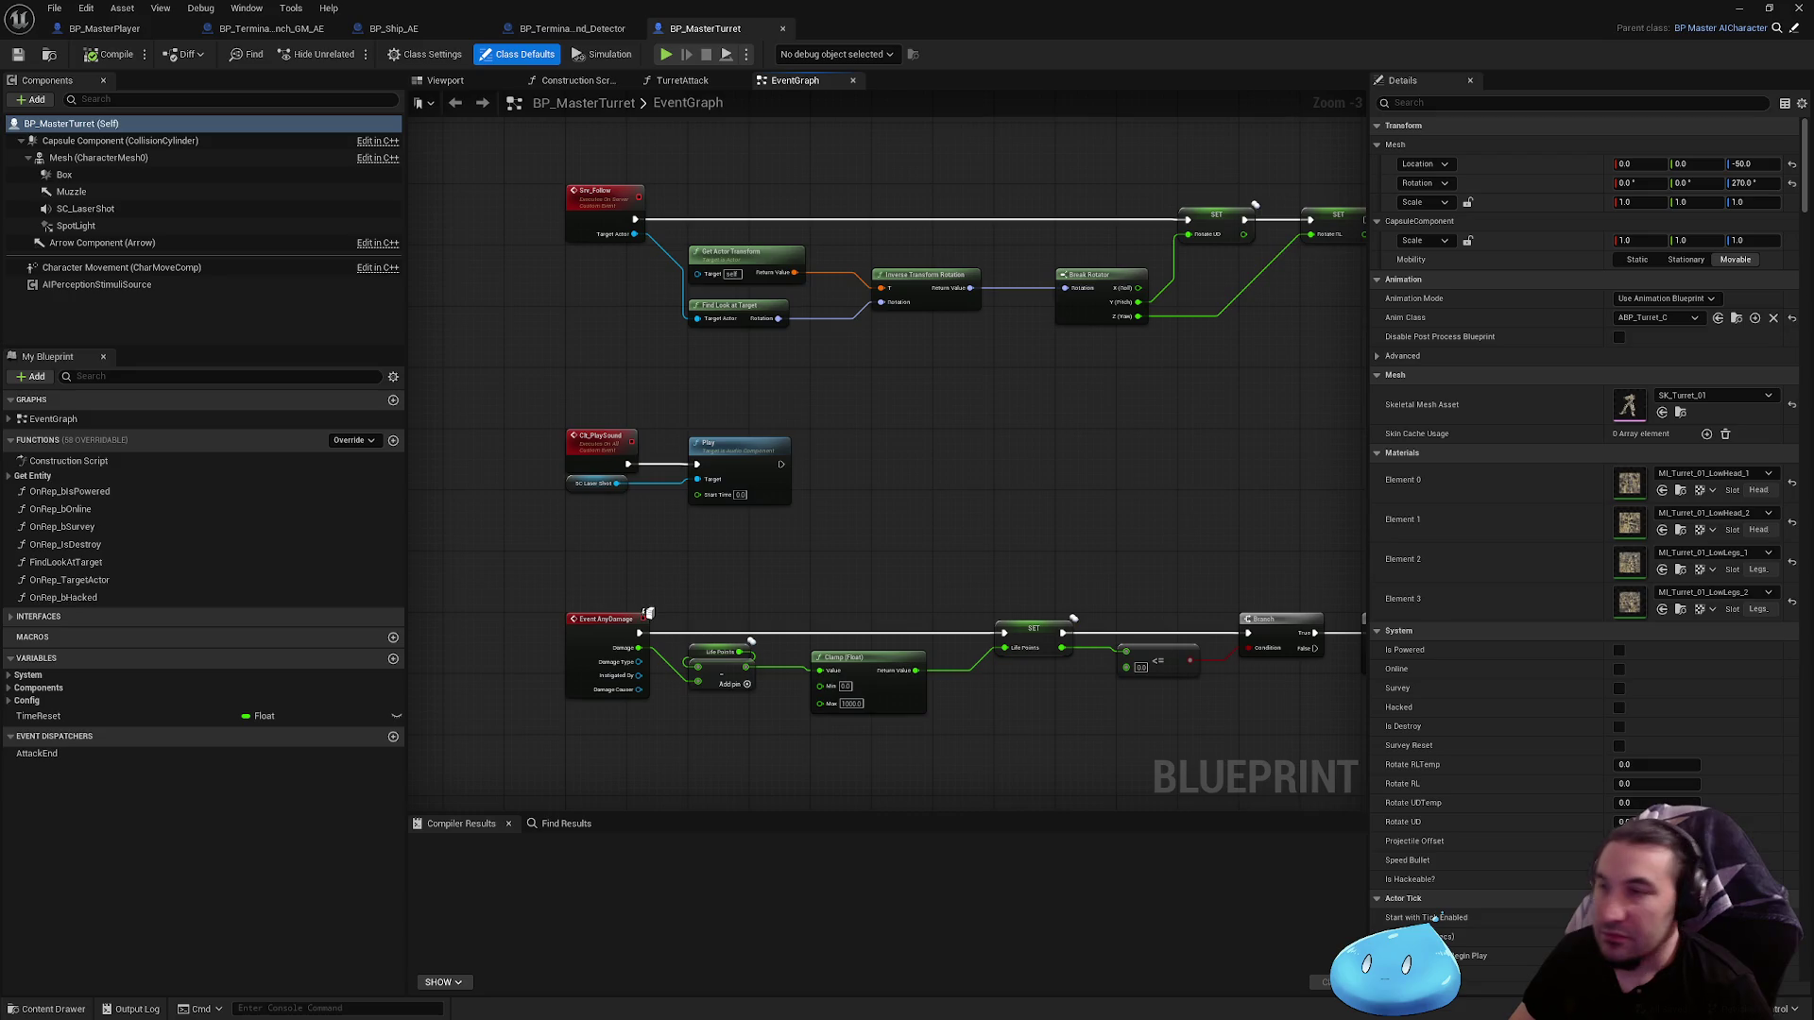
left_click_drag(1235, 427, 1117, 482)
scroll(861, 374, "down", 2)
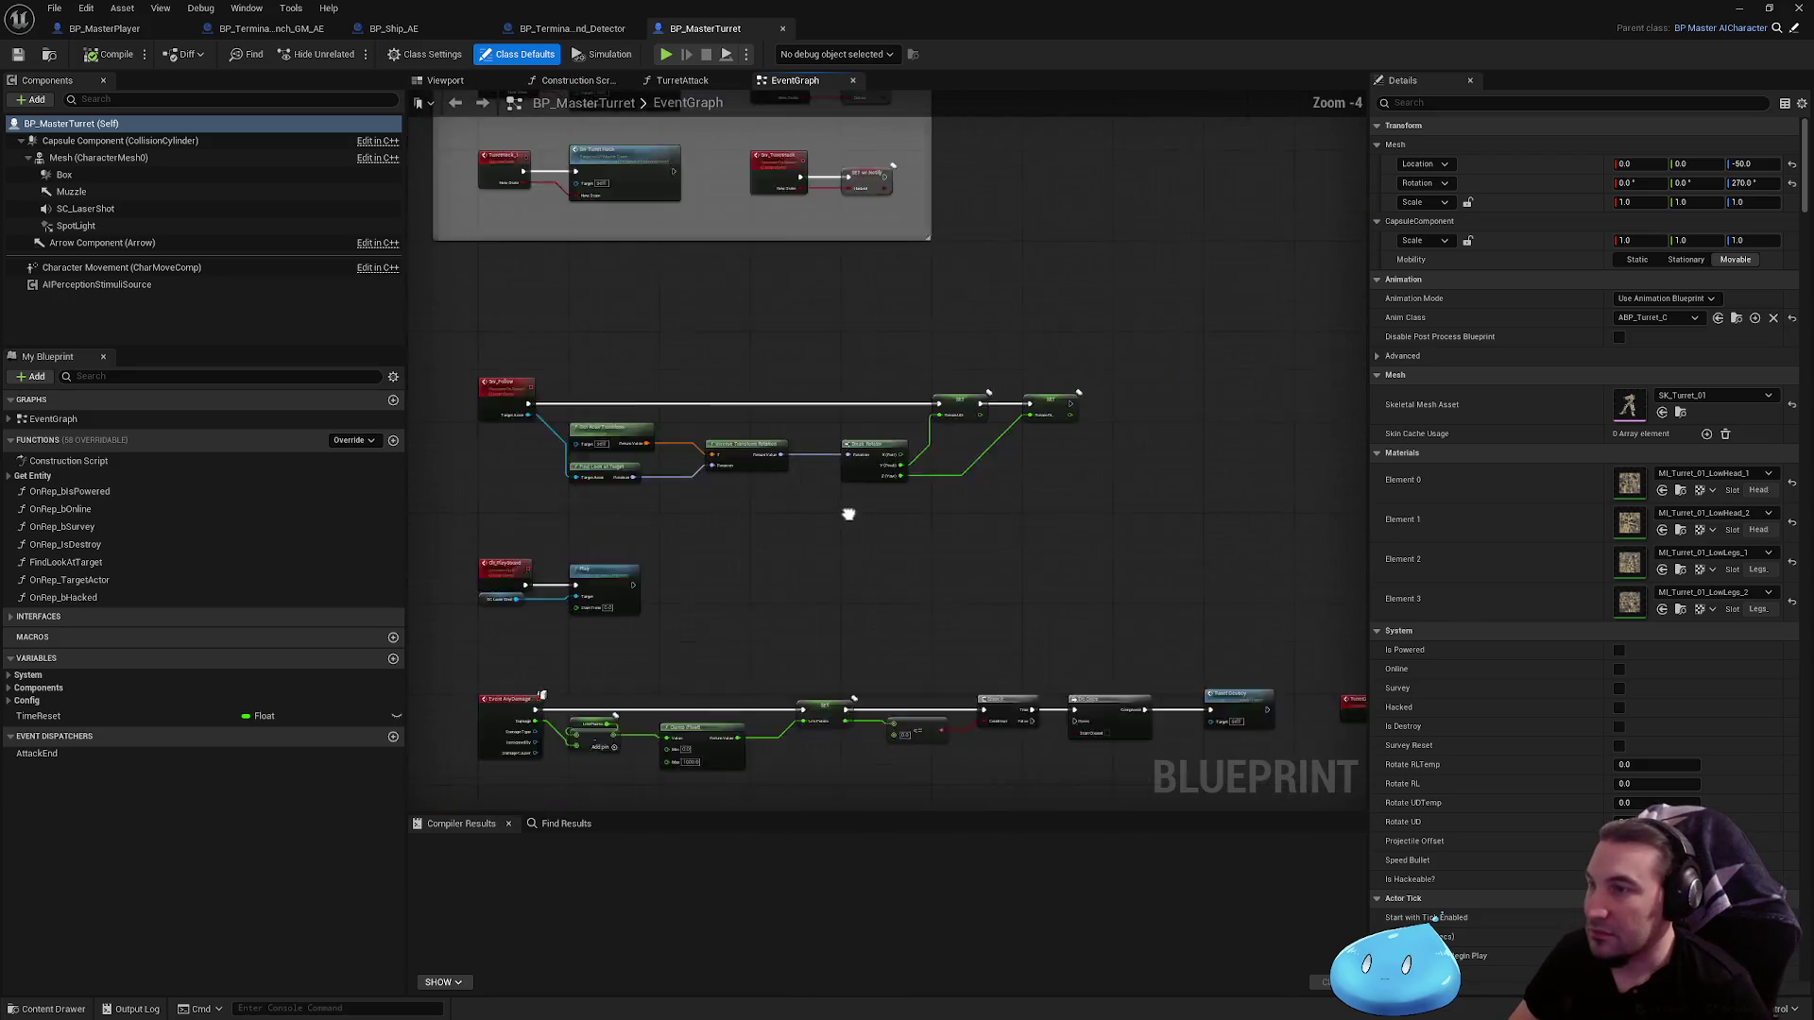
mouse_move(850, 510)
left_mouse_down()
mouse_move(858, 400)
mouse_move(831, 321)
mouse_move(812, 318)
mouse_move(826, 302)
mouse_move(711, 277)
left_mouse_up()
scroll(858, 400, "up", 3)
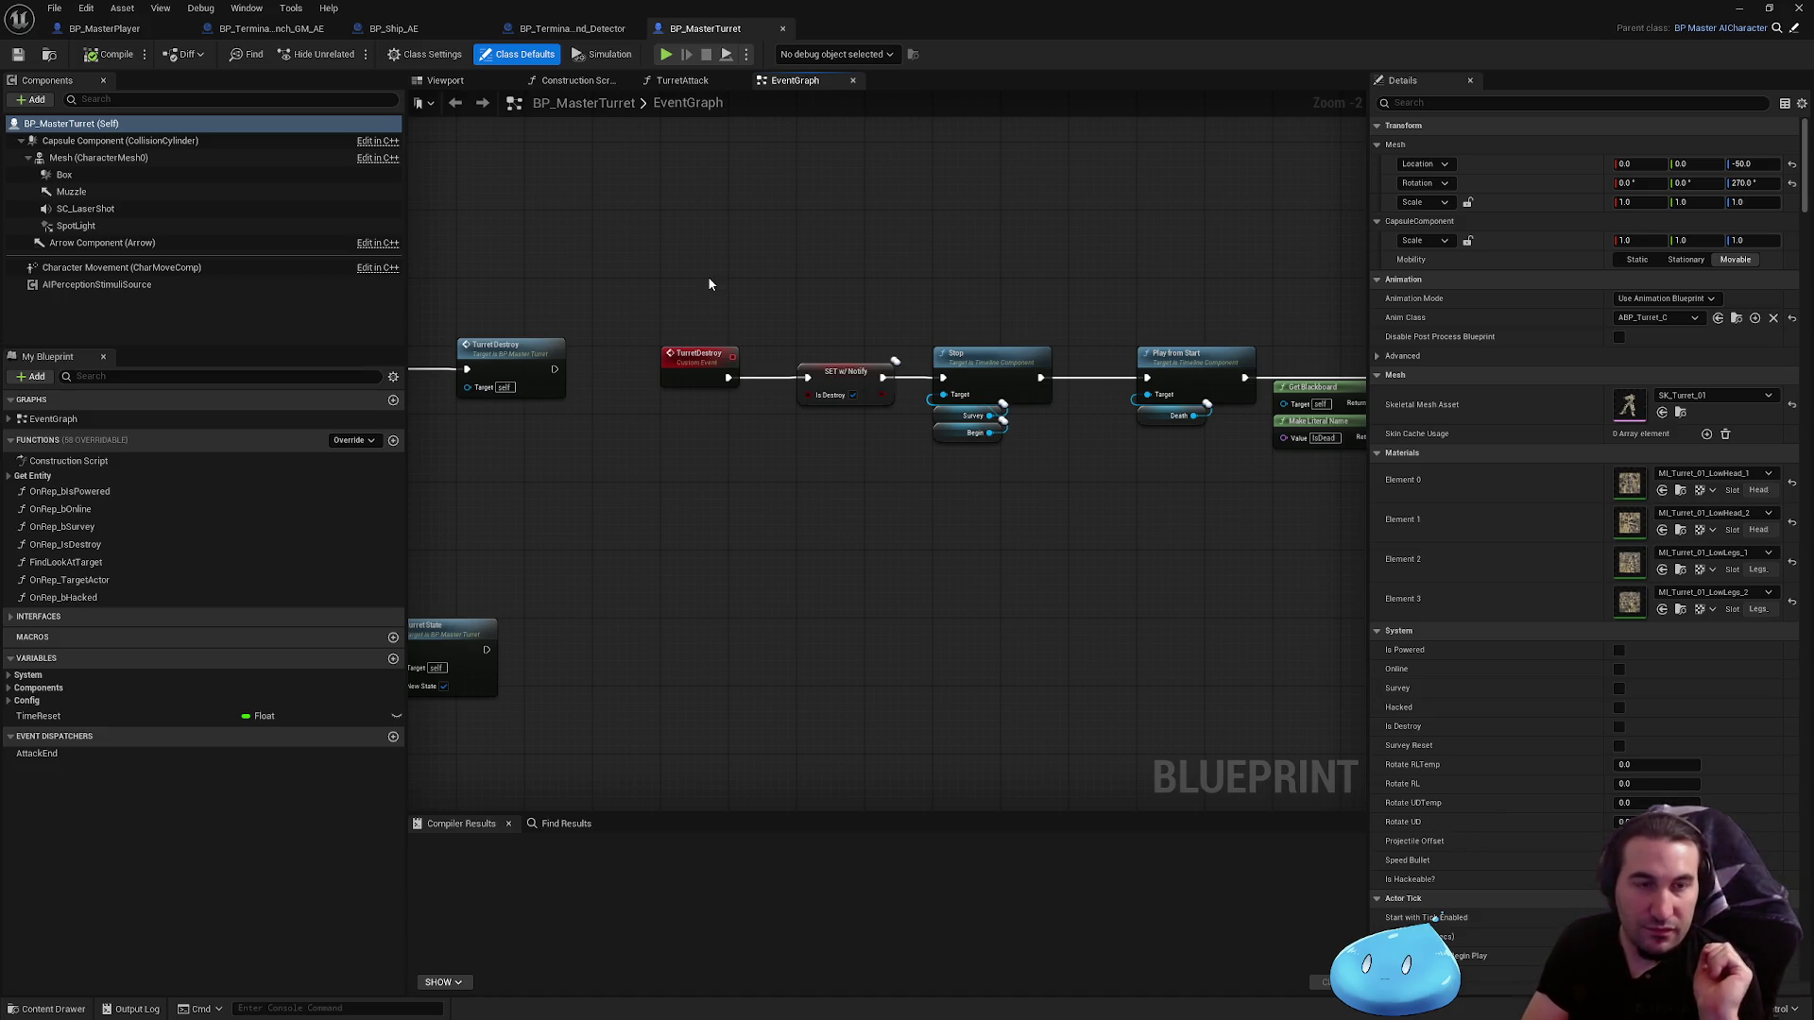
mouse_move(709, 284)
left_mouse_down()
mouse_move(607, 275)
mouse_move(898, 284)
left_mouse_up()
scroll(897, 284, "down", 2)
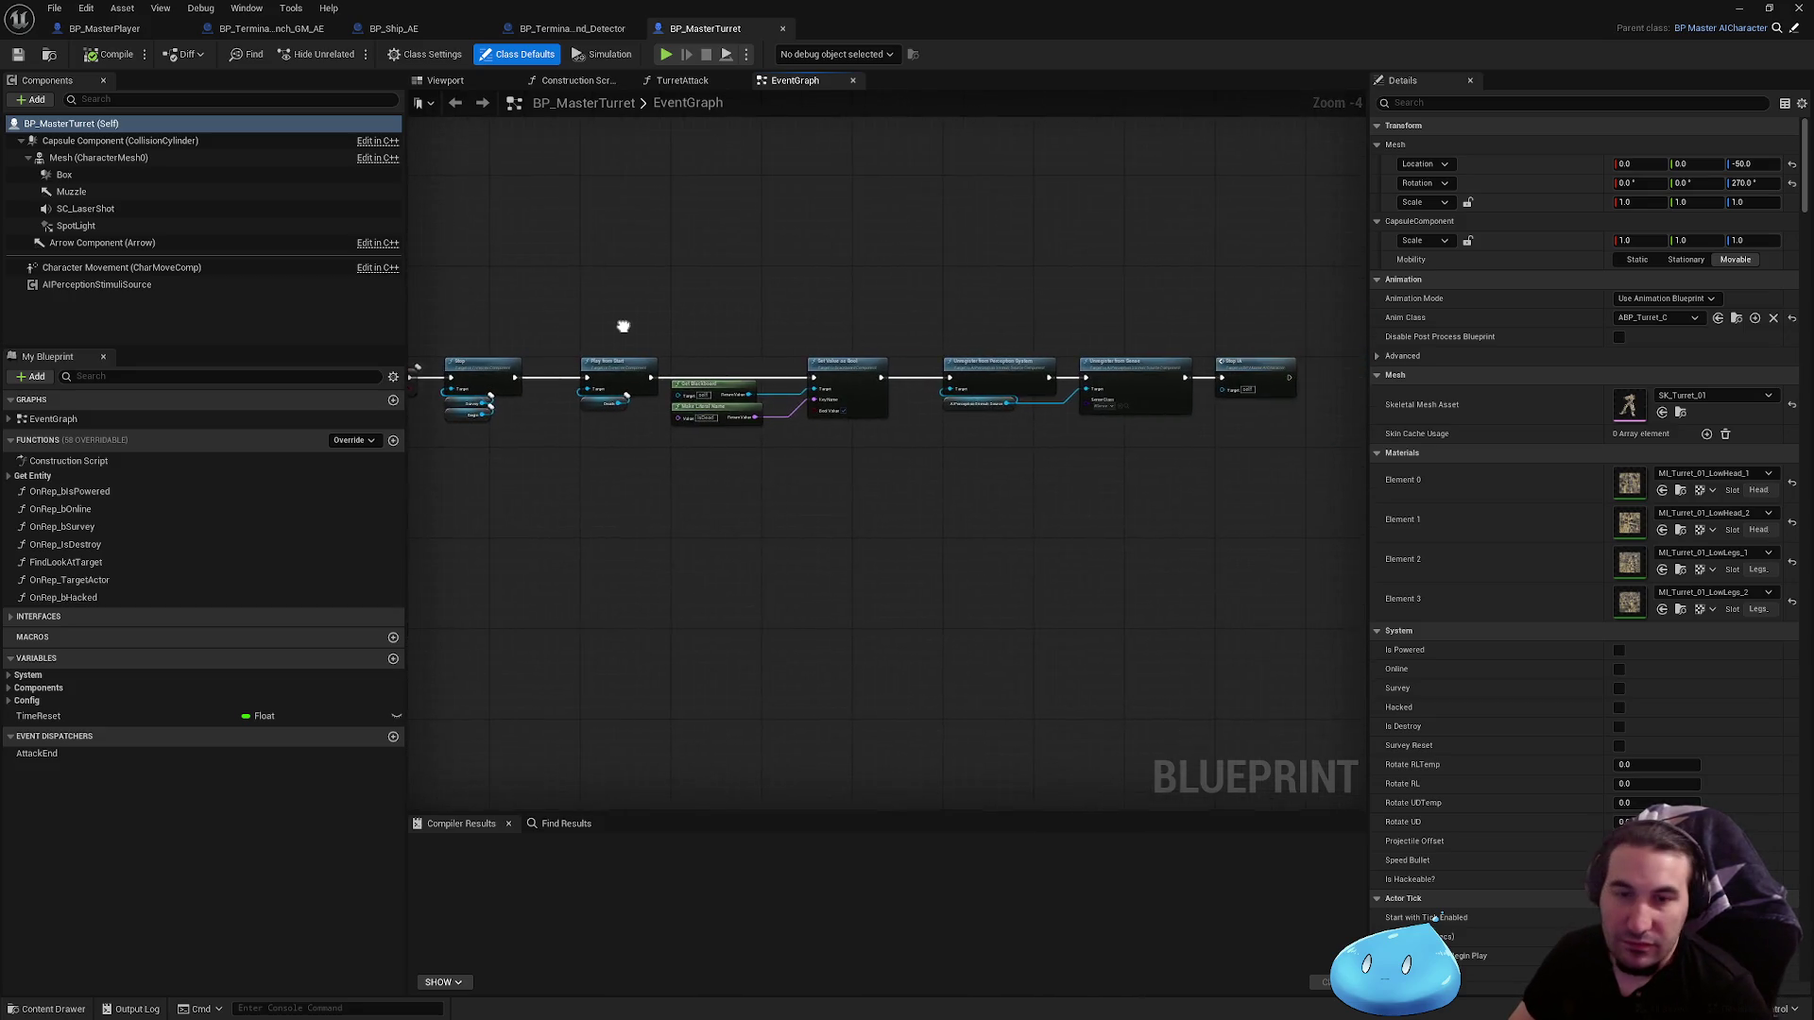
left_click_drag(623, 324, 302, 312)
scroll(758, 349, "up", 5)
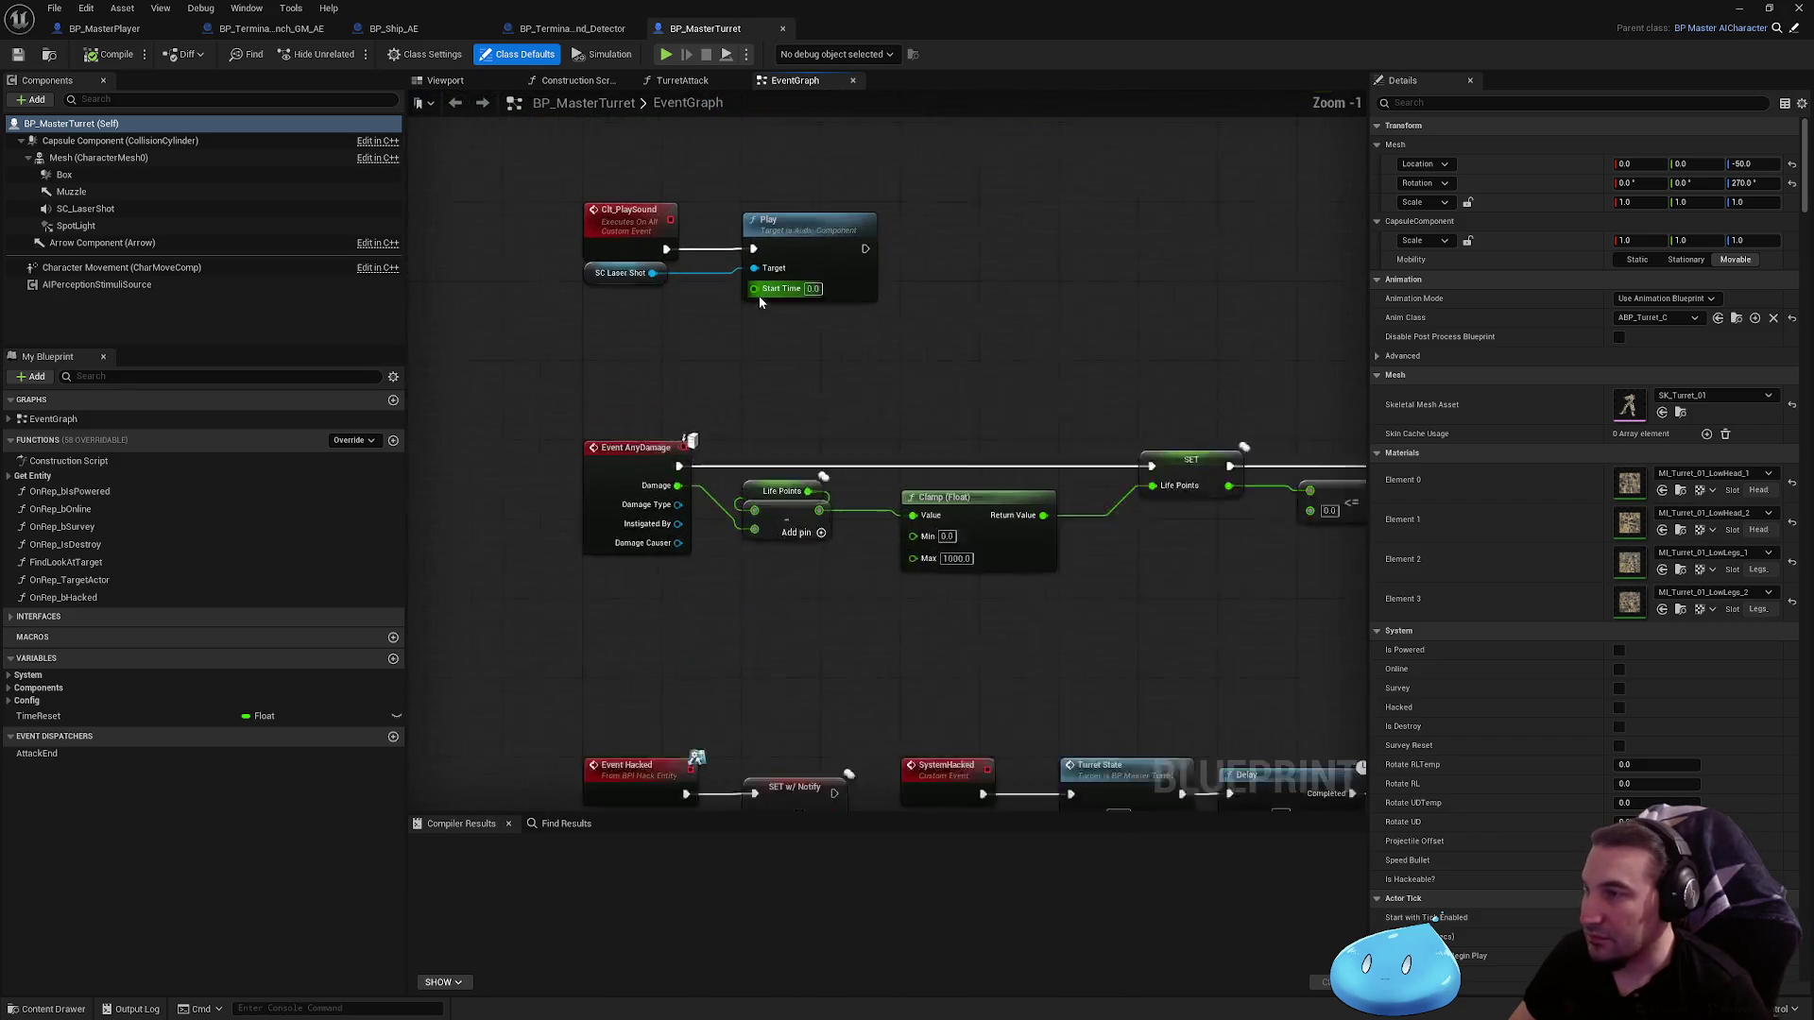
left_click_drag(758, 360, 756, 382)
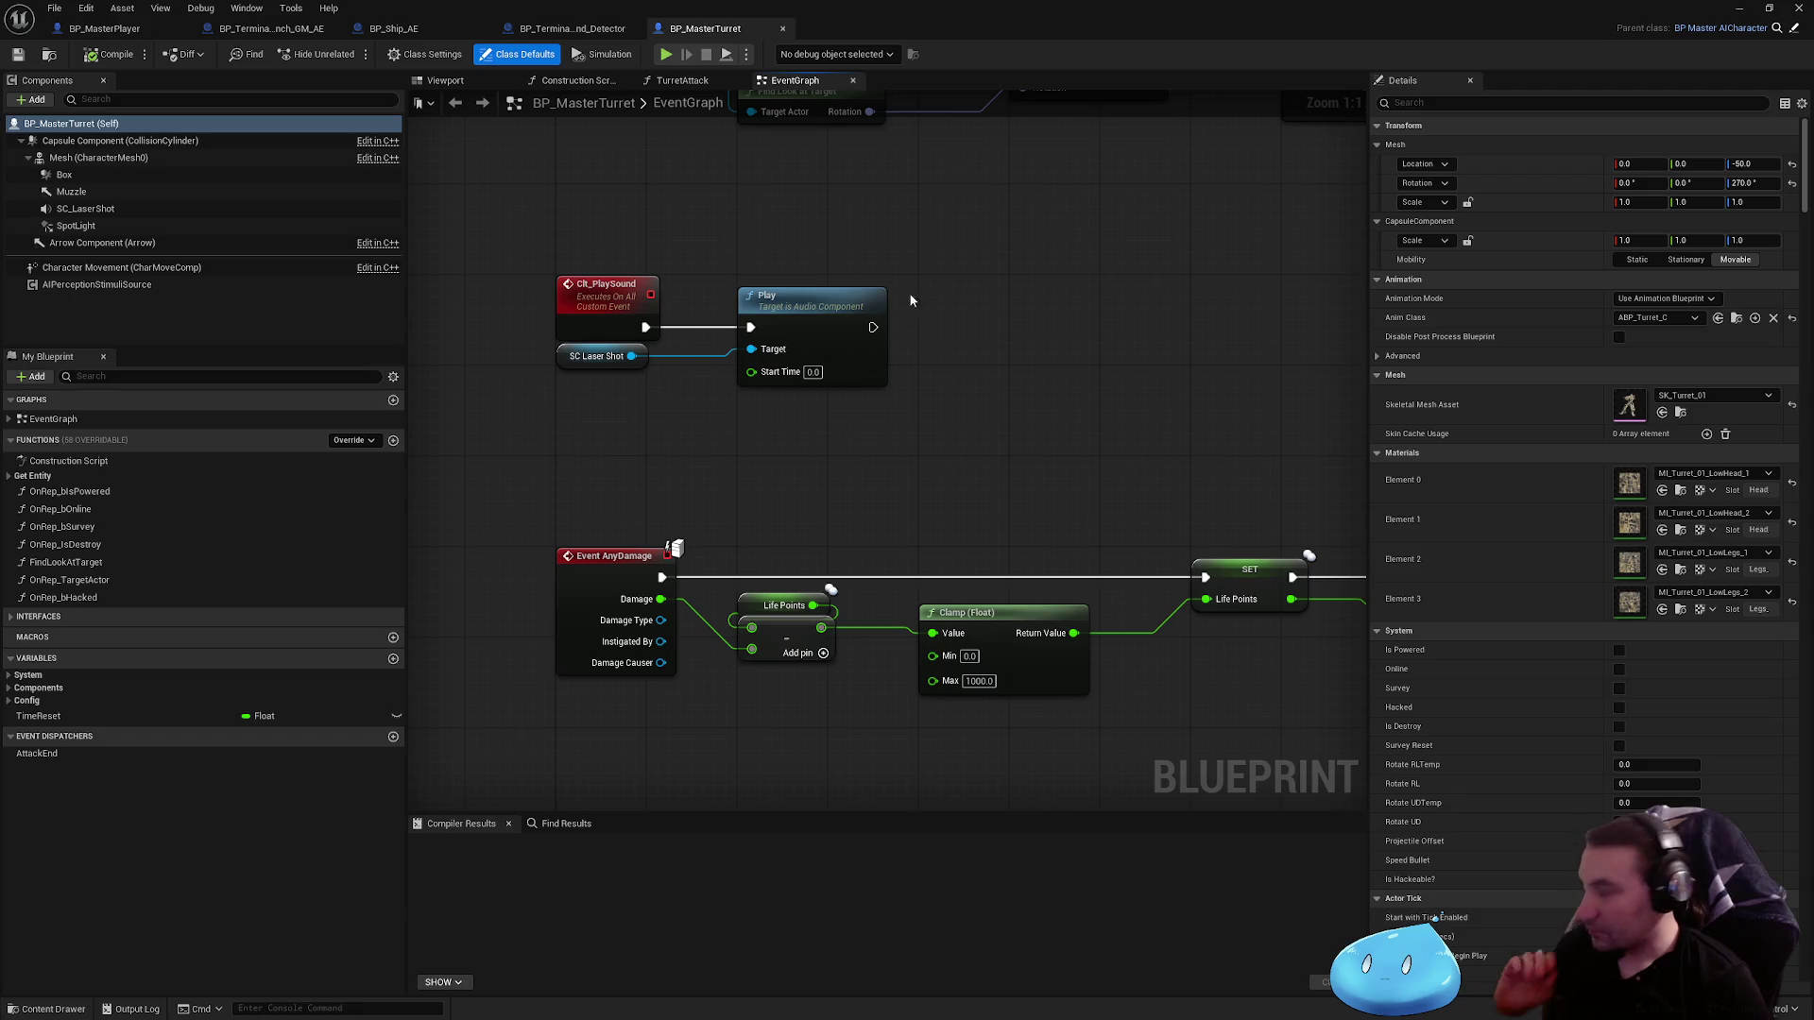
Step: Close the BP_TerminalCommand_Detector blueprint and return to BP_MasterTurret
left_click(572, 29)
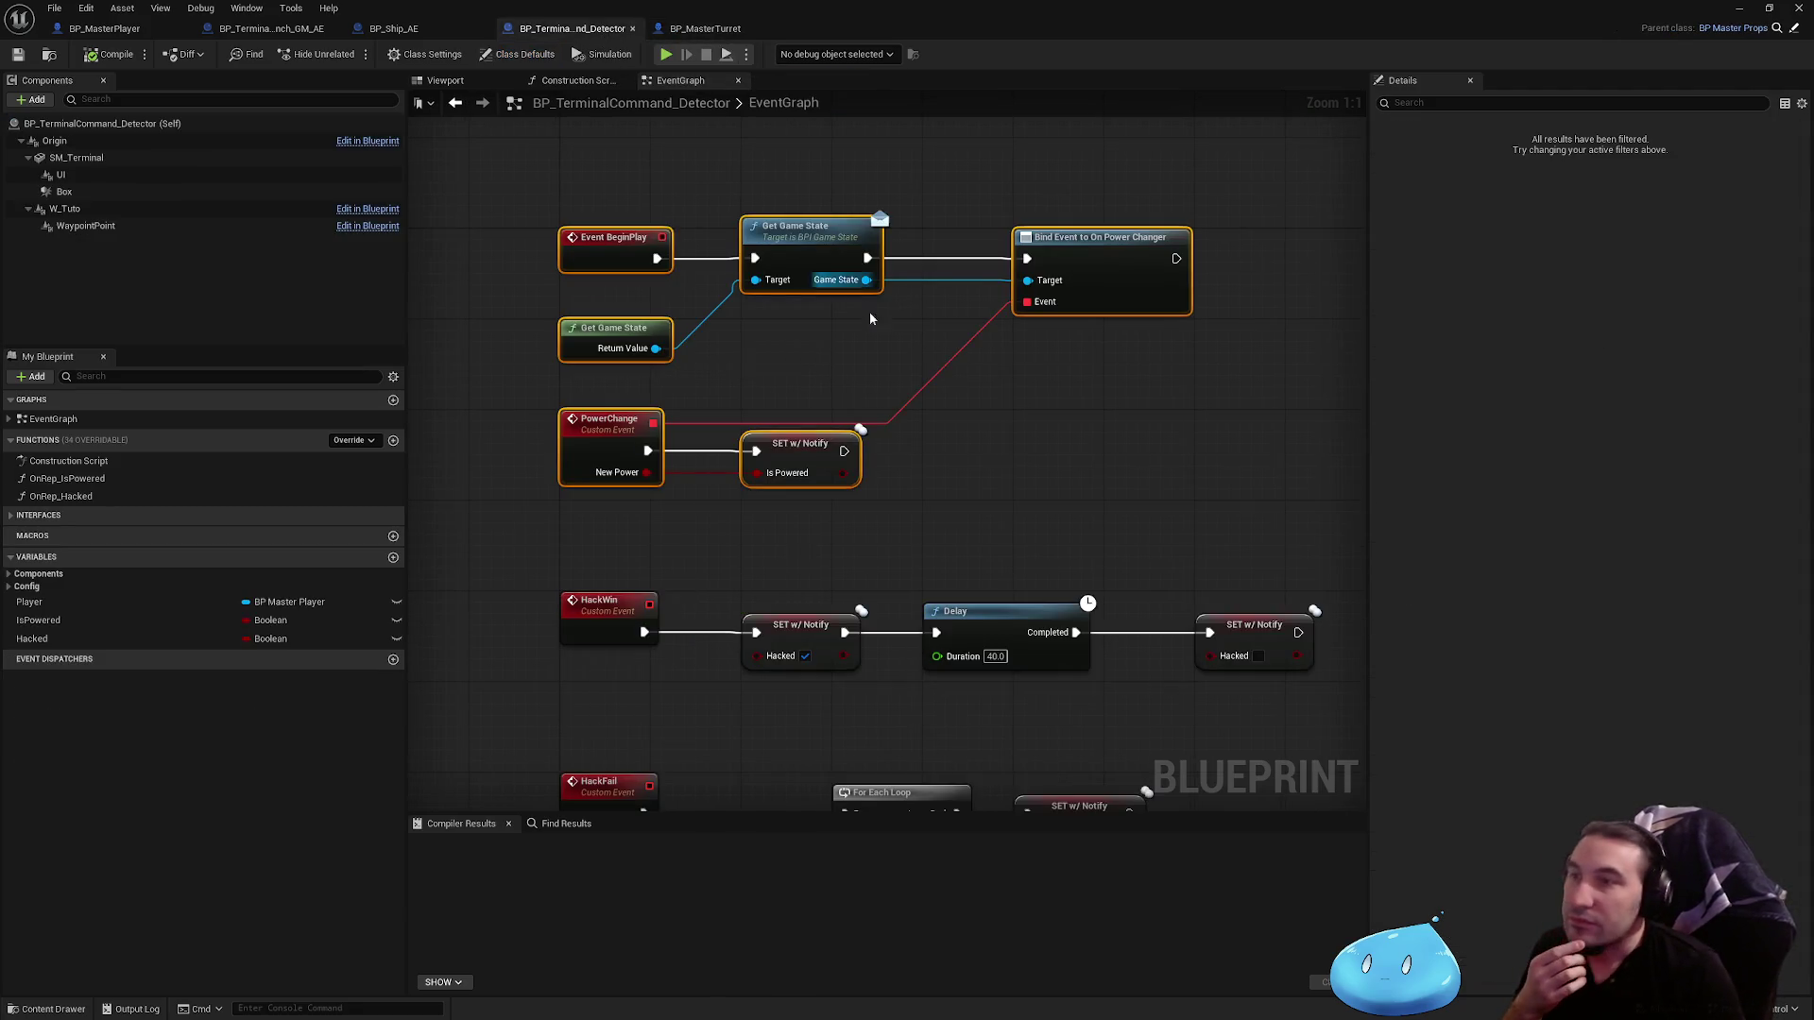
left_click(632, 29)
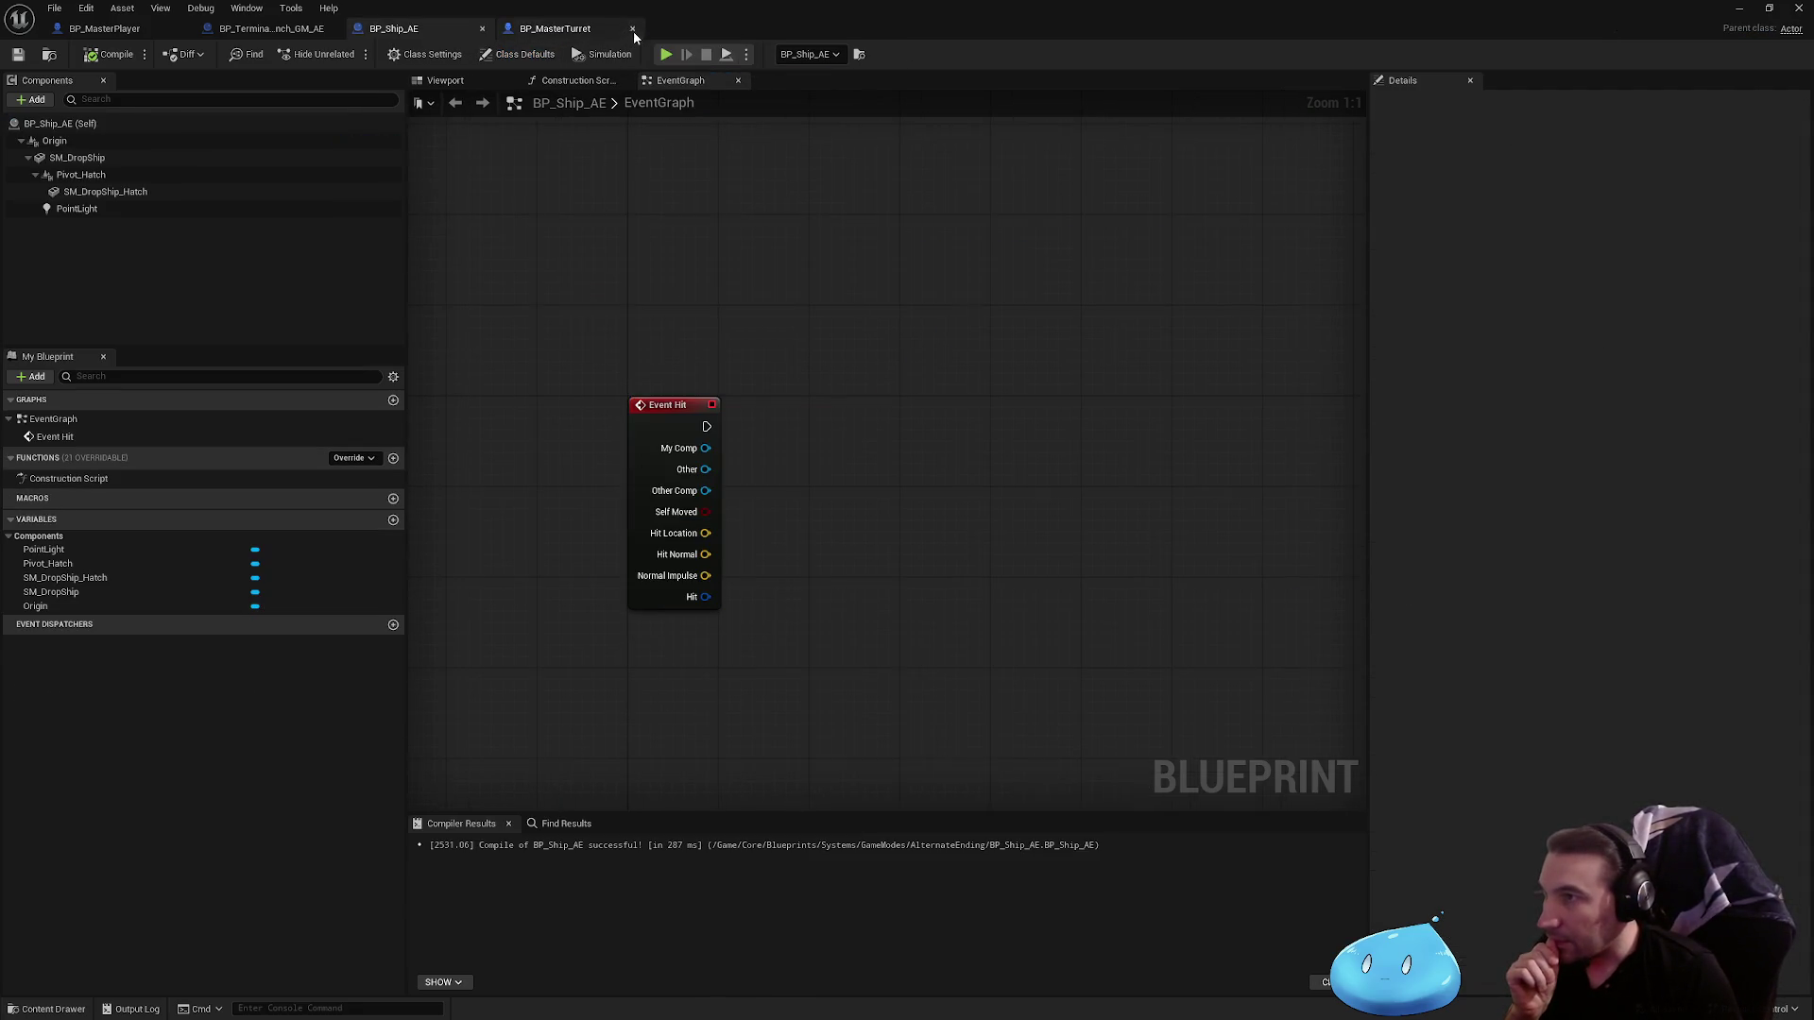
left_click(580, 36)
Step: Pan the turret graph to the TurretDestroy and Turret State nodes
scroll(810, 309, "down", 5)
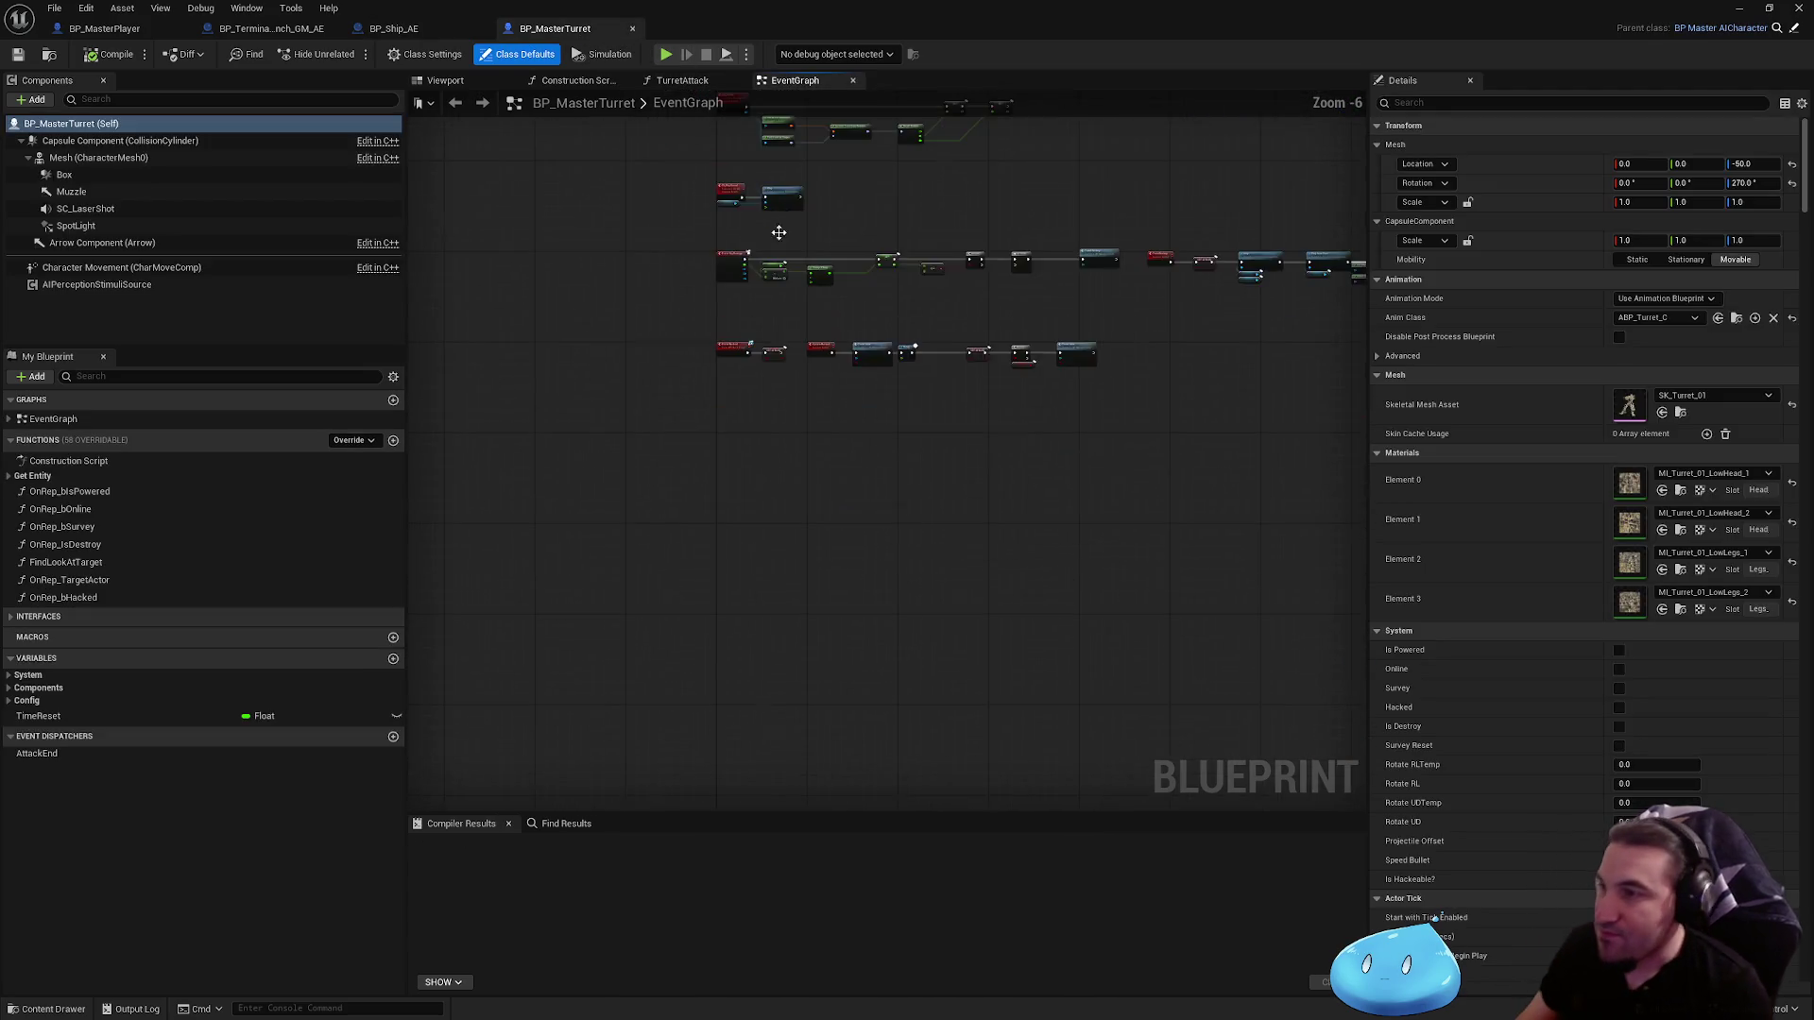
scroll(759, 307, "up", 5)
scroll(705, 591, "down", 3)
scroll(629, 472, "up", 2)
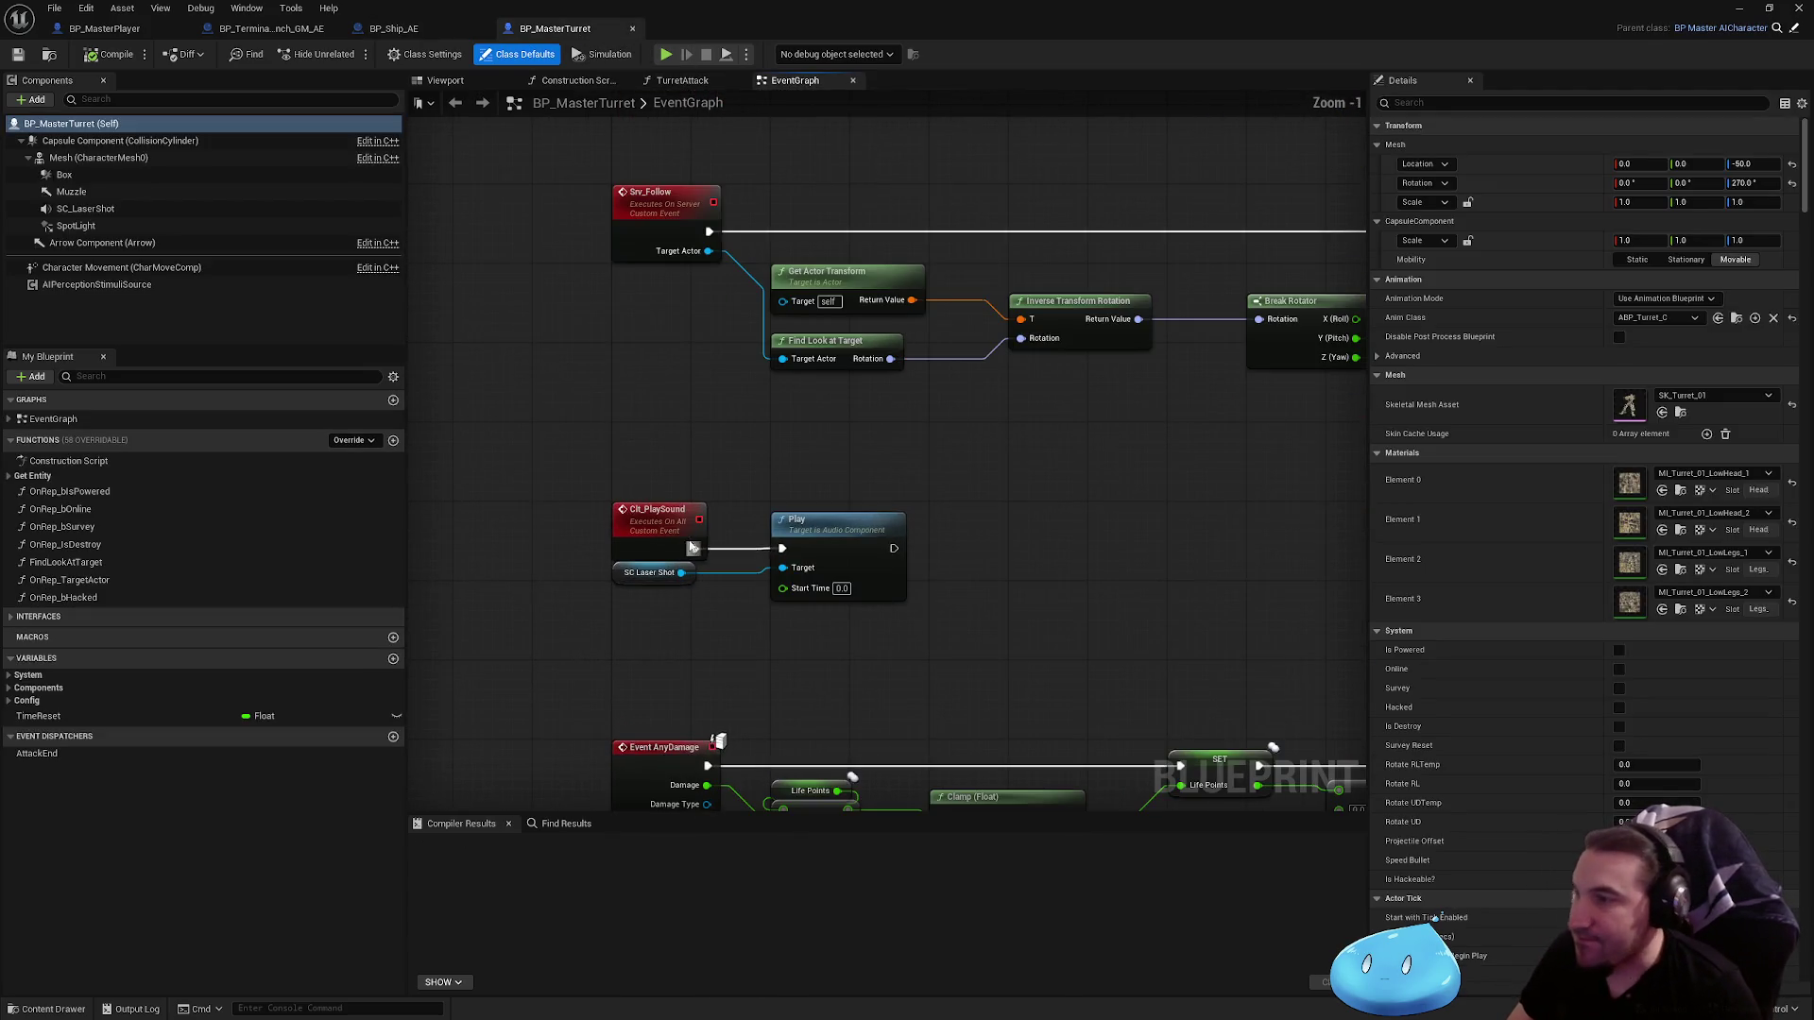
scroll(629, 472, "down", 3)
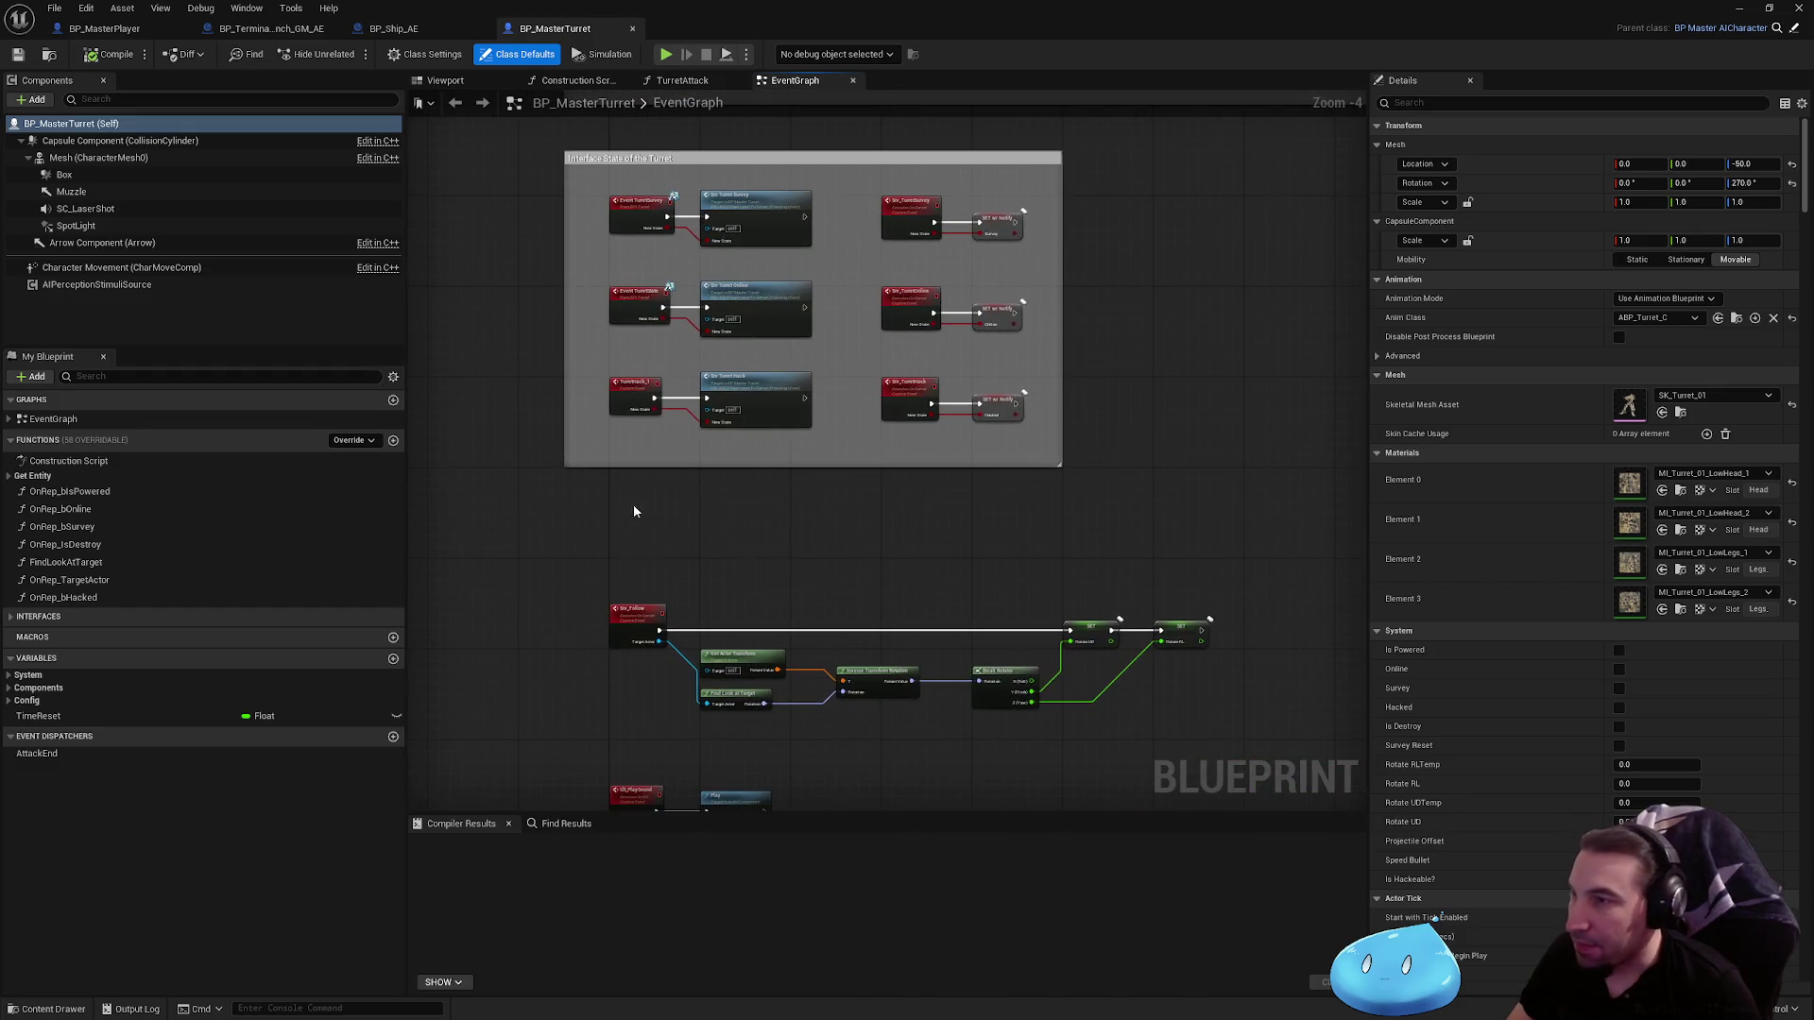
left_click_drag(633, 504, 703, 316)
scroll(703, 316, "up", 2)
left_click_drag(1109, 389, 603, 426)
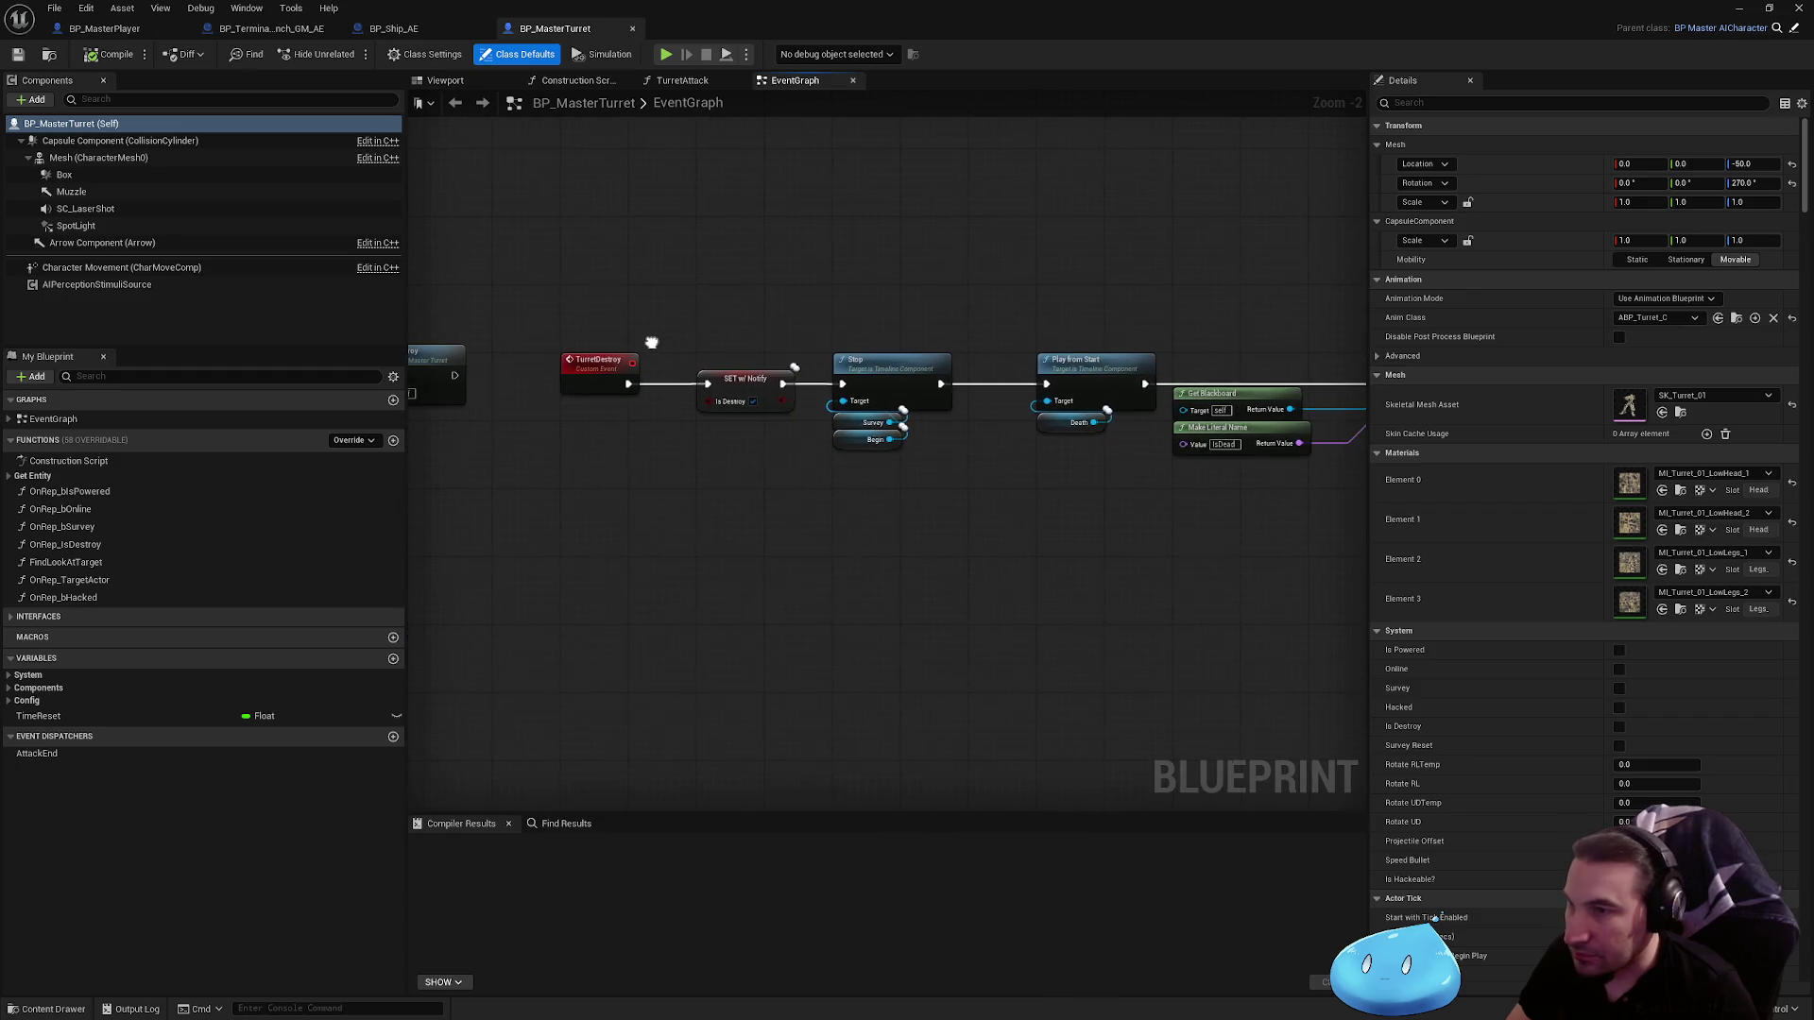
left_click_drag(652, 349, 418, 372)
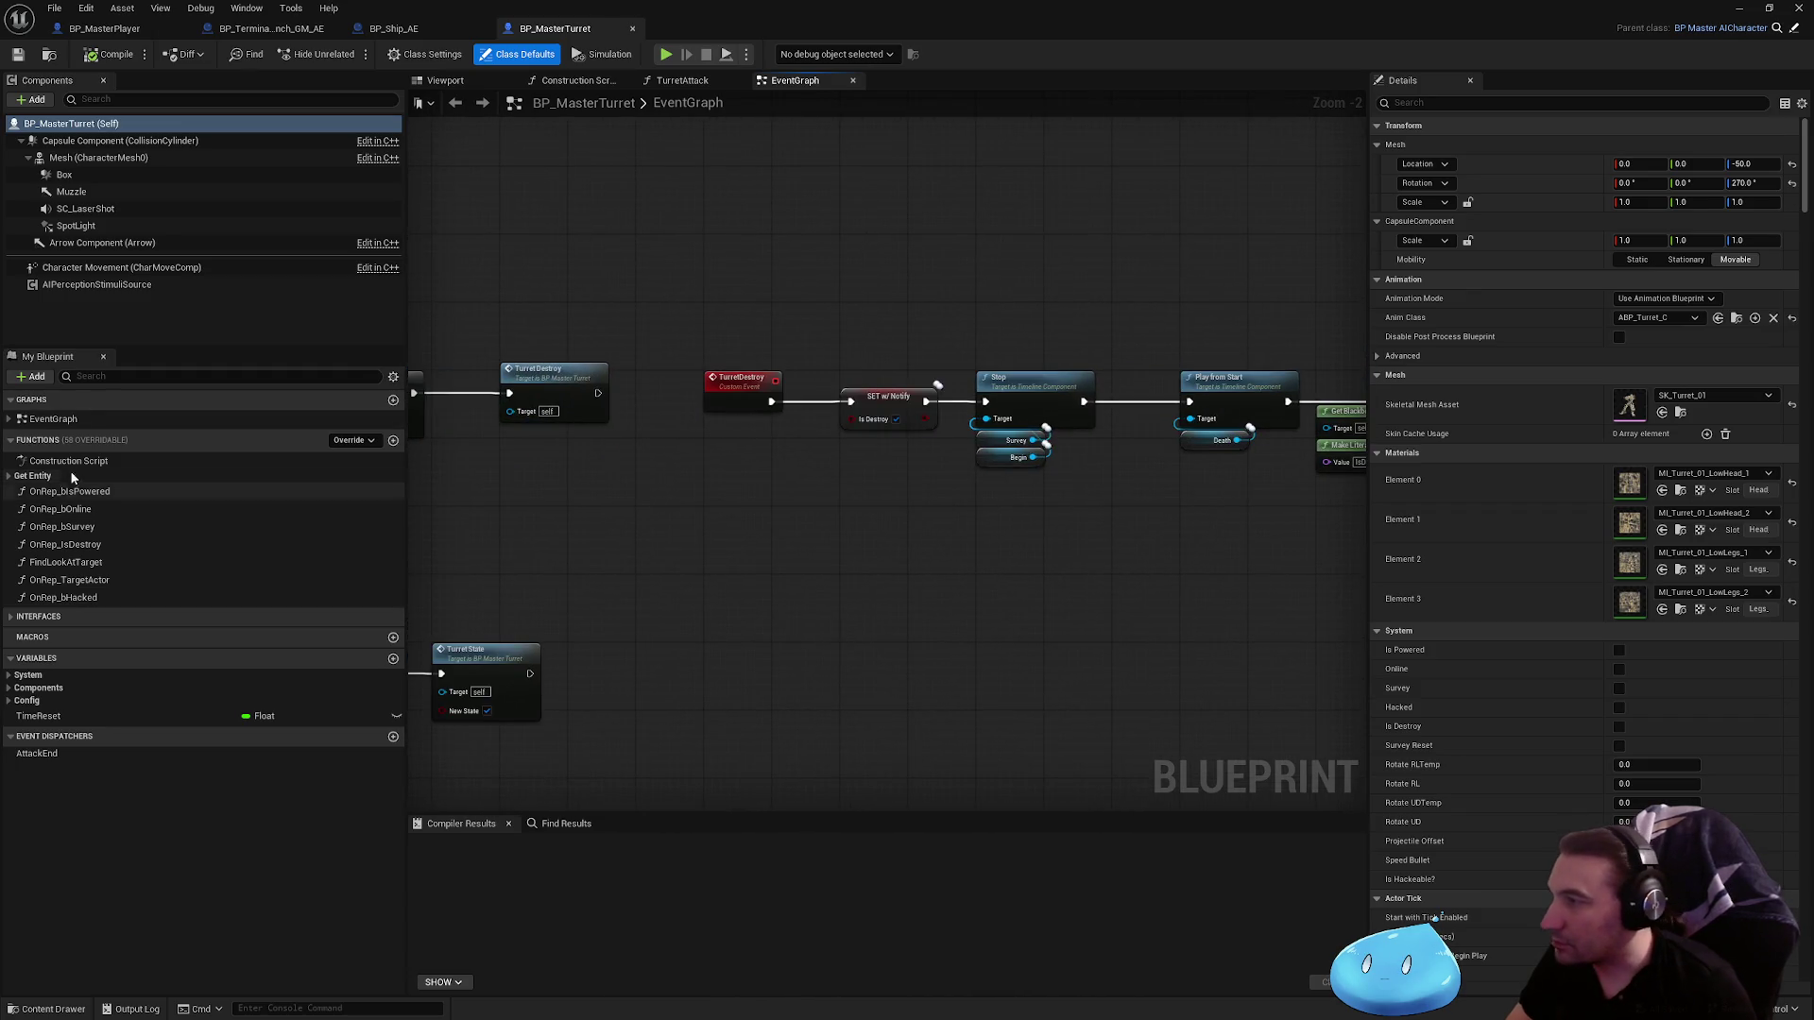
Step: Open BP_MasterTurret's OnRep_bIsPowered and OnRep_IsDestroy function graphs
double_click(93, 494)
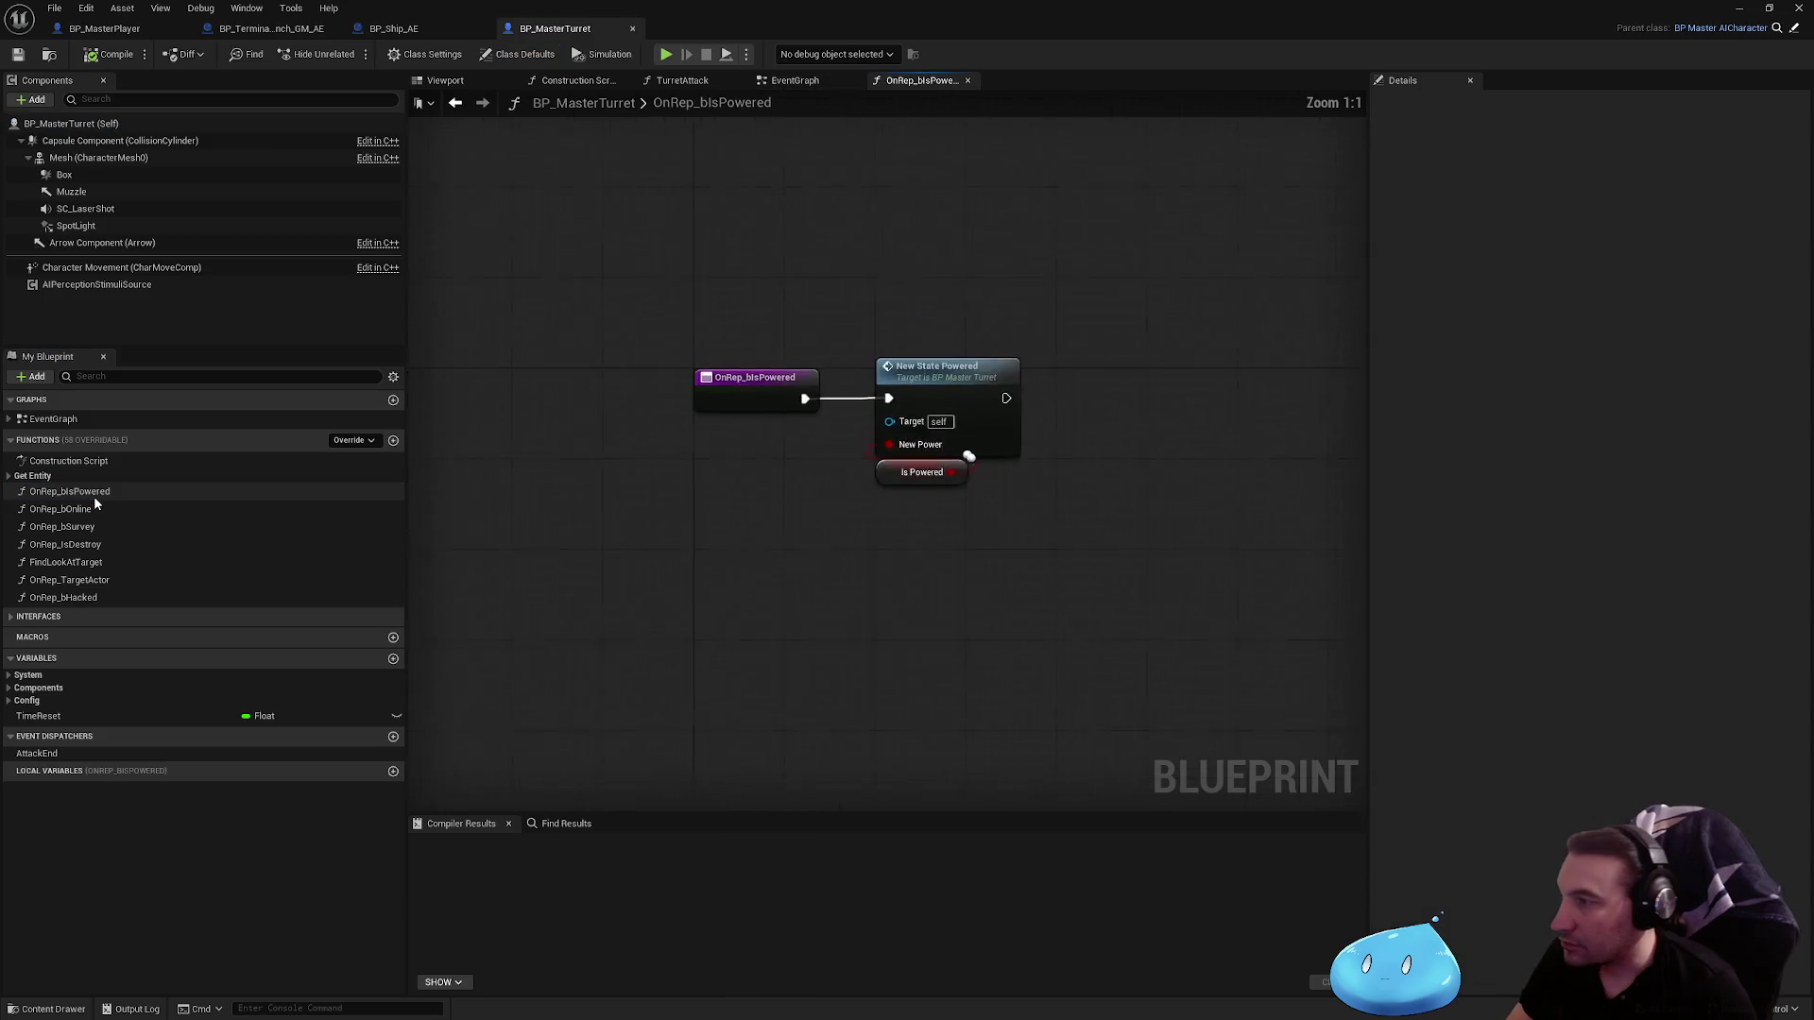
double_click(95, 545)
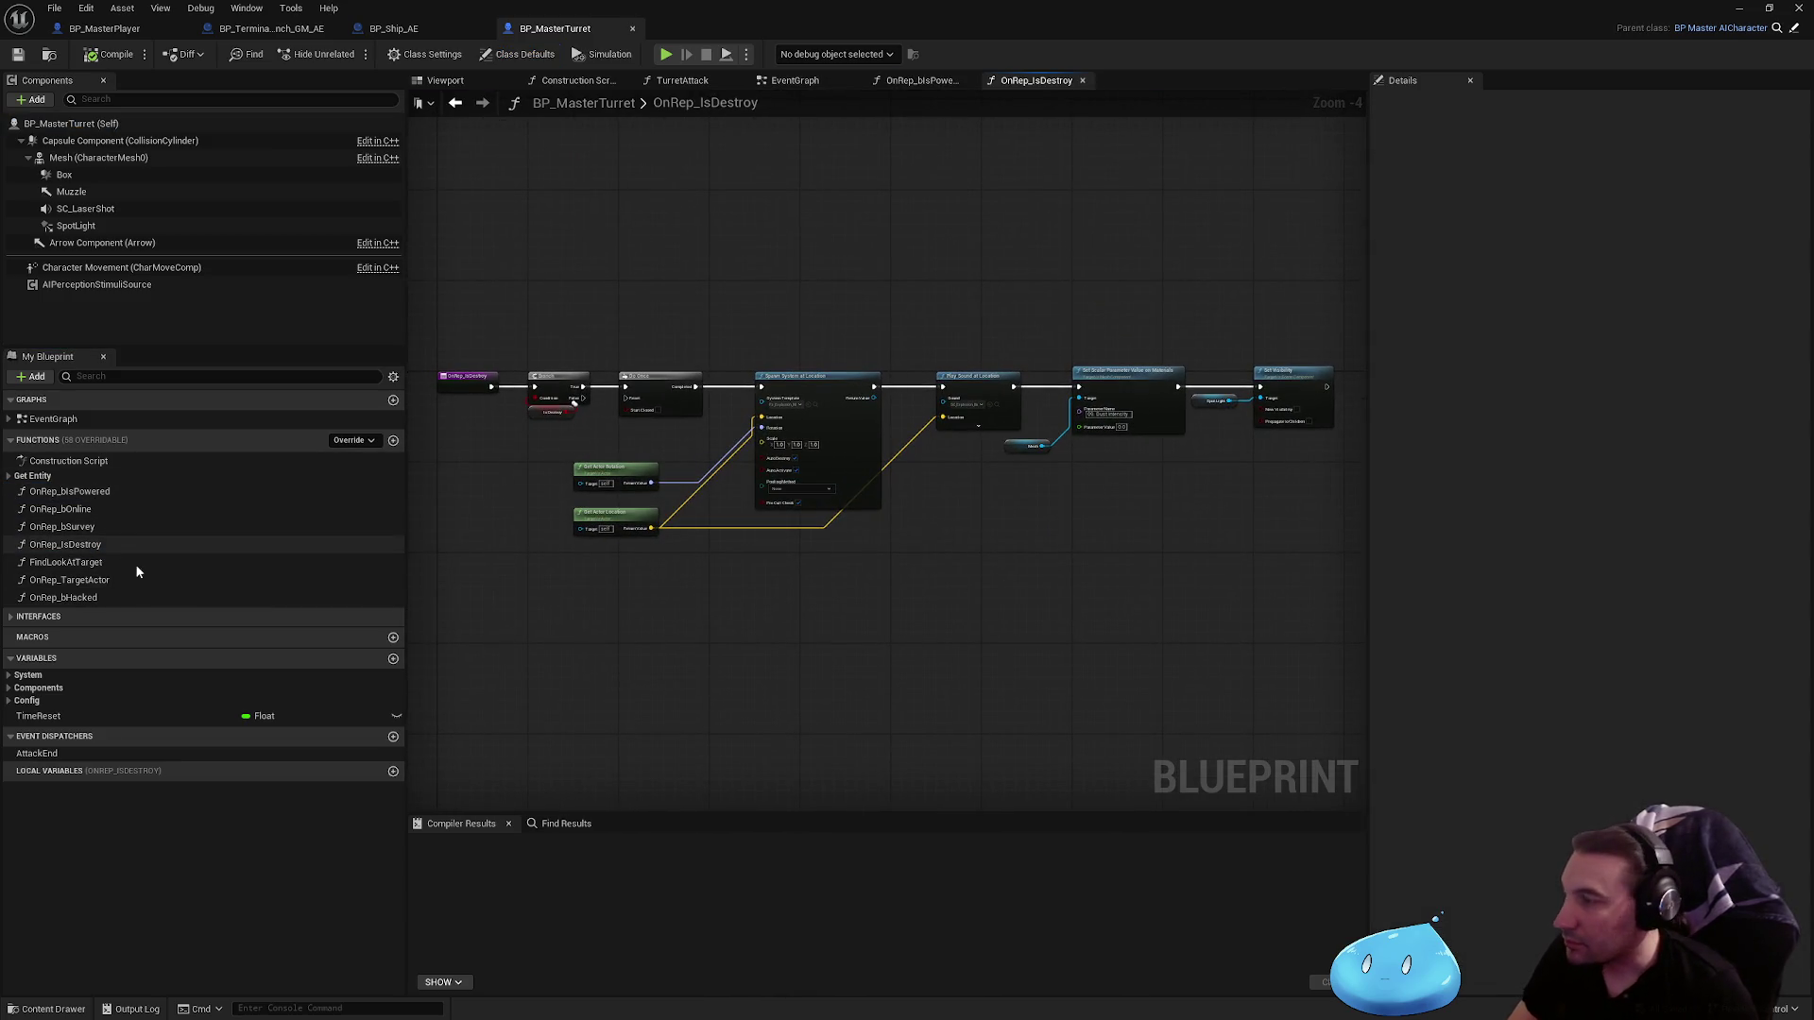
left_click(98, 544)
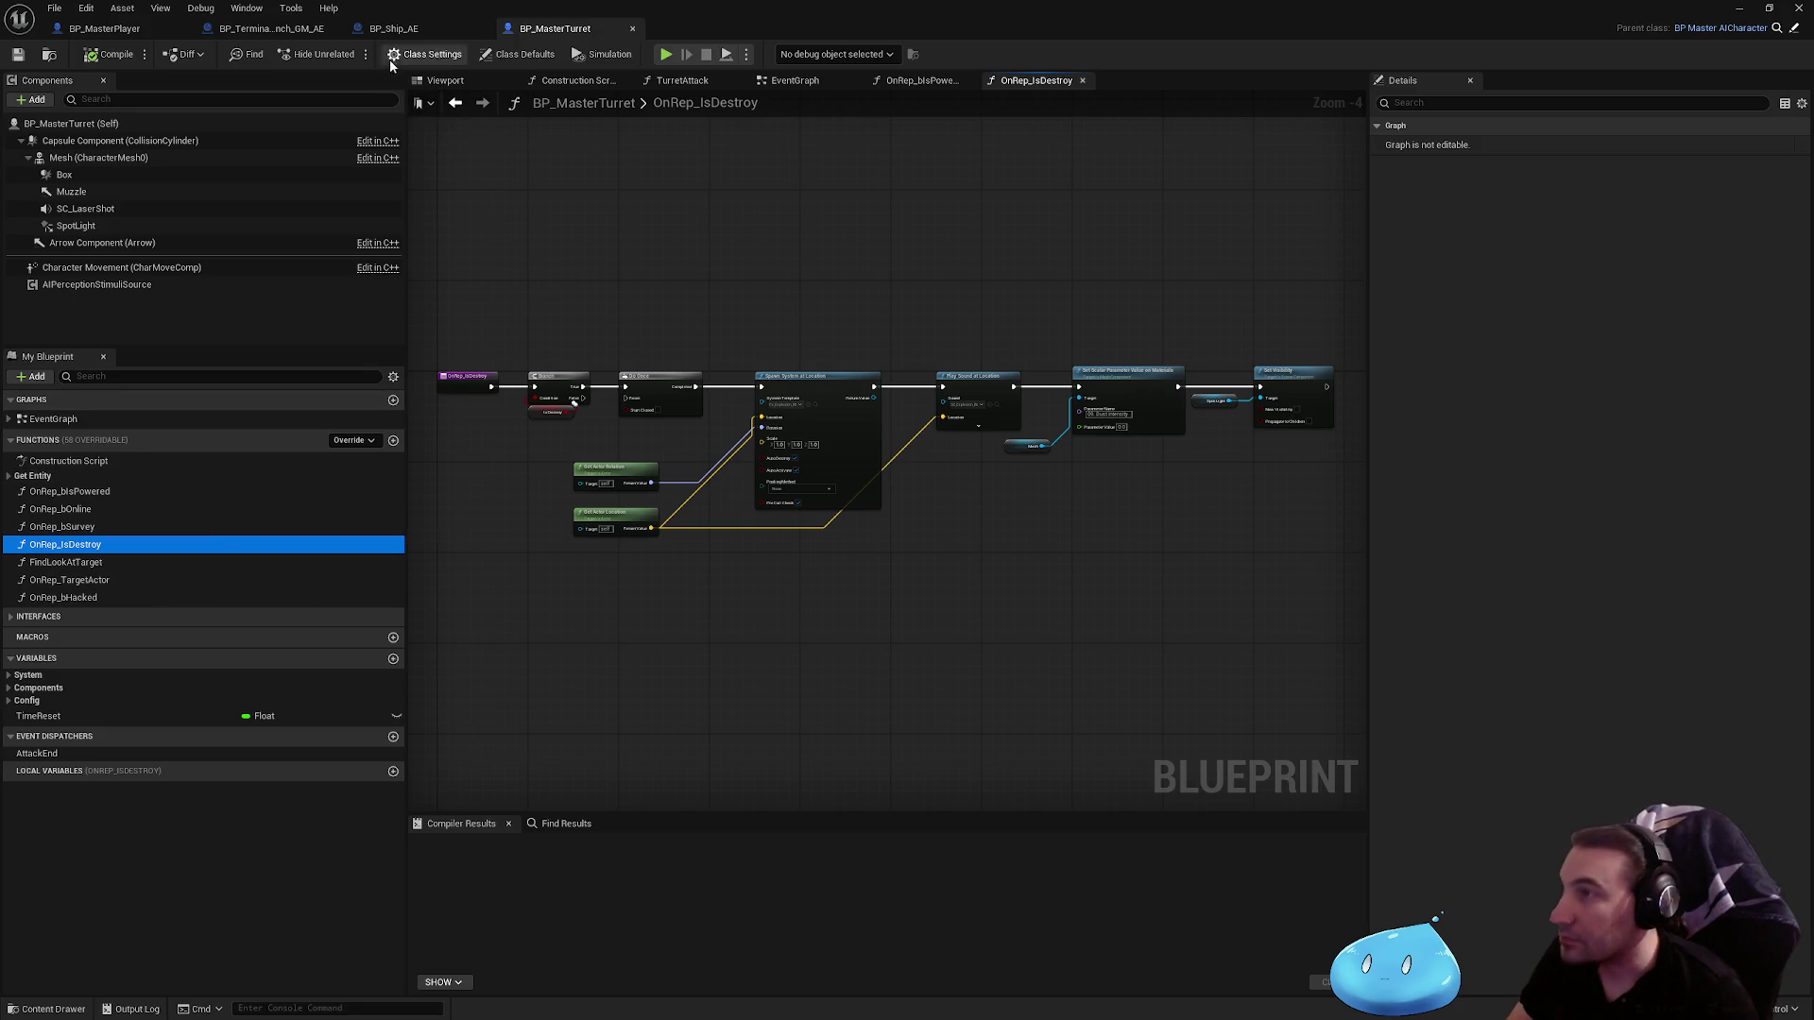
left_click(443, 30)
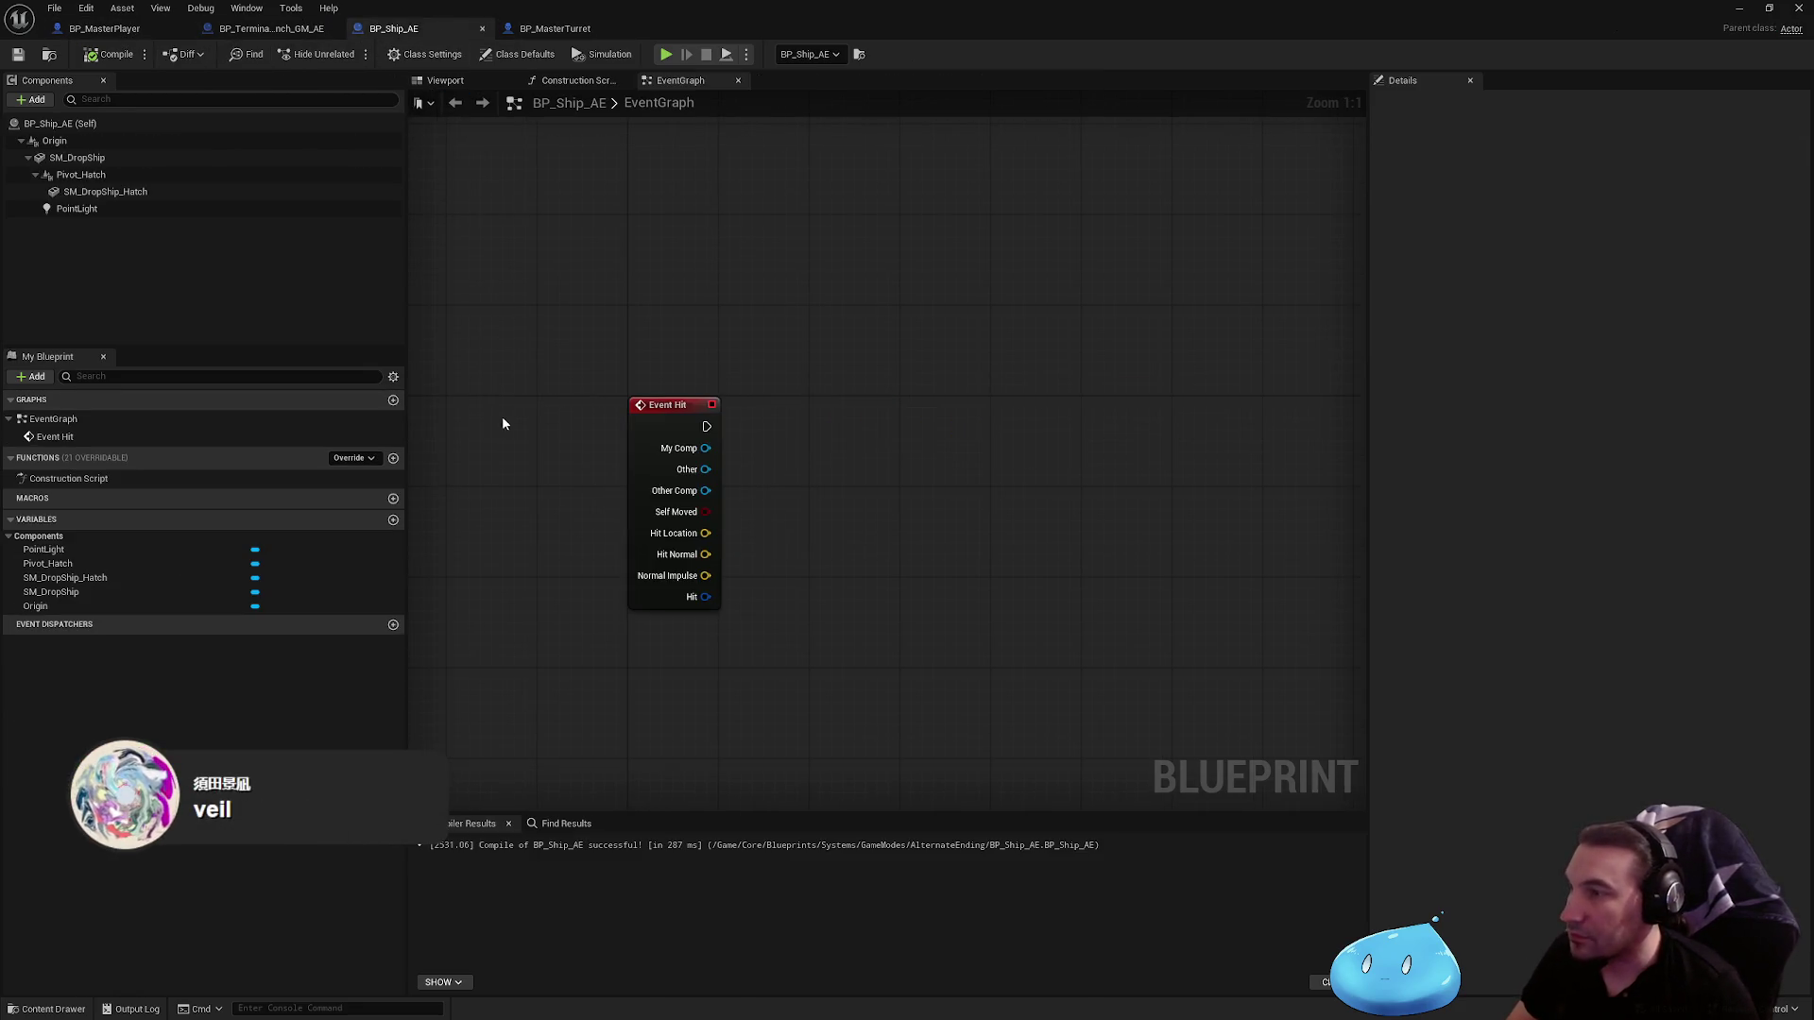
Step: Promote Event Hit's Self Moved pin to a new variable named bIsDestroyed
mouse_move(706, 511)
left_mouse_down()
mouse_move(895, 461)
mouse_move(885, 419)
mouse_move(780, 432)
mouse_move(934, 435)
left_mouse_up()
left_click(952, 535)
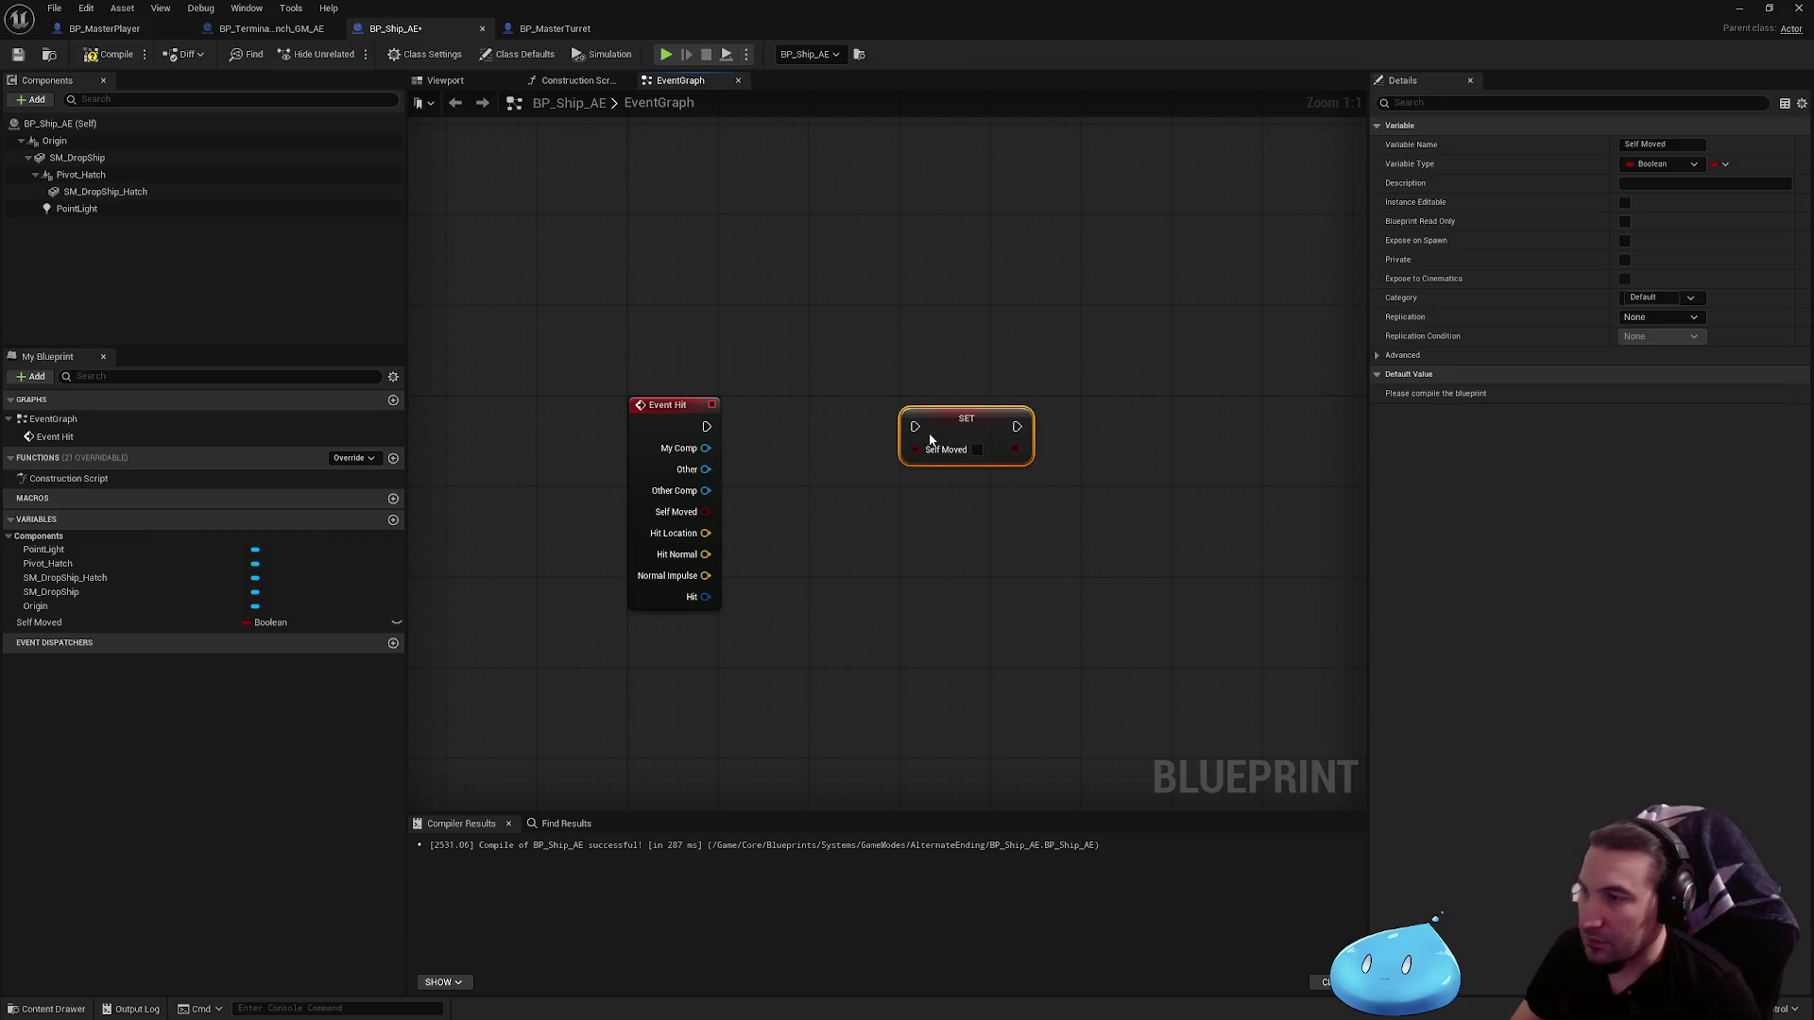
left_click(1674, 149)
type("b")
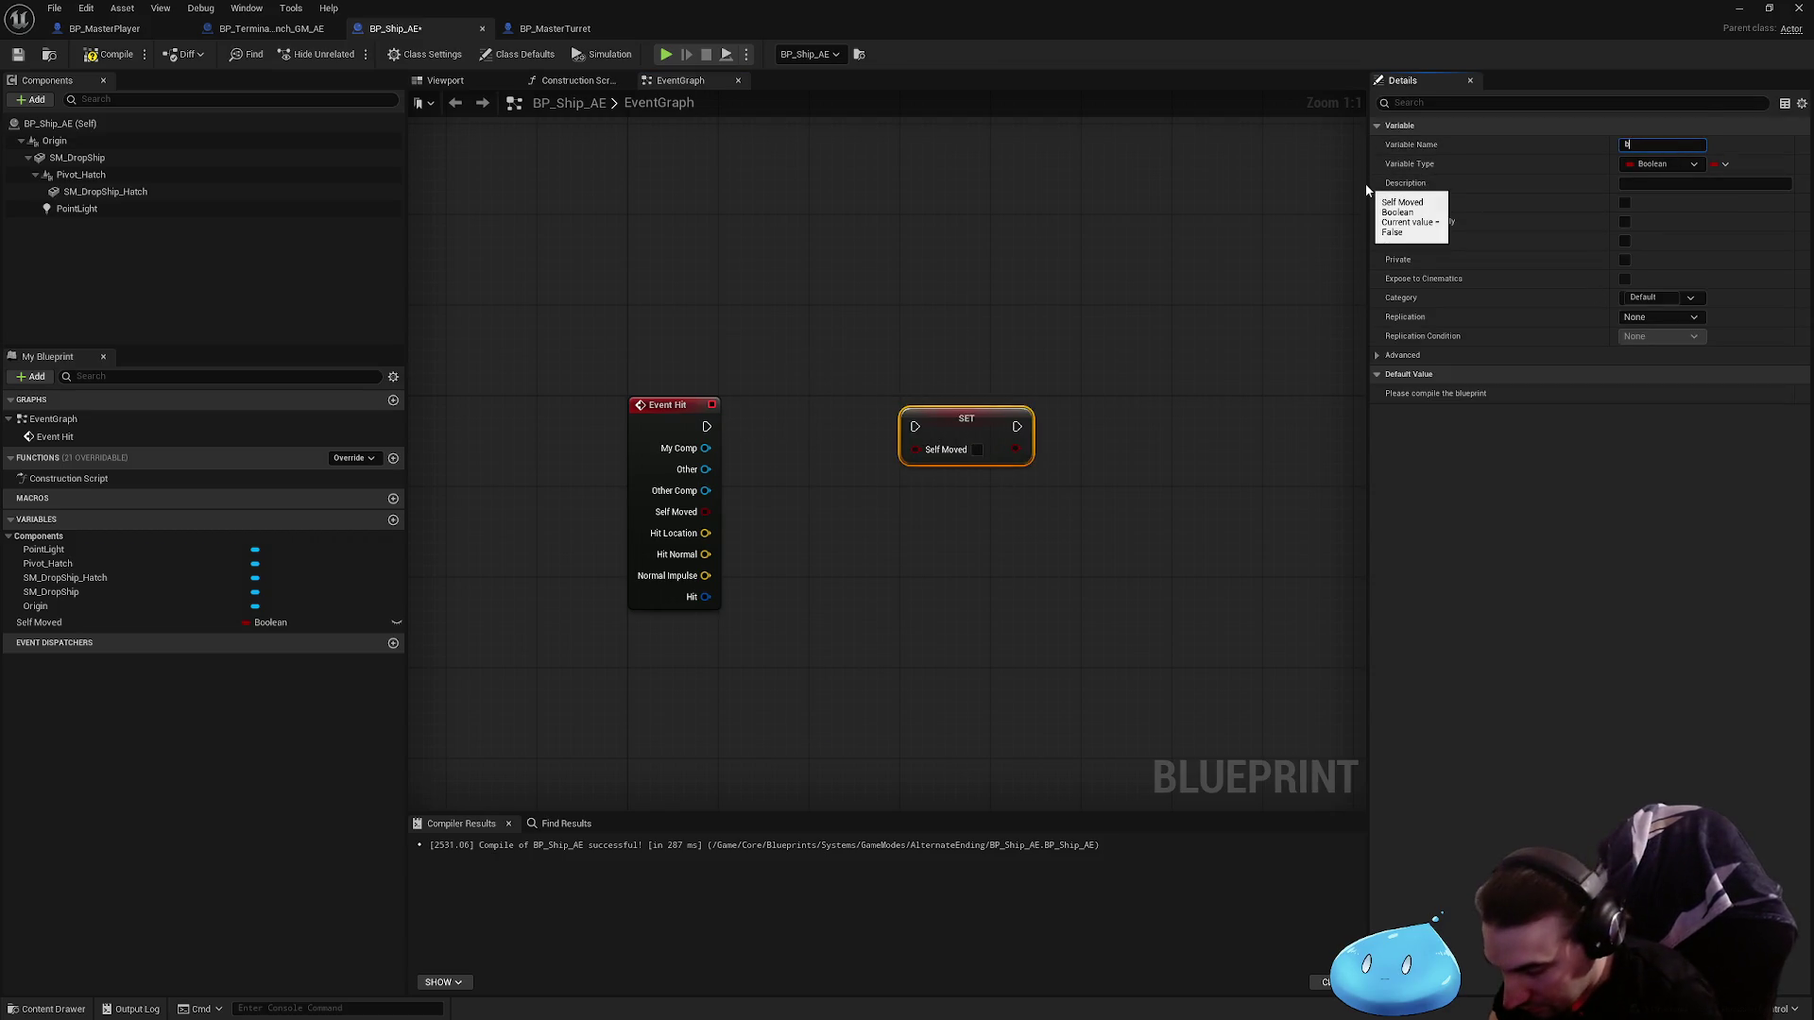
type("IsDestroyed")
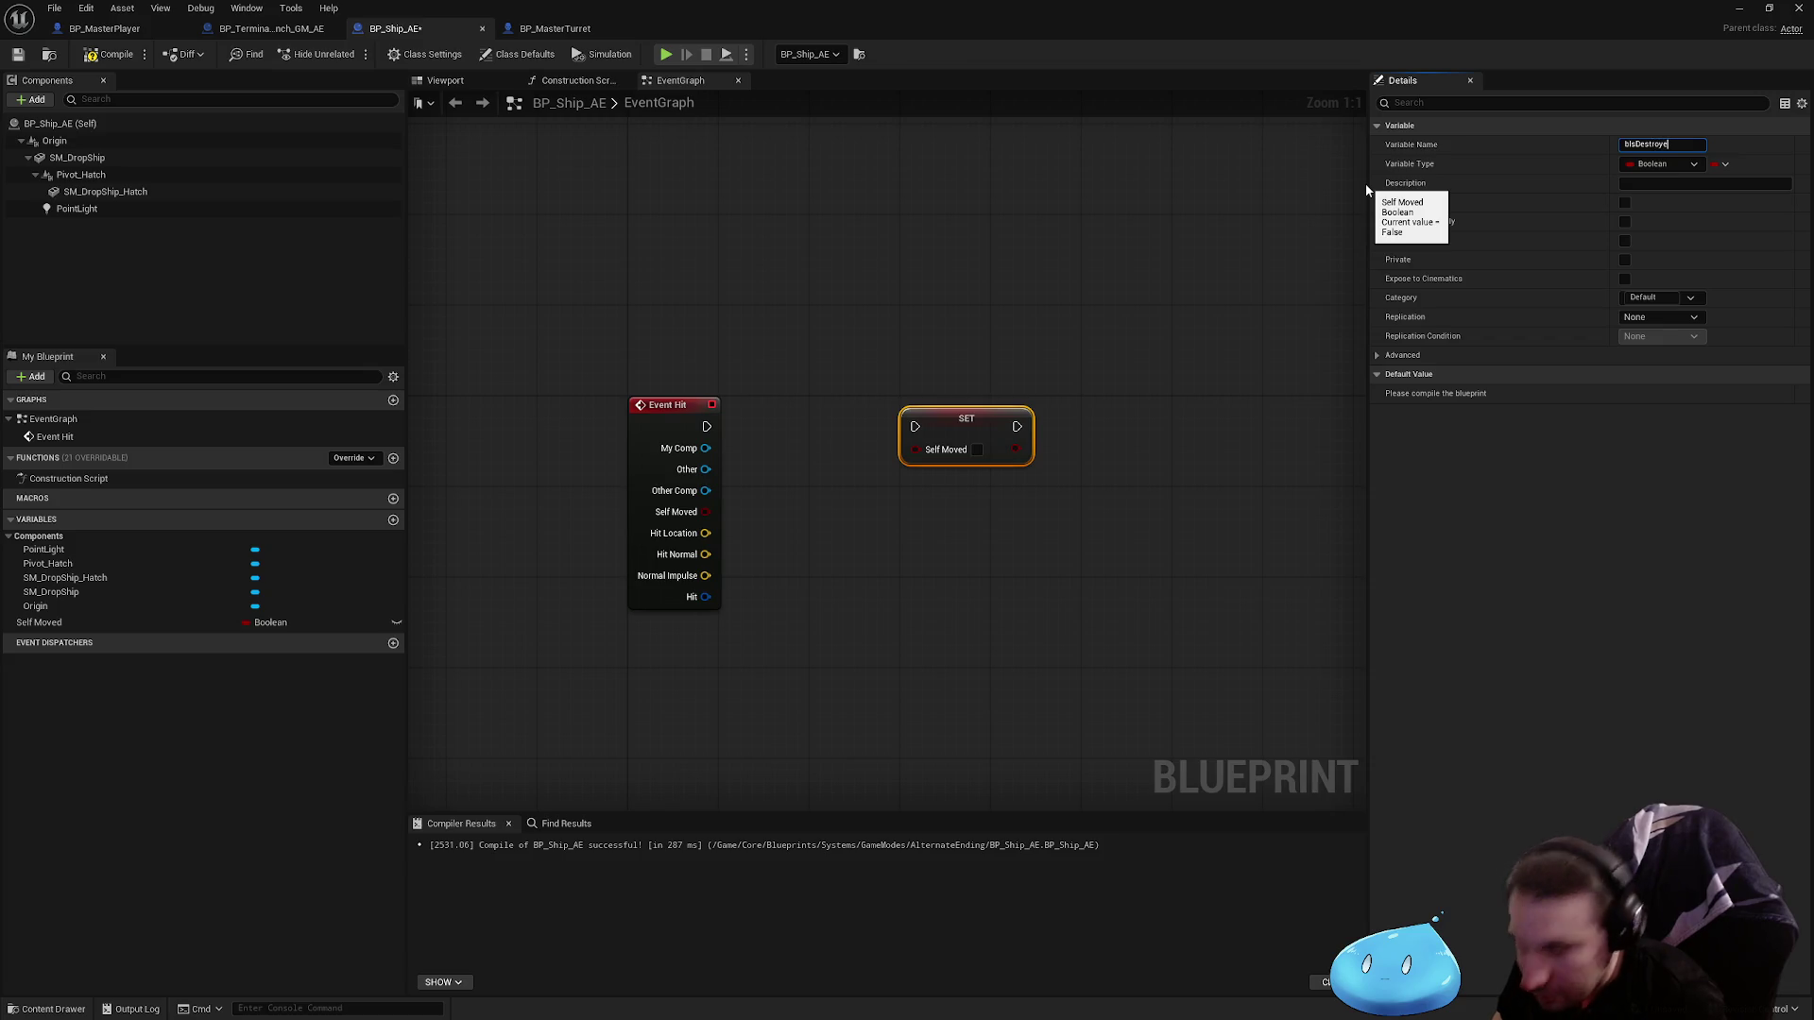
key("Return")
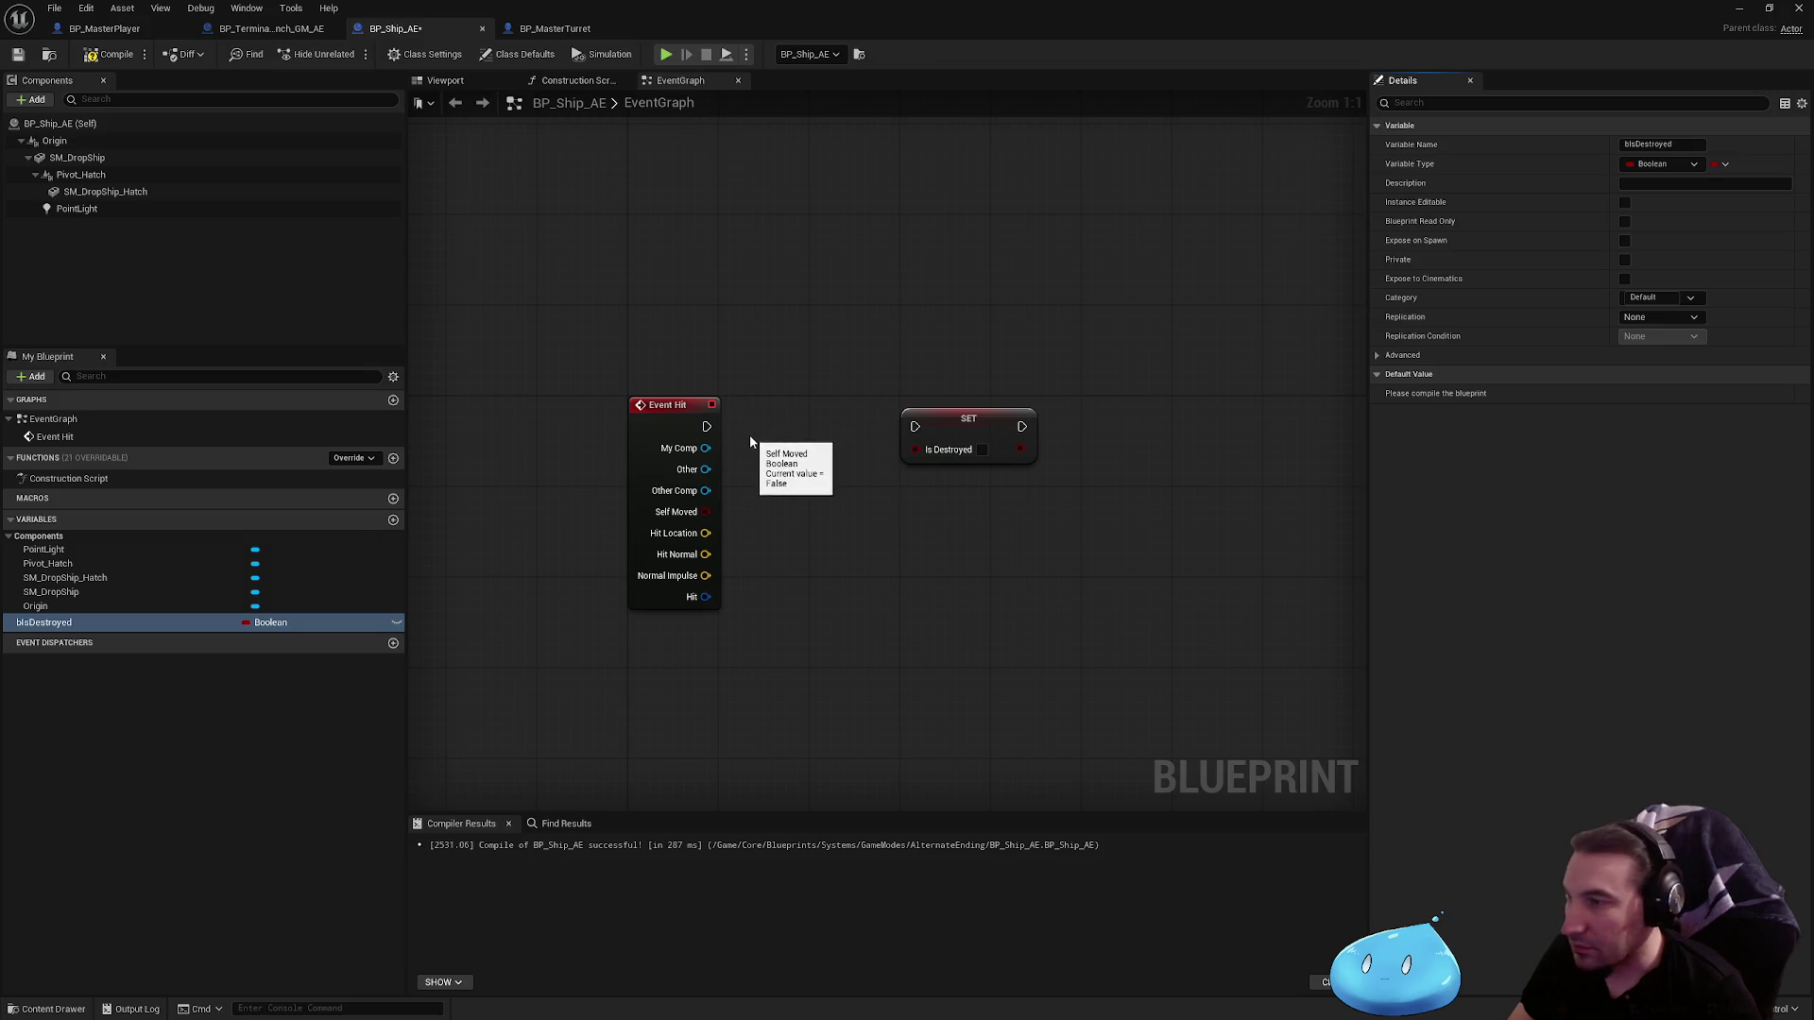
mouse_move(984, 422)
left_mouse_down()
mouse_move(1086, 428)
mouse_move(1070, 421)
left_mouse_up()
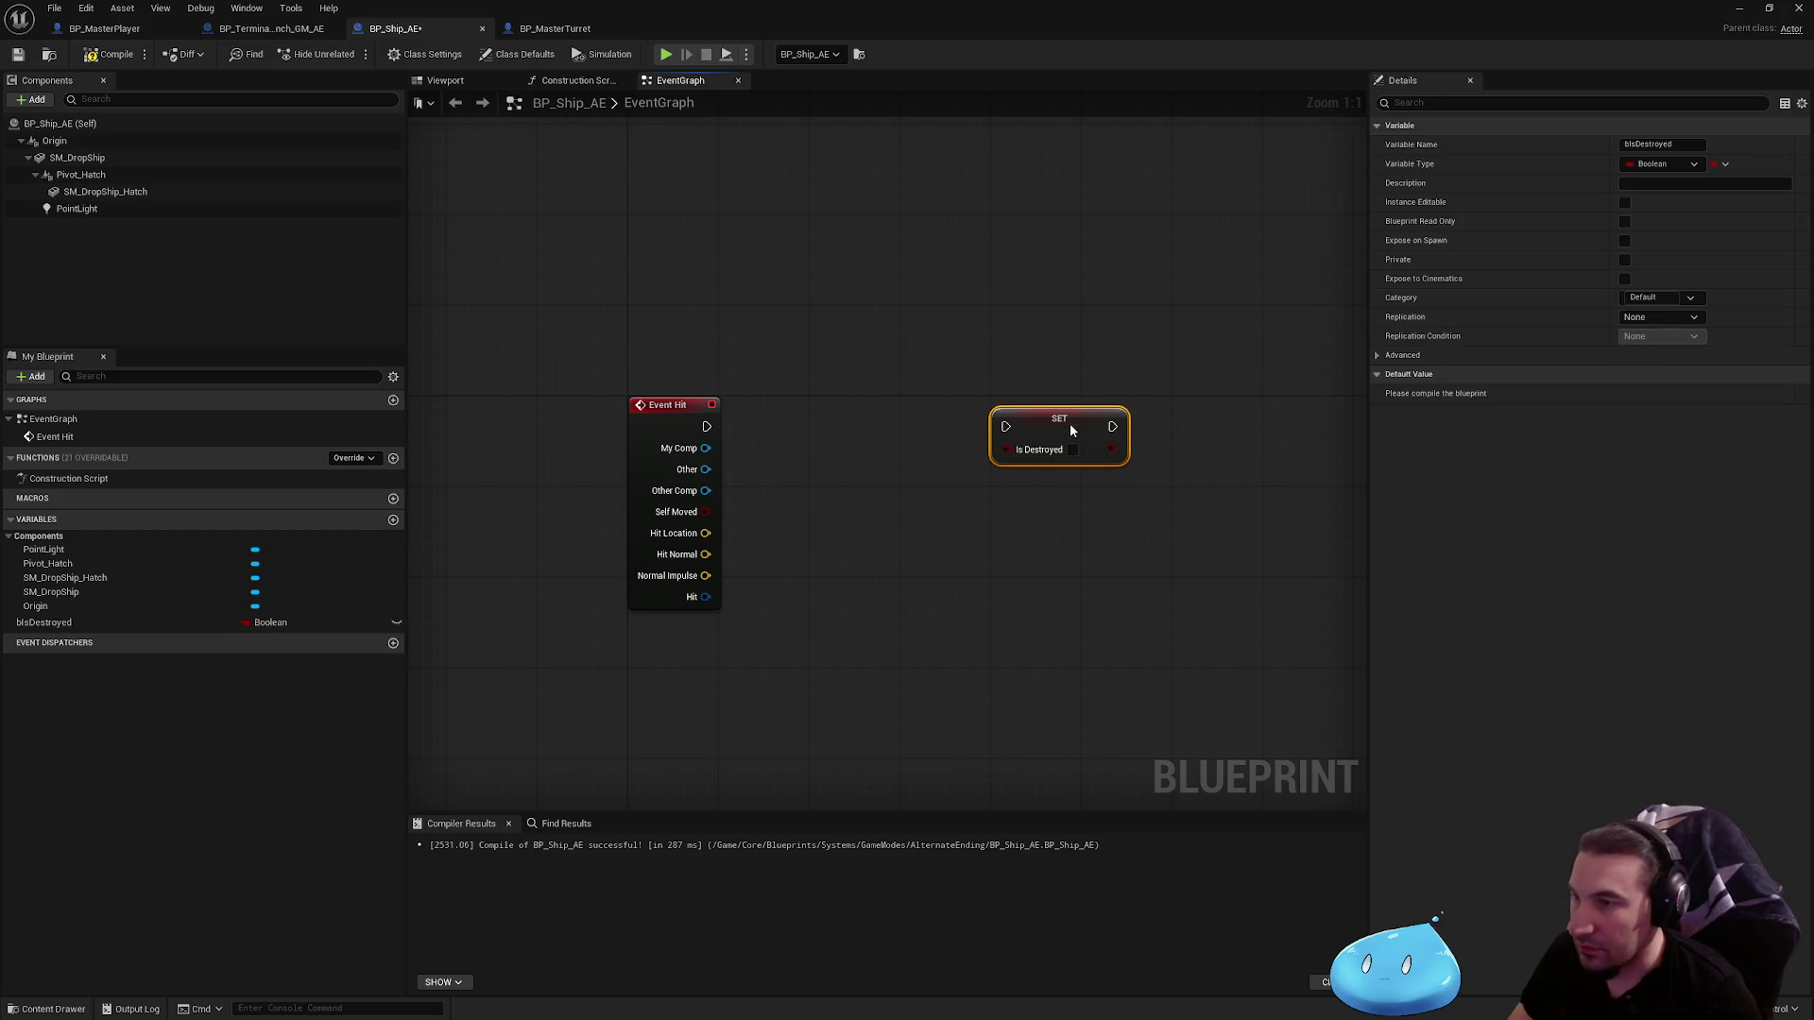
Step: Wire Event Hit into the SET node set to true, with bIsDestroyed replicated as RepNotify
left_click_drag(705, 428, 1005, 427)
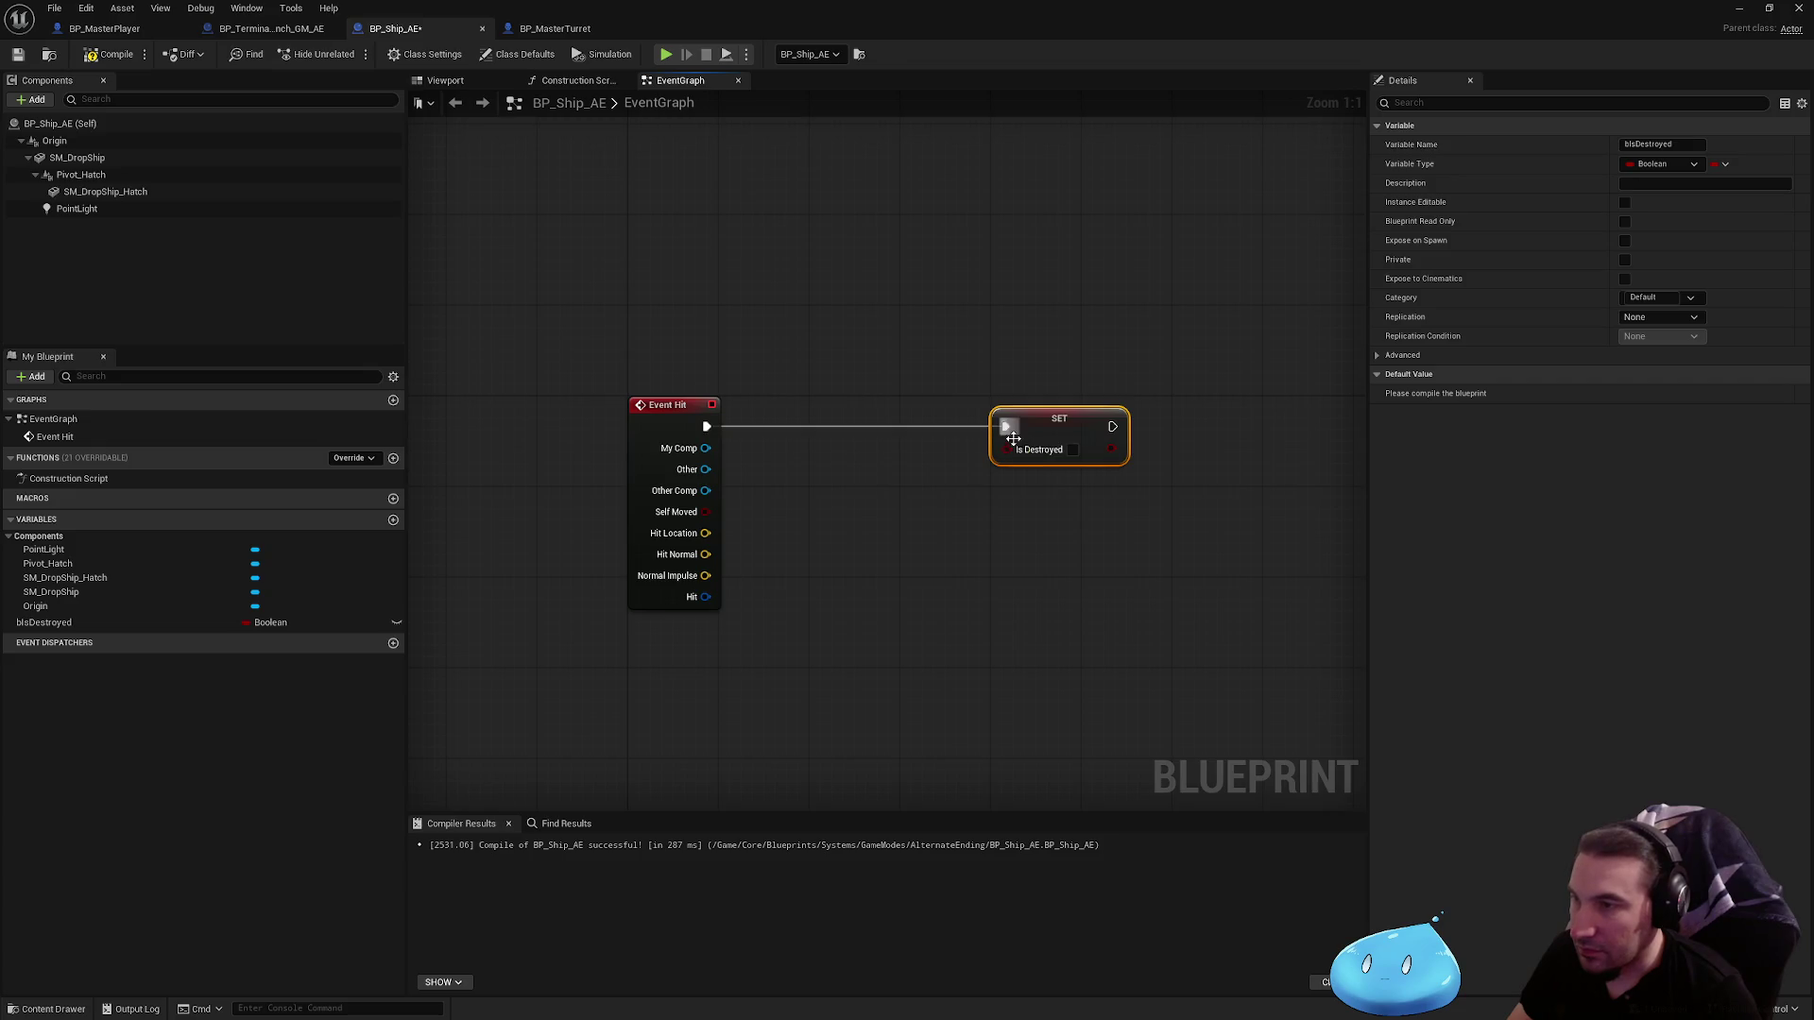
left_click(1072, 449)
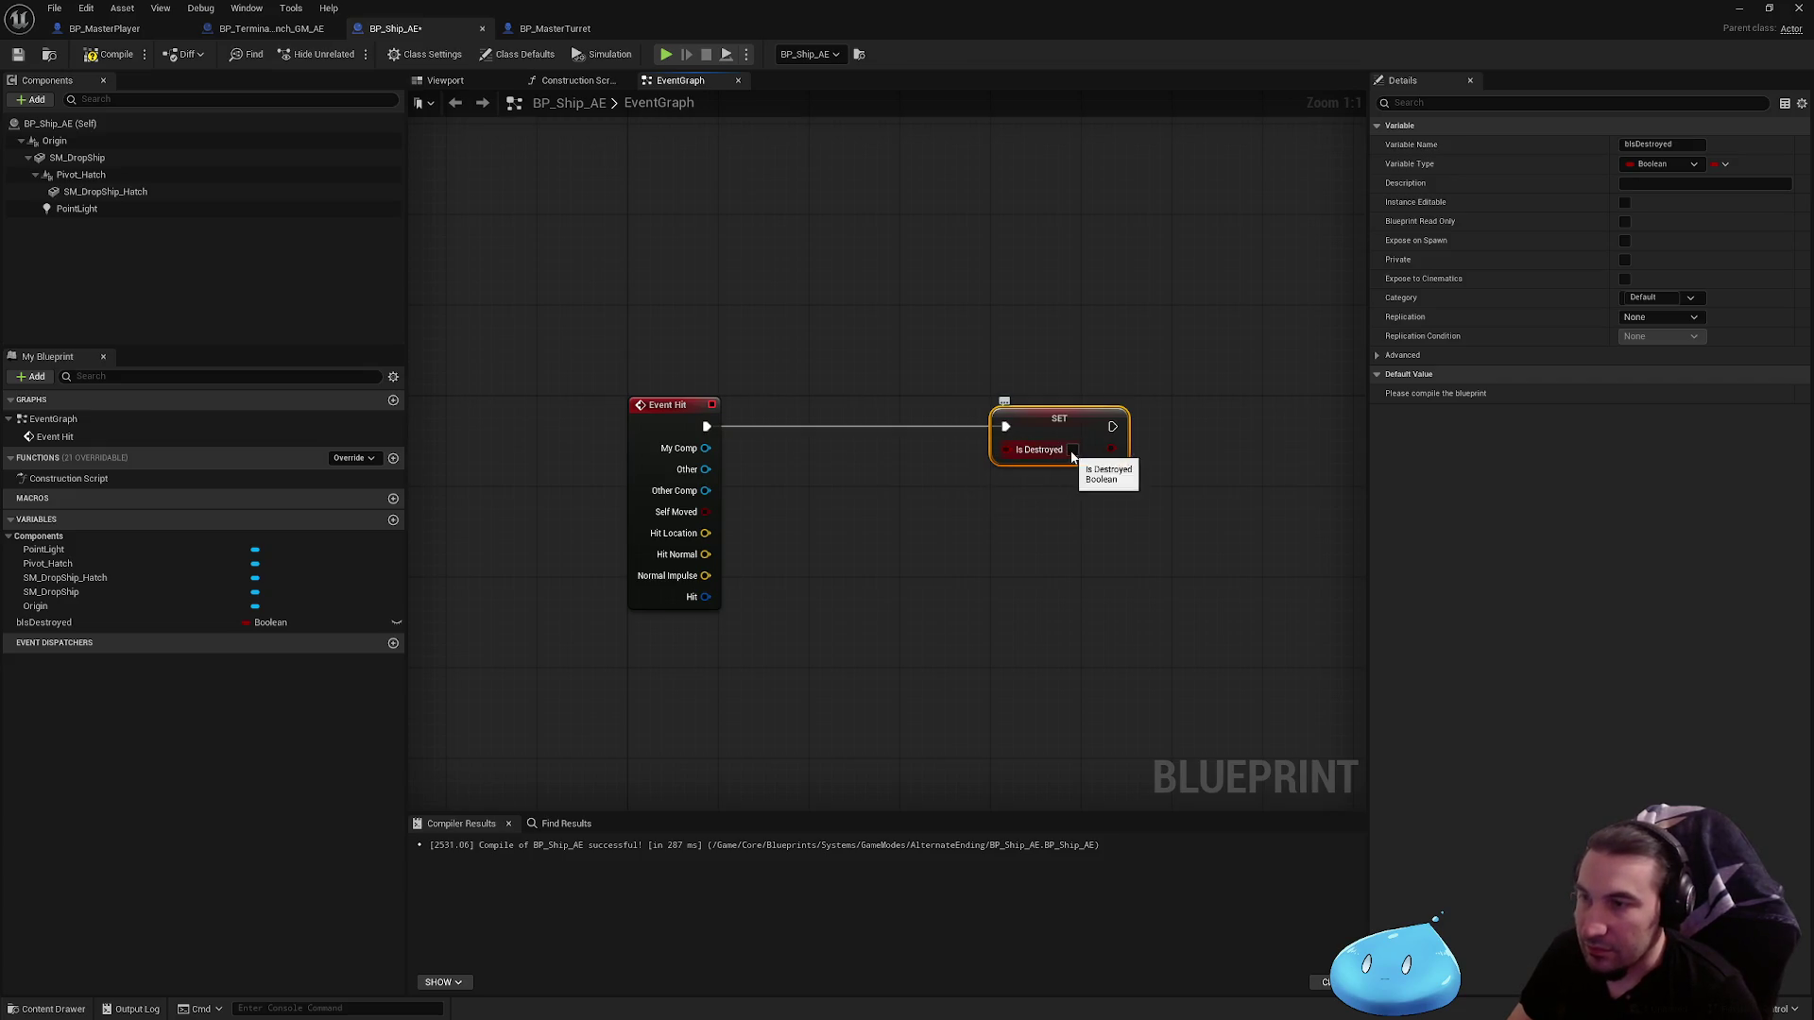
left_click(1660, 316)
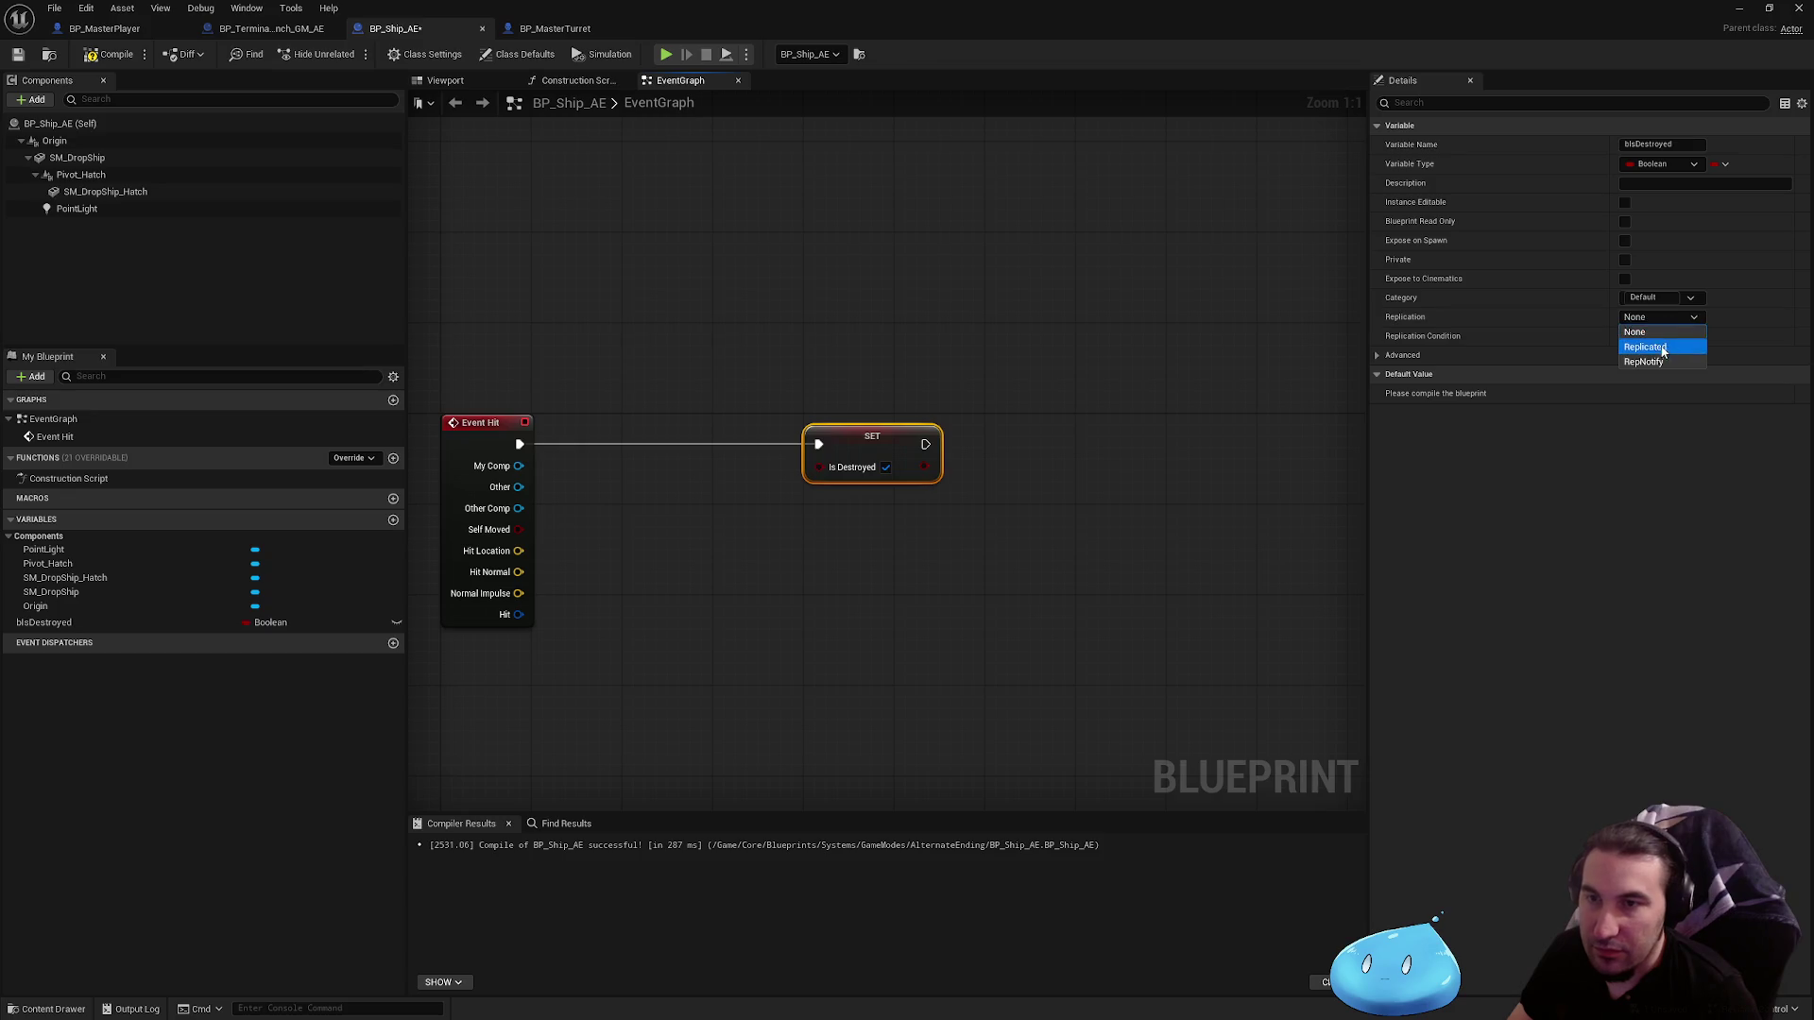
left_click(1639, 359)
left_click_drag(860, 456, 679, 457)
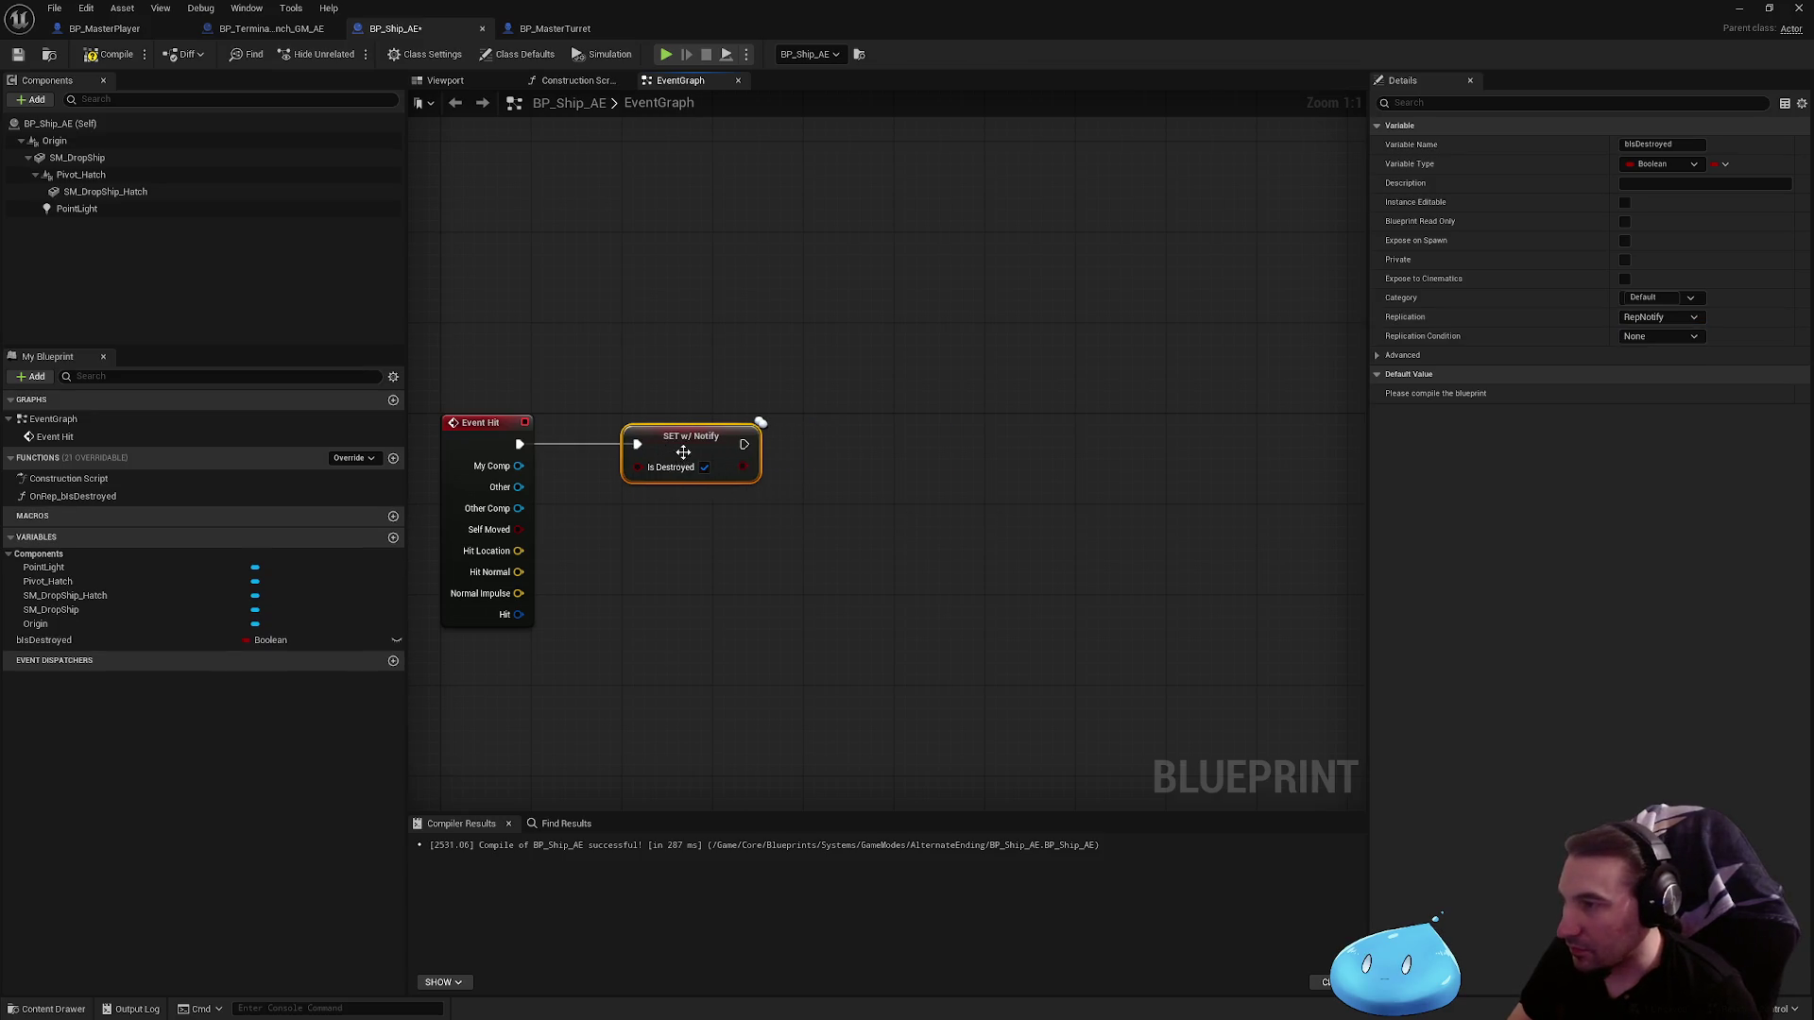
Step: Compile and save BP_Ship_AE and open the OnRep_bIsDestroyed function graph
left_click(106, 55)
left_click(21, 55)
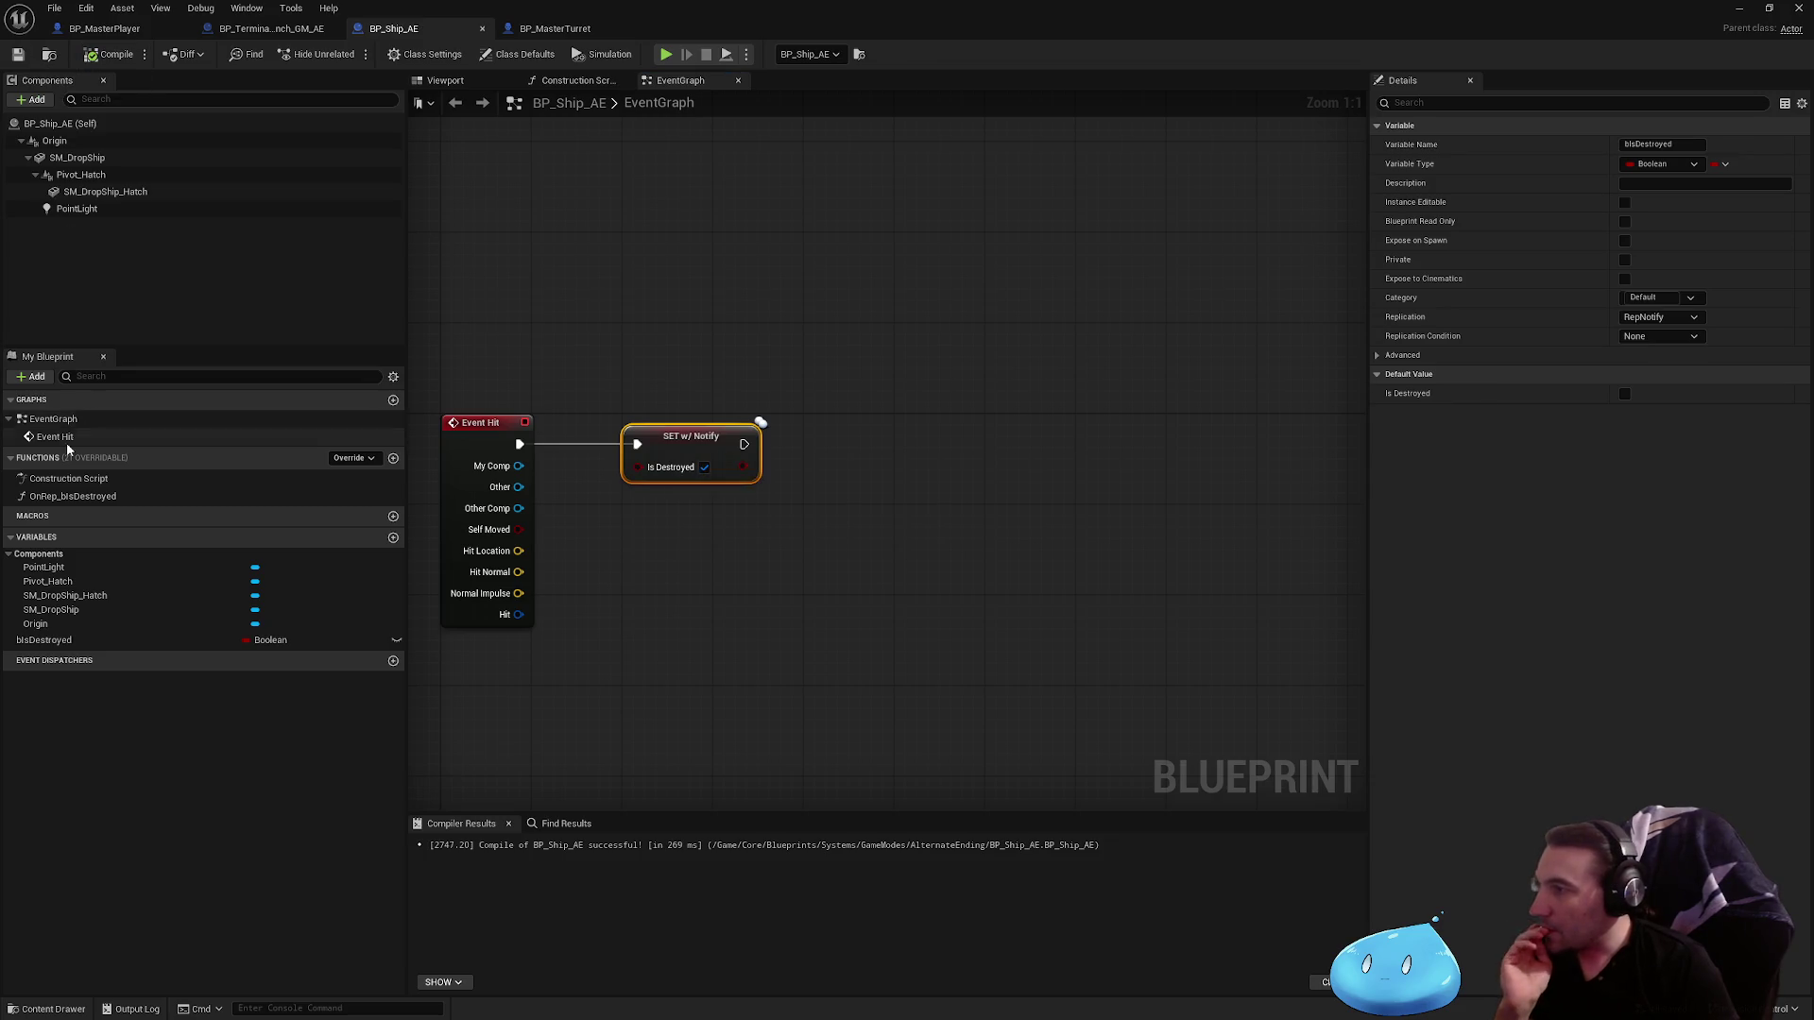
double_click(75, 496)
left_click(544, 31)
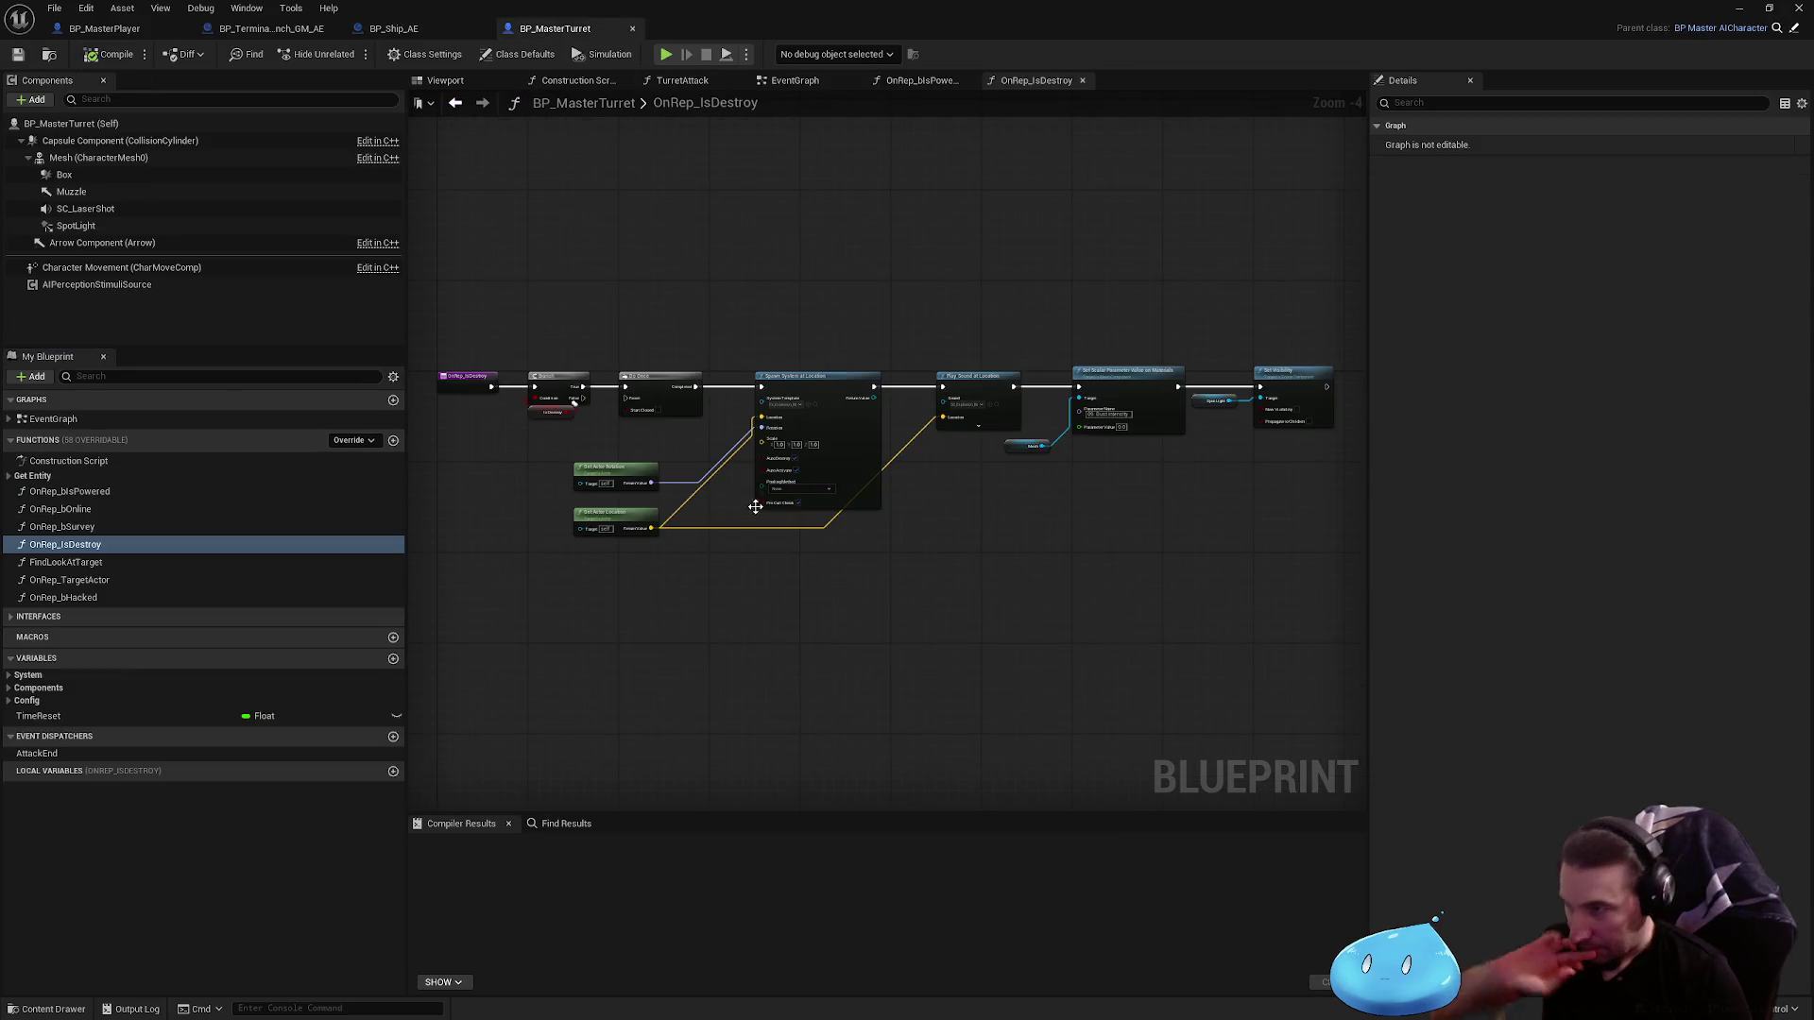
Step: Copy the turret's Branch, Do Once, Get Actor Rotation and Spawn System nodes into BP_Ship_AE's OnRep_bIsDestroyed
scroll(746, 500, "up", 2)
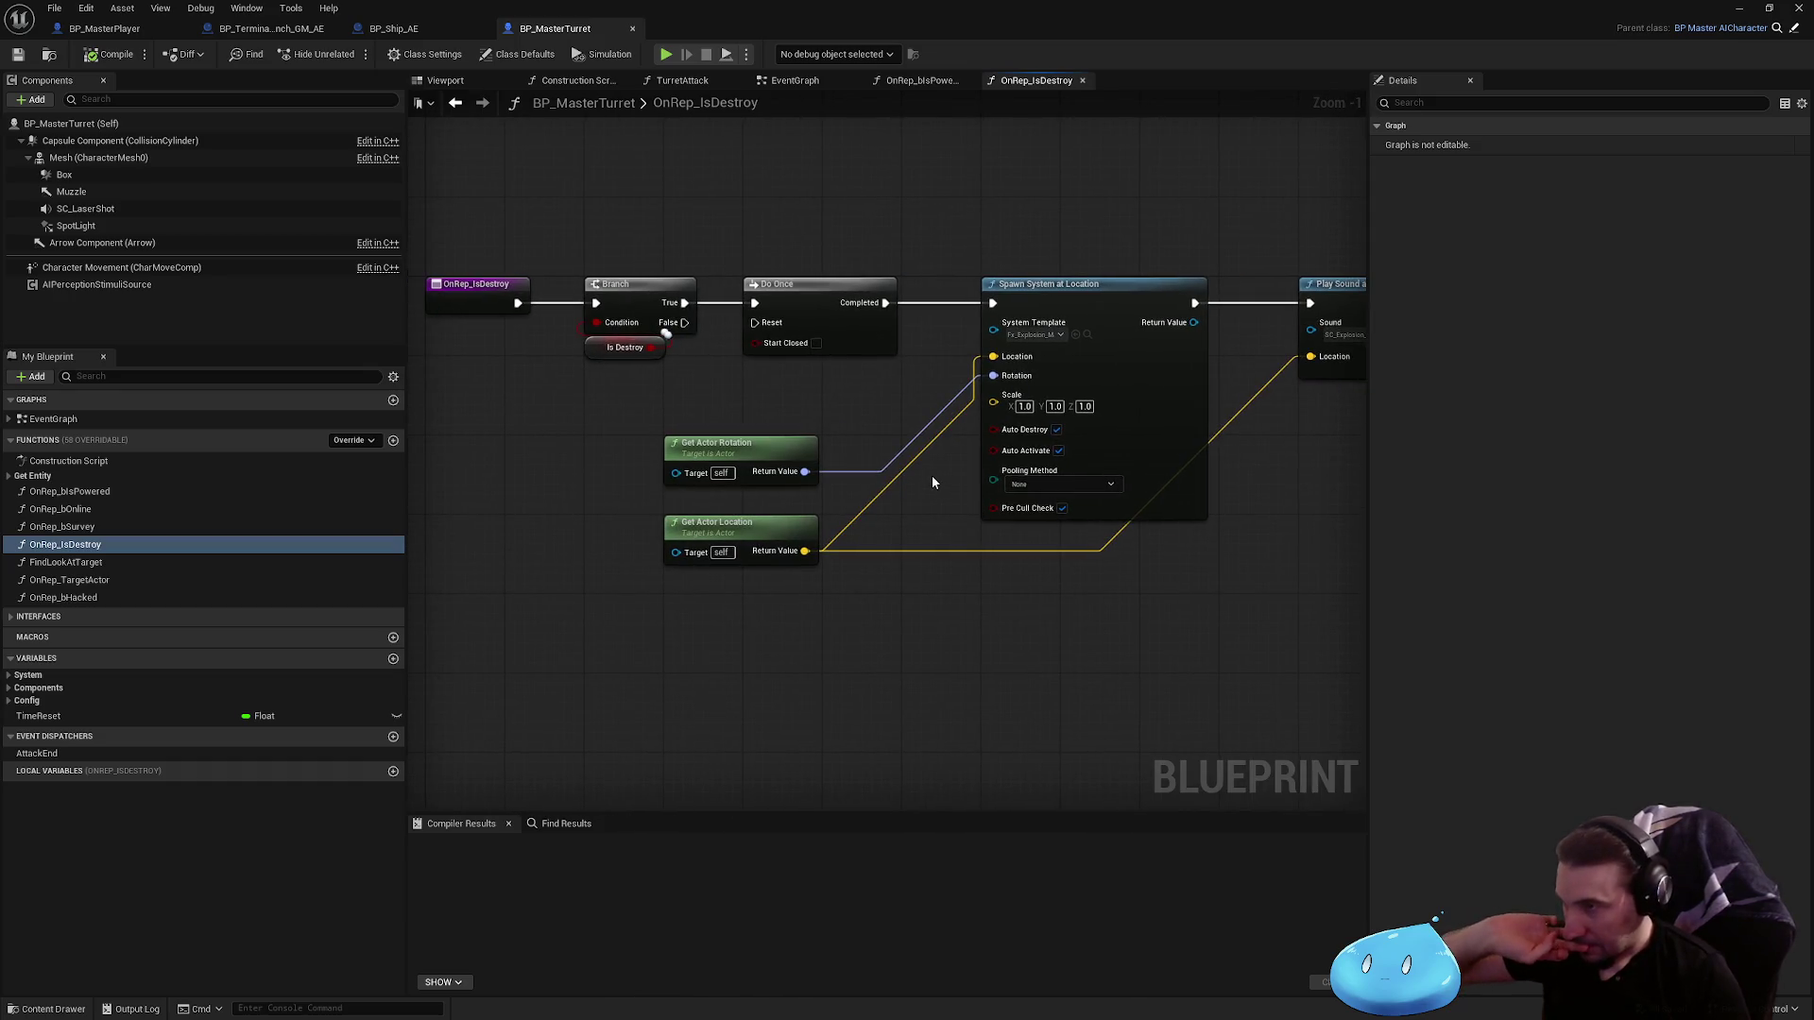
left_click_drag(726, 316, 686, 372)
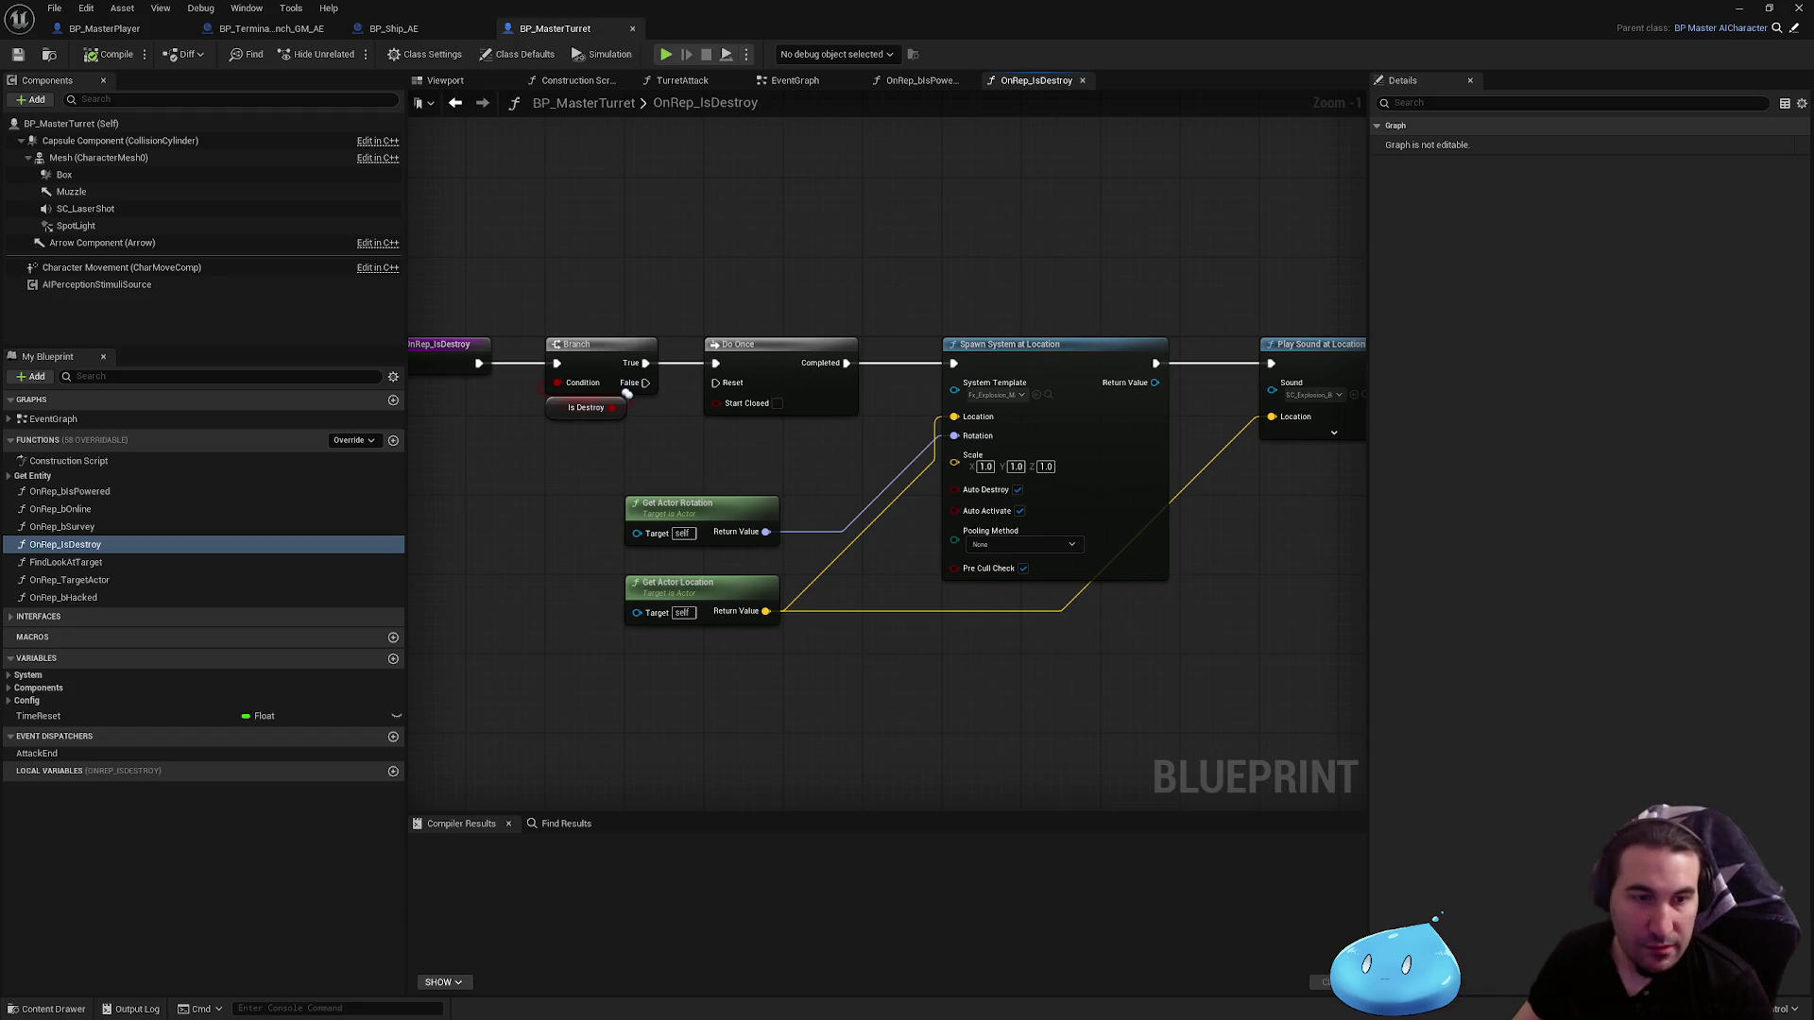
mouse_move(534, 307)
left_mouse_down()
mouse_move(729, 473)
mouse_move(1170, 611)
mouse_move(836, 566)
mouse_move(911, 538)
mouse_move(1160, 533)
left_mouse_up()
mouse_move(464, 299)
left_mouse_down()
mouse_move(933, 663)
mouse_move(937, 564)
left_mouse_up()
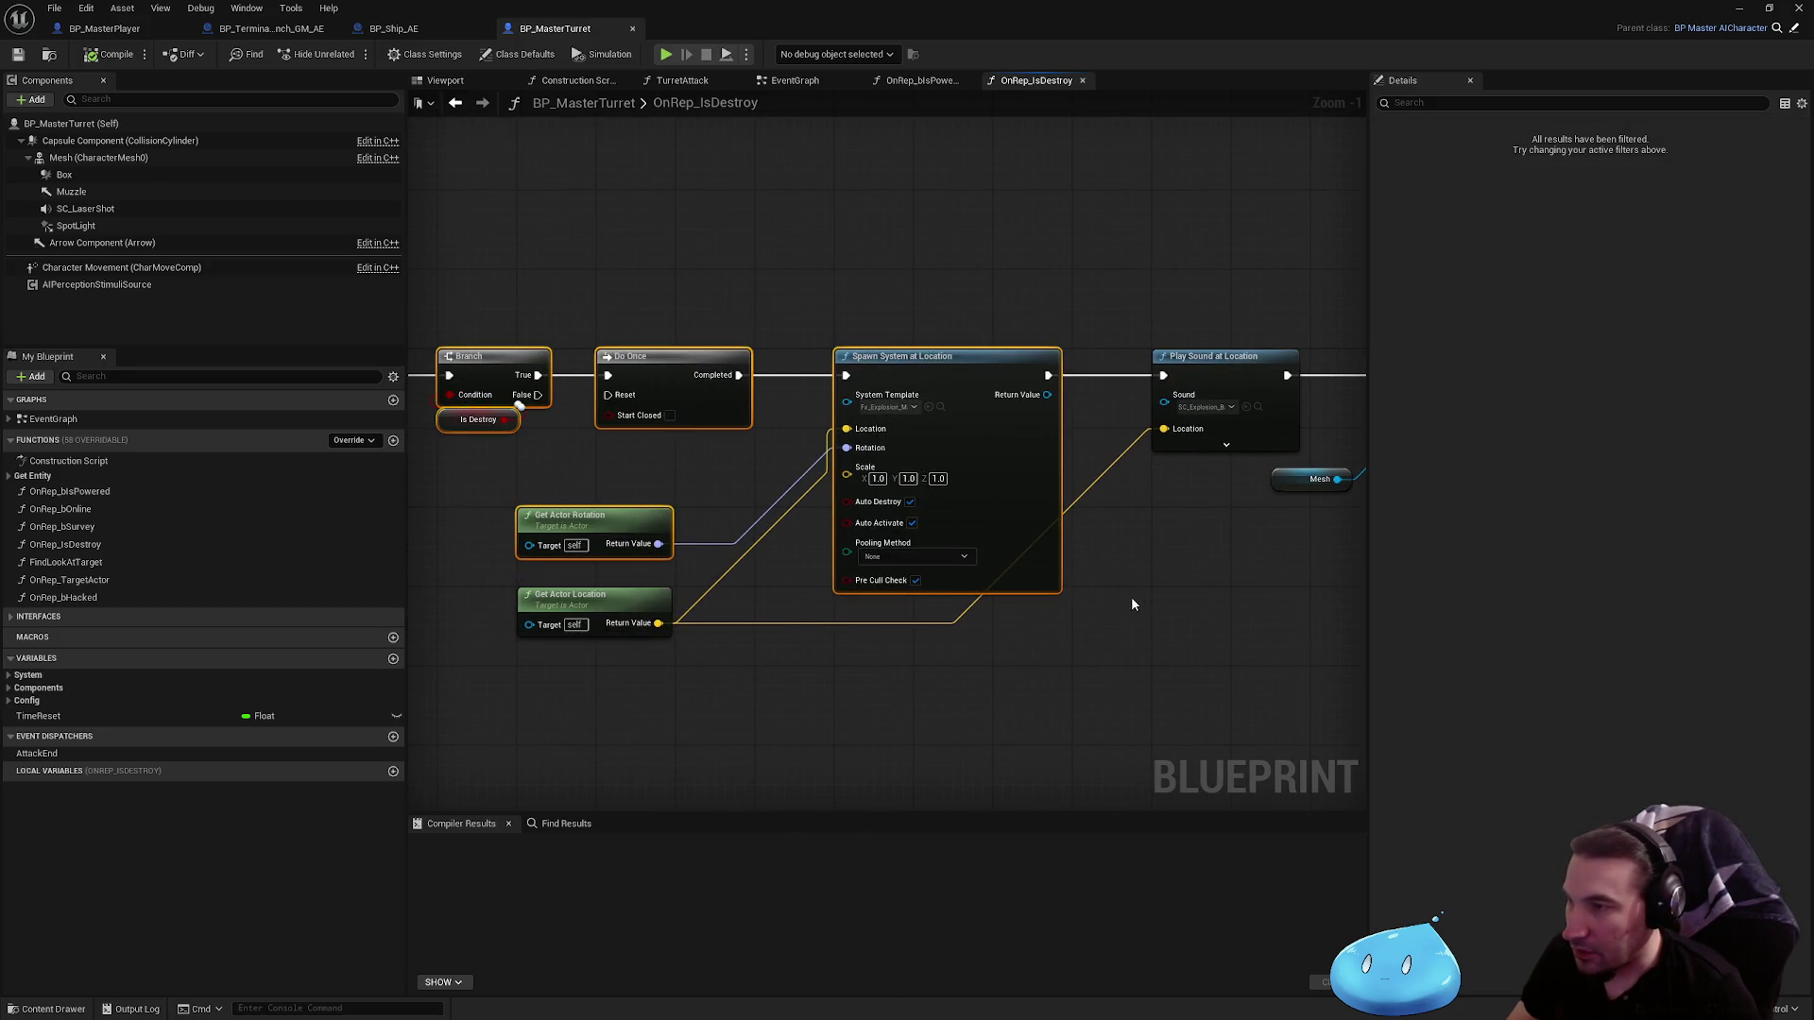
left_click_drag(1130, 597, 673, 638)
mouse_move(873, 601)
left_mouse_down()
mouse_move(543, 526)
mouse_move(1340, 535)
mouse_move(415, 584)
left_mouse_up()
left_click(958, 398)
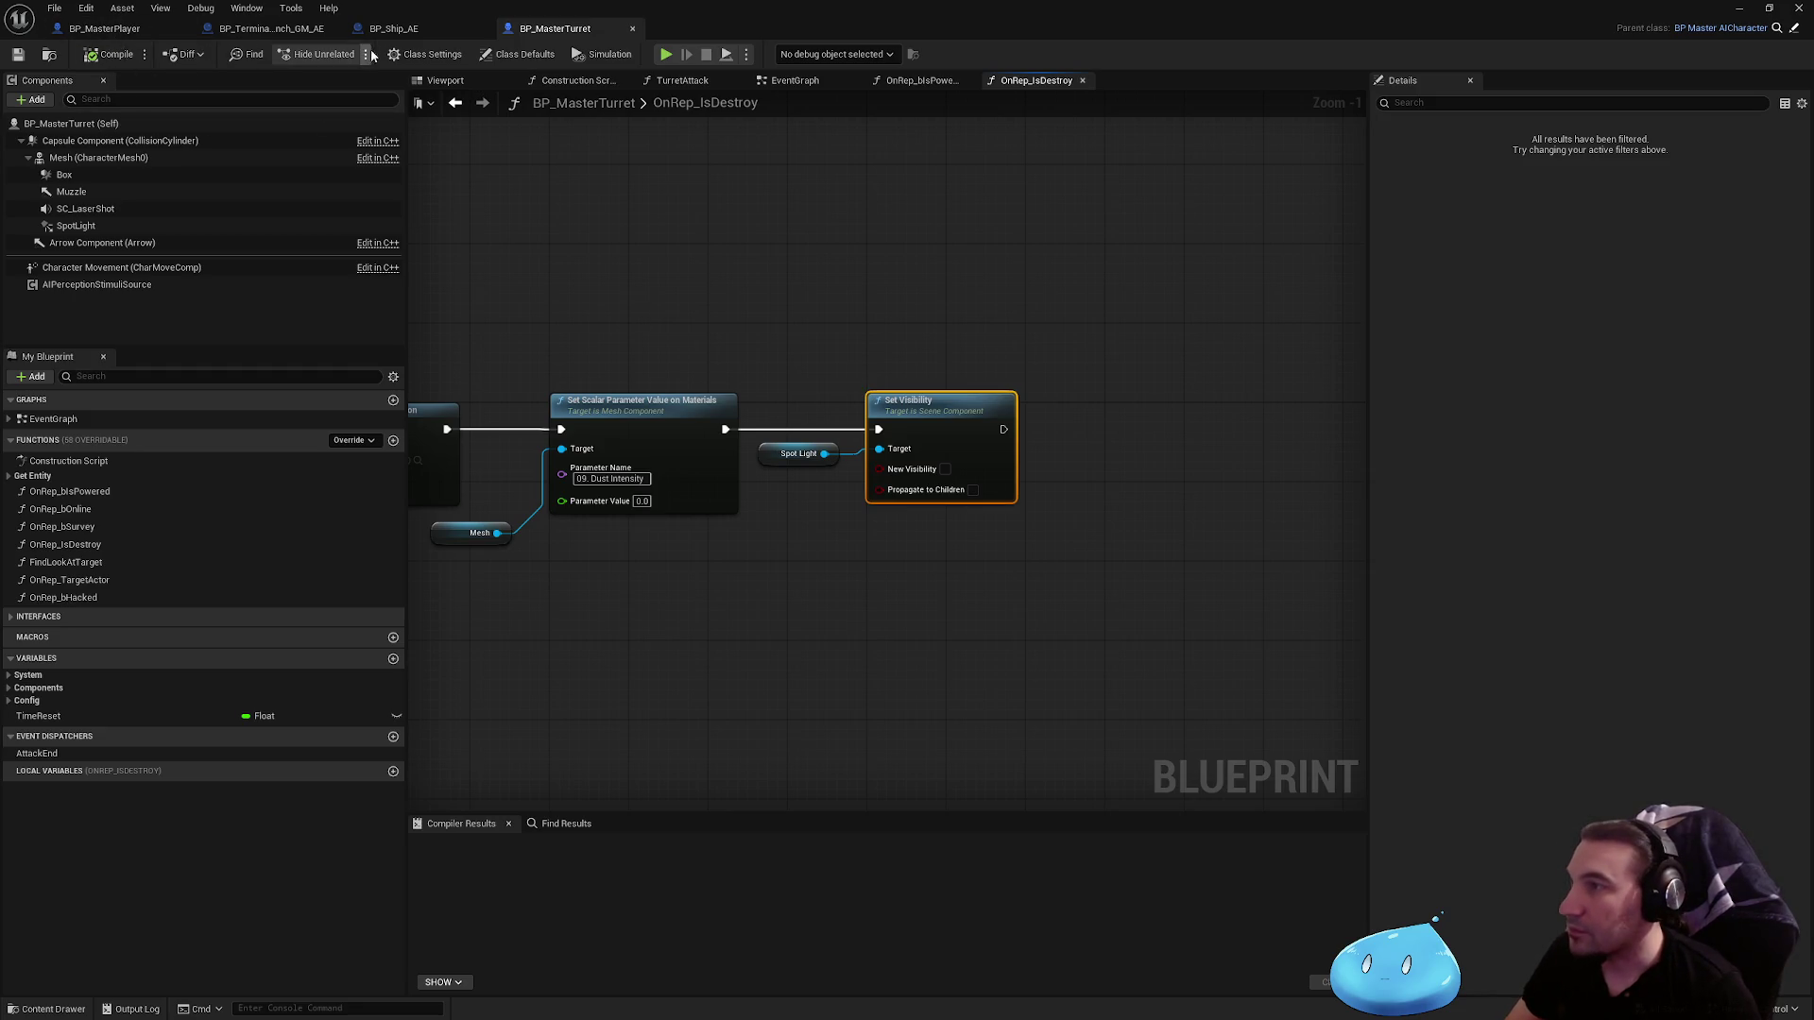
left_click(394, 29)
key("ctrl+v")
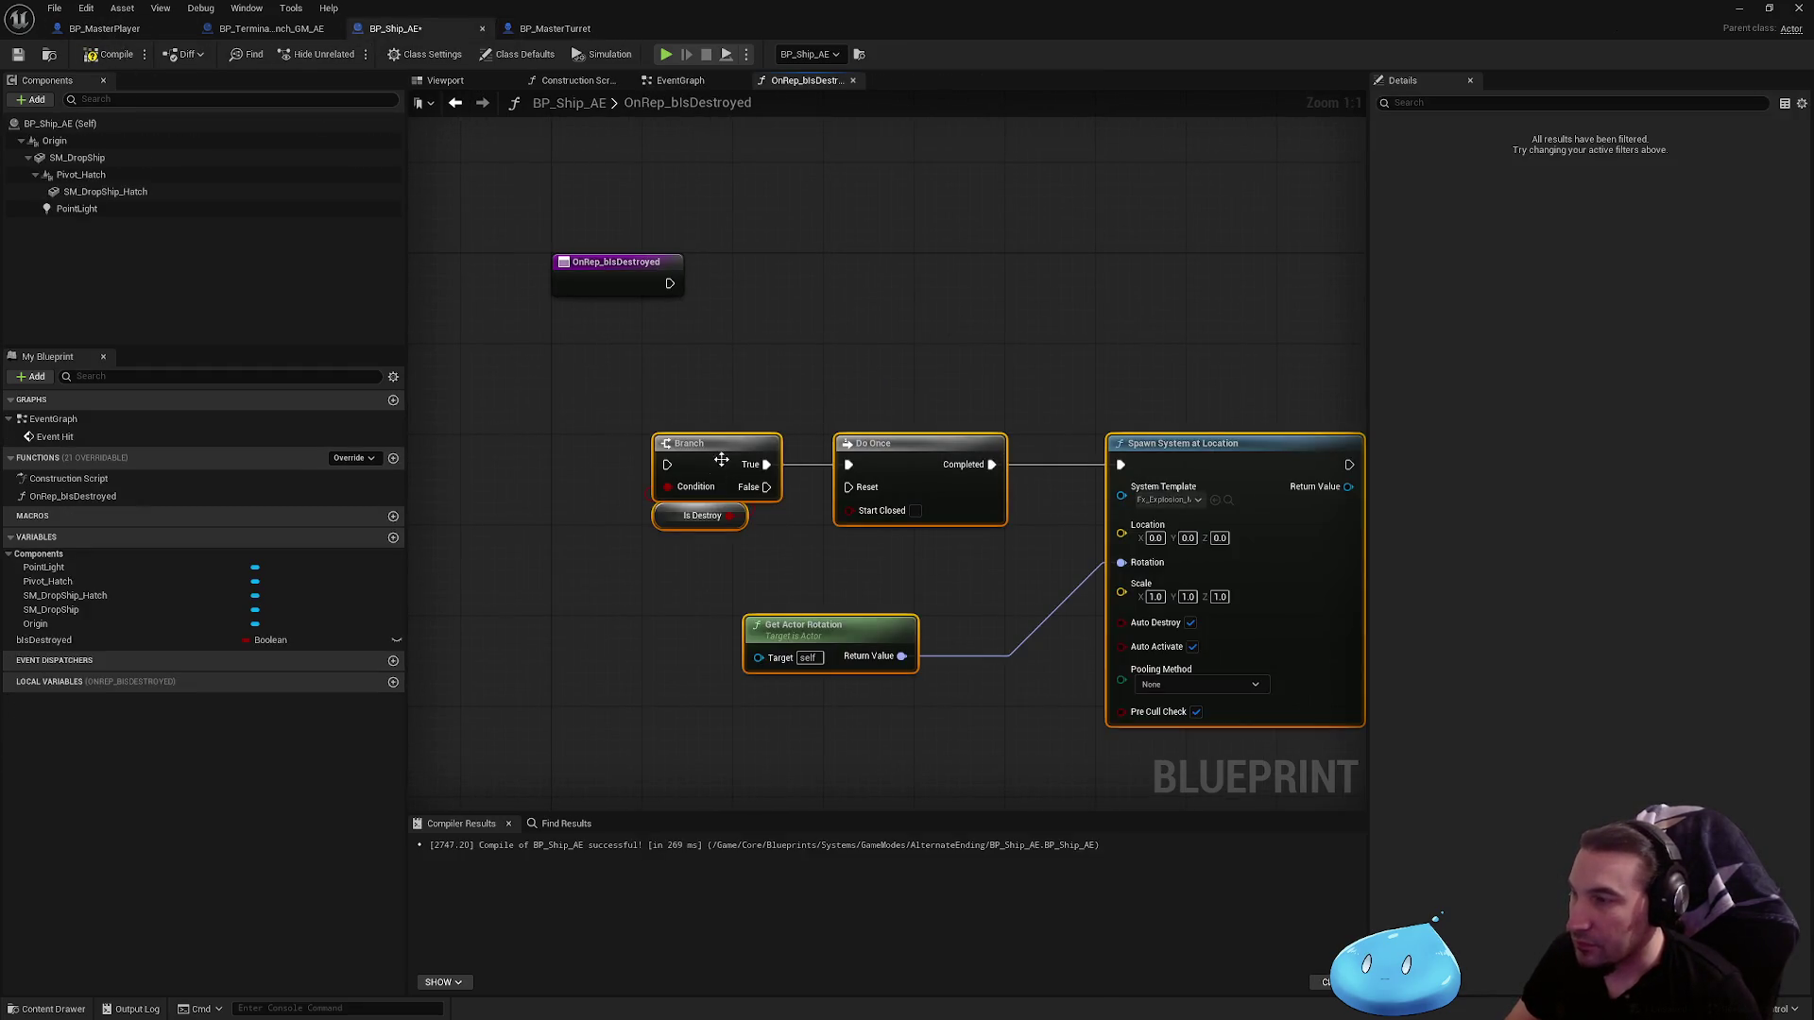
Step: Move the pasted nodes beside the OnRep entry and wire its exec into the Branch
mouse_move(718, 455)
left_mouse_down()
mouse_move(803, 292)
mouse_move(797, 274)
mouse_move(670, 283)
left_mouse_up()
left_click(44, 640)
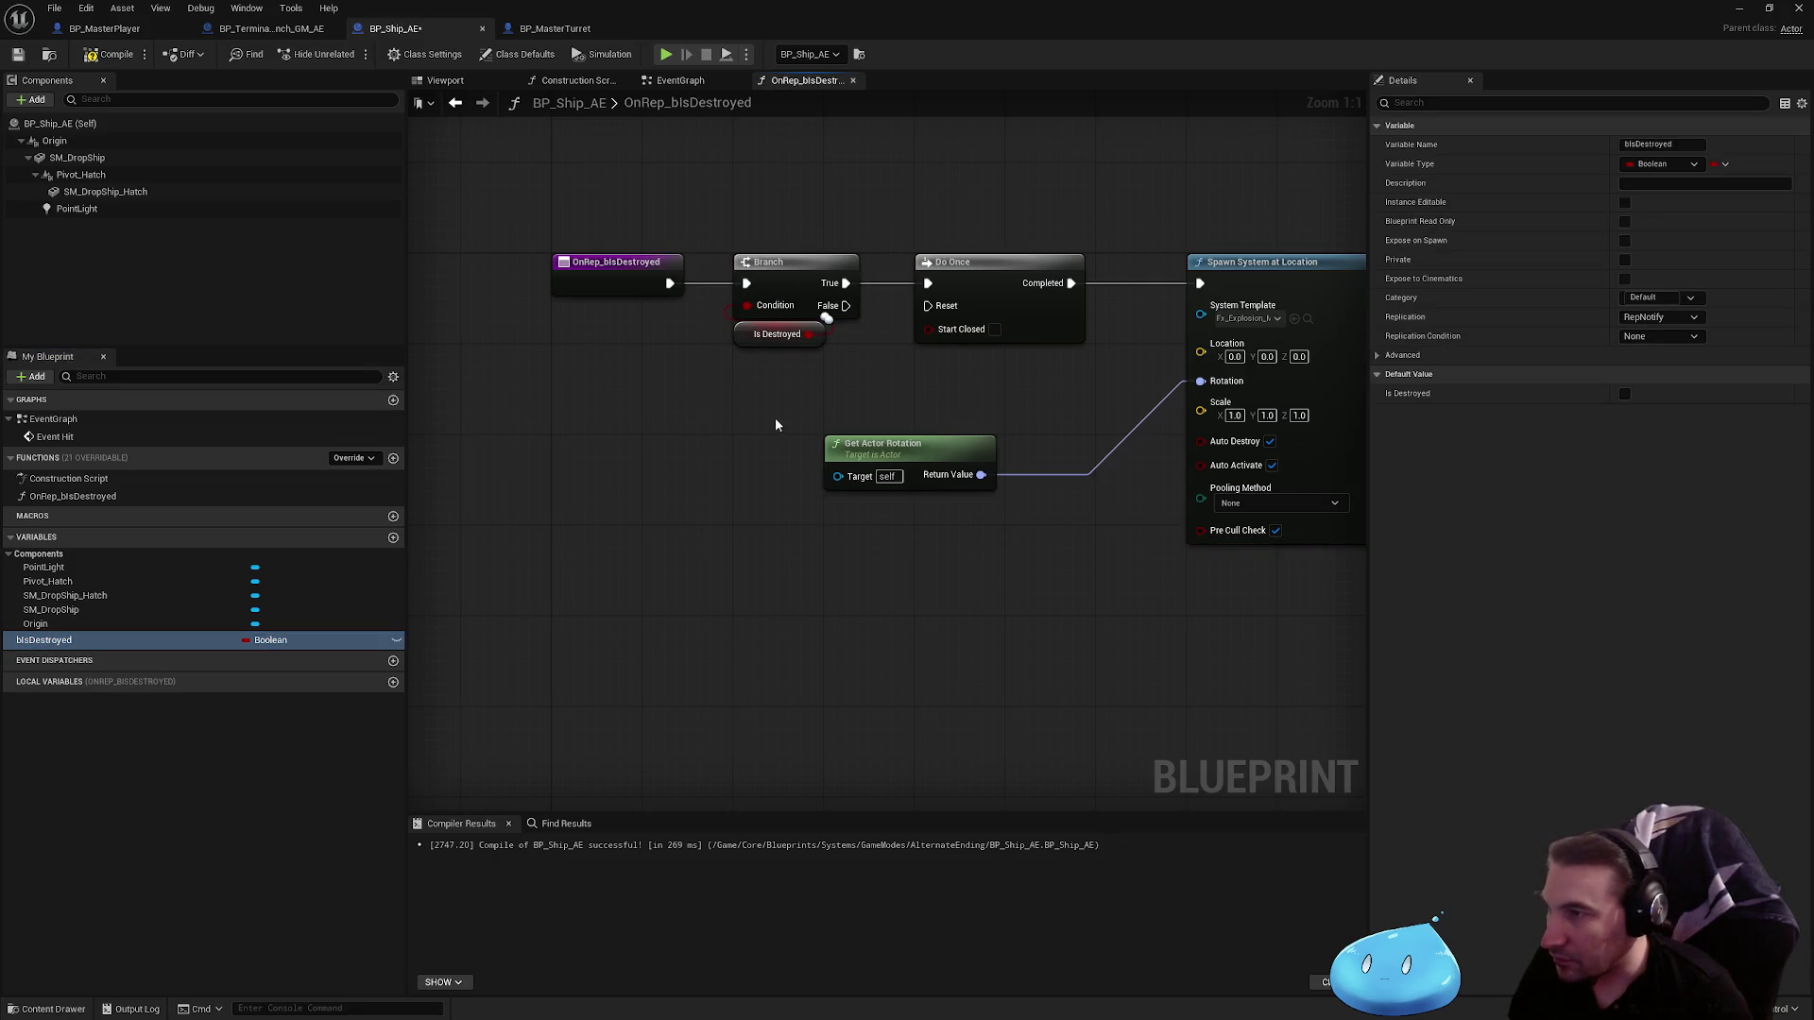
left_click_drag(774, 418, 628, 480)
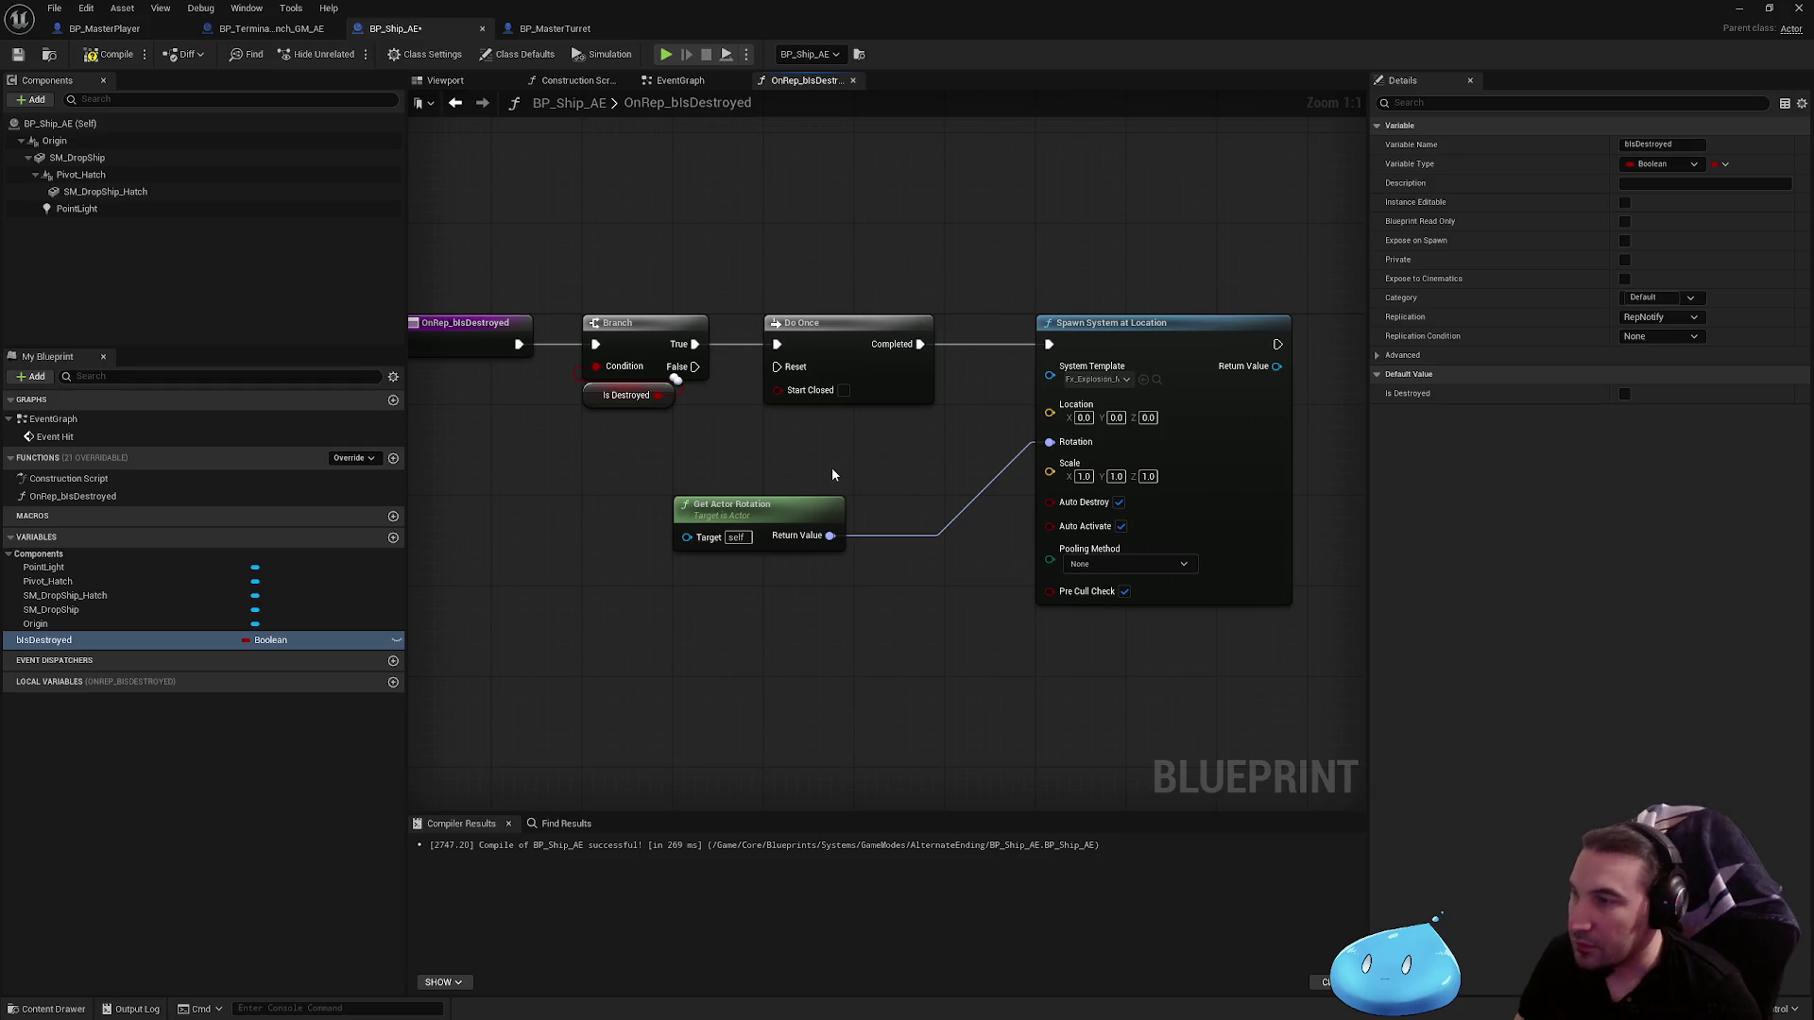
Step: Add a SET Can Be Damaged node, delete it again, and return to BP_MasterTurret
right_click(705, 658)
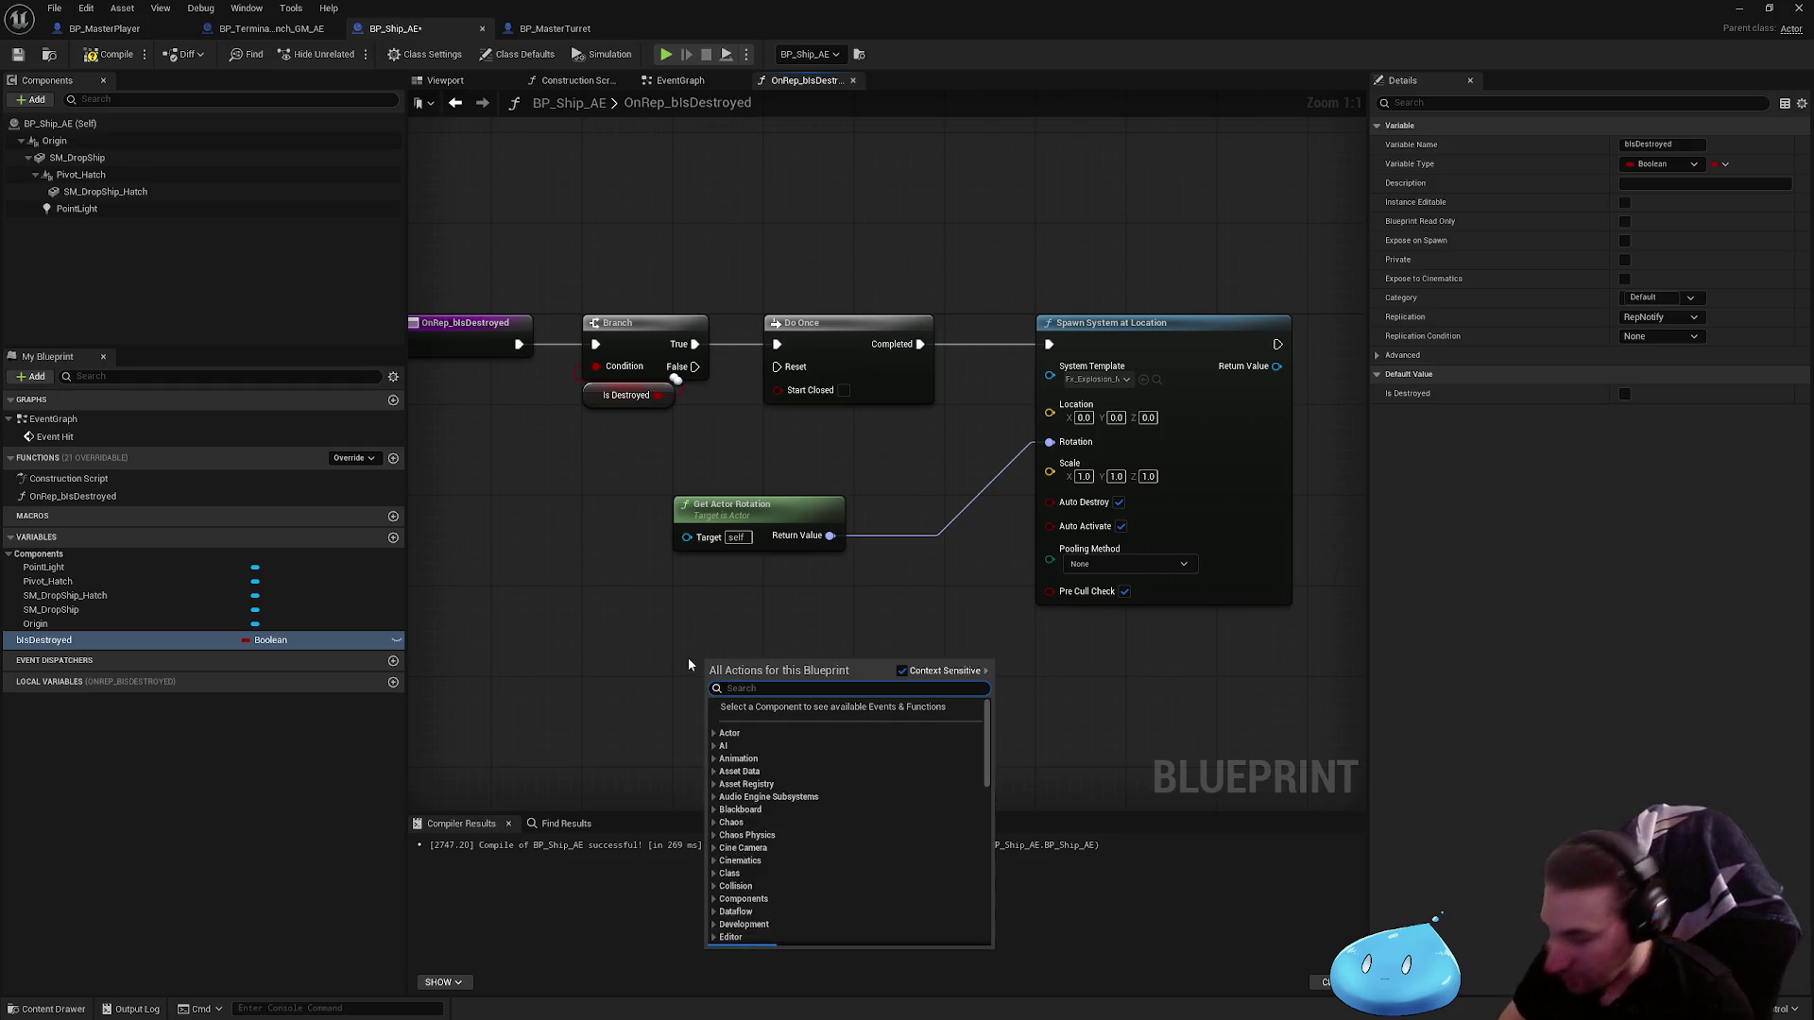
type("can be d")
type("a")
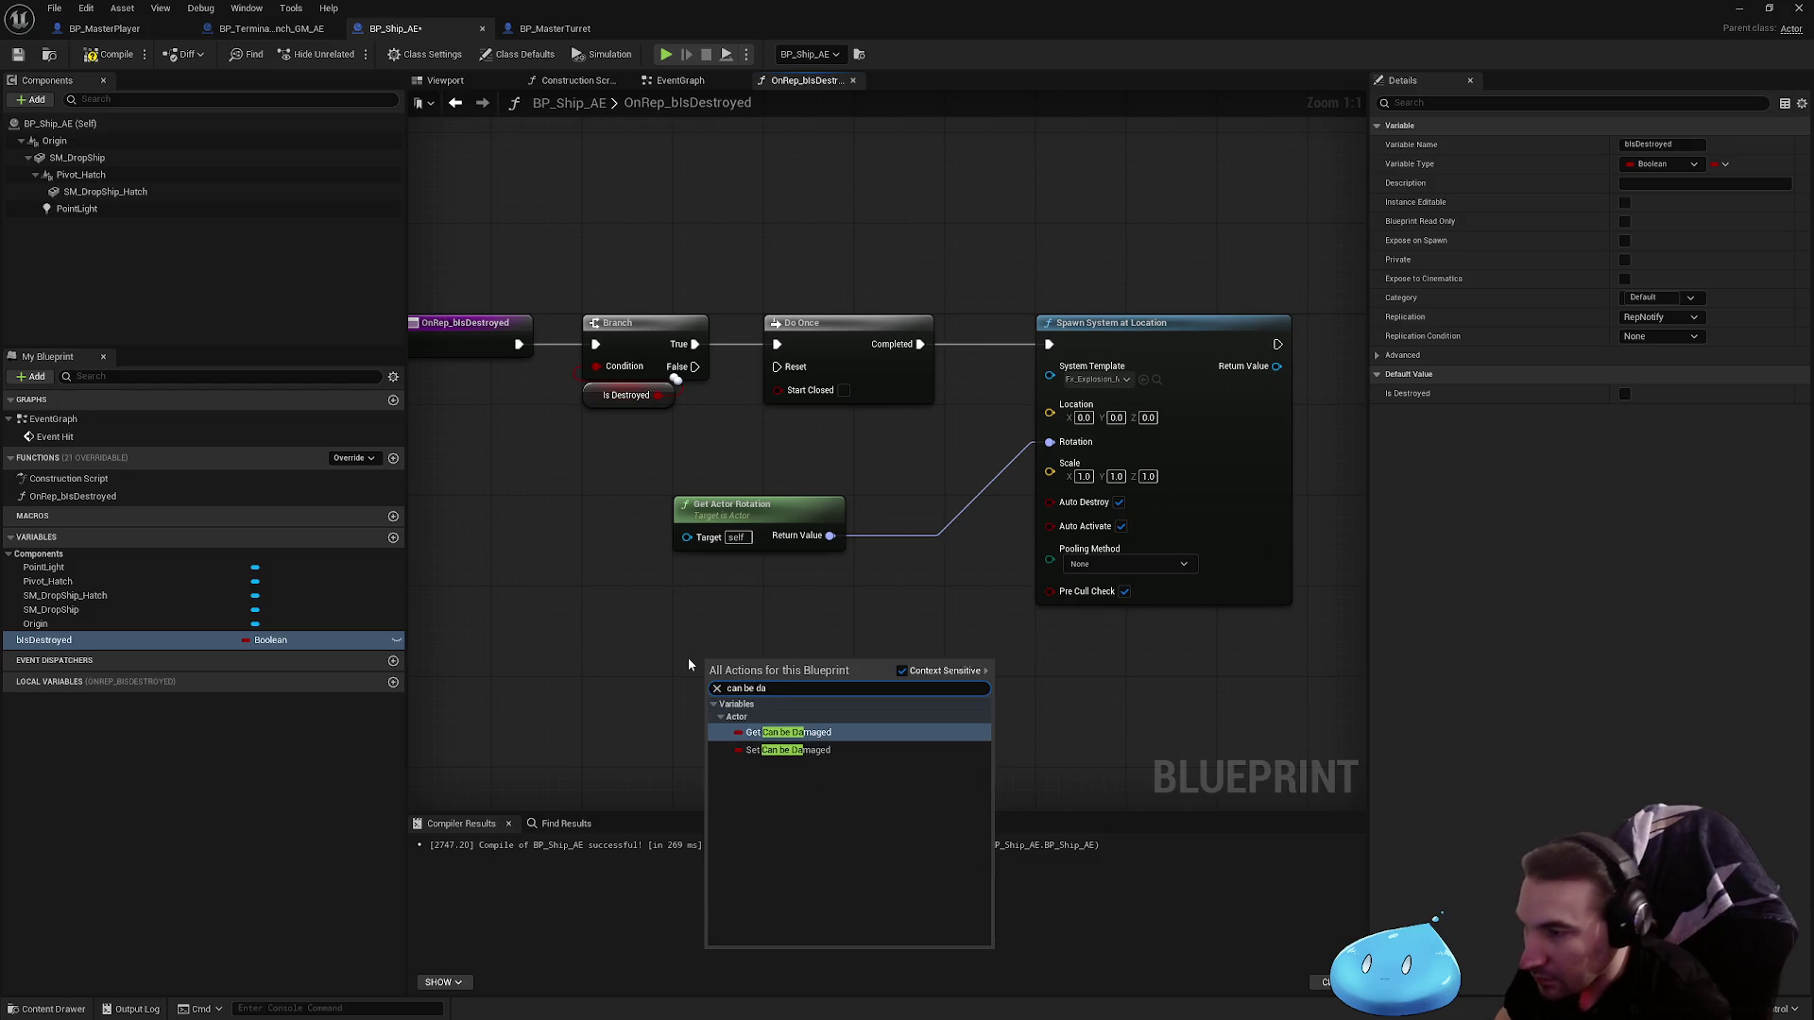
key("Down")
key("Return")
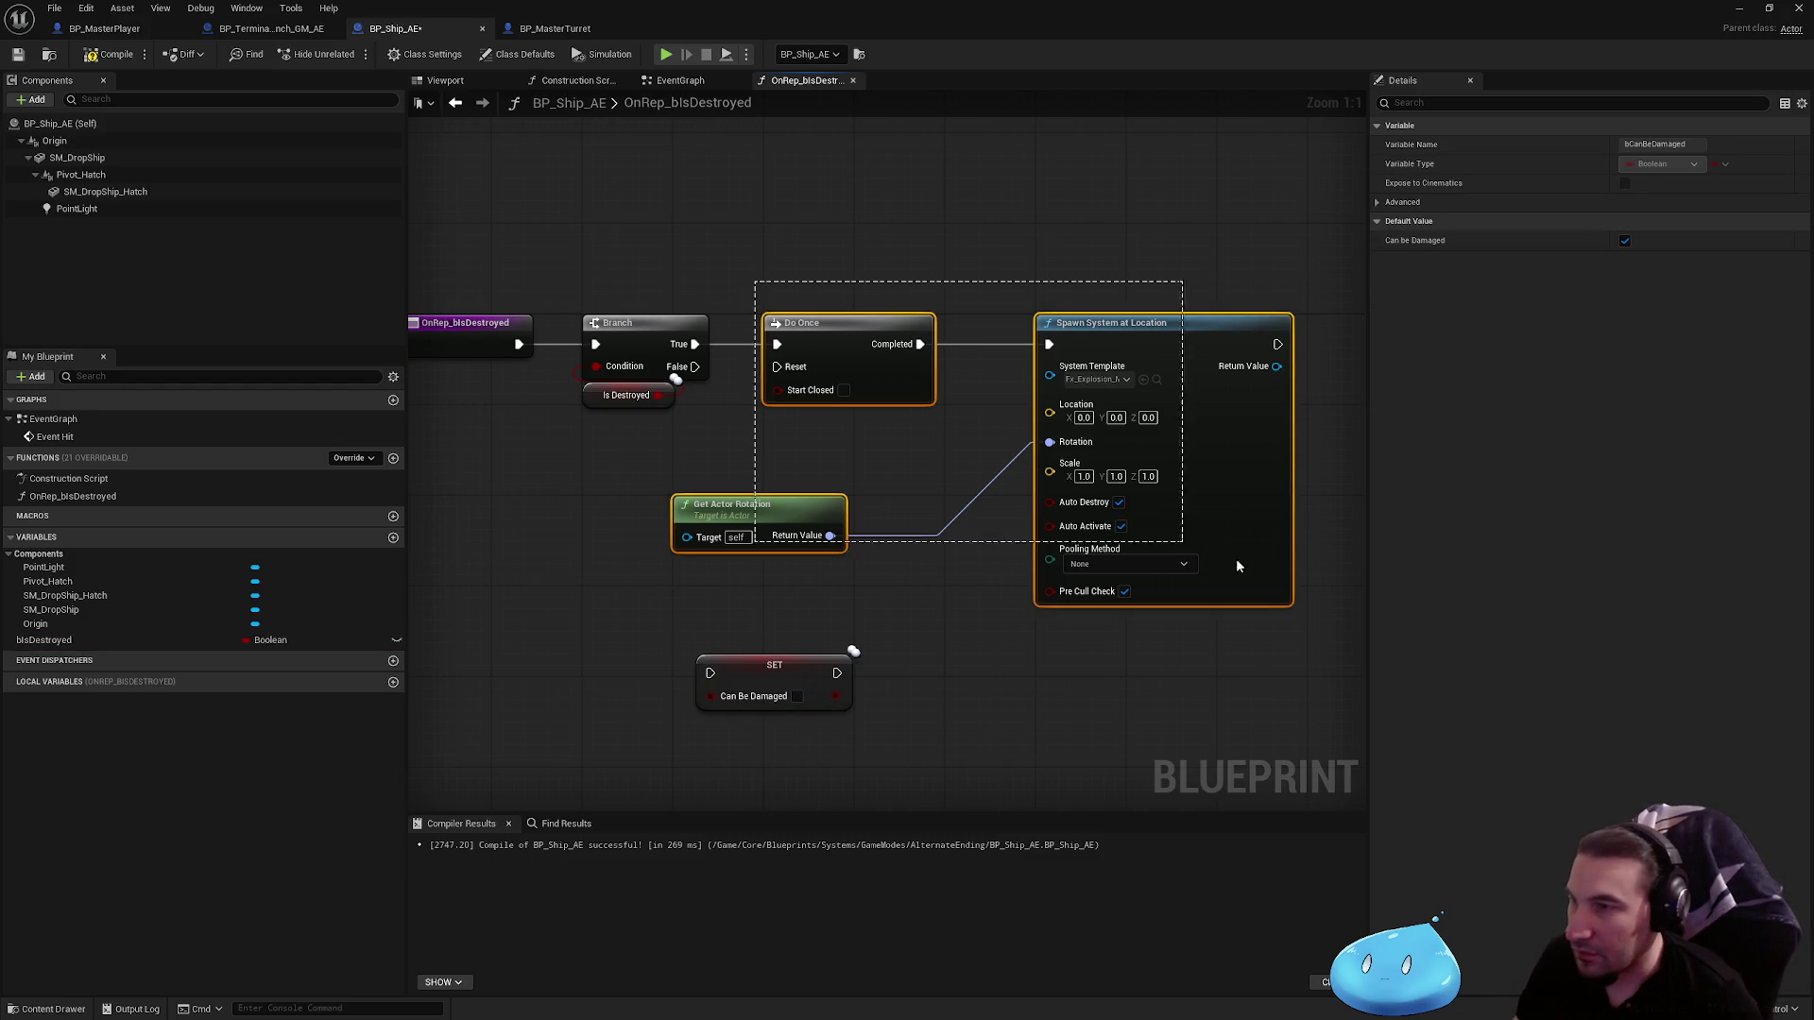
left_click(830, 443)
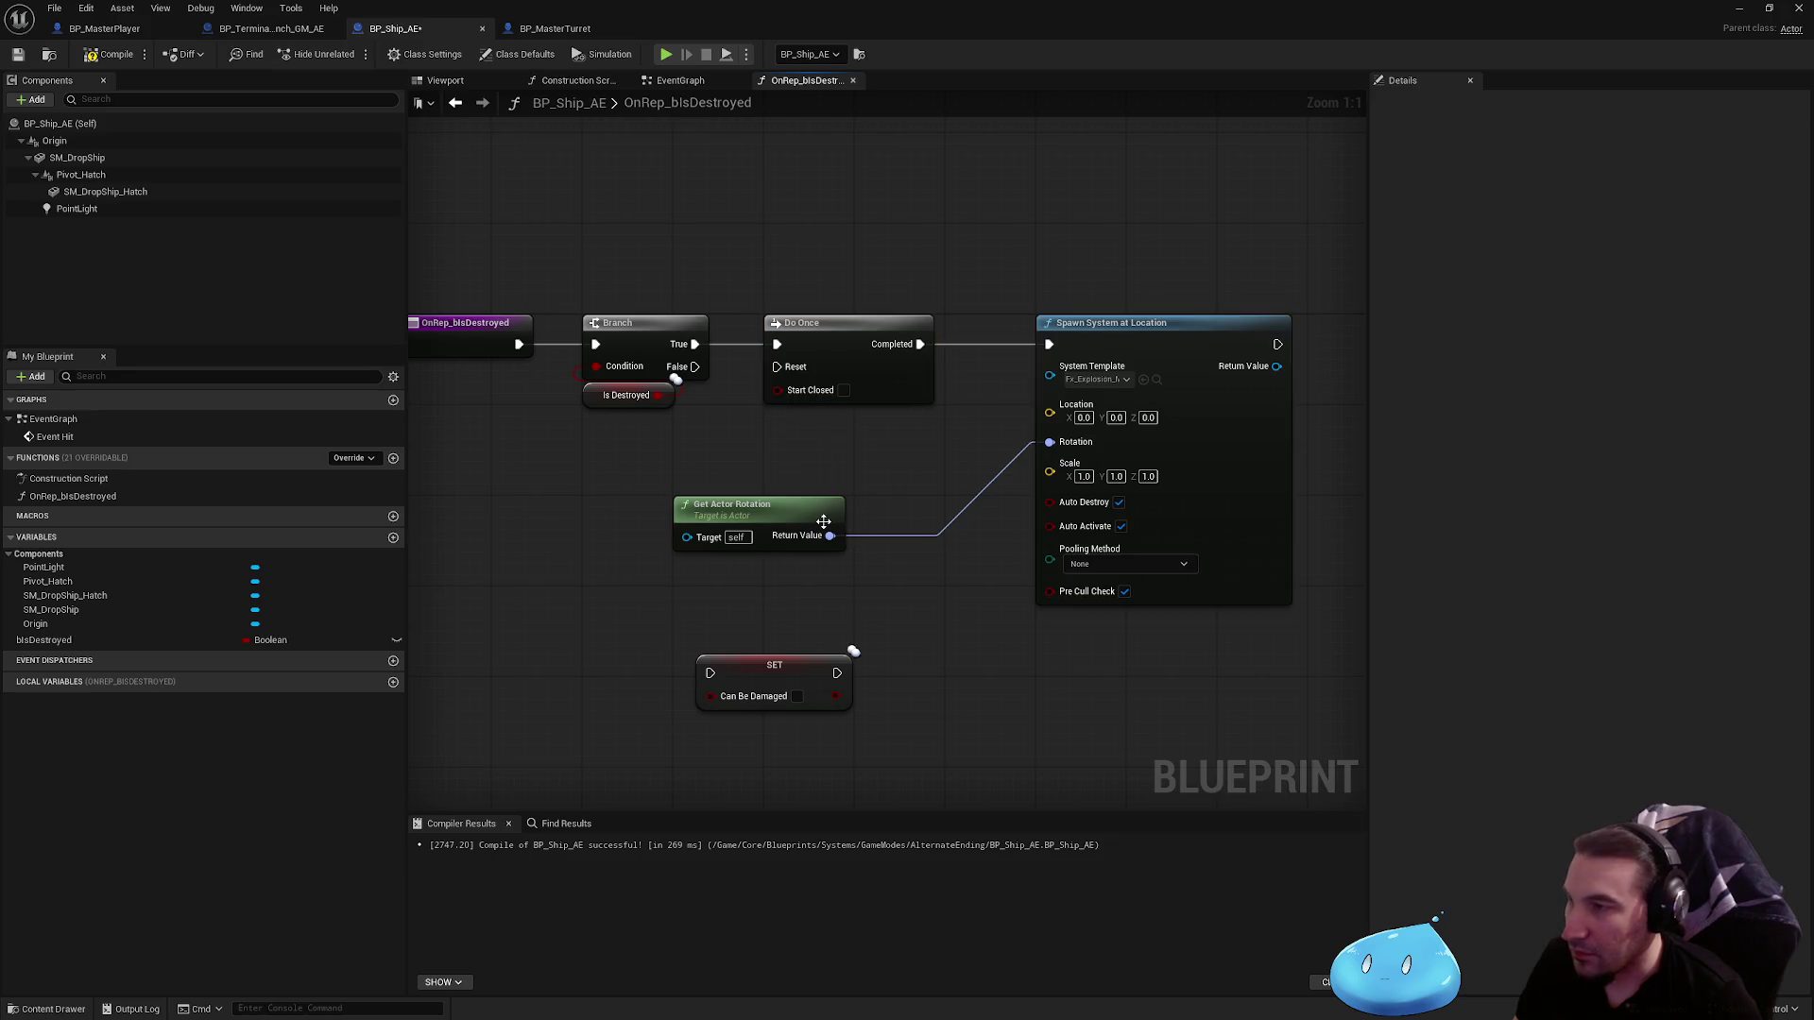
left_click(803, 676)
key("Delete")
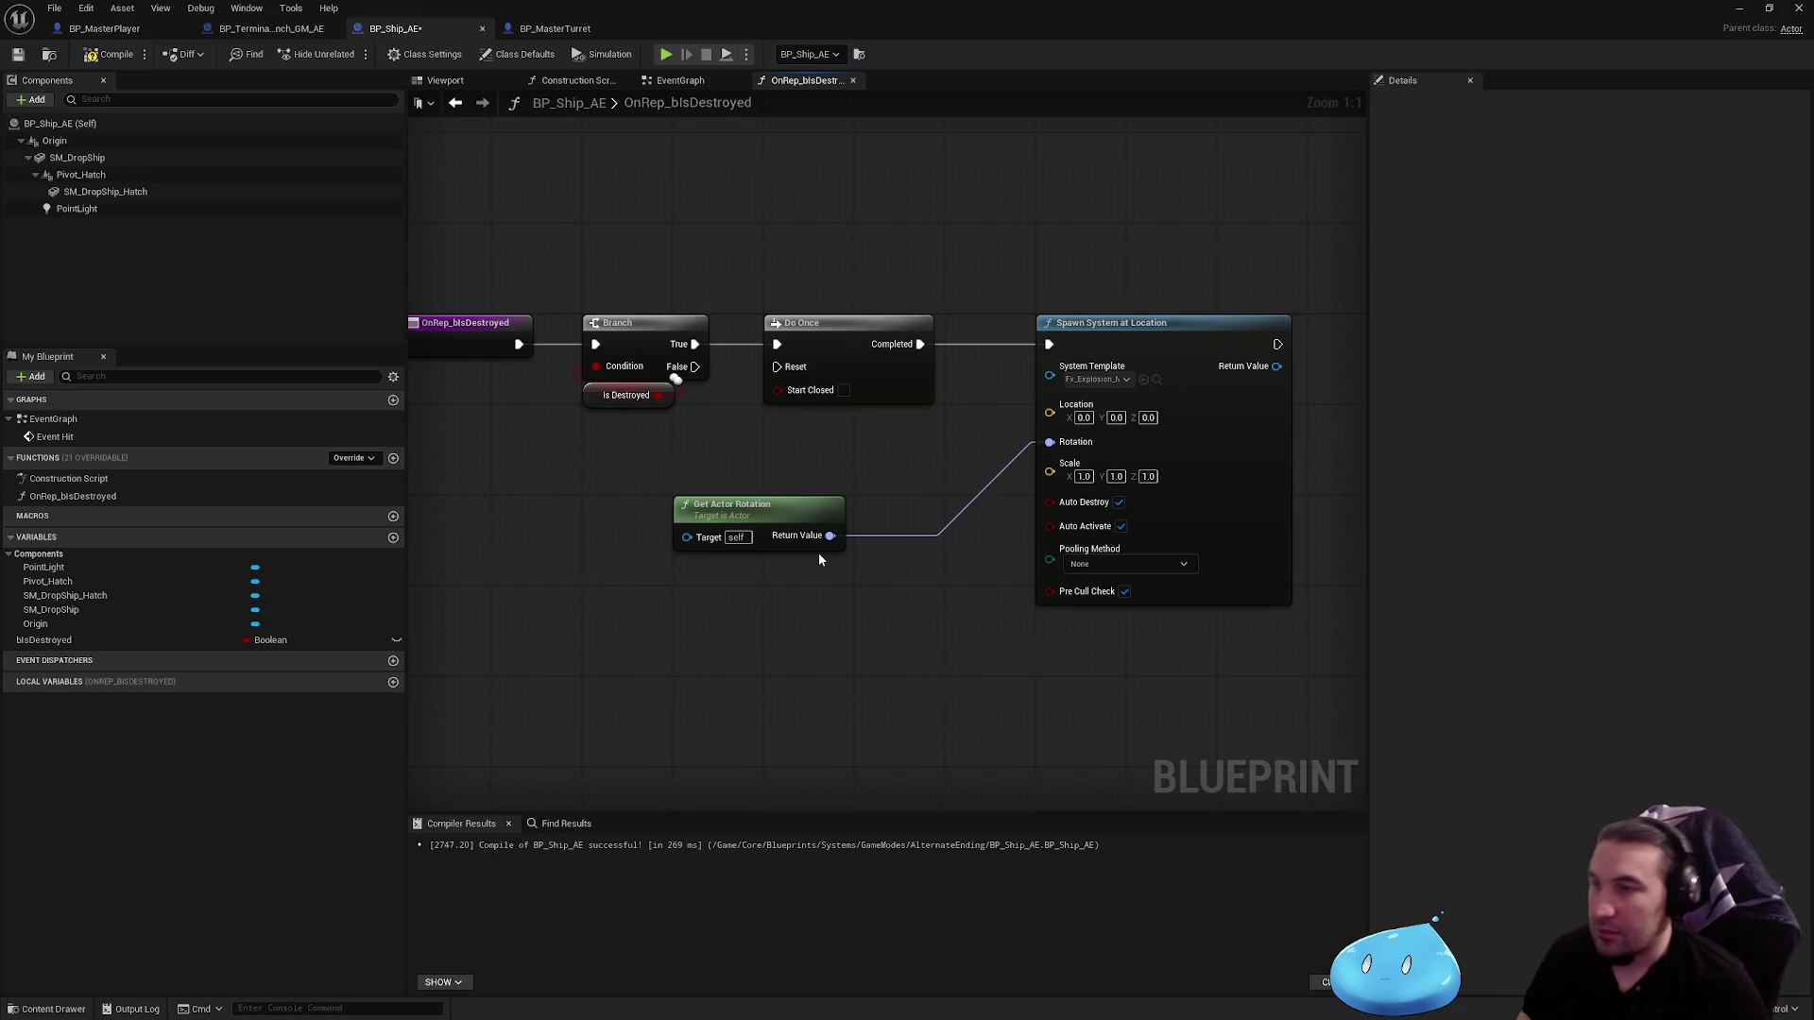
left_click(562, 28)
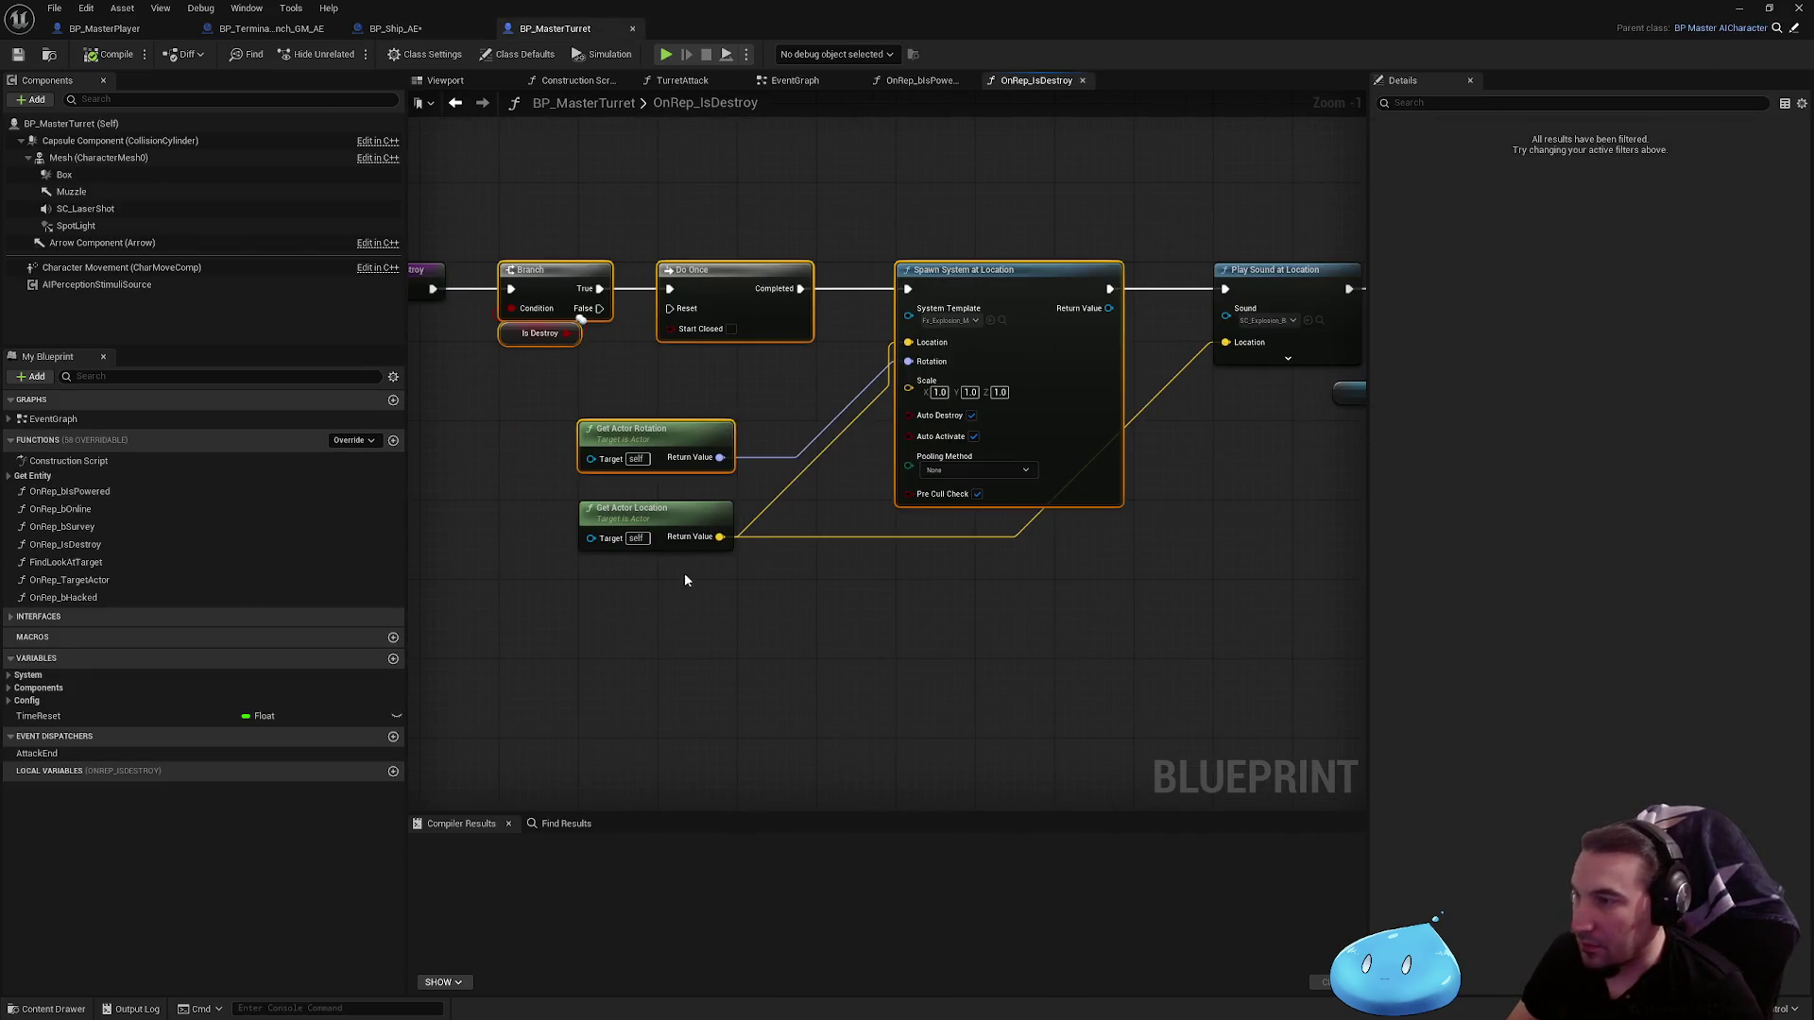
Step: Paste the turret's Get Actor Location into OnRep_bIsDestroyed and feed it into Spawn System's Location
left_click(662, 518)
left_click(379, 28)
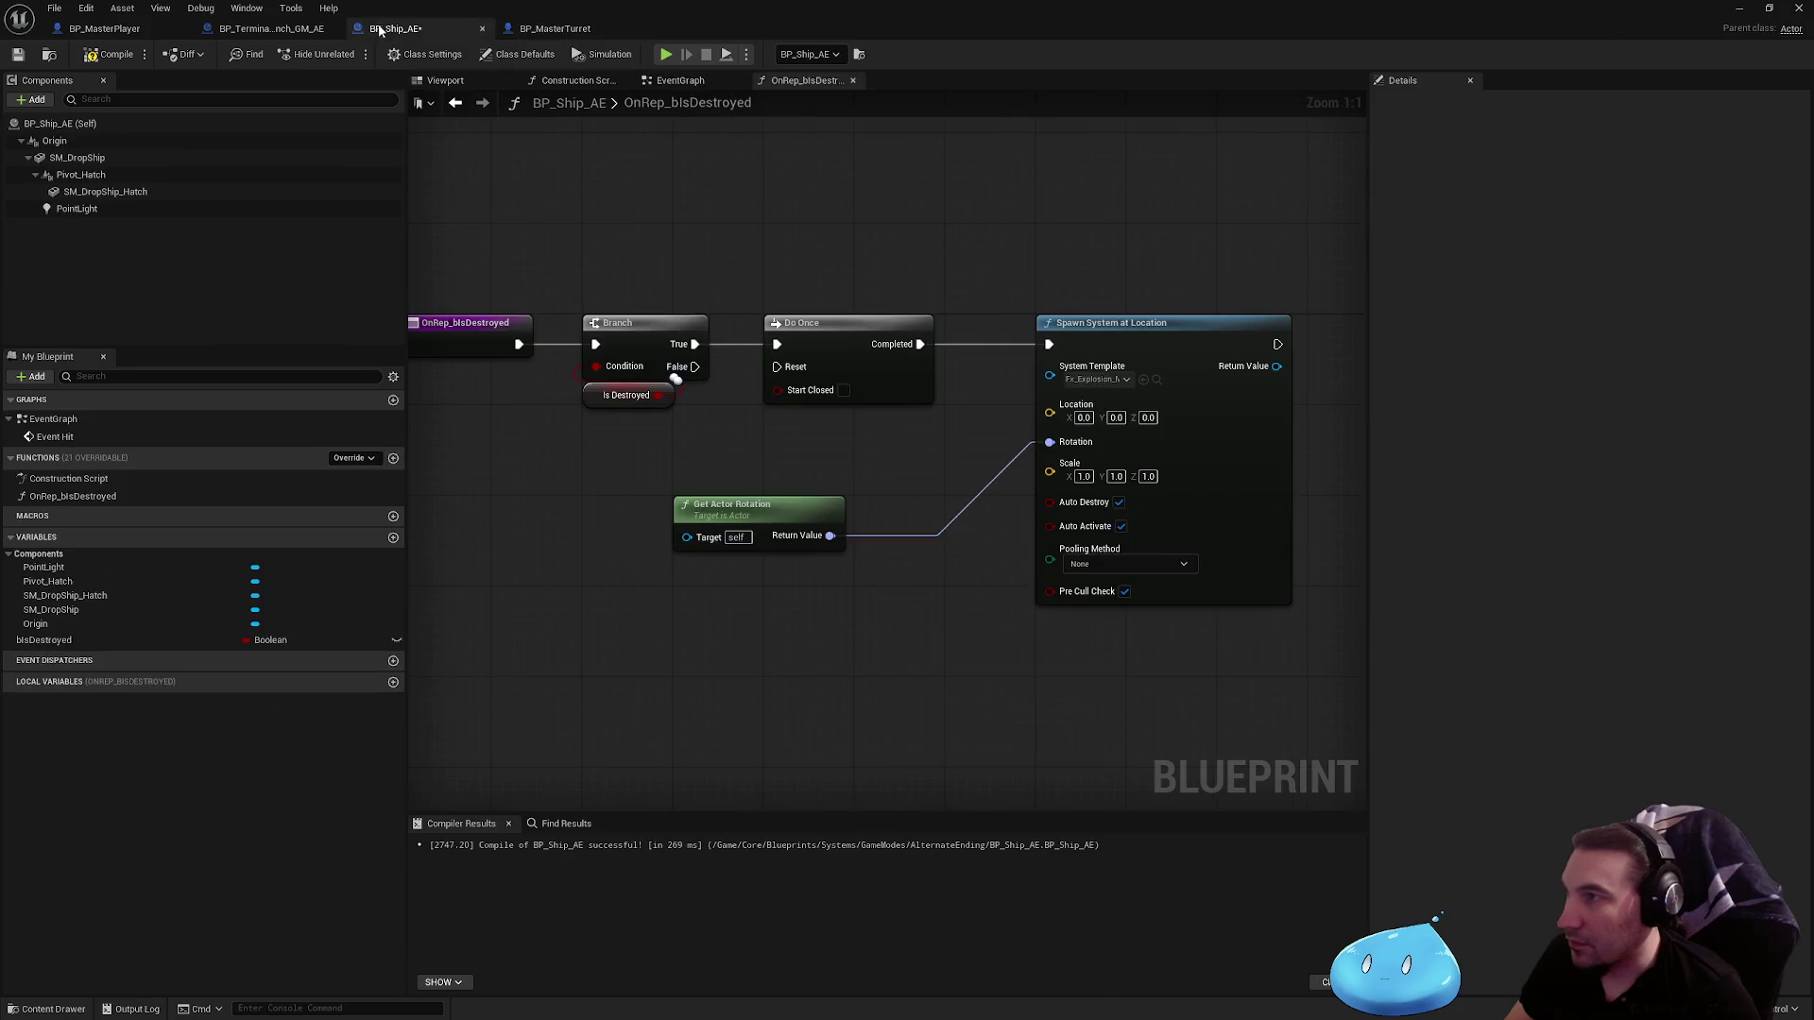
key("ctrl+v")
left_click_drag(676, 690, 710, 608)
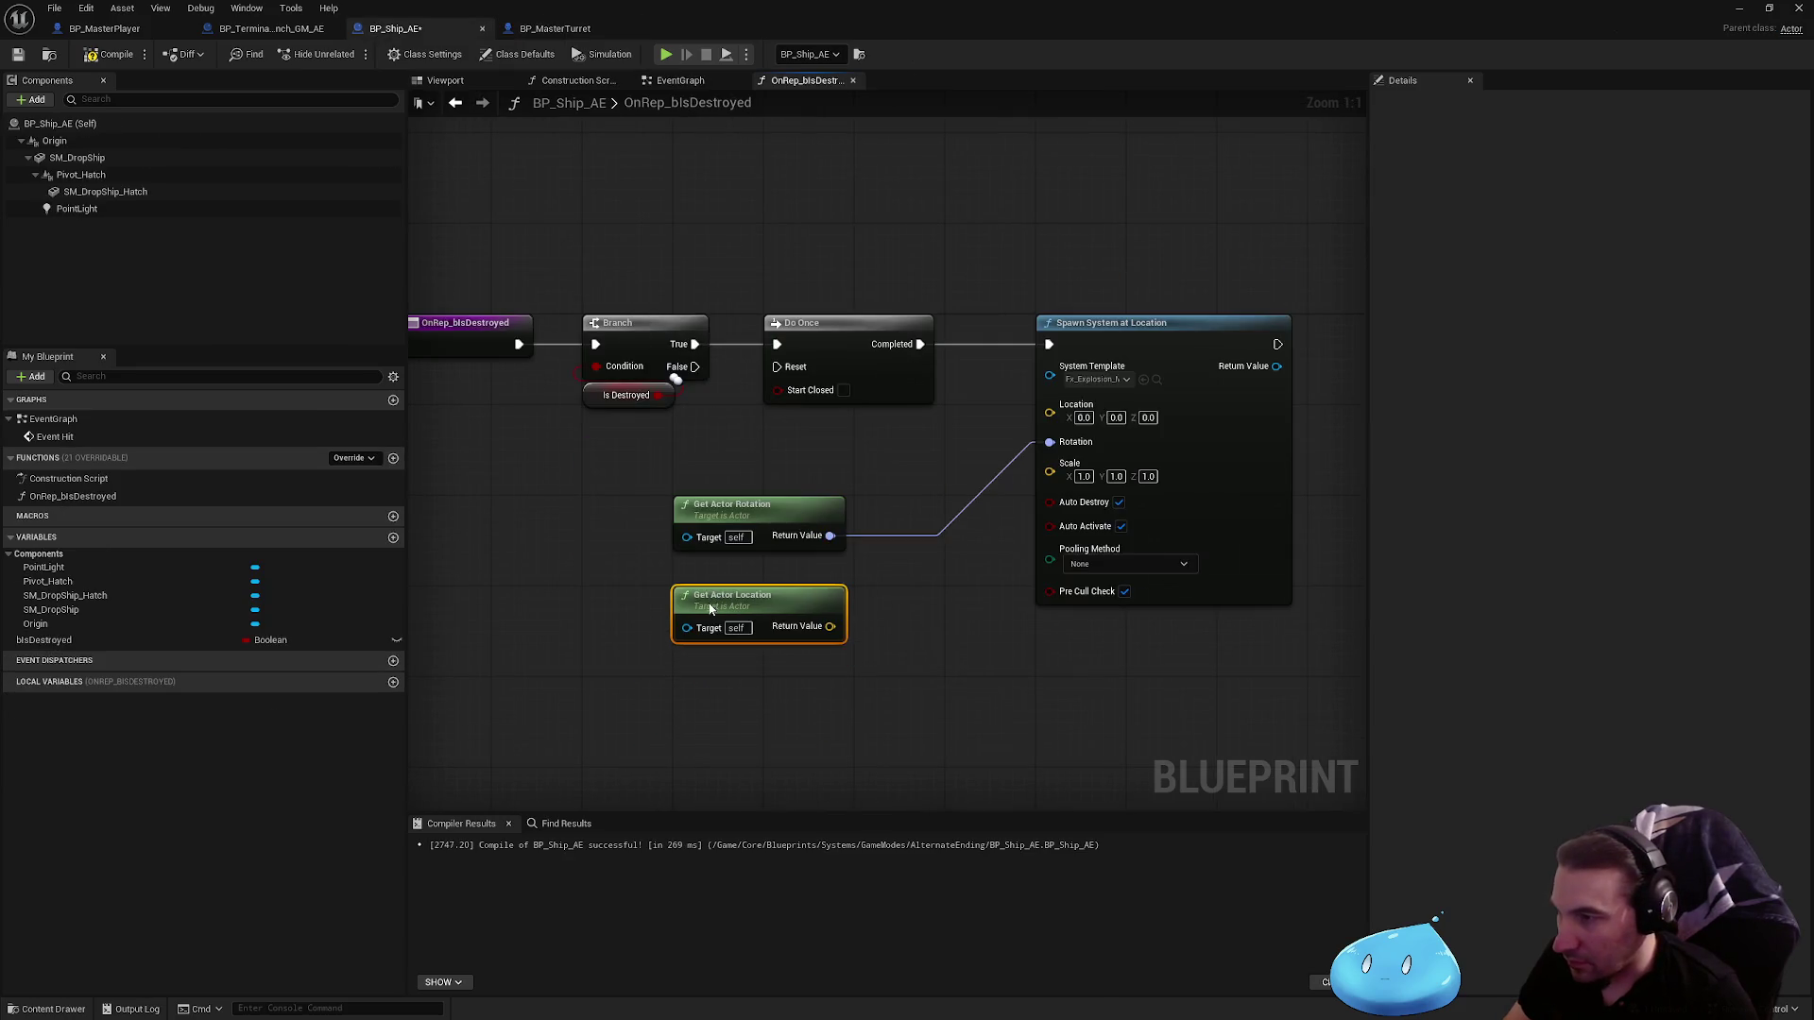
mouse_move(829, 626)
left_mouse_down()
mouse_move(1075, 475)
mouse_move(1054, 553)
mouse_move(1049, 404)
left_mouse_up()
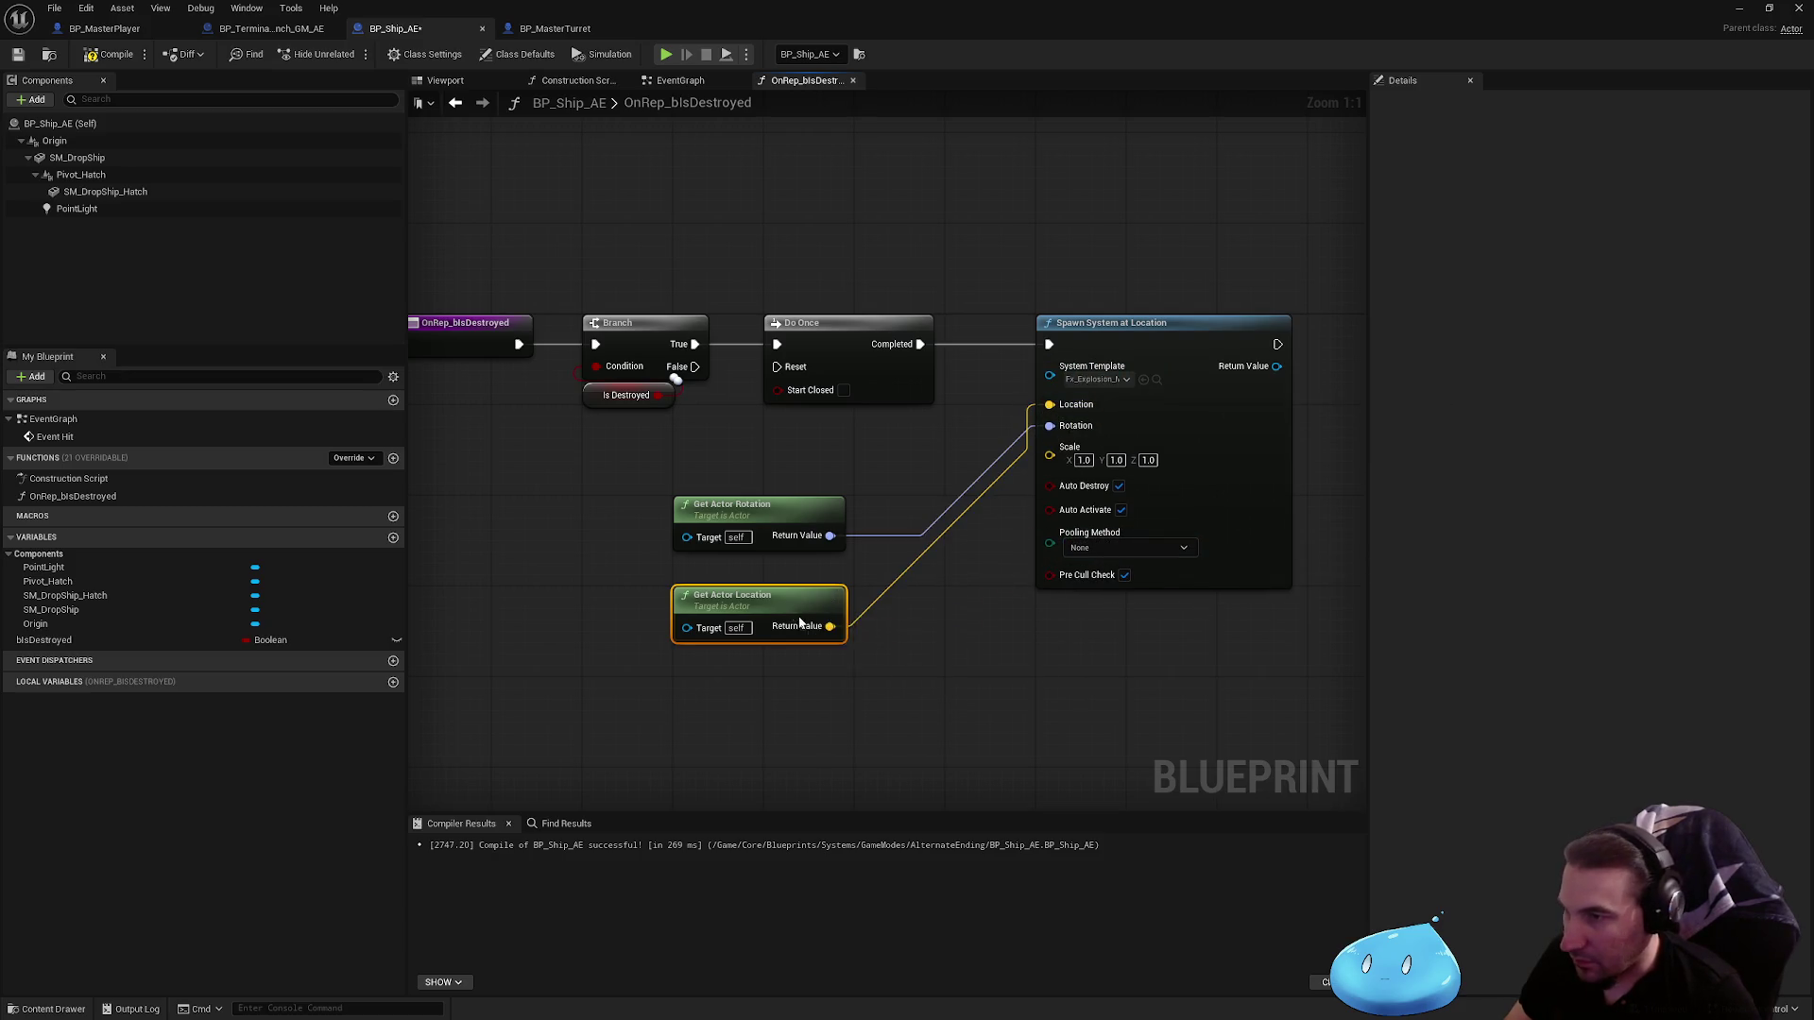
mouse_move(799, 621)
left_mouse_down()
mouse_move(799, 451)
mouse_move(803, 474)
left_mouse_up()
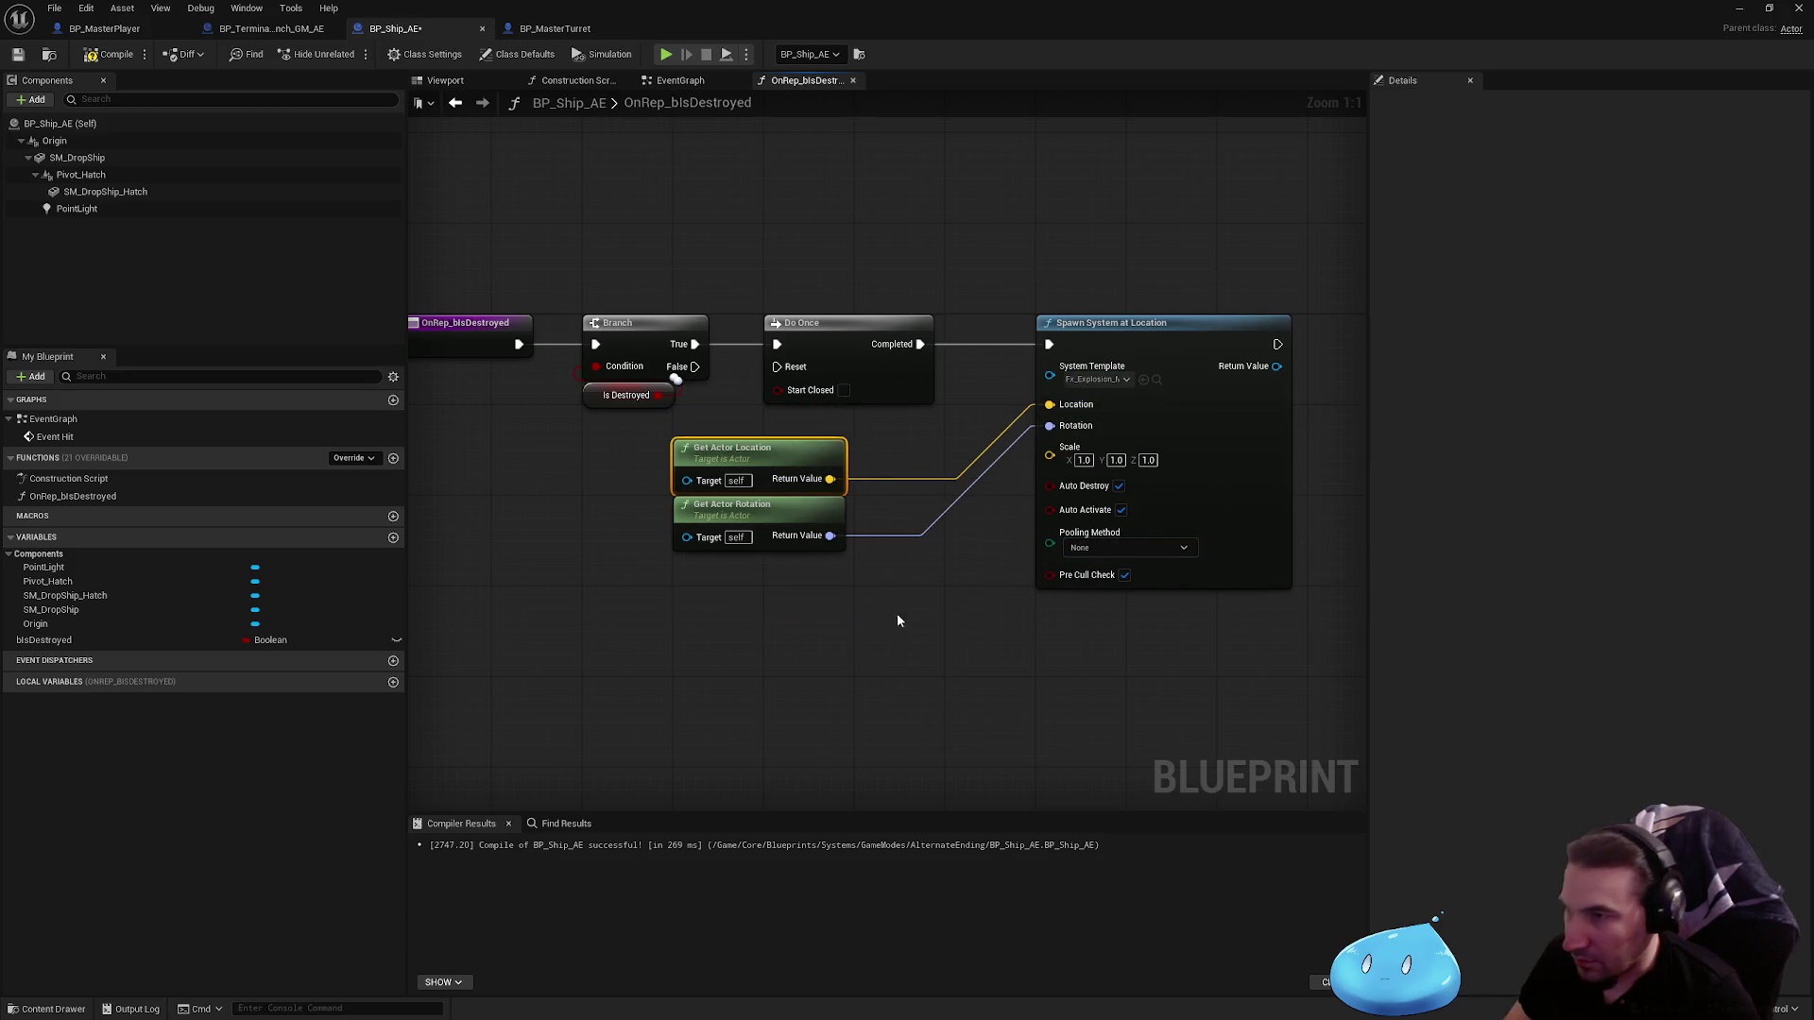
mouse_move(902, 666)
left_mouse_down()
mouse_move(671, 436)
mouse_move(818, 620)
left_mouse_up()
left_click_drag(798, 541, 799, 575)
left_click(948, 575)
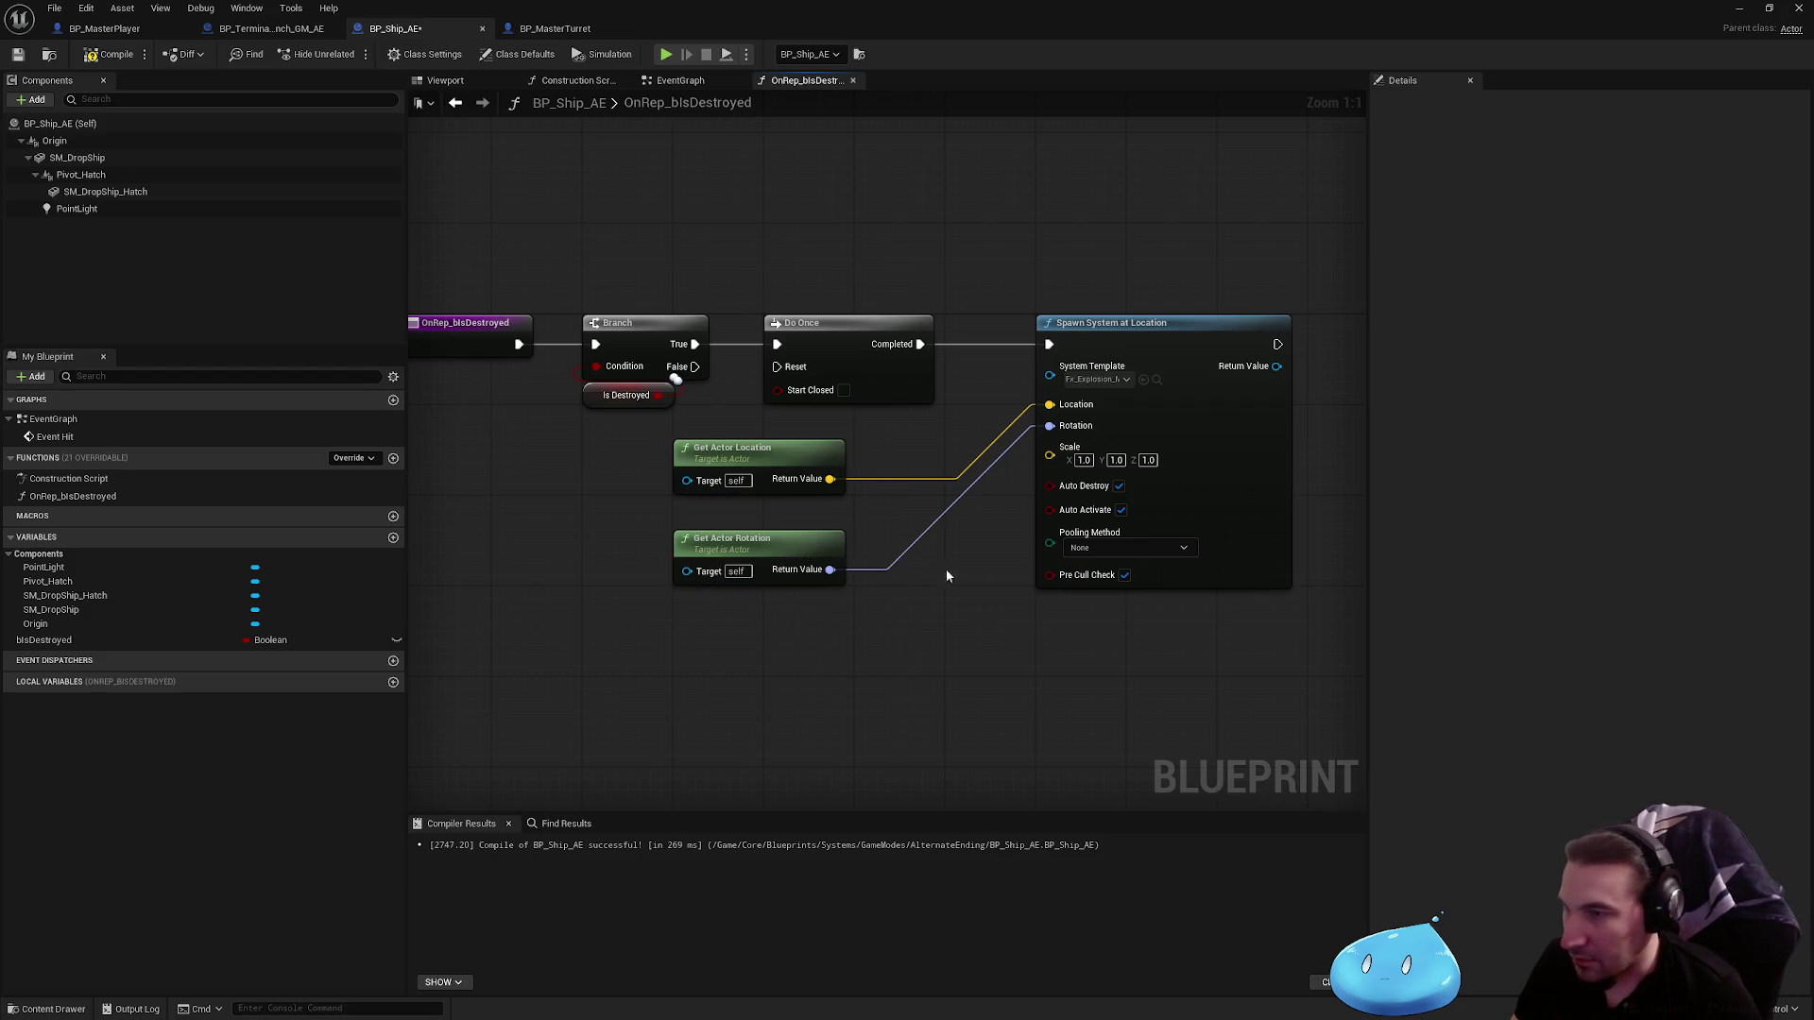
Step: Set the explosion's Scale to 5, 5, 5 and bring the level editor back into view
left_click(1083, 460)
type("5")
left_click(1116, 460)
type("5")
left_click(1148, 460)
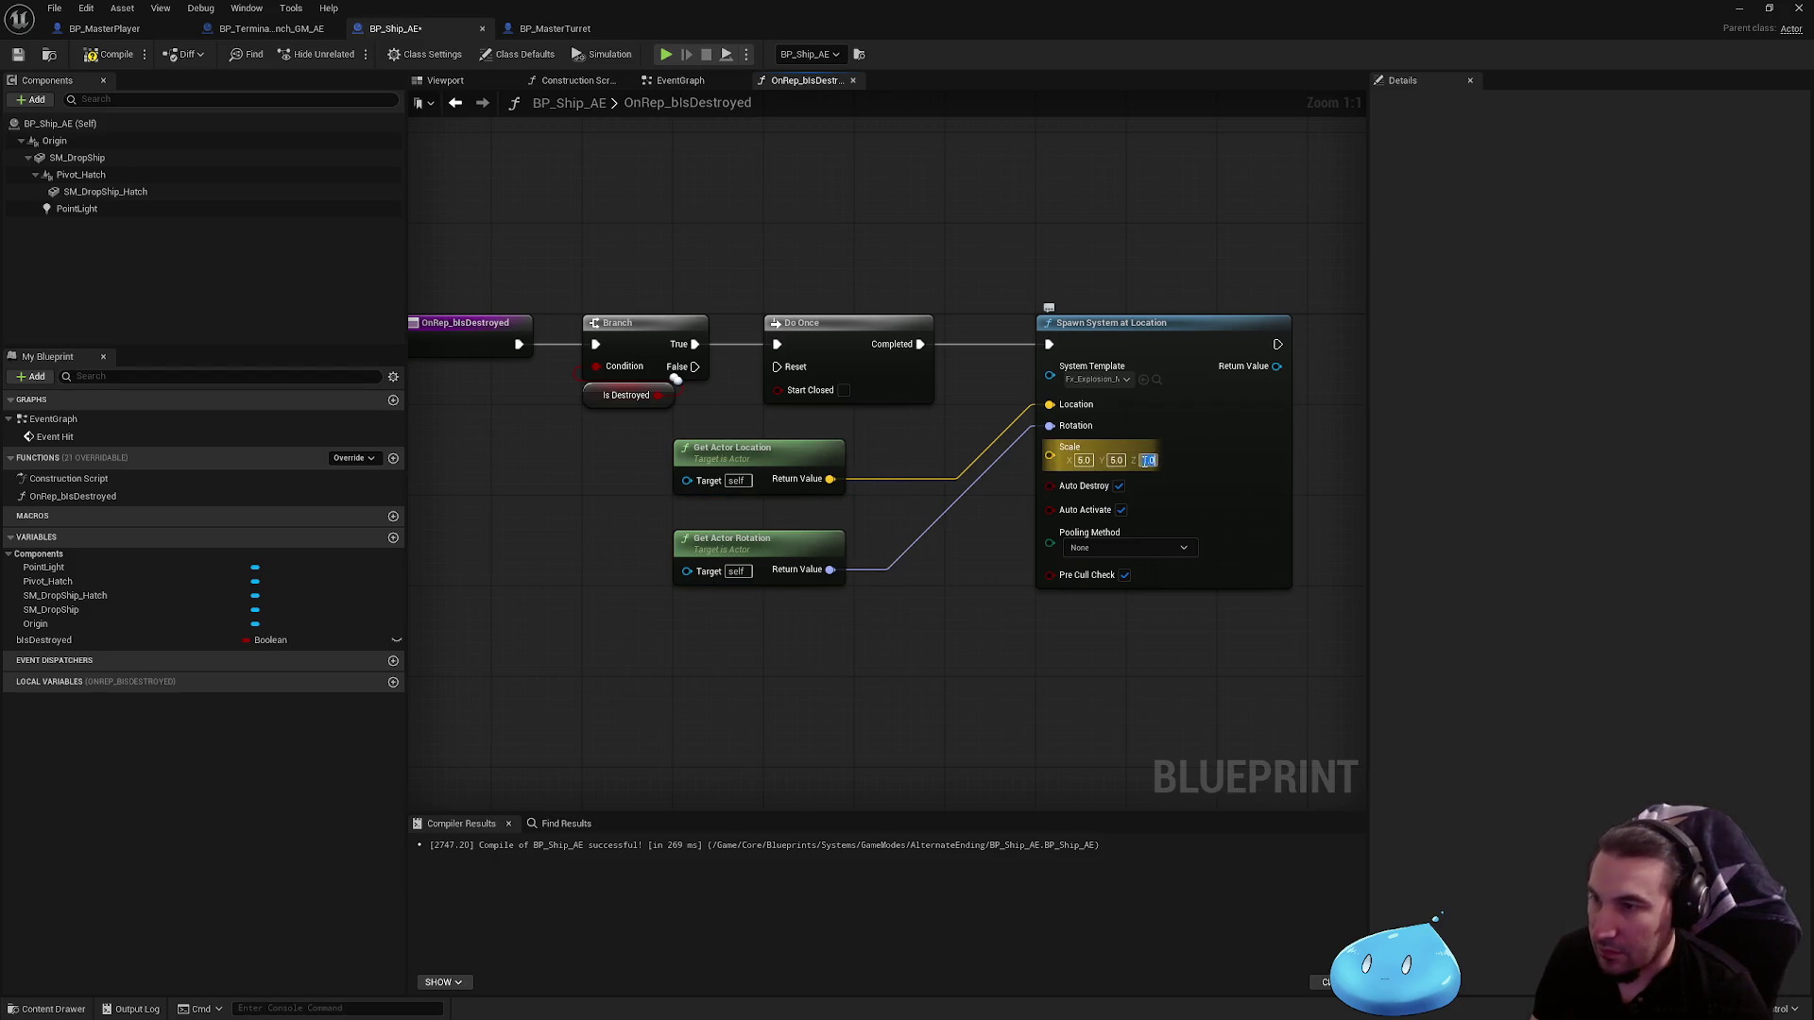
type("5")
key("Return")
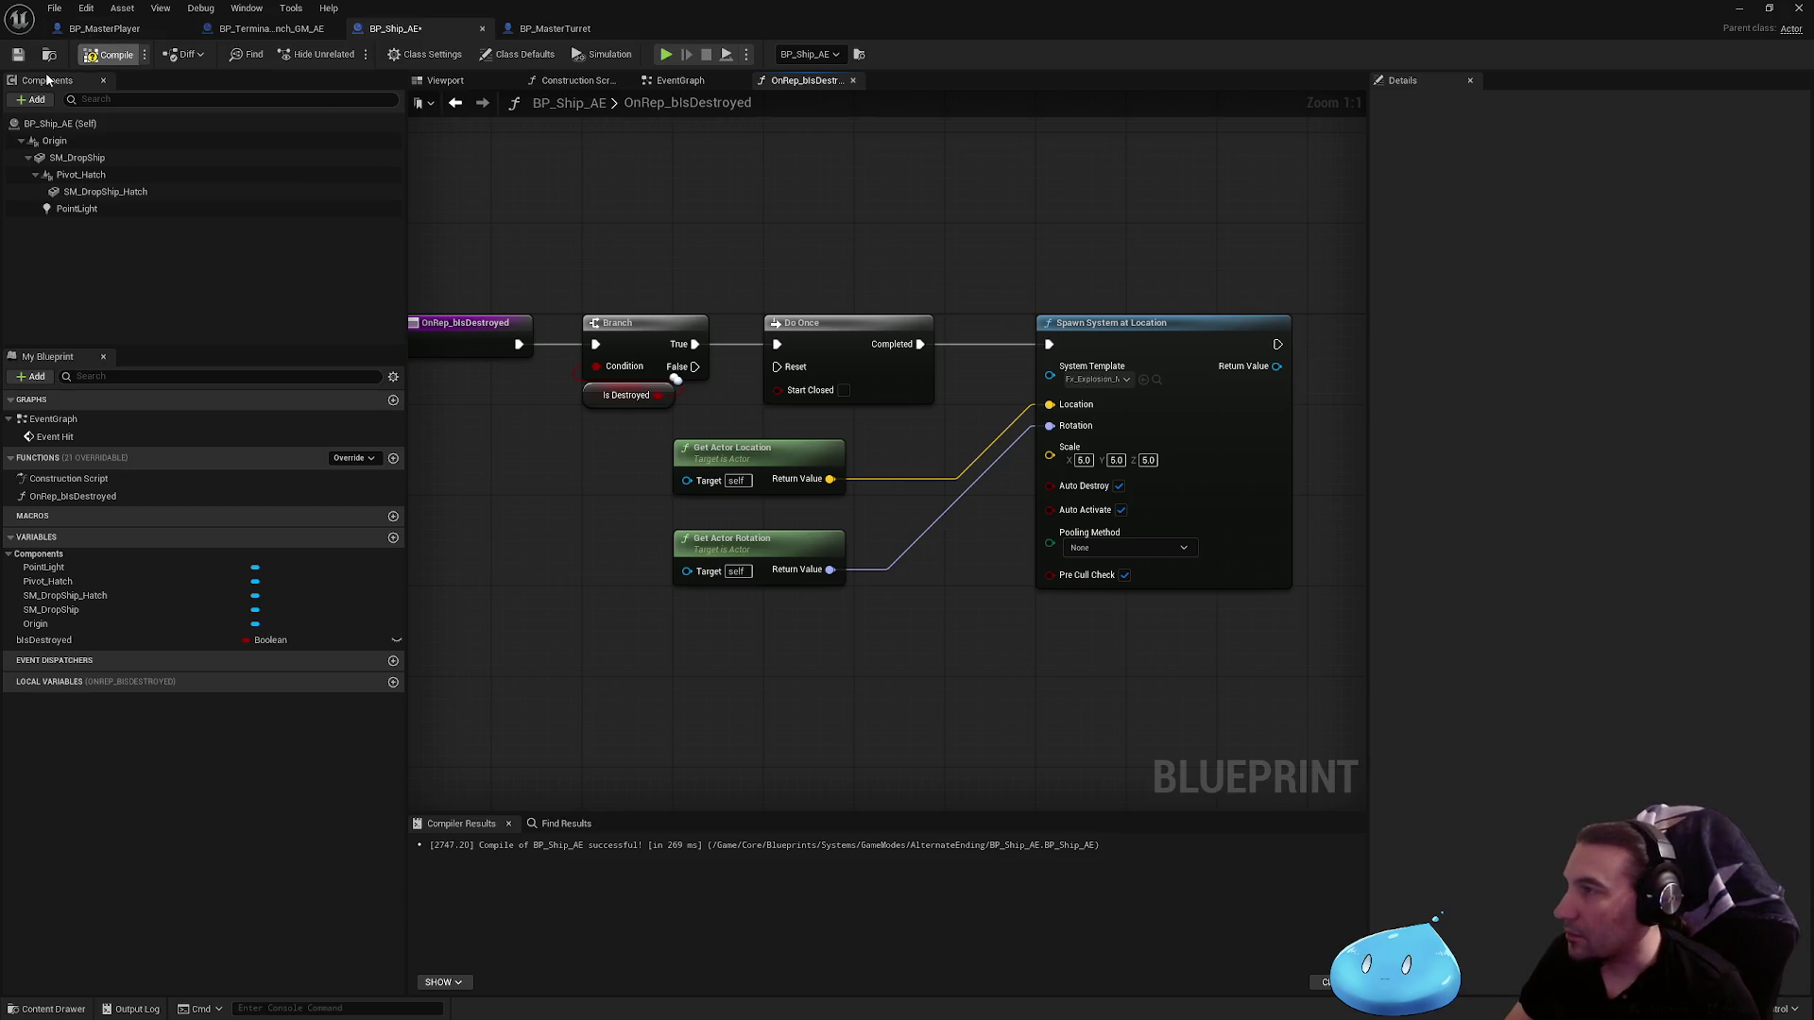
mouse_move(718, 11)
left_mouse_down()
mouse_move(882, 588)
mouse_move(580, 954)
left_mouse_up()
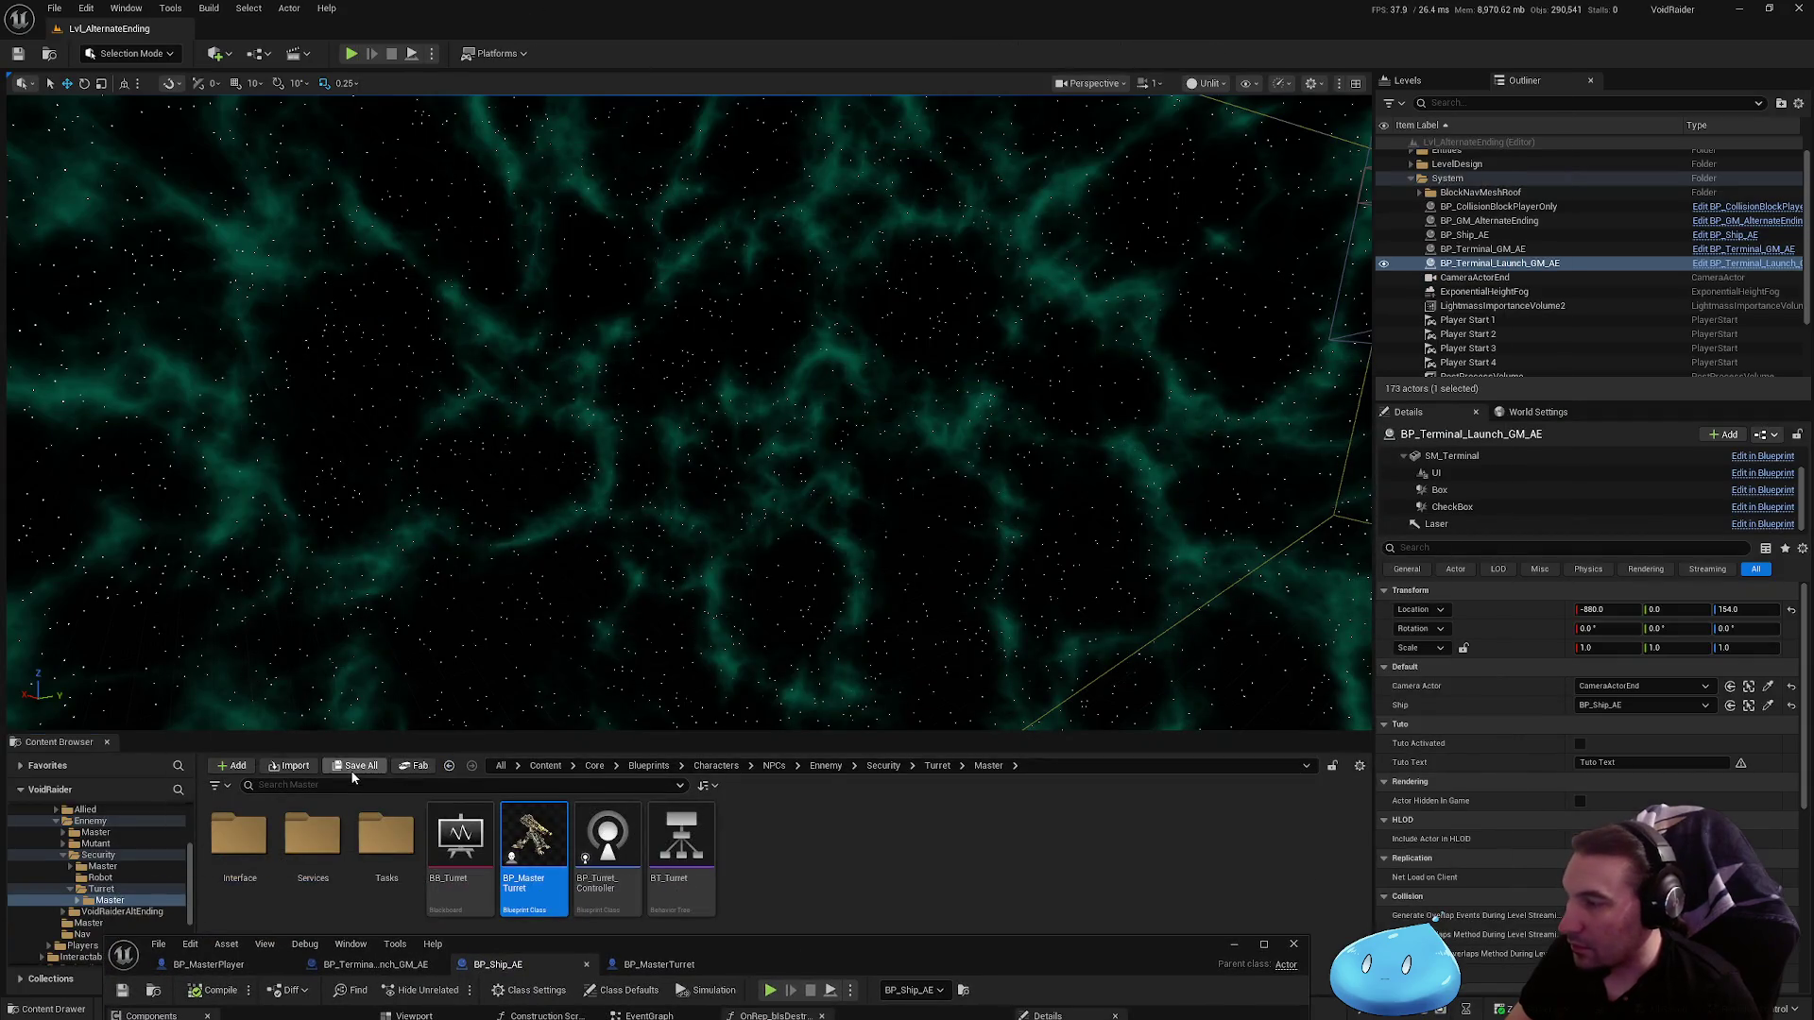
Step: Play-test the level, then stop the session
key("alt+p")
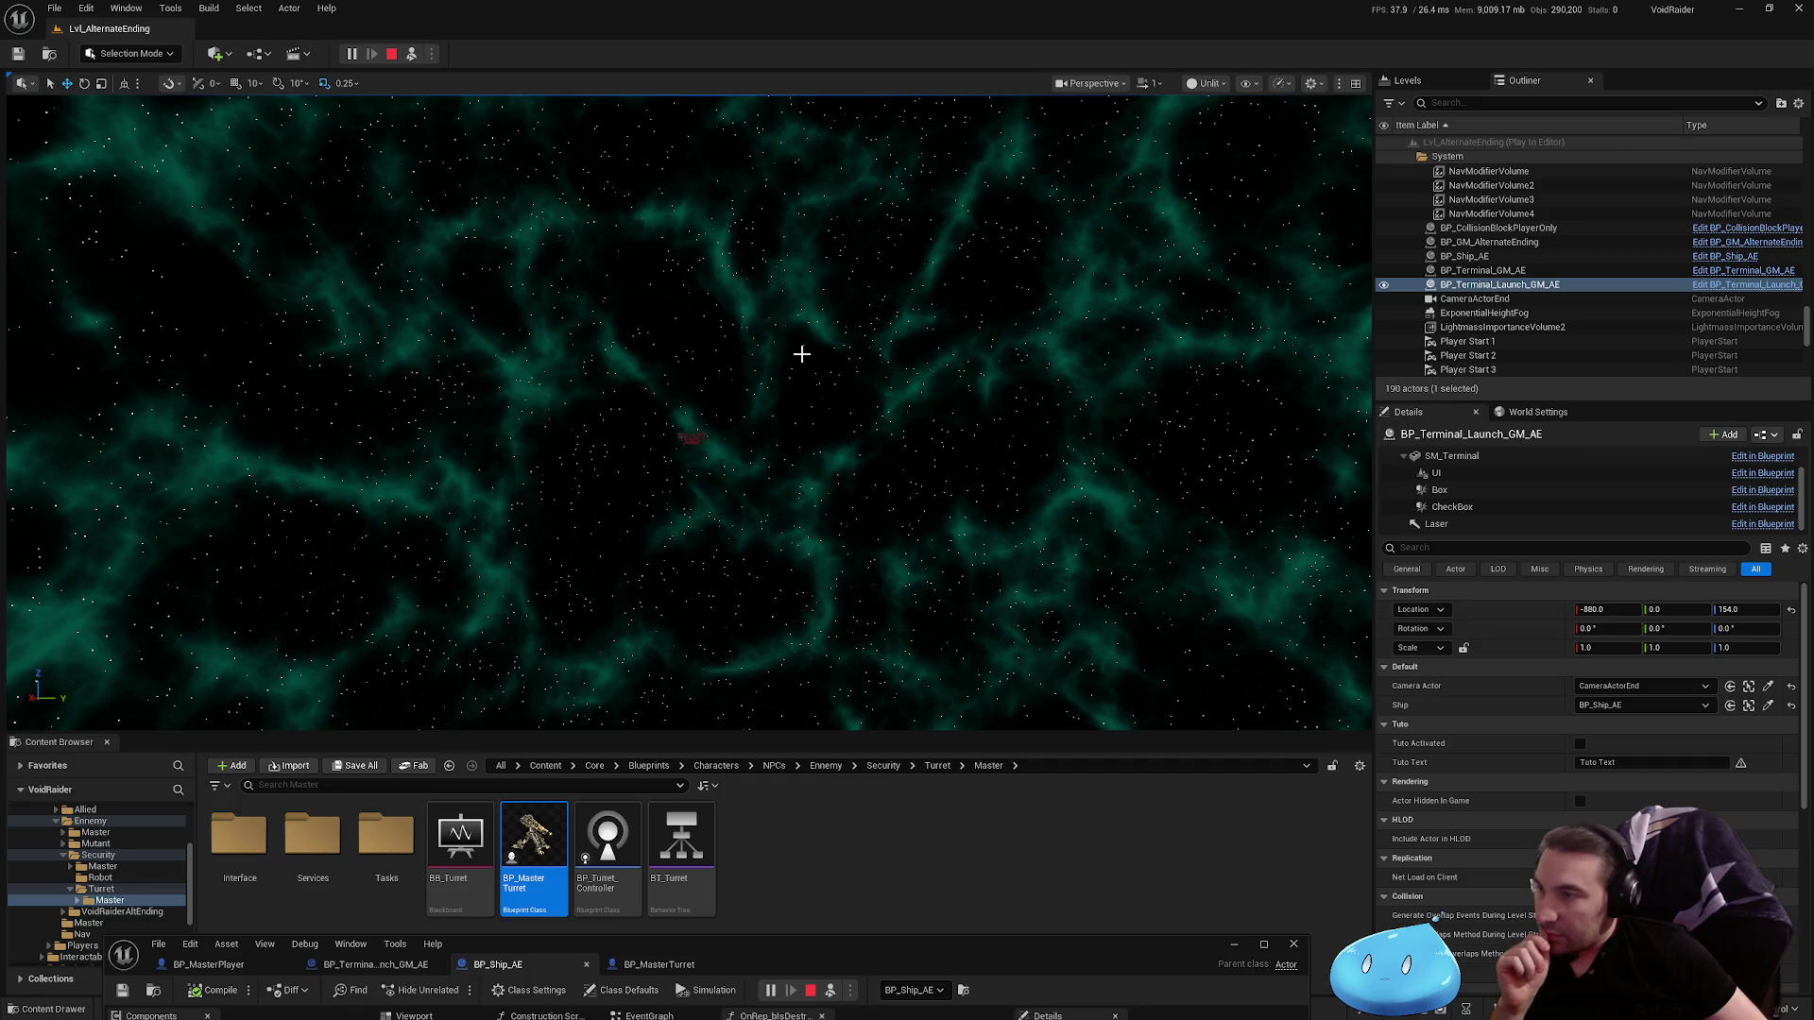
key("F8")
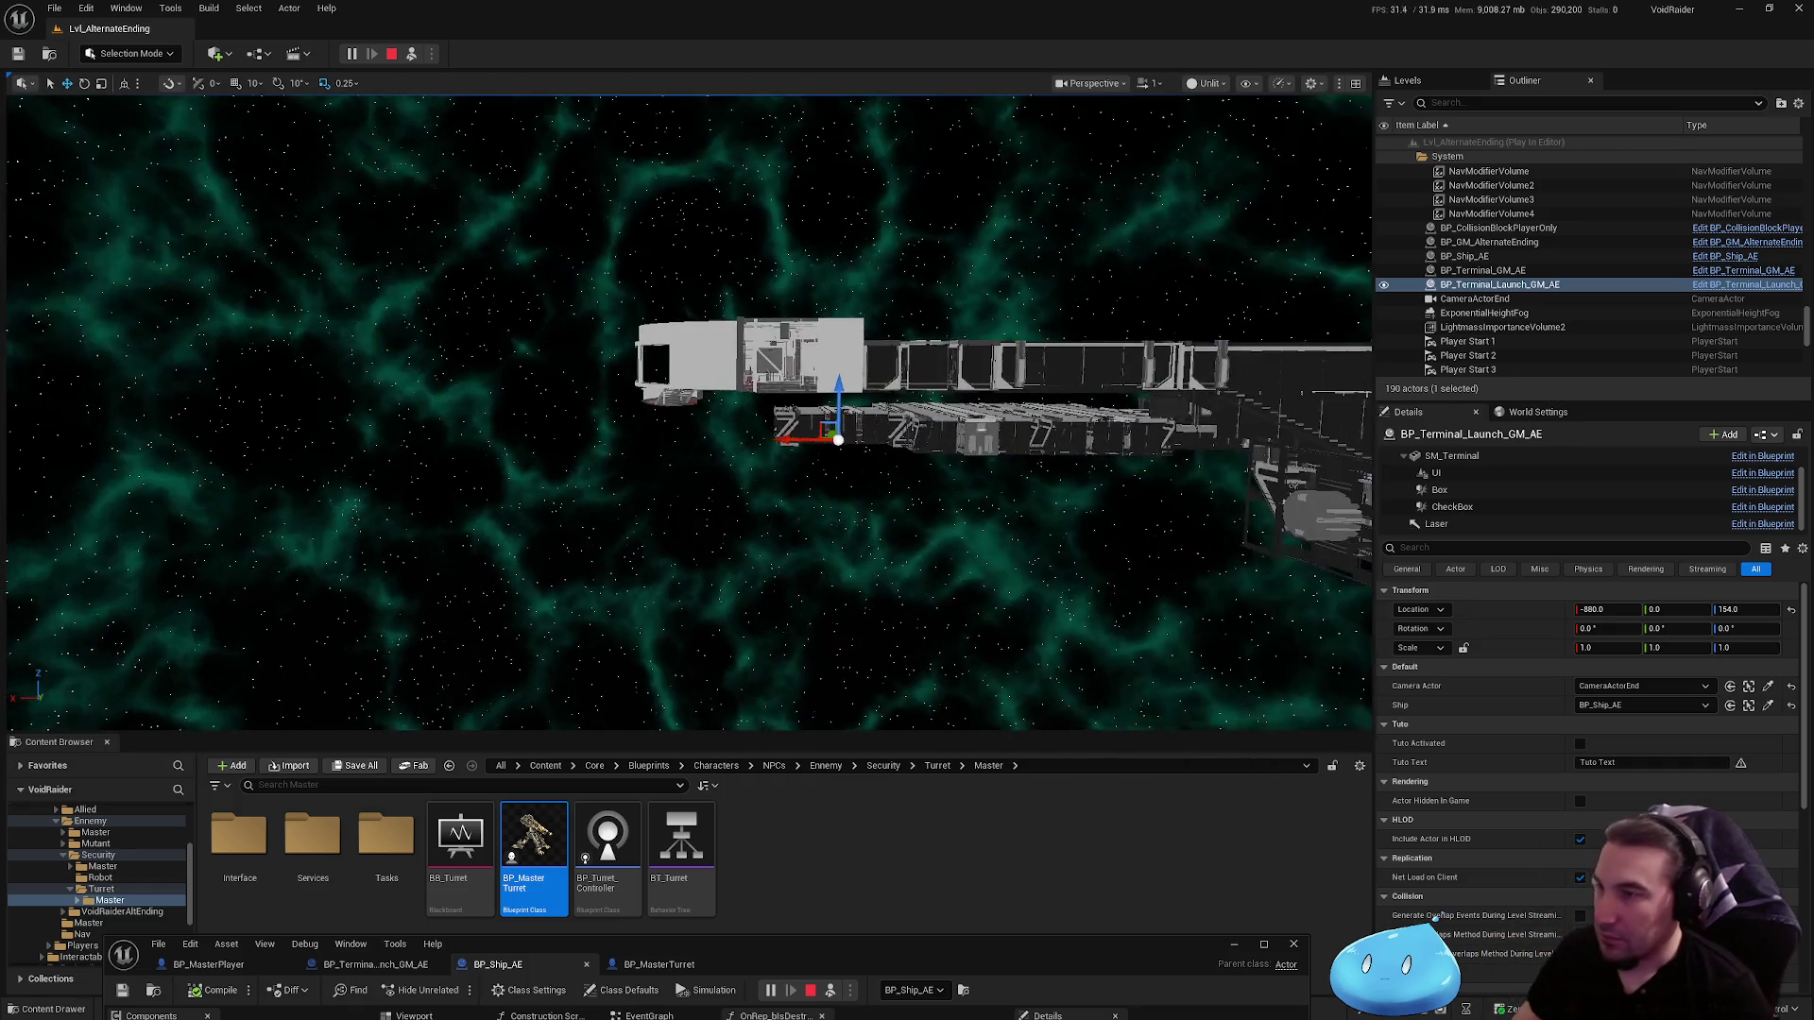
left_click(392, 54)
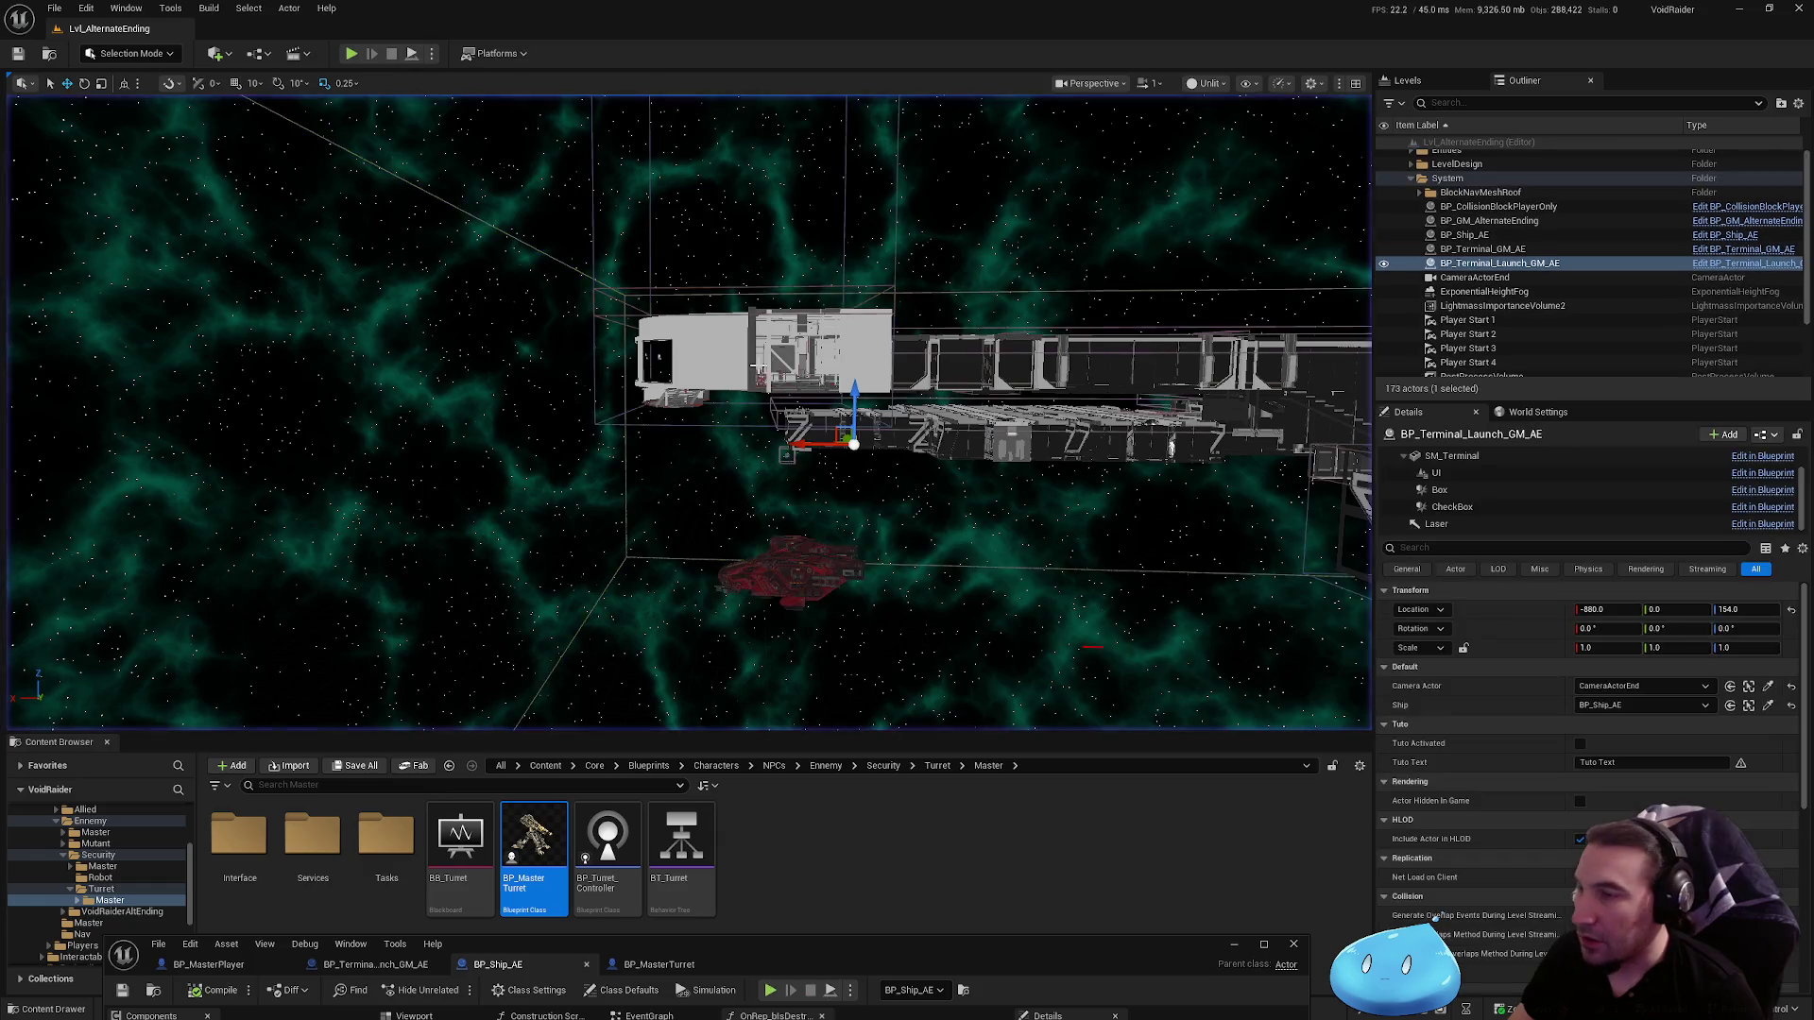
Step: Select CameraActorEnd and frame the viewport on it
scroll(759, 366, "up", 5)
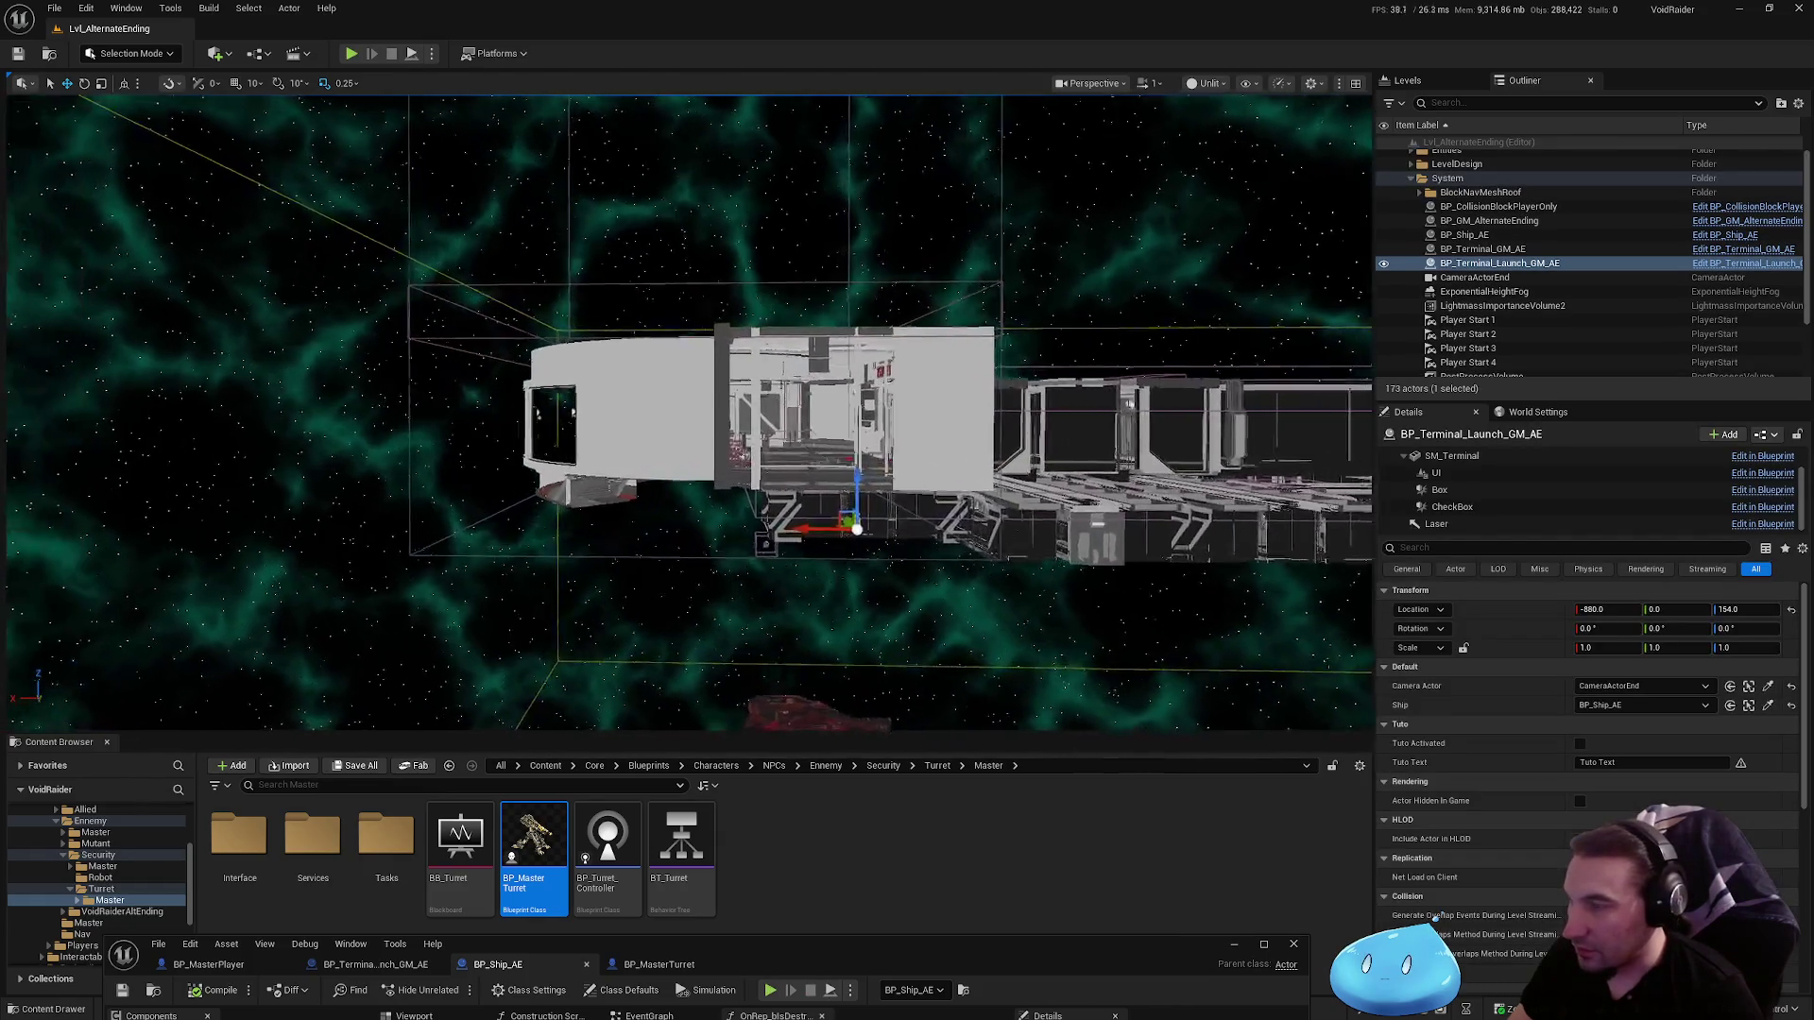
scroll(758, 366, "up", 10)
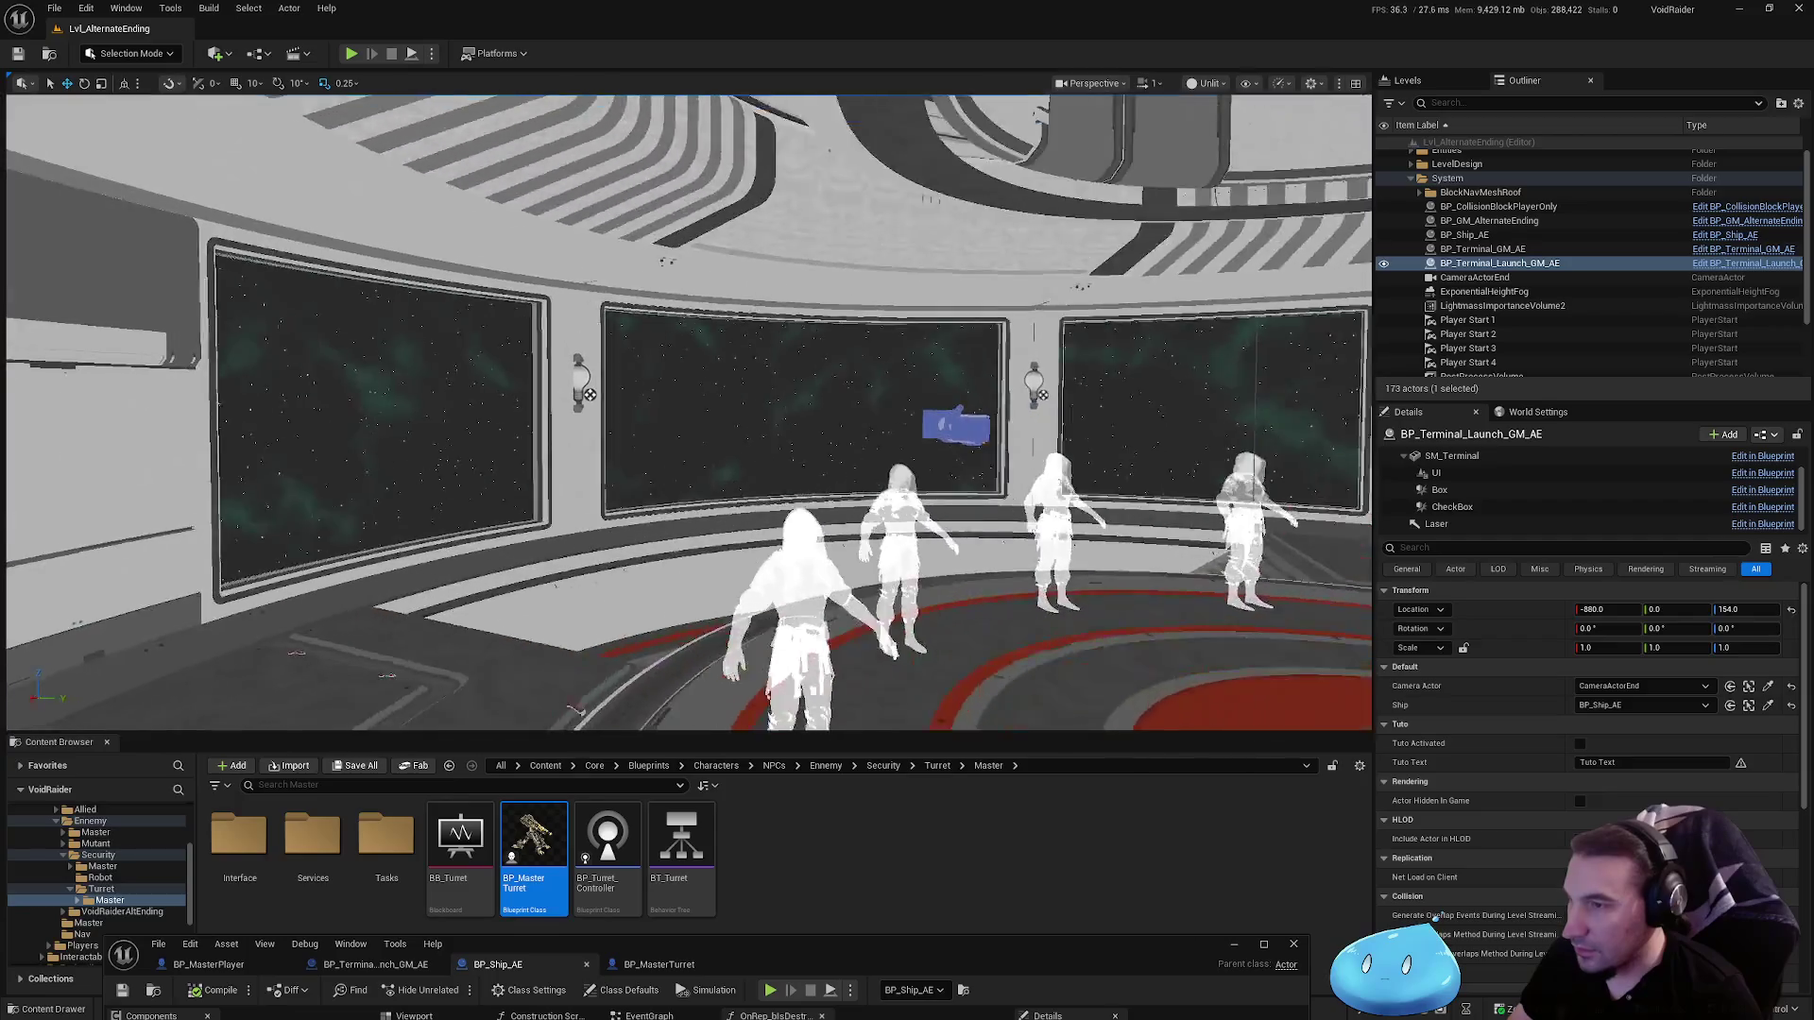
scroll(759, 366, "up", 8)
left_click(1133, 525)
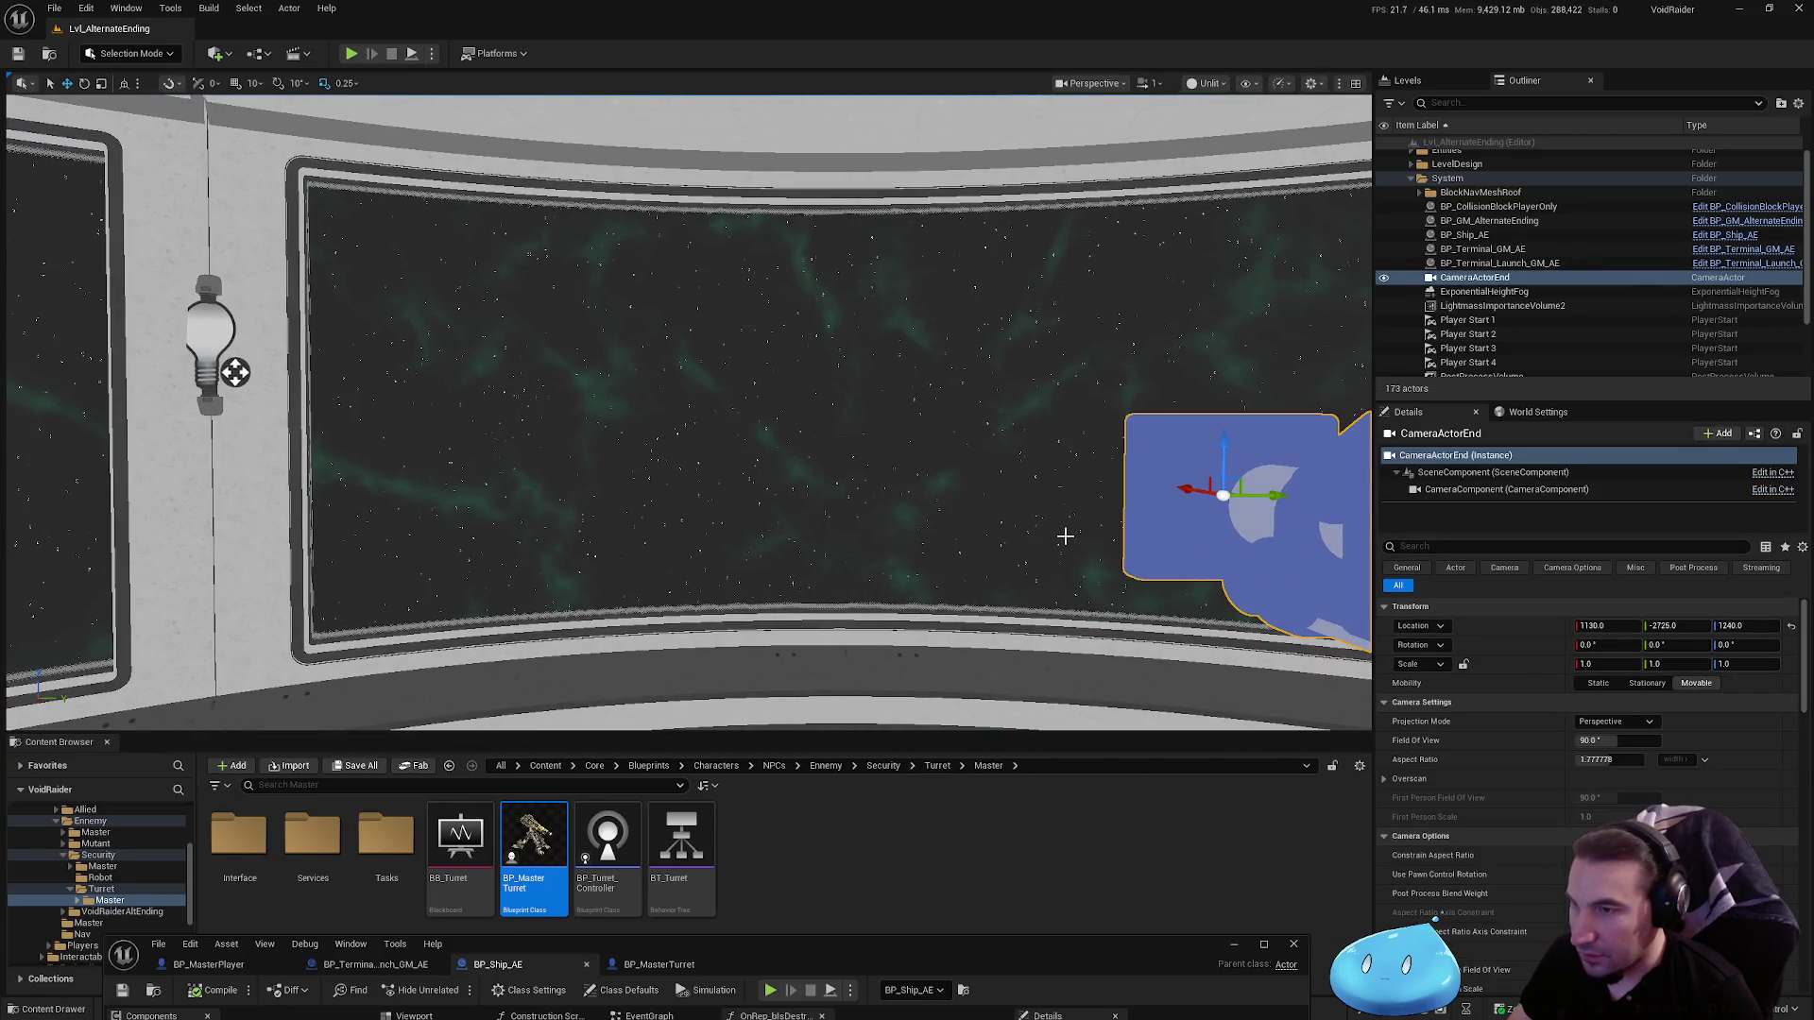
key("f")
scroll(871, 384, "up", 5)
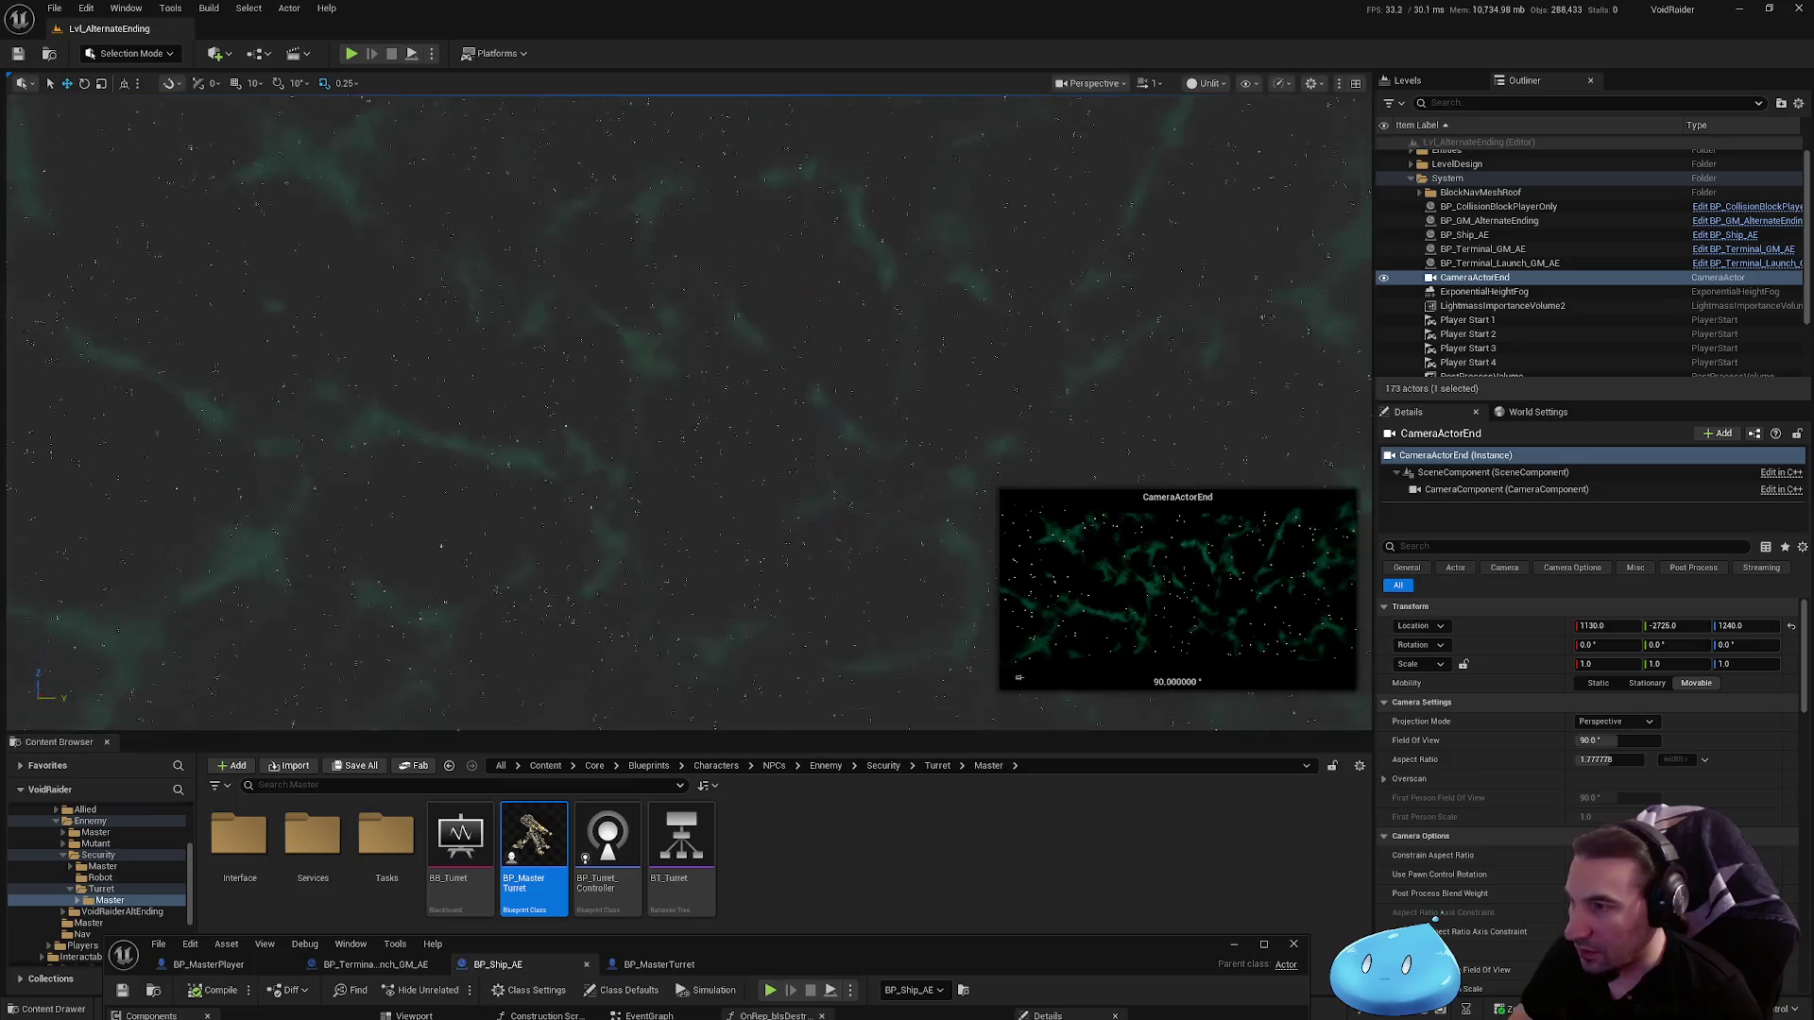
scroll(710, 281, "down", 5)
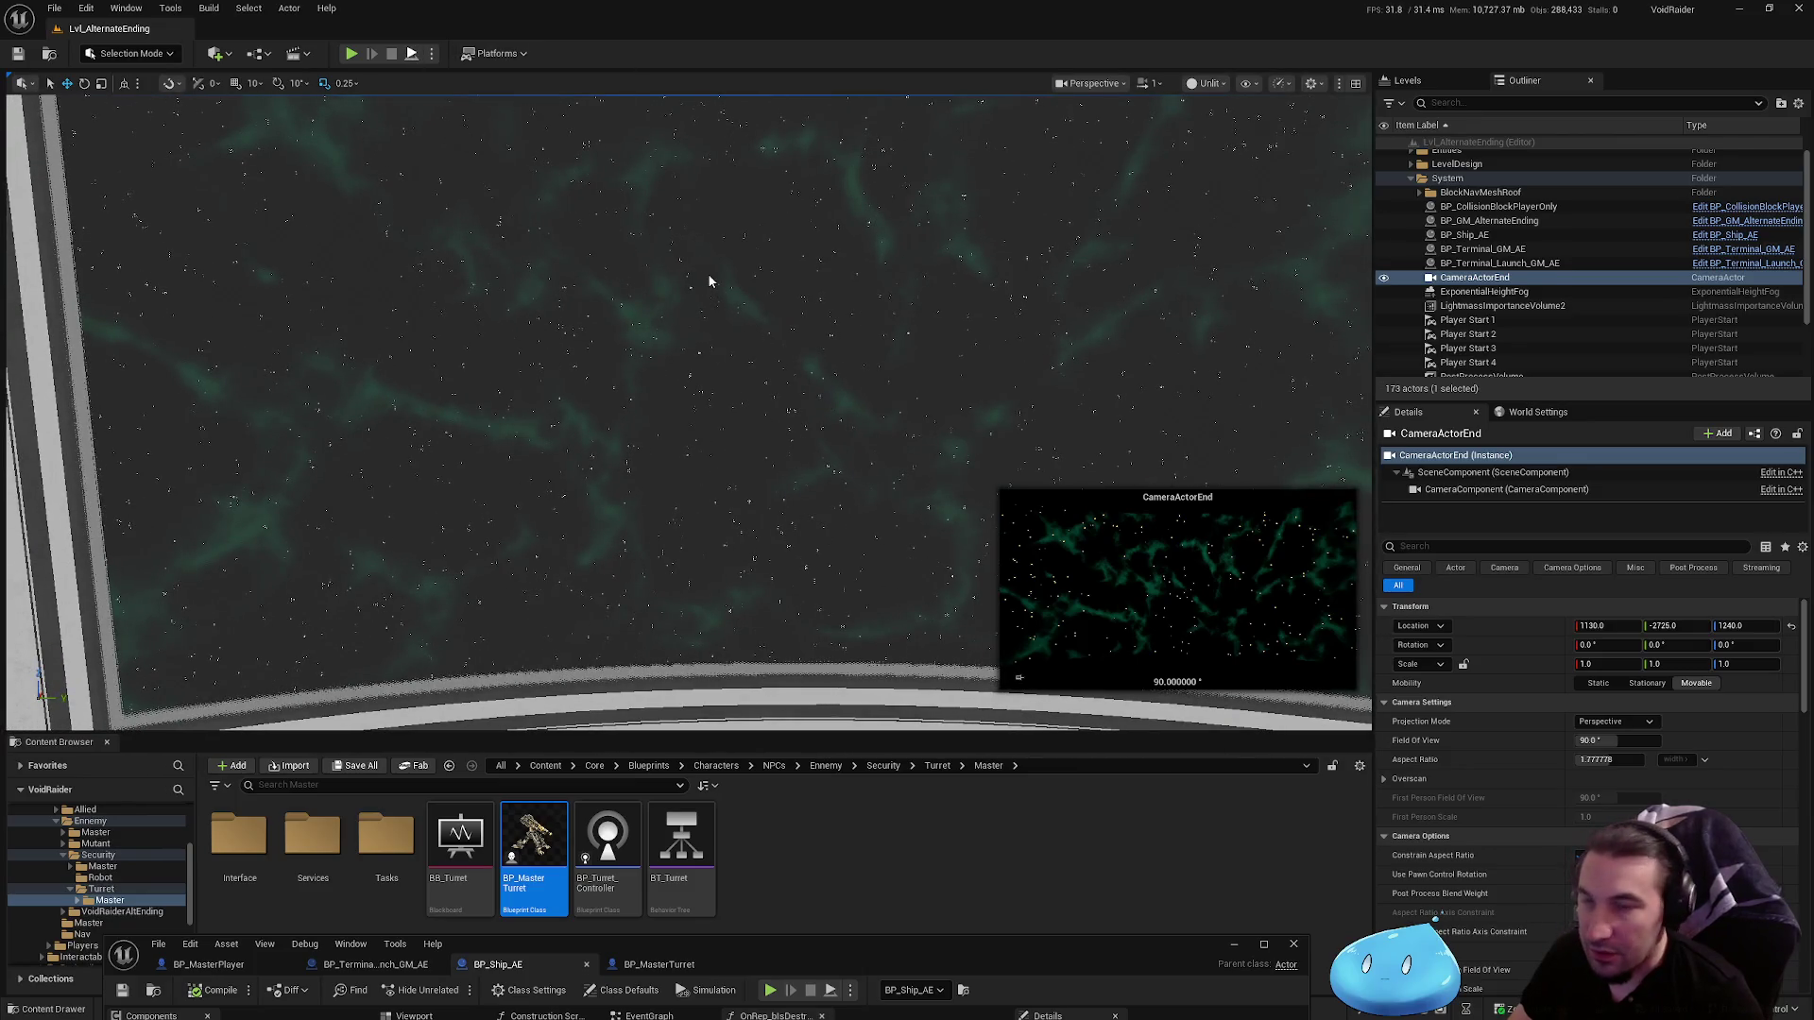
Step: Replay the level, then bring up and maximize the BP_Ship_AE Blueprint editor
key("alt+p")
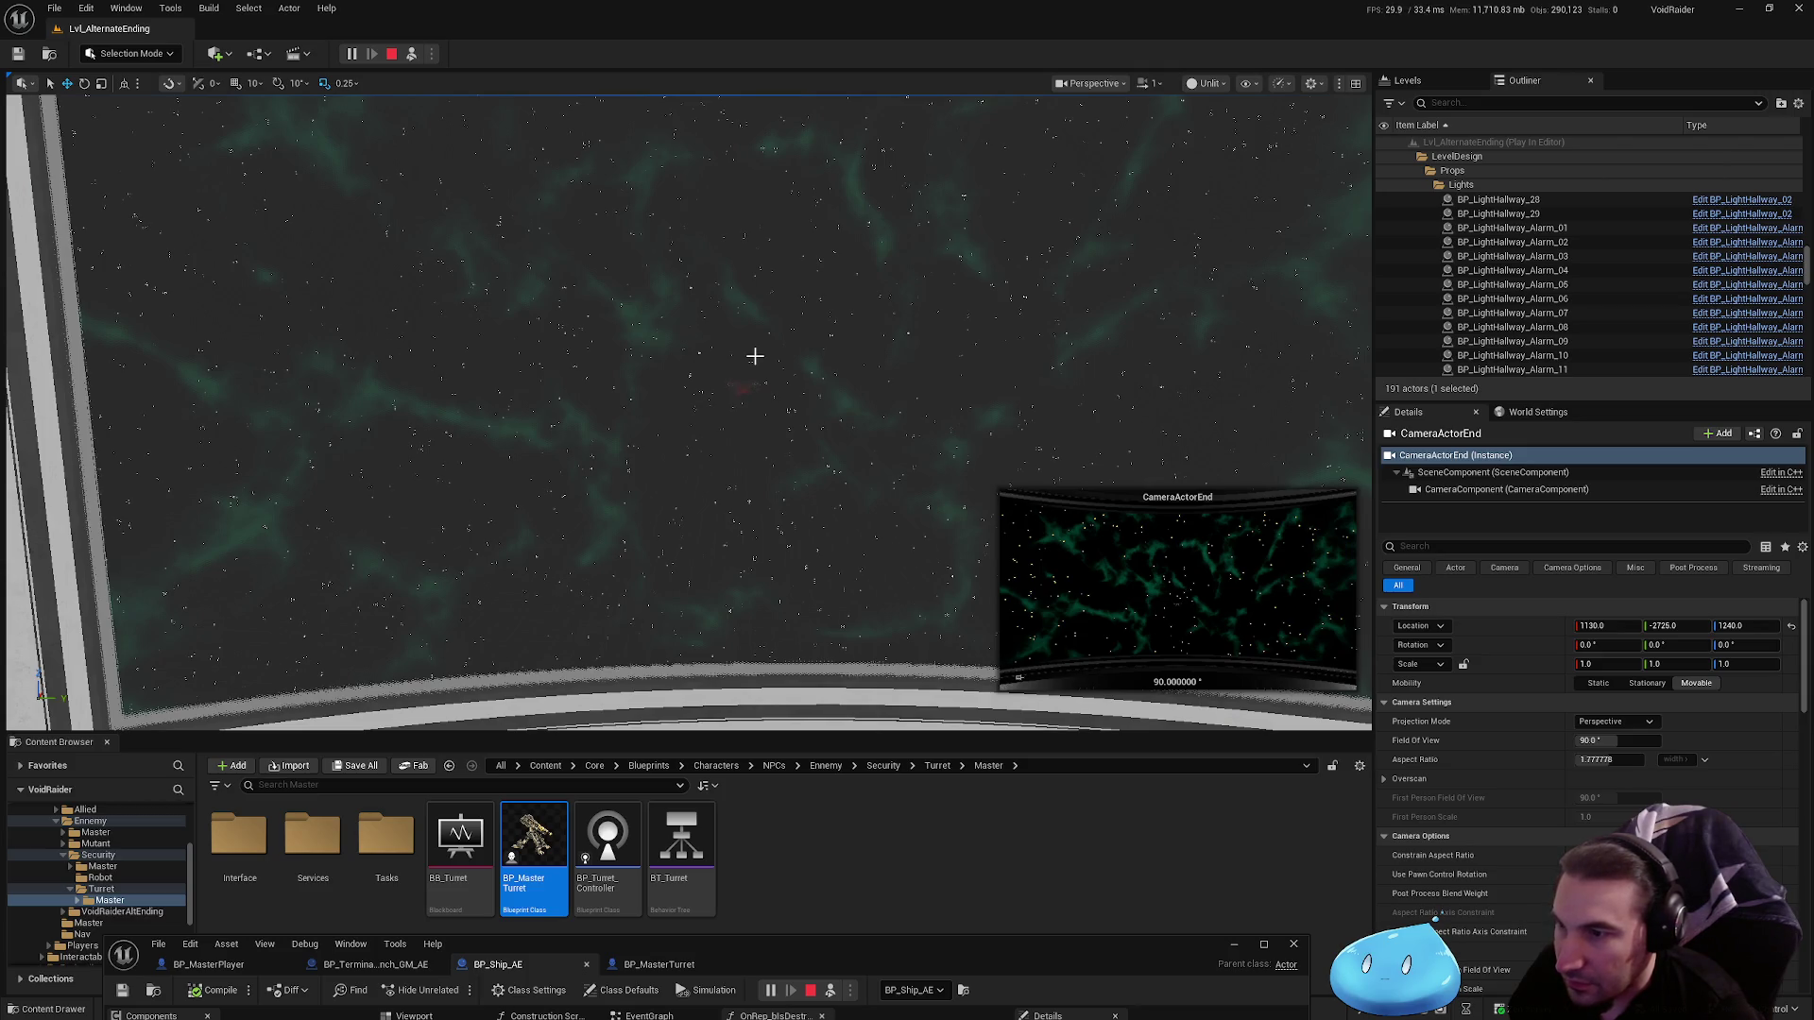
key("shift+F1")
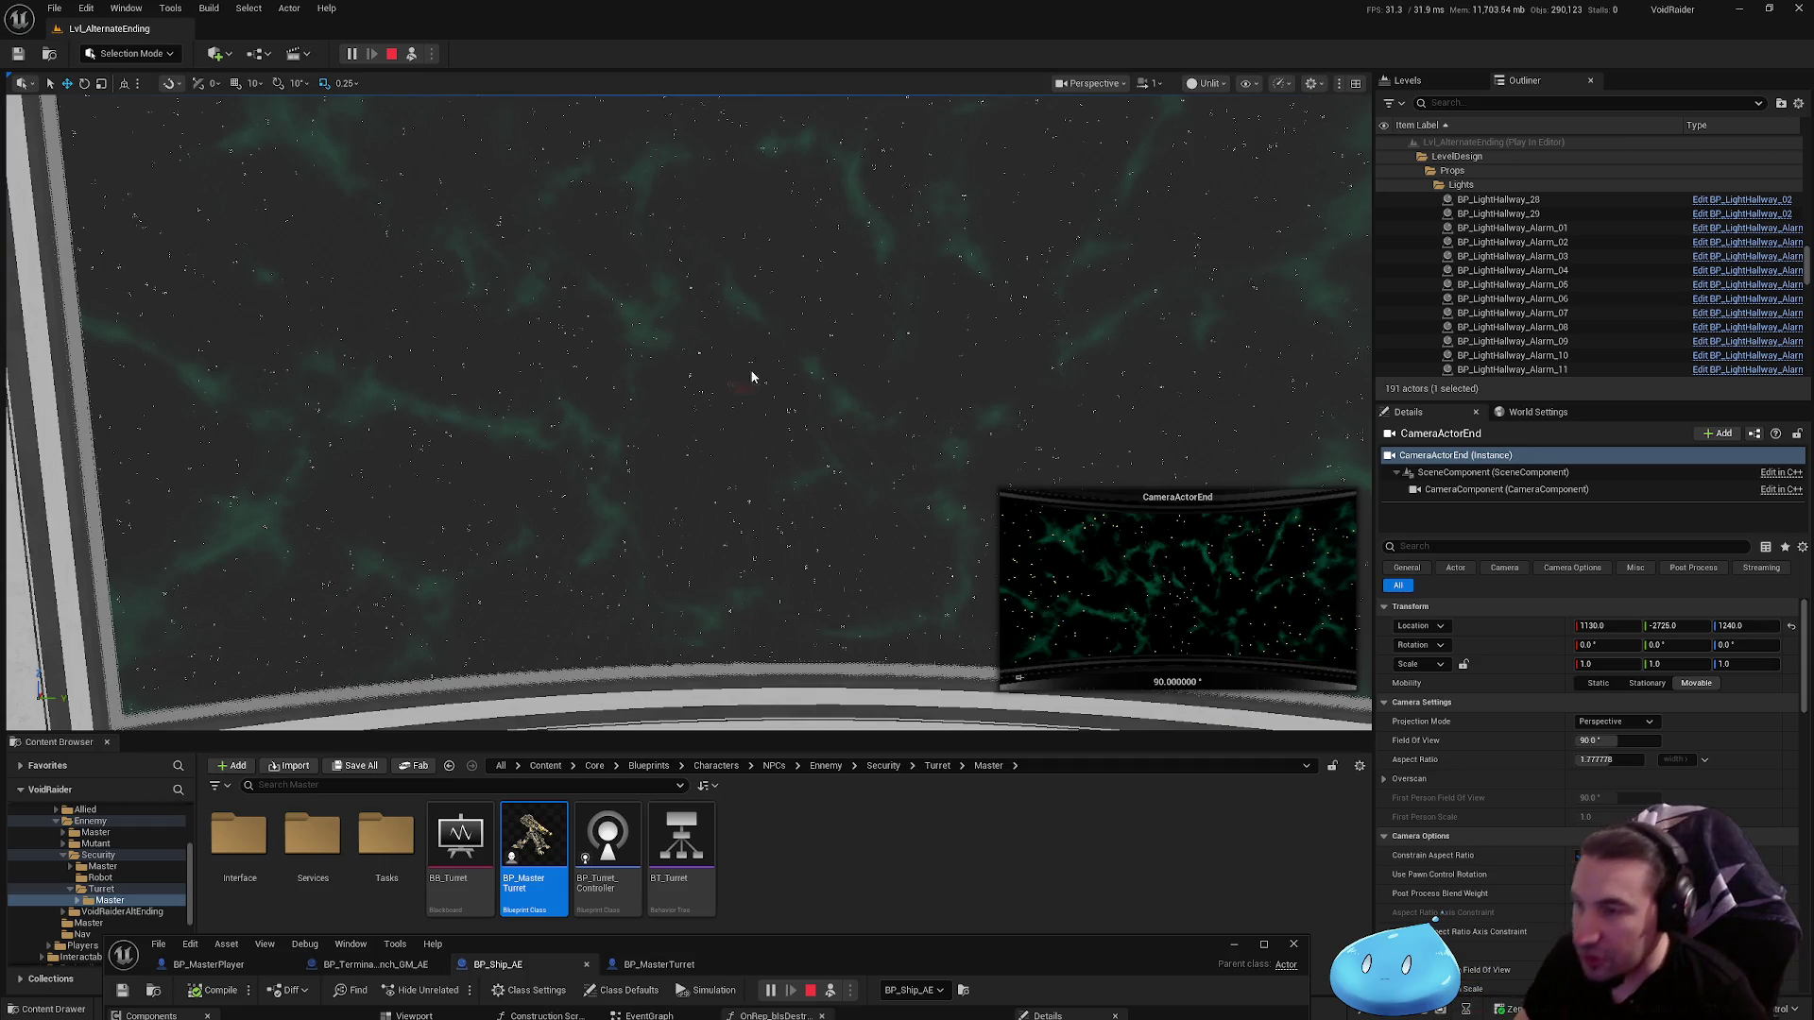
left_click_drag(911, 953, 907, 430)
double_click(907, 431)
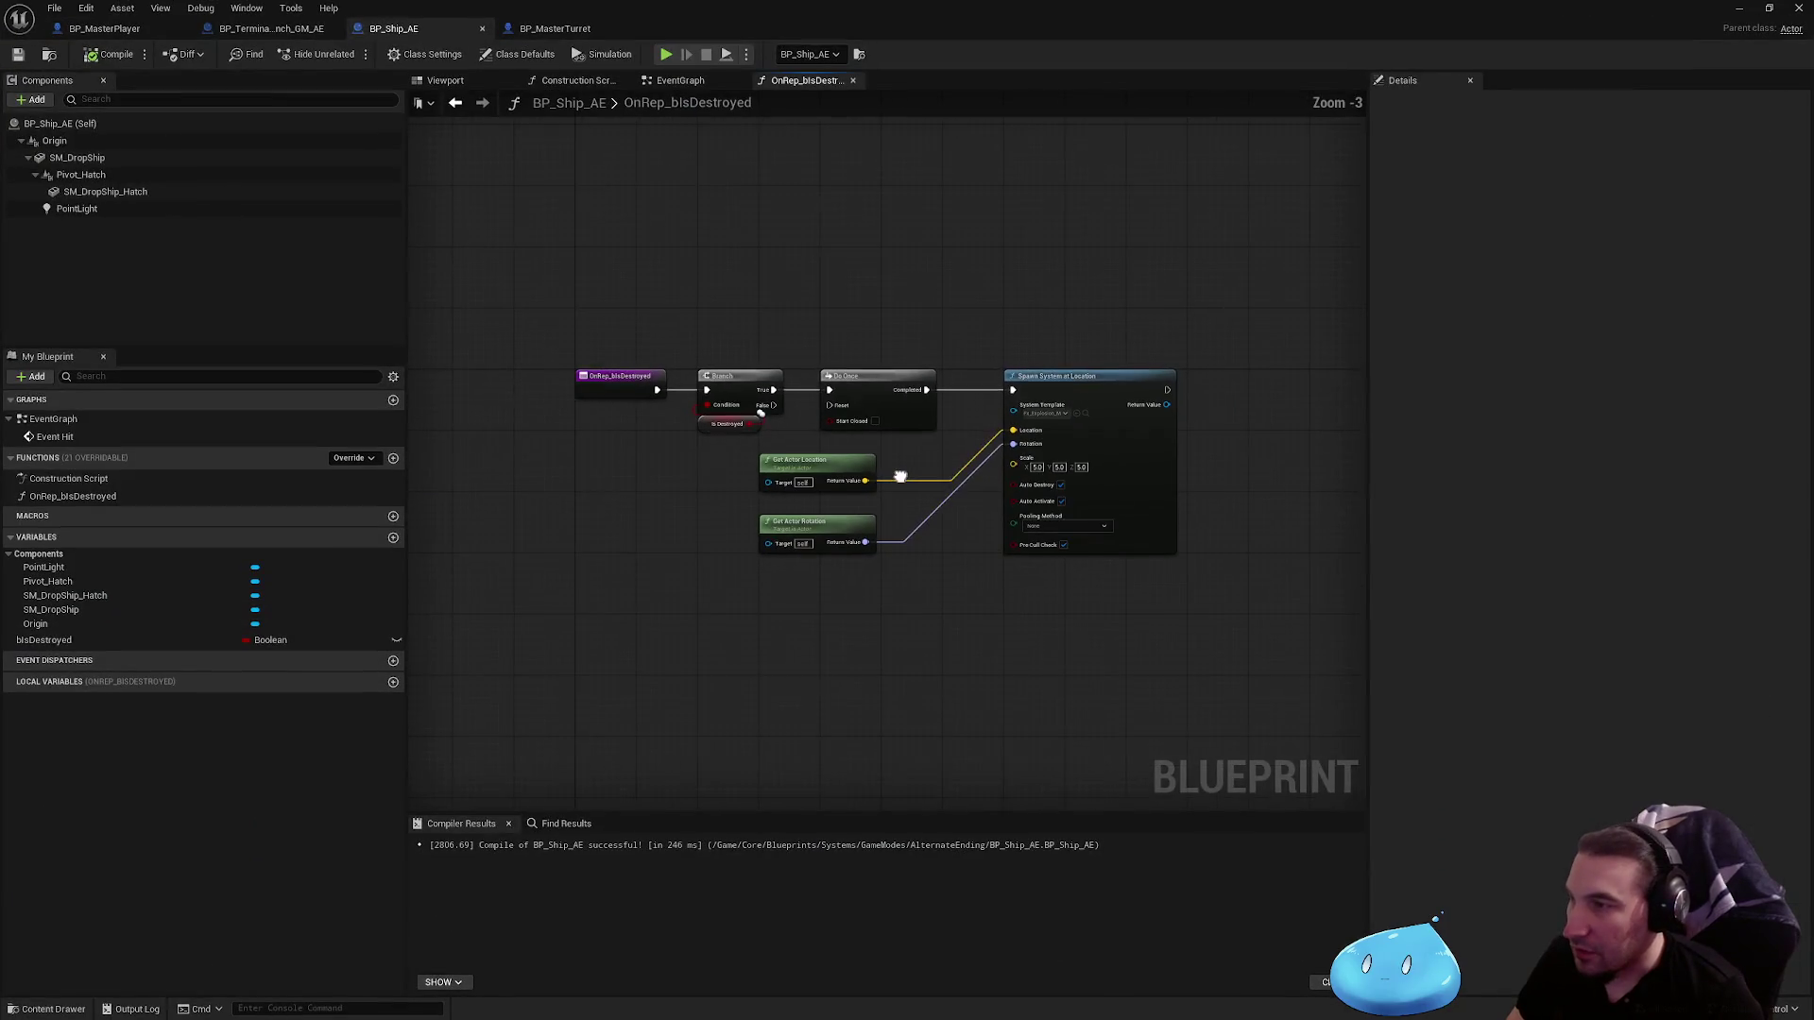
Step: In BP_Terminal_Launch_GM_AE, wire the Branch True output into the Delay, then simulate the level
scroll(900, 477, "down", 9)
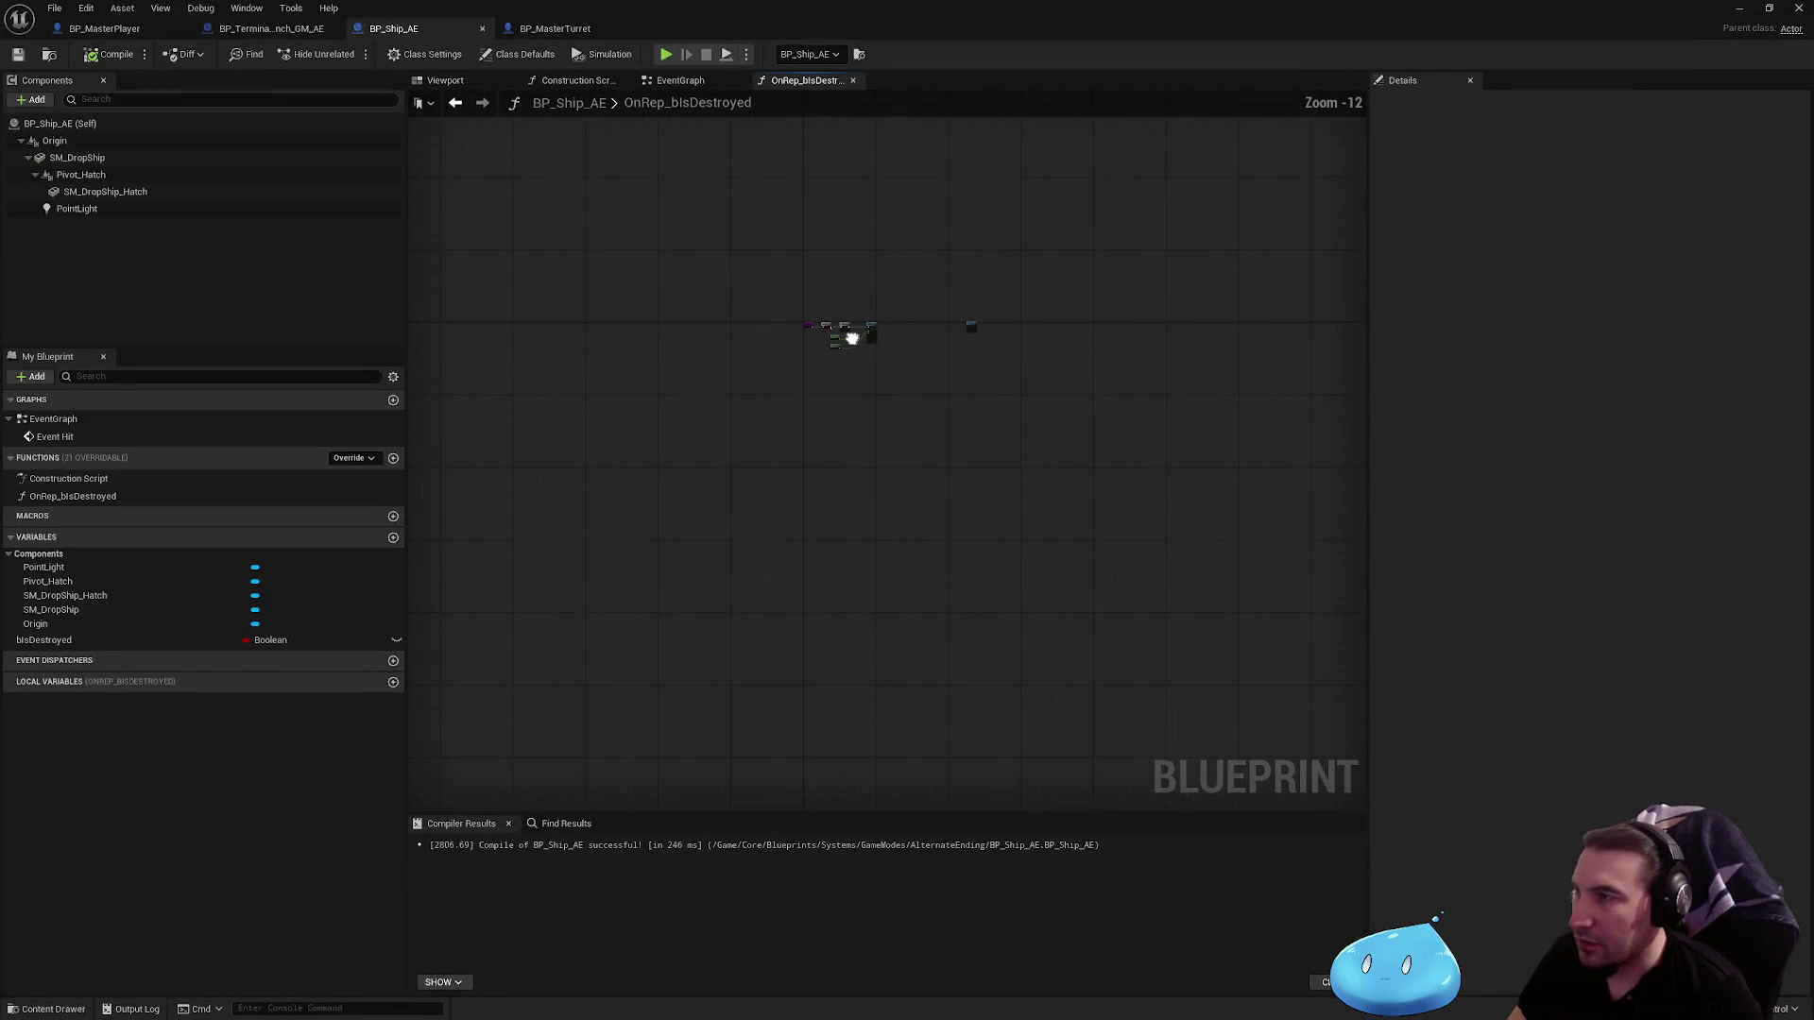
scroll(852, 337, "up", 9)
left_click(668, 82)
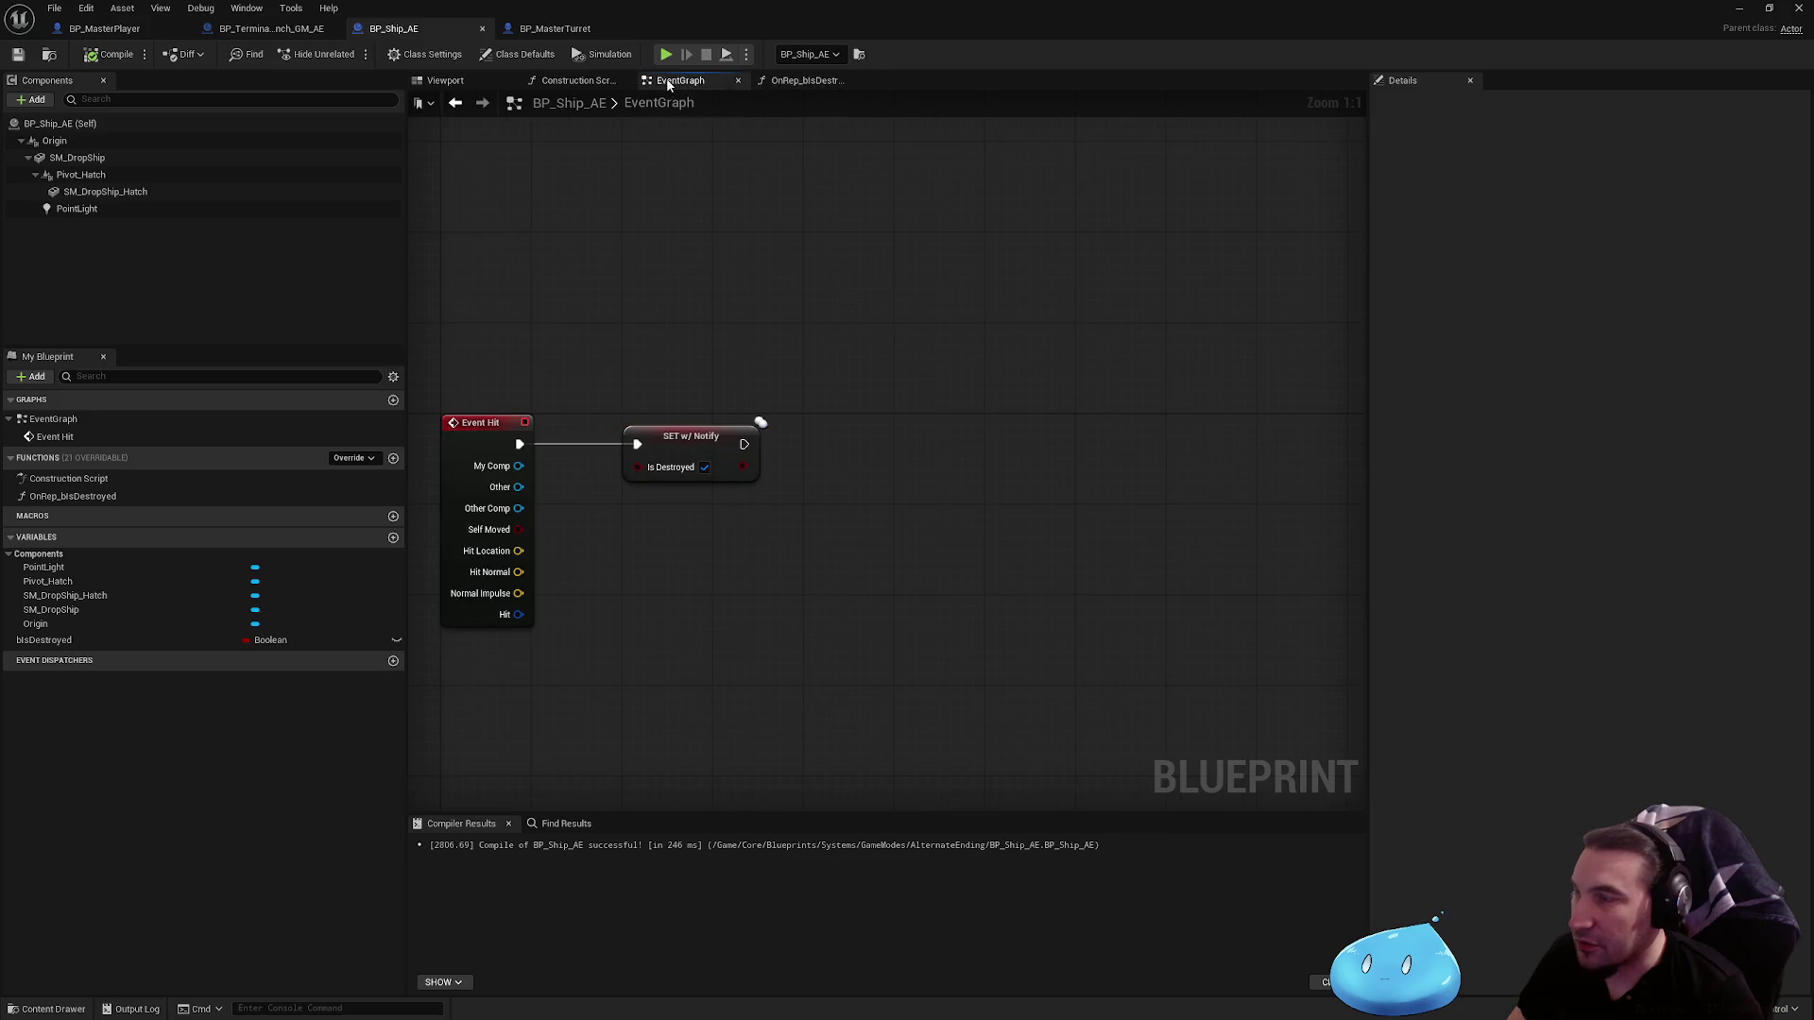
left_click(274, 28)
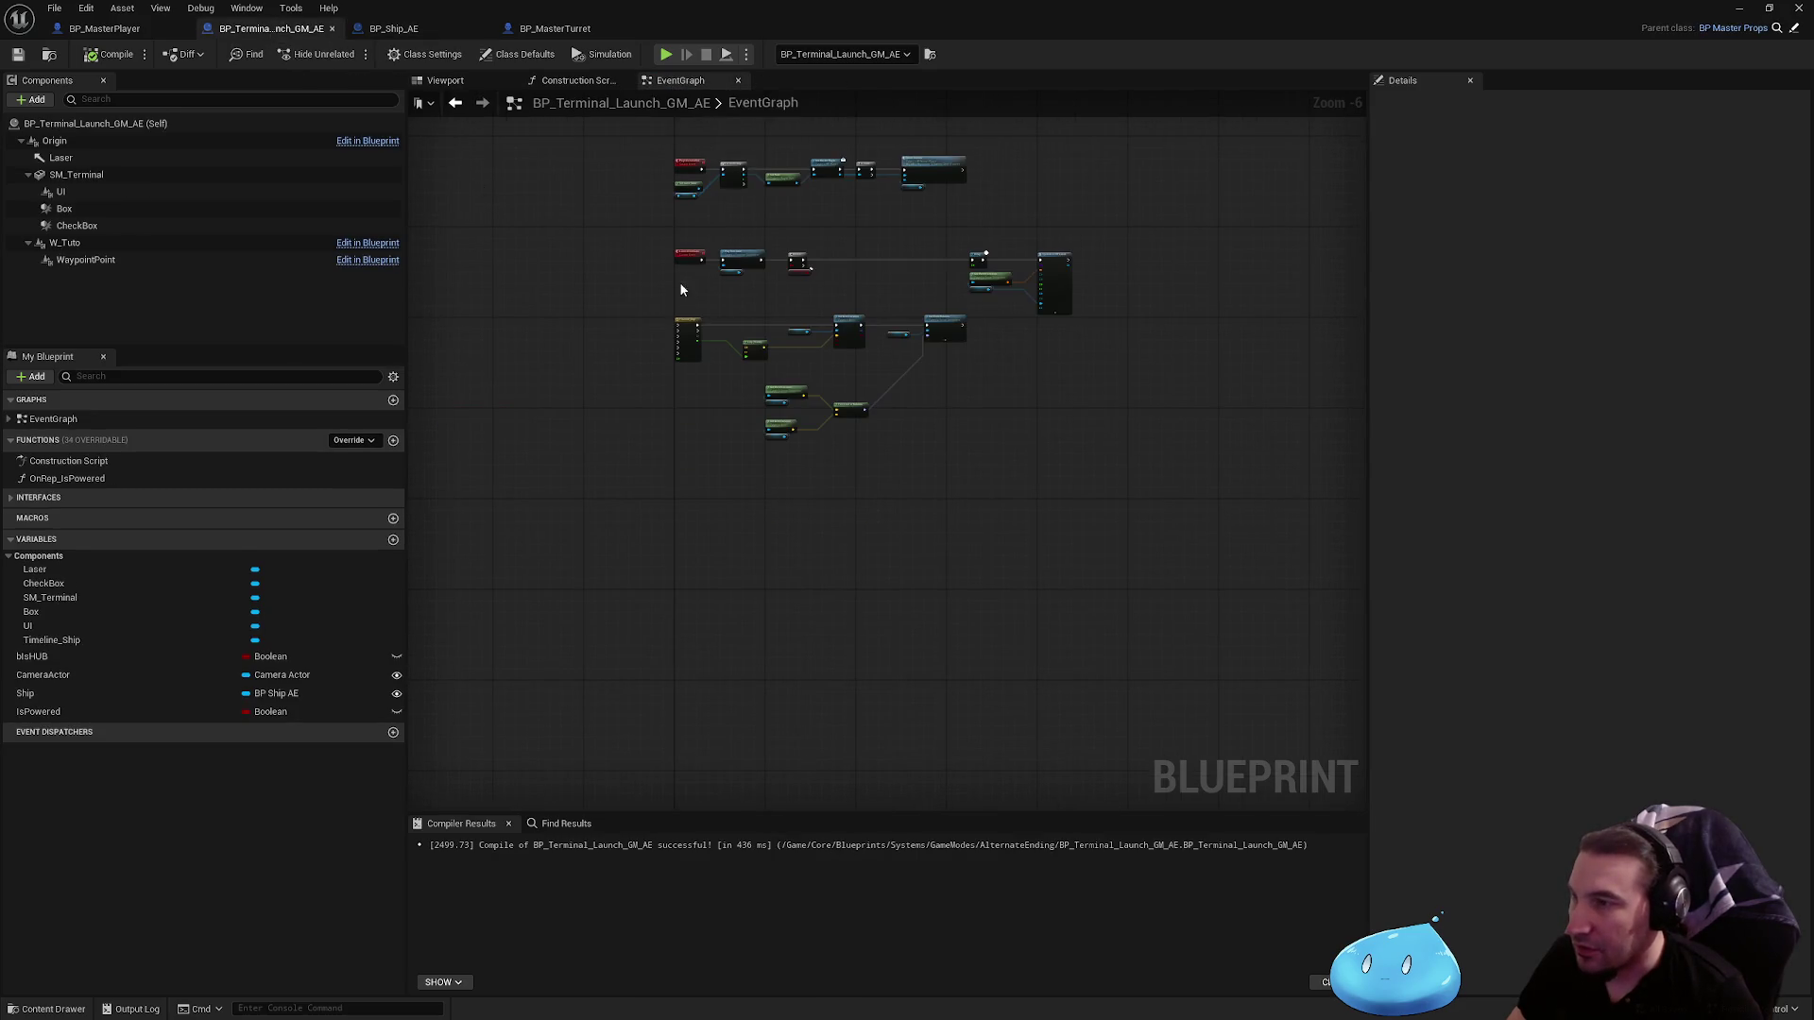
scroll(680, 290, "up", 6)
mouse_move(624, 342)
left_mouse_down()
mouse_move(1080, 324)
mouse_move(1321, 370)
mouse_move(1302, 343)
left_mouse_up()
scroll(1004, 458, "down", 2)
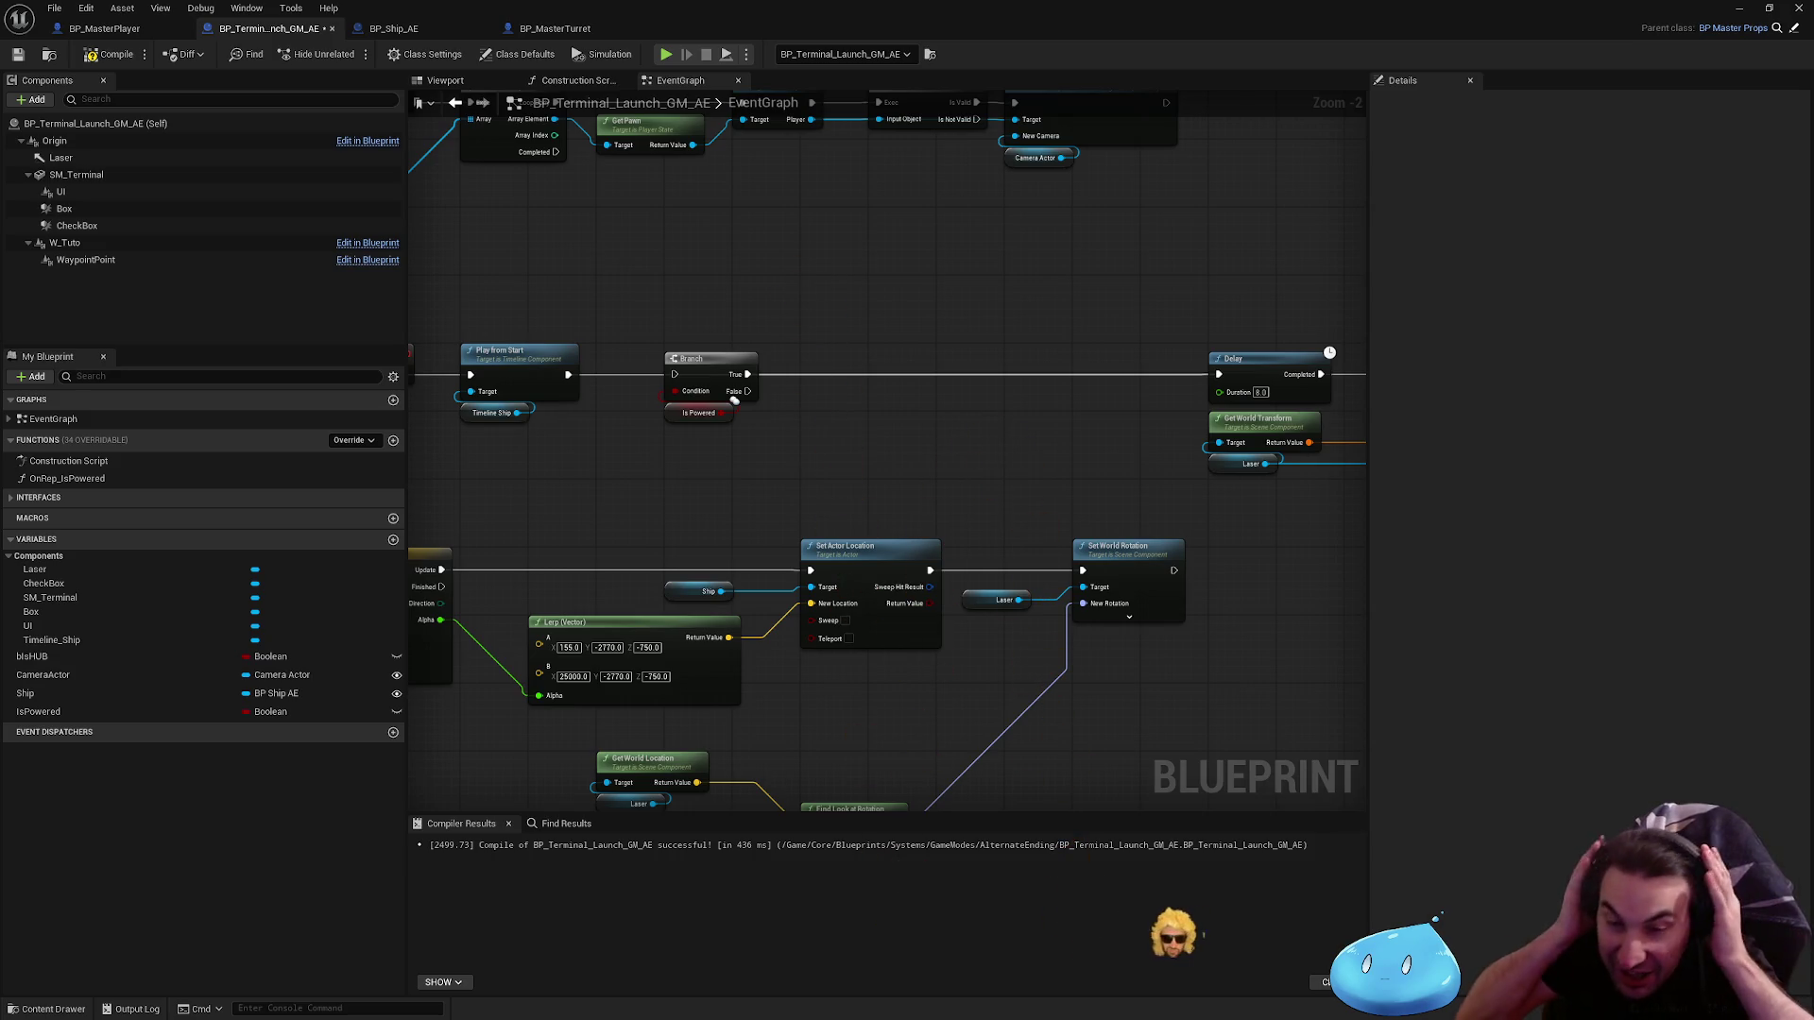
key("alt+s")
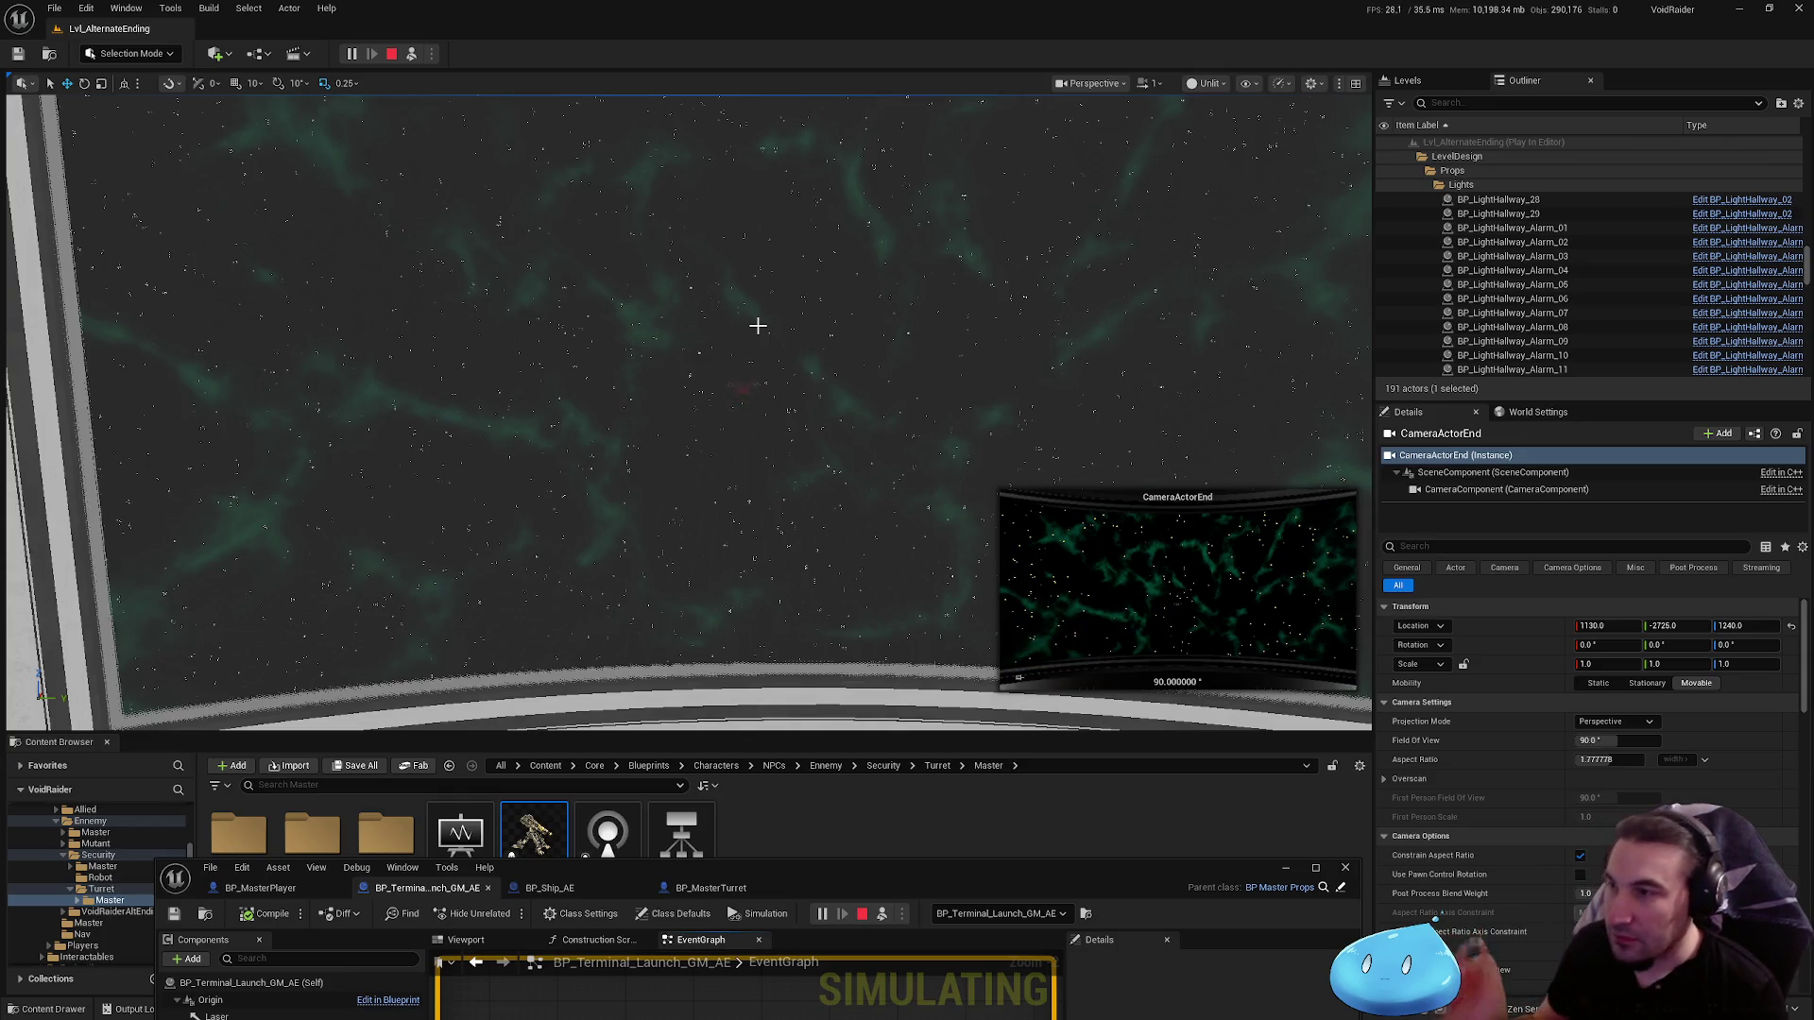
Step: Stop the simulation, set the terminal Delay to 6.0 seconds, then compile and save
key("Escape")
double_click(1006, 881)
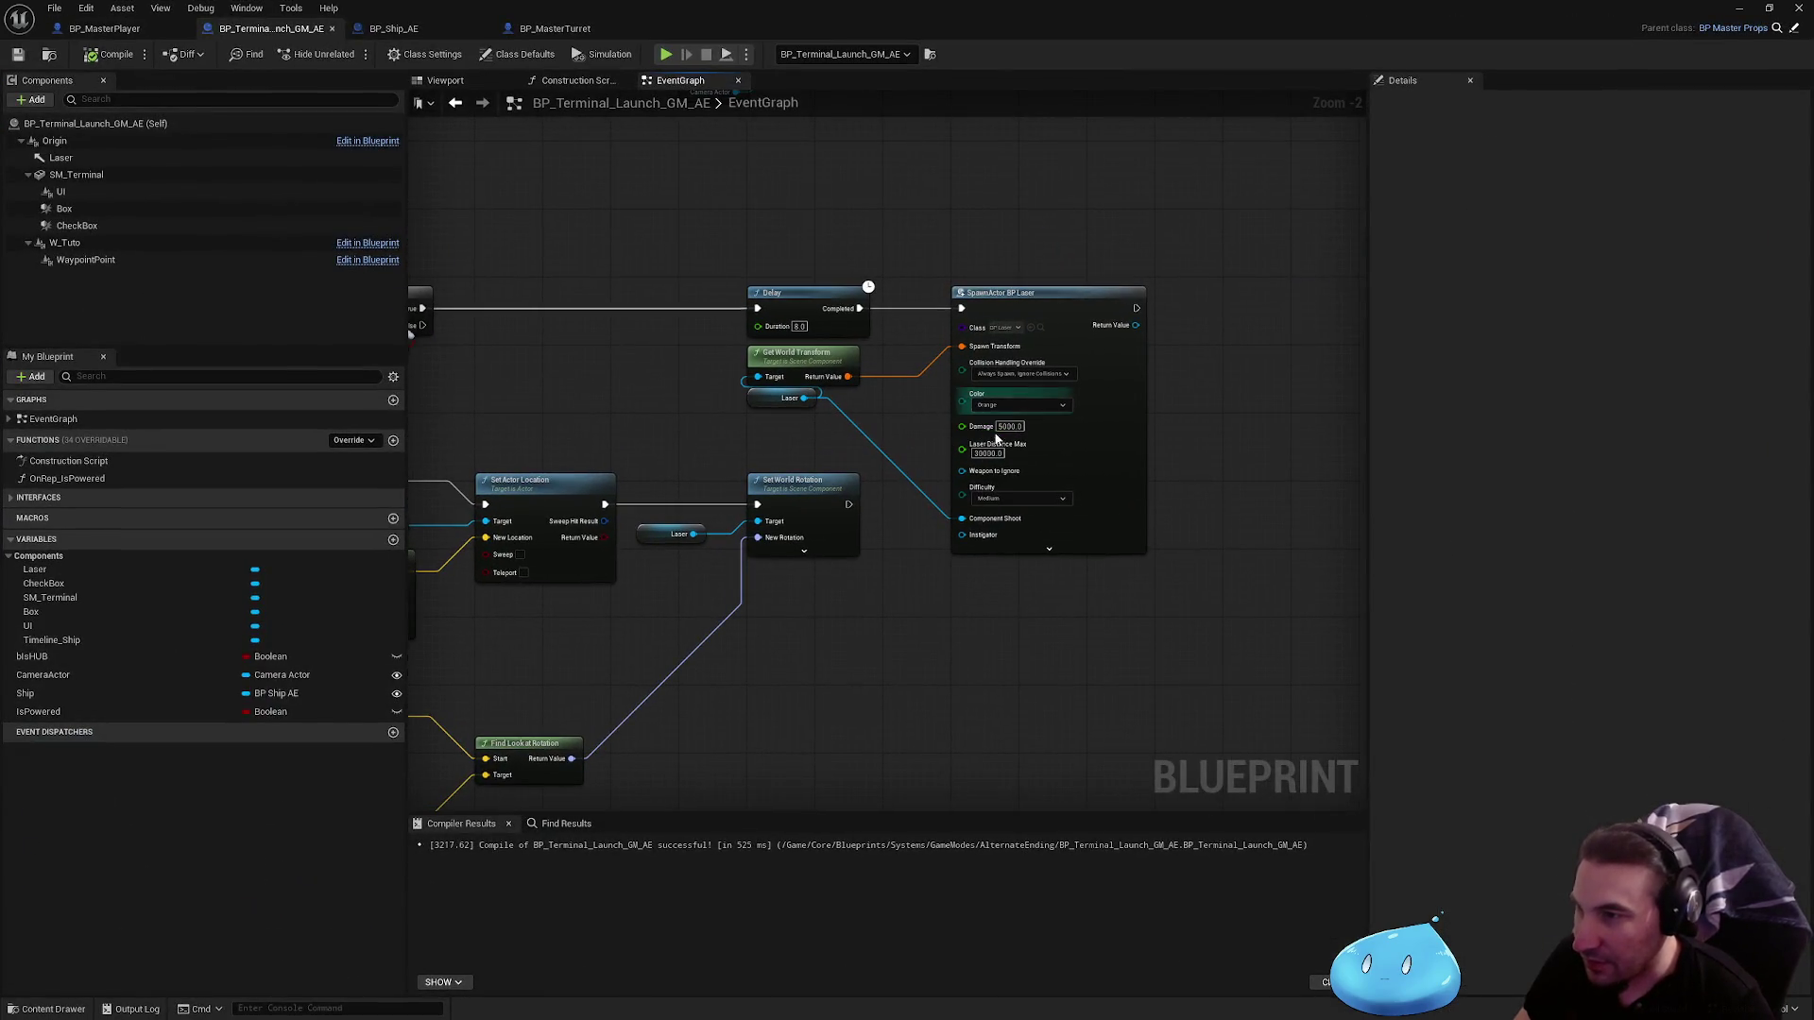
left_click_drag(973, 416, 708, 349)
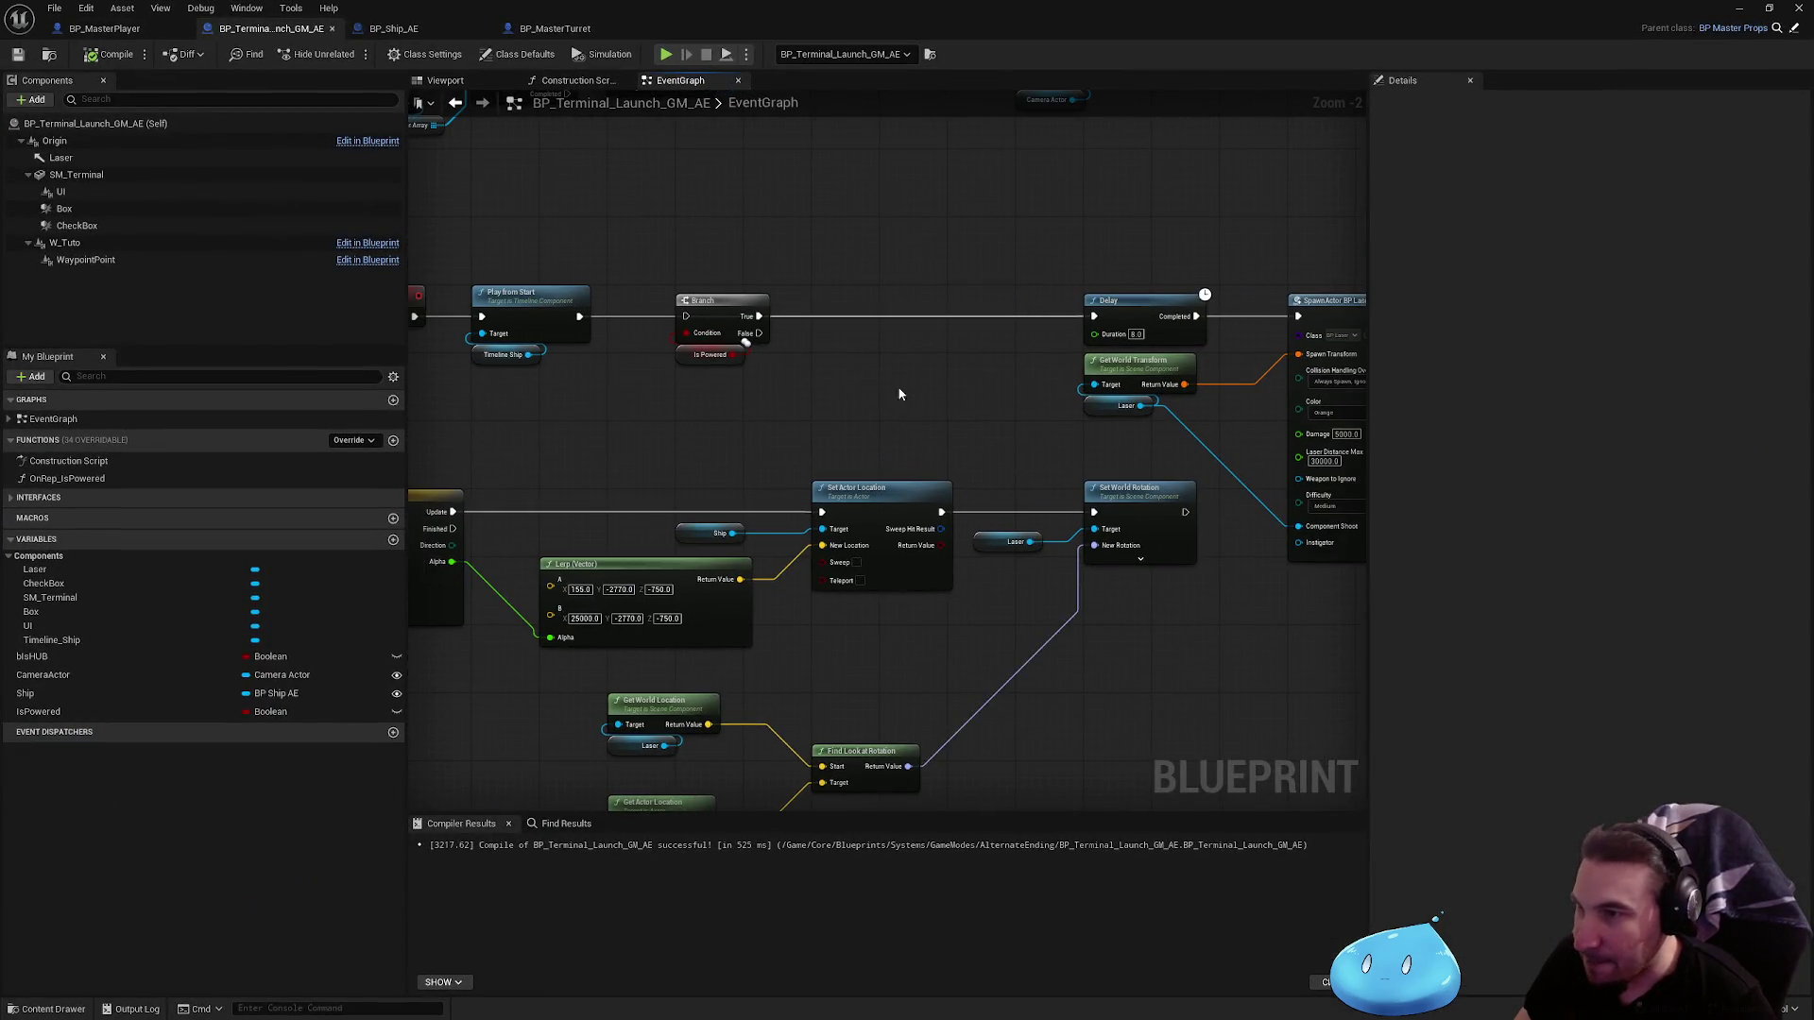
left_click_drag(900, 395, 804, 452)
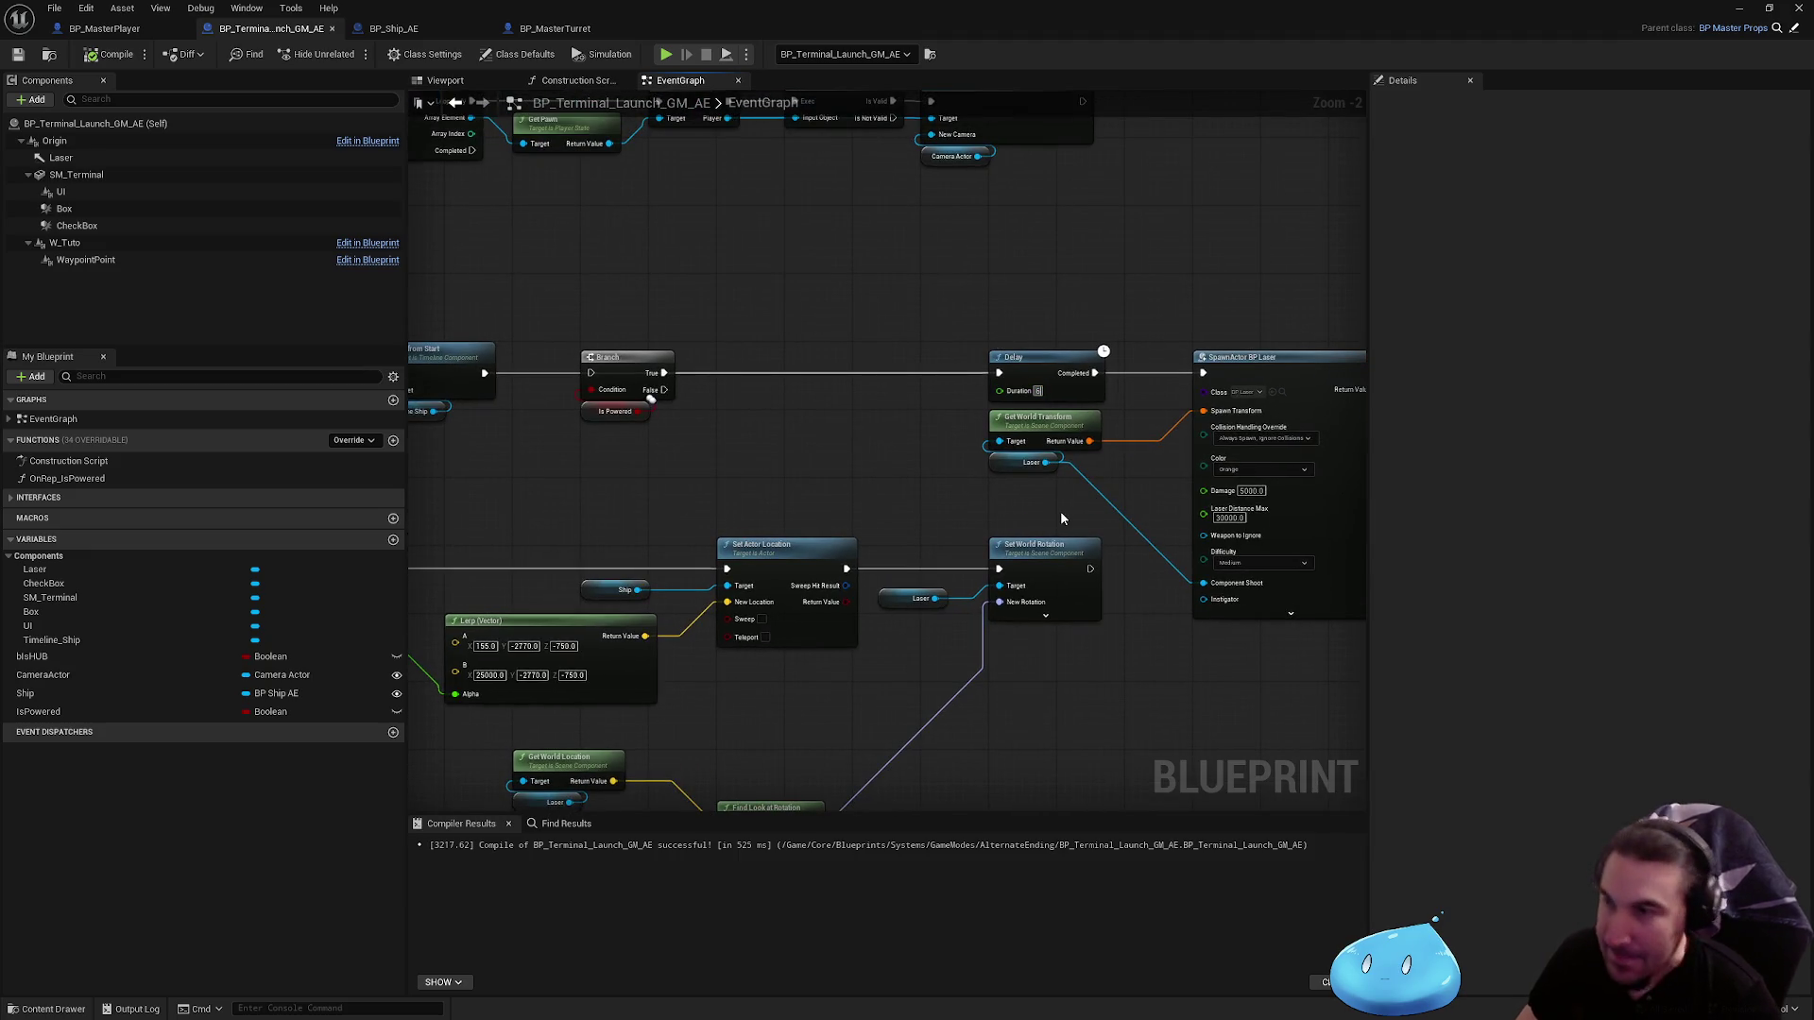
key("Return")
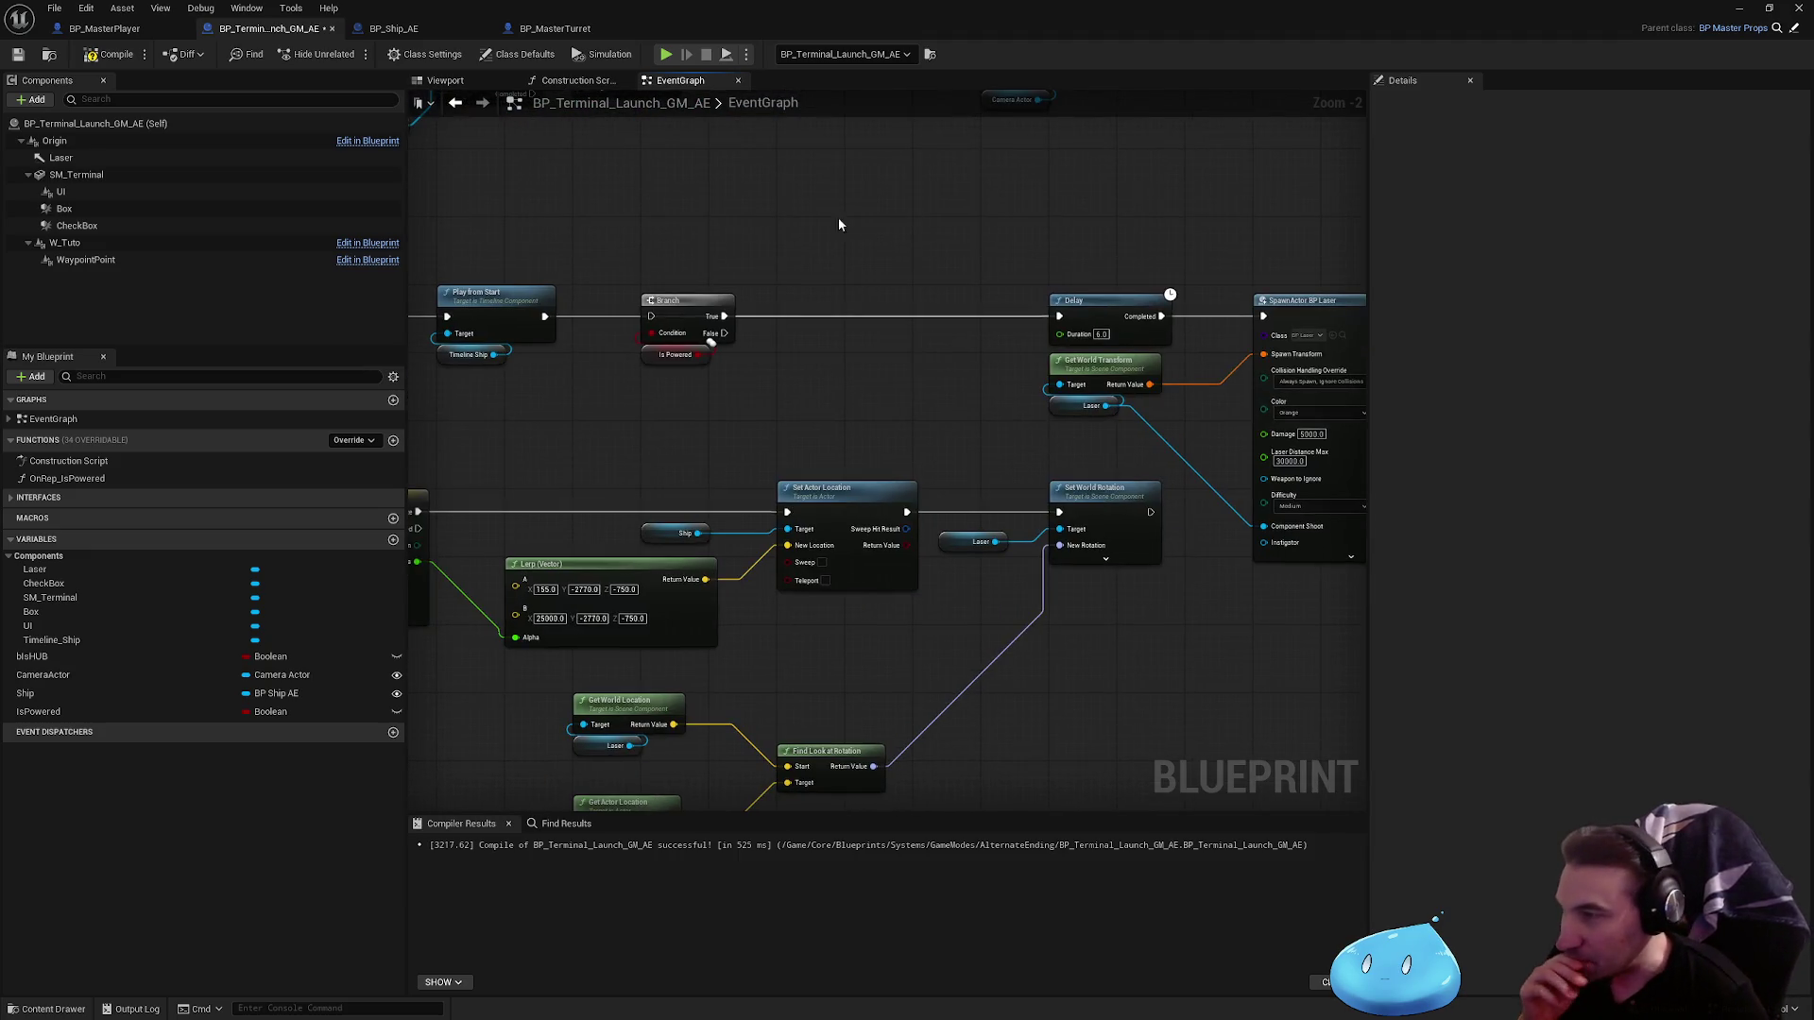
left_click(110, 54)
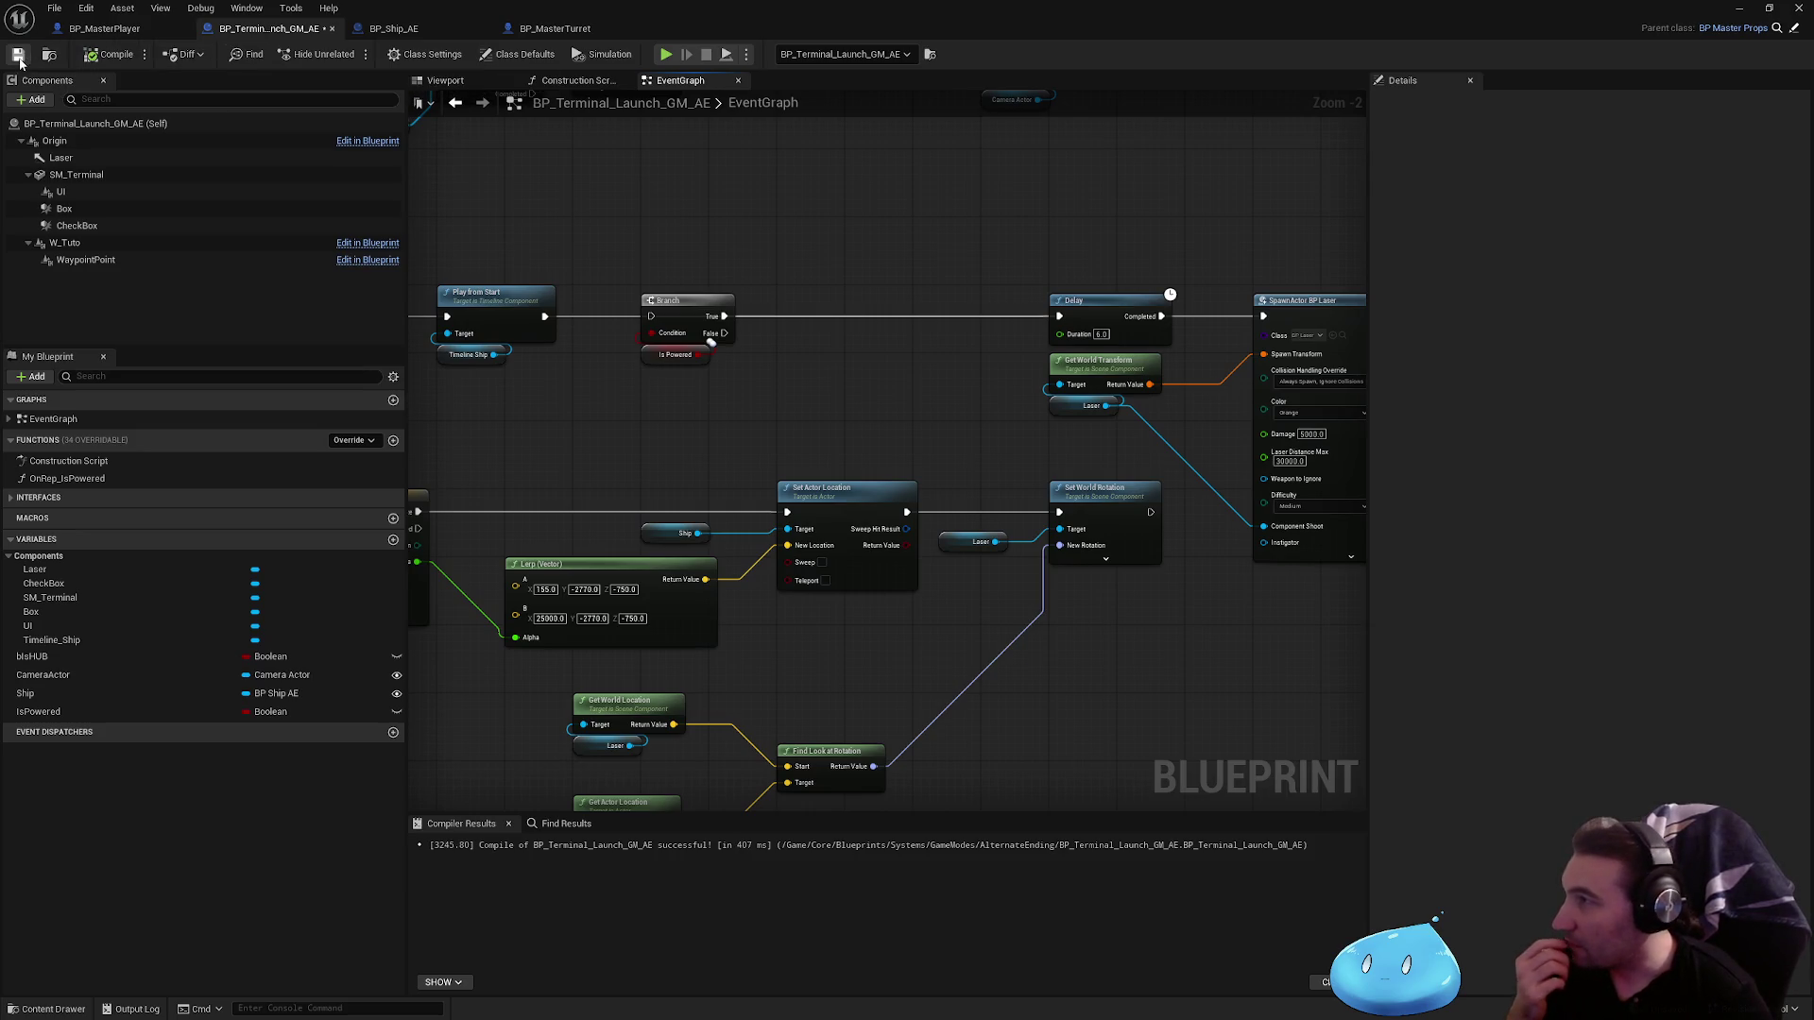
left_click(17, 53)
Step: Show BP_Ship_AE's class defaults
left_click(394, 29)
left_click_drag(867, 286, 806, 296)
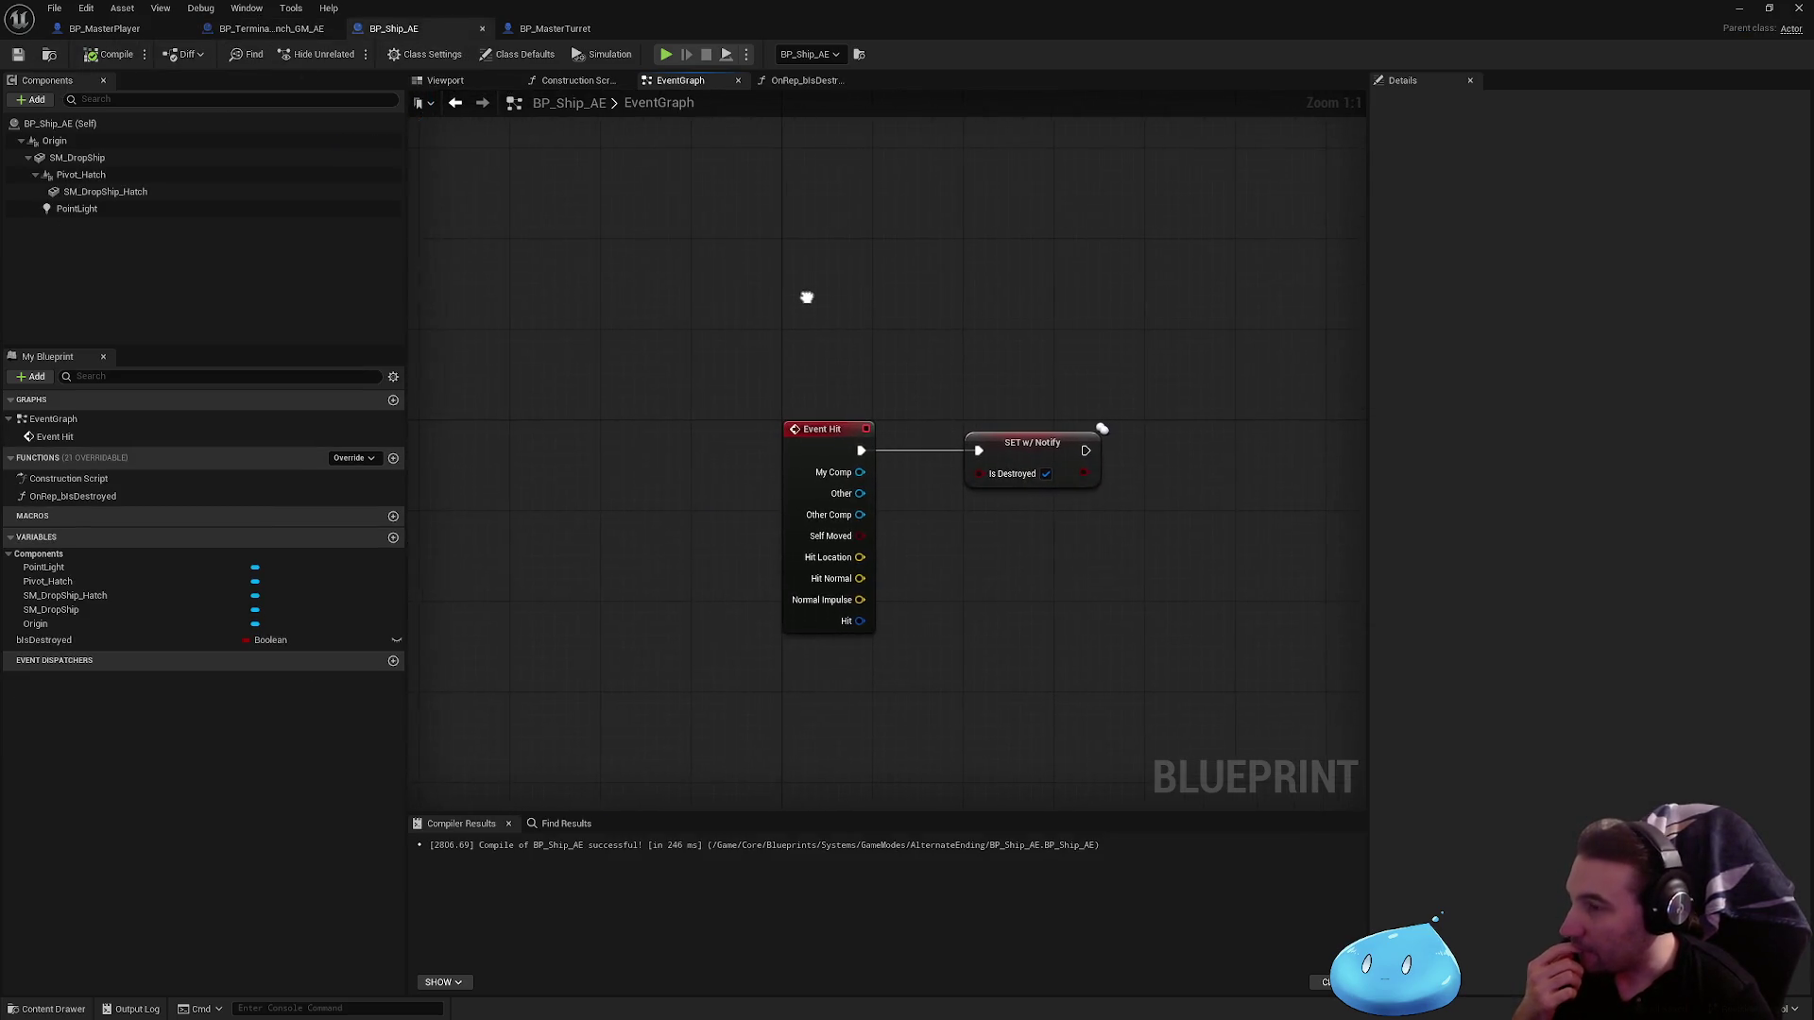
left_click(53, 124)
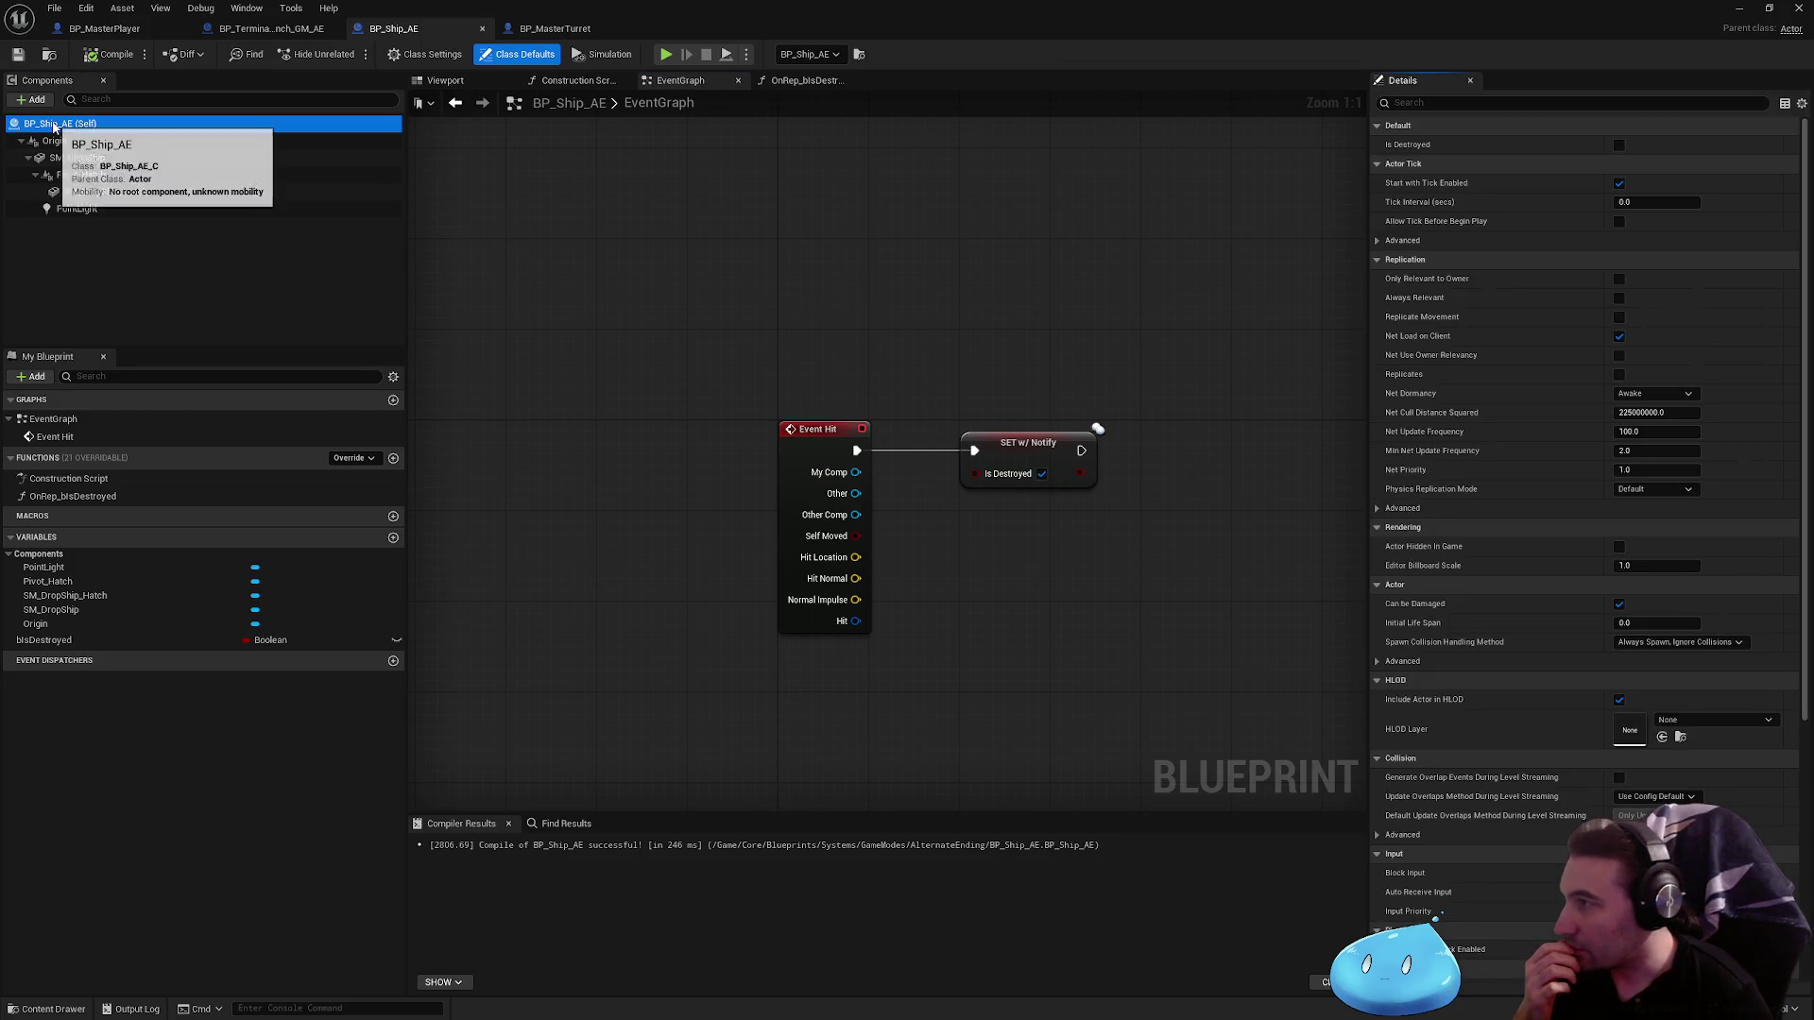
Step: Add a Box Collision component named Box to BP_Ship_AE
left_click(34, 100)
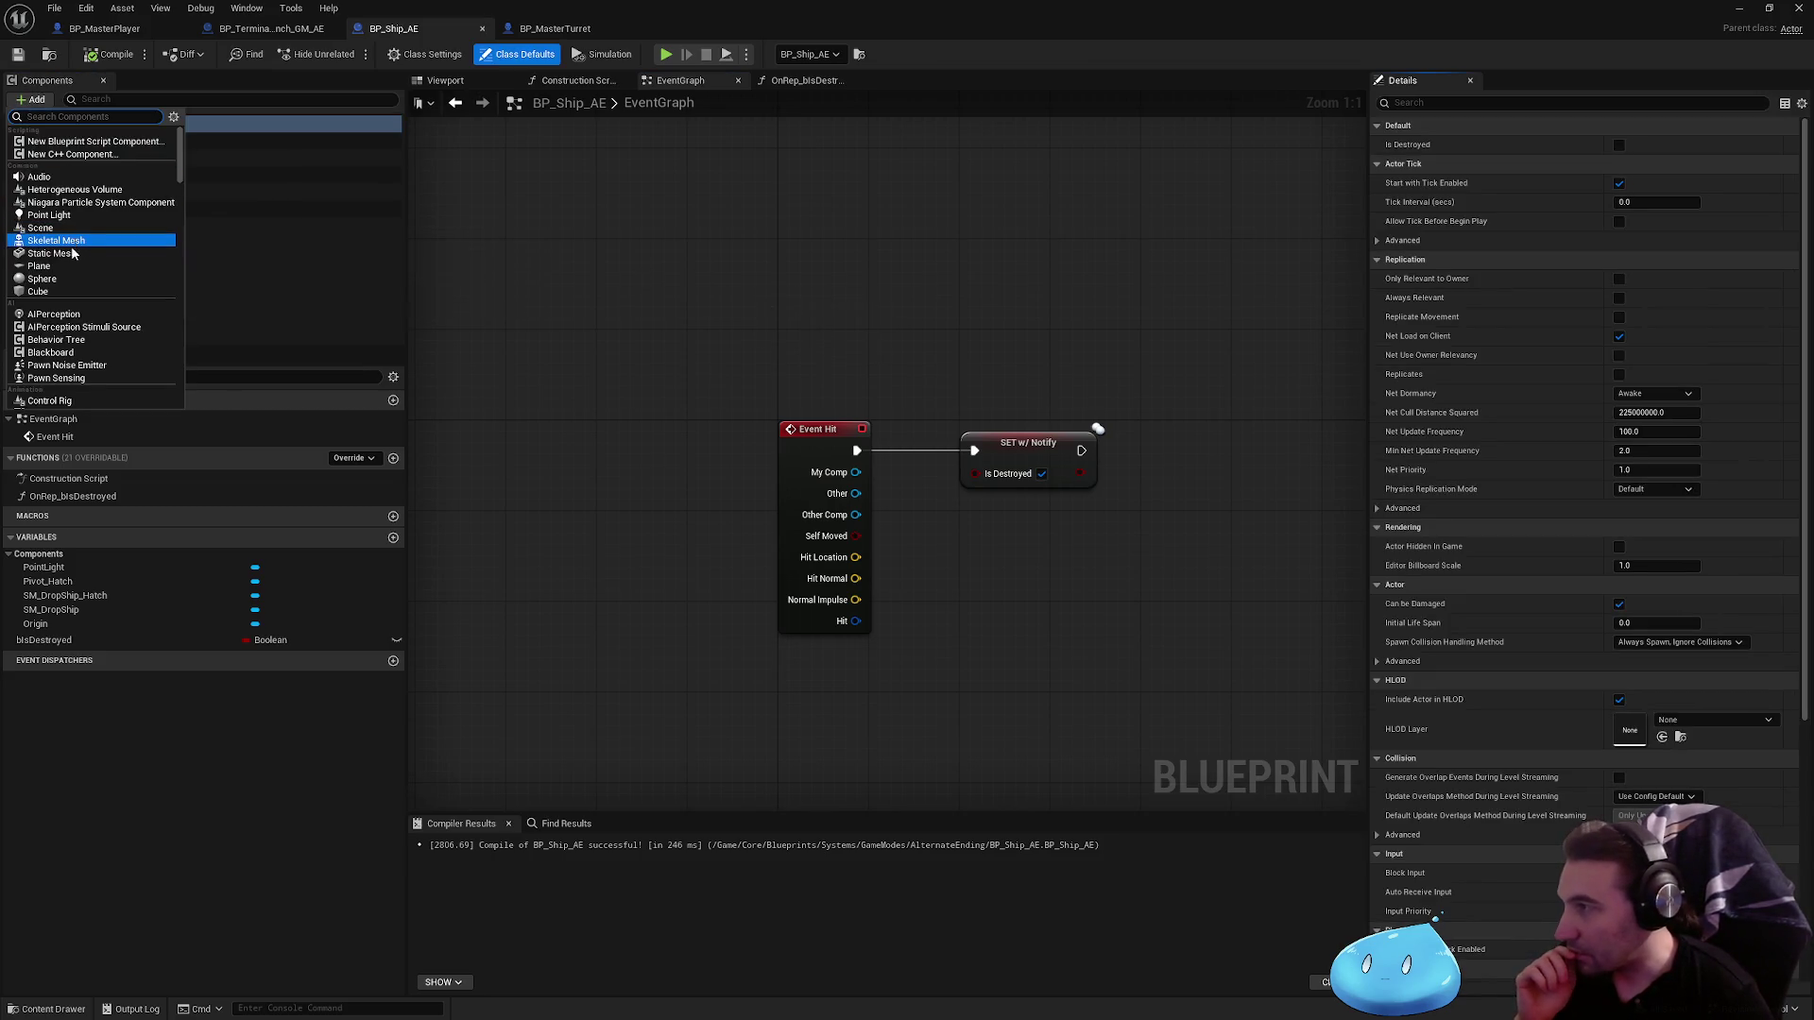
type("box")
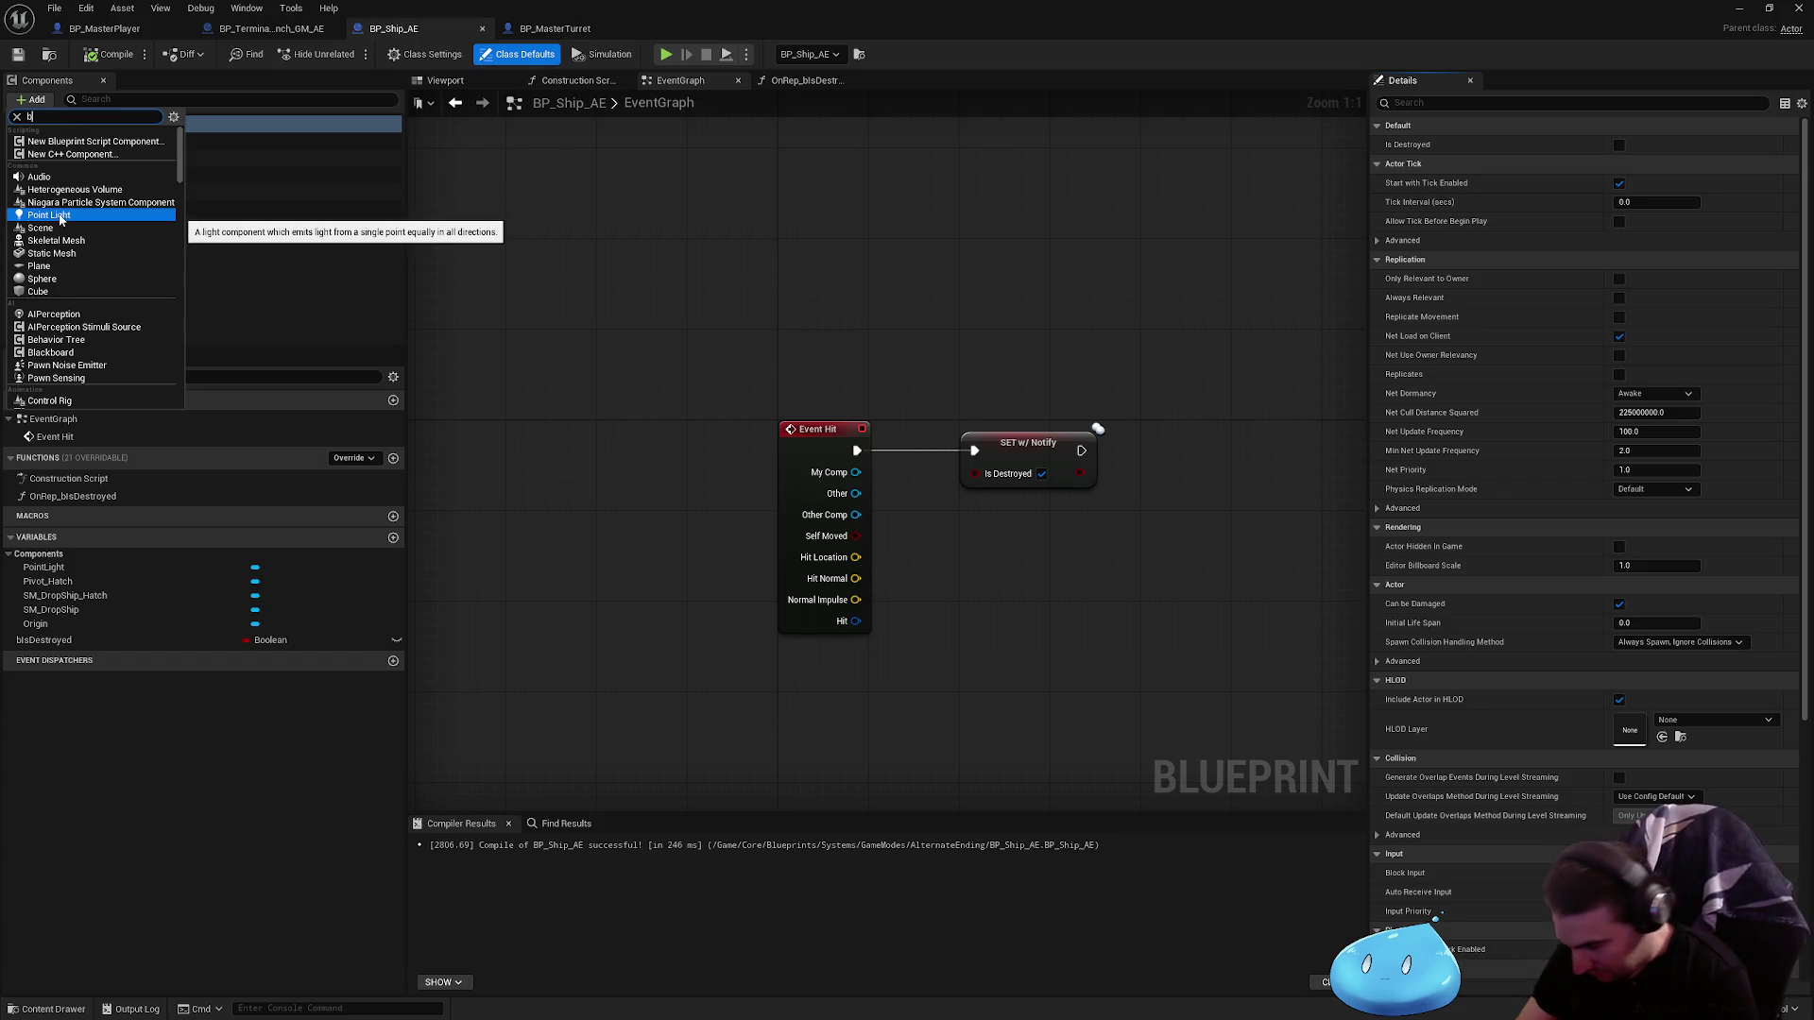
left_click(56, 142)
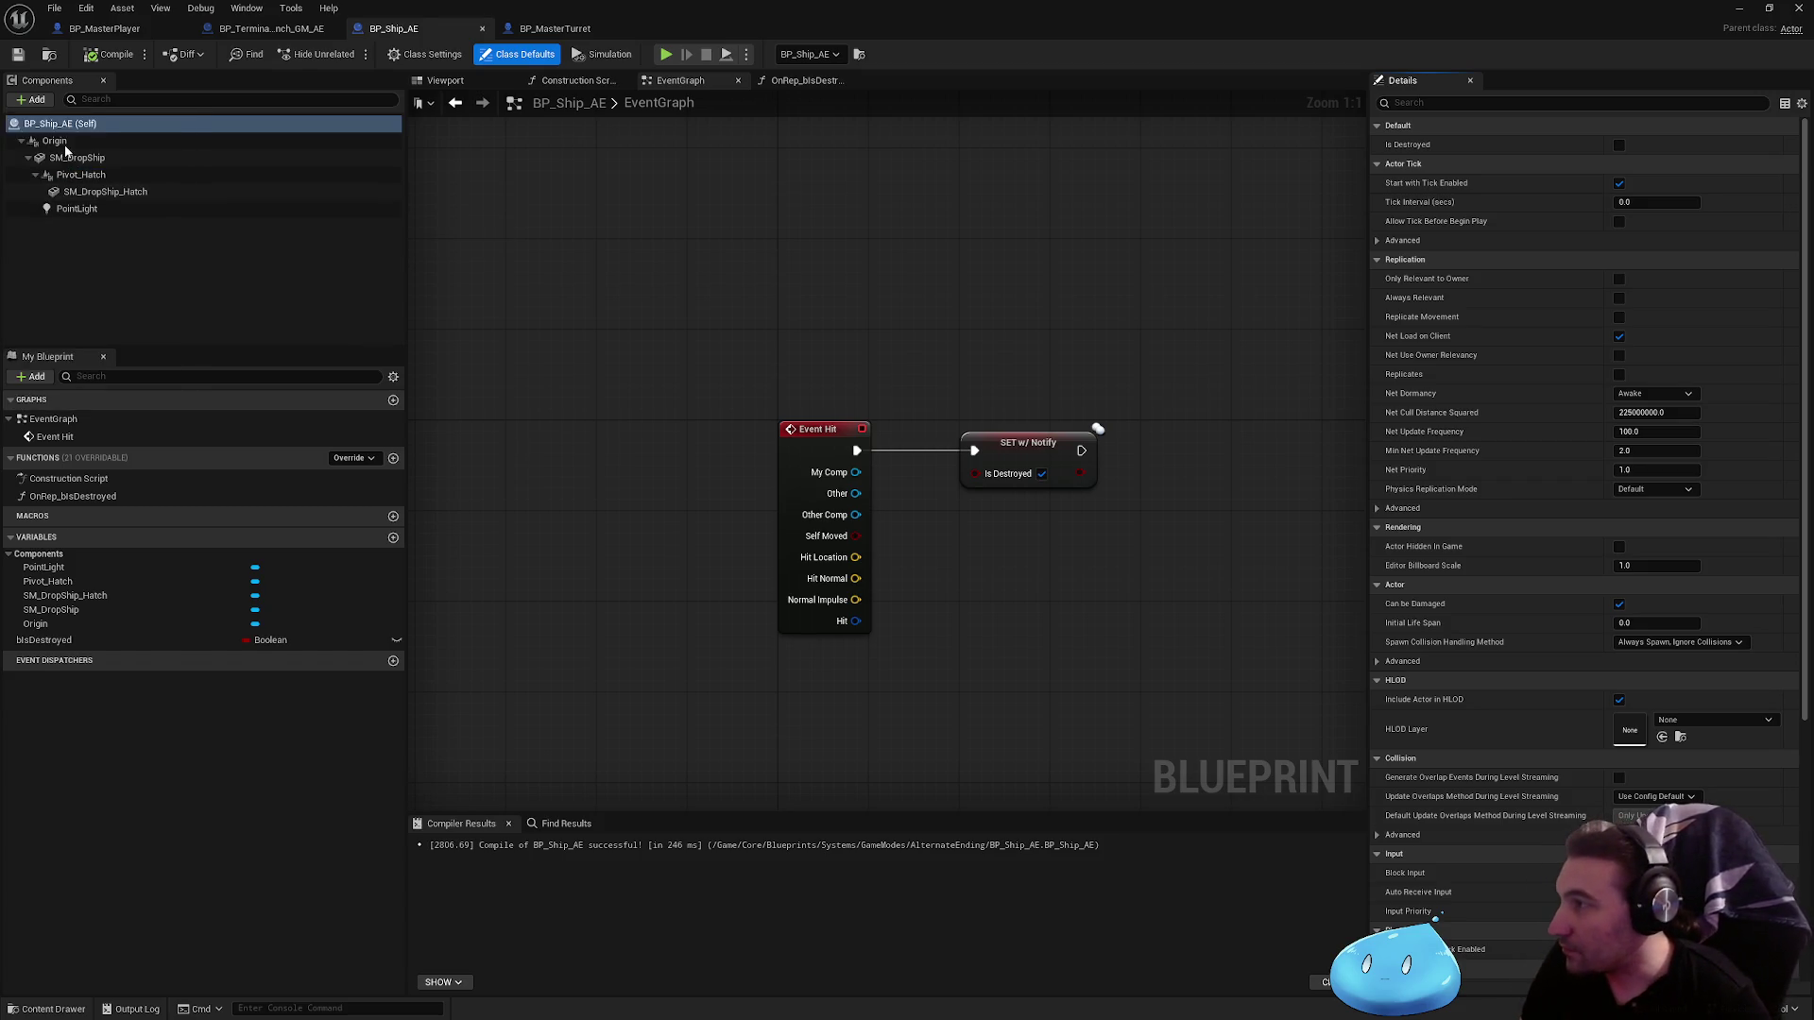
key("Return")
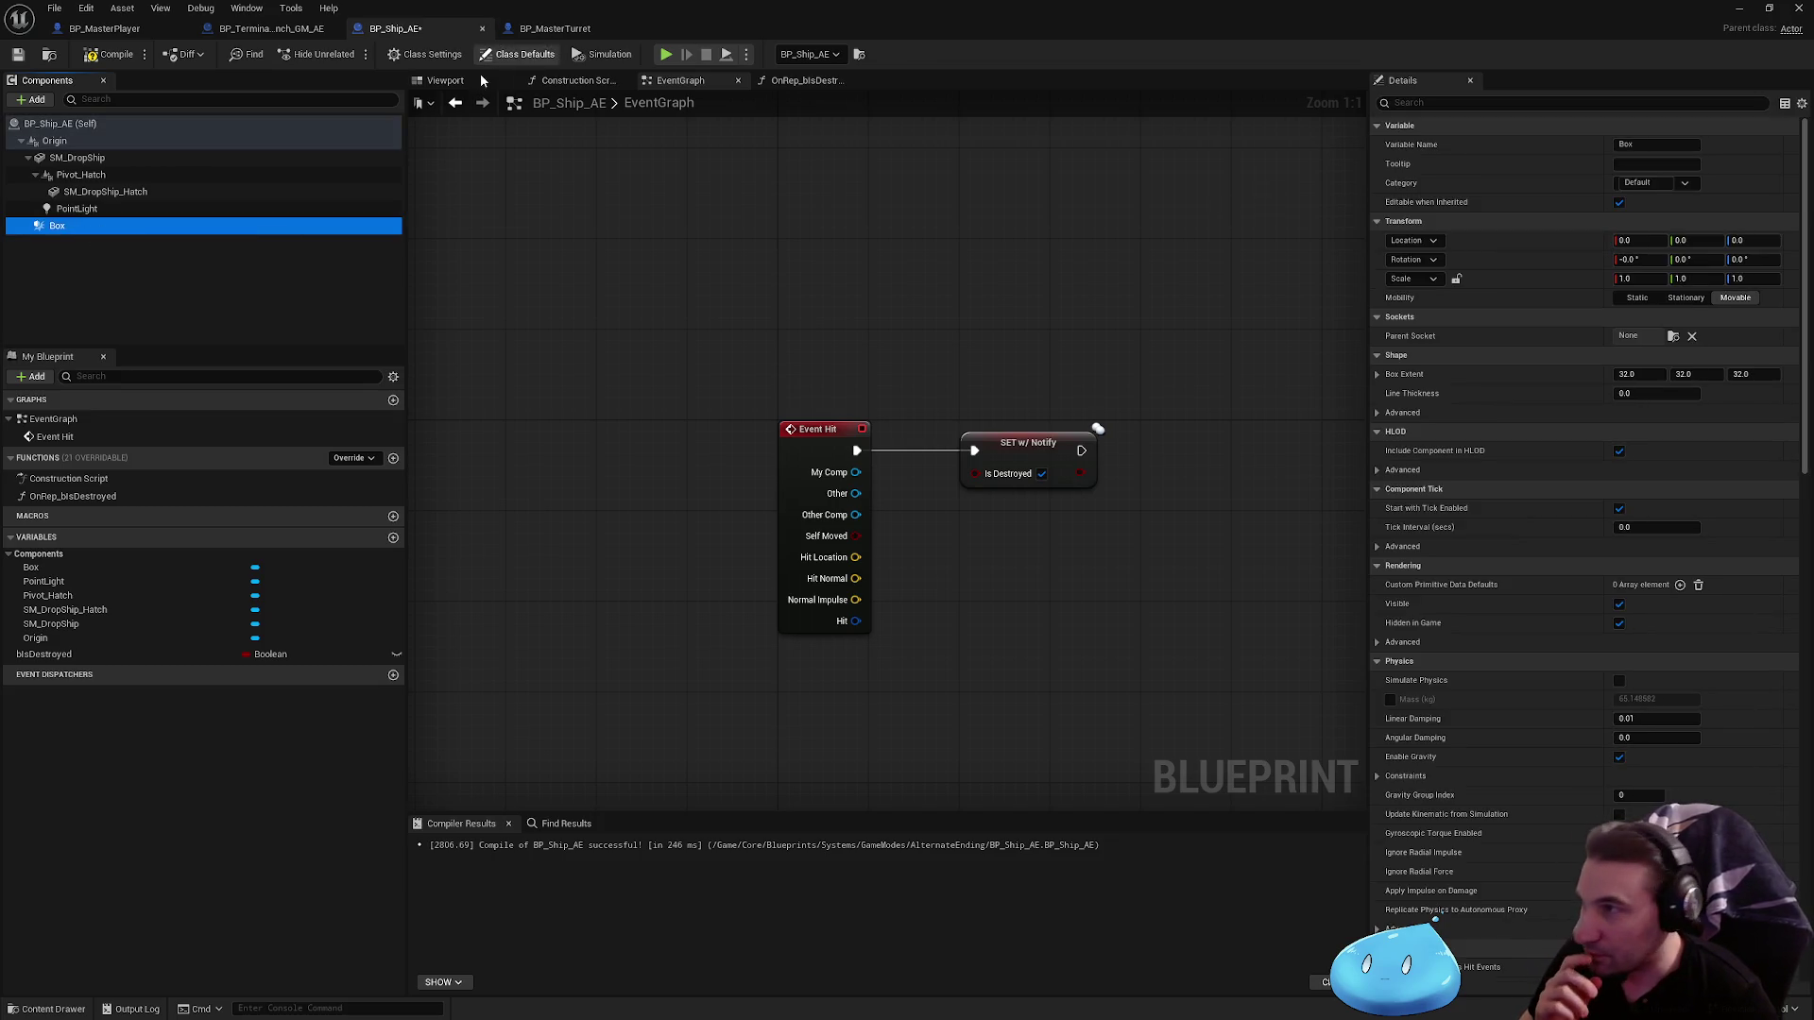
left_click(444, 80)
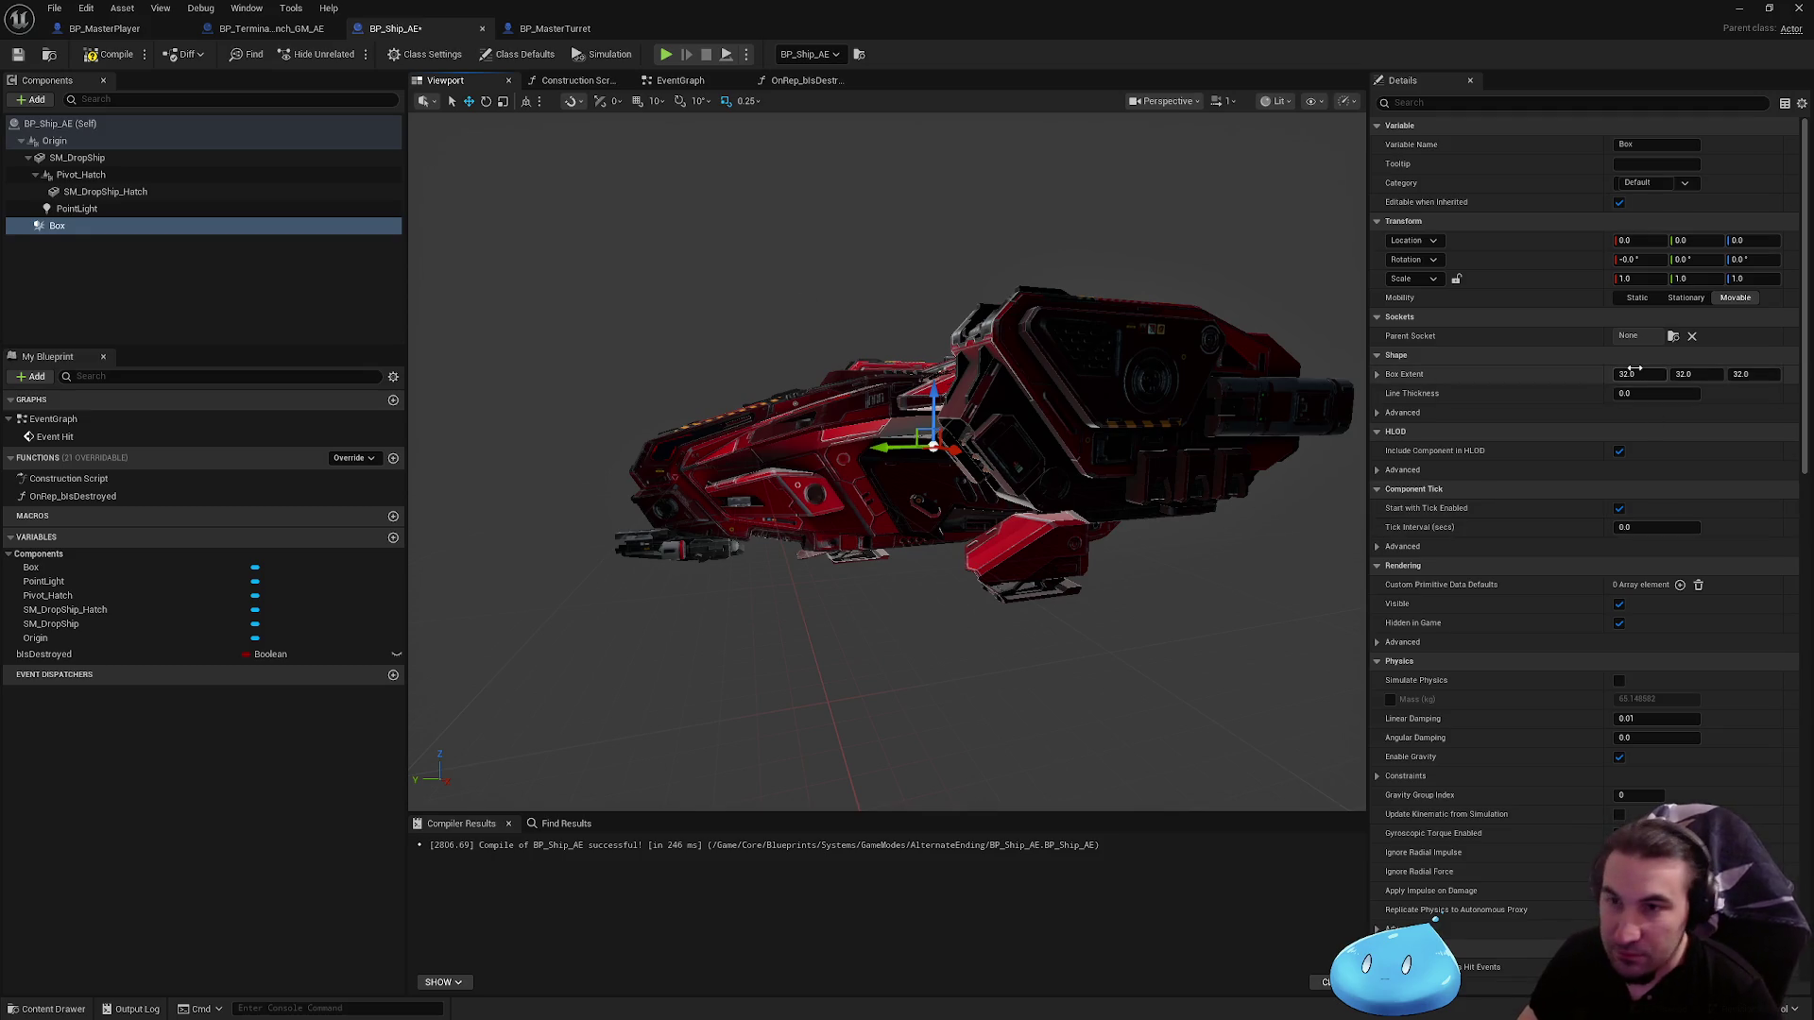
Step: Set the Box extent to 700 × 700 × 250 so it encloses the ship
type("200")
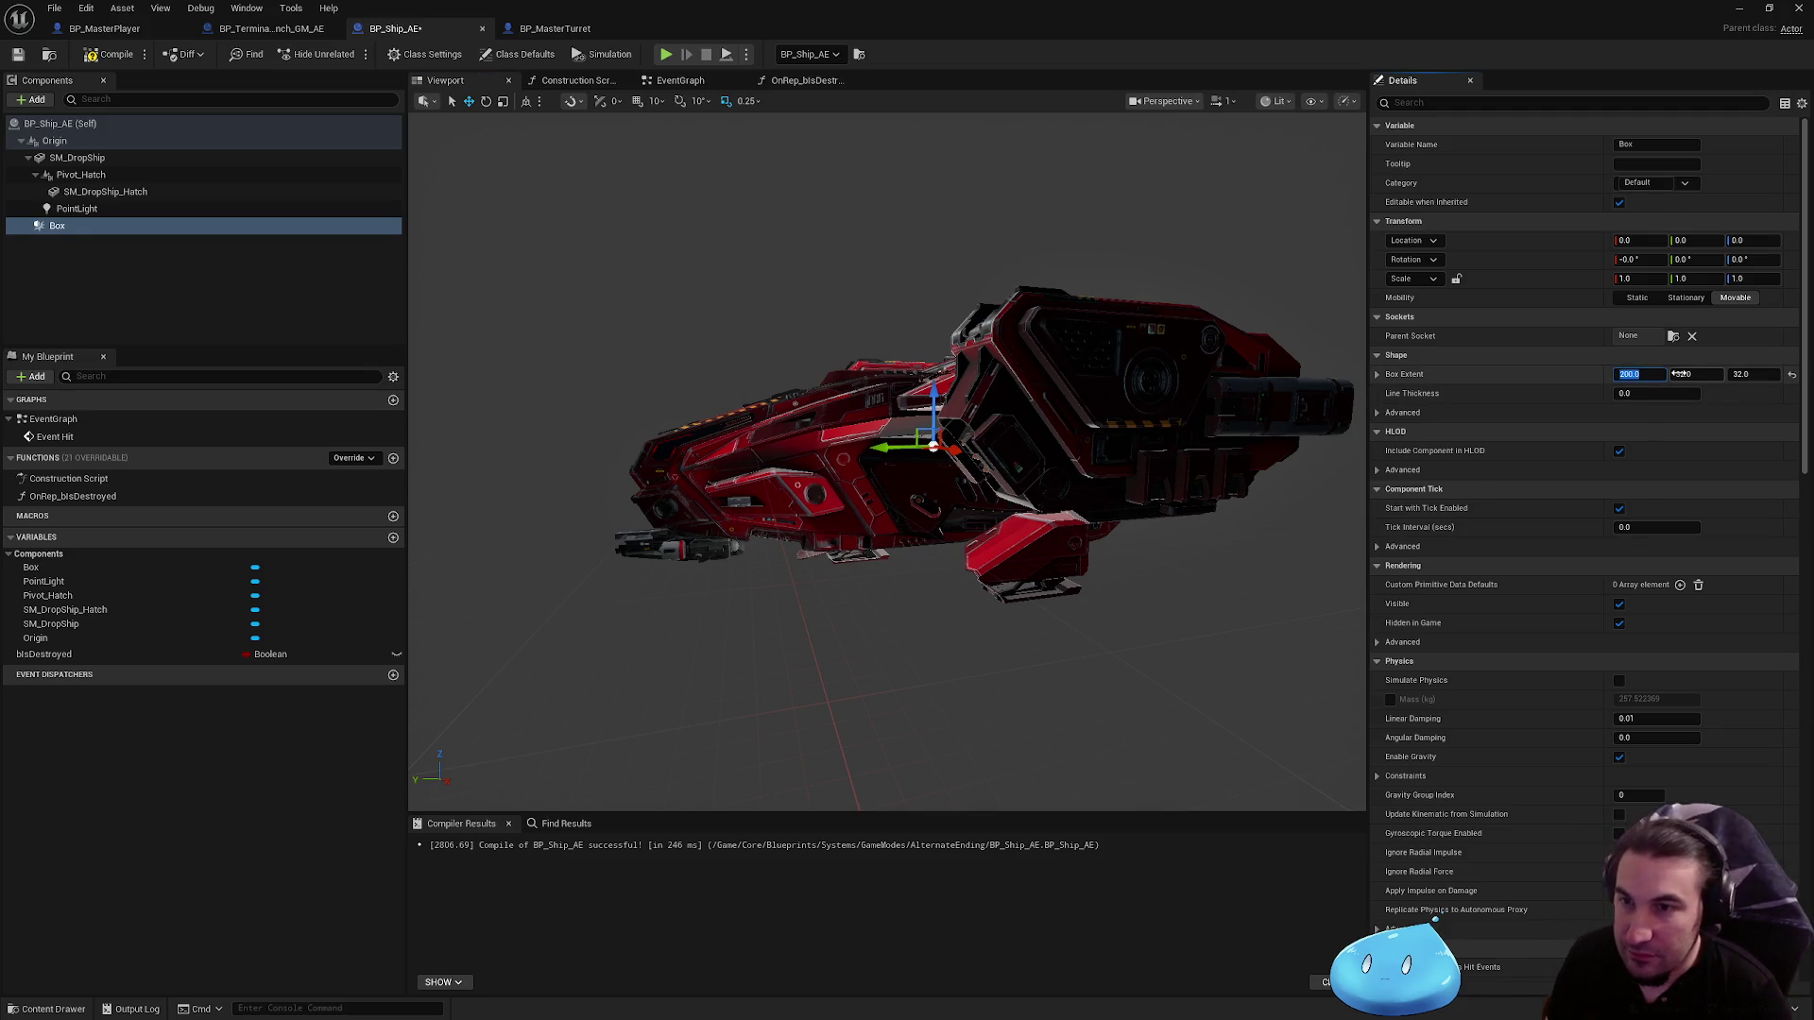
key("Tab")
type("200")
key("Return")
type("250")
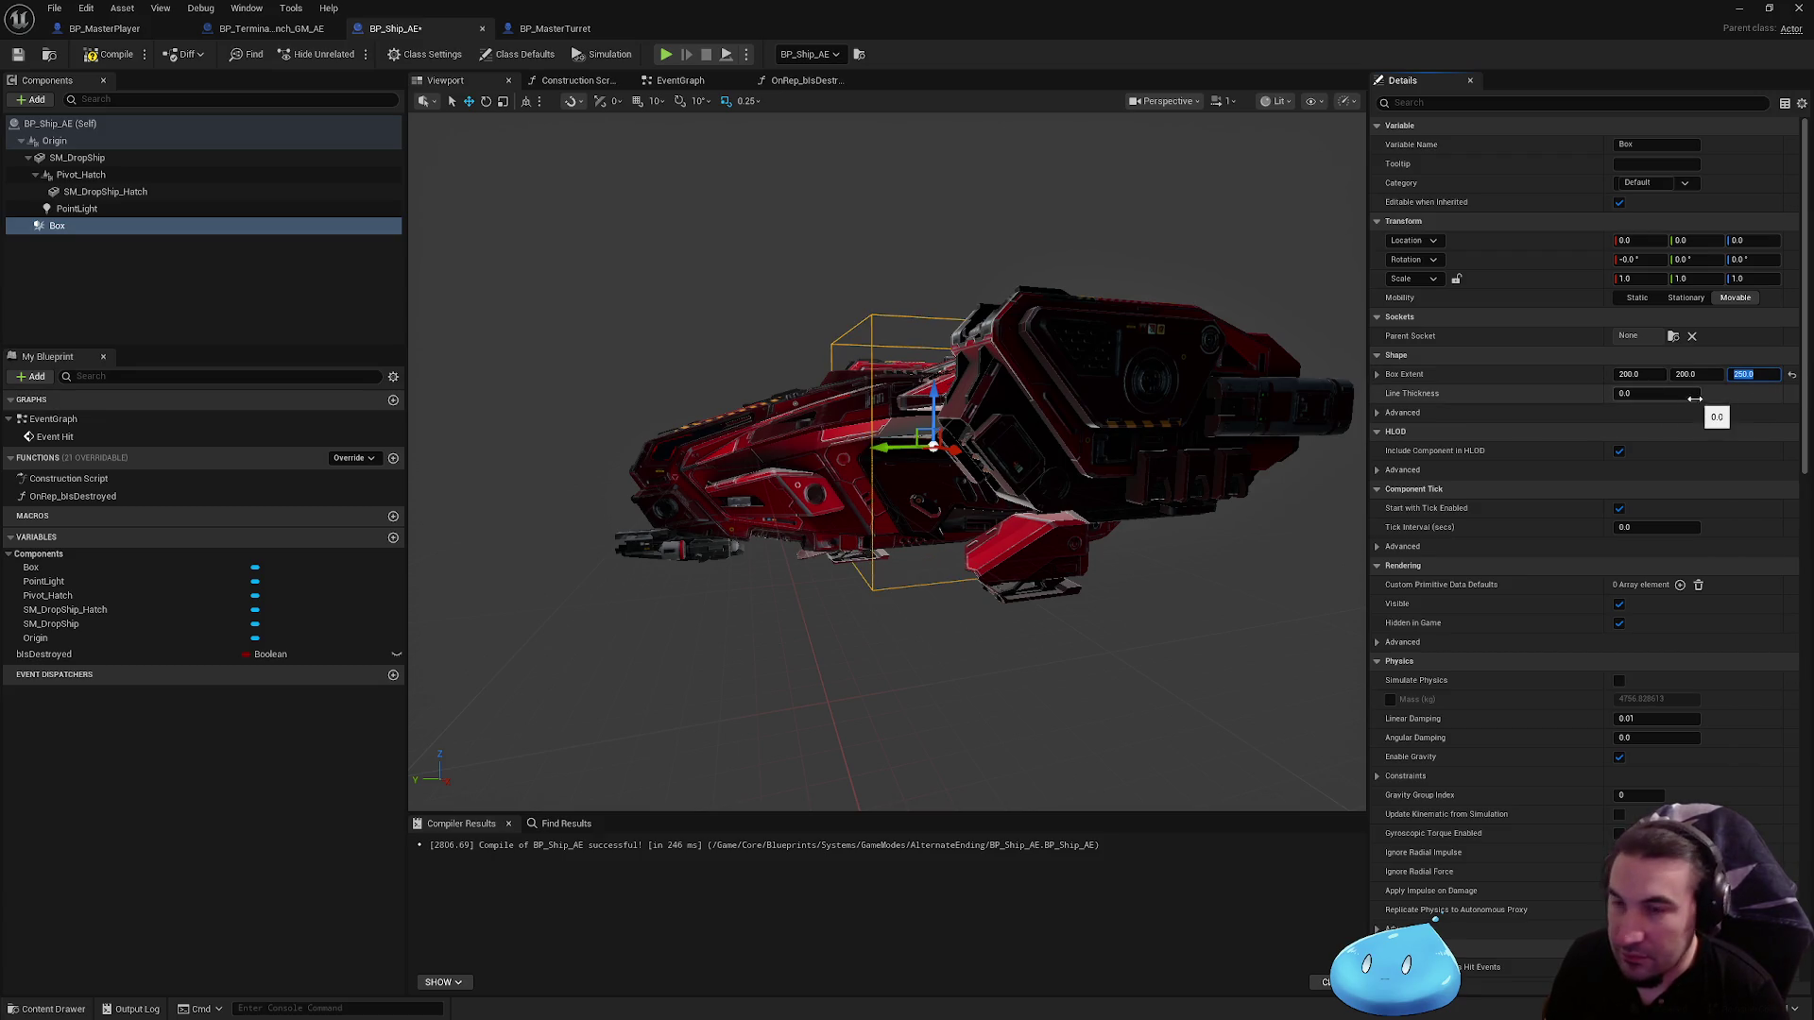
key("Return")
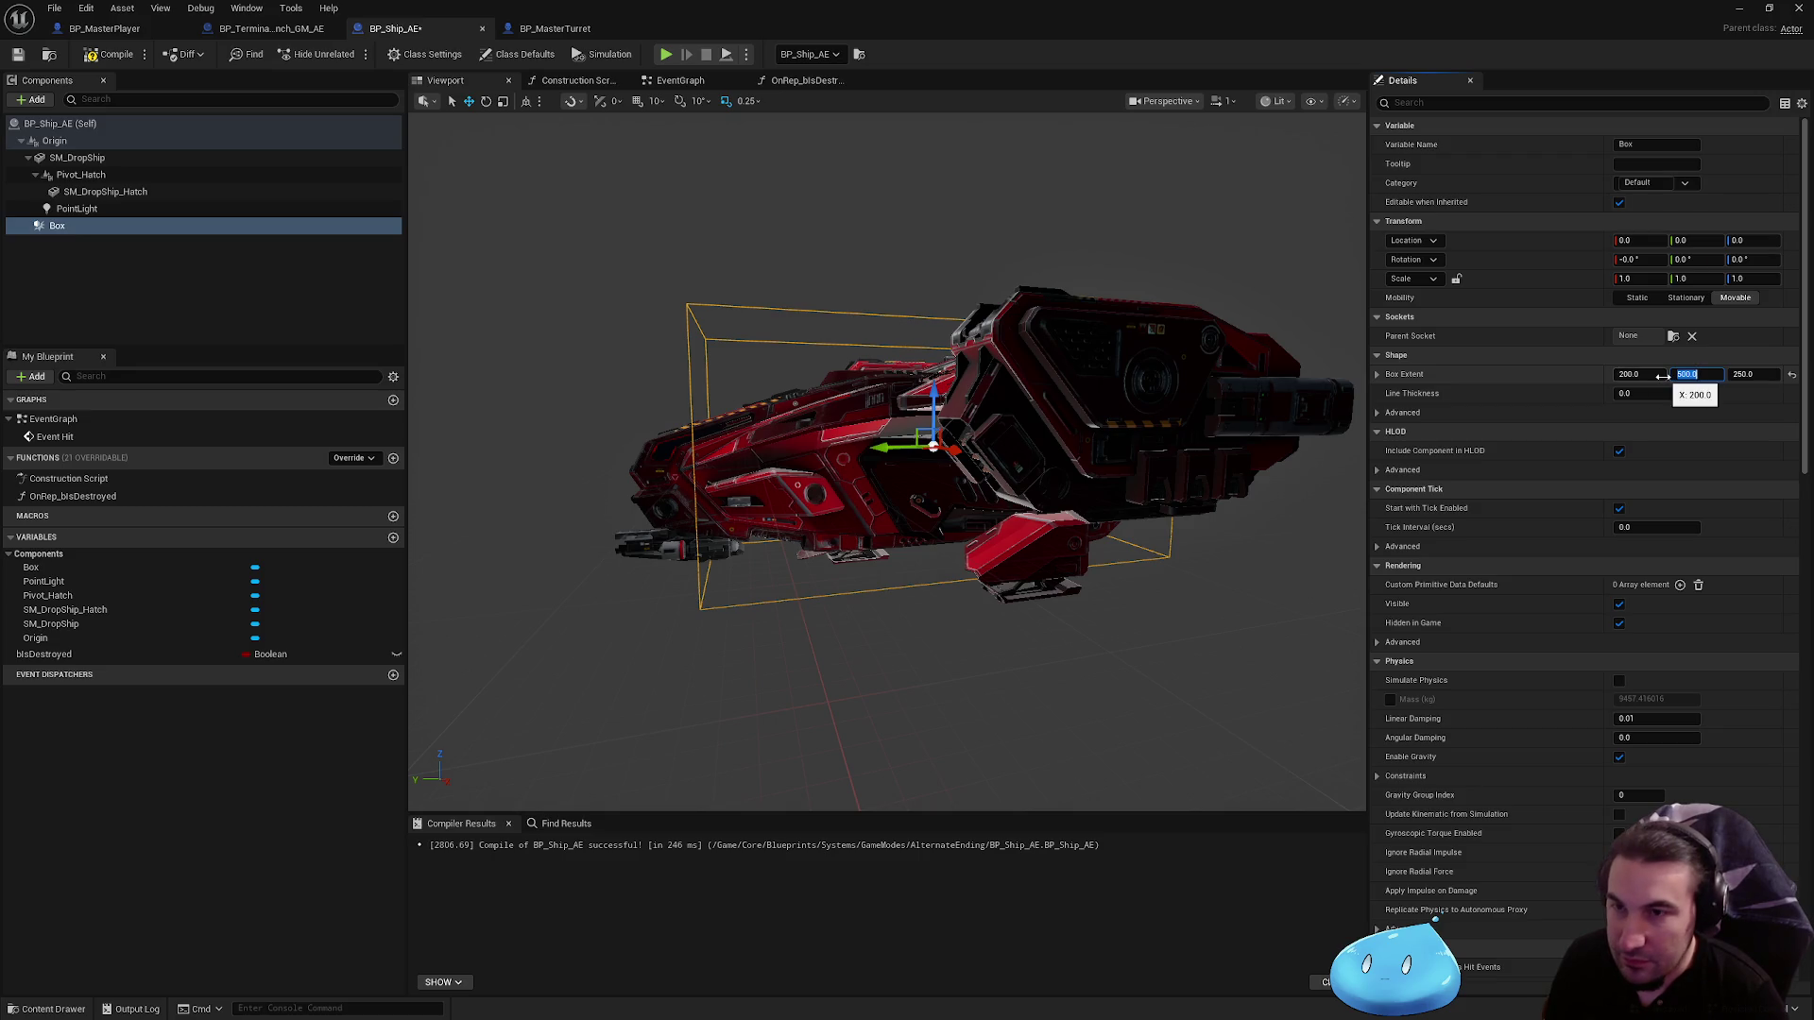
type("700")
key("Return")
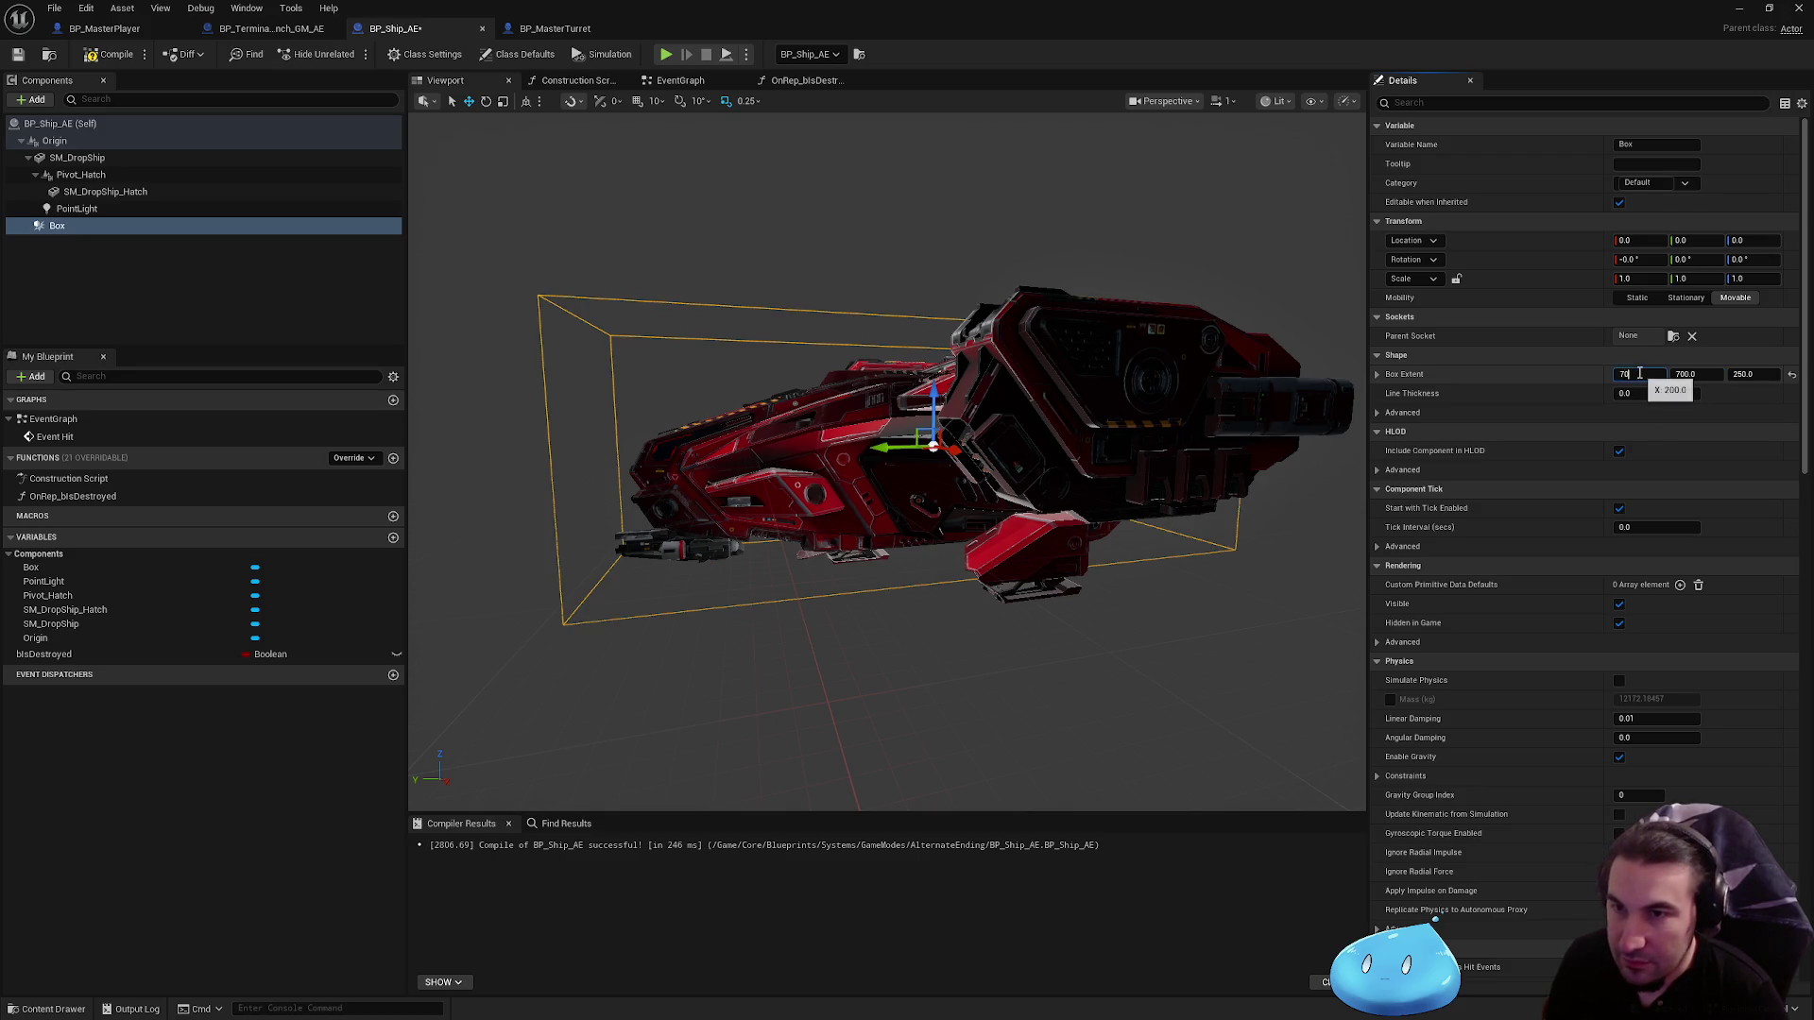
type("0")
key("Return")
left_click_drag(1039, 566, 884, 619)
Step: Make the Box generate hit events with the BlockAllDynamic collision preset, and save
scroll(1615, 510, "down", 5)
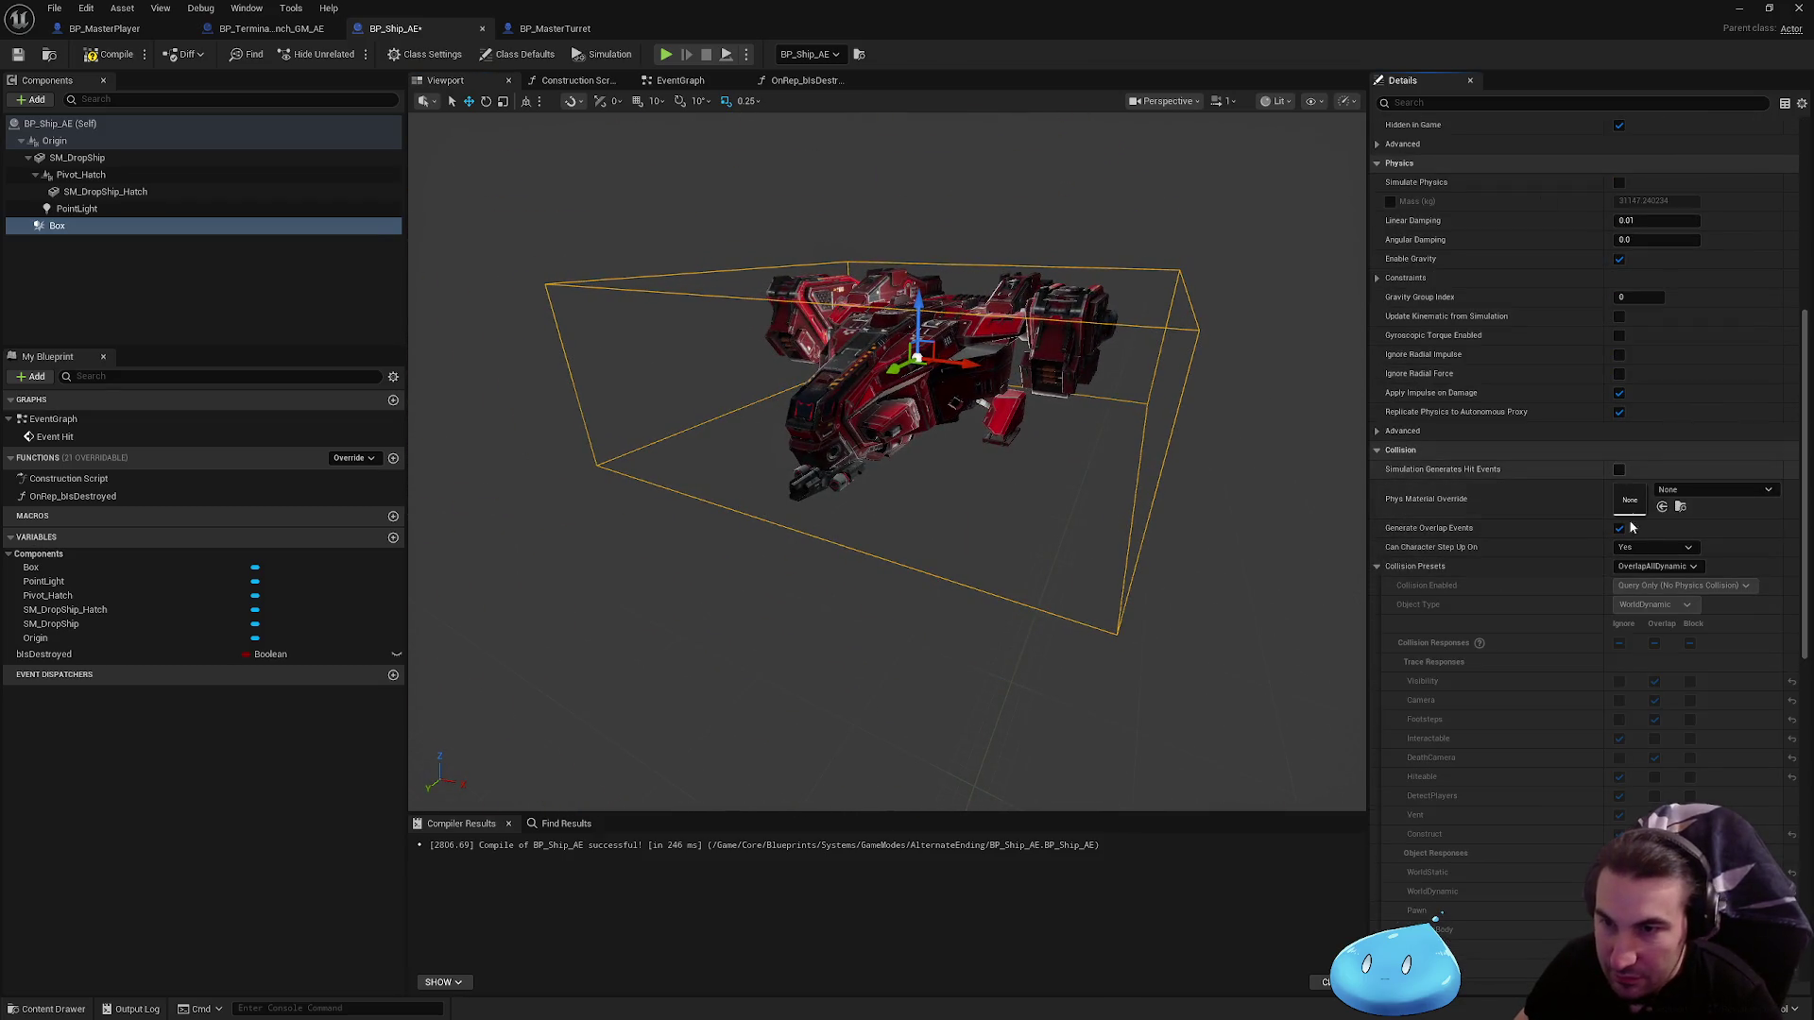
left_click(1619, 470)
left_click(1655, 566)
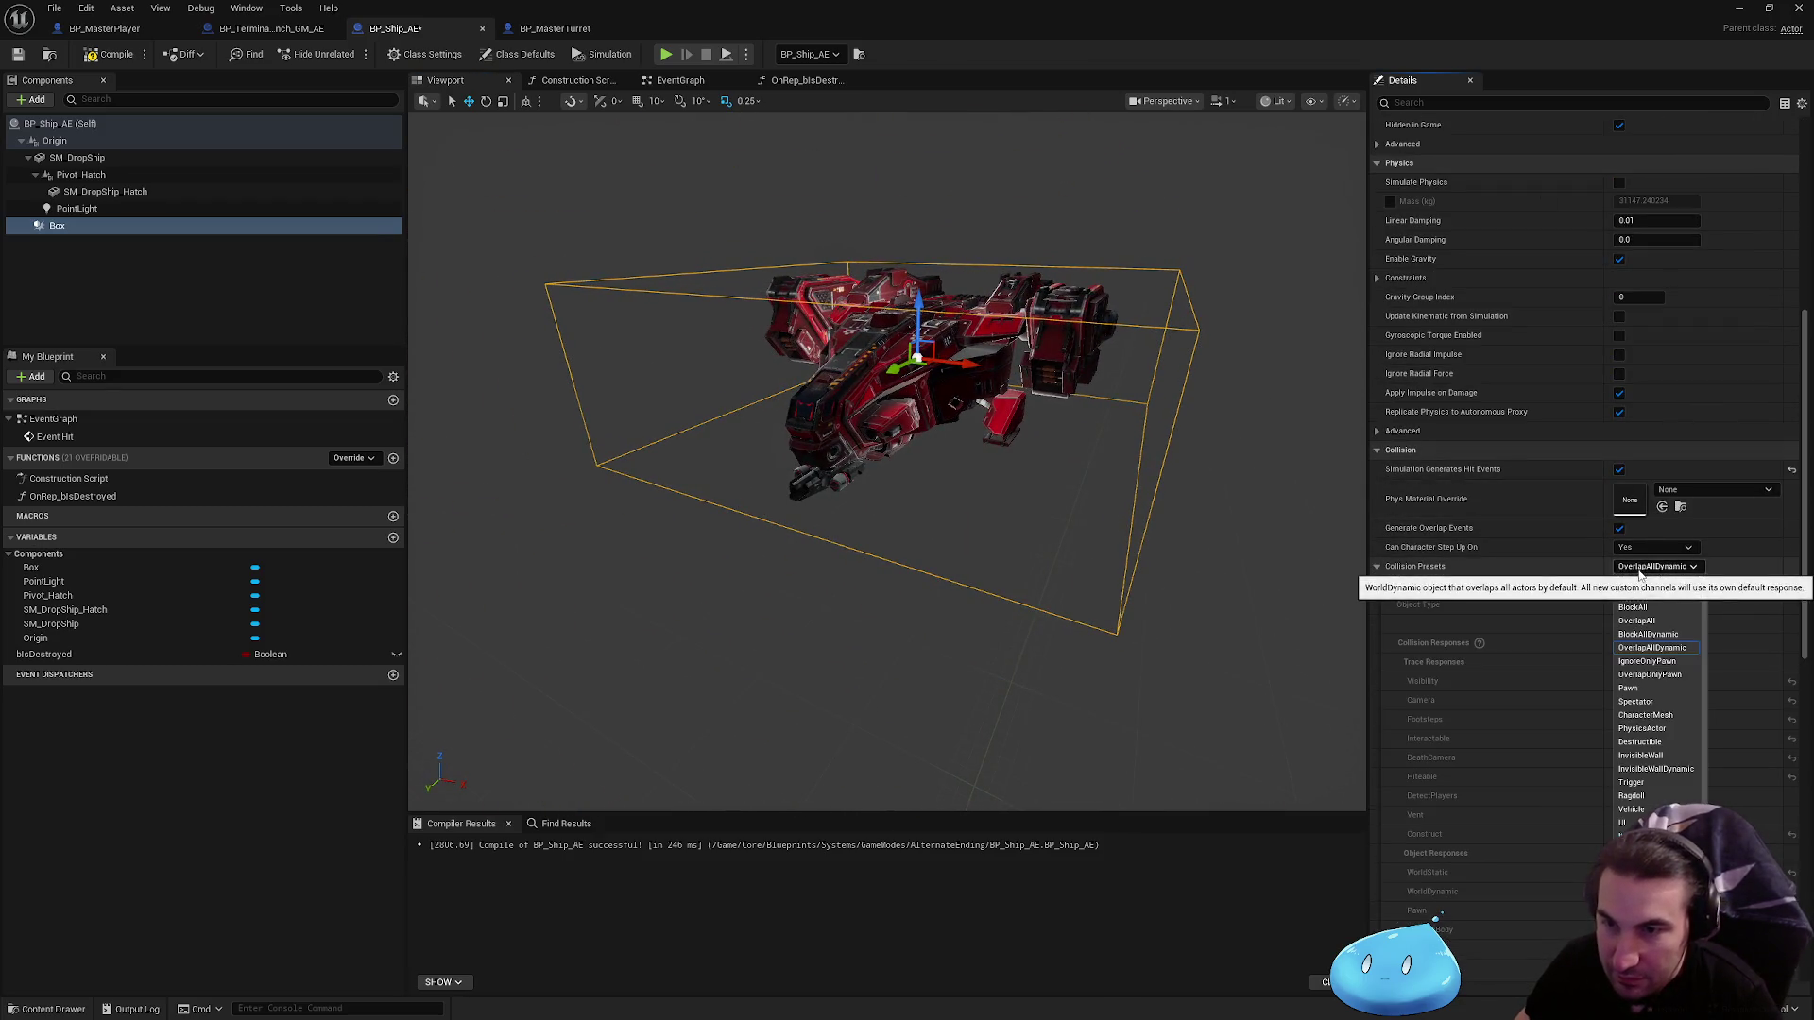
left_click(1649, 635)
left_click(1655, 547)
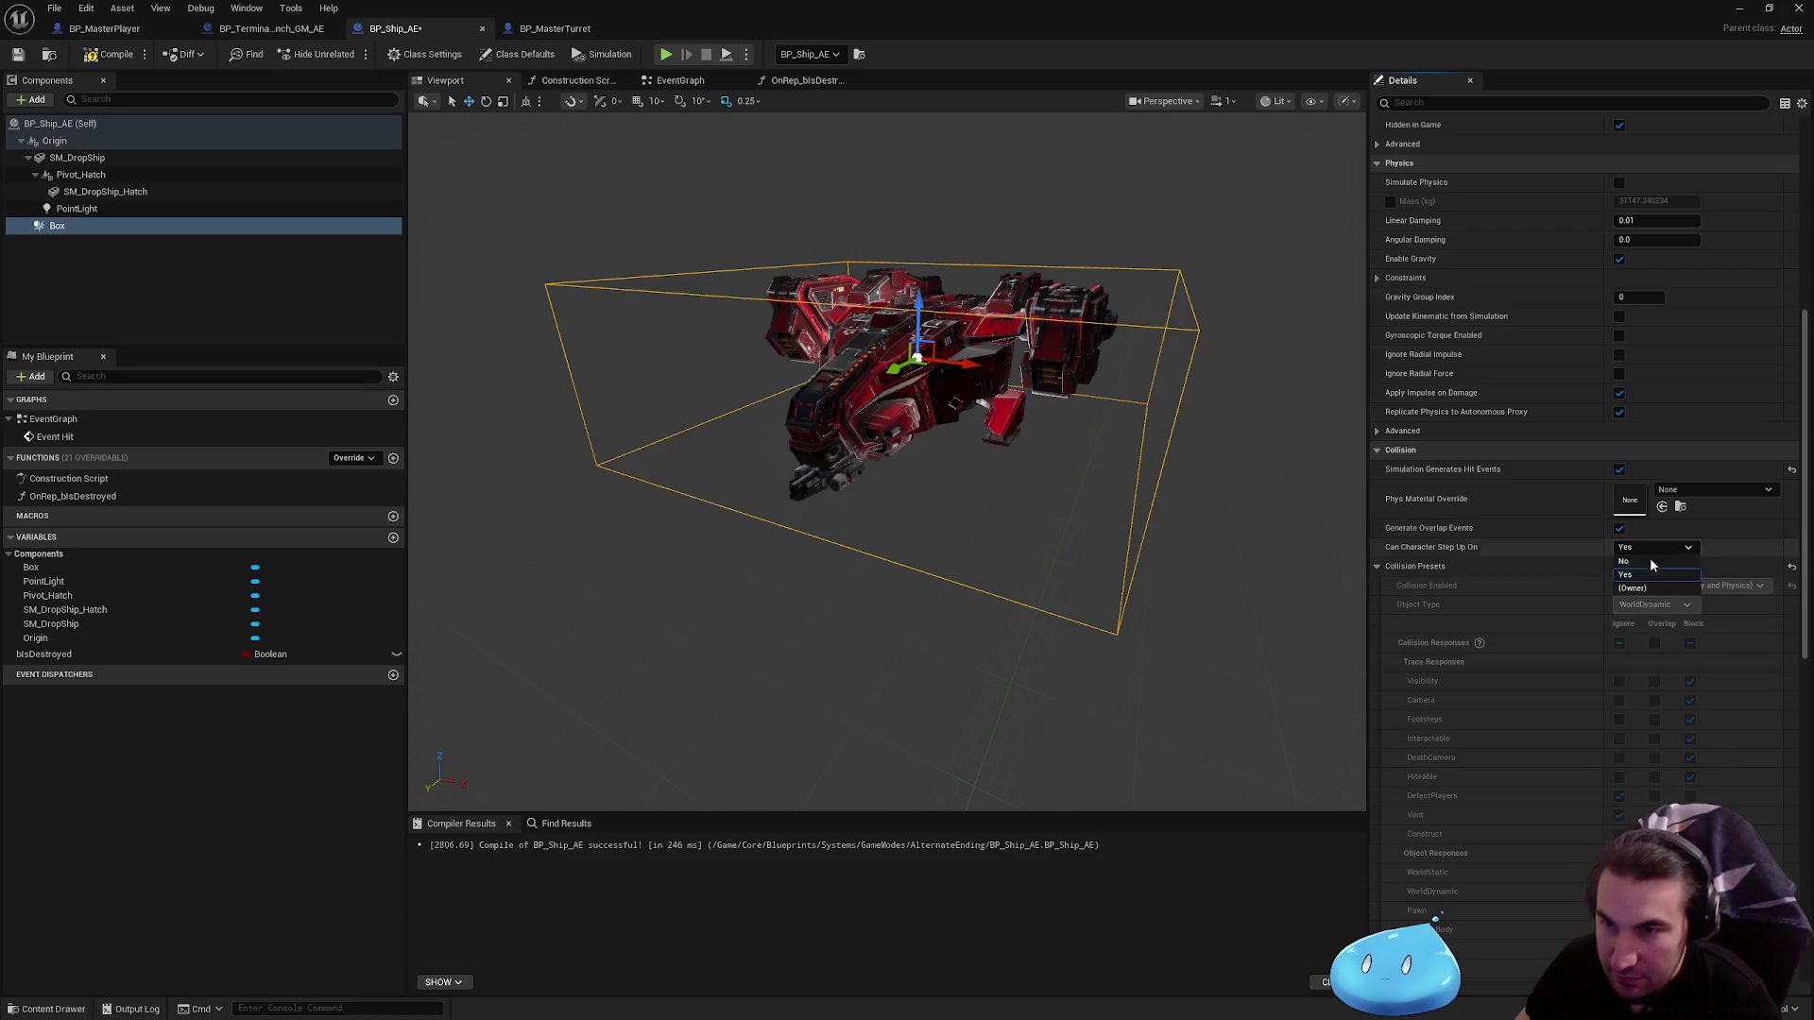
left_click(17, 53)
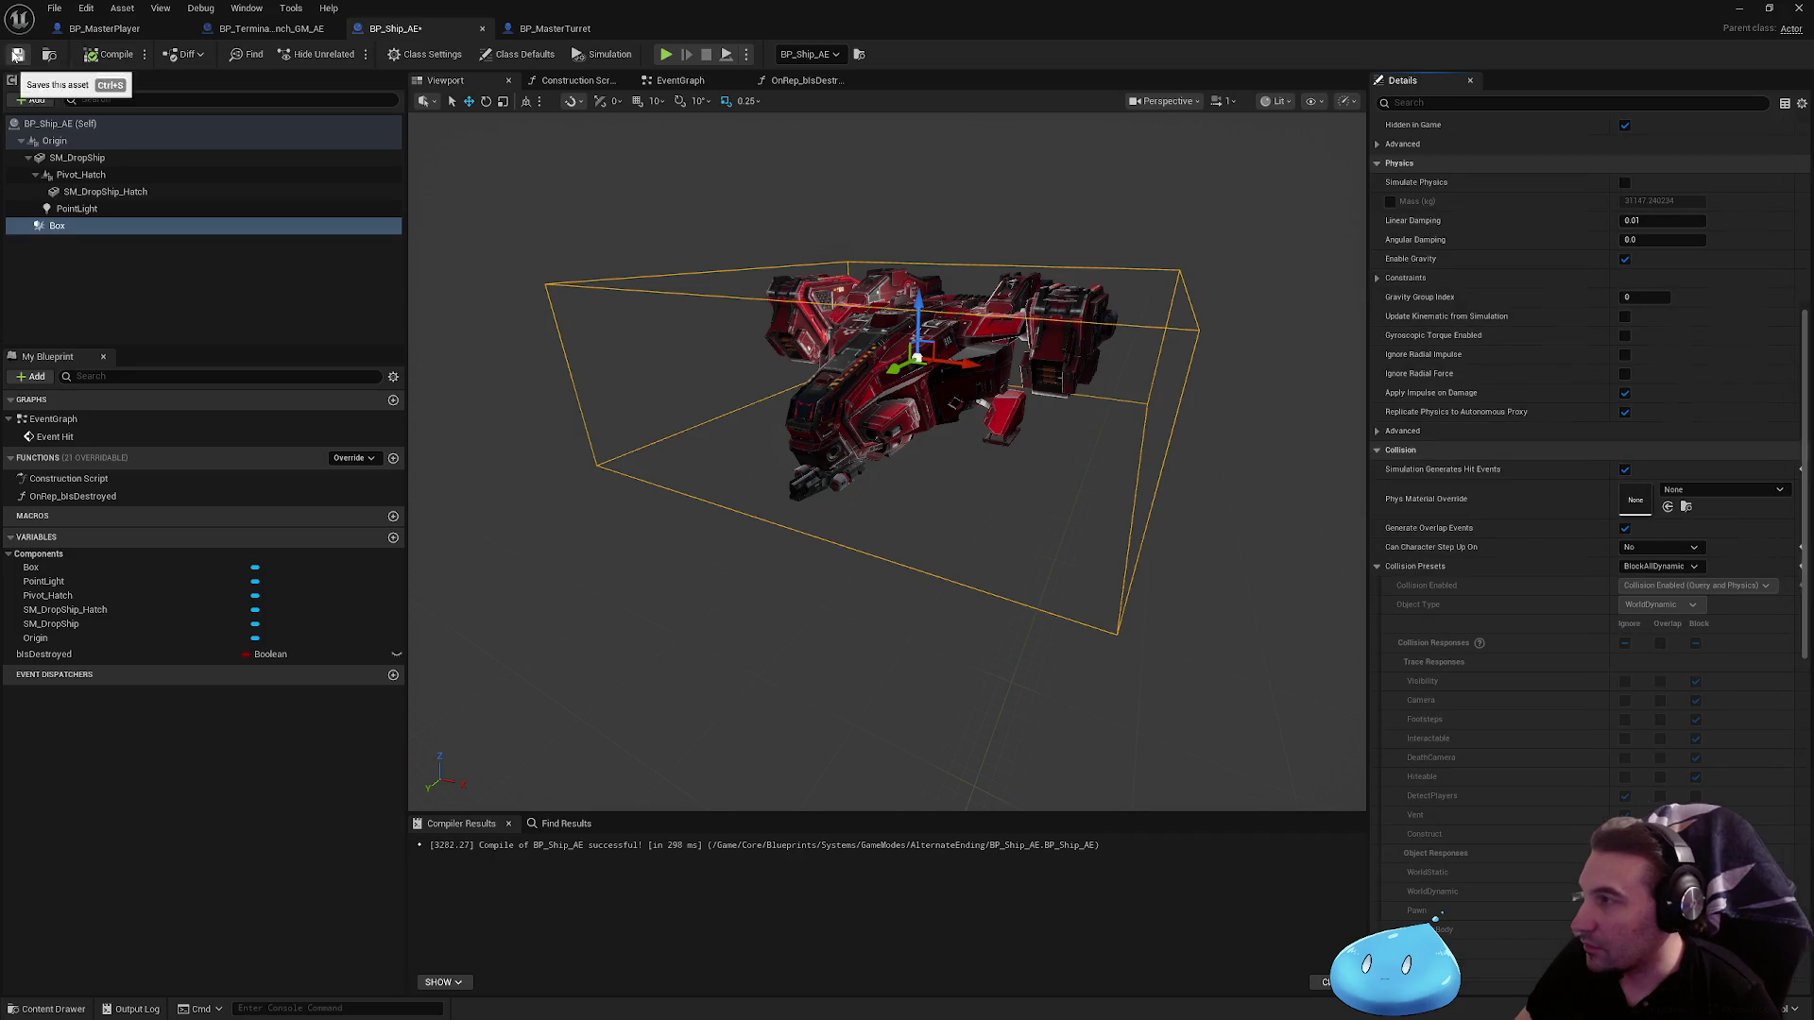
Step: Turn off gravity and damage-pushing on the Box, then compile BP_Ship_AE
scroll(1692, 434, "up", 3)
left_click(1618, 373)
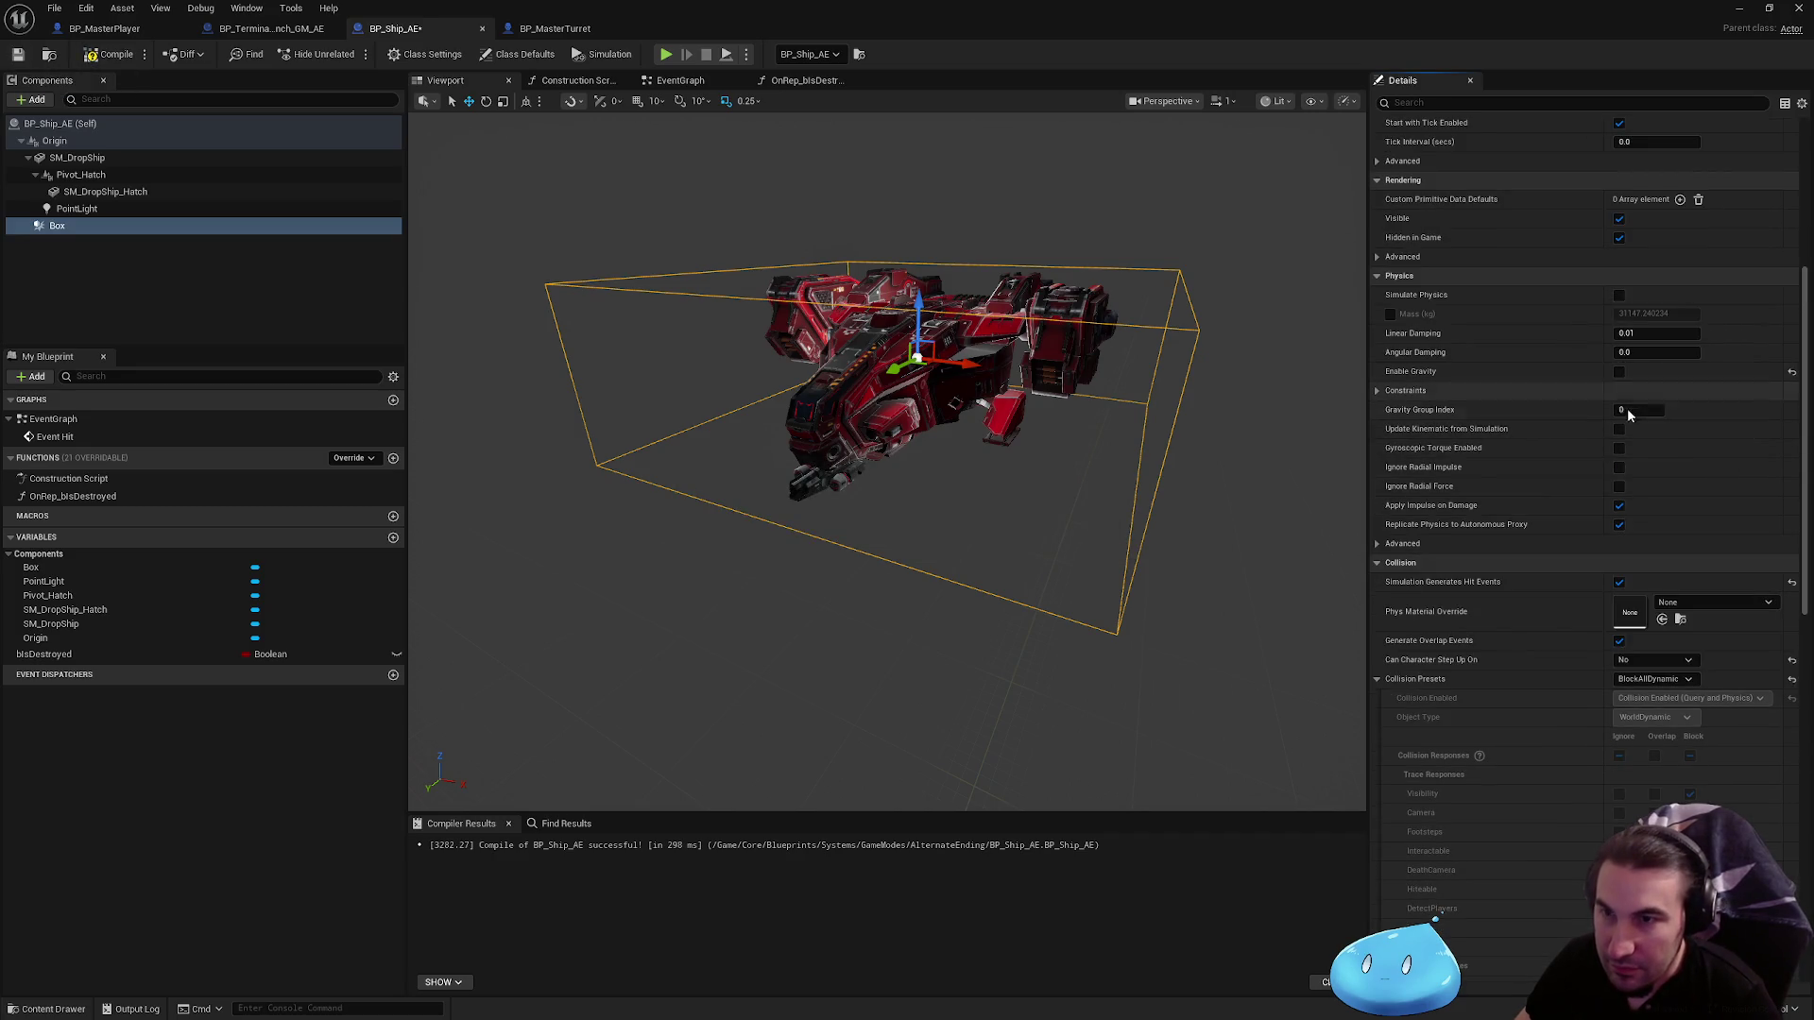
left_click(1619, 507)
scroll(1621, 511, "up", 5)
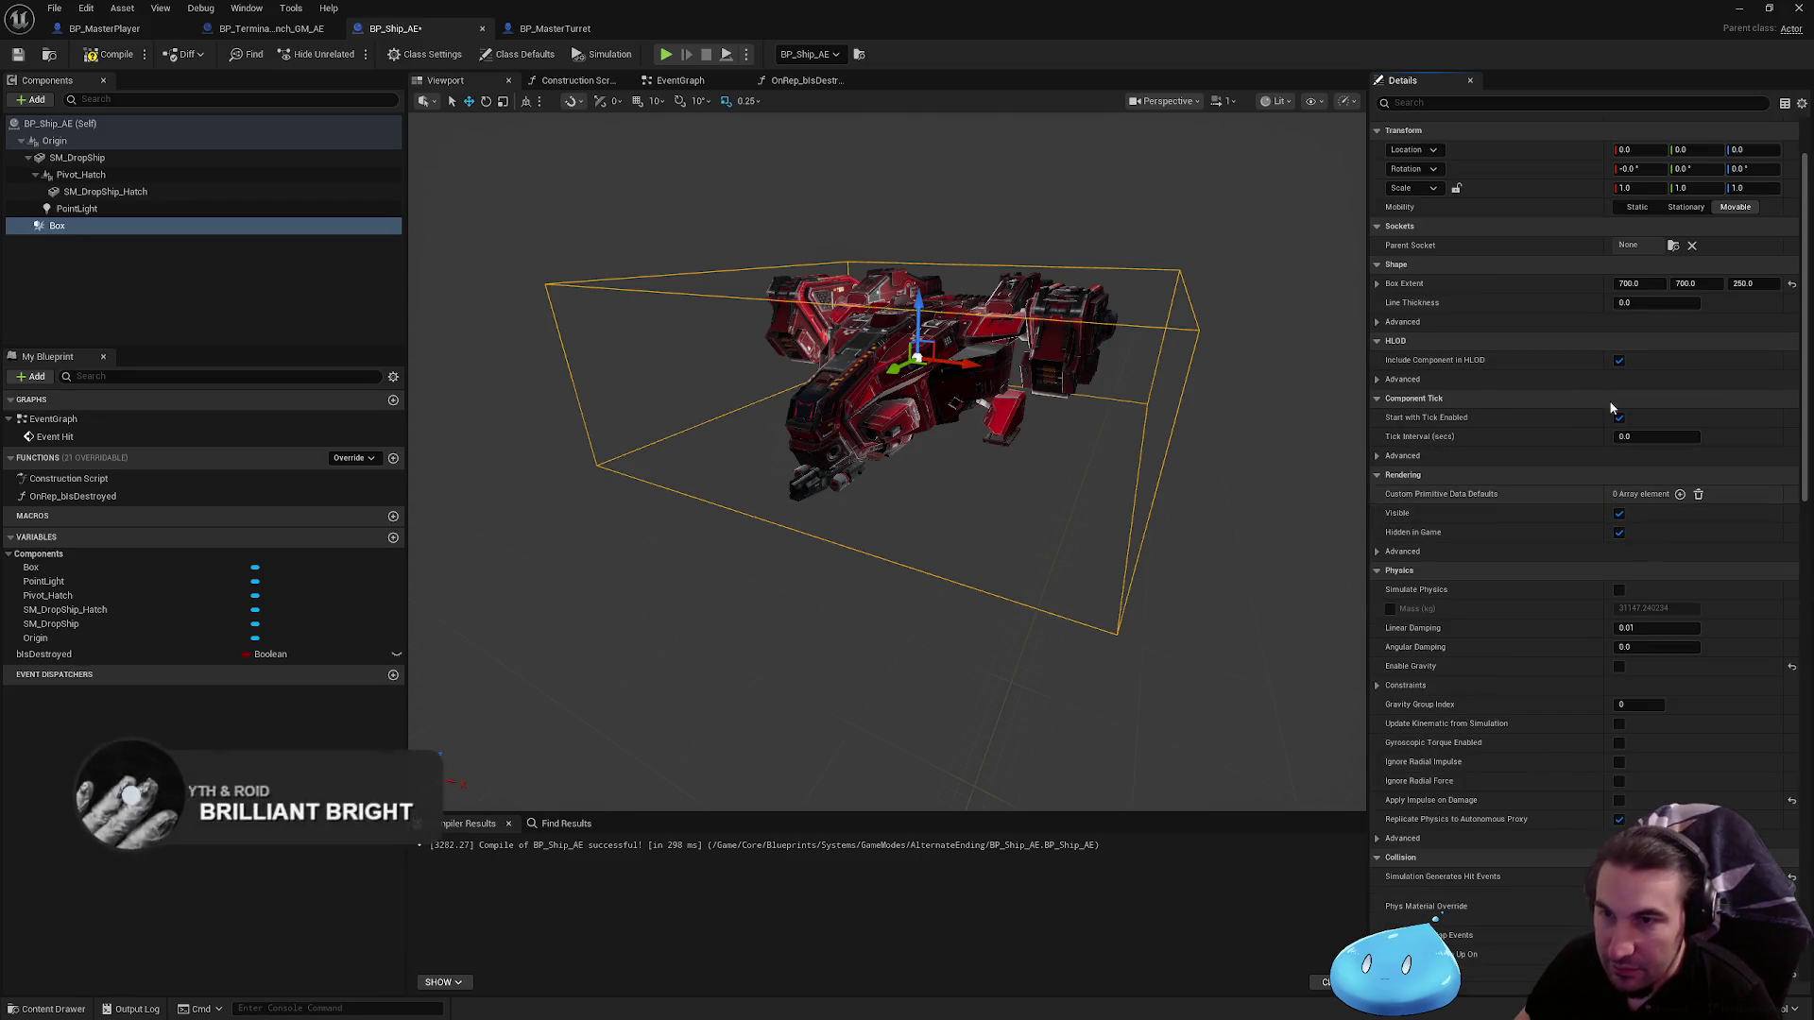
left_click(112, 56)
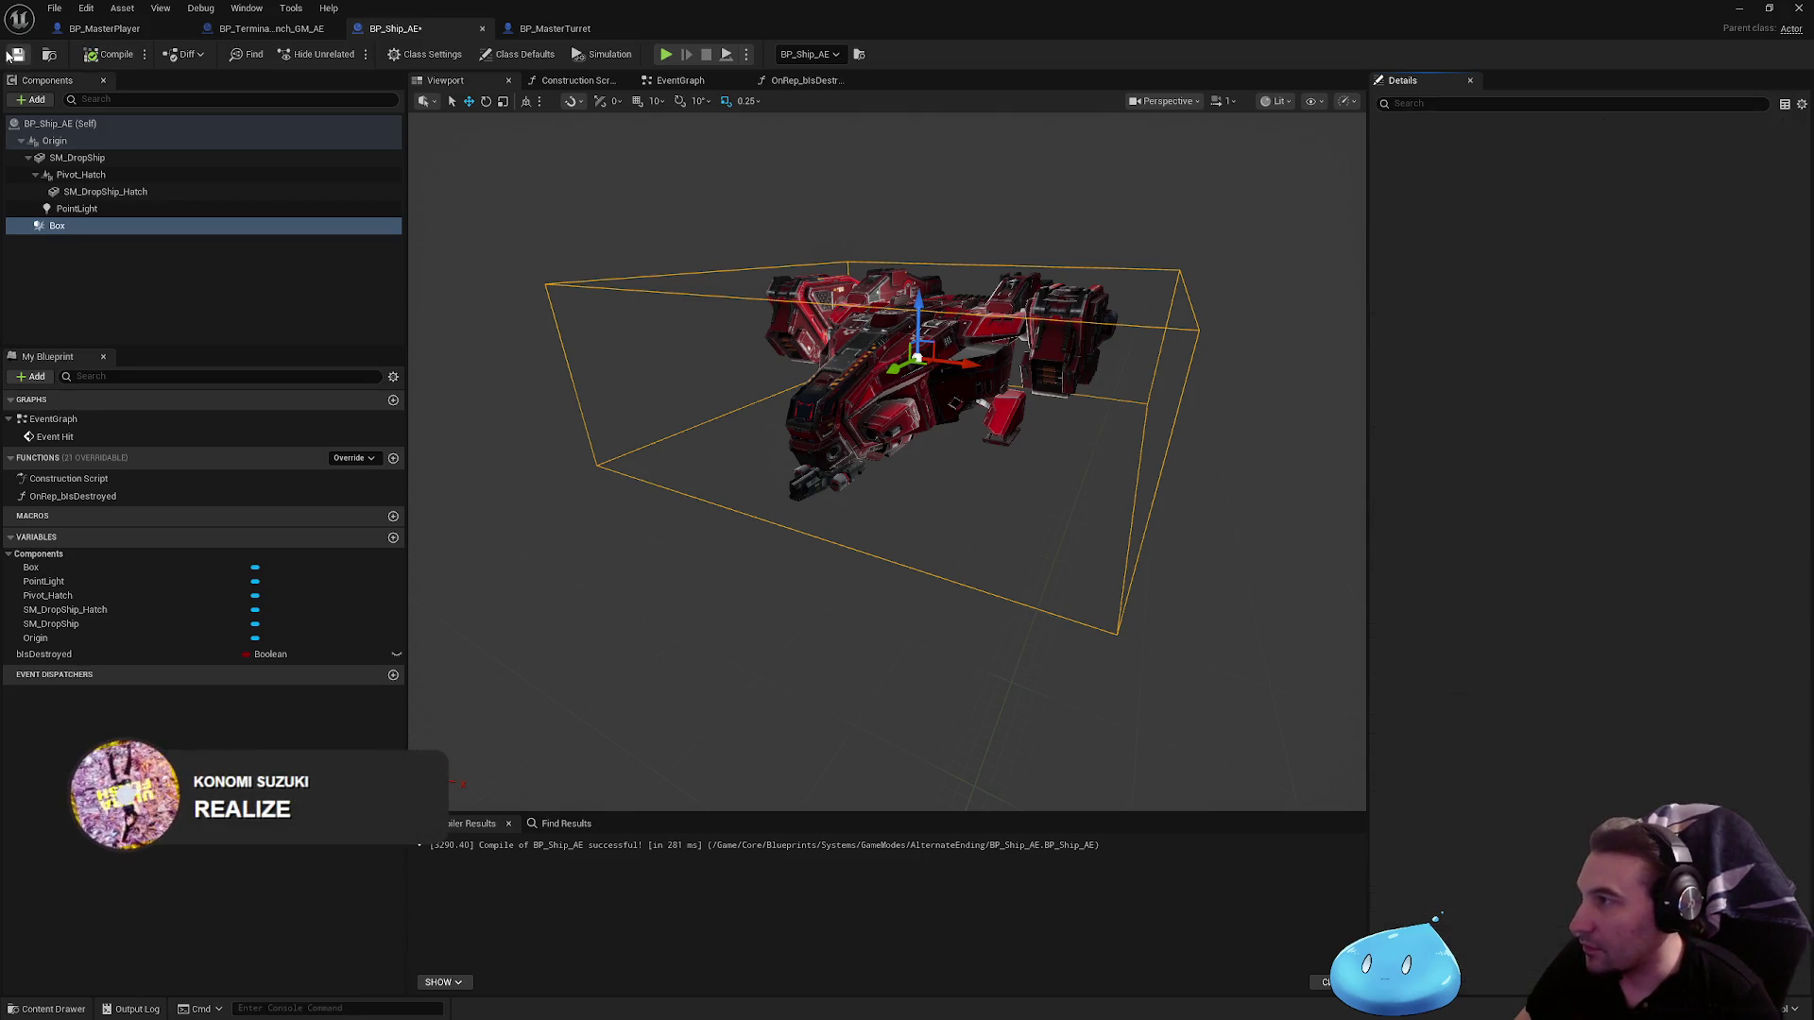
left_click(803, 80)
scroll(879, 270, "up", 4)
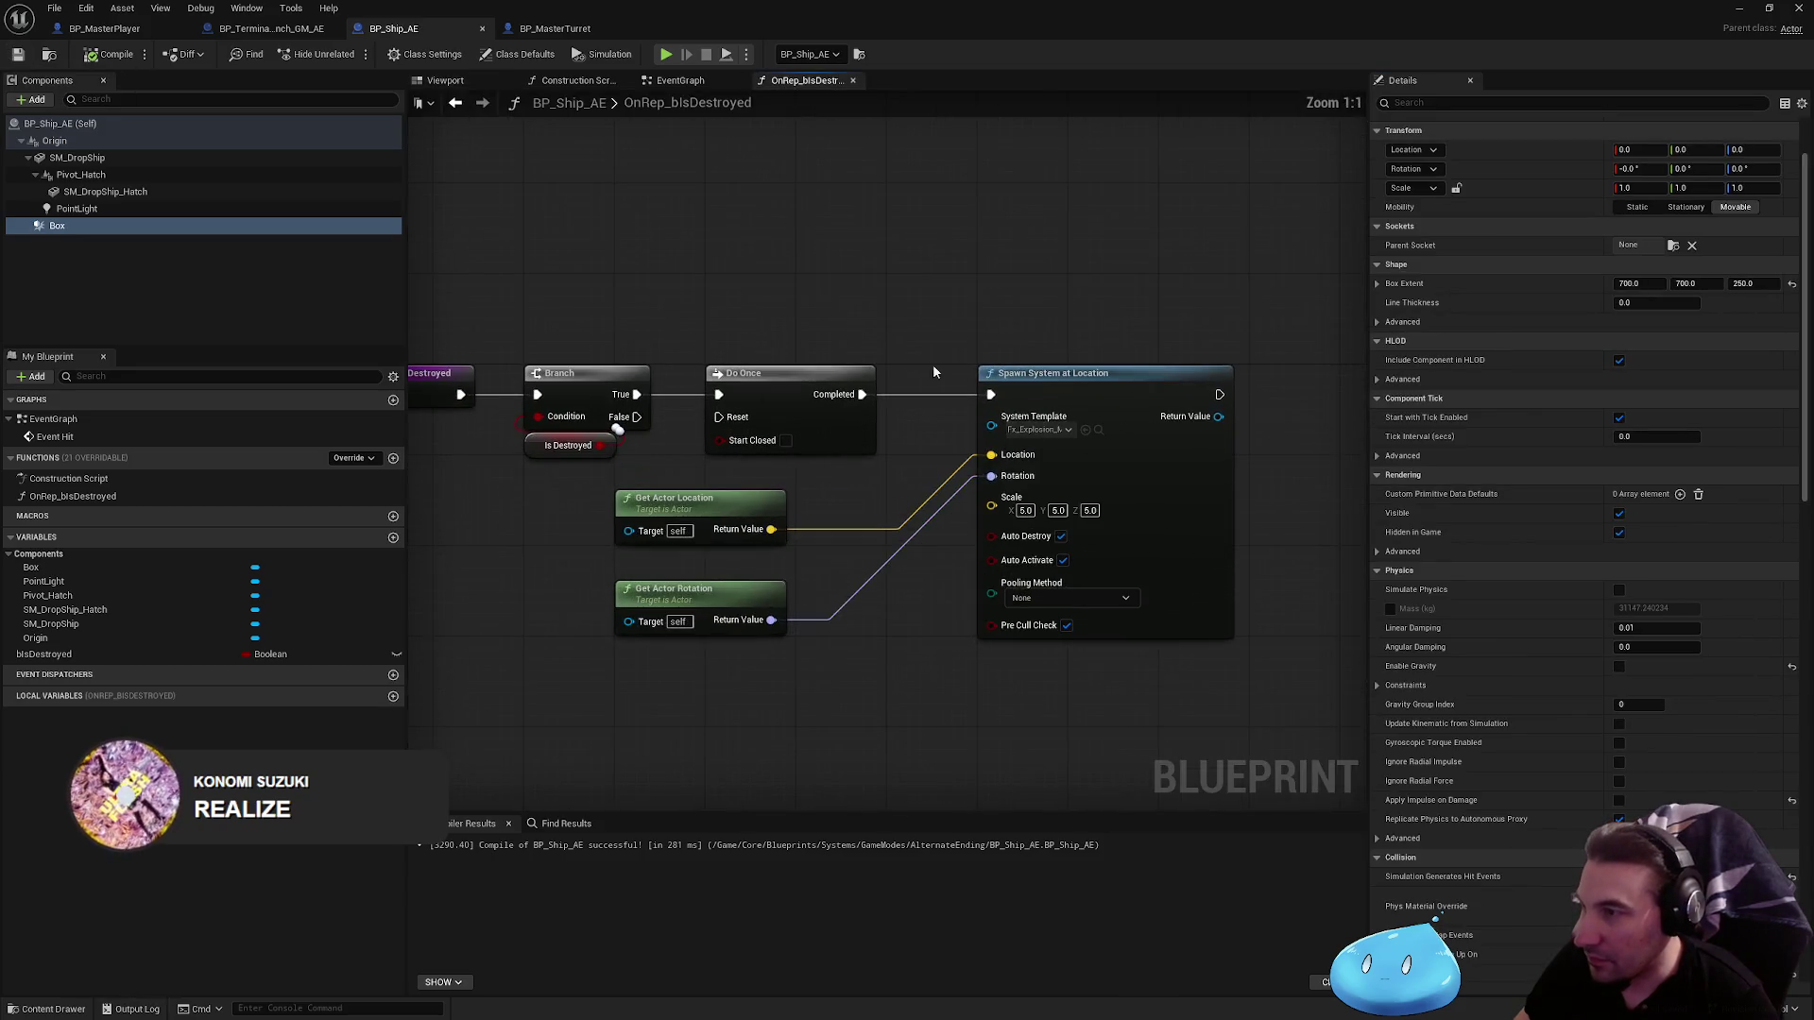
Step: Delete the Do Once node and wire Branch True straight into Spawn System at Location
left_click(682, 387)
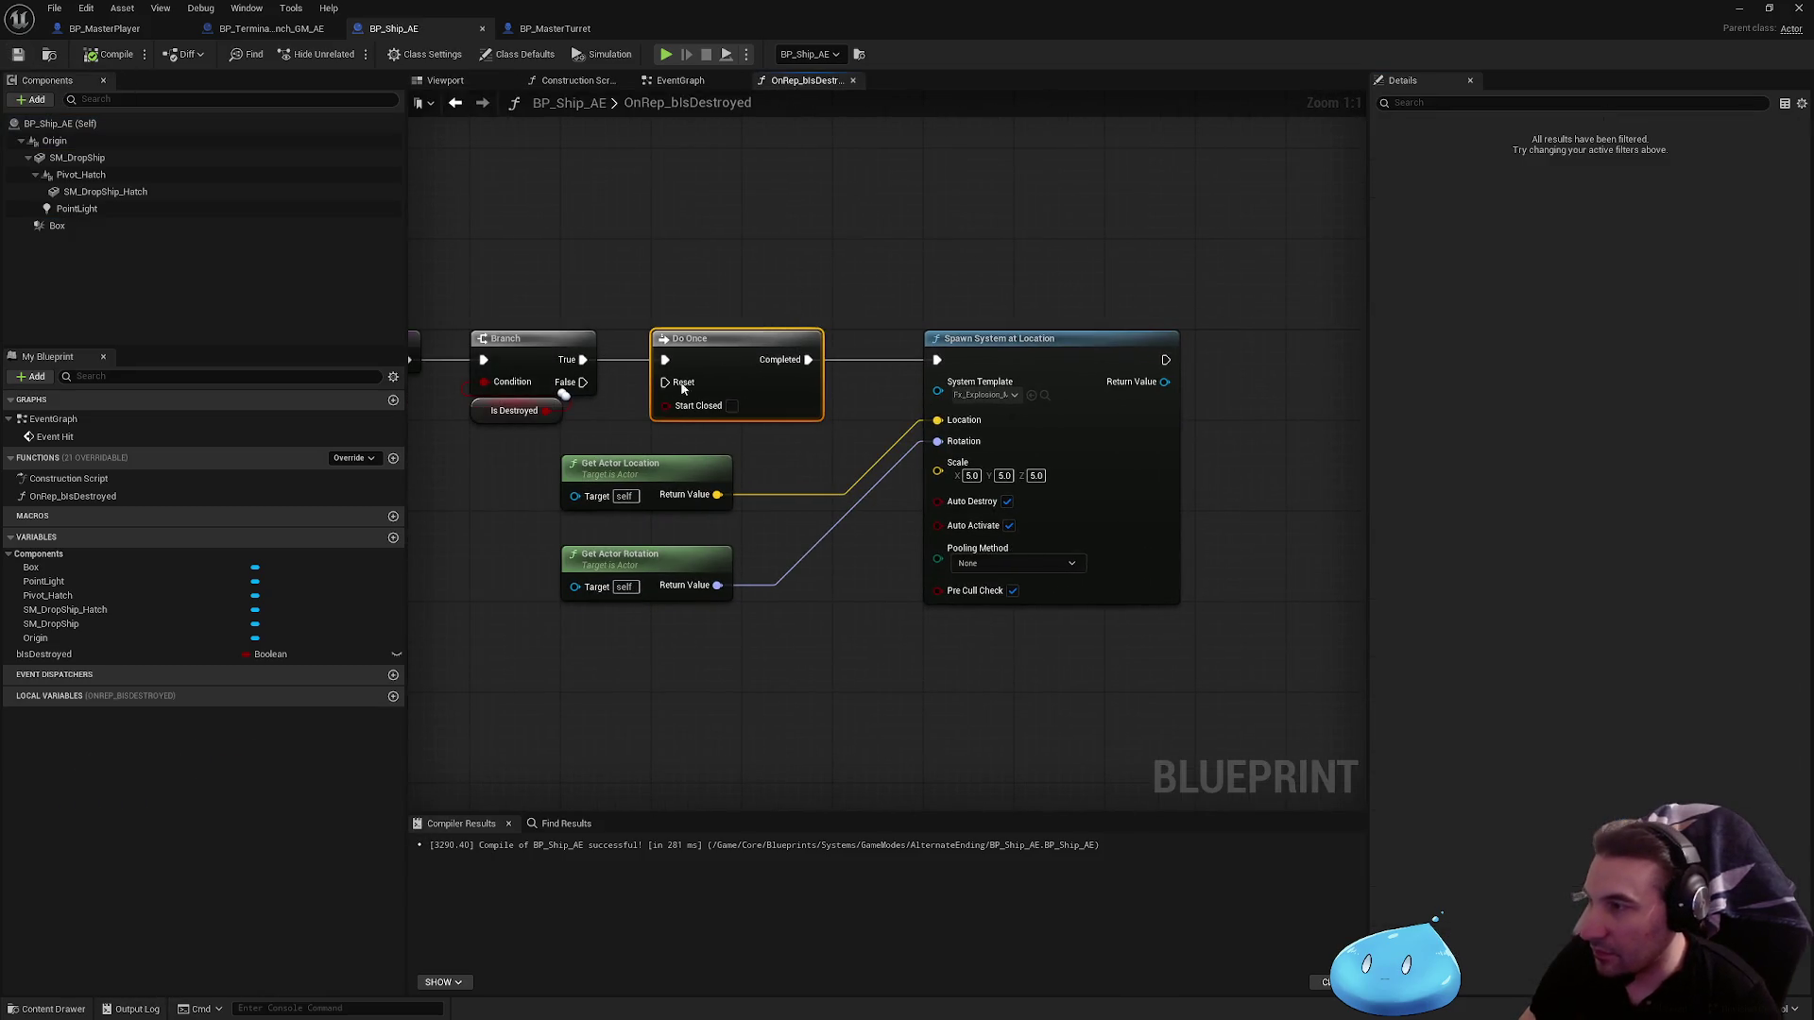
key("Delete")
left_click_drag(583, 360, 907, 362)
left_click_drag(662, 296, 1234, 689)
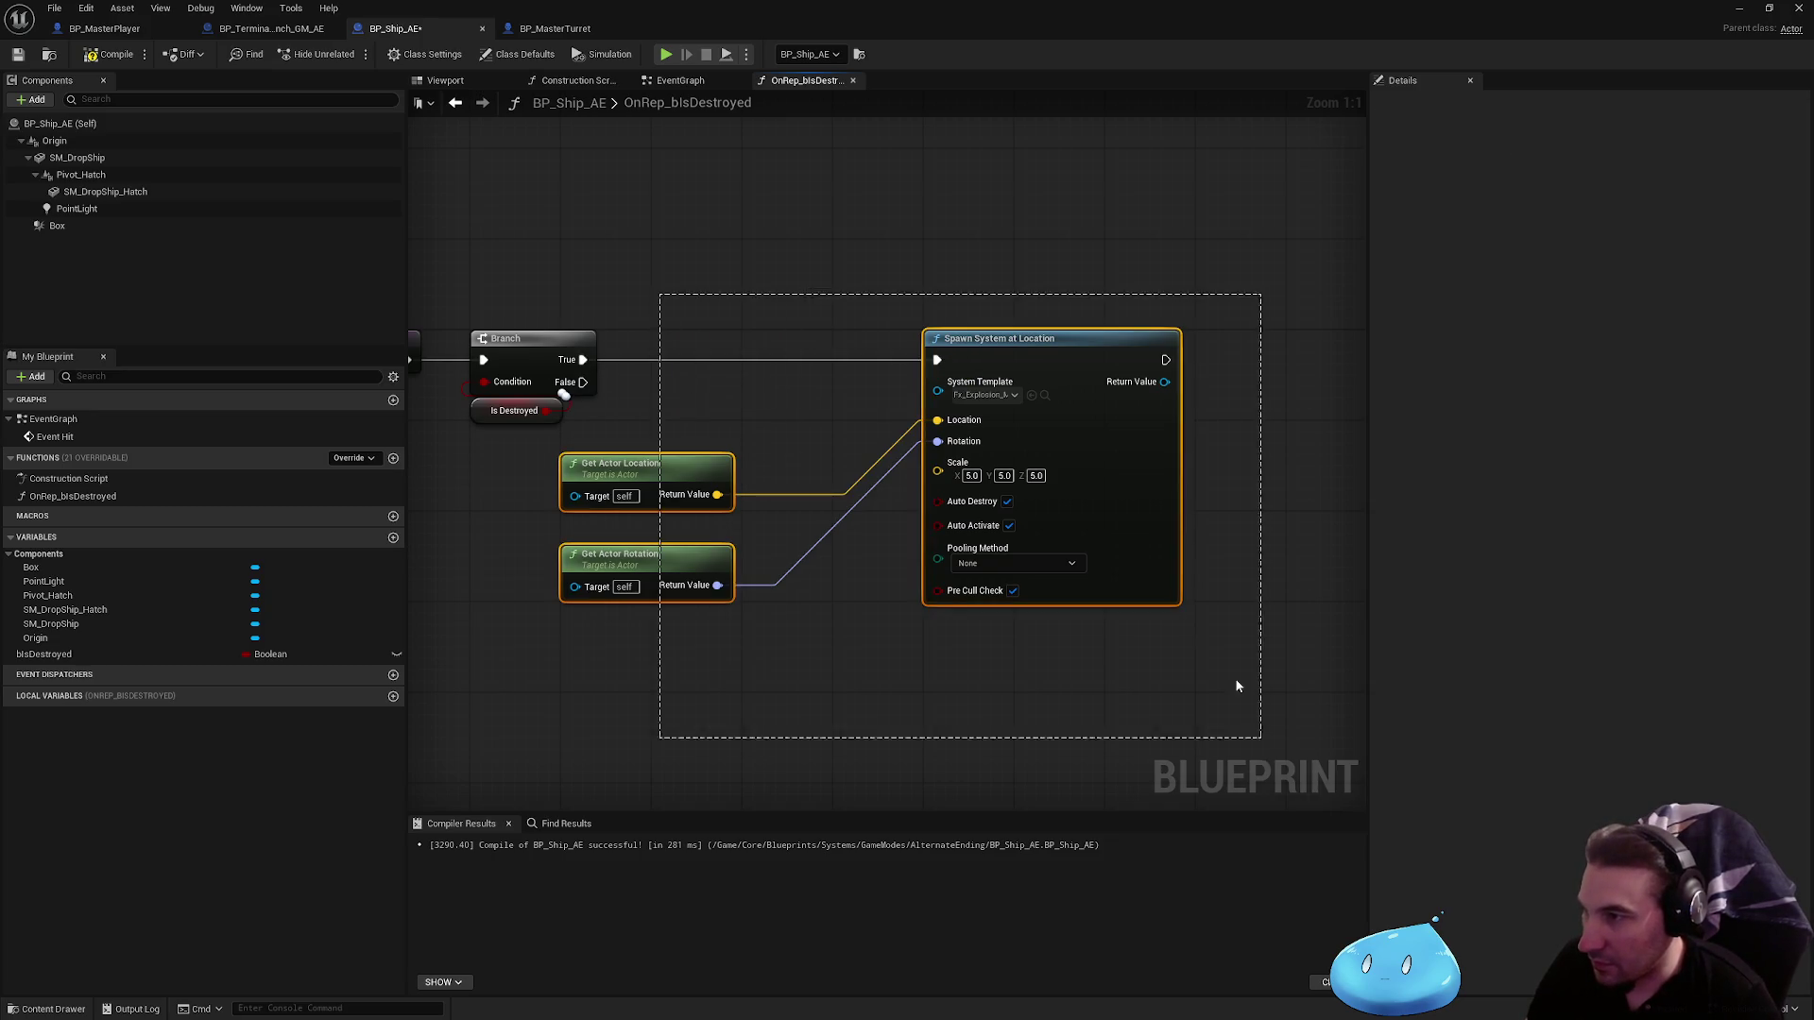
key("f")
left_click(1034, 303)
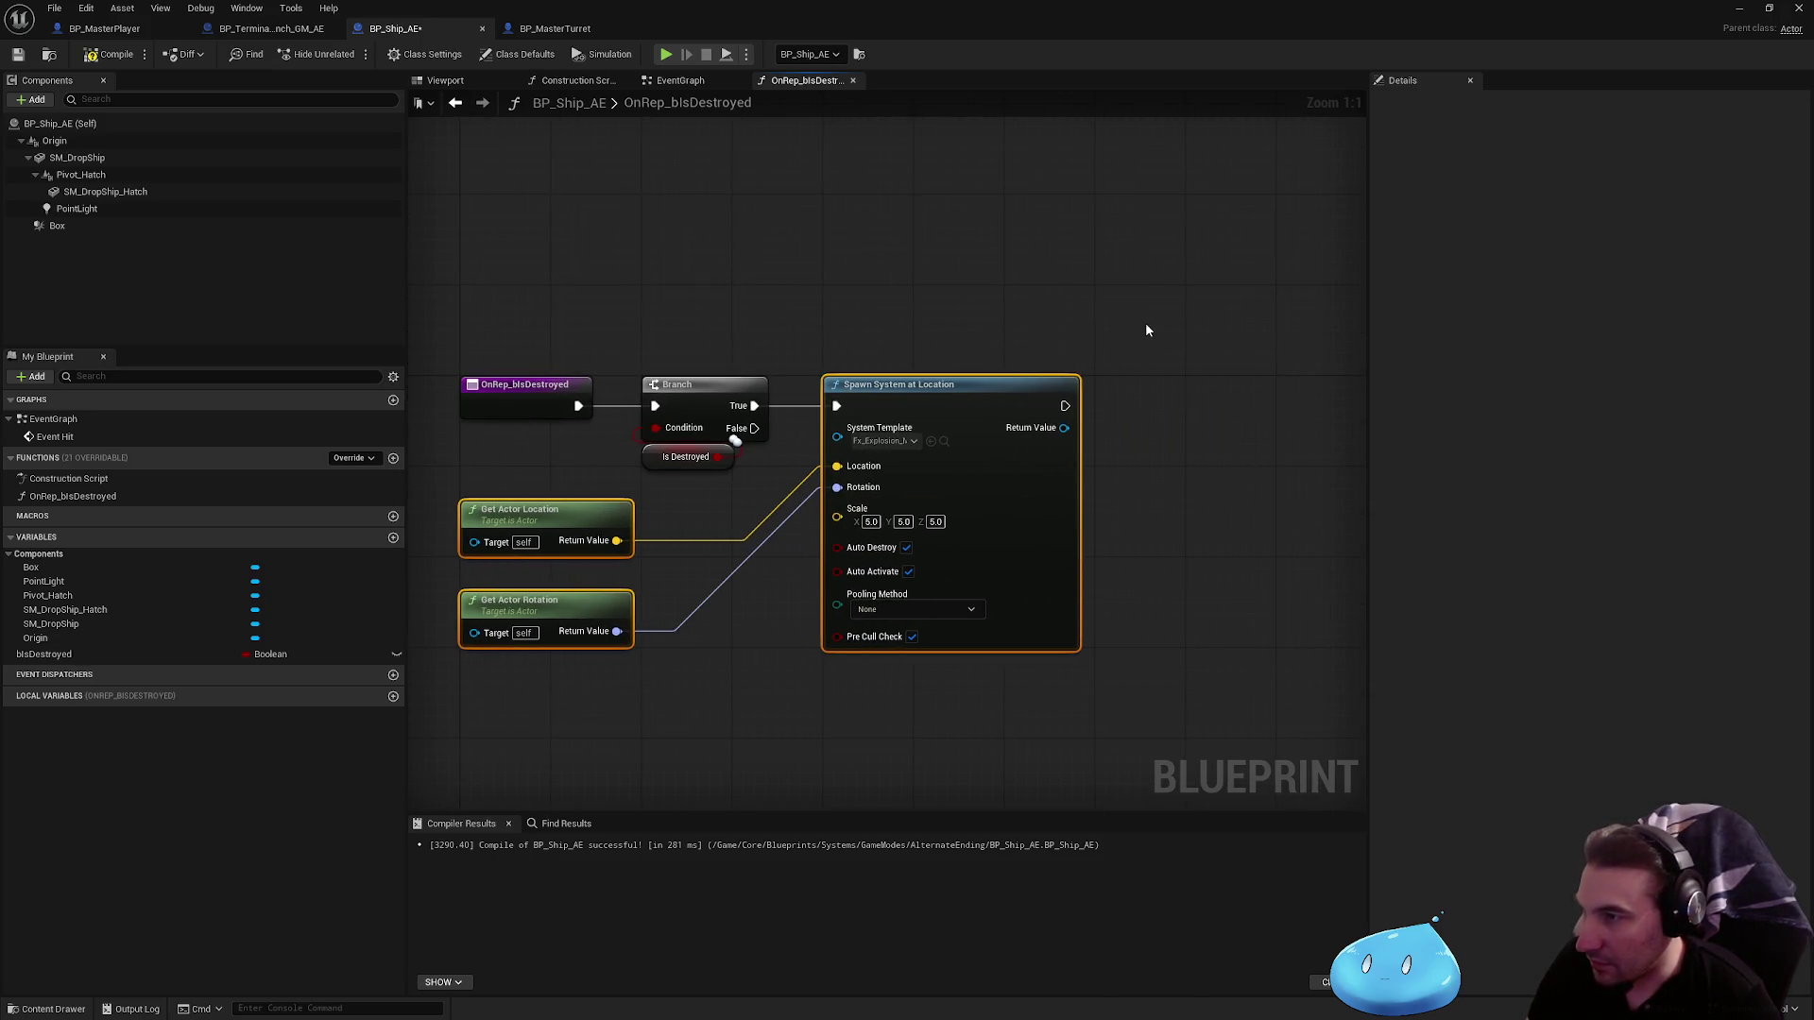
Step: Remove the copied Set Visibility node from OnRep_bIsDestroyed
scroll(1109, 425, "down", 4)
scroll(1027, 434, "down", 2)
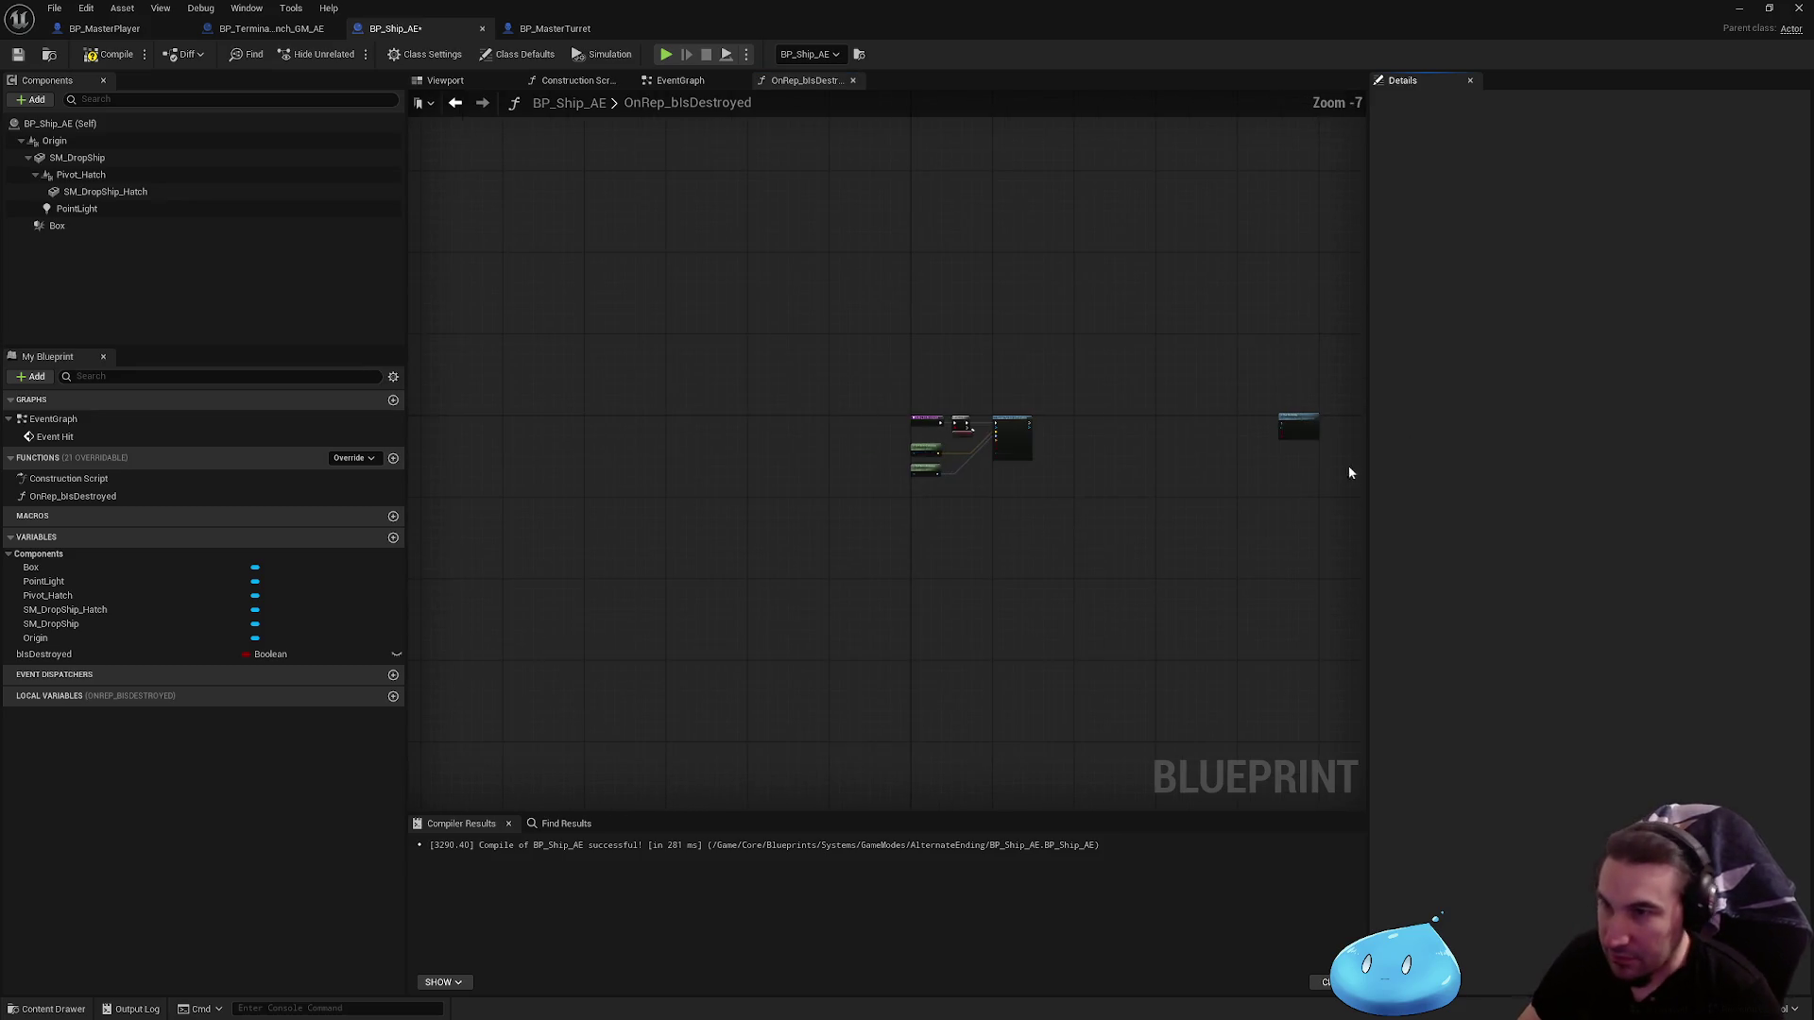
scroll(1347, 470, "up", 2)
mouse_move(1209, 400)
left_mouse_down()
mouse_move(755, 359)
mouse_move(769, 386)
left_mouse_up()
scroll(746, 369, "up", 4)
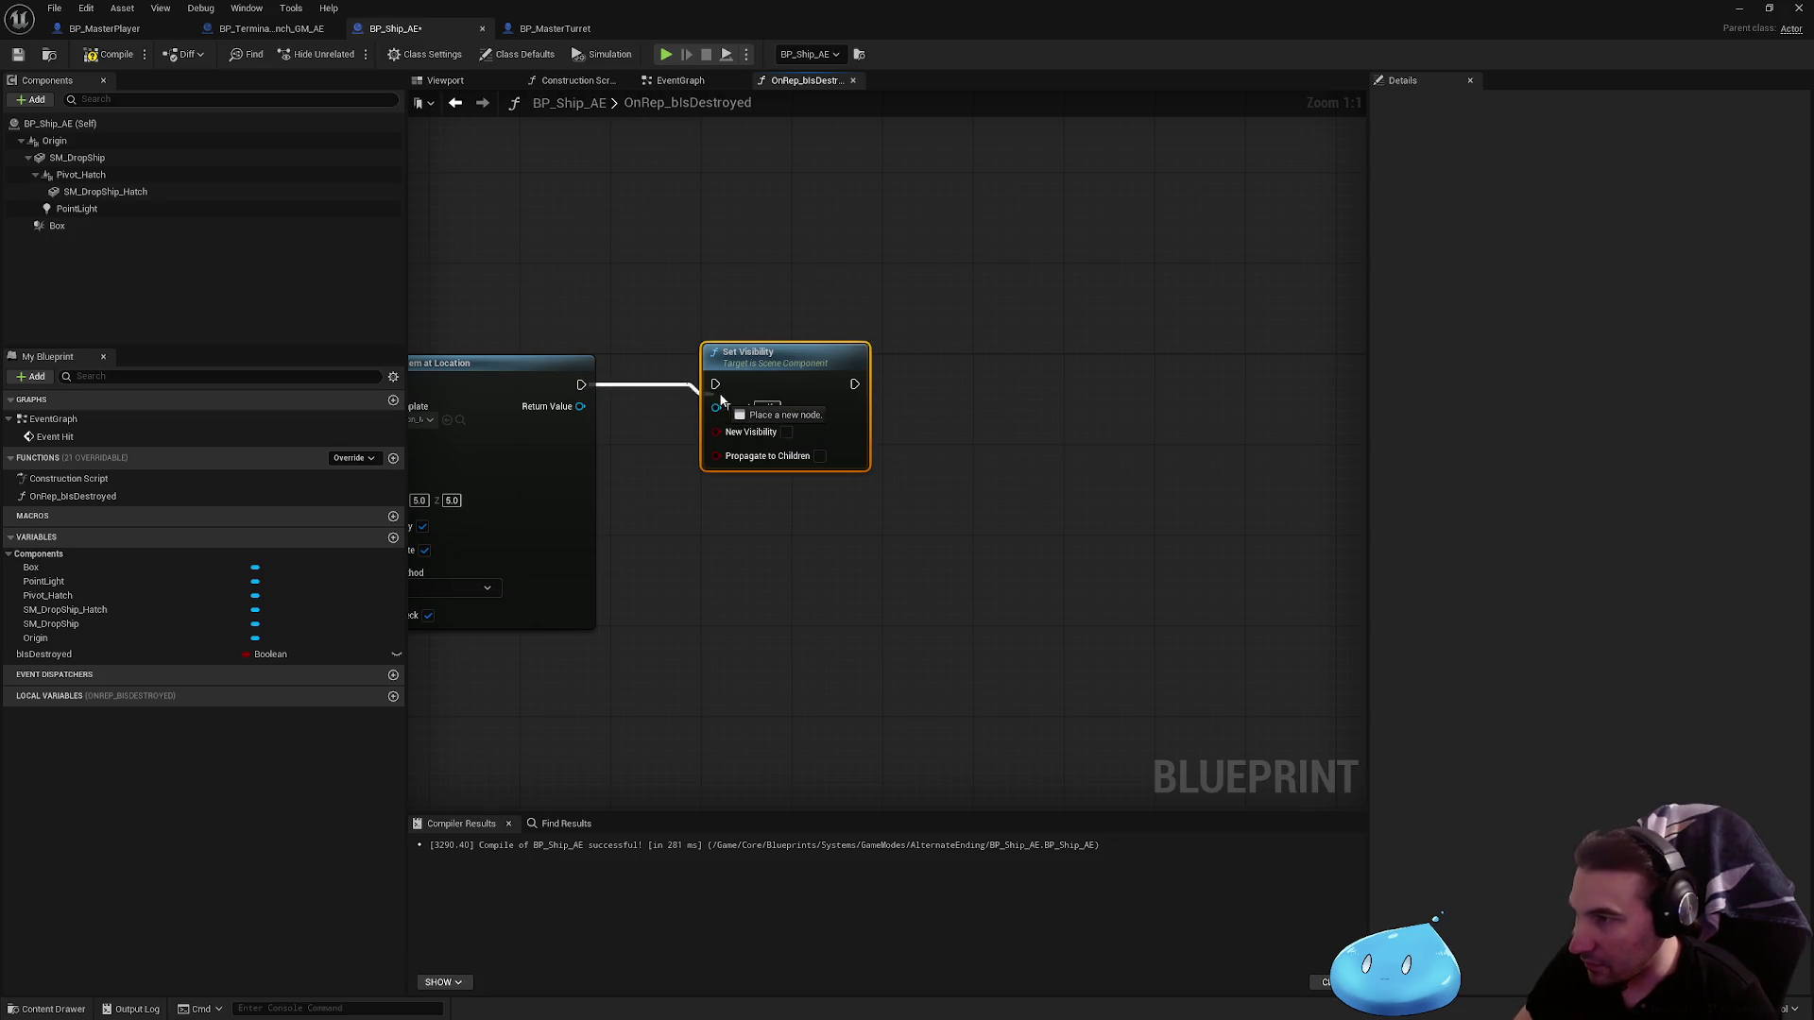
left_click_drag(782, 540, 1206, 524)
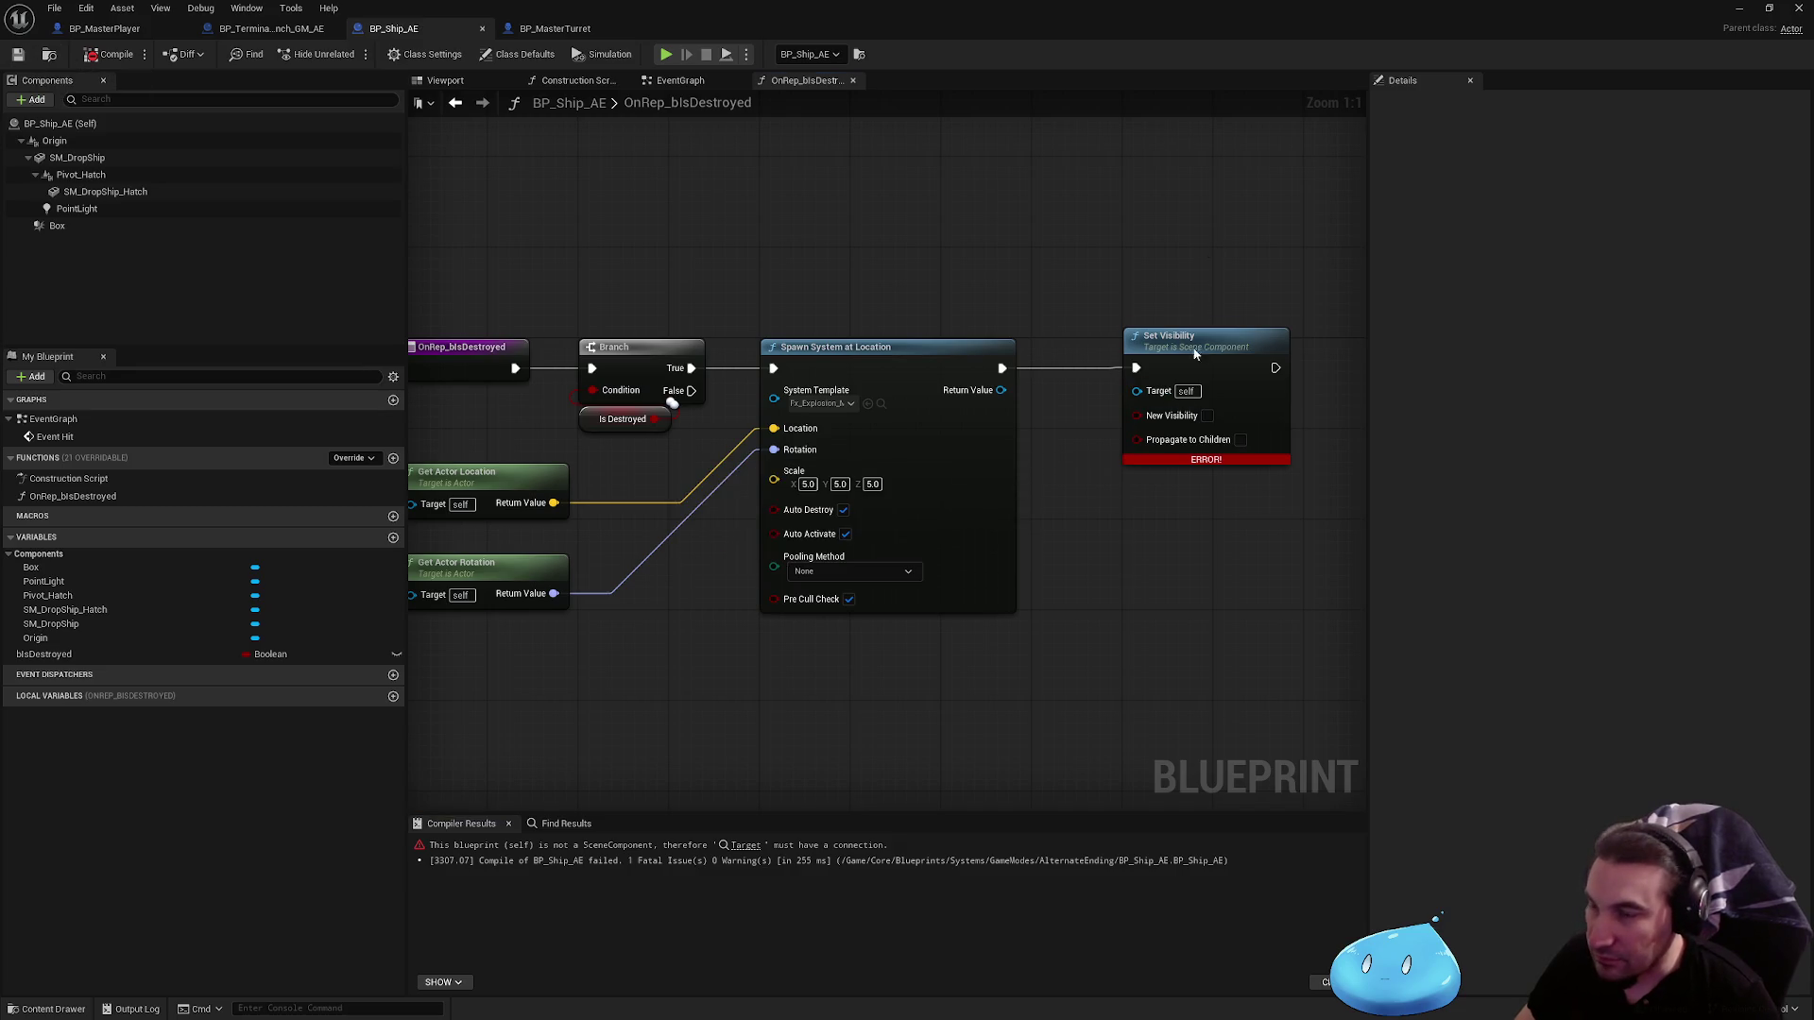
key("Delete")
Step: Add a Destroy Actor node after Spawn System at Location and compile
right_click(1035, 541)
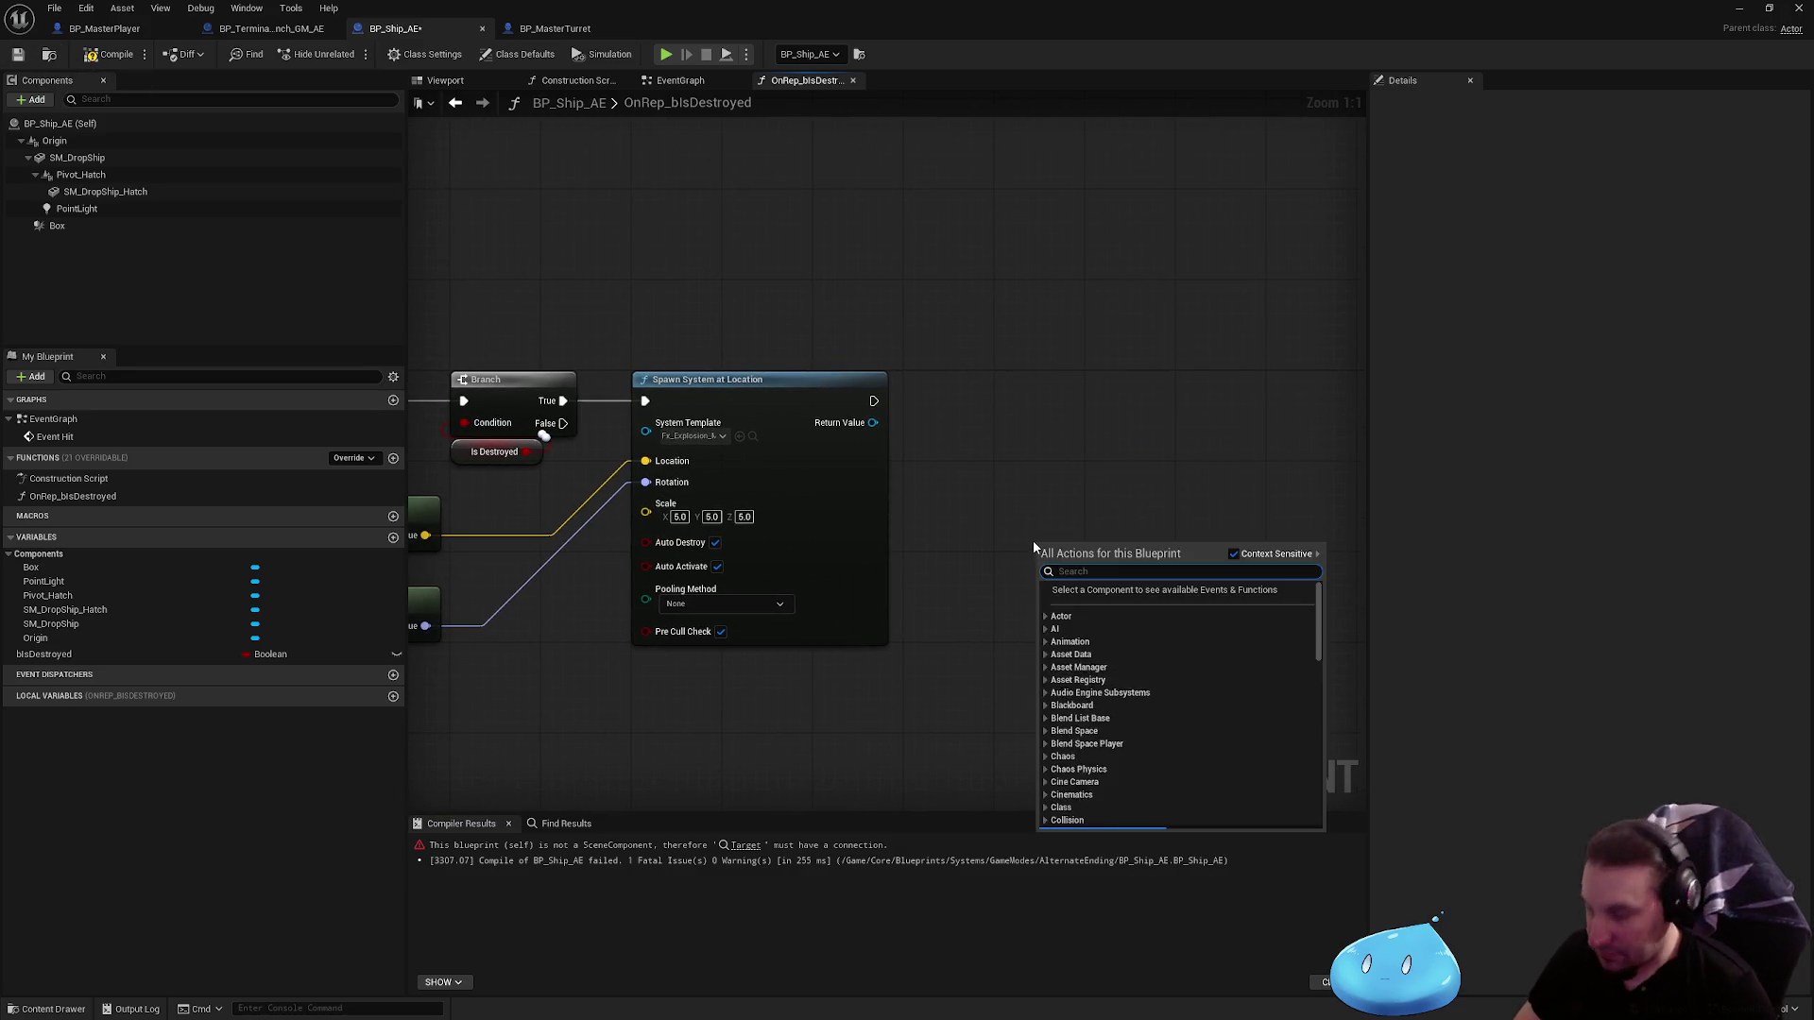
type("destroy actor")
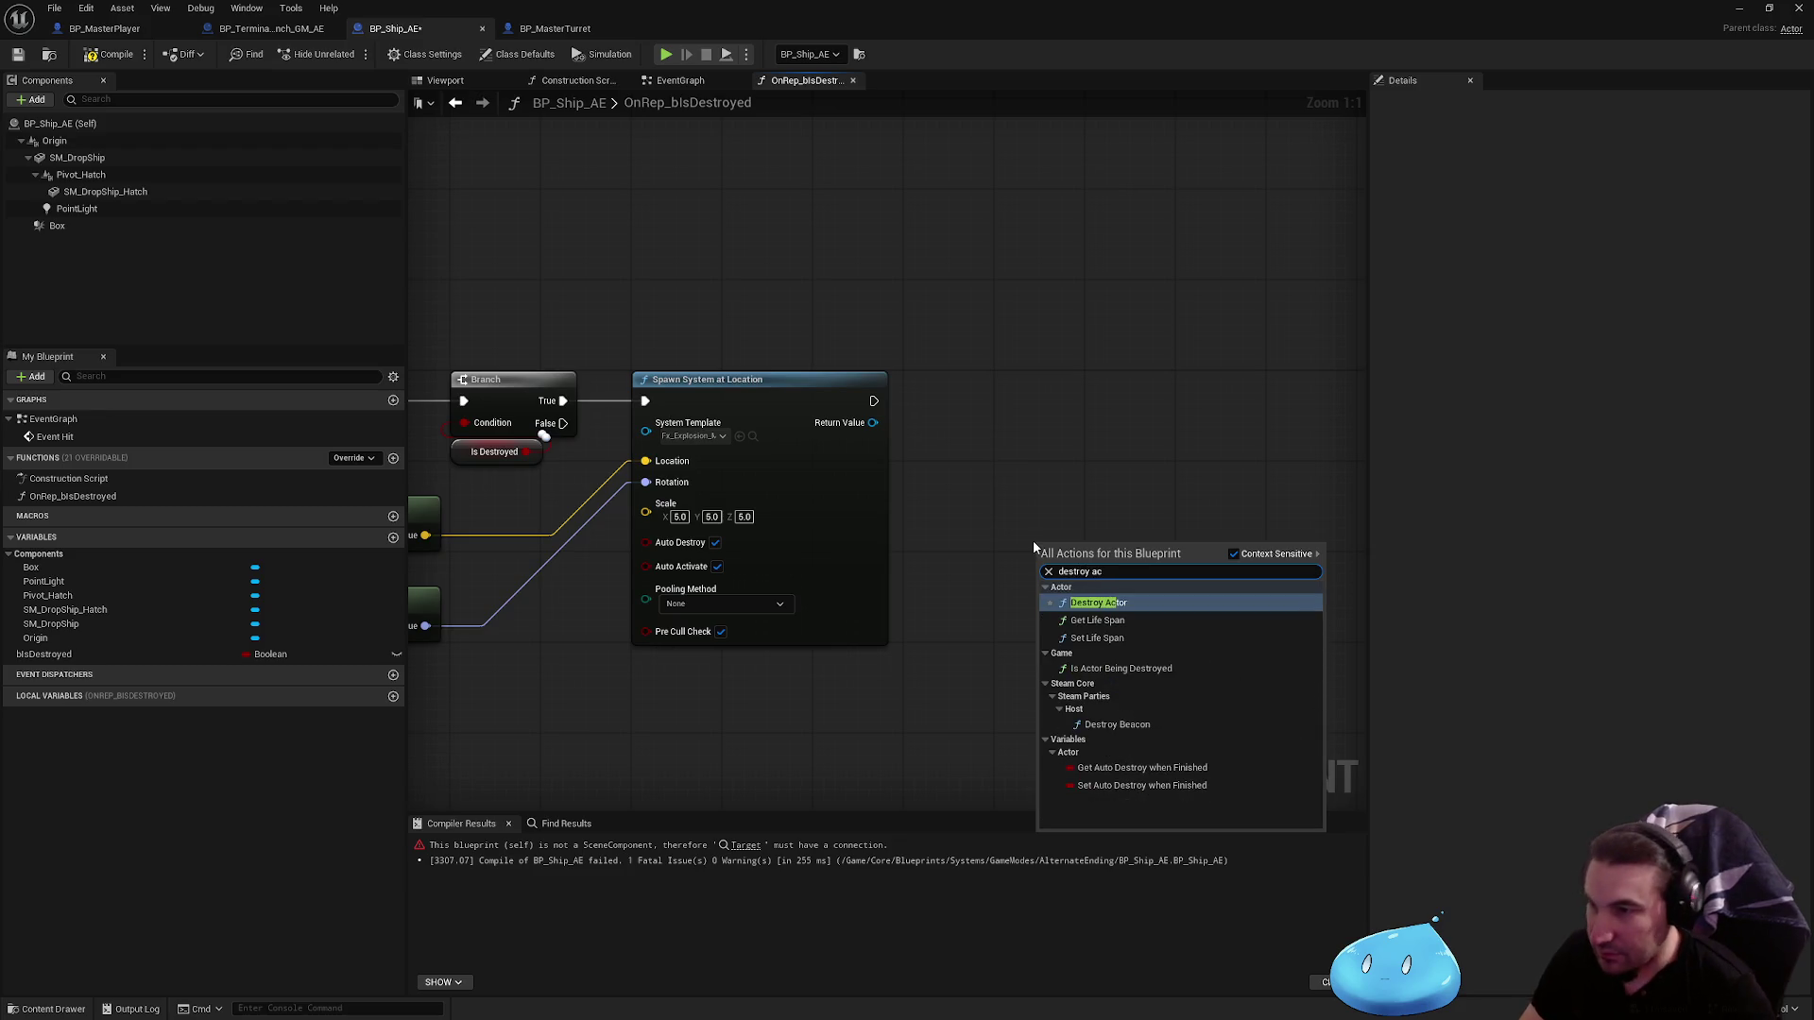
key("Return")
left_click_drag(1102, 551, 1076, 379)
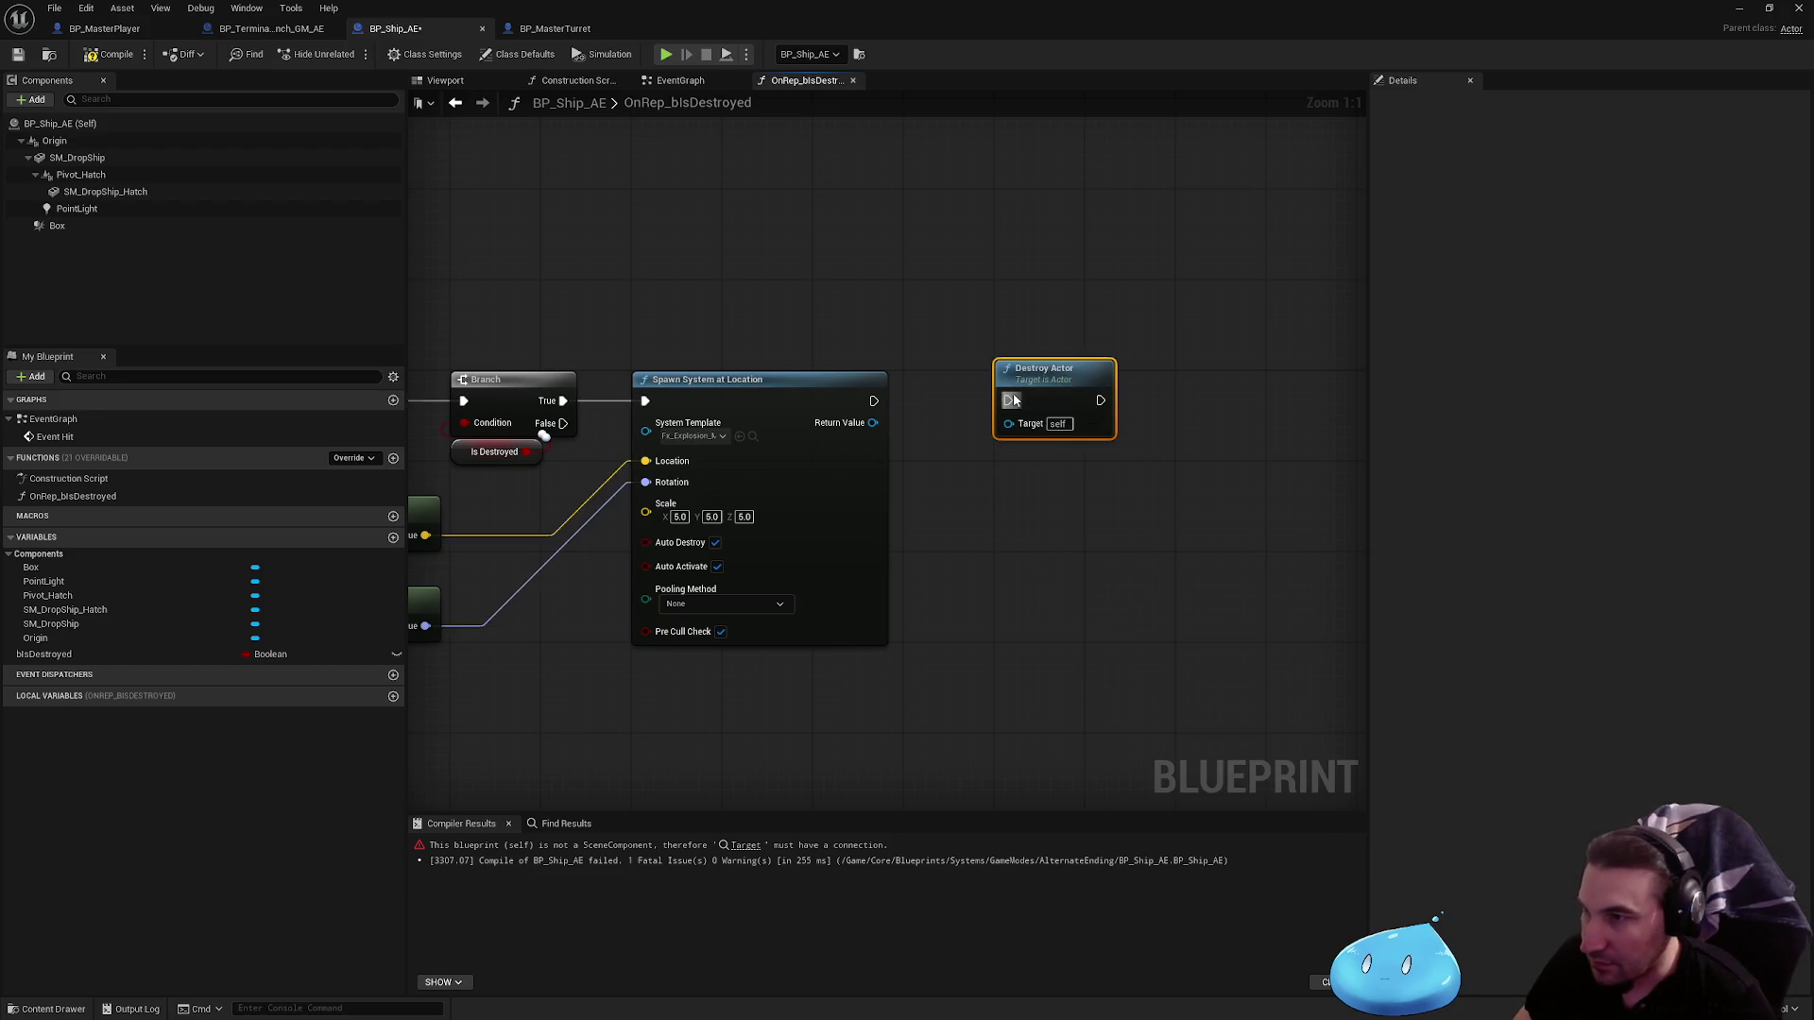
key("Home")
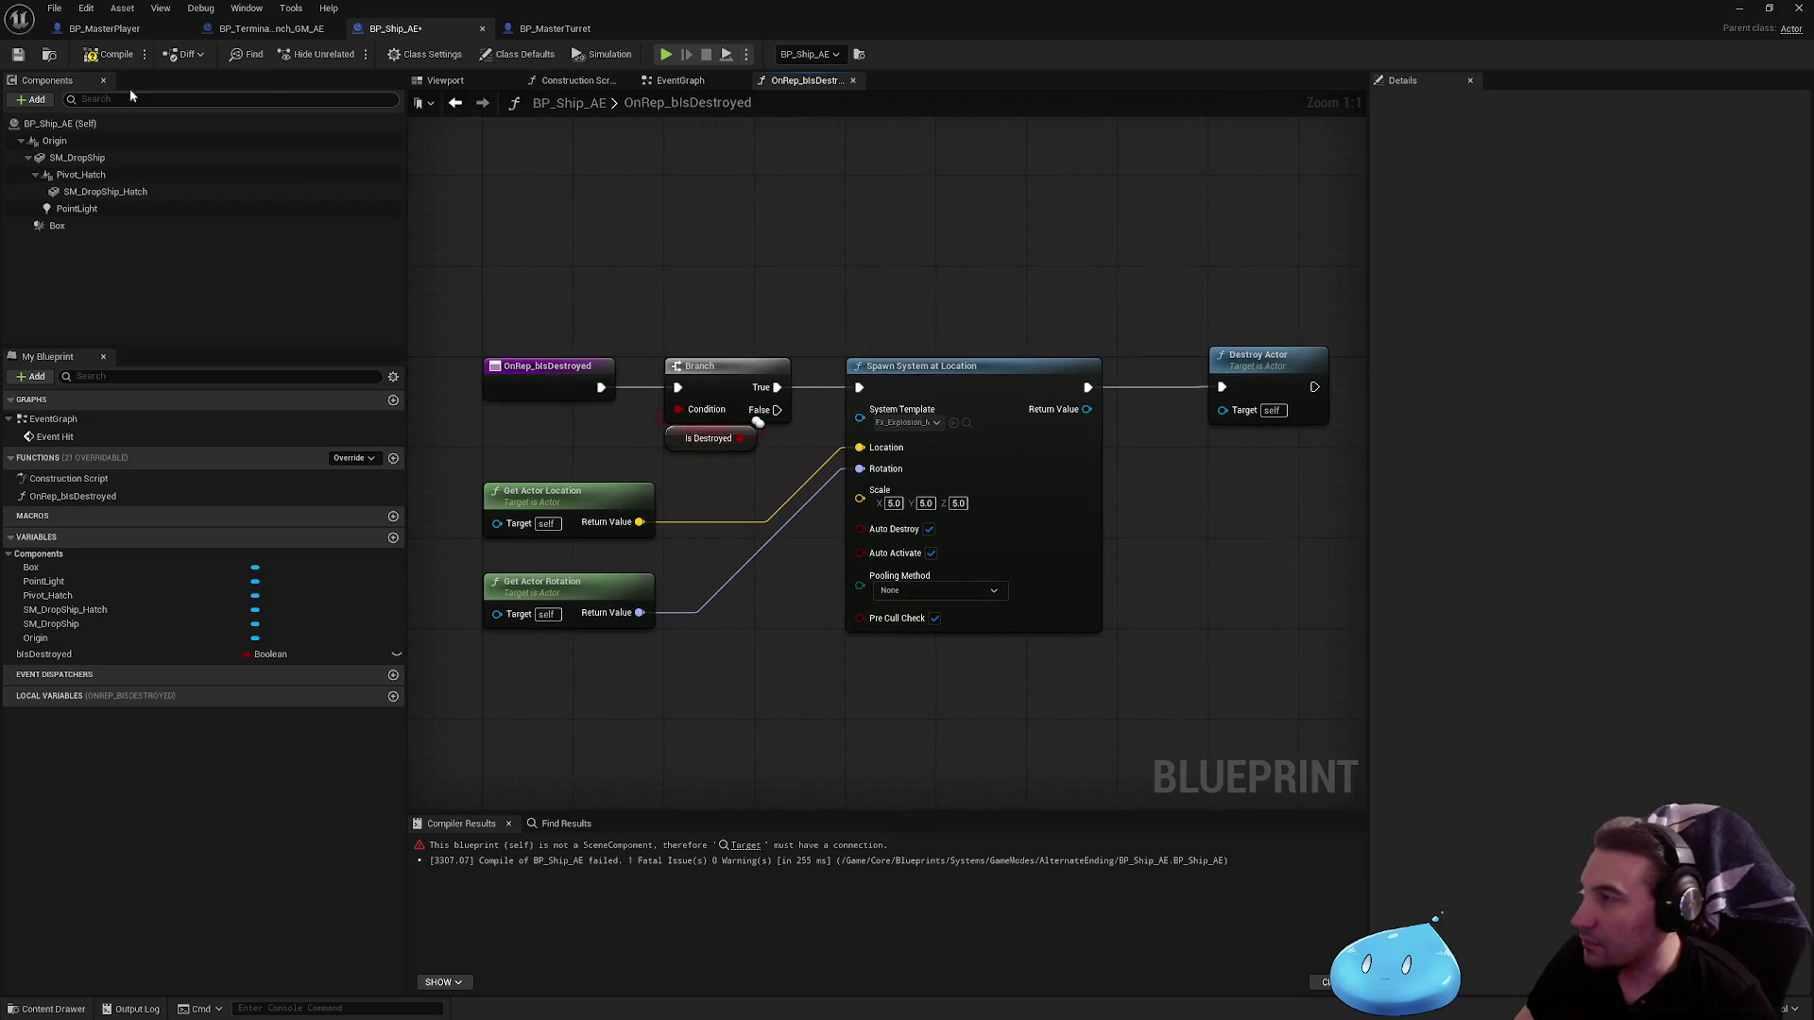
left_click(110, 57)
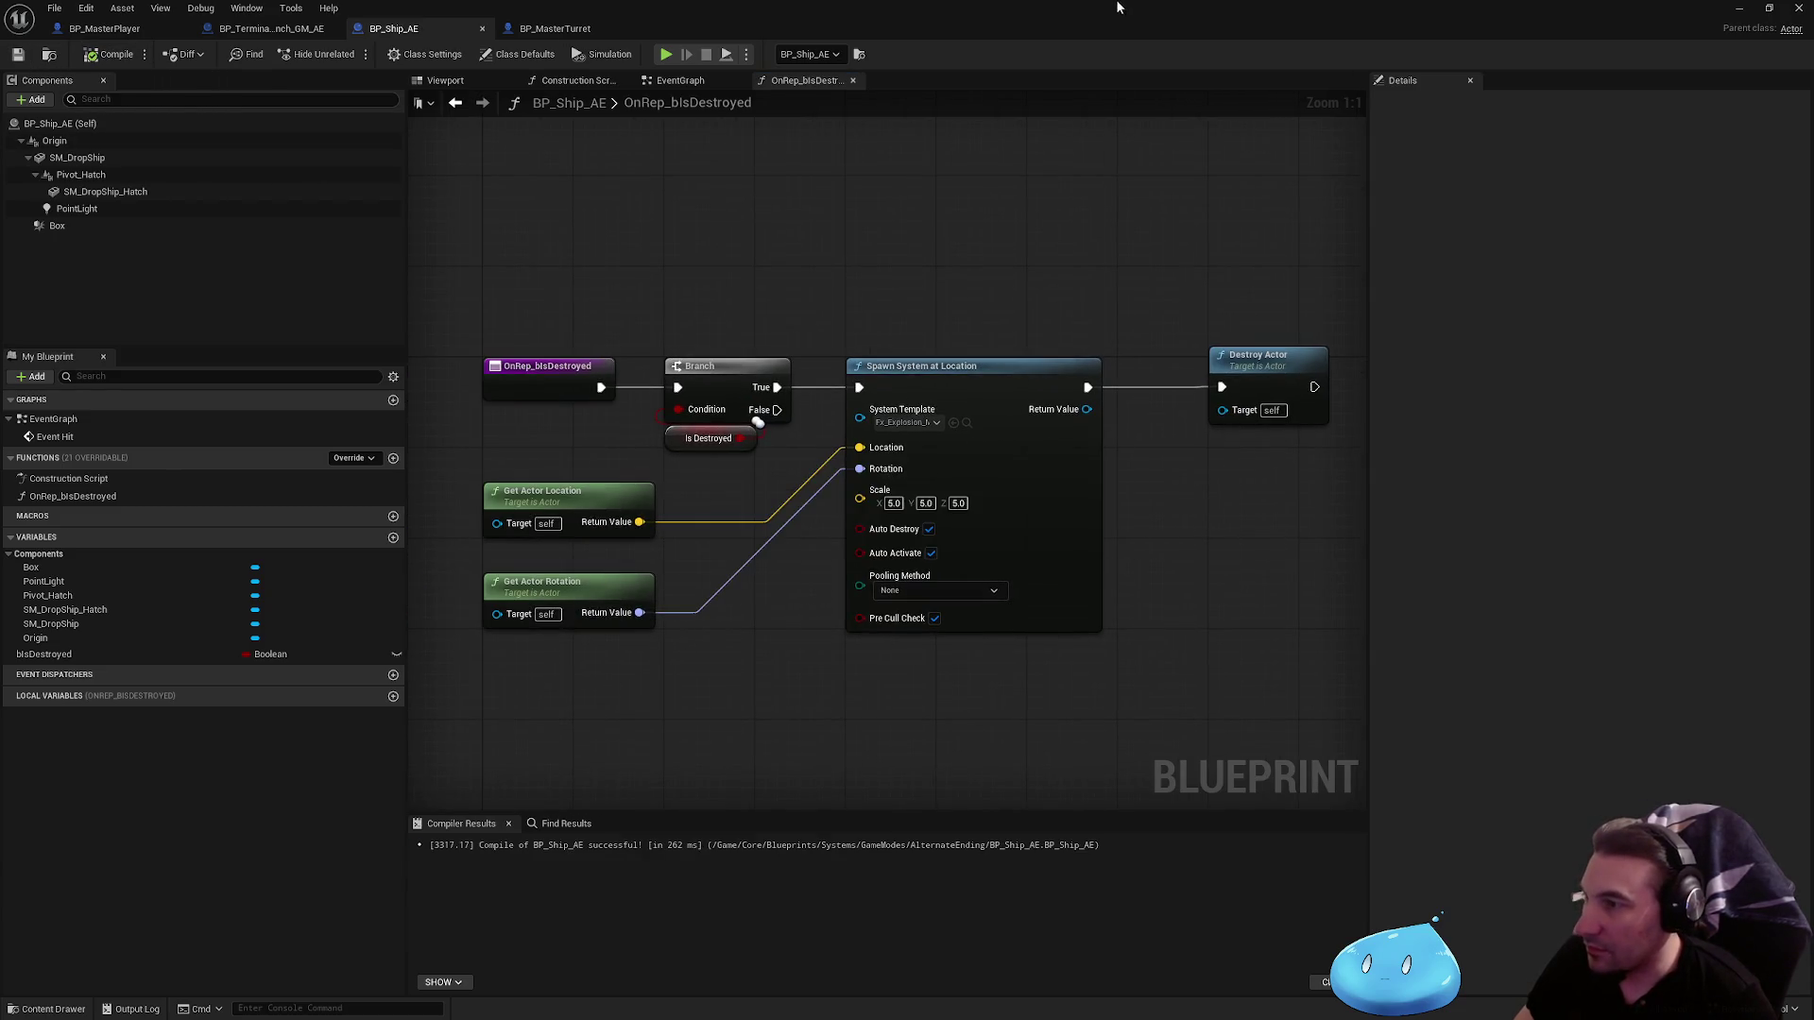
Step: Switch the ship blueprint to its EventGraph and shrink the window to reveal the level
double_click(1118, 7)
mouse_move(790, 901)
left_mouse_down()
mouse_move(1035, 331)
mouse_move(935, 3)
left_mouse_up()
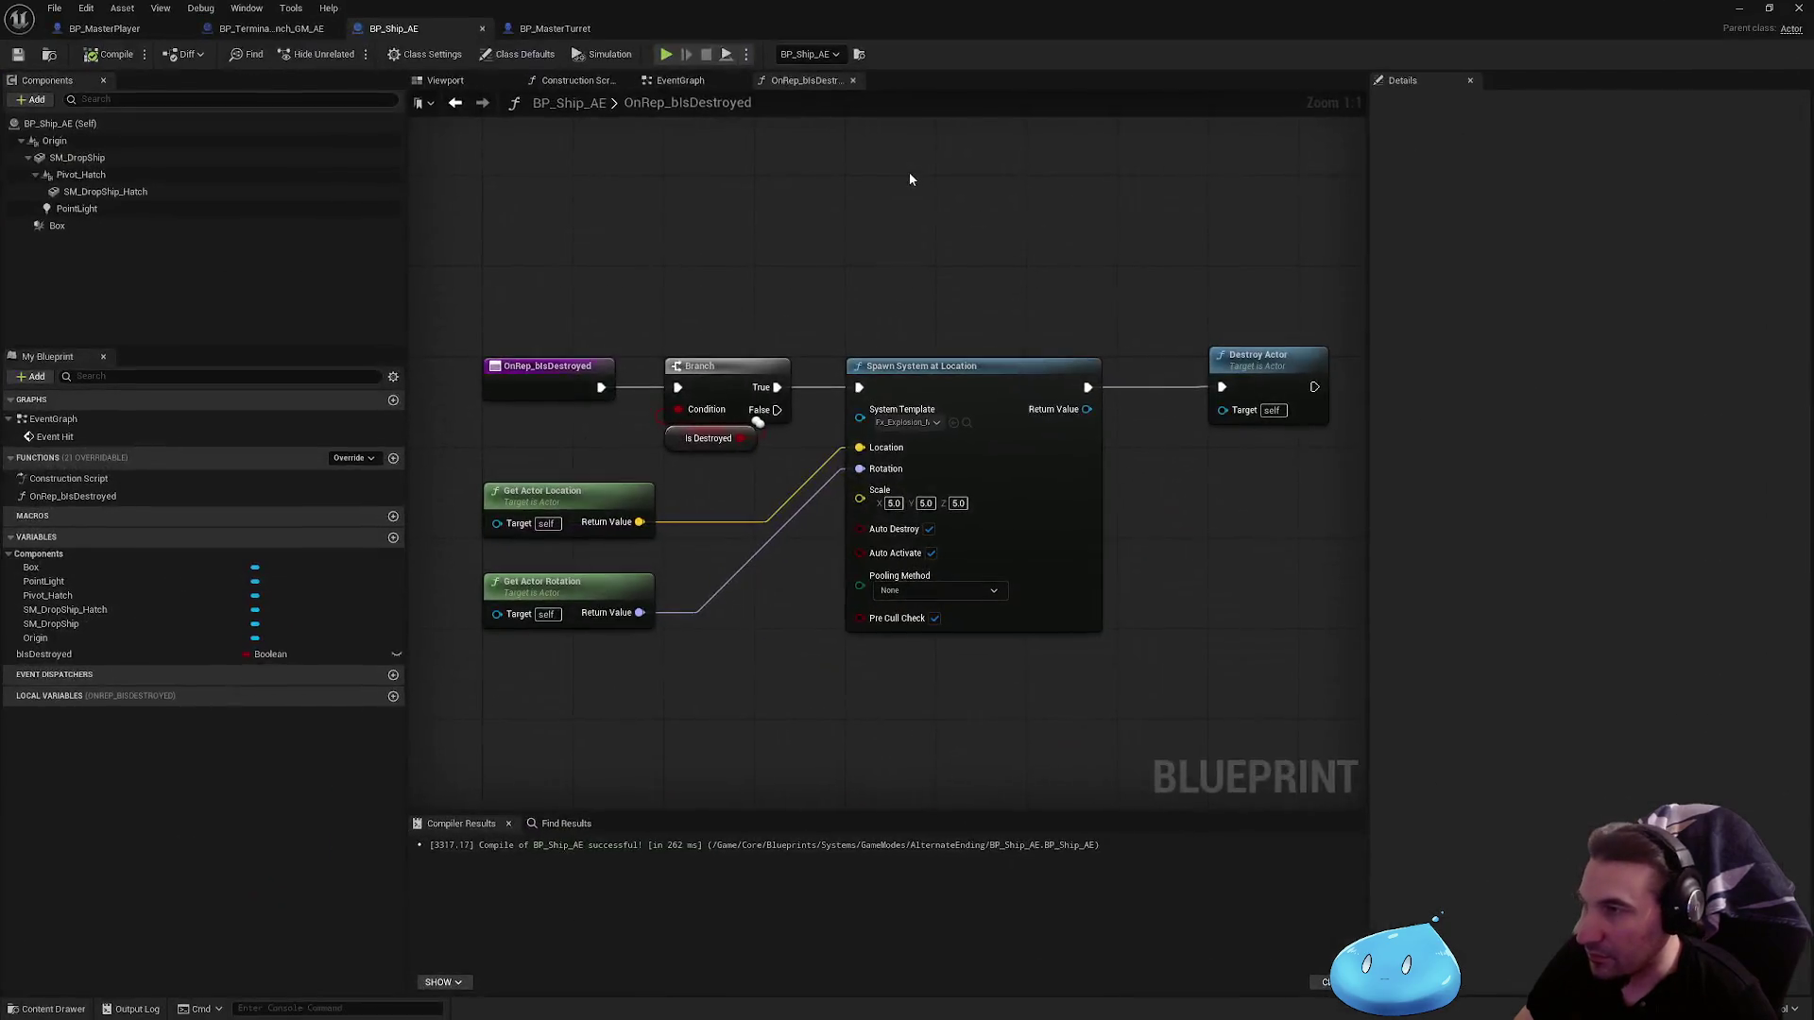
left_click(661, 83)
double_click(1027, 10)
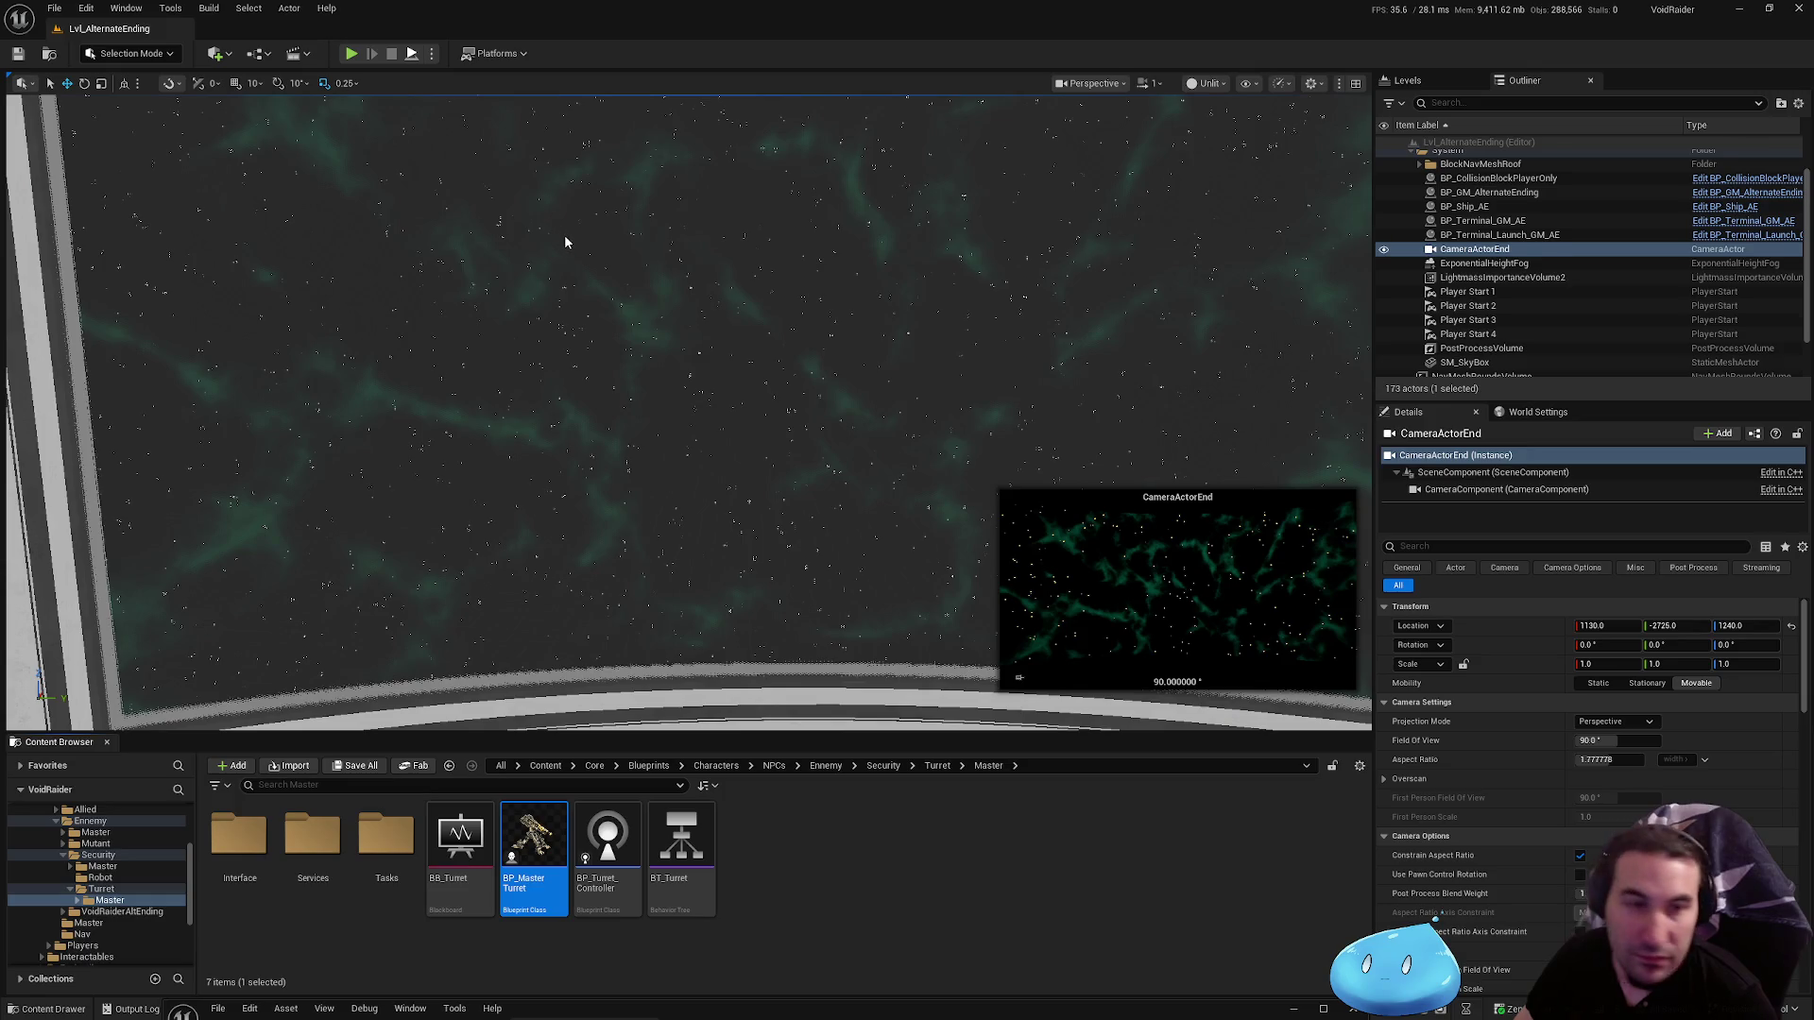
Step: Play-test the level, stop with Esc, and maximize the BP_Ship_AE editor again
key("alt+p")
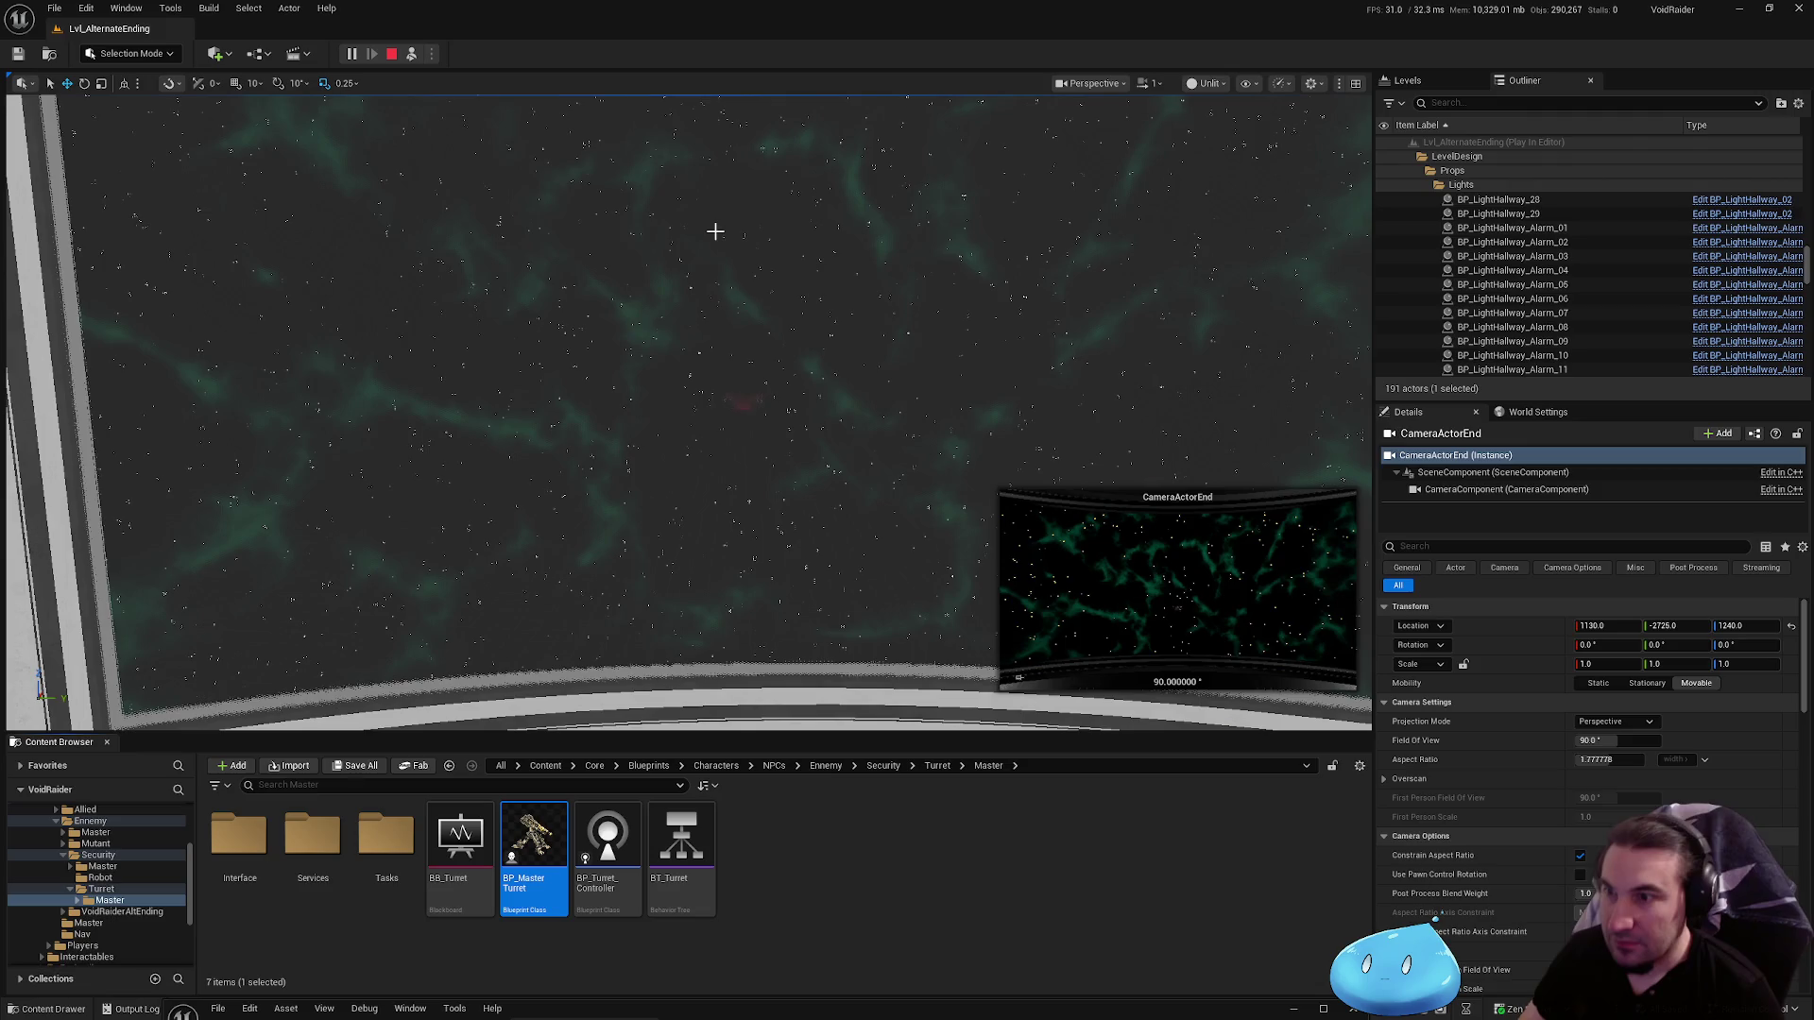
key("Escape")
left_click_drag(1009, 1016, 1095, 404)
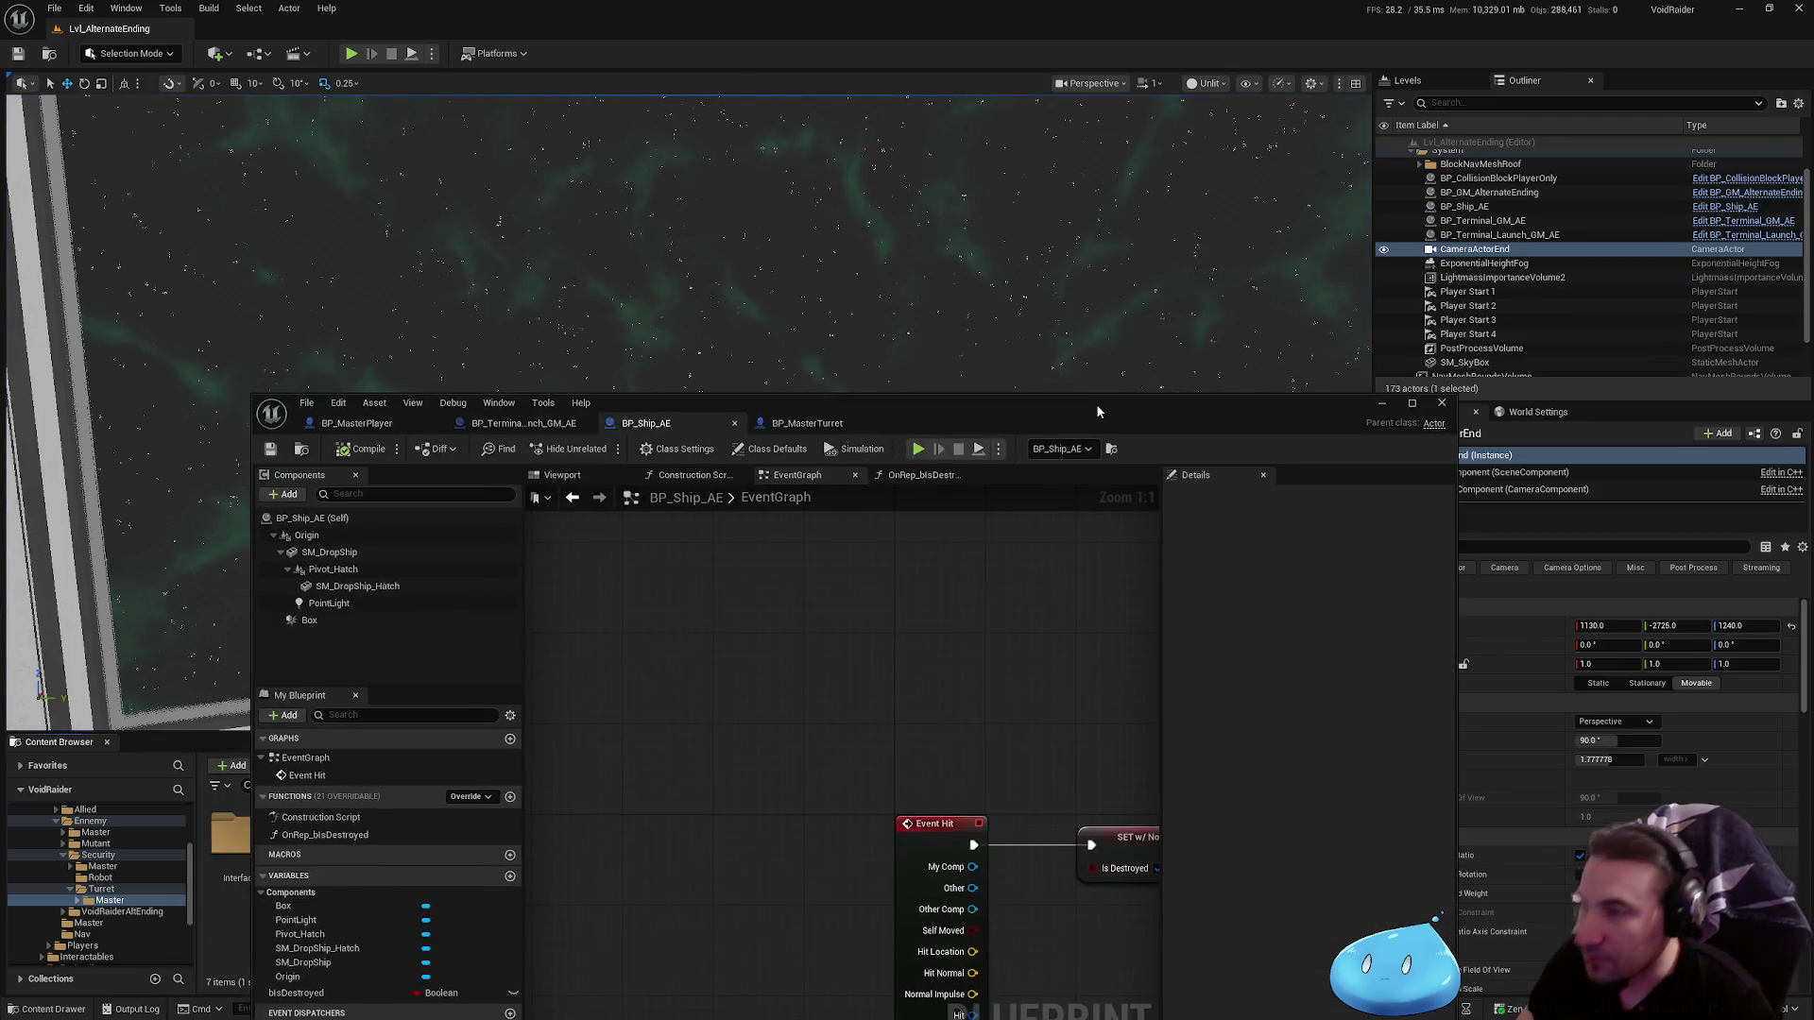
double_click(1096, 404)
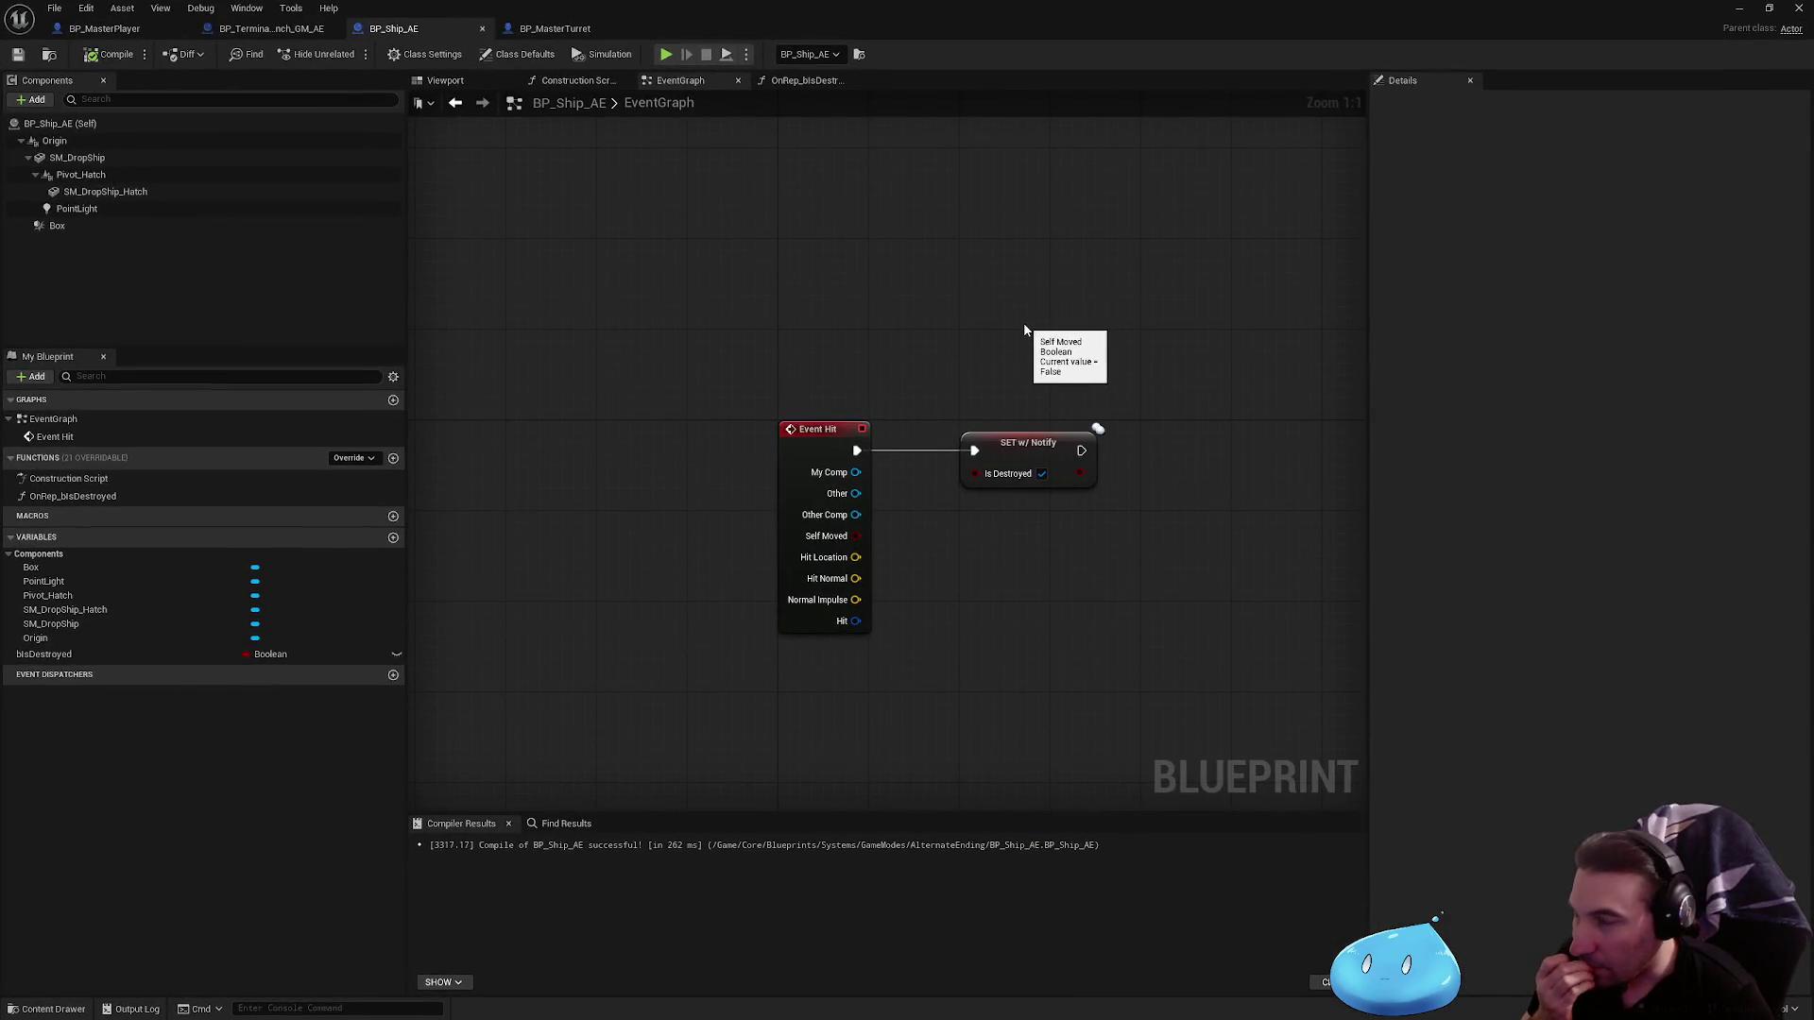
Step: After reviewing the Box component, tick Replicates in the Replication section of BP_Ship_AE's Class Defaults
left_click(155, 227)
scroll(1494, 485, "down", 5)
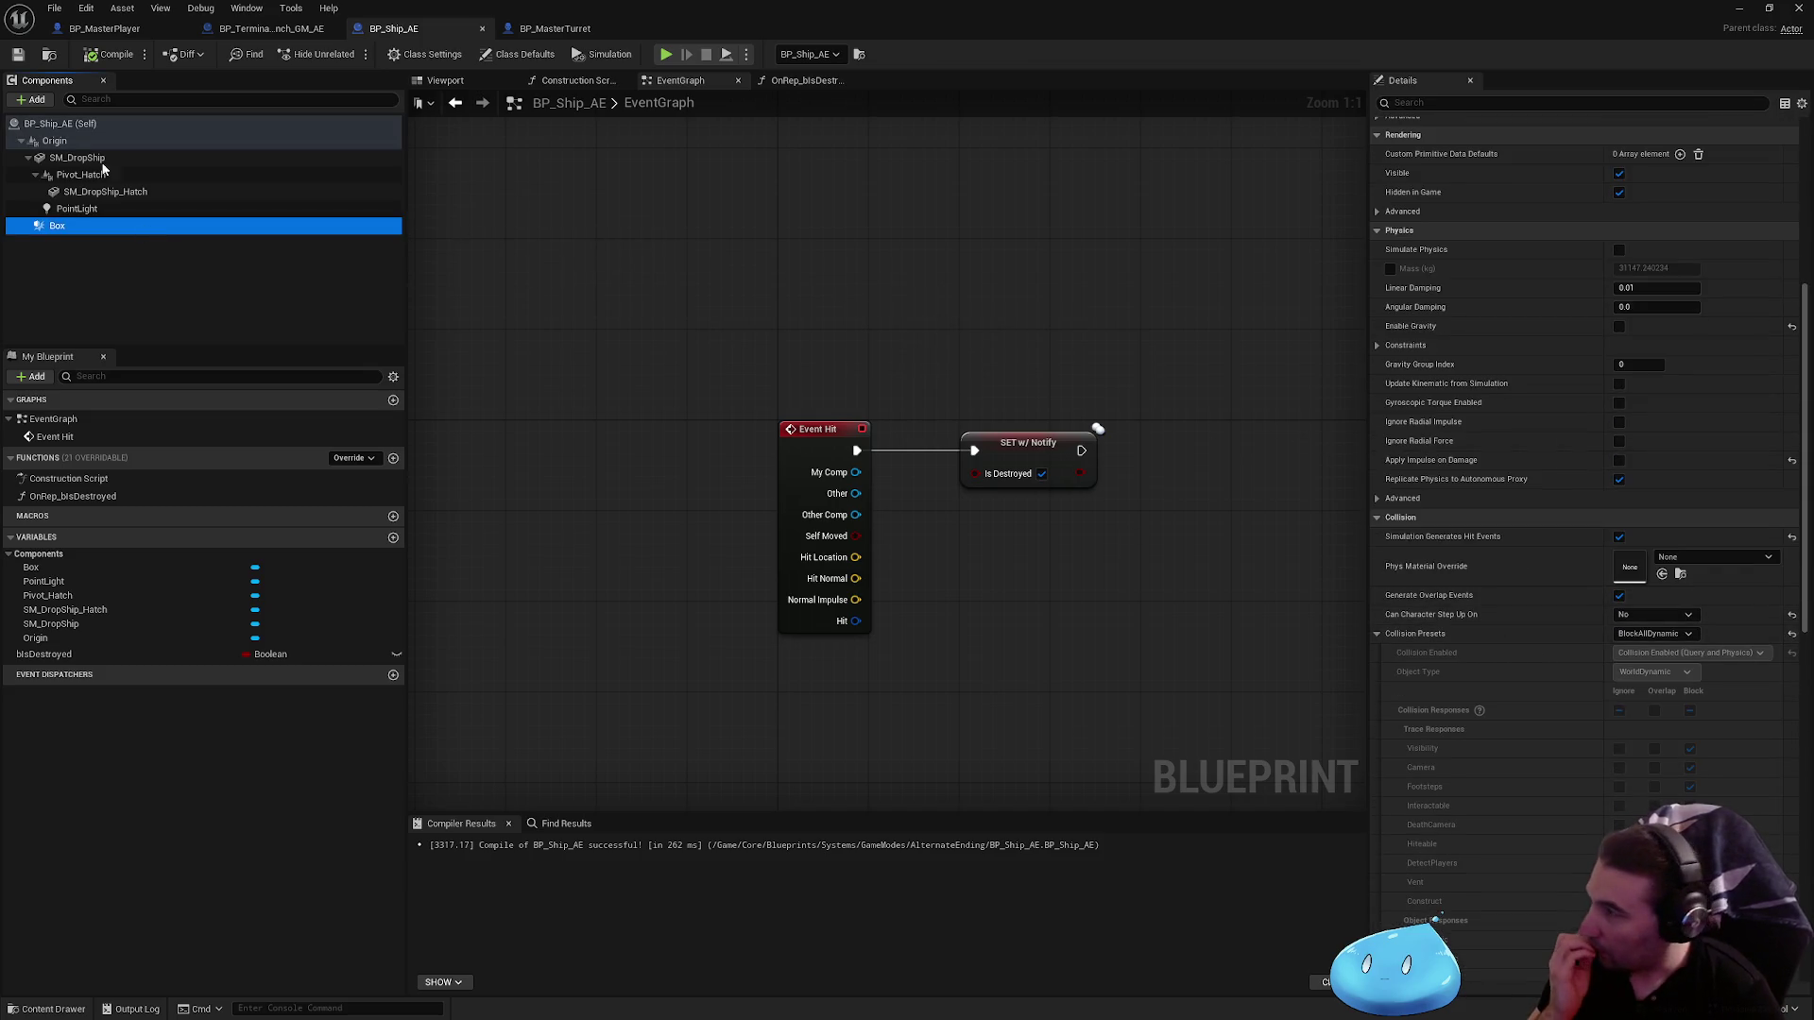
left_click(44, 123)
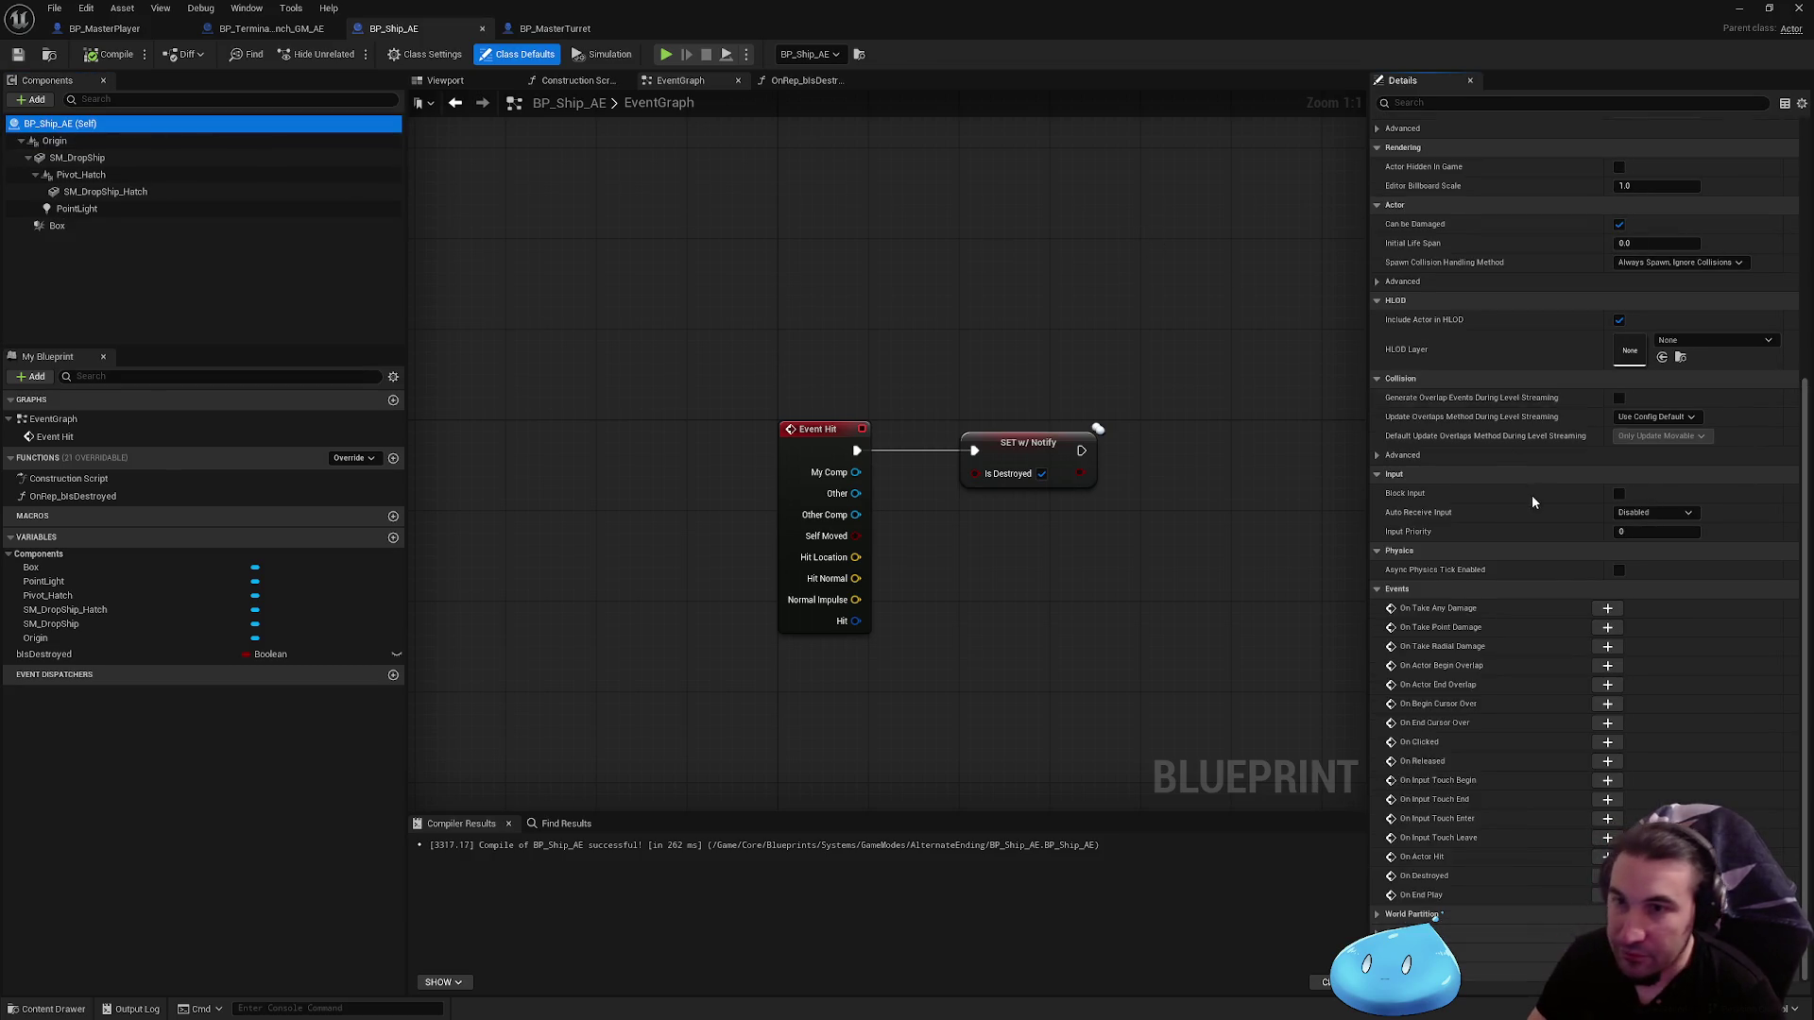
scroll(1532, 495, "up", 8)
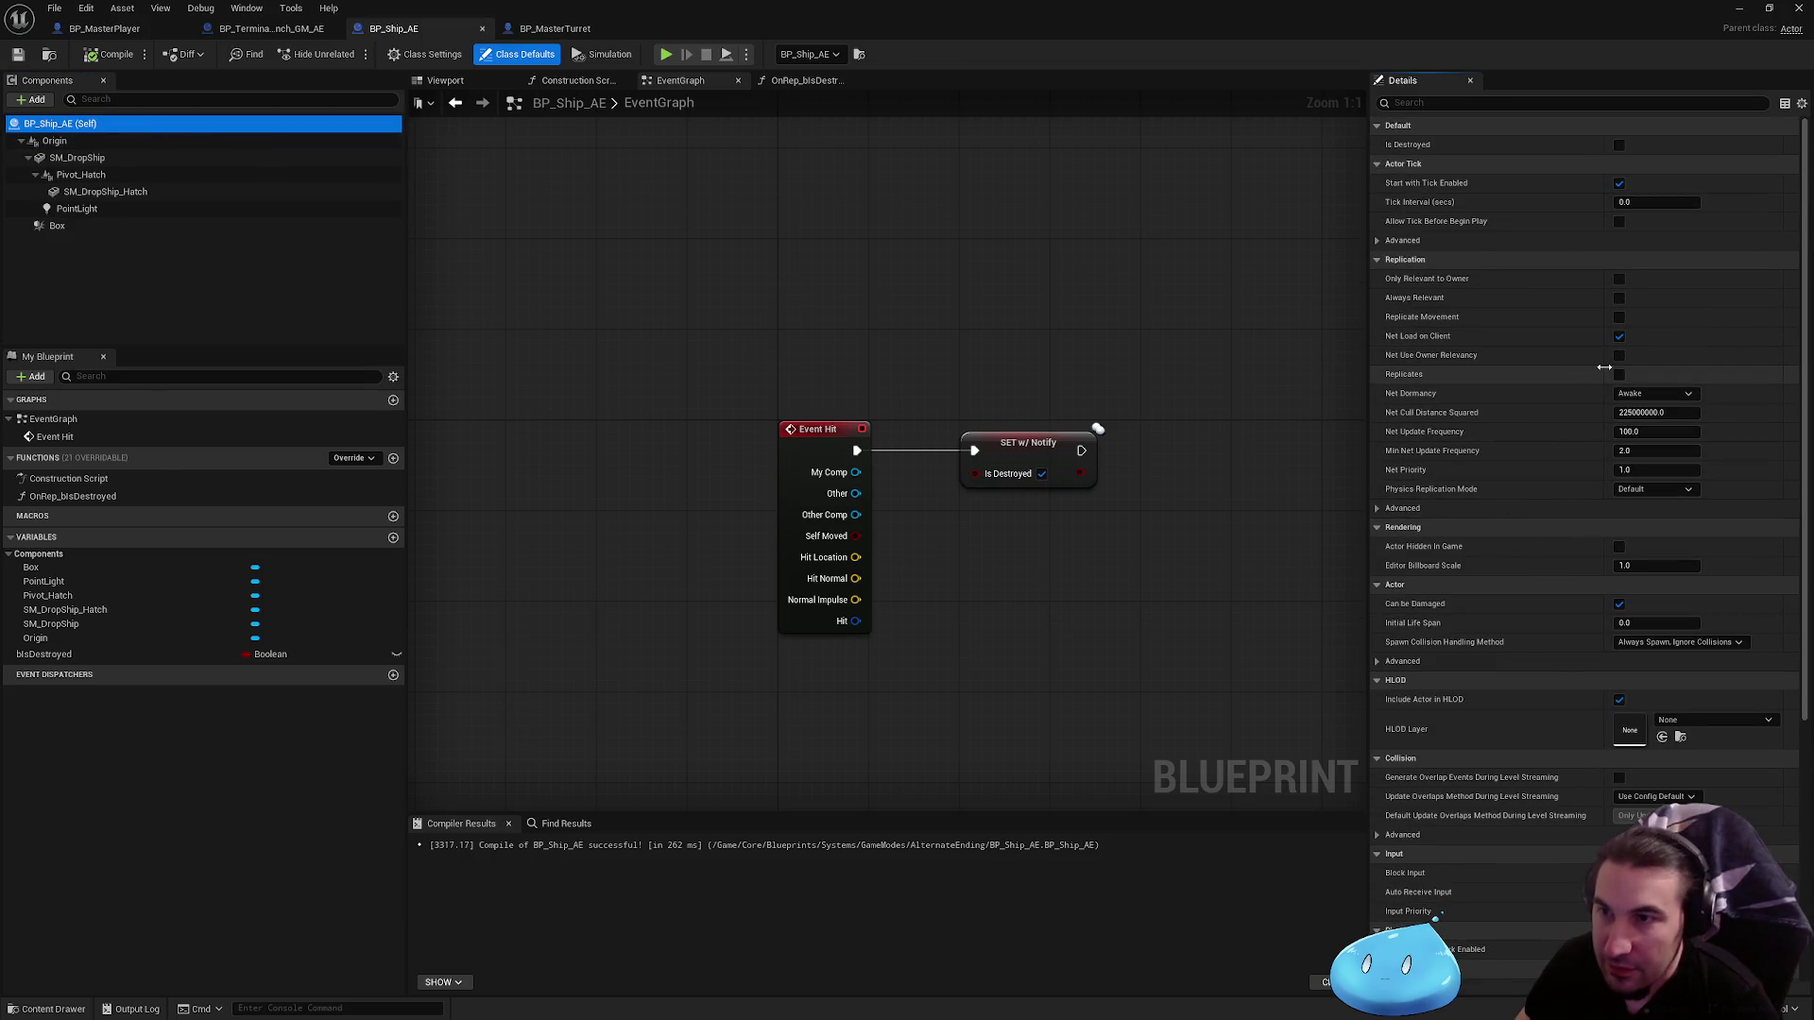
left_click(1619, 375)
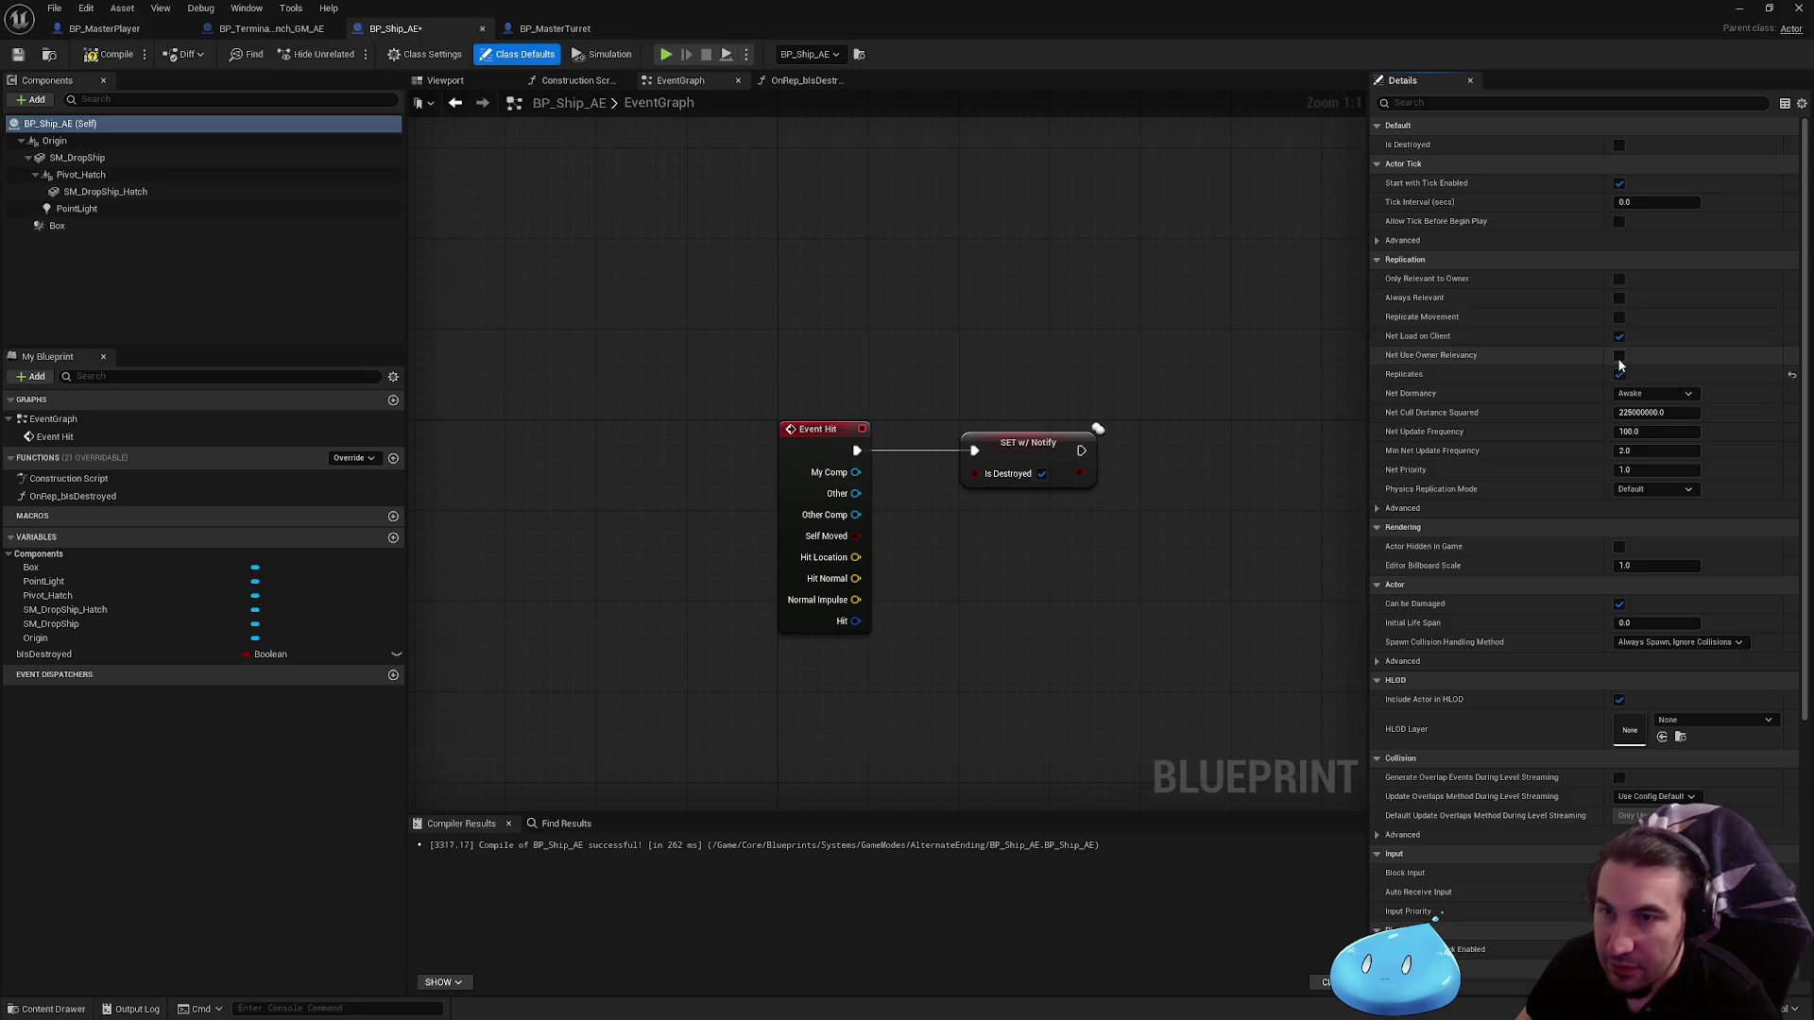
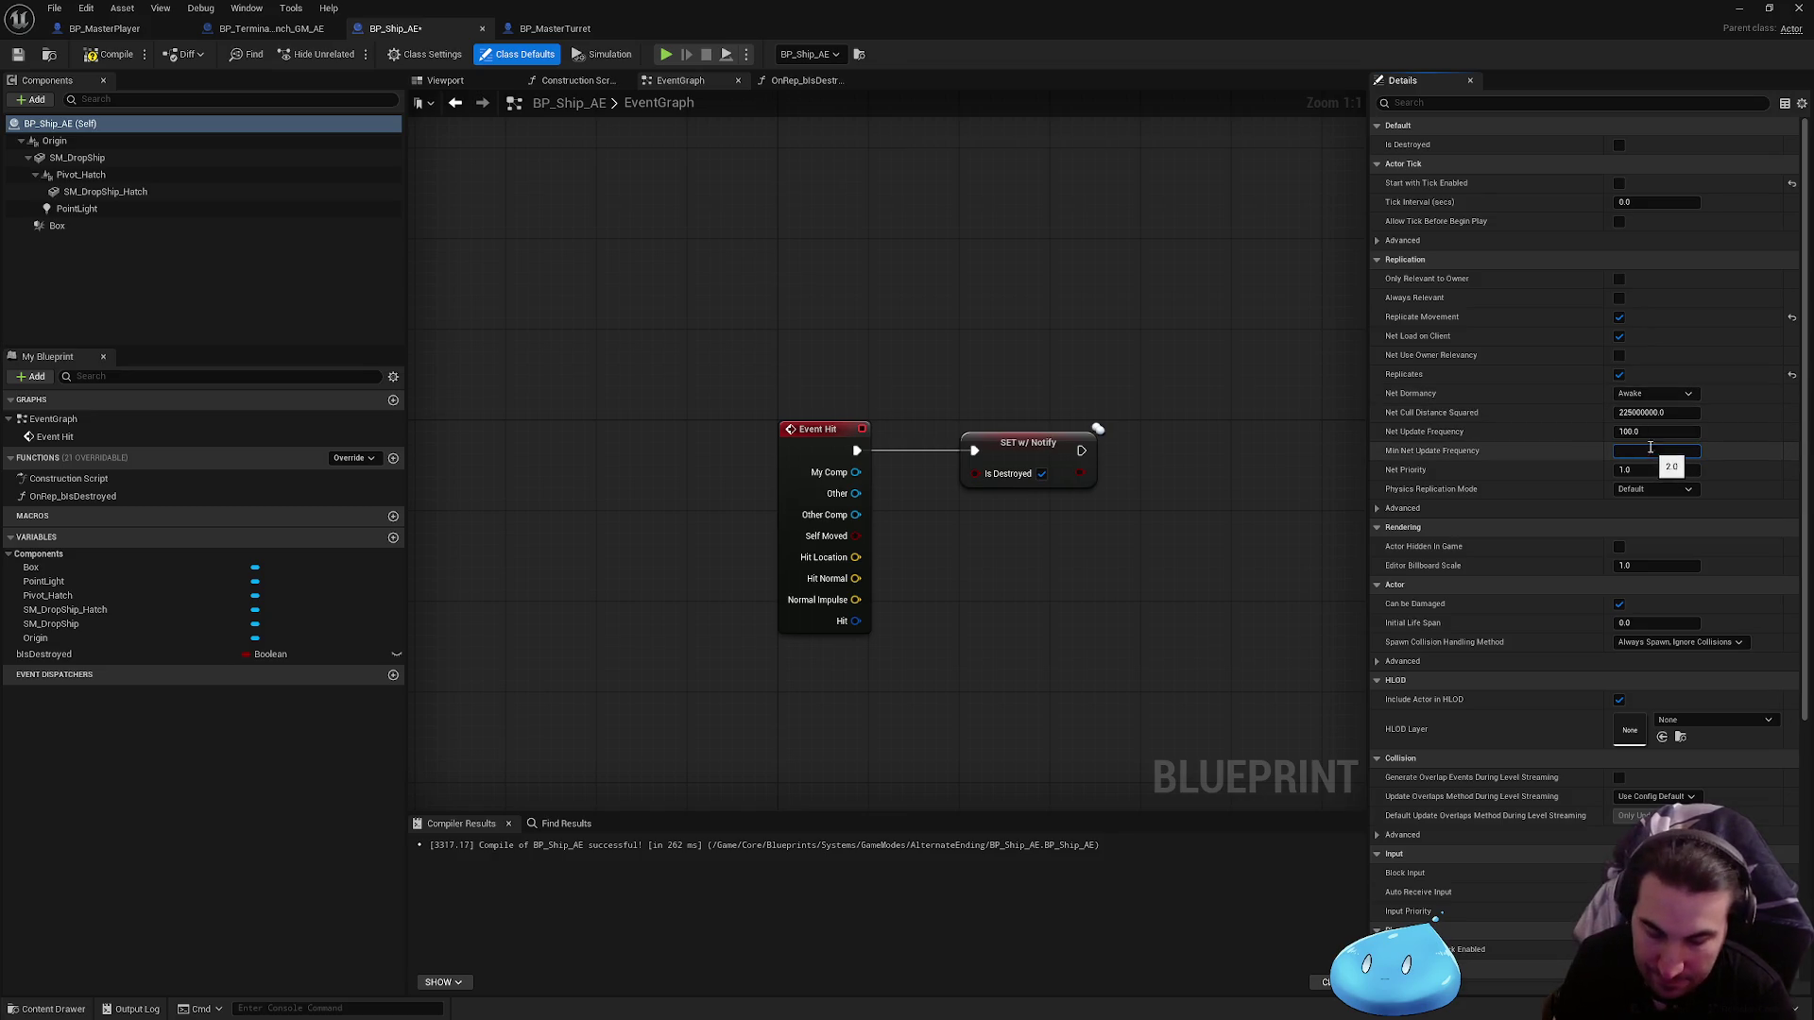
Step: Set Min Net Update Frequency to 25 and compile BP_Ship_AE
type("25")
key("Return")
key("Return")
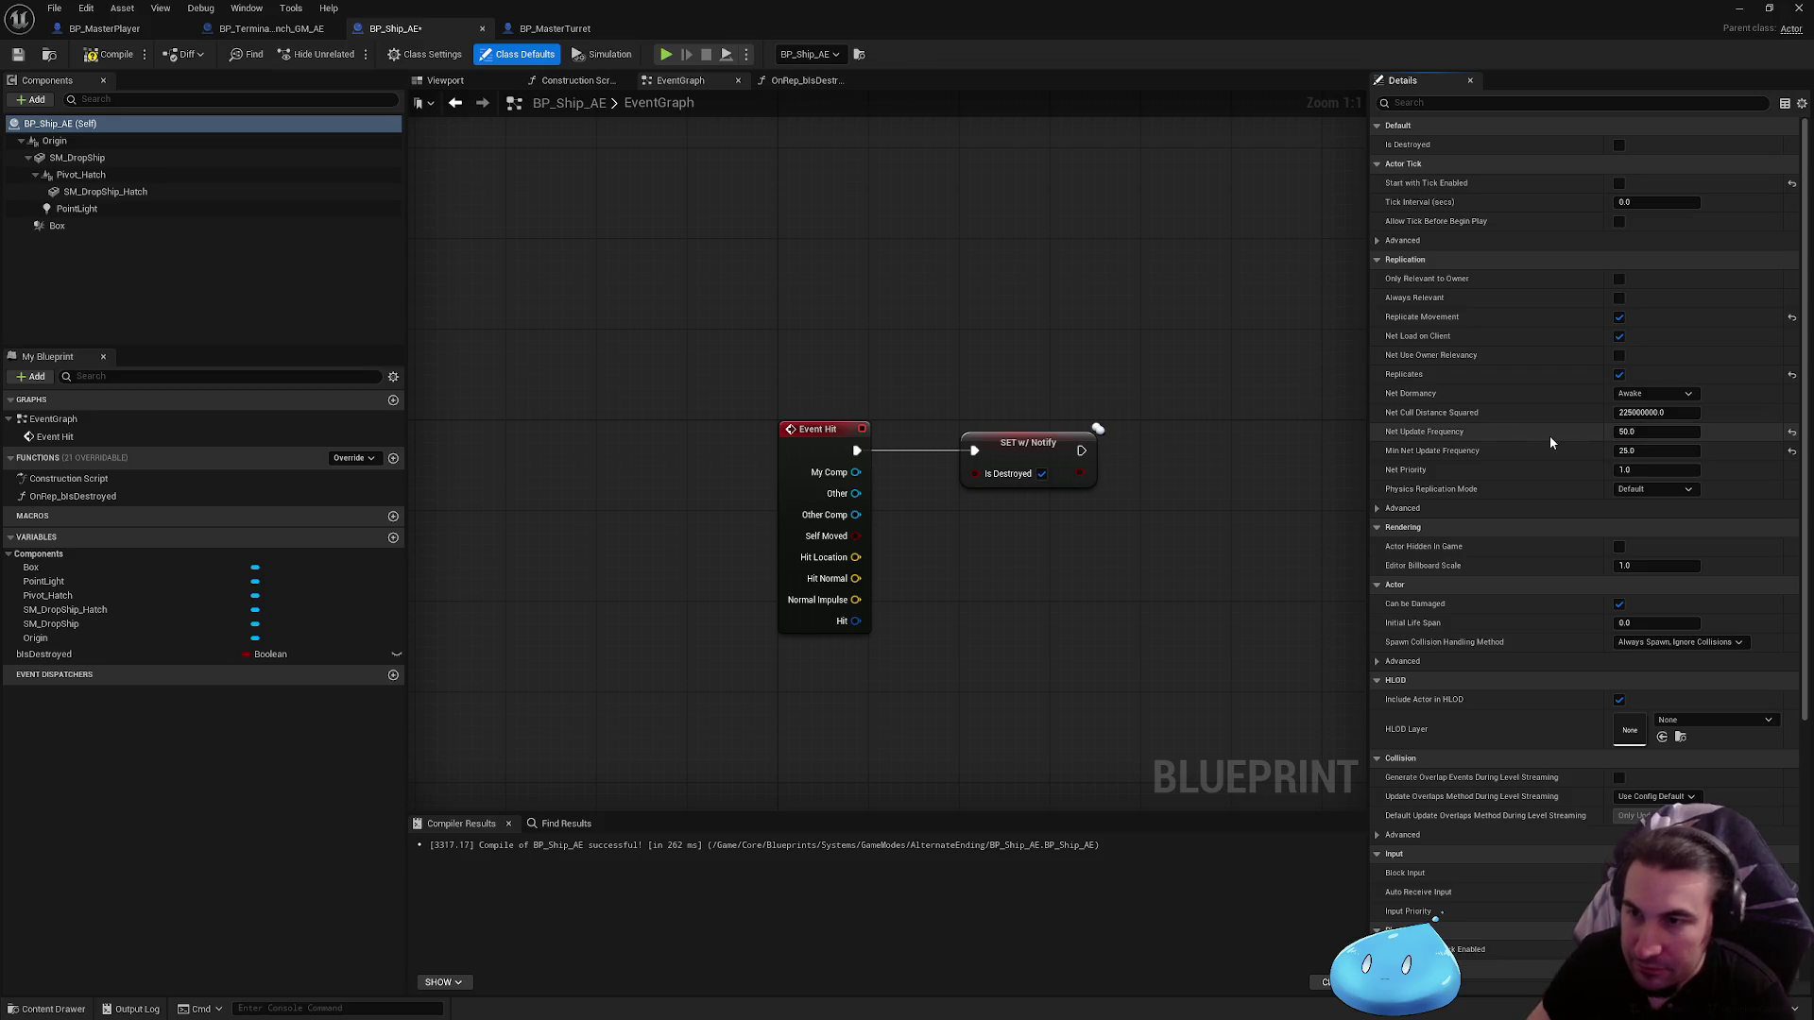
scroll(1549, 435, "down", 3)
scroll(1591, 501, "down", 4)
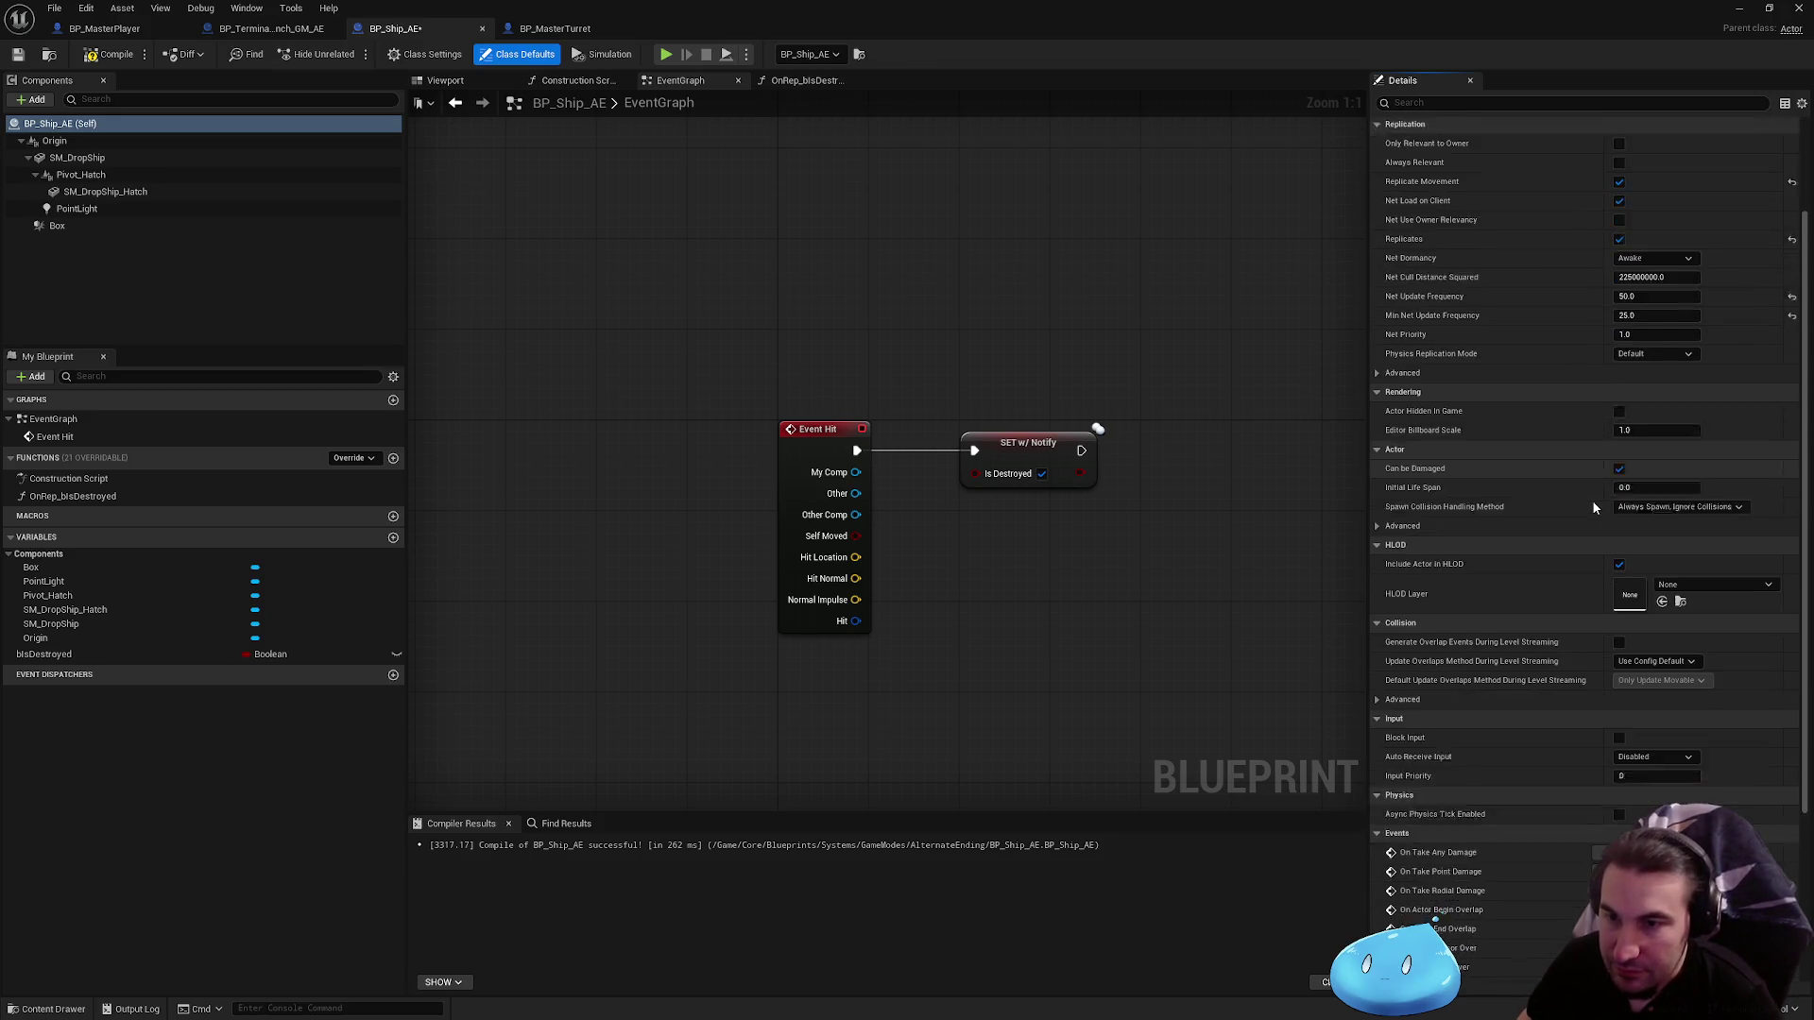
left_click(115, 58)
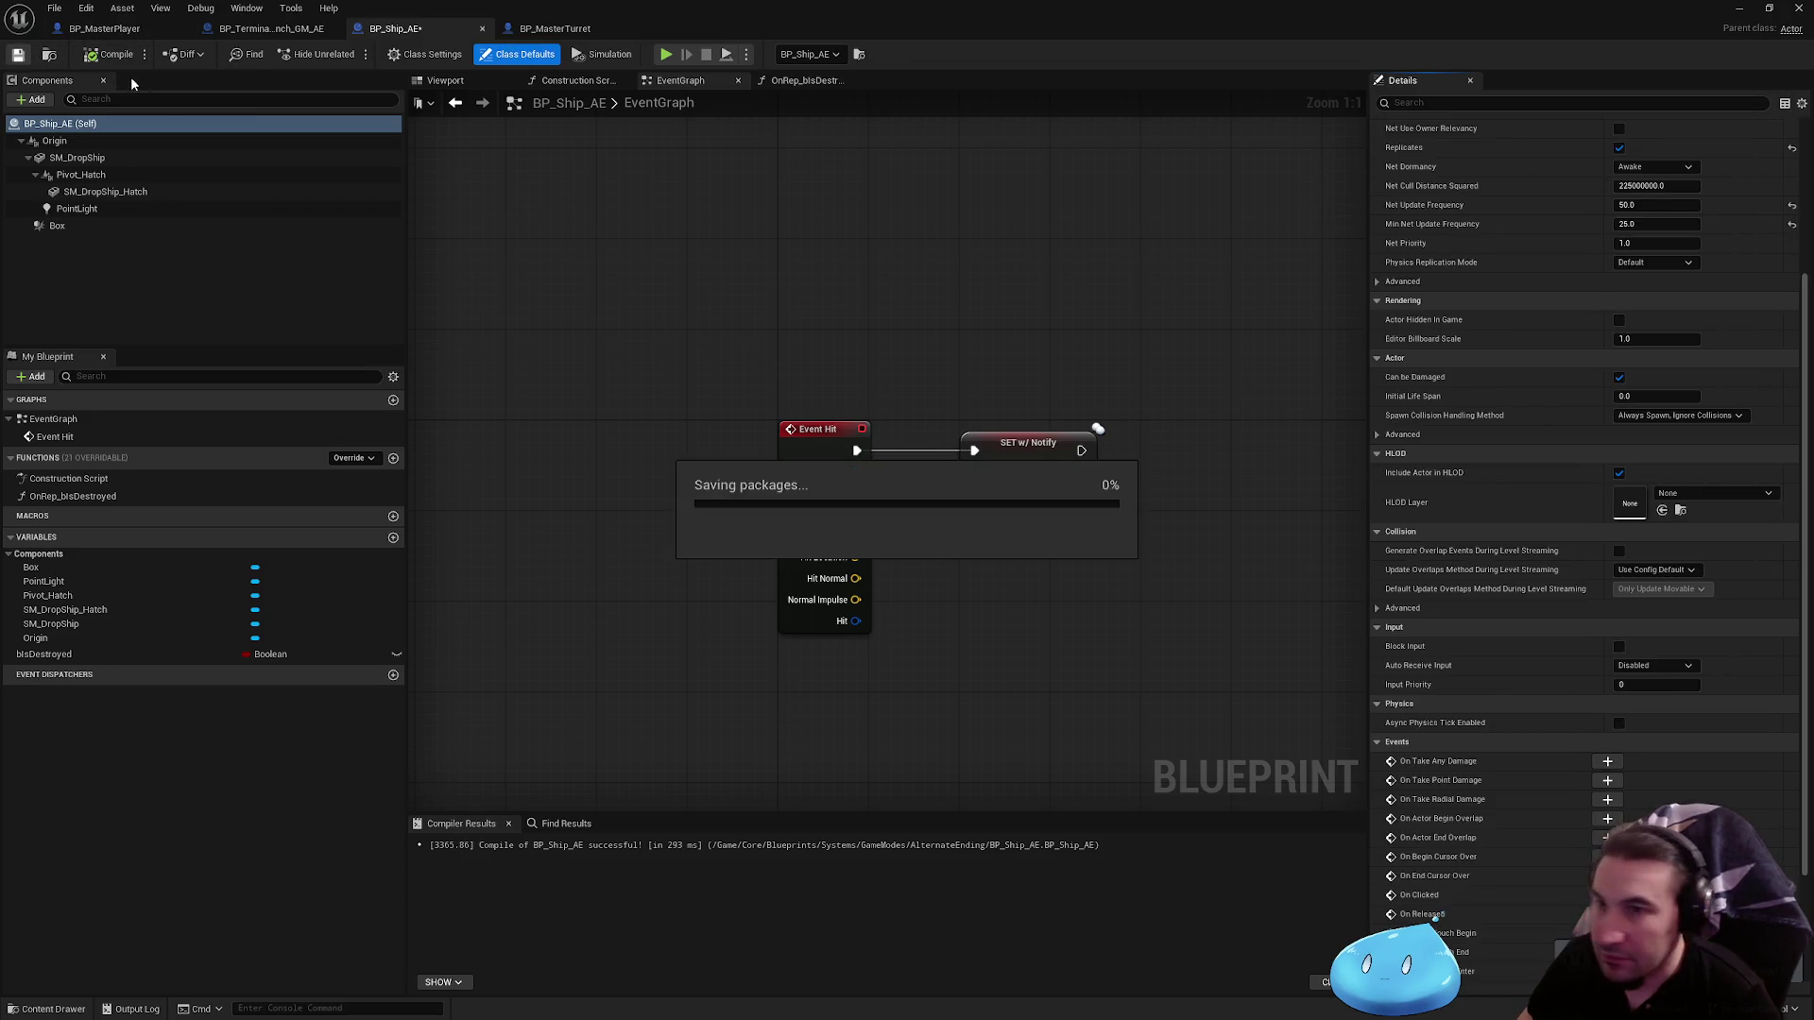
Step: Filter the class default properties for 'hit' and browse the results
scroll(1593, 406, "up", 4)
scroll(1593, 407, "up", 2)
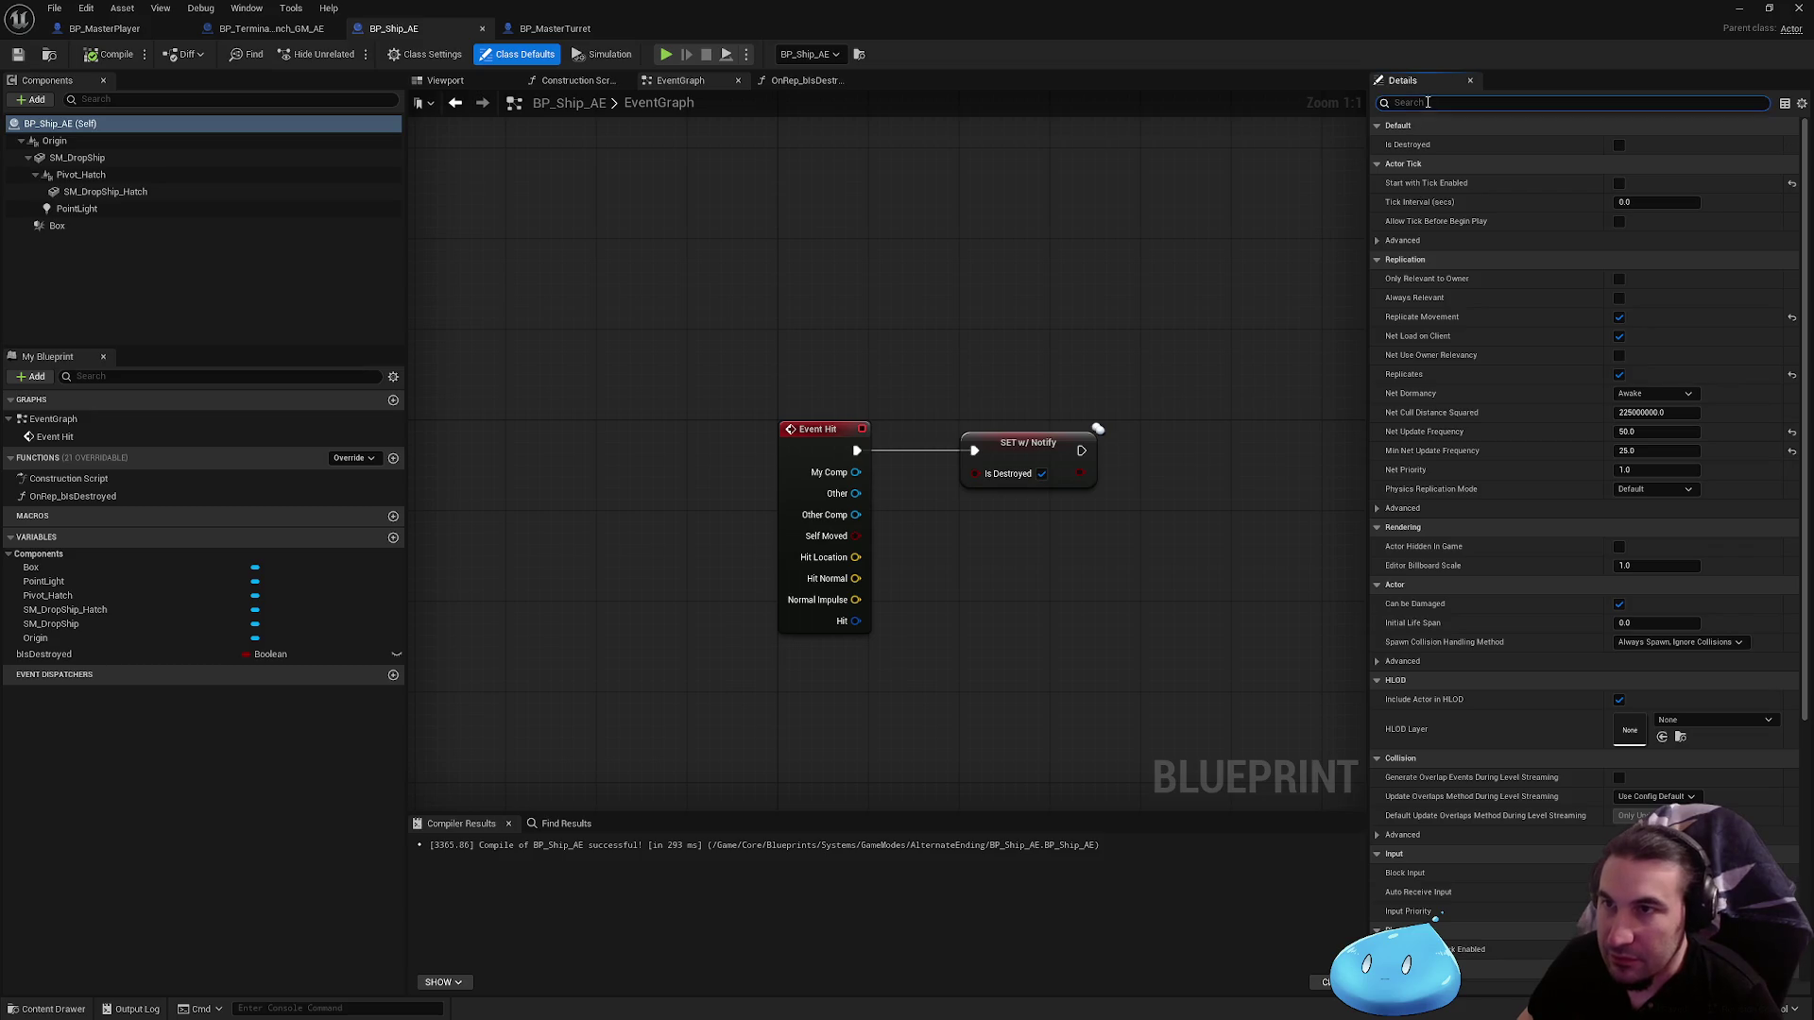
left_click(1426, 102)
type("hid")
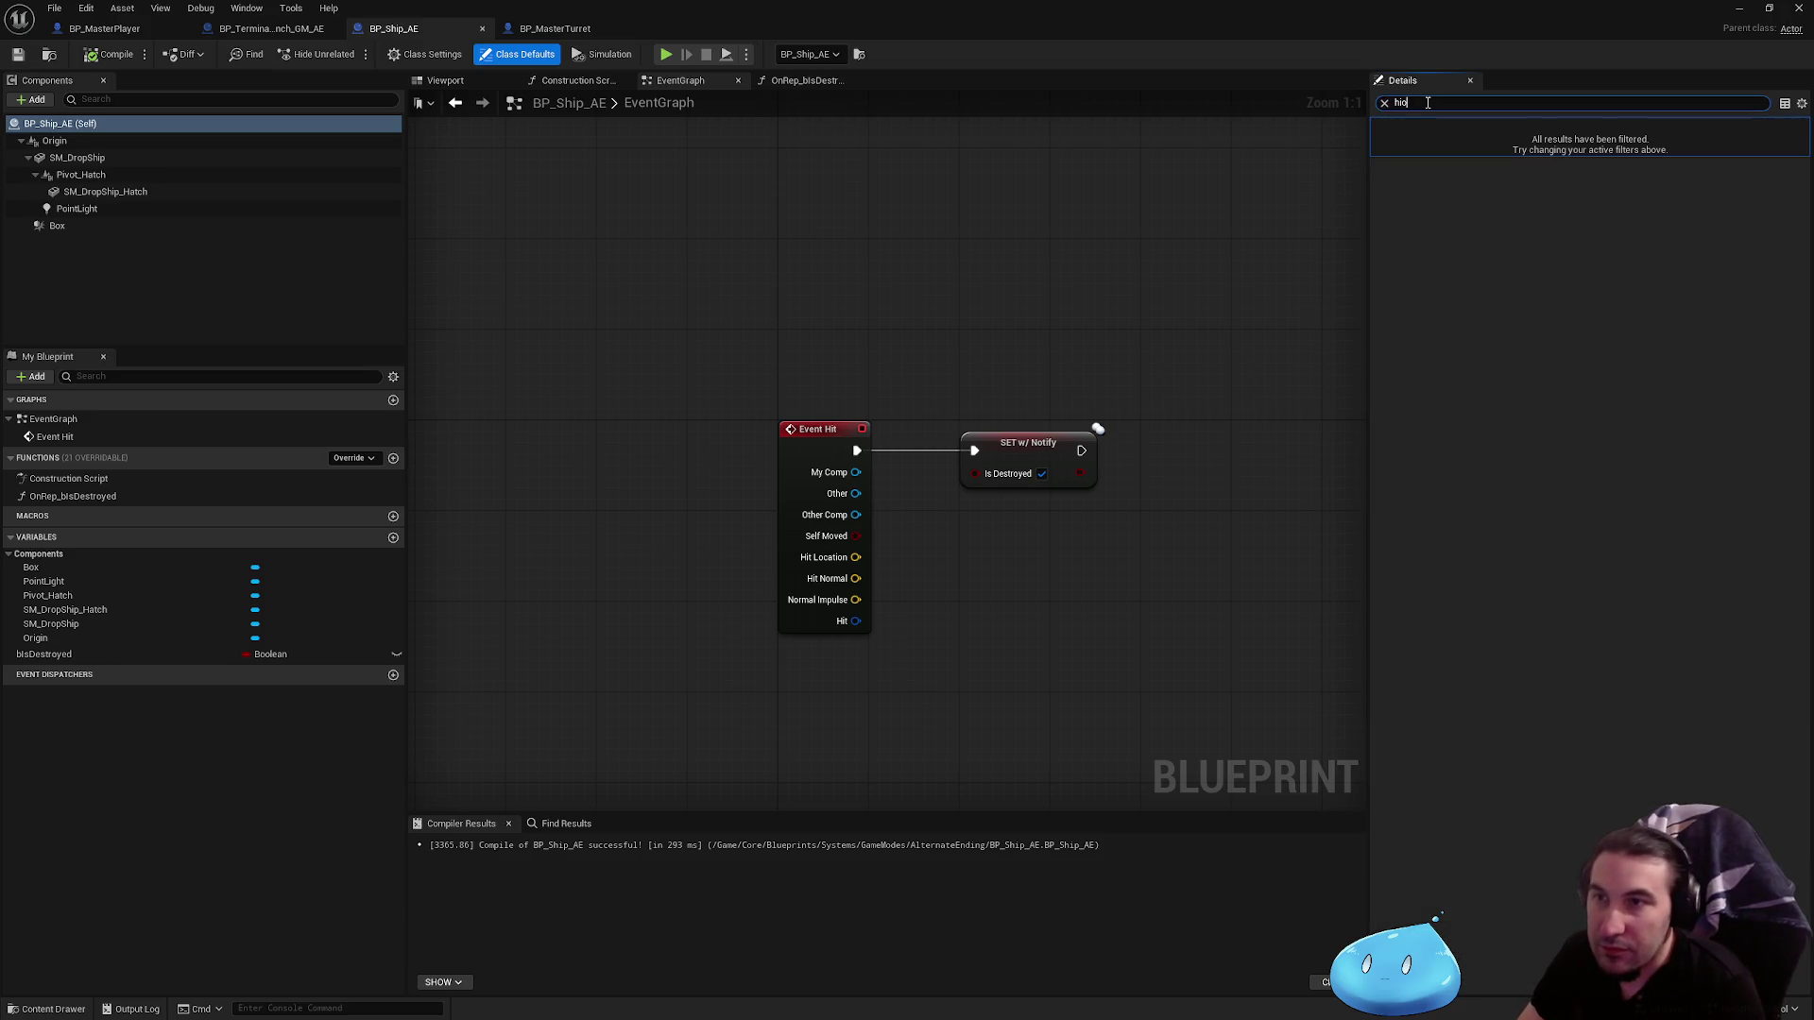
key("BackSpace")
type("t")
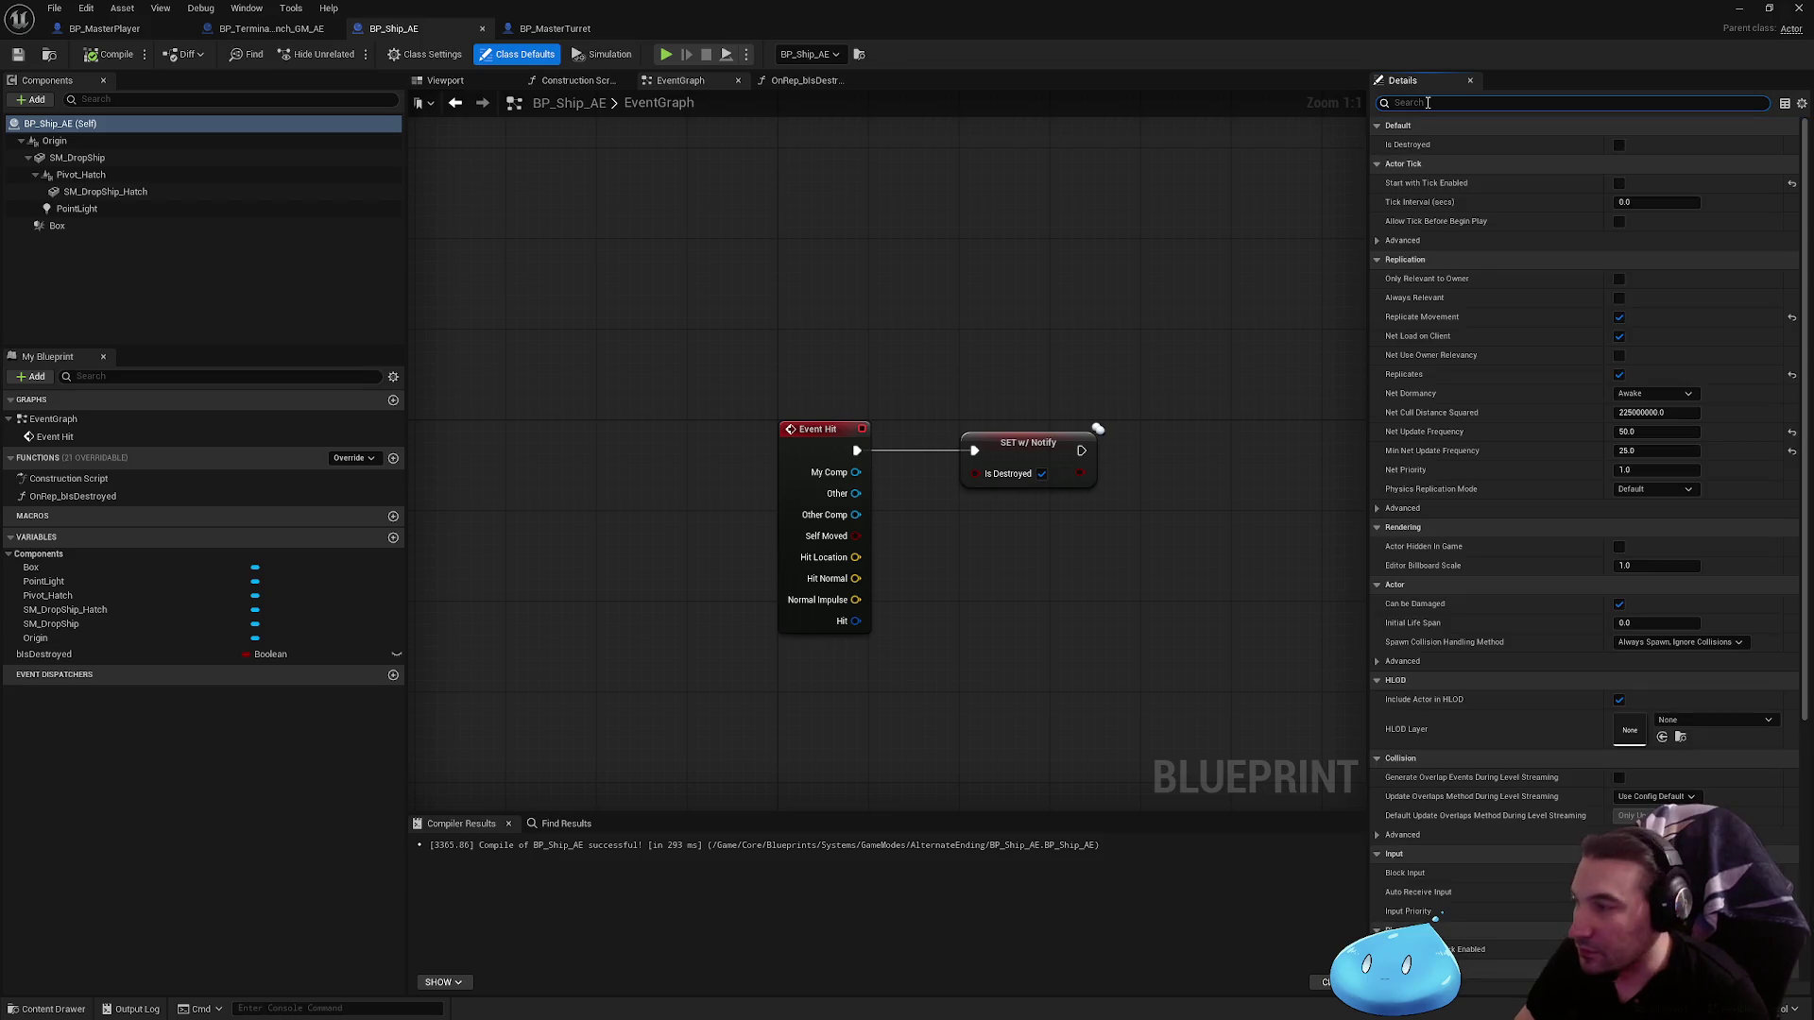
scroll(1549, 538, "down", 3)
scroll(1619, 563, "down", 2)
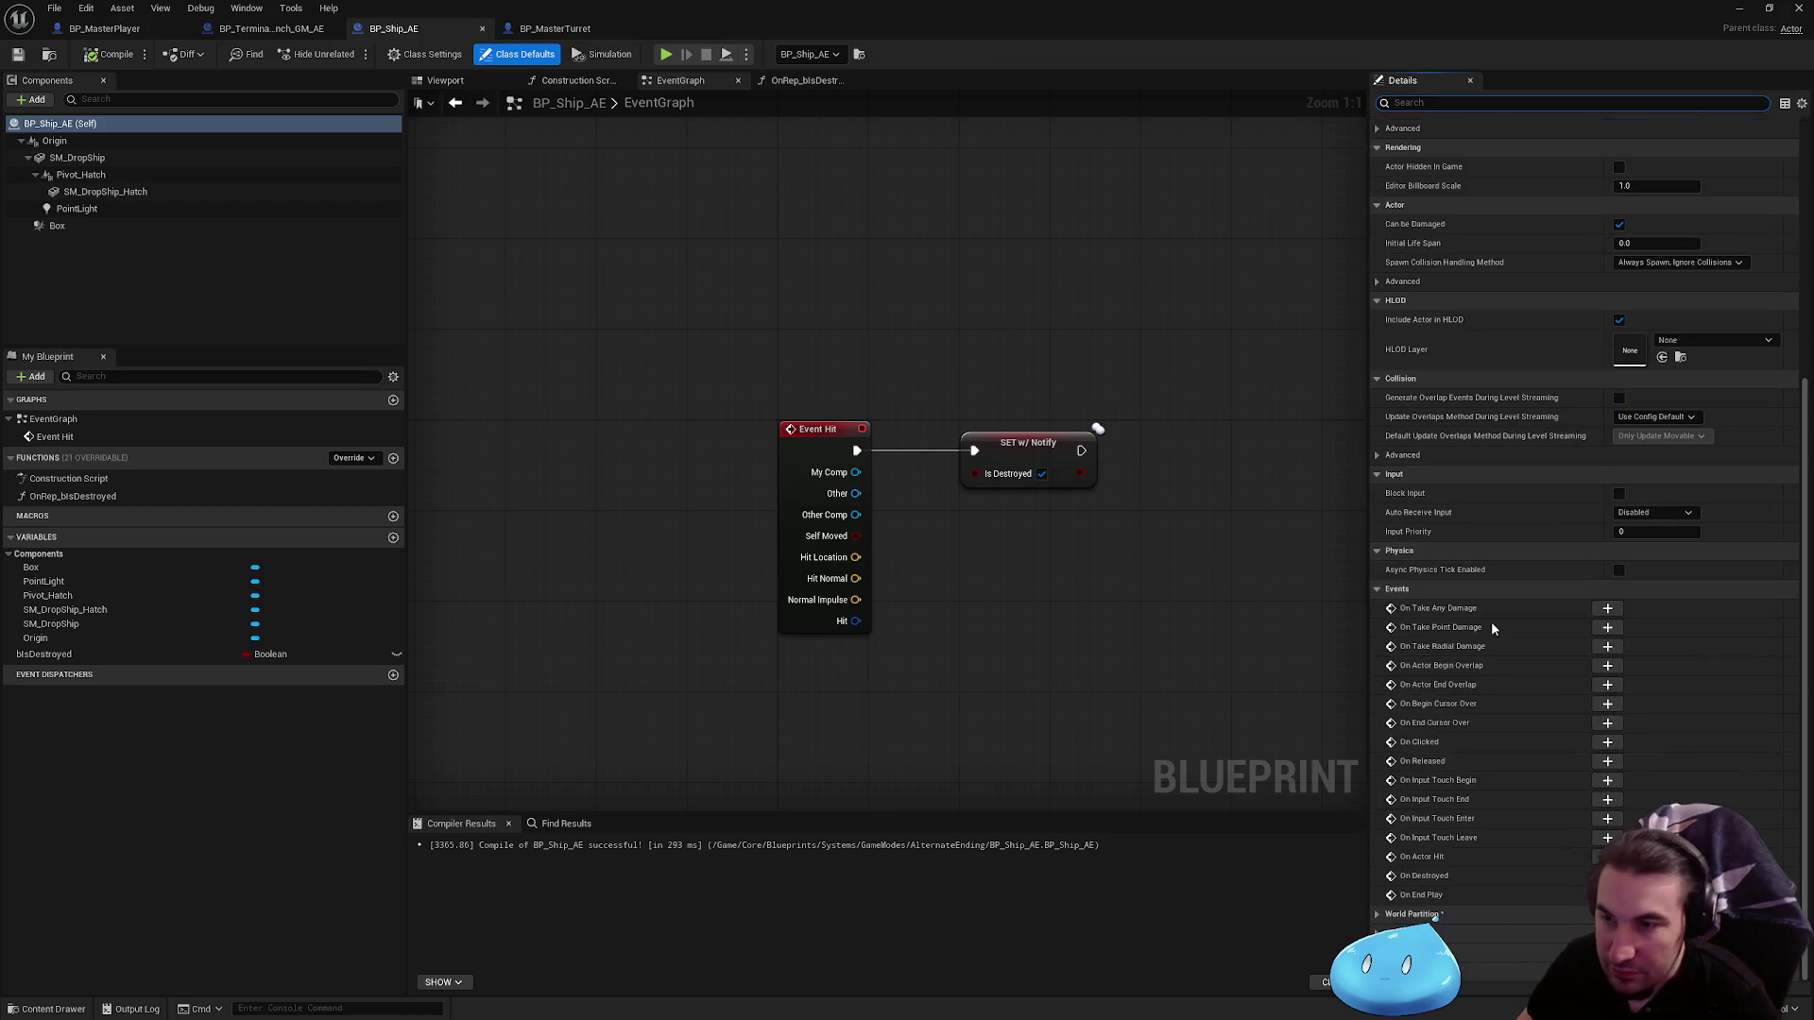
Step: Try binding a custom event to the actor's hit event, then delete the bind and event nodes
left_click(1607, 857)
left_click(1041, 444)
left_click_drag(924, 434, 1022, 496)
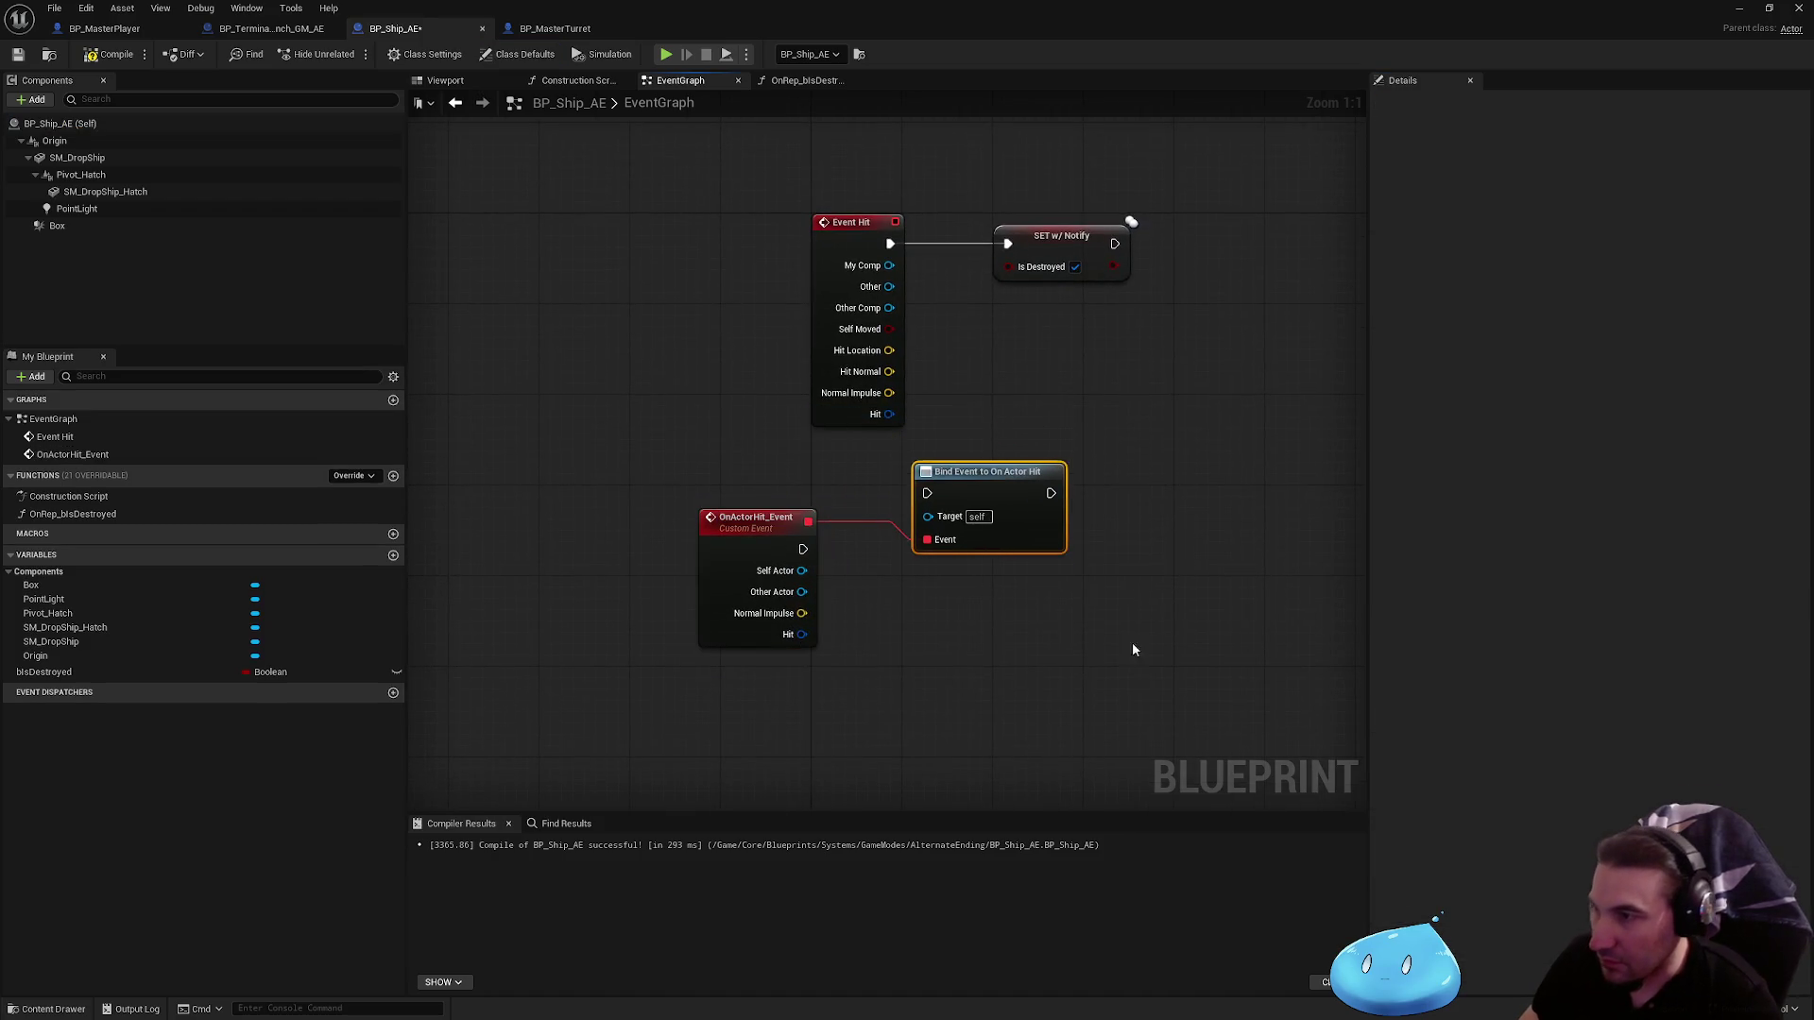
left_click_drag(1133, 650, 608, 478)
key("Delete")
left_click(867, 518)
left_click(825, 242)
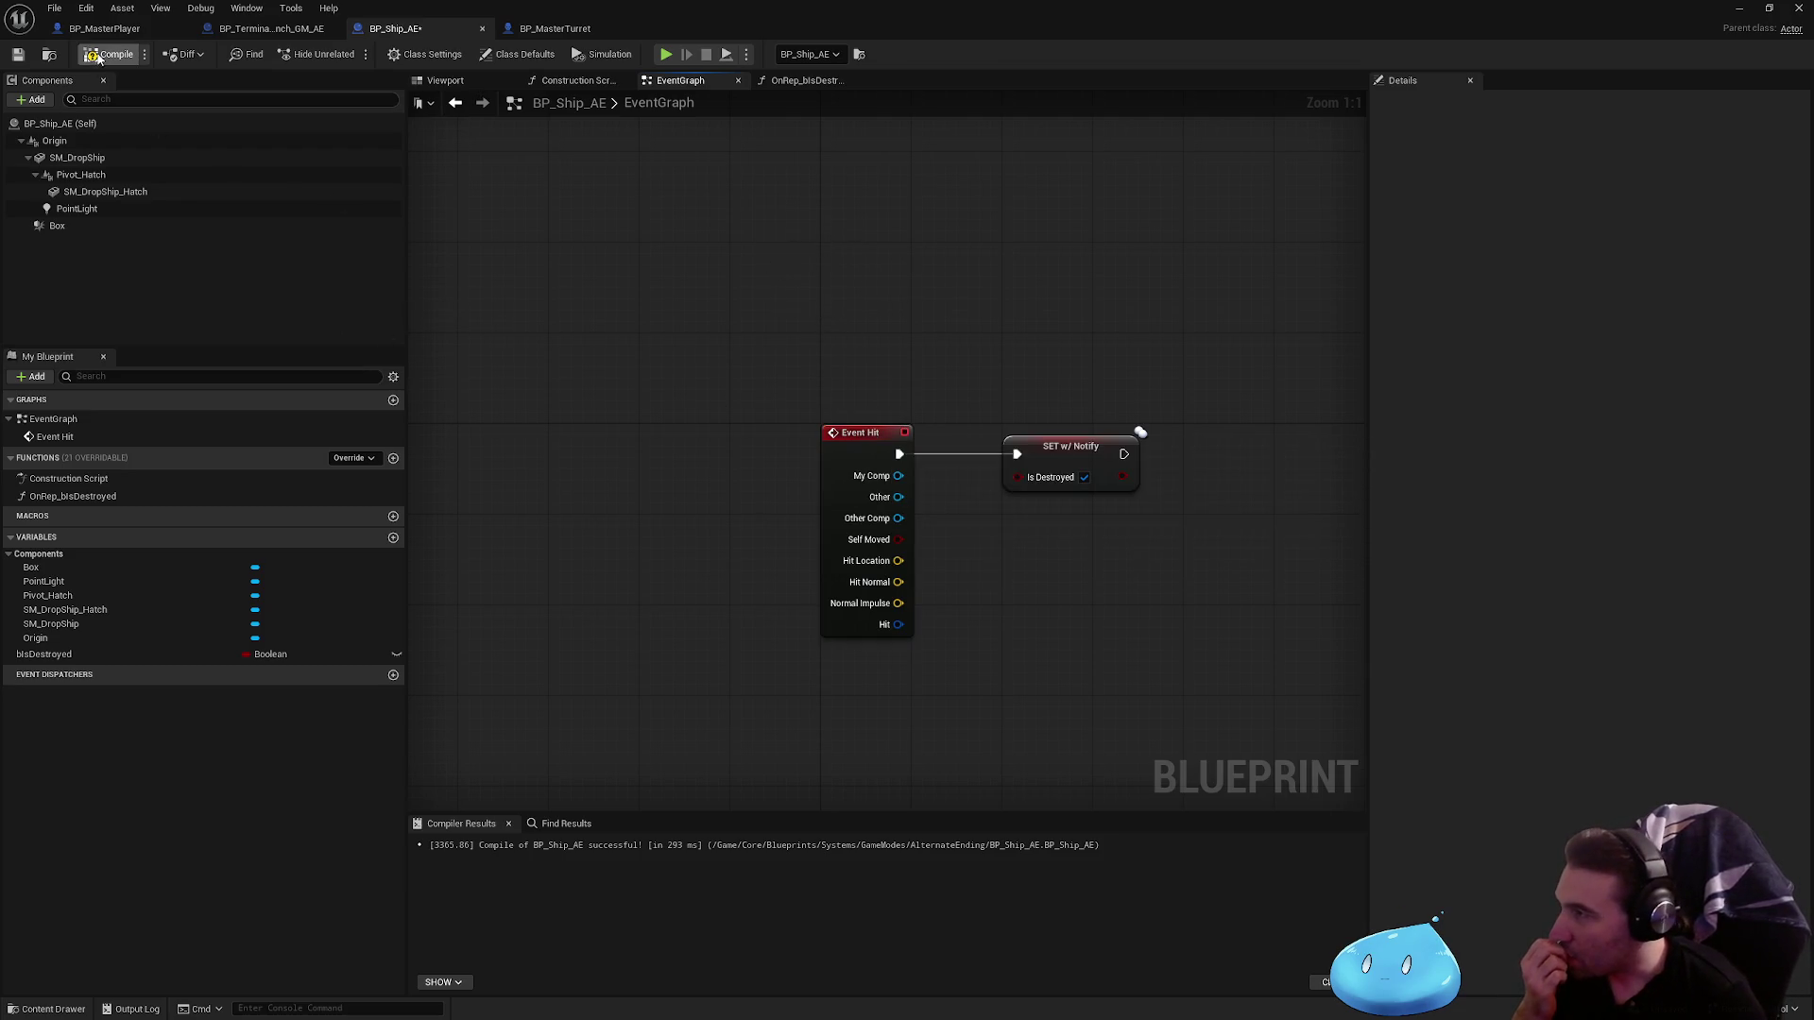
Step: Replace Event Hit with an On Component Hit (Box) event driving SET isDestroyed, and save
left_click(21, 55)
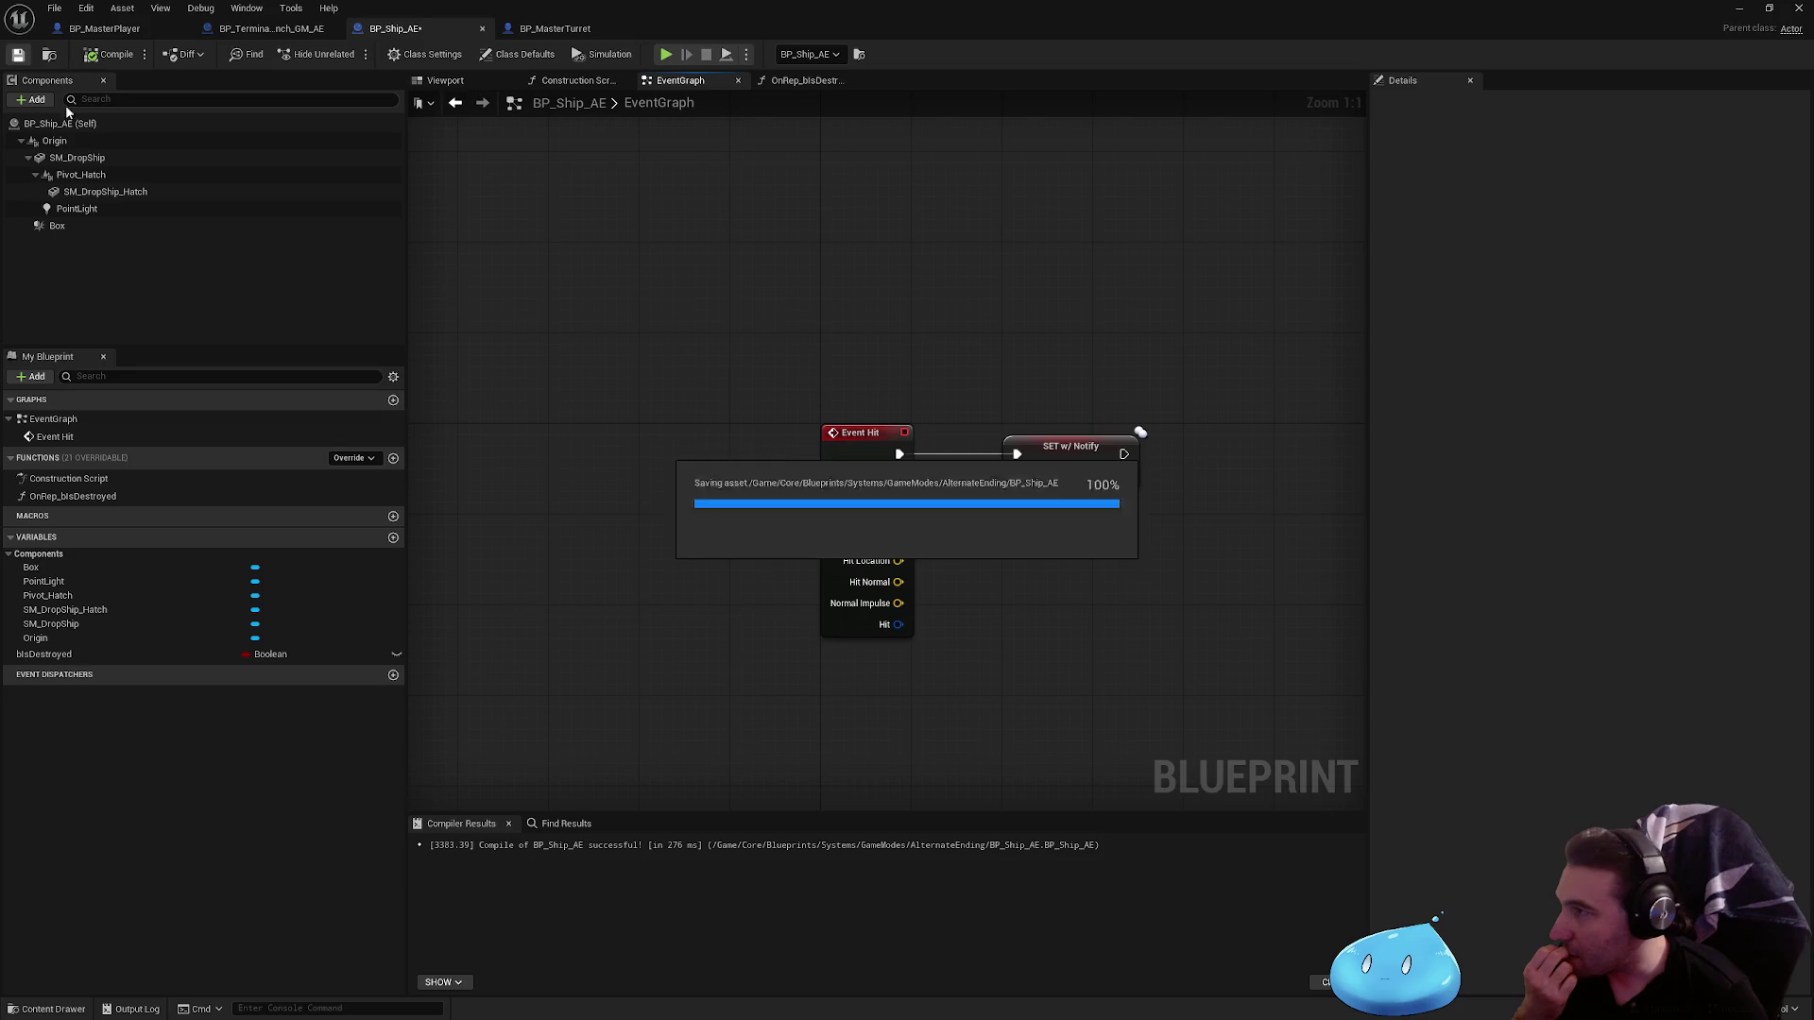
left_click(86, 227)
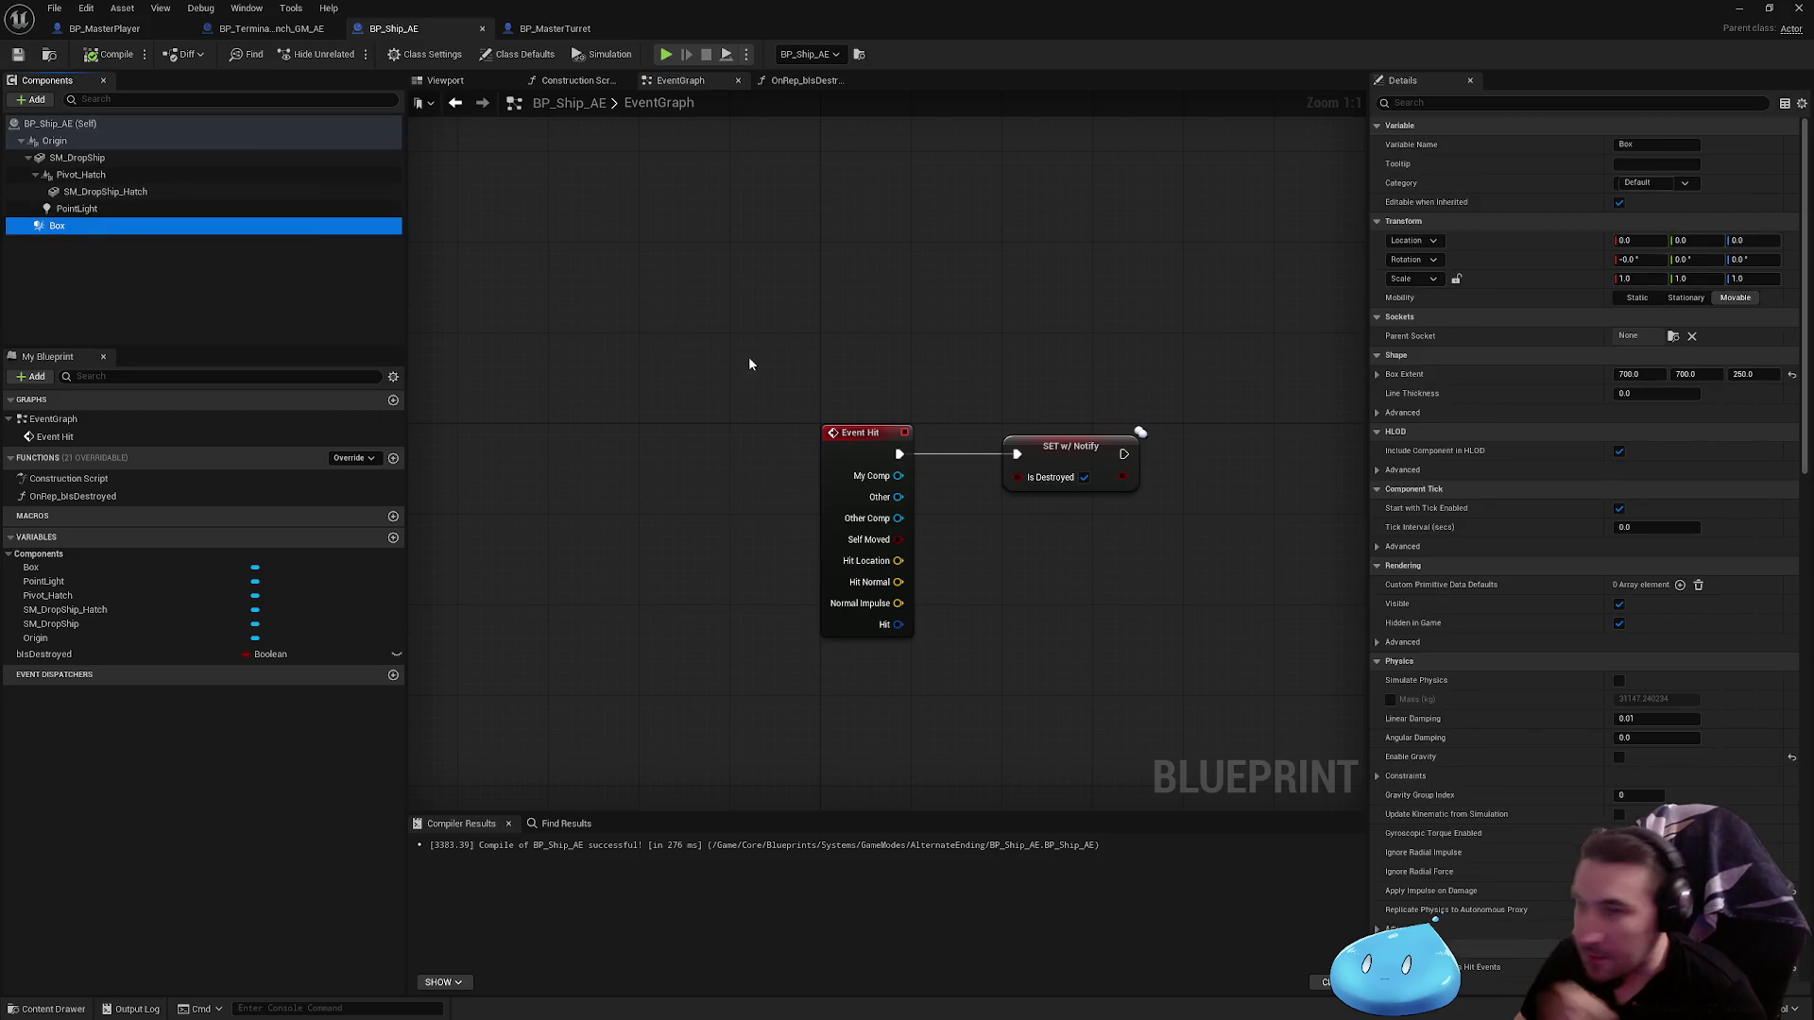
scroll(1744, 546, "down", 10)
scroll(1729, 551, "down", 5)
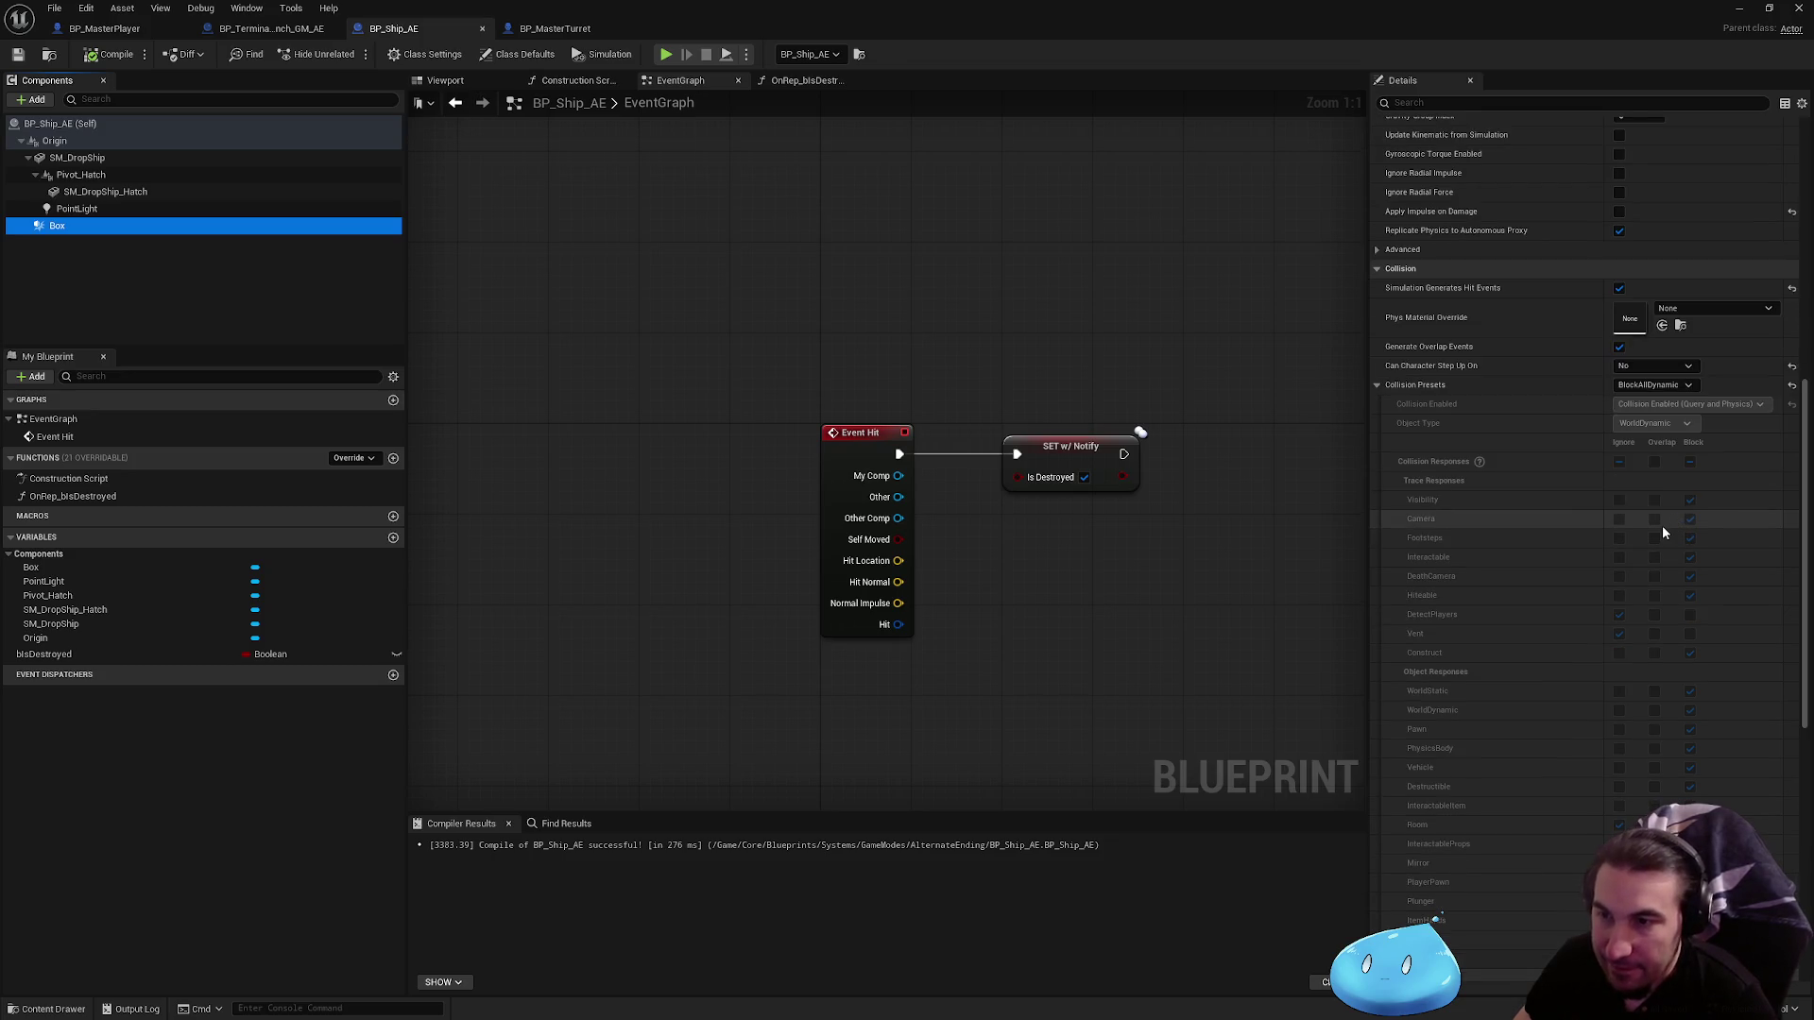
scroll(1662, 525, "down", 10)
left_click(1606, 588)
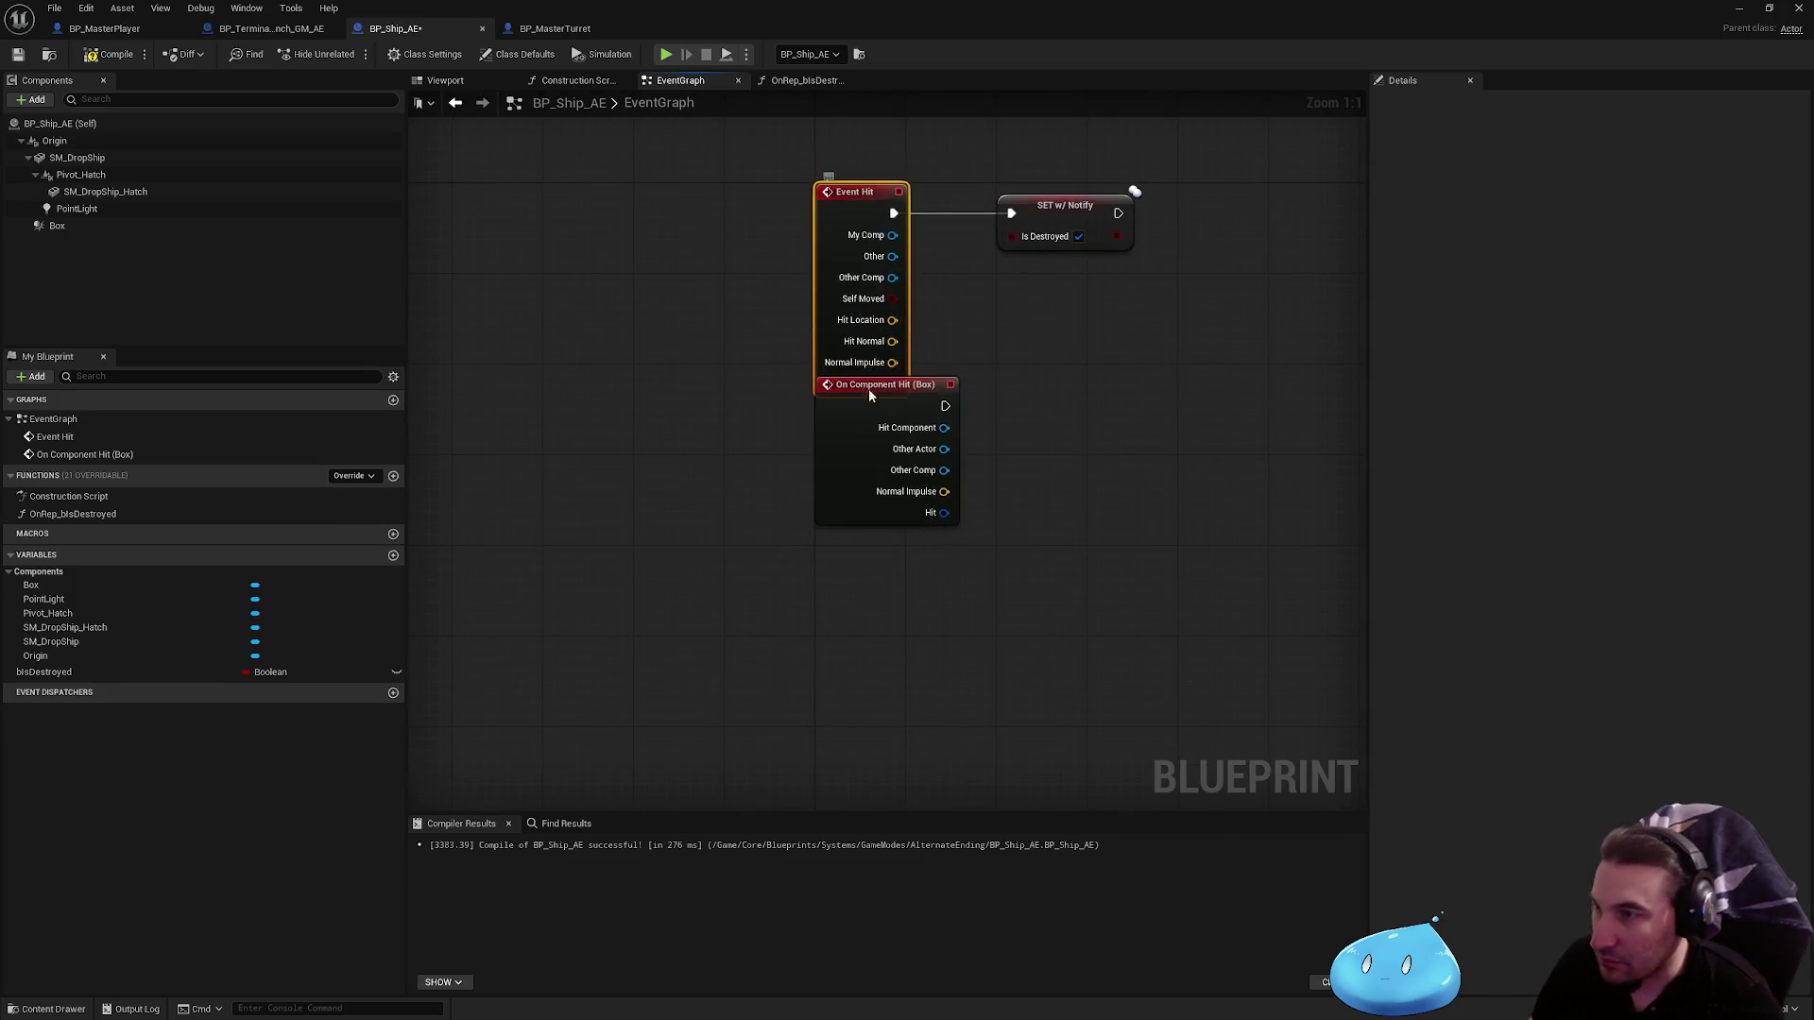
key("Delete")
mouse_move(869, 389)
left_mouse_down()
mouse_move(865, 219)
mouse_move(1056, 212)
left_mouse_up()
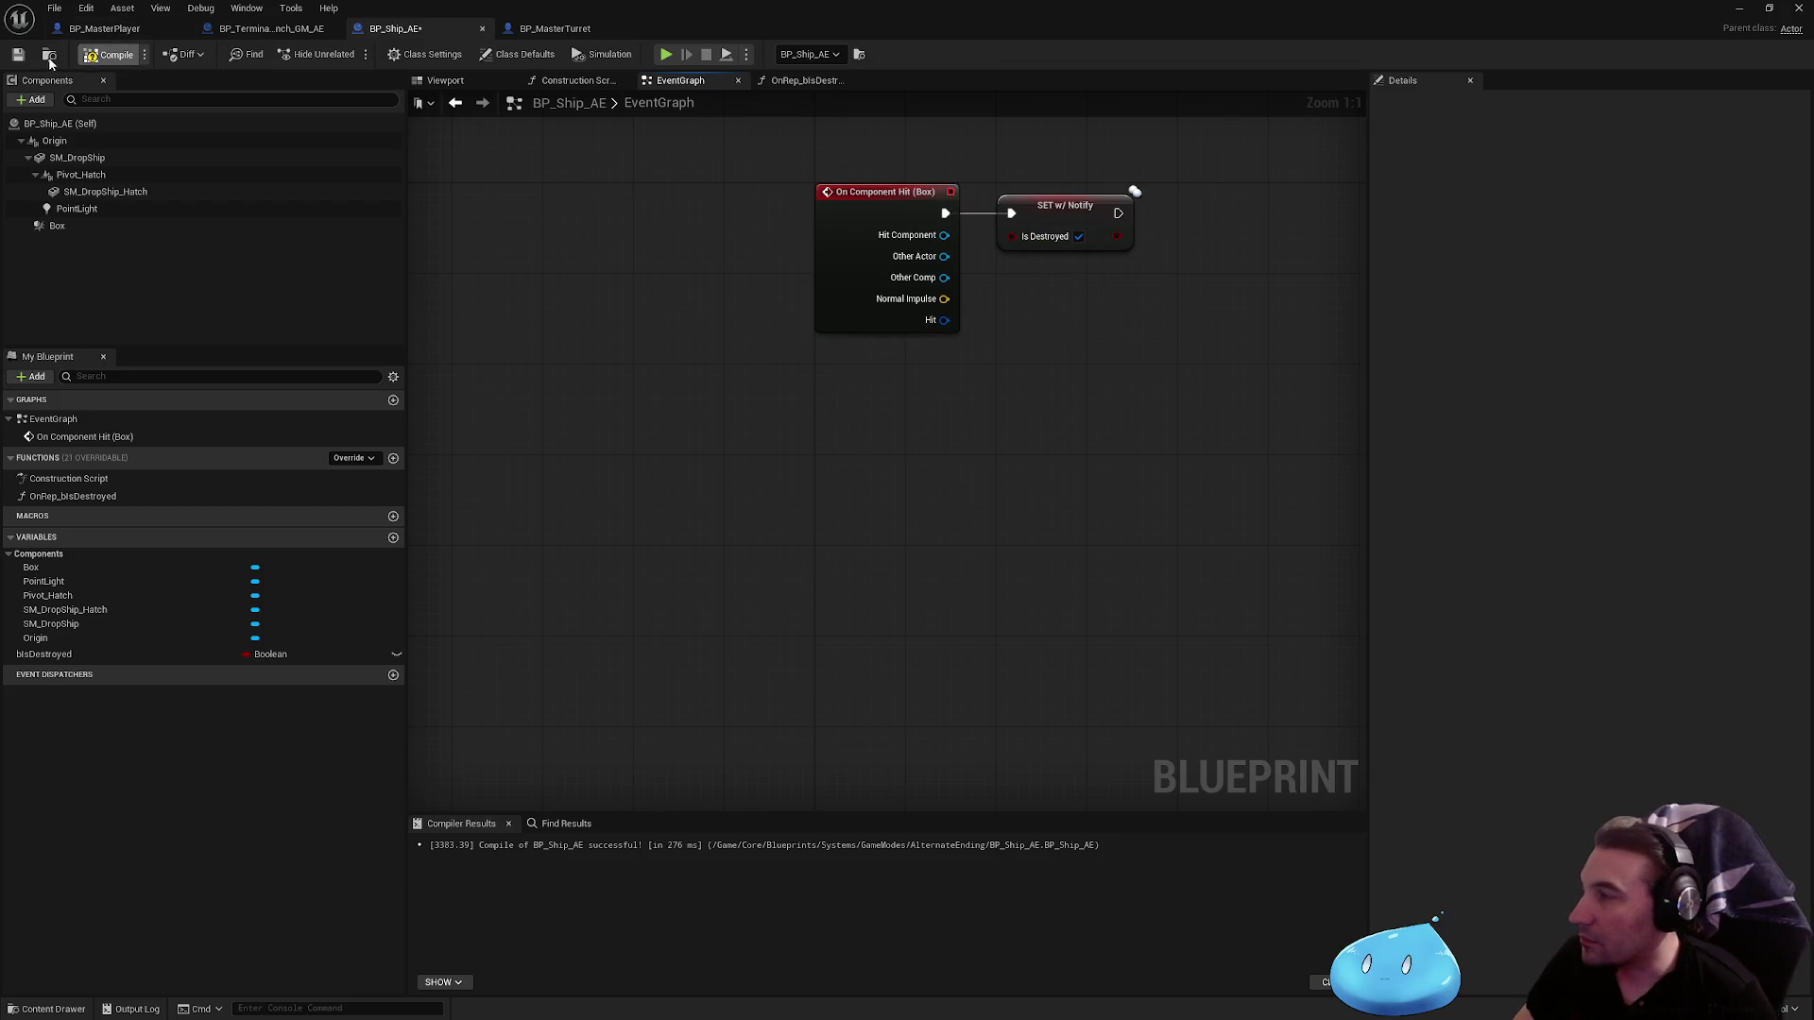
left_click(18, 54)
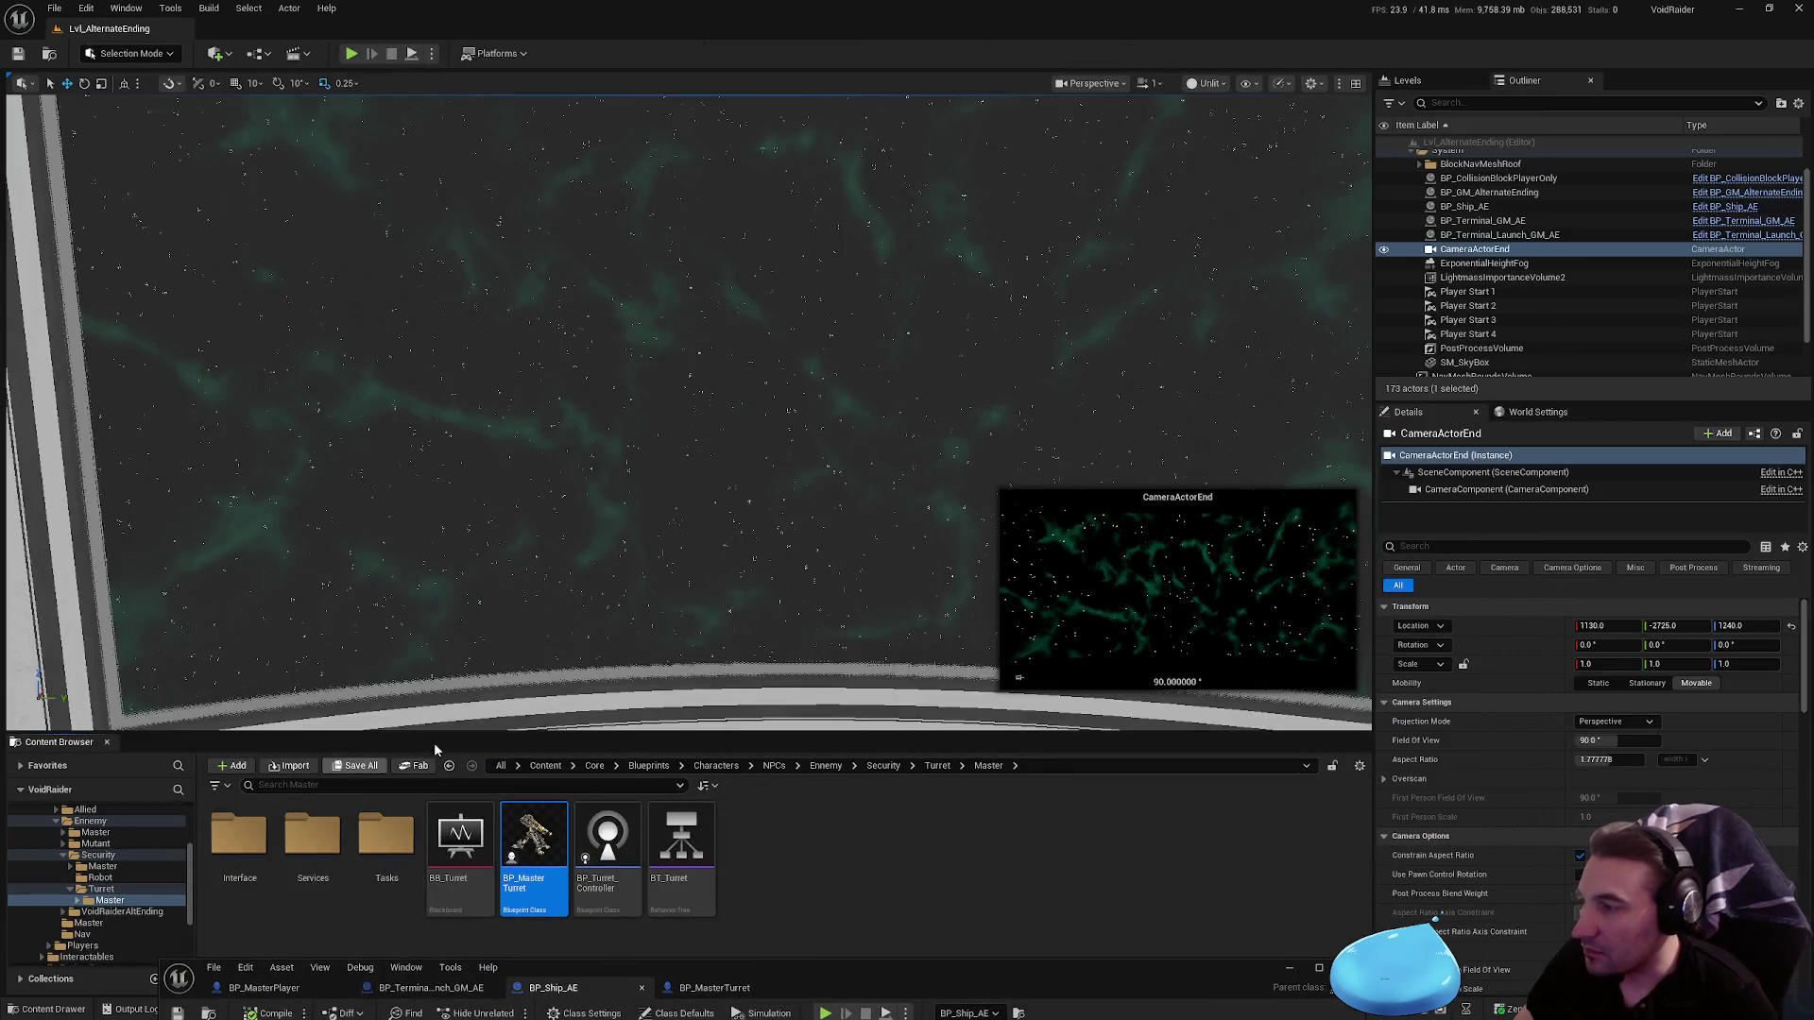
Step: Play-test the level twice, then maximize the BP_Ship_AE editor window
left_click(350, 53)
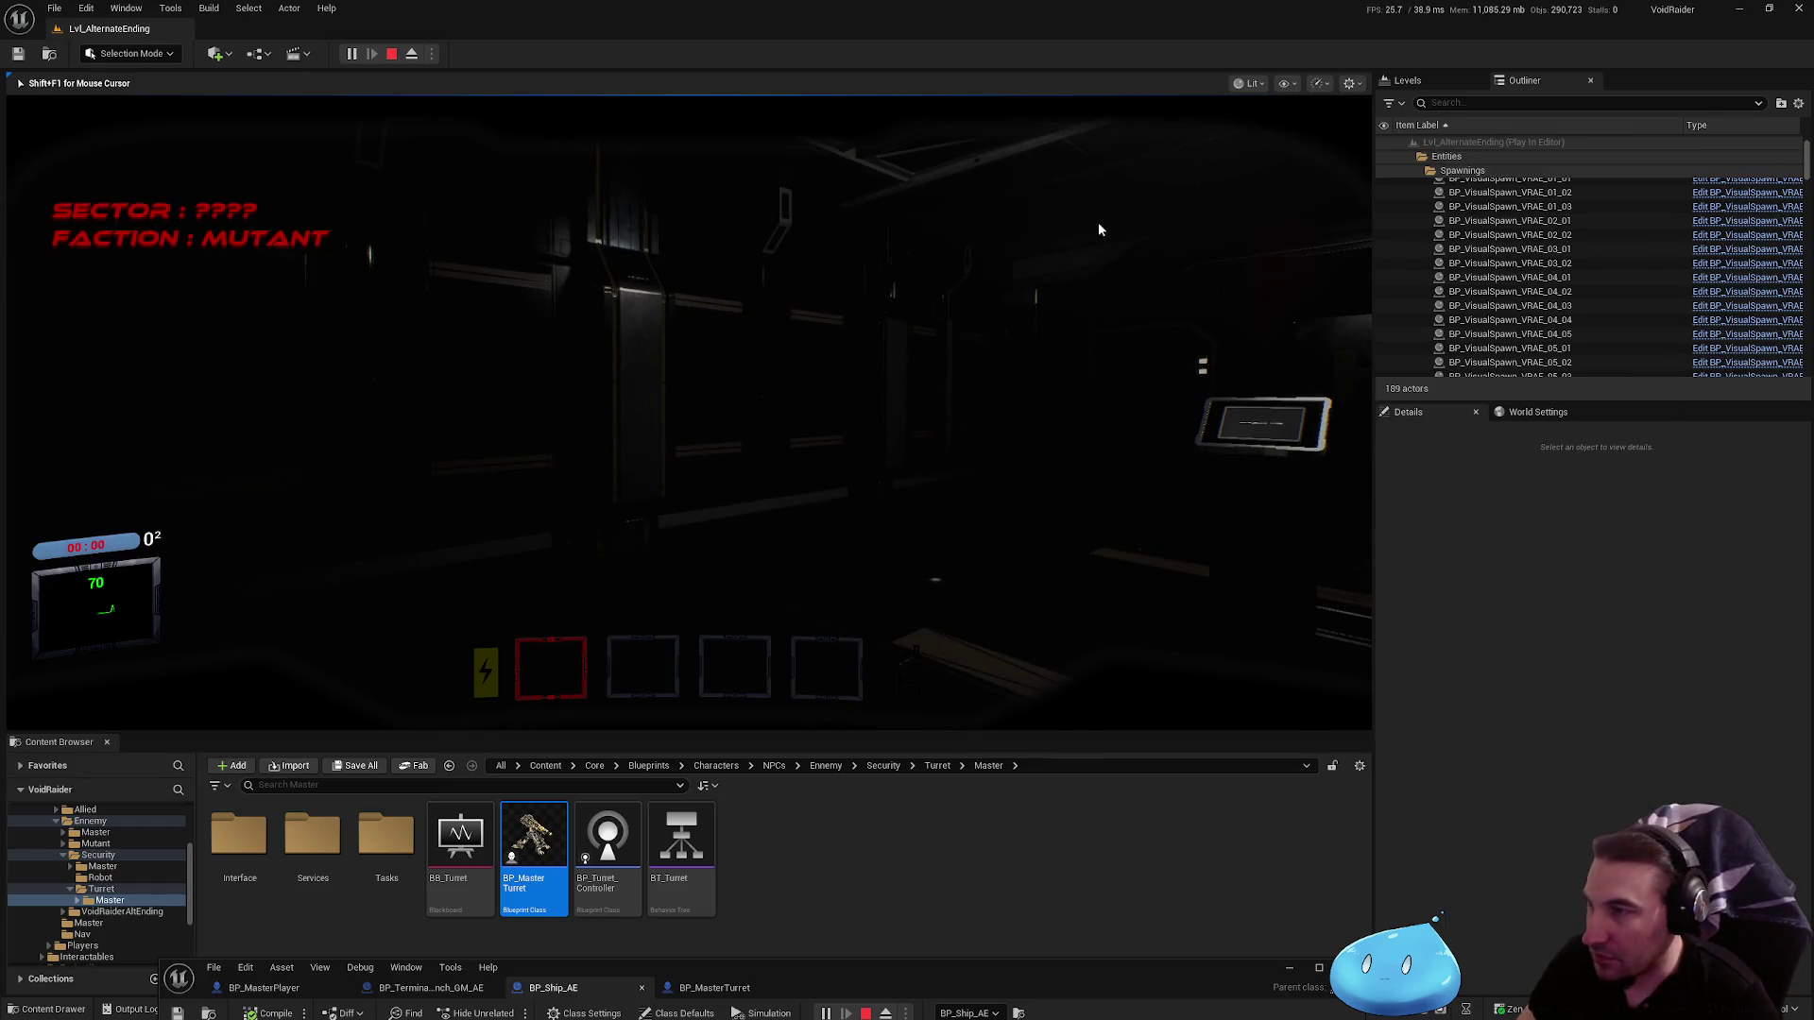
key("Escape")
left_click(350, 54)
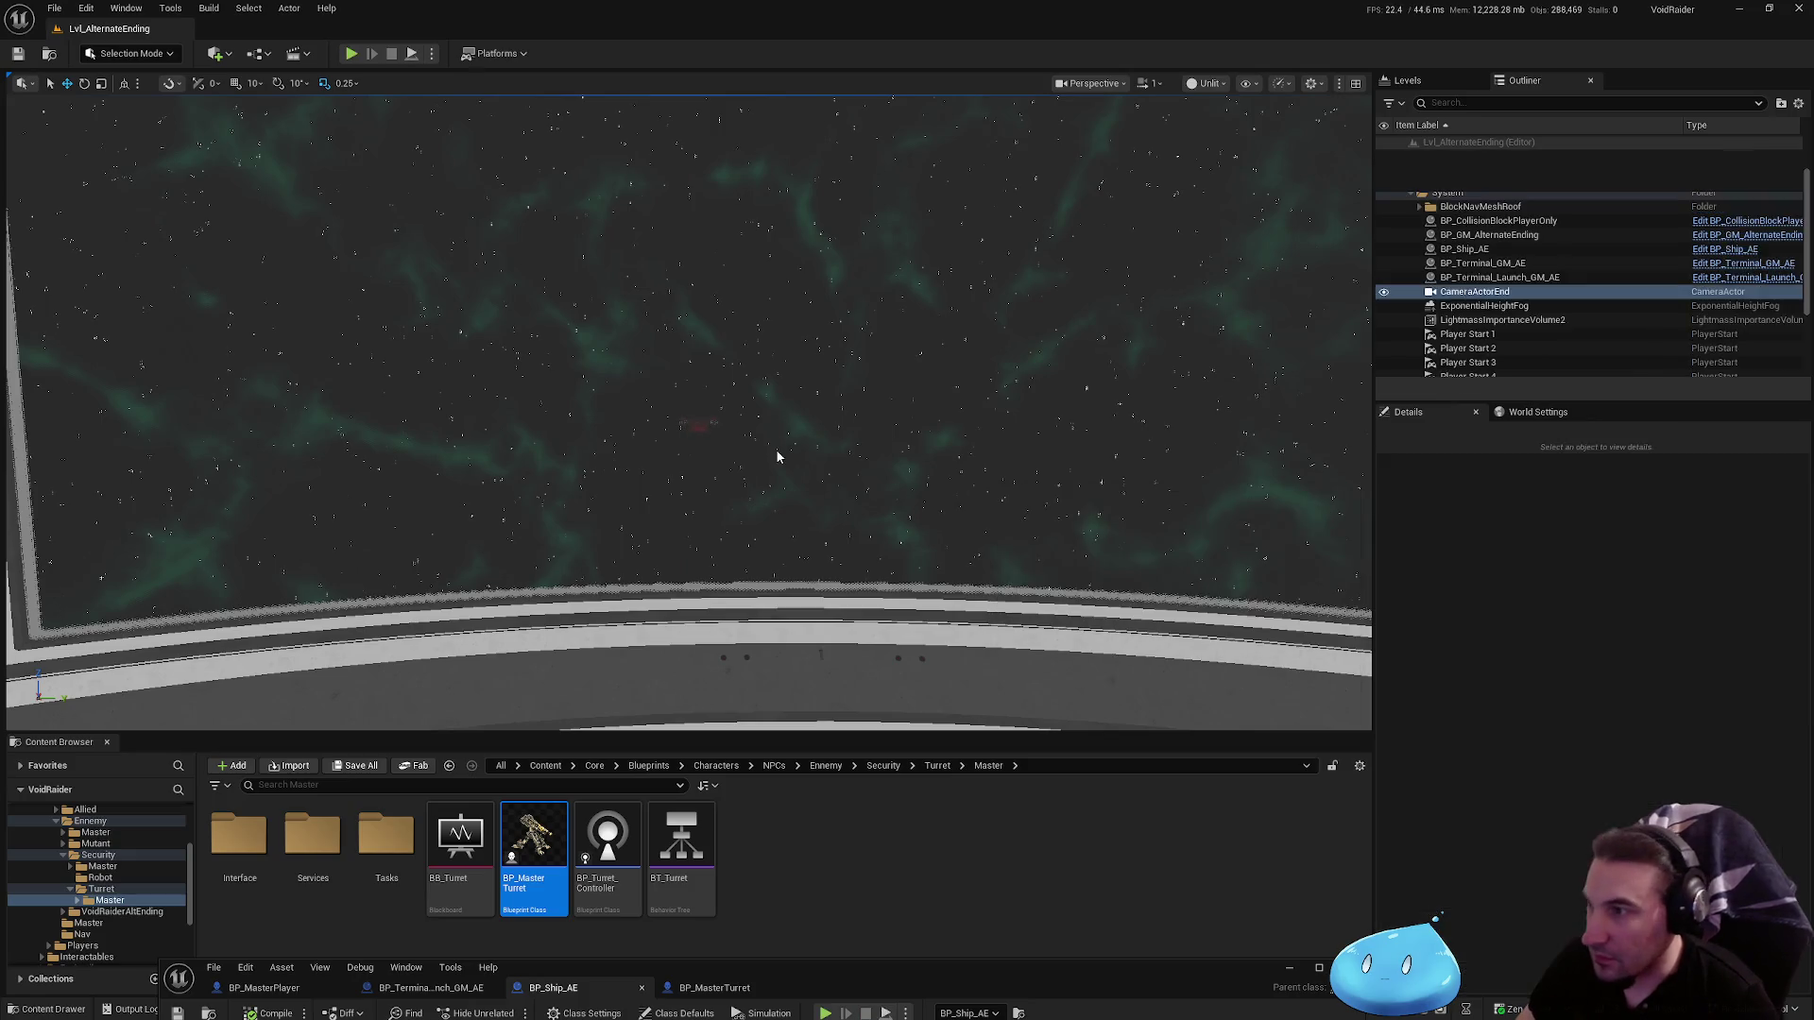
key("Escape")
double_click(1172, 312)
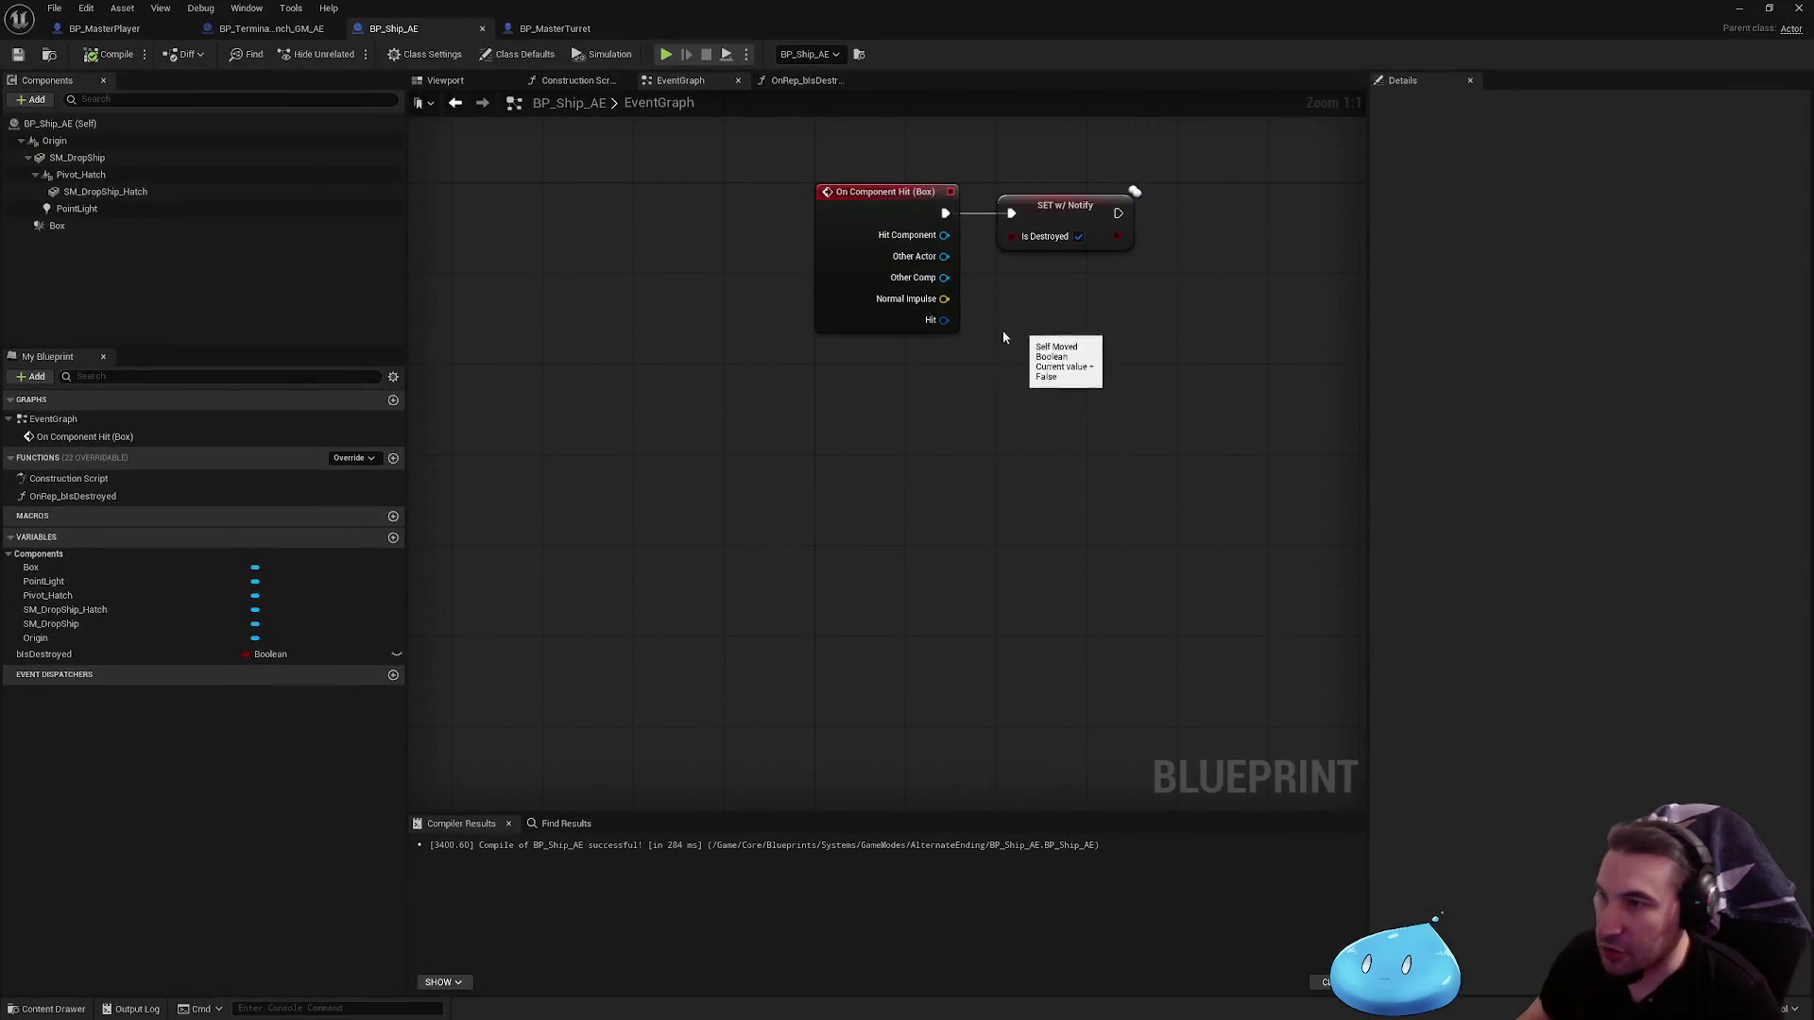
Step: Frame the On Component Hit (Box) node and glance at the BP_Terminal_Launch_GM_AE tab
left_click(841, 331)
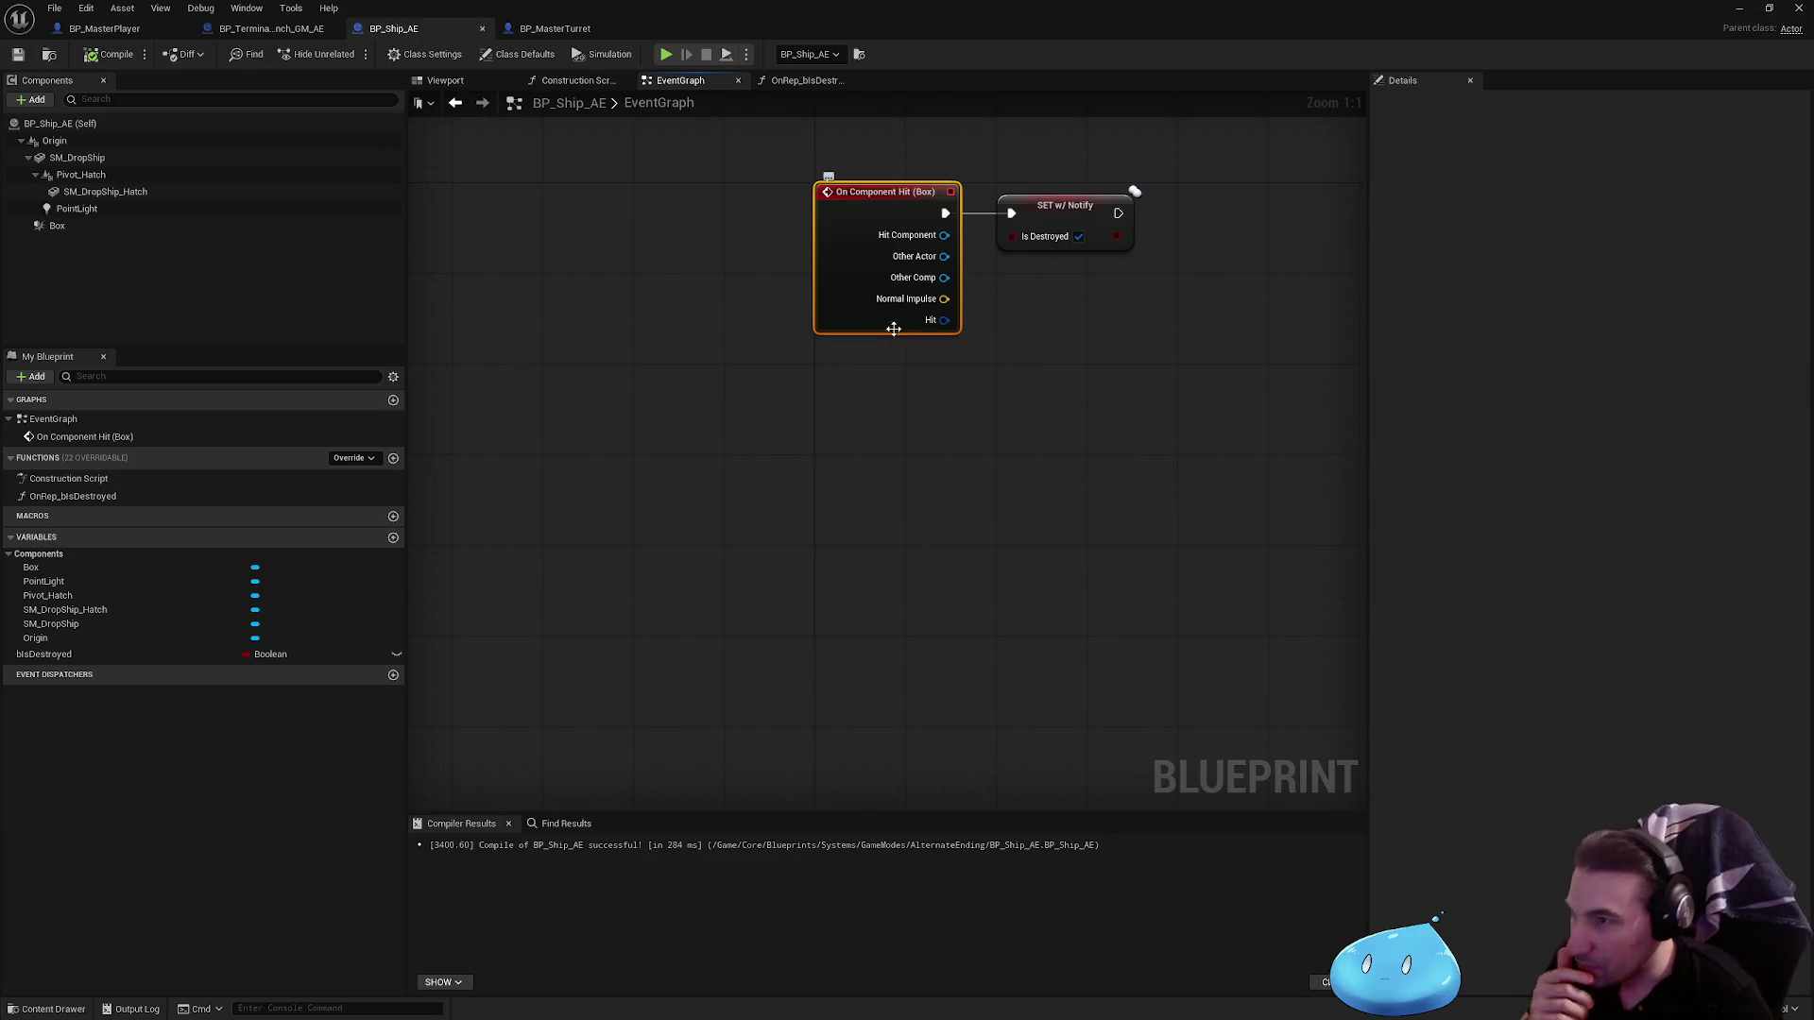
key("f")
left_click(270, 30)
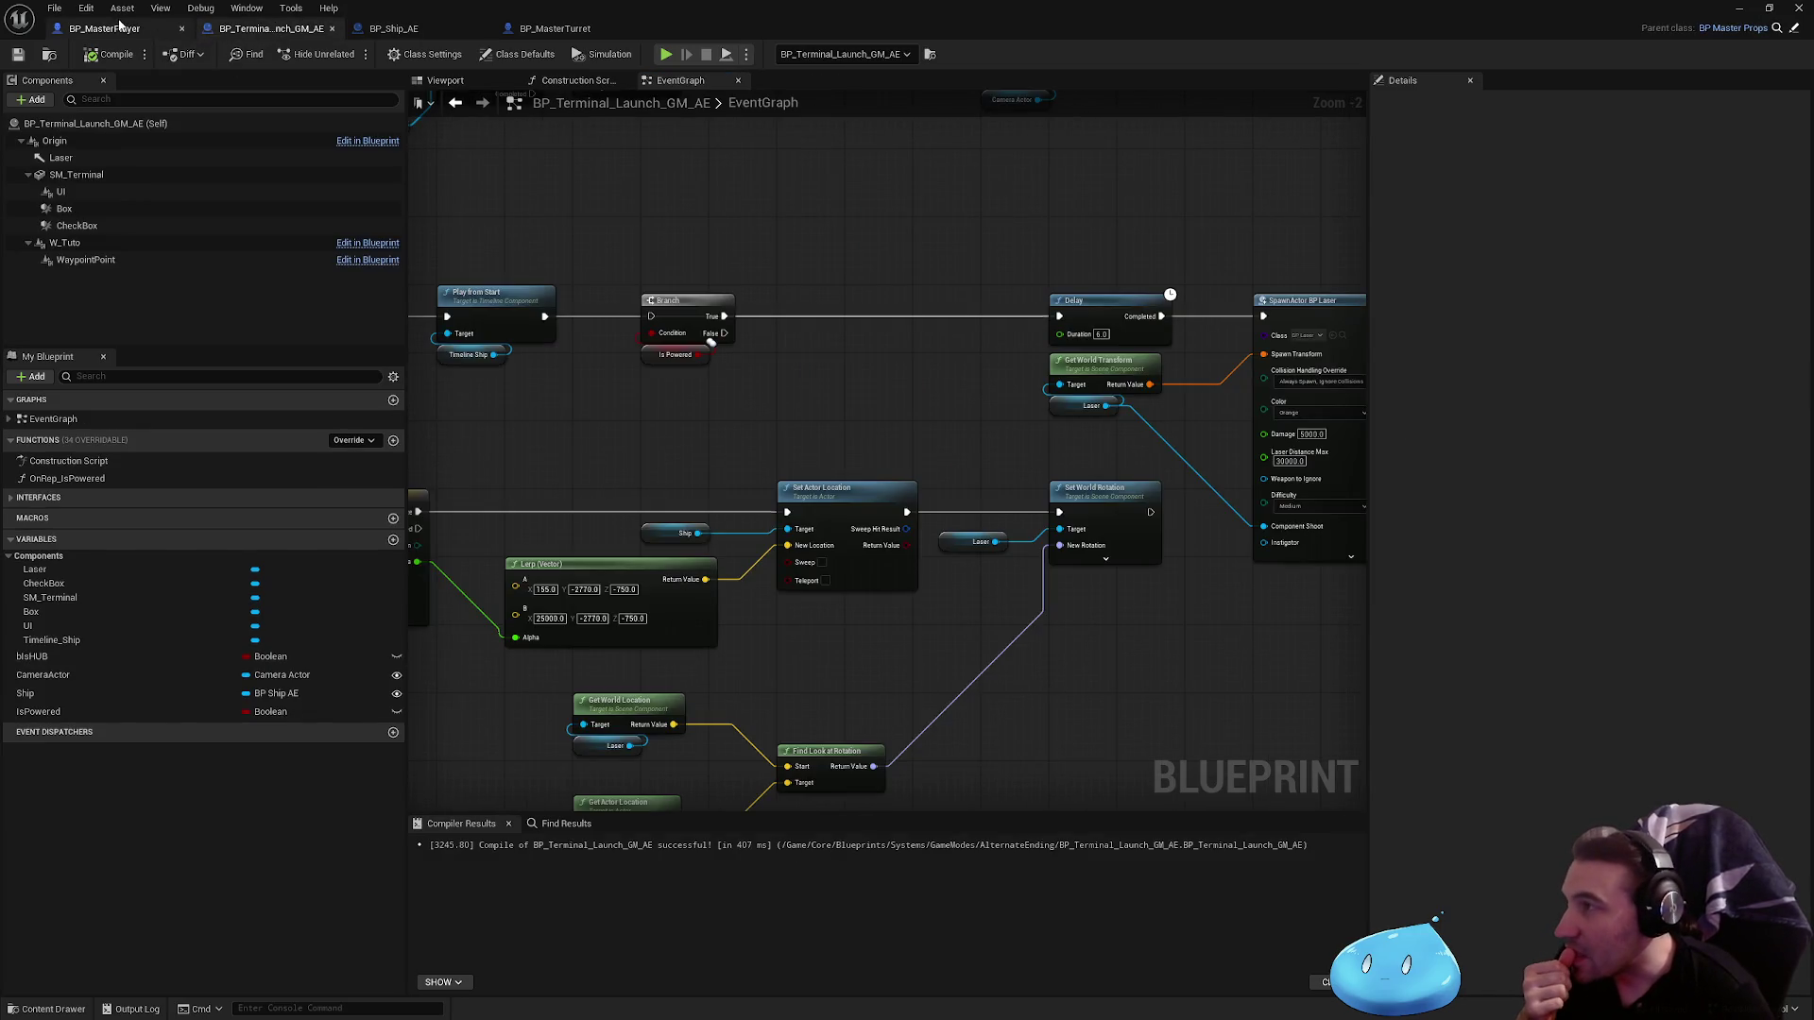
left_click(390, 29)
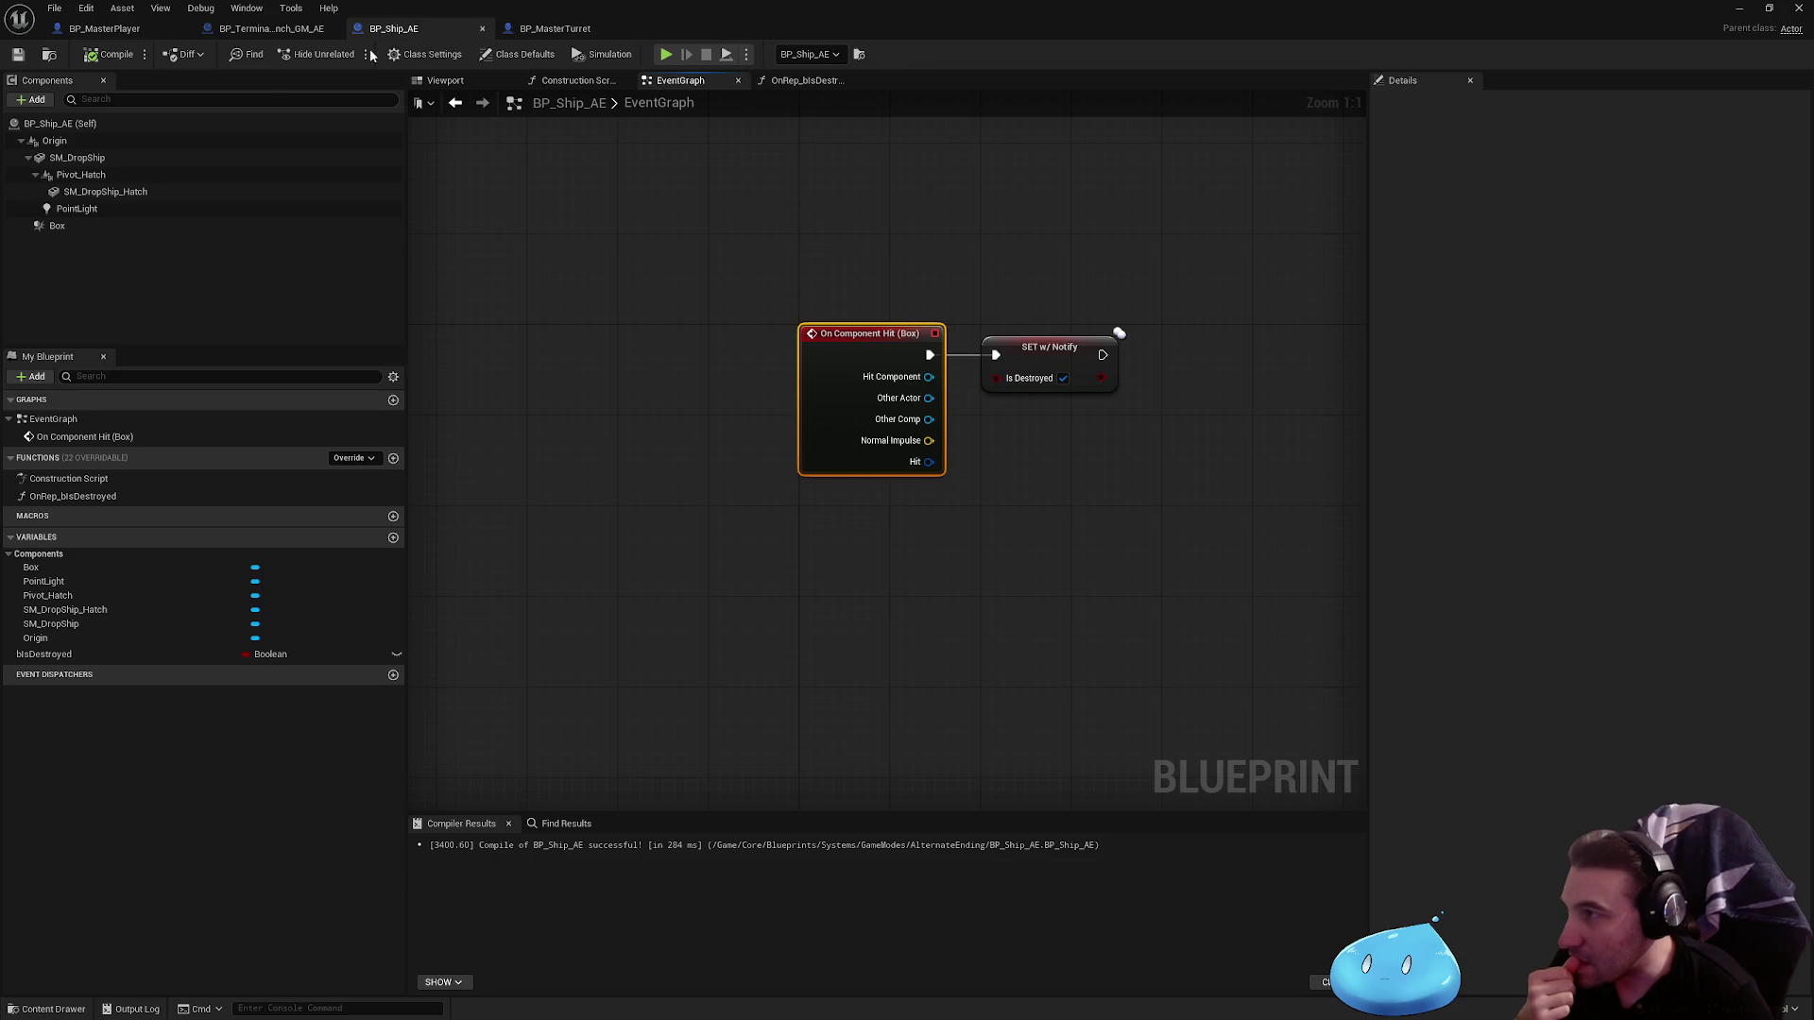
Step: Give SM_DropShip the NoCollision collision preset
left_click(133, 160)
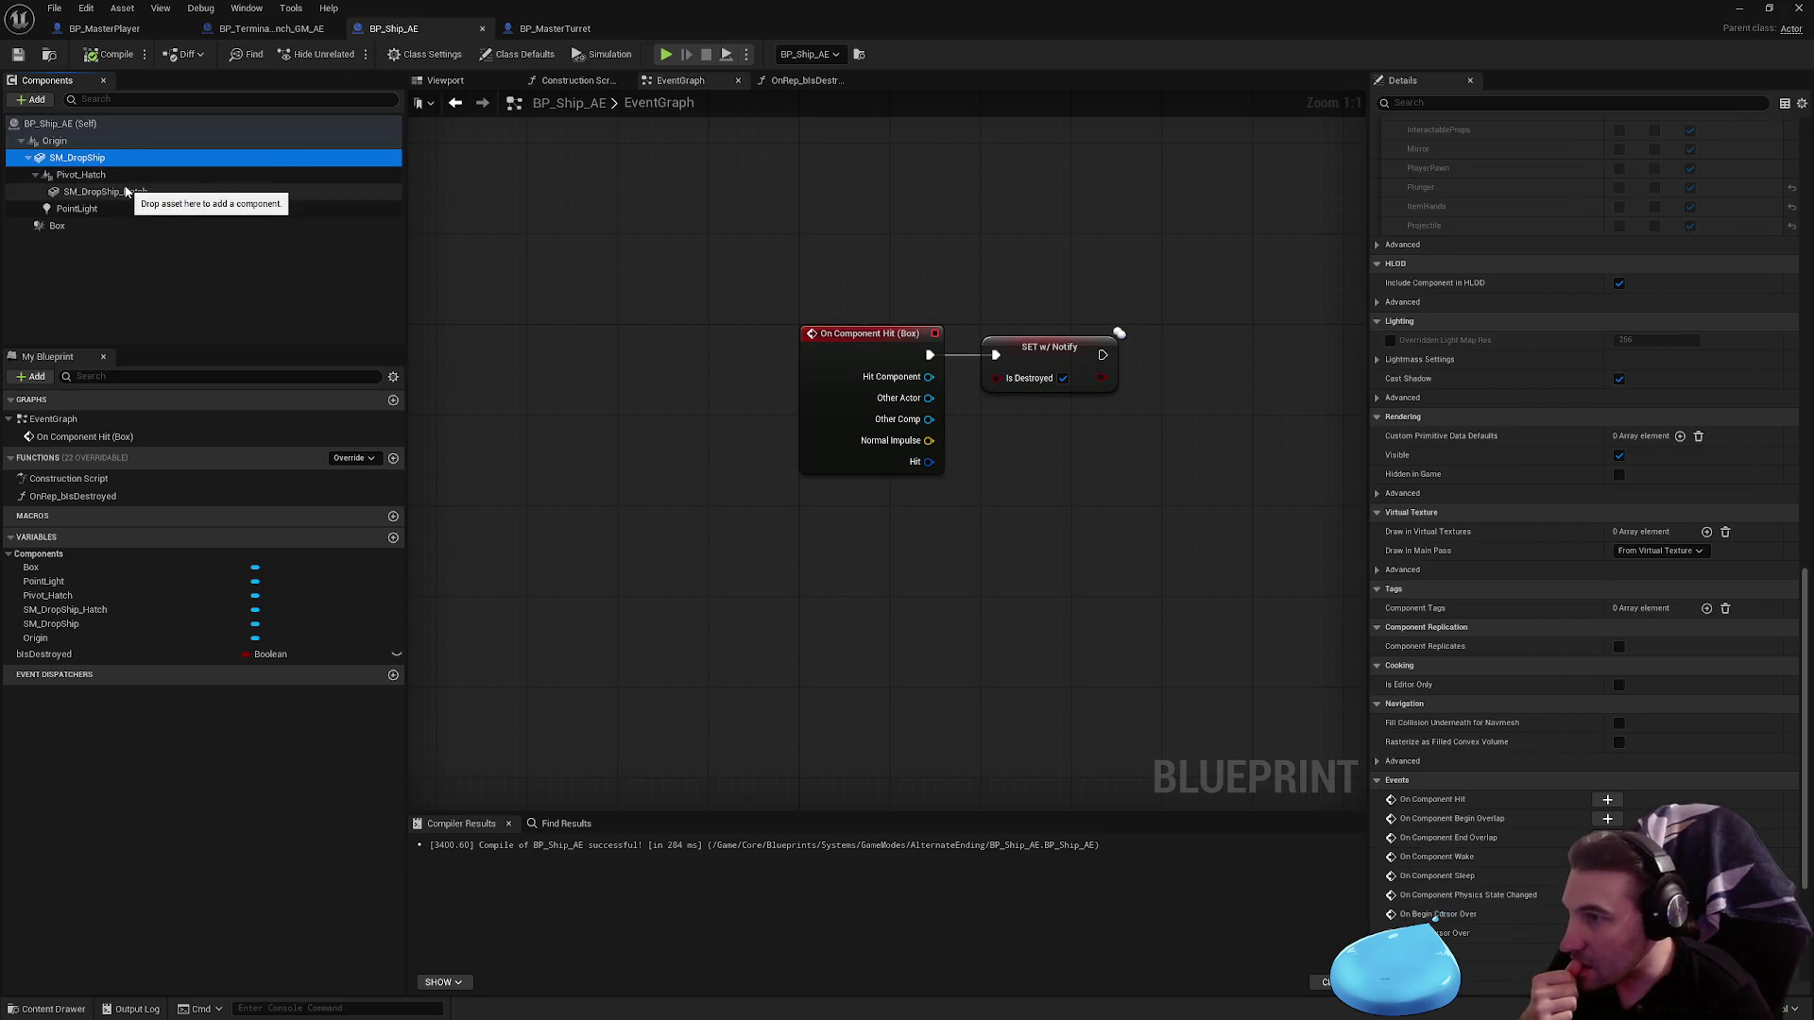
scroll(1466, 410, "up", 10)
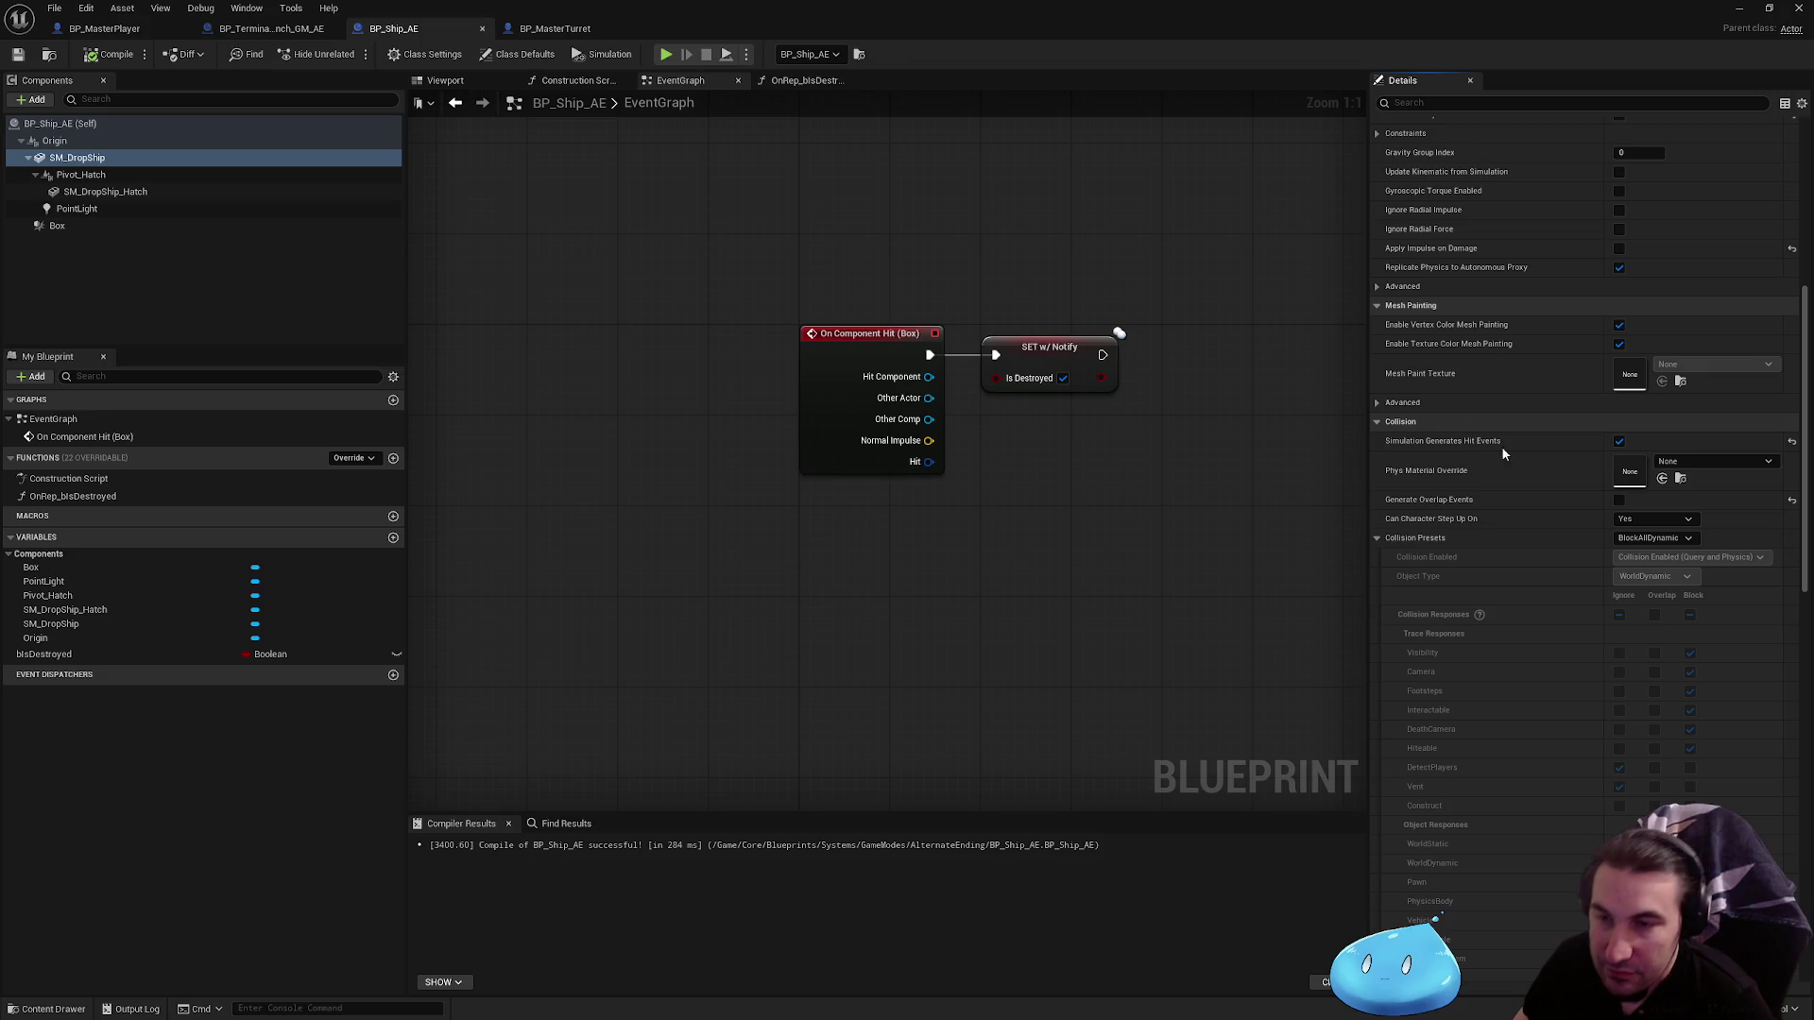
left_click(1648, 537)
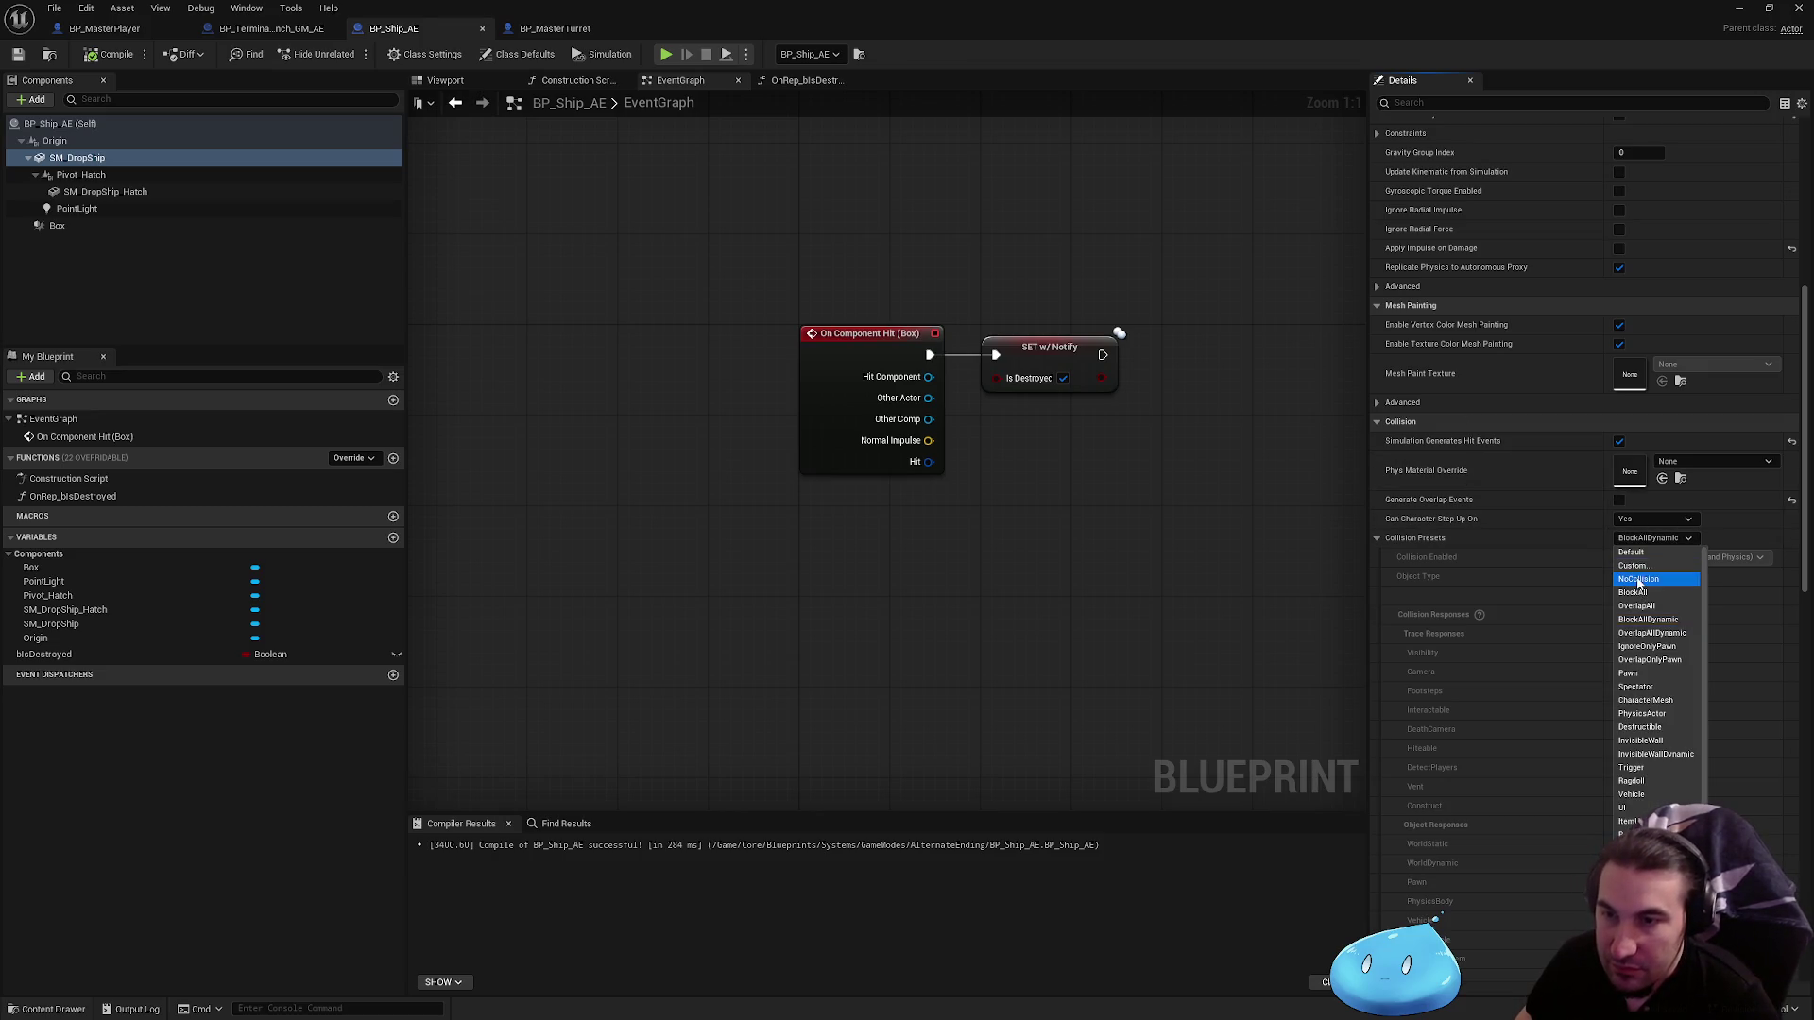
left_click(1639, 580)
left_click(1376, 538)
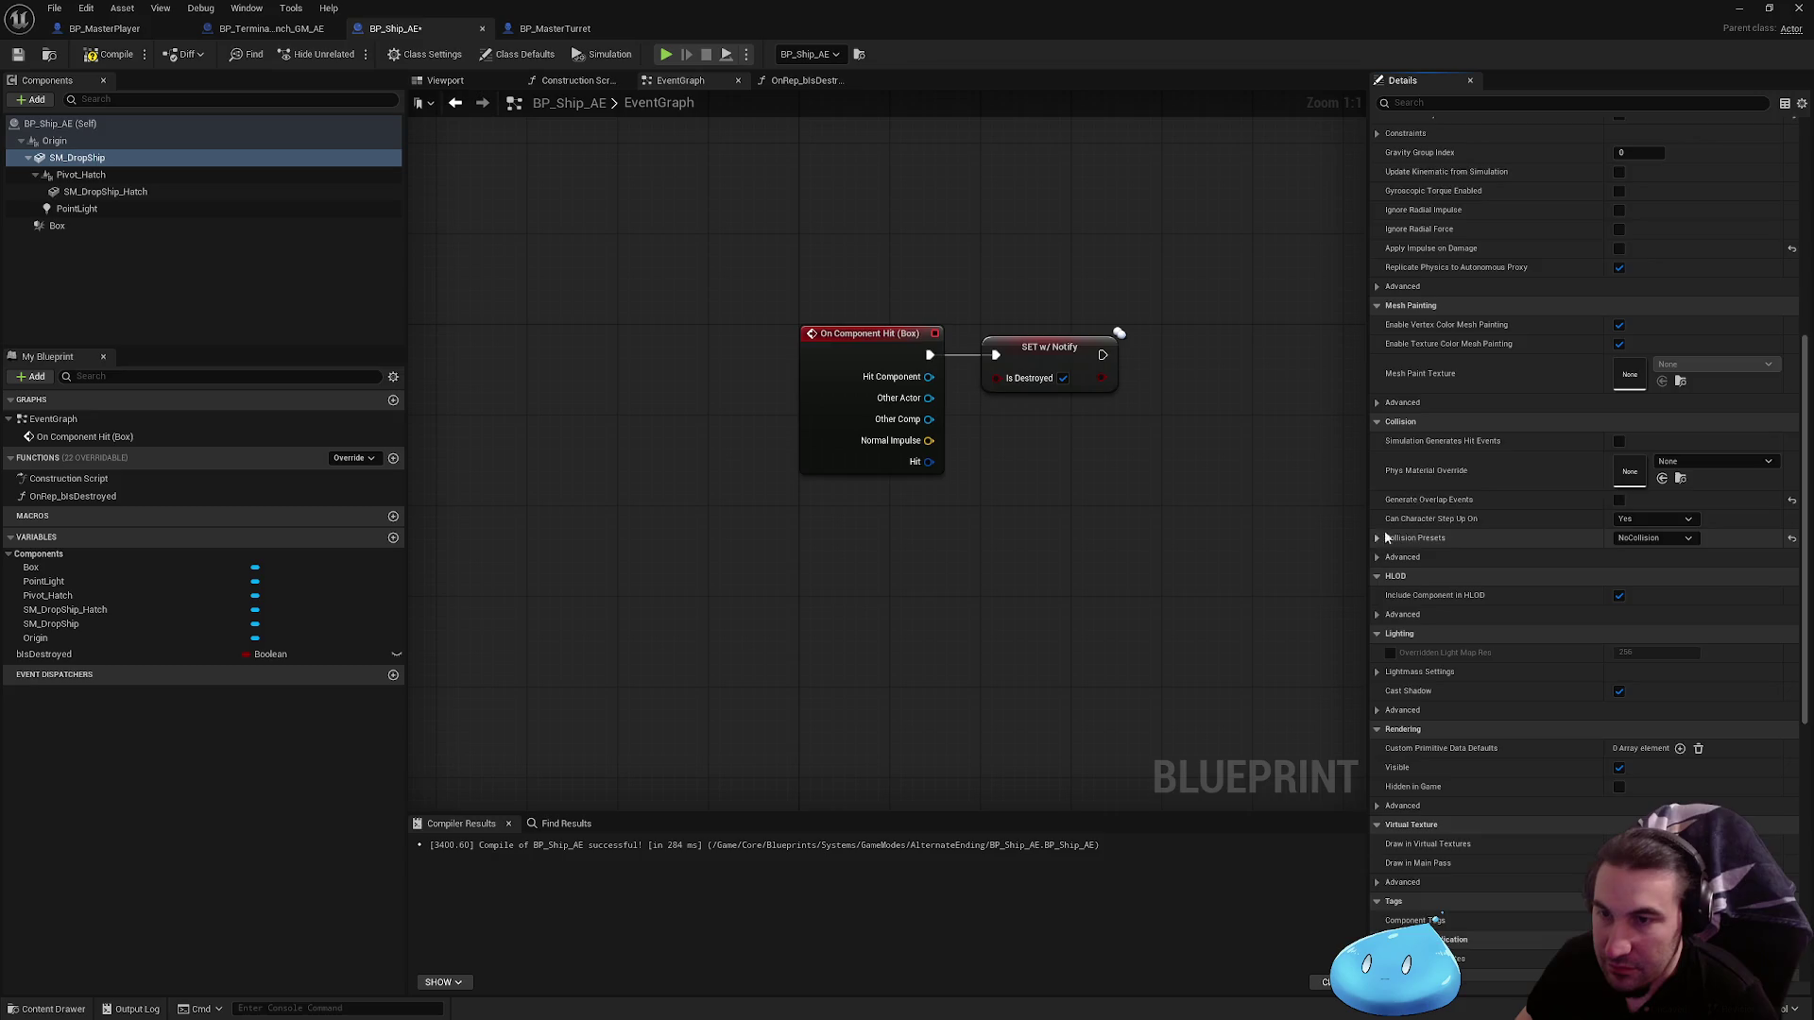
scroll(1384, 530, "up", 3)
scroll(1616, 430, "up", 5)
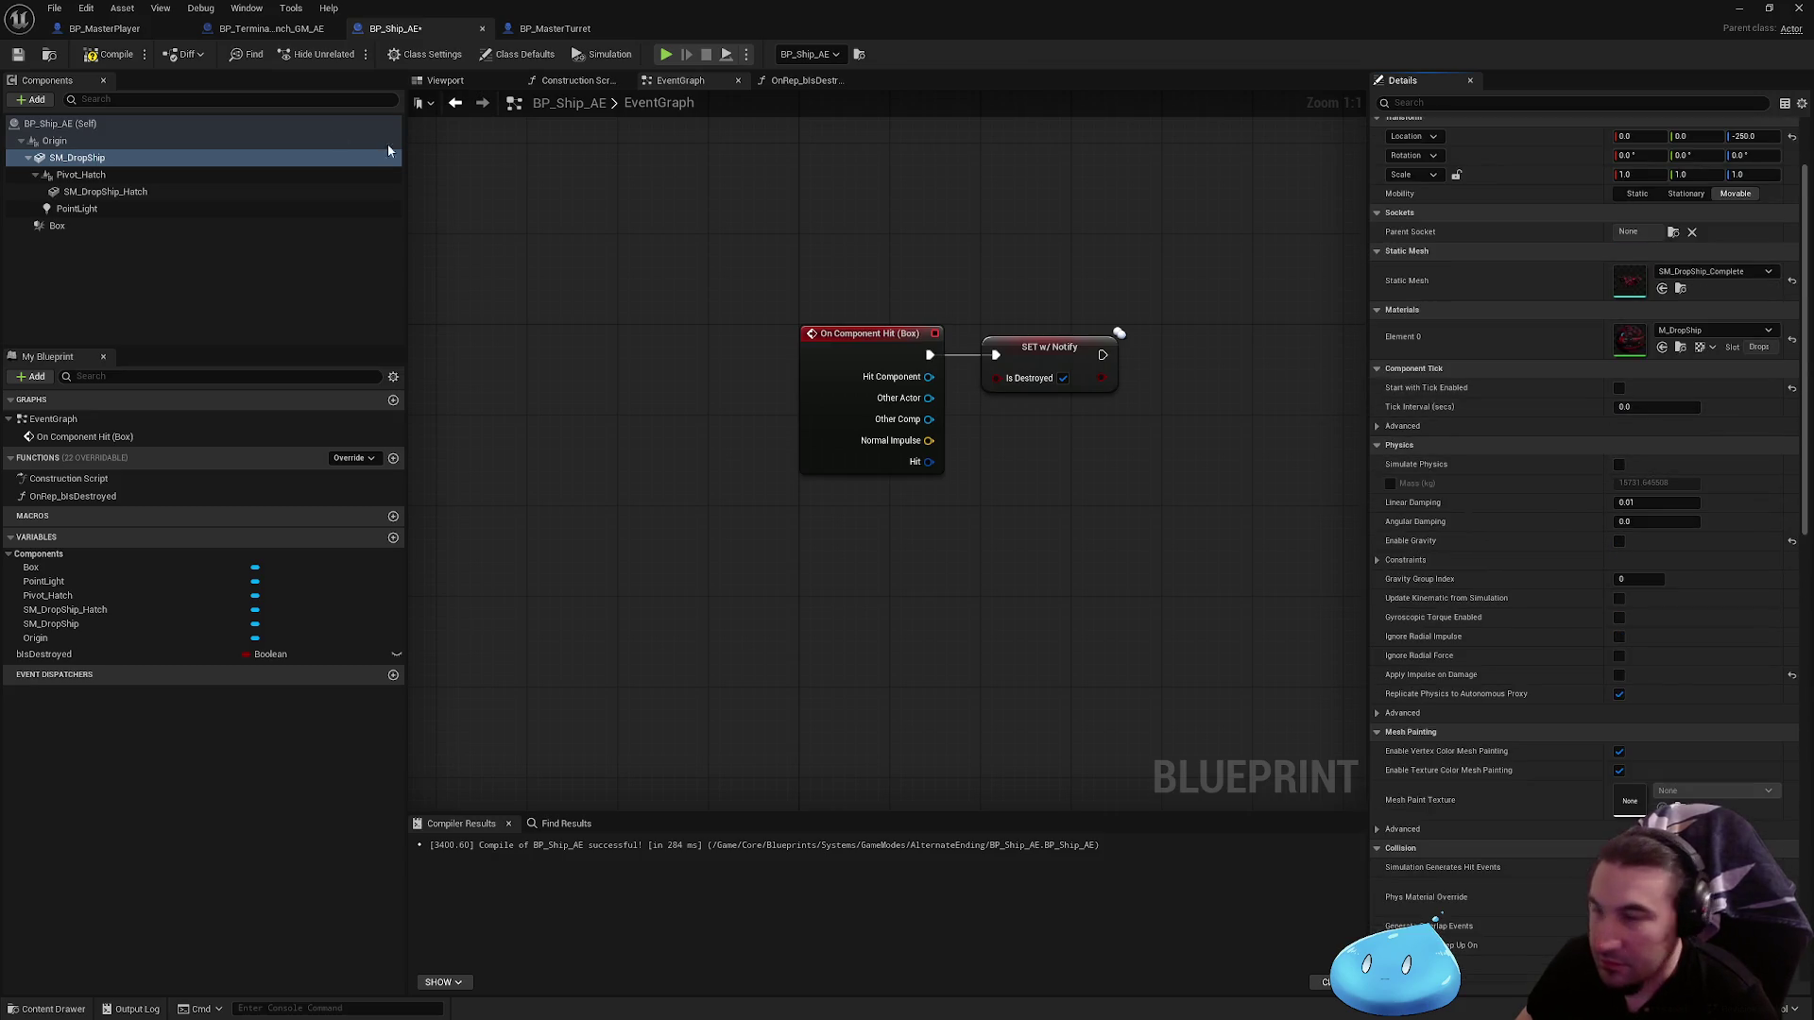
Step: Set SM_DropShip_Hatch to NoCollision and Can Character Step Up On to No
left_click(132, 175)
left_click(146, 192)
scroll(1691, 468, "down", 15)
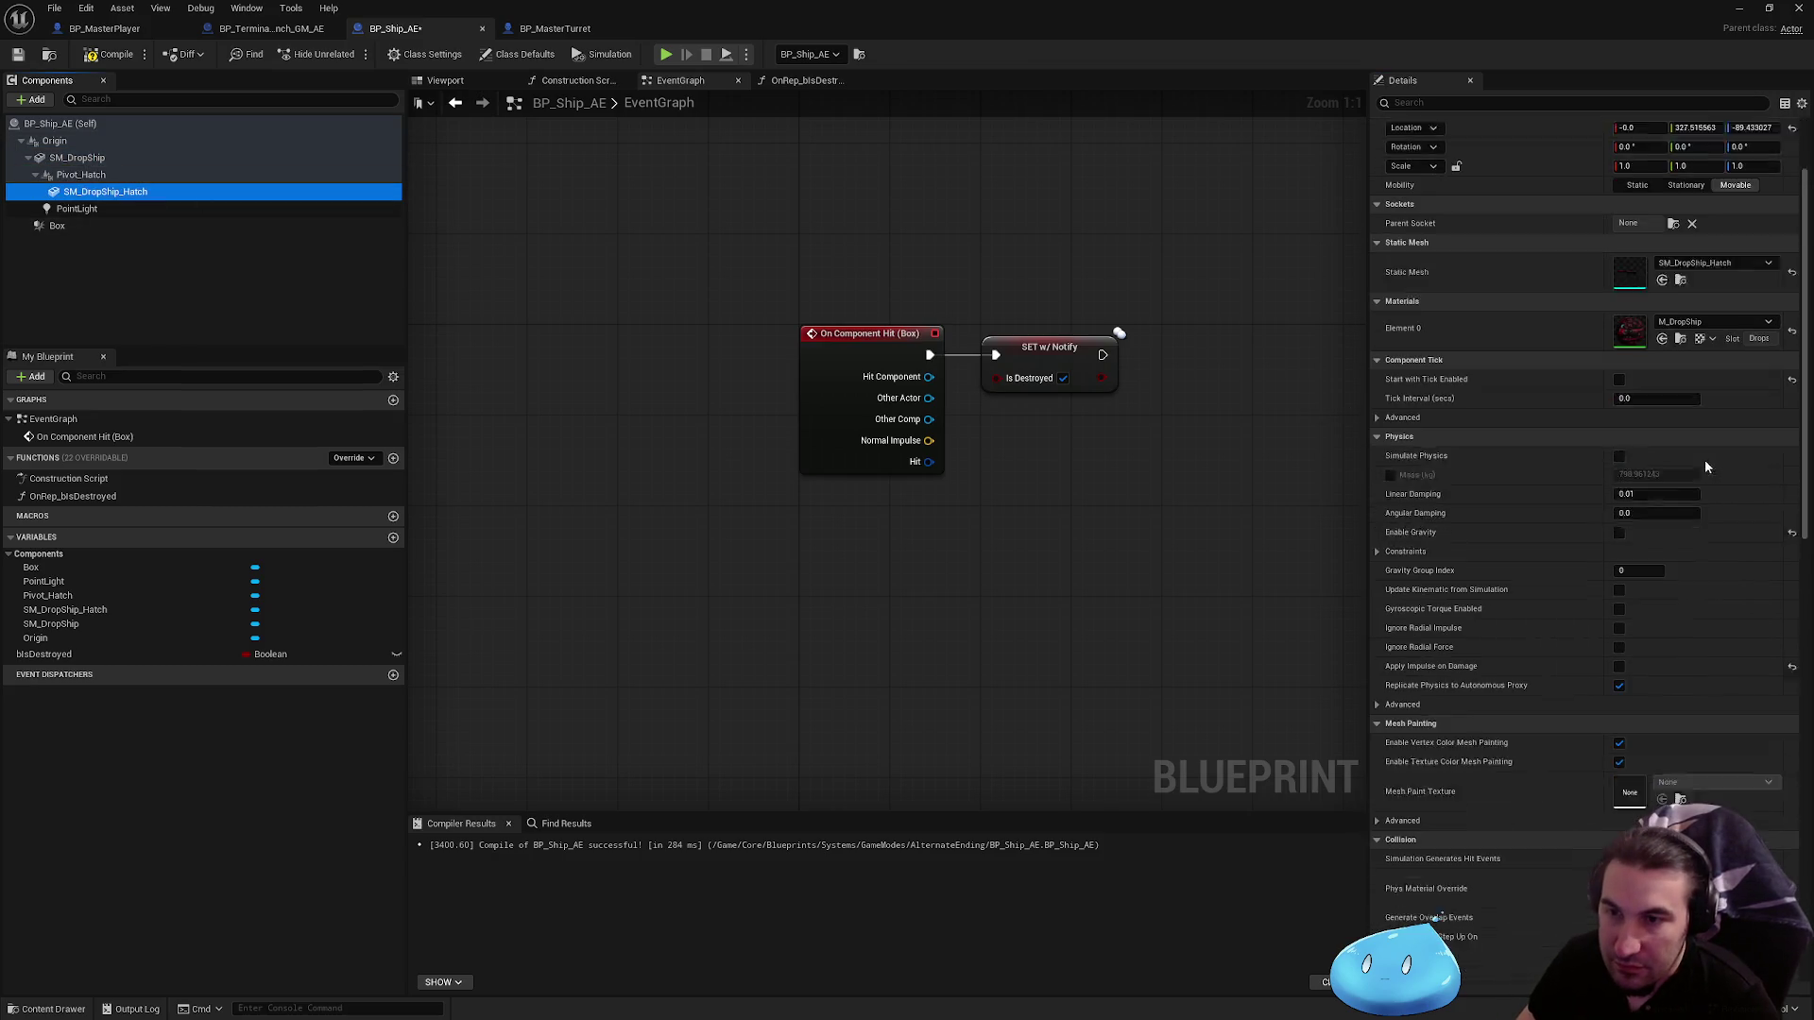
left_click(1653, 582)
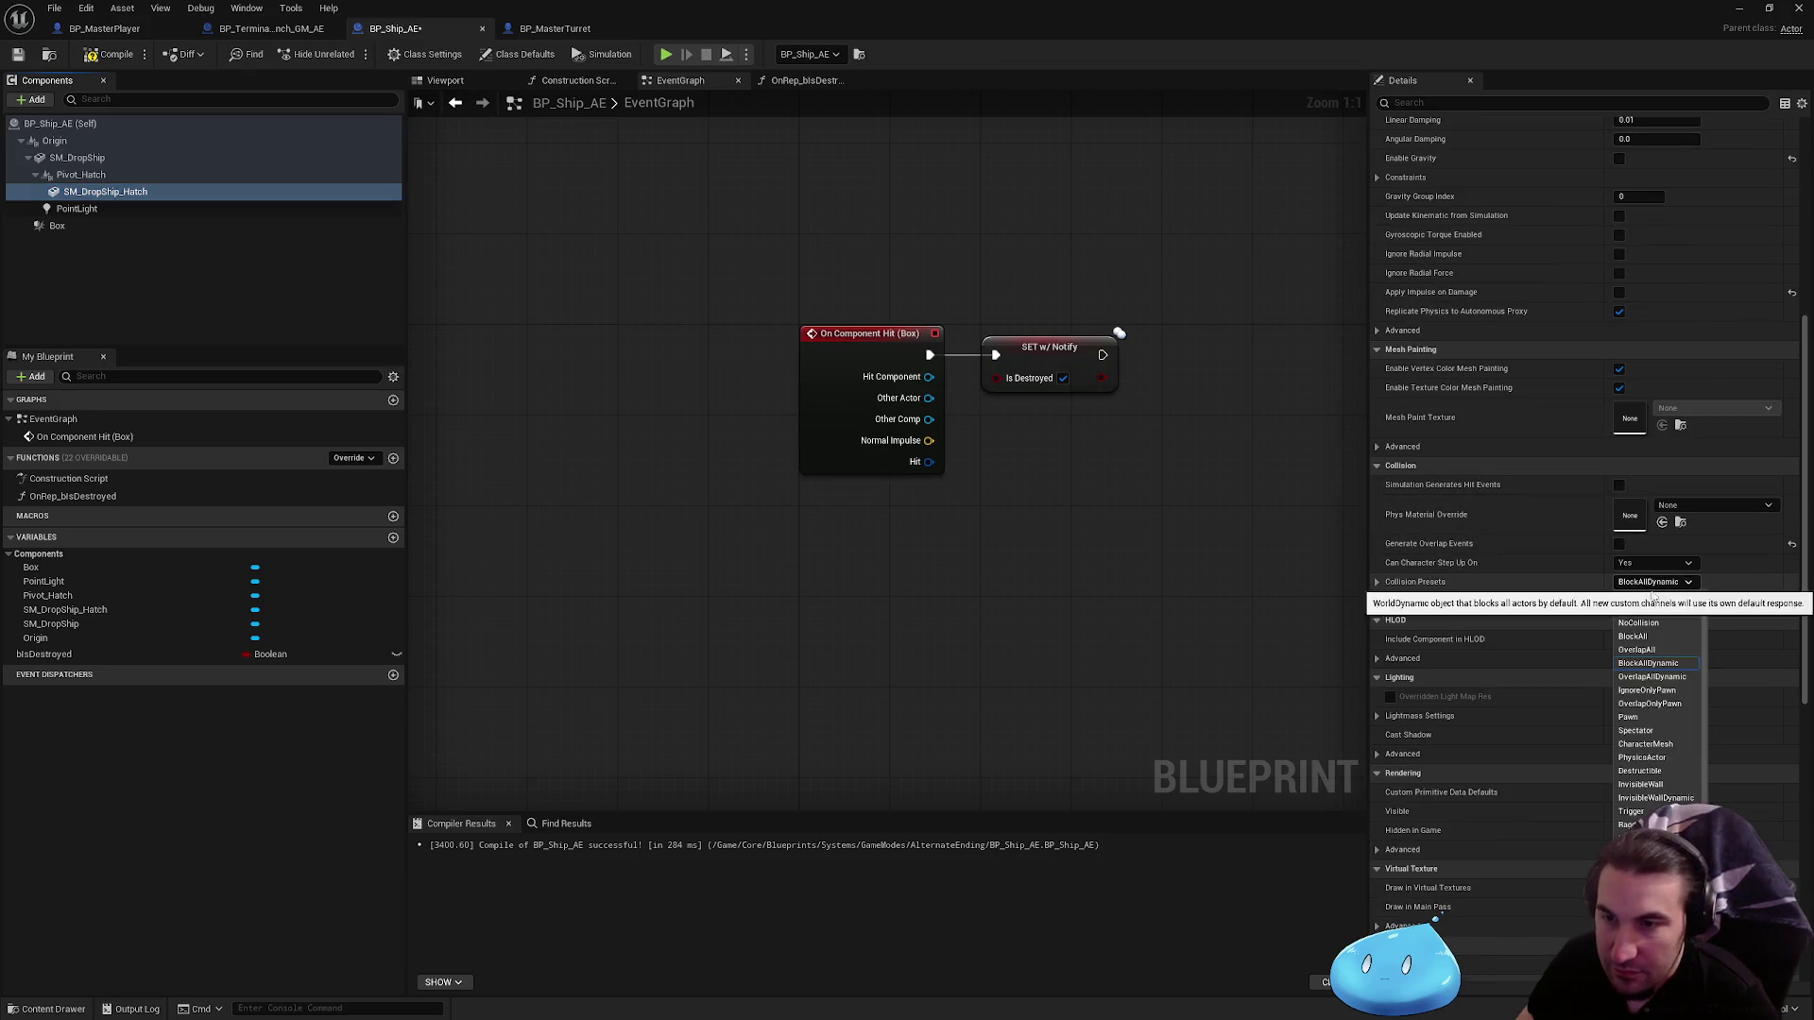
left_click(1651, 631)
left_click(1653, 563)
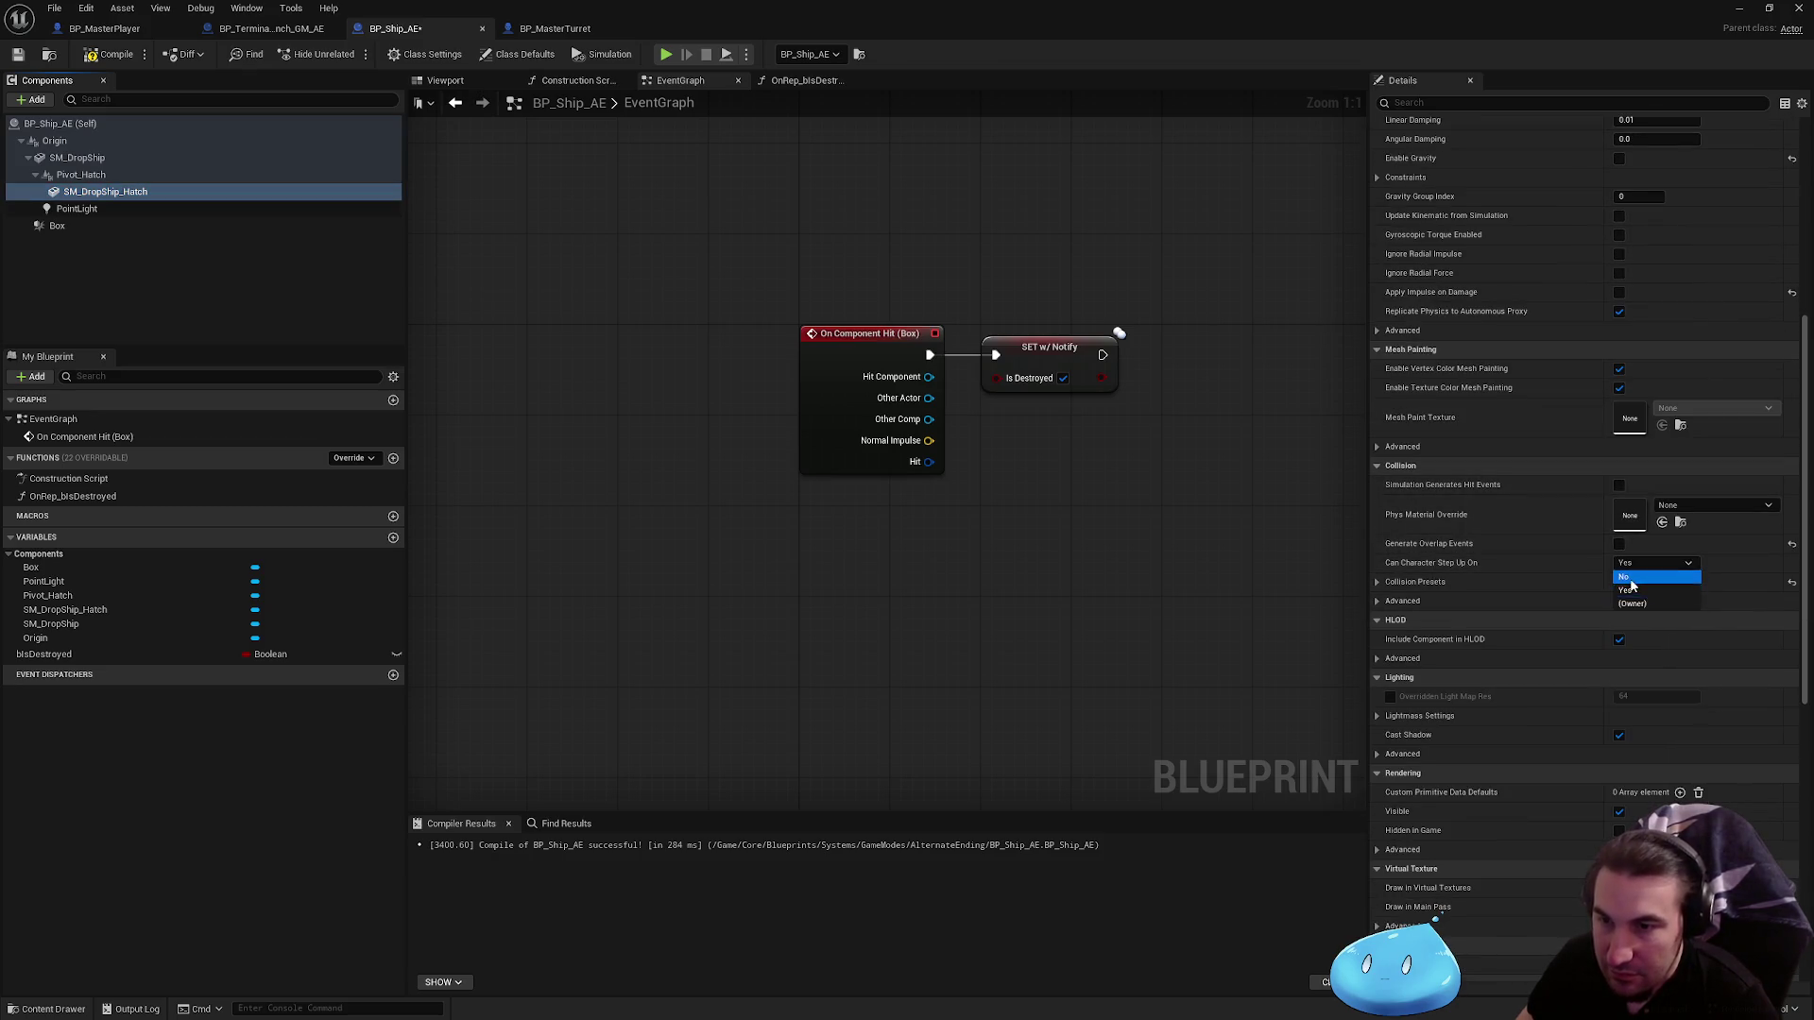
left_click(1639, 597)
Step: Parent the Box component under SM_DropShip and view the ship in the Viewport
left_click(120, 177)
left_click(114, 159)
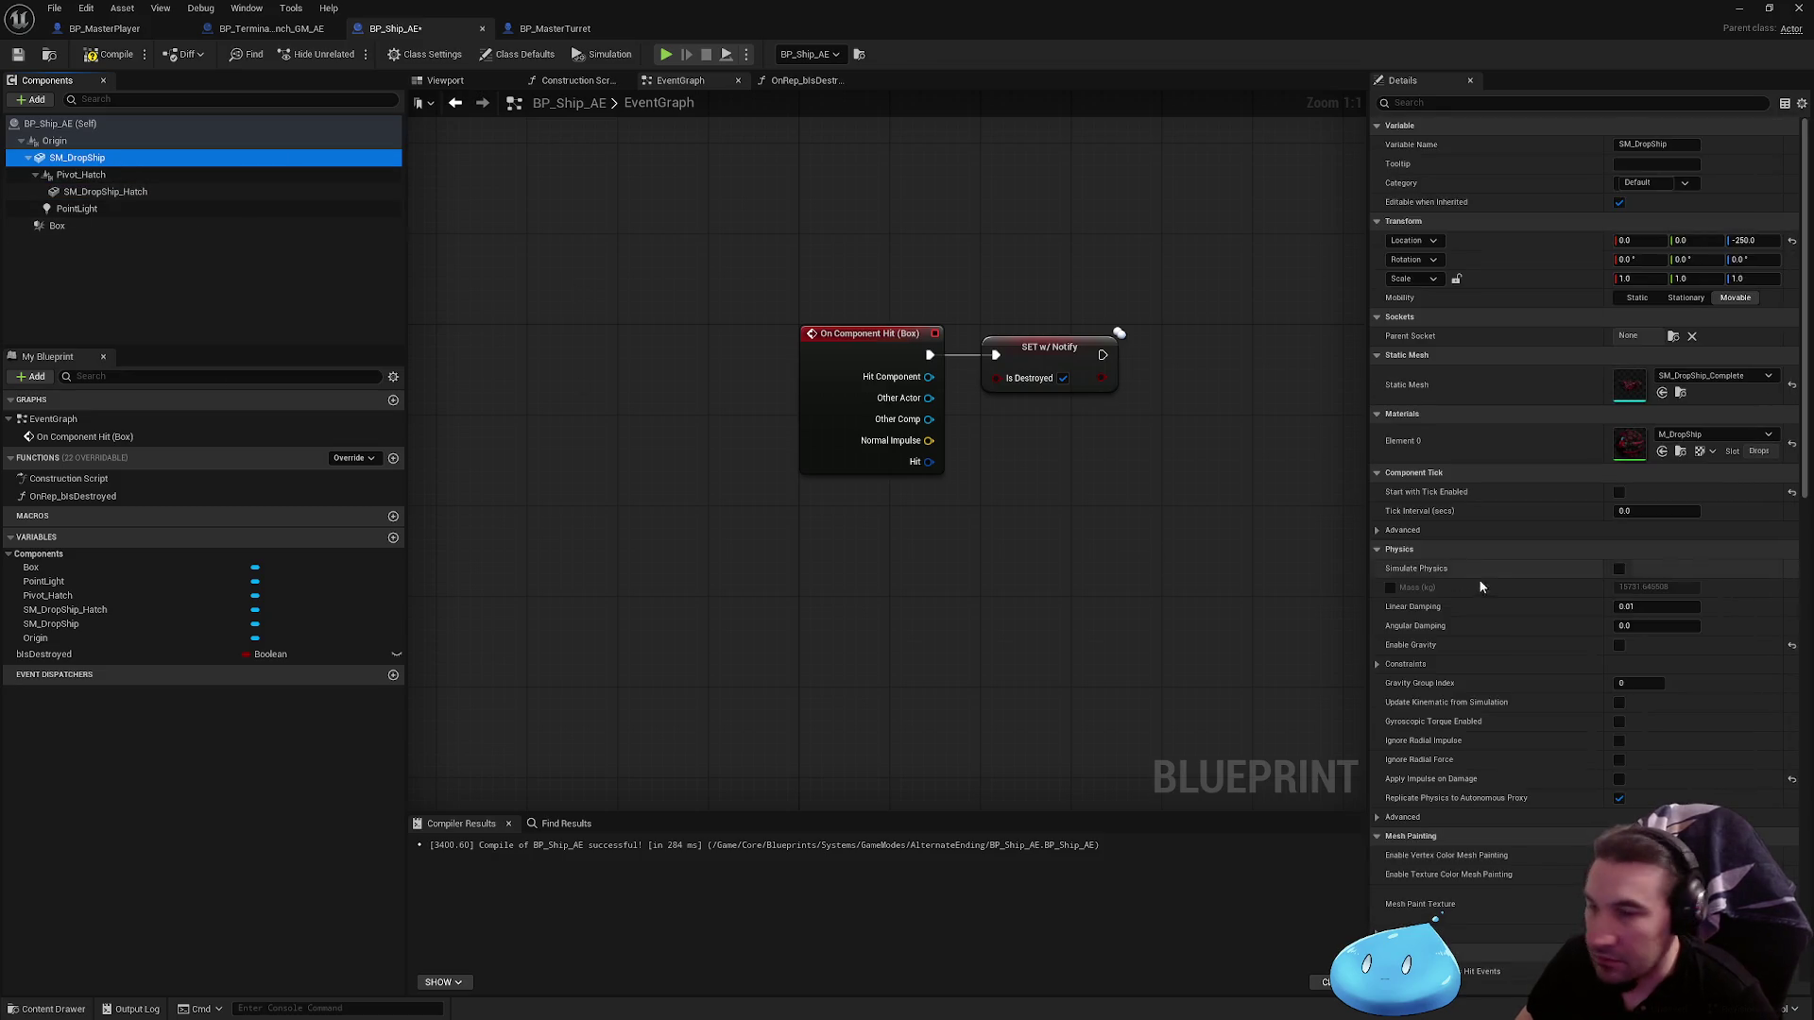
left_click(184, 209)
left_click(147, 227)
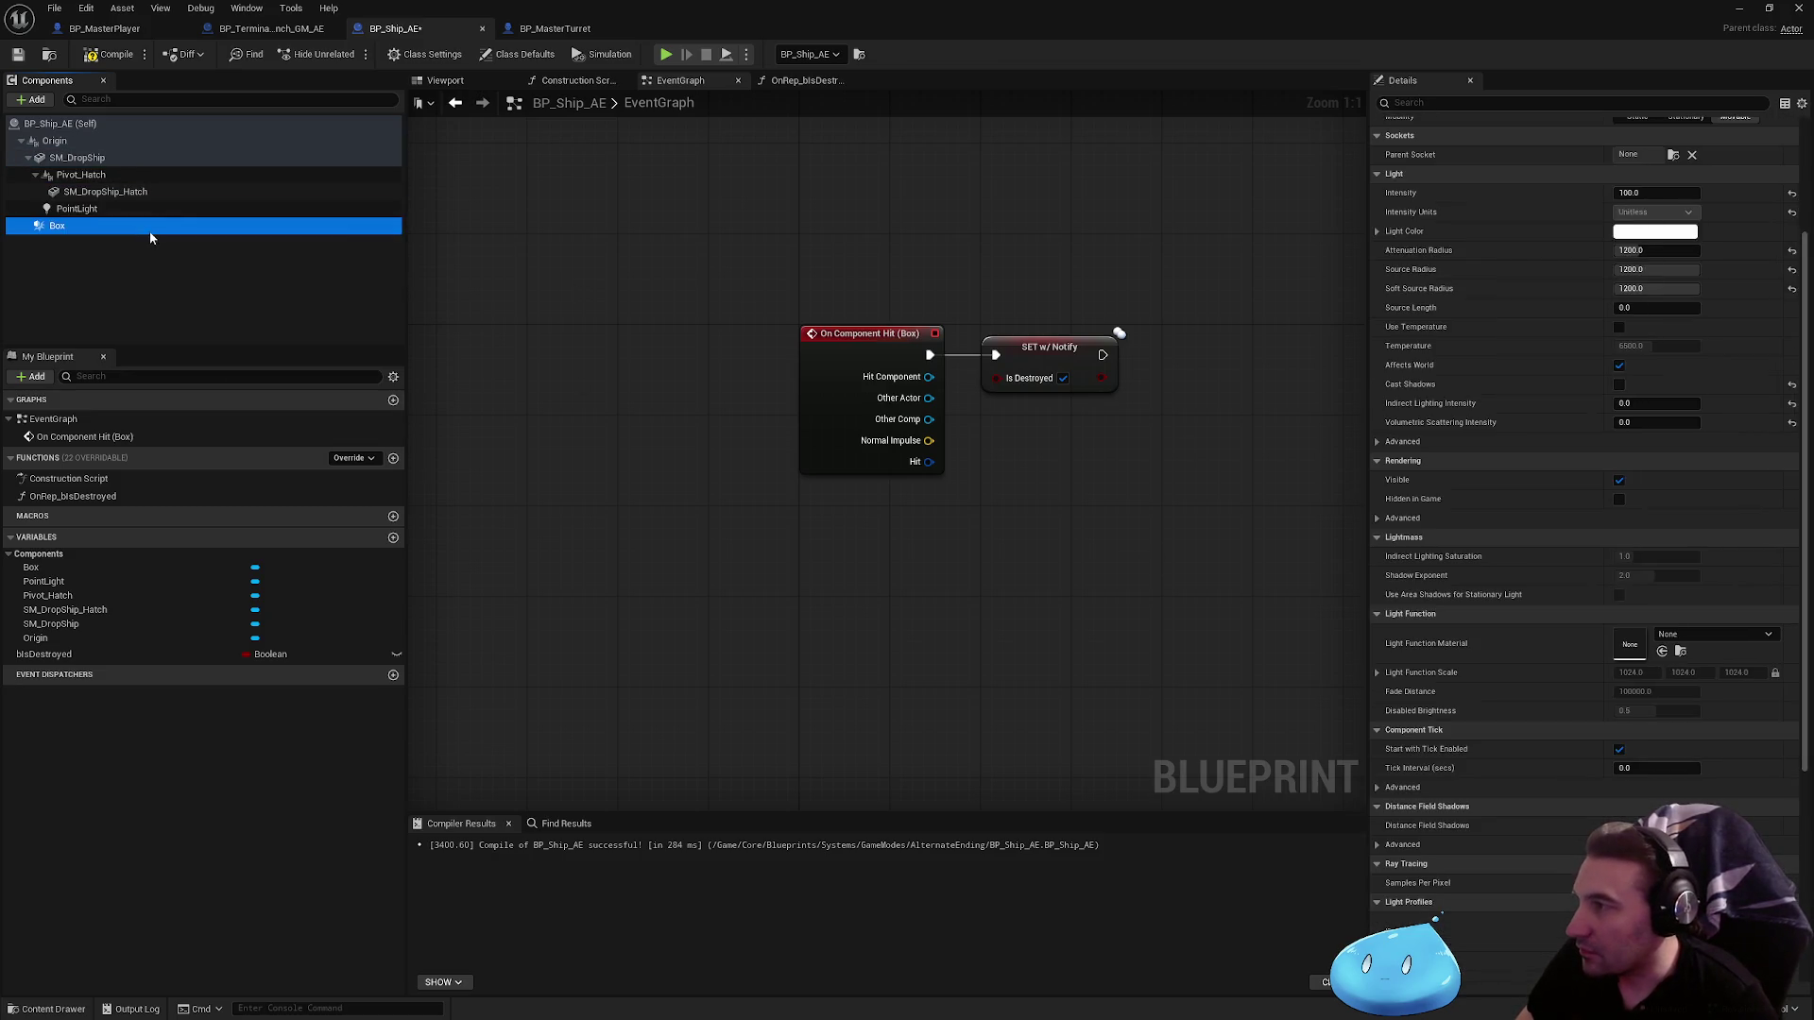
left_click_drag(107, 173, 102, 160)
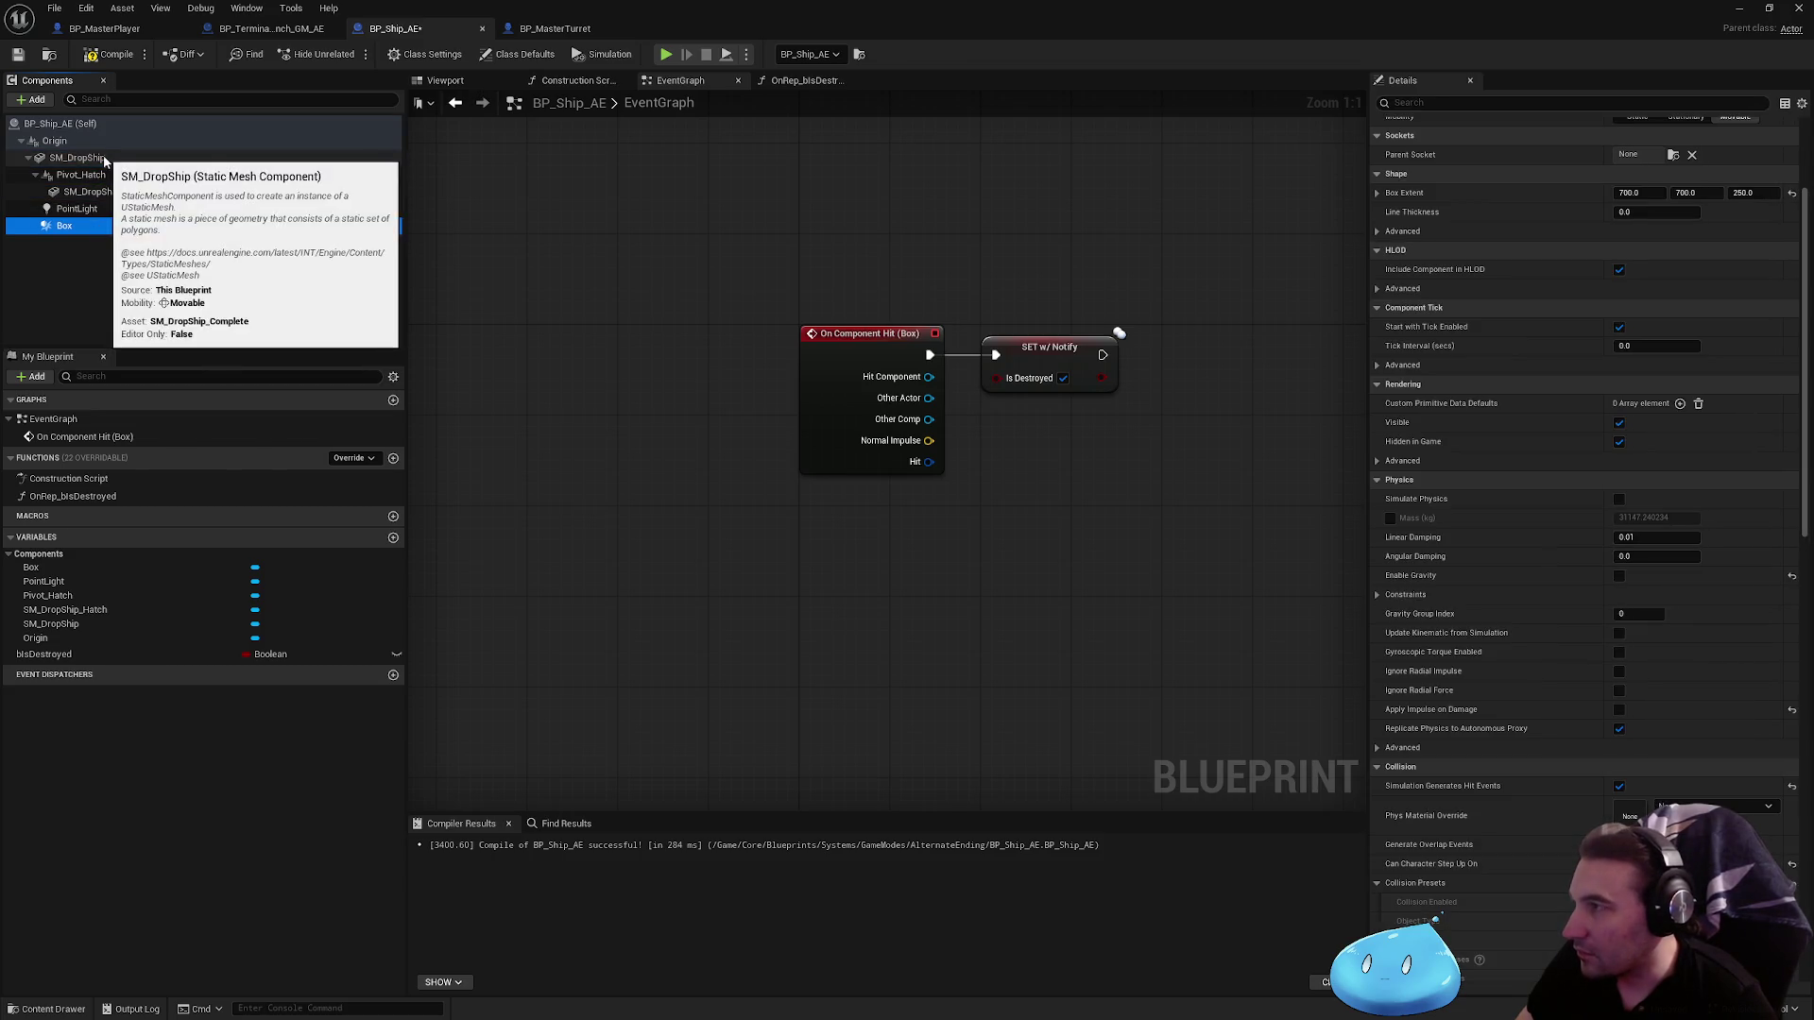
left_click(99, 158)
left_click(82, 230)
left_click(475, 85)
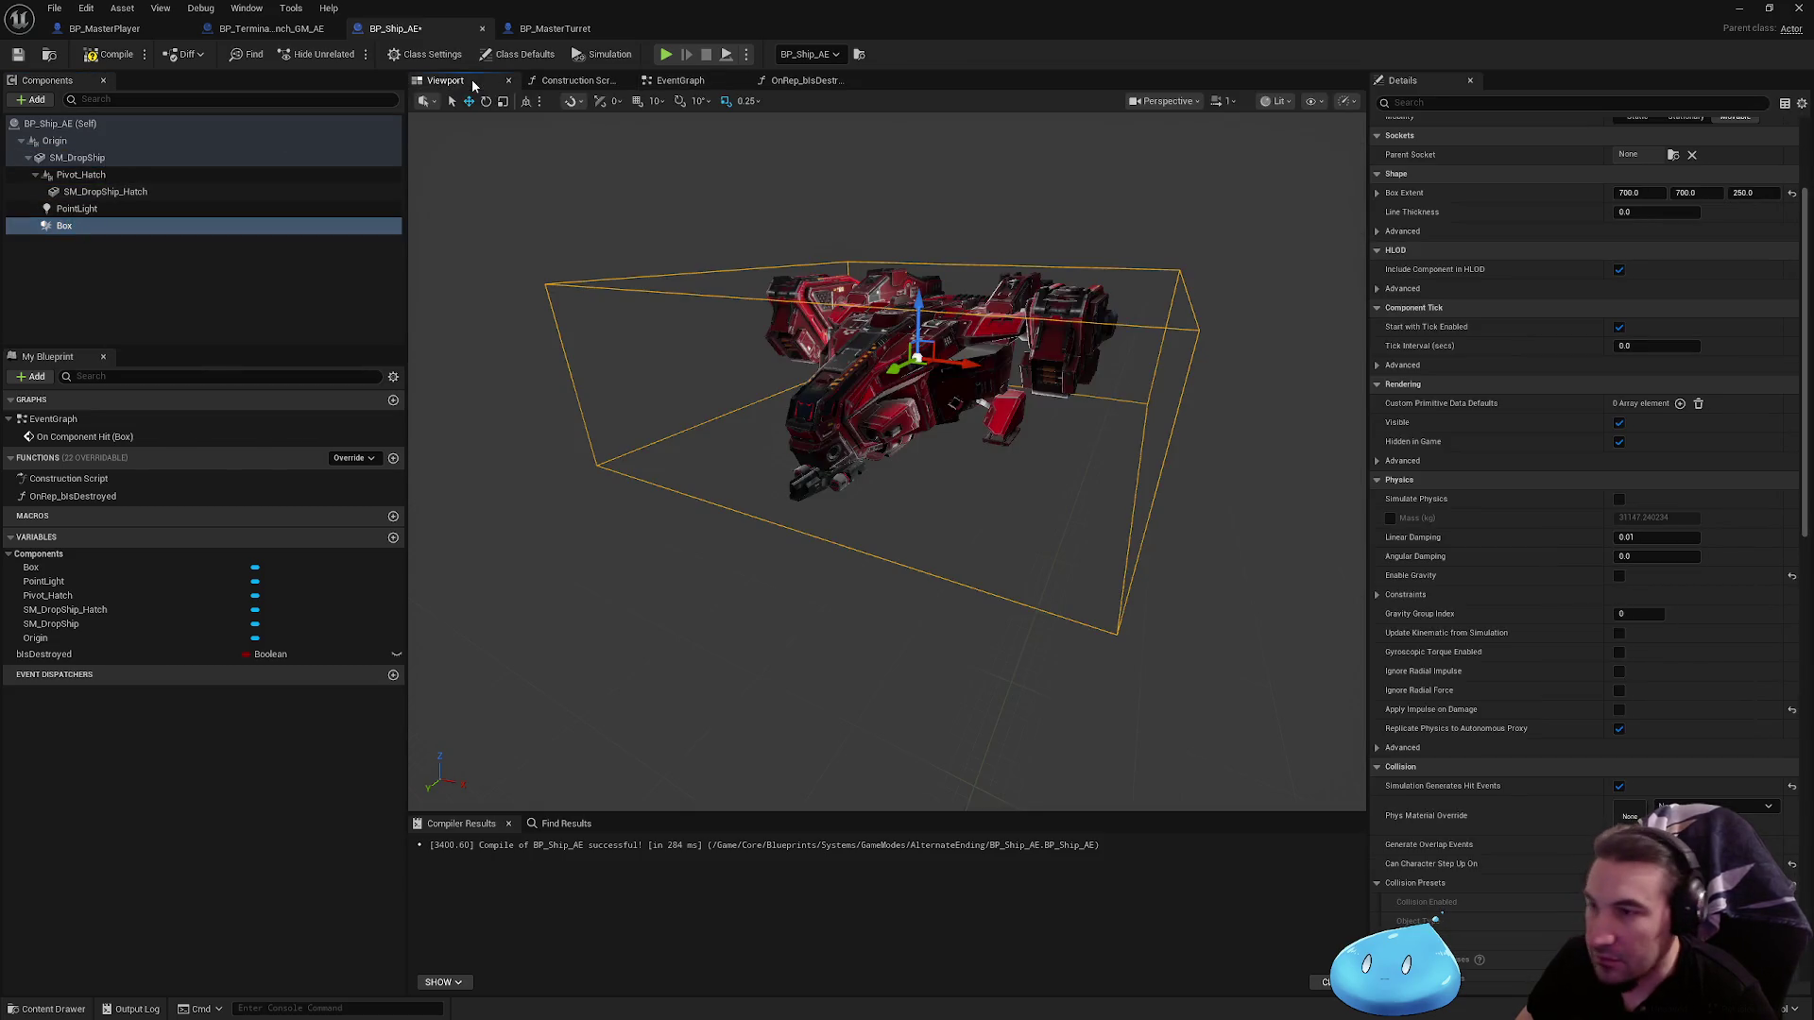
Step: Compile the ship, cancel an attempted deletion of Box, and recompile
left_click(99, 57)
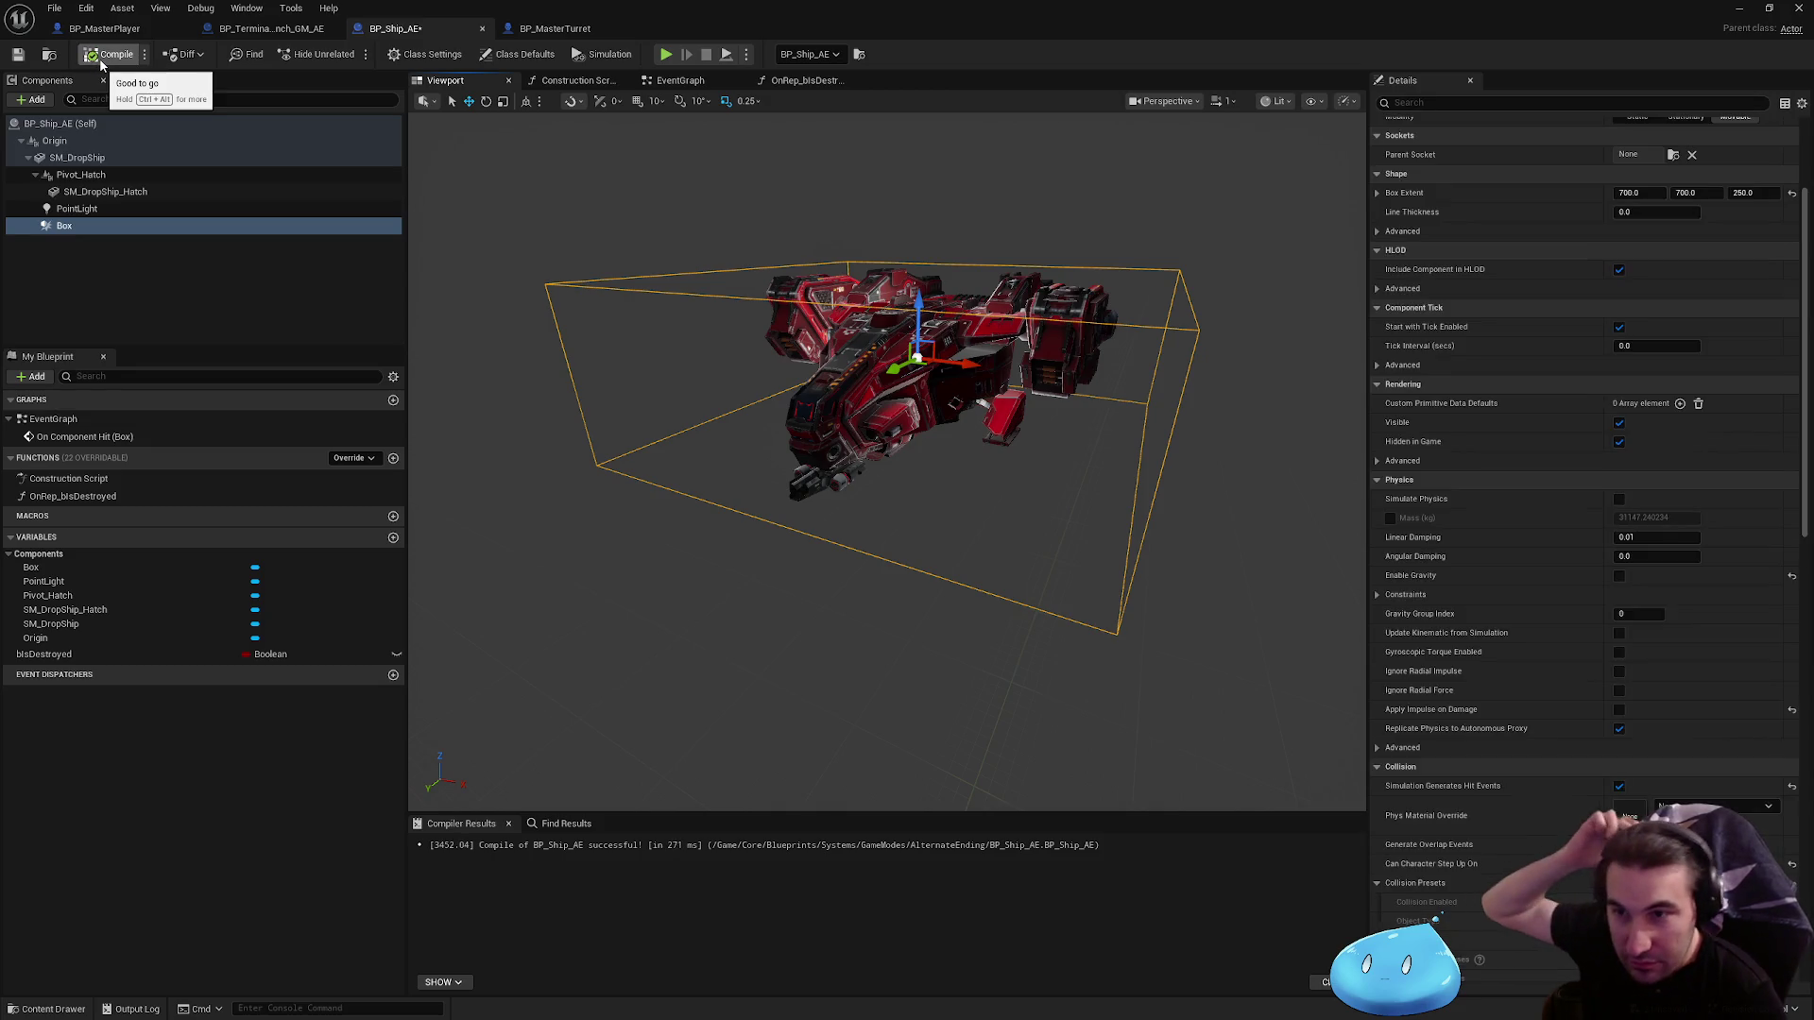
left_click(67, 231)
key("Delete")
left_click(1092, 542)
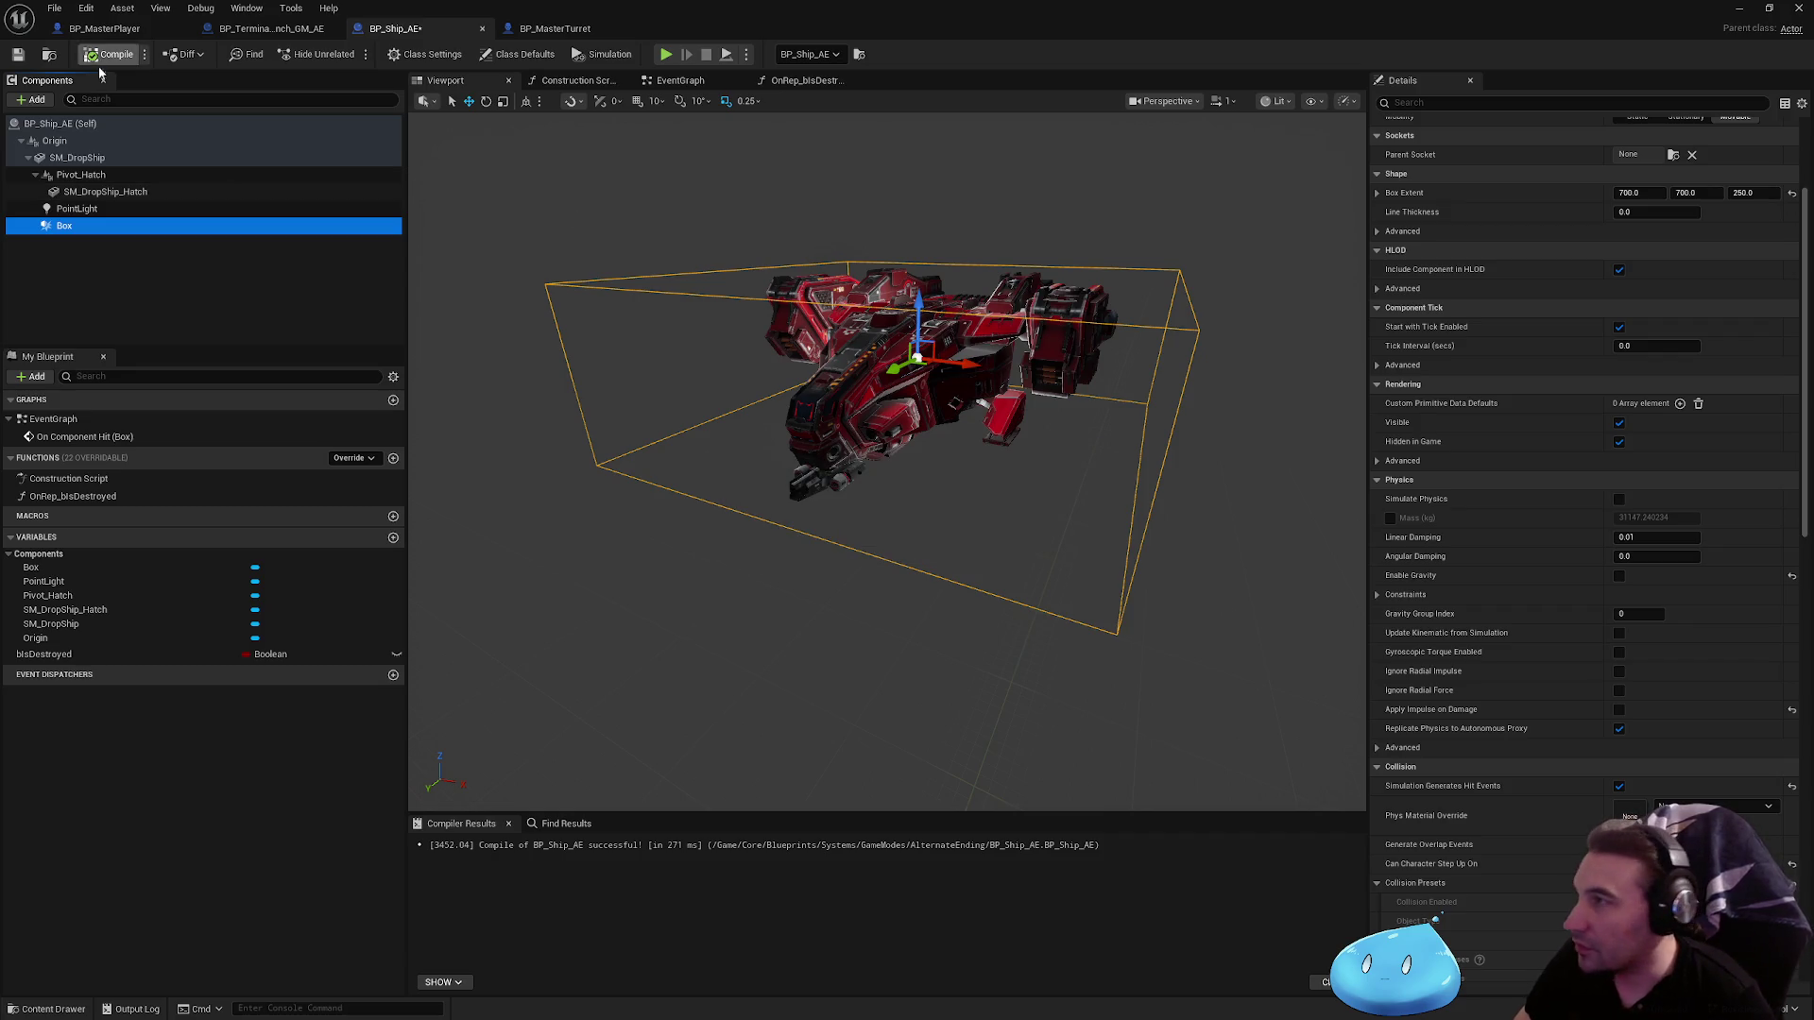
left_click(104, 58)
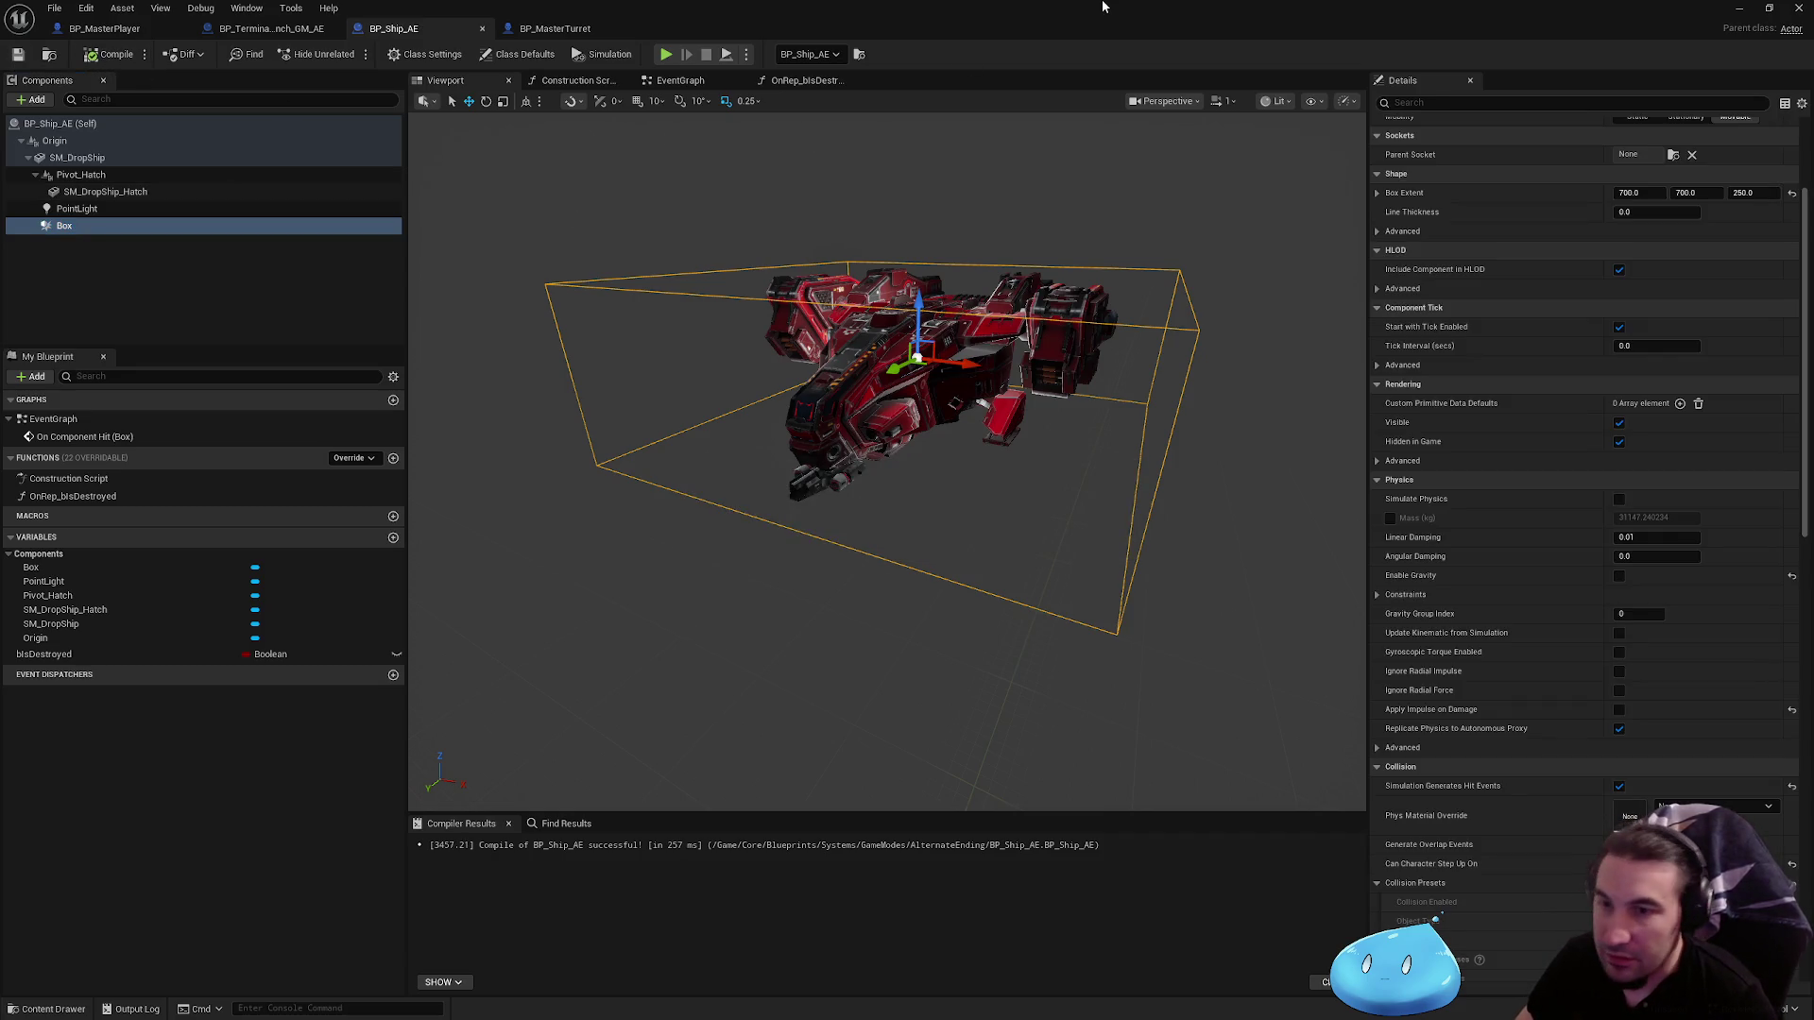
Step: Switch the Box collision preset to Custom with Hiteable set to Block
scroll(1657, 697, "down", 2)
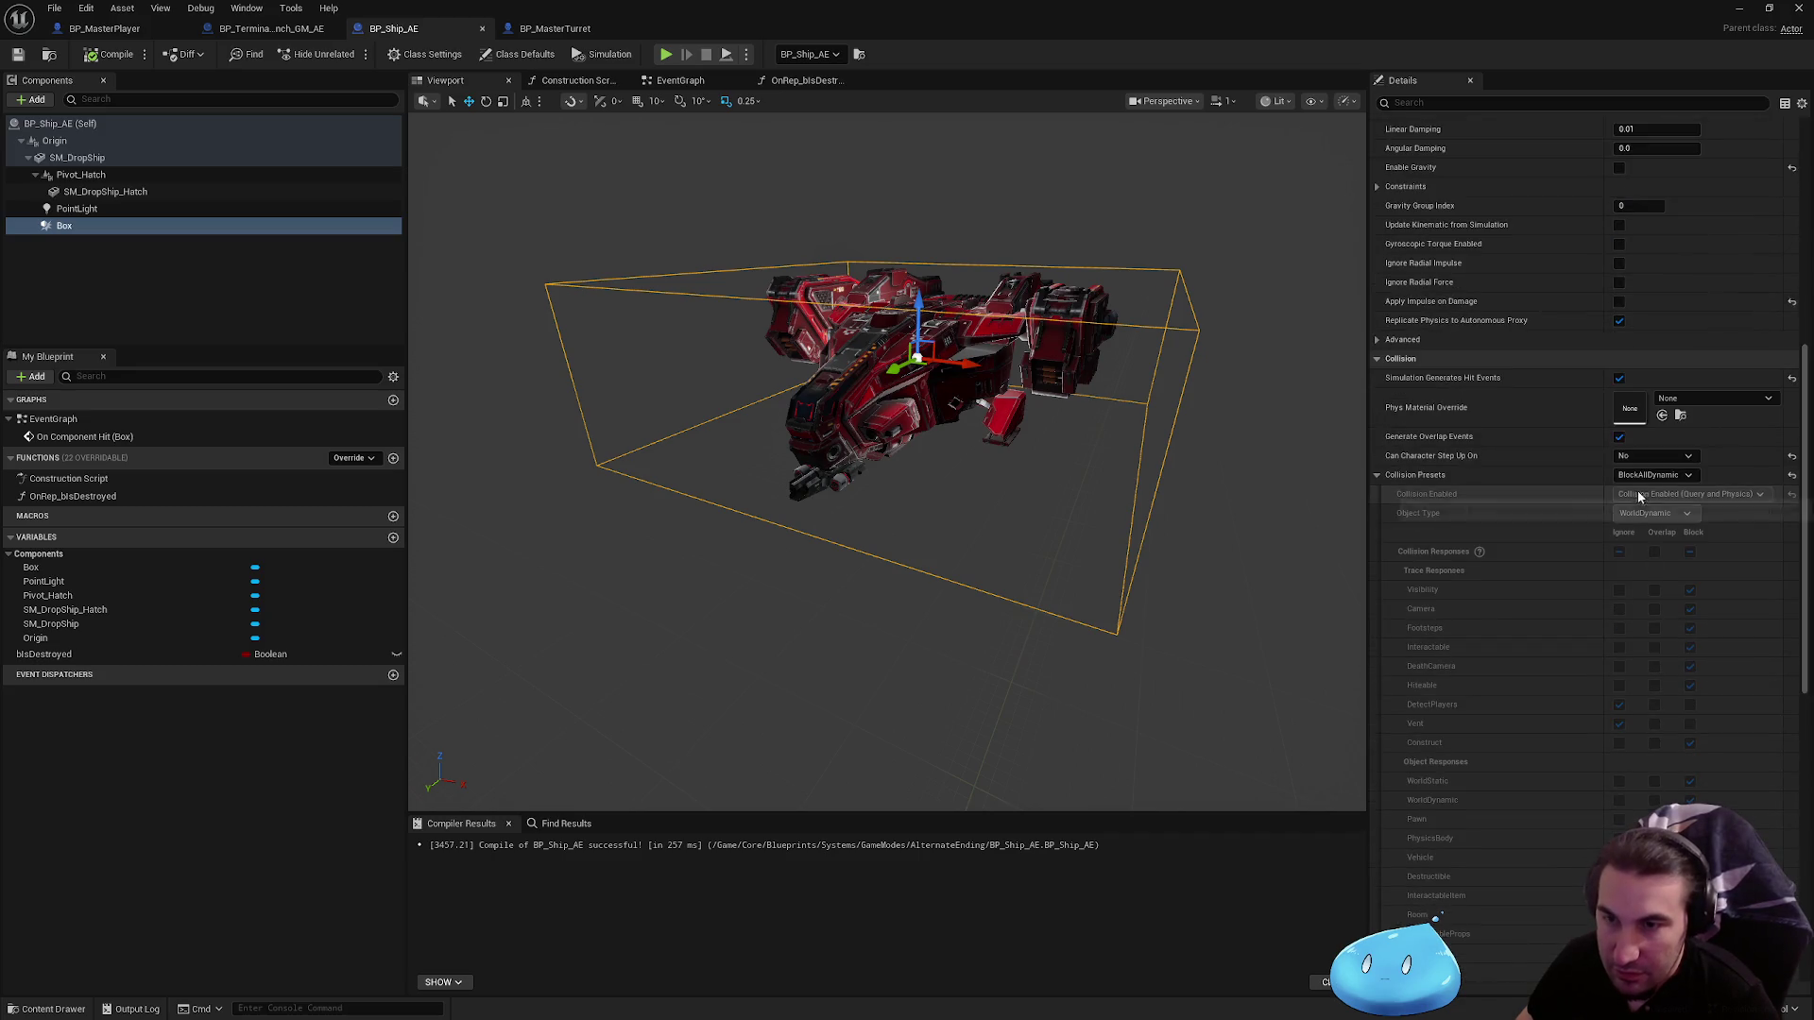
left_click(1651, 475)
left_click(1640, 503)
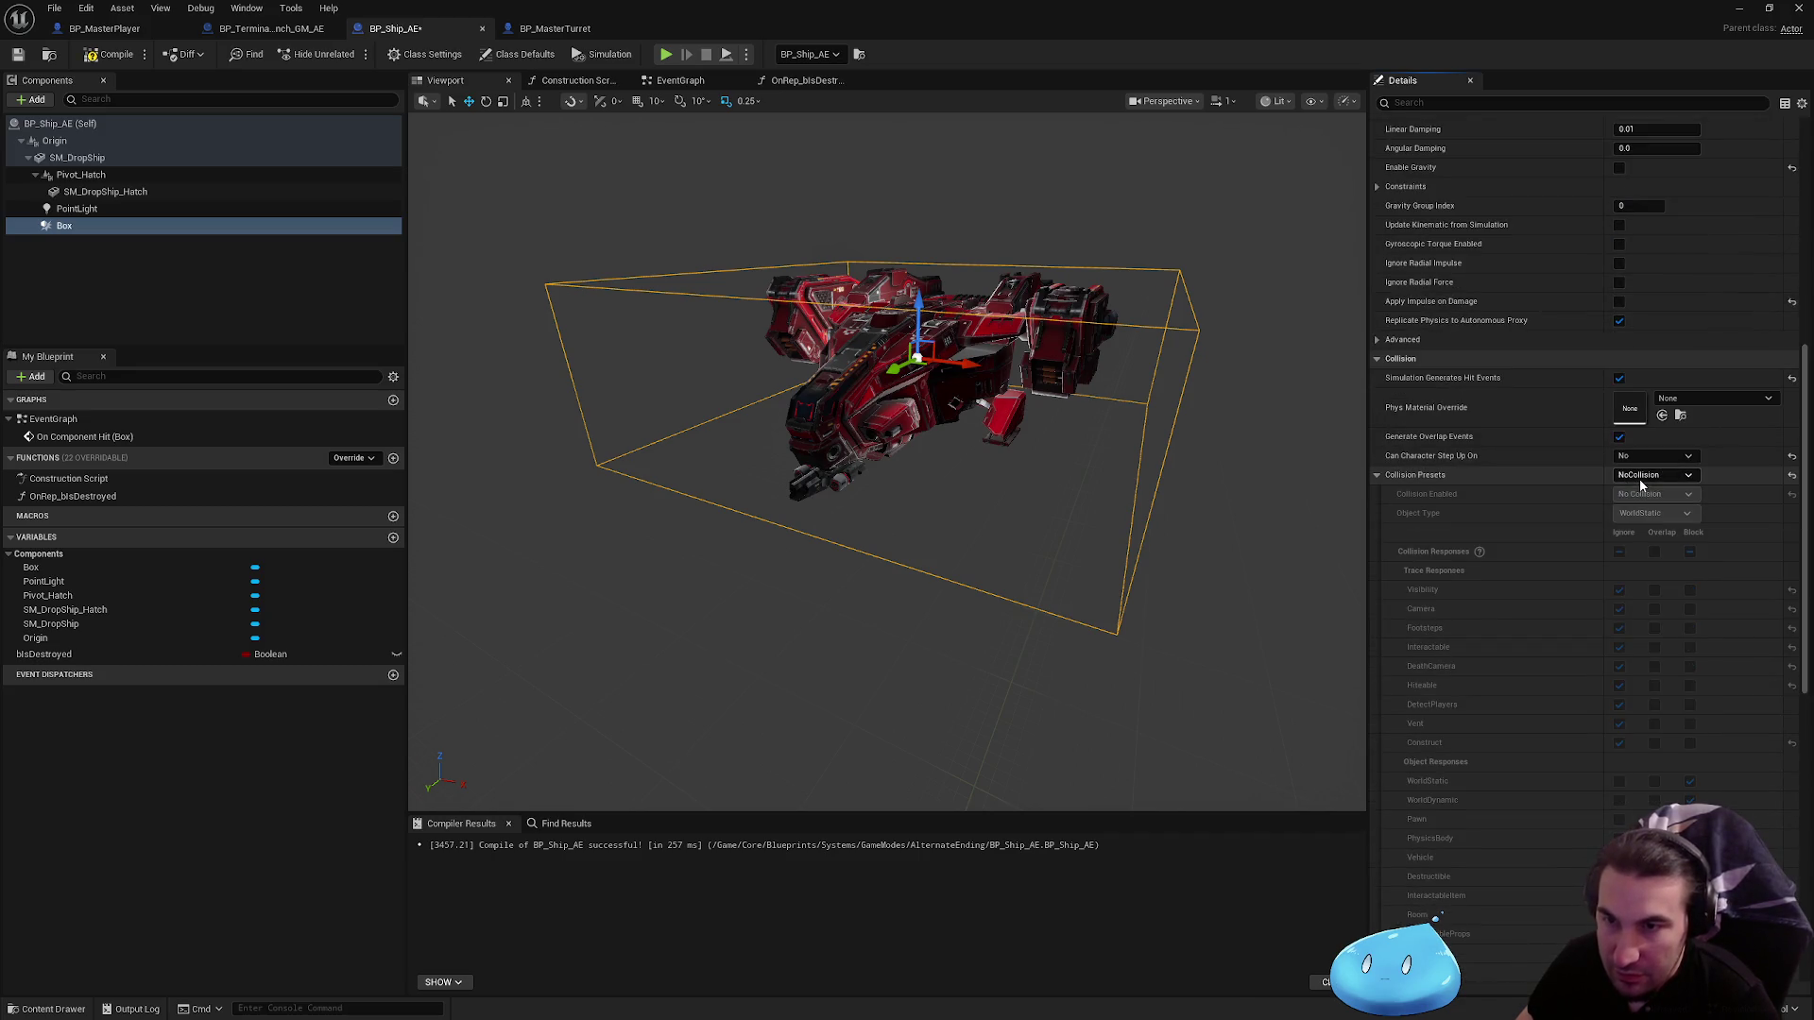
left_click(1653, 476)
left_click(1632, 489)
left_click(1690, 686)
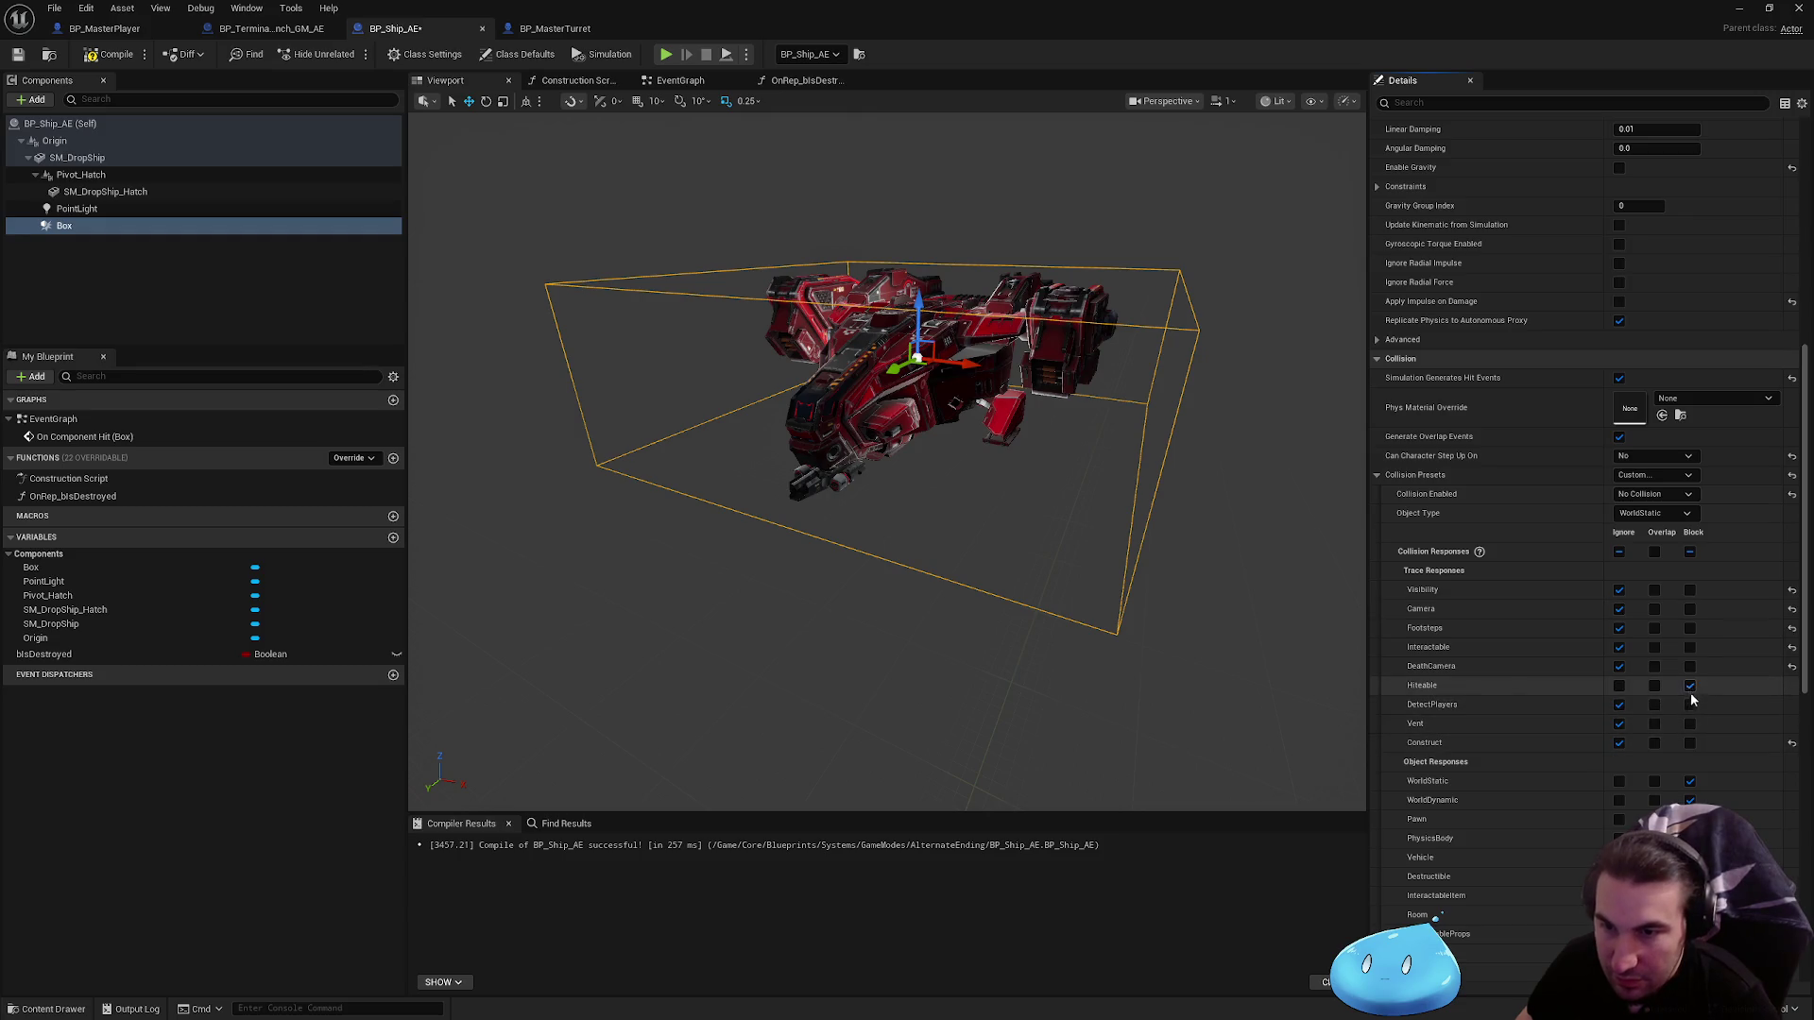
Step: Set Box to Ignore WorldStatic, WorldDynamic, Pawn, PhysicsBody, Vehicle, Destructible, Plunger, PlayerPawn, Mirror, InteractableProps and InteractableItem
scroll(1619, 718, "down", 4)
left_click(1617, 775)
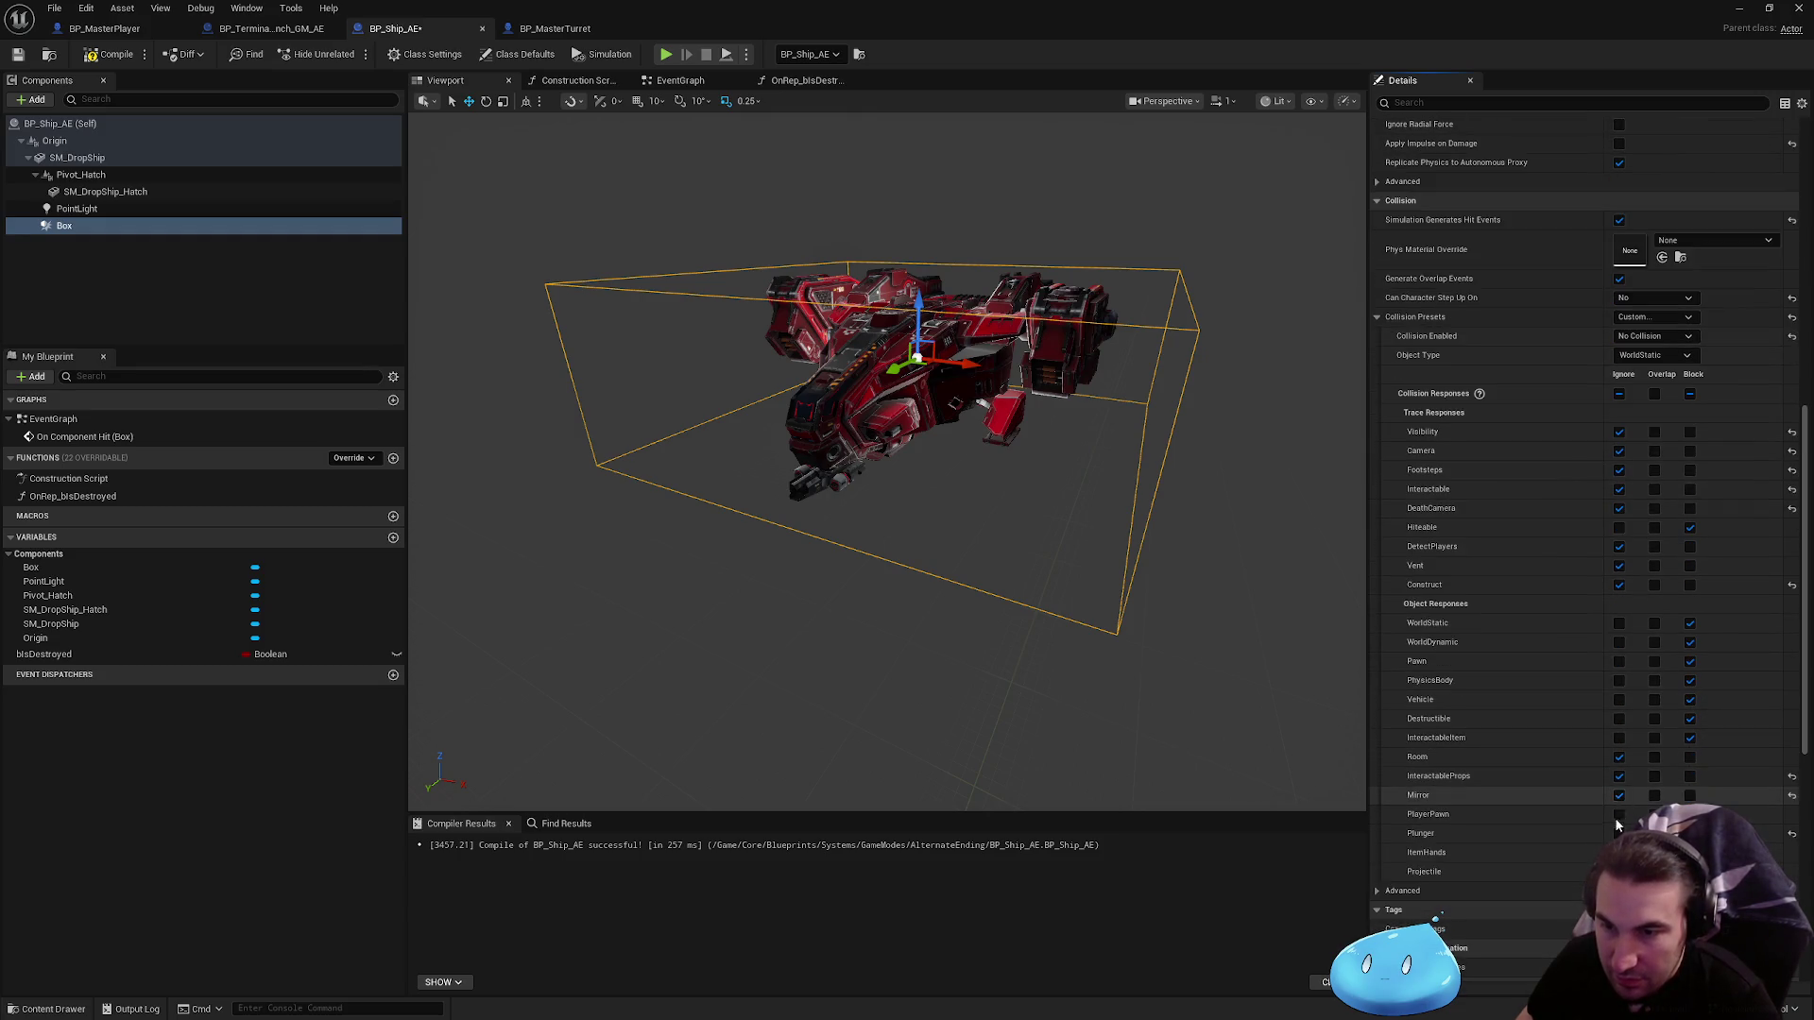
left_click(1618, 794)
left_click(1618, 814)
left_click(1618, 834)
left_click(1619, 738)
left_click(1619, 719)
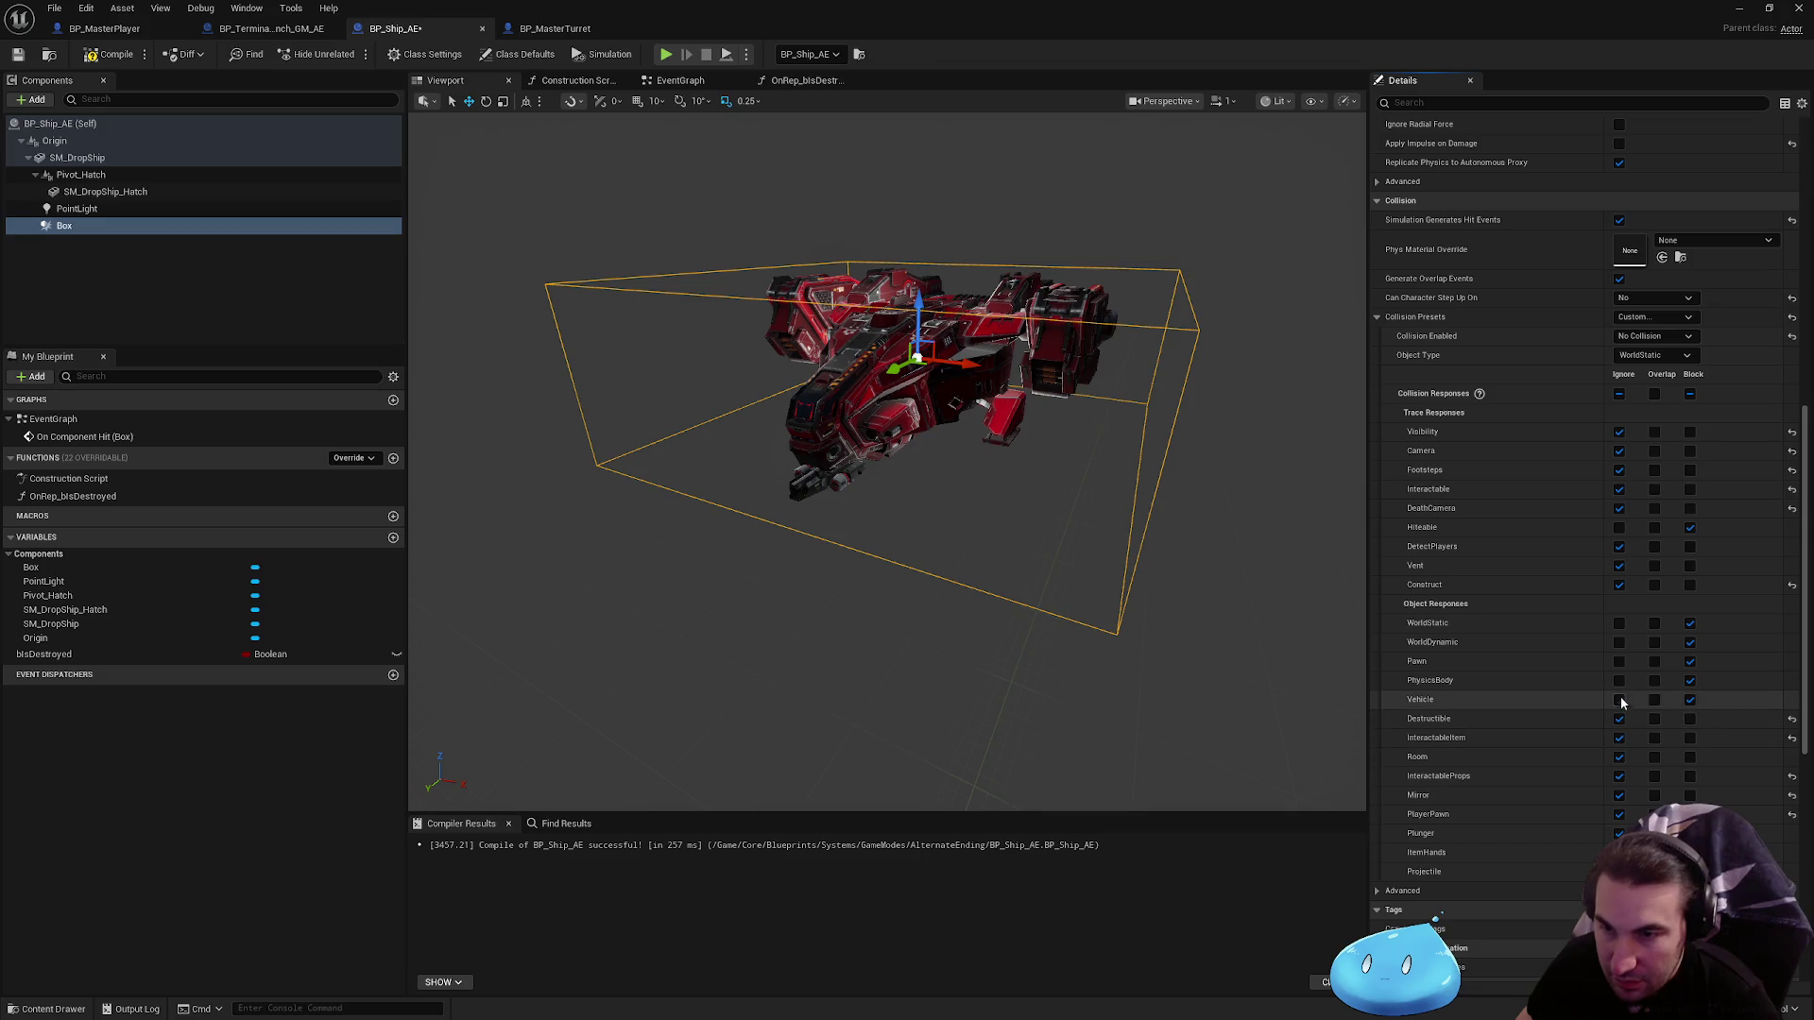
left_click(1619, 700)
left_click(1619, 681)
left_click(1619, 661)
left_click(1619, 642)
left_click(1619, 623)
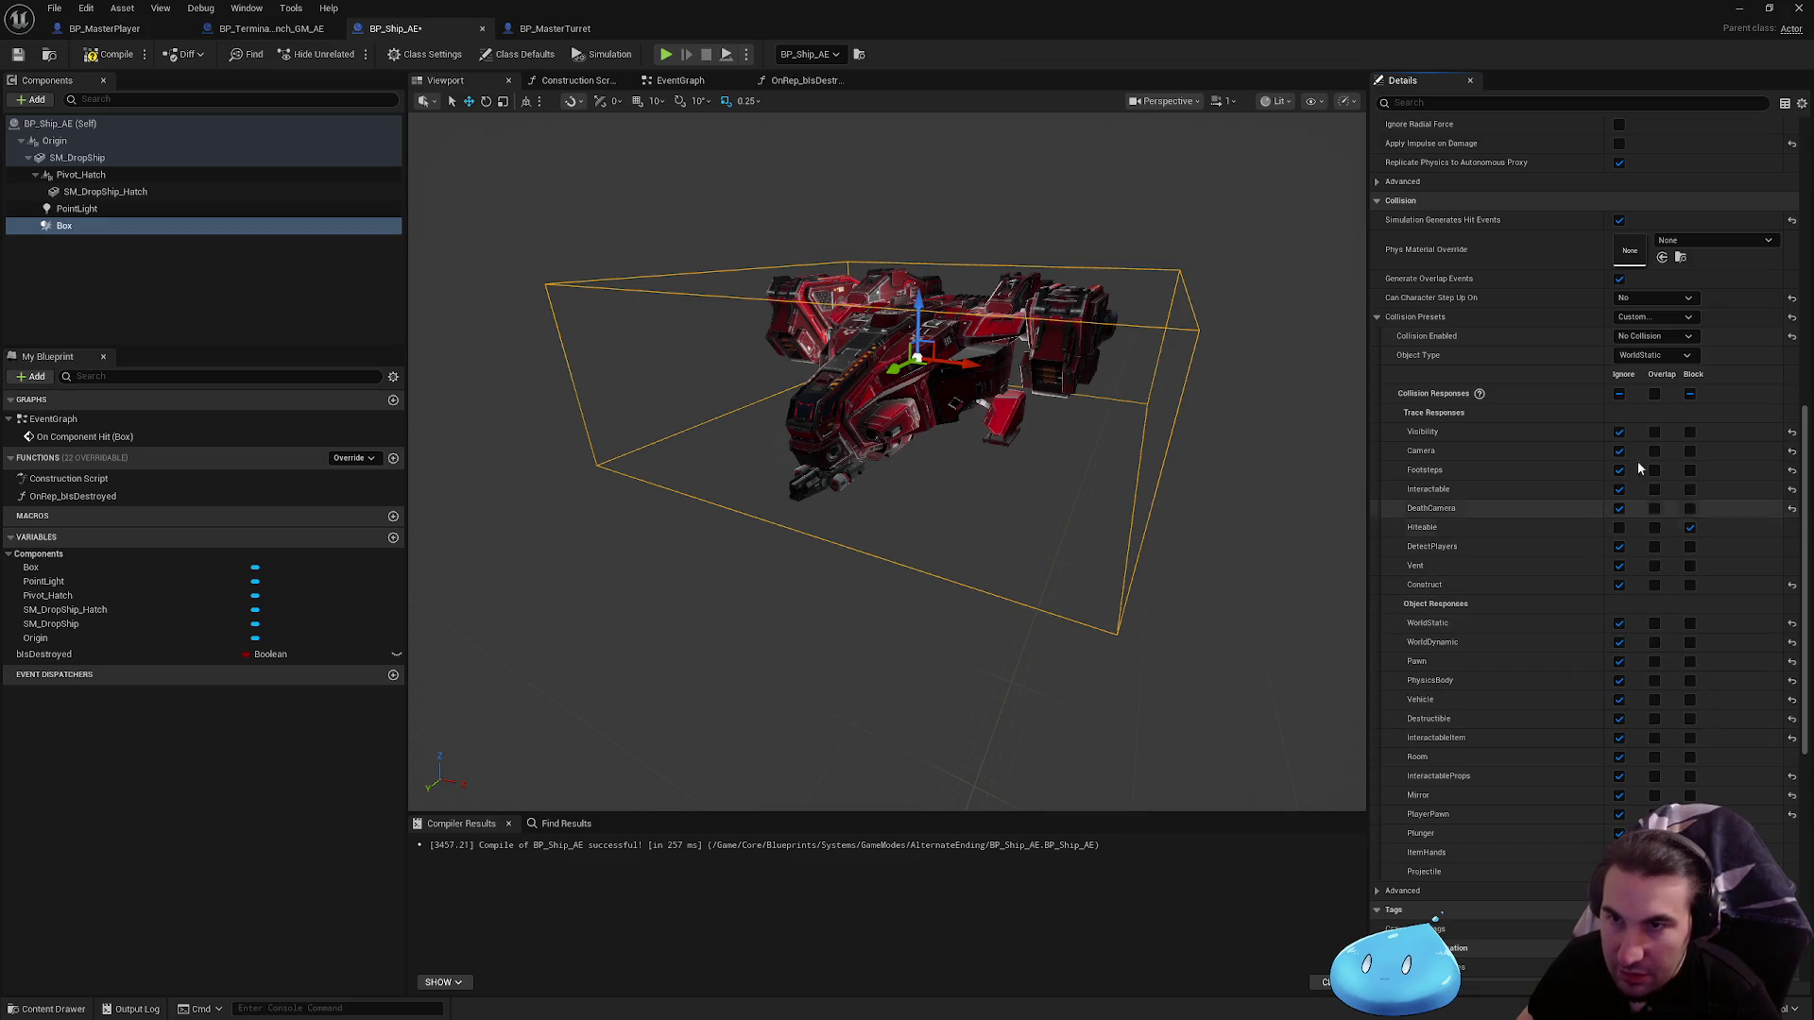
Step: Set Box Collision Enabled to Query and Physics, Object Type WorldDynamic, and recompile
left_click(1646, 316)
left_click(1646, 316)
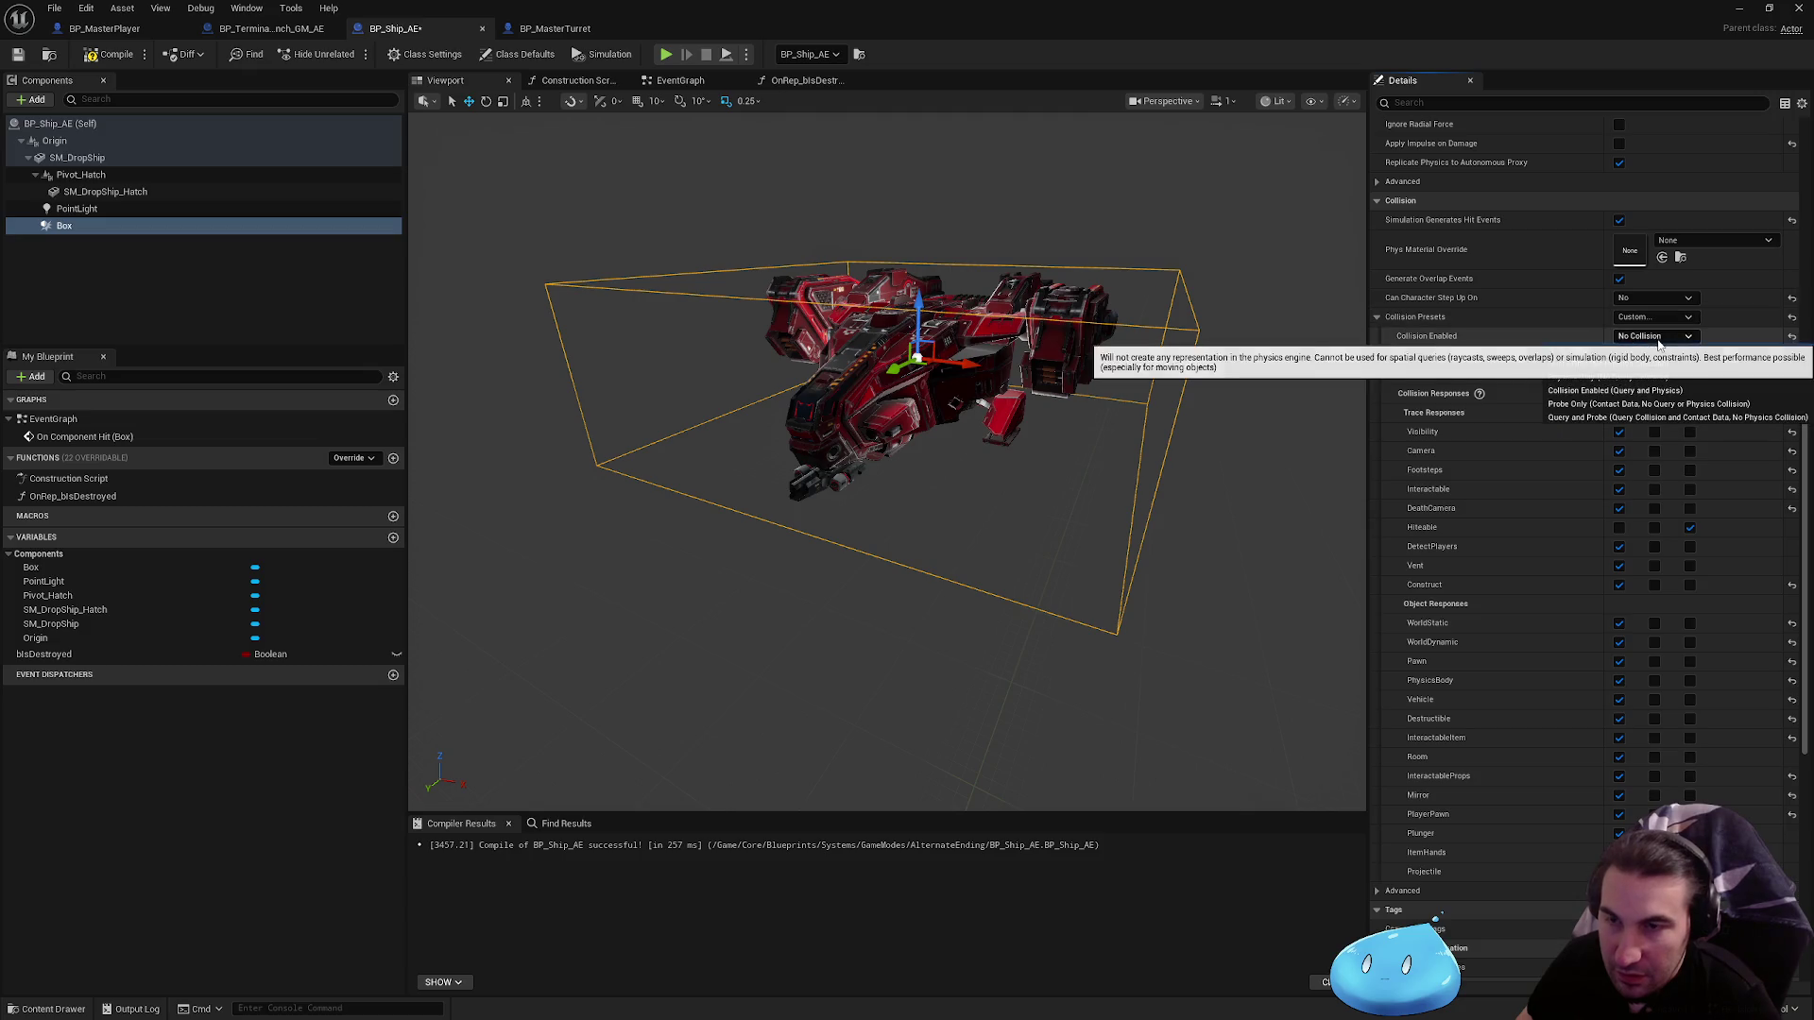
left_click(1657, 338)
left_click(1648, 415)
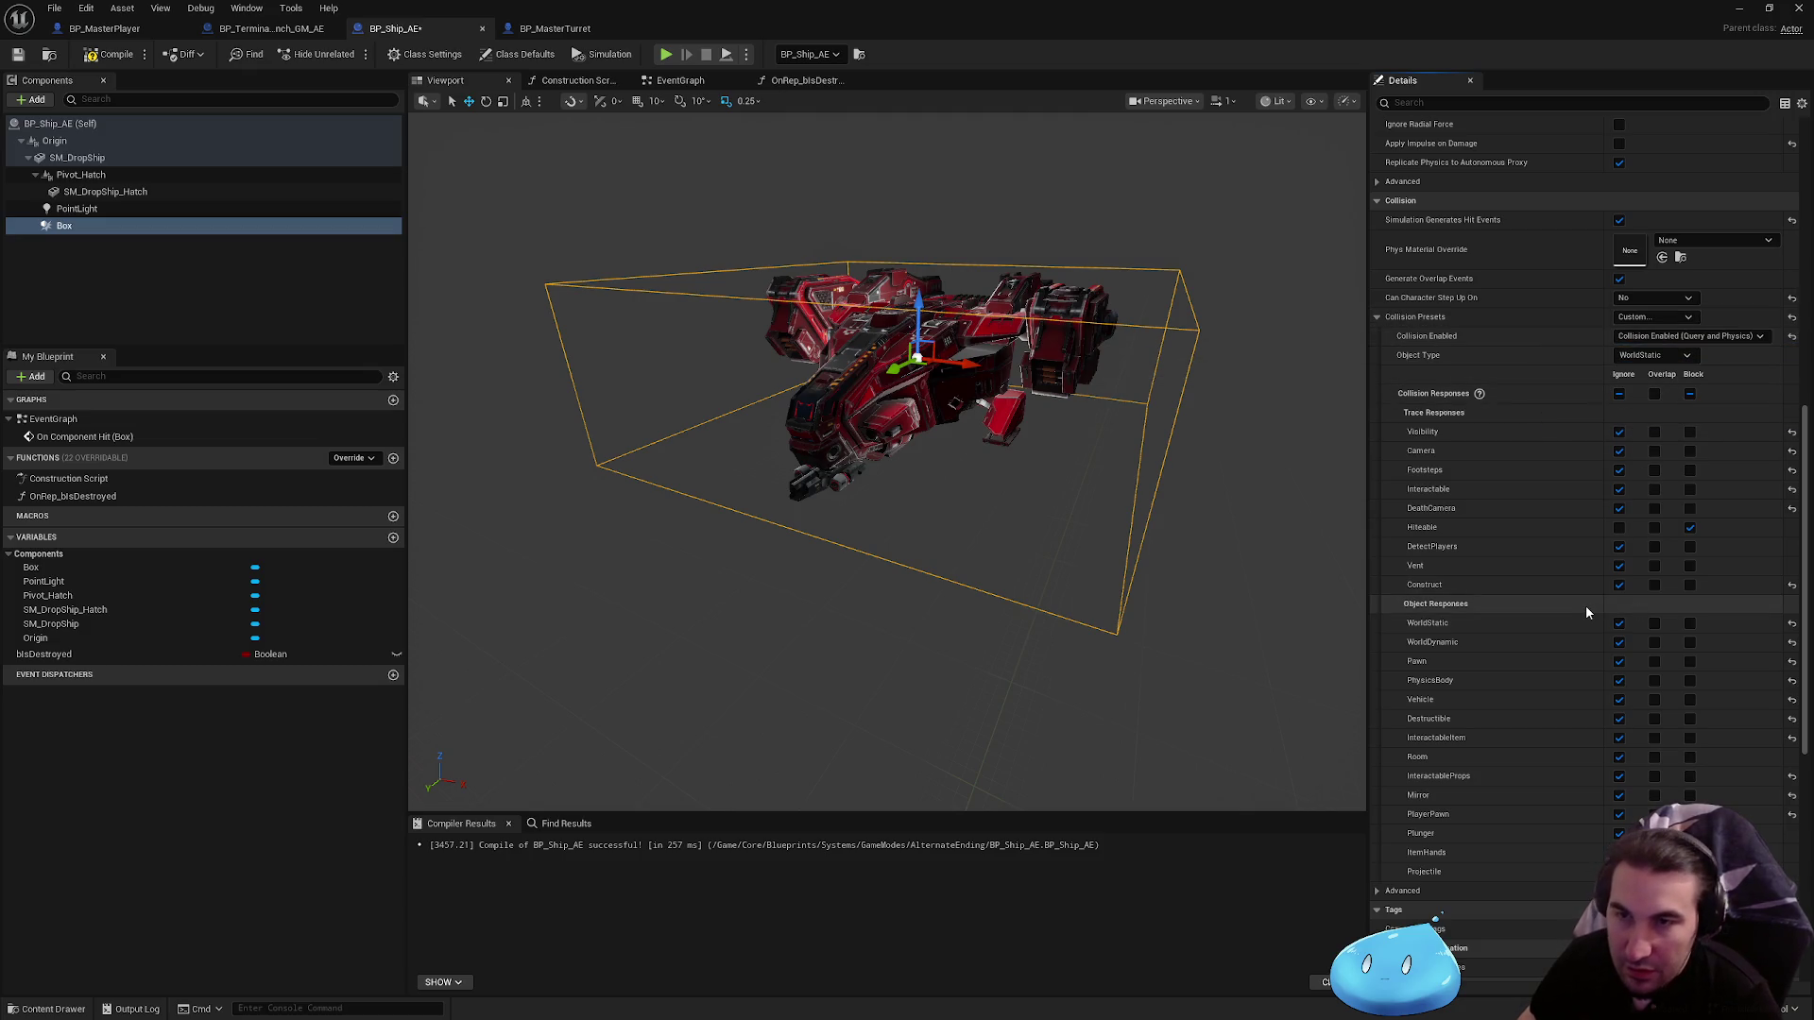
left_click(1653, 355)
left_click(1669, 385)
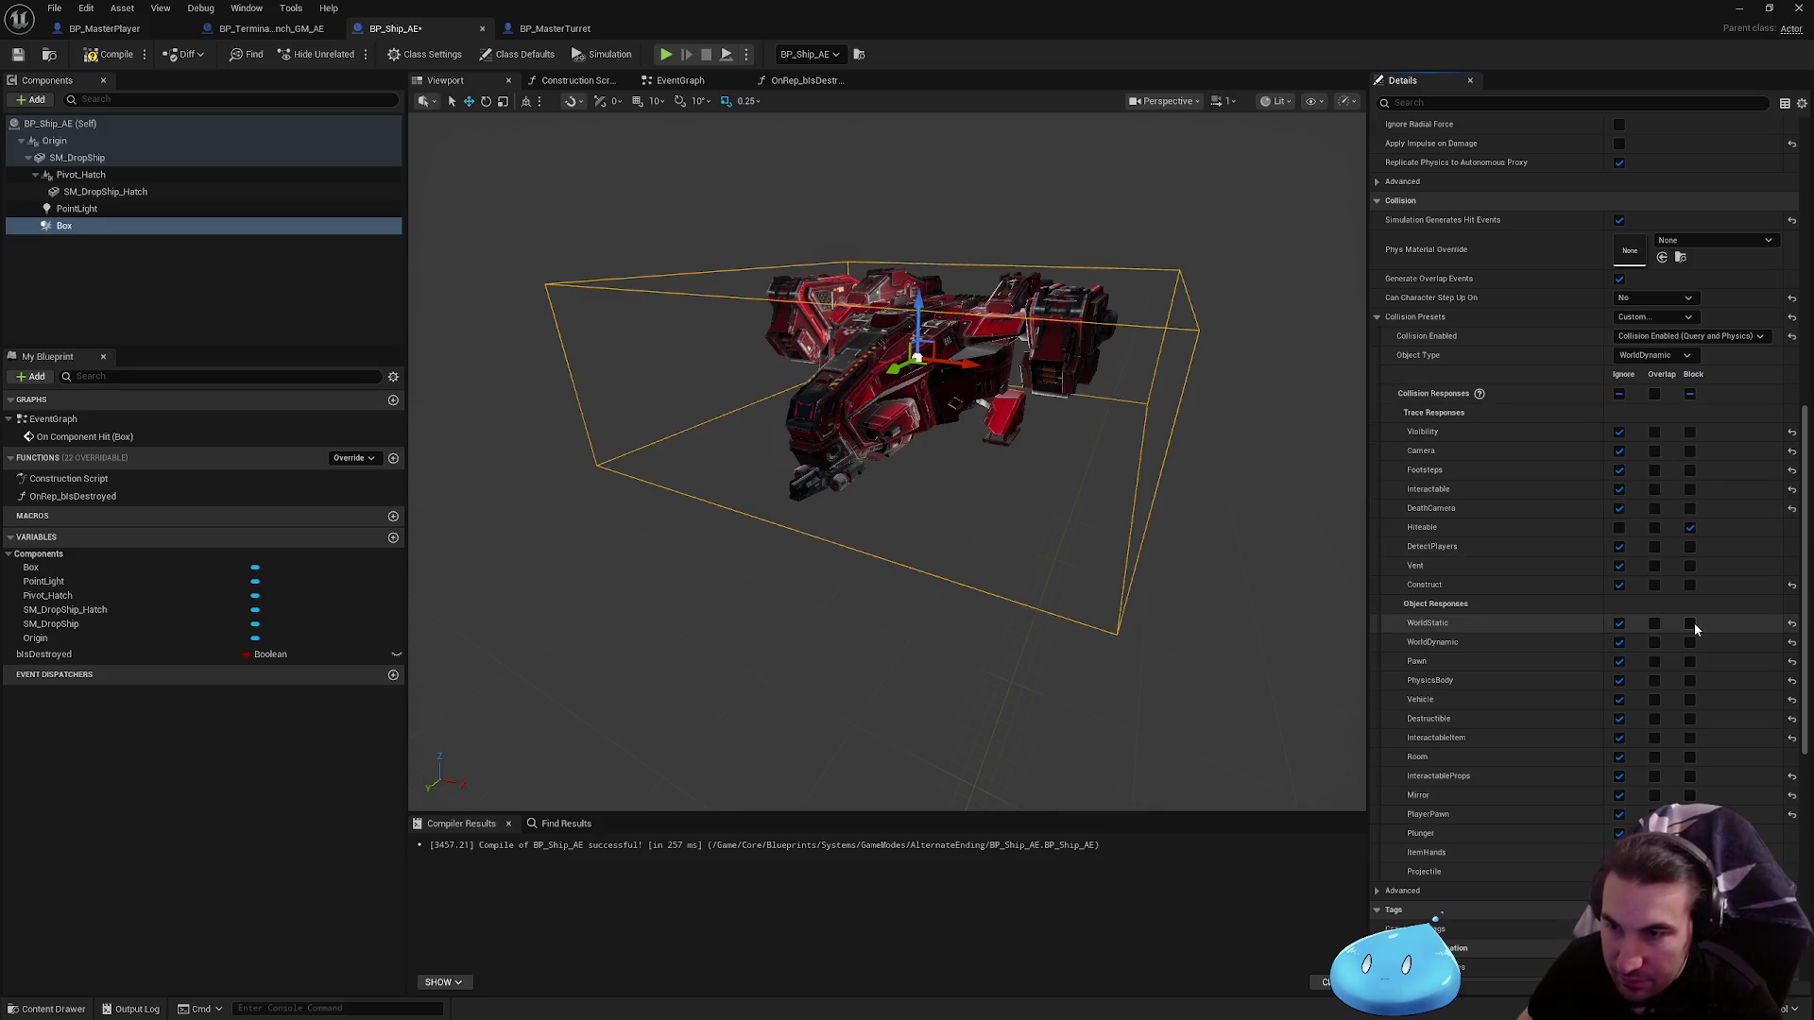
left_click(108, 54)
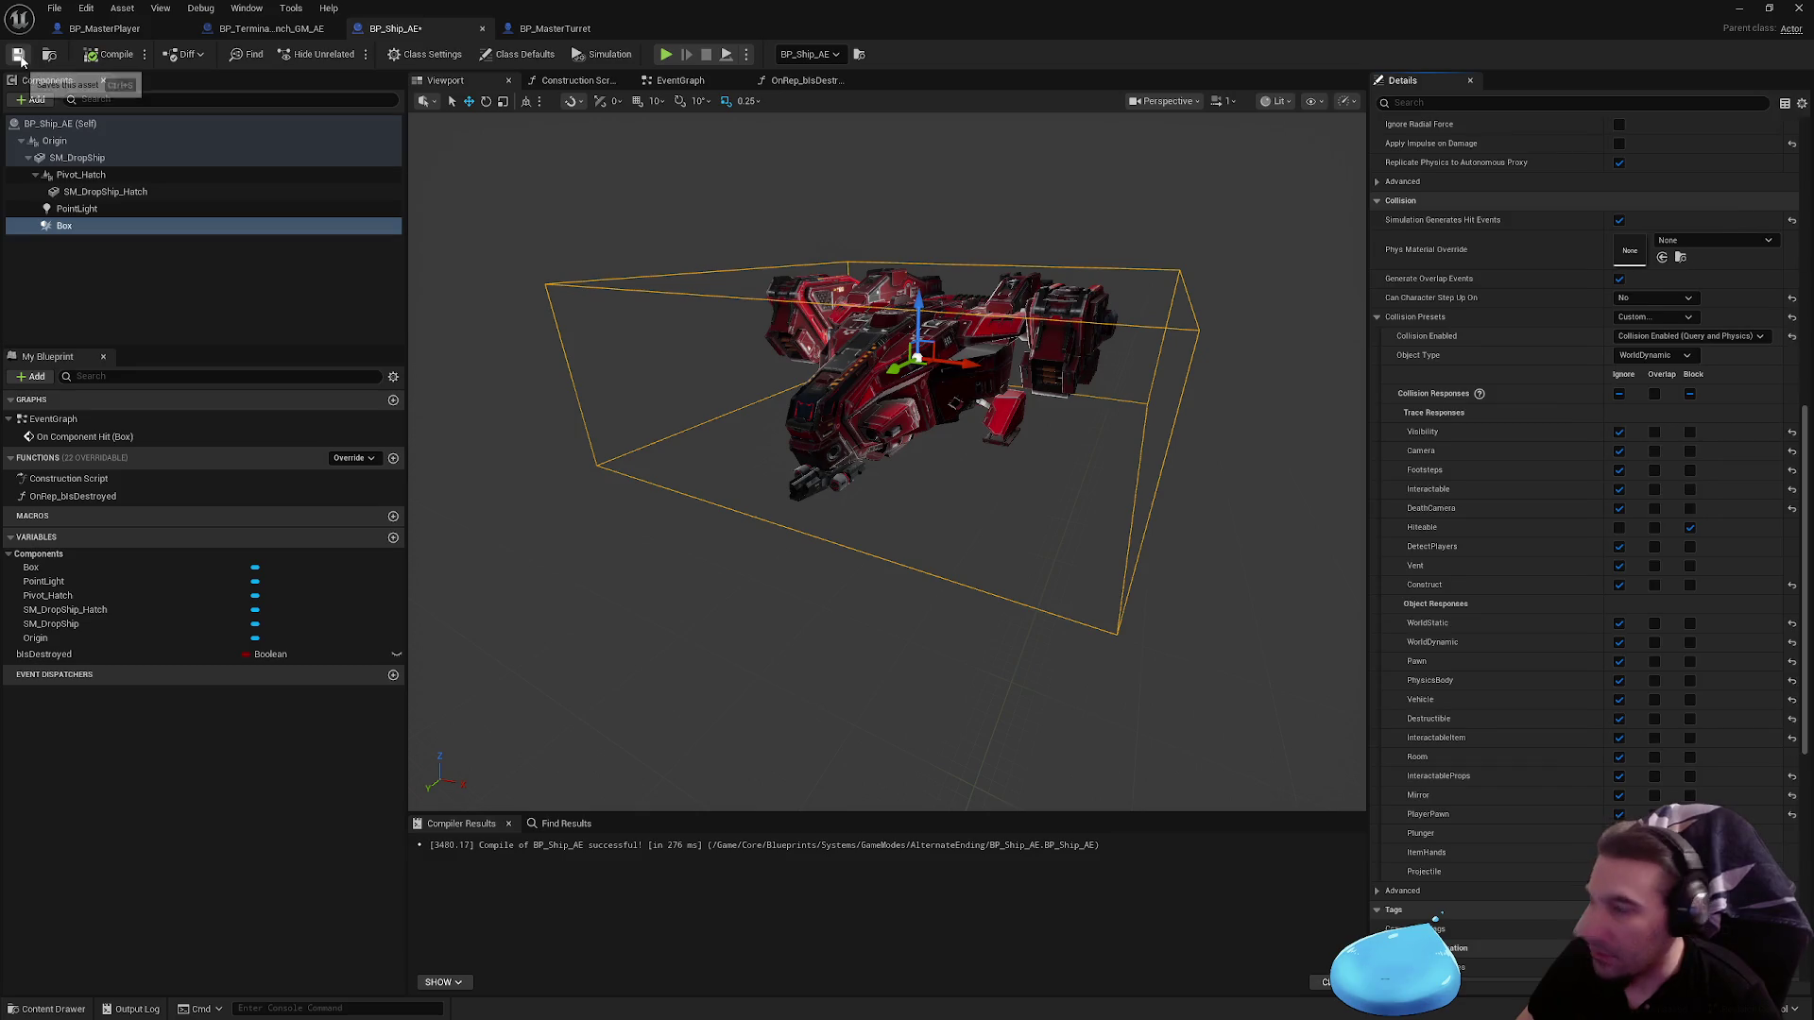
Step: Compile and save BP_Ship_AE, then Save All modified content
left_click(19, 57)
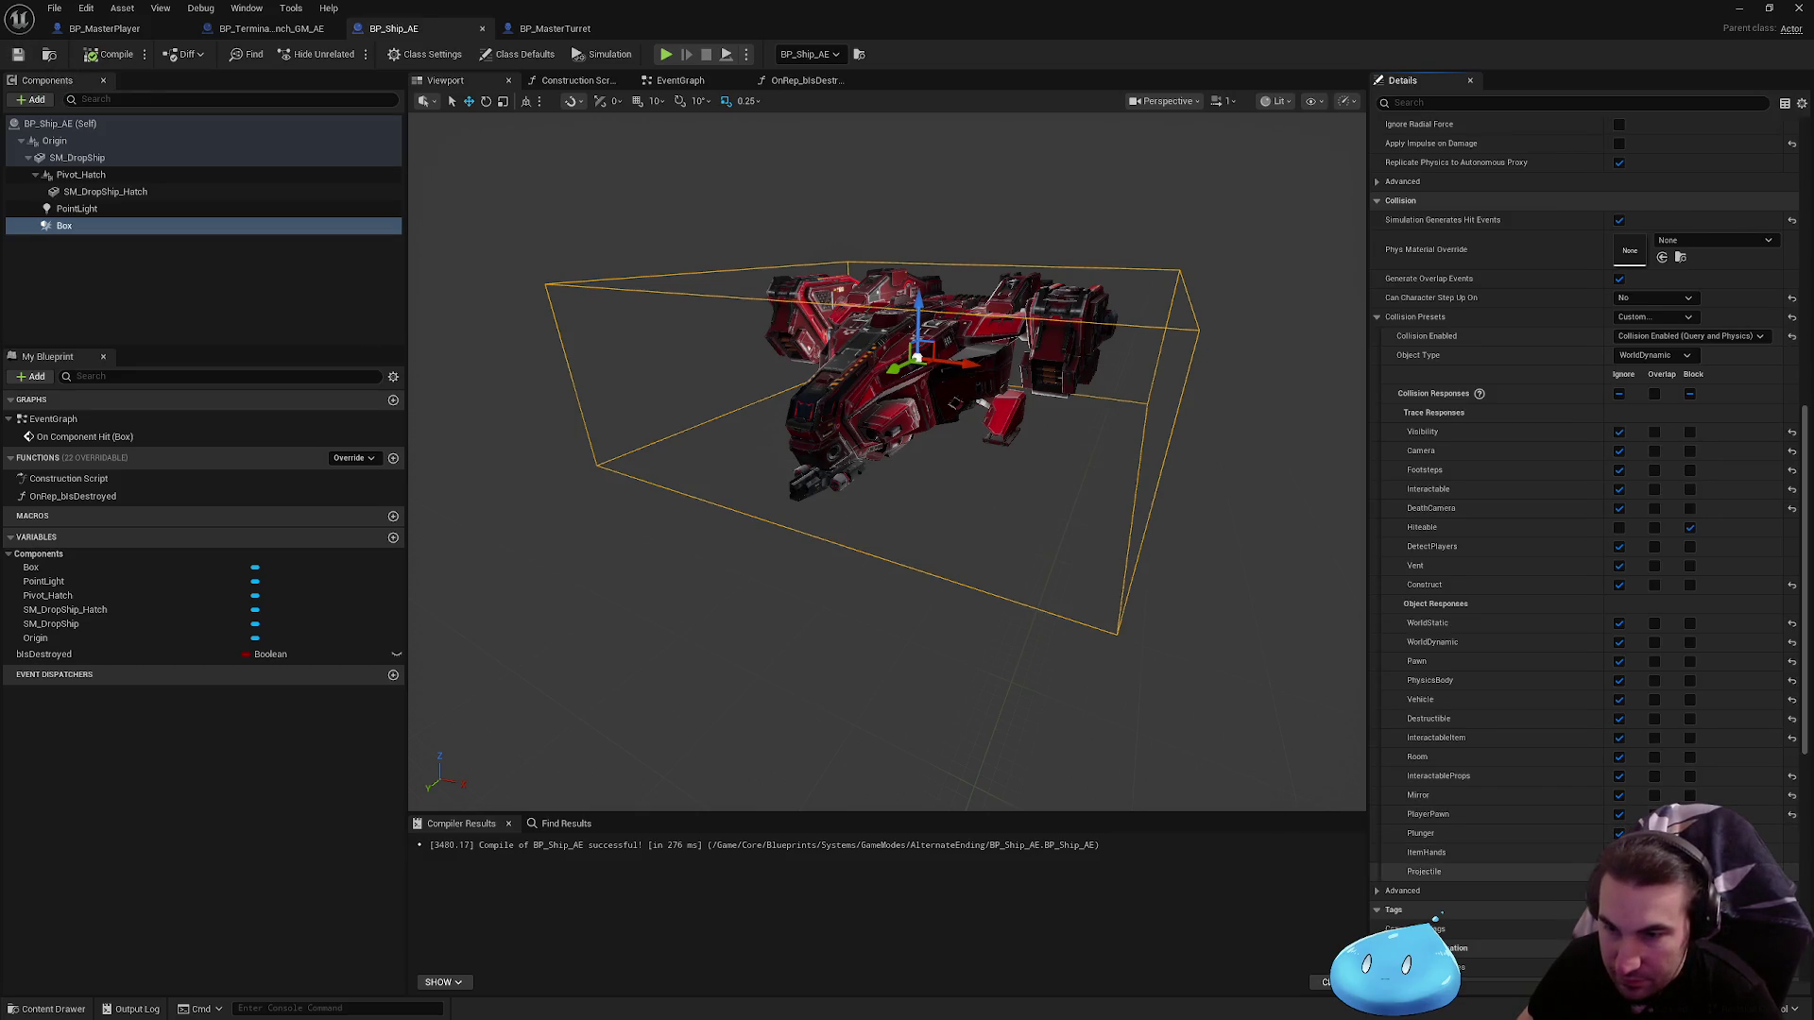
key("F7")
key("ctrl+s")
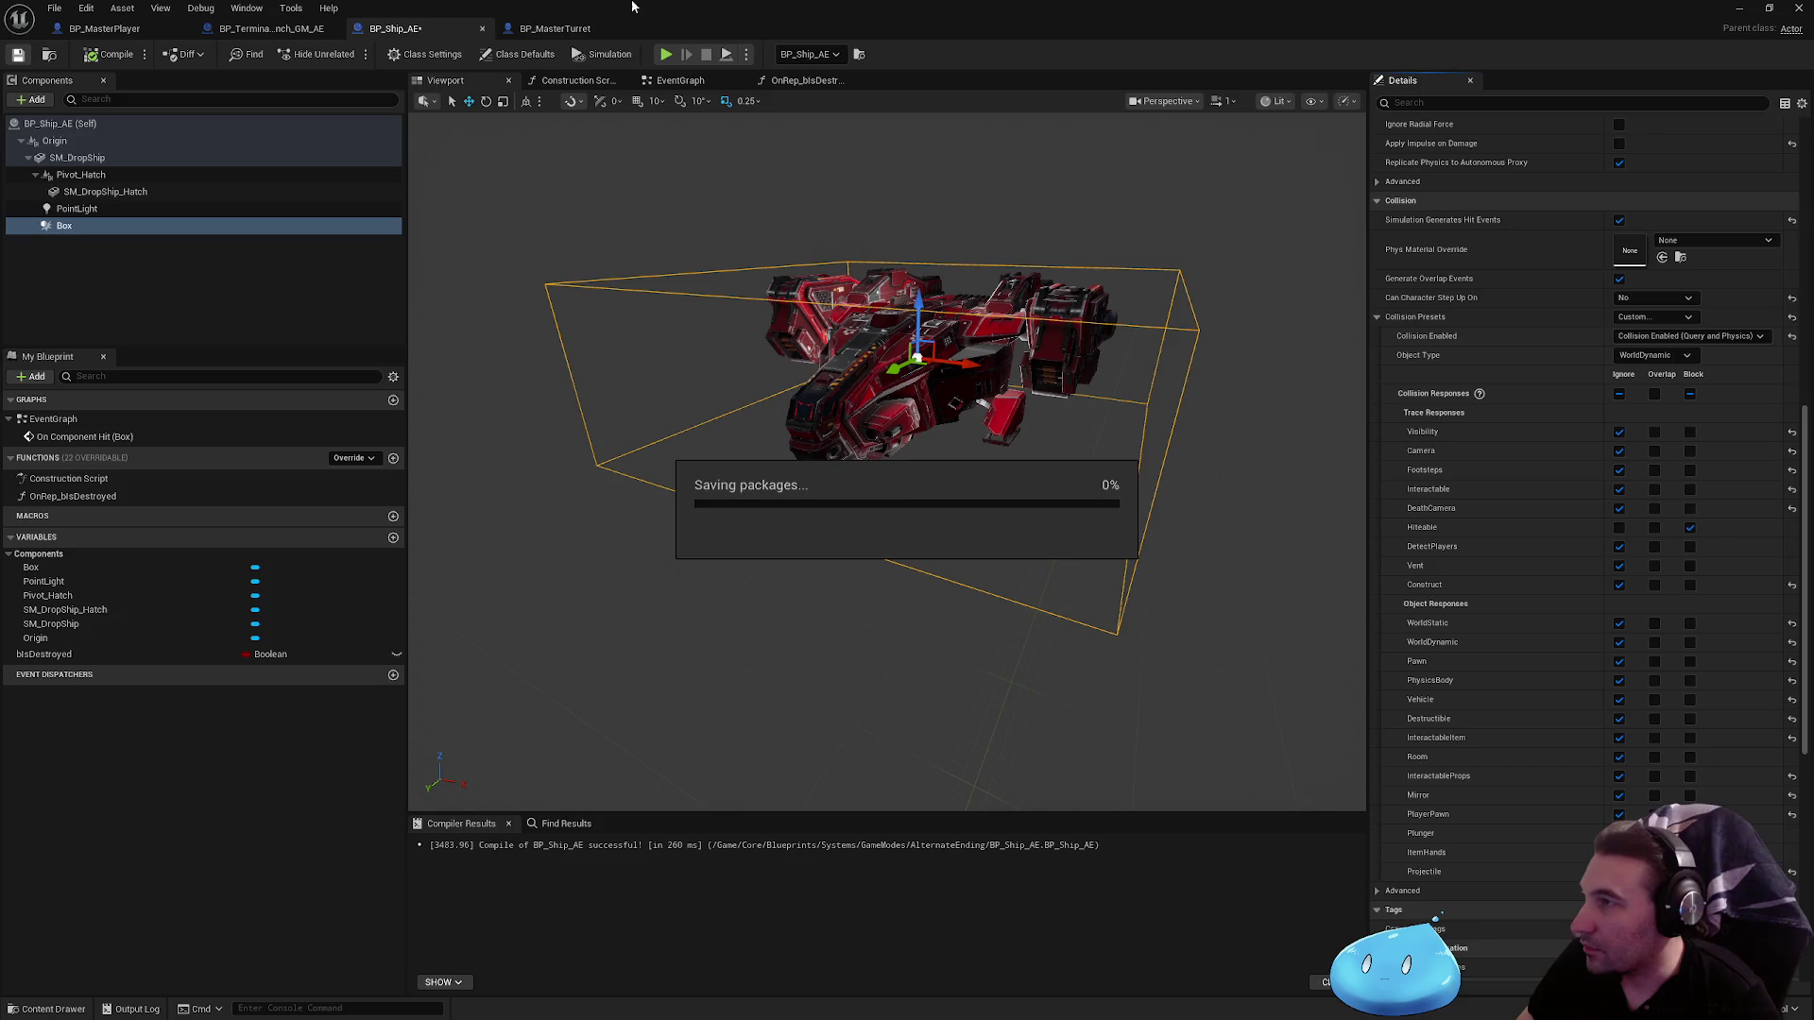
mouse_move(632, 6)
left_mouse_down()
mouse_move(784, 9)
mouse_move(466, 909)
left_mouse_up()
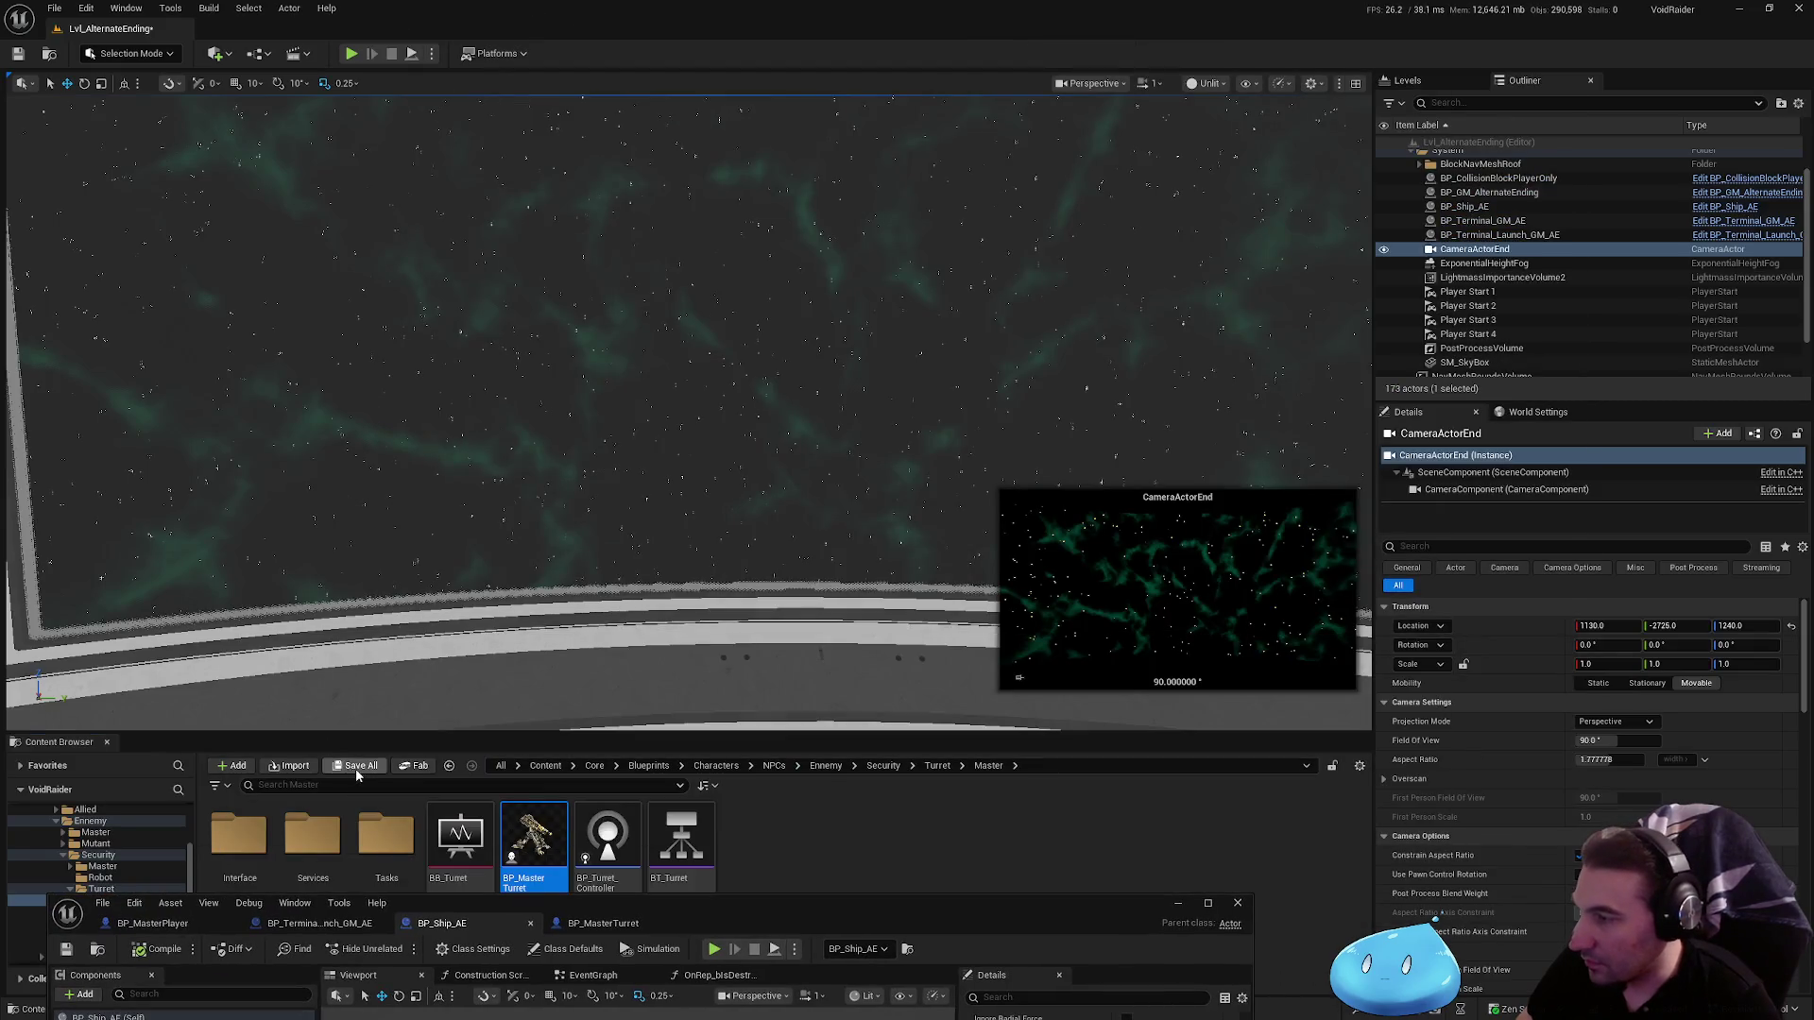
left_click(355, 768)
left_click(1014, 678)
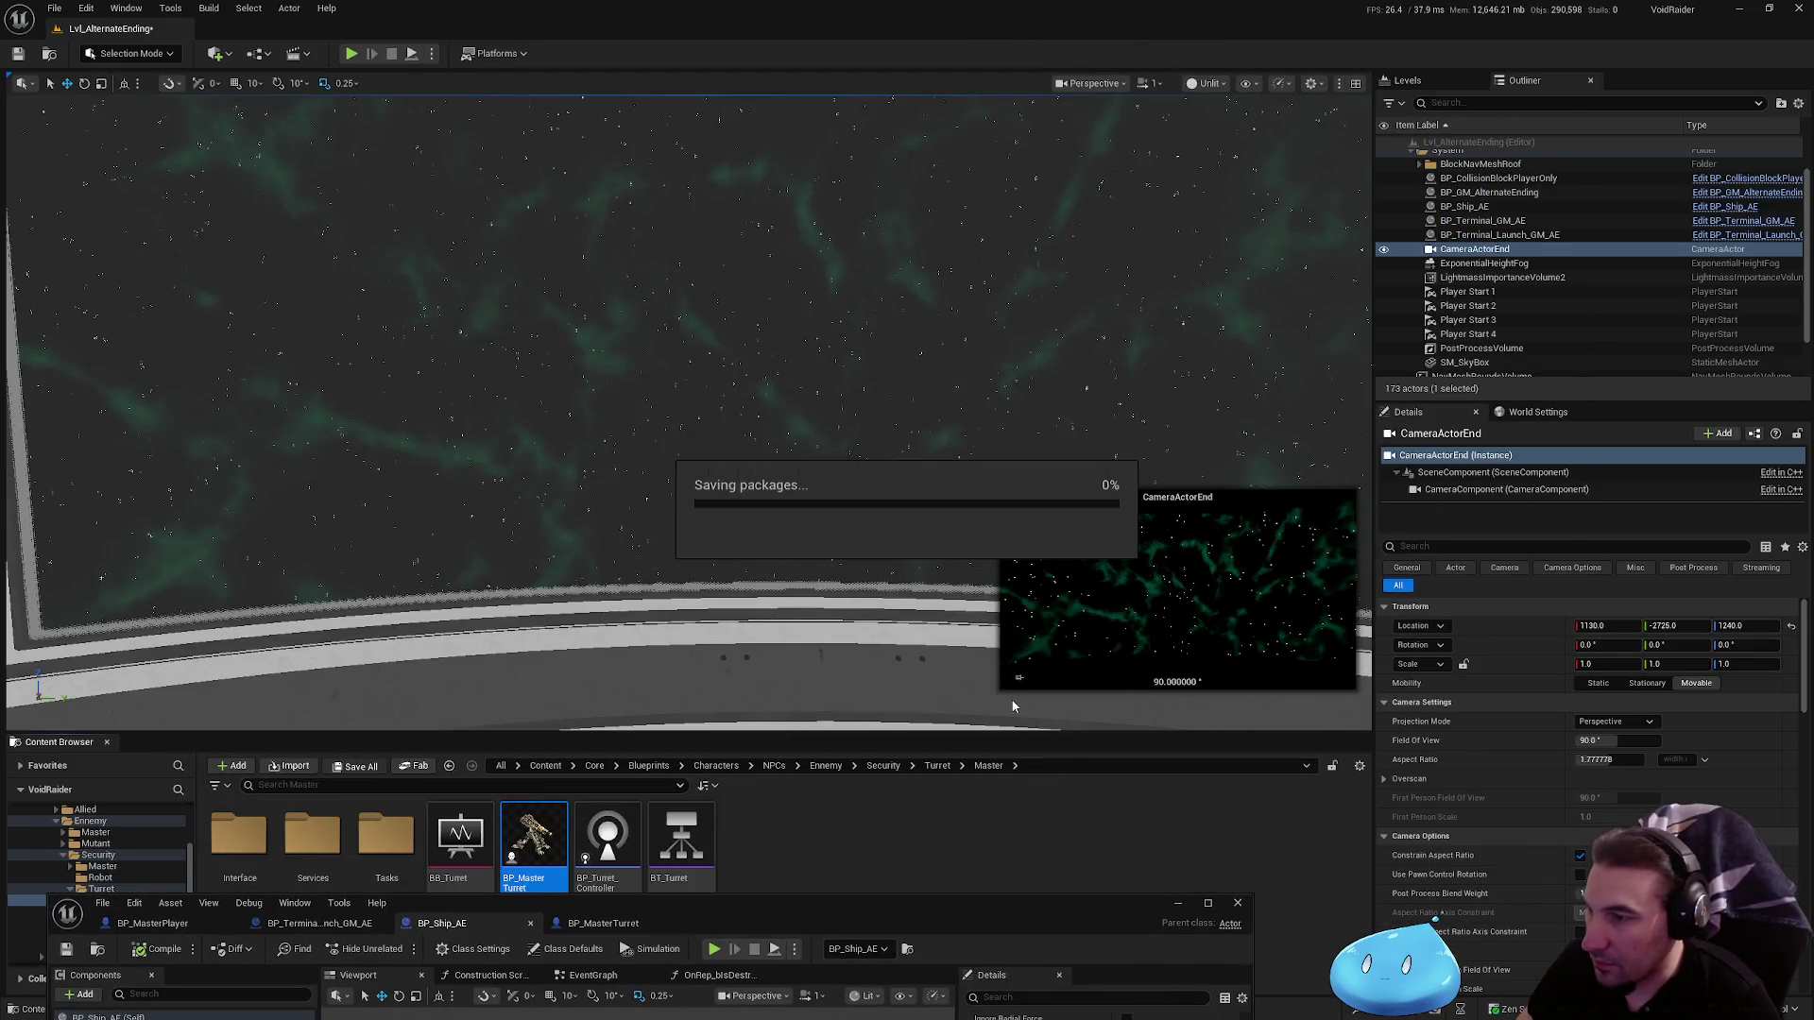
Step: Play-test the level twice, then restore BP_Ship_AE's editor to full screen
left_click(350, 53)
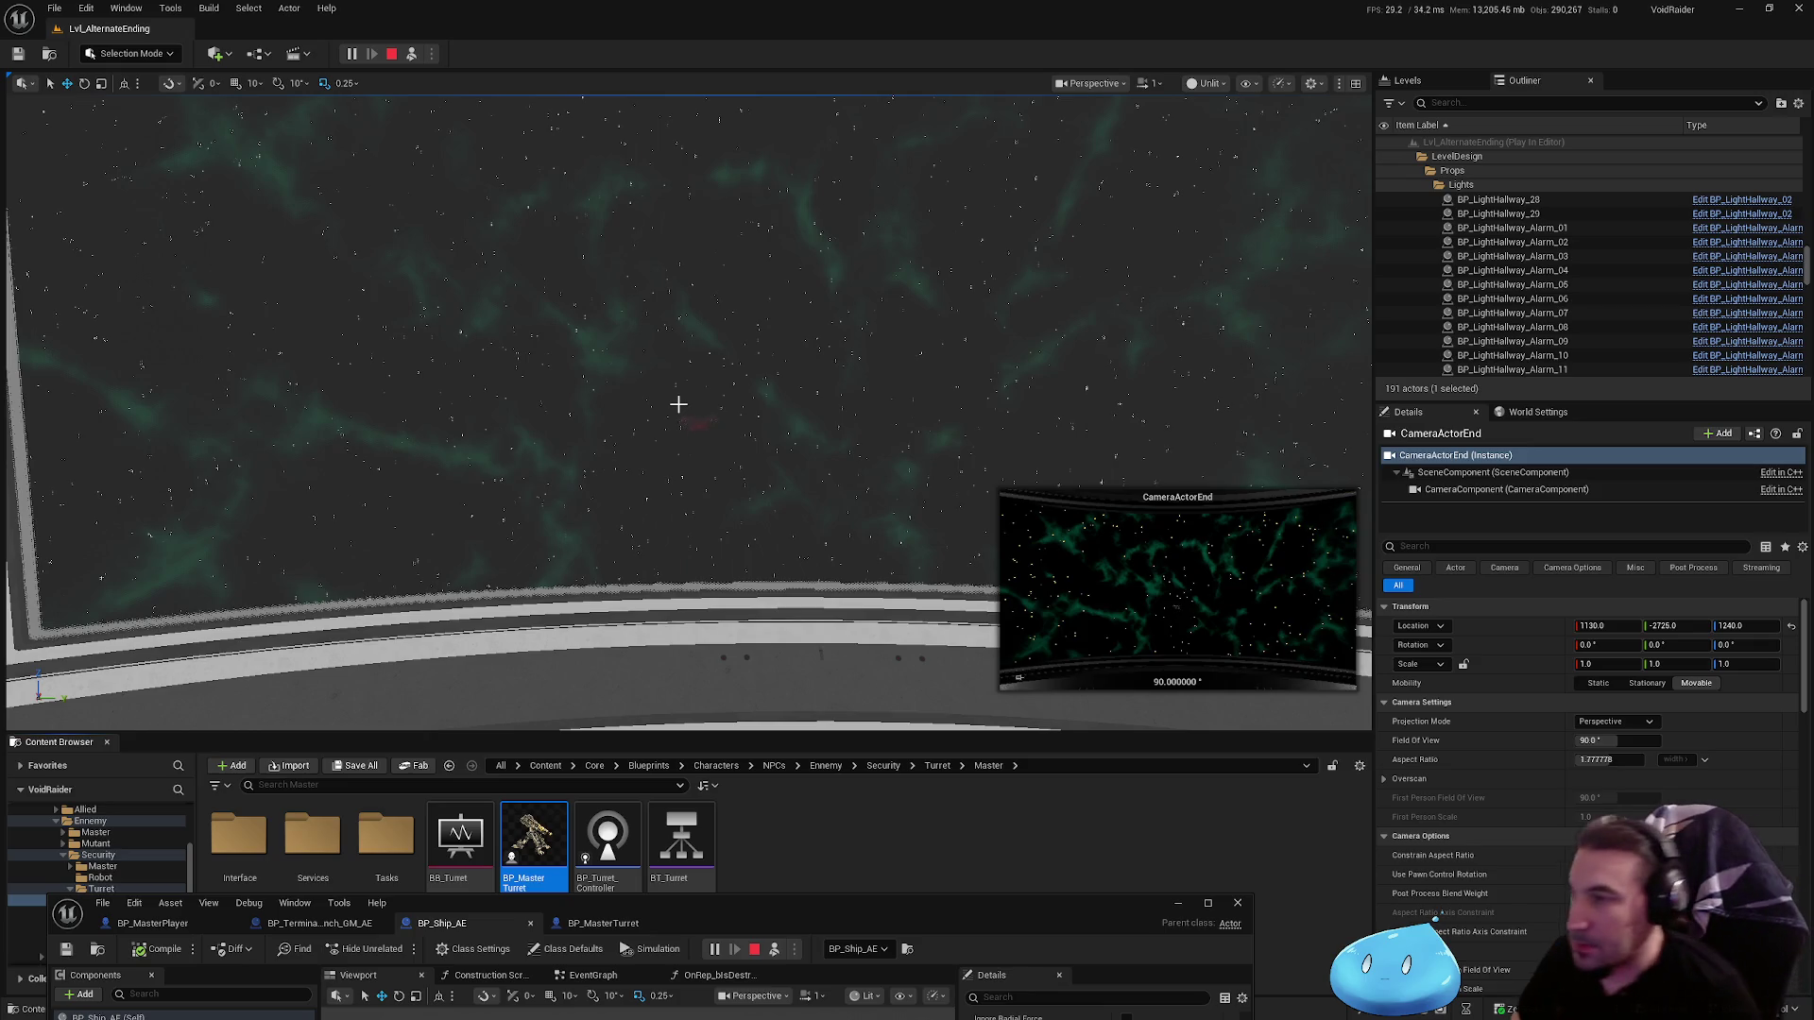
left_click(391, 54)
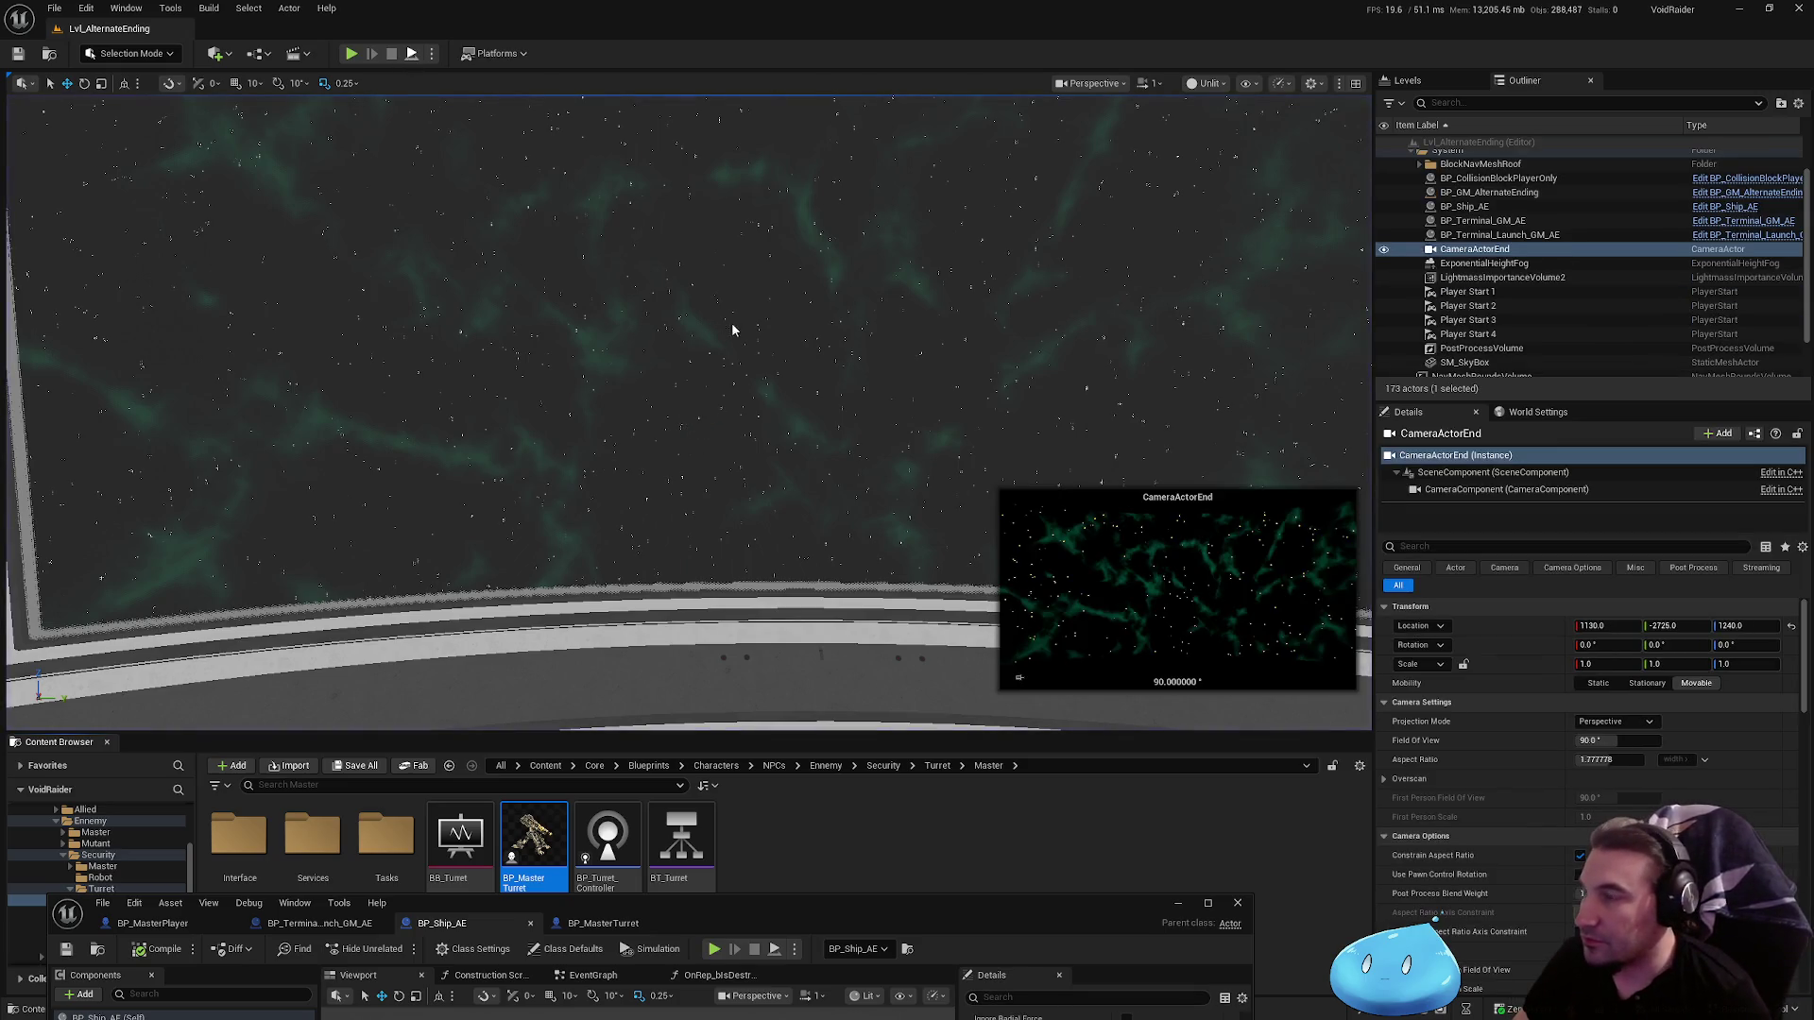
key("alt+p")
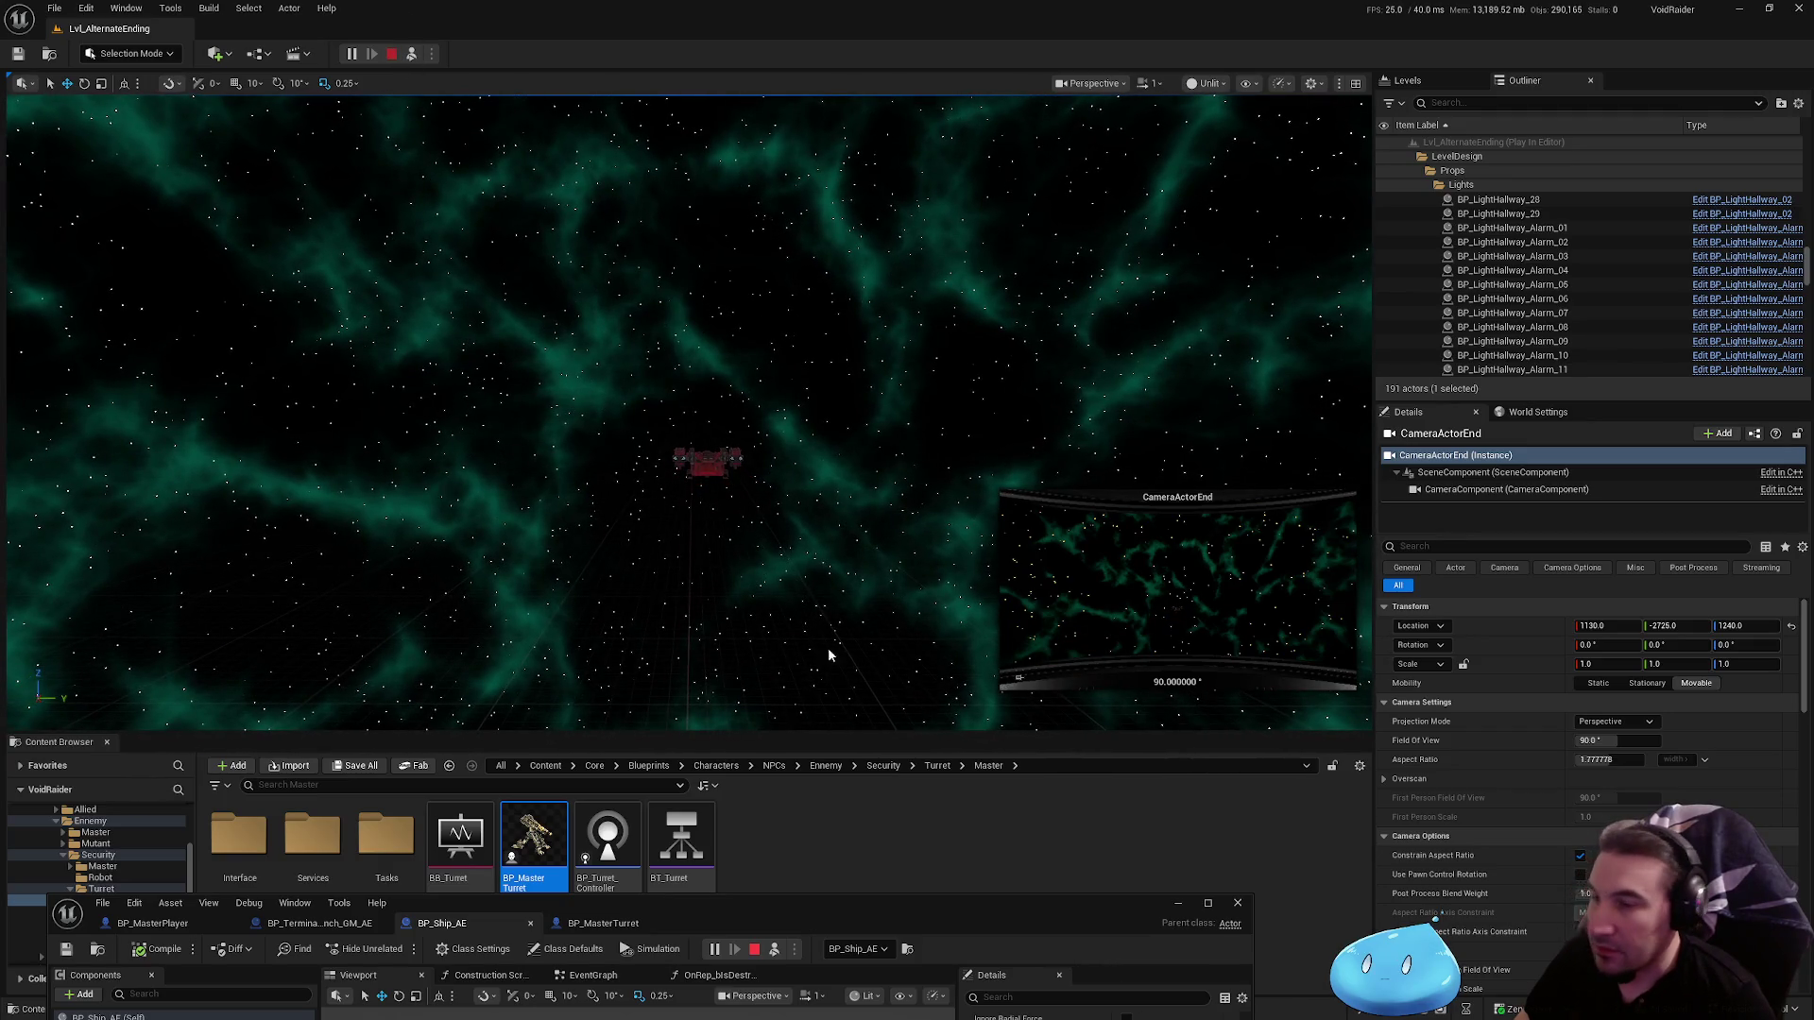
left_click_drag(996, 921, 1058, 656)
double_click(1058, 655)
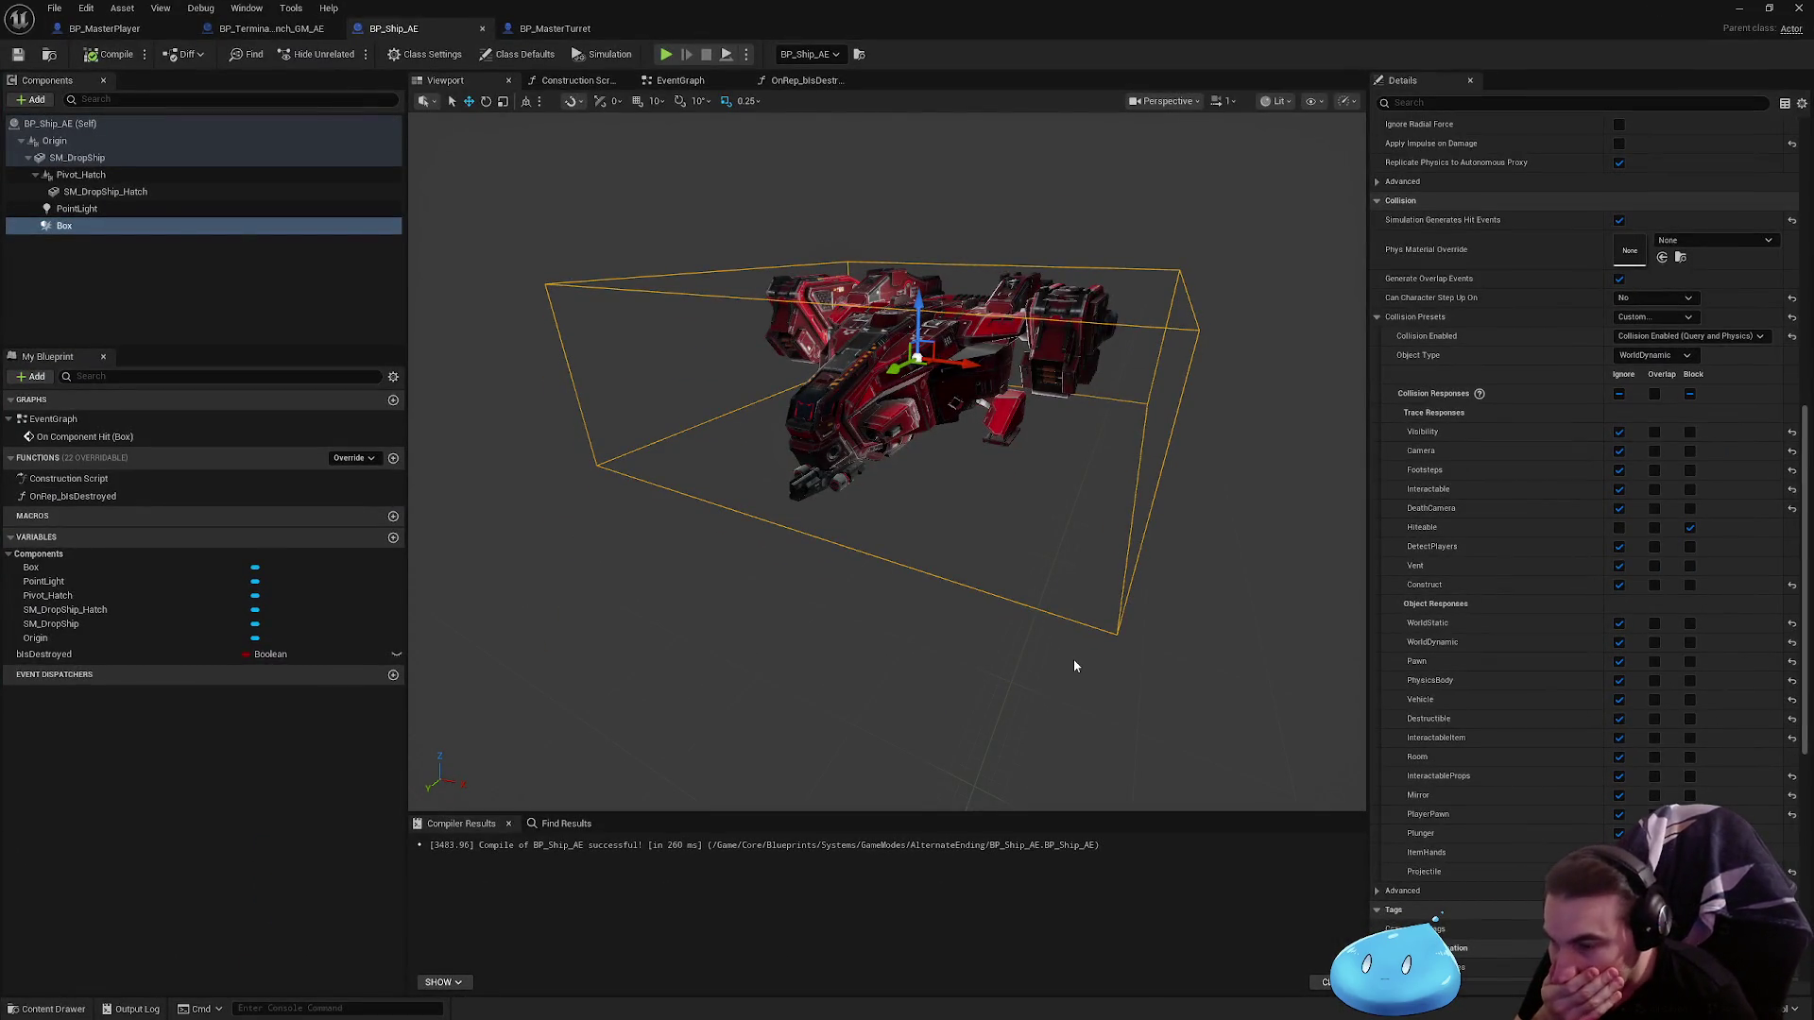
Step: Review the ship's Event Graph and OnRep_bIsDestroyed, plus the other open Blueprints
left_click(704, 87)
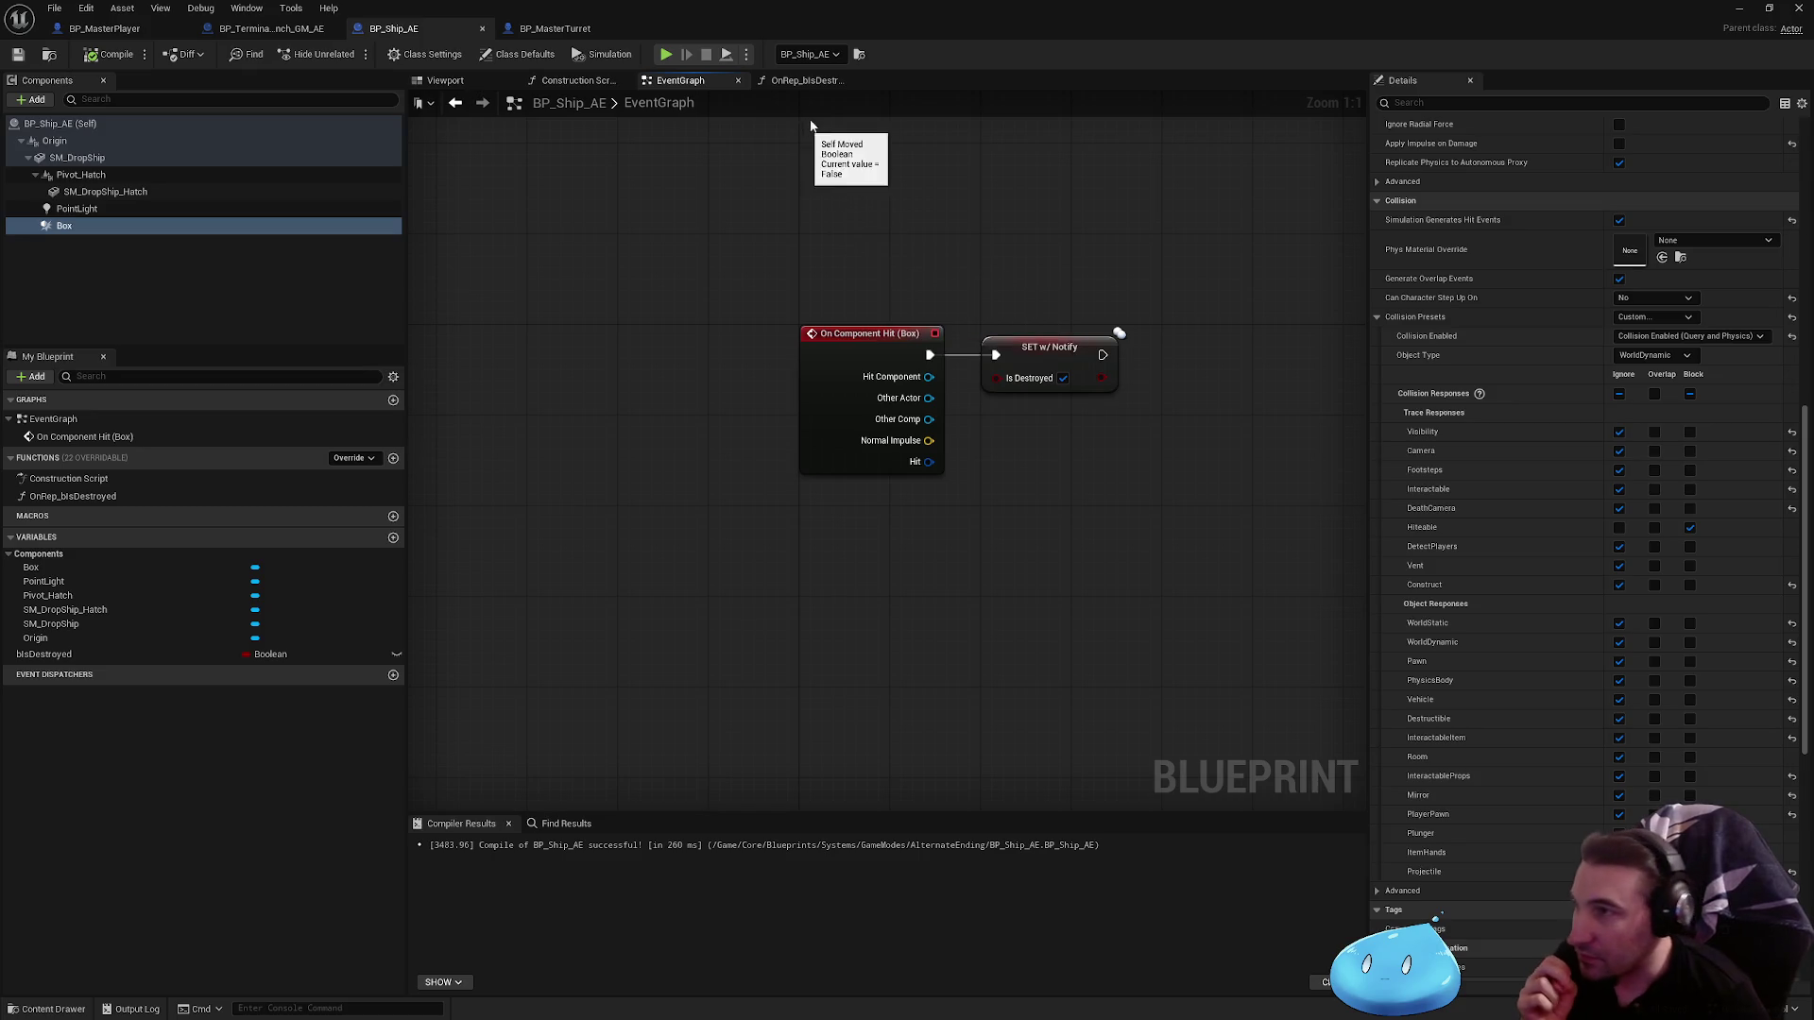
left_click(800, 83)
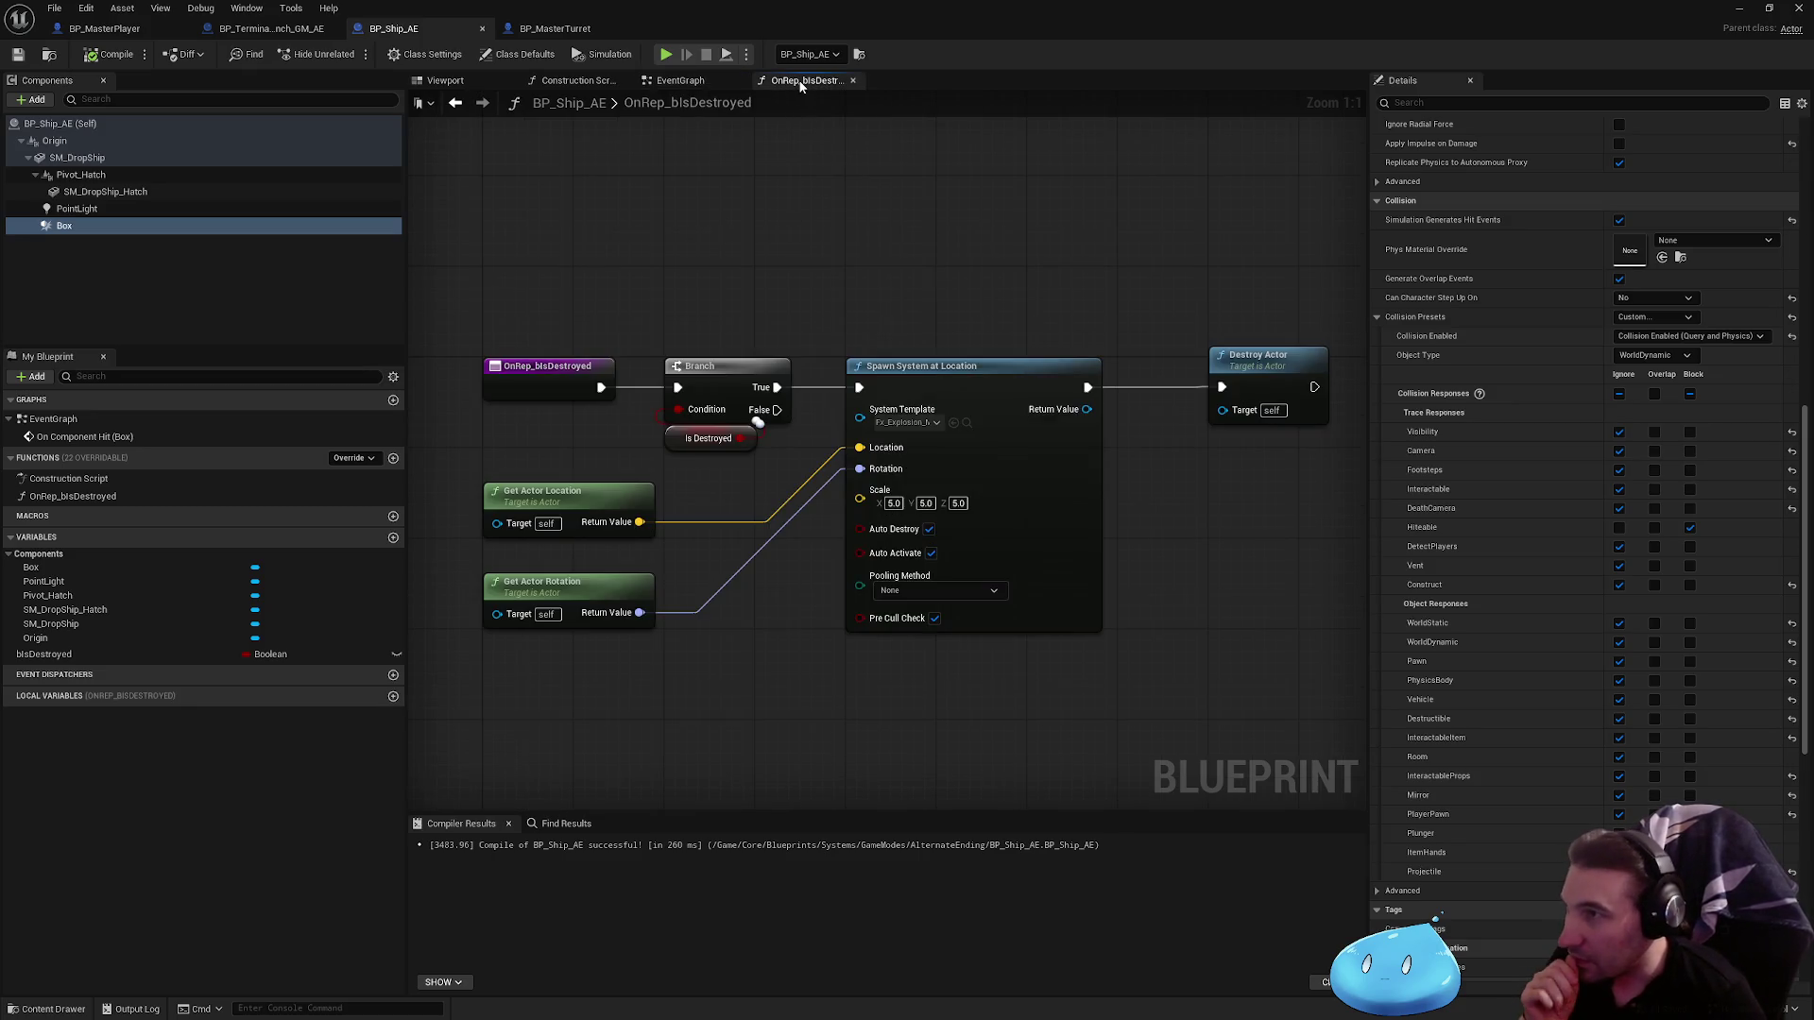
left_click(667, 82)
left_click(271, 28)
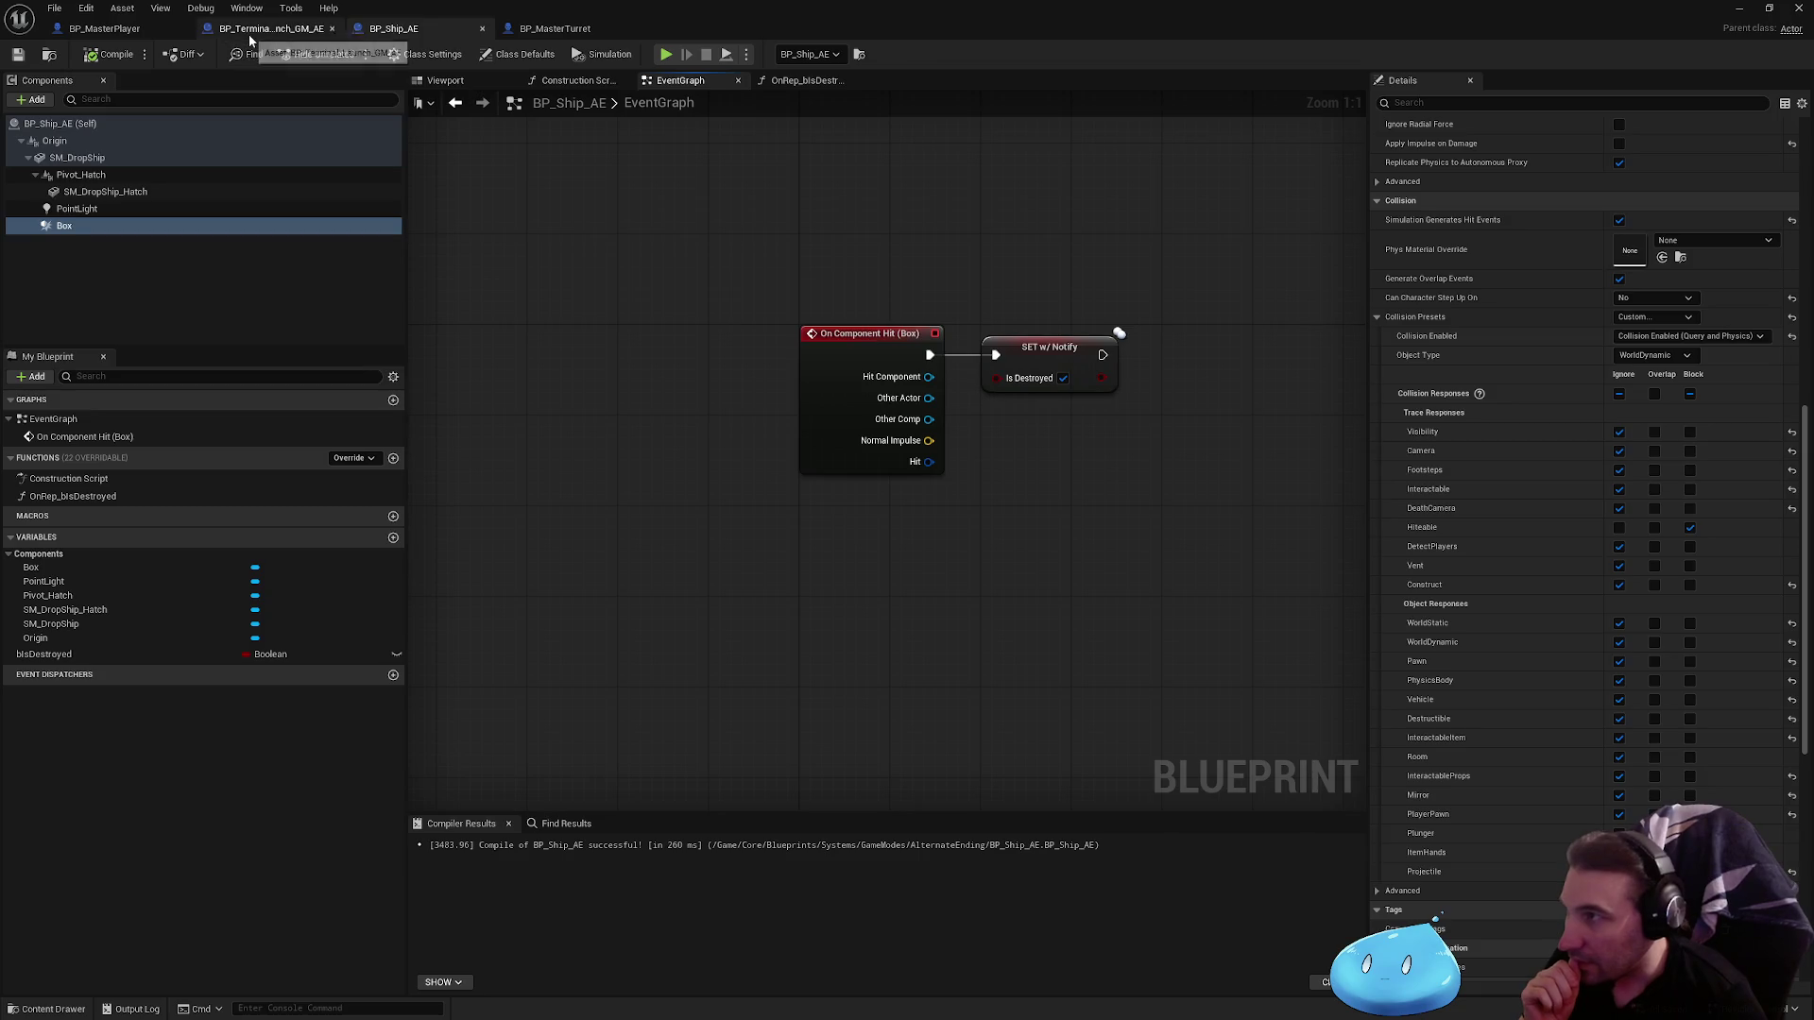
left_click(529, 31)
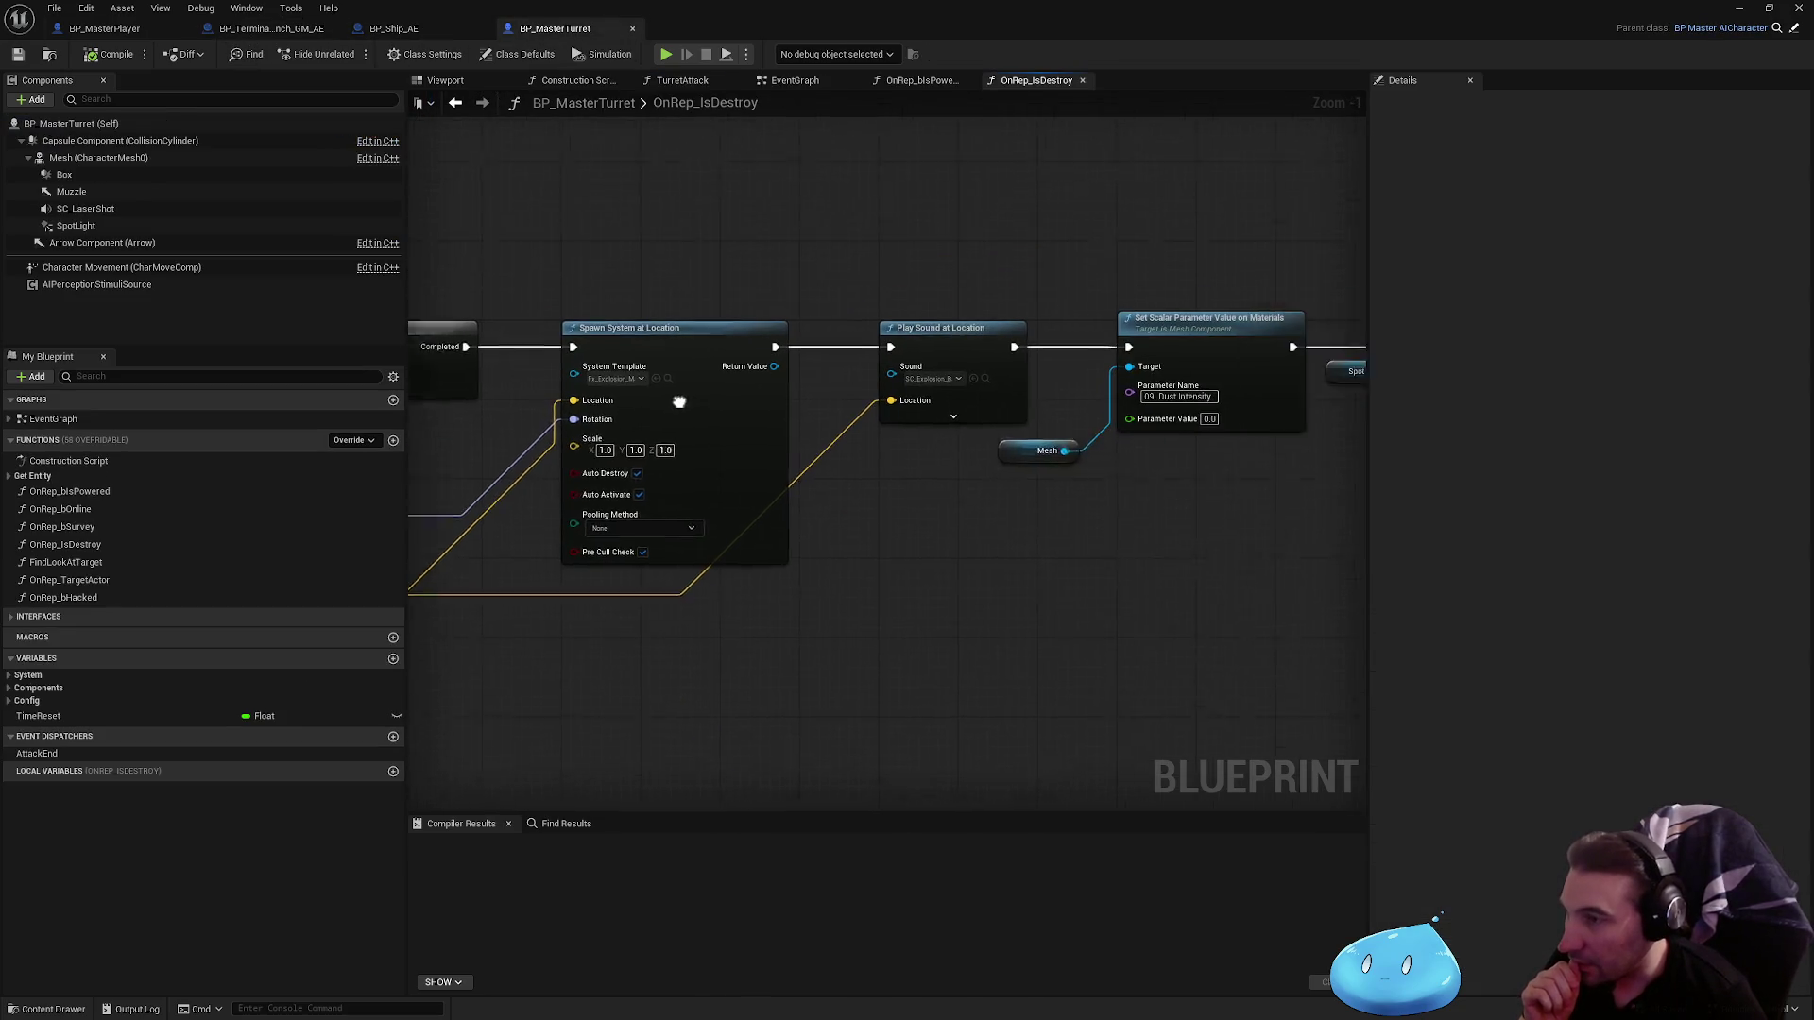
left_click(104, 29)
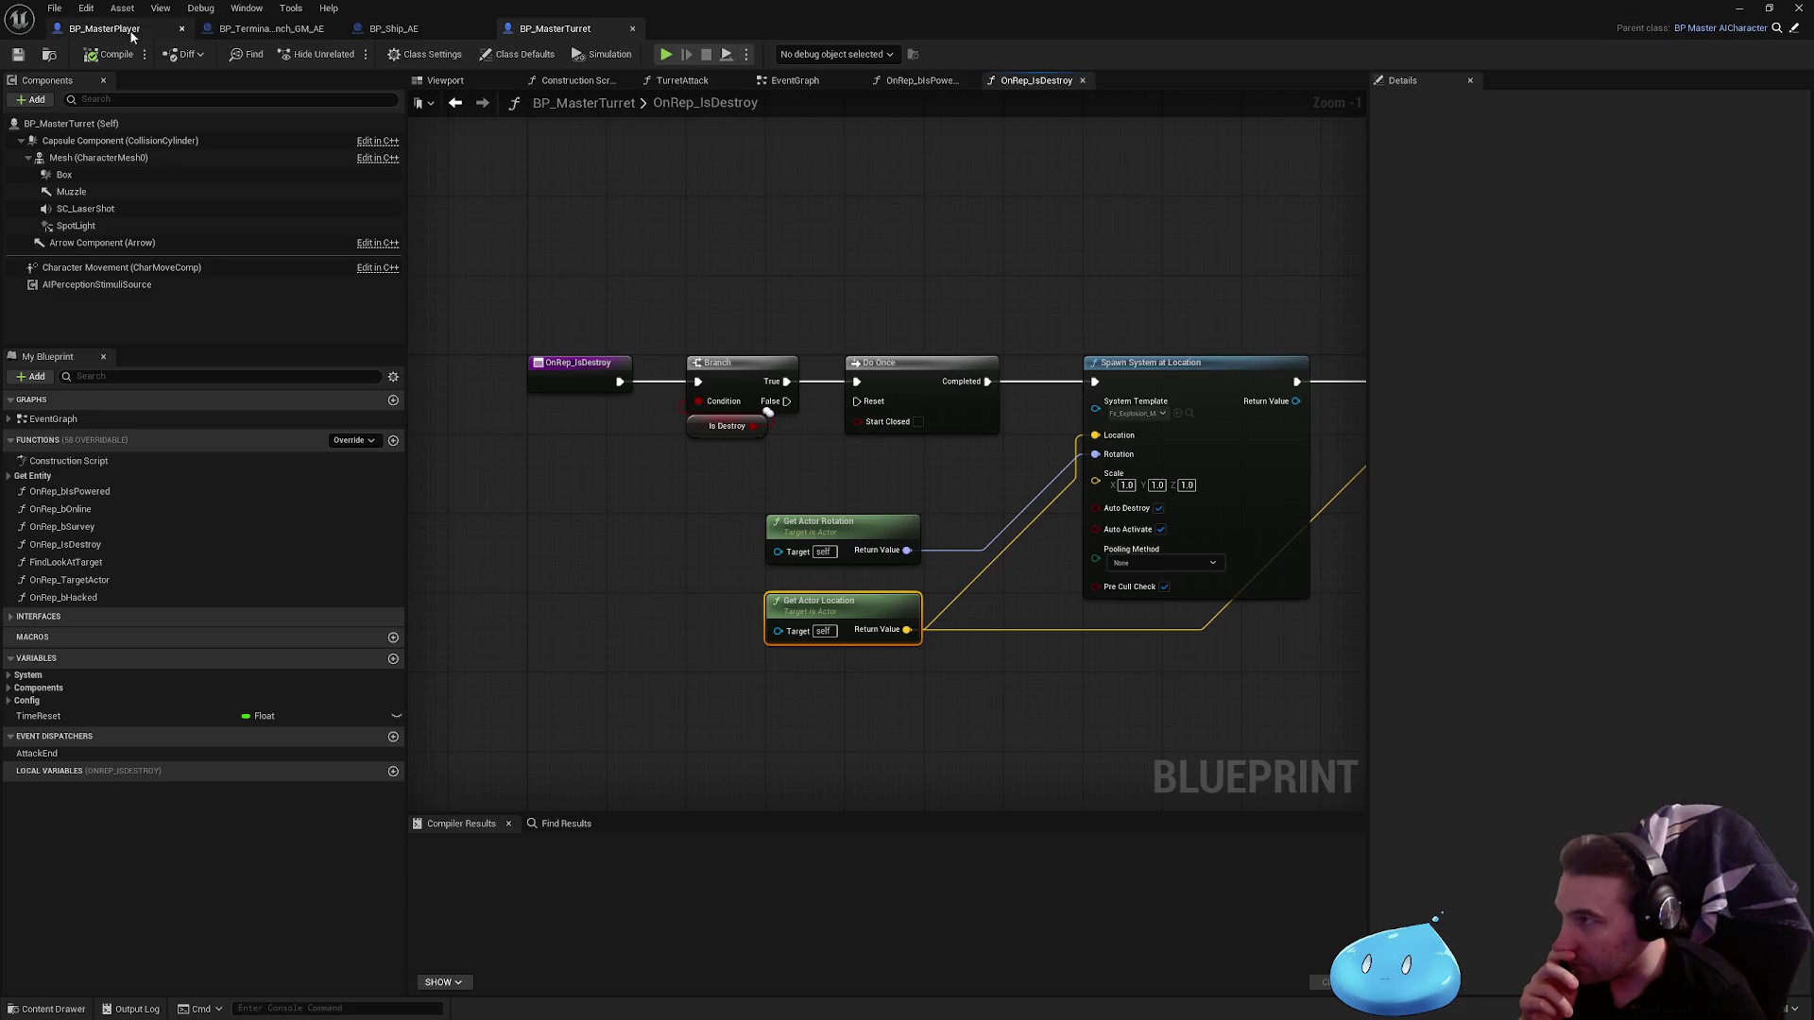
left_click(393, 28)
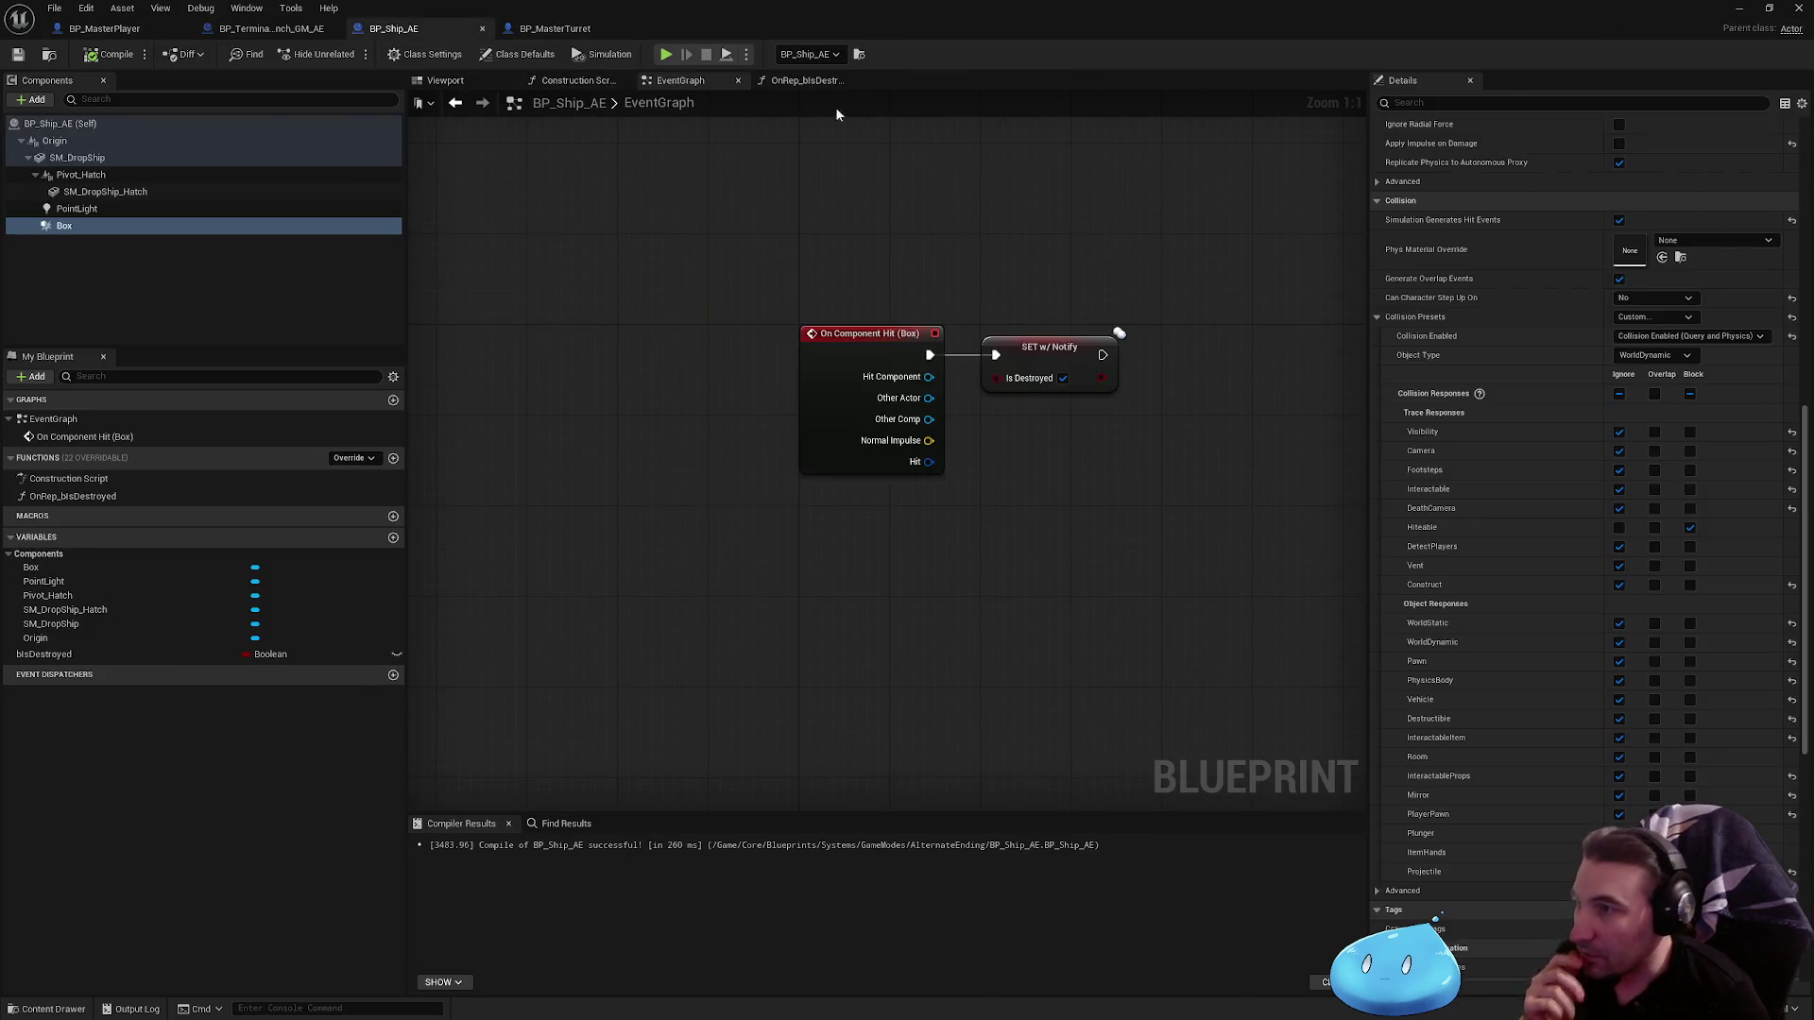
Step: Run a short play-test of the level and bring BP_Ship_AE's editor back
left_click_drag(468, 16, 655, 1017)
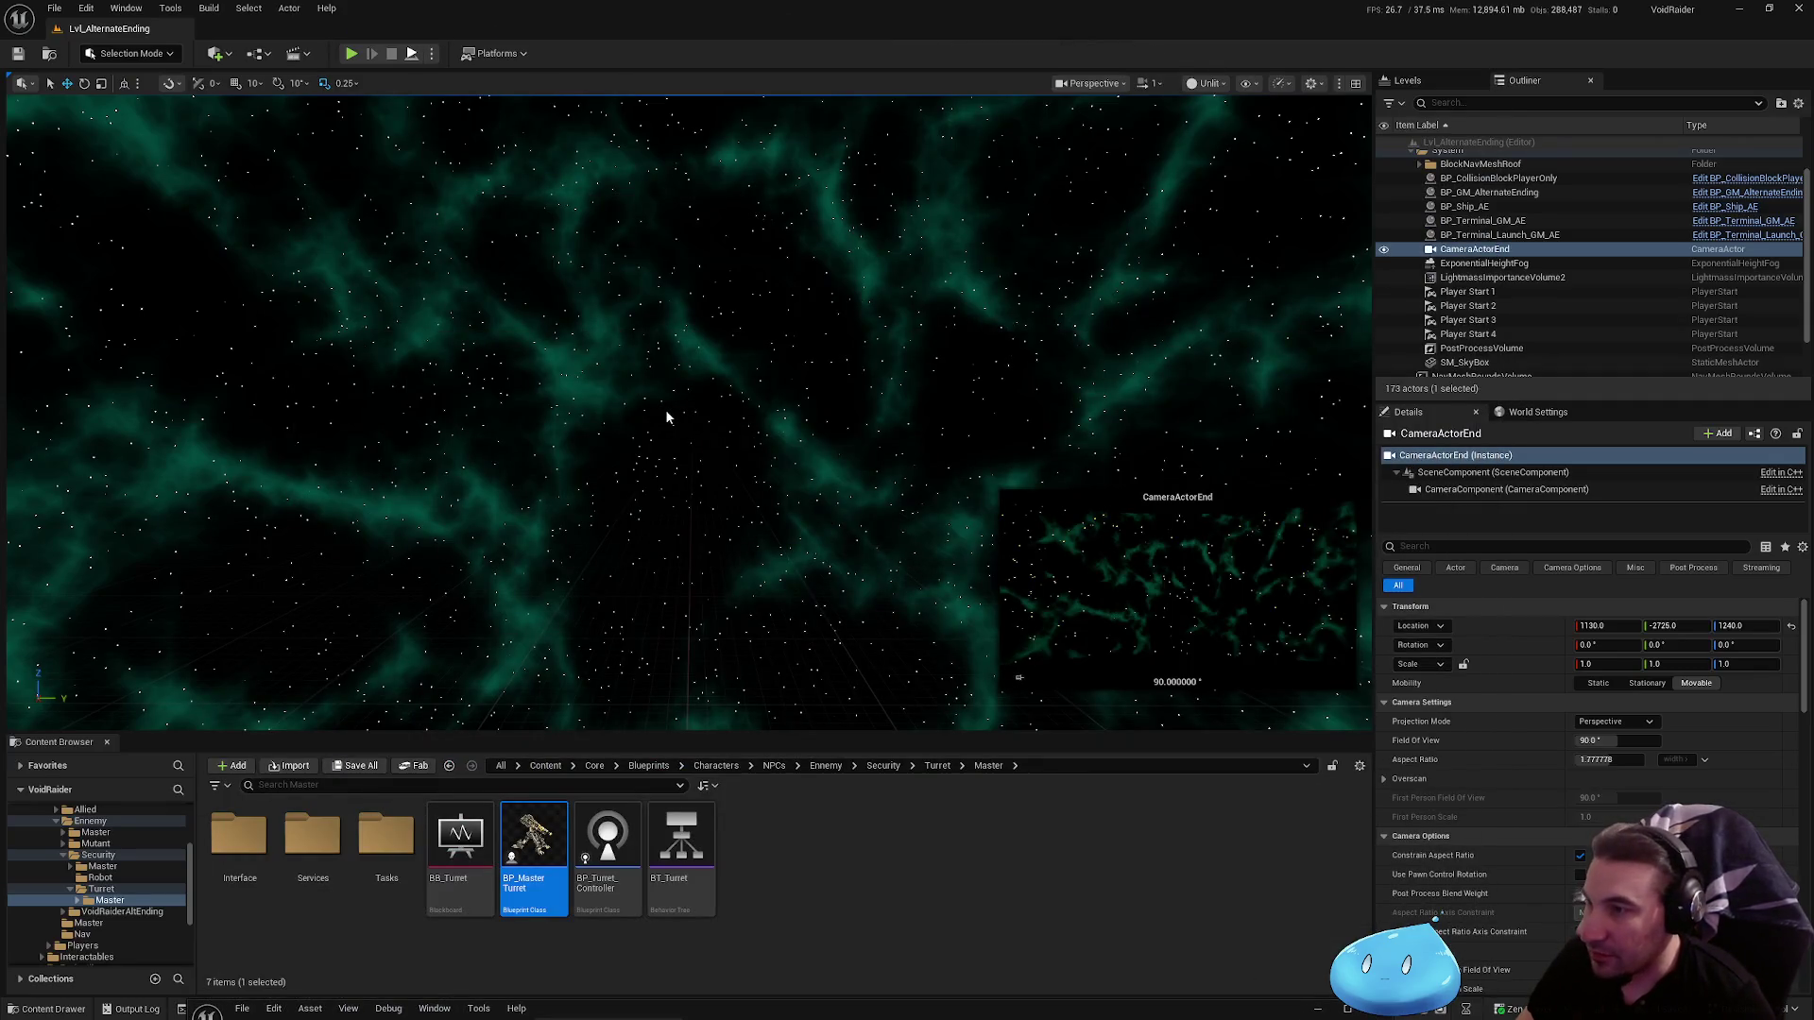
key("alt+p")
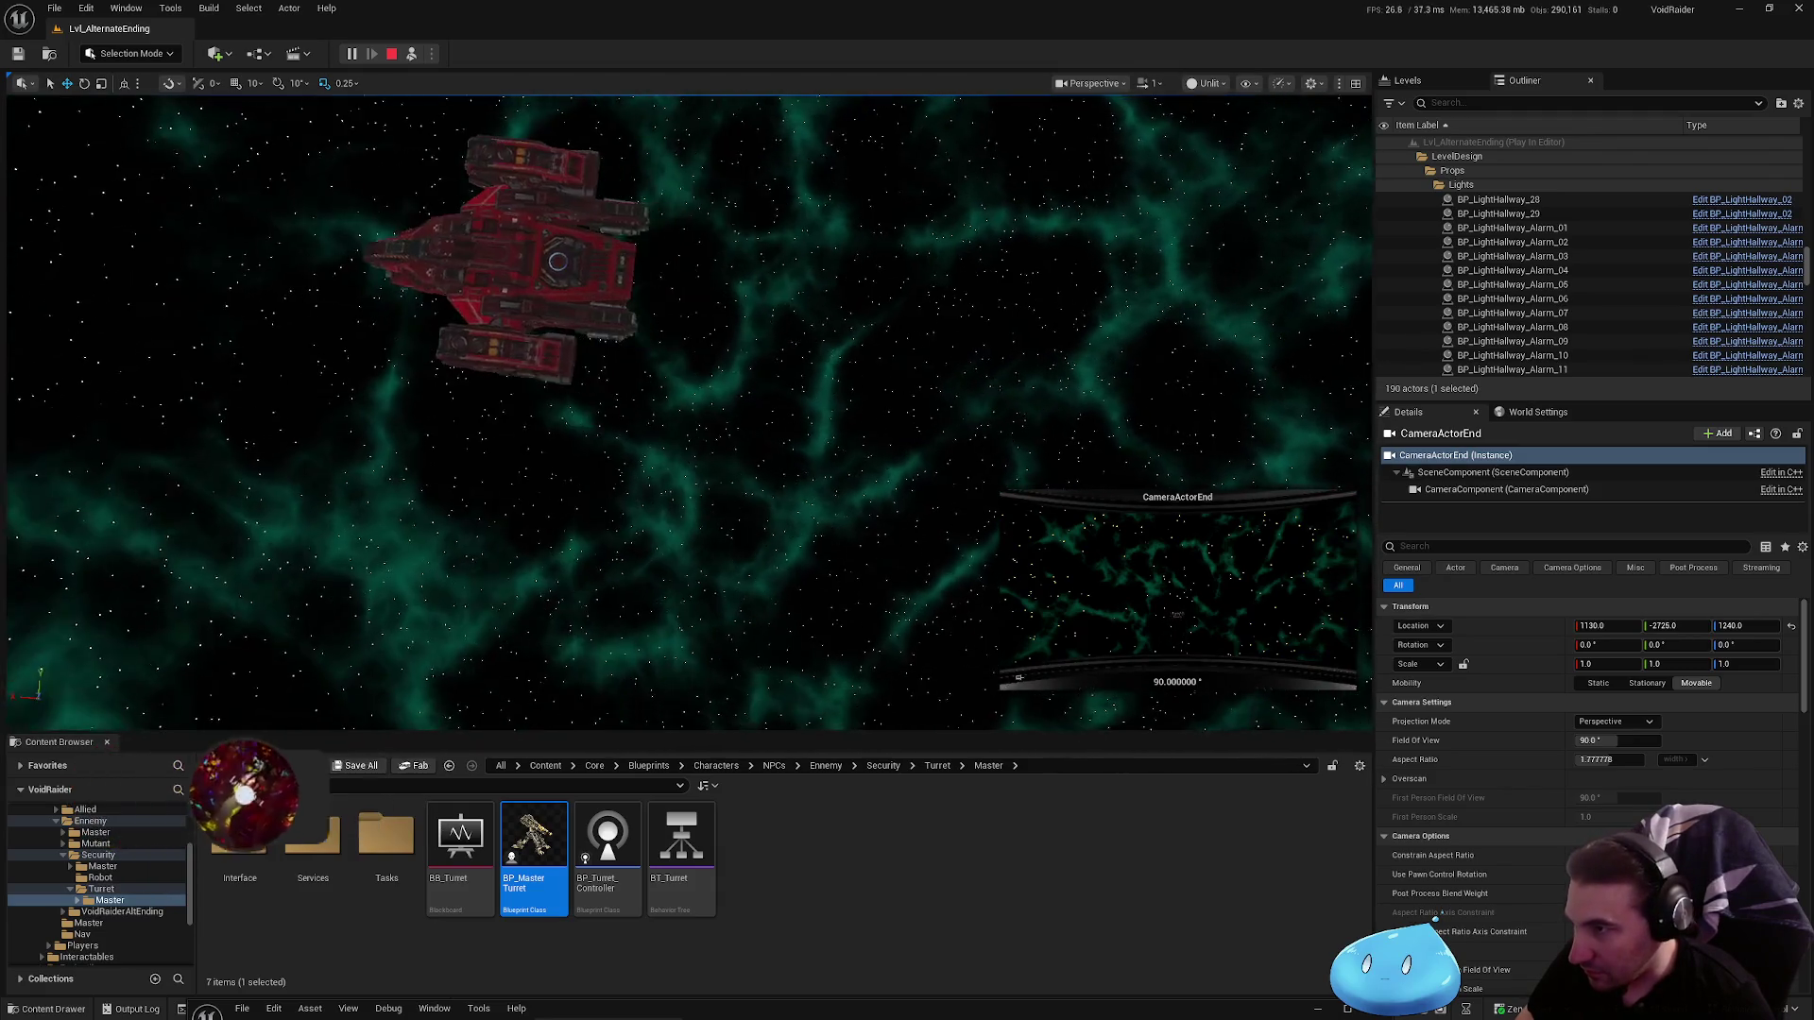
key("Escape")
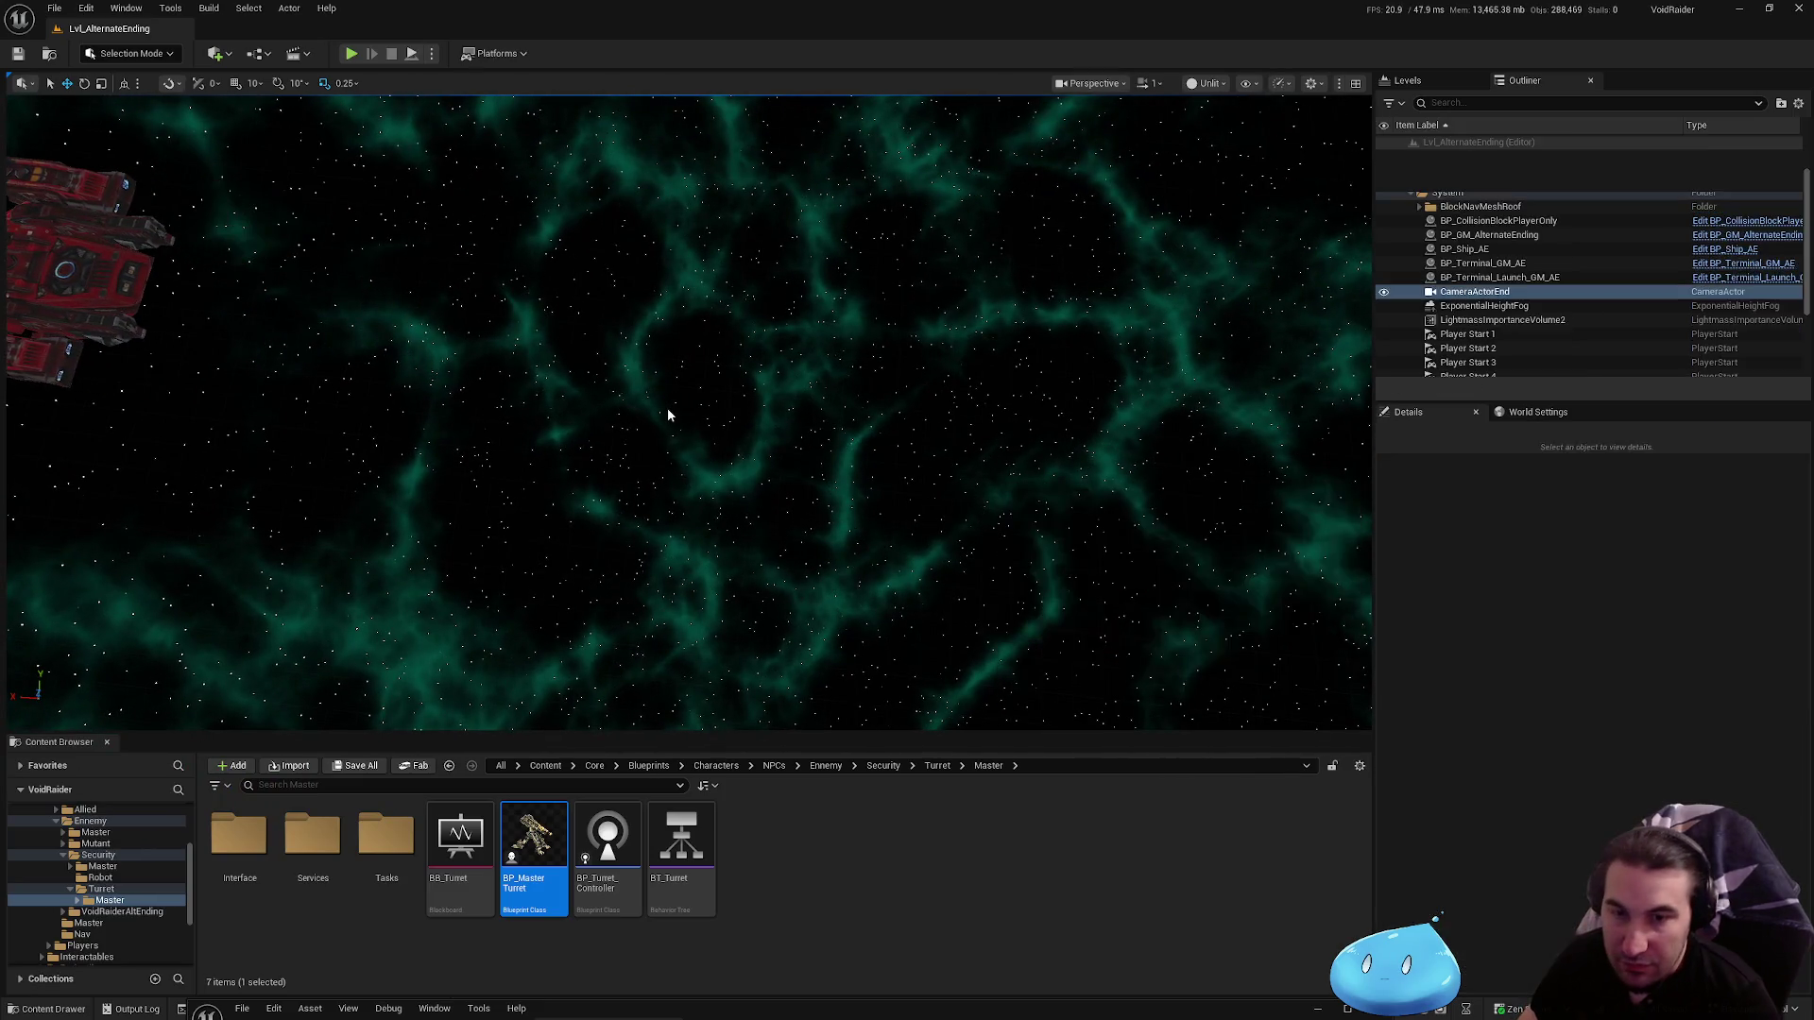
left_click(841, 1015)
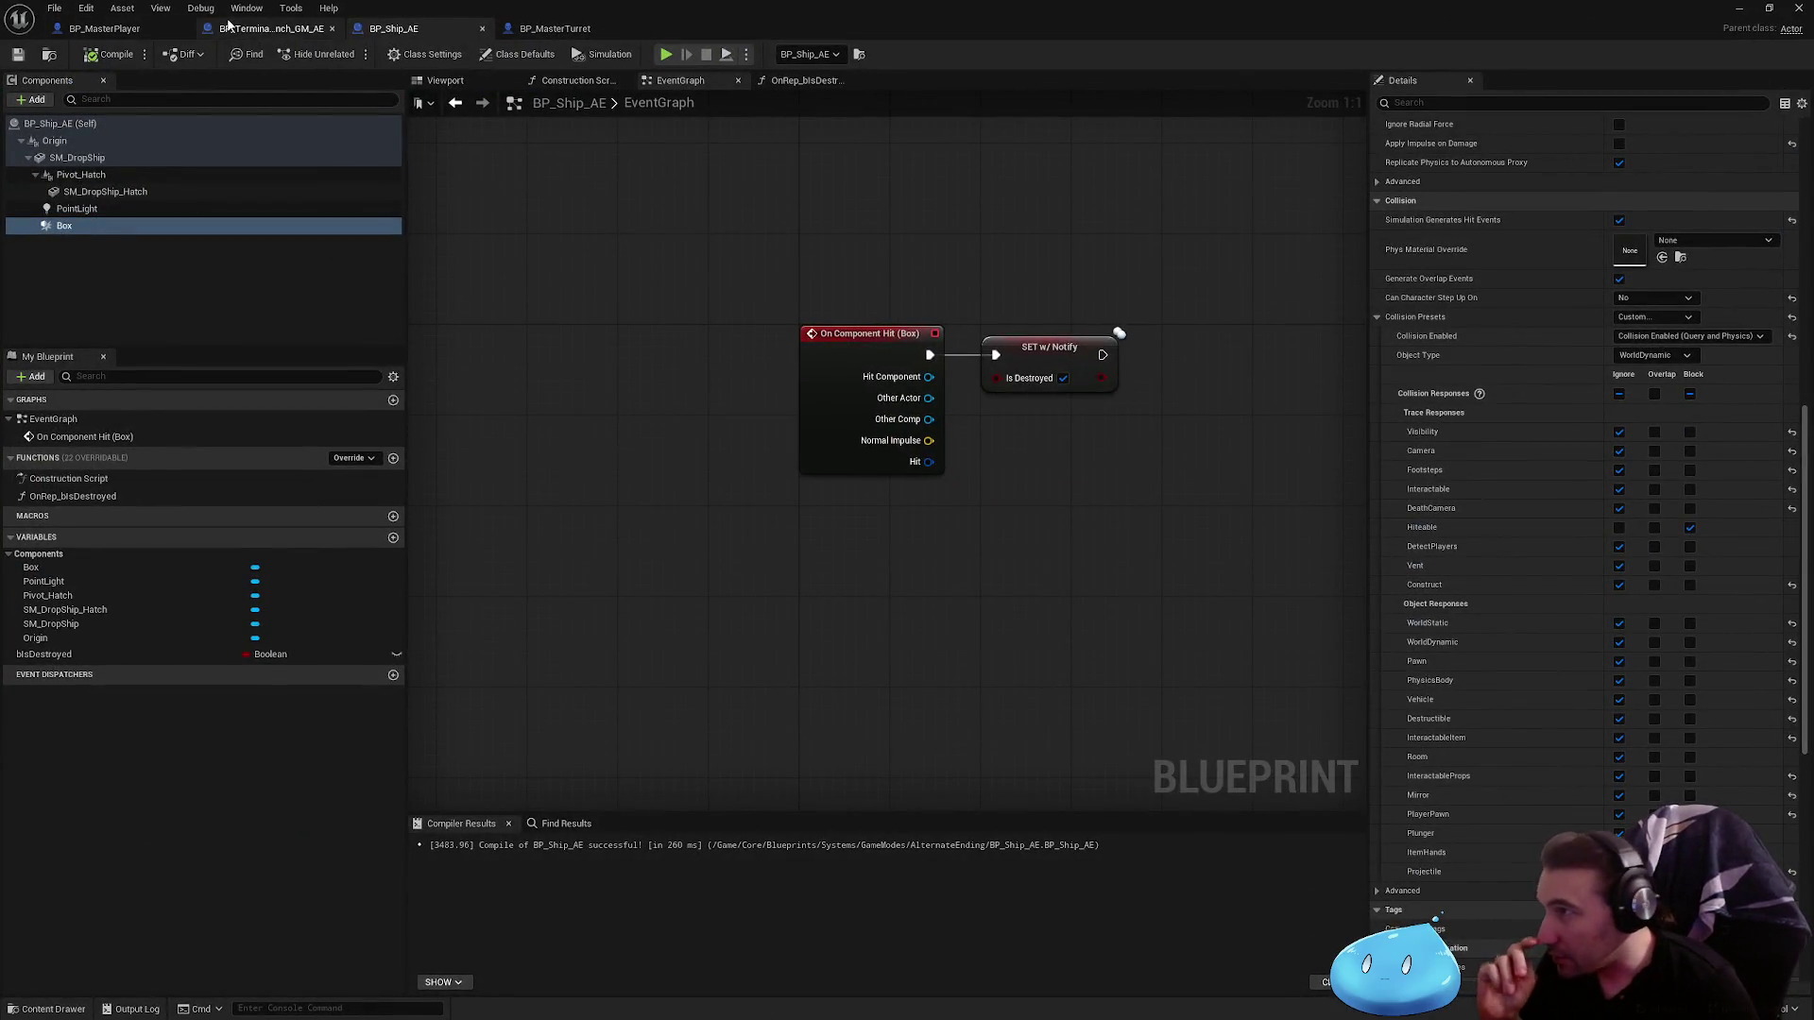
Step: Flip through the Blueprint tabs, ending on BP_Terminal_Launch_GM_AE's Event Graph
left_click(271, 28)
left_click(558, 28)
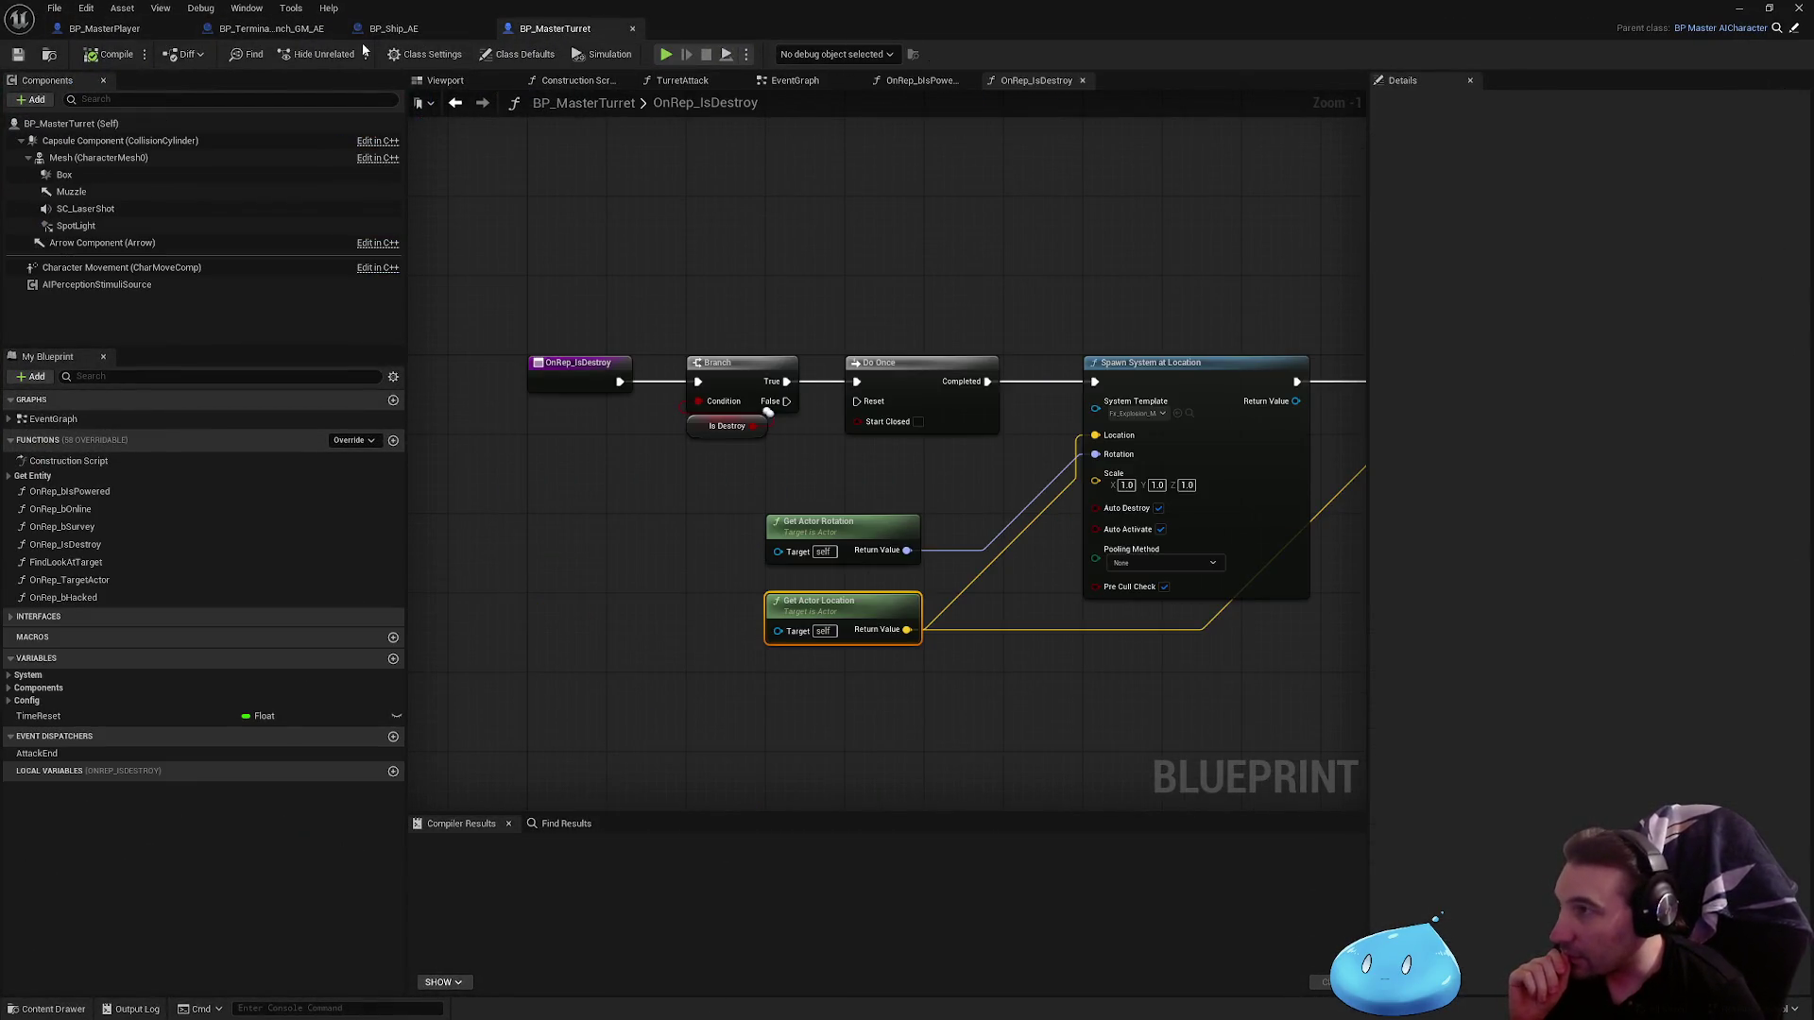
left_click(271, 28)
left_click(395, 28)
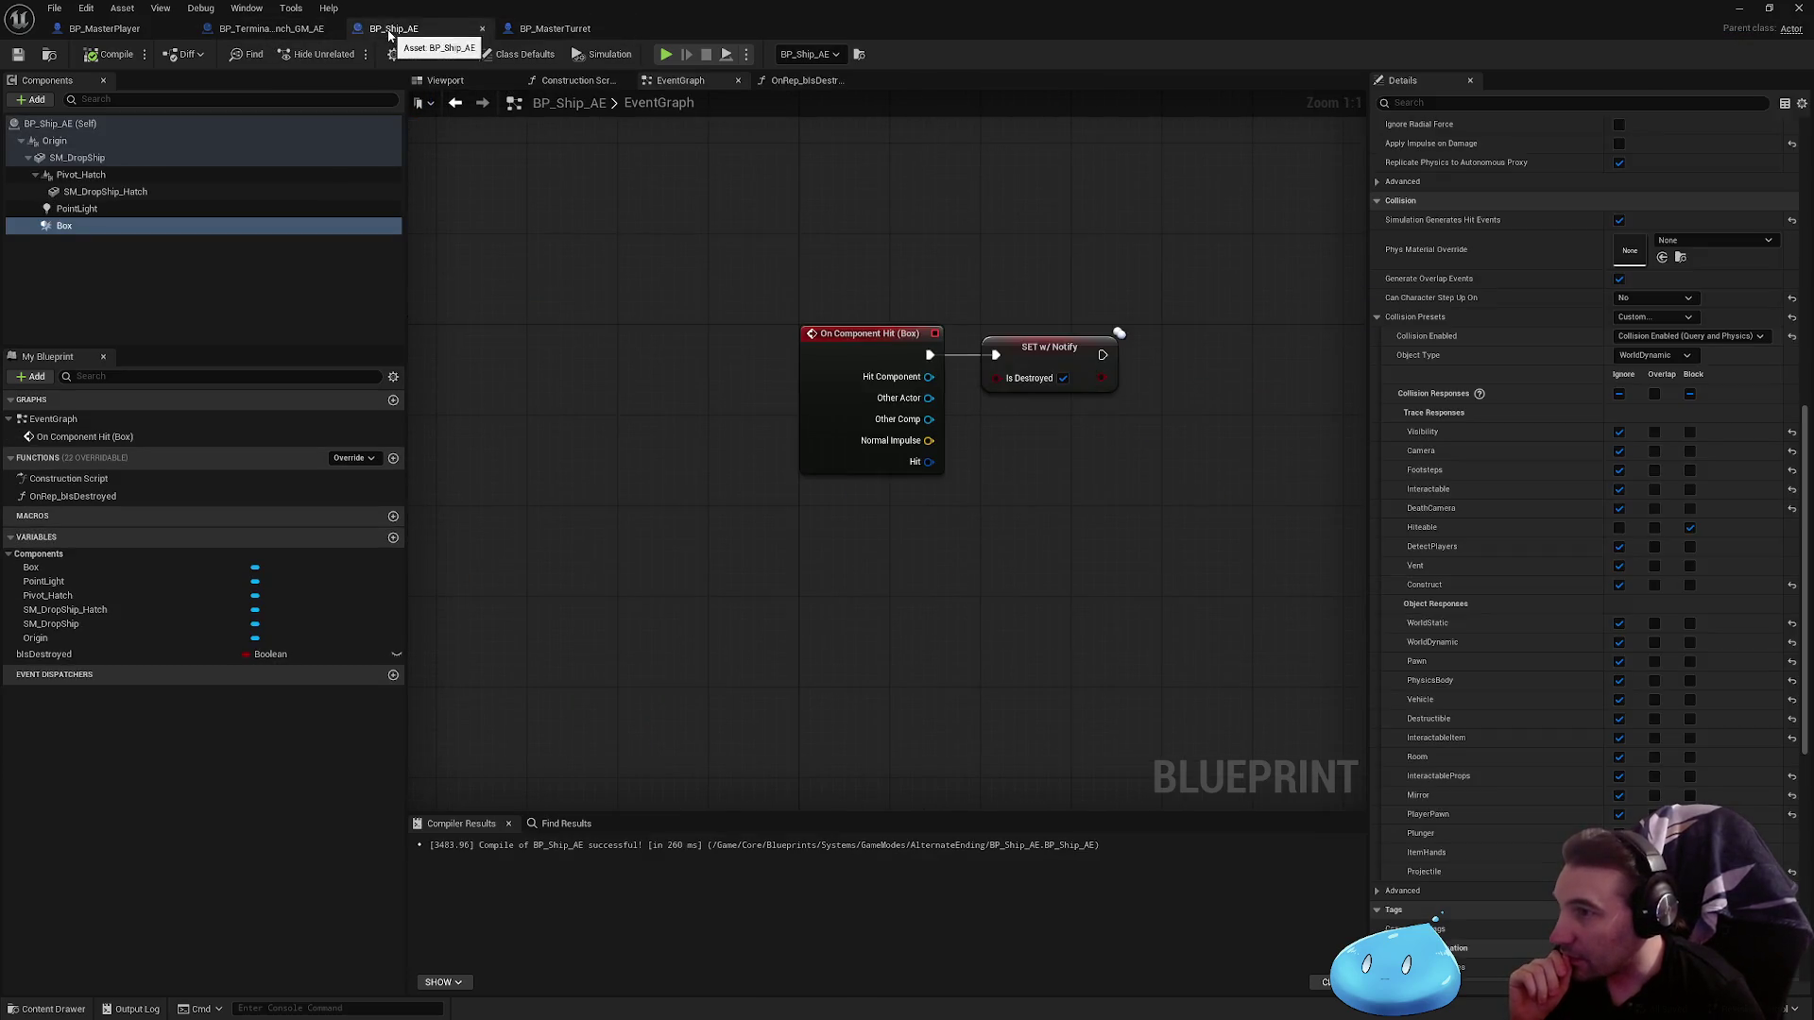
left_click(124, 28)
left_click(271, 28)
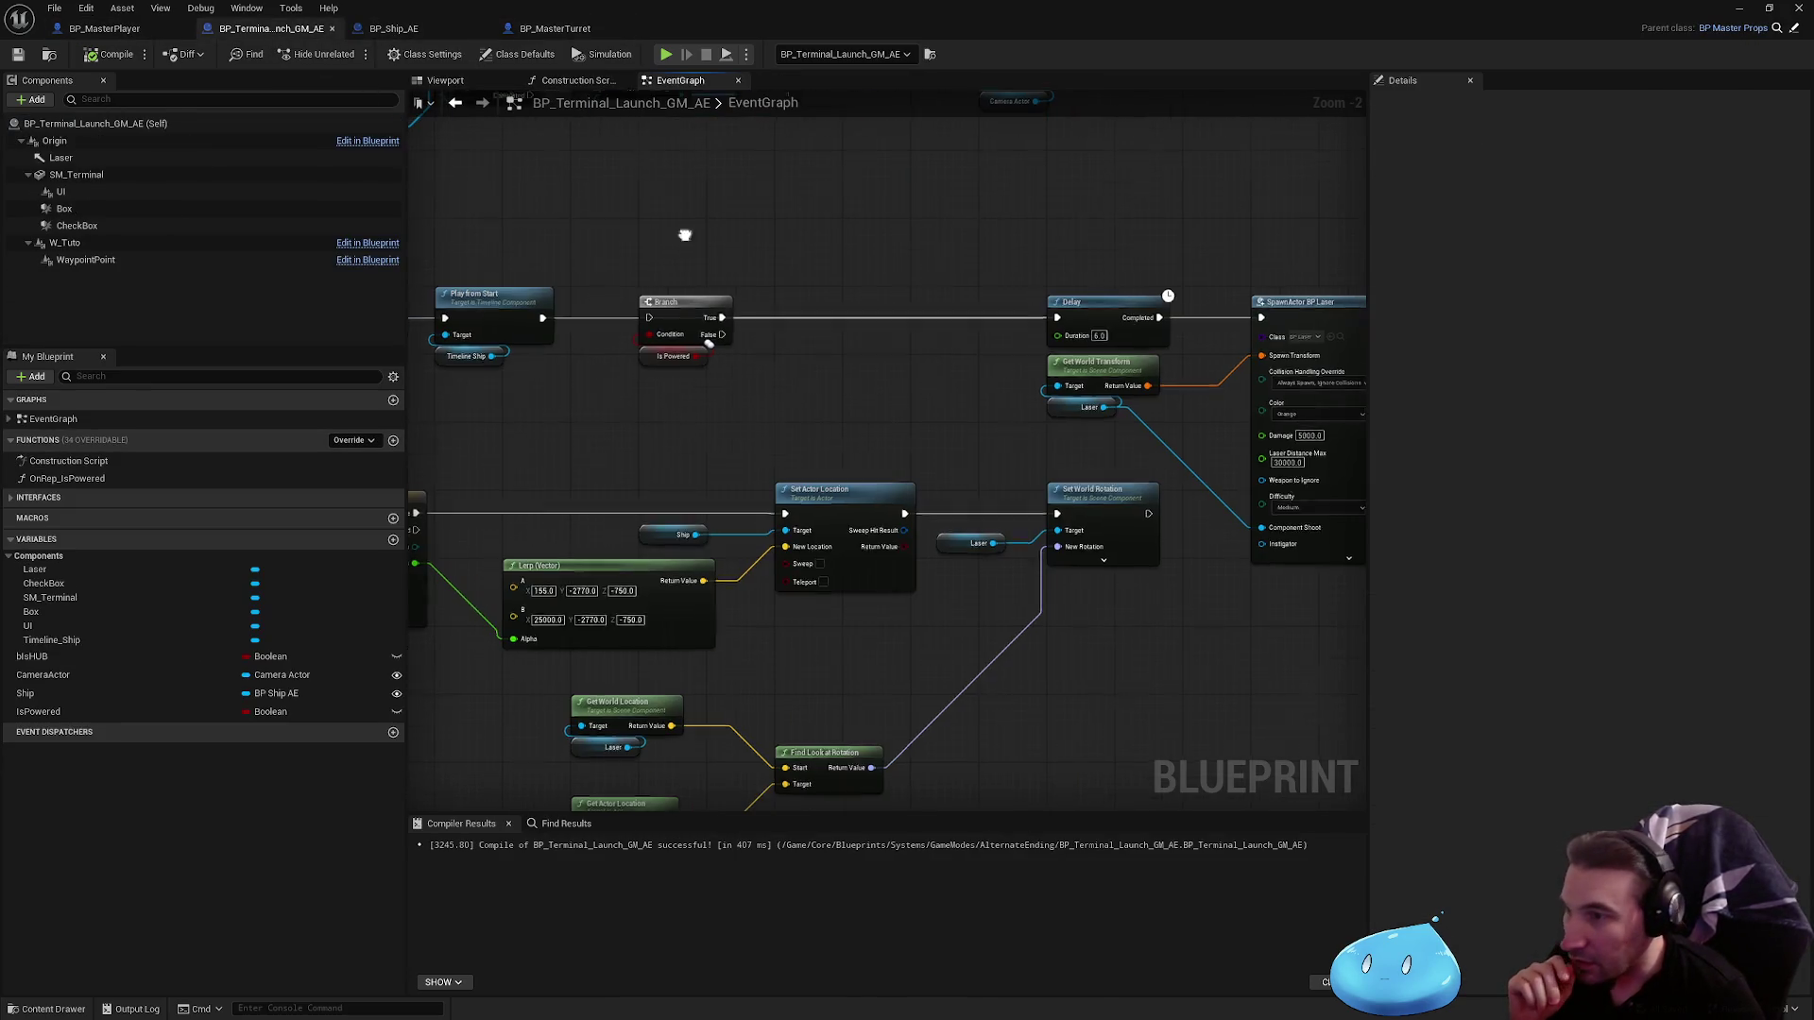
Step: Expand the SpawnActor BP Laser node's advanced pins and check its Transform Scale Method choices
scroll(848, 461, "up", 3)
left_click_drag(861, 532, 717, 501)
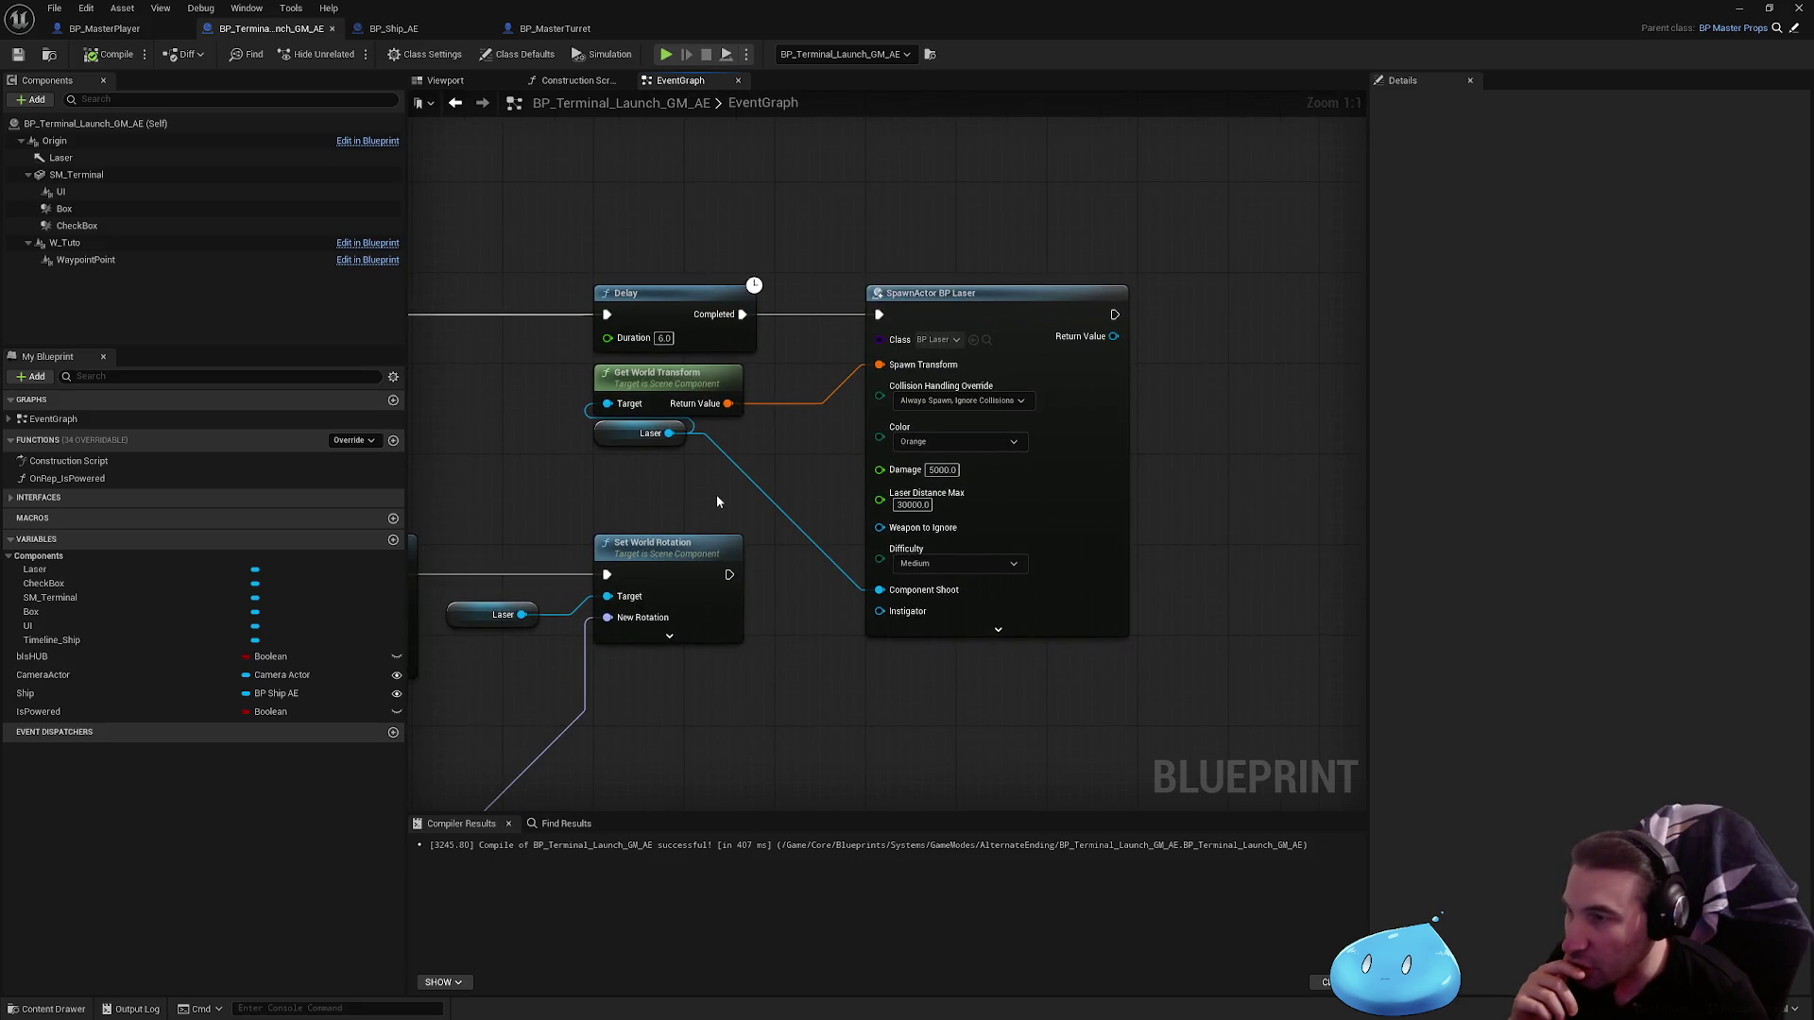
left_click(1022, 633)
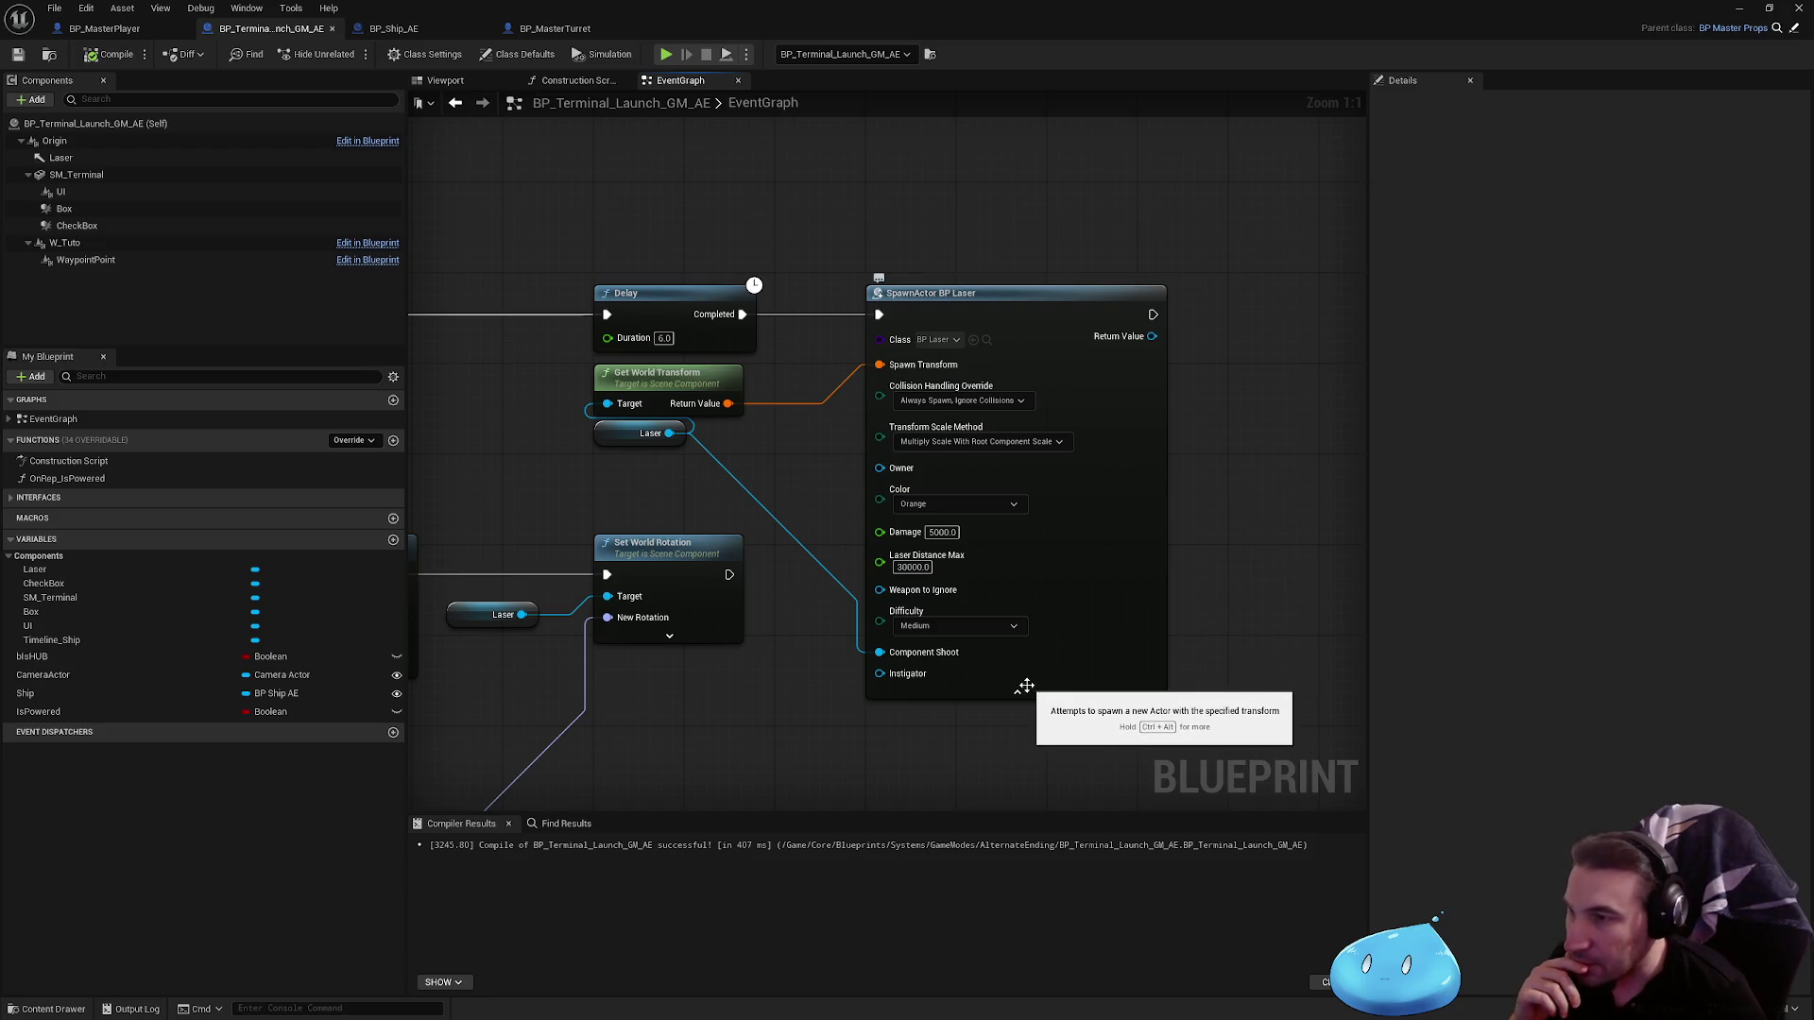
left_click(1023, 687)
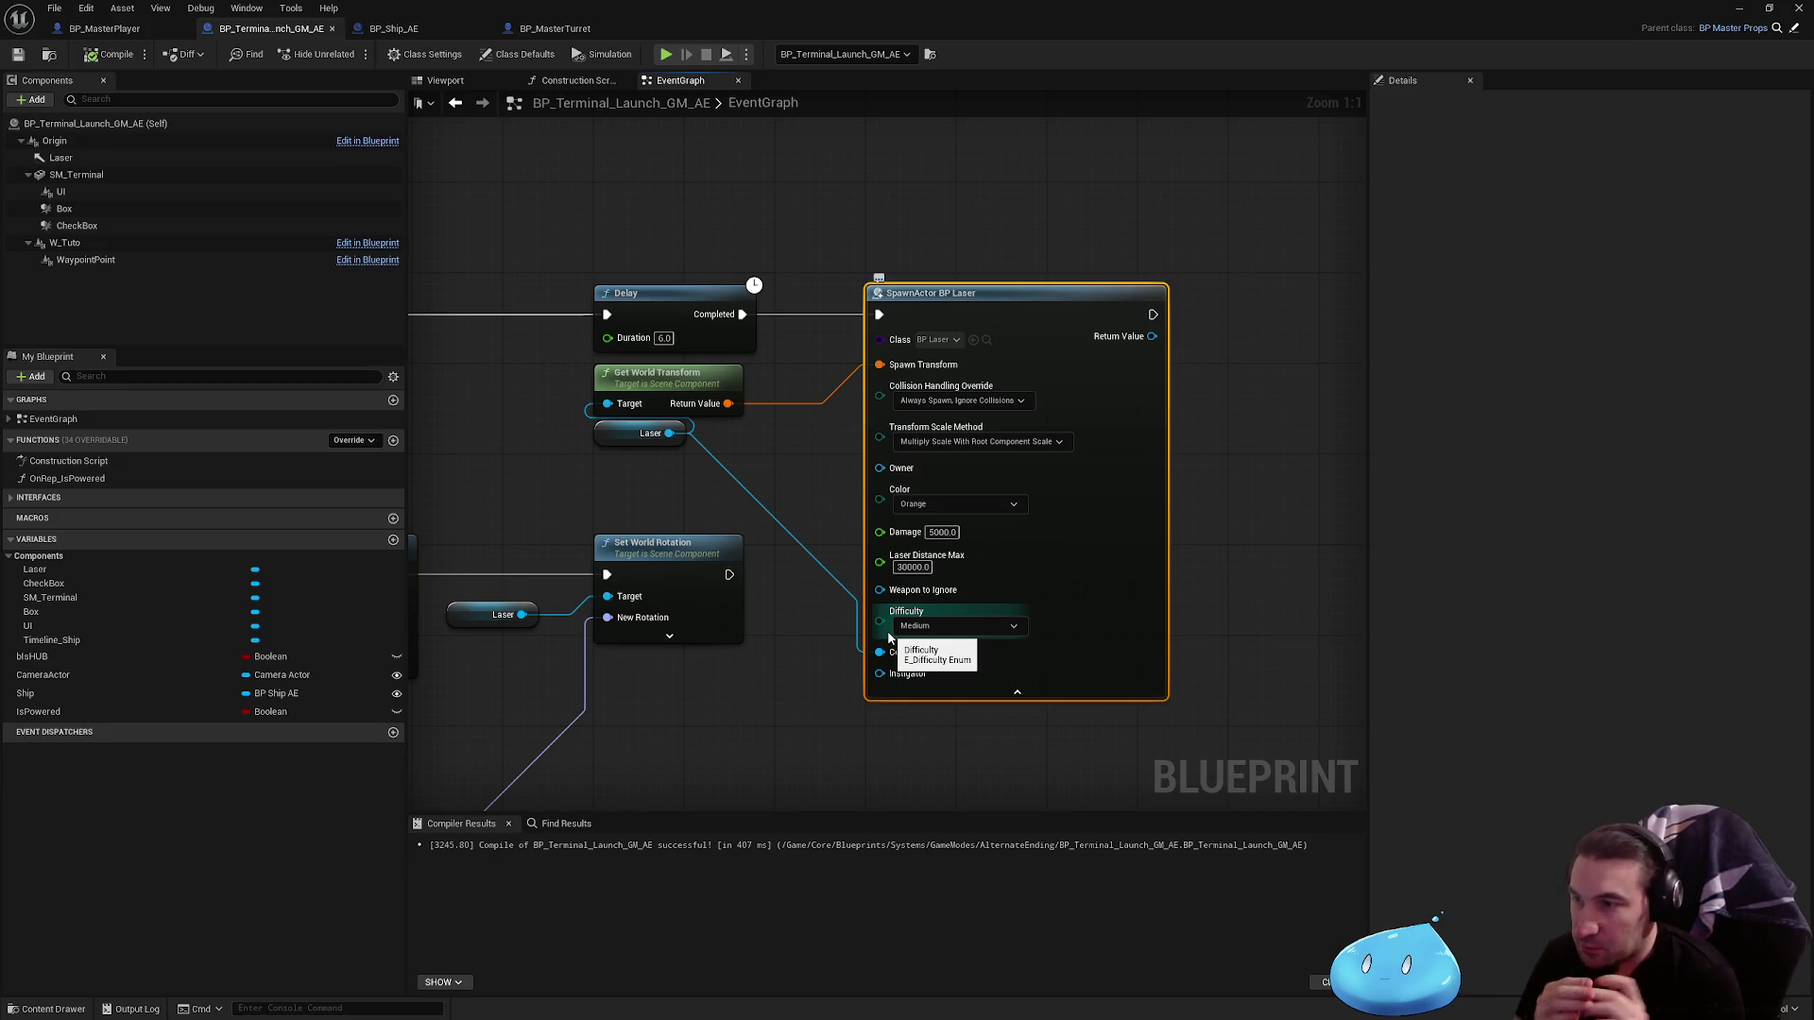
left_click(1002, 441)
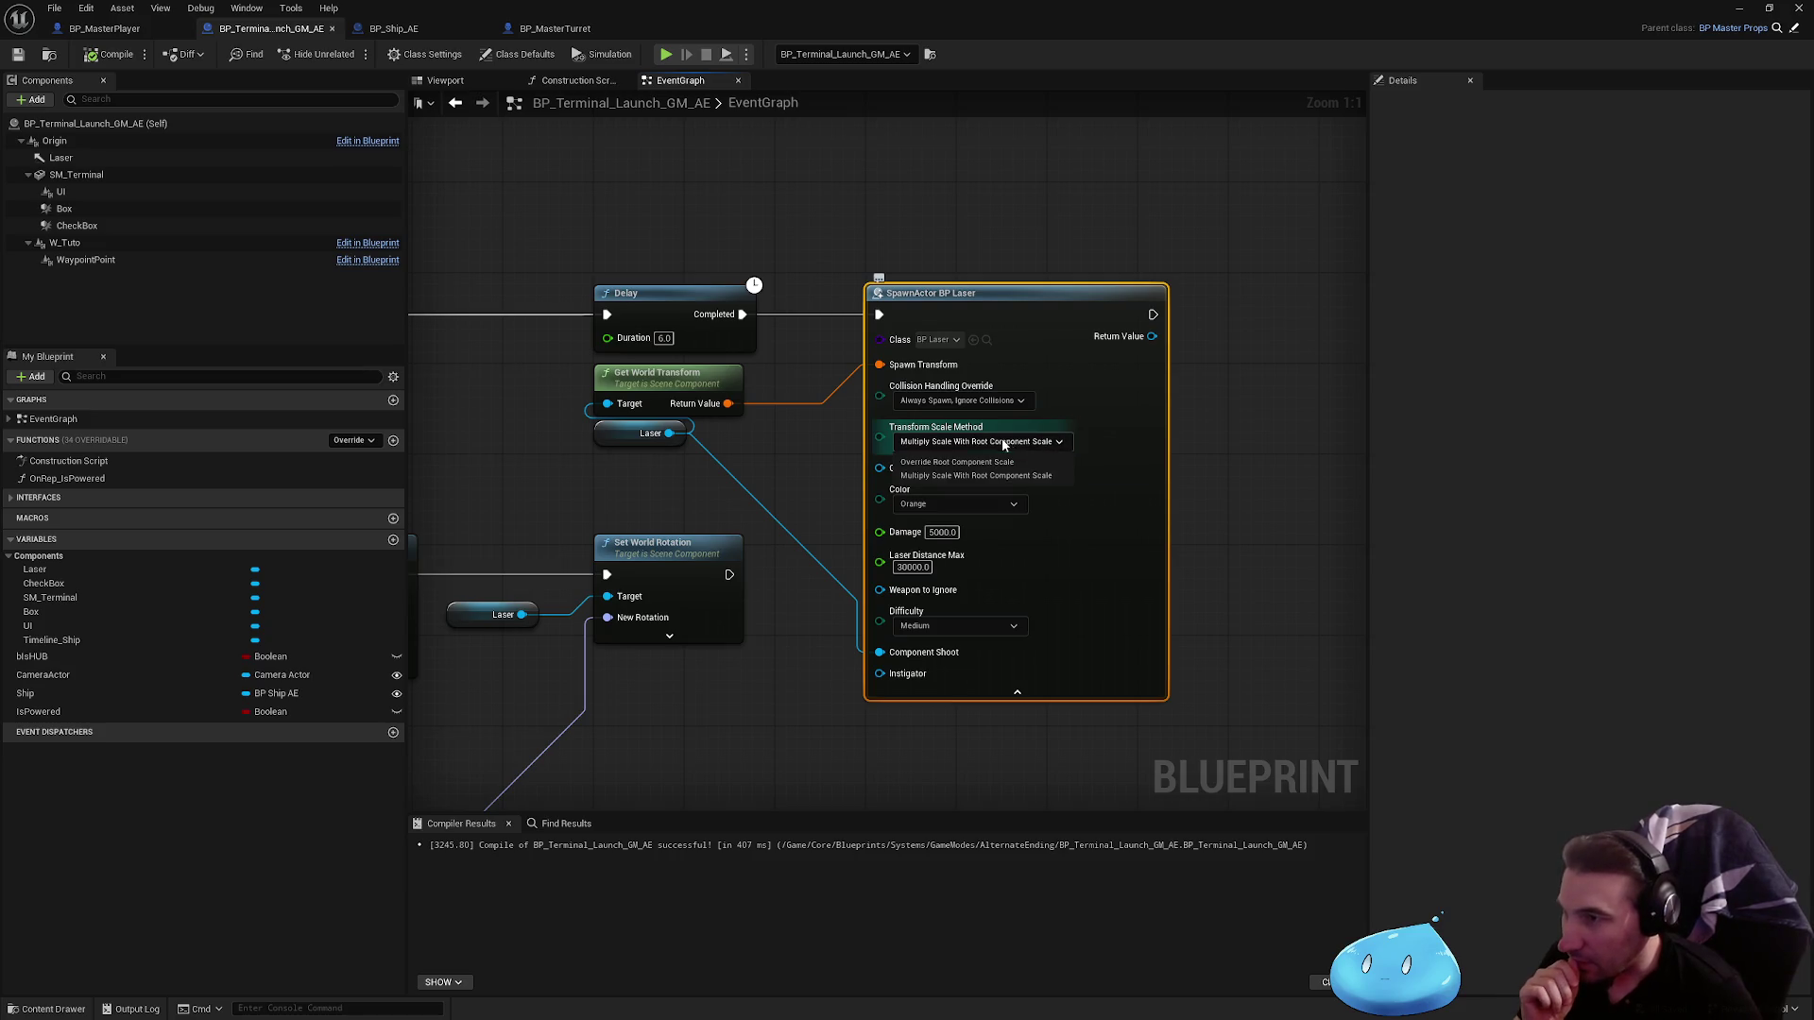
left_click(1208, 444)
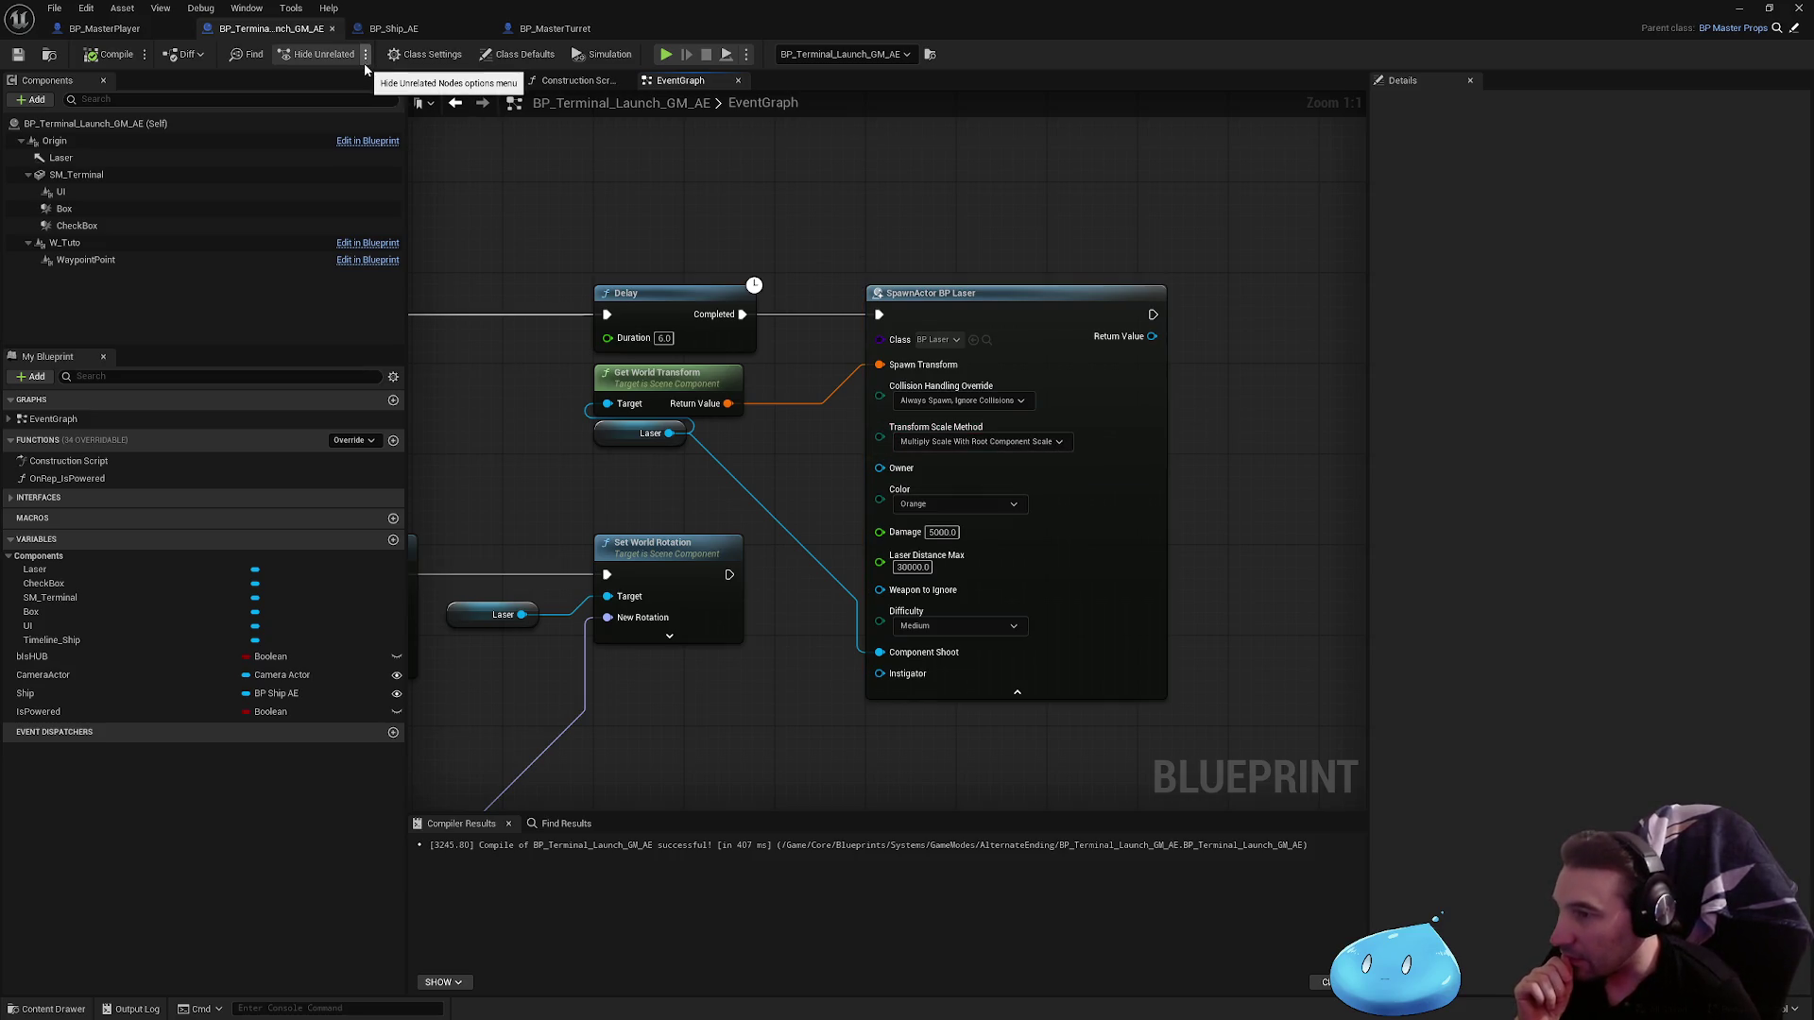
left_click(393, 29)
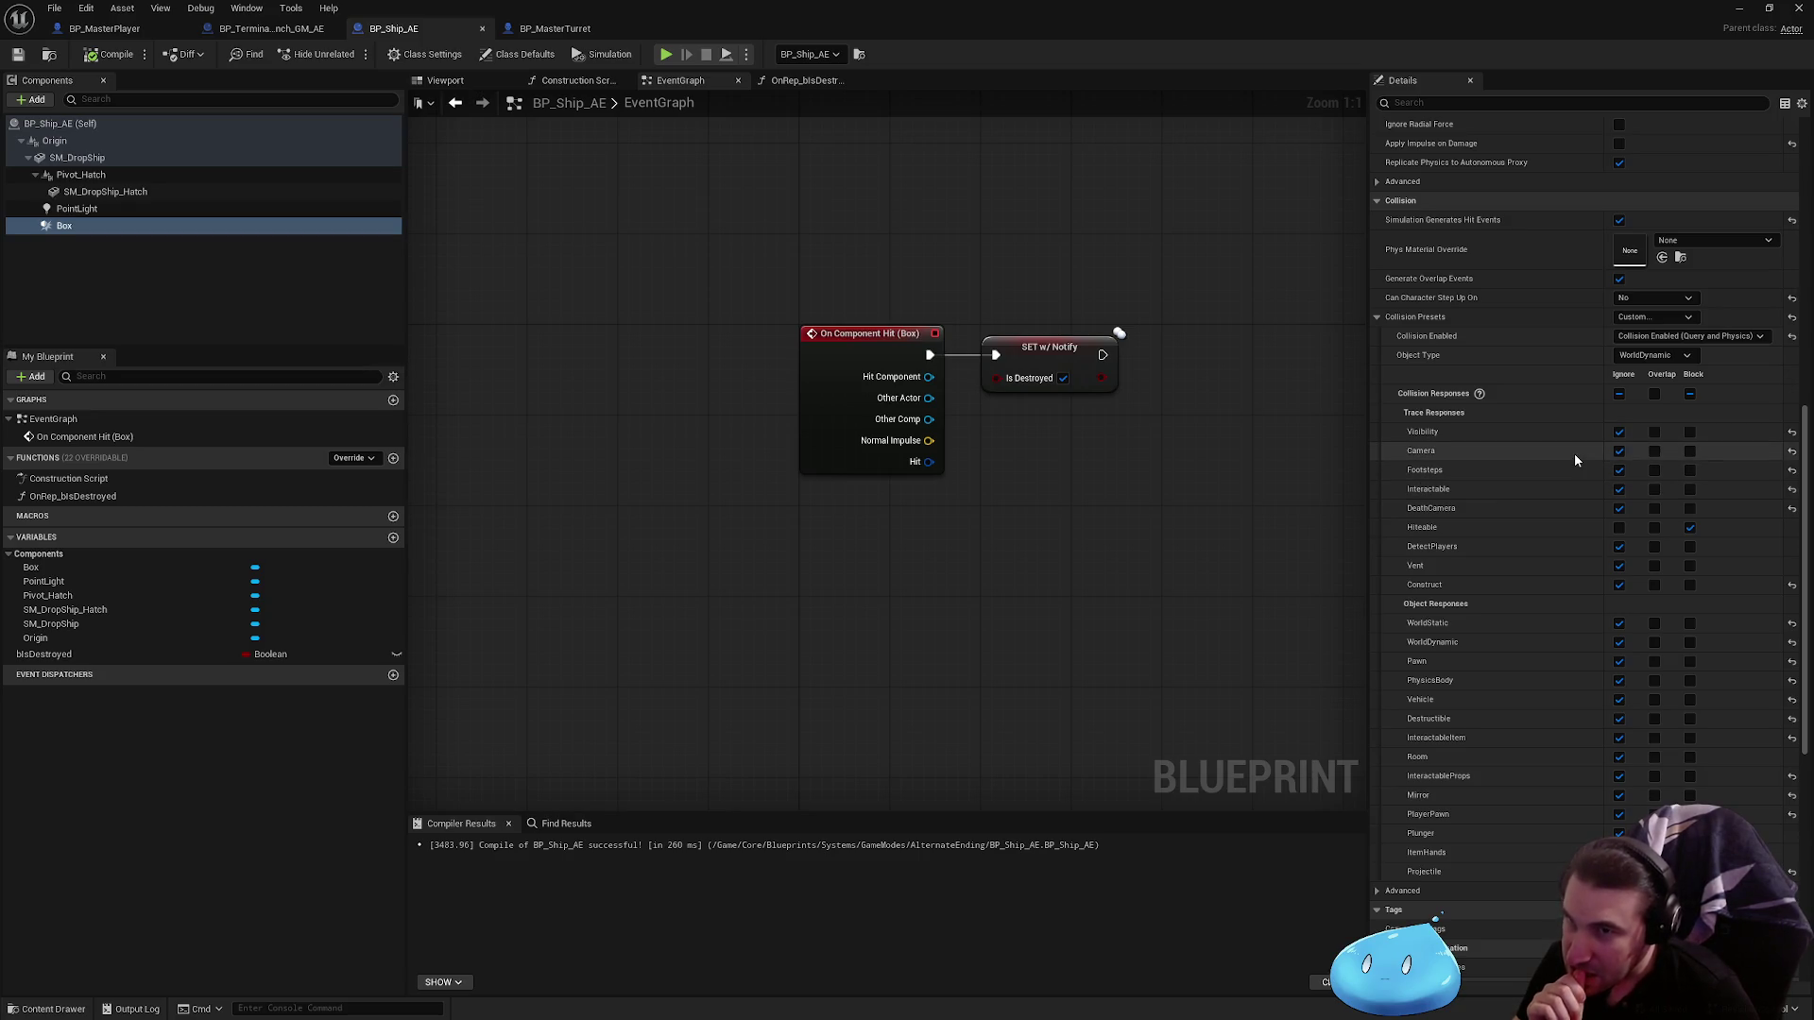
Step: Expand the Box component's advanced collision options
scroll(1574, 460, "up", 10)
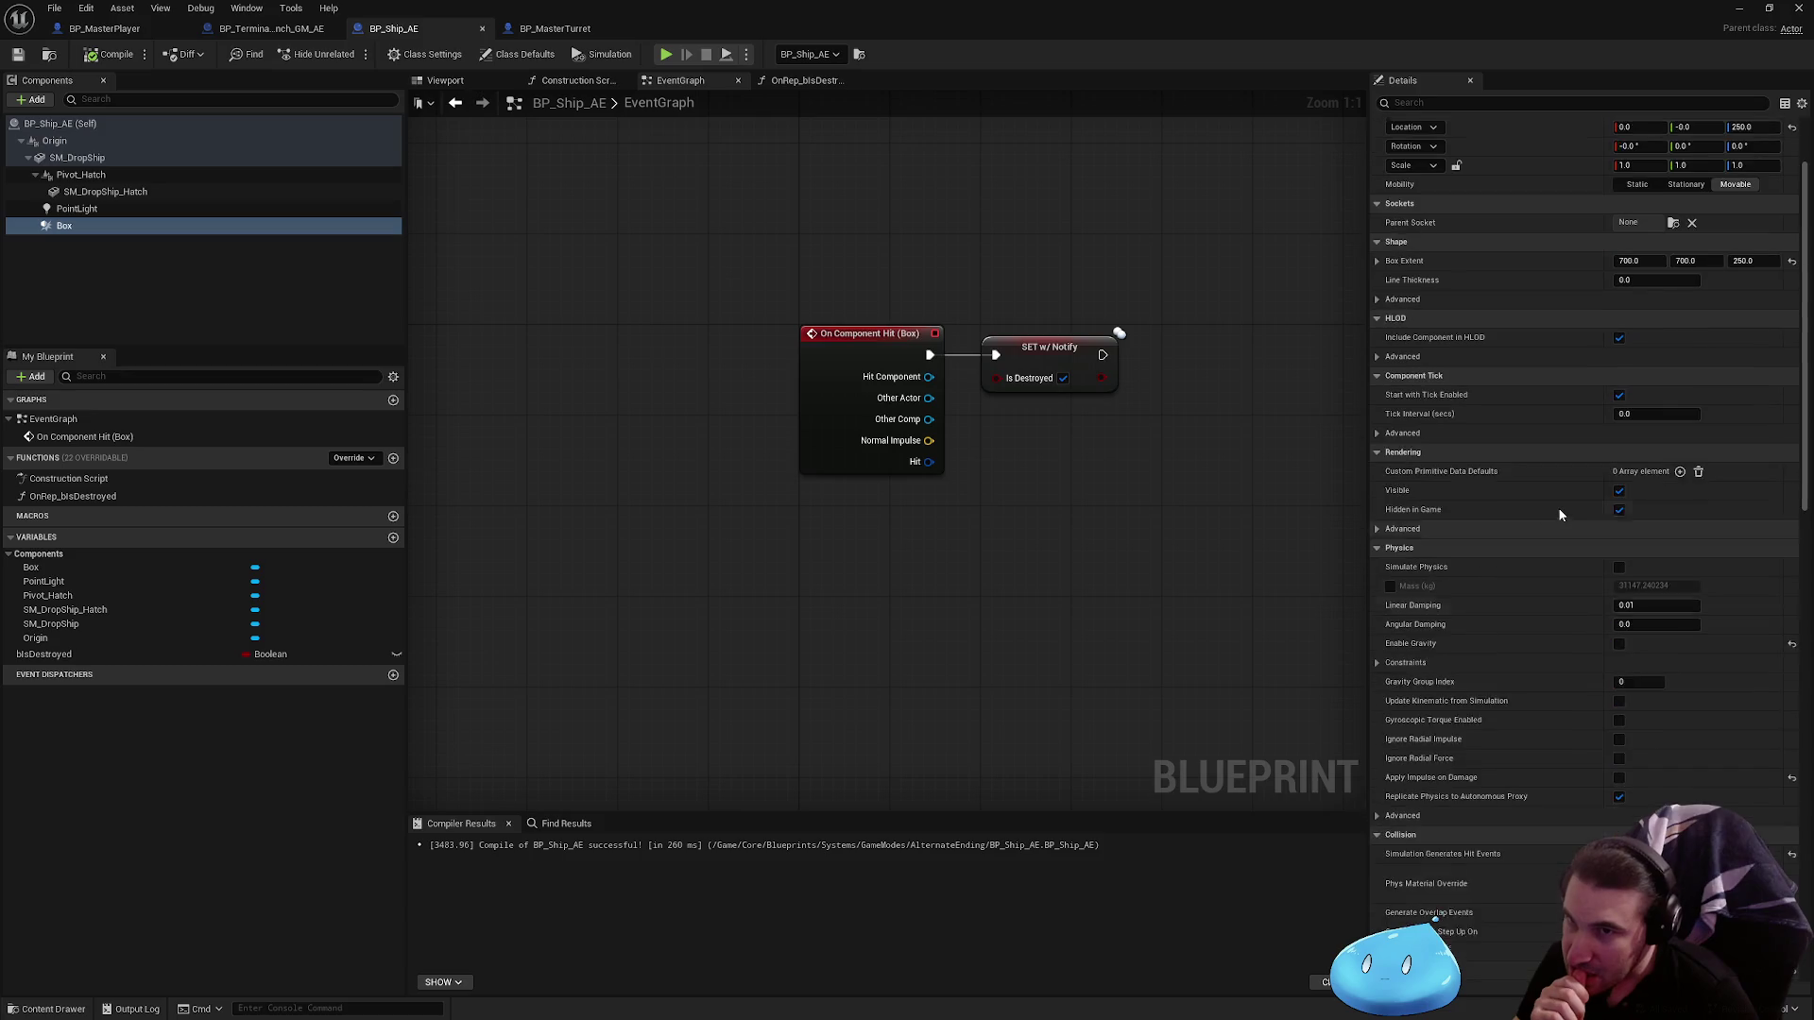
scroll(1559, 514, "up", 2)
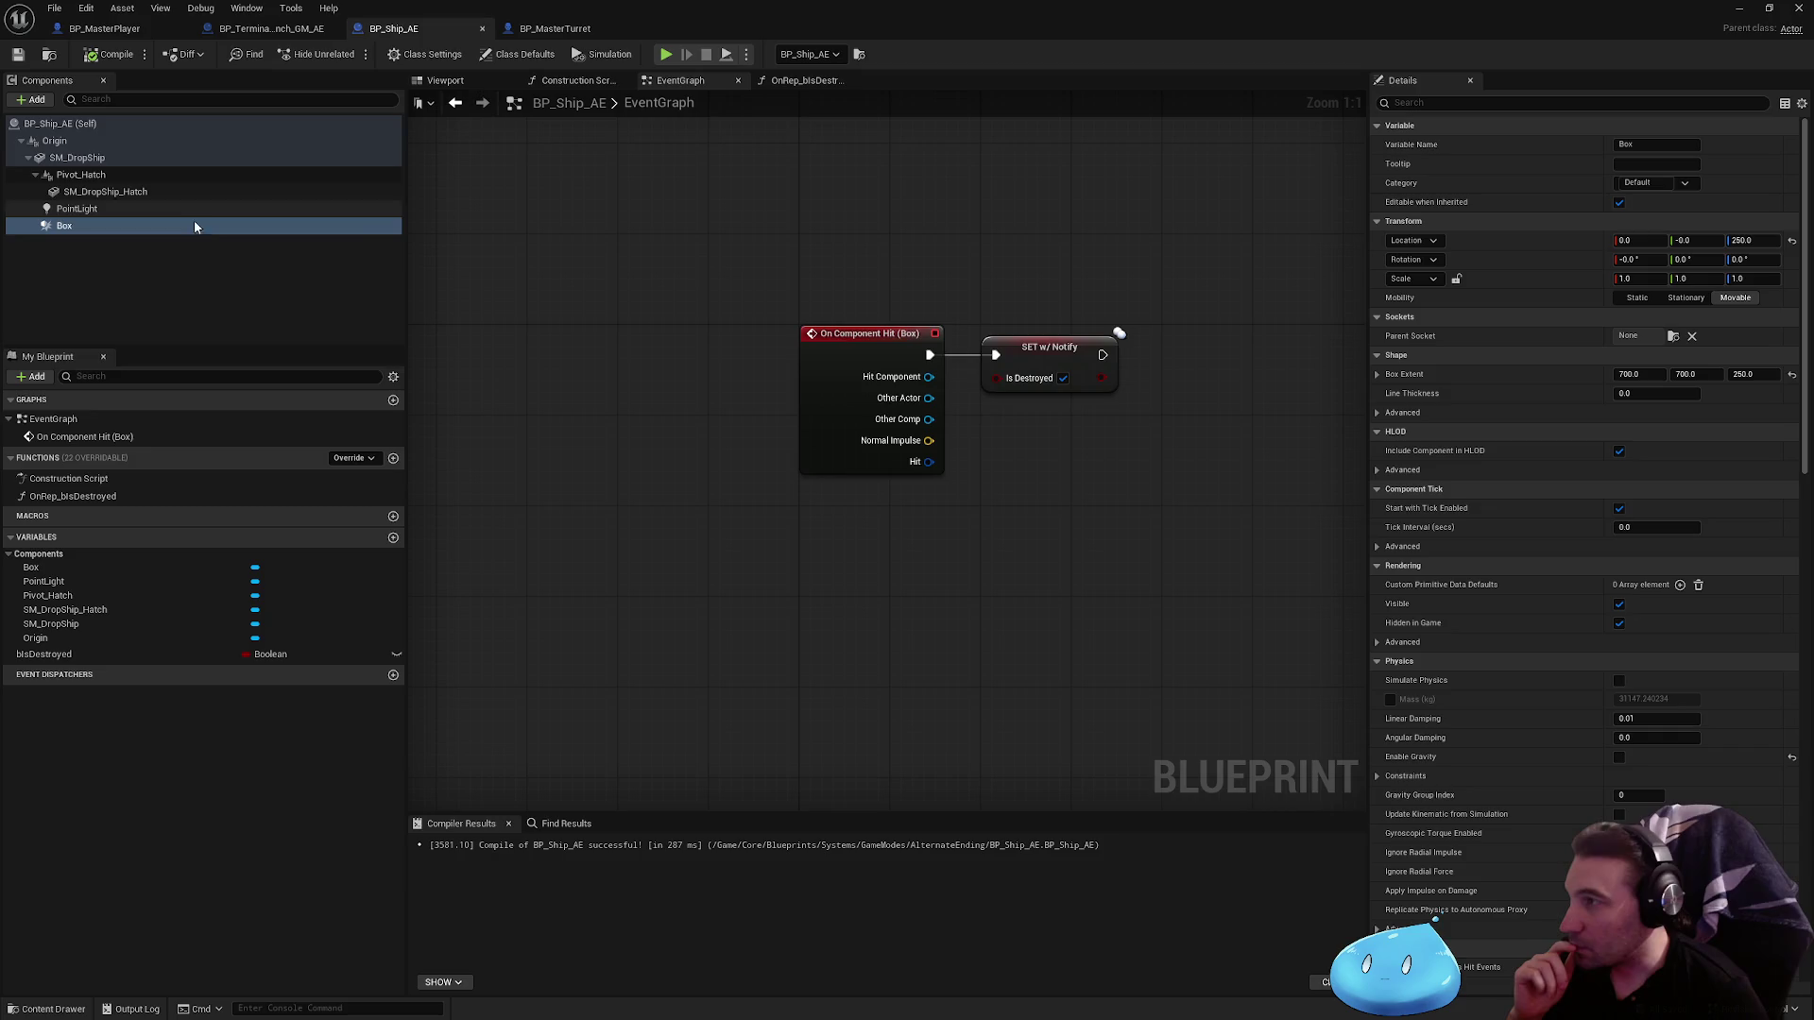
left_click(179, 190)
left_click(129, 224)
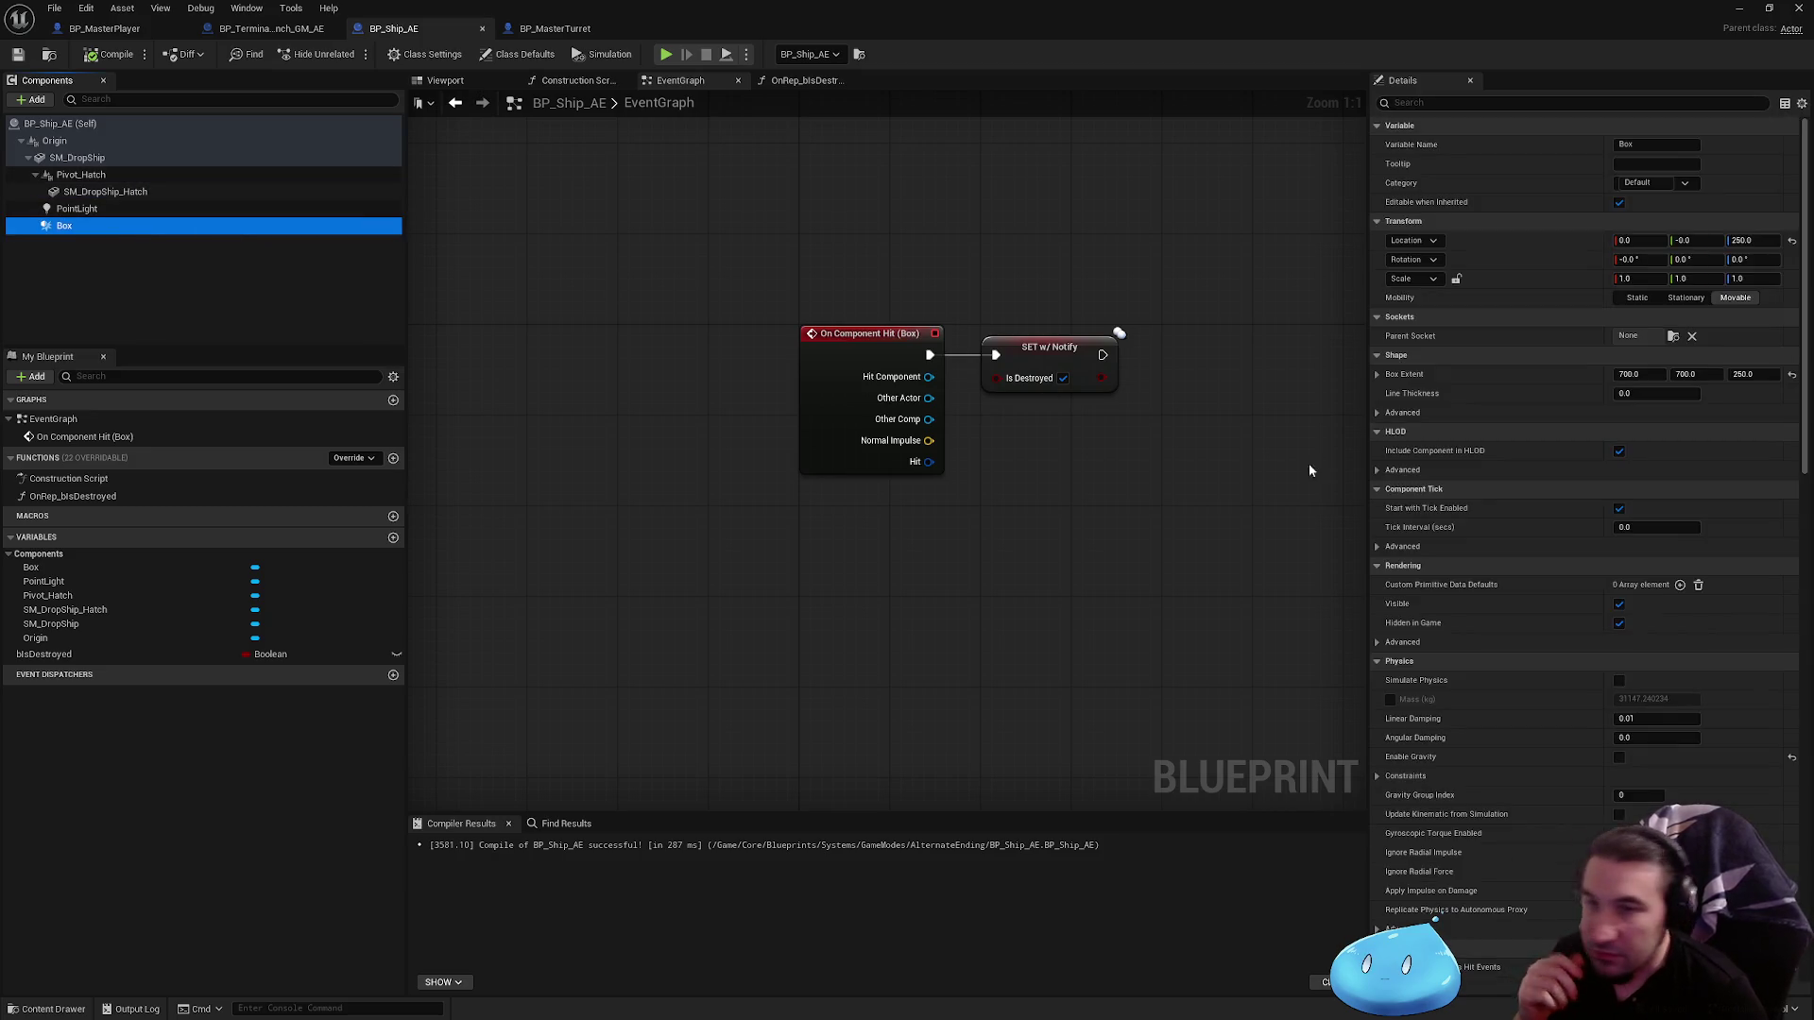
scroll(1436, 514, "down", 4)
scroll(1522, 575, "down", 8)
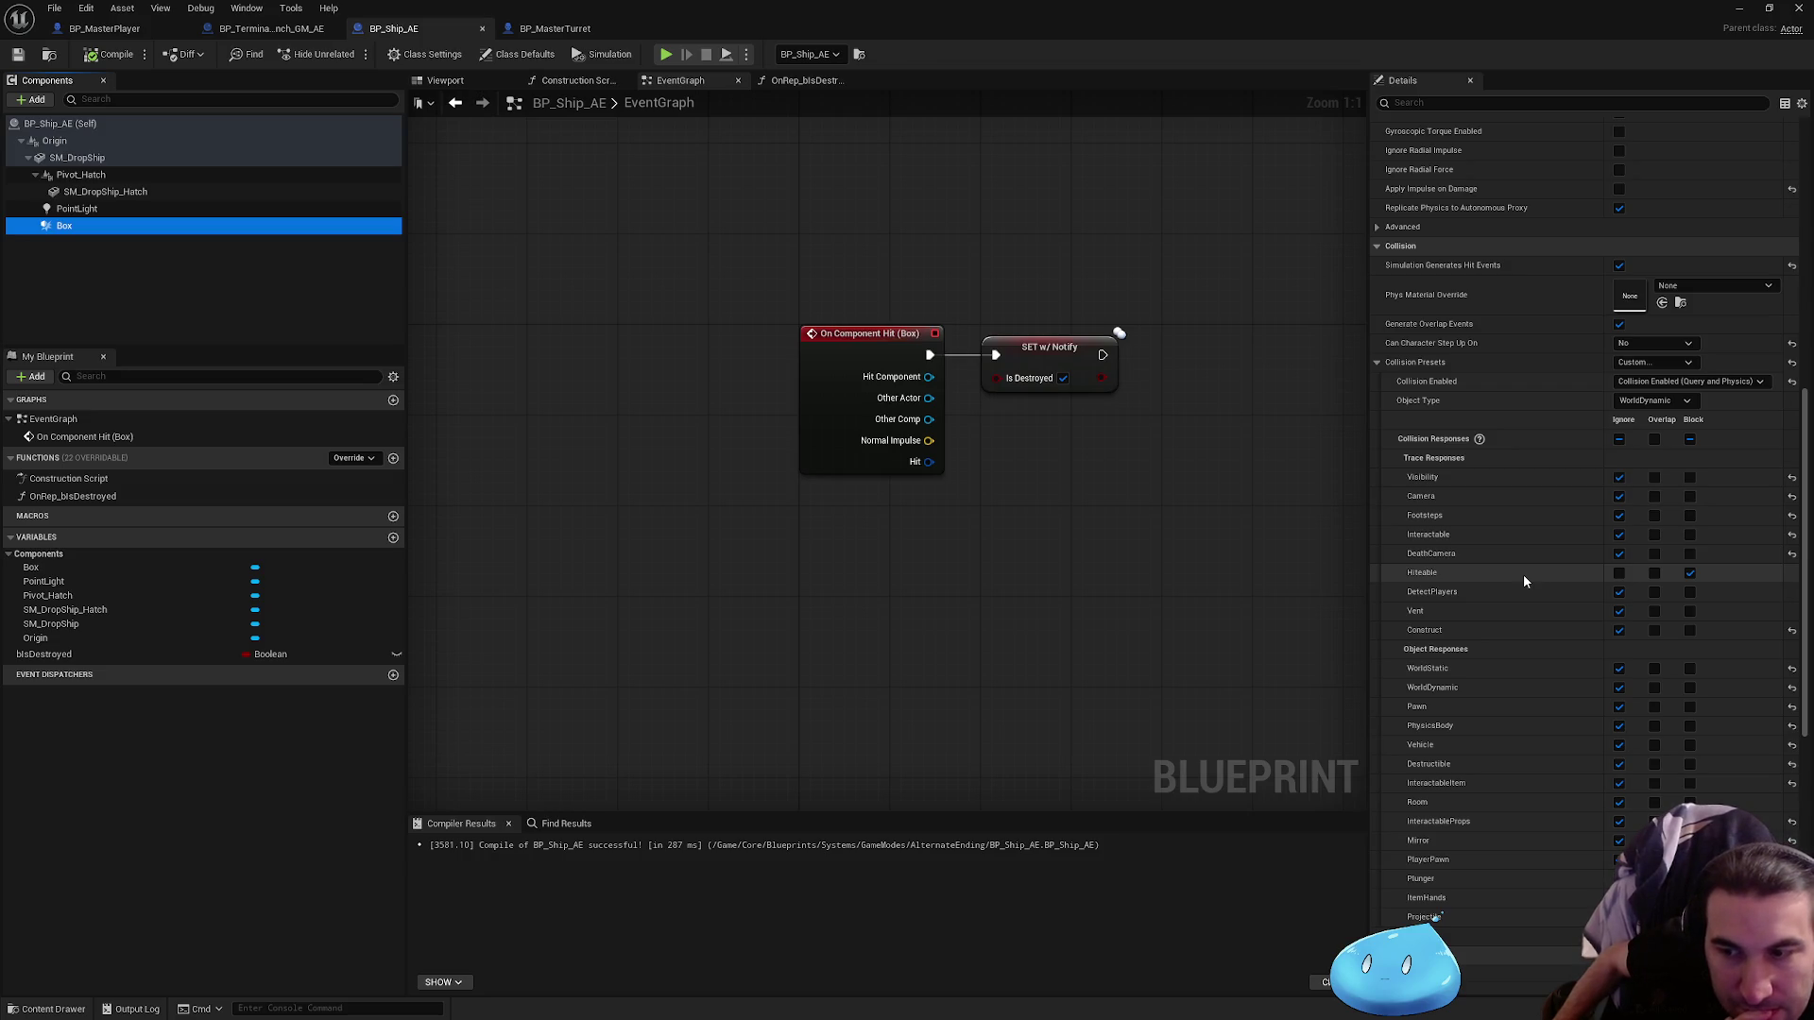
scroll(1530, 595, "down", 4)
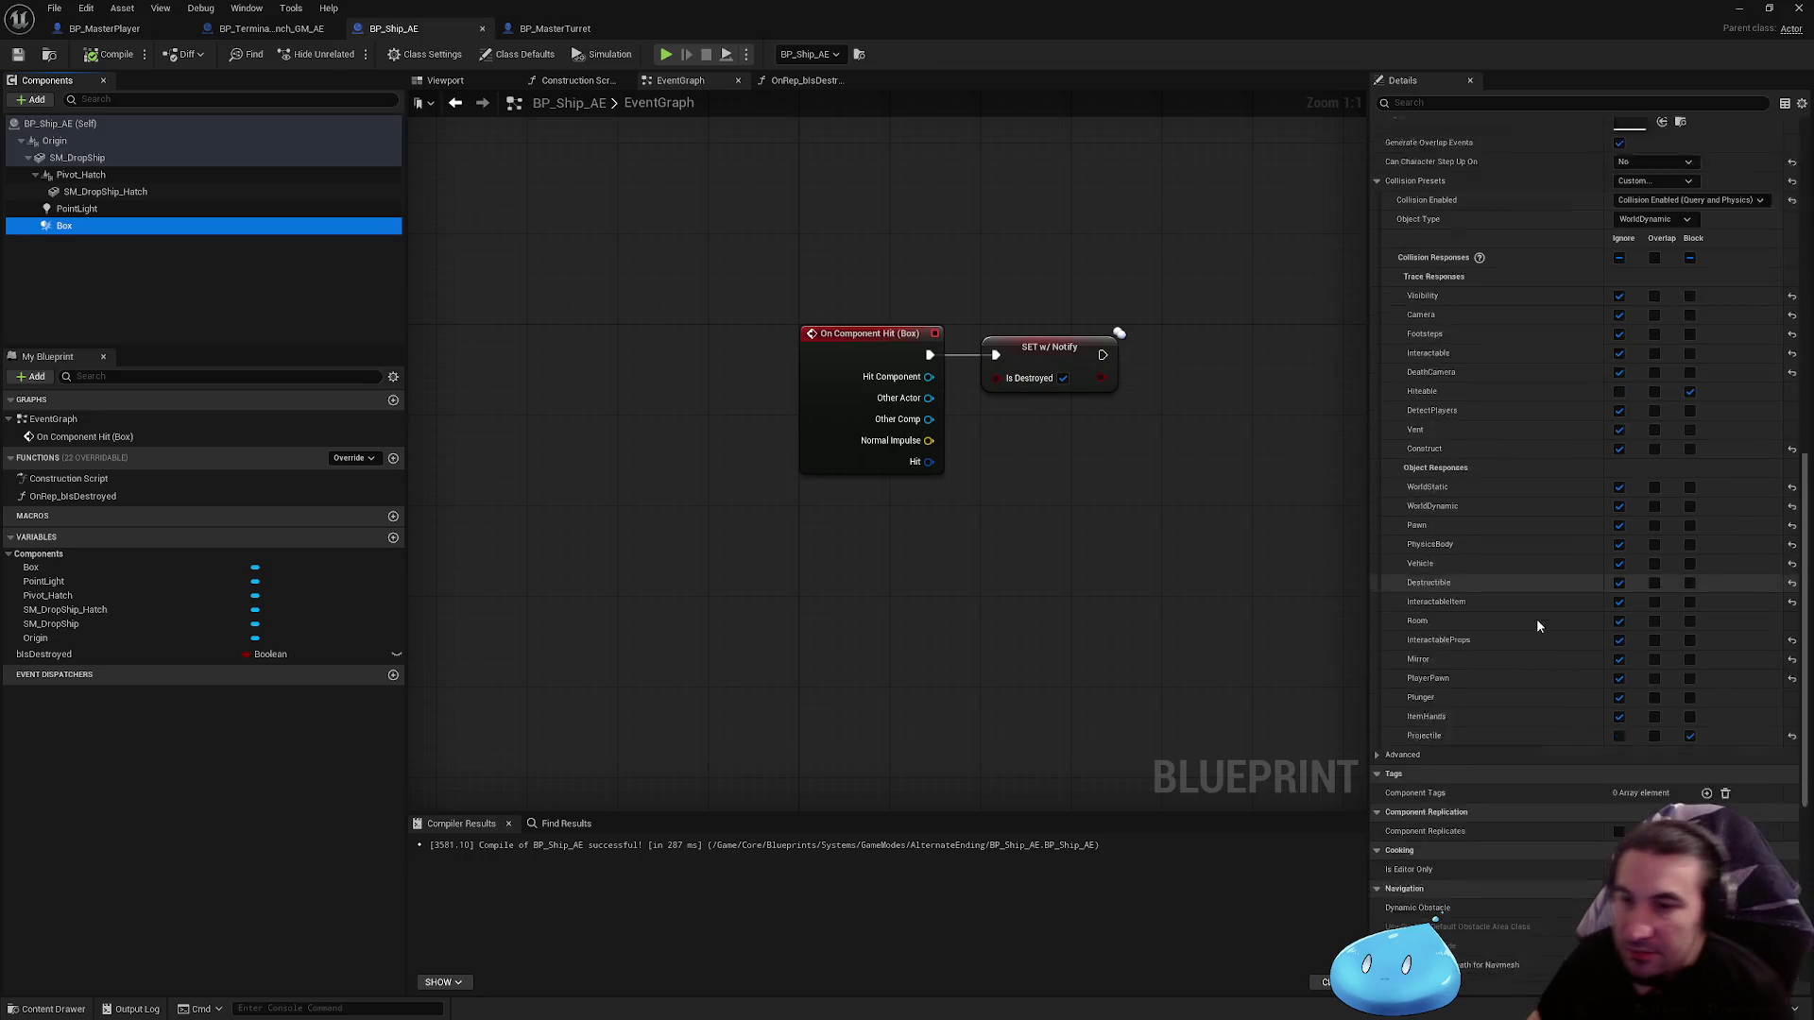
left_click(1383, 709)
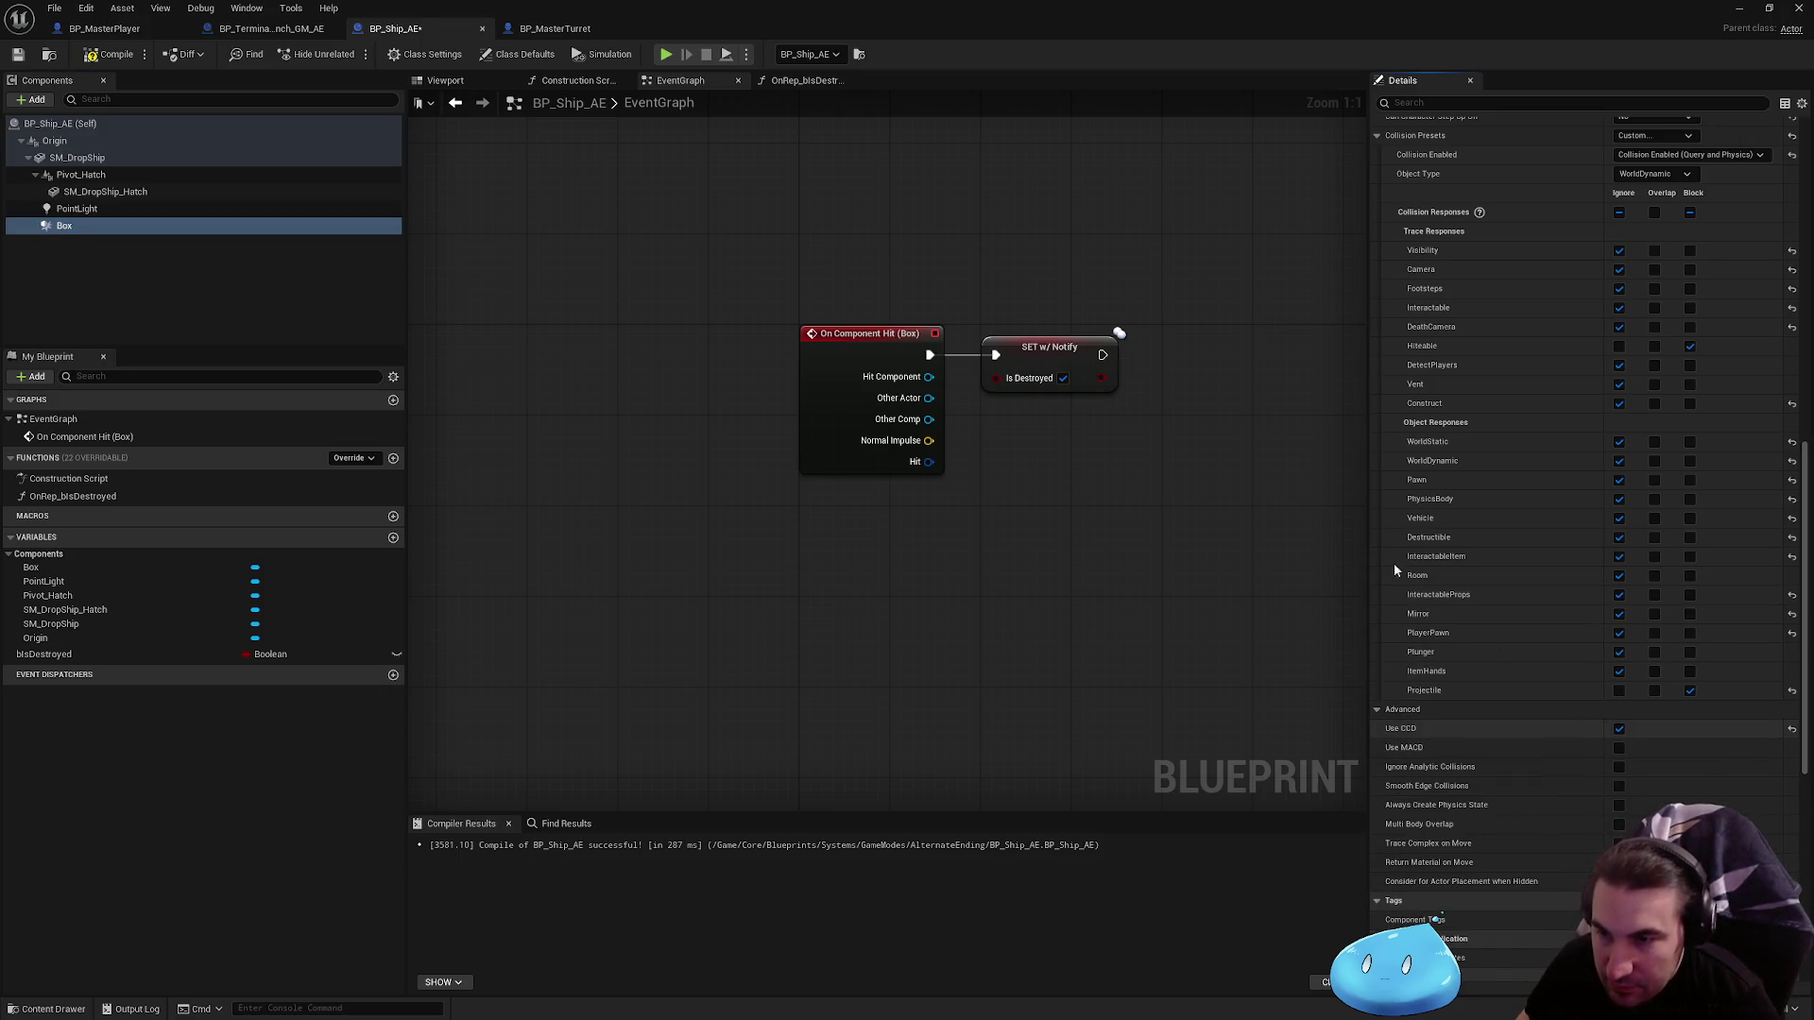
Step: Compile and save BP_Ship_AE, then minimise its editor window
left_click(112, 53)
left_click(17, 54)
key("super+Down")
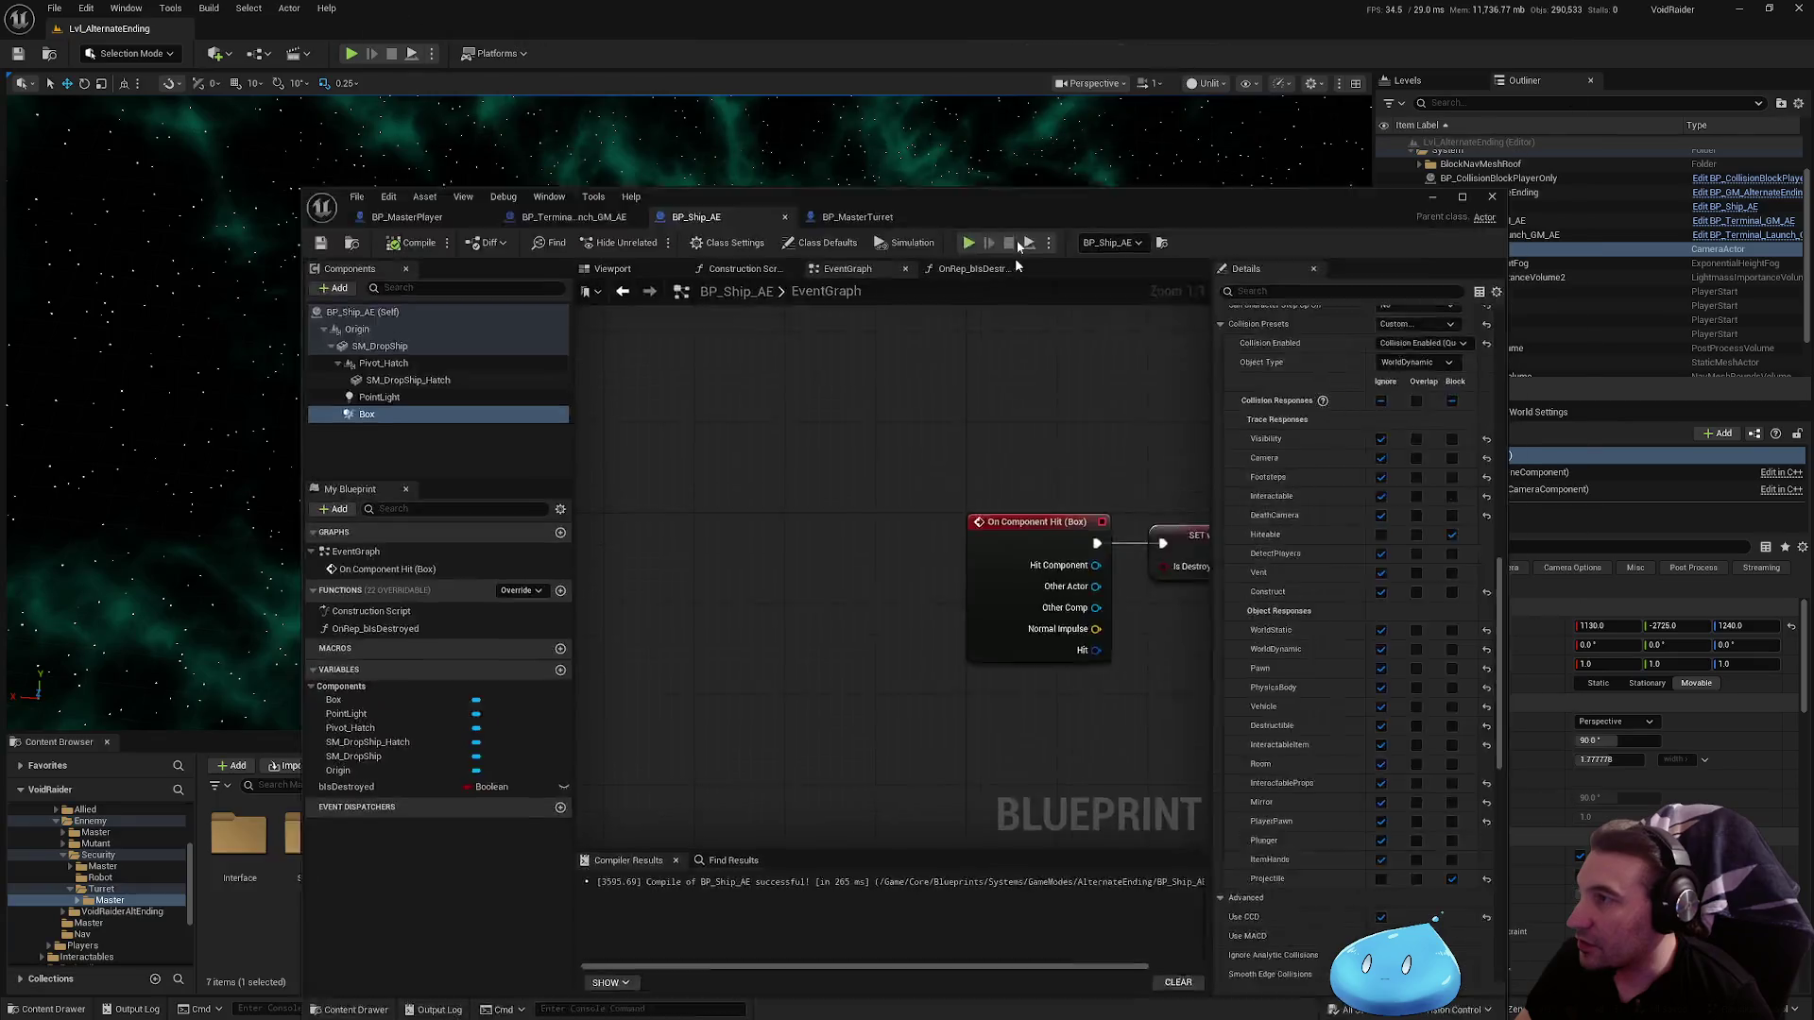
Step: Play-test the level to watch the ship, then restore the BP_Ship_AE editor
key("alt+p")
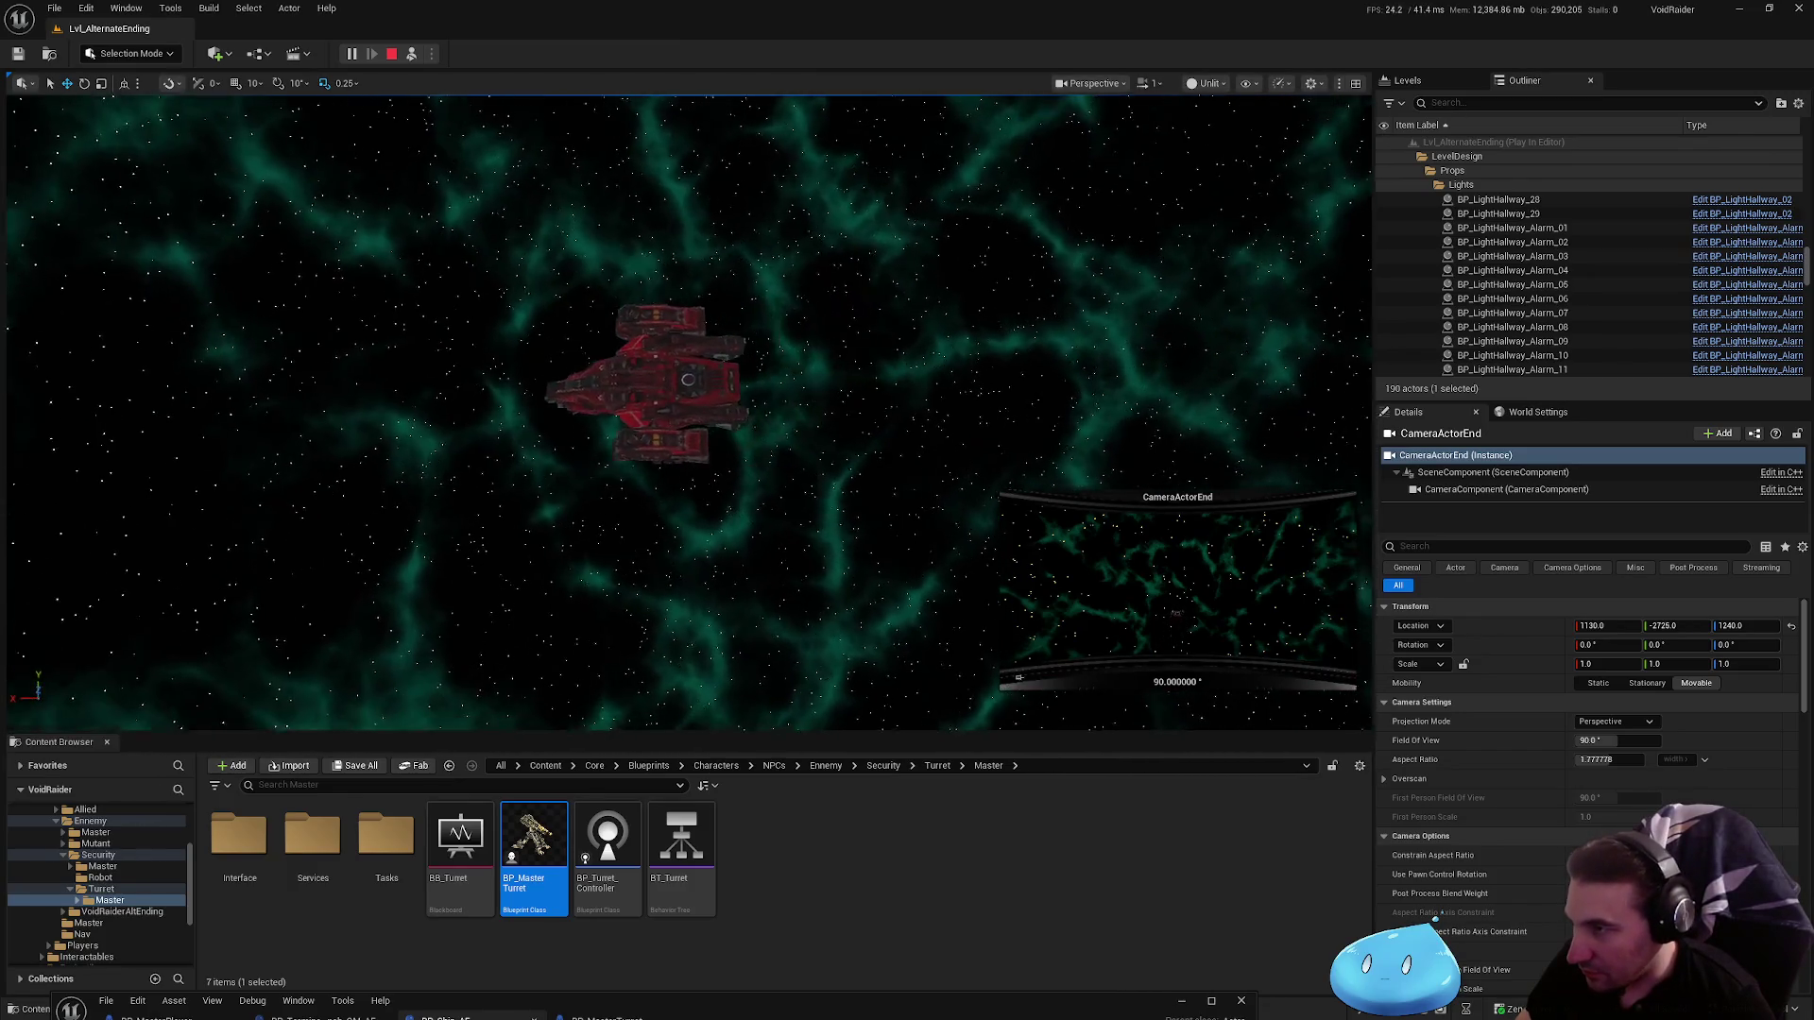
key("Escape")
double_click(964, 994)
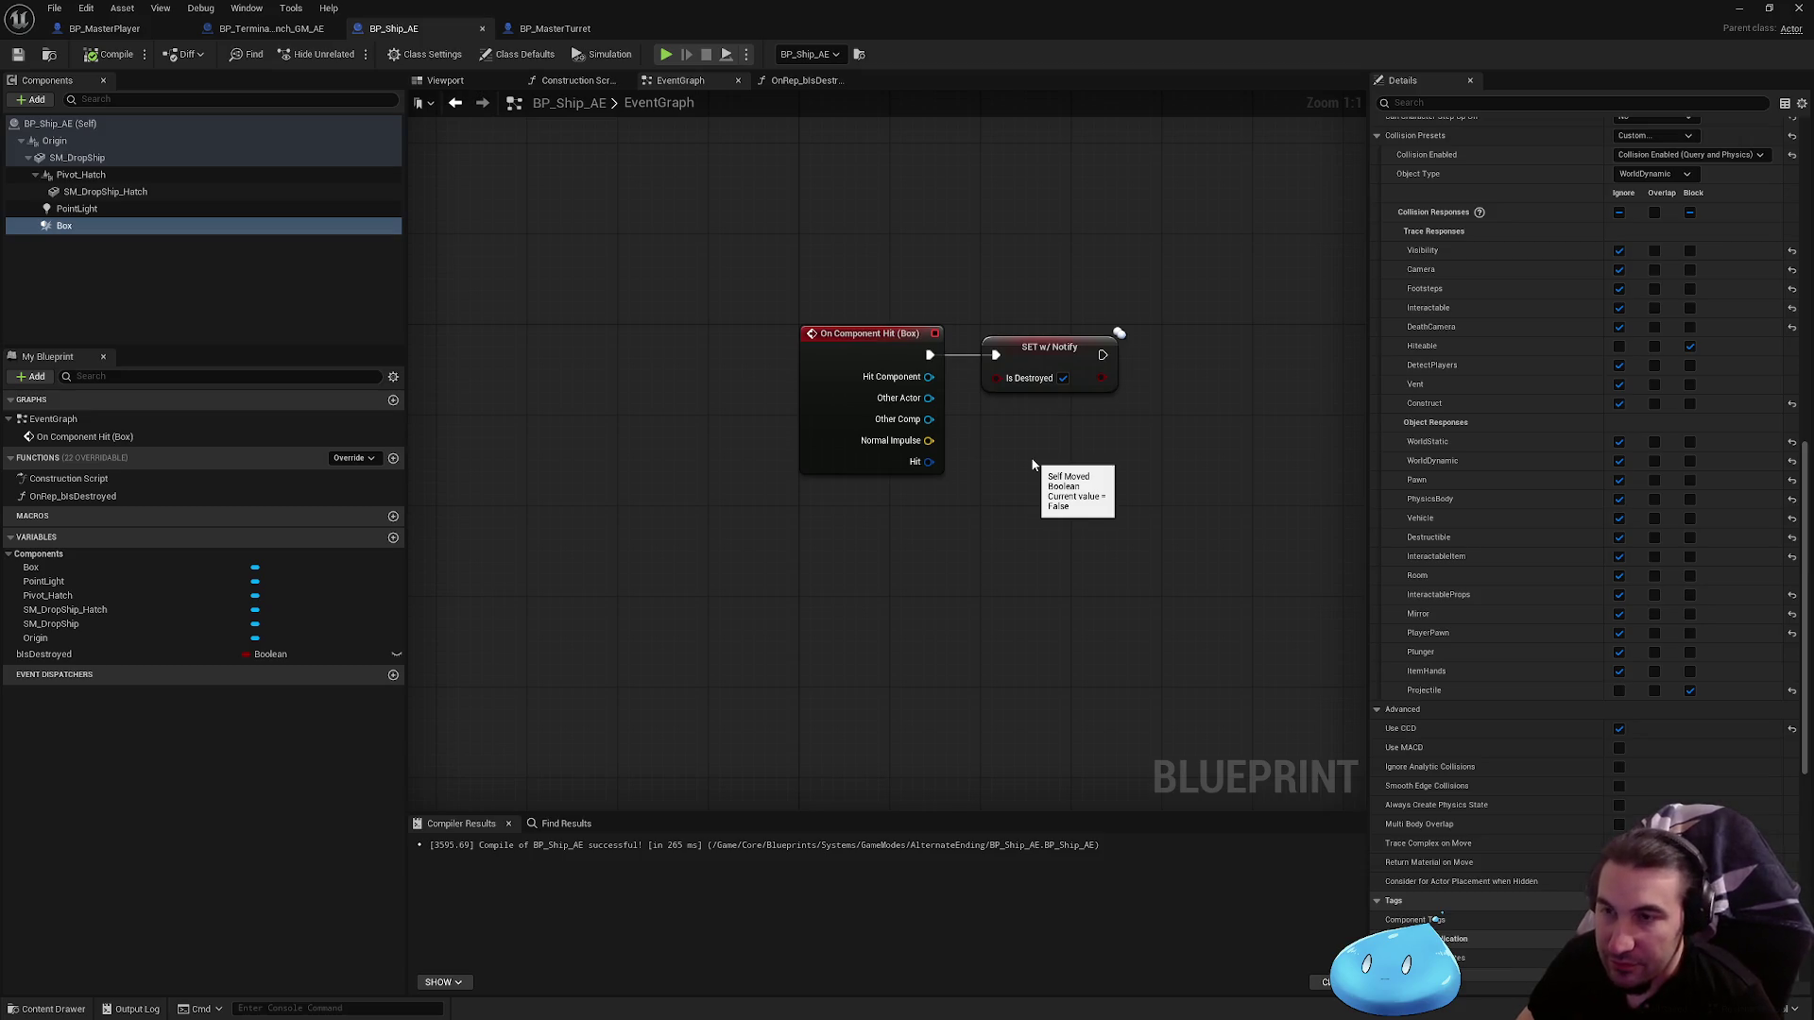
Step: Delete the On Component Hit (Box) event node in BP_Ship_AE
left_click(272, 29)
left_click(387, 28)
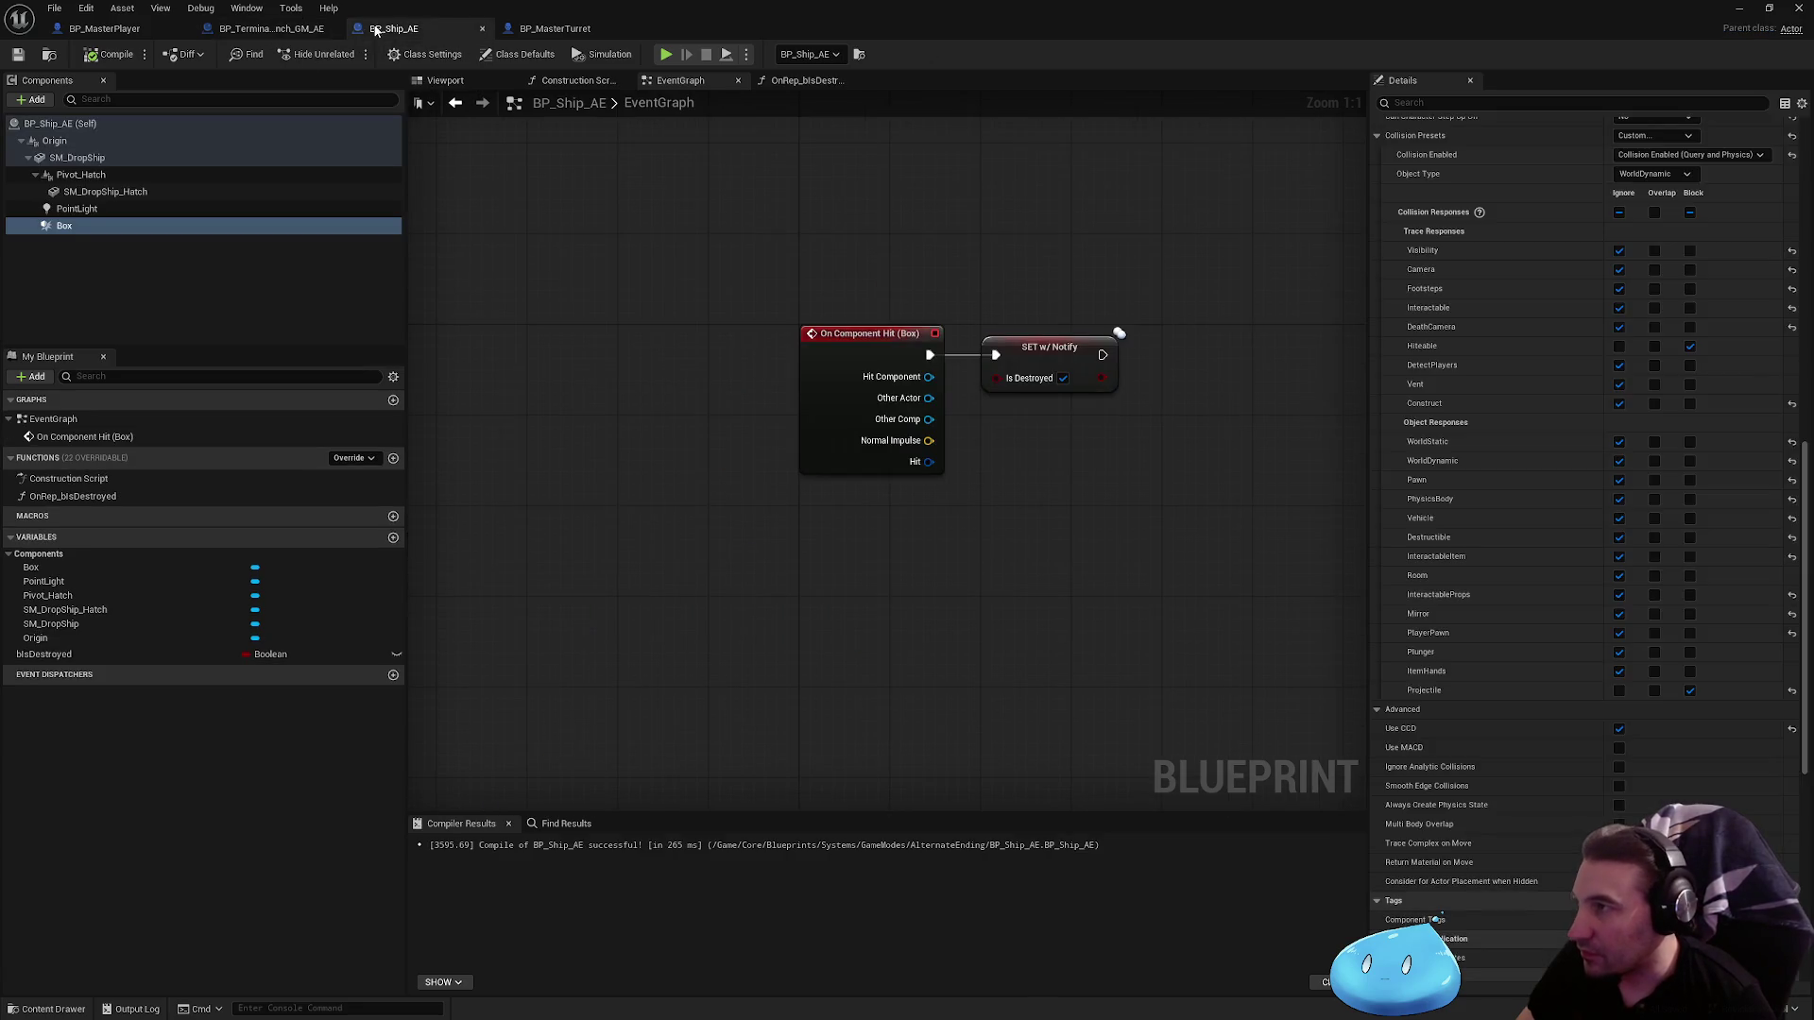
left_click_drag(774, 276, 858, 494)
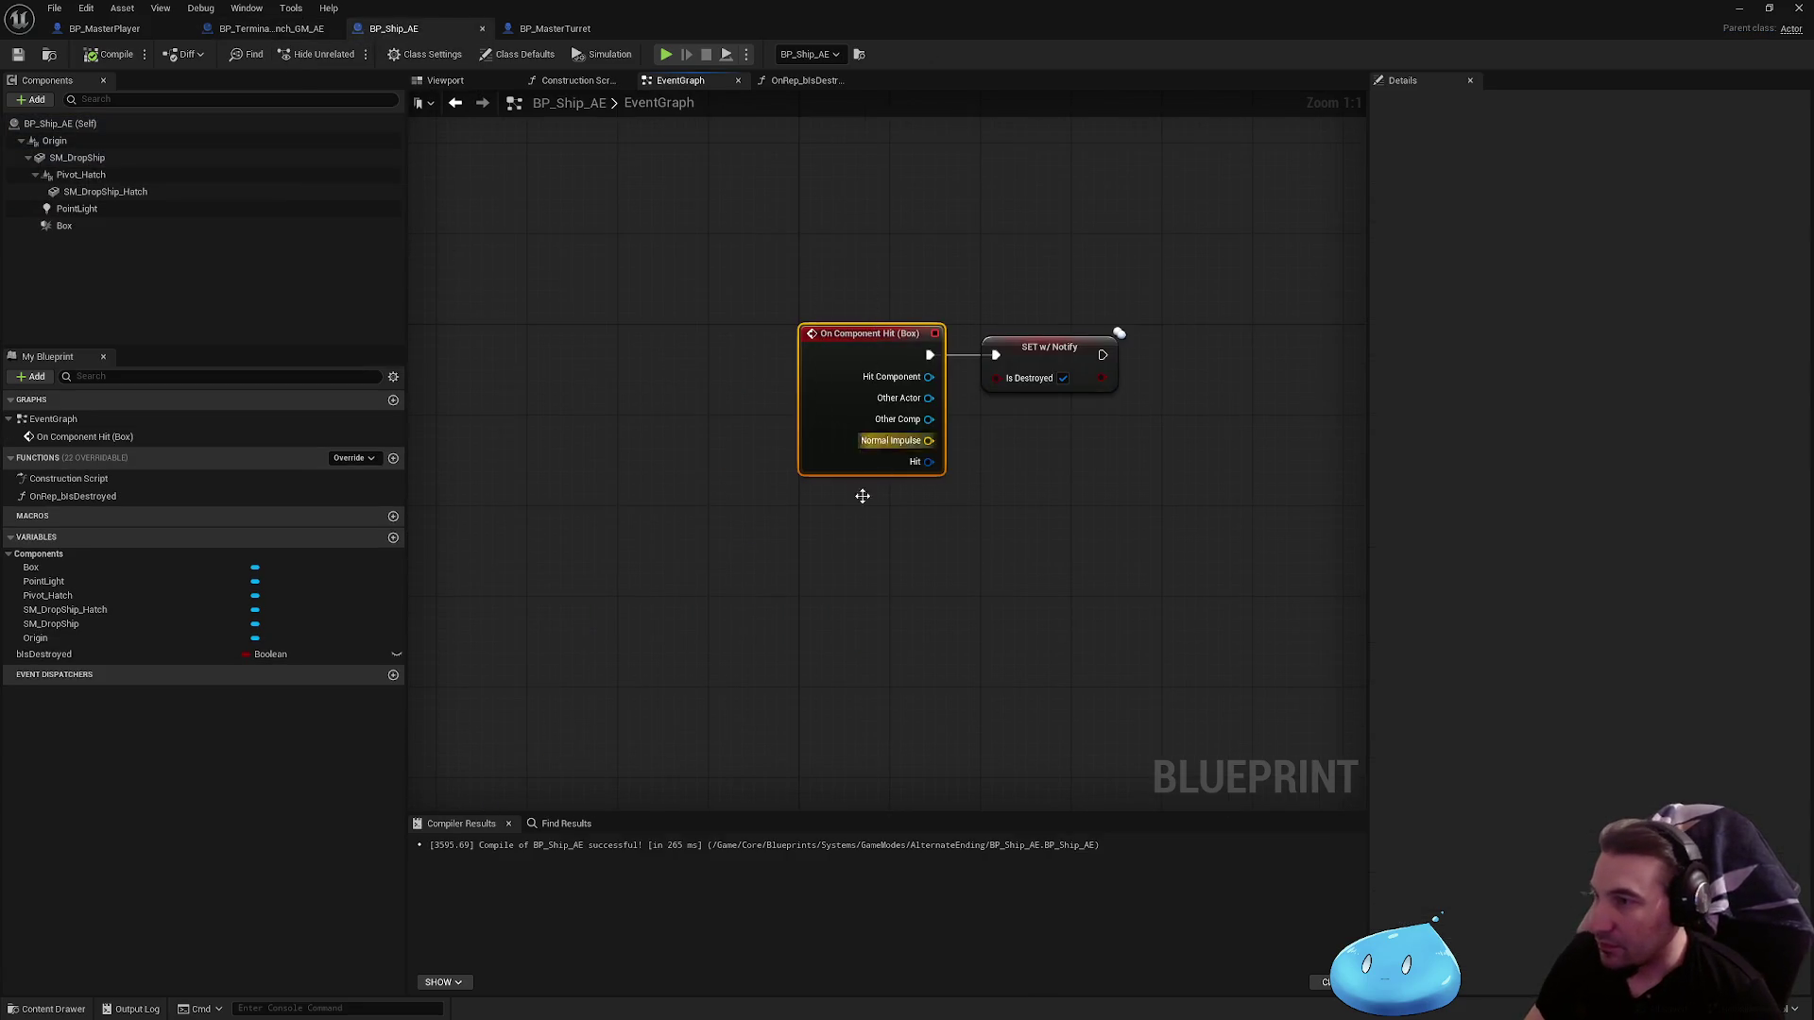
key("Delete")
Step: Add an Event Hit node and place it beside the SET Is Destroyed node
right_click(814, 588)
type("z")
key("BackSpace")
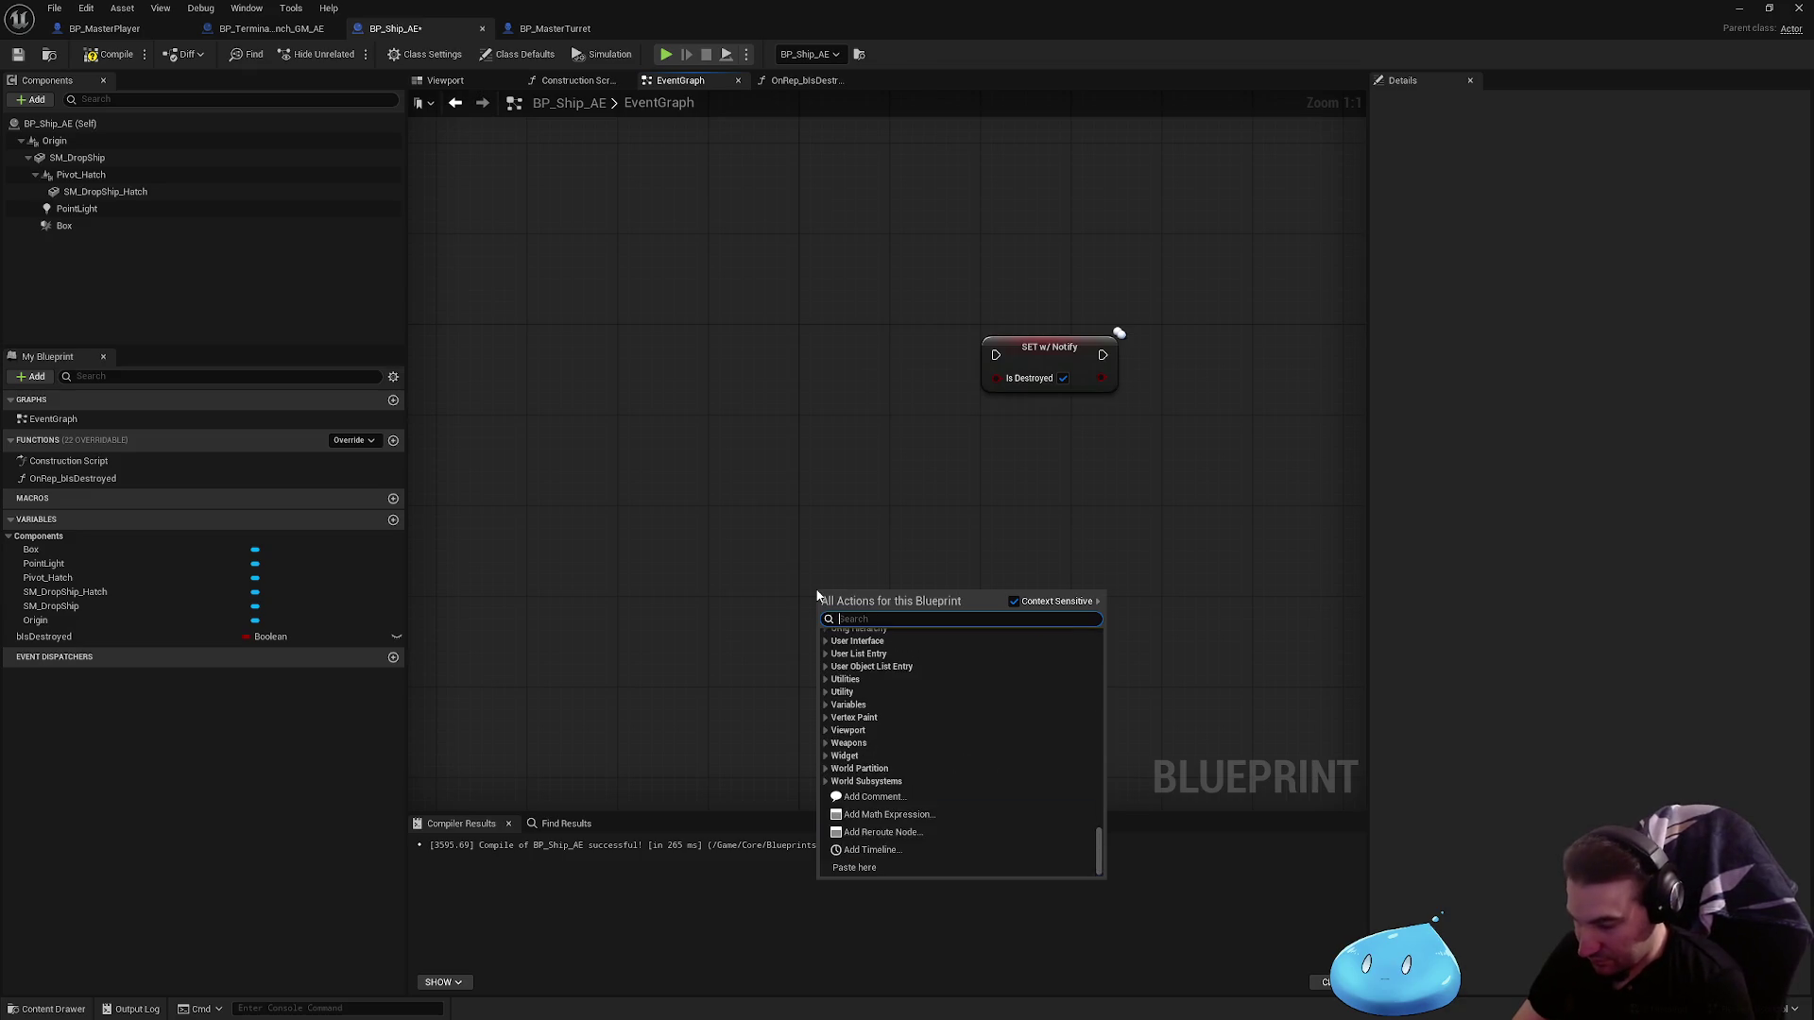
type("event hit")
key("Return")
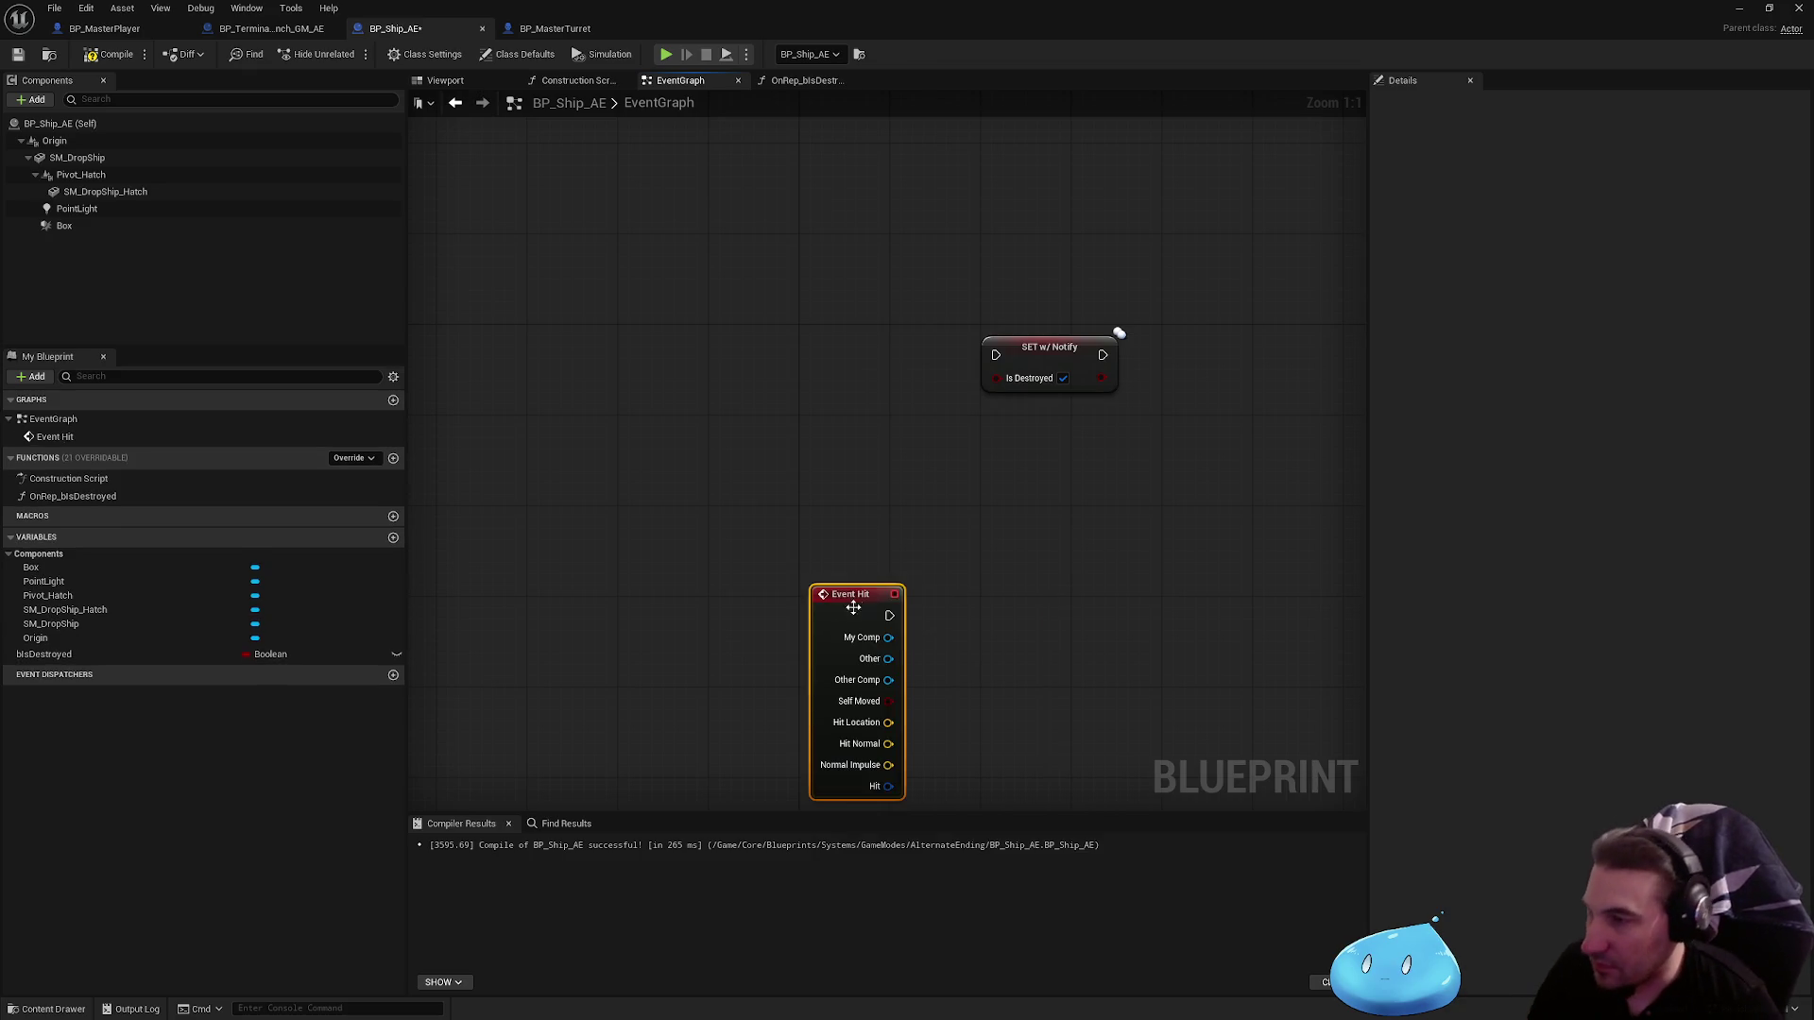
left_click_drag(822, 595, 811, 333)
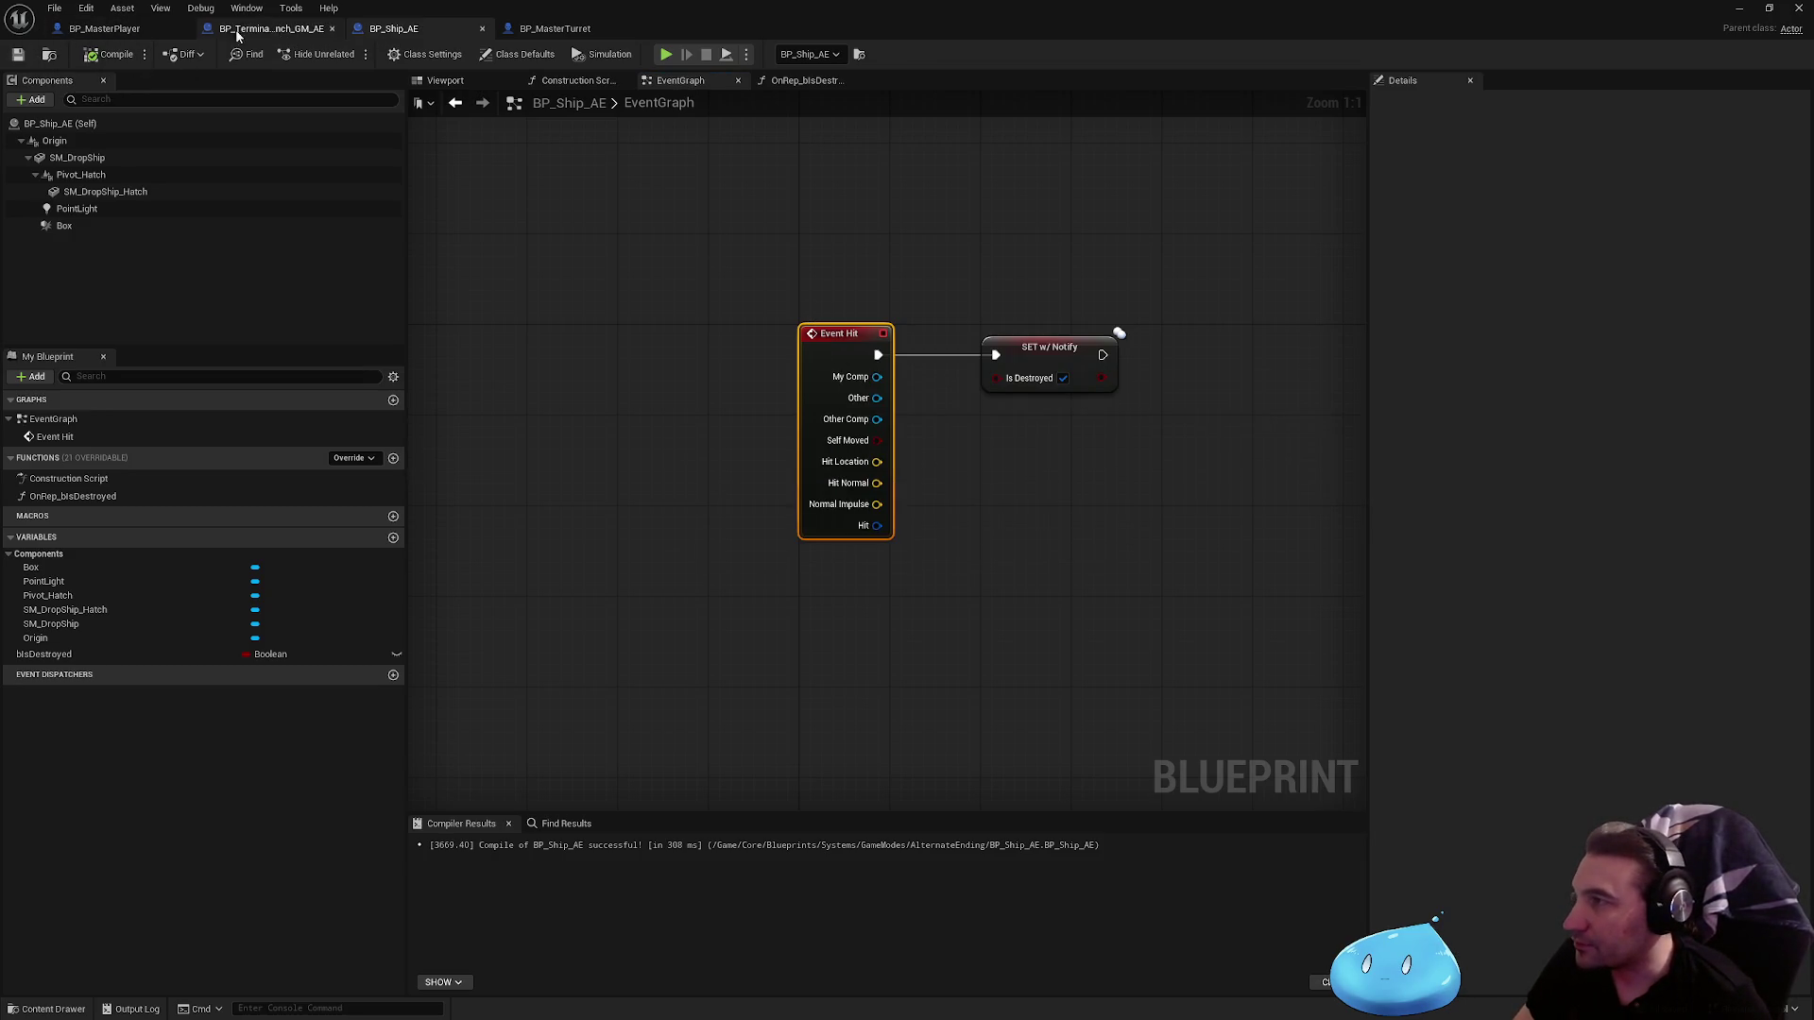
Step: Enable Sweep on the Set Actor Location node in BP_Terminal_Launch_GM_AE
left_click(104, 29)
left_click(264, 29)
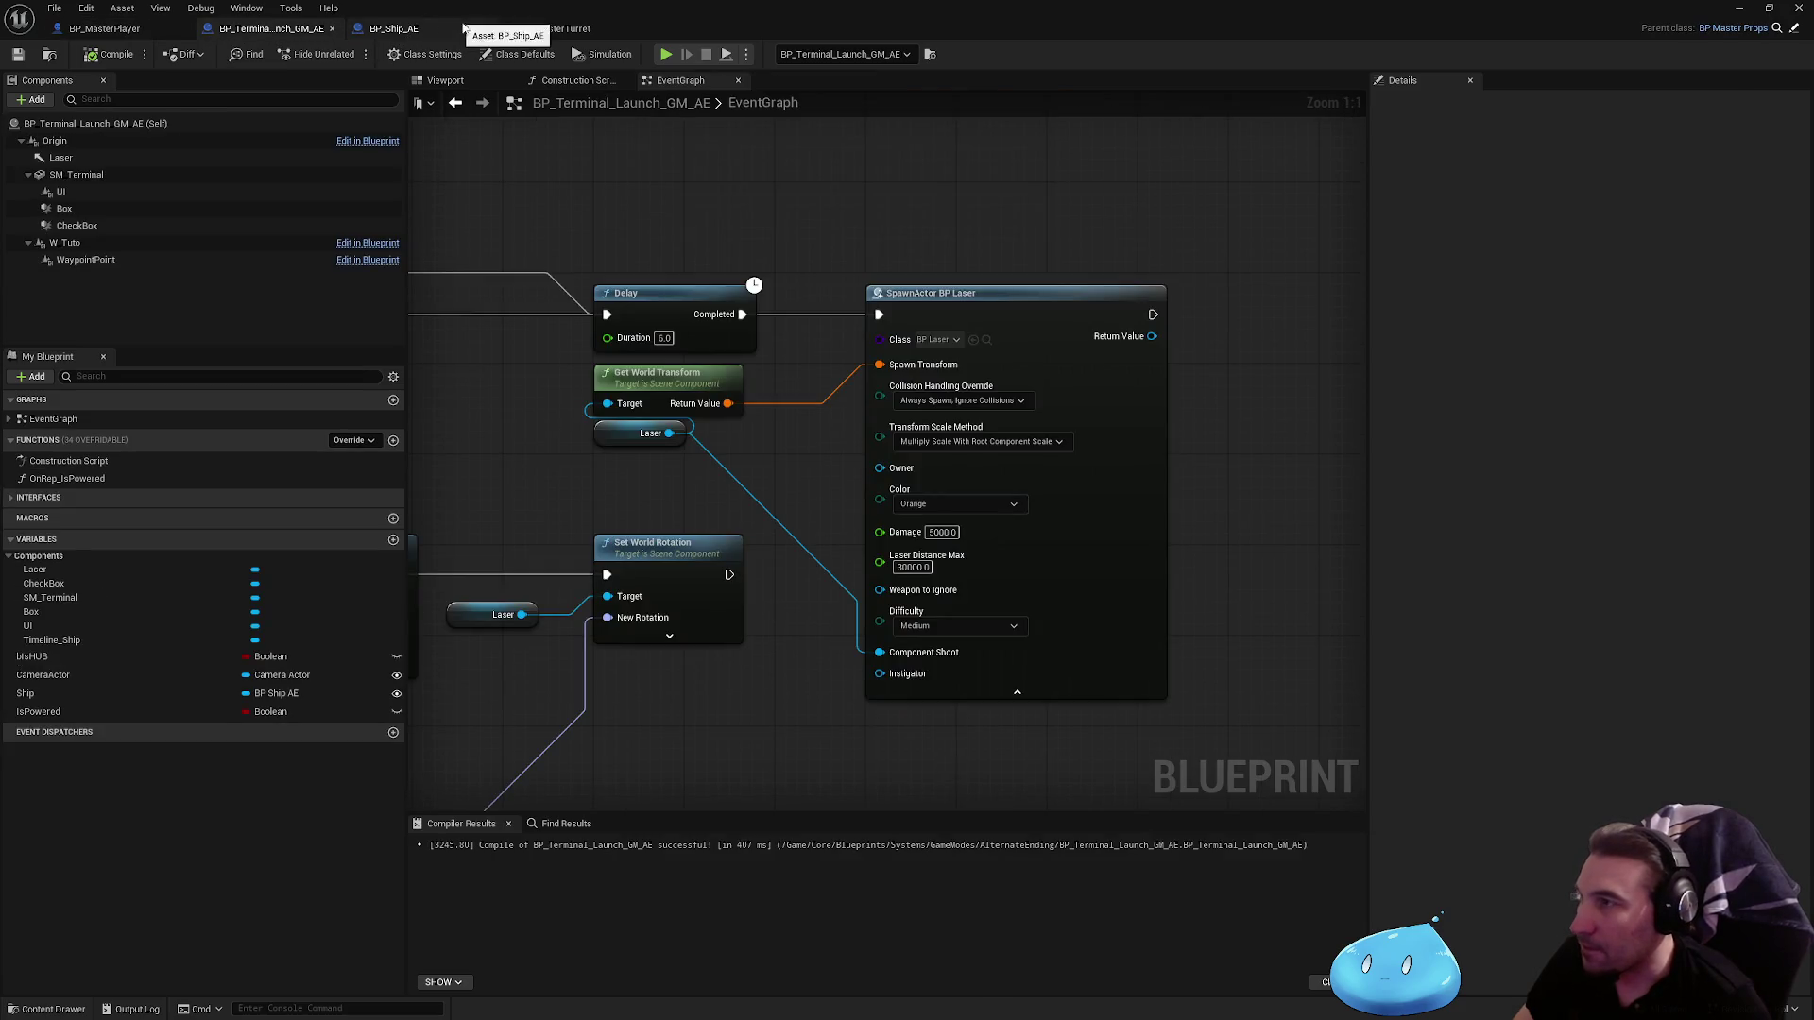
scroll(857, 335, "down", 4)
scroll(1029, 468, "up", 4)
left_click(966, 418)
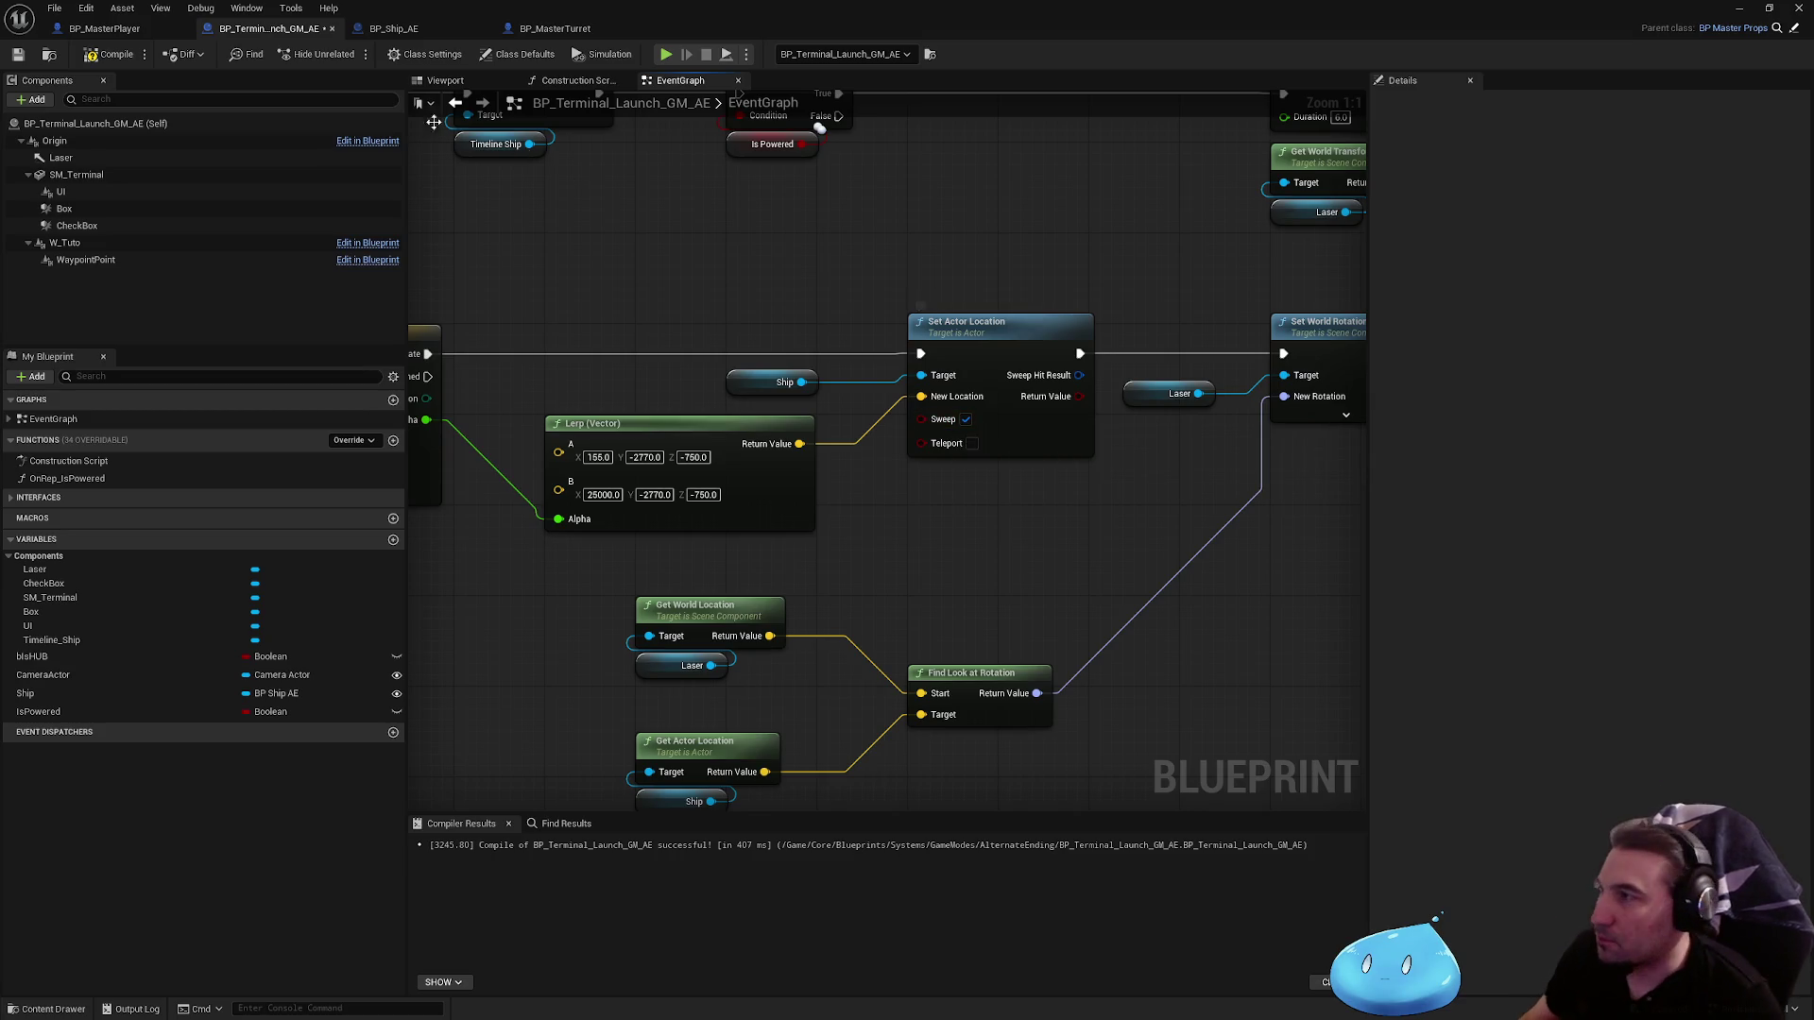
Step: Save BP_Terminal_Launch_GM_AE, return to BP_Ship_AE and drag SM_DropShip toward the root
left_click(18, 59)
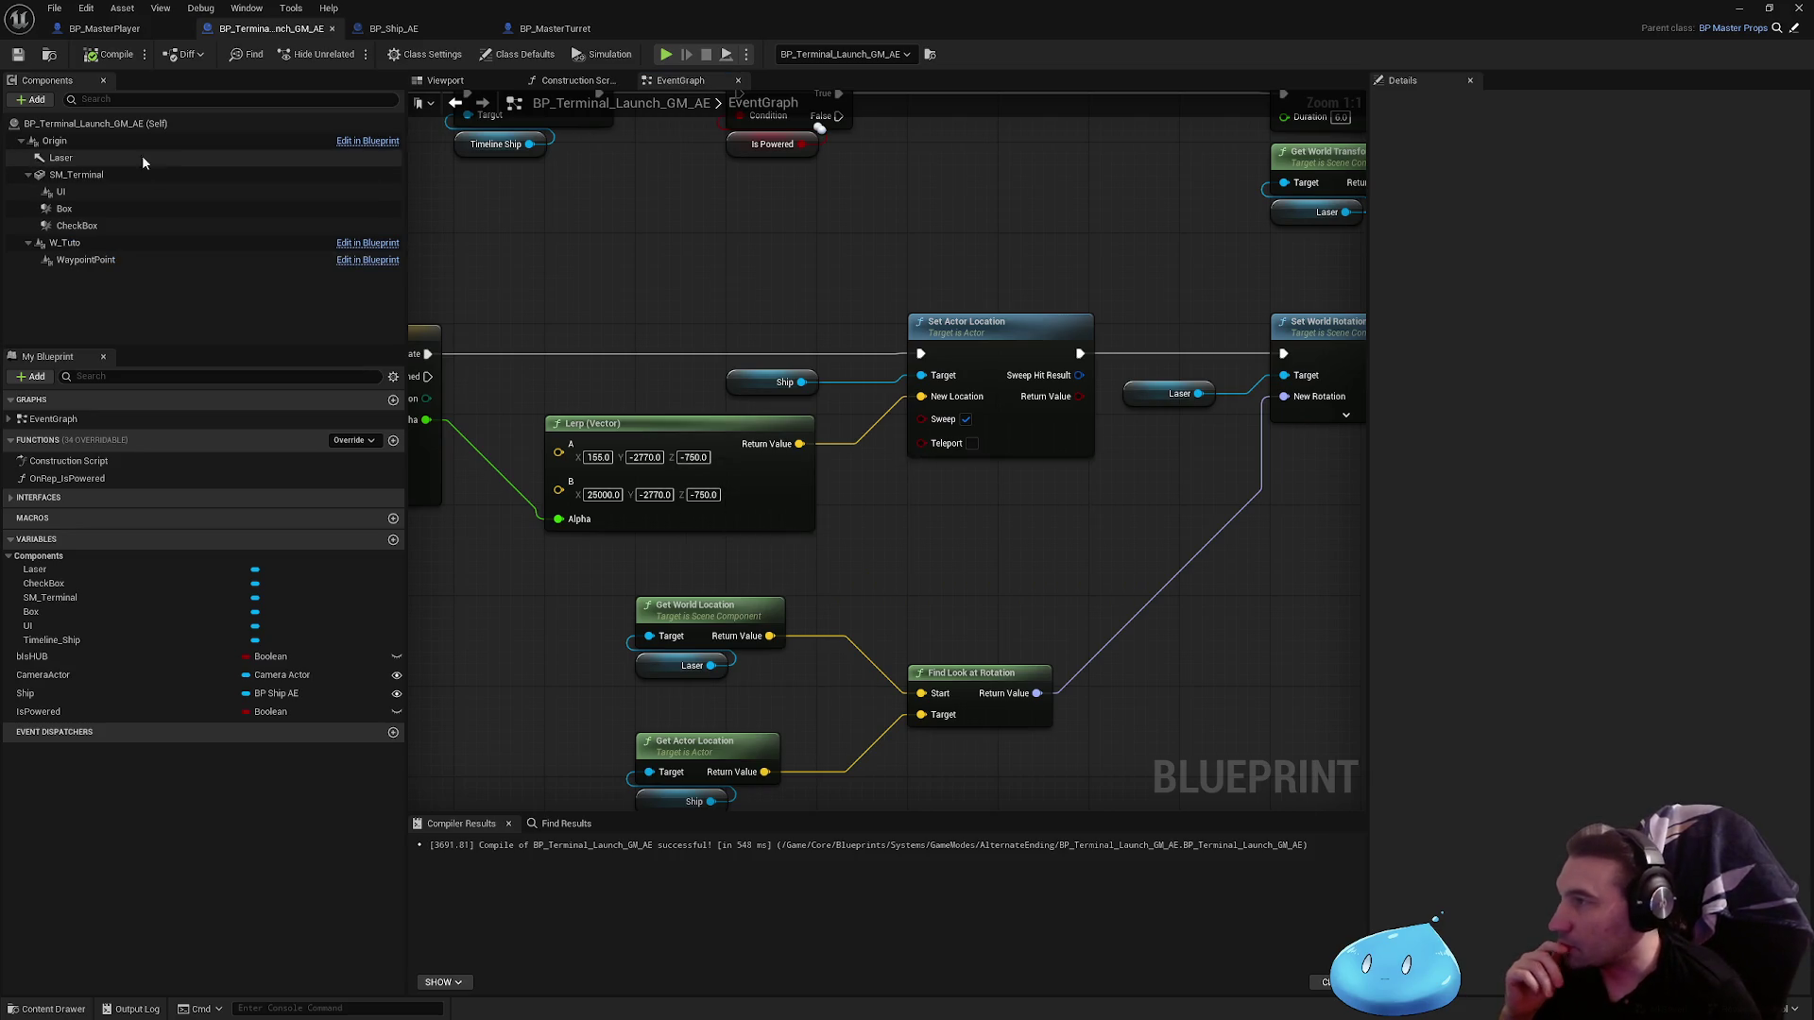
left_click(393, 28)
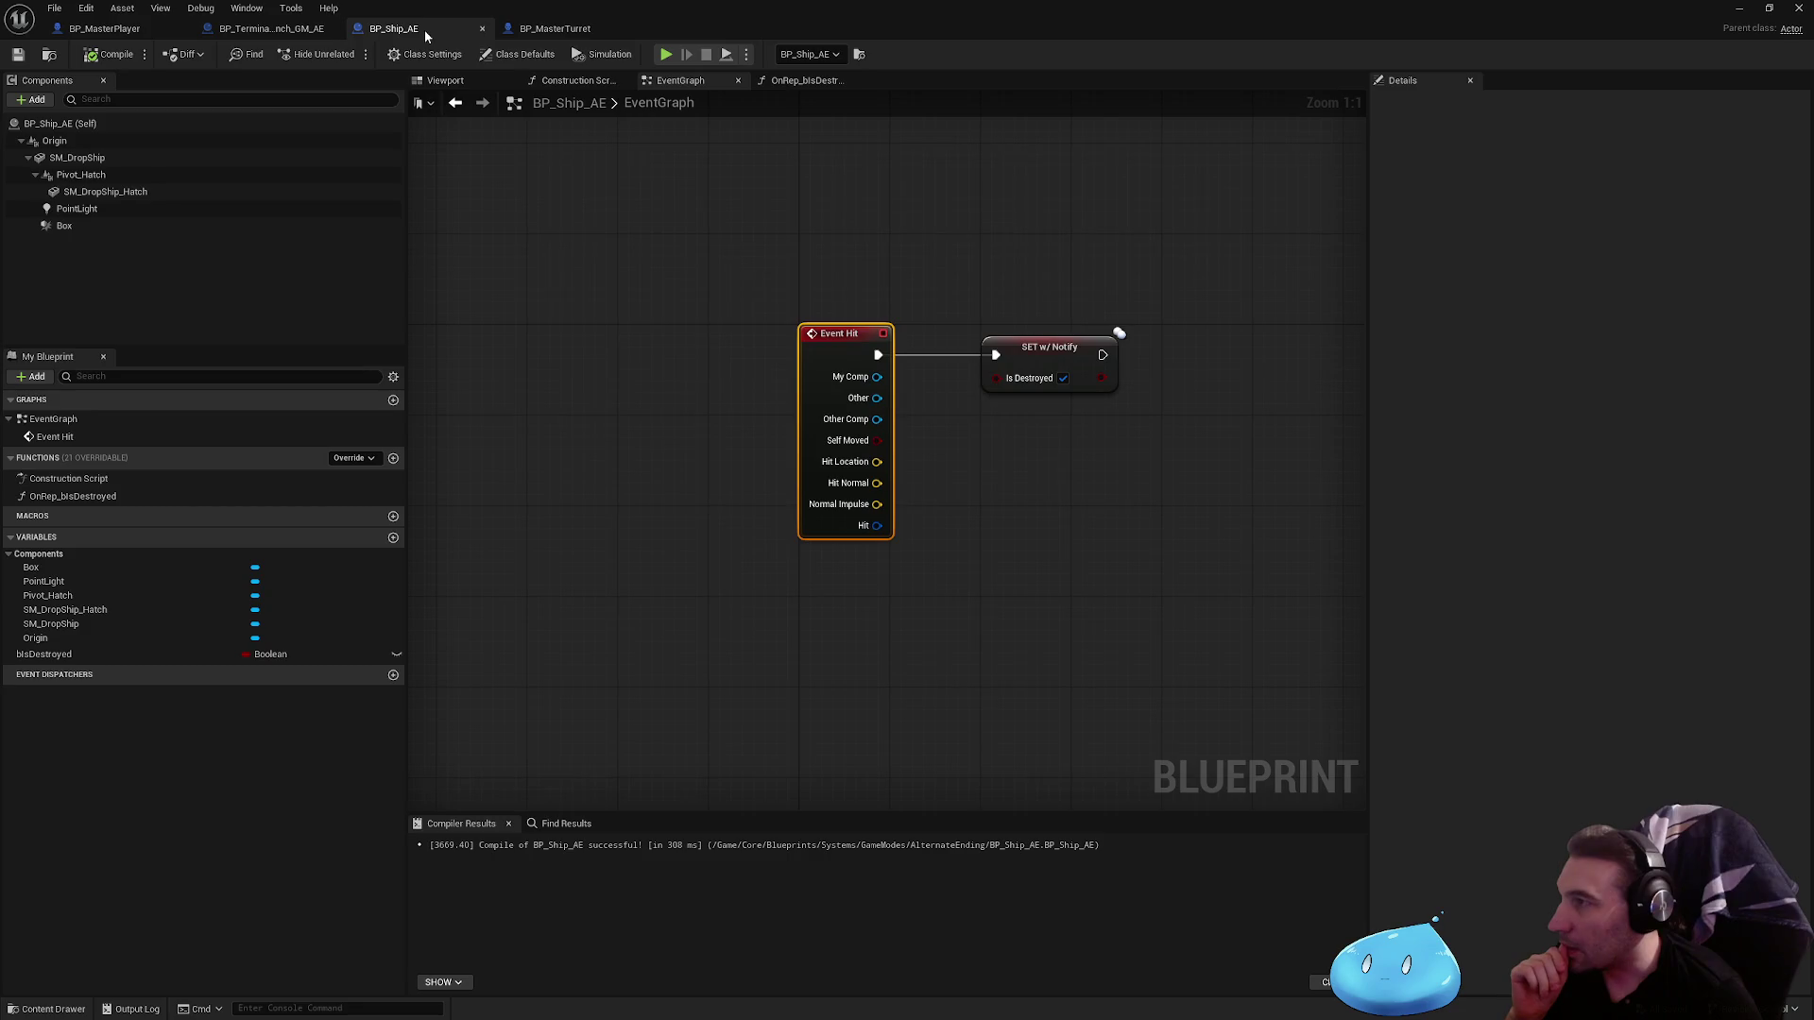
left_click_drag(75, 157, 58, 142)
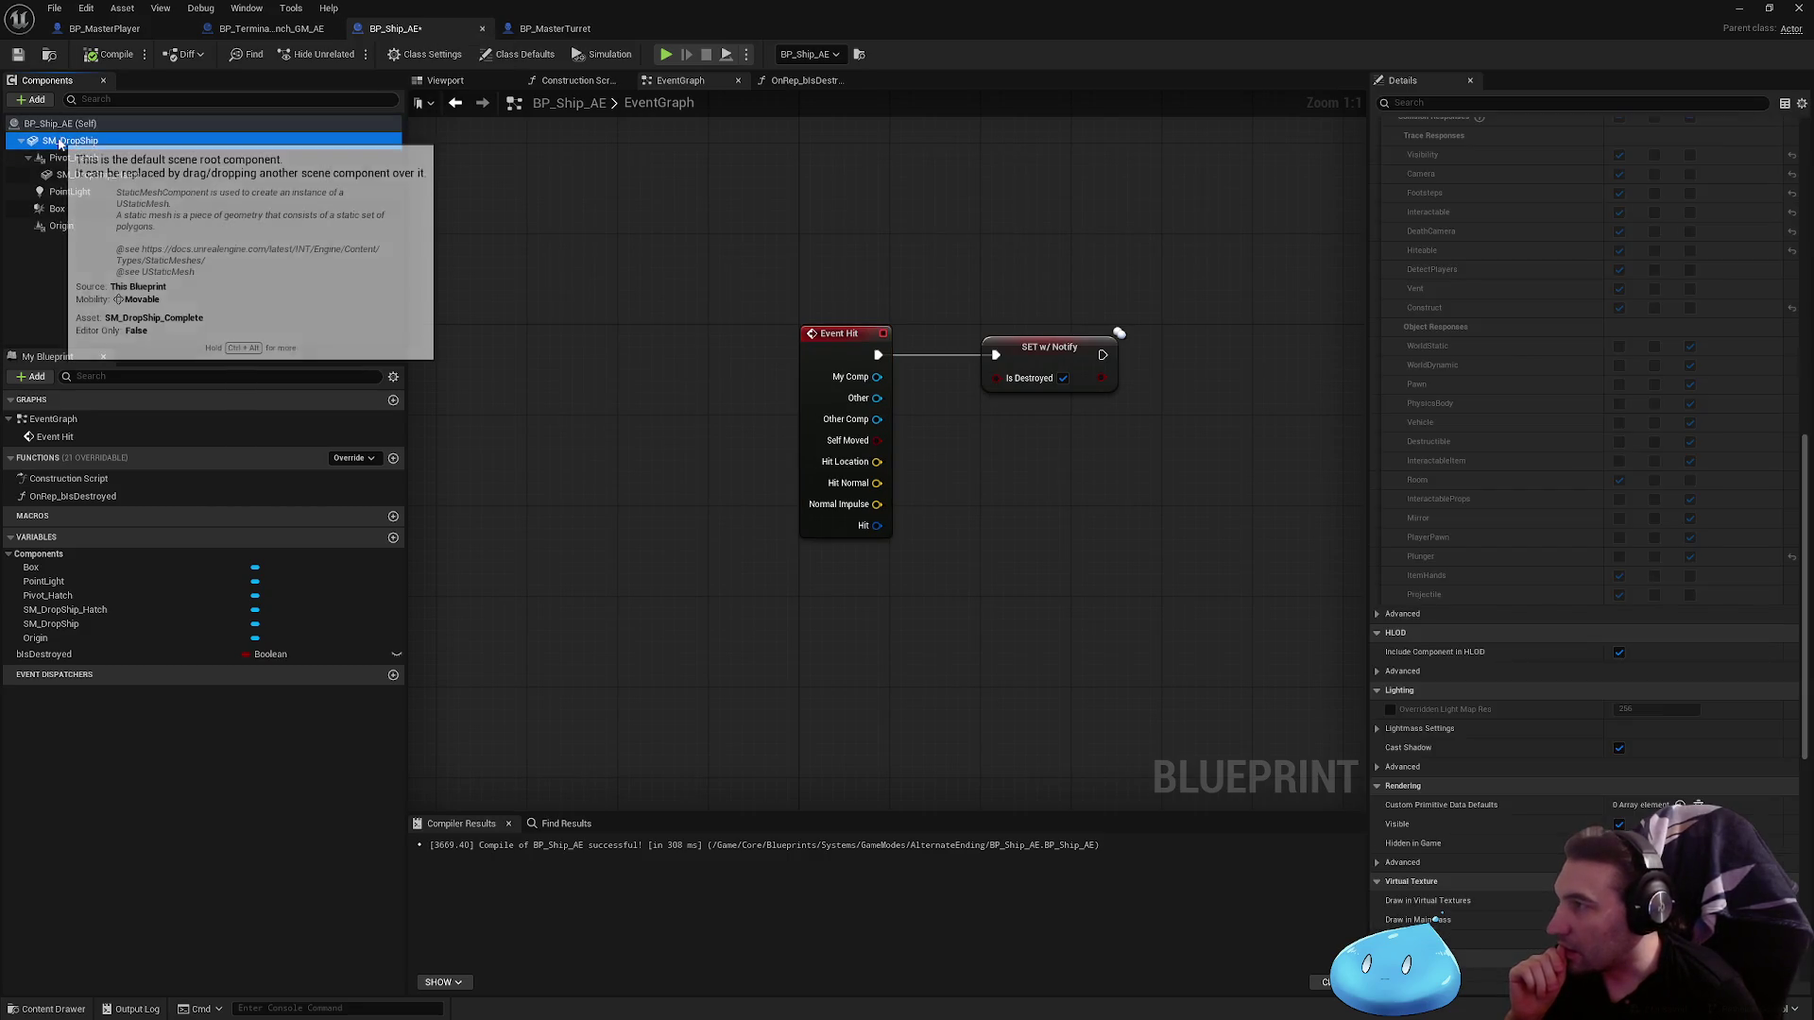
Step: Confirm SM_DropShip as root and delete the Origin and Box components
left_click(85, 162)
left_click(57, 226)
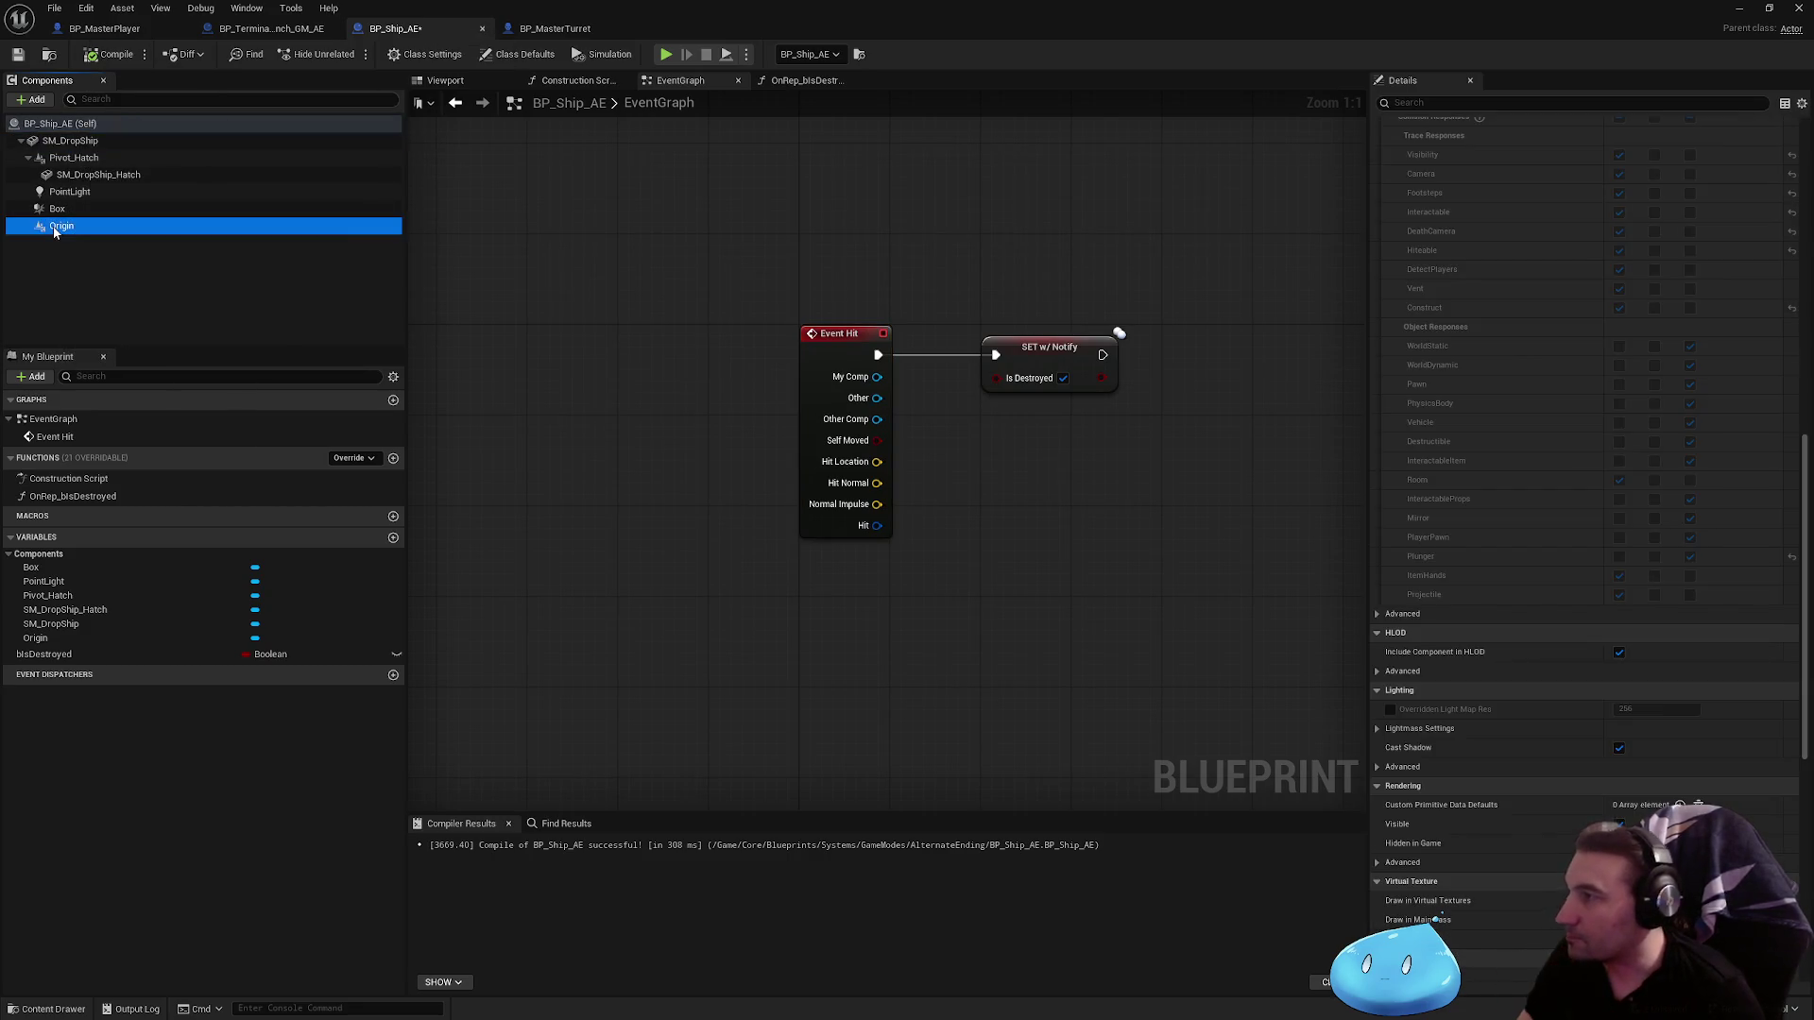
key("Delete")
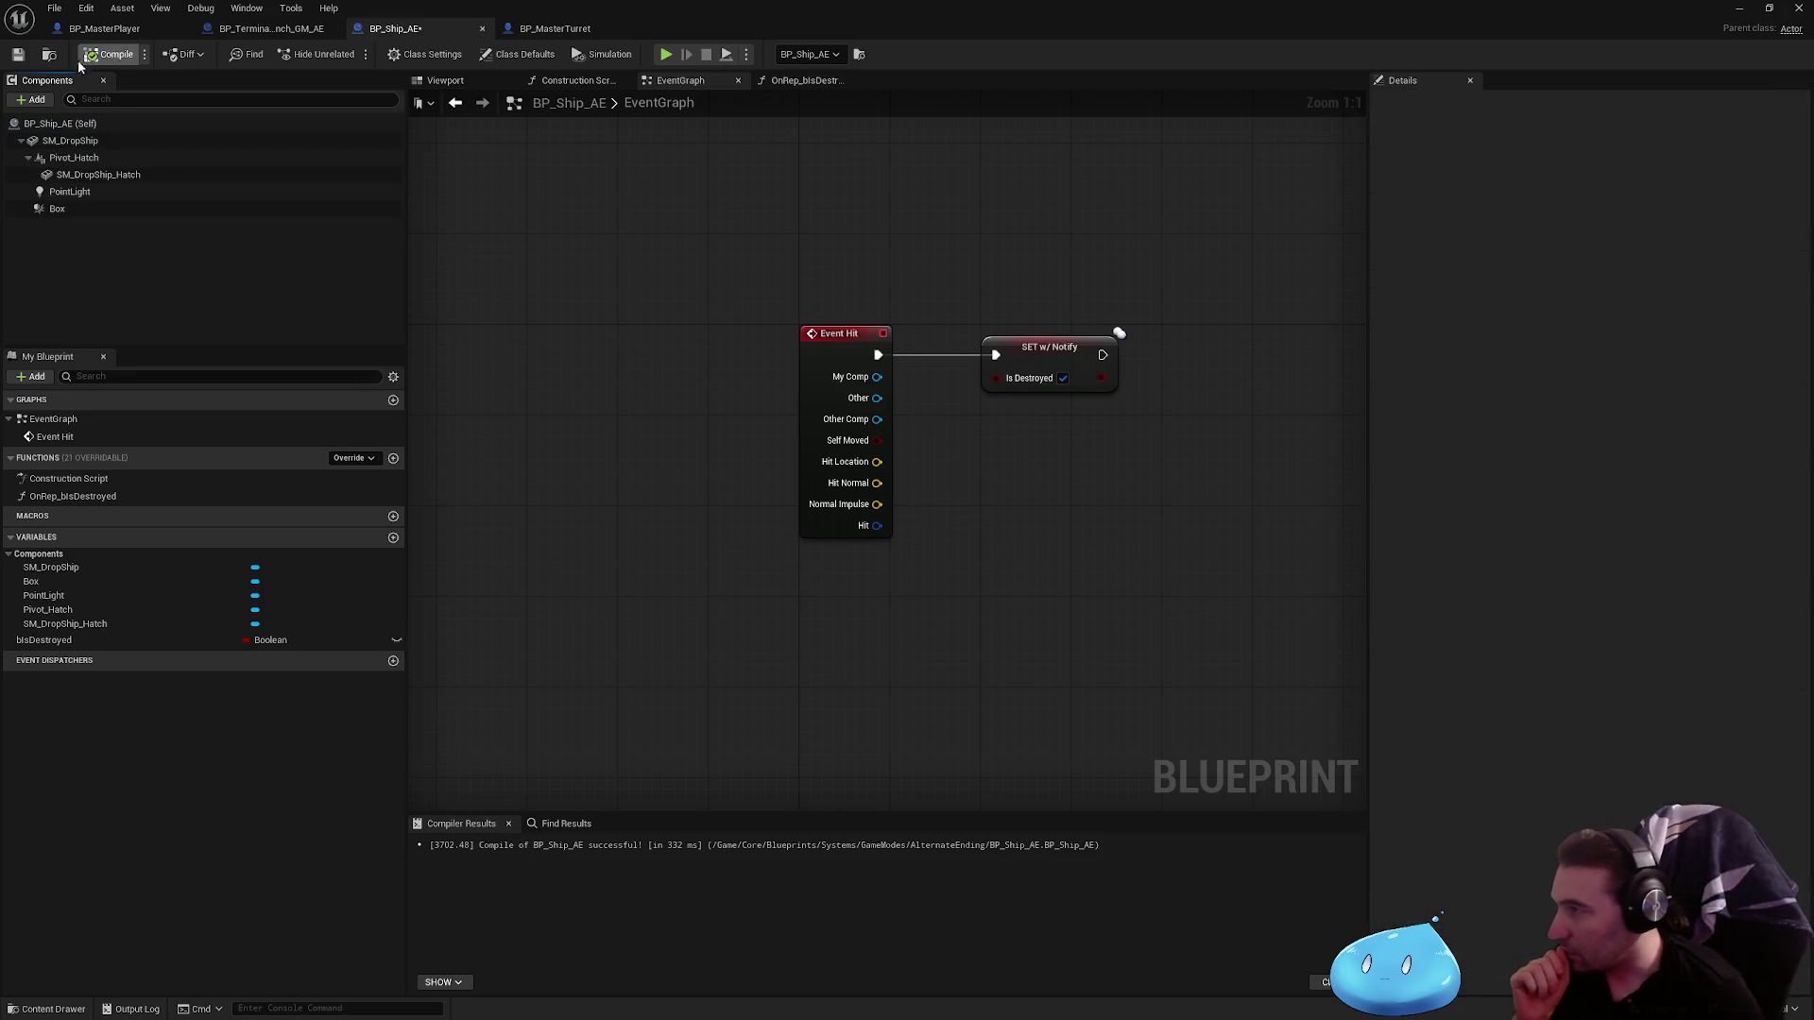
mouse_move(47, 213)
left_mouse_down()
mouse_move(60, 149)
mouse_move(57, 209)
left_mouse_up()
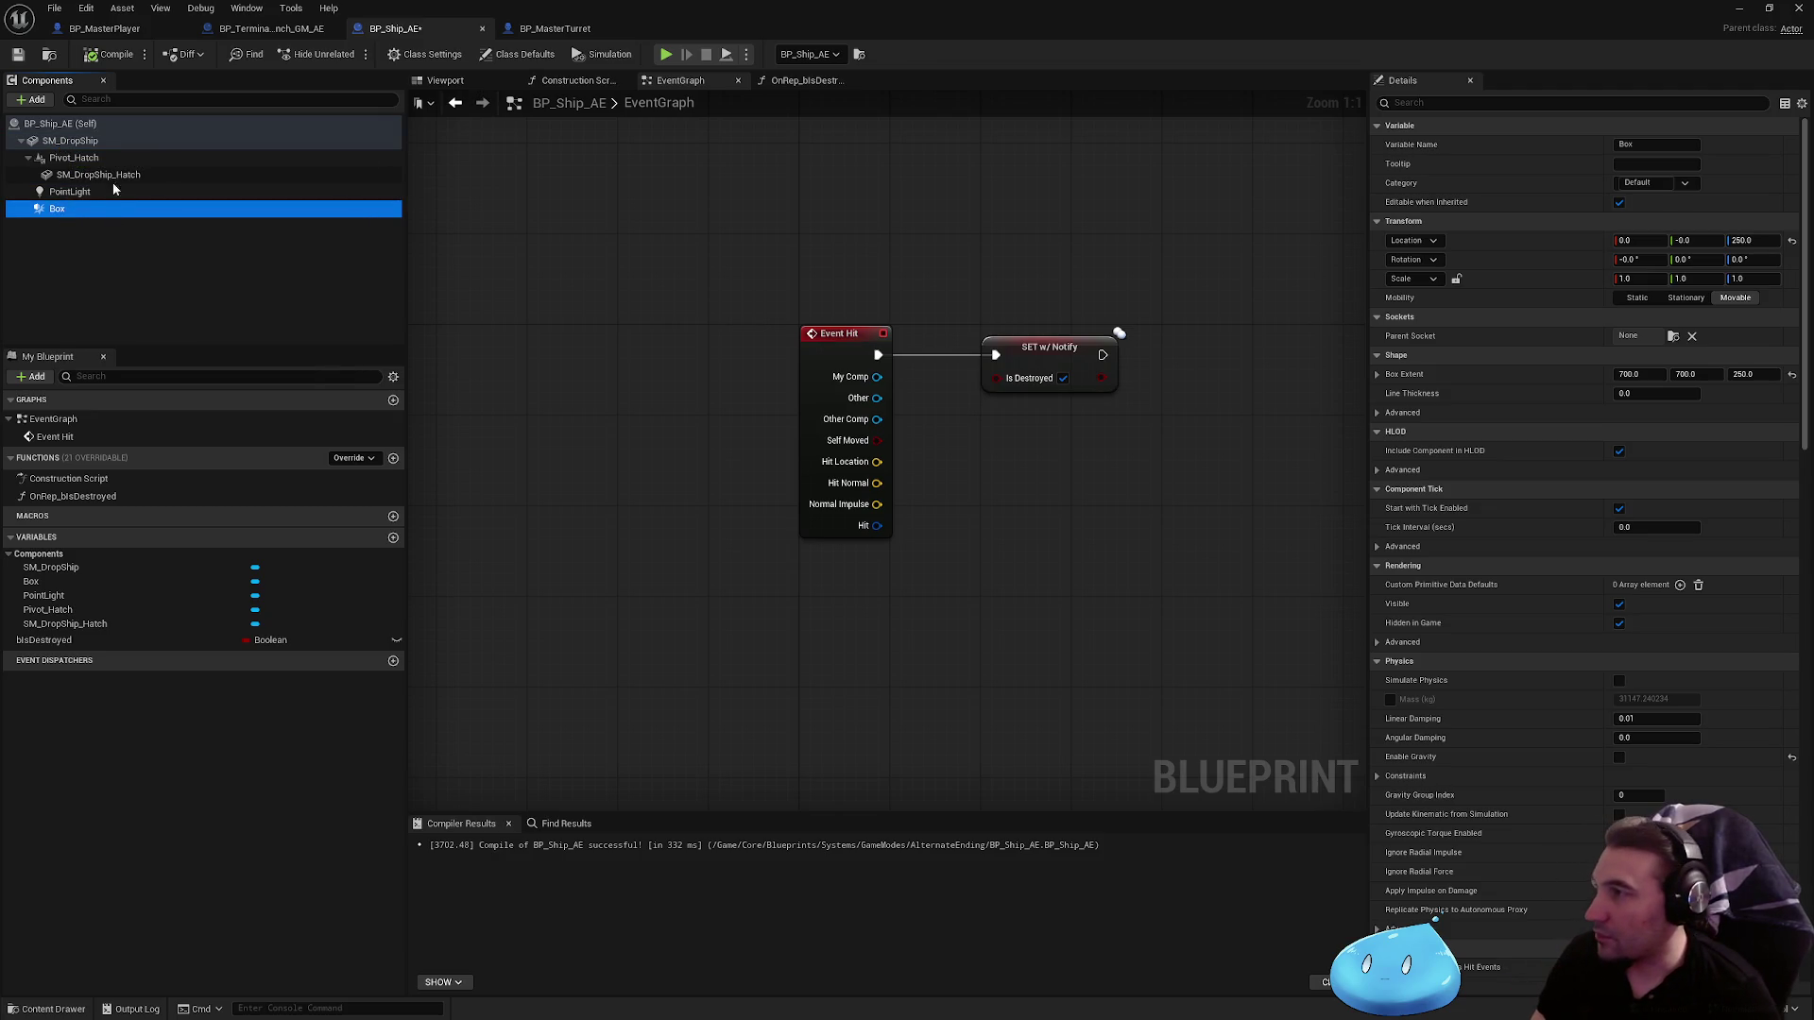
key("Delete")
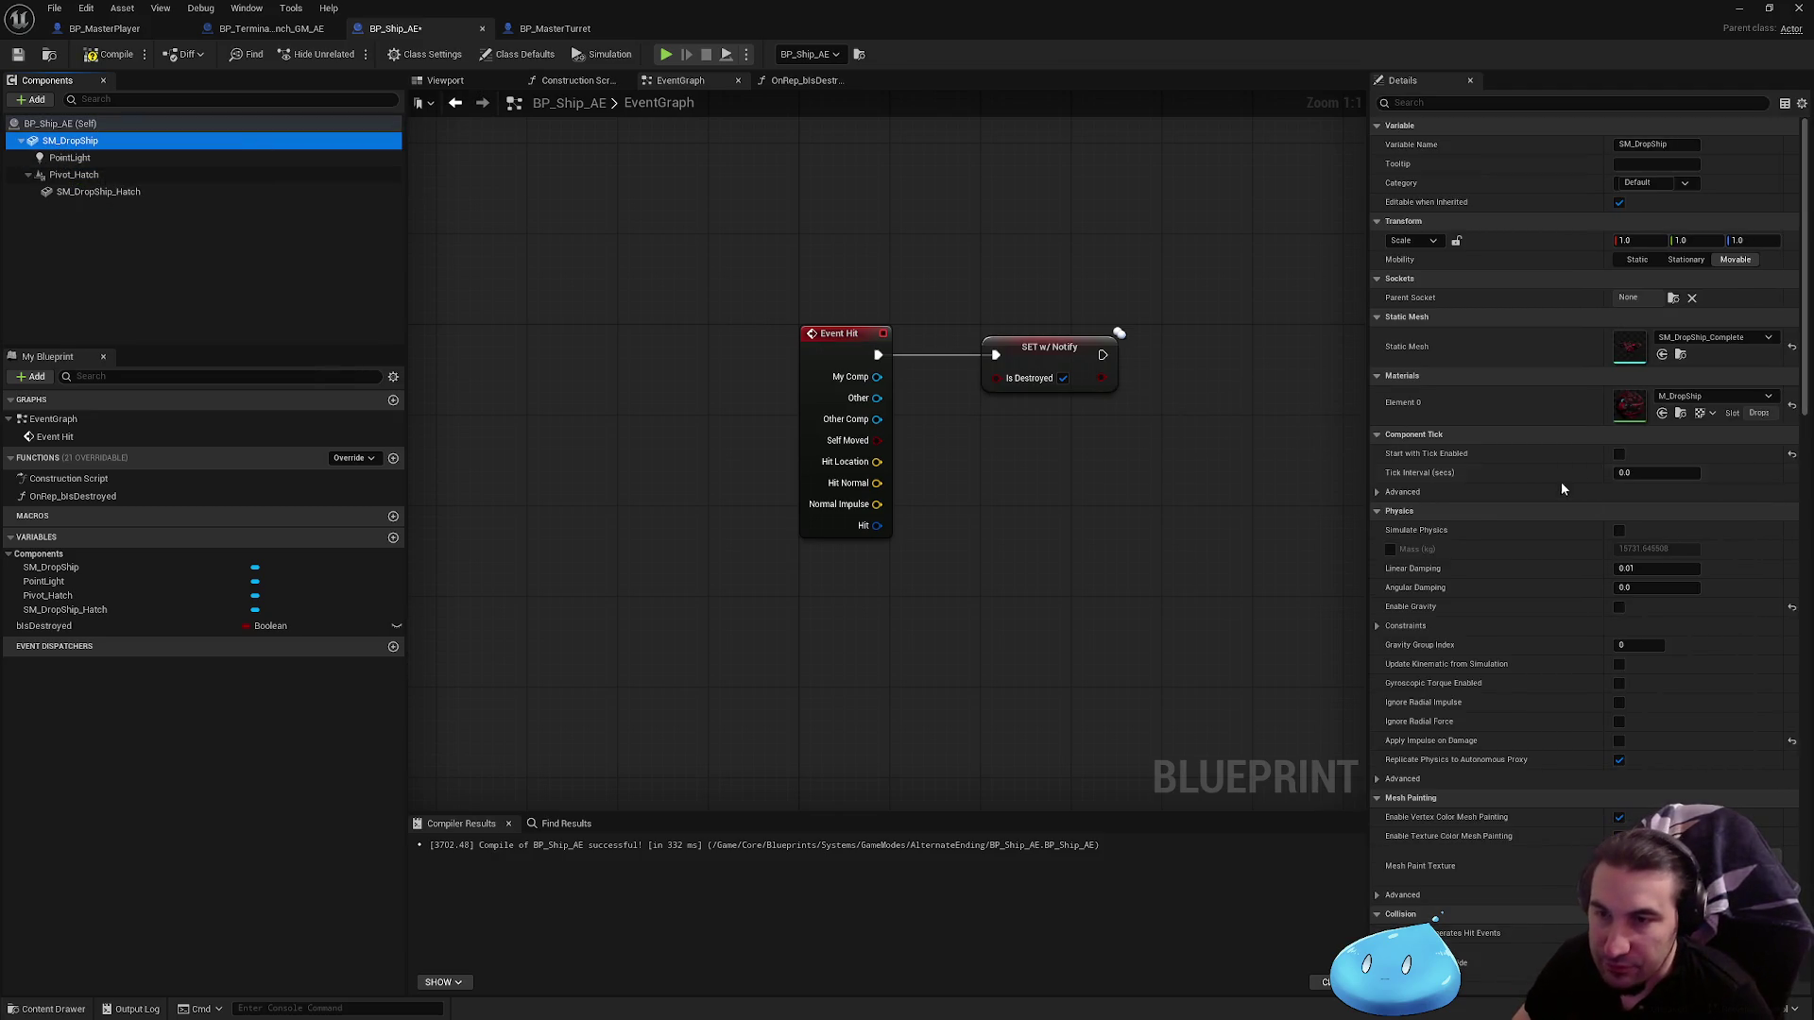
scroll(1646, 525, "down", 8)
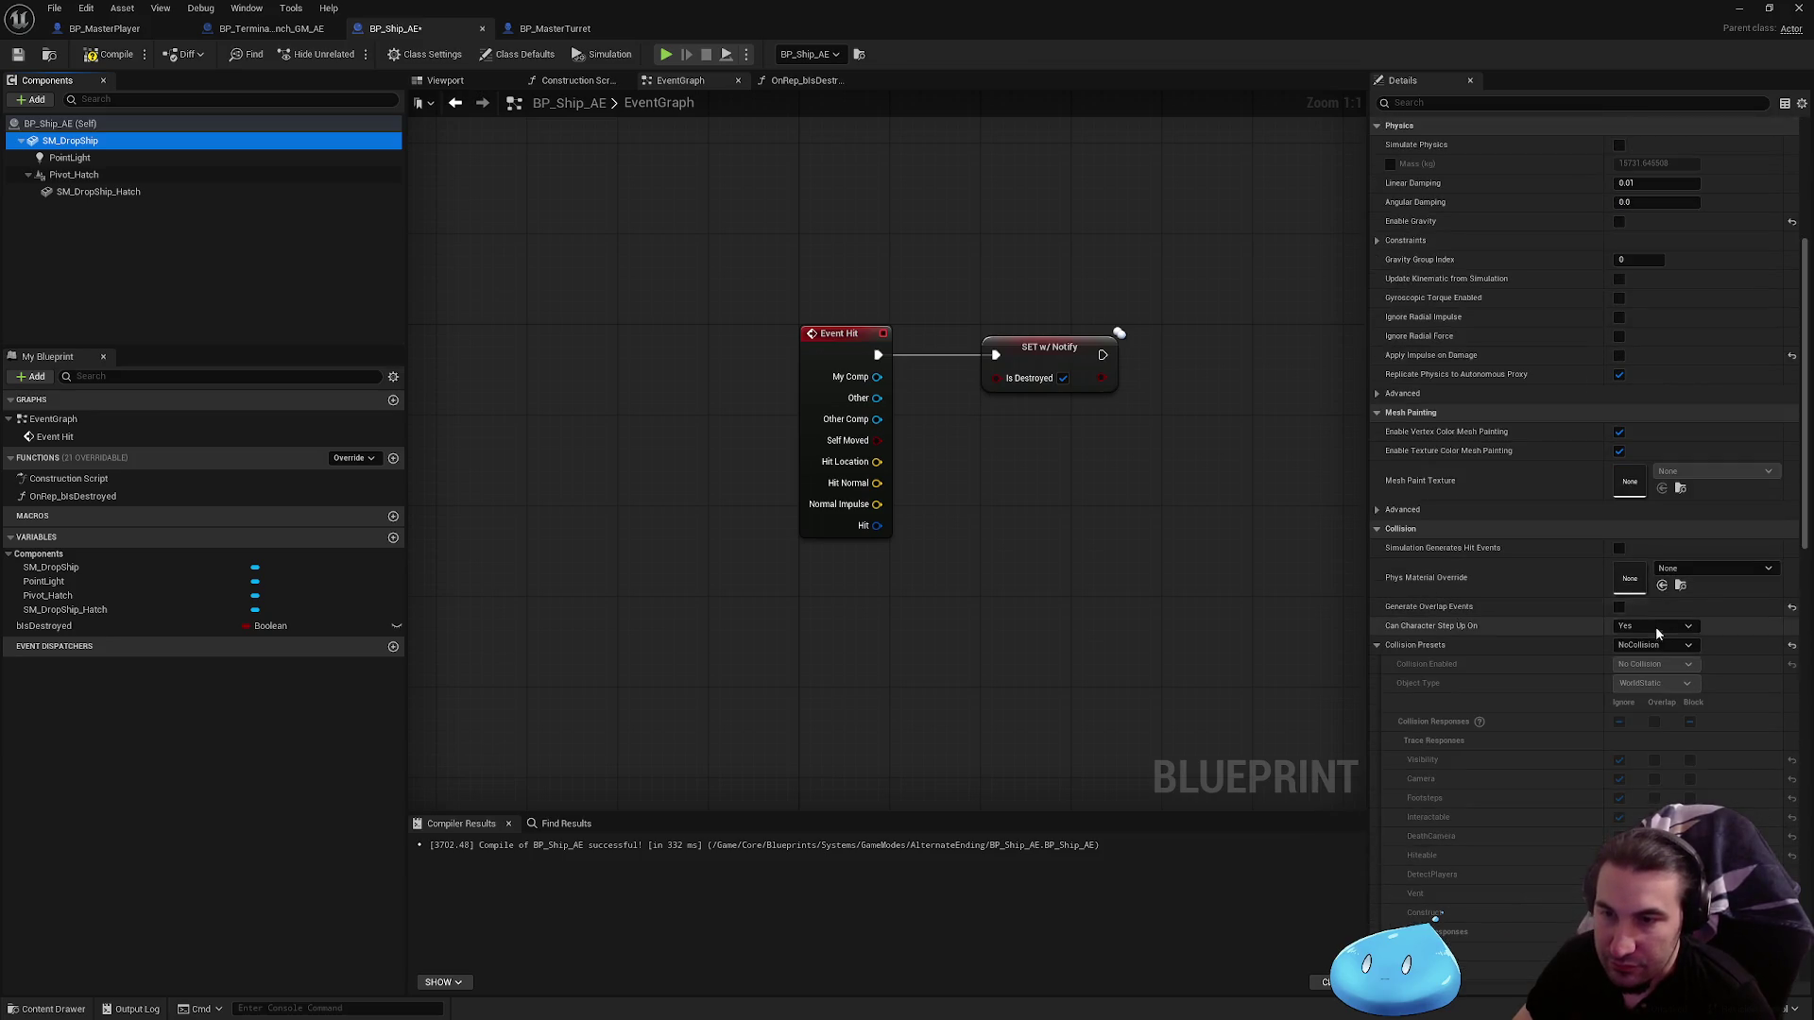
Step: Set SM_DropShip's collision to Custom with hit and overlap events and Query and Physics enabled
left_click(1653, 645)
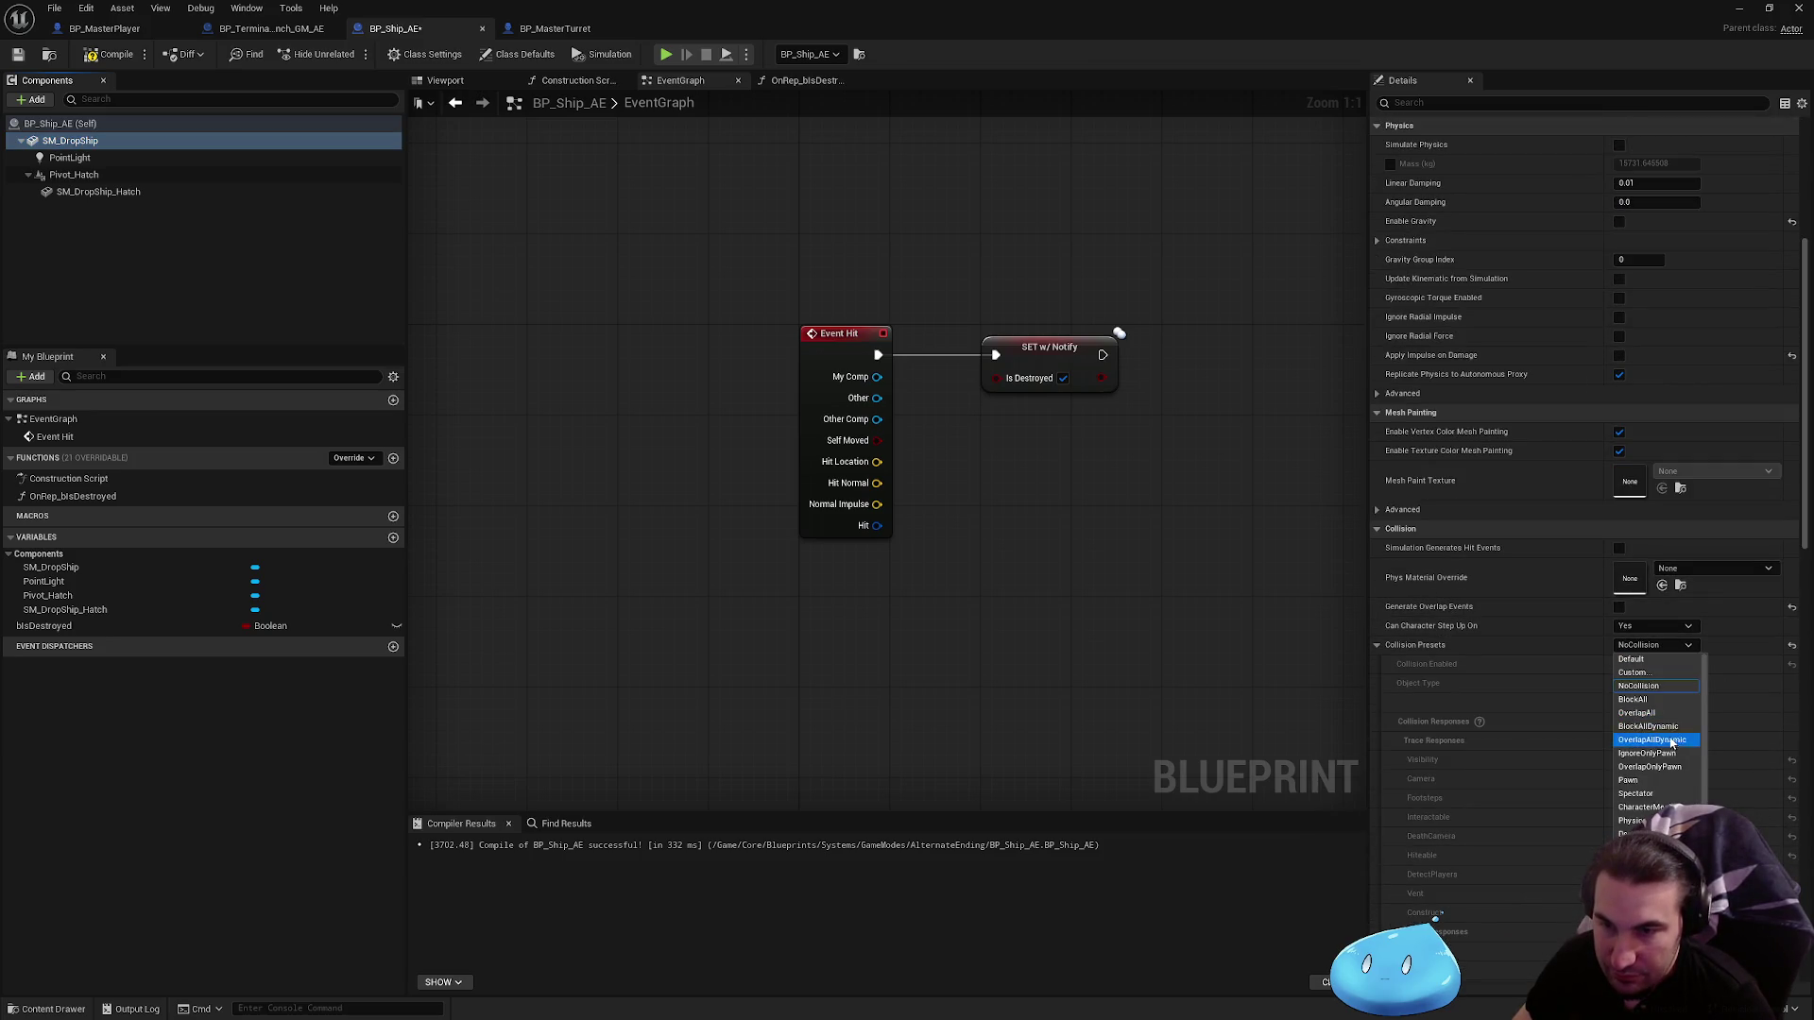
left_click(1644, 672)
left_click(1619, 608)
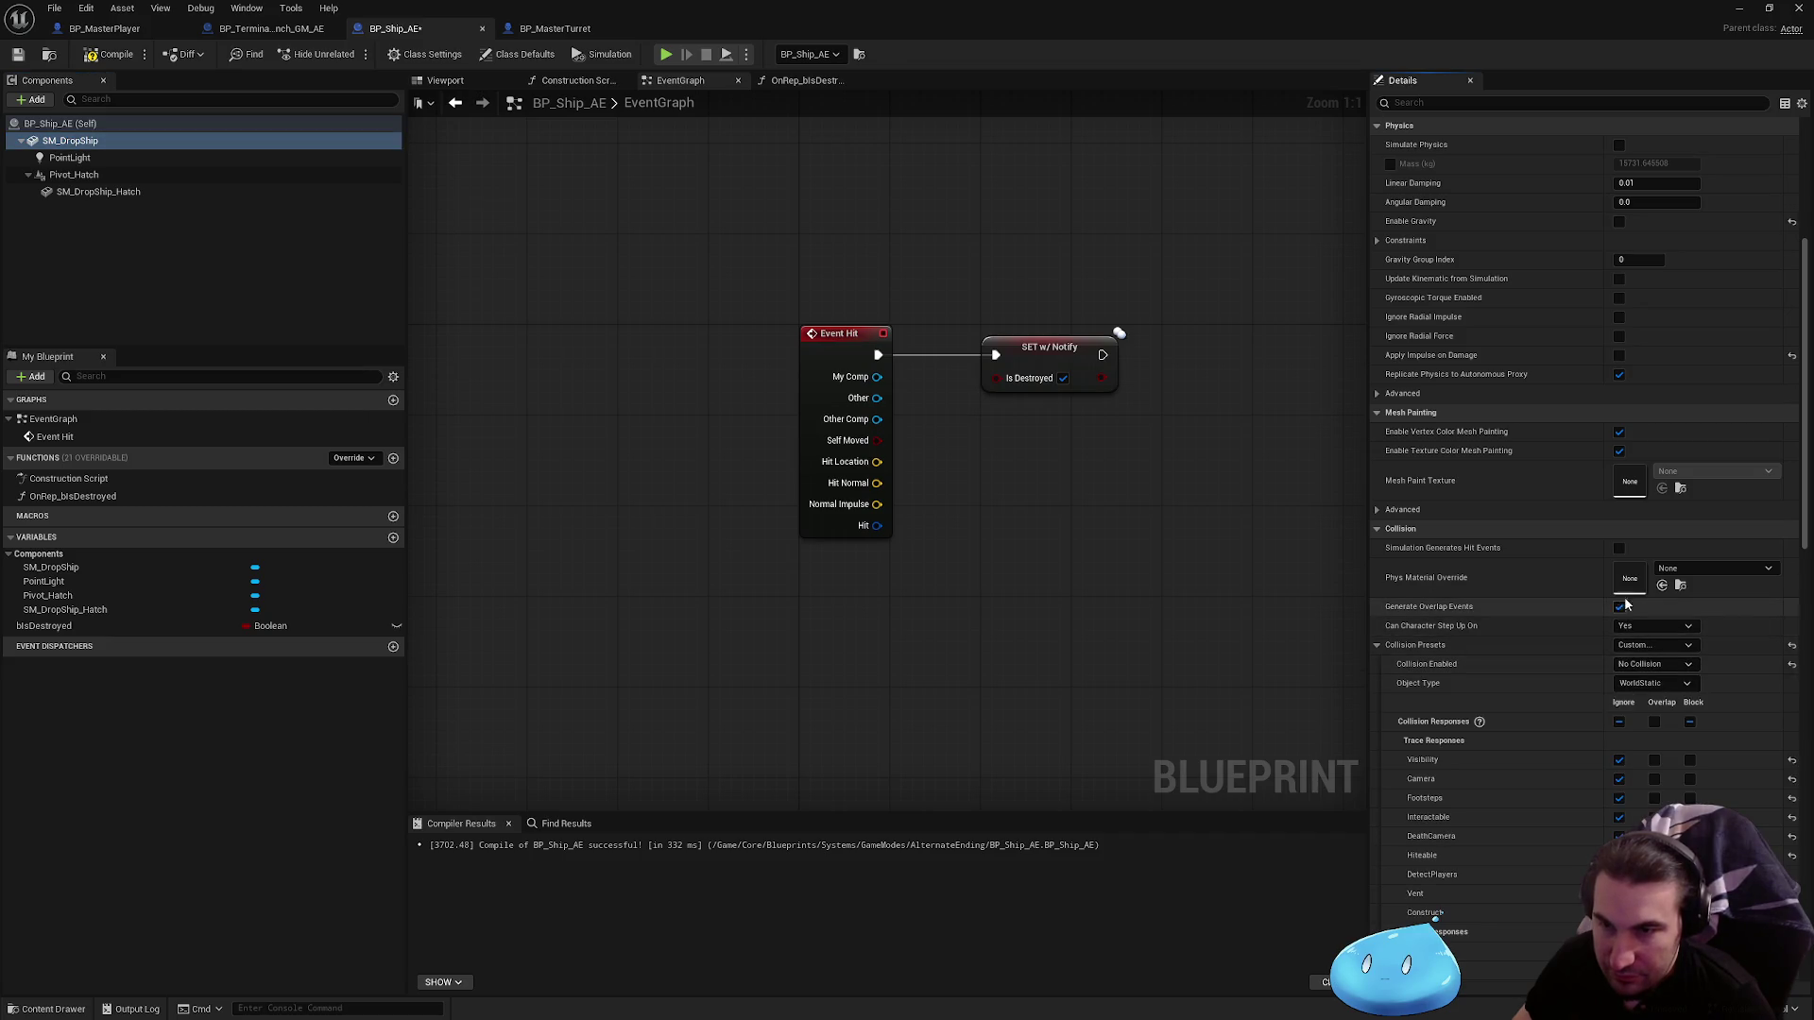
left_click(1619, 548)
scroll(1619, 553, "down", 1)
left_click(1653, 625)
left_click(1653, 625)
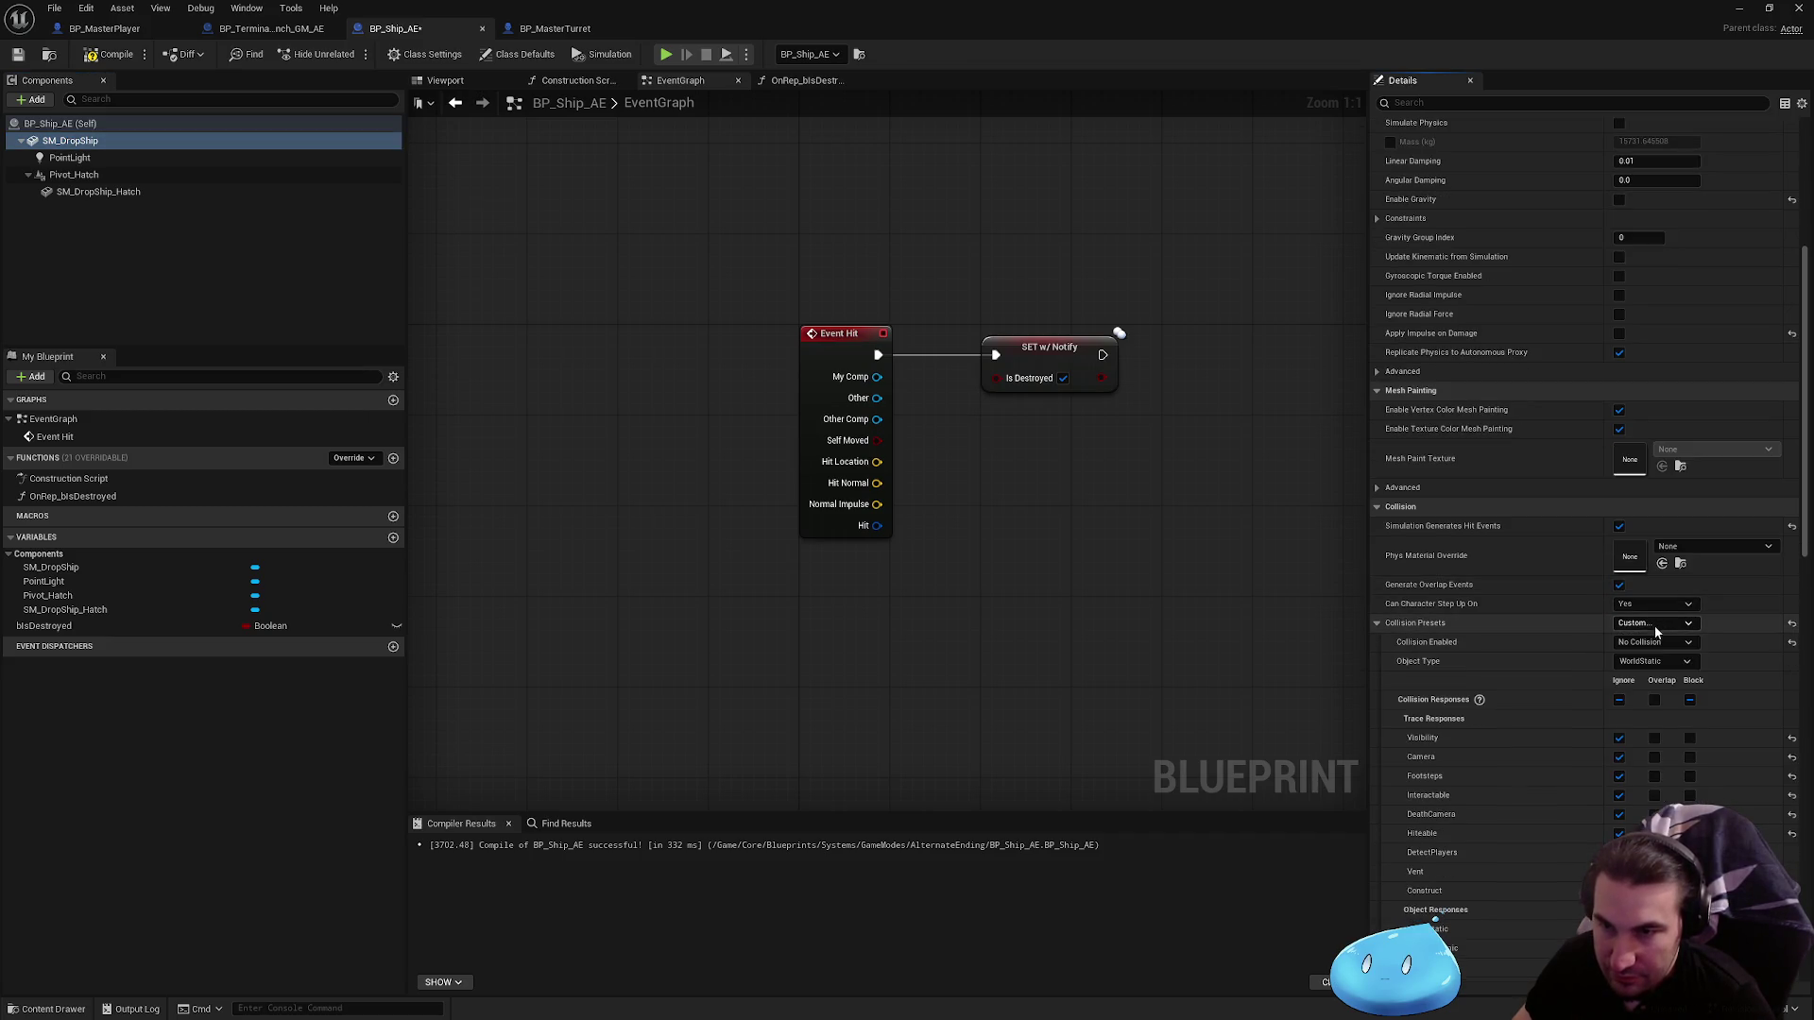
left_click(1654, 644)
left_click(1615, 697)
Step: Block the Hiteable channel and ignore all object channels, from Plunger through WorldStatic
scroll(1672, 638, "down", 5)
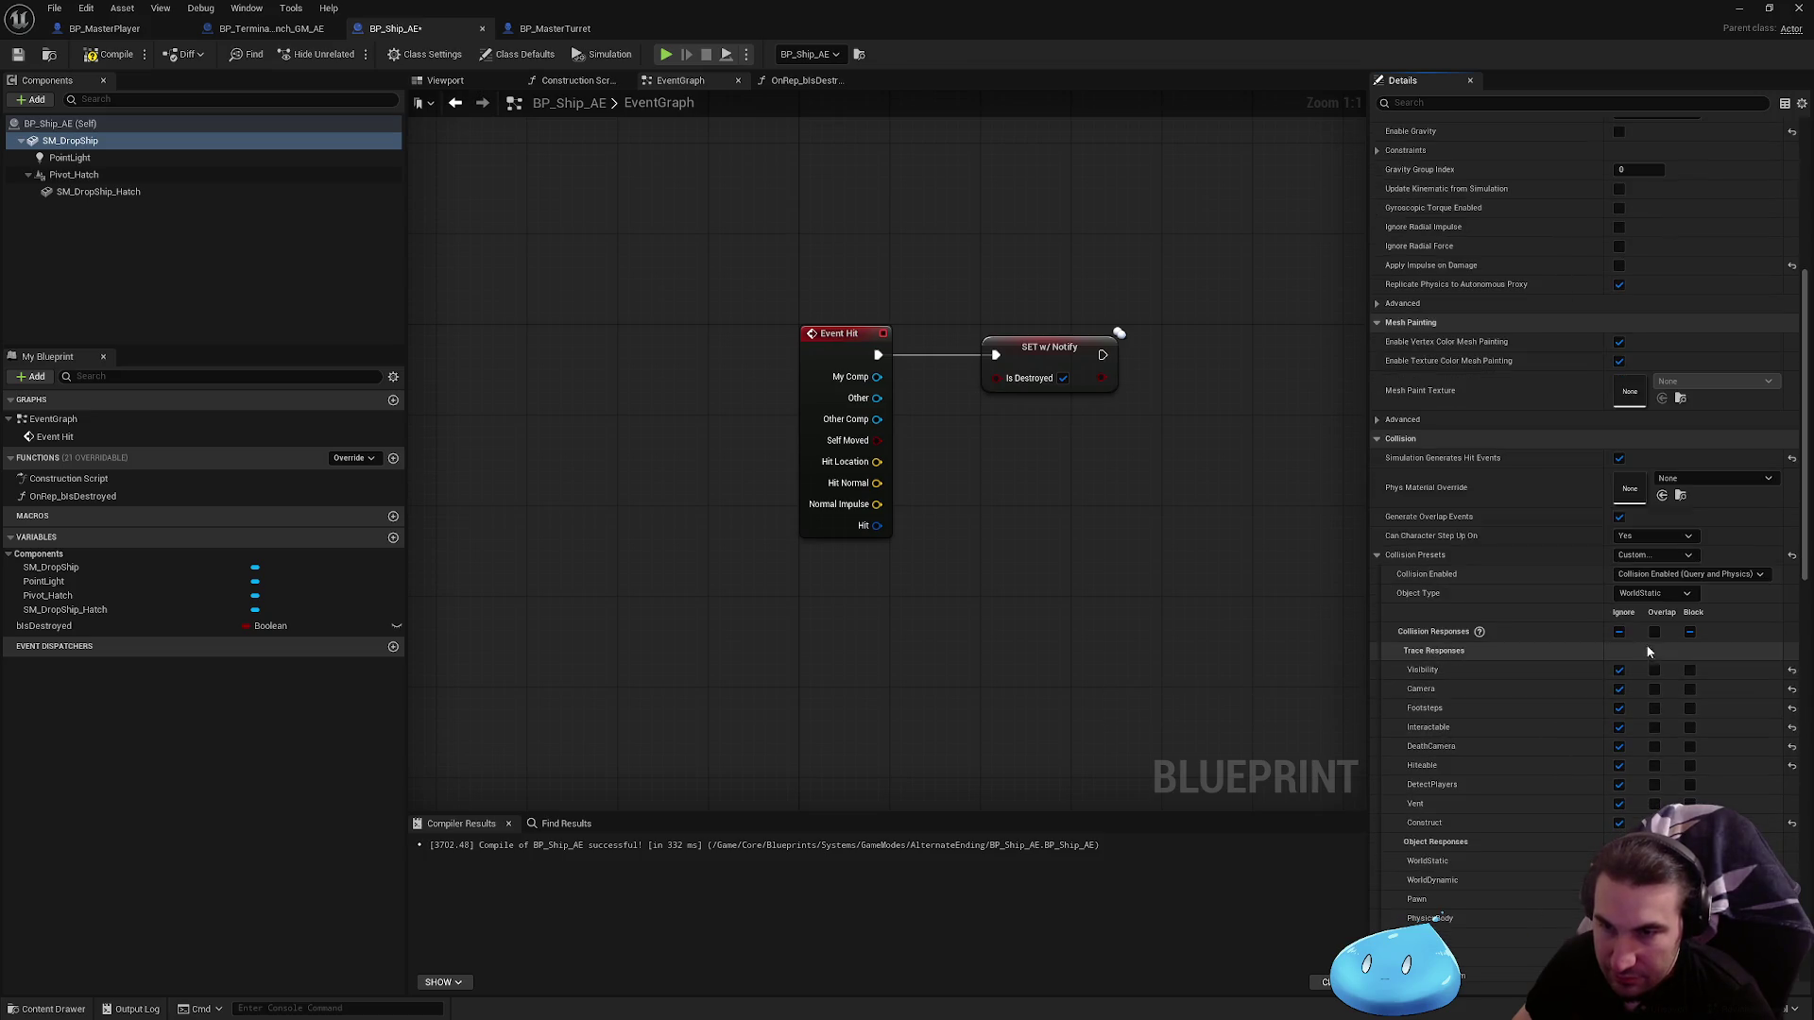
left_click(1690, 652)
scroll(1669, 673, "down", 4)
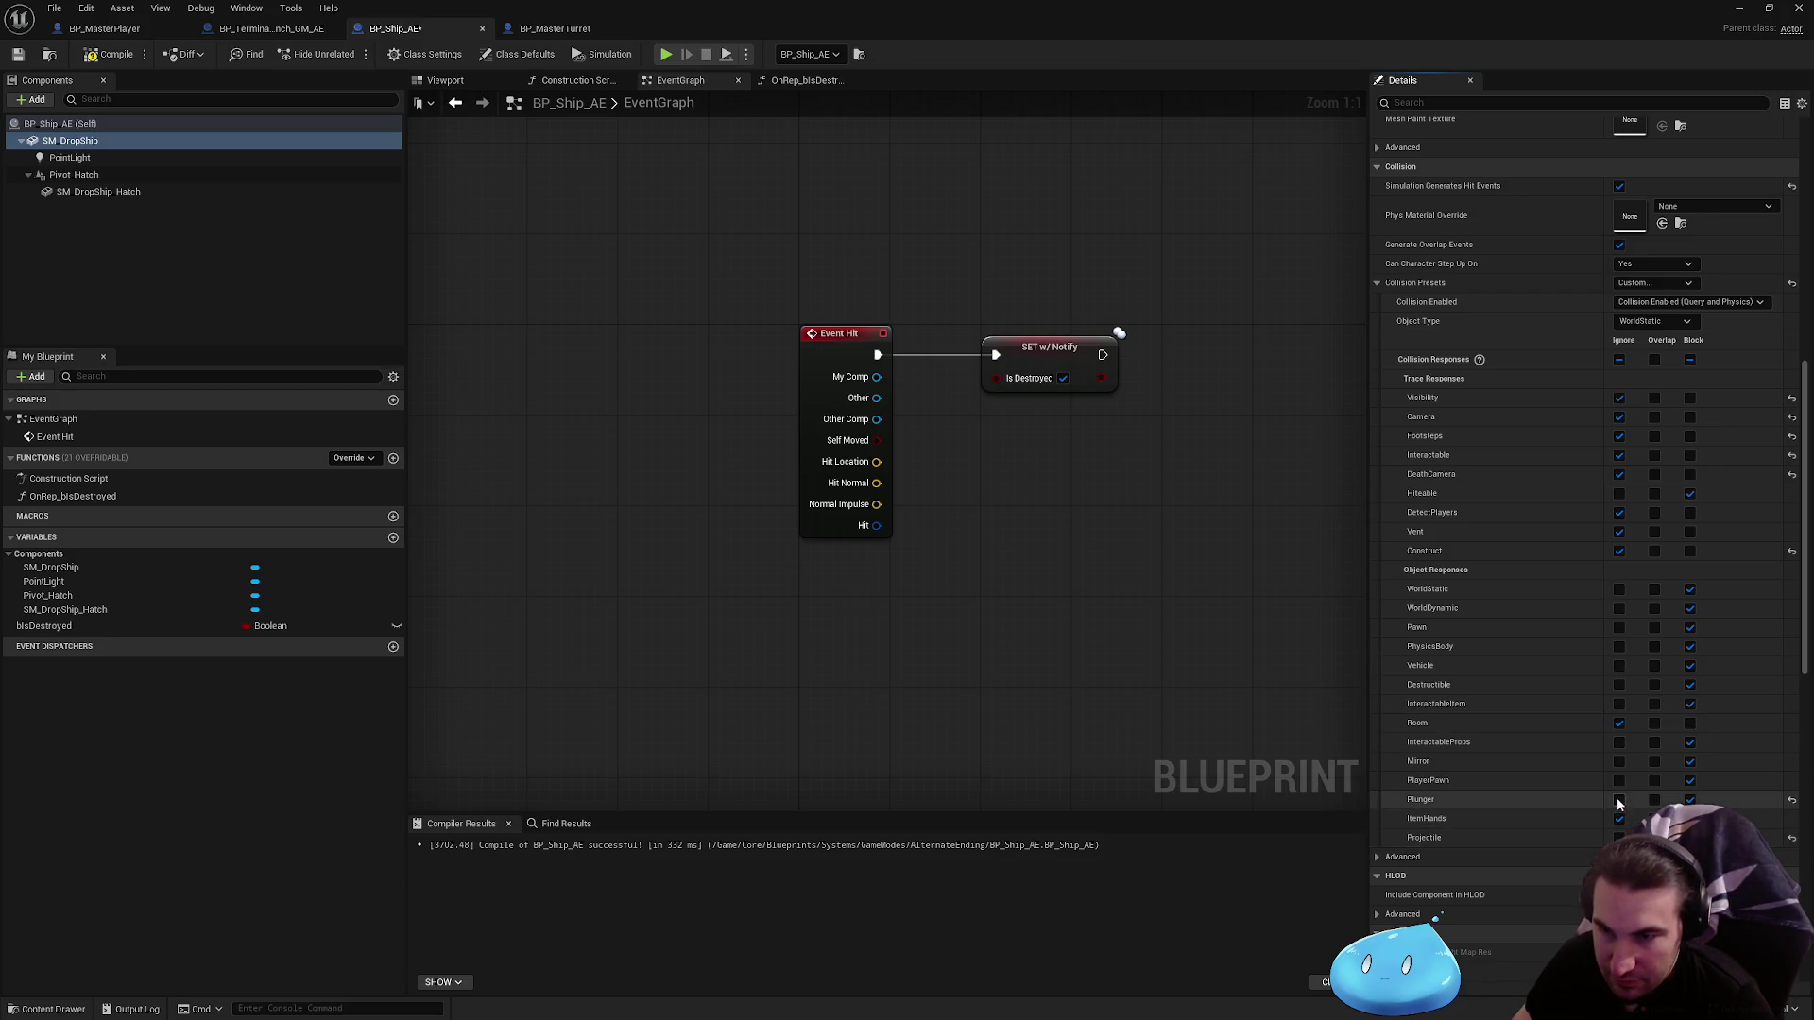
left_click(1619, 799)
left_click(1620, 780)
left_click(1619, 762)
left_click(1619, 742)
left_click(1619, 704)
left_click(1619, 684)
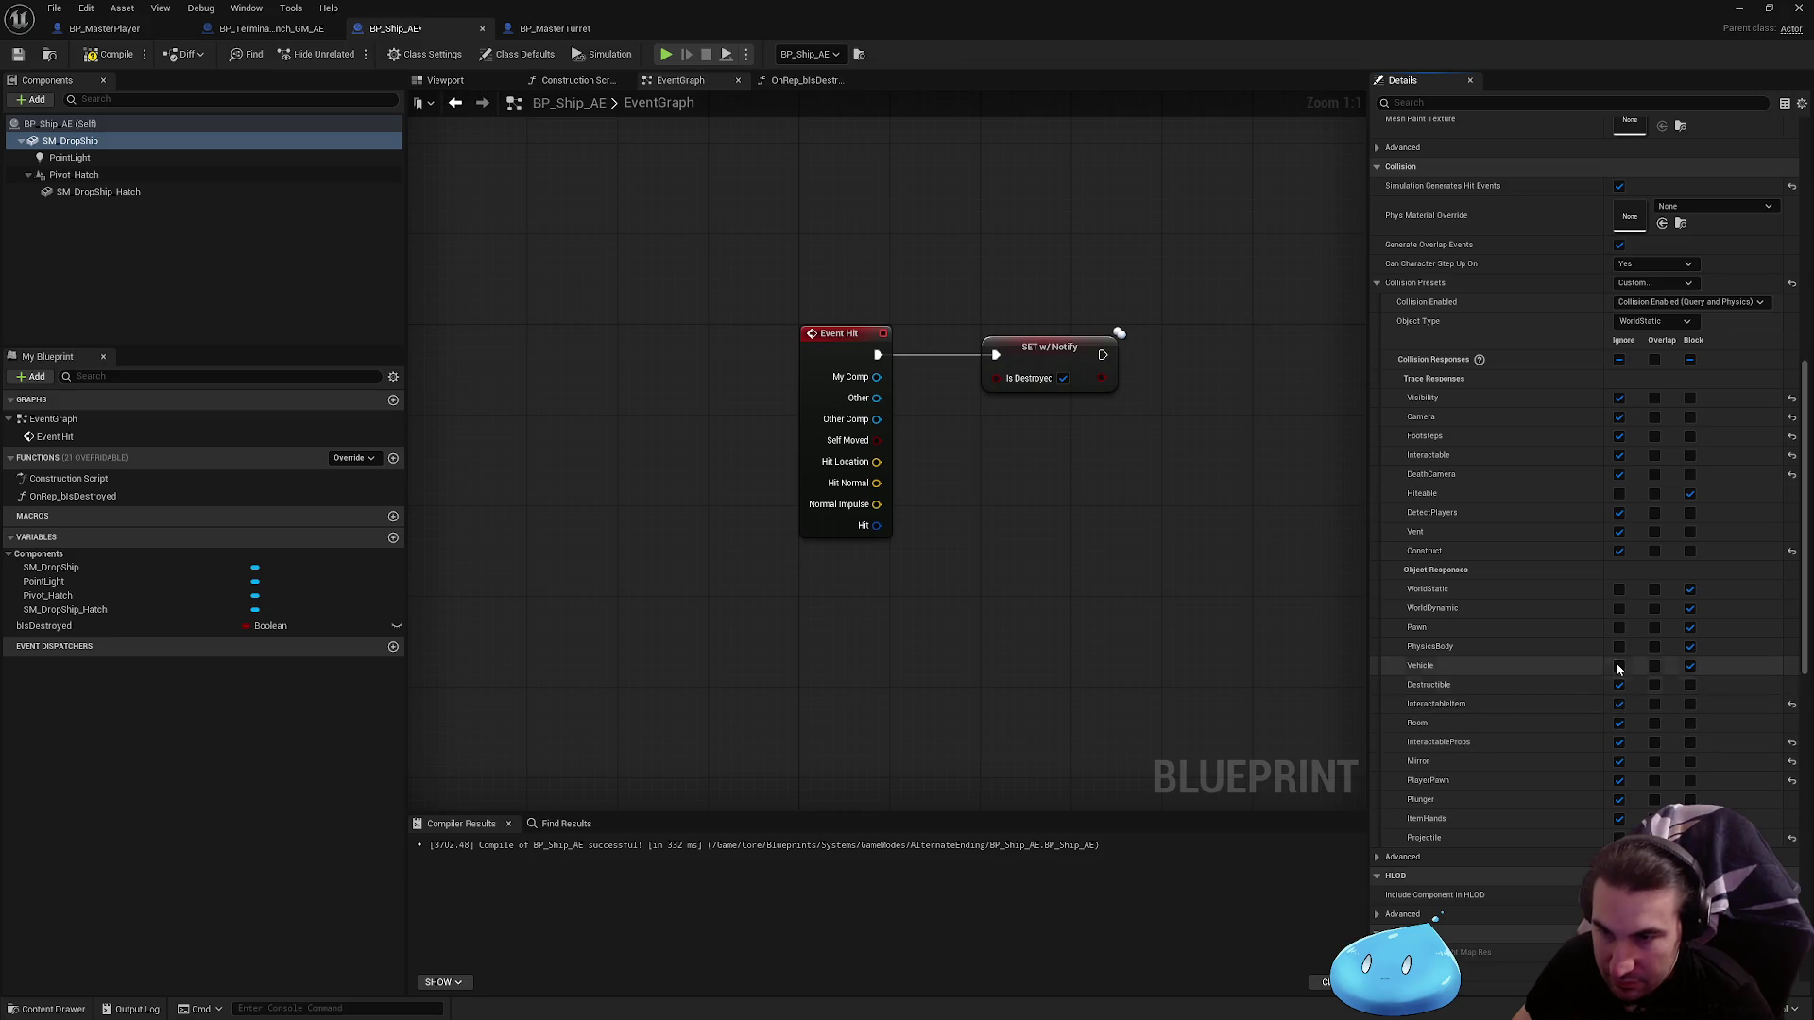
left_click(1620, 665)
left_click(1619, 646)
left_click(1619, 627)
left_click(1619, 607)
left_click(1619, 588)
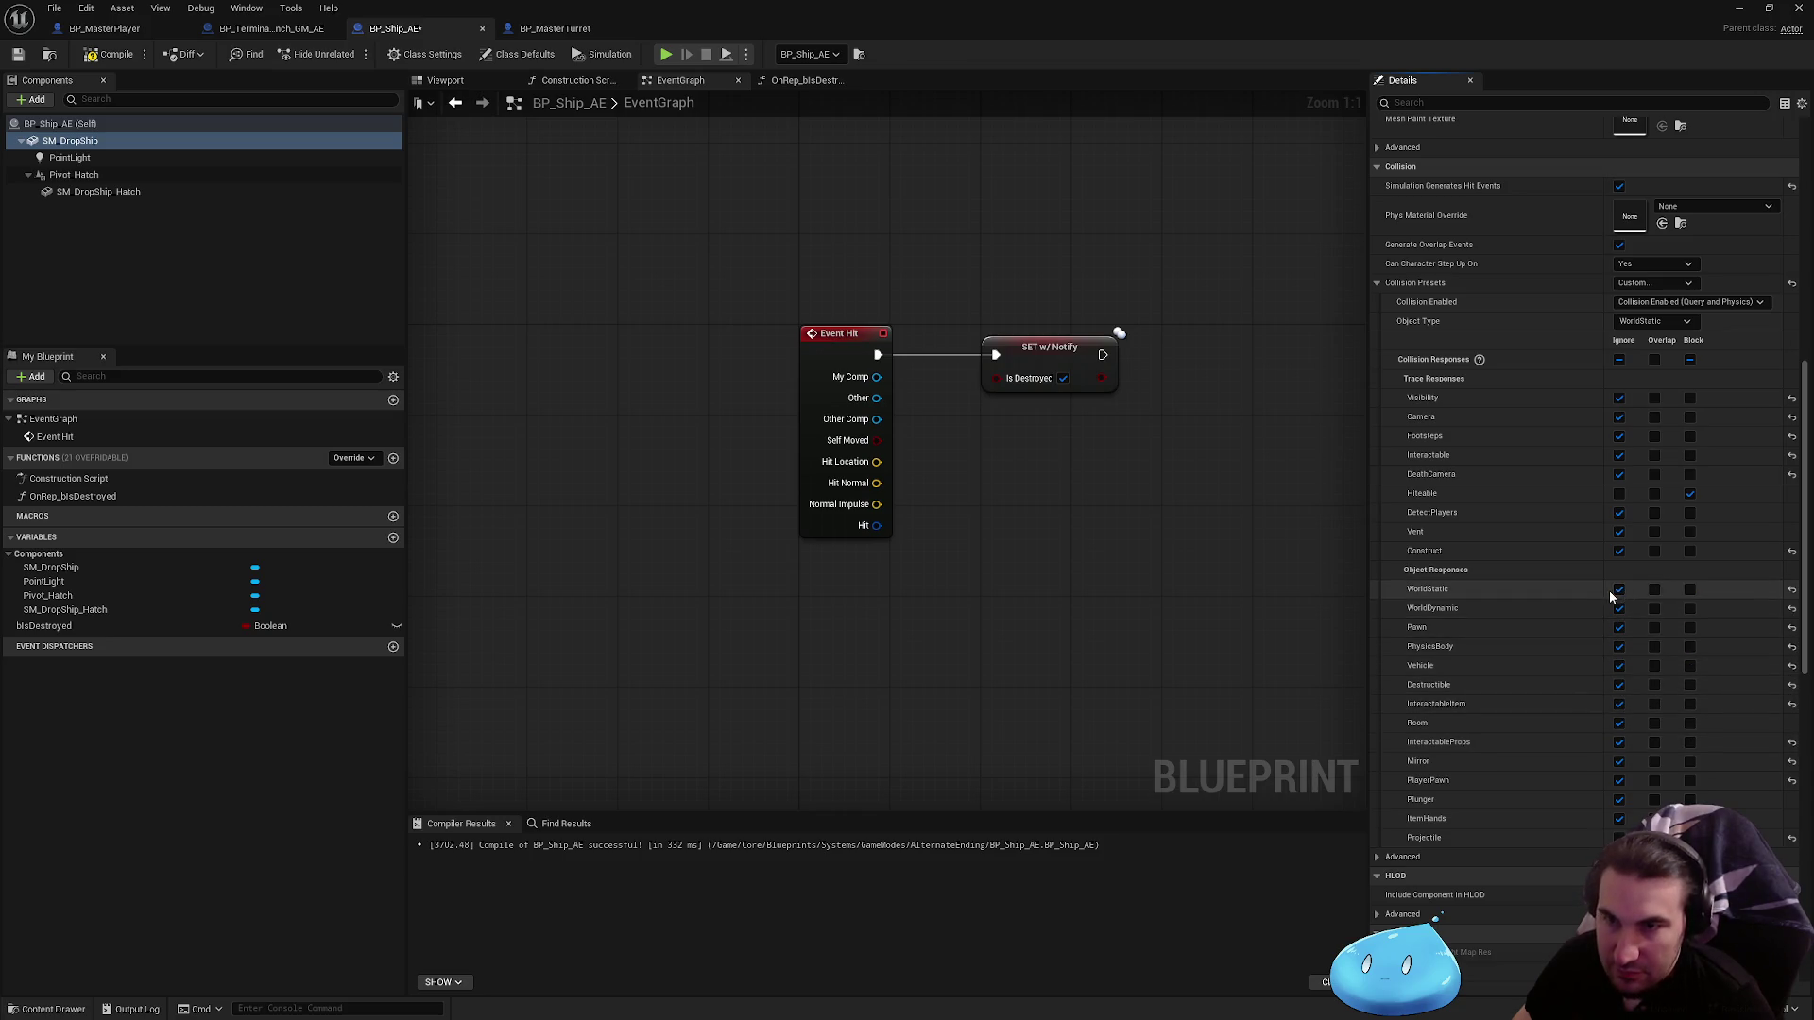
Step: Set the Object Type to WorldDynamic and save BP_Ship_AE
scroll(1614, 609, "up", 1)
left_click(1676, 366)
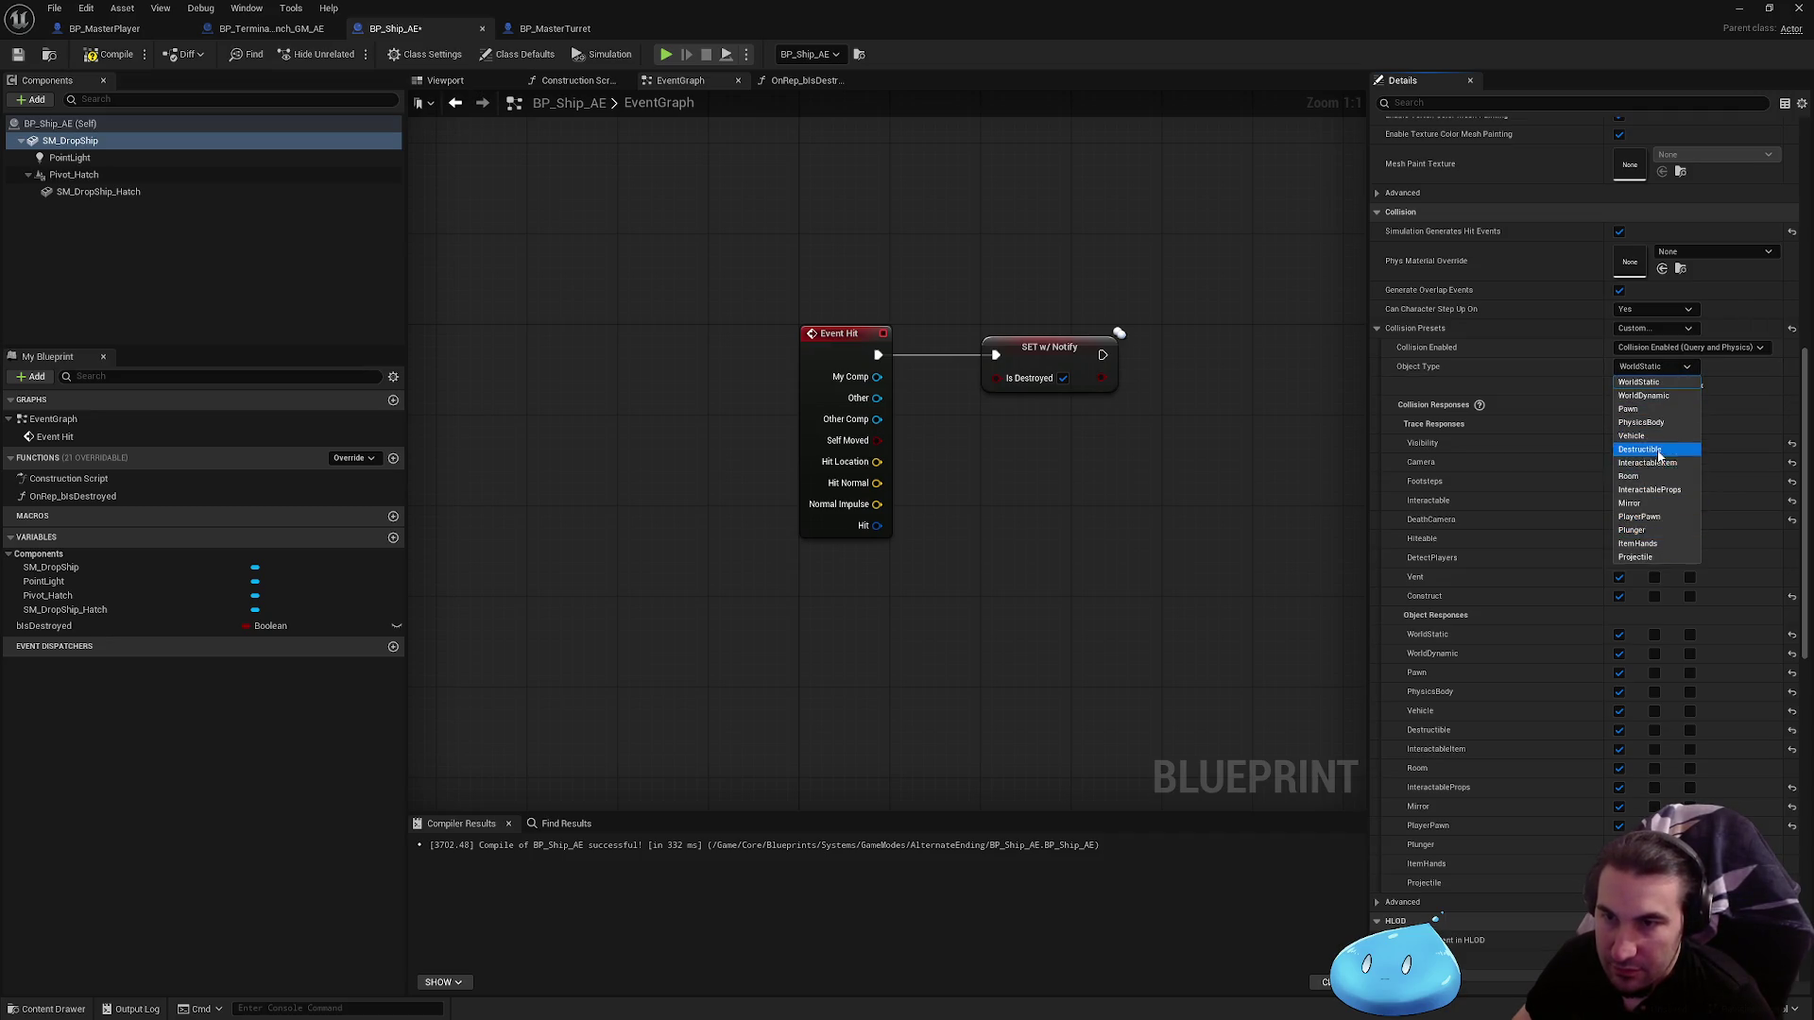
left_click(1660, 397)
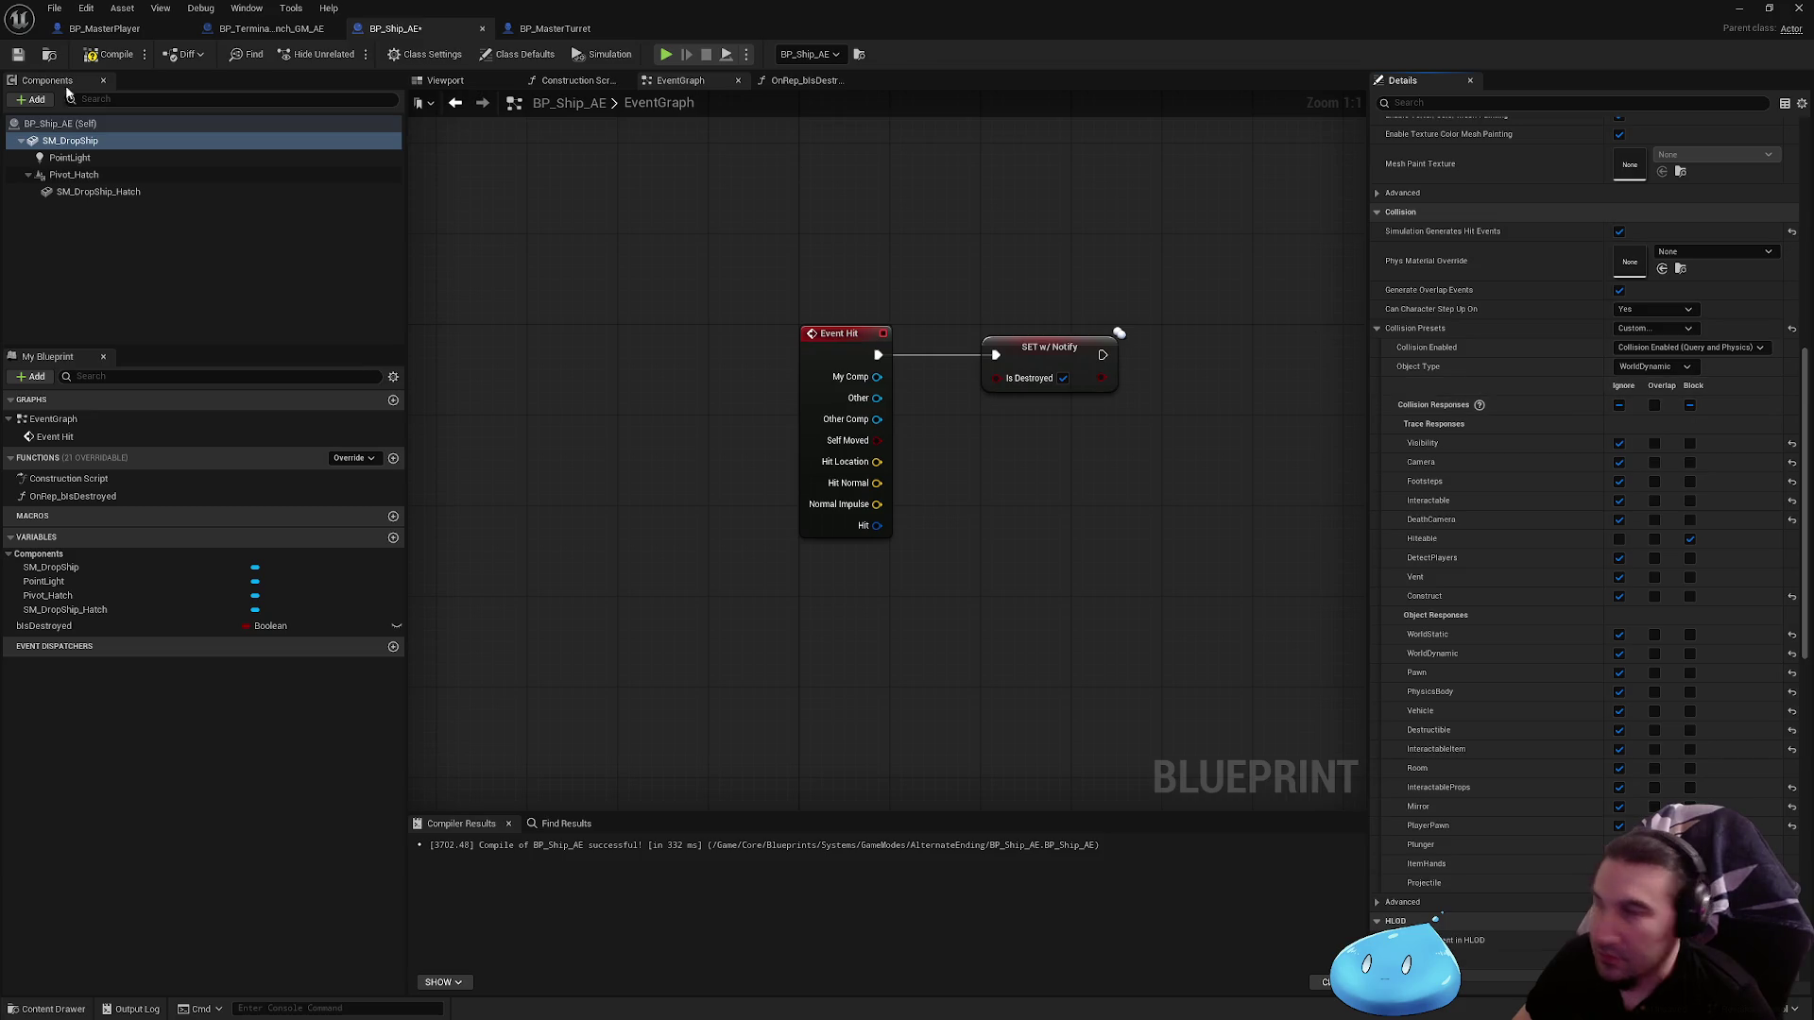
left_click(17, 54)
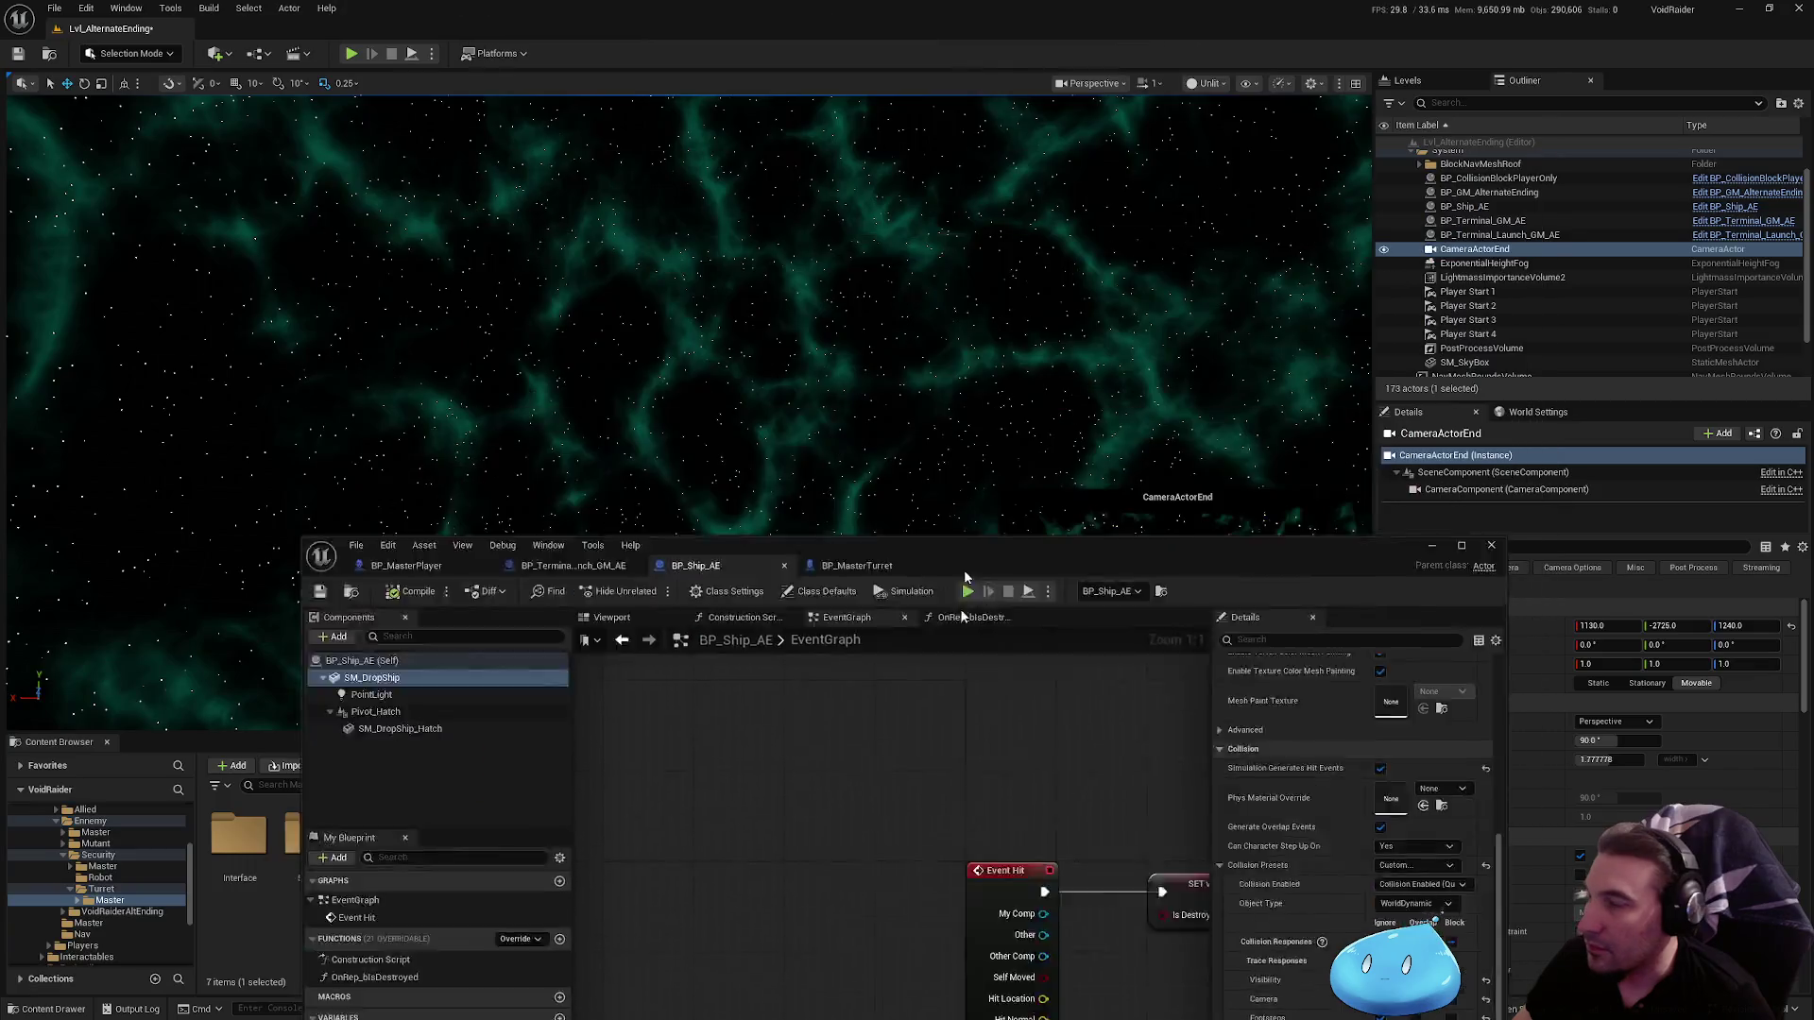
Step: Save all unsaved content including the level, then play-test it once
left_click(353, 767)
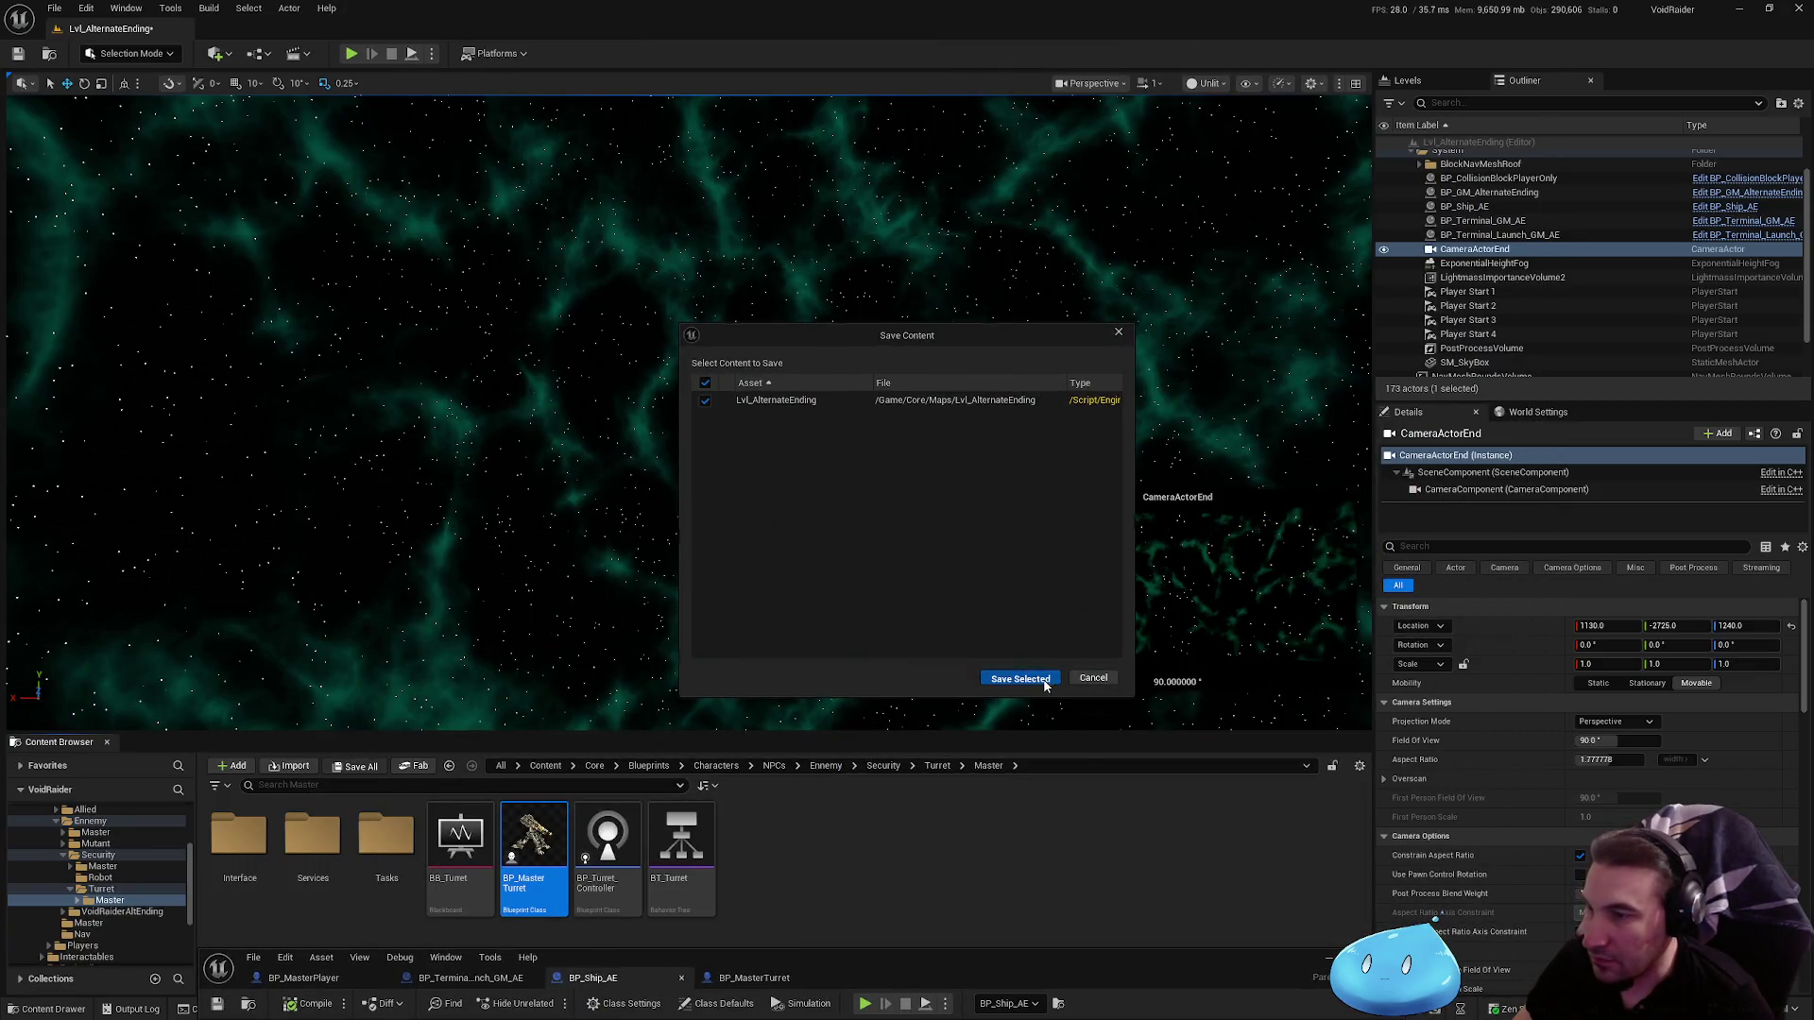
left_click(1041, 679)
key("alt+p")
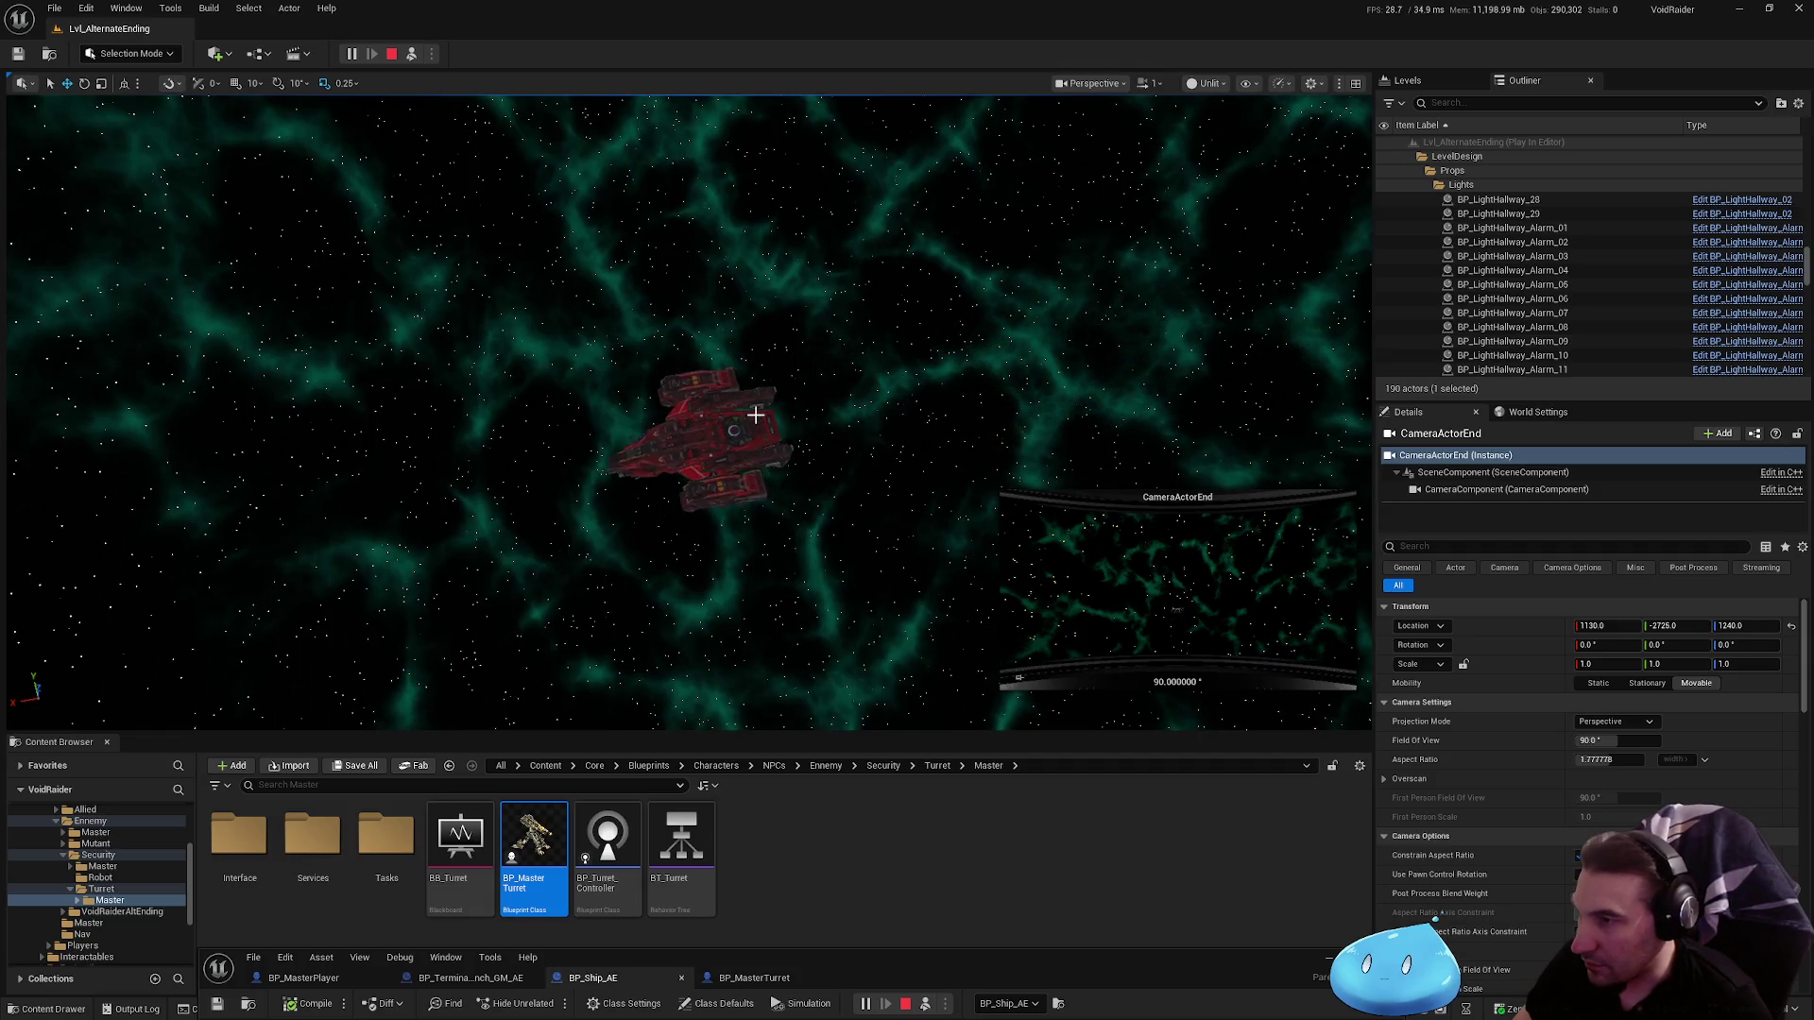
key("Escape")
Step: Run a second play-test of the level, then maximize the editor on BP_Ship_AE
double_click(1067, 1009)
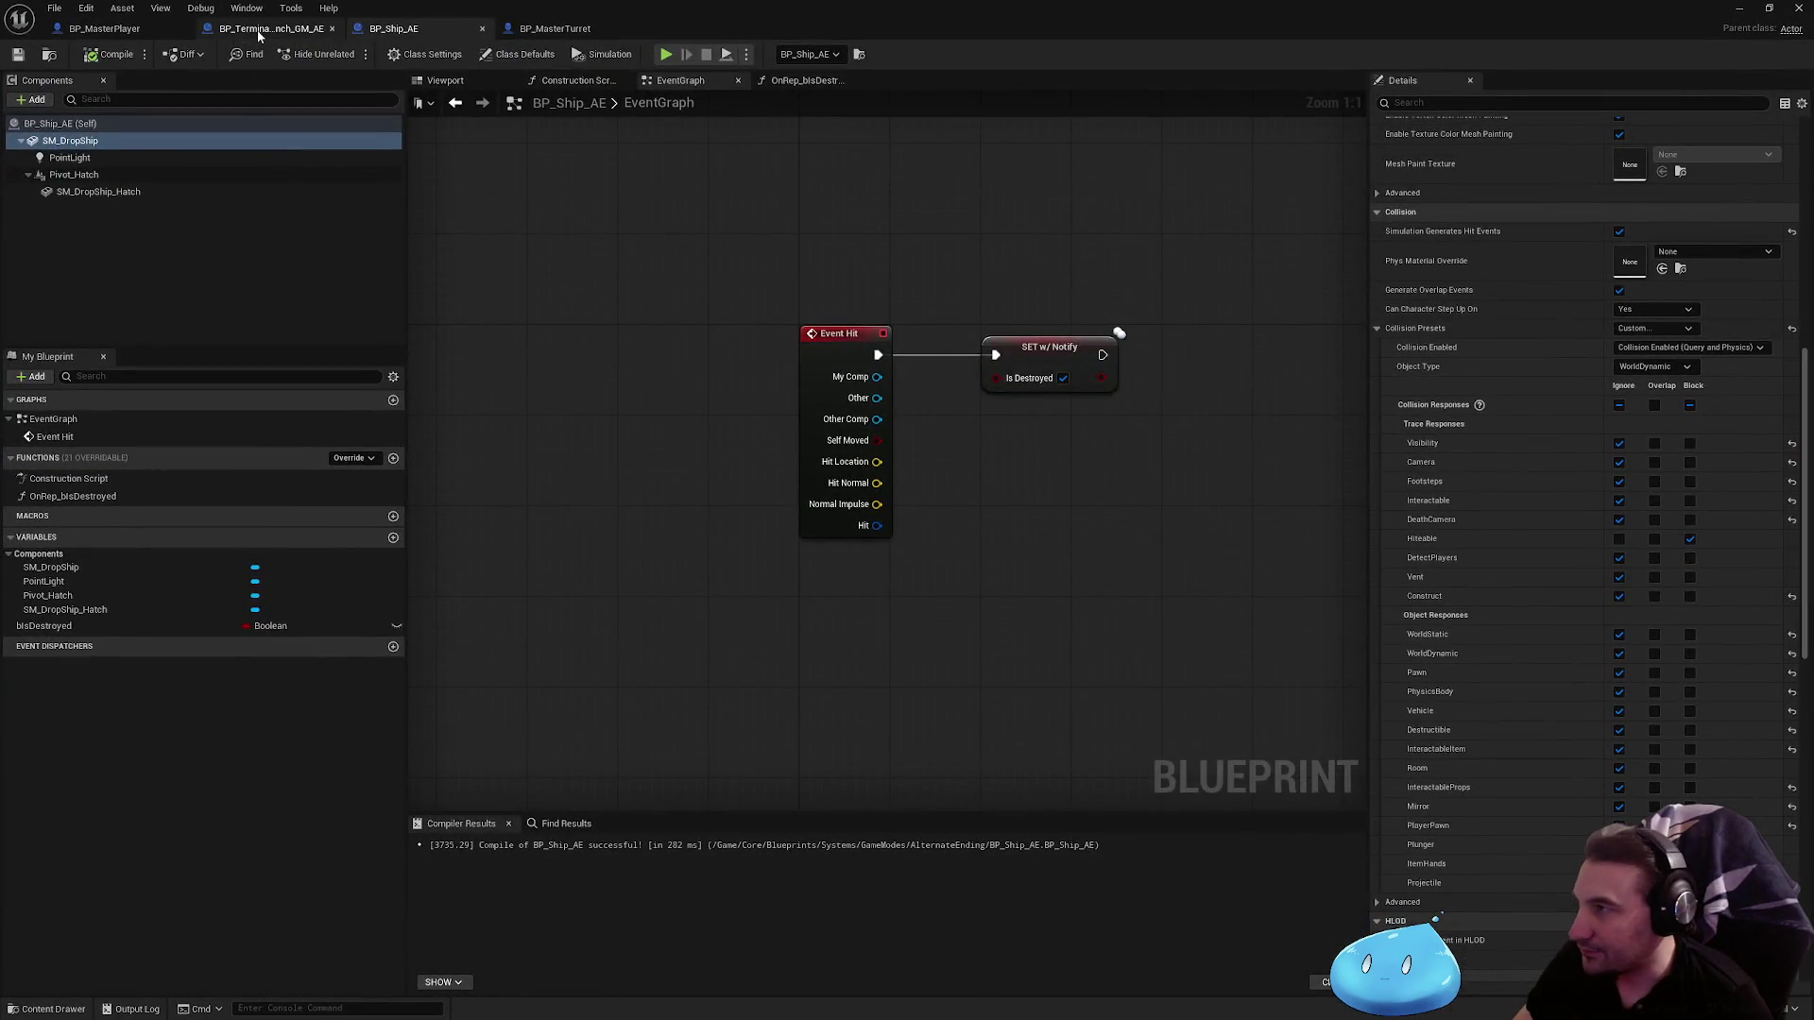
left_click(260, 28)
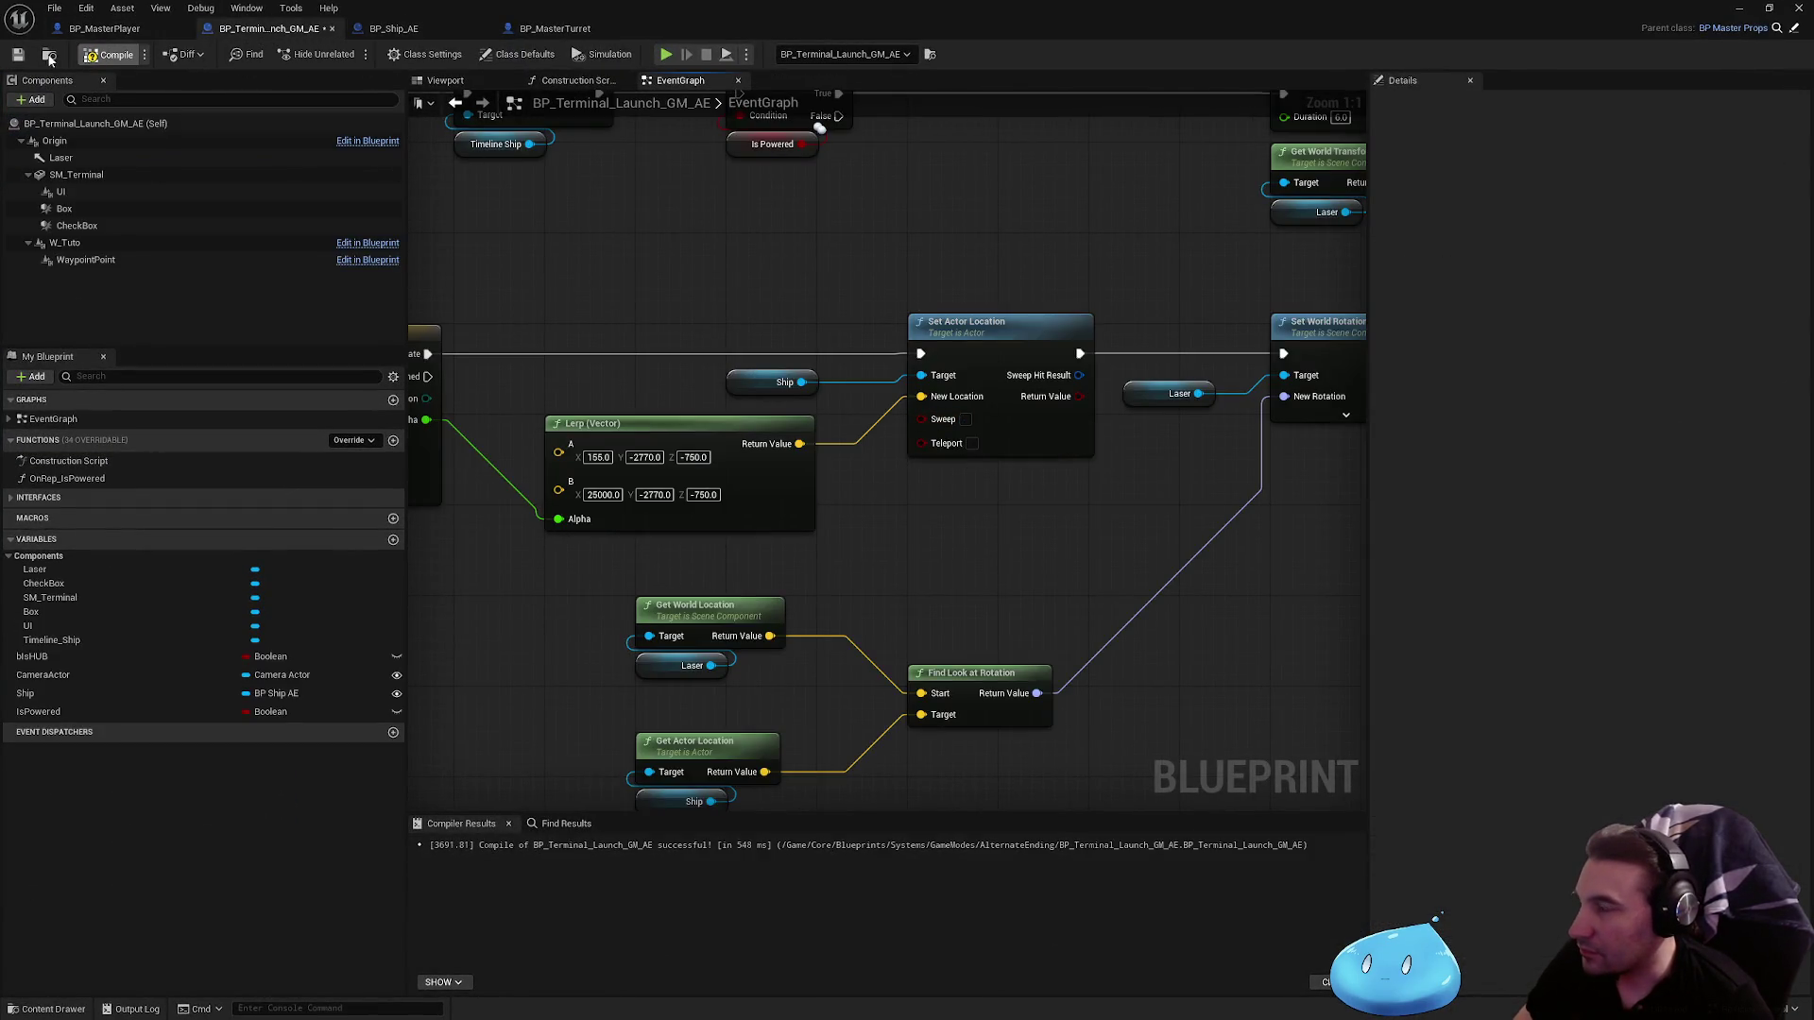
key("super+Down")
left_click_drag(899, 779, 812, 985)
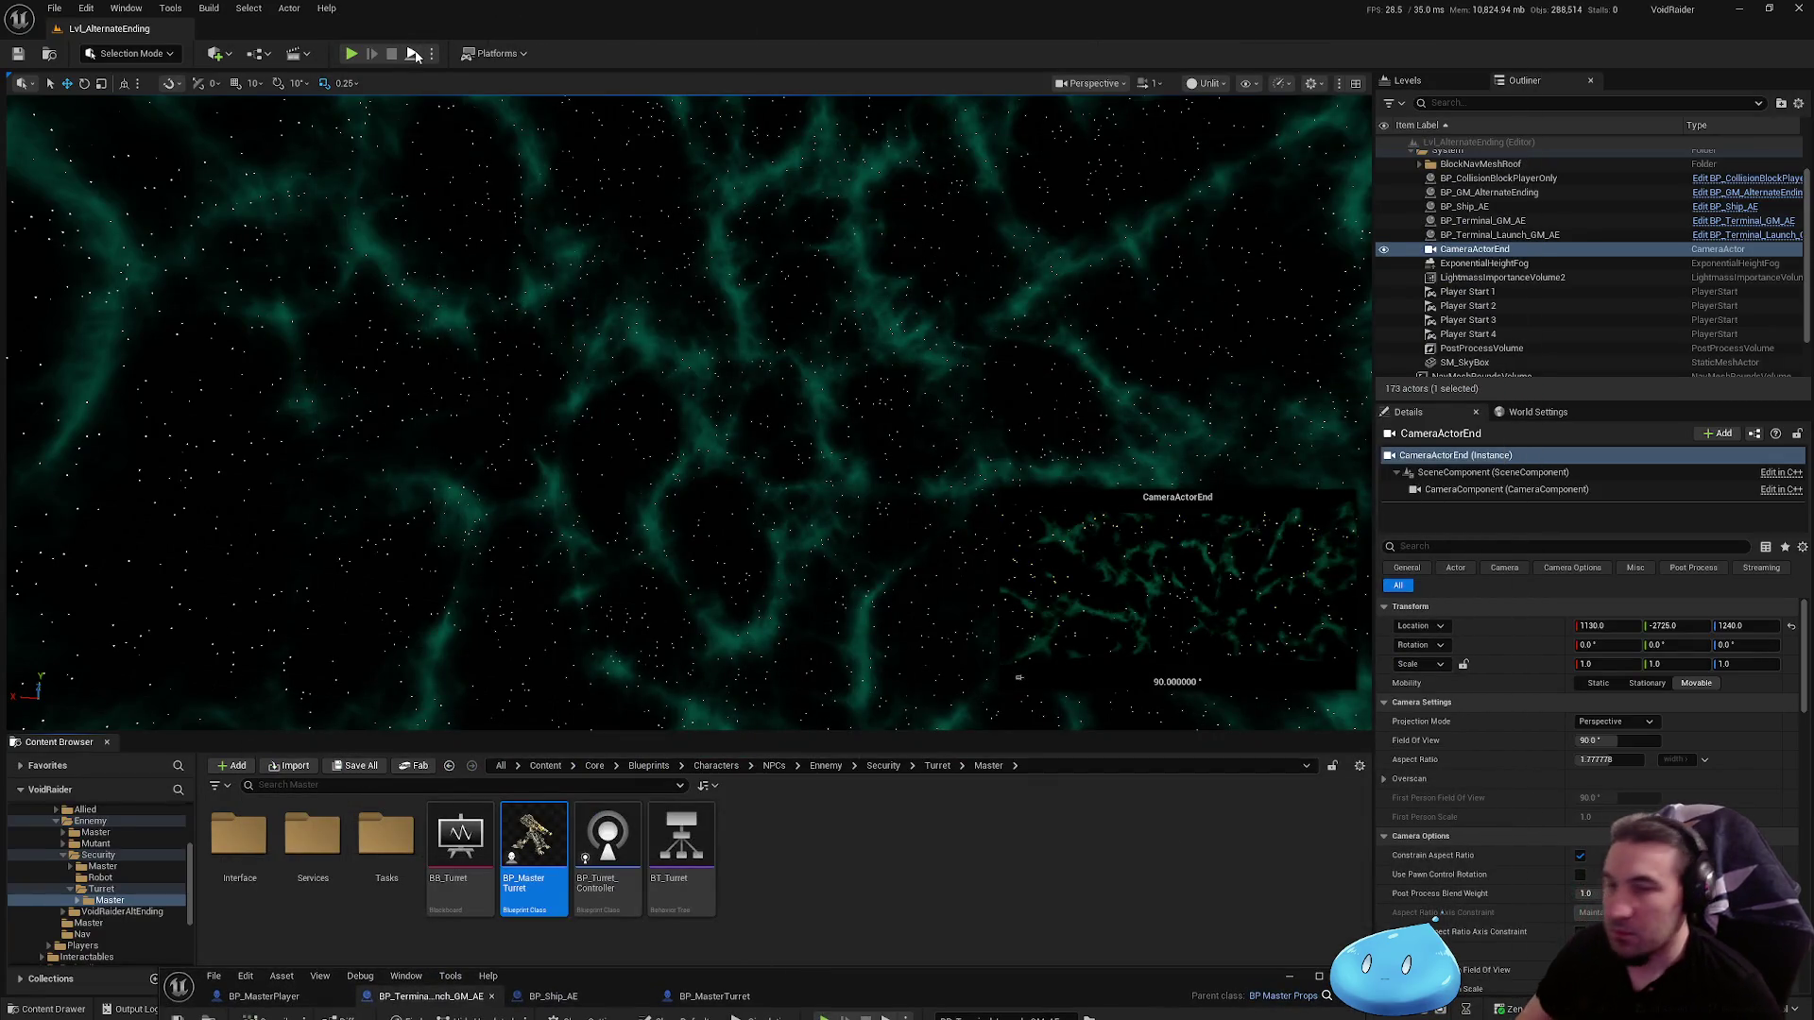
key("alt+p")
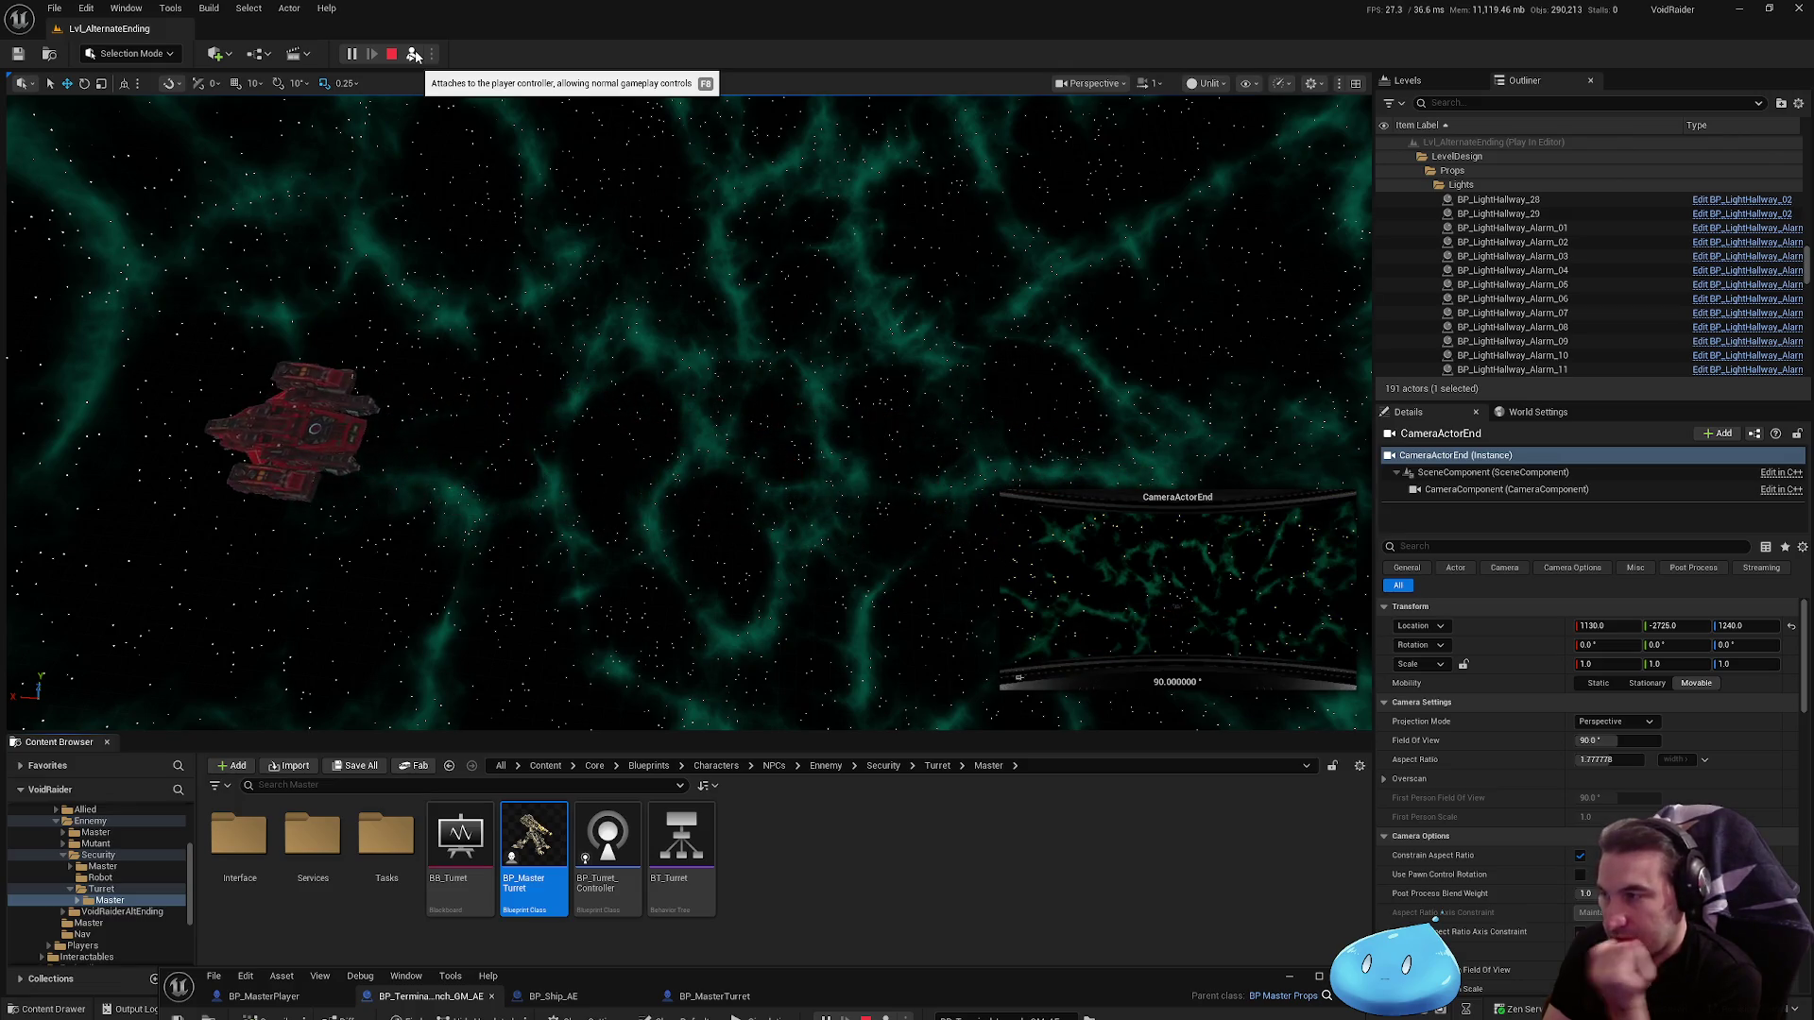
key("Escape")
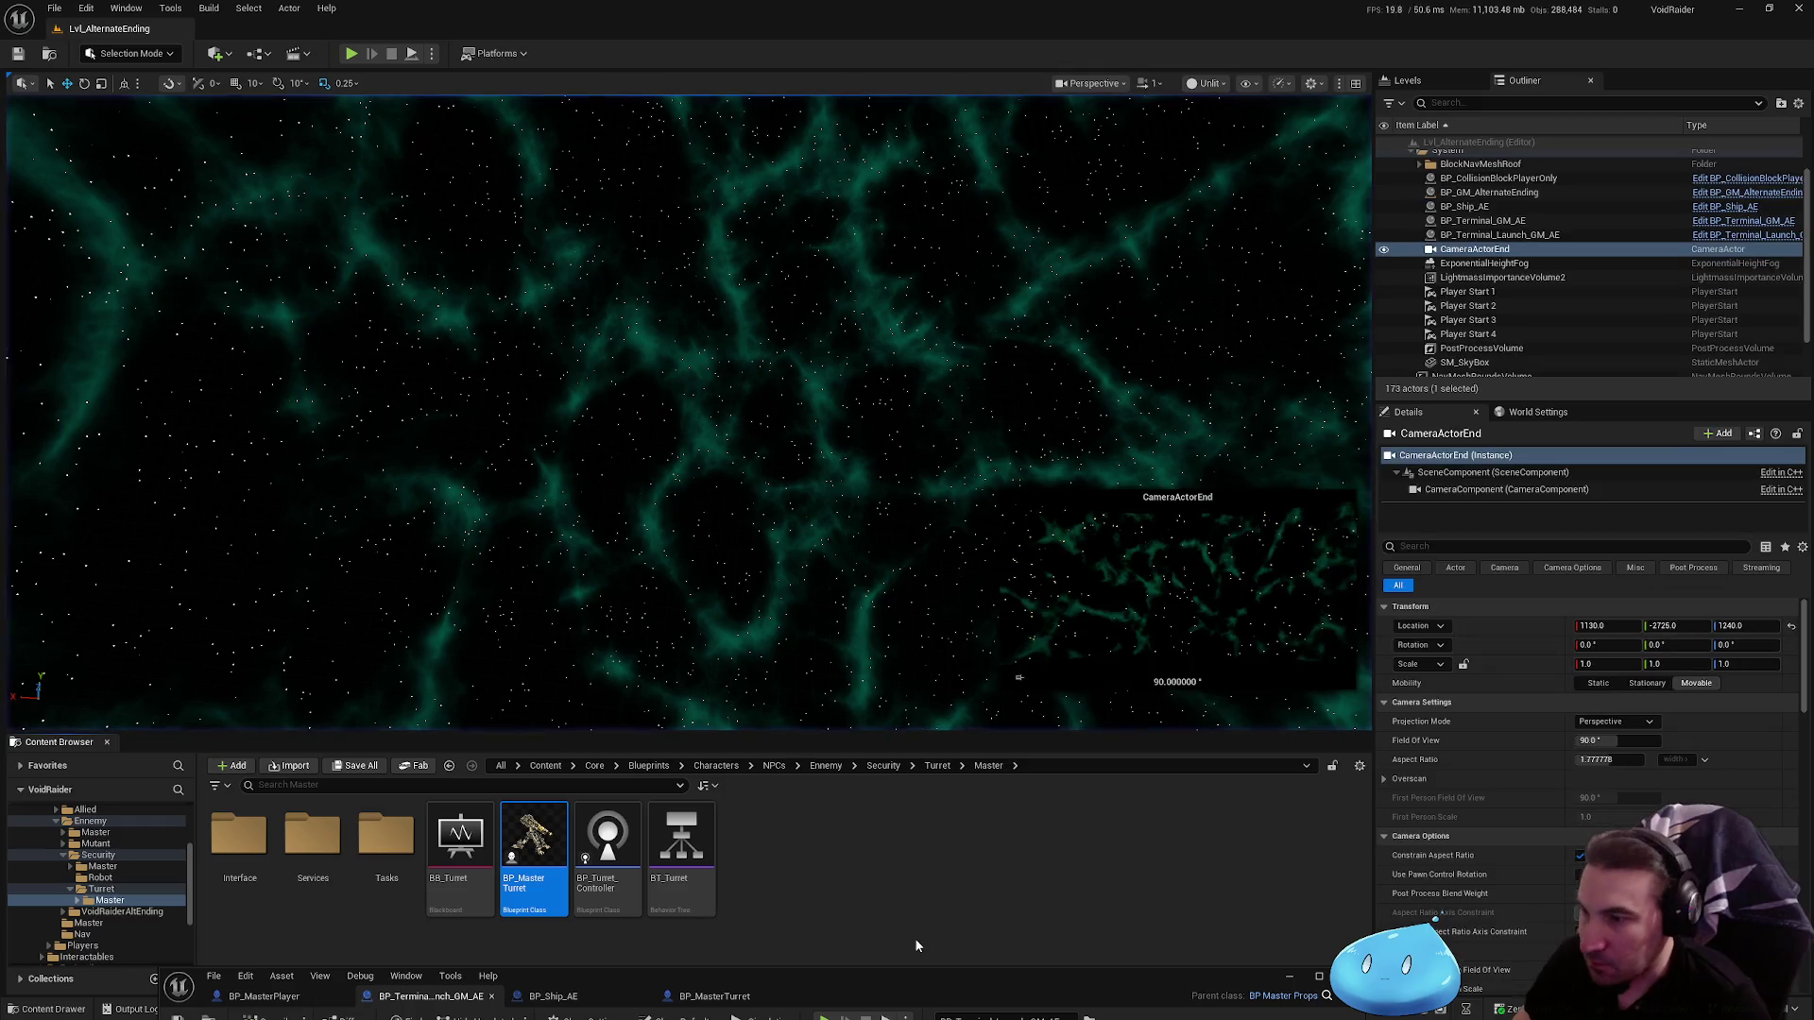
double_click(897, 826)
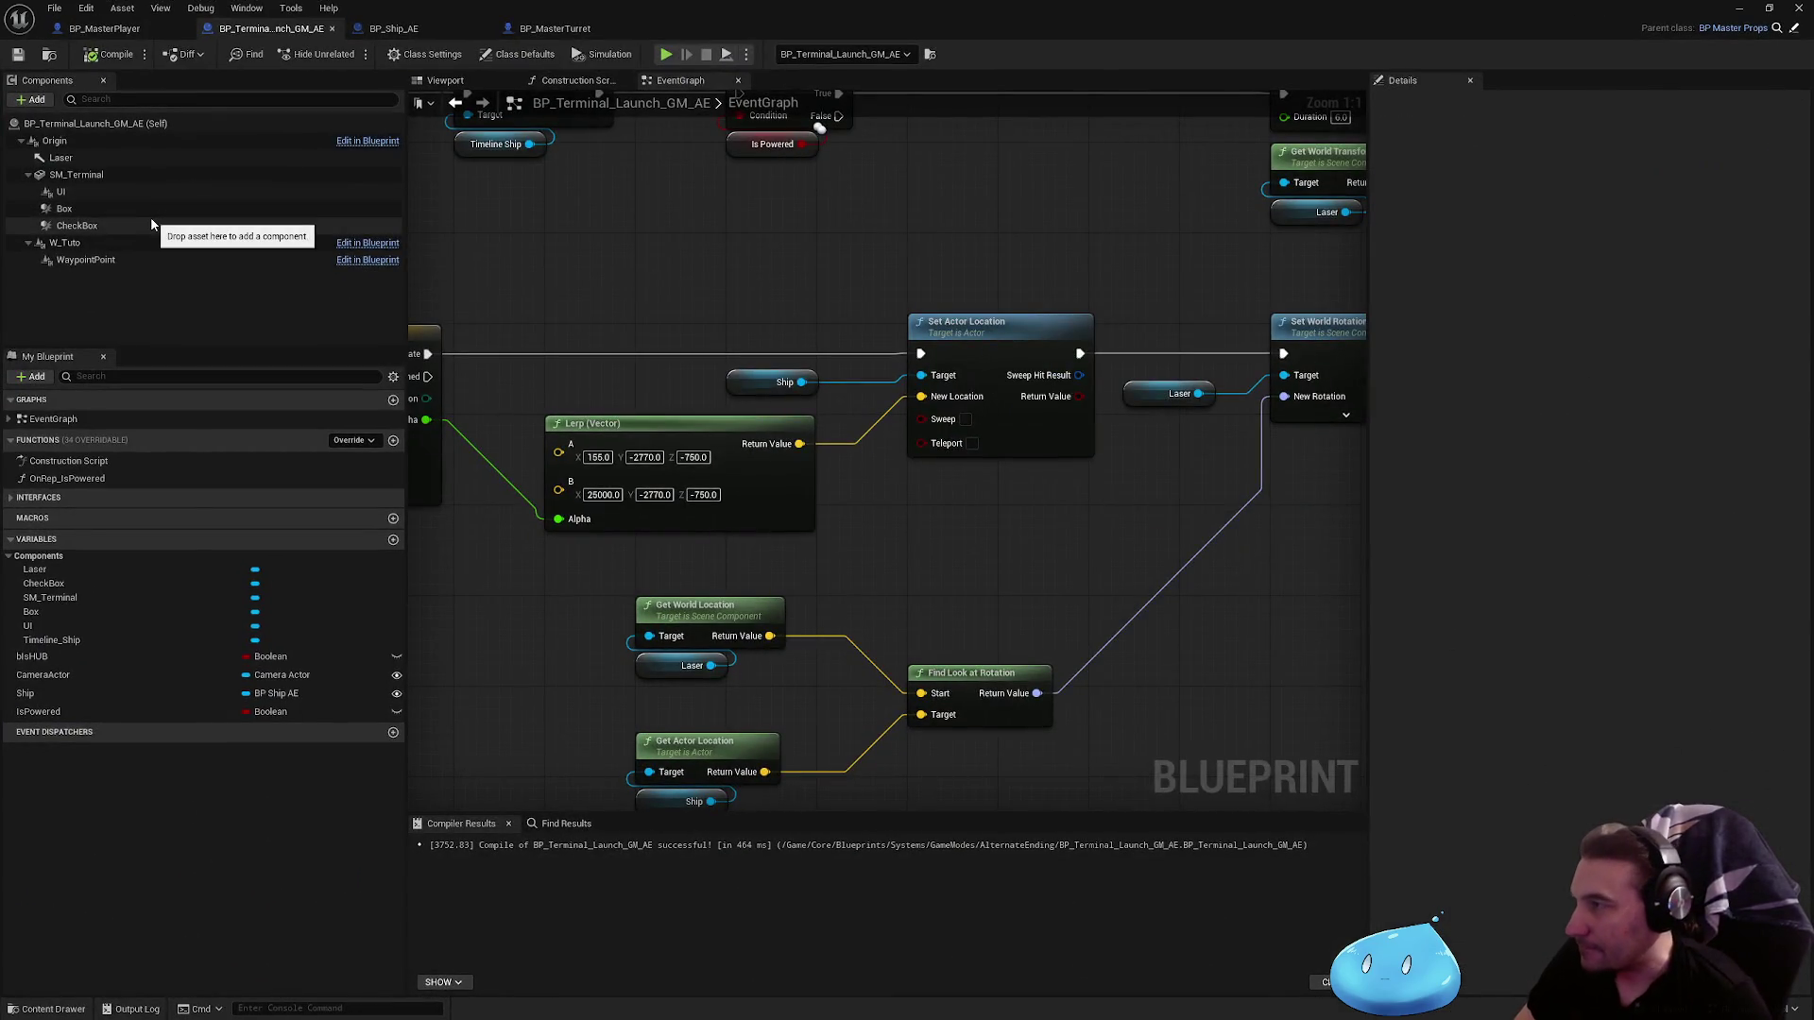
left_click(444, 28)
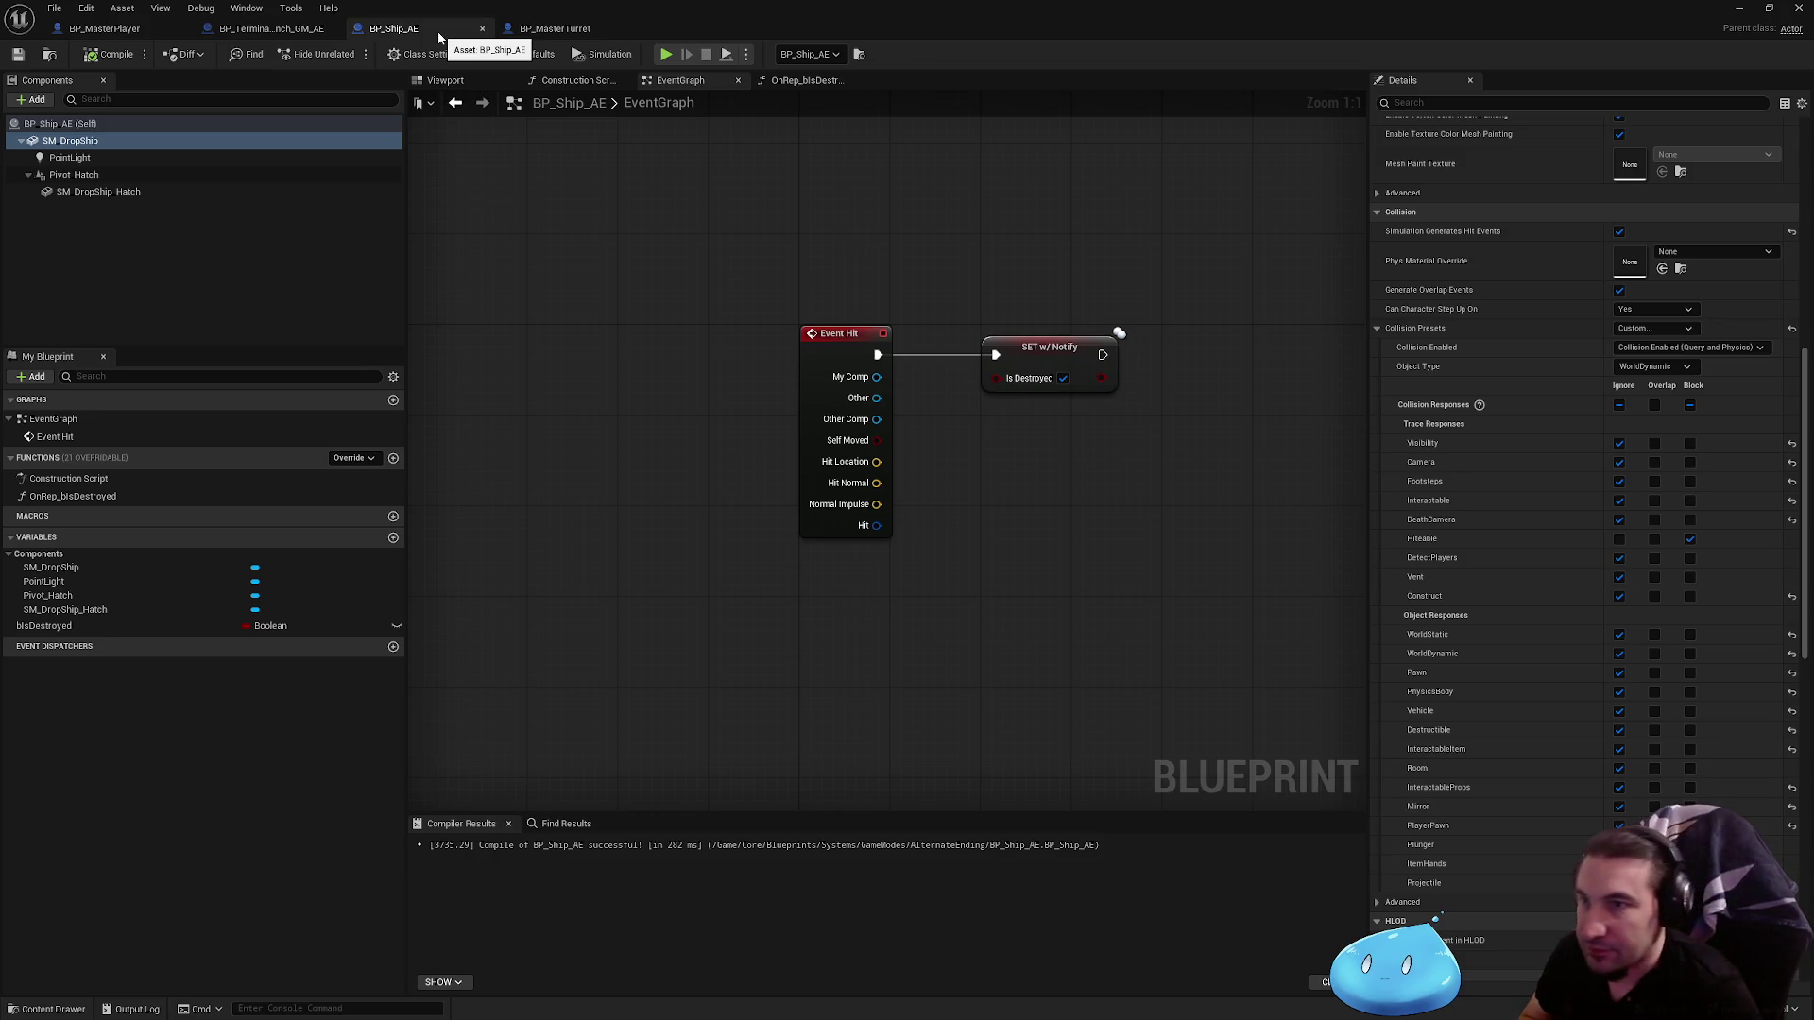
Step: Add a Sphere static mesh component to BP_Ship_AE
left_click(36, 99)
type("spher")
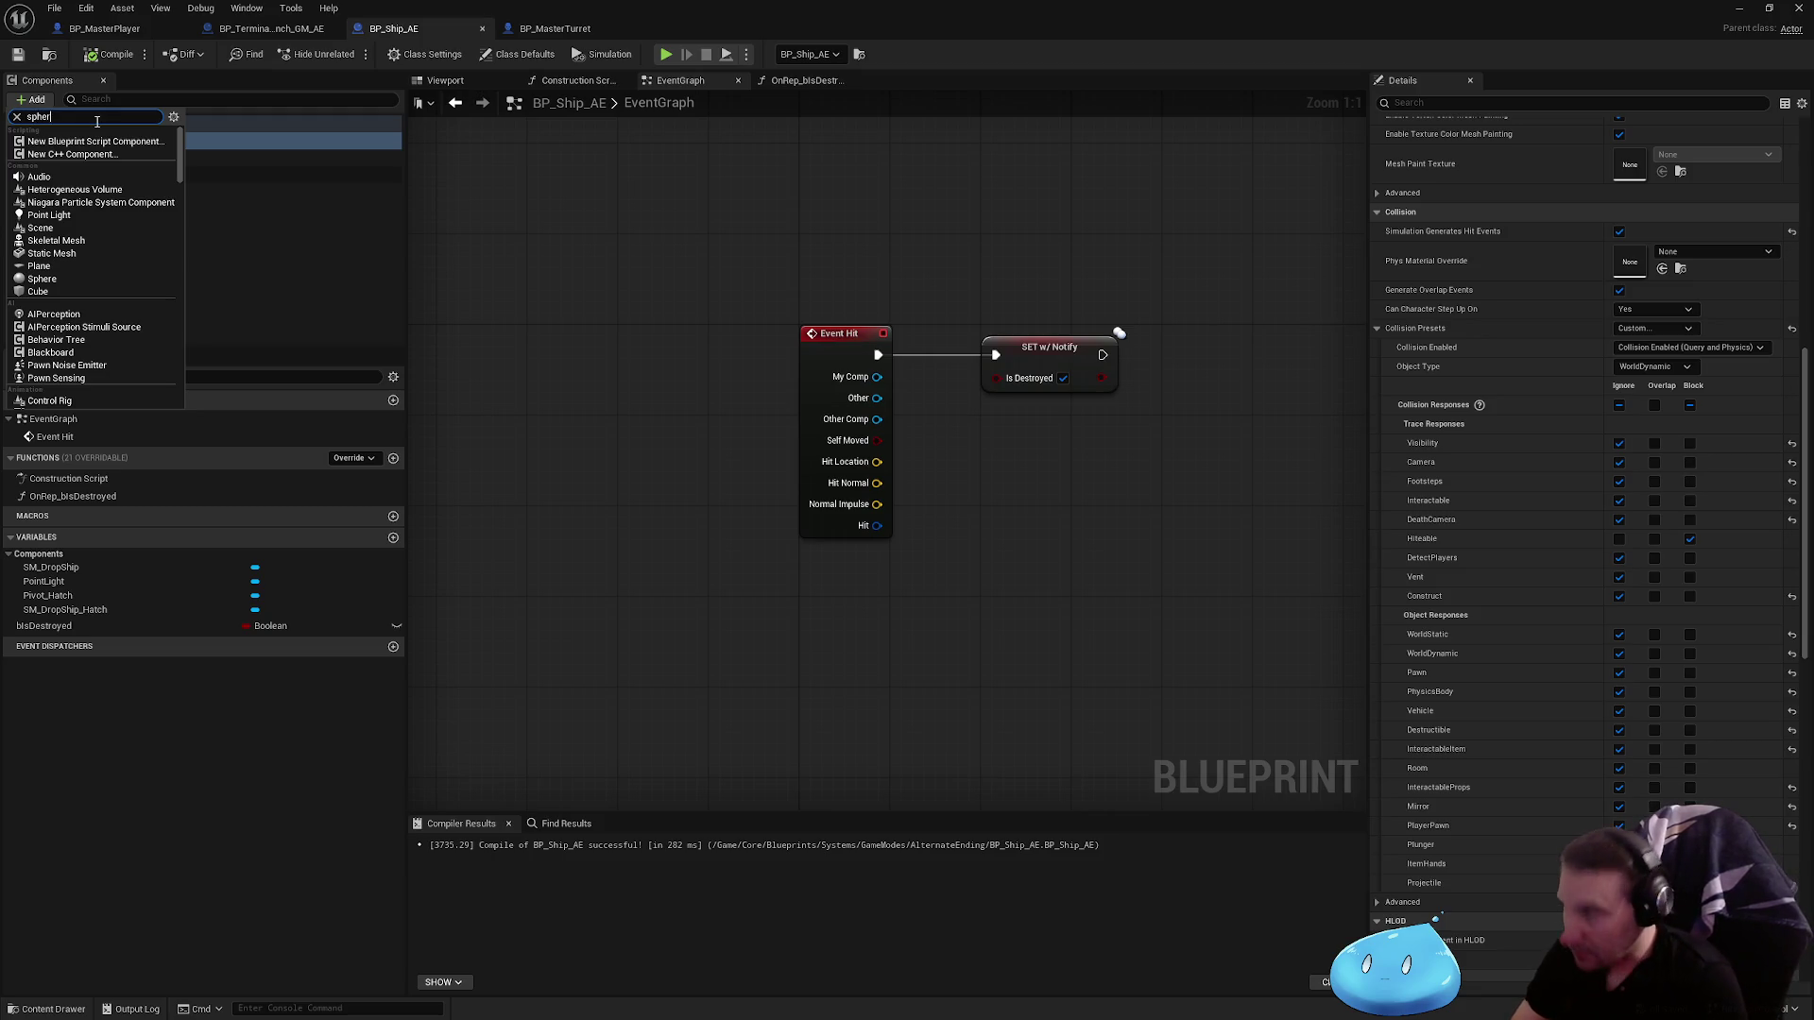
type("e")
key("Return")
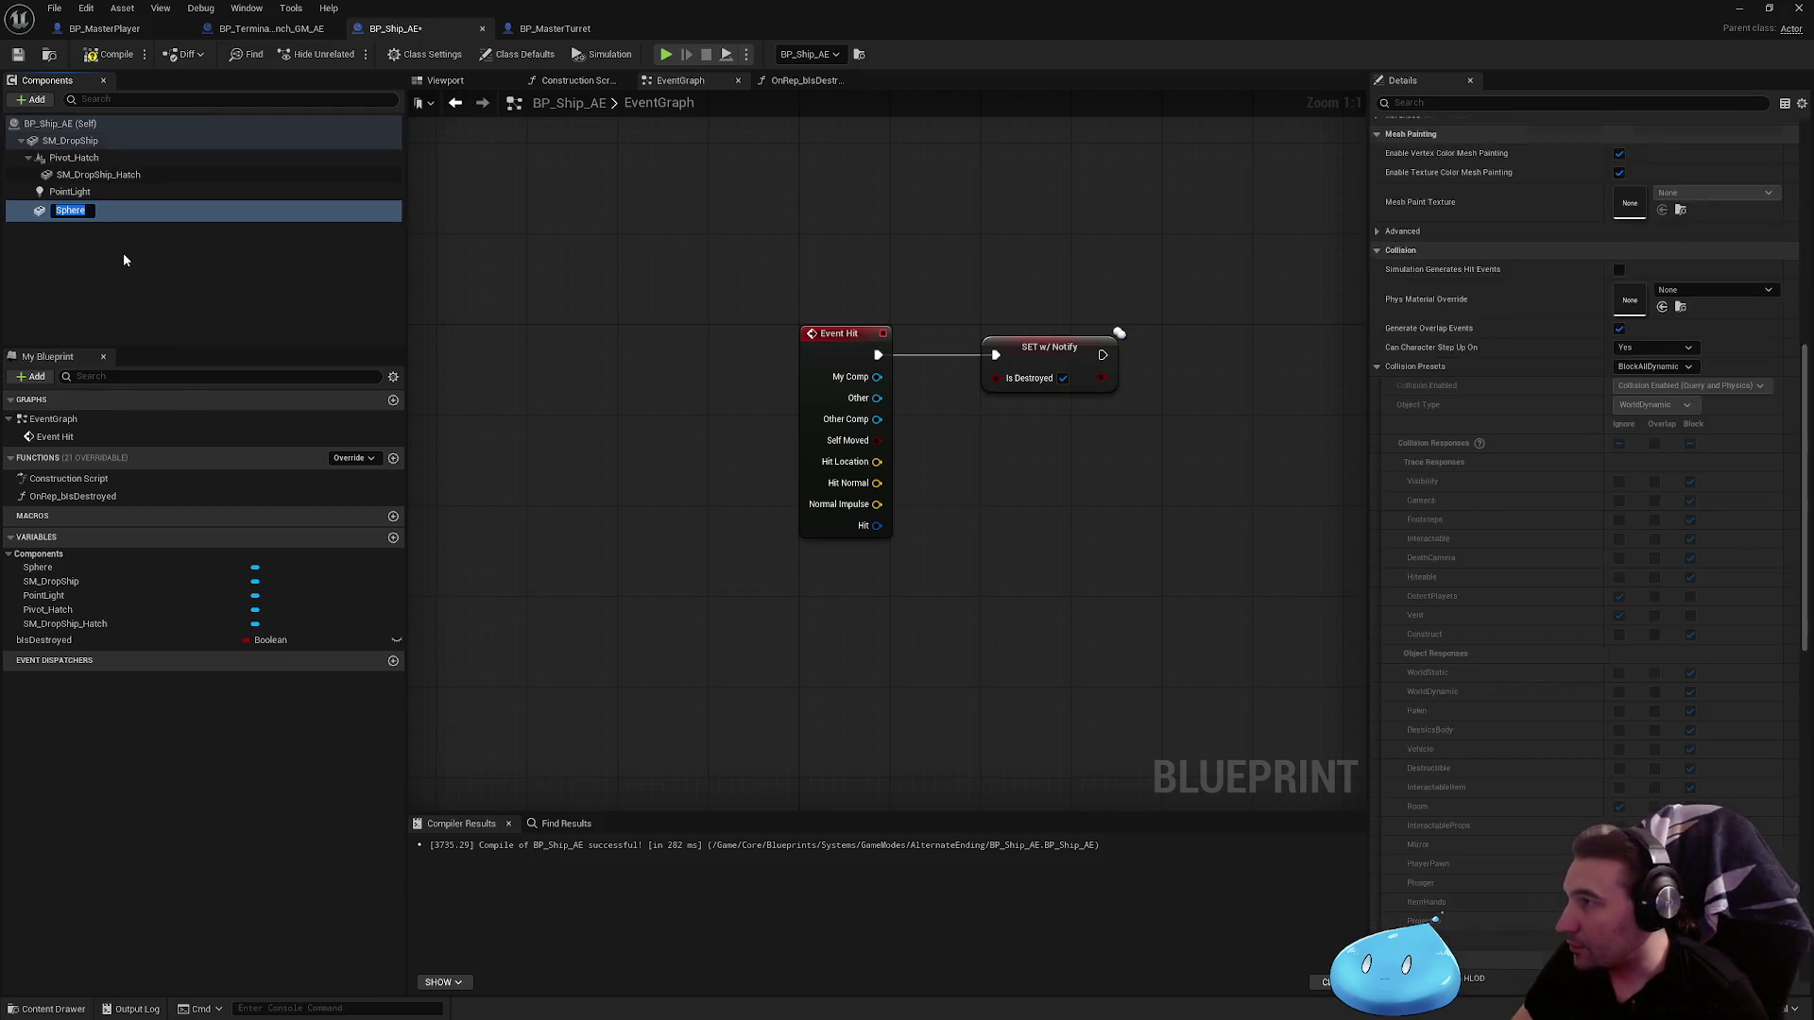
left_click(96, 207)
Step: Inspect the Sphere's and SM_DropShip's collision settings without changing them
left_click(1632, 370)
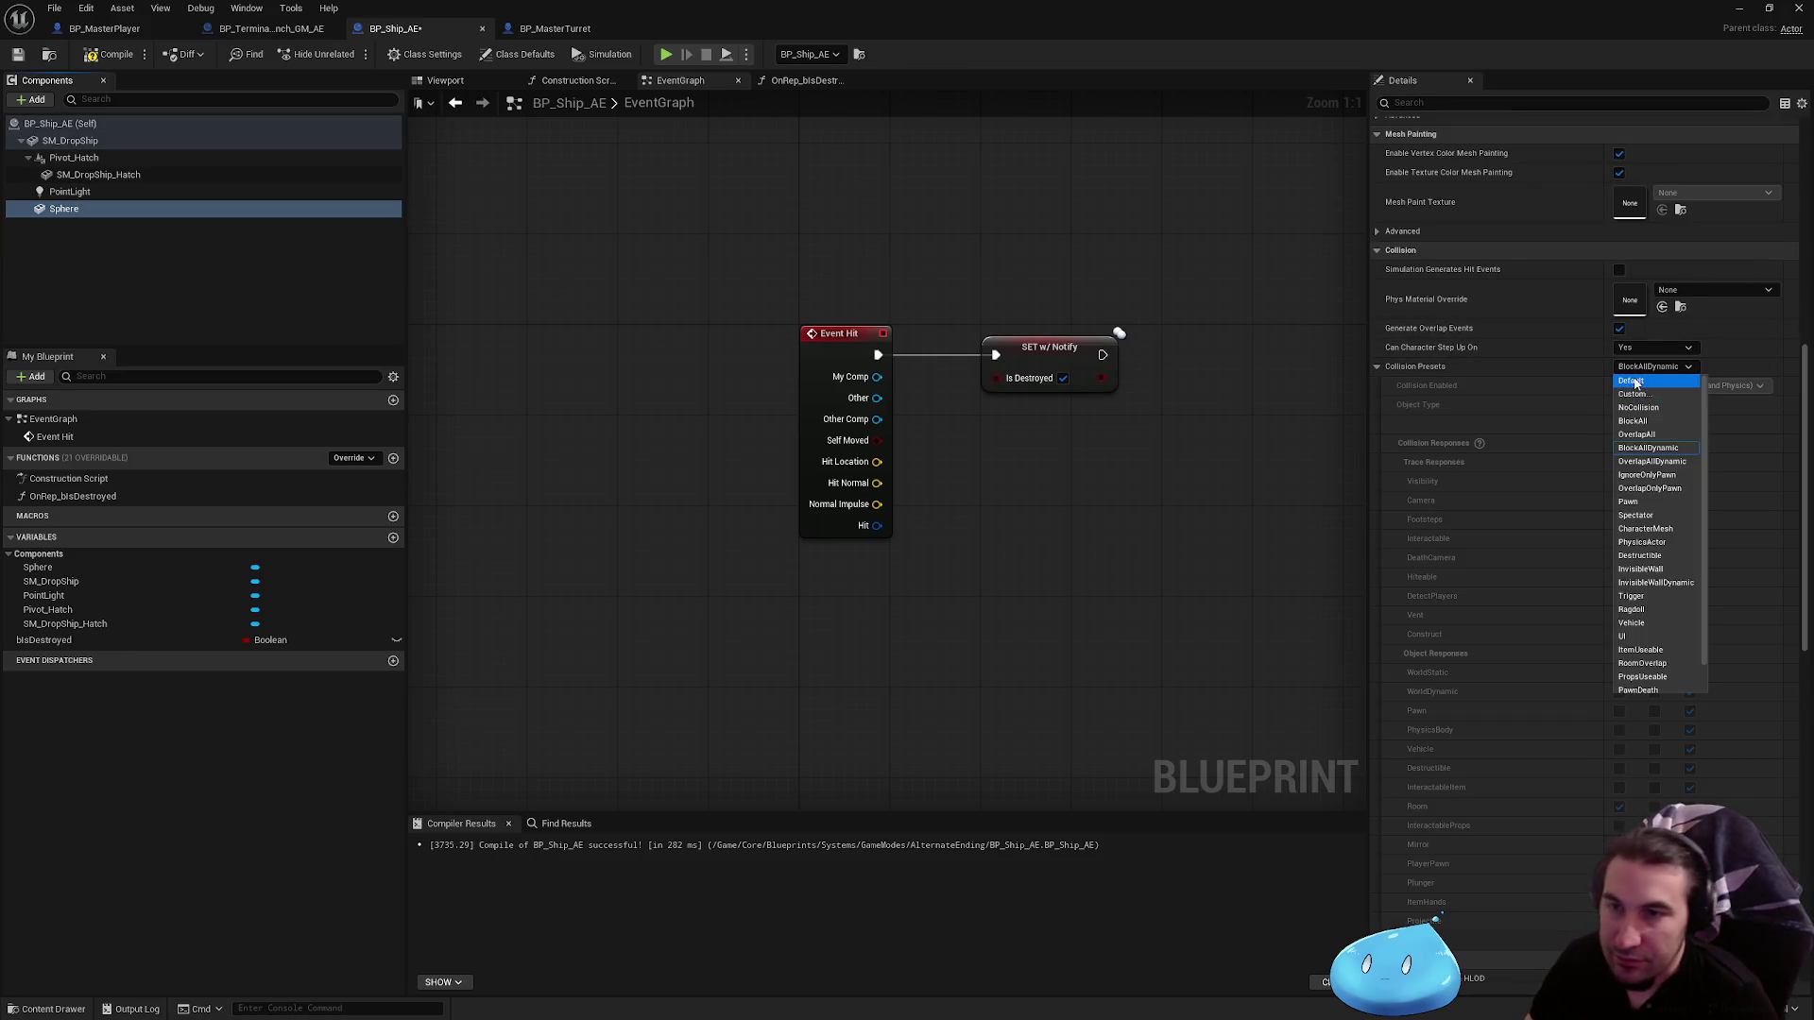
left_click(1473, 350)
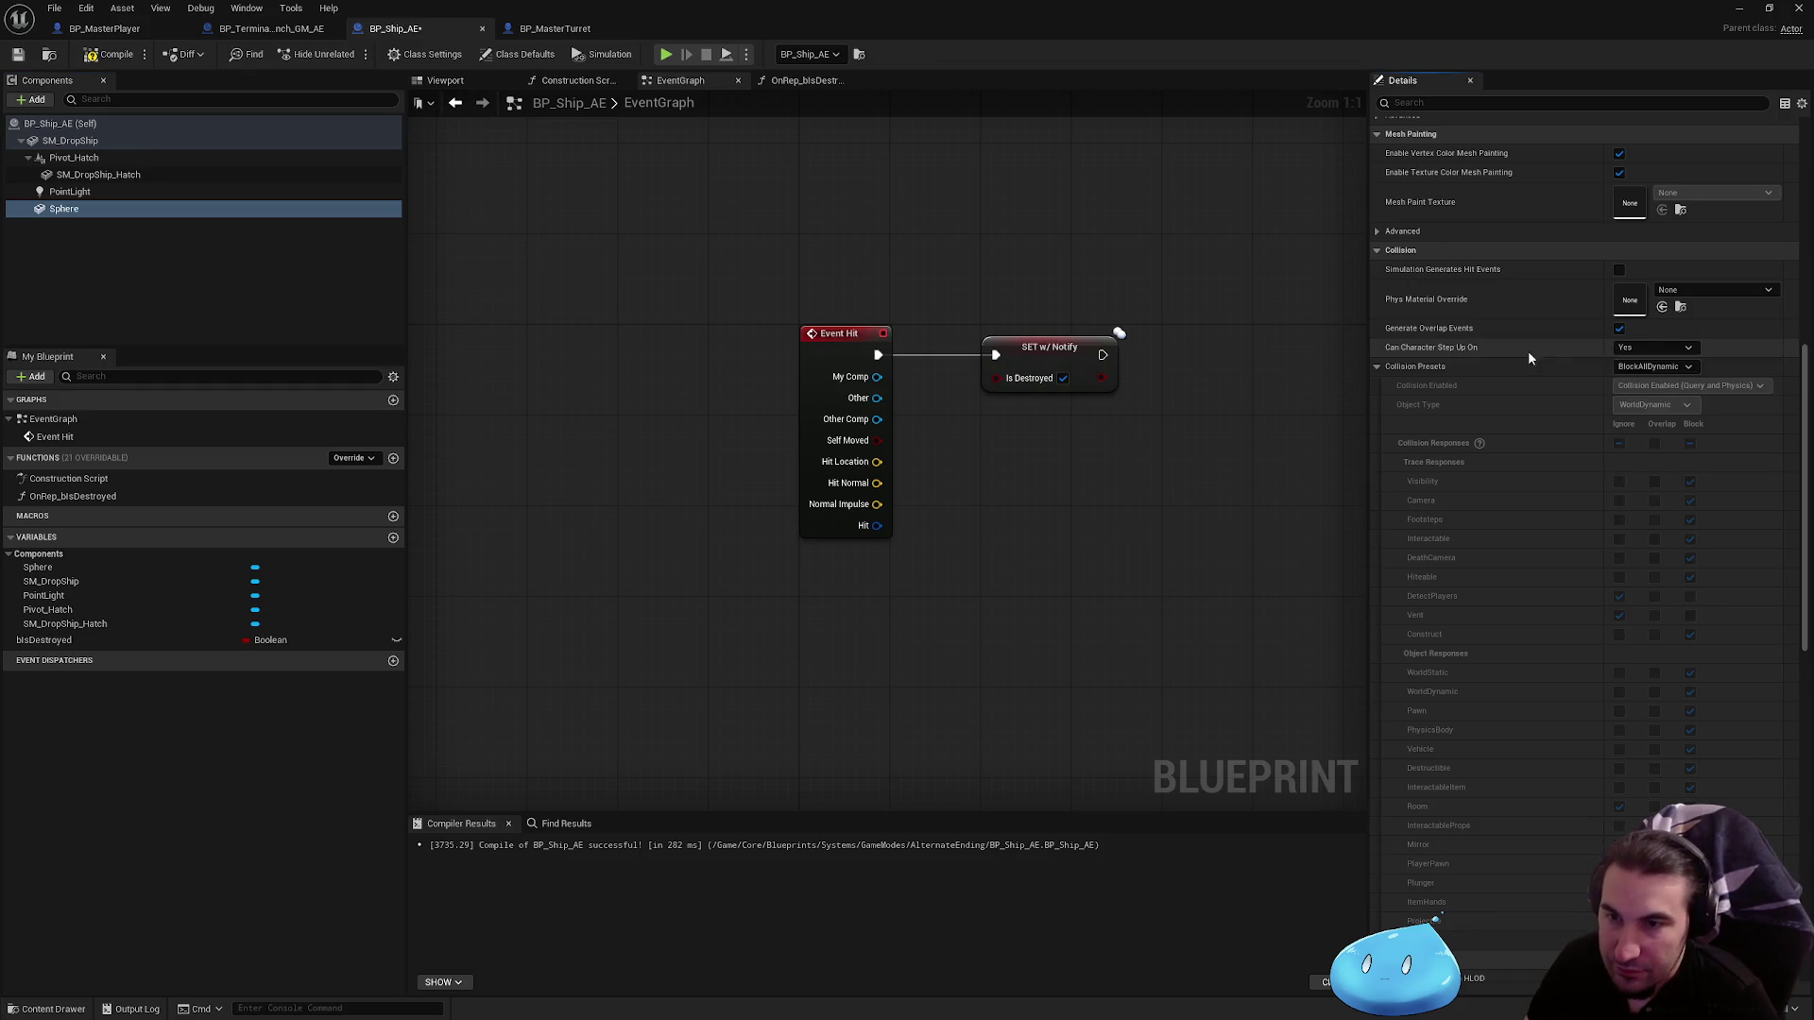
left_click(1619, 270)
left_click(69, 141)
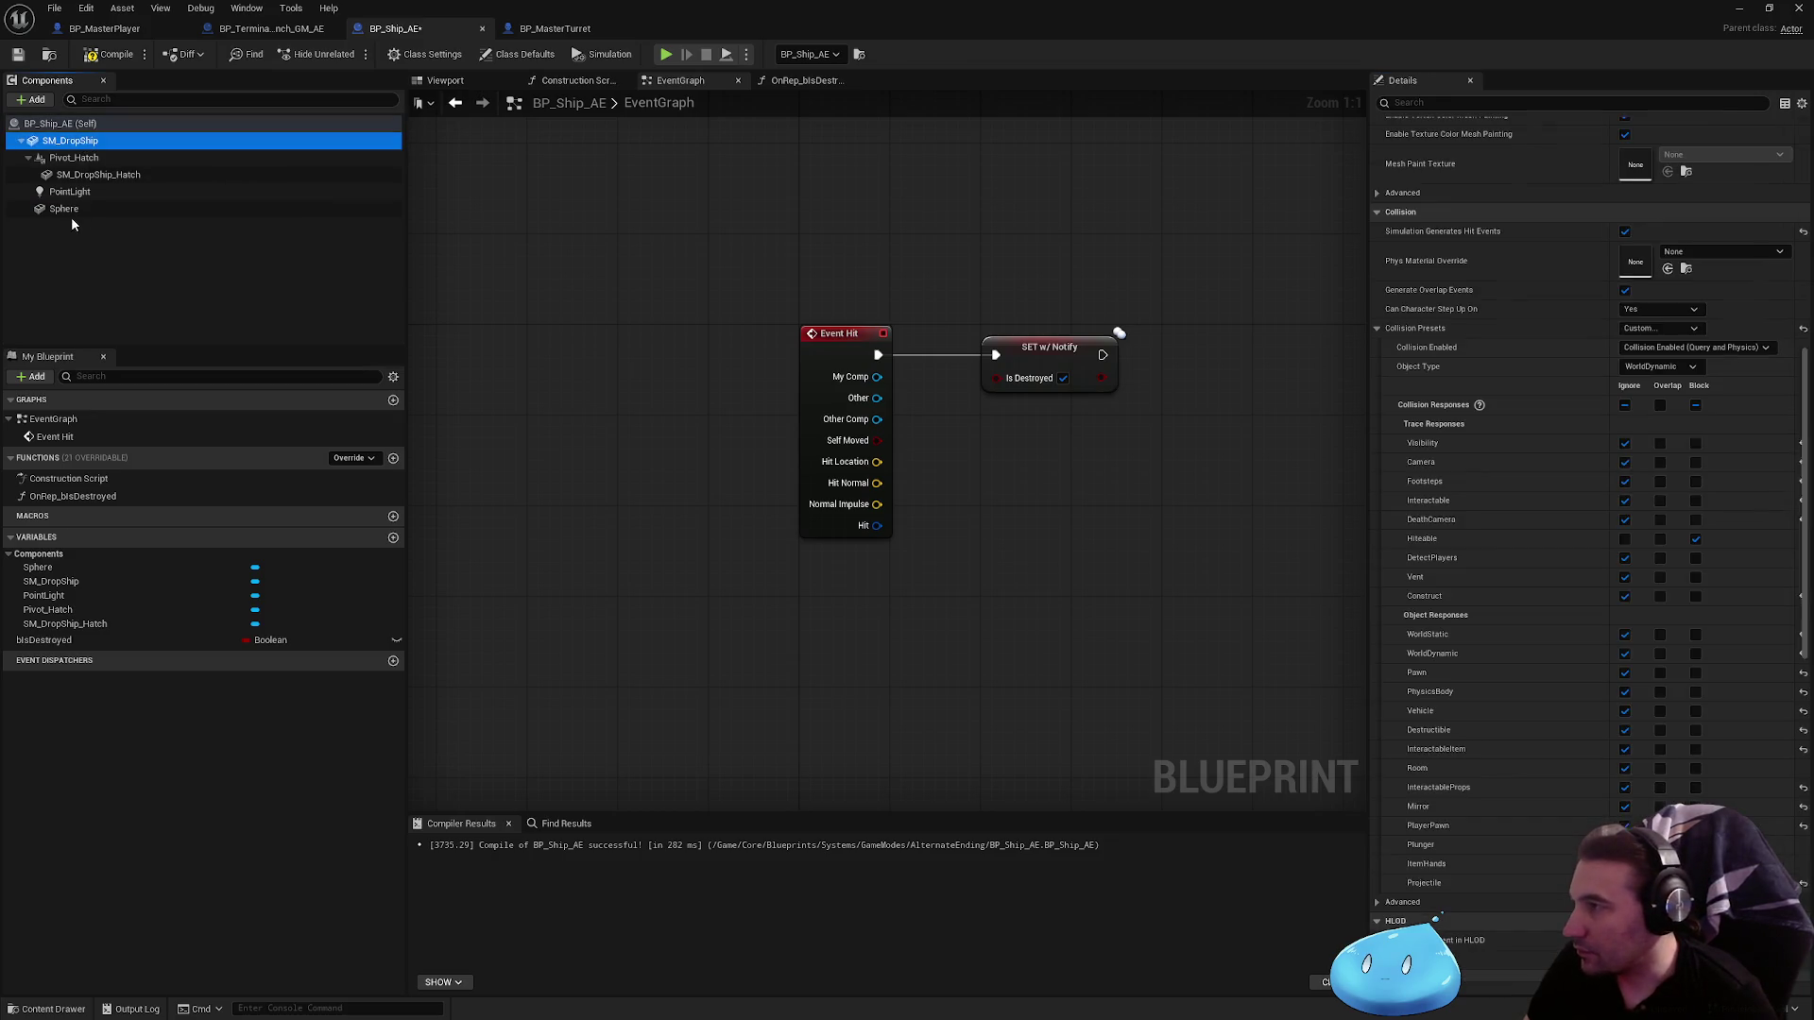
Step: Make the Sphere the root above SM_DropShip and disable its gravity
left_click(62, 208)
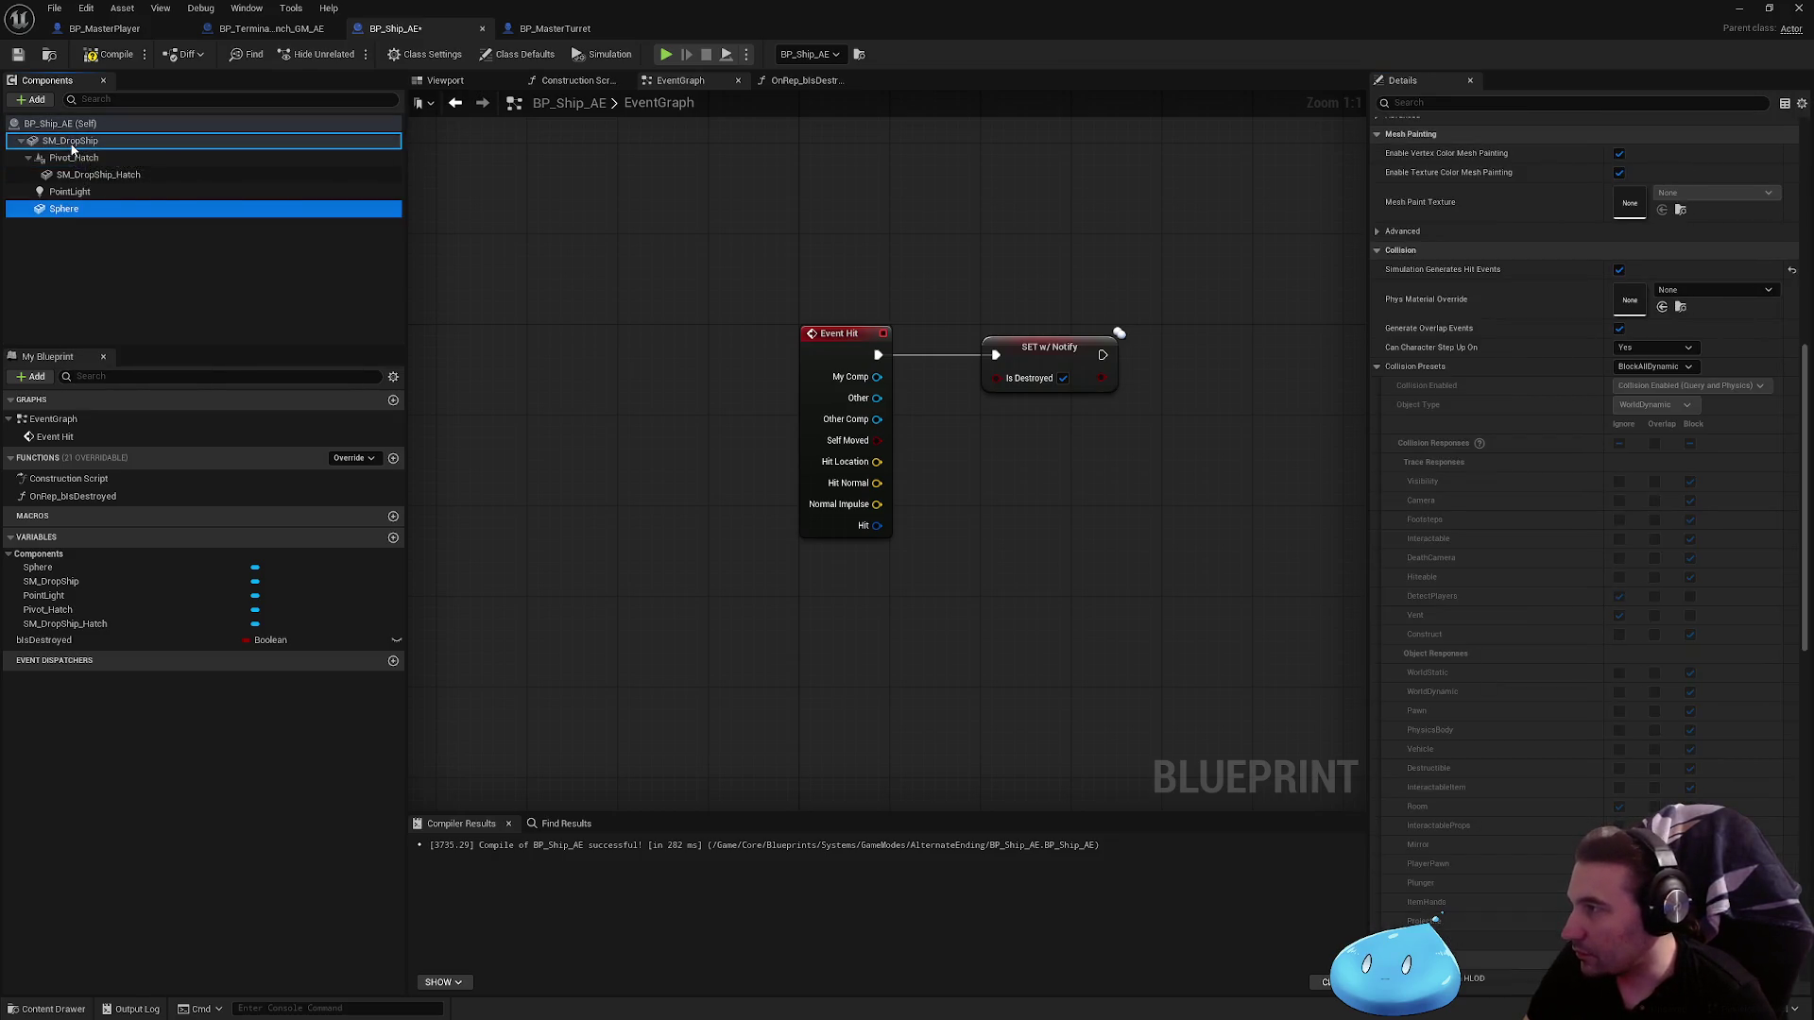
mouse_move(72, 148)
left_mouse_down()
mouse_move(115, 168)
mouse_move(118, 151)
left_mouse_up()
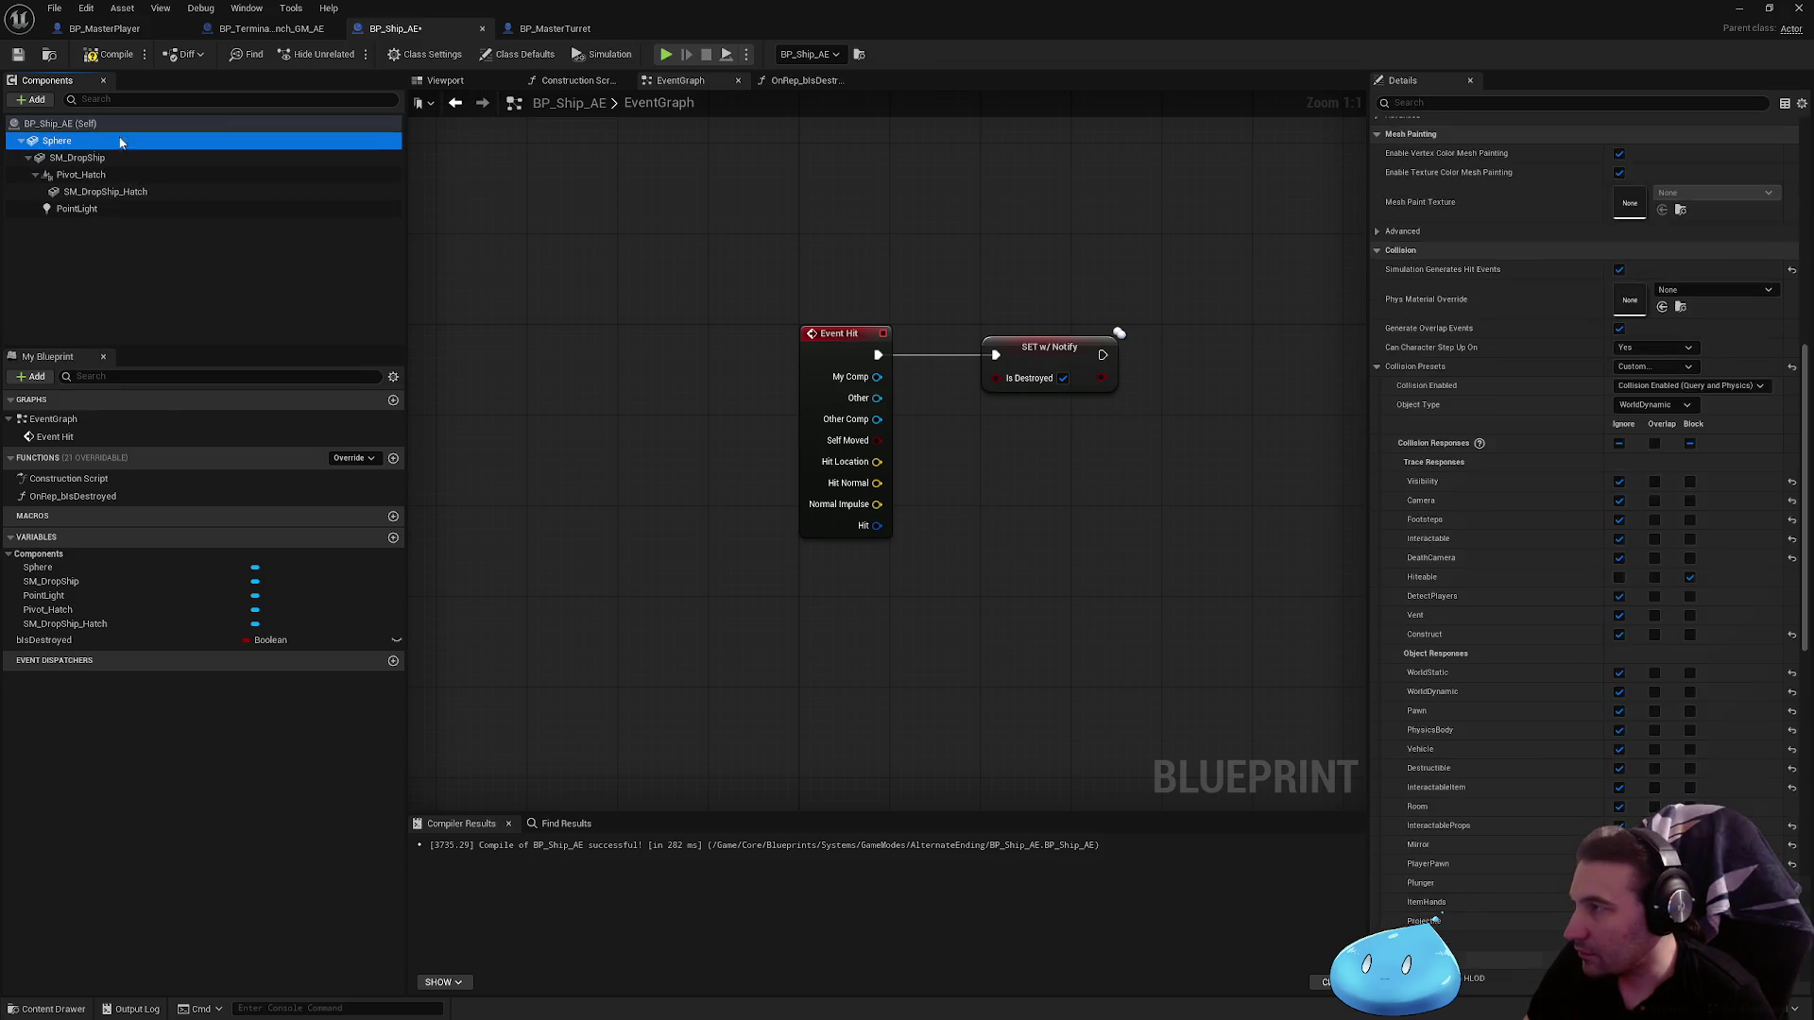
scroll(1692, 480, "up", 10)
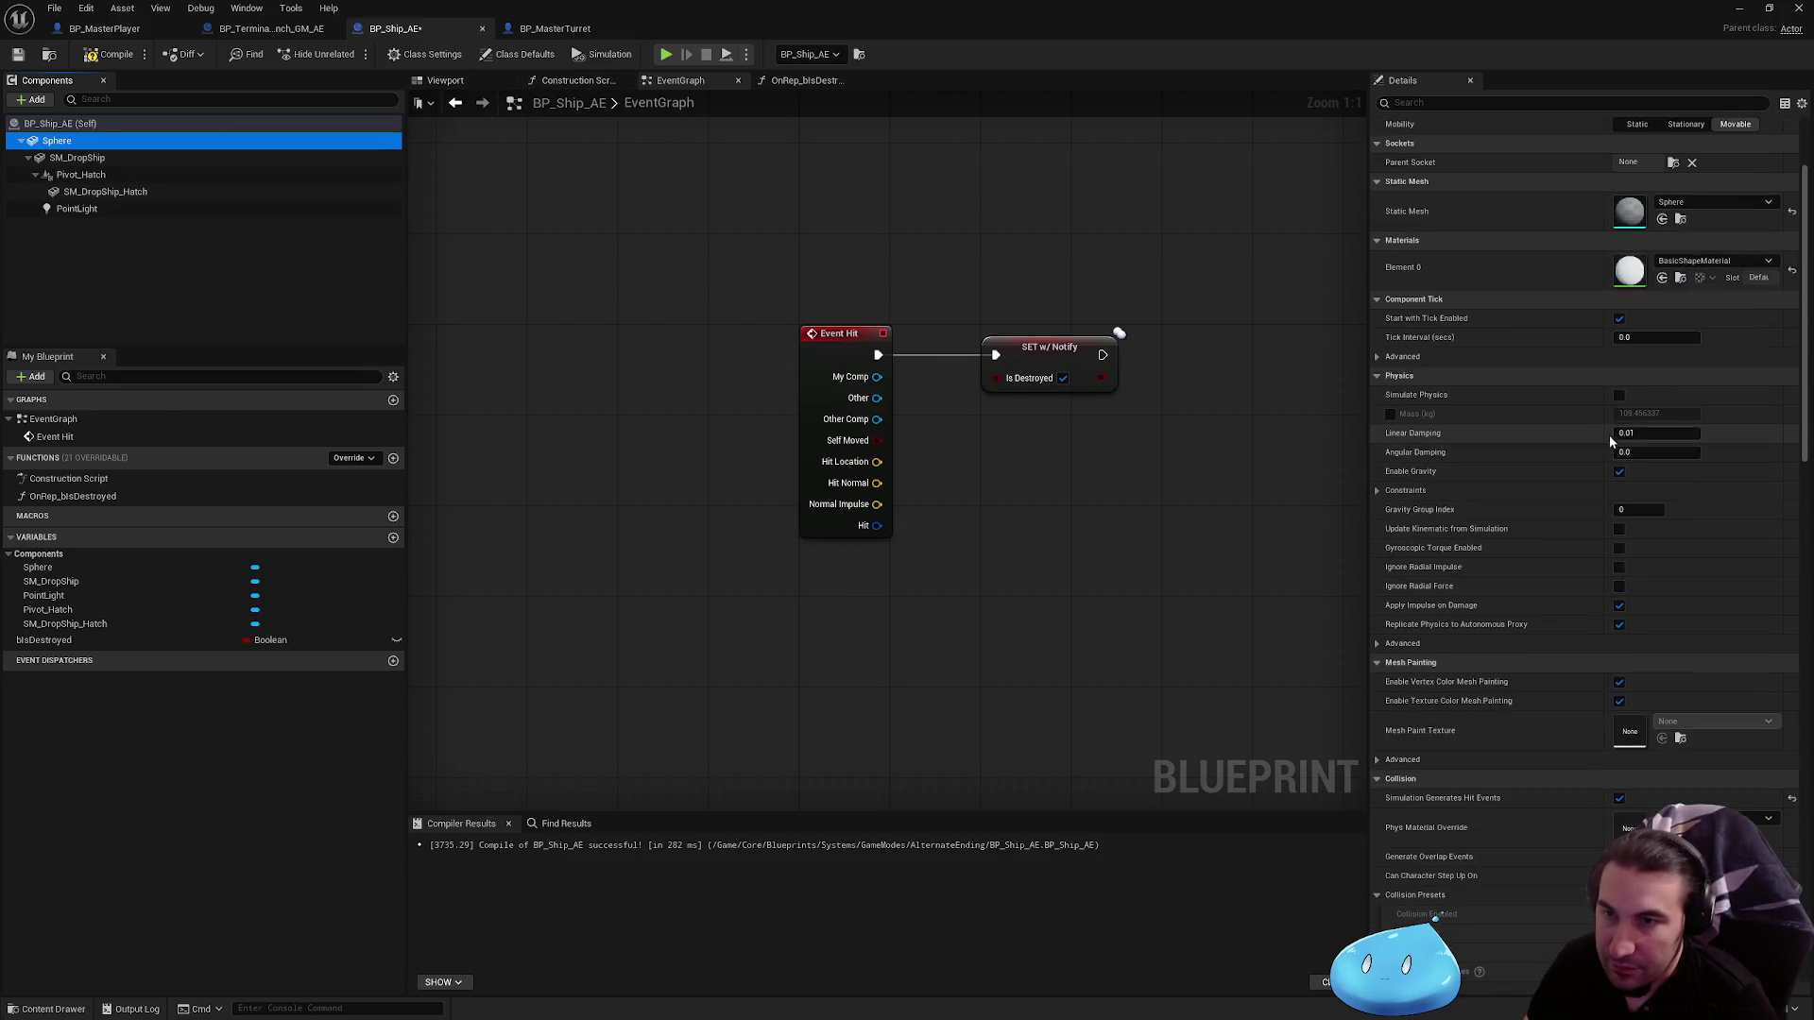
left_click(1619, 472)
scroll(1652, 497, "up", 3)
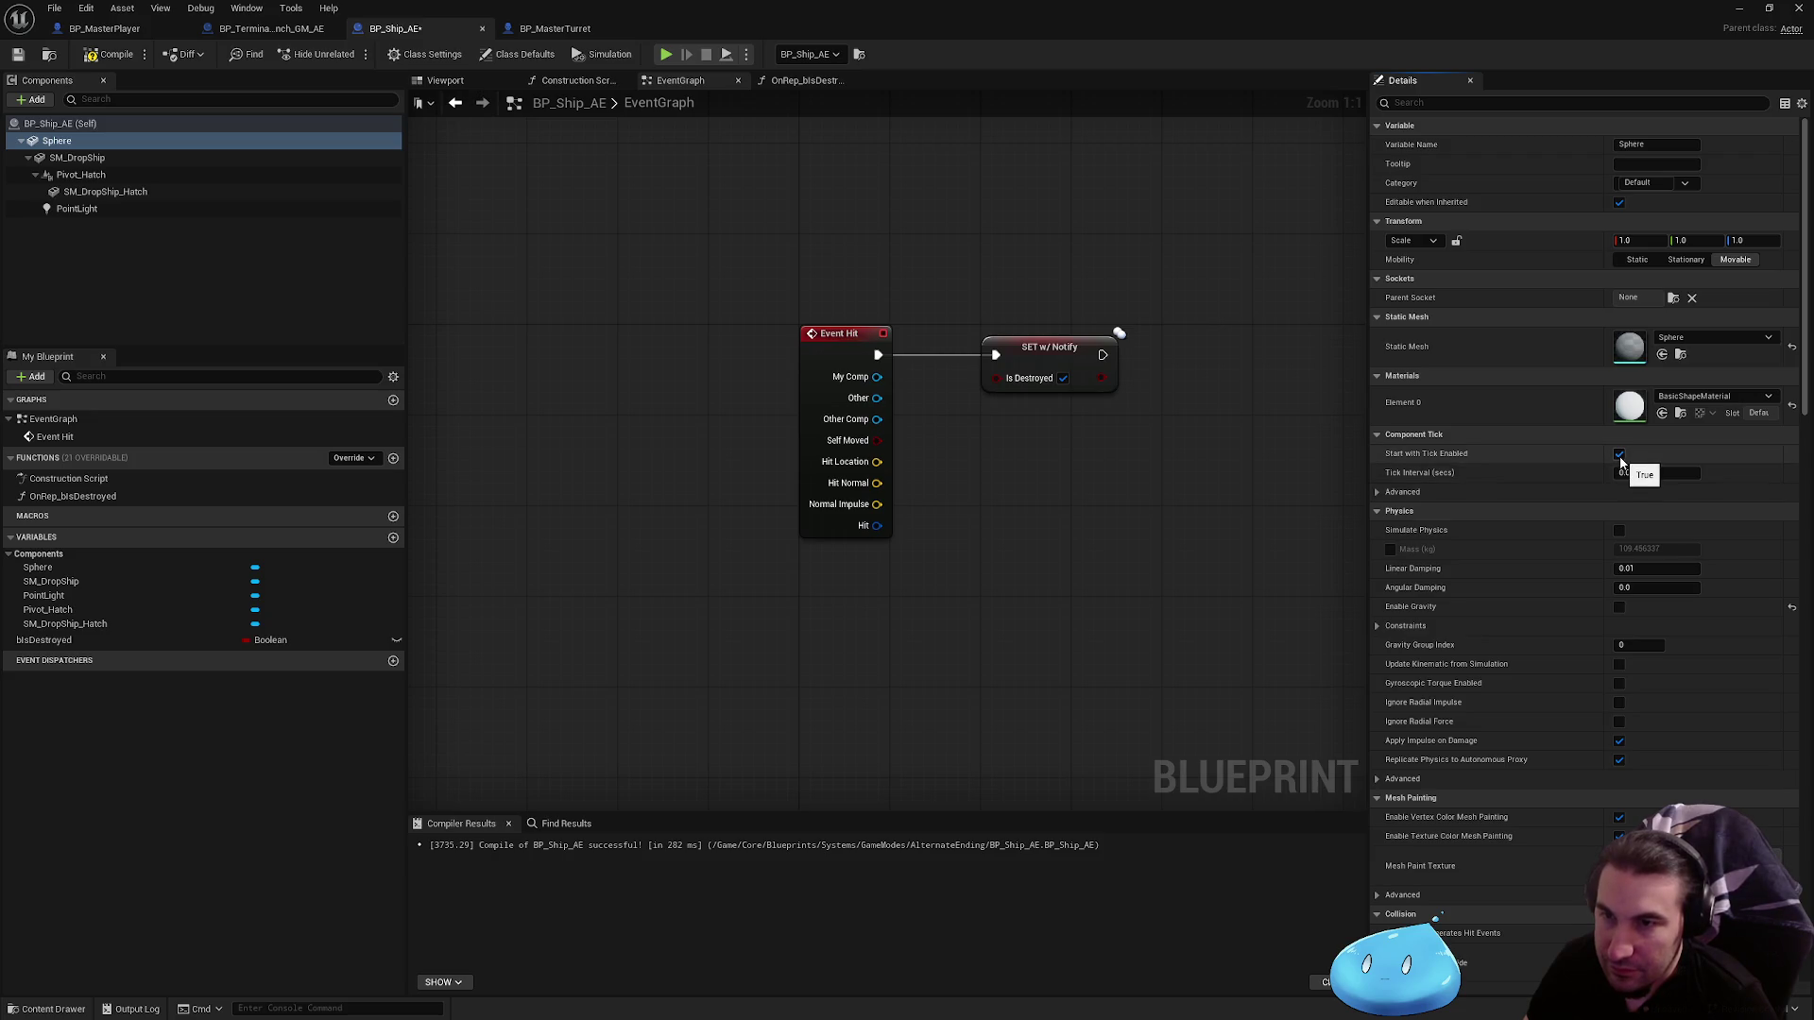
scroll(1624, 457, "down", 5)
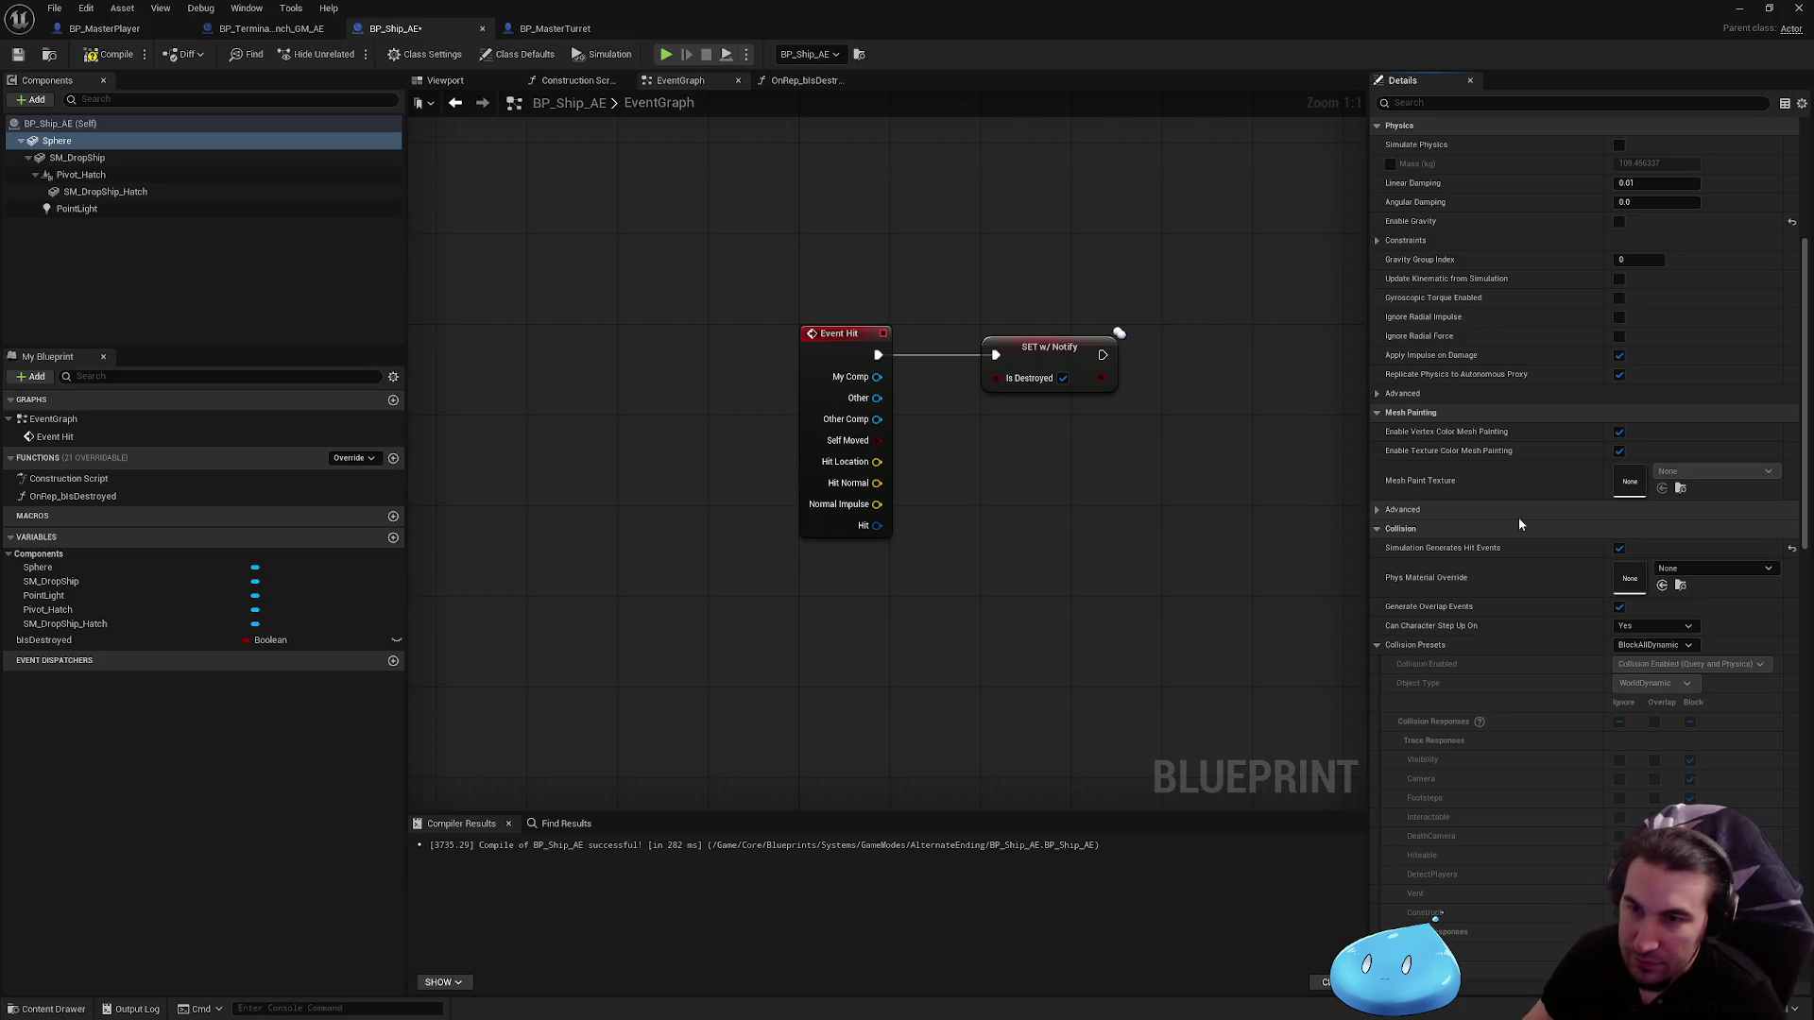
scroll(1494, 499, "down", 8)
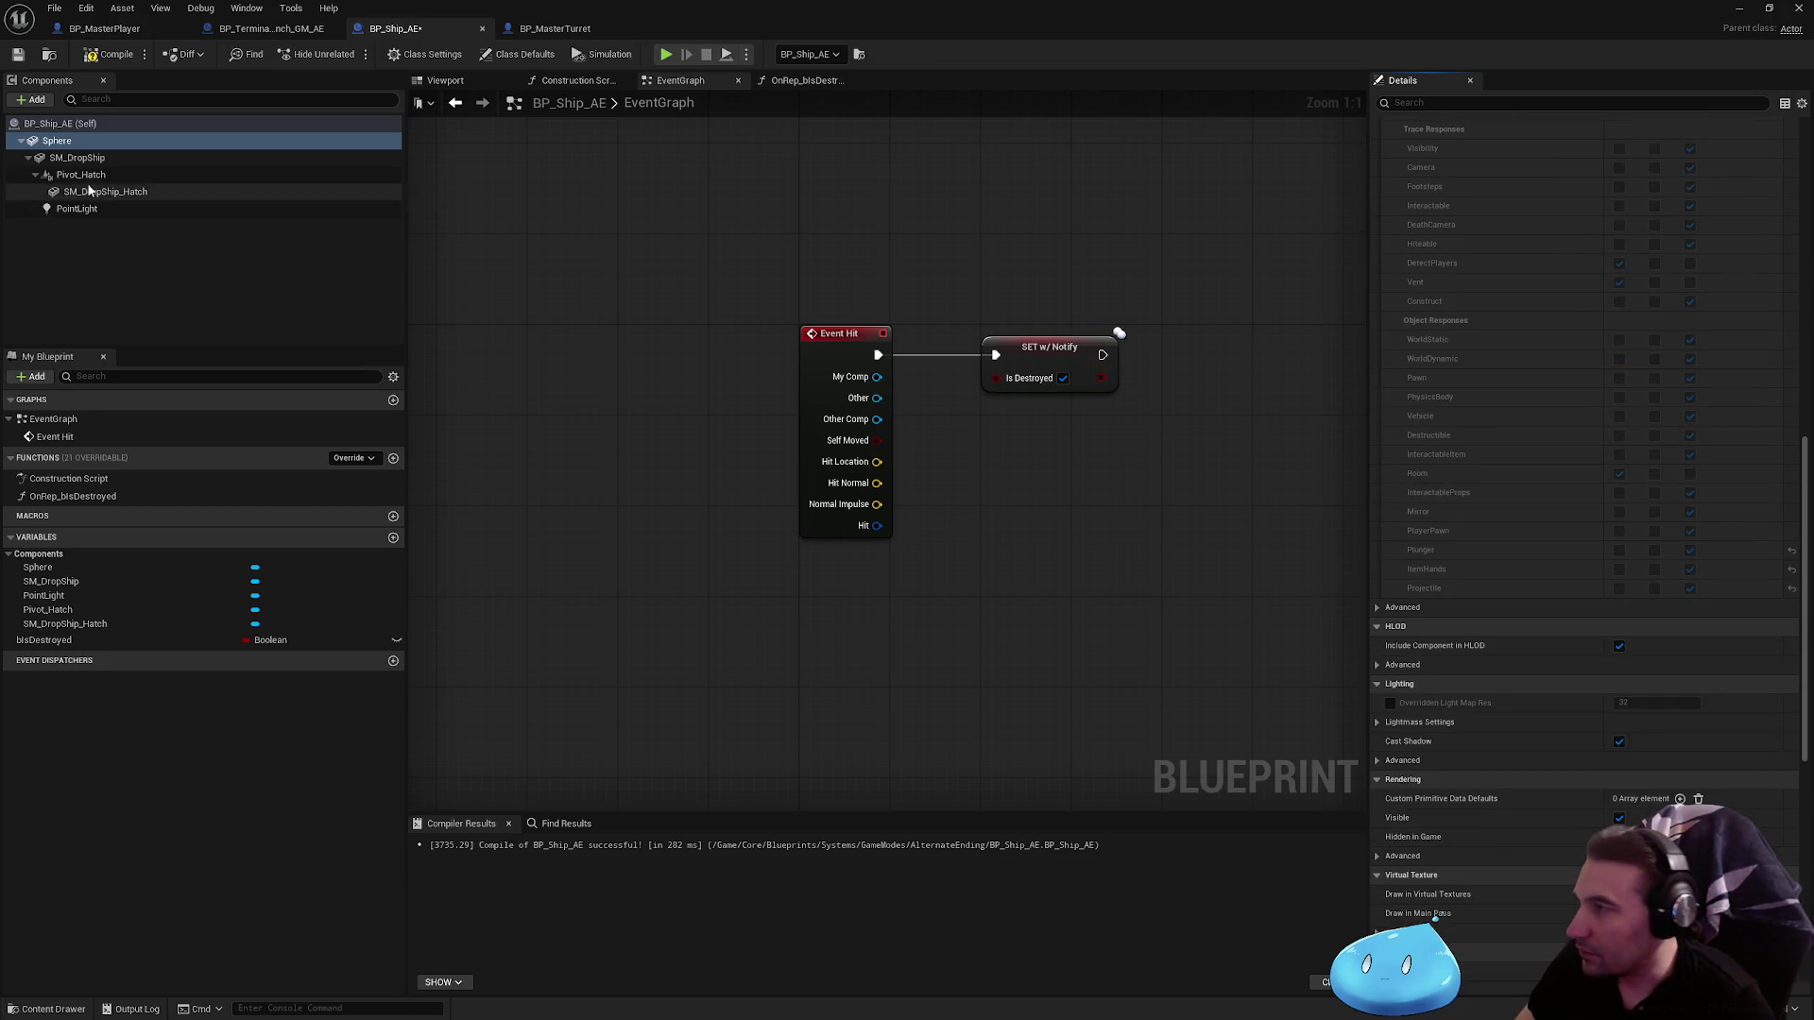
Step: Turn off SM_DropShip's hit and overlap events and set its collision preset to NoCollision
left_click(77, 158)
scroll(1598, 467, "up", 4)
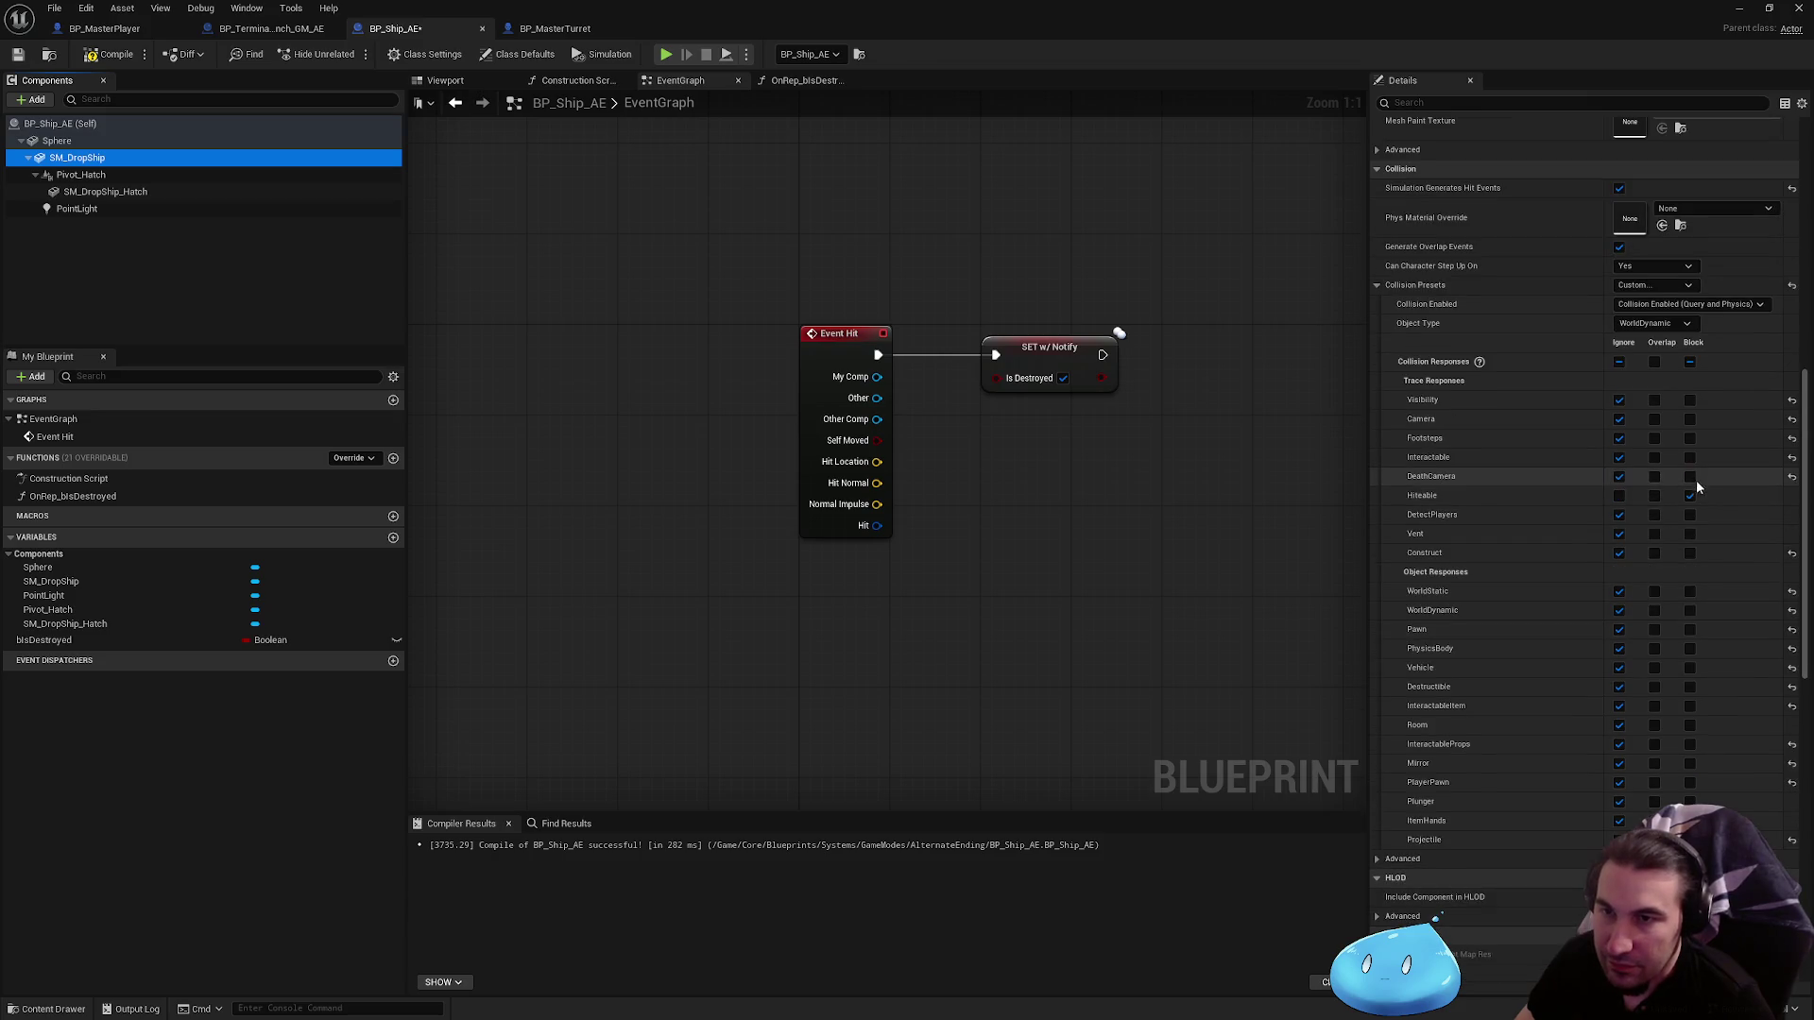
scroll(1662, 425, "up", 3)
left_click(1619, 369)
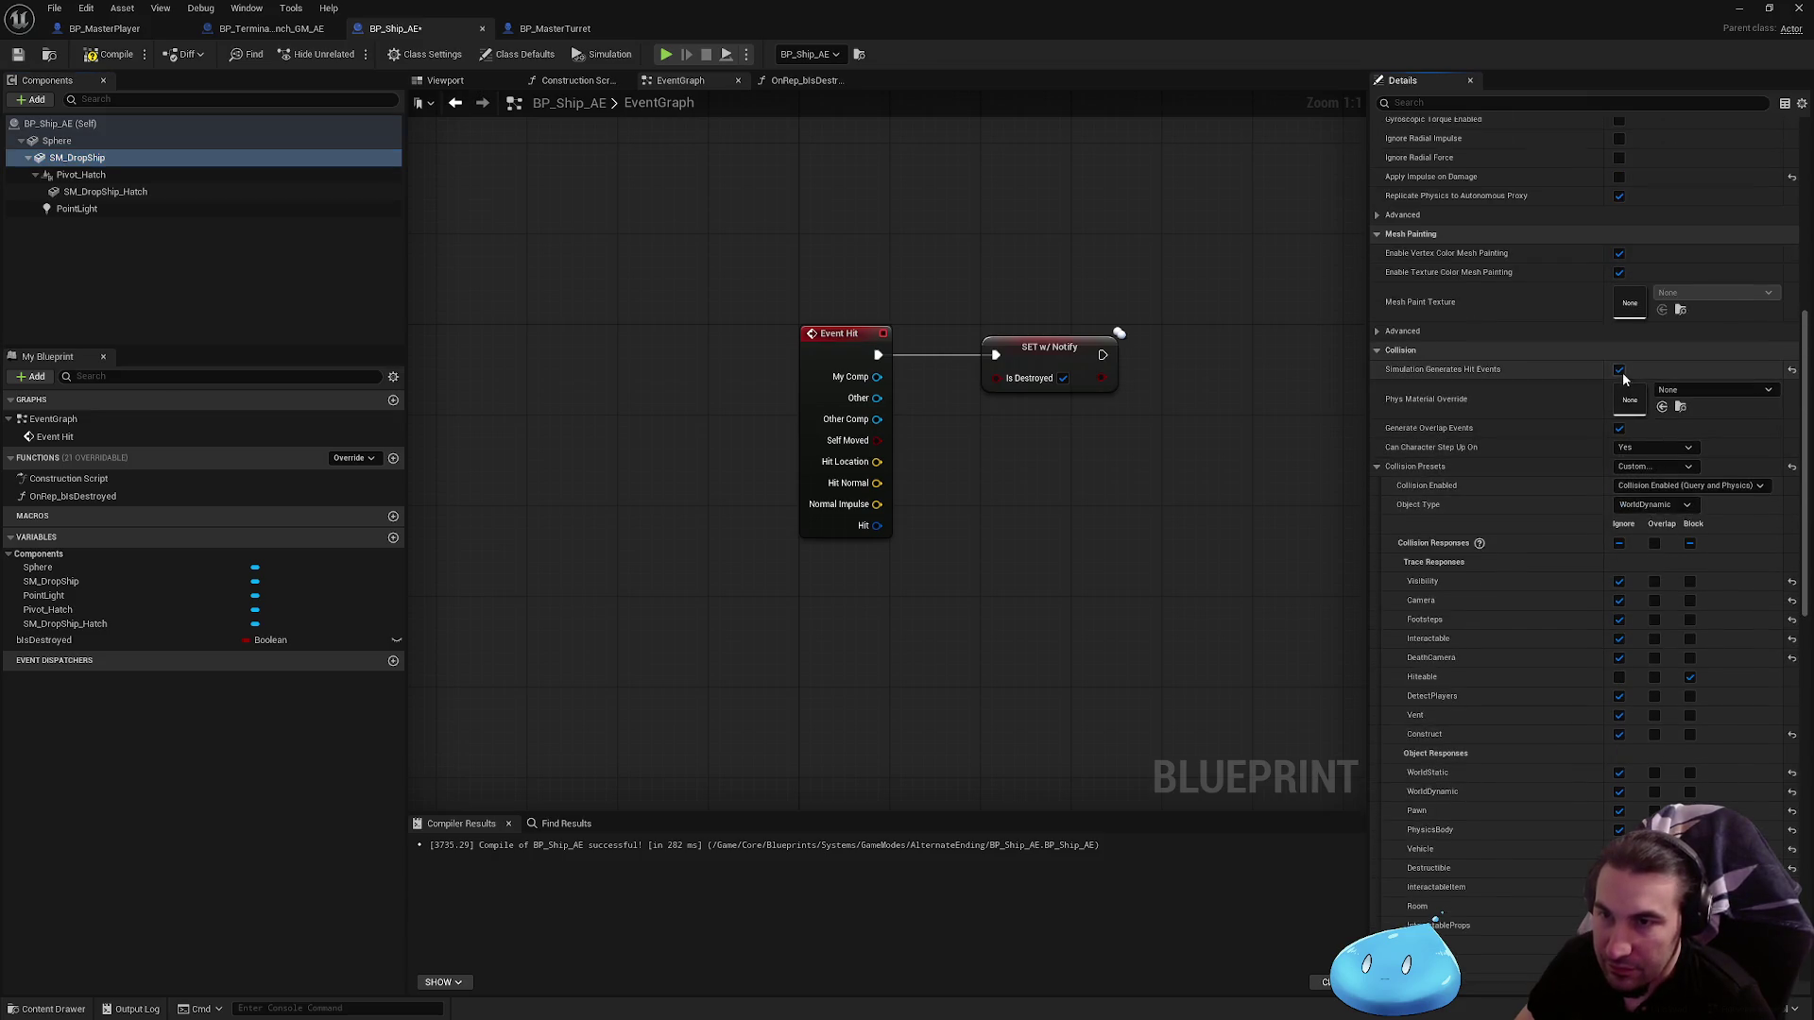
left_click(1619, 428)
left_click(1653, 466)
left_click(1648, 493)
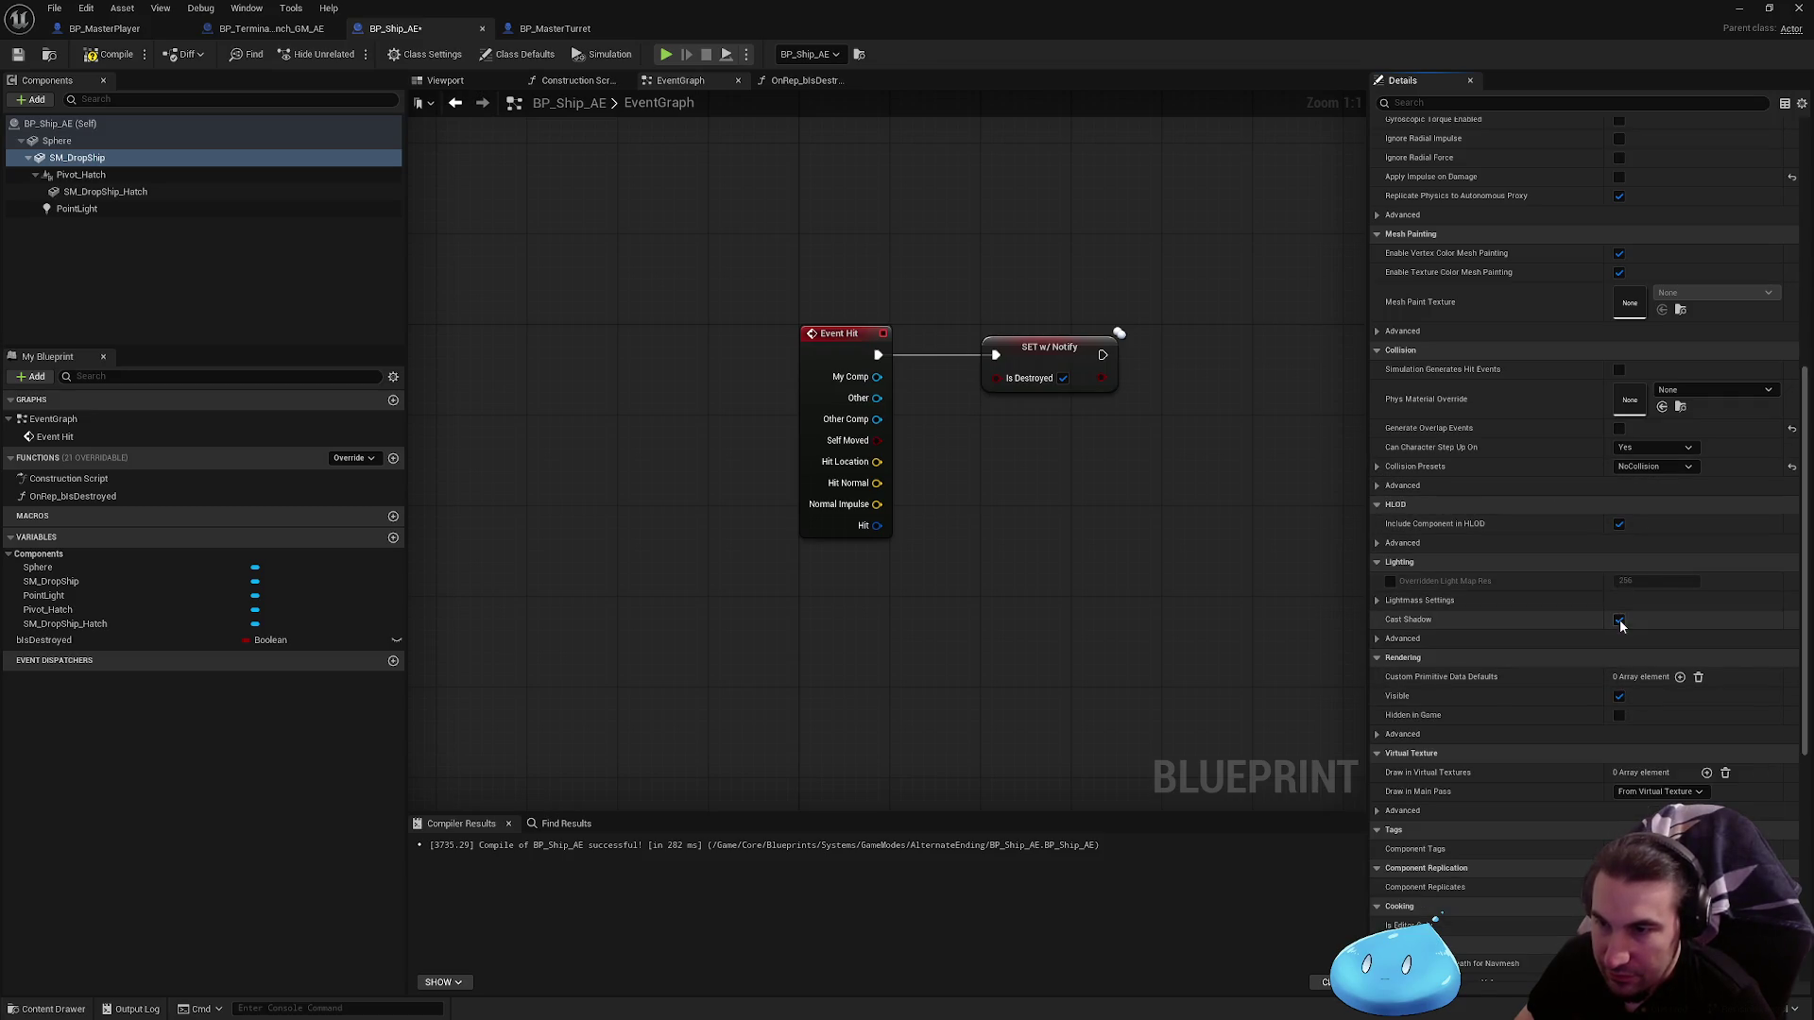
Step: Stop the Sphere casting shadows, compile the blueprint and show the Viewport
left_click(162, 192)
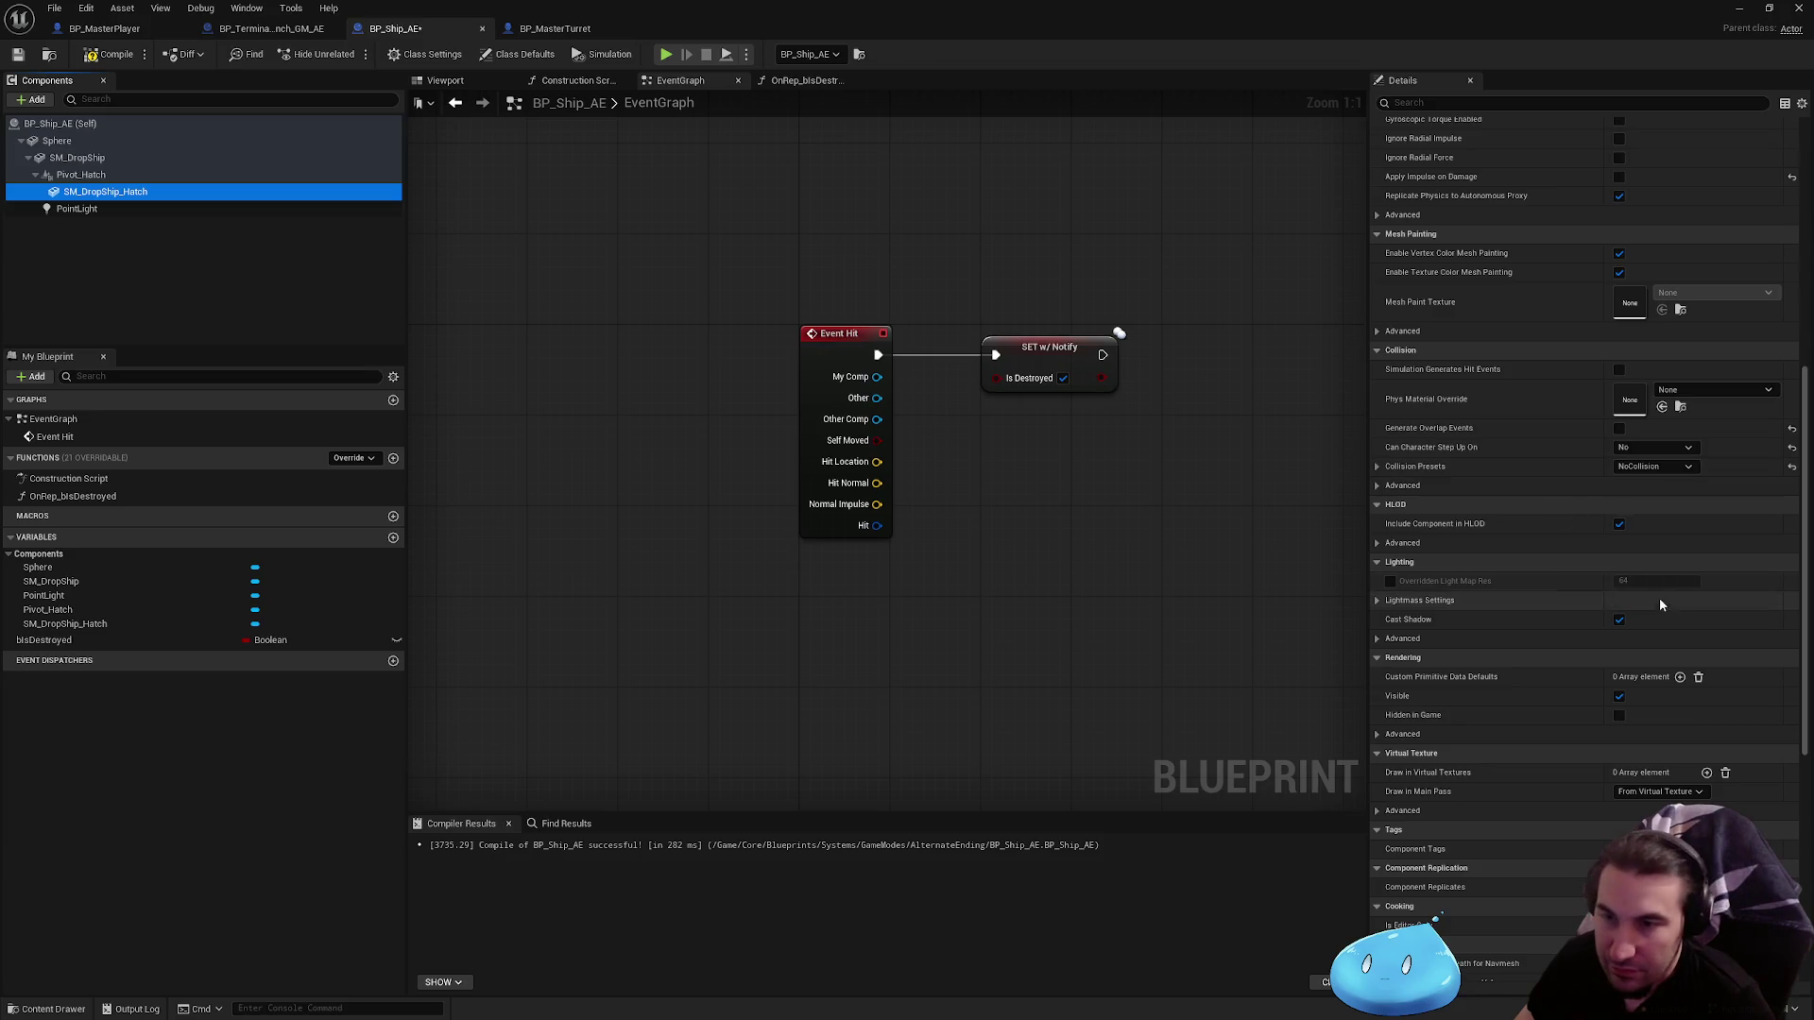
left_click(90, 141)
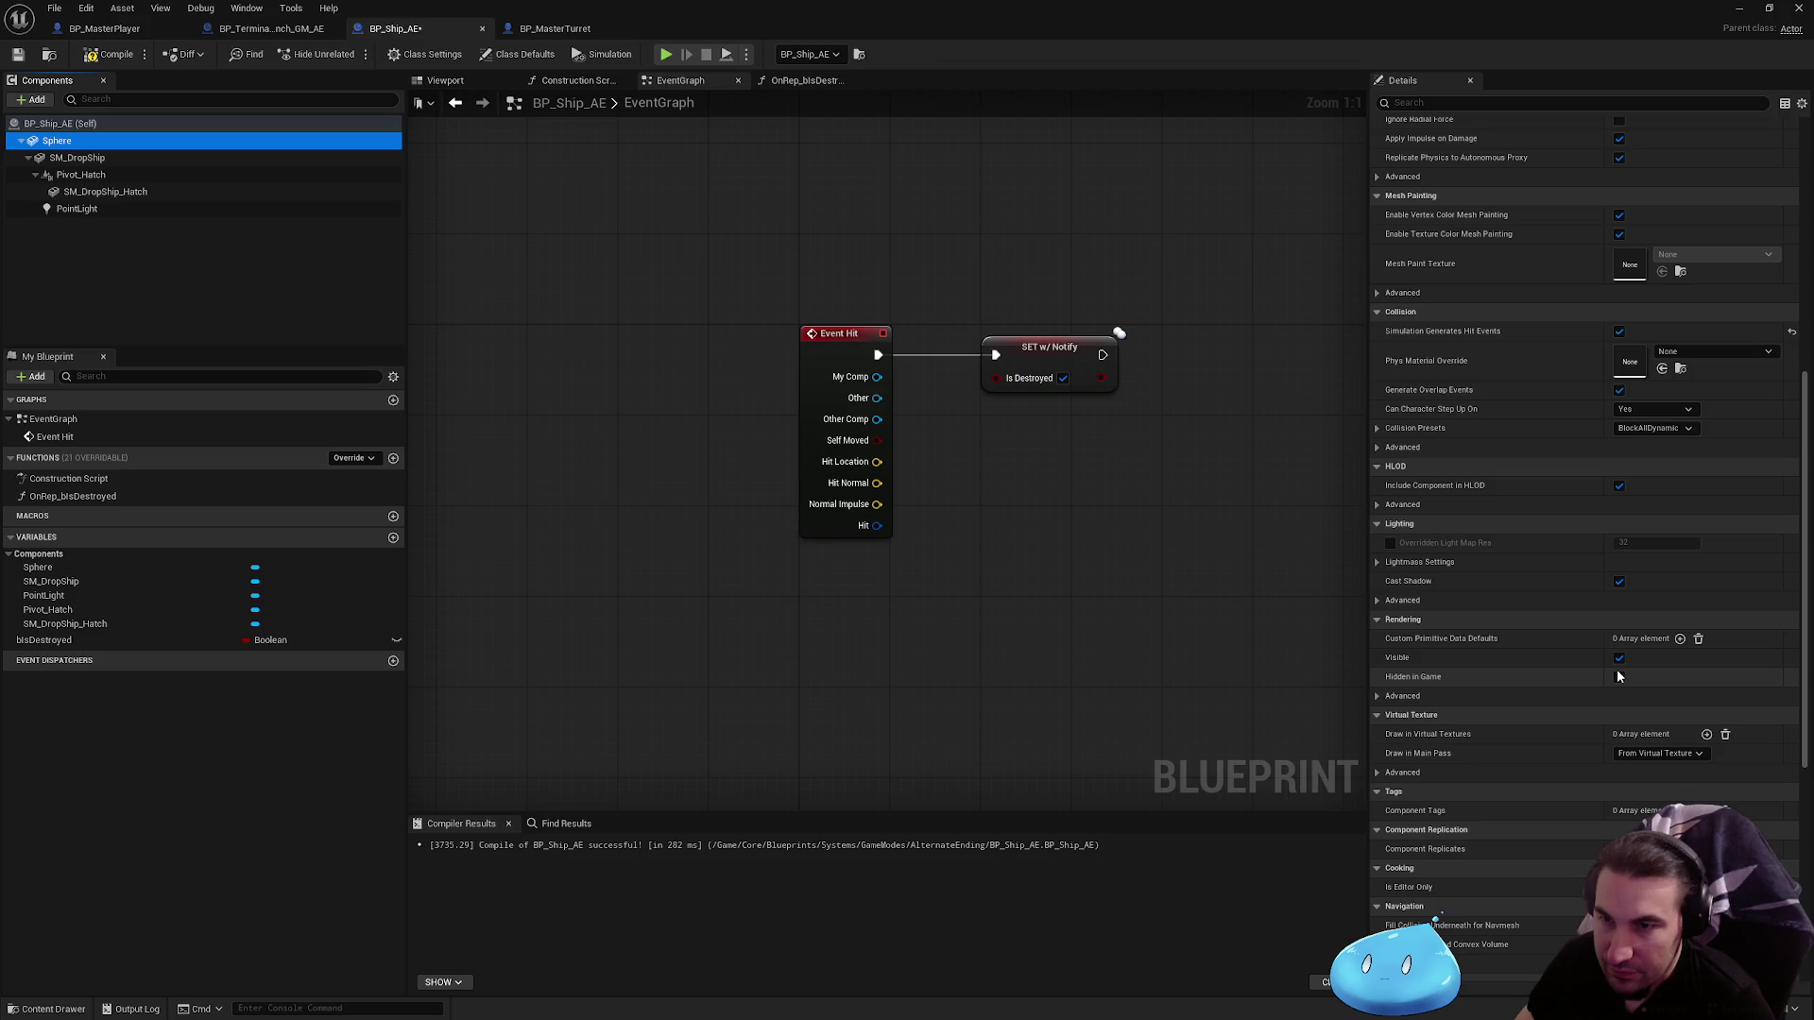
left_click(1619, 582)
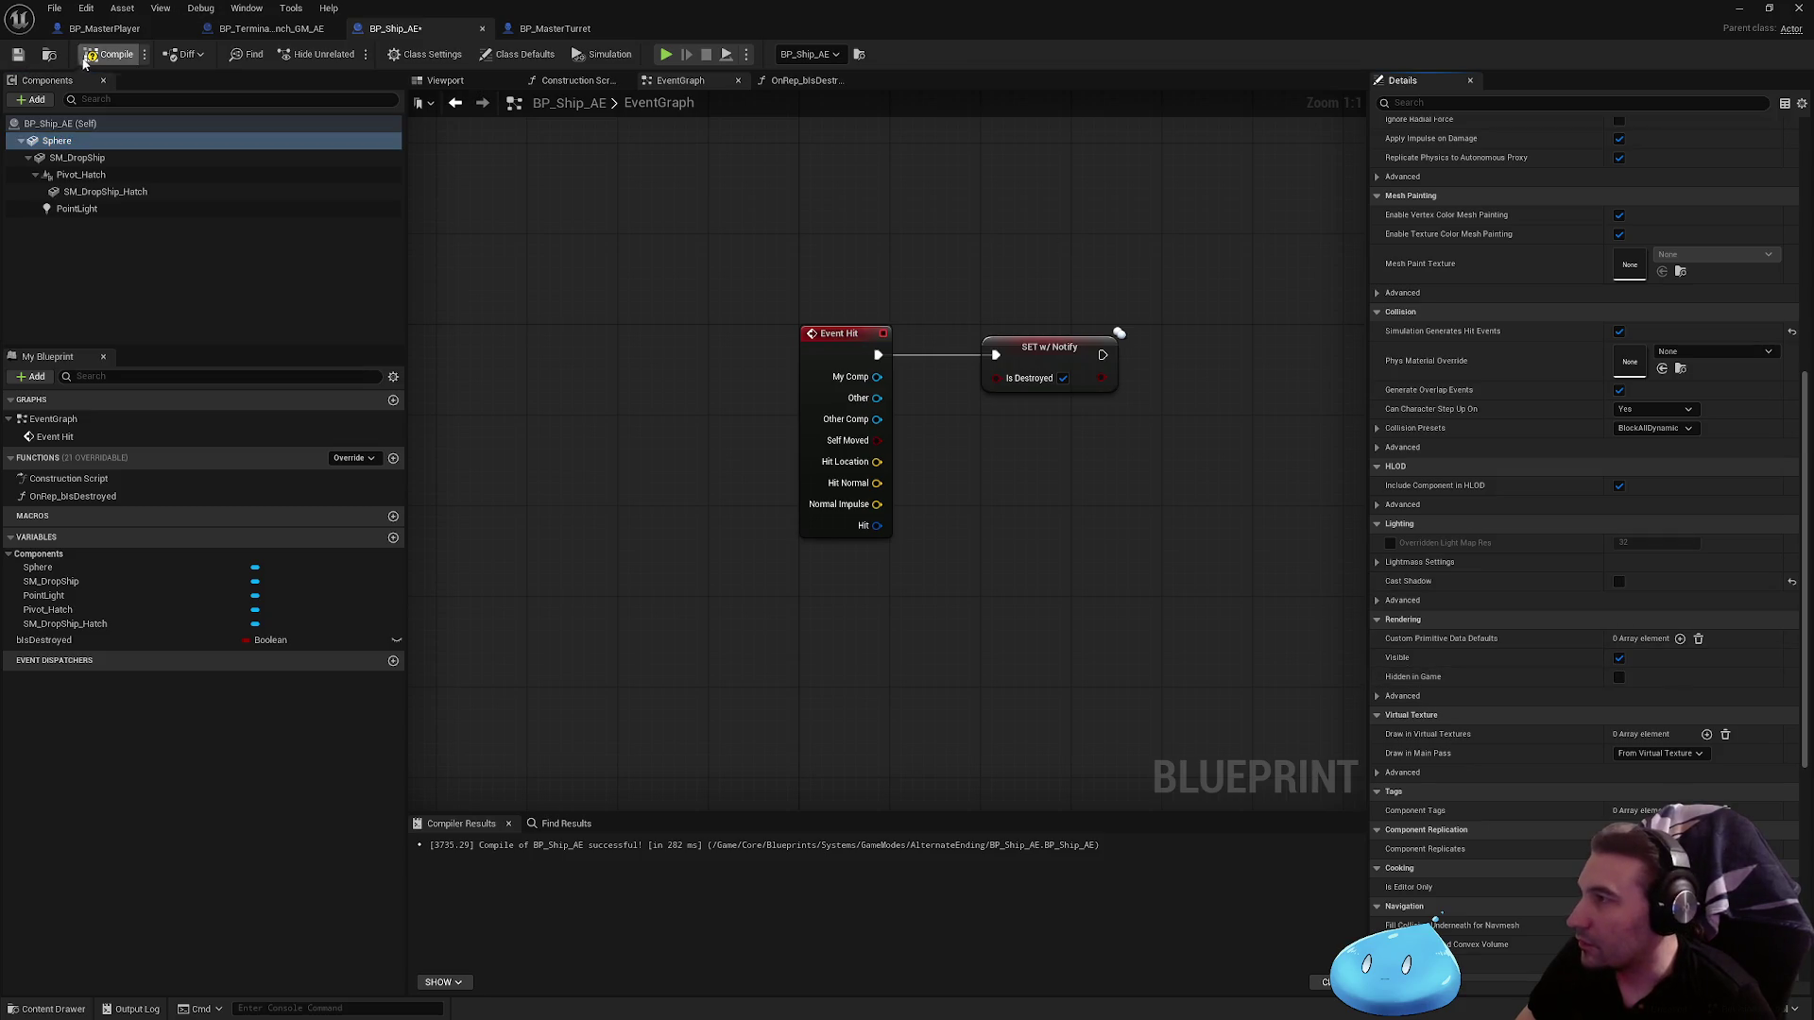
left_click(14, 62)
left_click(445, 81)
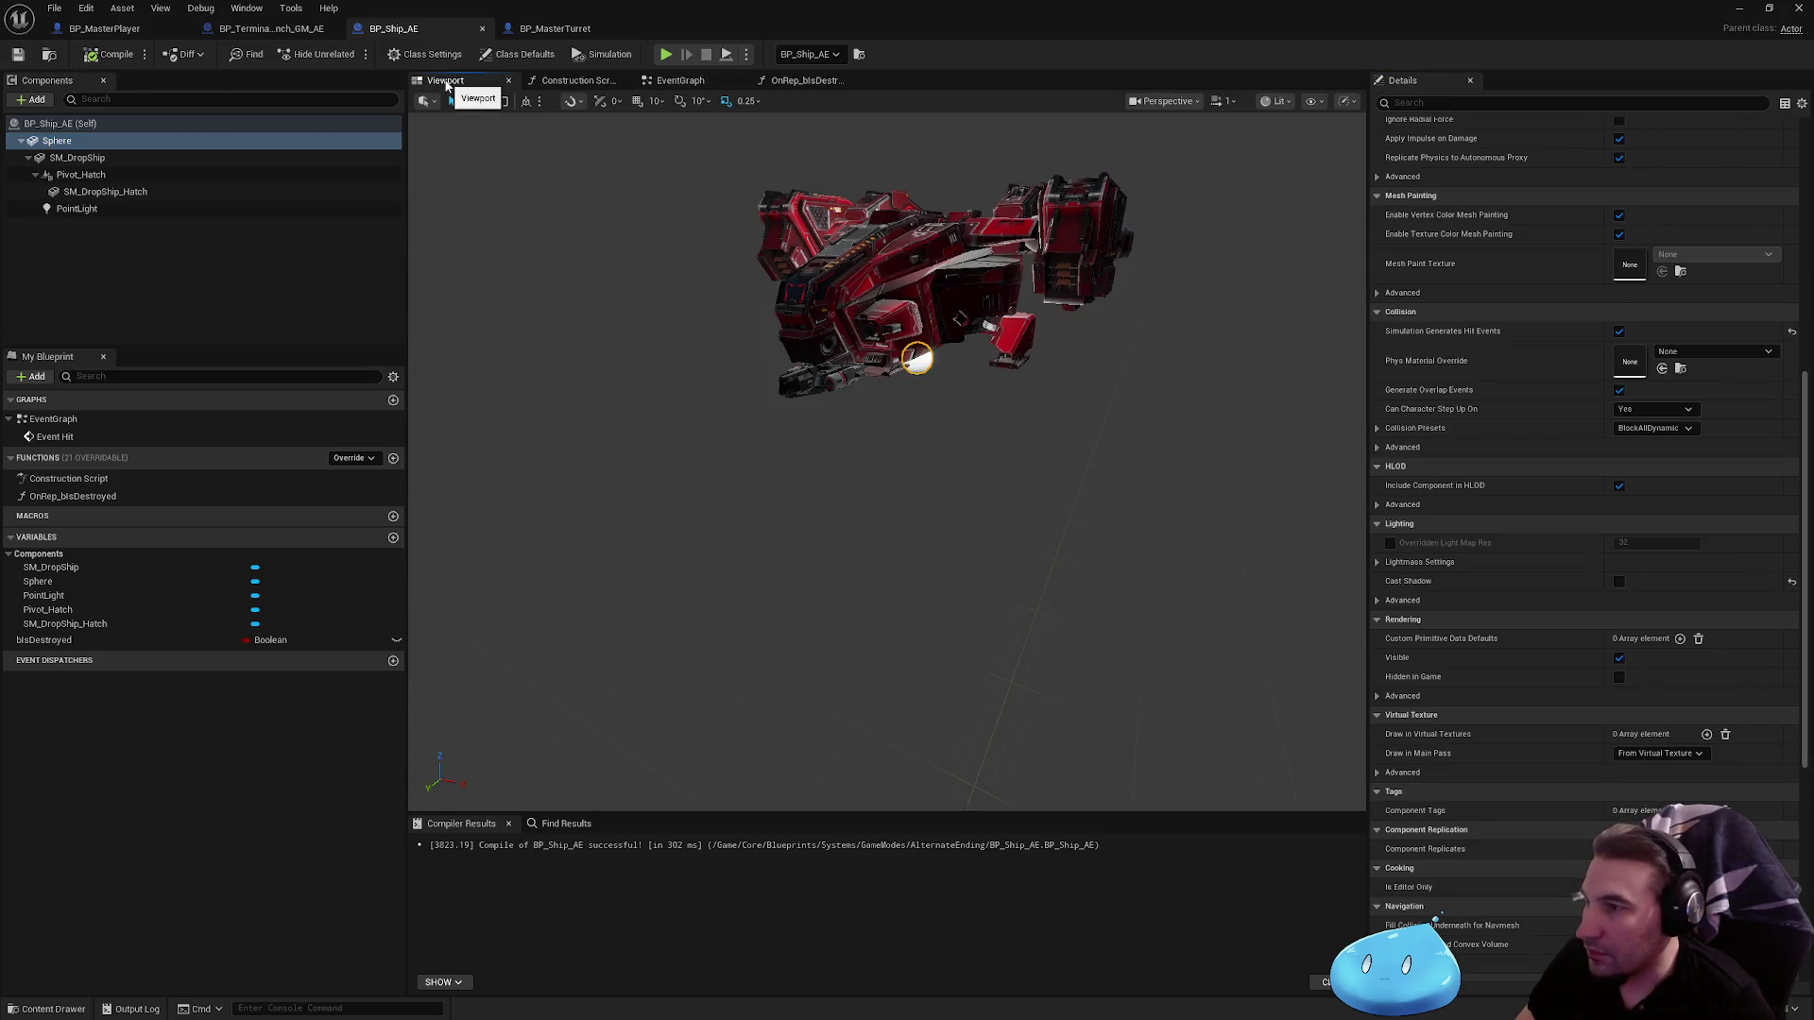
Step: Add a Sphere Collision component as the root above SM_DropShip, named Sphere
left_click(32, 100)
type("sphere")
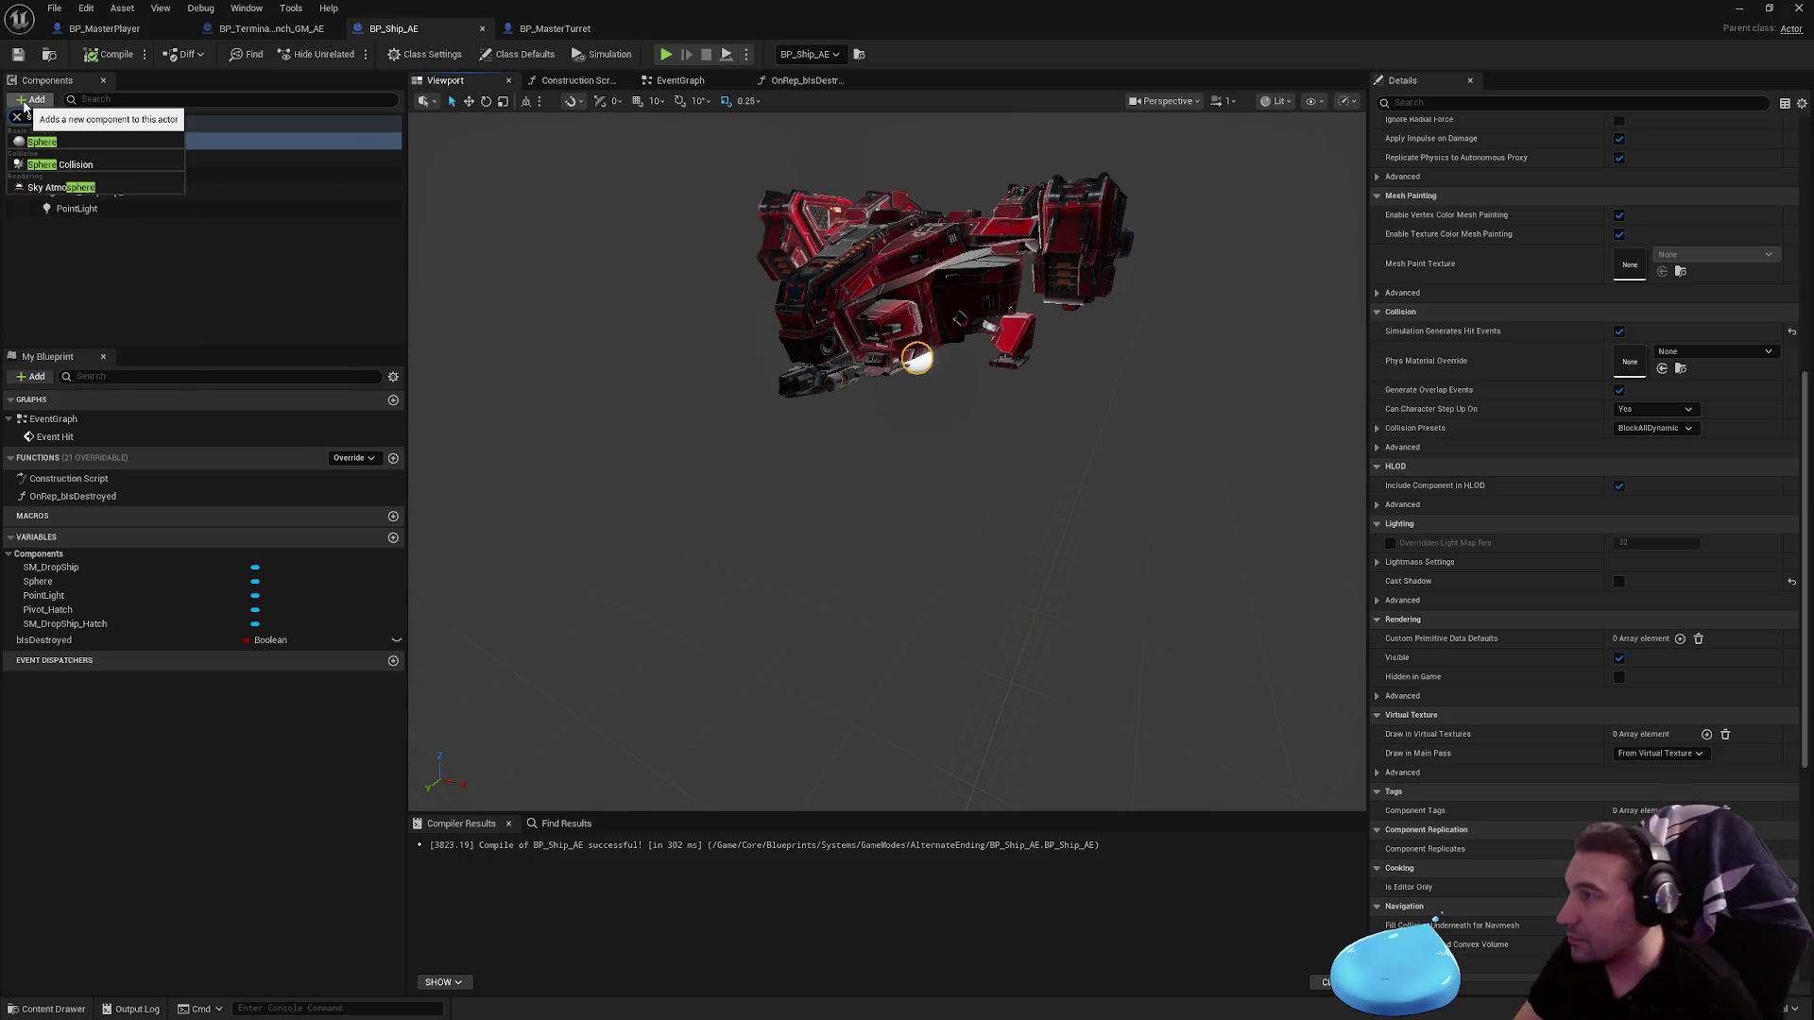
left_click(91, 167)
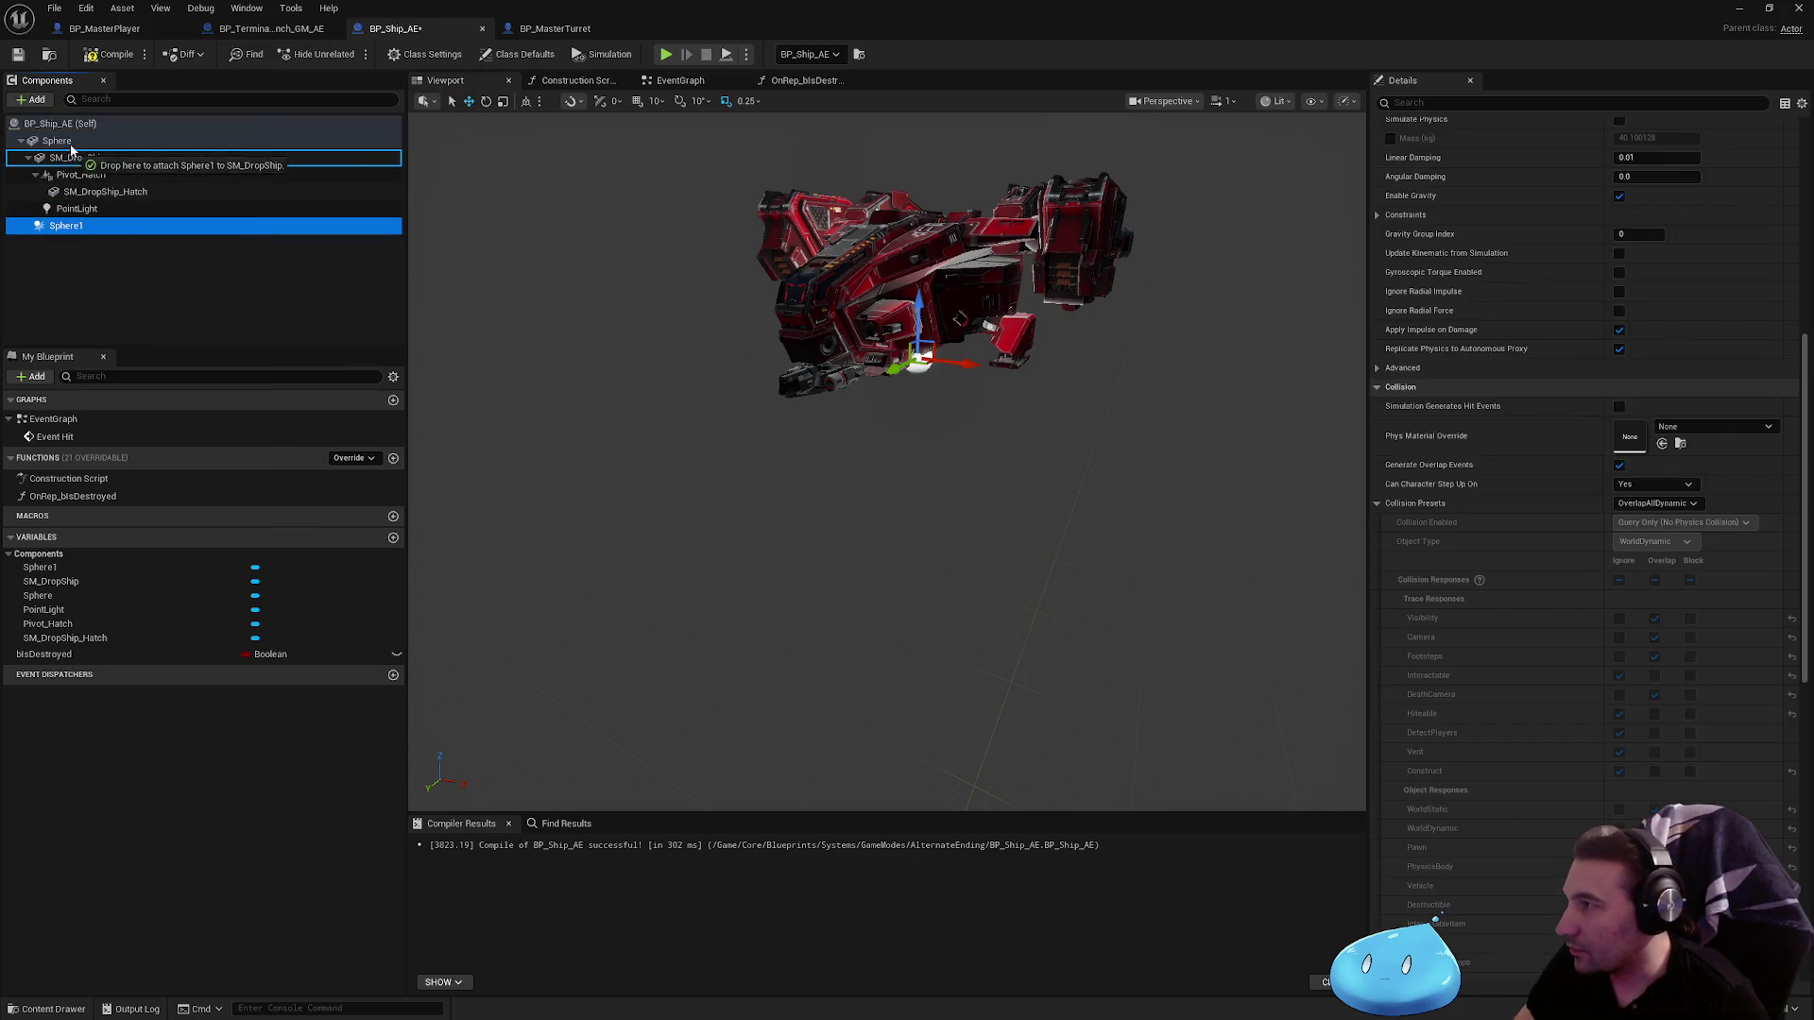
left_click_drag(76, 175, 77, 164)
left_click(111, 186)
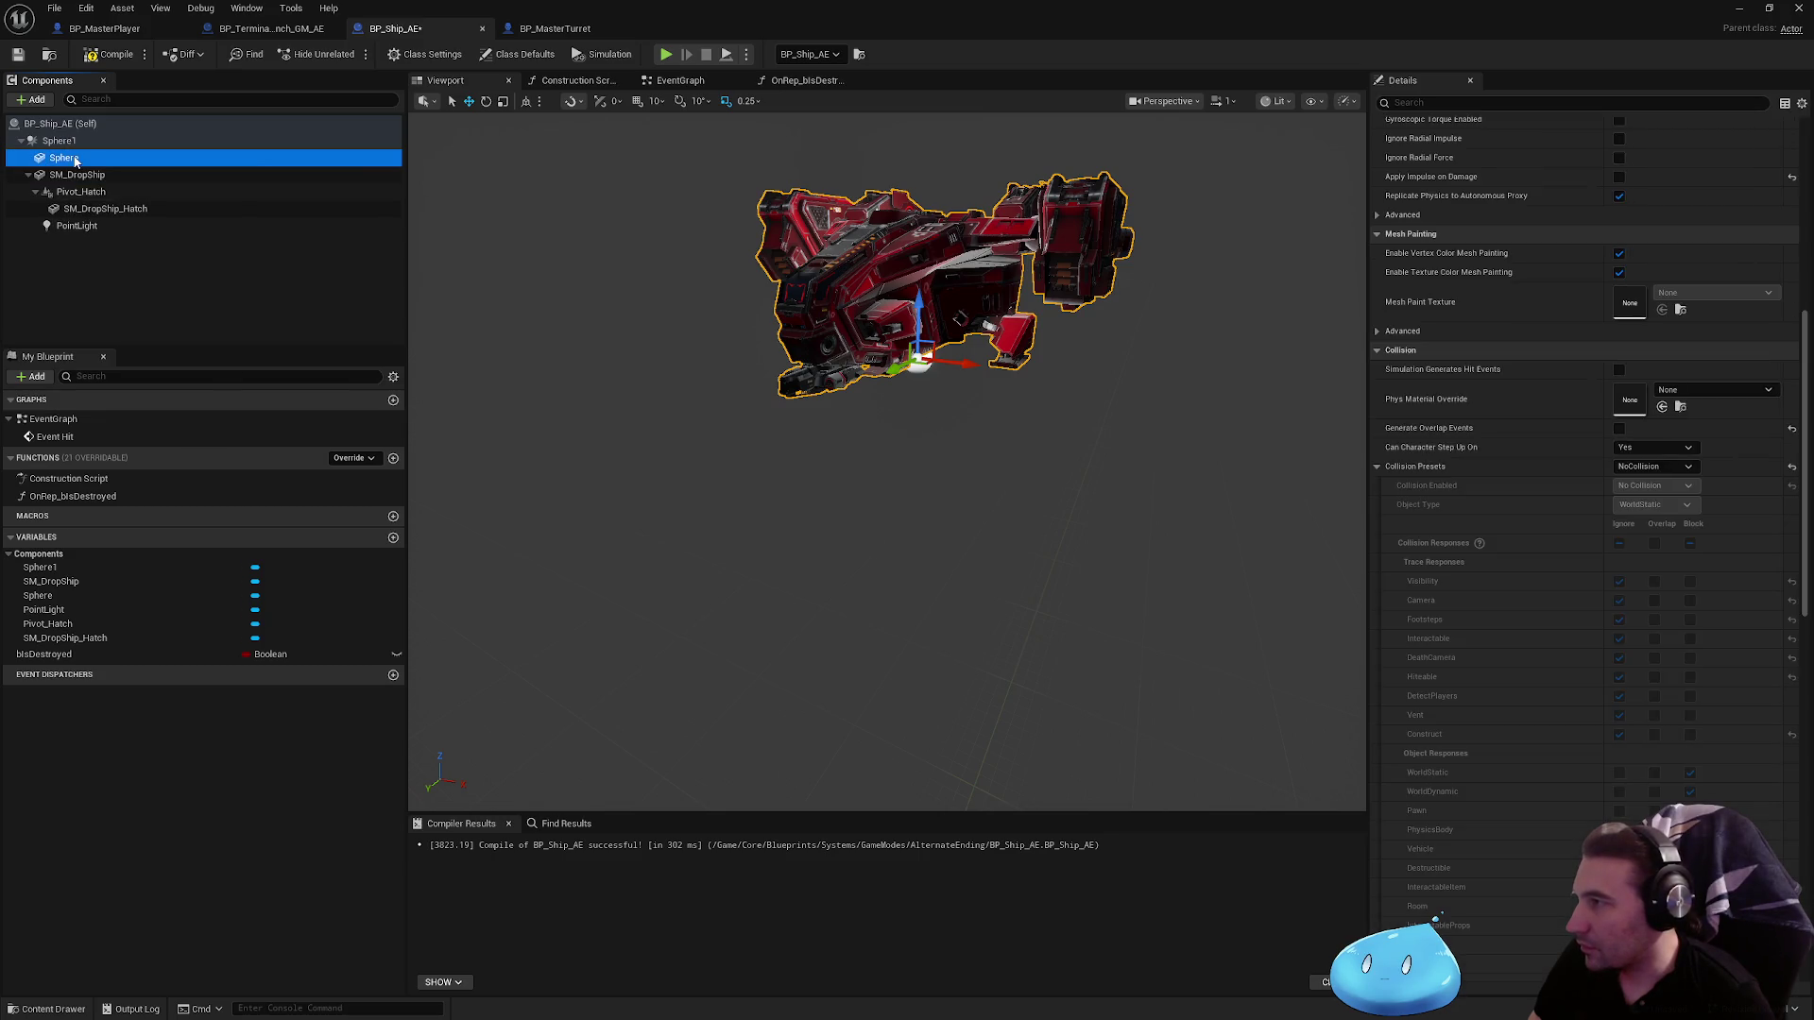
left_click(86, 142)
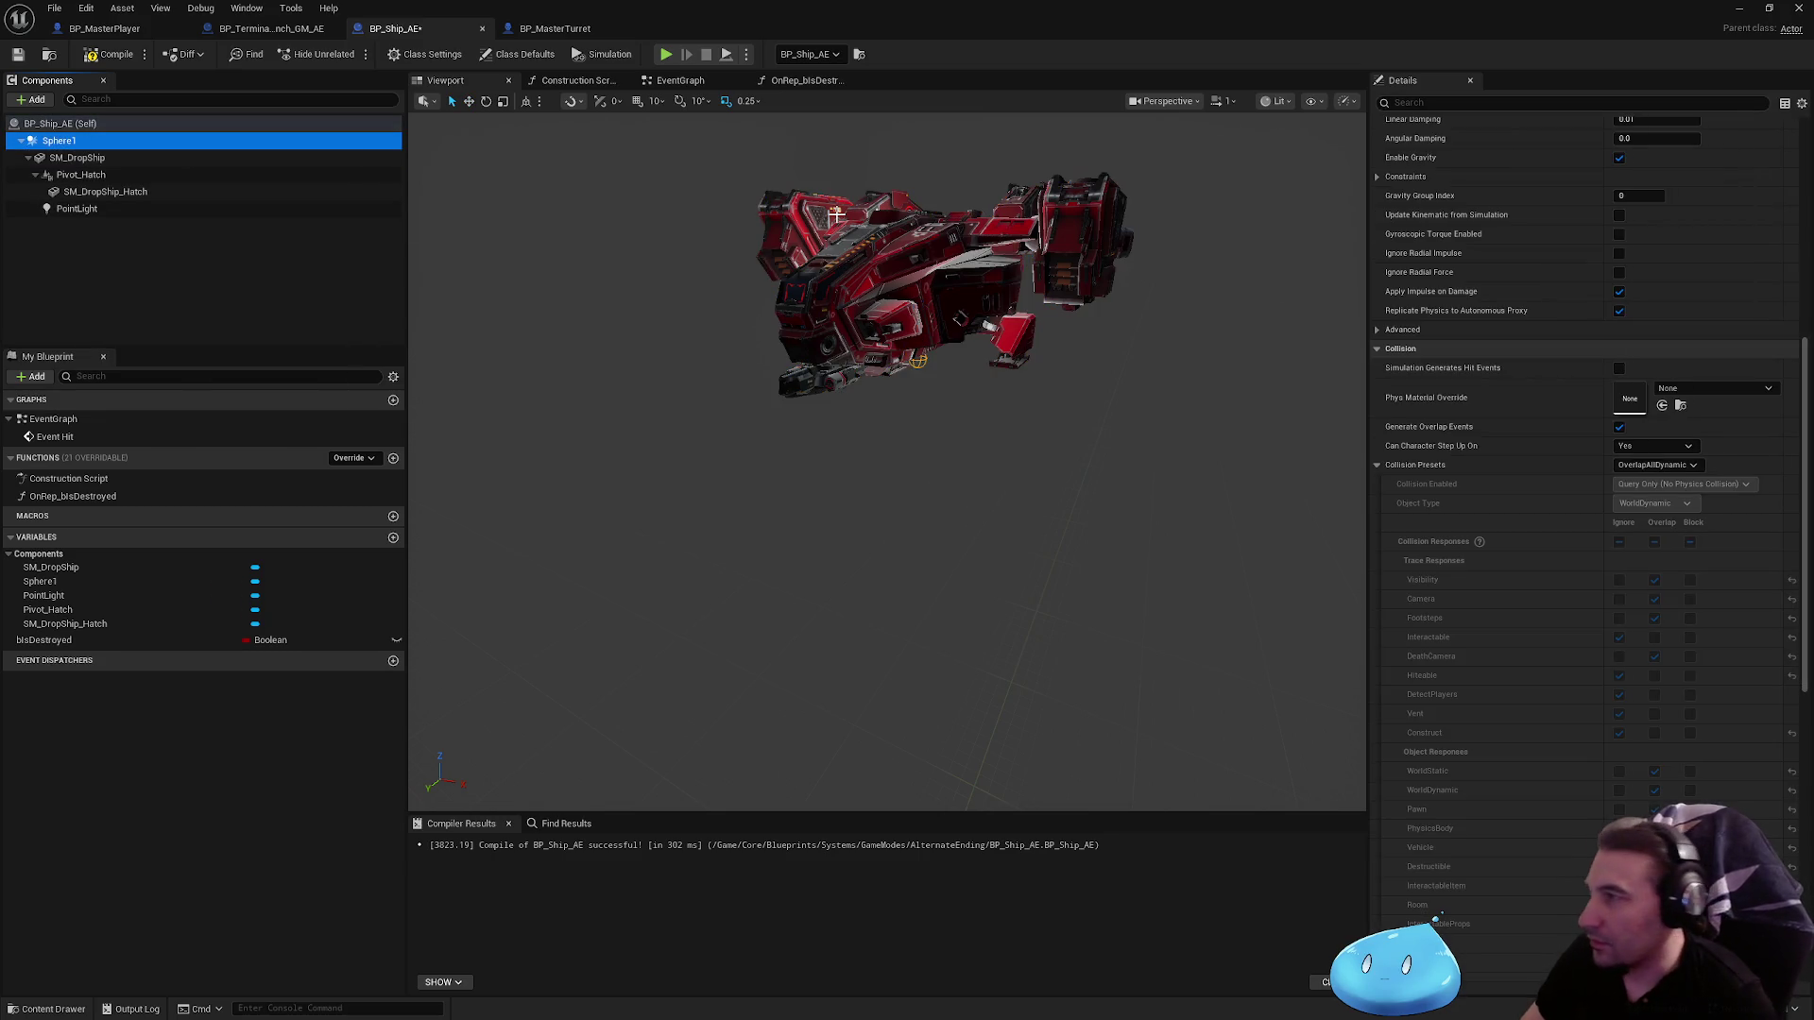
key("F2")
key("Return")
Step: Enlarge the Sphere Radius to 1024 and frame the ship and sphere in the viewport
scroll(1606, 433, "up", 10)
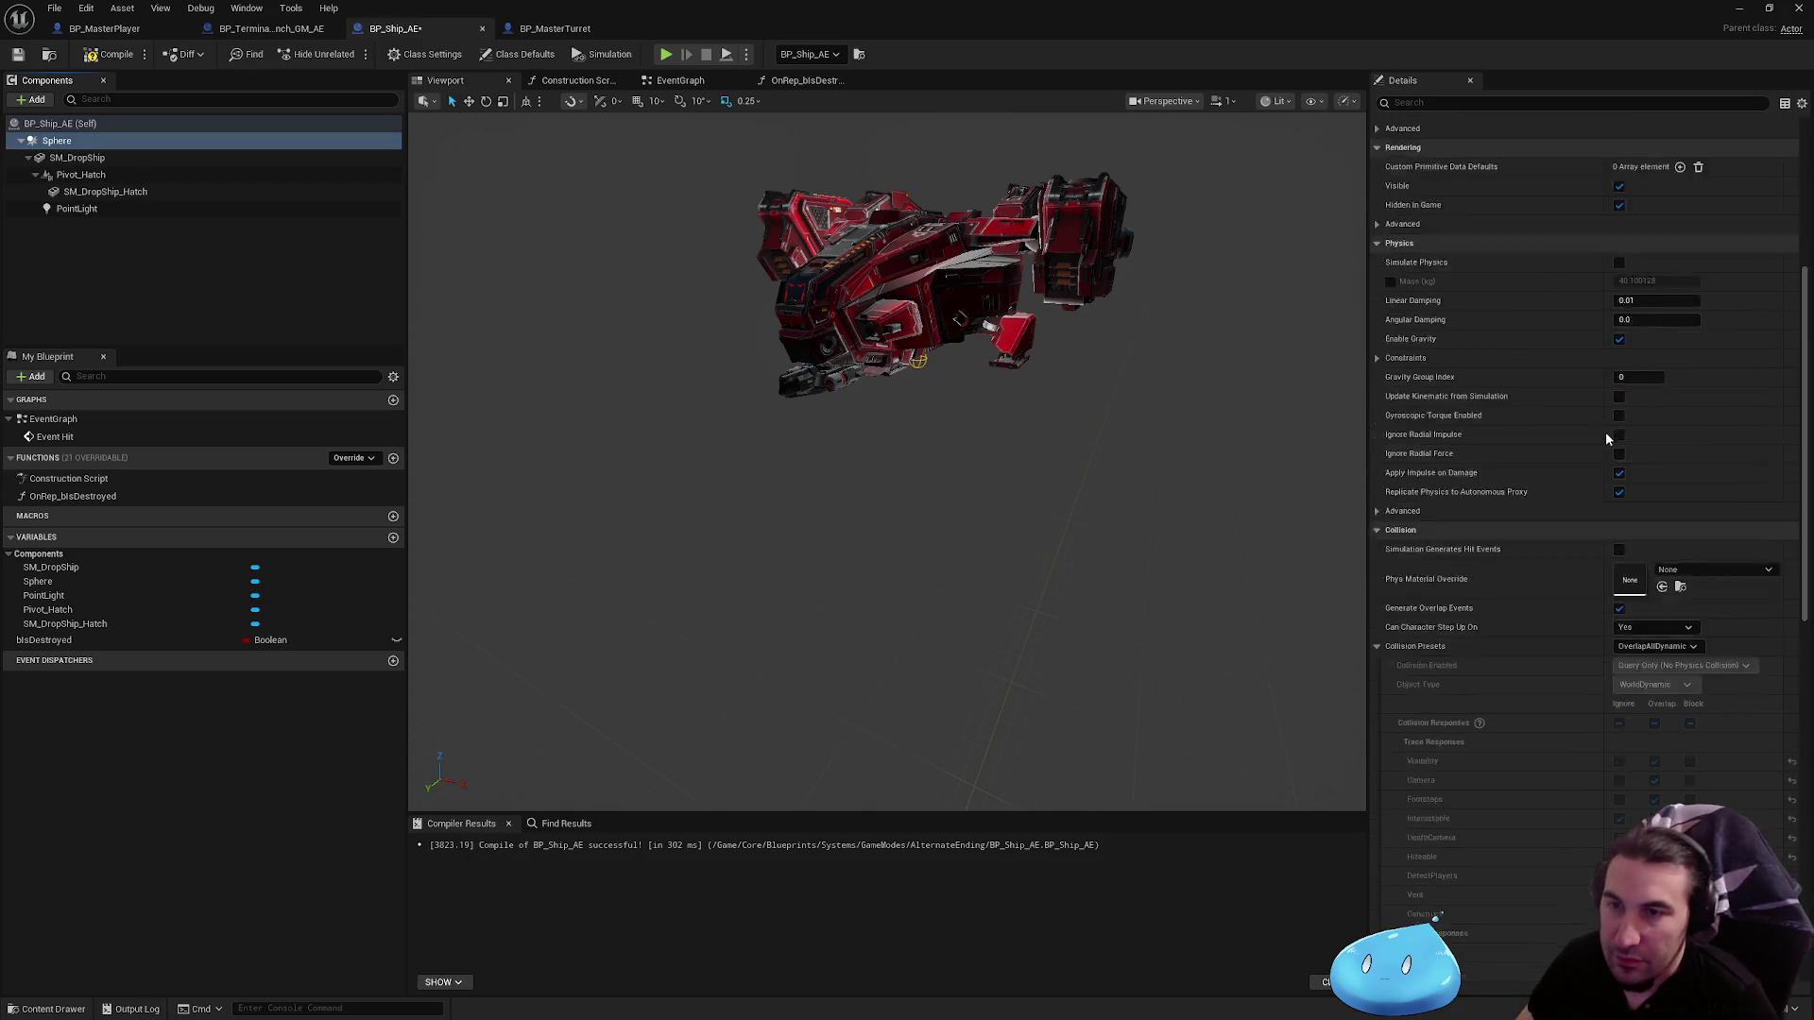
left_click(1643, 335)
type("512")
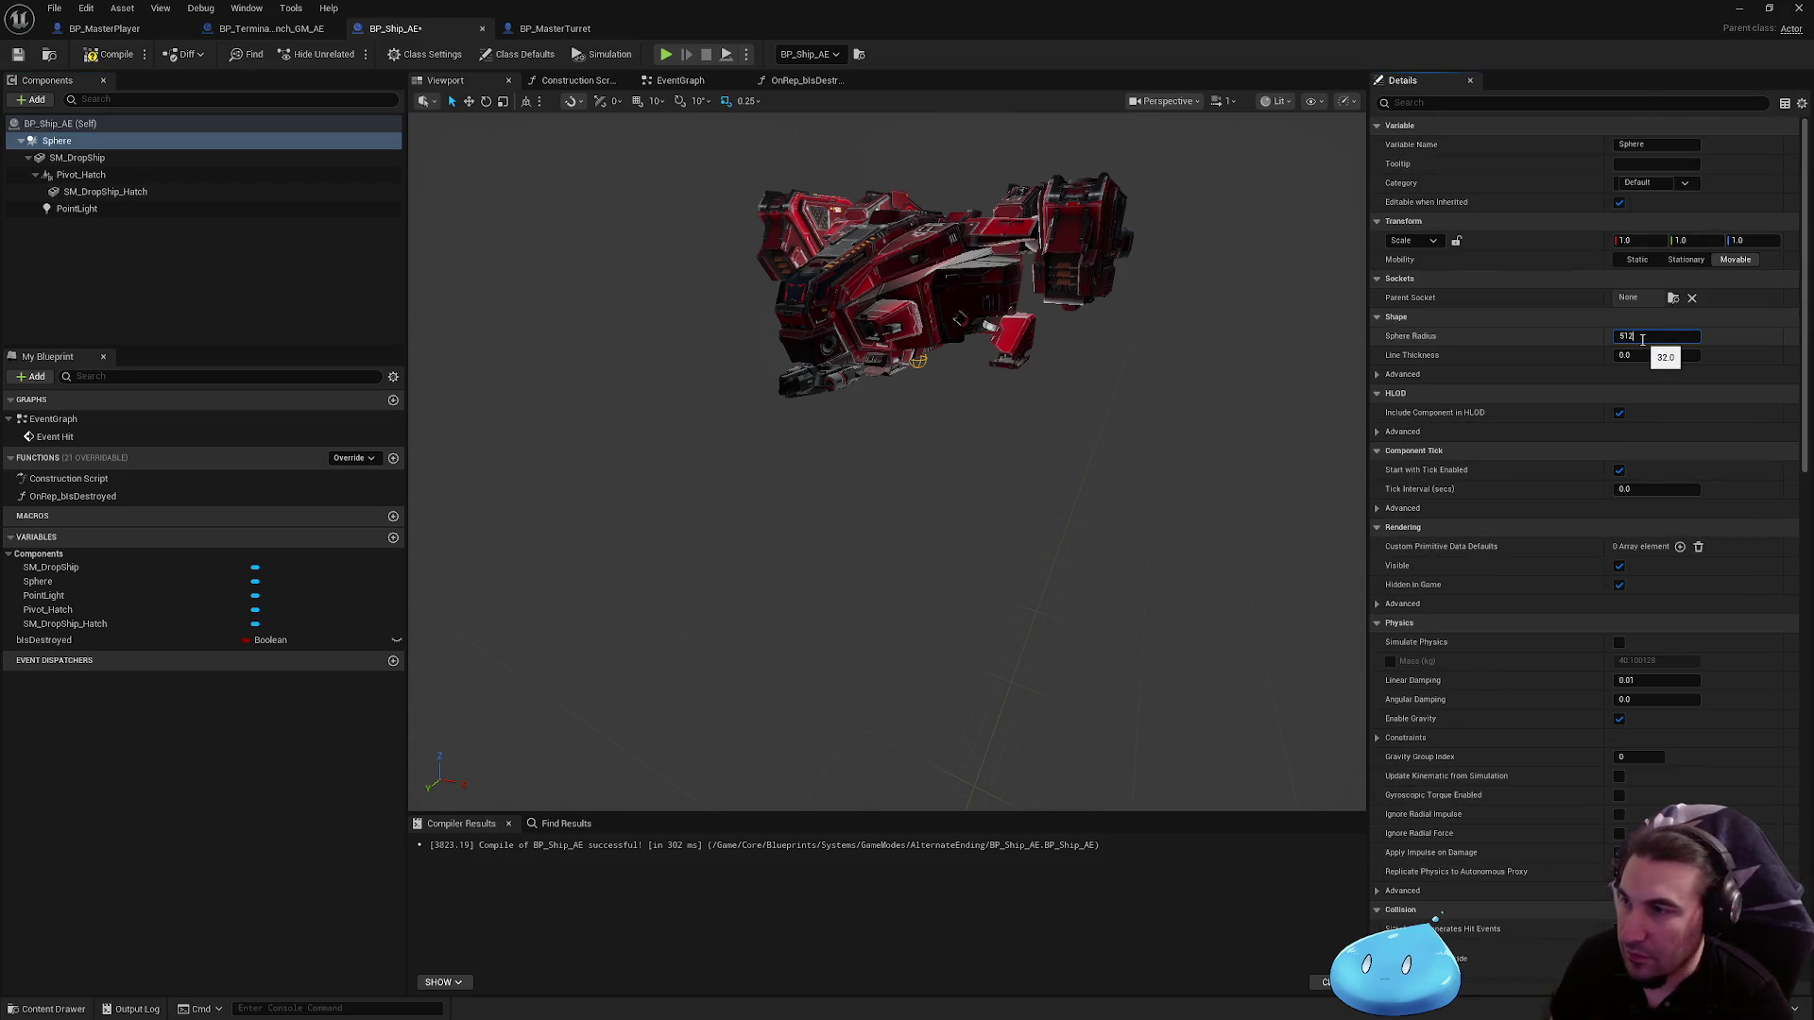
key("Return")
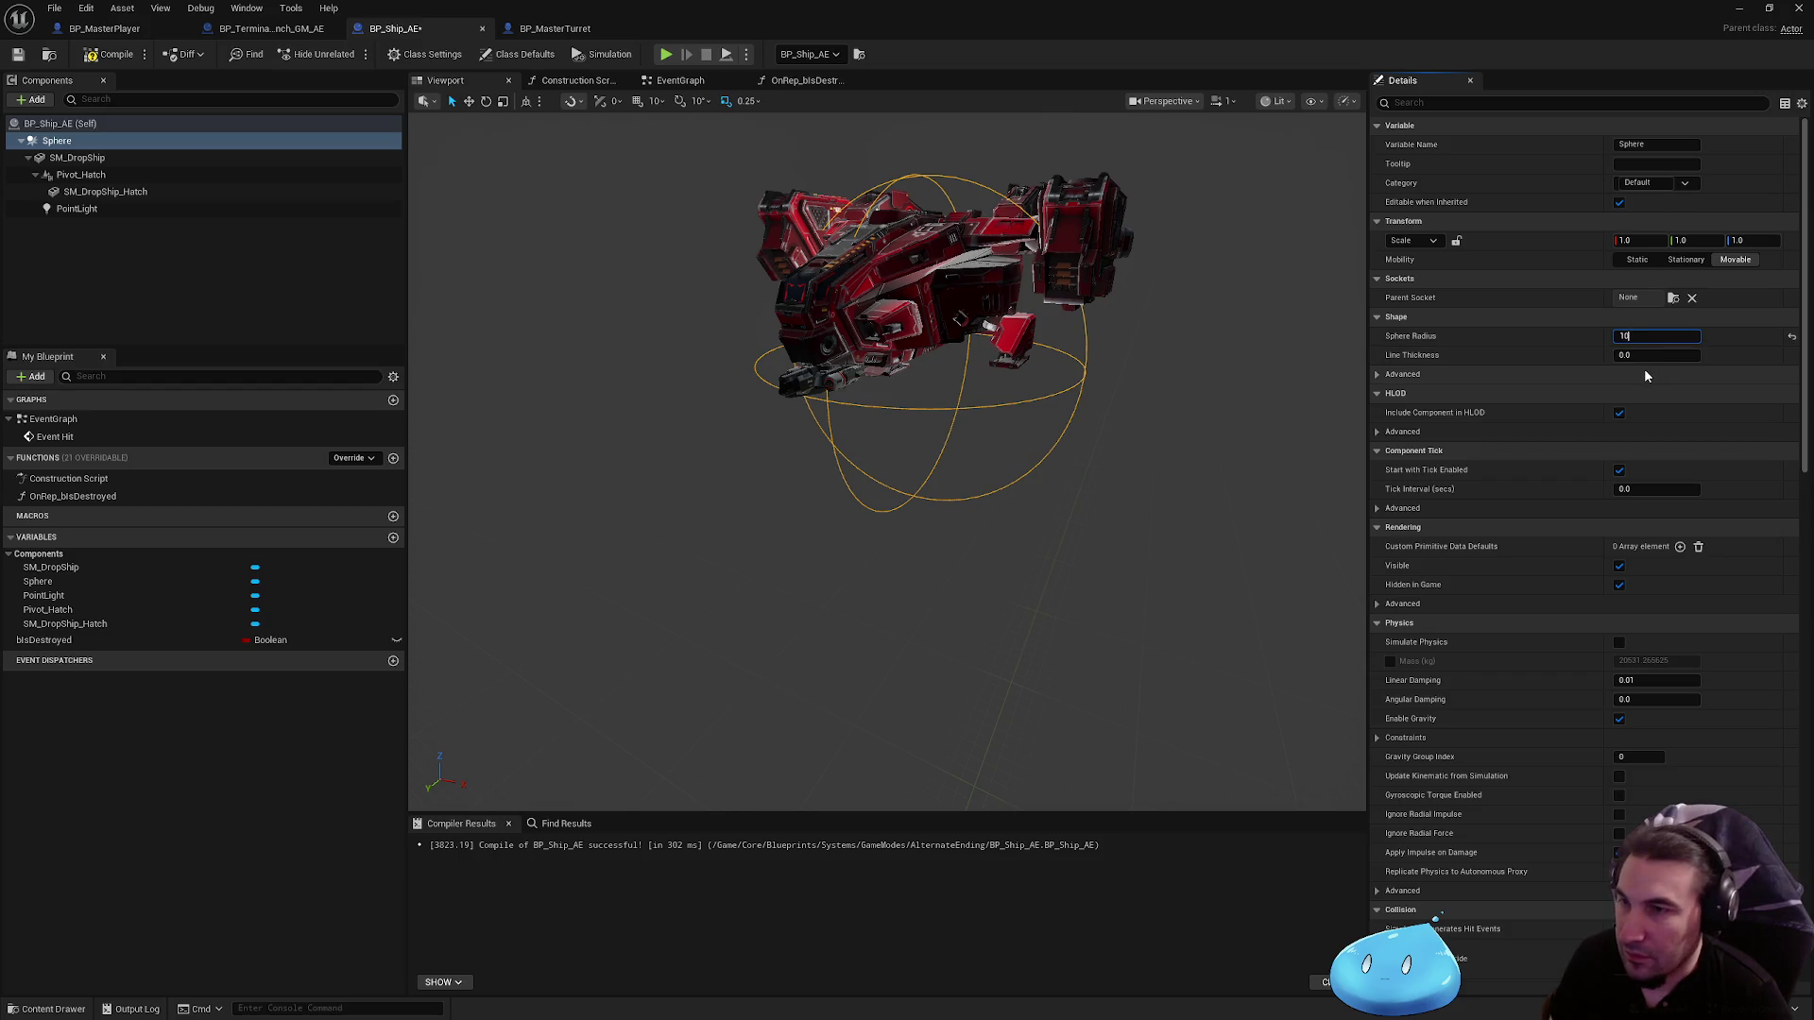
type("24")
key("Return")
left_click(77, 158)
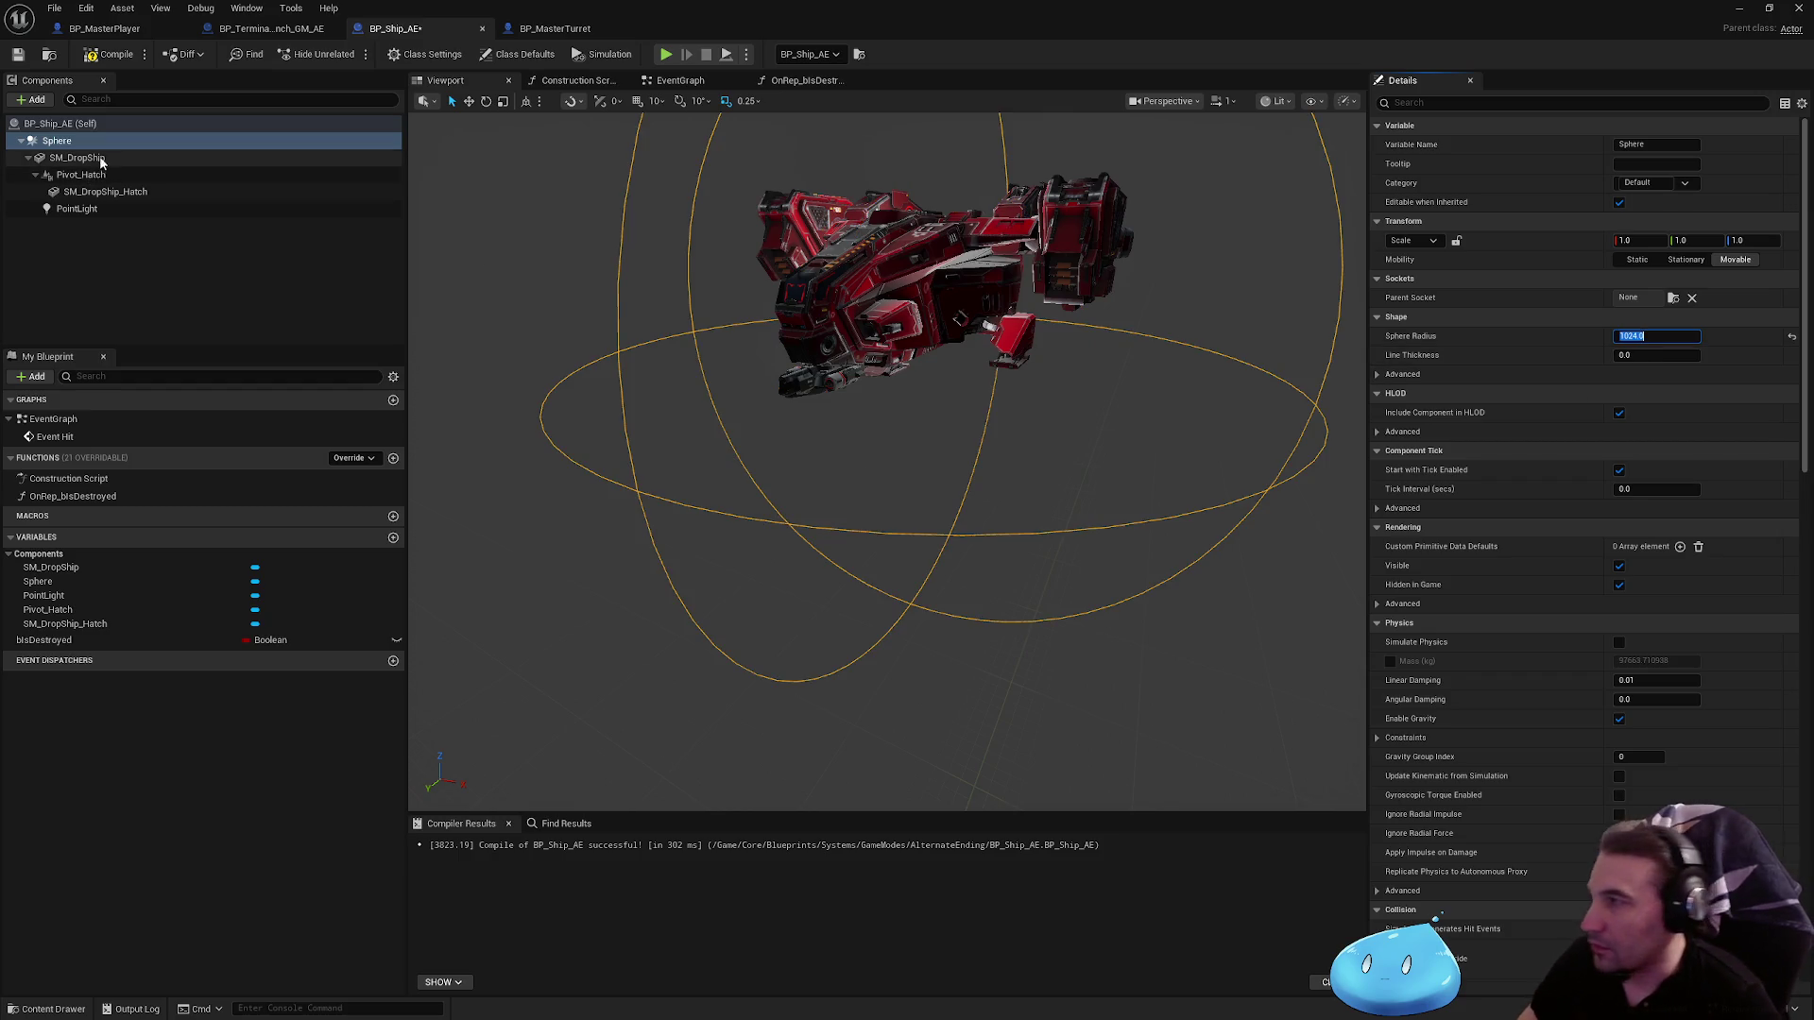
left_click(898, 308)
key("f")
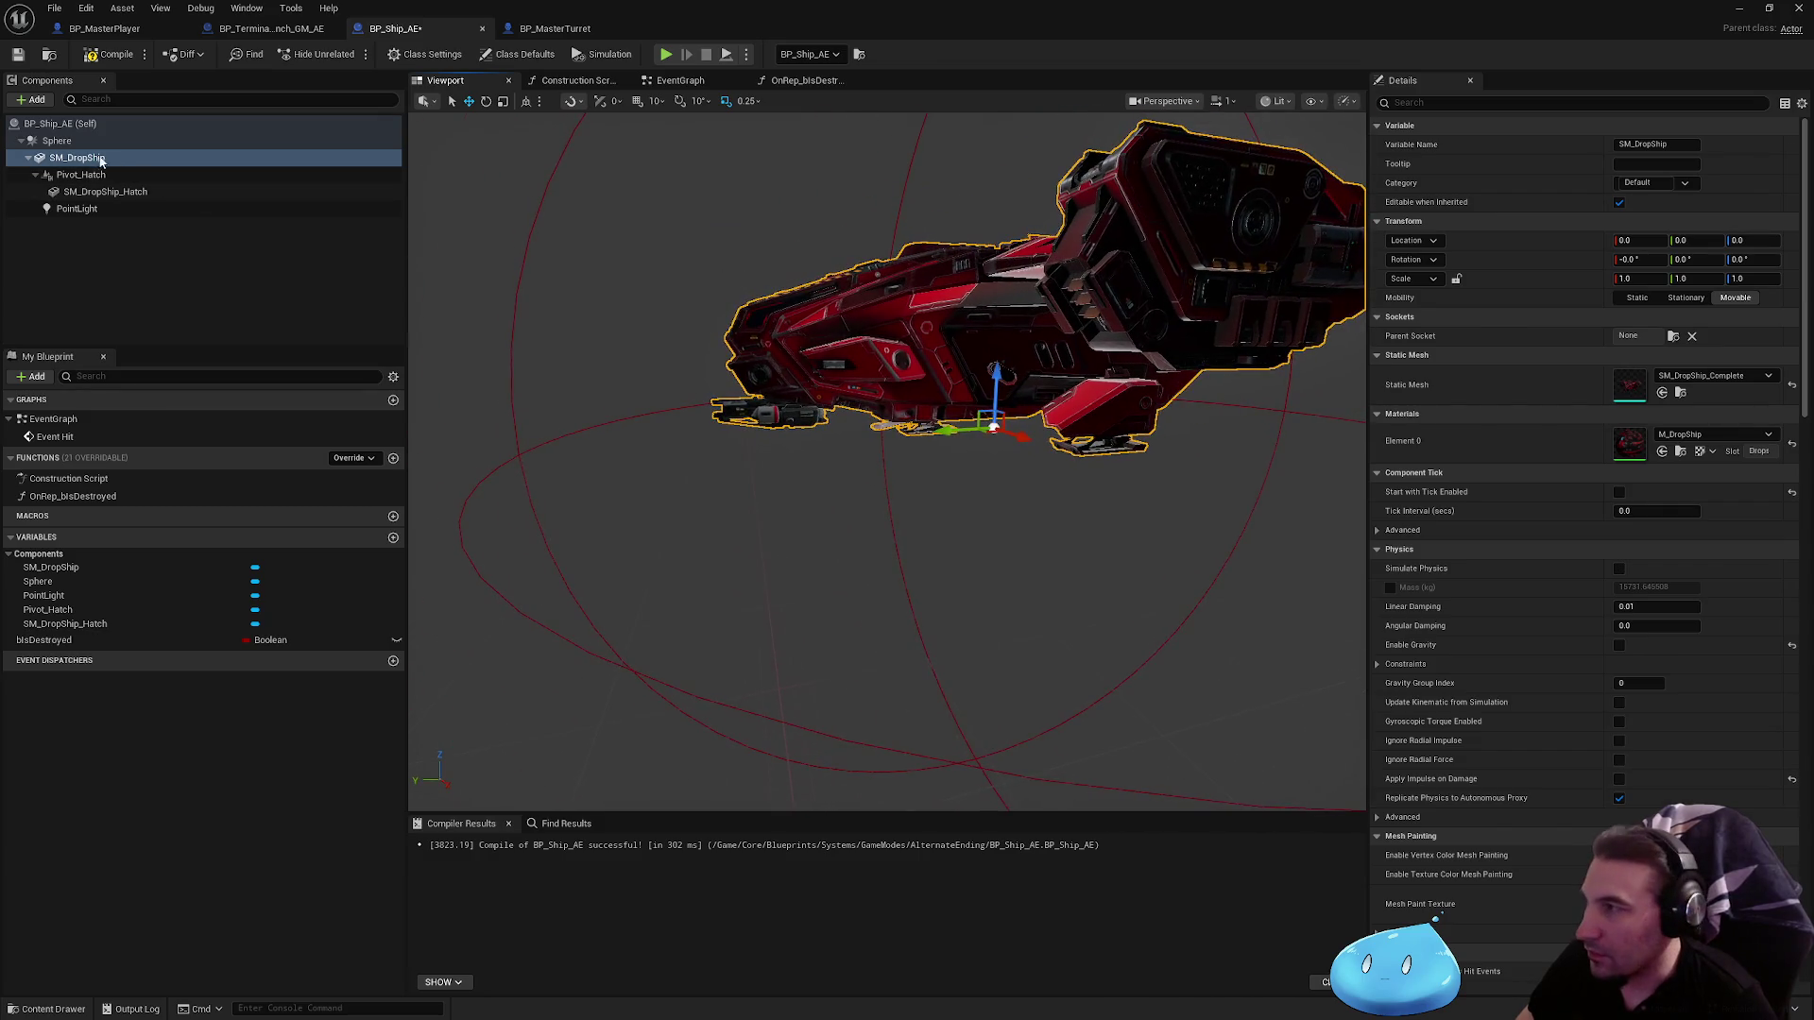
left_click(57, 141)
key("f")
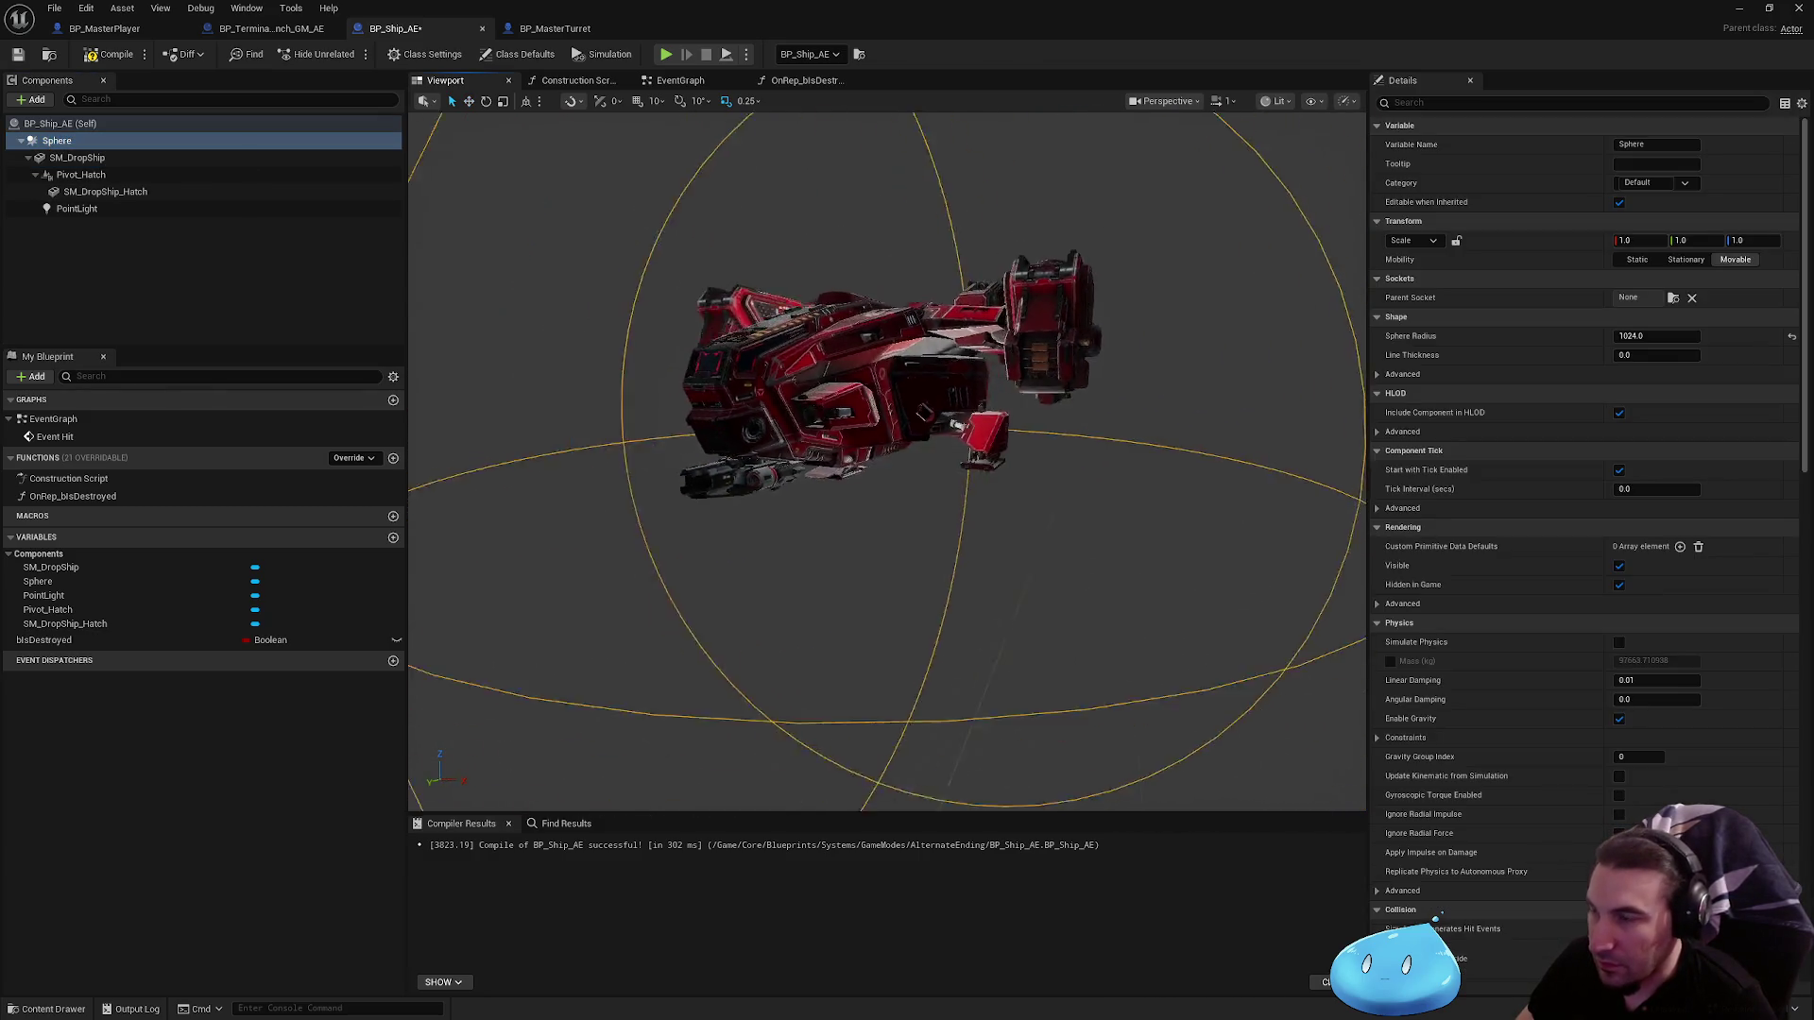
Step: Move SM_DropShip to Z -250 and set the Sphere Radius to 768
left_click(128, 160)
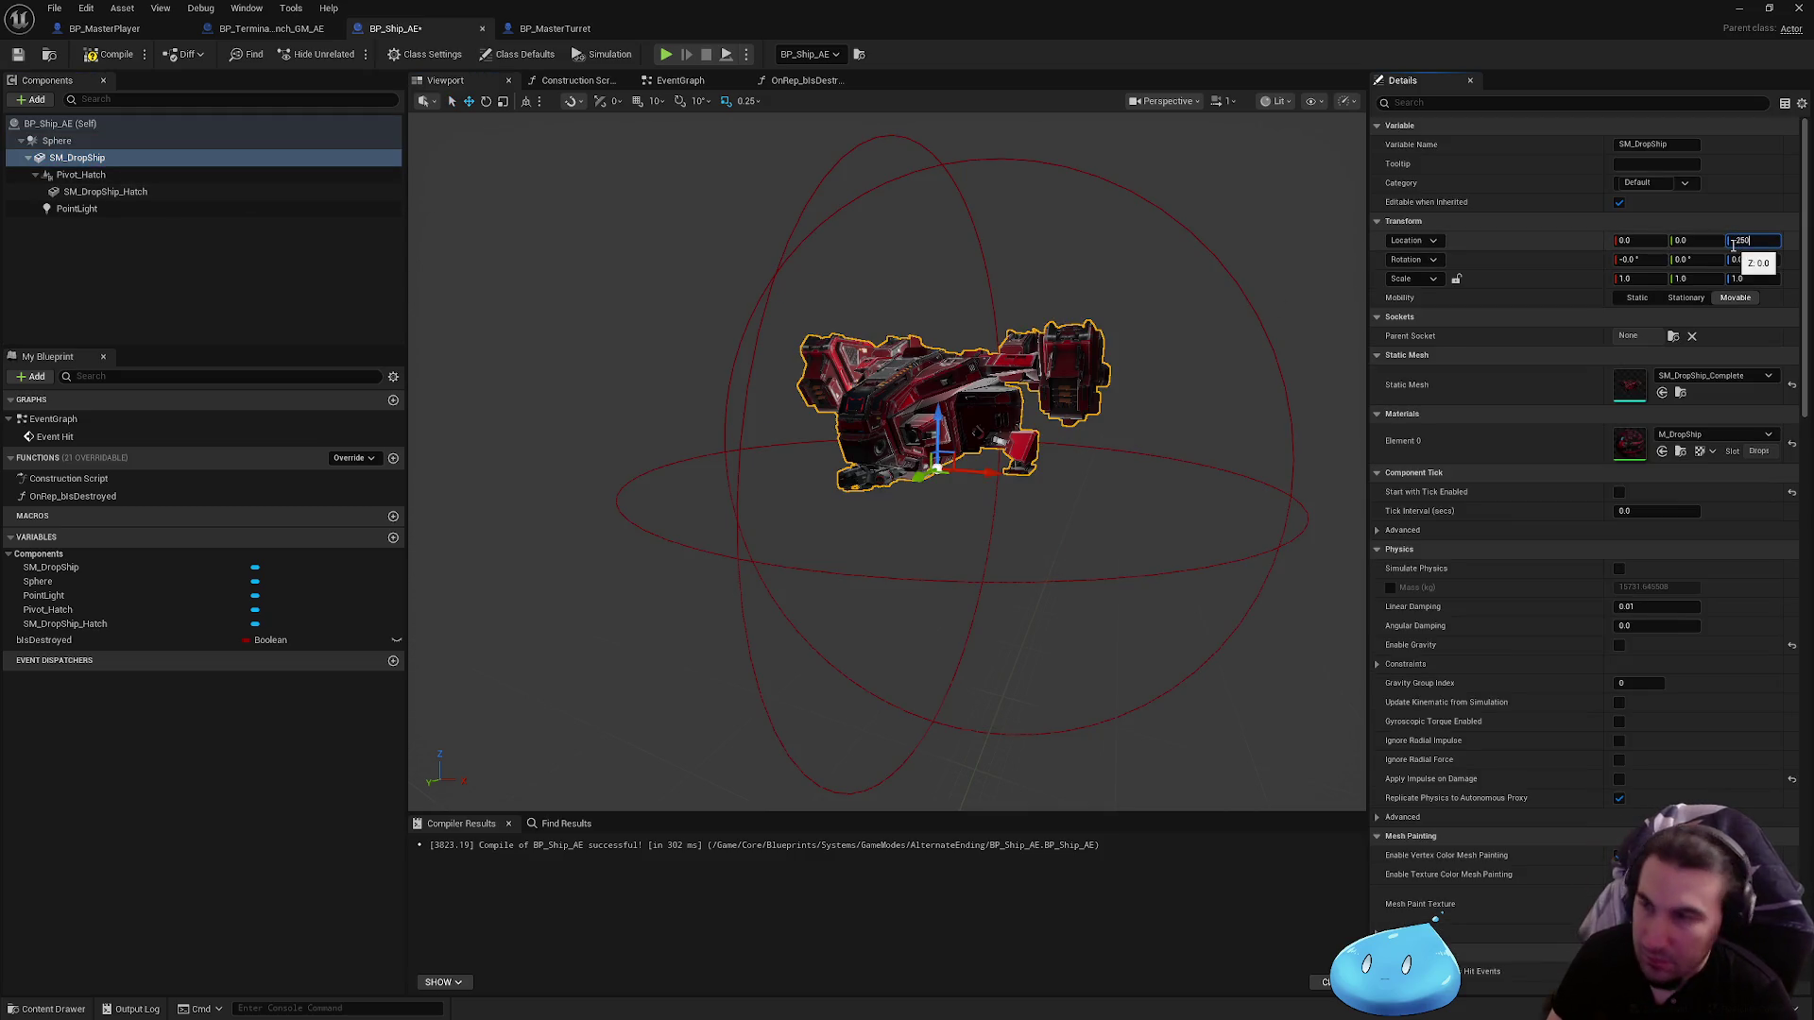
key("Return")
left_click(75, 209)
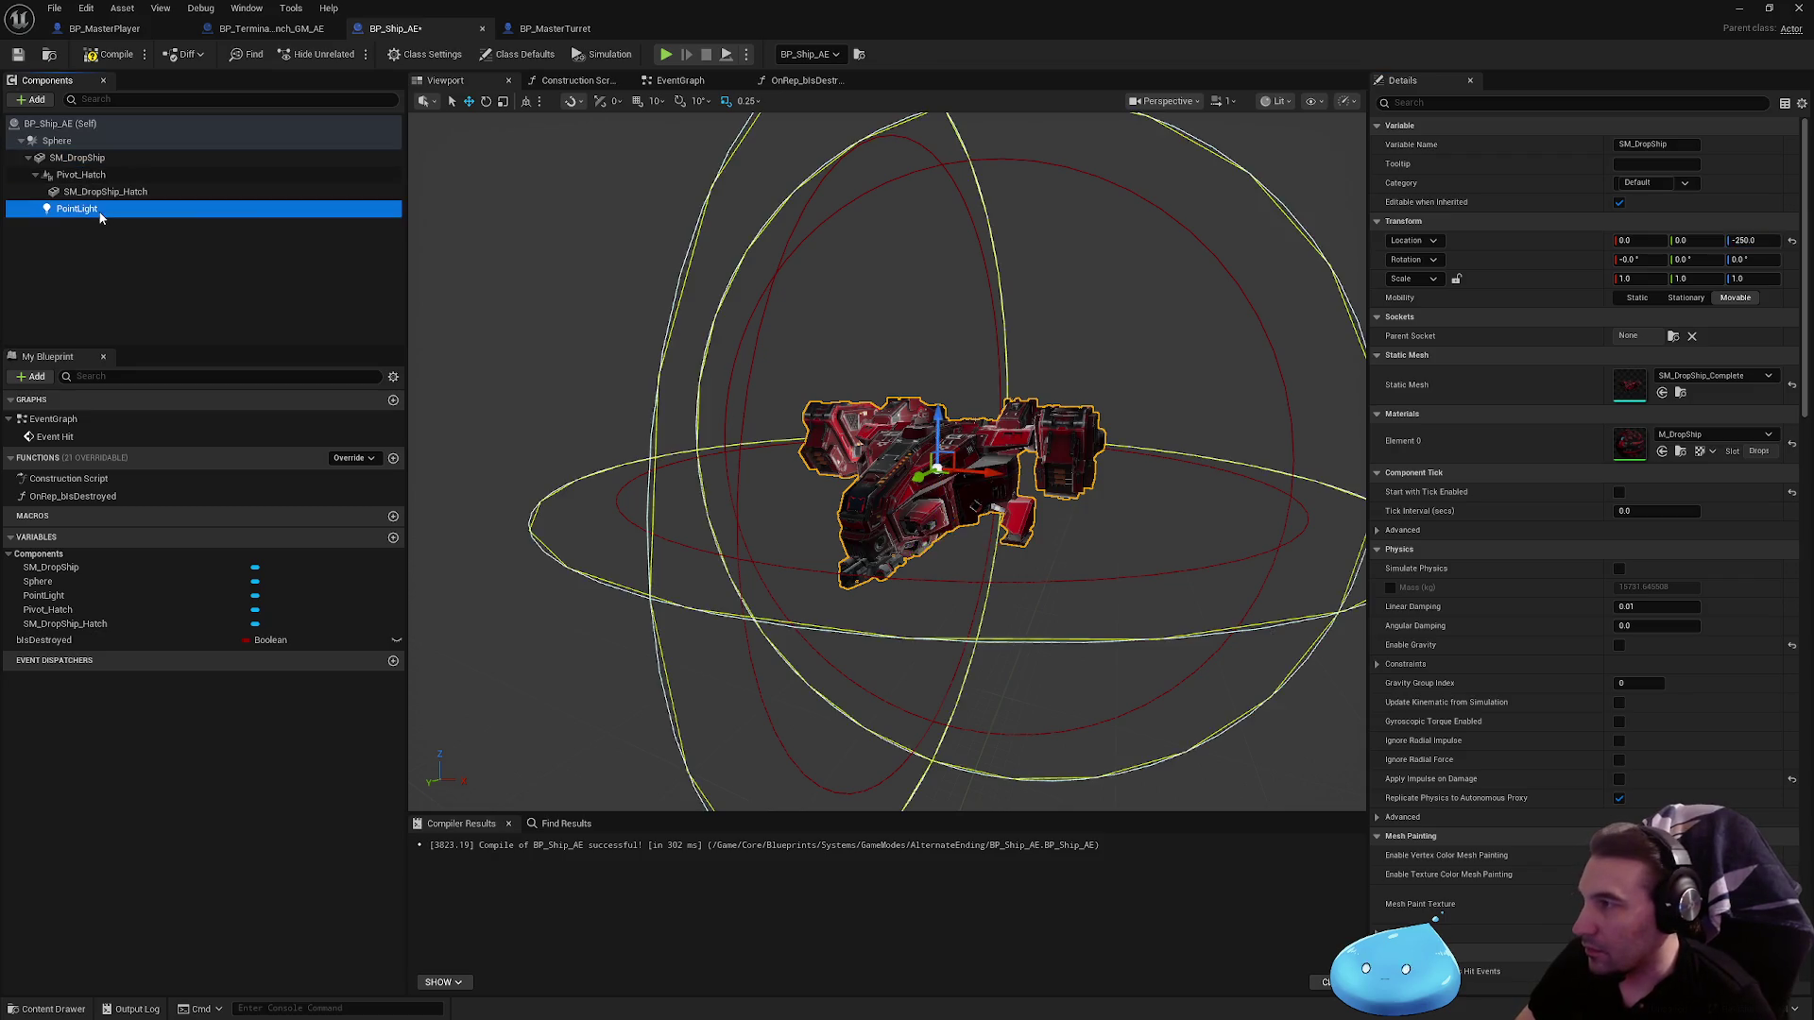
left_click(90, 157)
left_click(85, 141)
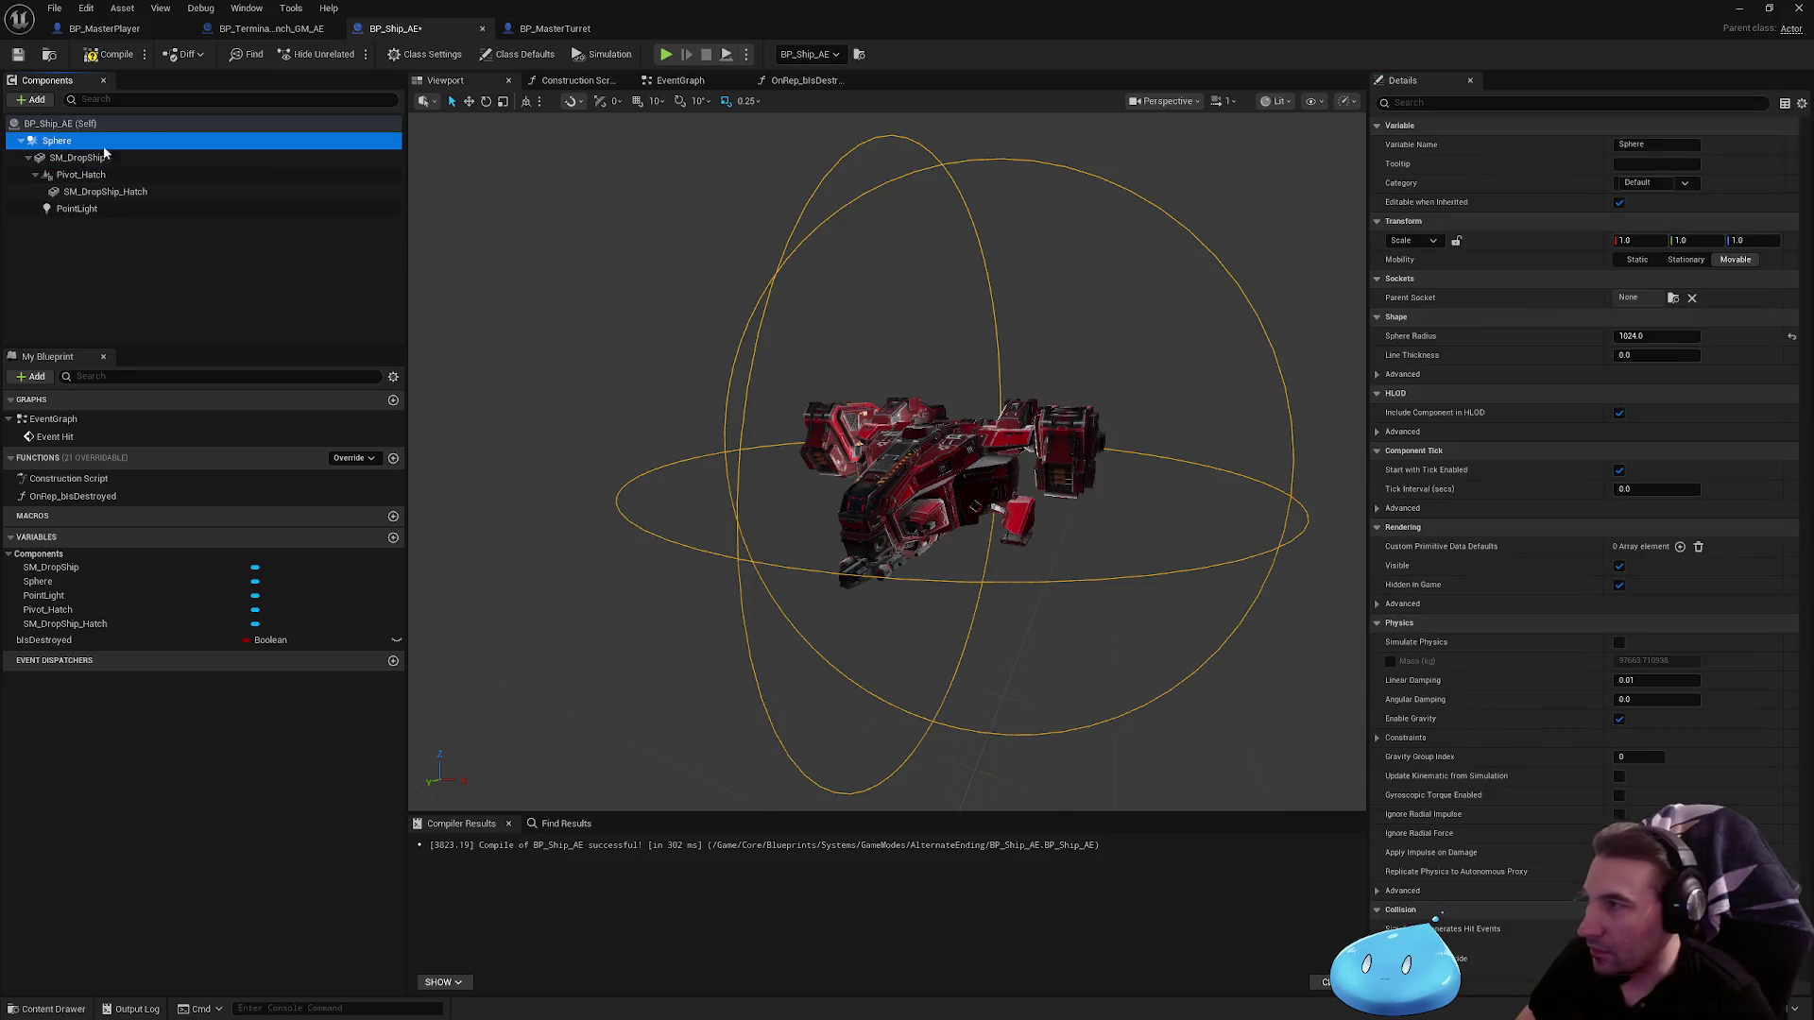
left_click(1654, 337)
type("2")
key("Return")
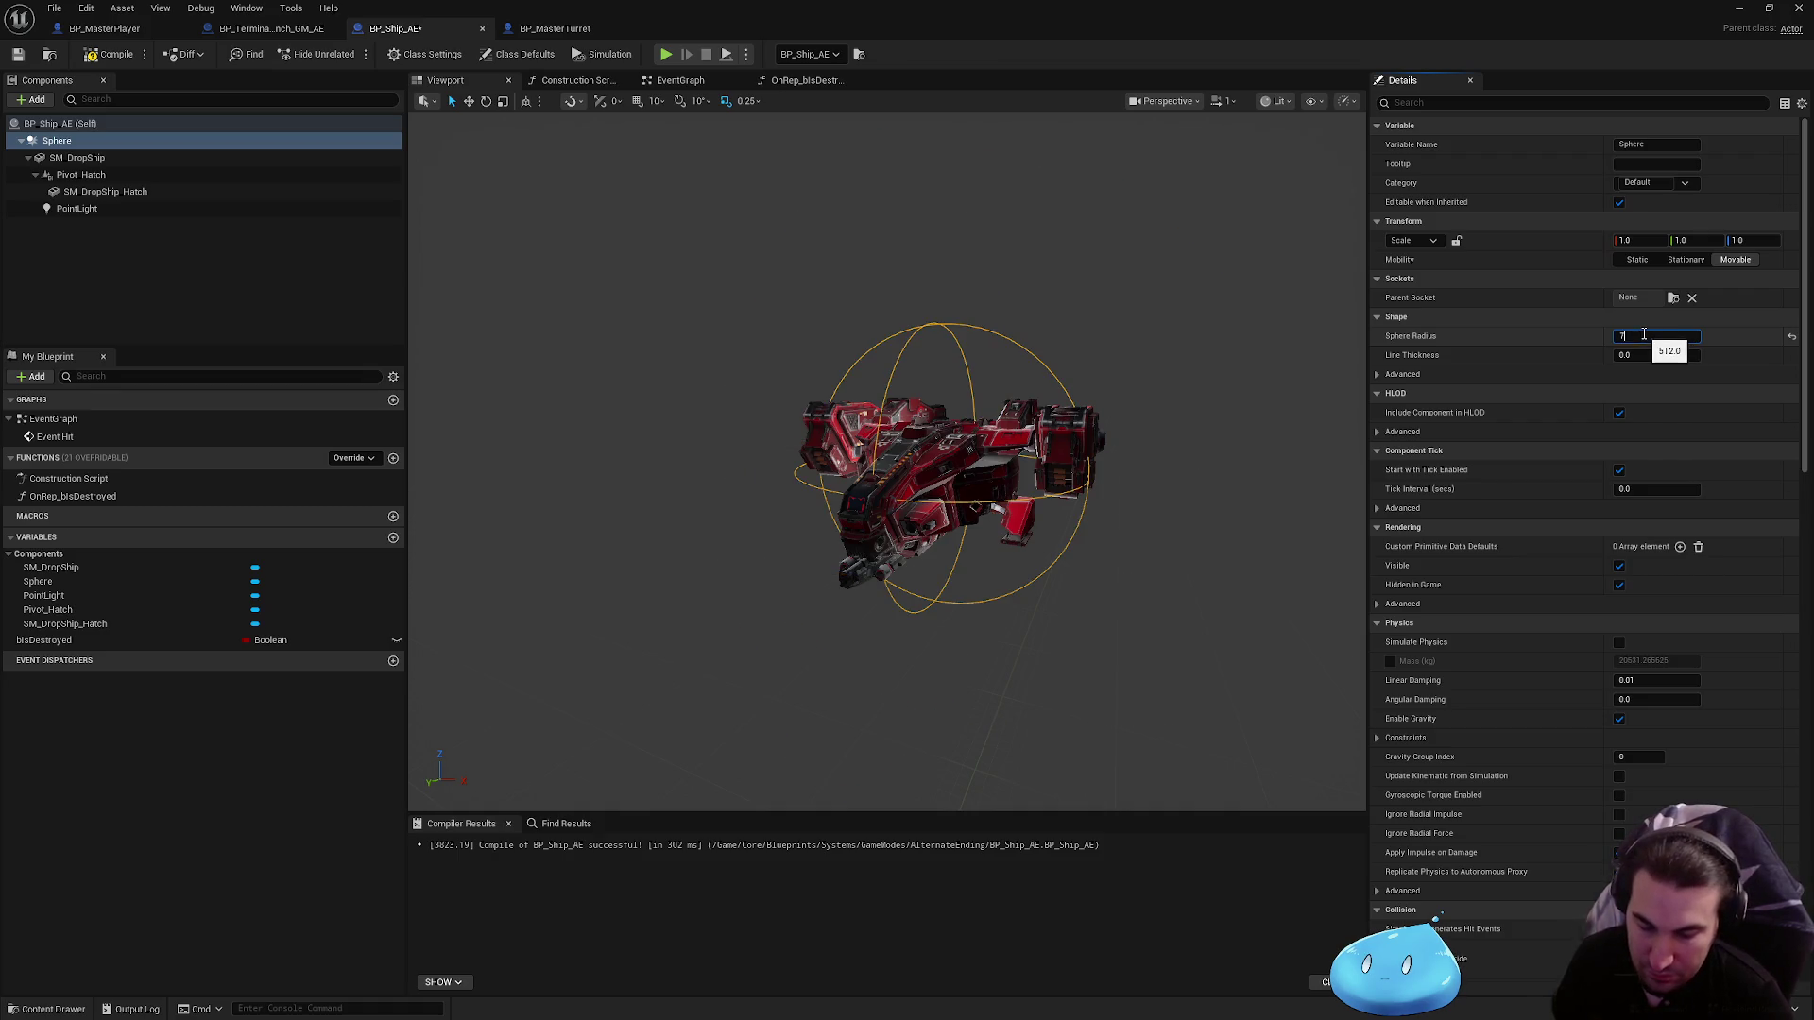
type("68")
key("Return")
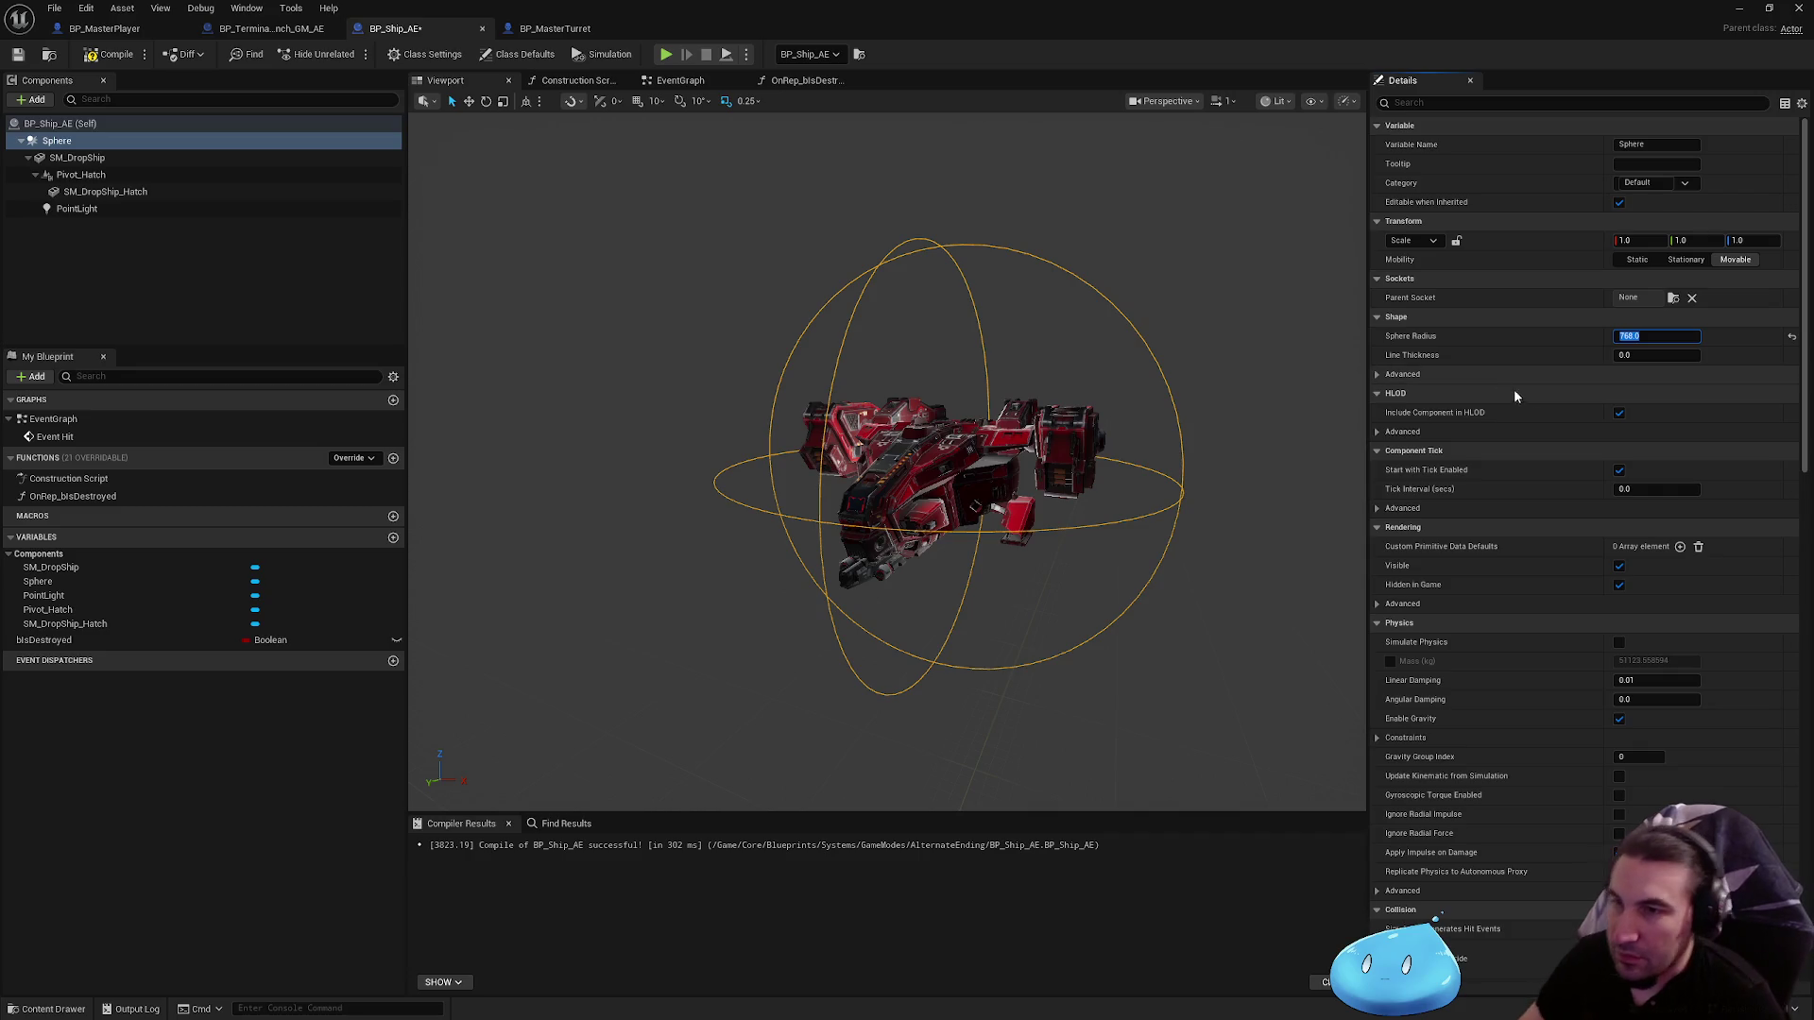
Step: Disable Start with Tick Enabled and gravity on the Sphere and set collision to BlockAllDynamic
left_click(1619, 482)
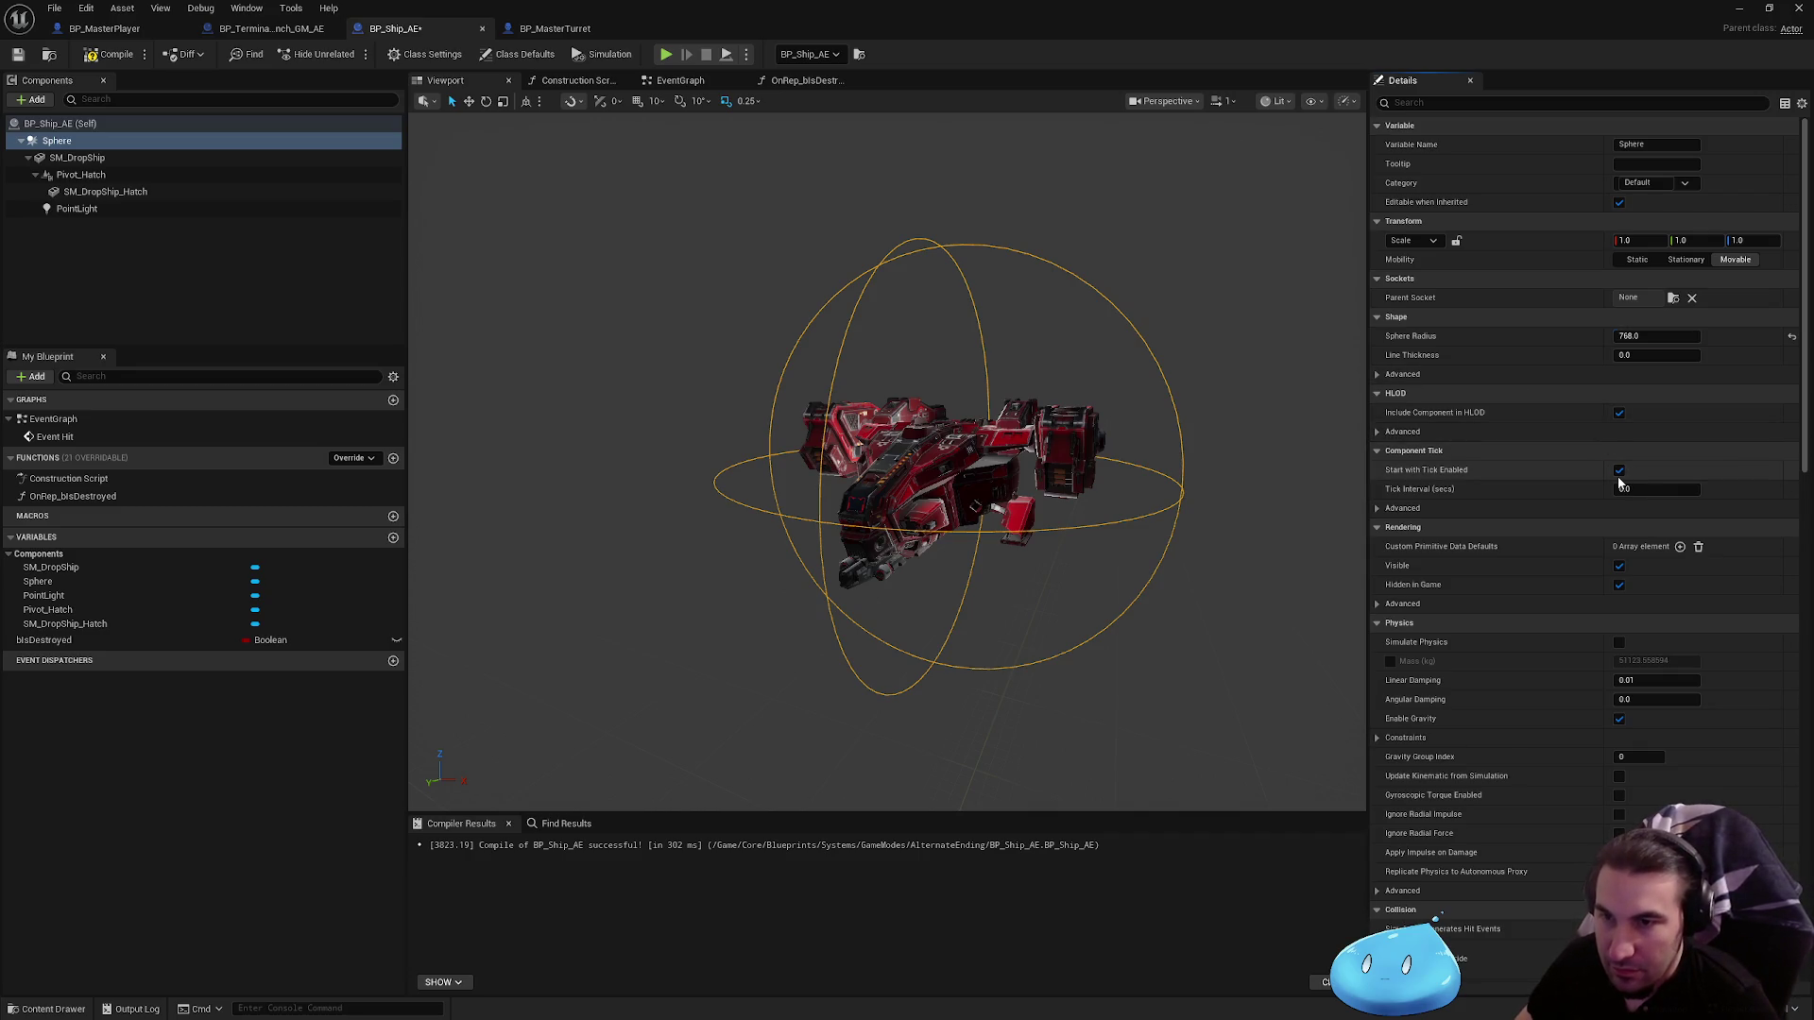
left_click(1619, 470)
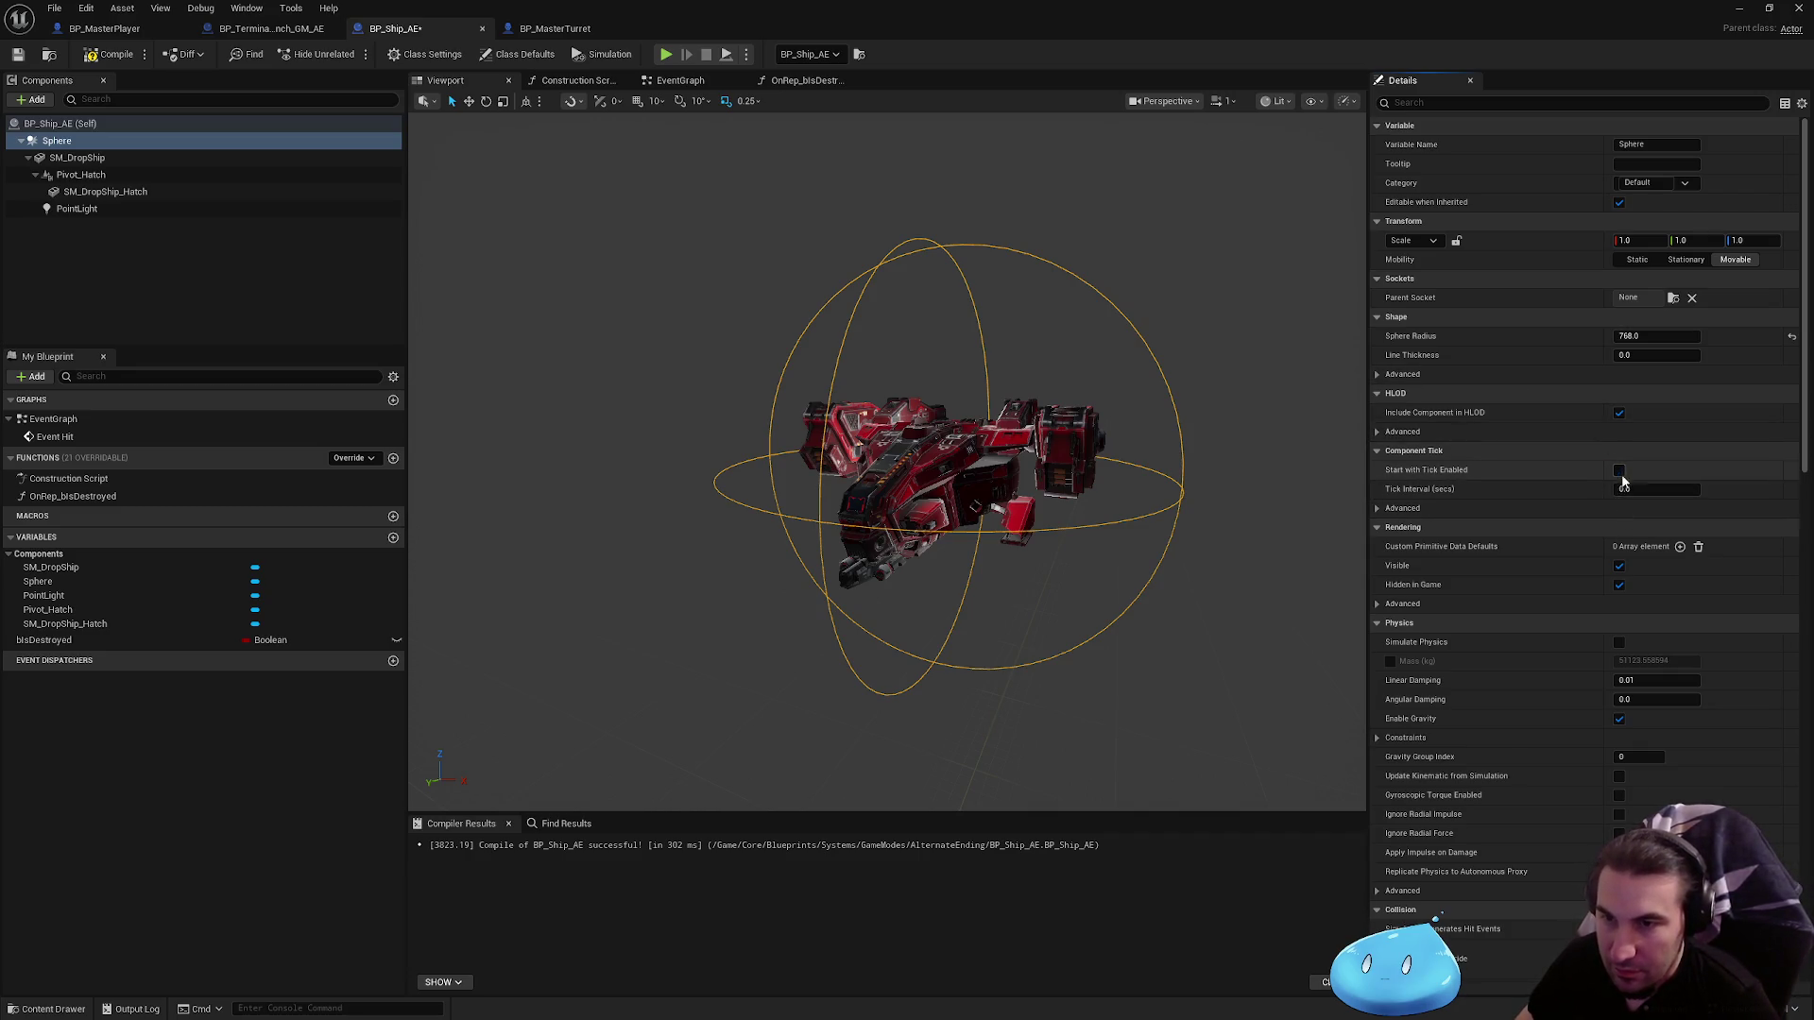
left_click(1619, 719)
scroll(1644, 589, "down", 5)
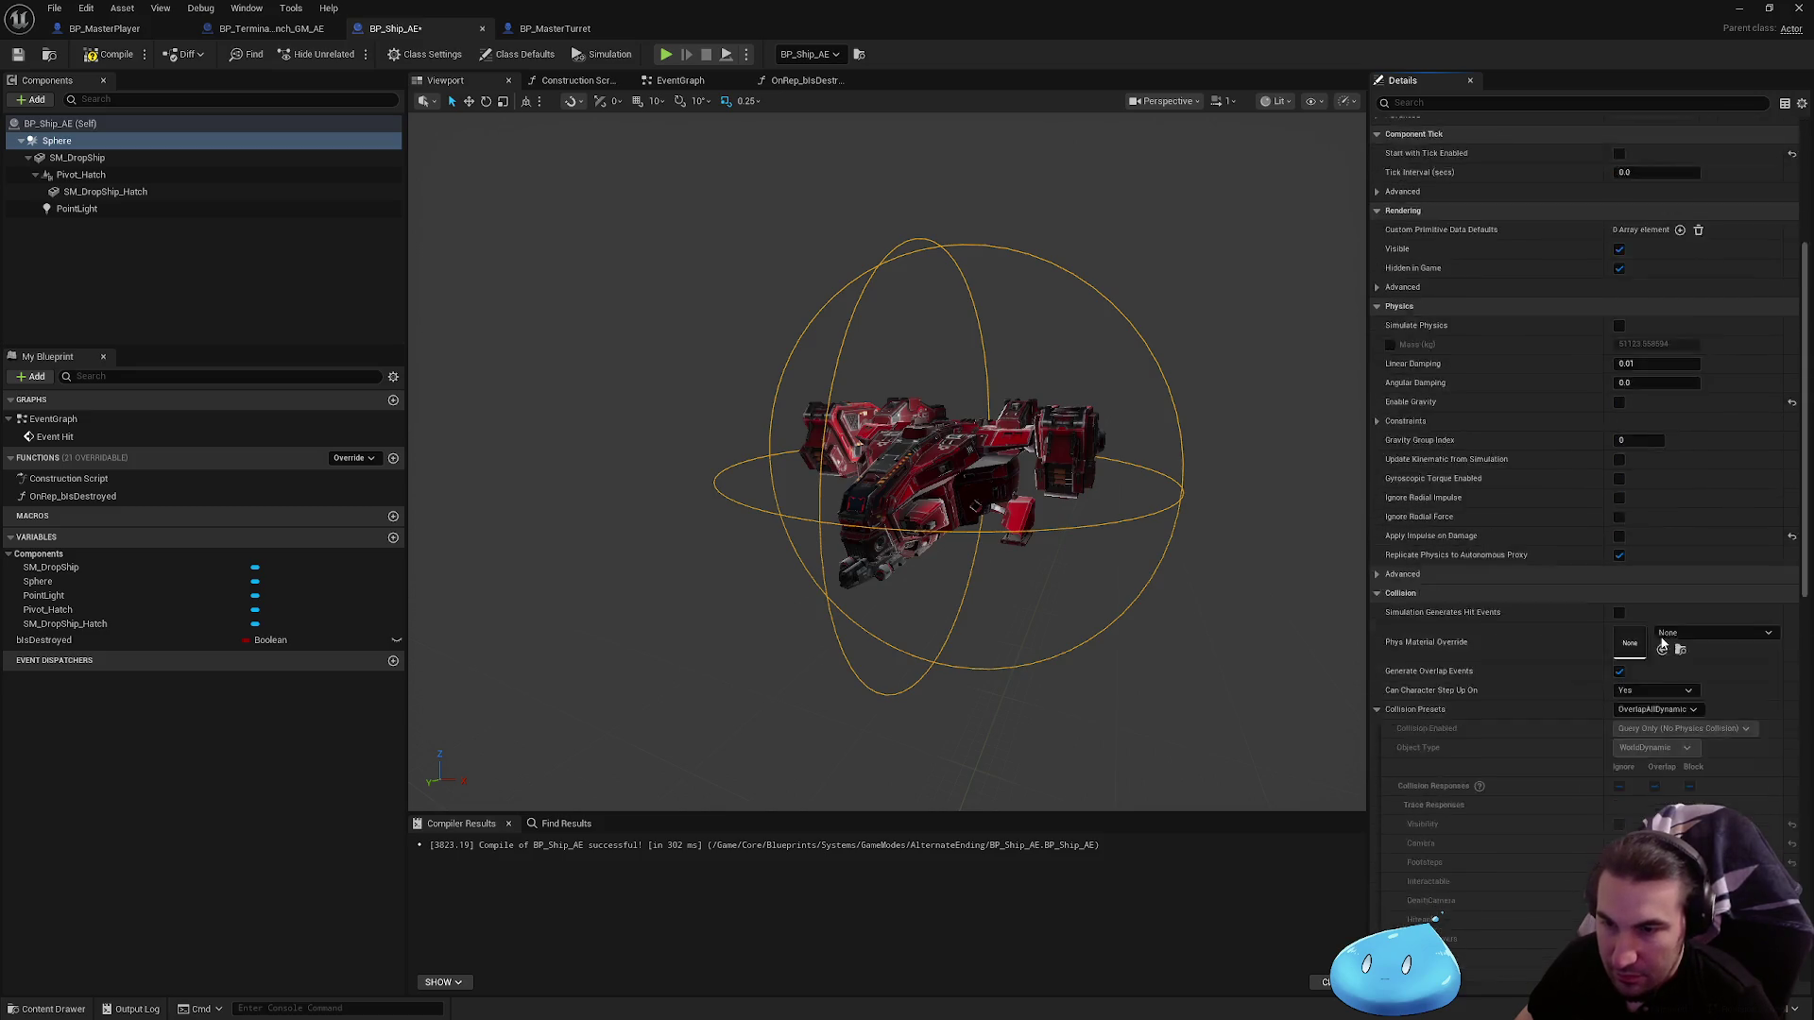
left_click(1655, 574)
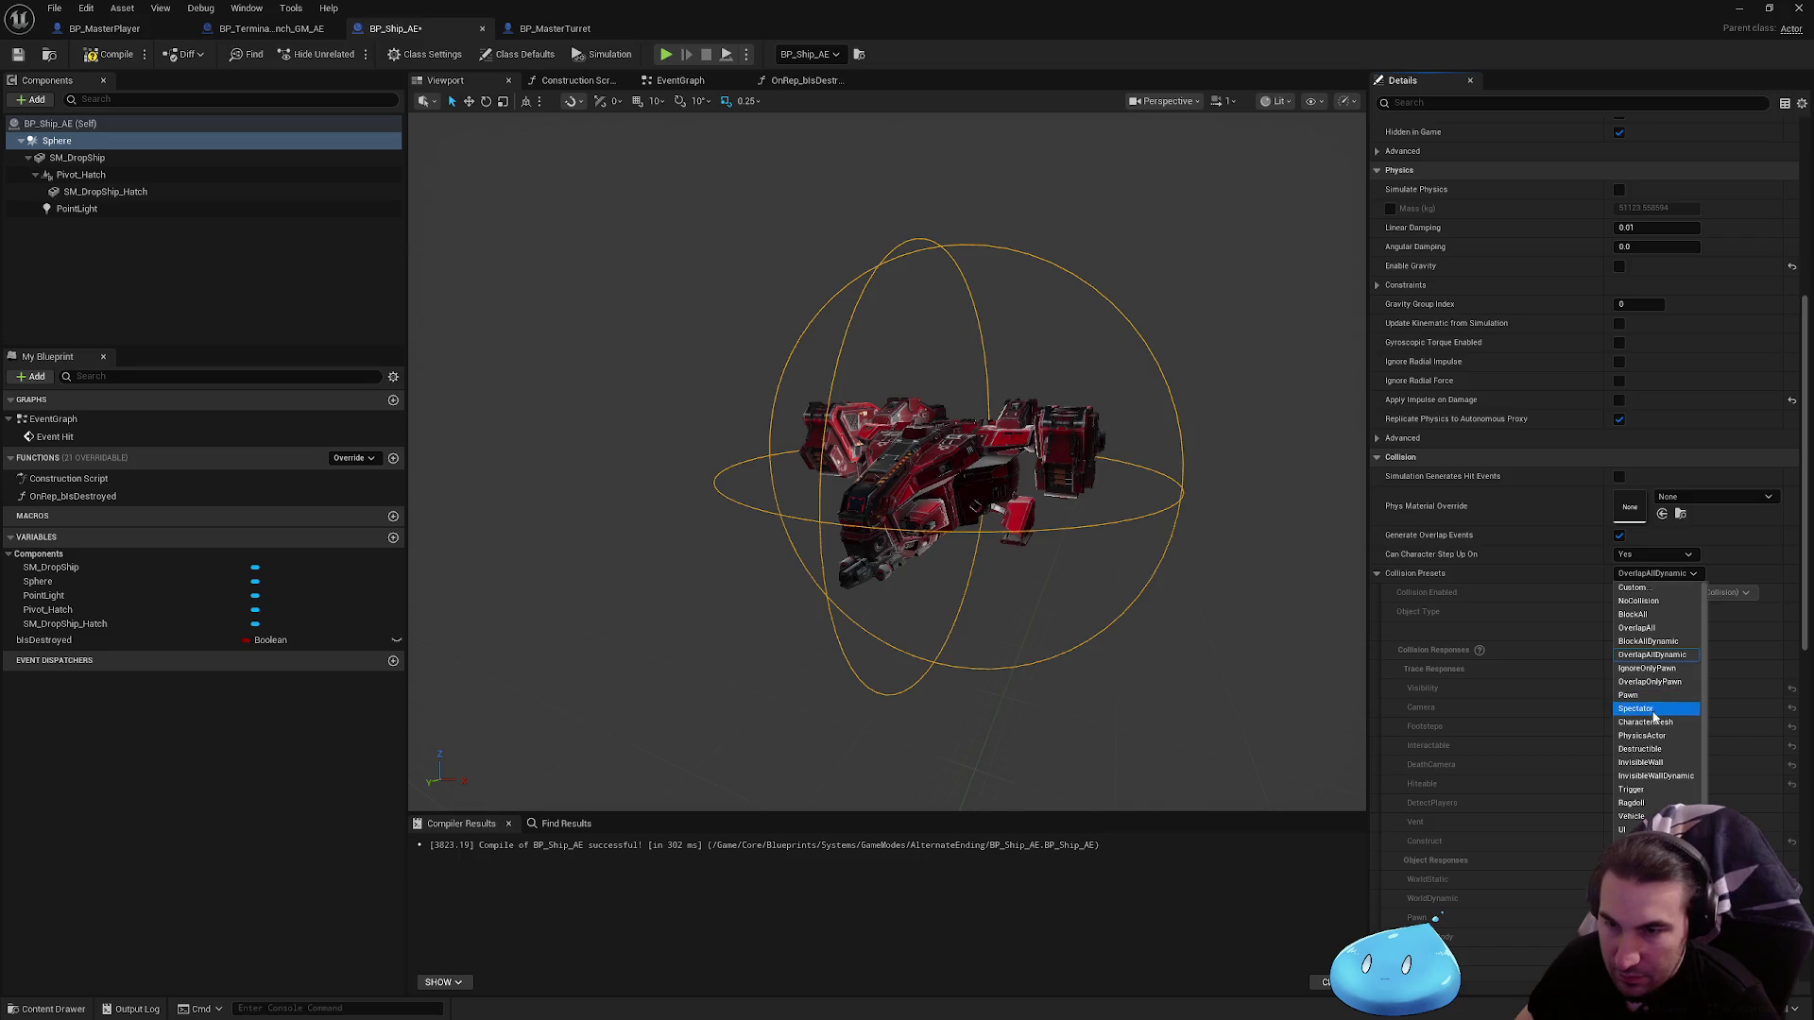
left_click(1667, 646)
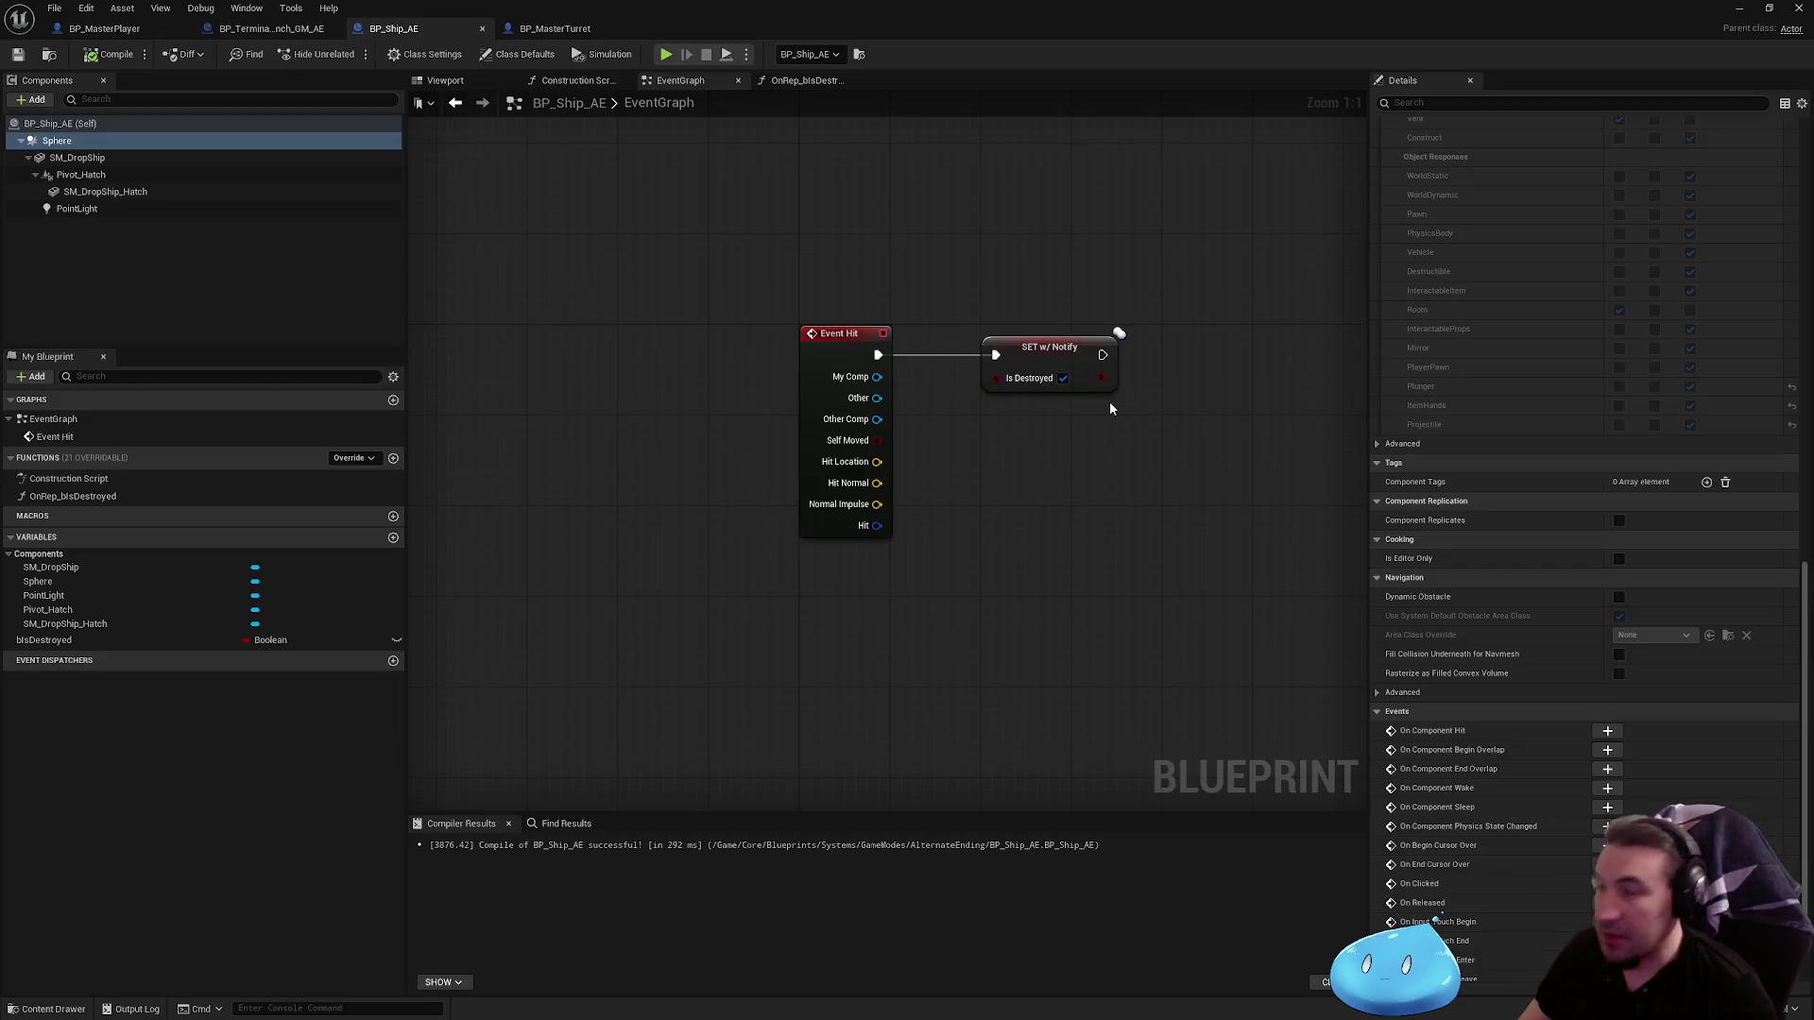
Step: Insert a Print String node printing Hello between Event Hit and the Is Destroyed setter
right_click(1002, 245)
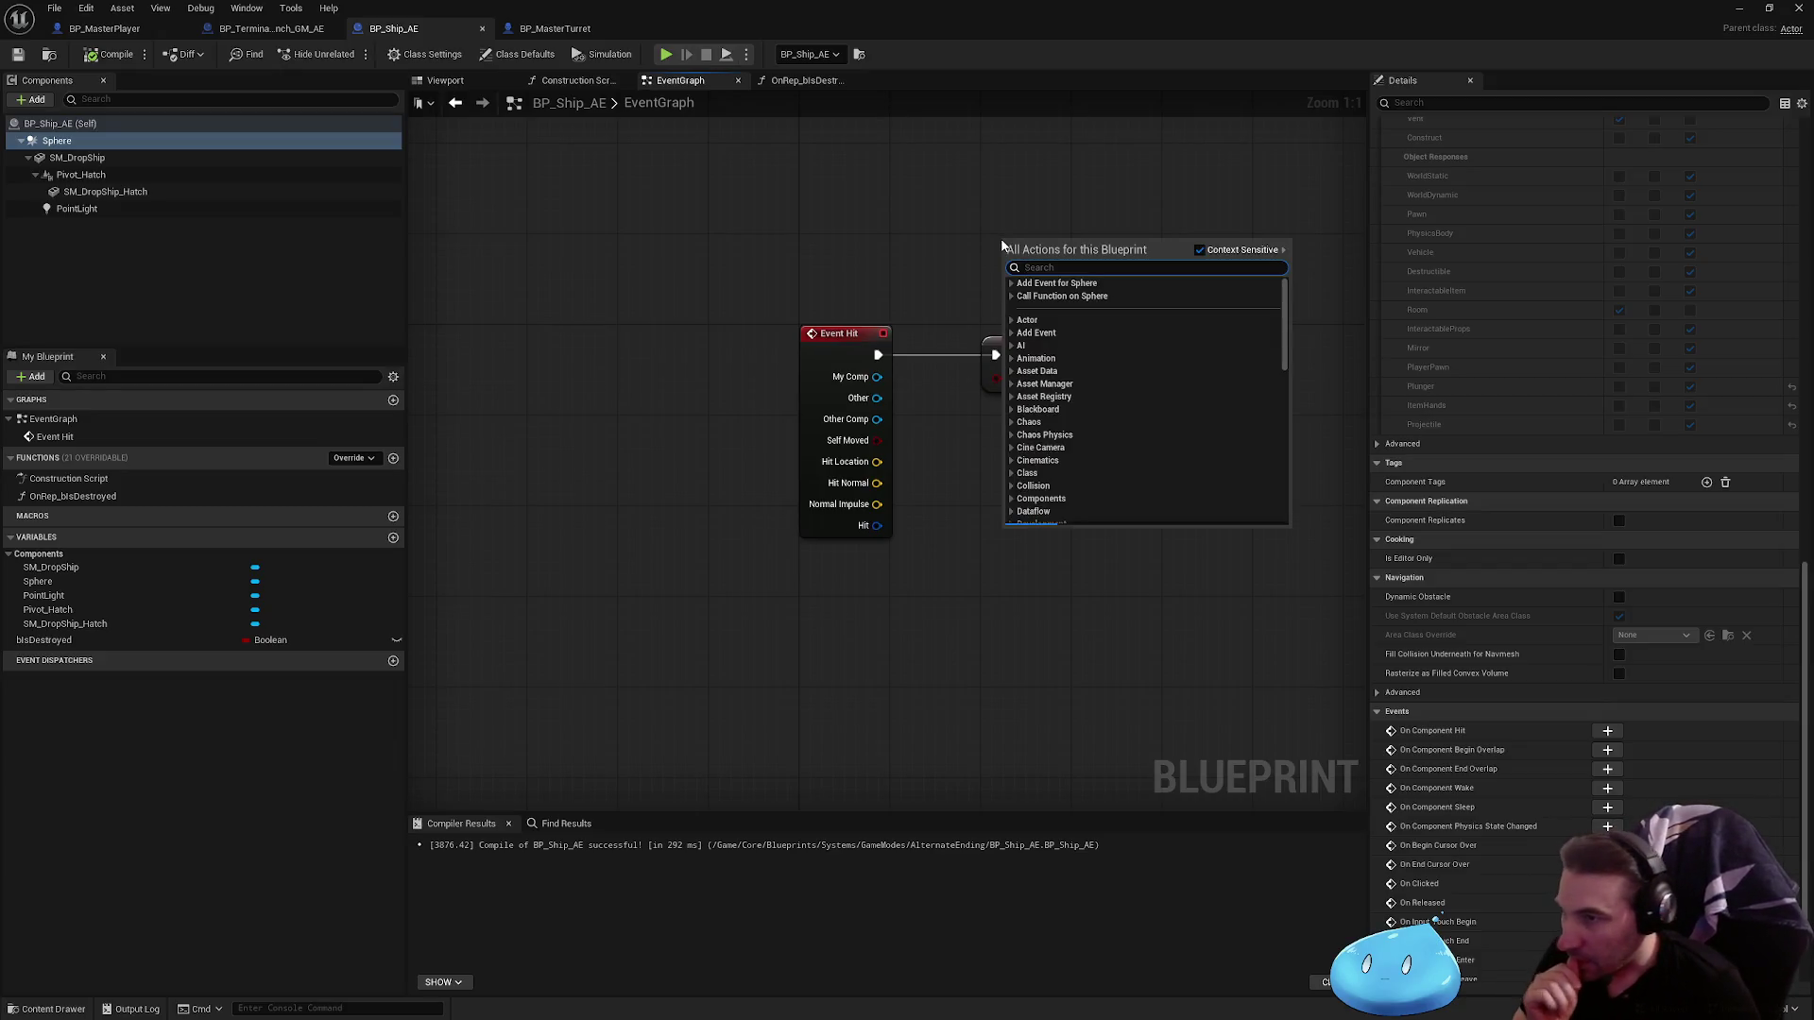
type("print")
key("Return")
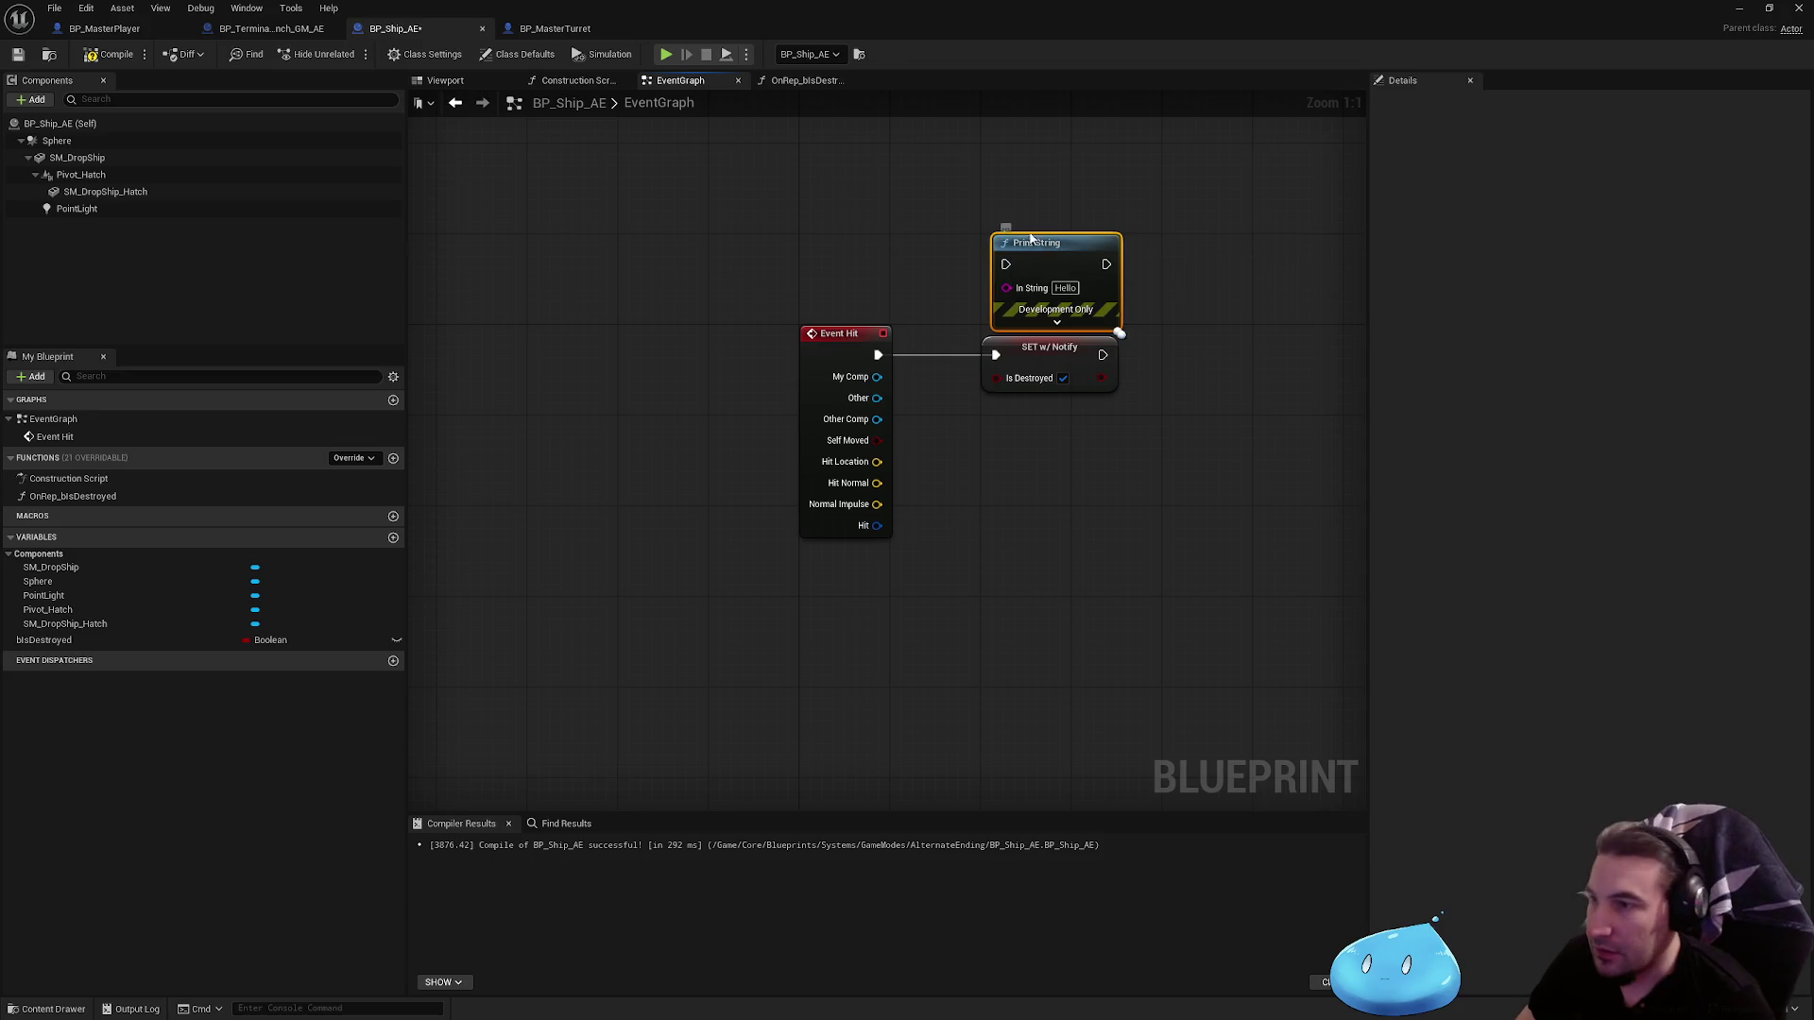
left_click_drag(1054, 351, 1292, 351)
left_click_drag(1040, 255, 1030, 346)
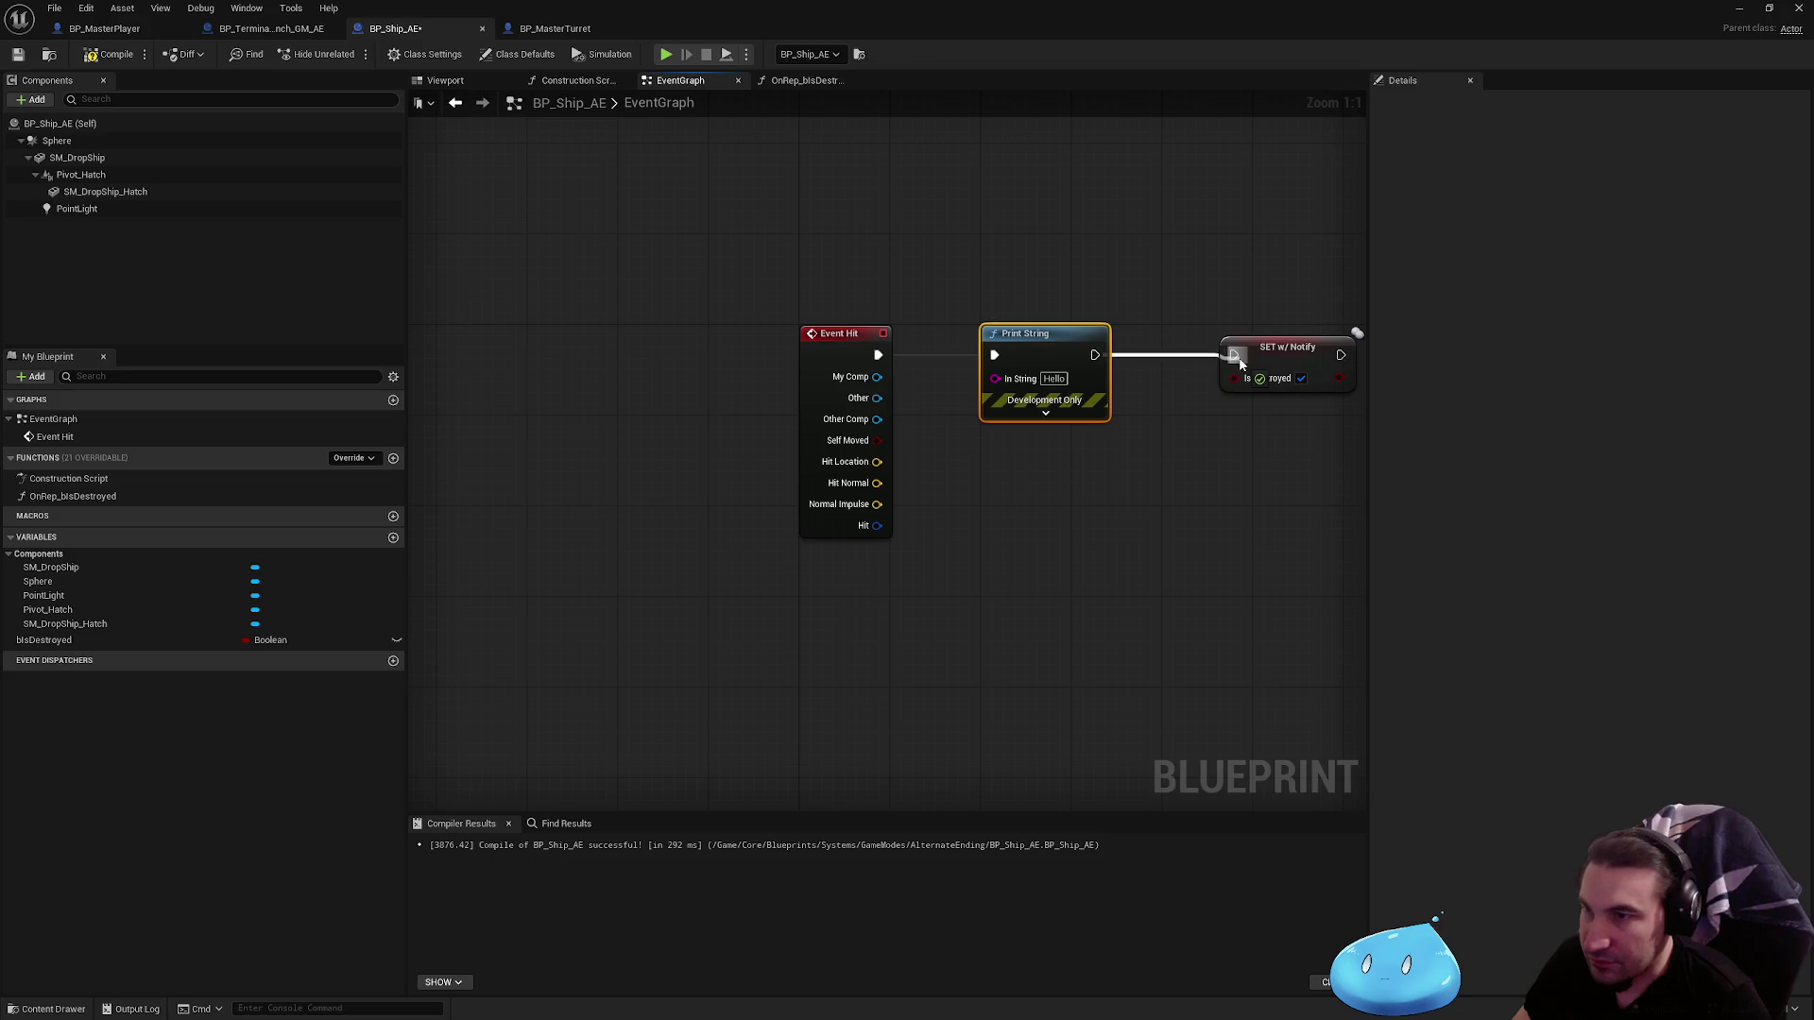
left_click_drag(1280, 354, 1315, 354)
Step: Compile and save BP_Ship_AE, play-test the level, then maximize the editor and fit the graph
left_click(111, 54)
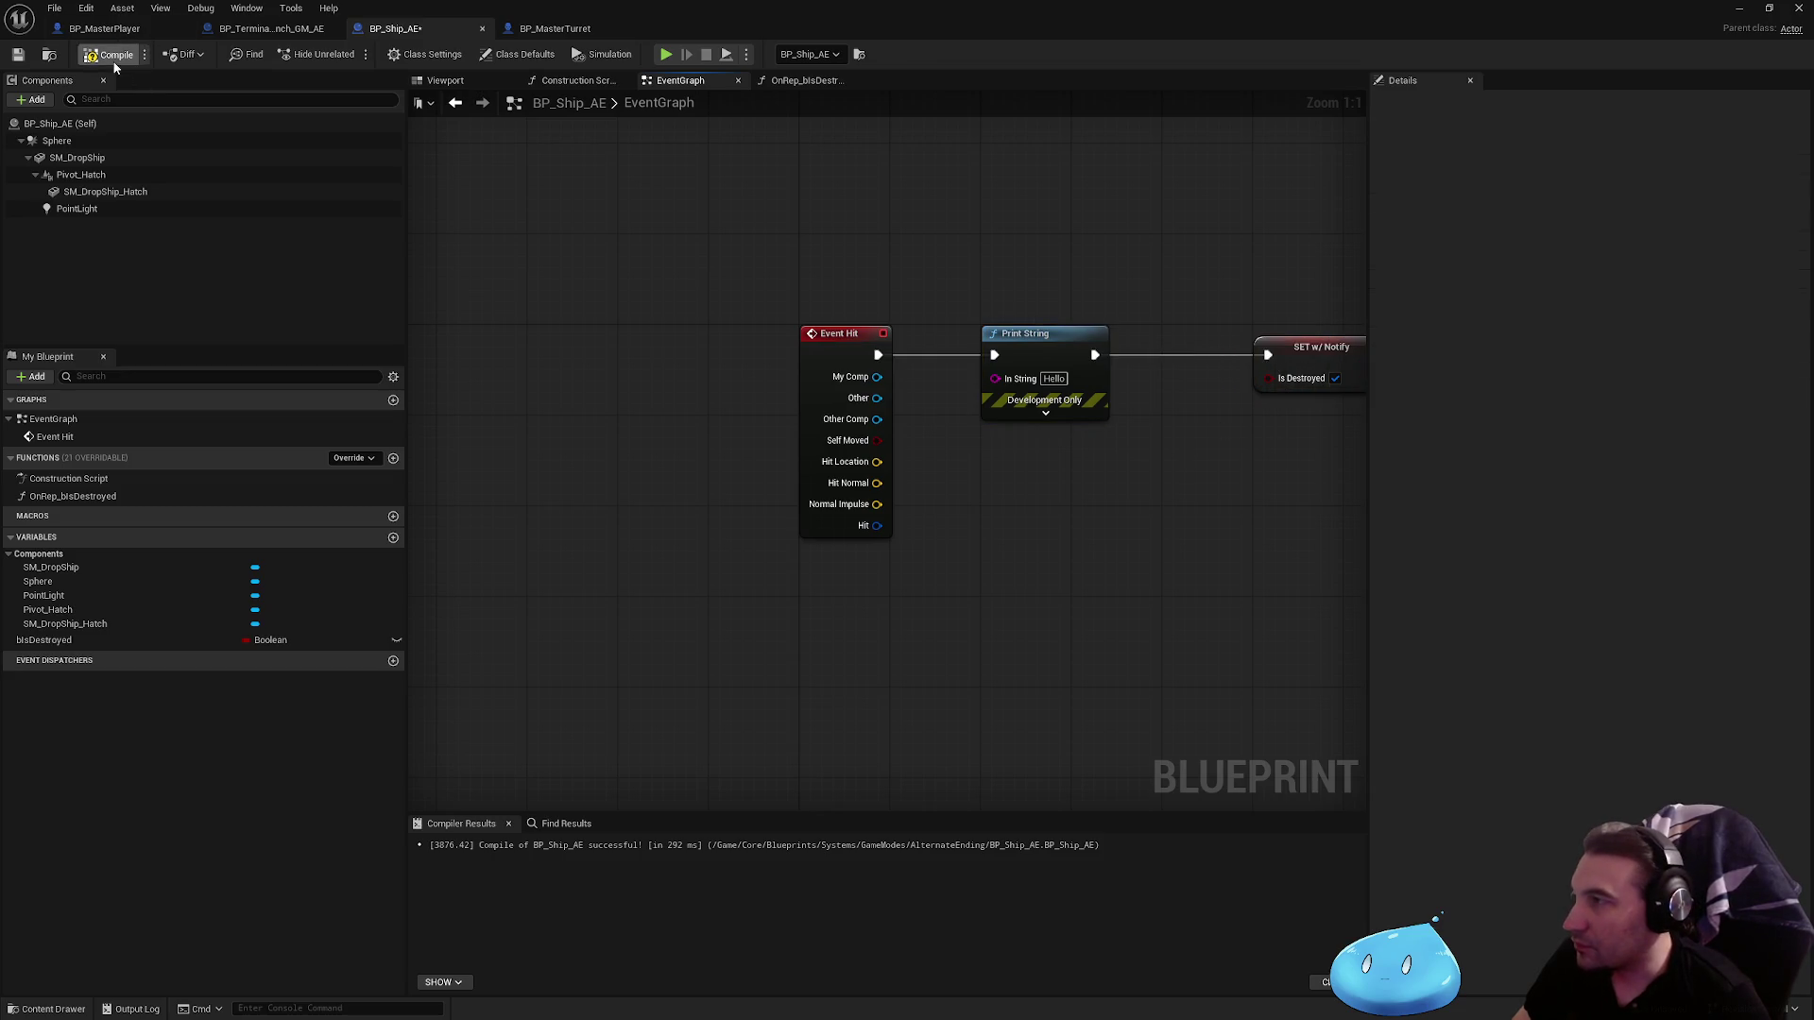
left_click(17, 54)
key("super+Down")
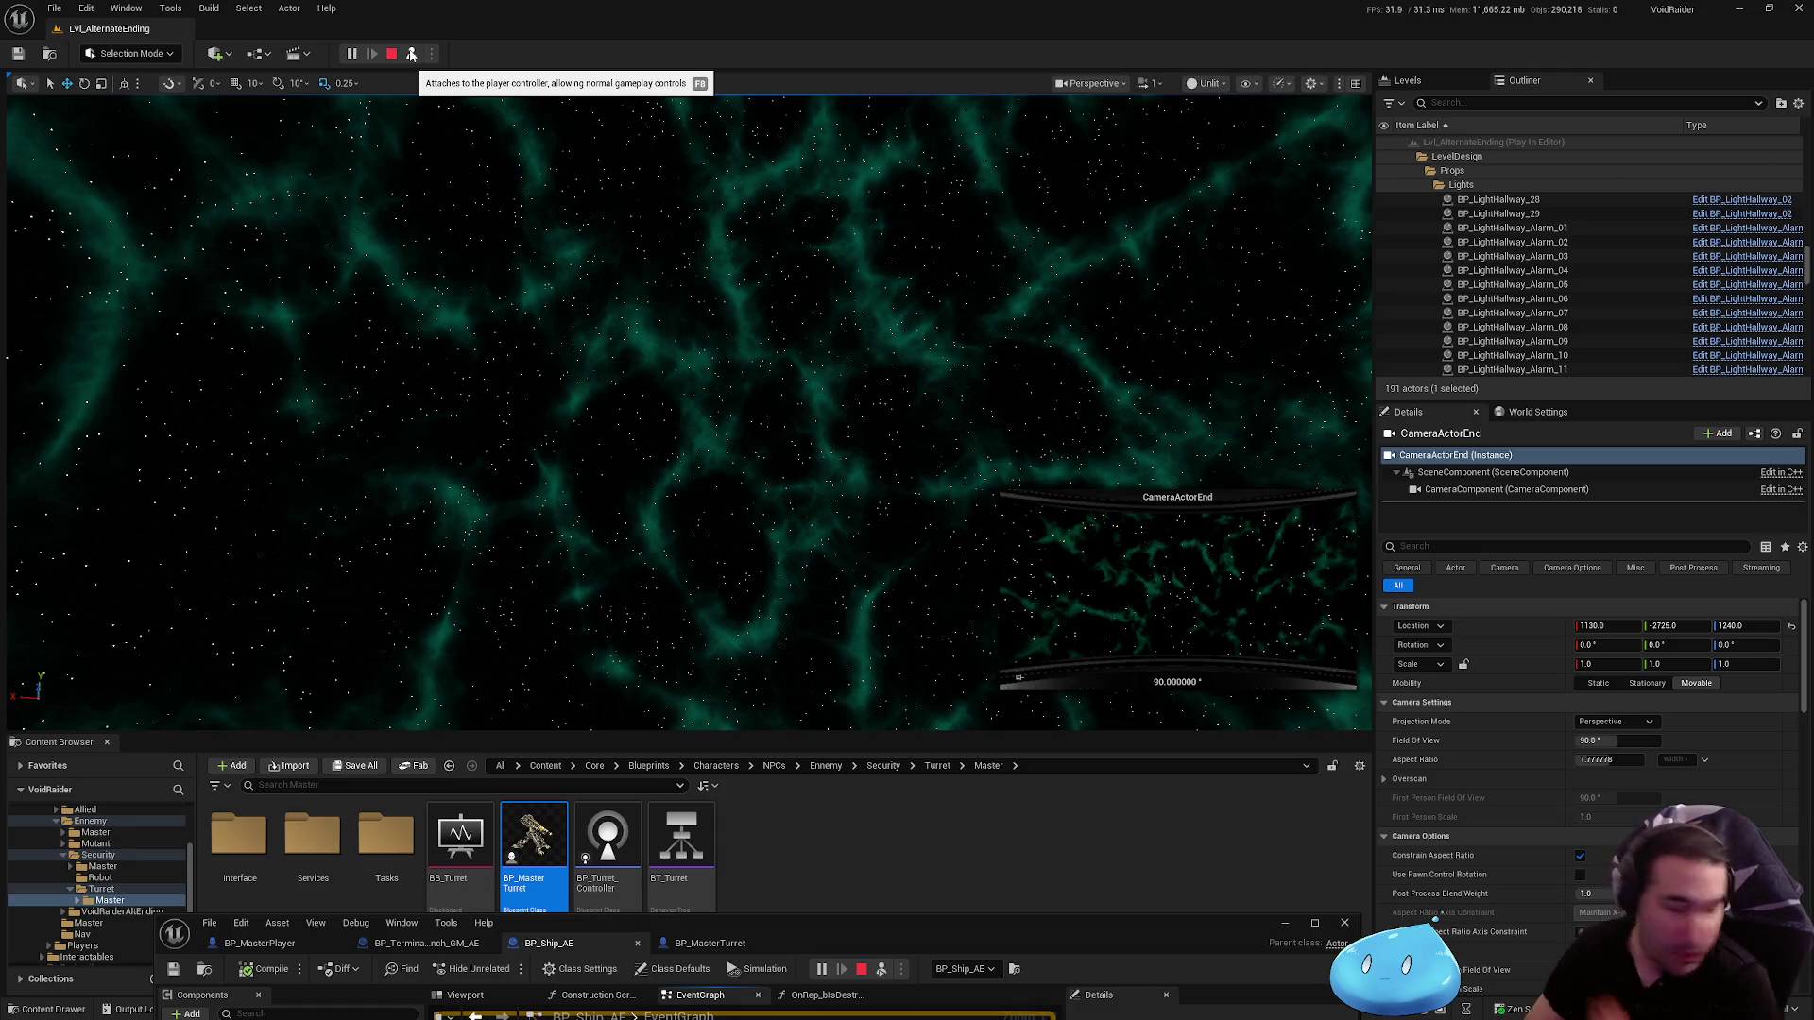
left_click(391, 54)
left_click_drag(1058, 925, 1081, 349)
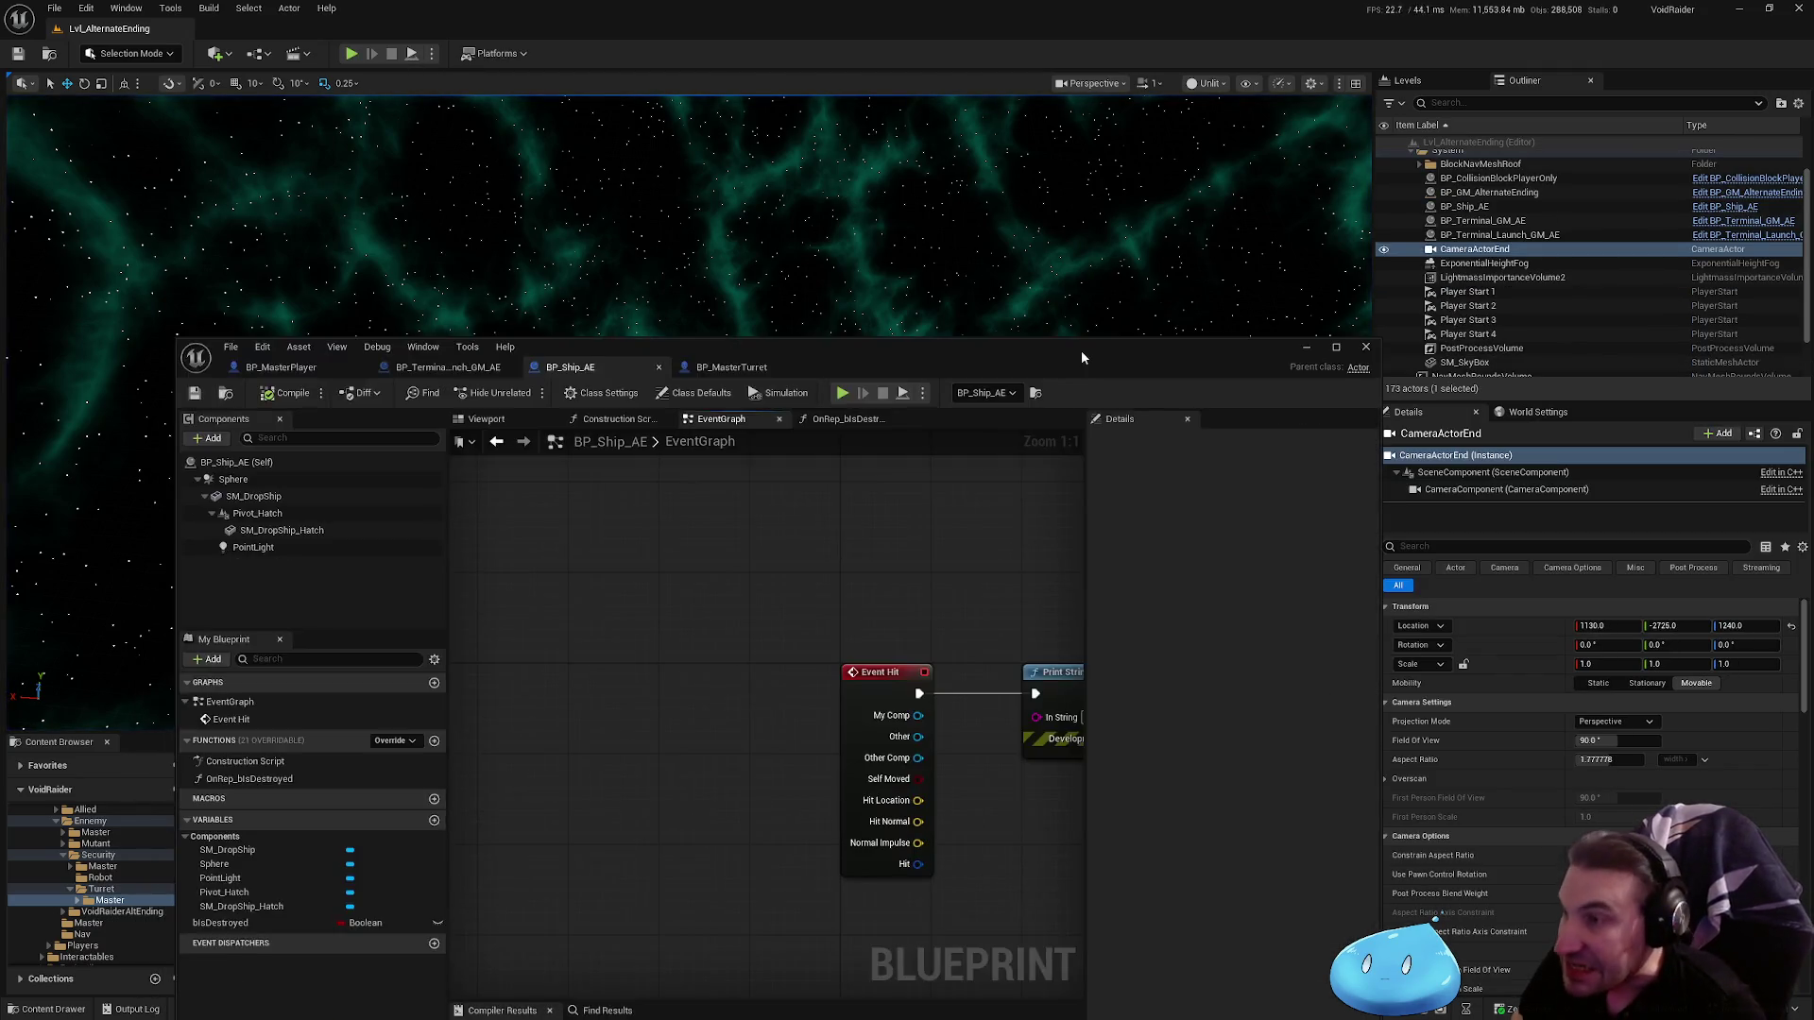
double_click(1080, 350)
key("Home")
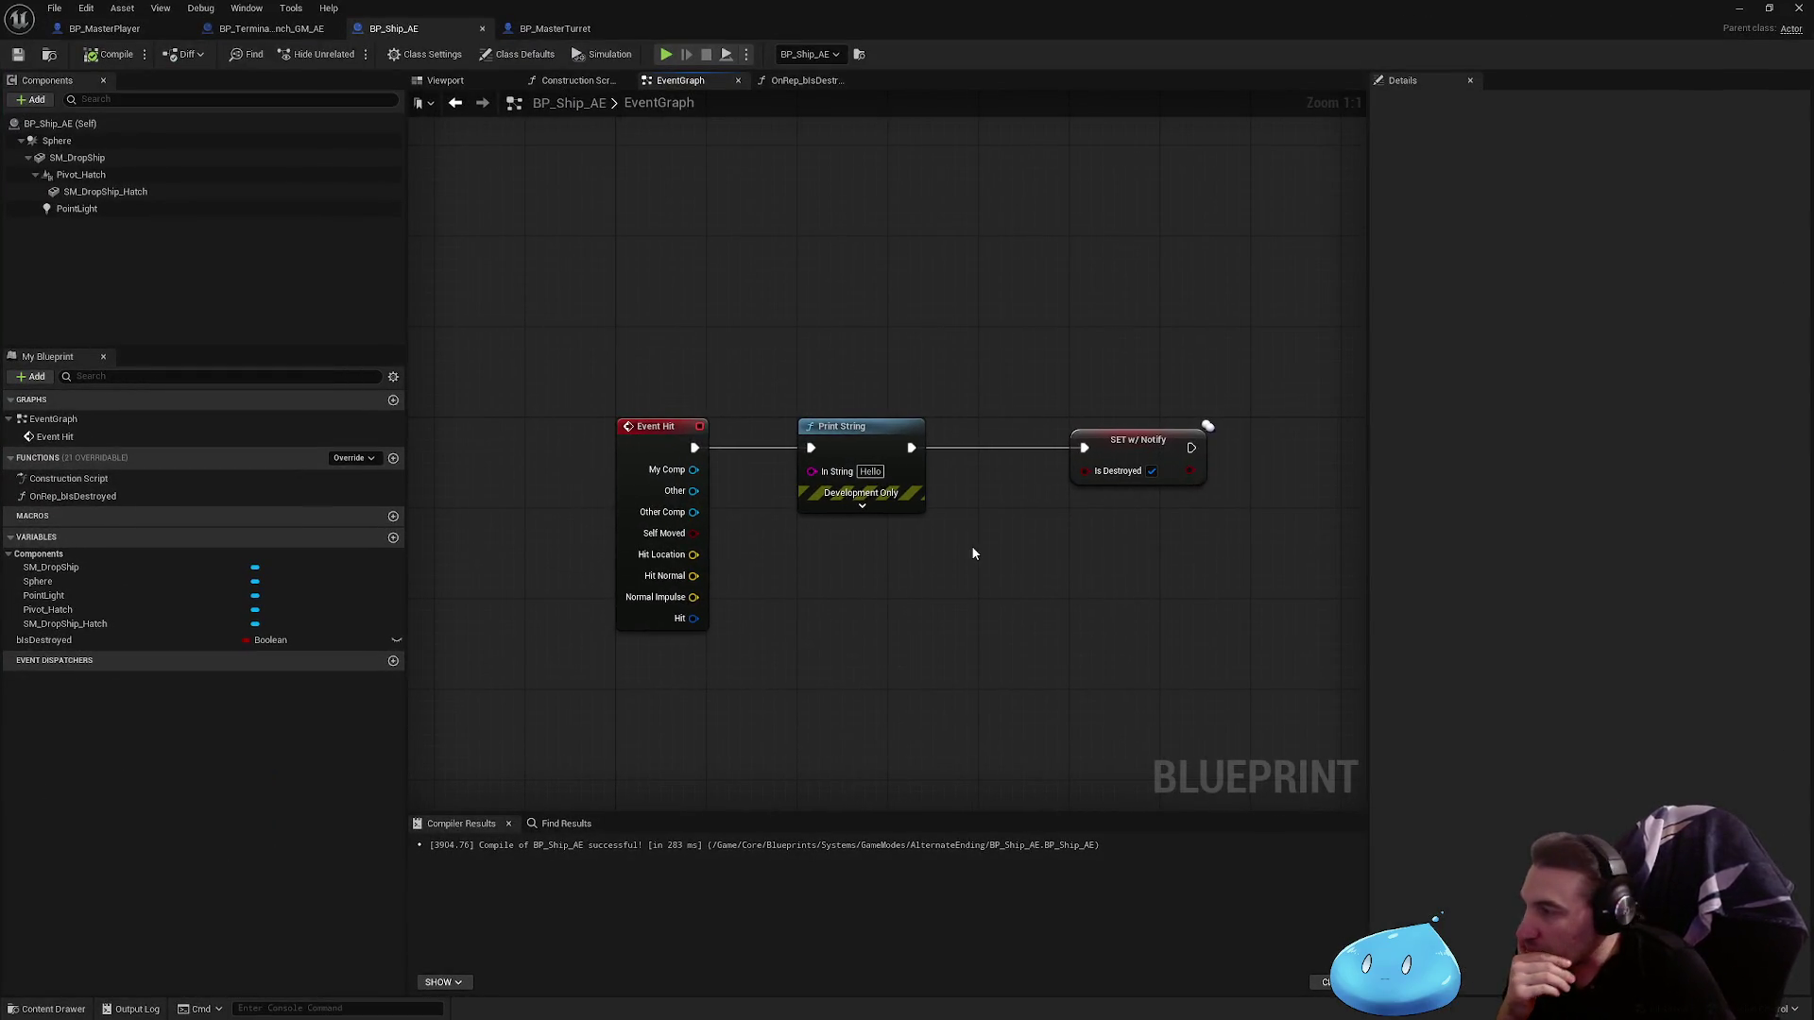
Step: Set the Sphere component's Phys Material Override to PM_Metal and save the Blueprint
left_click(54, 141)
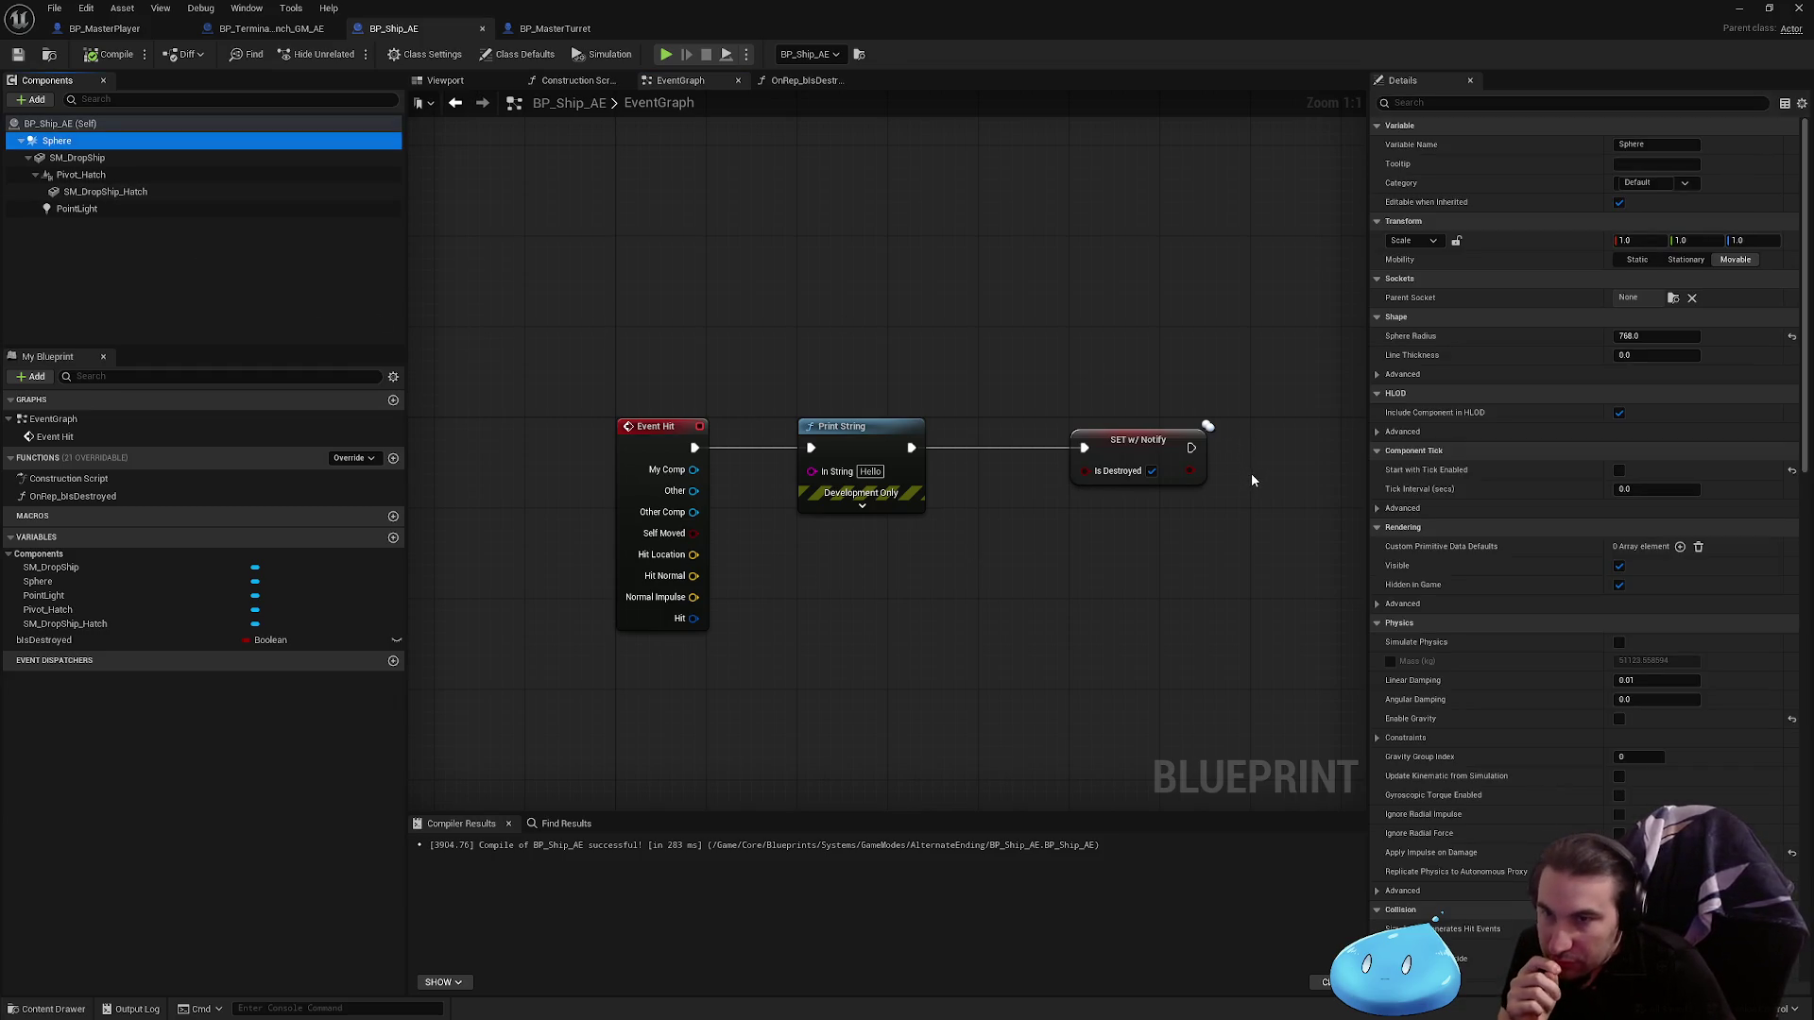
mouse_move(1424, 498)
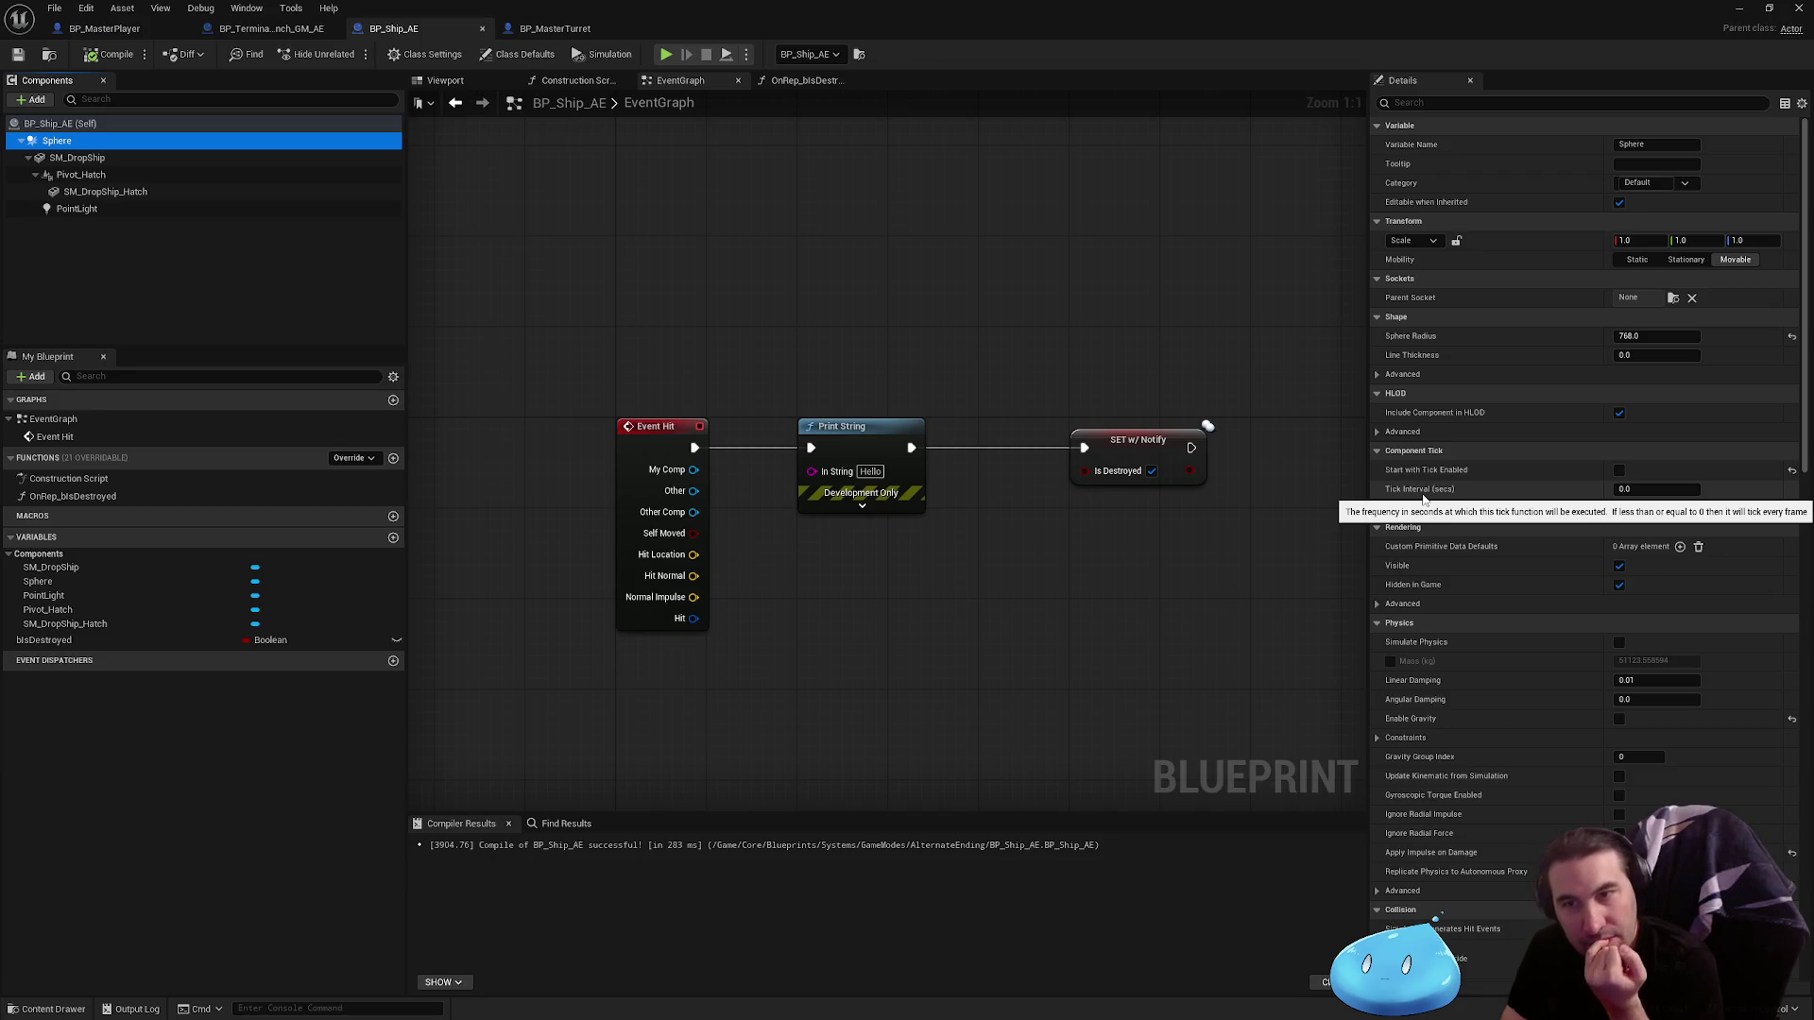
scroll(1556, 724, "down", 5)
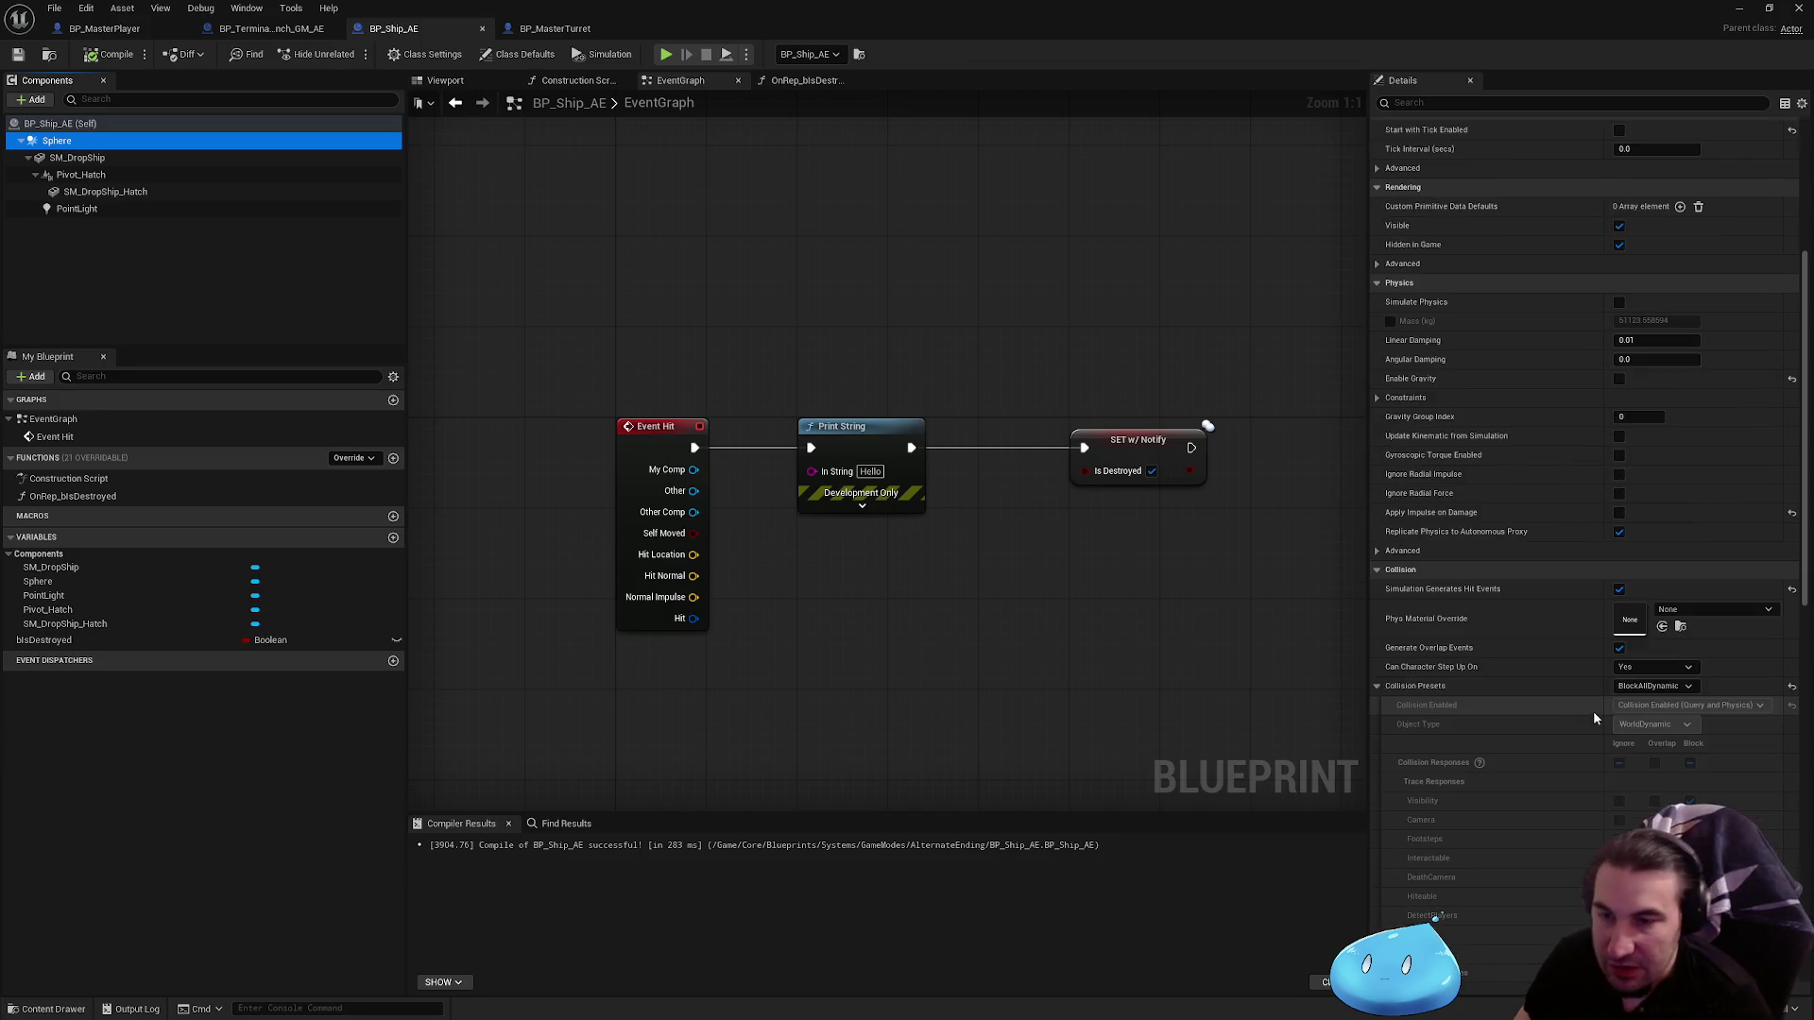
left_click(1705, 614)
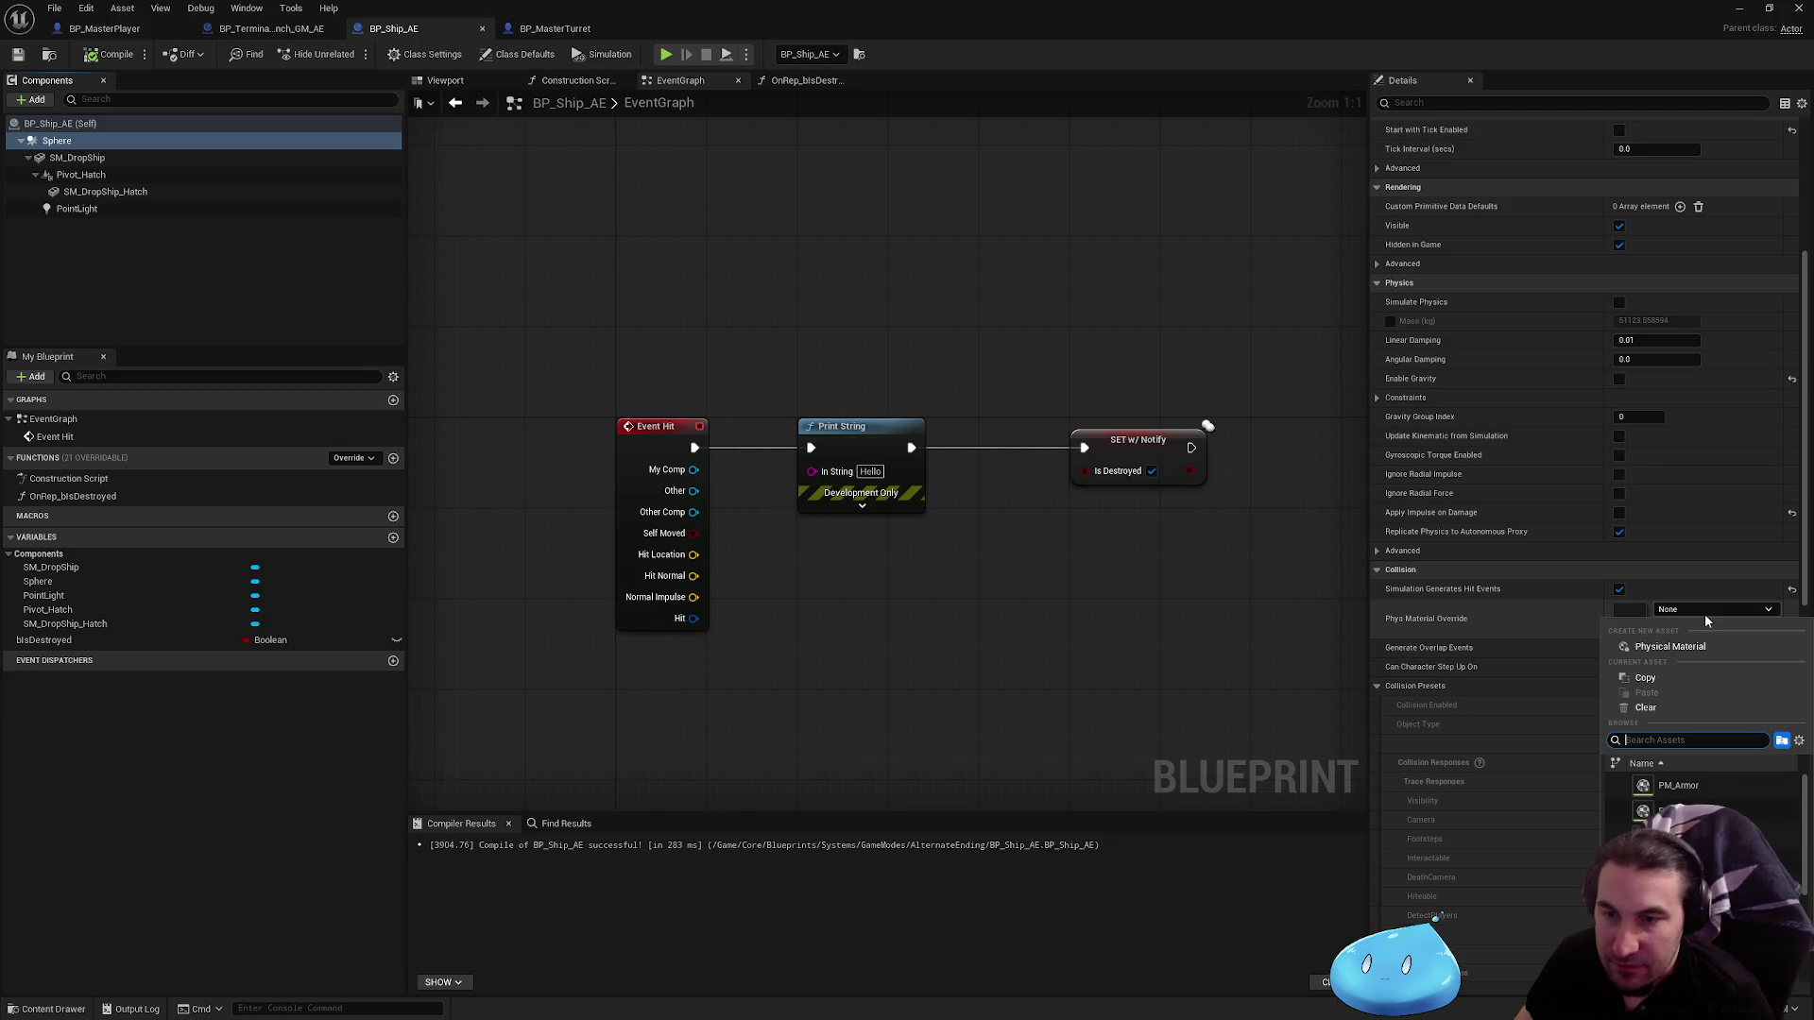
scroll(1700, 803, "down", 2)
left_click(1674, 830)
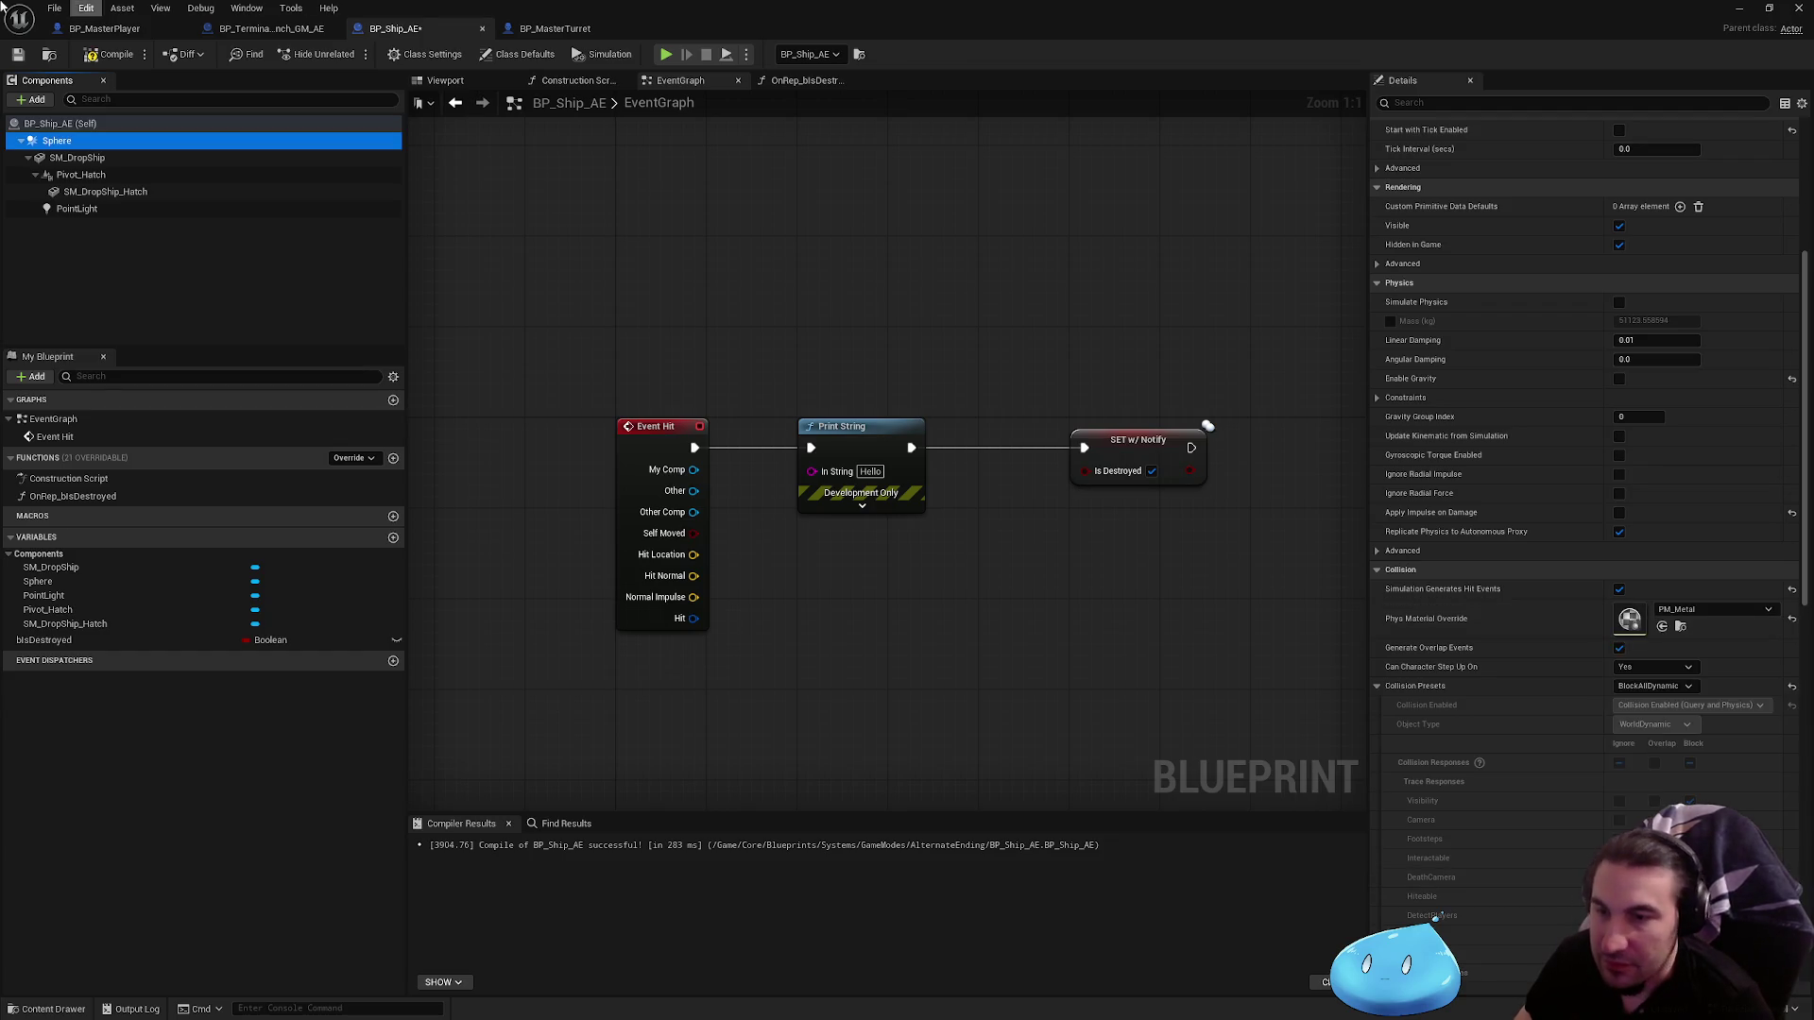
left_click(19, 54)
Step: Play-test the level, then stop and bring the BP_Ship_AE editor back full screen
key("super+Down")
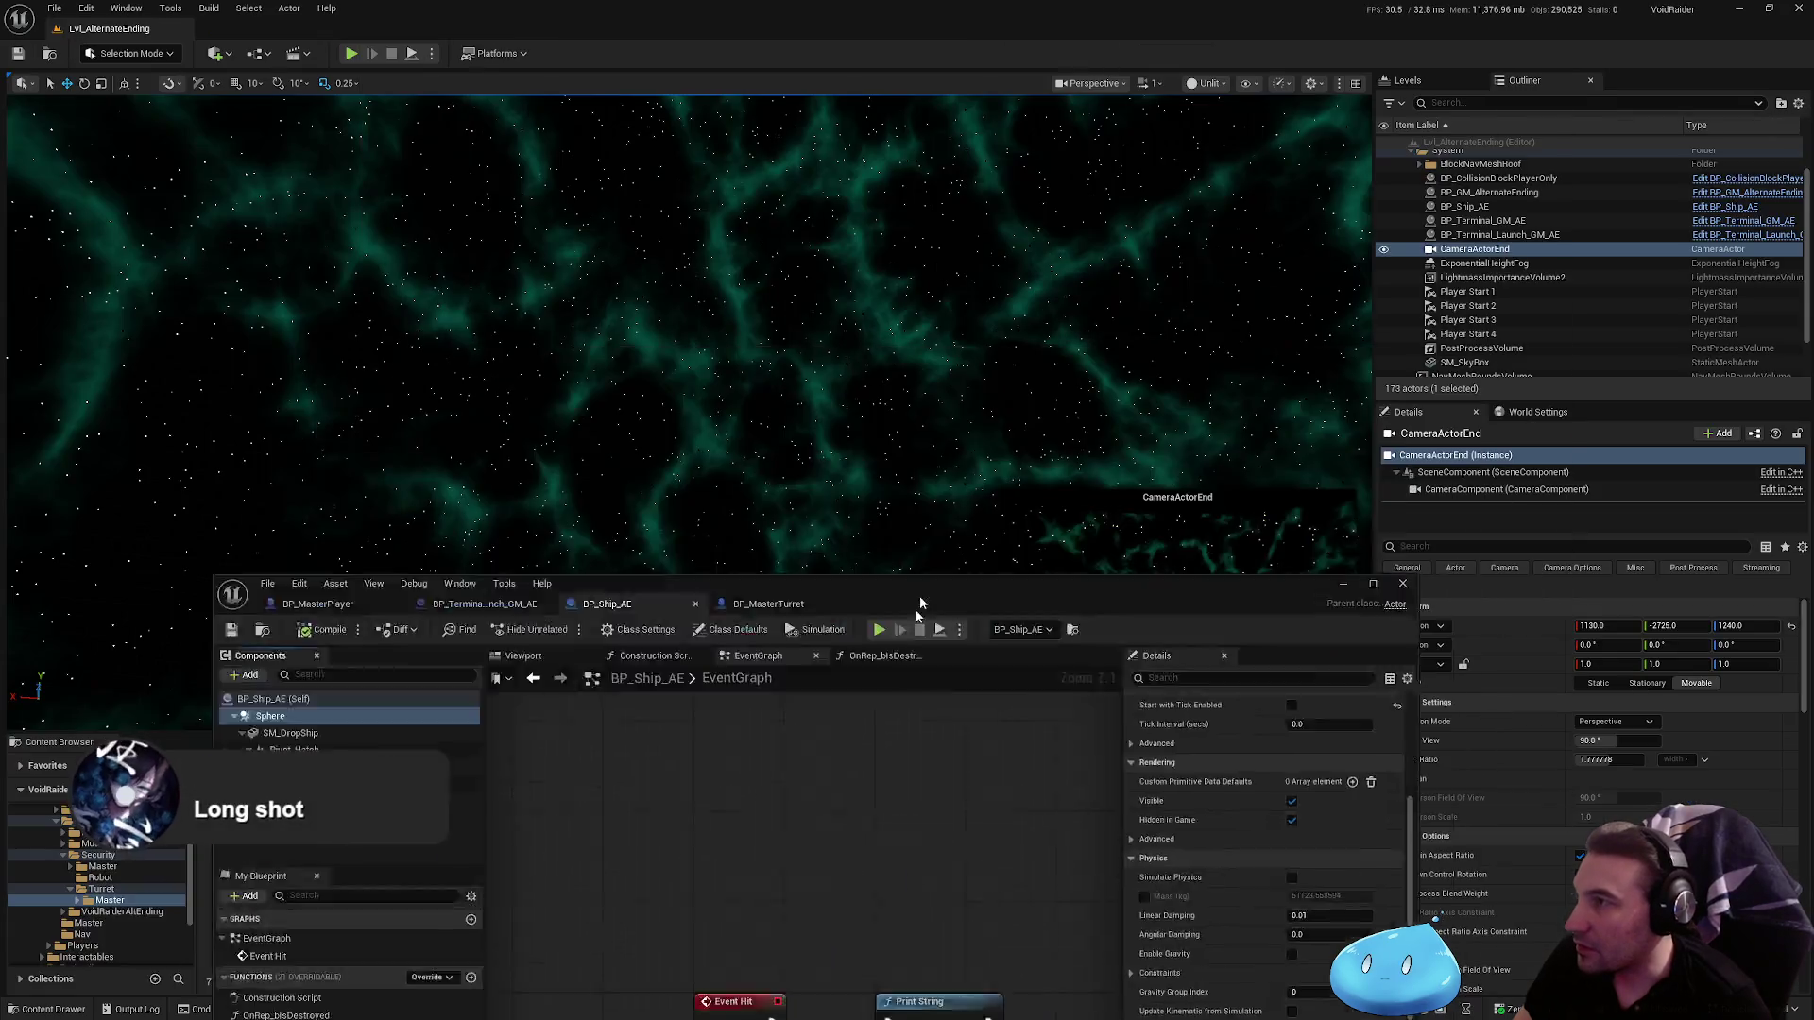
left_click(350, 53)
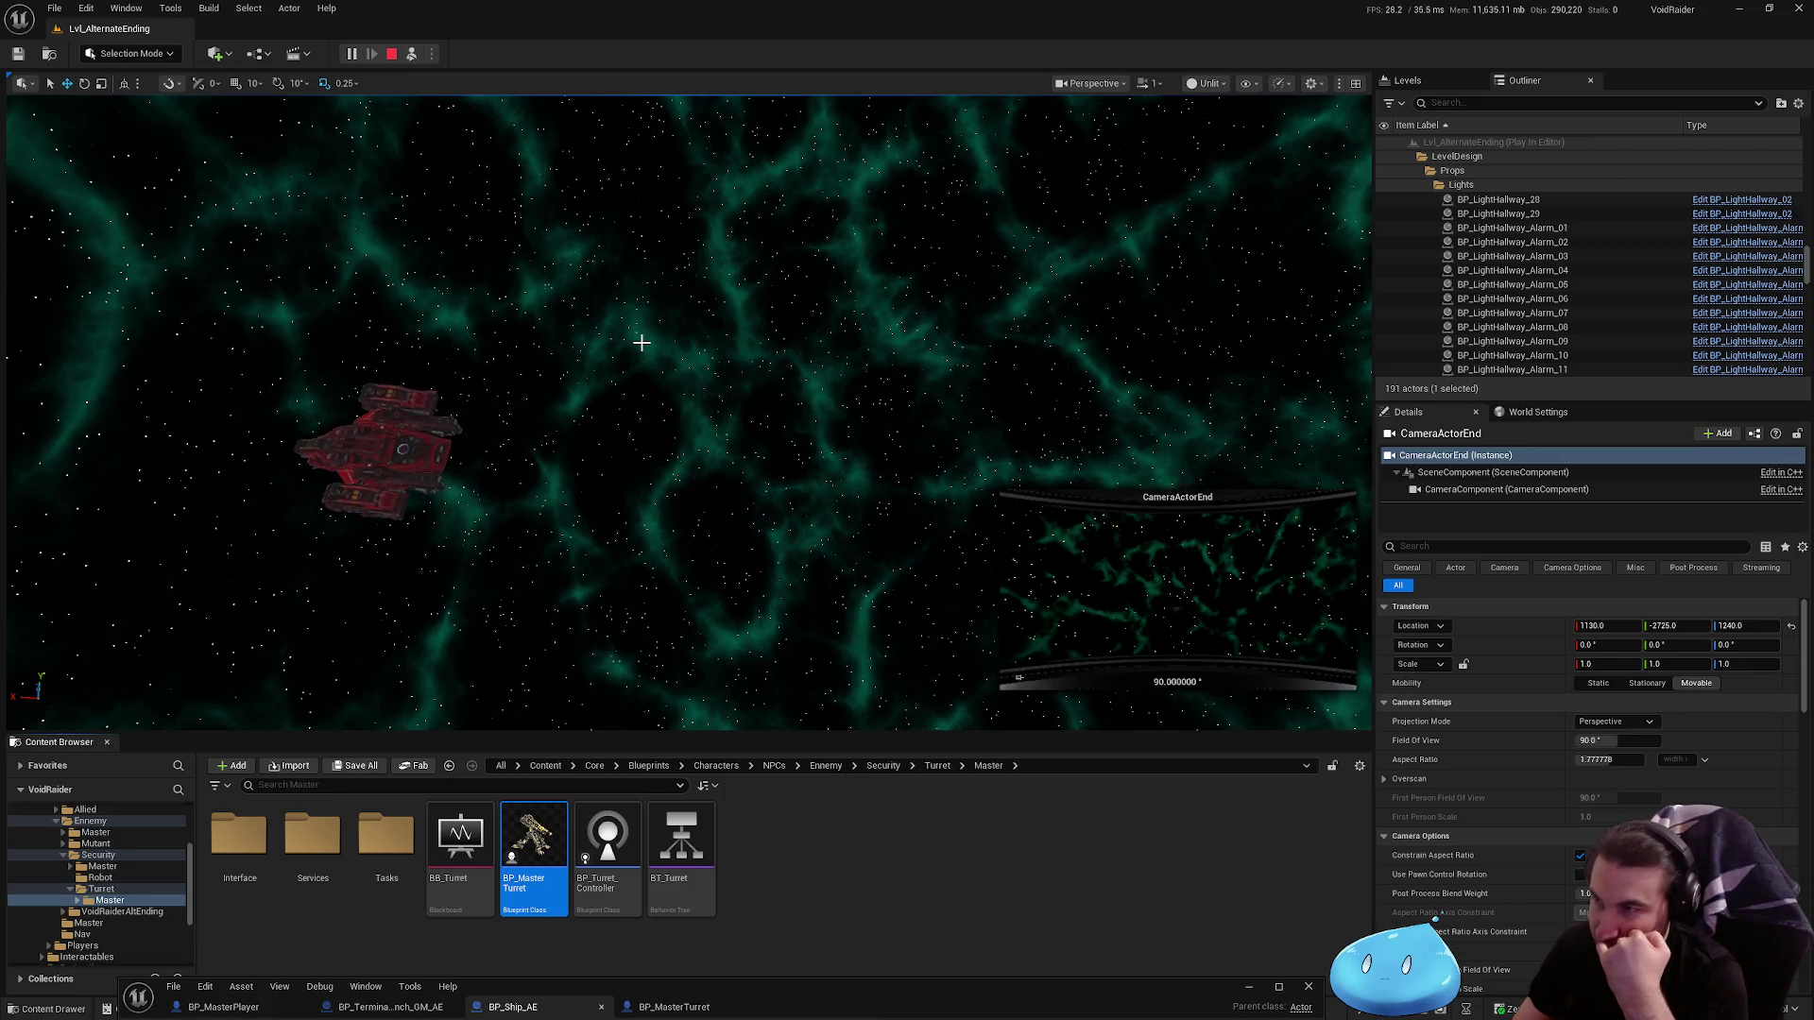
key("Escape")
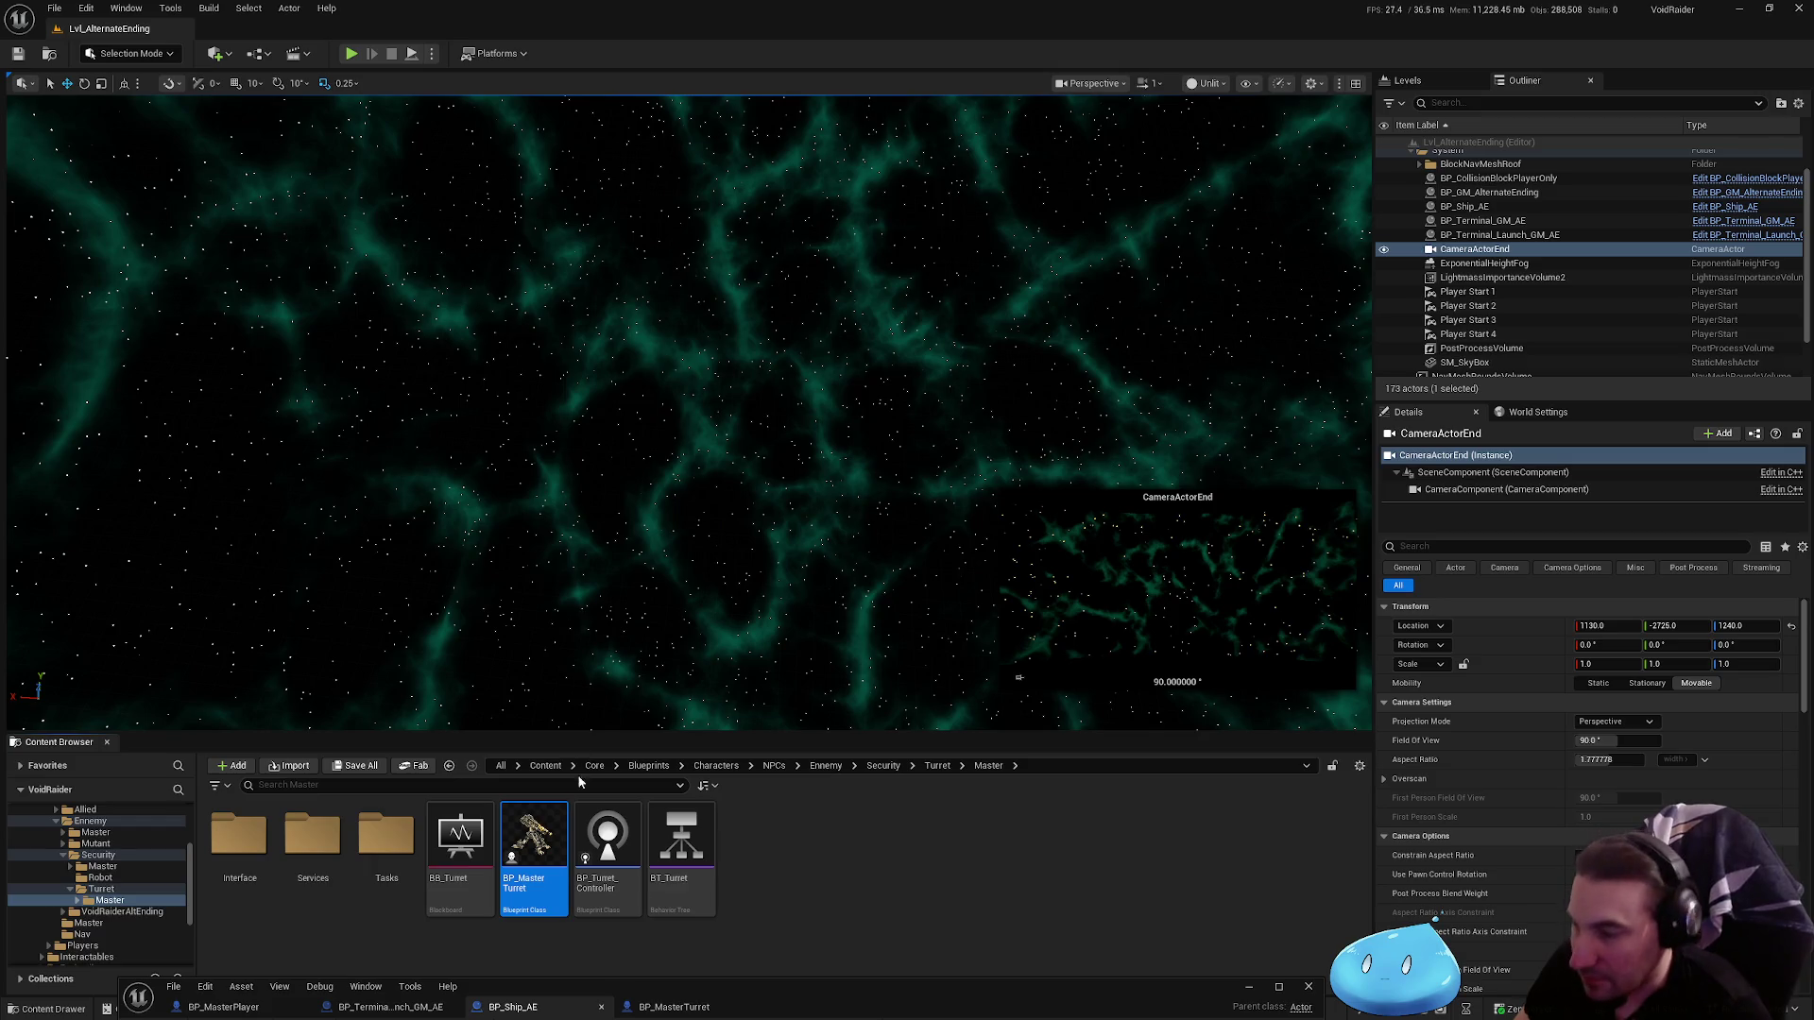
left_click_drag(814, 999, 871, 415)
double_click(871, 415)
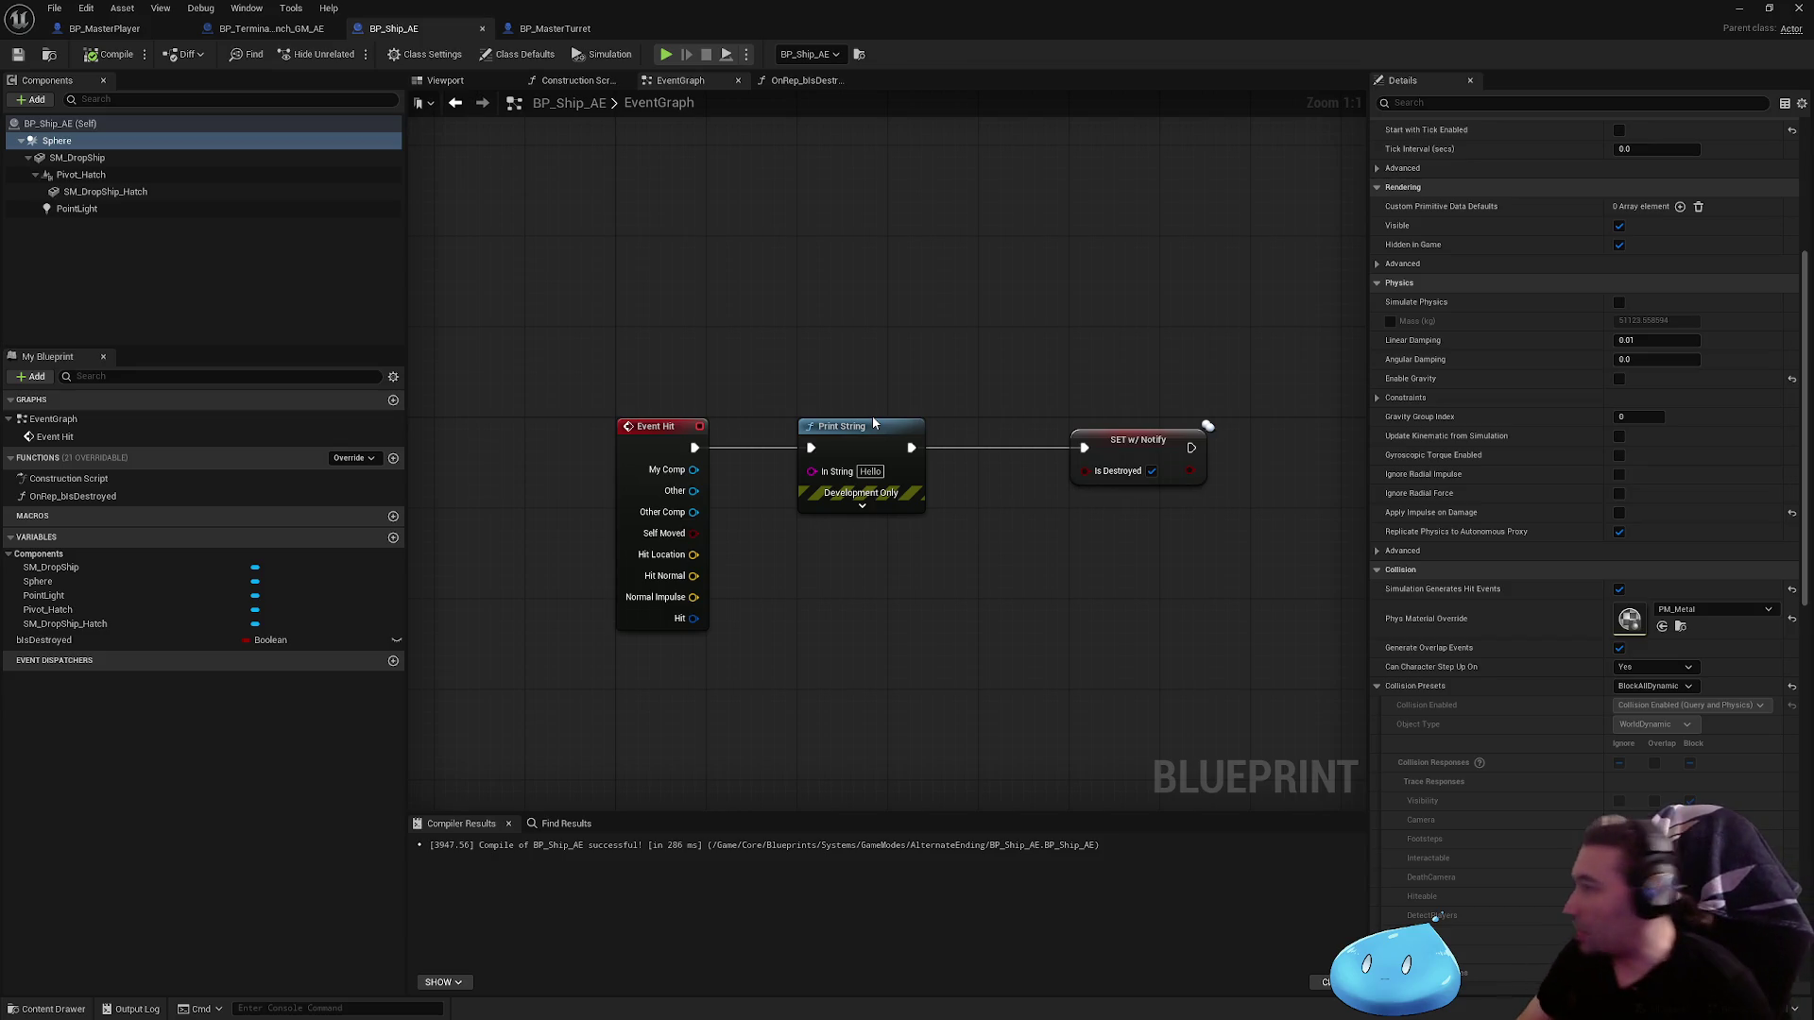
Step: Search the components for 'e' and filter the properties for 'can be', then clear the search
left_click(134, 100)
type("e")
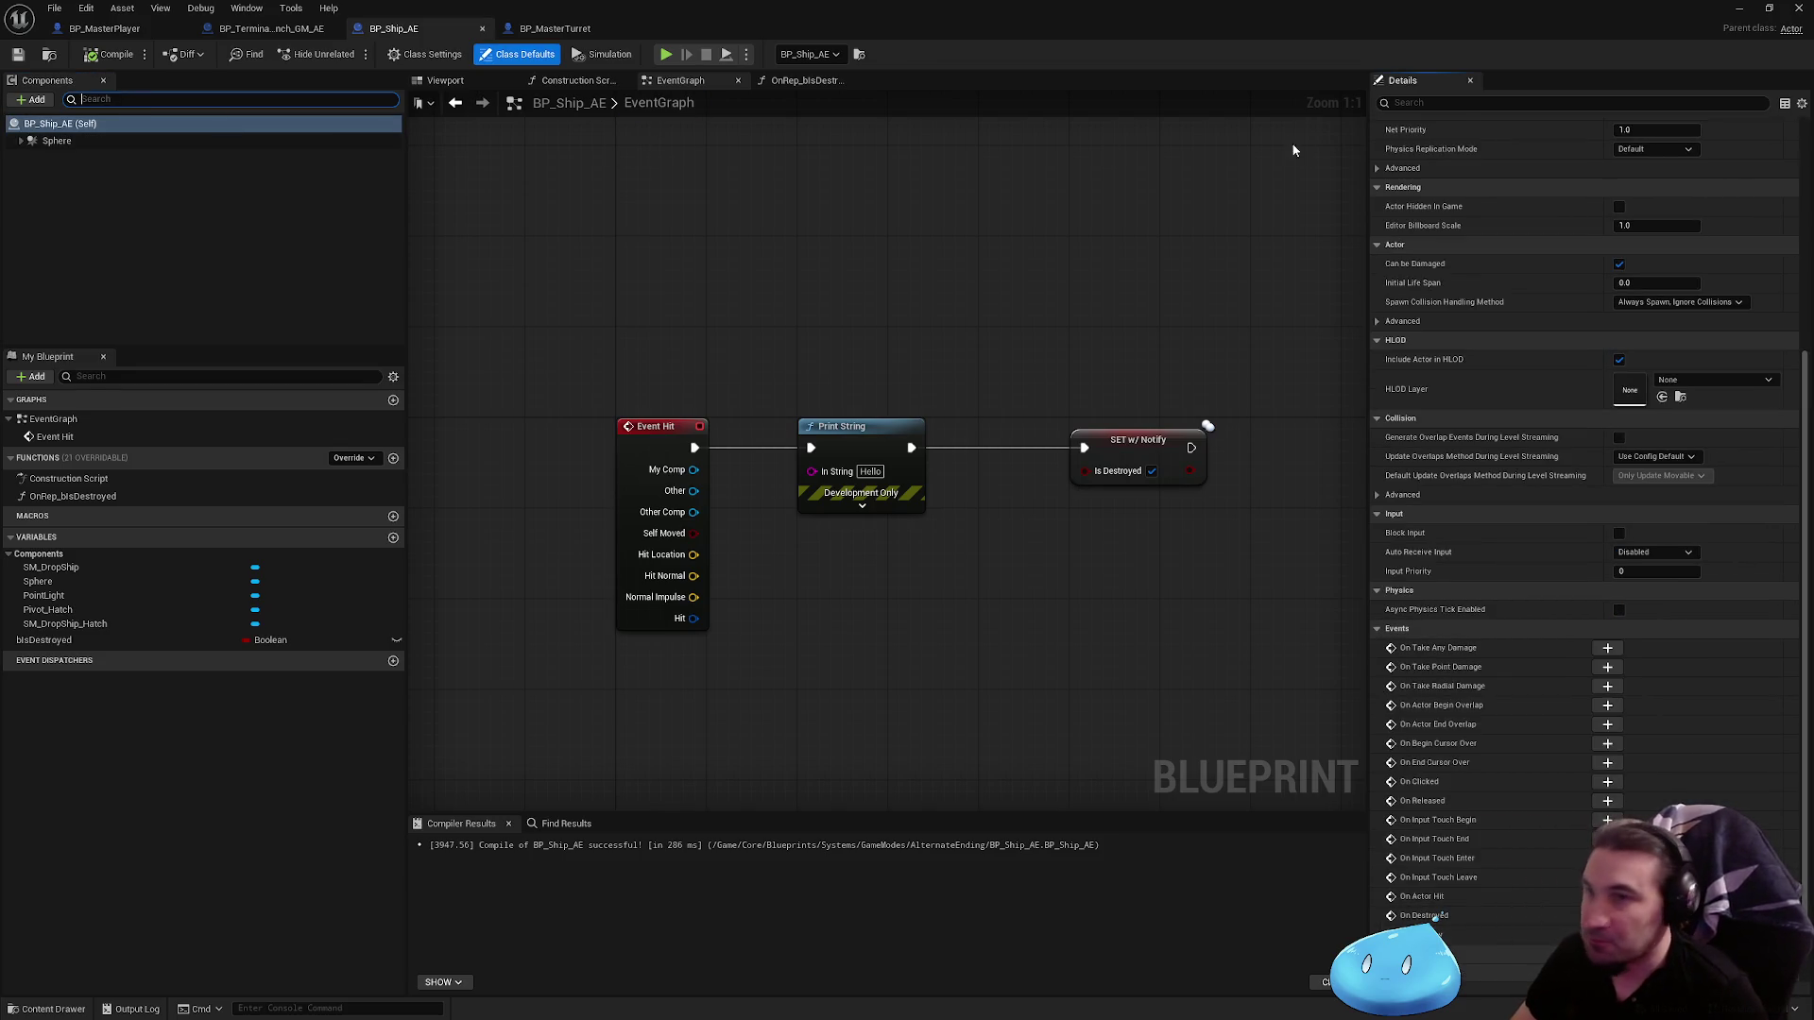
left_click(1445, 102)
type("can be")
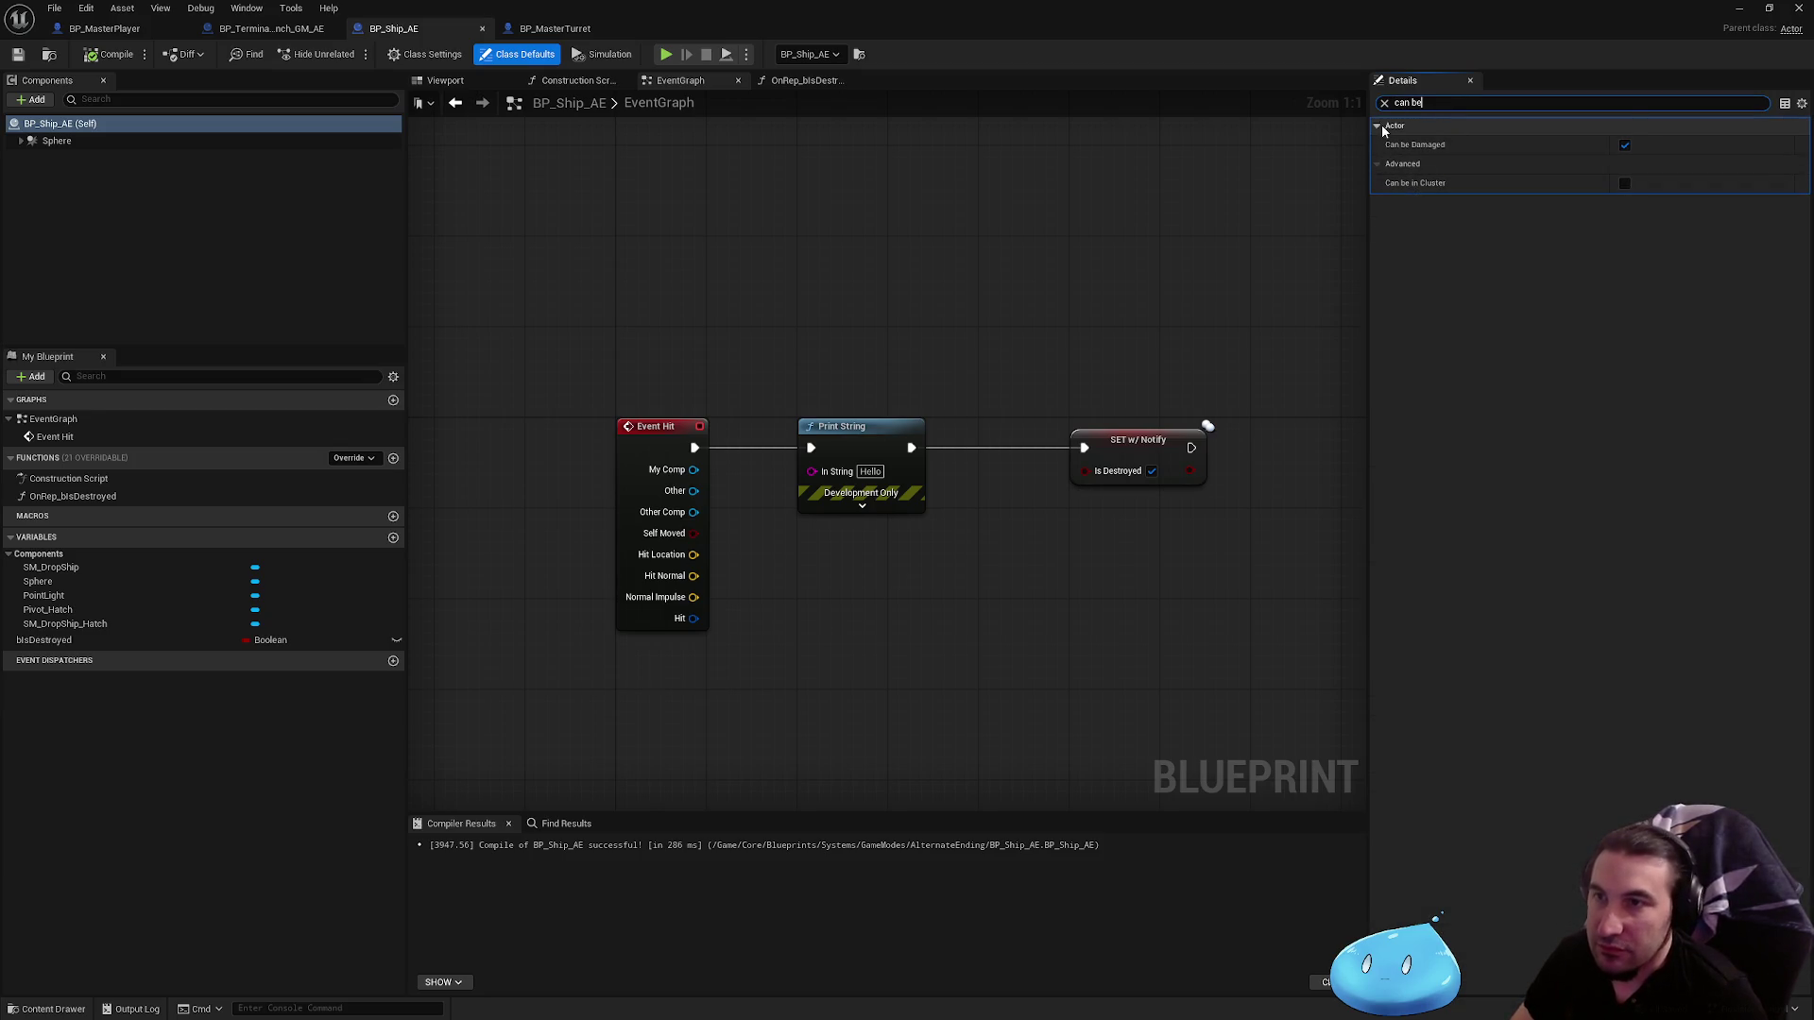
key("BackSpace")
left_click(1000, 223)
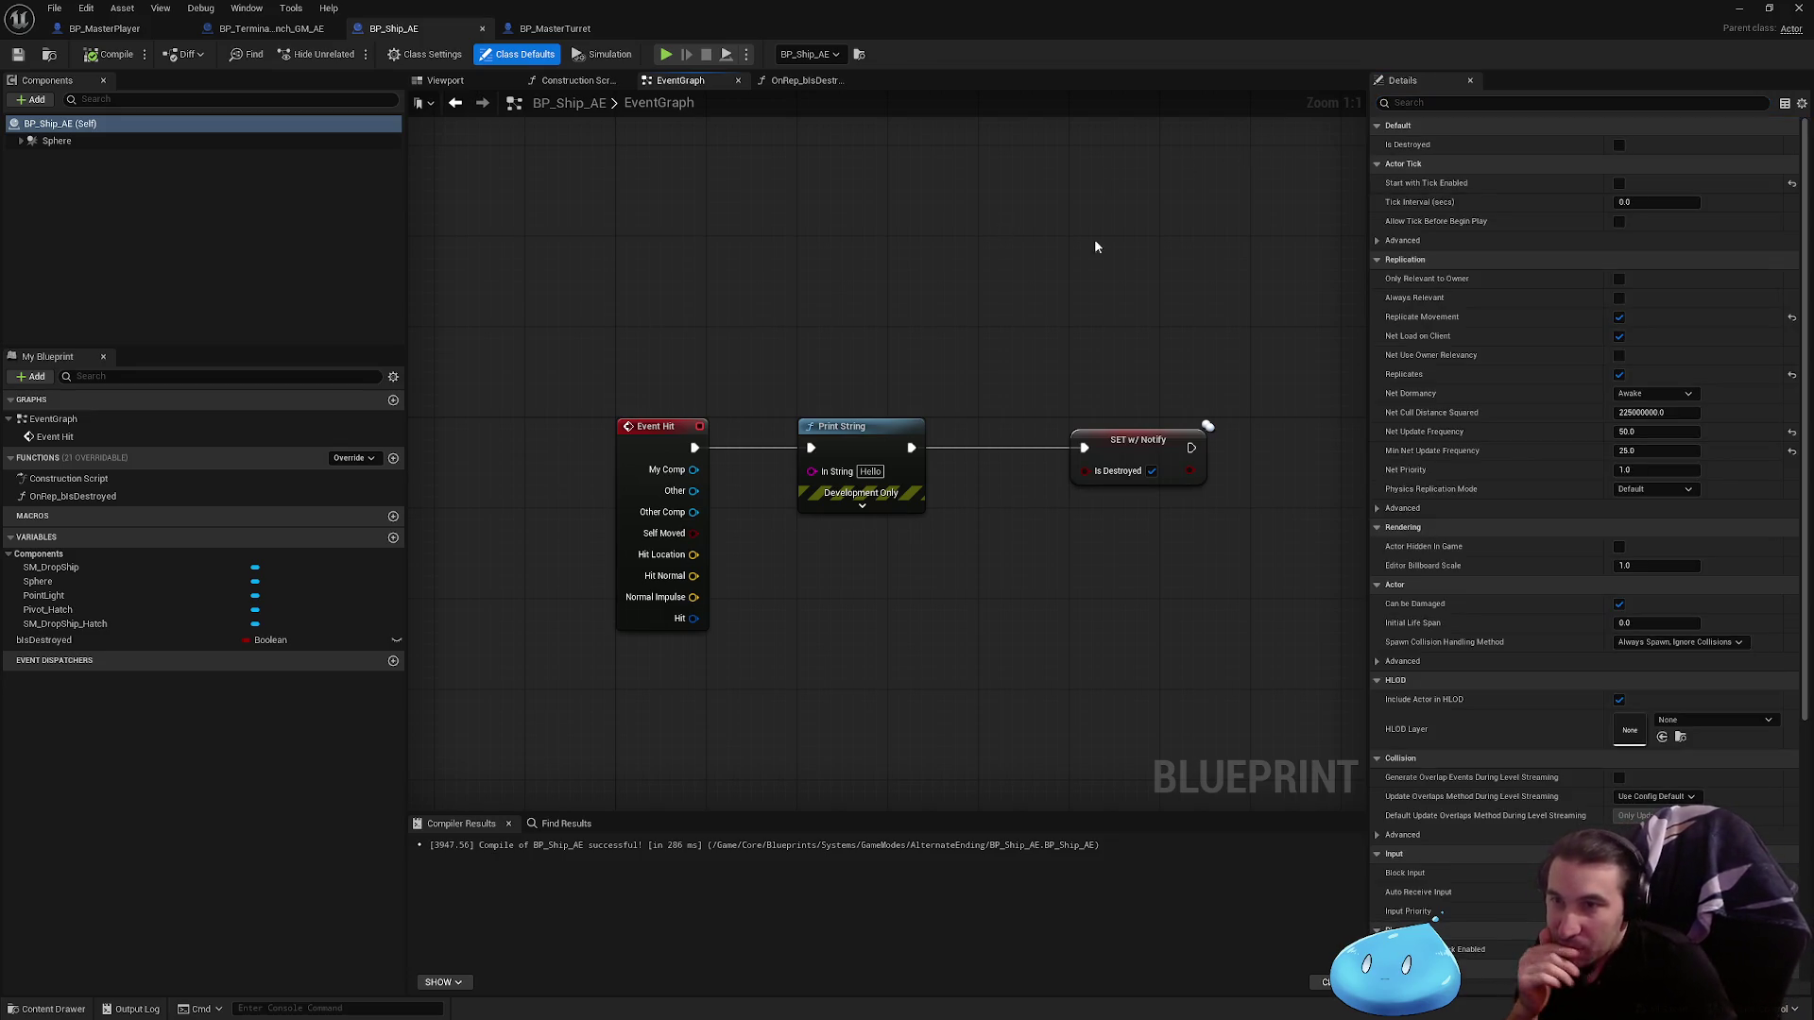
Step: Make the ship always relevant for replication, save BP_Ship_AE, and end the play-test
left_click(1618, 297)
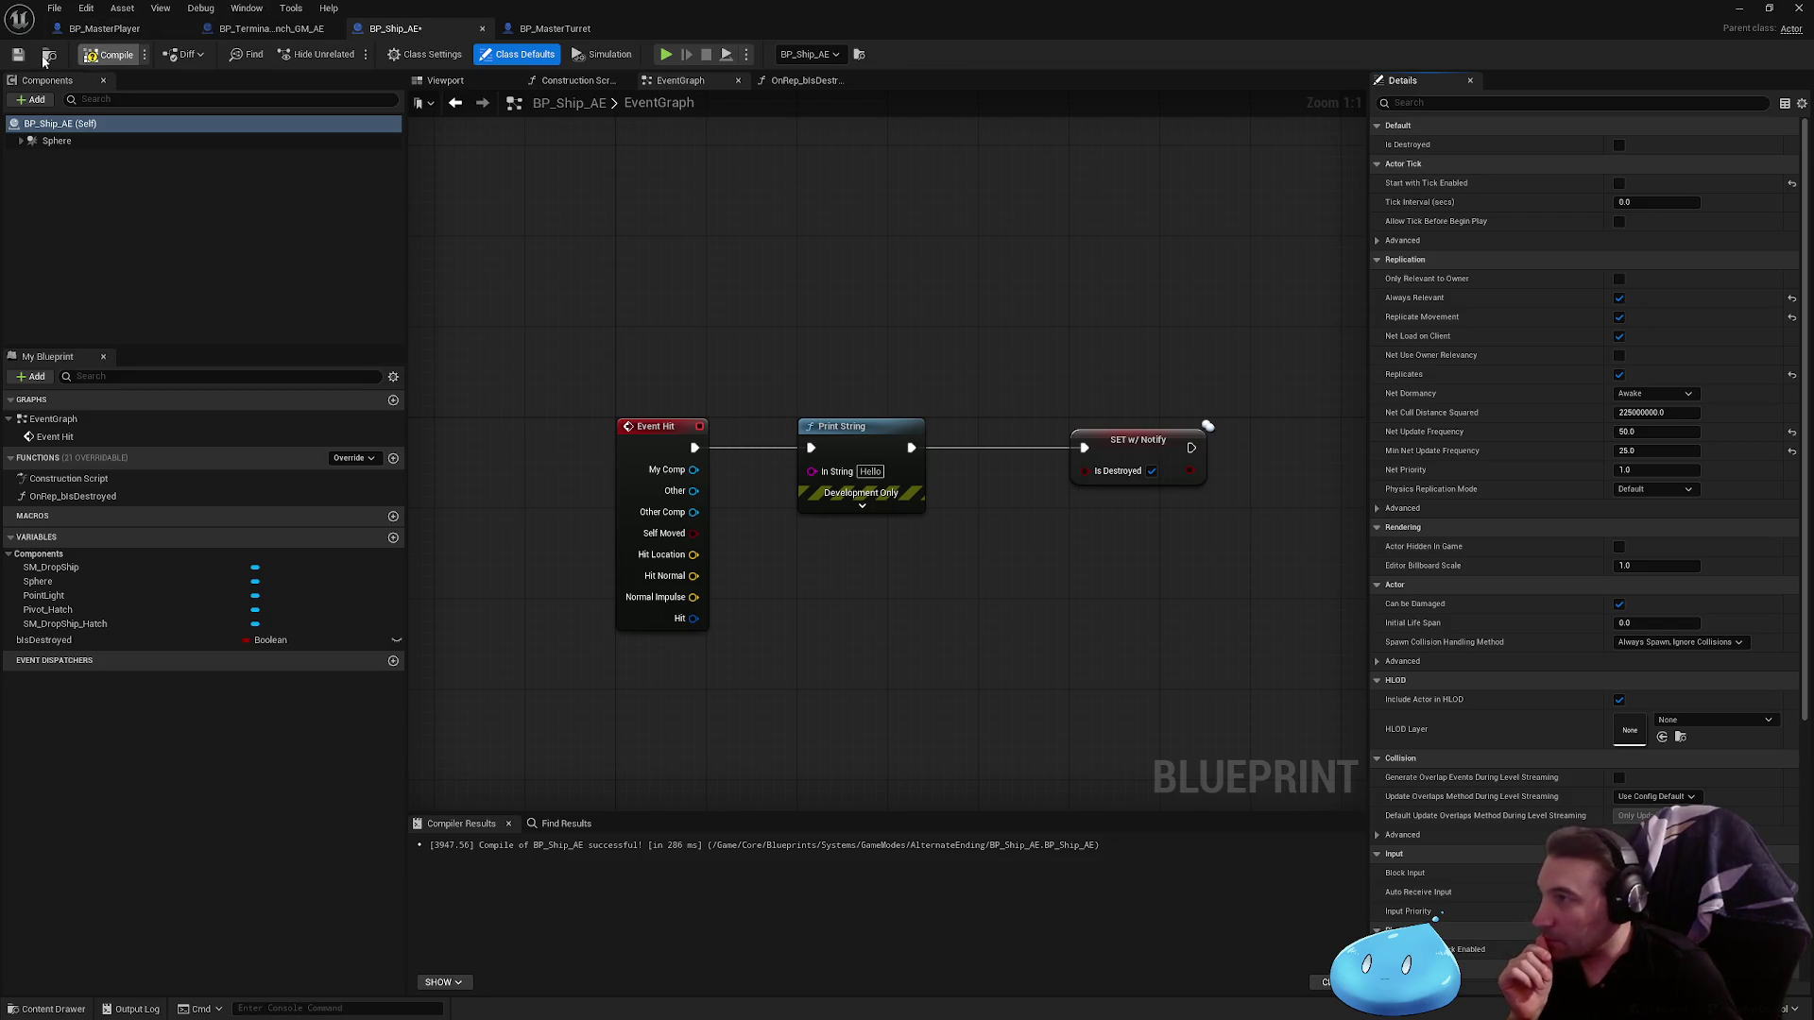
left_click(18, 54)
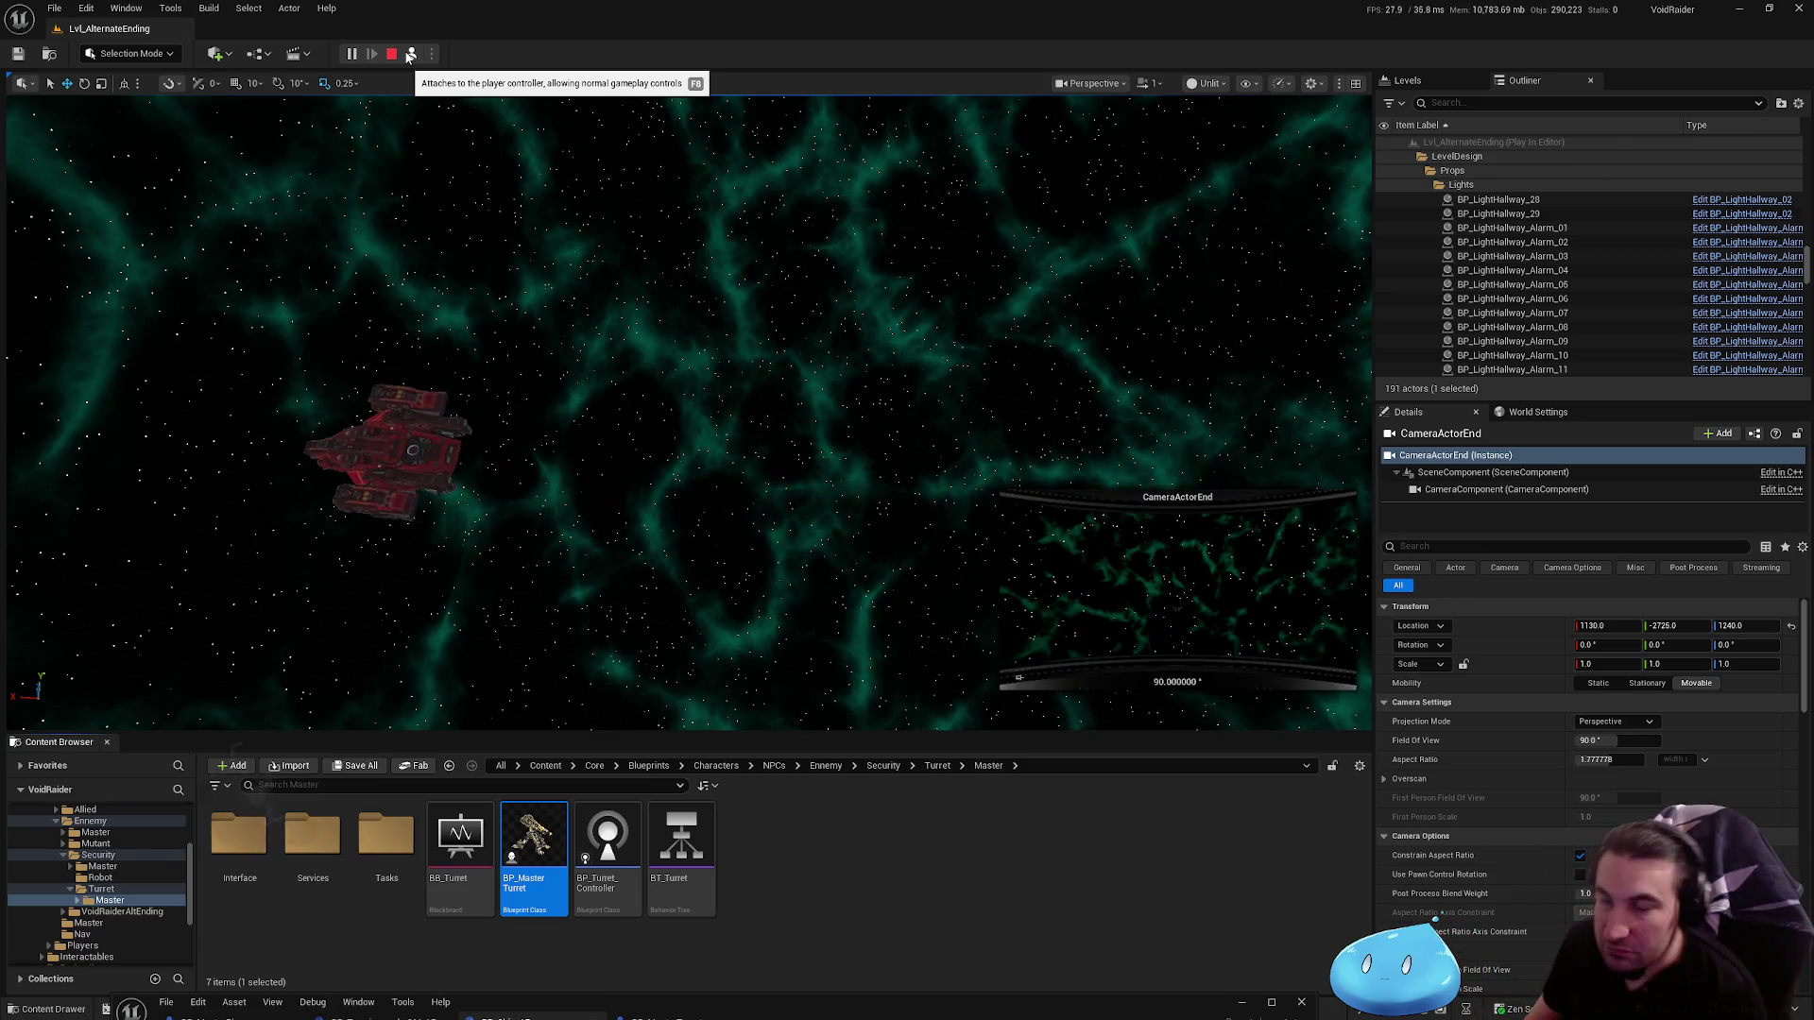
left_click(391, 54)
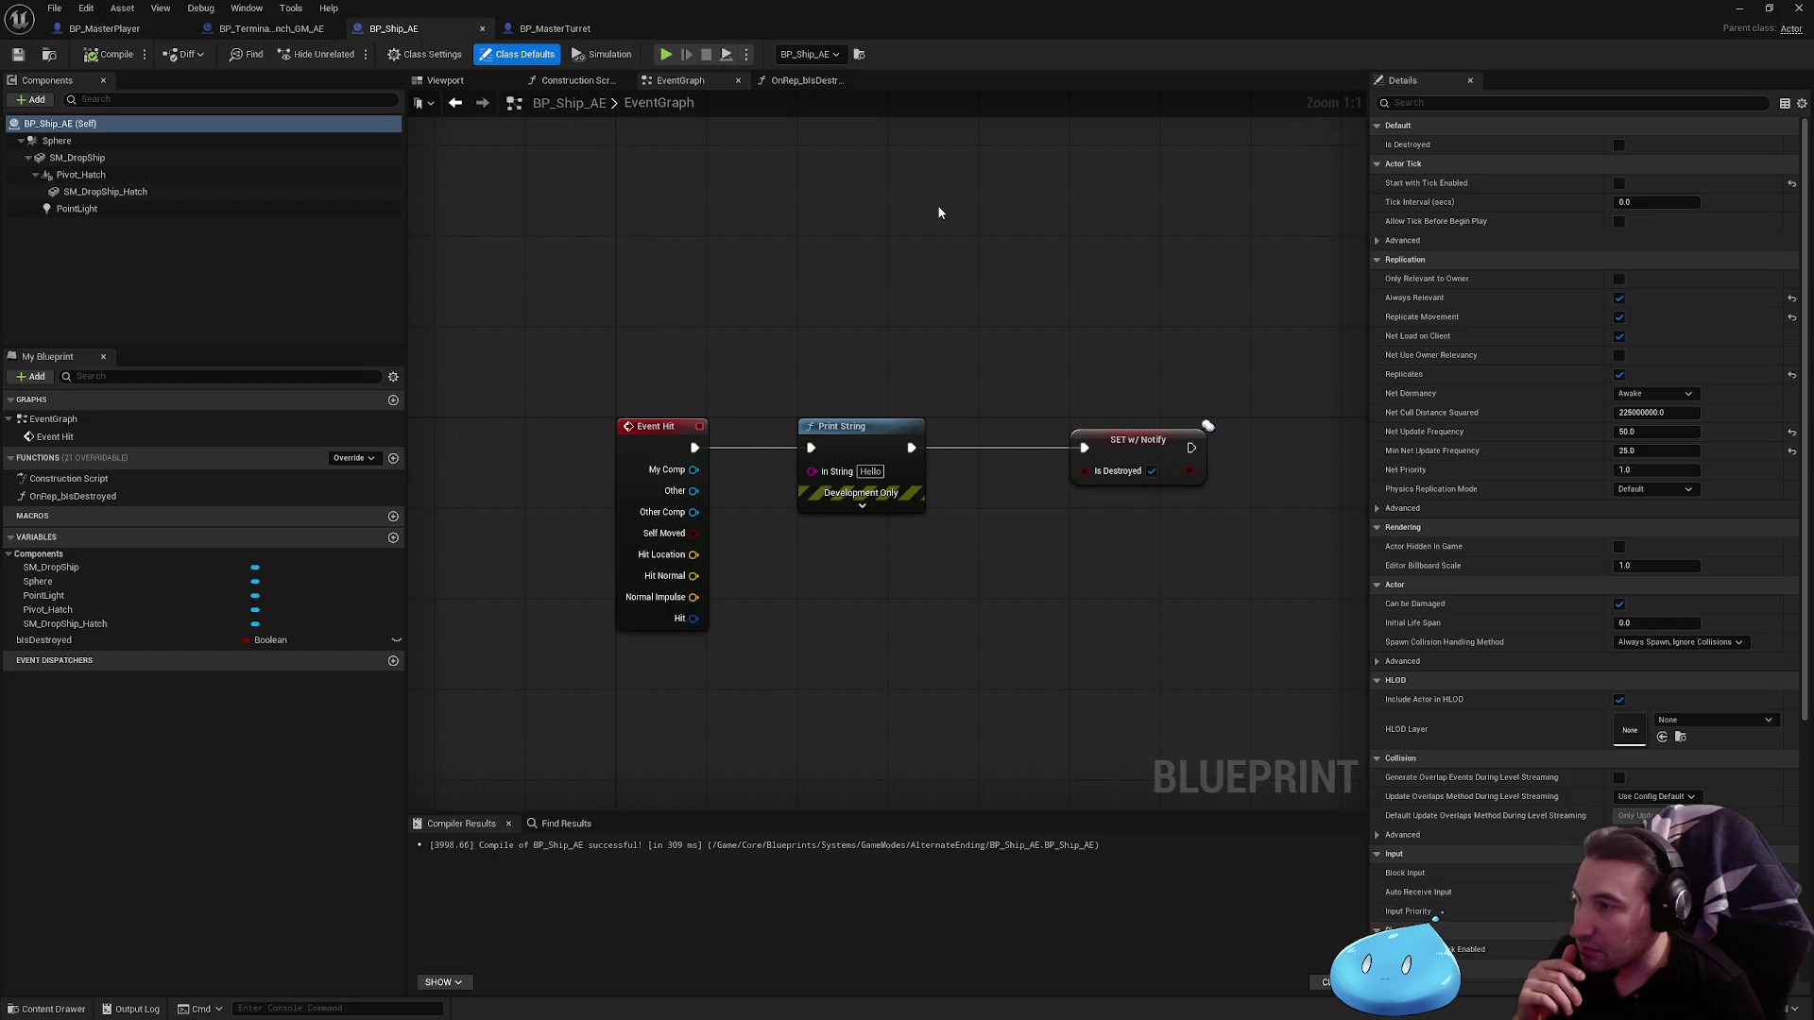
Step: Add an Event AnyDamage node, delete Event Hit, and put AnyDamage in its place
right_click(845, 692)
type("anidam")
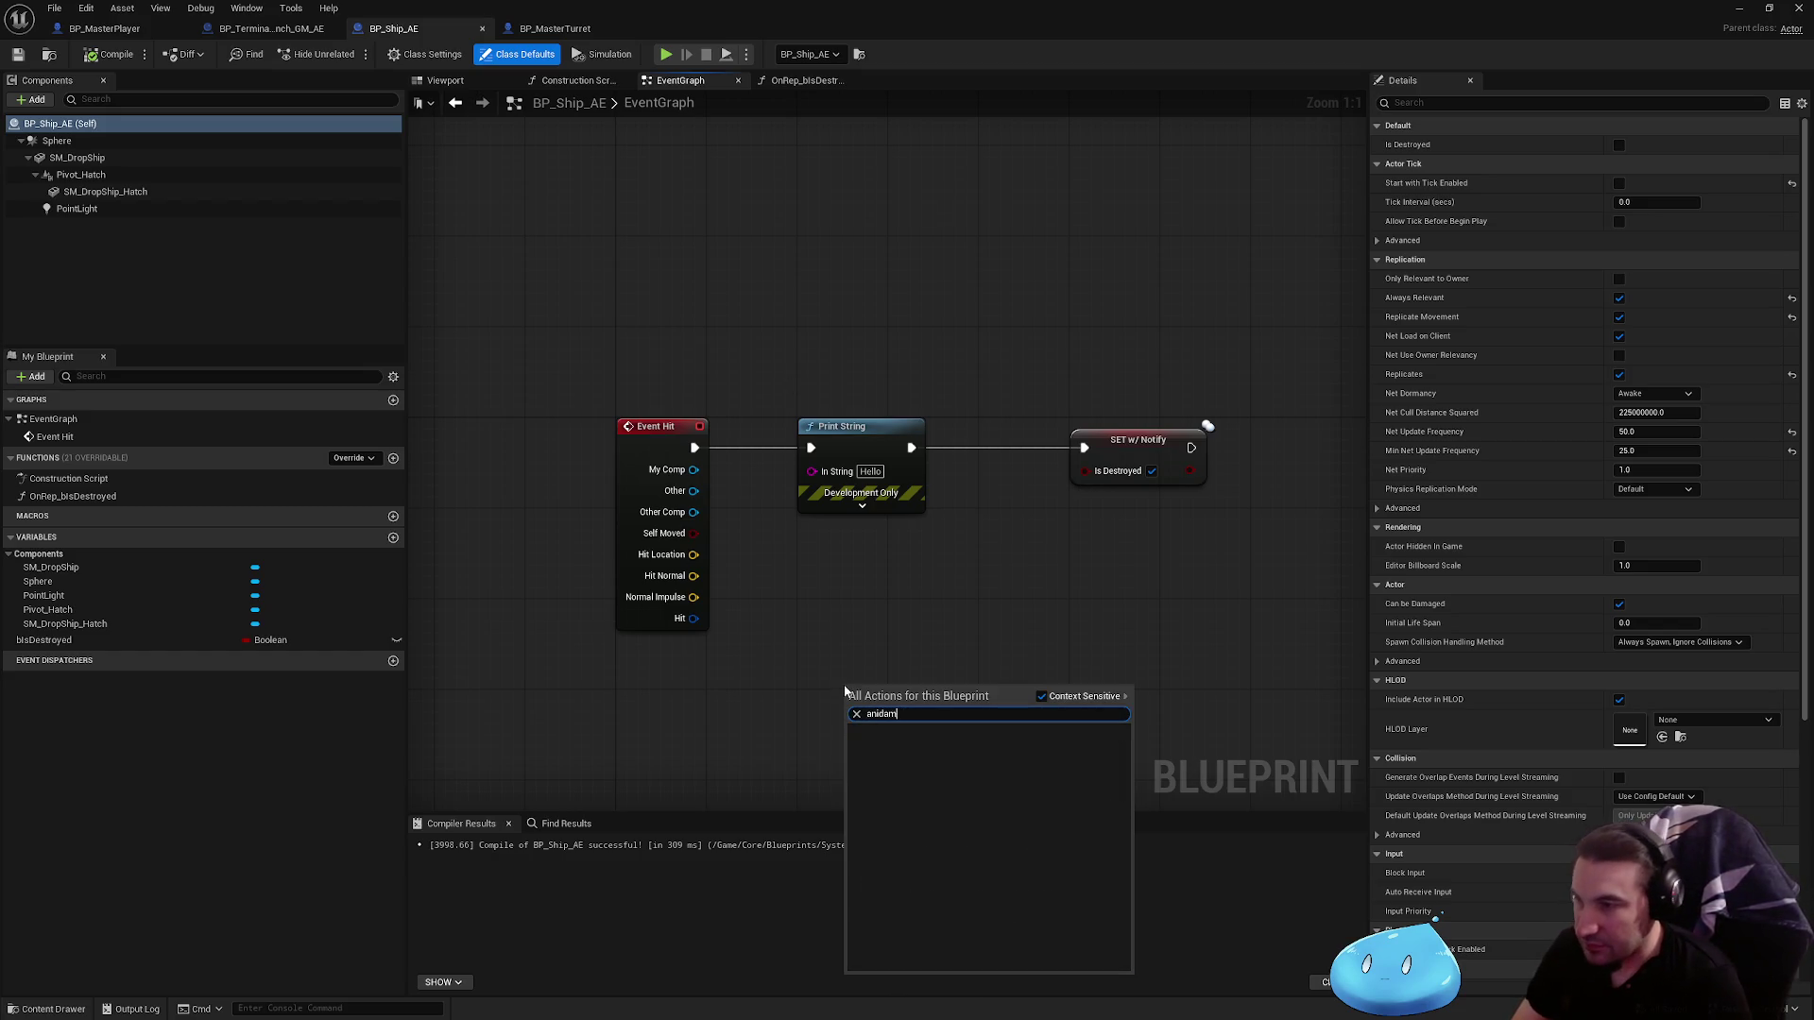
key("BackSpace")
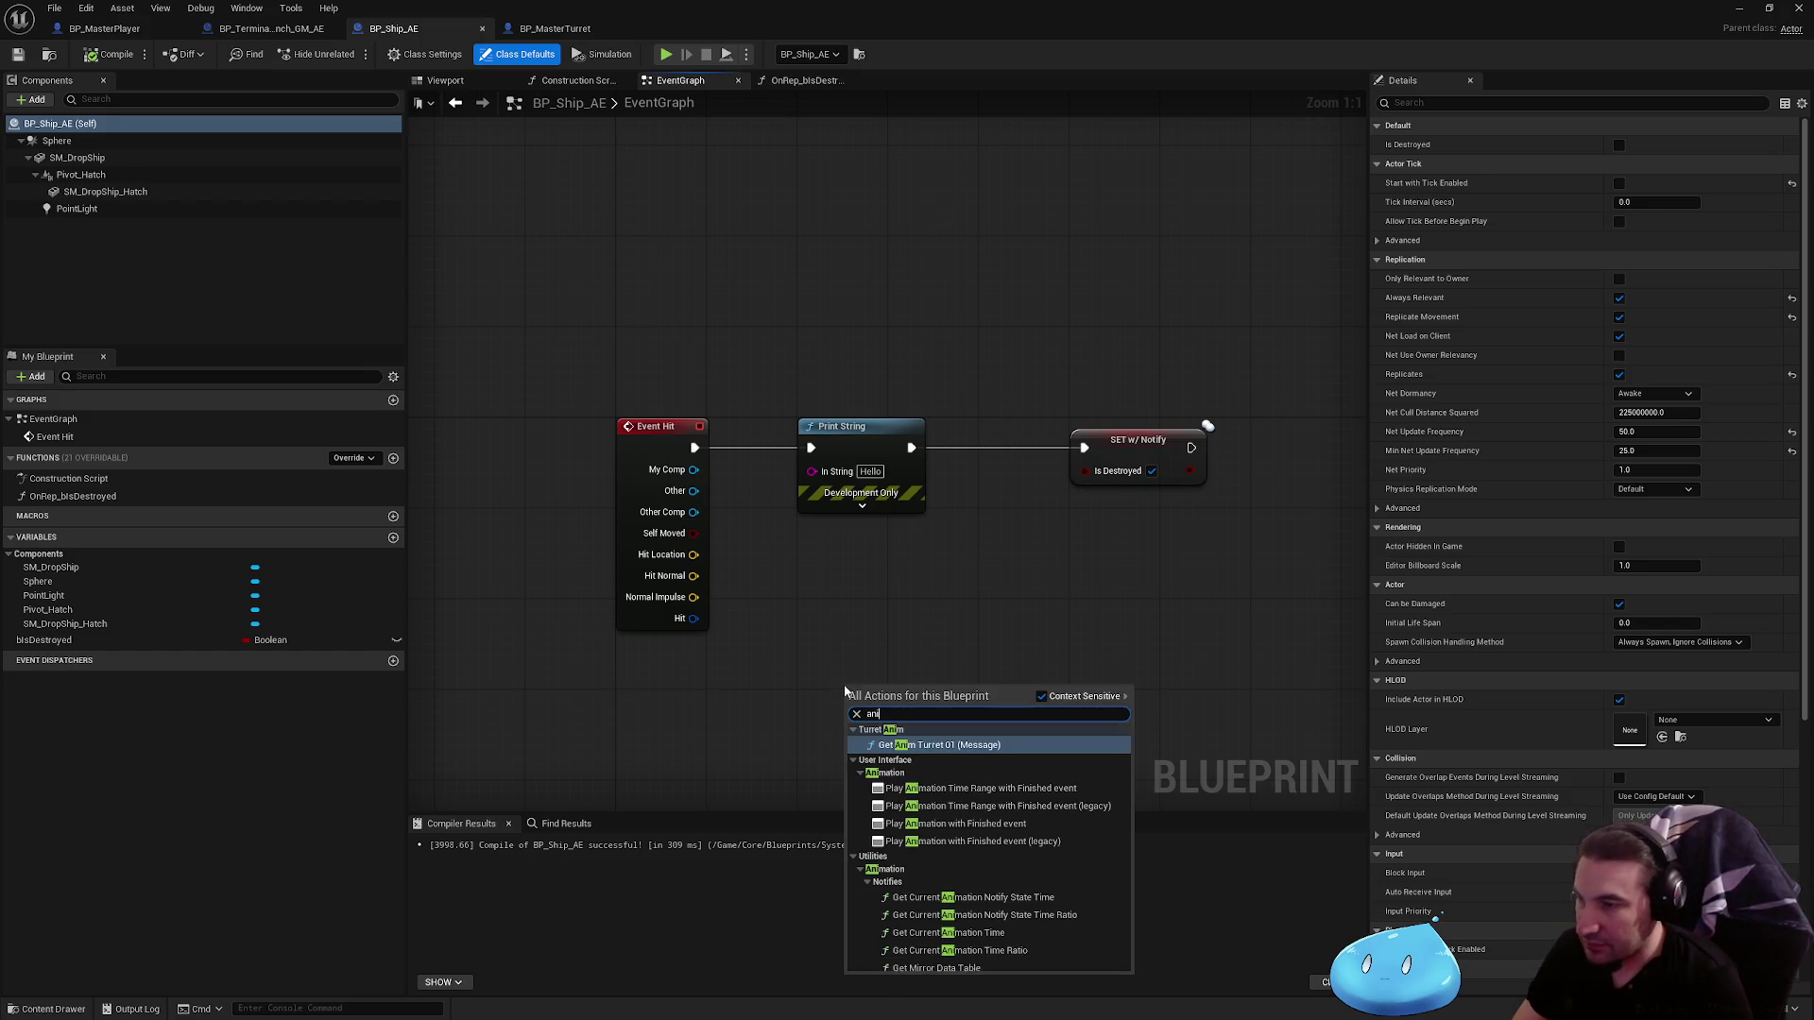
type("m")
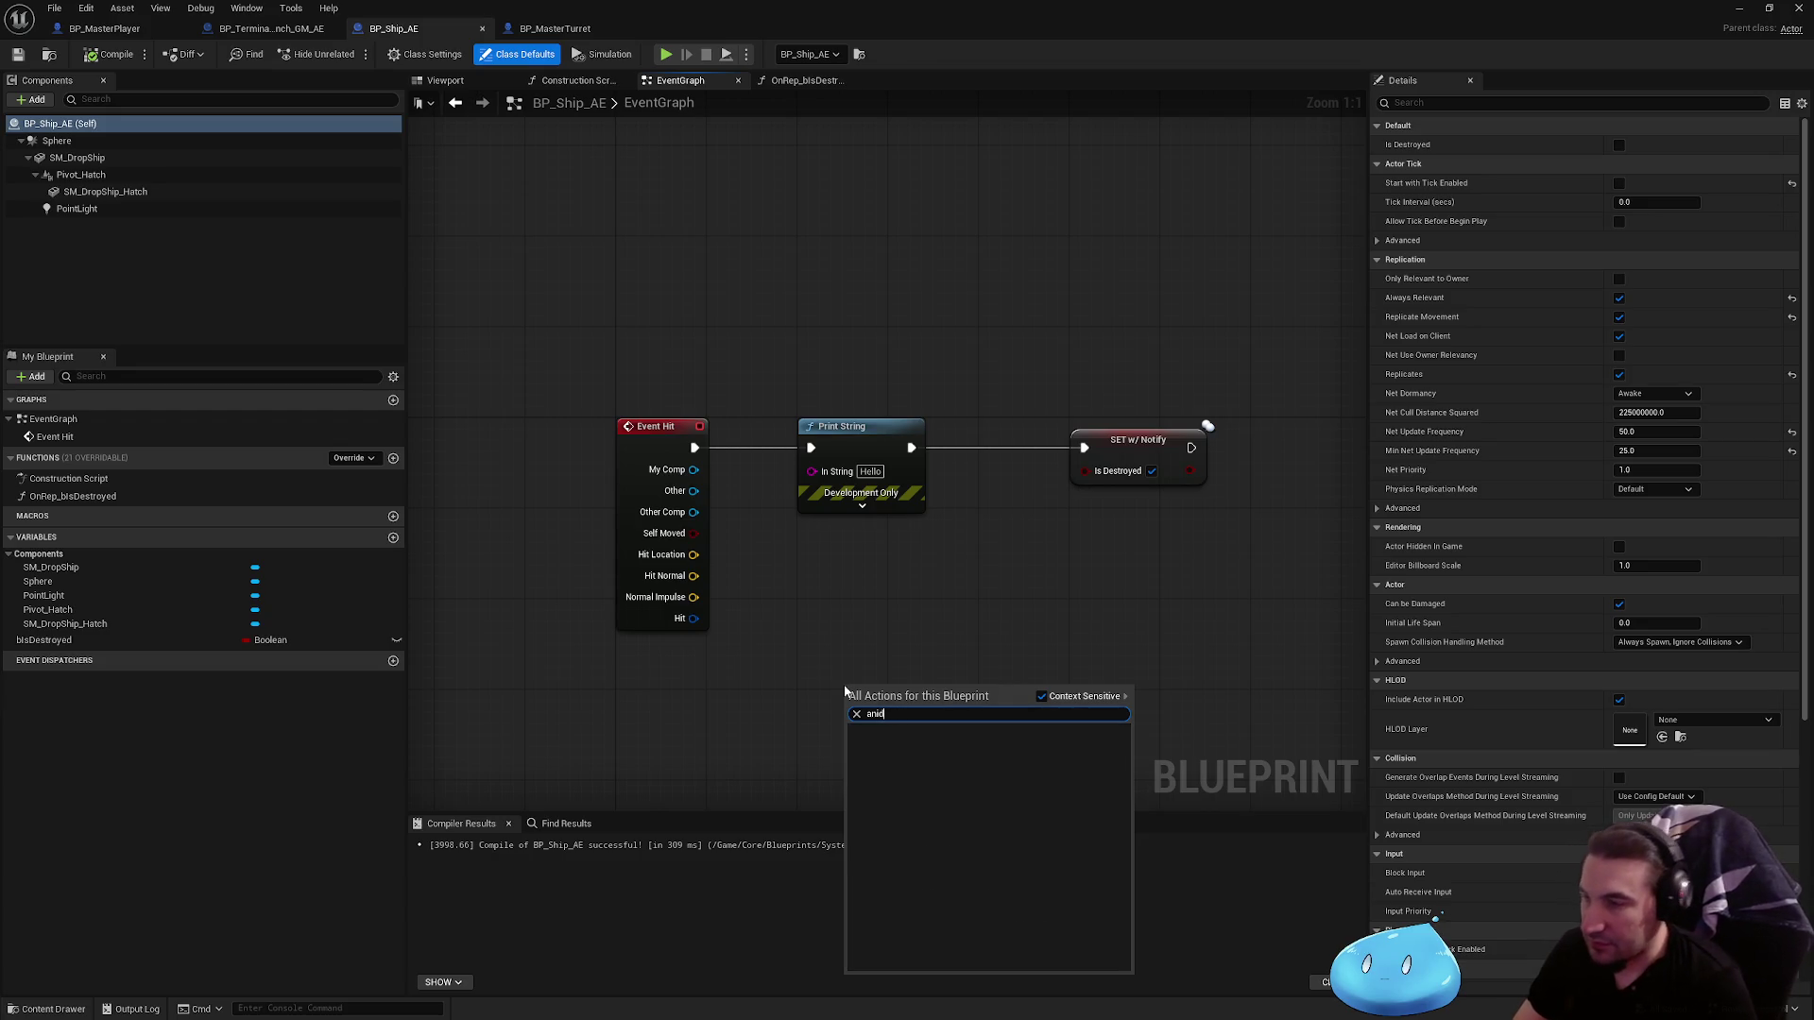
key("BackSpace")
key("BackSpace")
type("ydama")
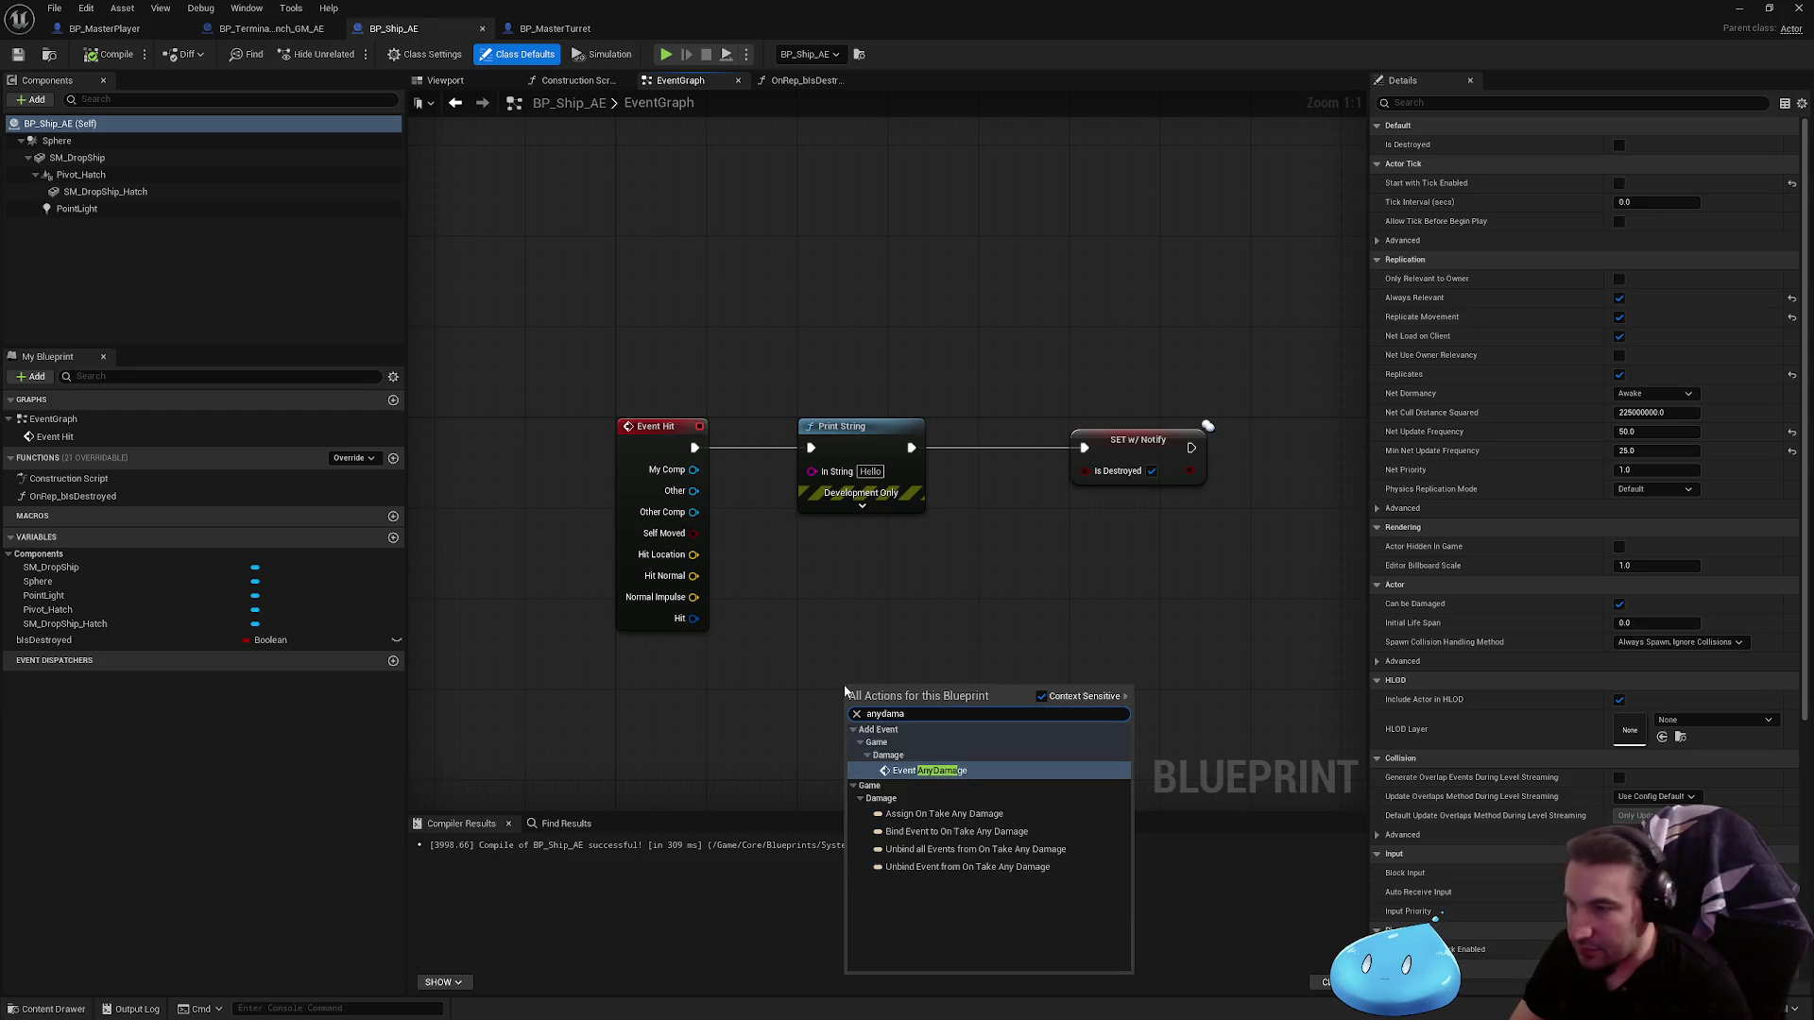
key("Return")
left_click_drag(657, 309, 692, 436)
key("Delete")
mouse_move(873, 697)
left_mouse_down()
mouse_move(686, 451)
mouse_move(641, 440)
mouse_move(811, 448)
left_mouse_up()
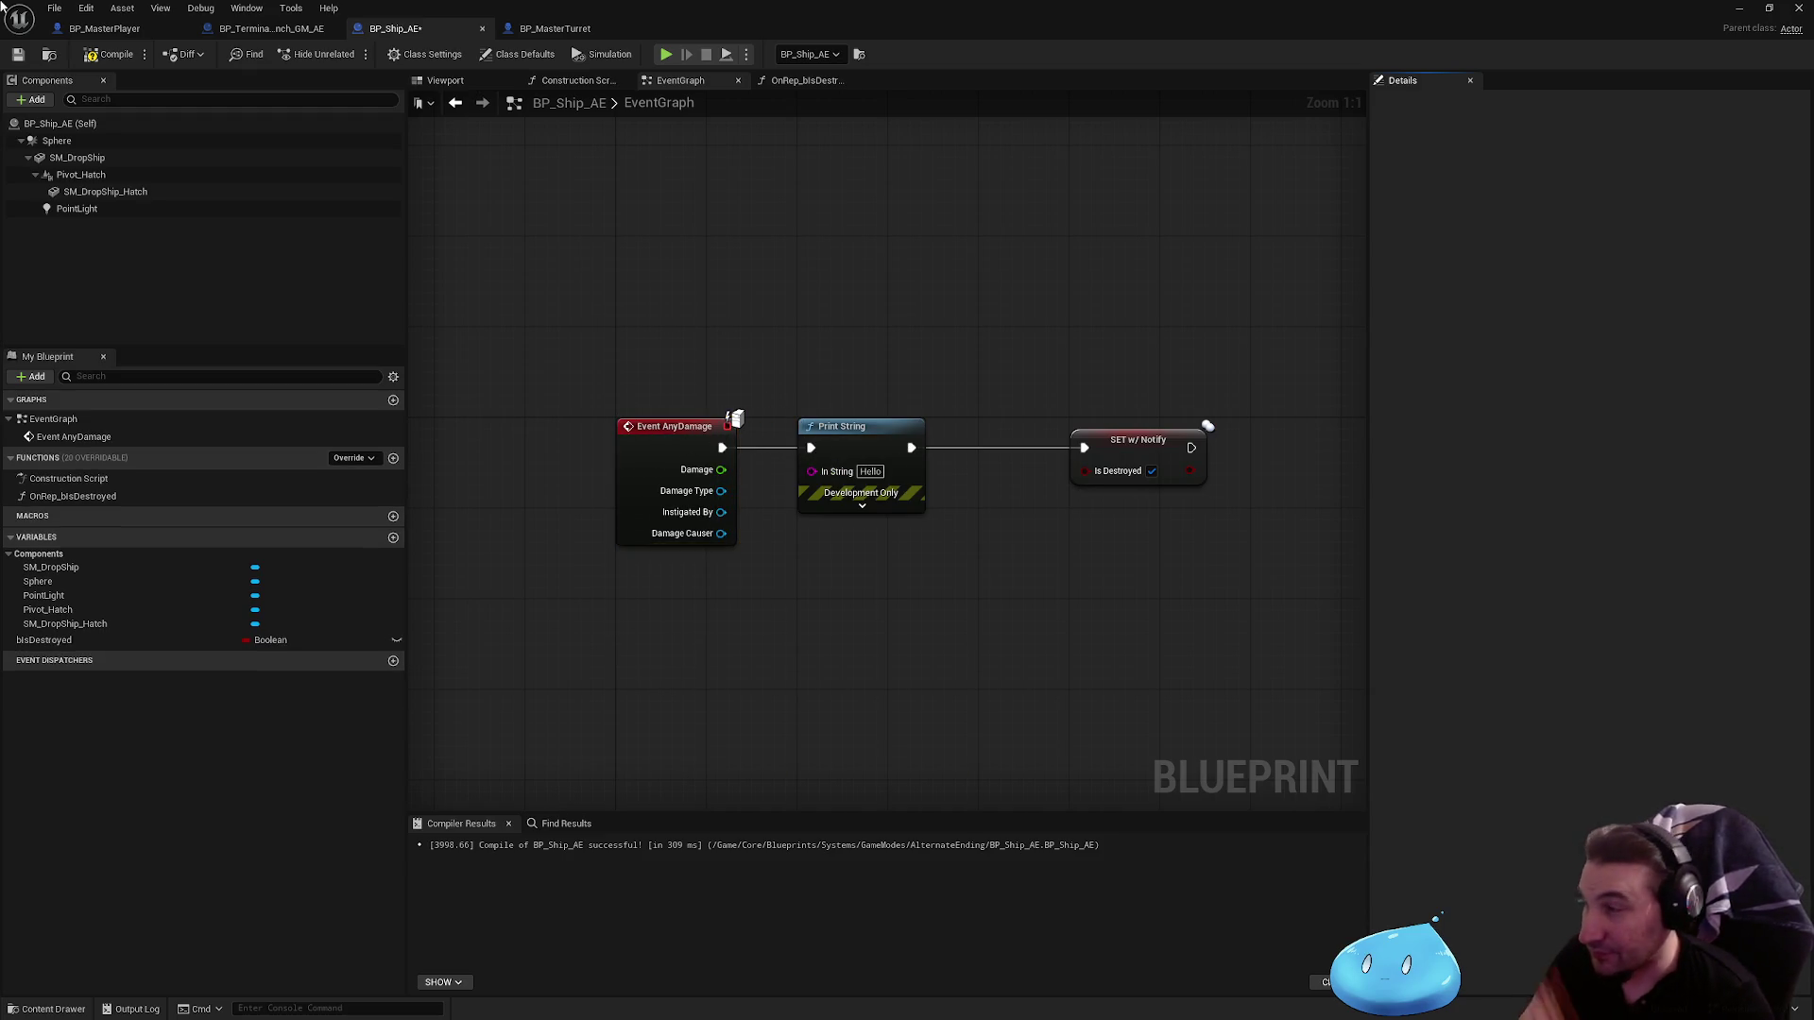
Step: Save the blueprint, play-test the level, then restore the ship blueprint window full screen
left_click(18, 54)
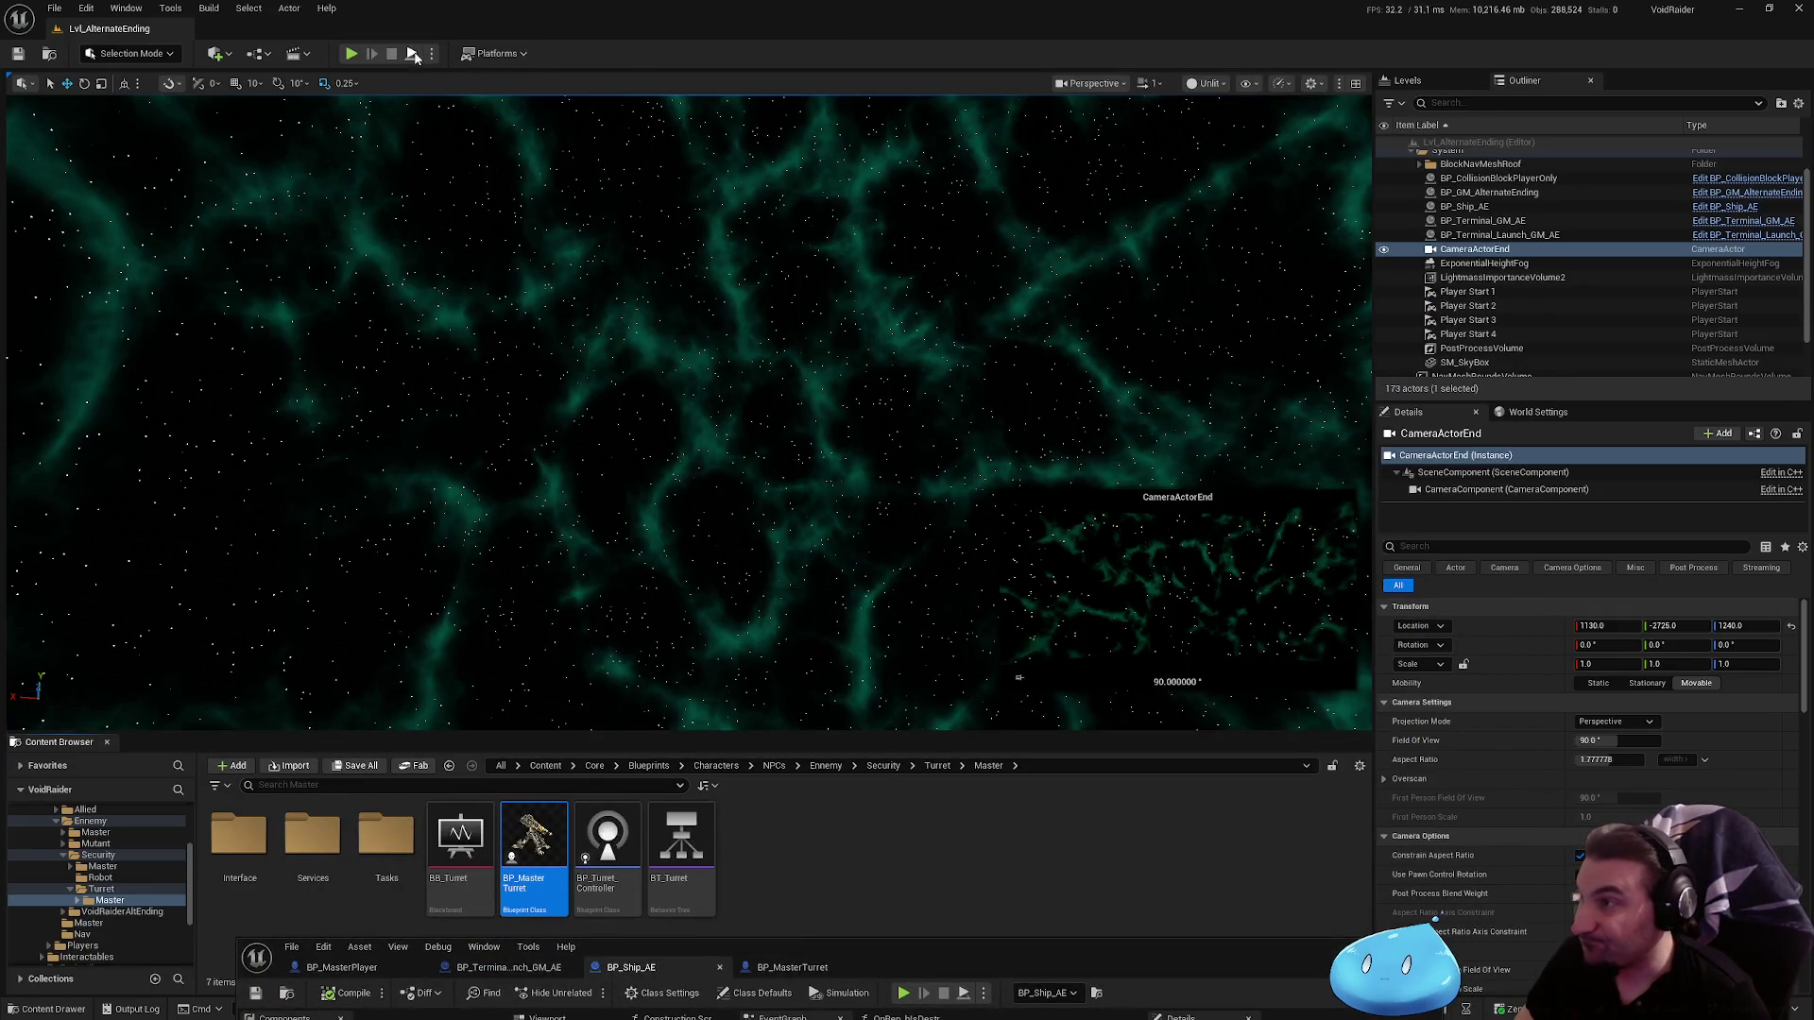
key("alt+p")
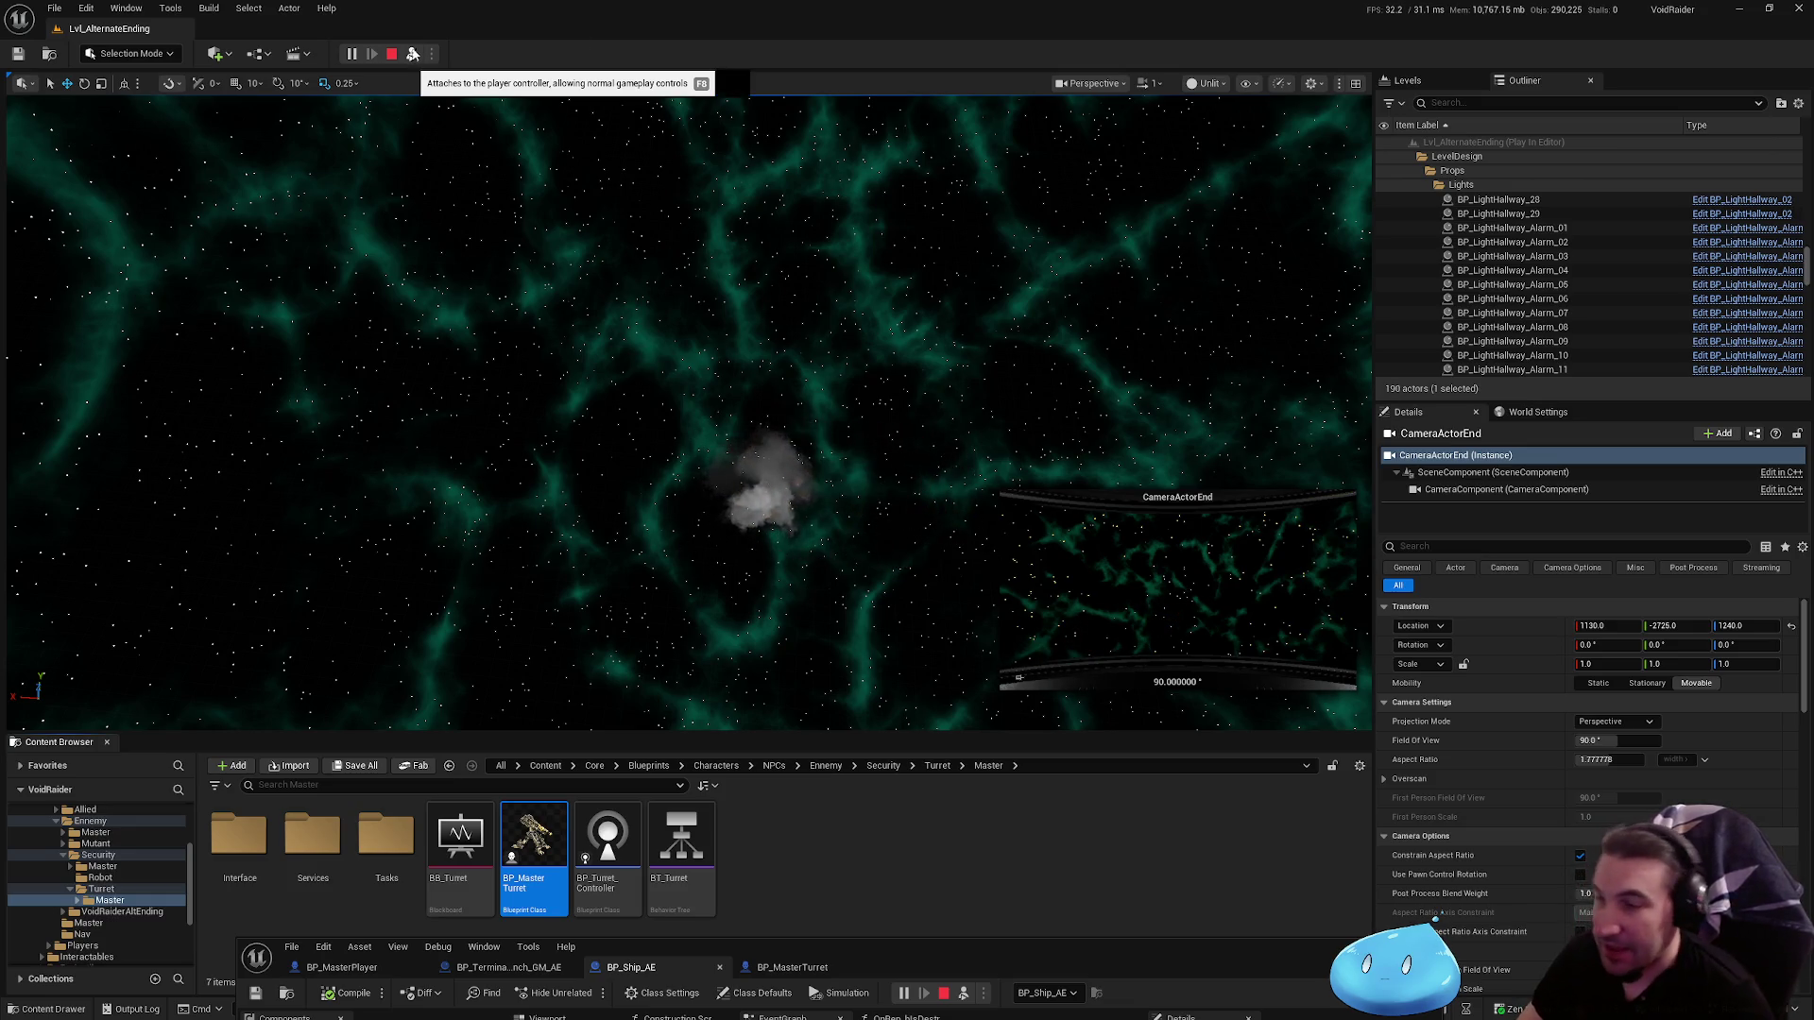
key("Escape")
left_click_drag(1141, 926, 1165, 575)
double_click(1166, 574)
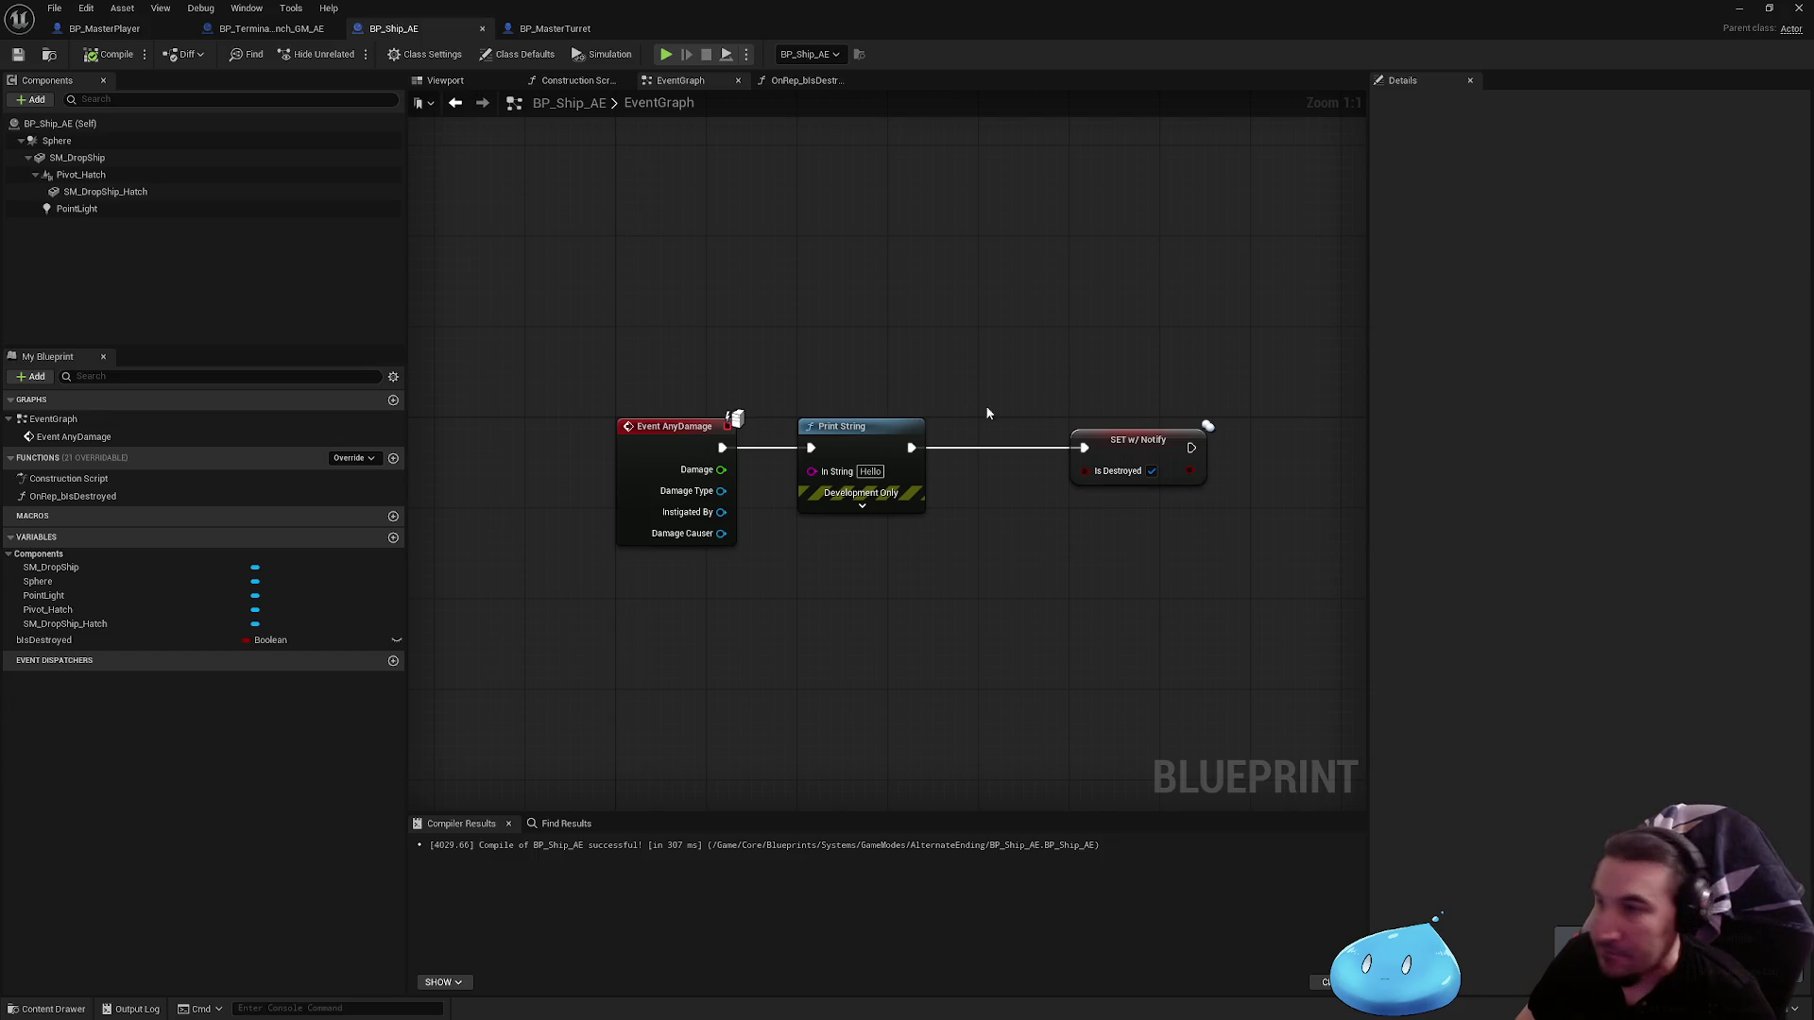
Step: Delete the Print String node and wire Event AnyDamage straight into SET isDestroyed
scroll(907, 284, "down", 3)
left_click_drag(758, 317, 828, 401)
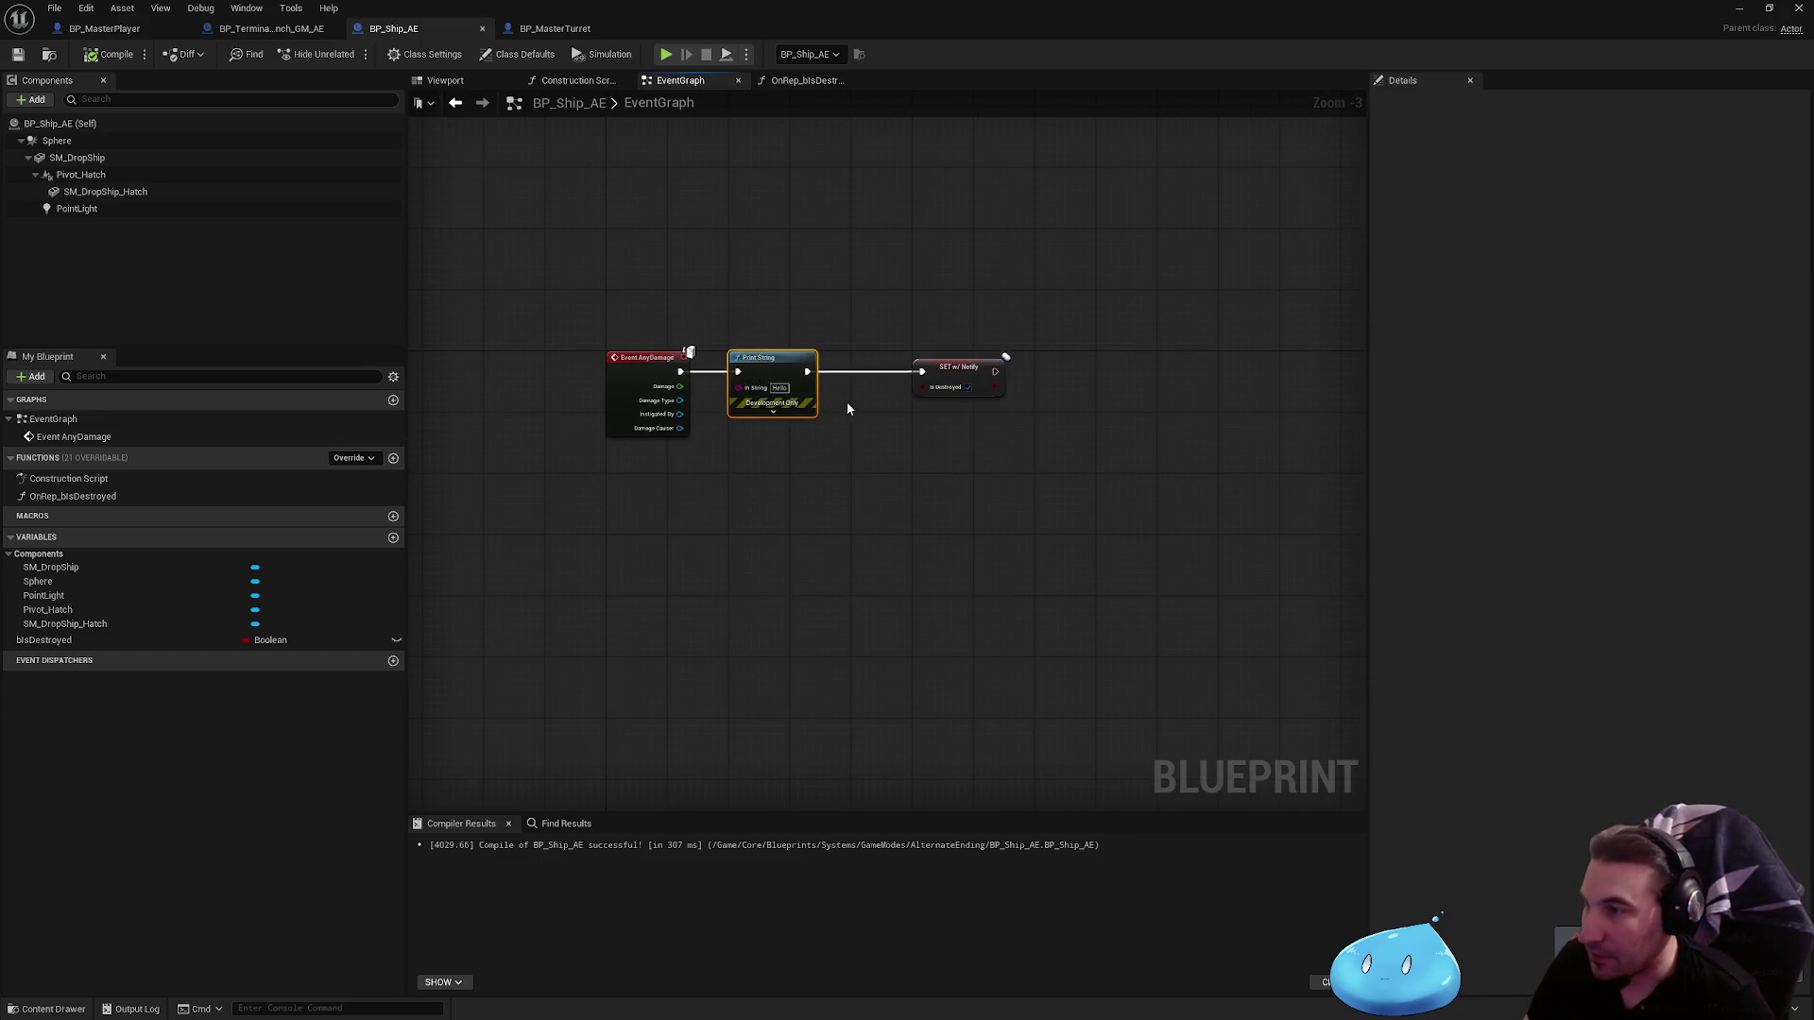
scroll(722, 381, "up", 3)
key("Delete")
mouse_move(656, 368)
left_mouse_down()
mouse_move(794, 445)
mouse_move(1021, 368)
left_mouse_up()
left_click_drag(1067, 360, 795, 359)
left_click(891, 233)
Step: Compile and save BP_Ship_AE, glance at the turret's OnRep_IsDestroy graph, and reveal the level
left_click(106, 54)
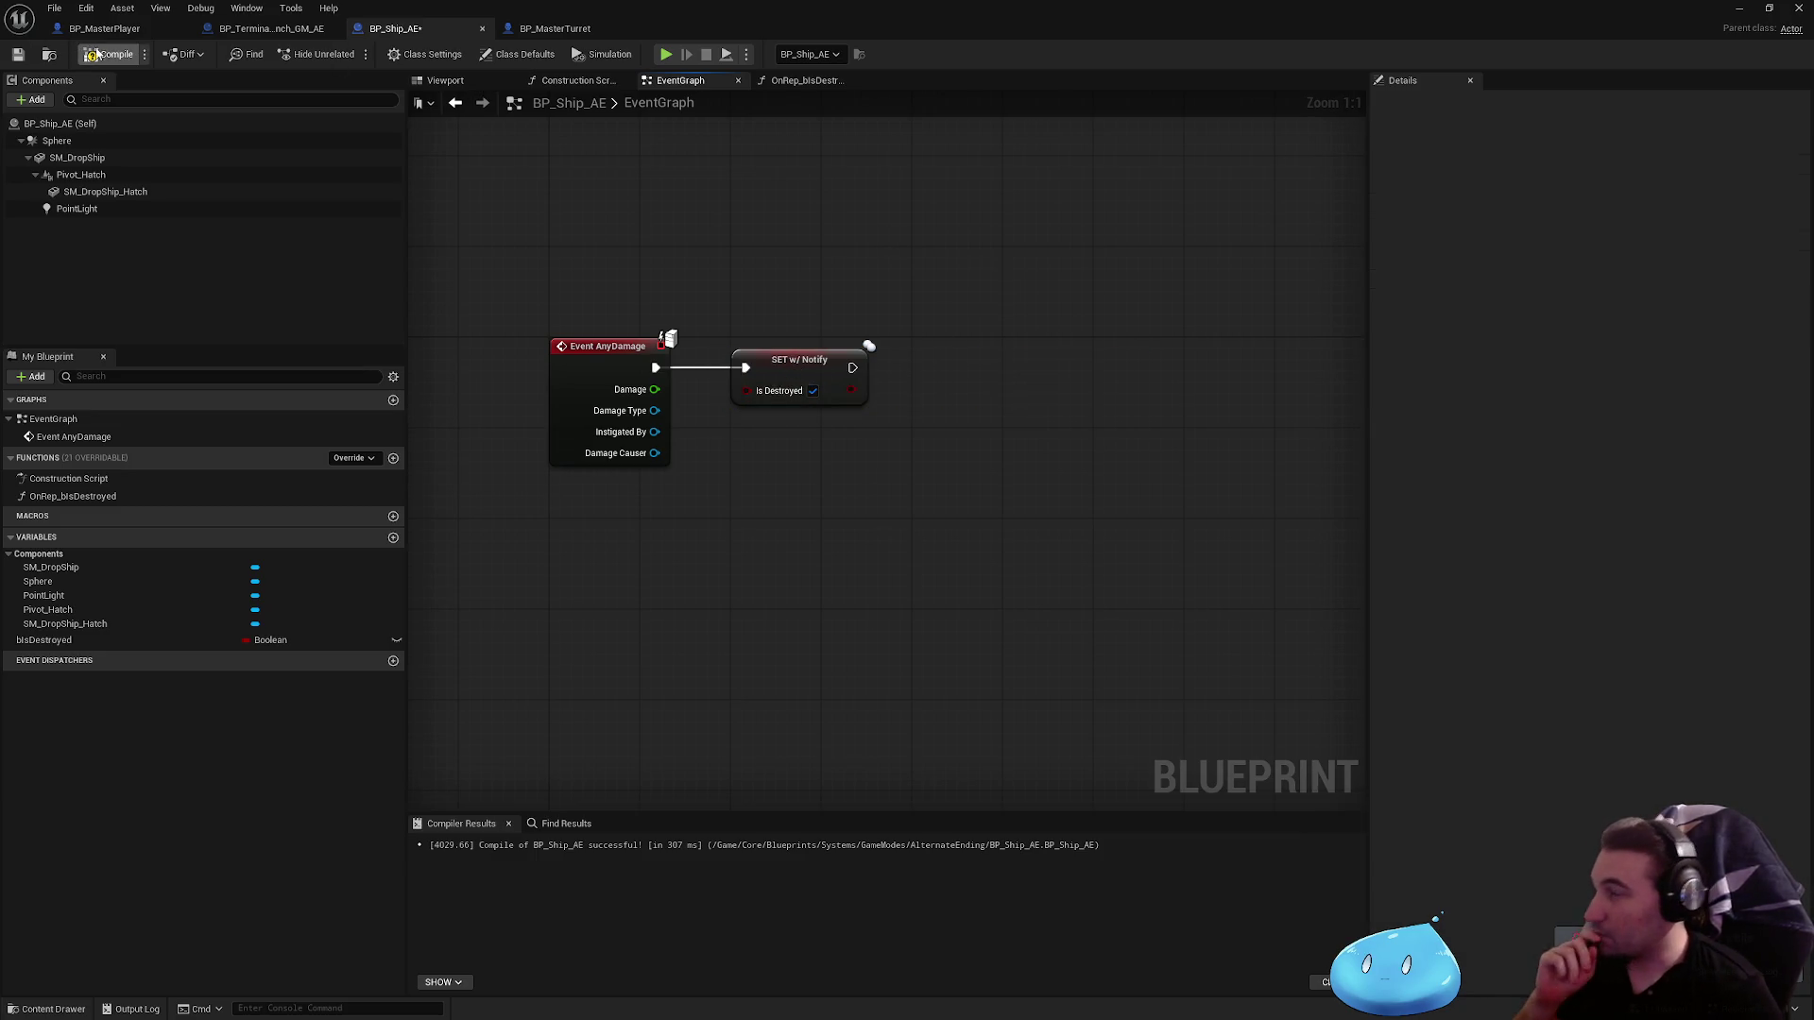
left_click(12, 56)
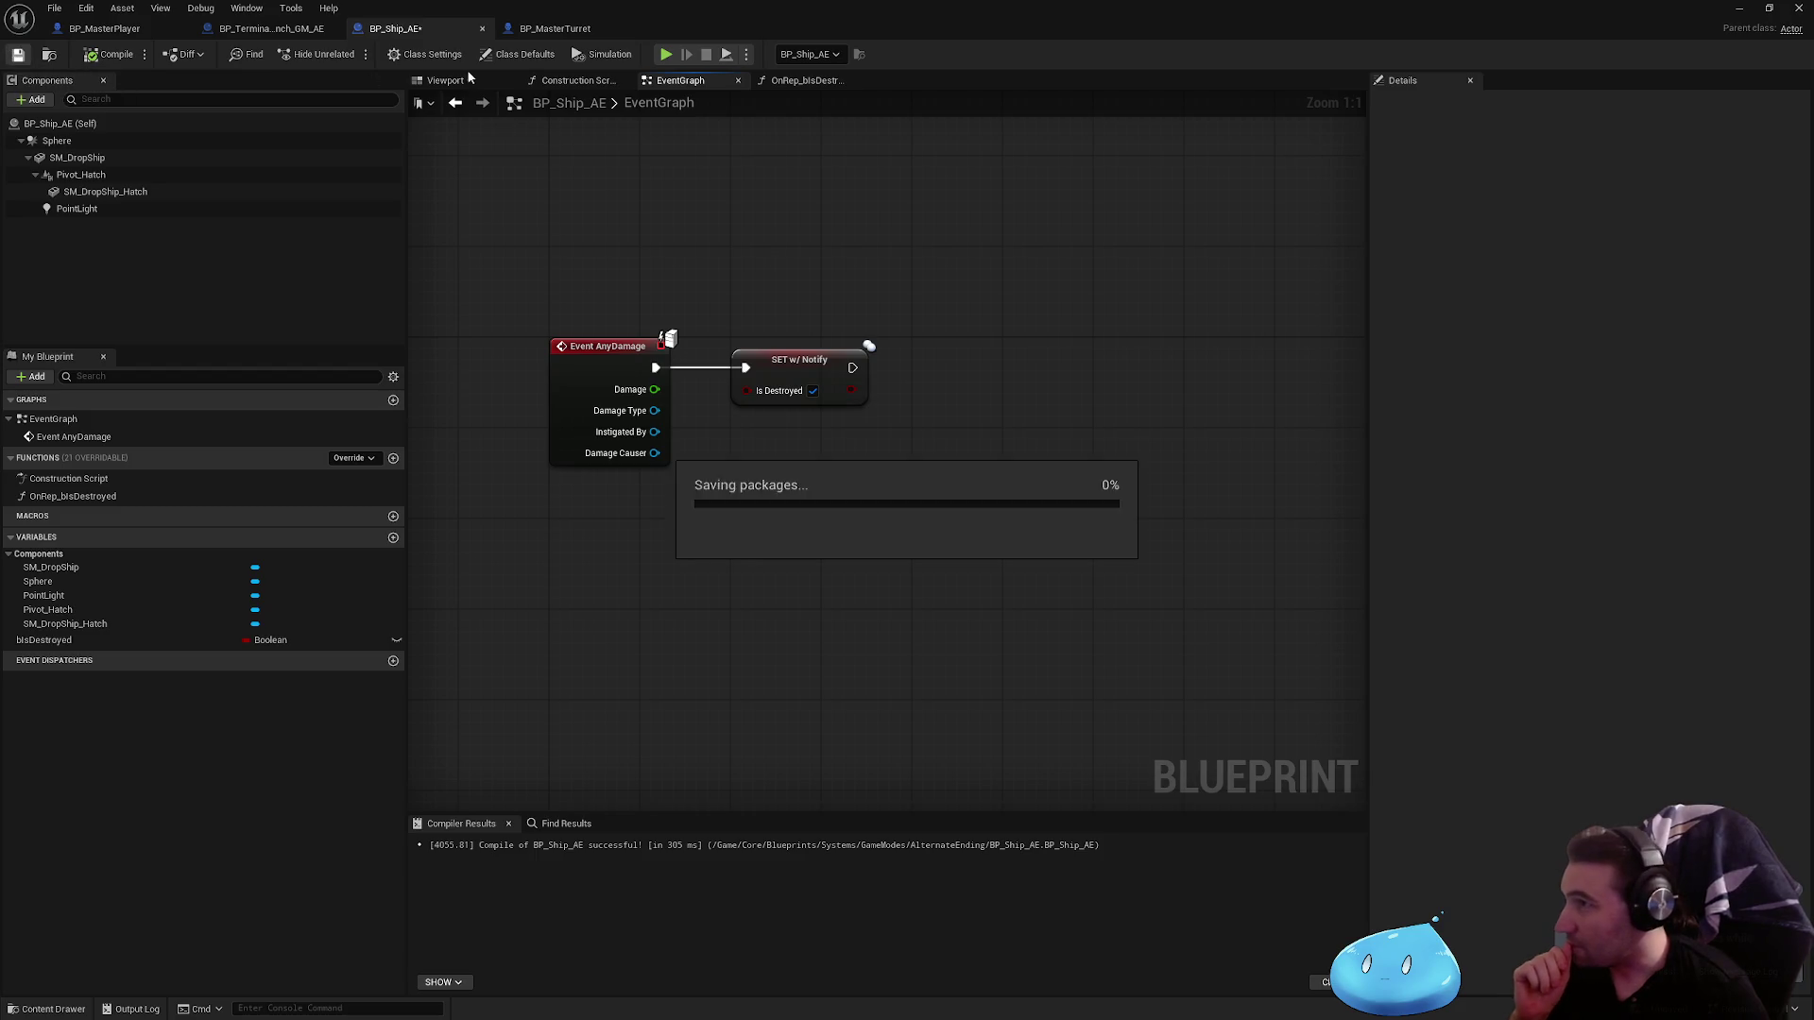
left_click(598, 36)
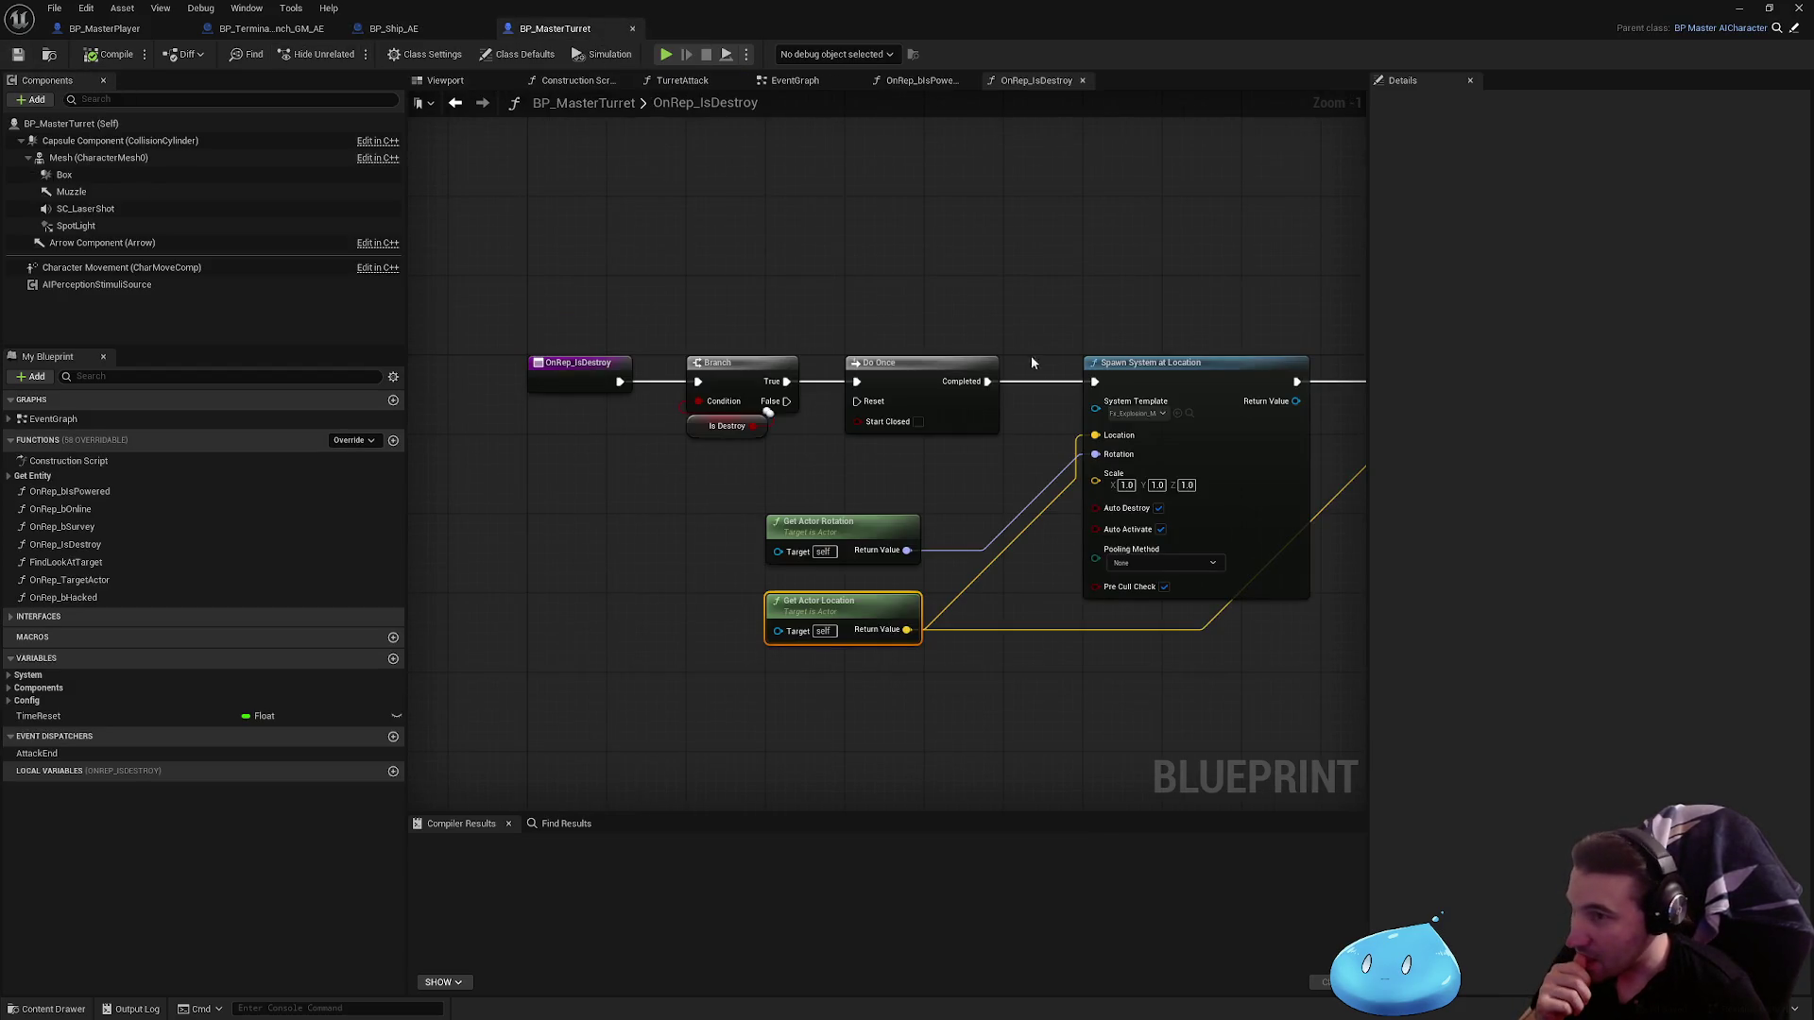
left_click_drag(930, 7, 863, 981)
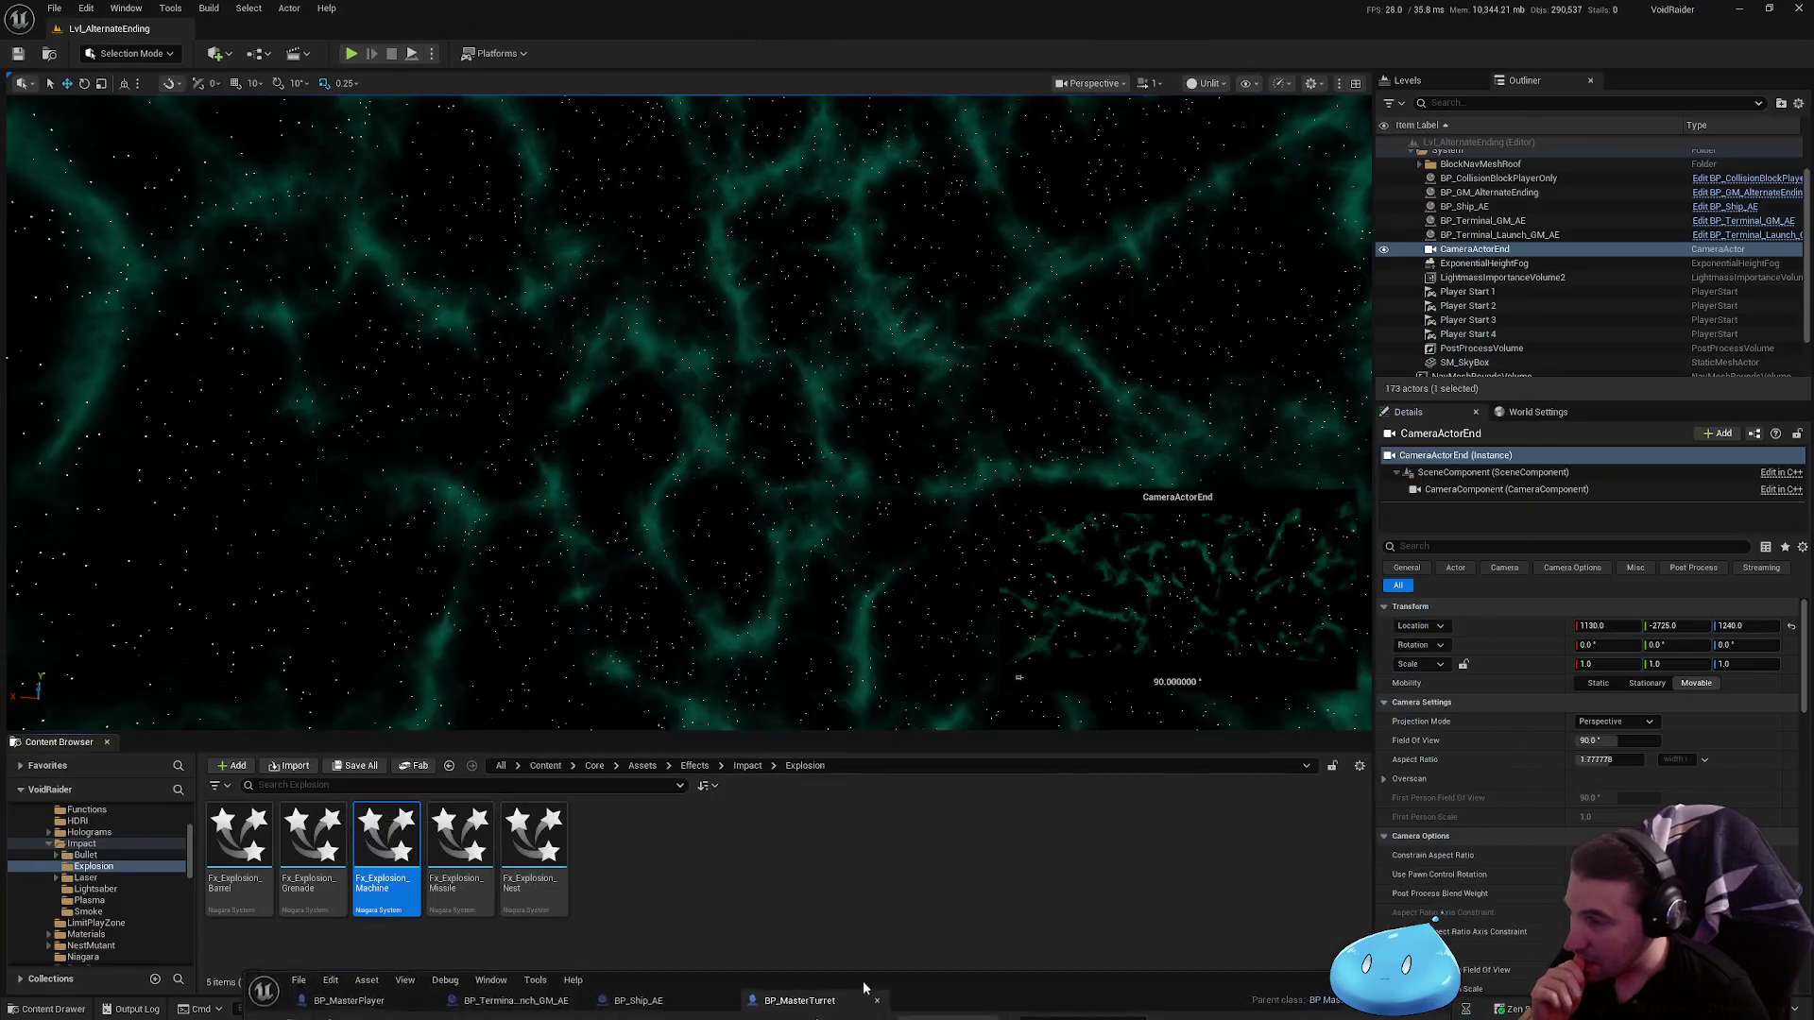
Step: Duplicate Fx_Explosion_Machine and name the copy Fx_Explosion_Ship
left_click(395, 871)
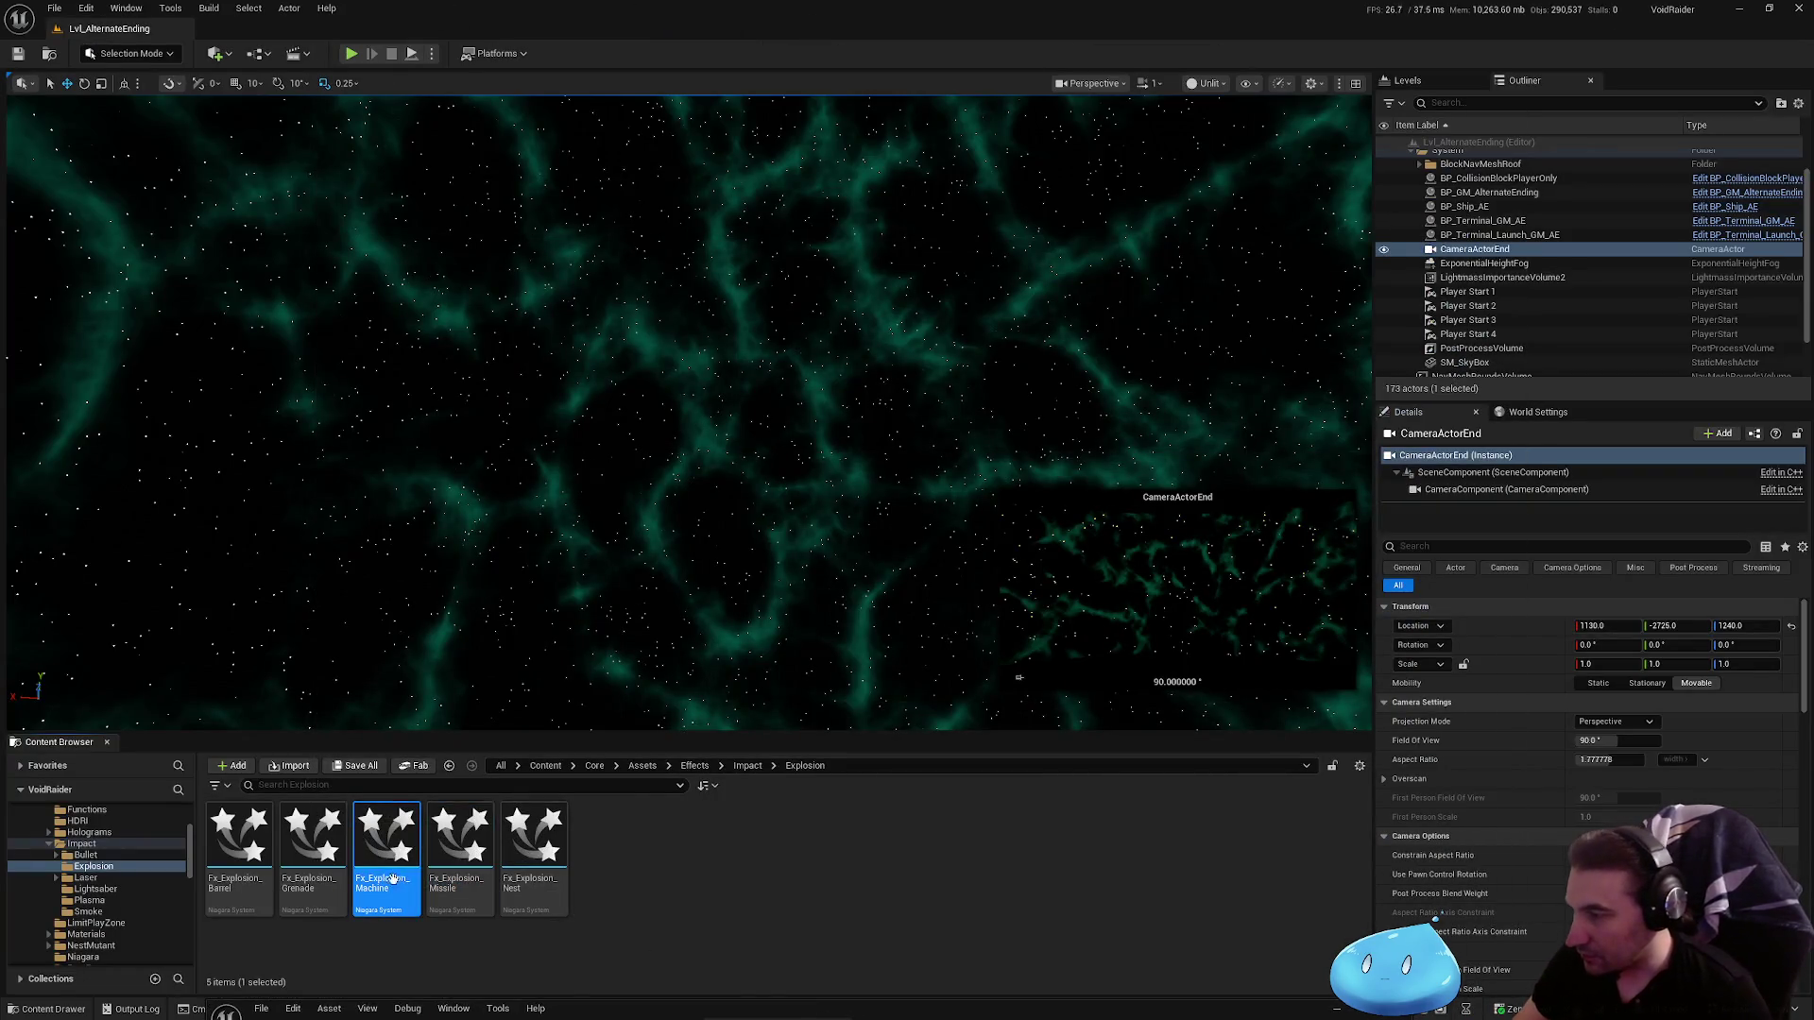
key("ctrl+d")
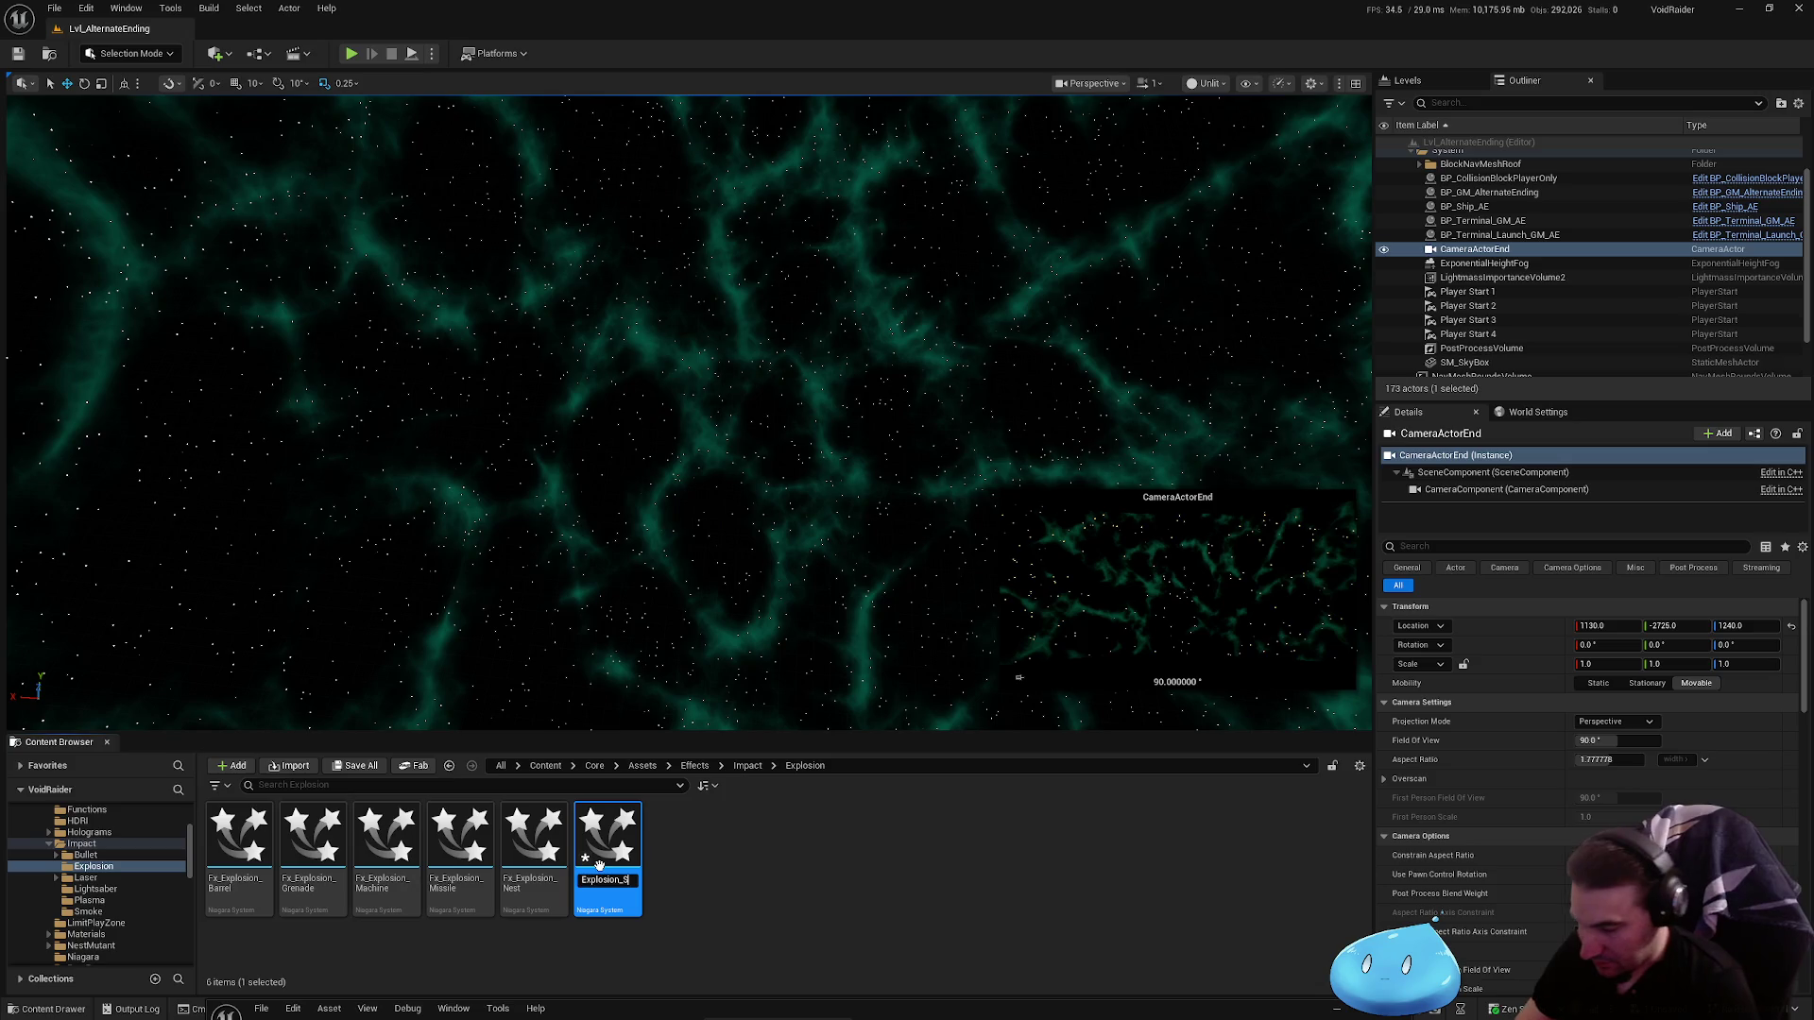
type("ip")
key("Return")
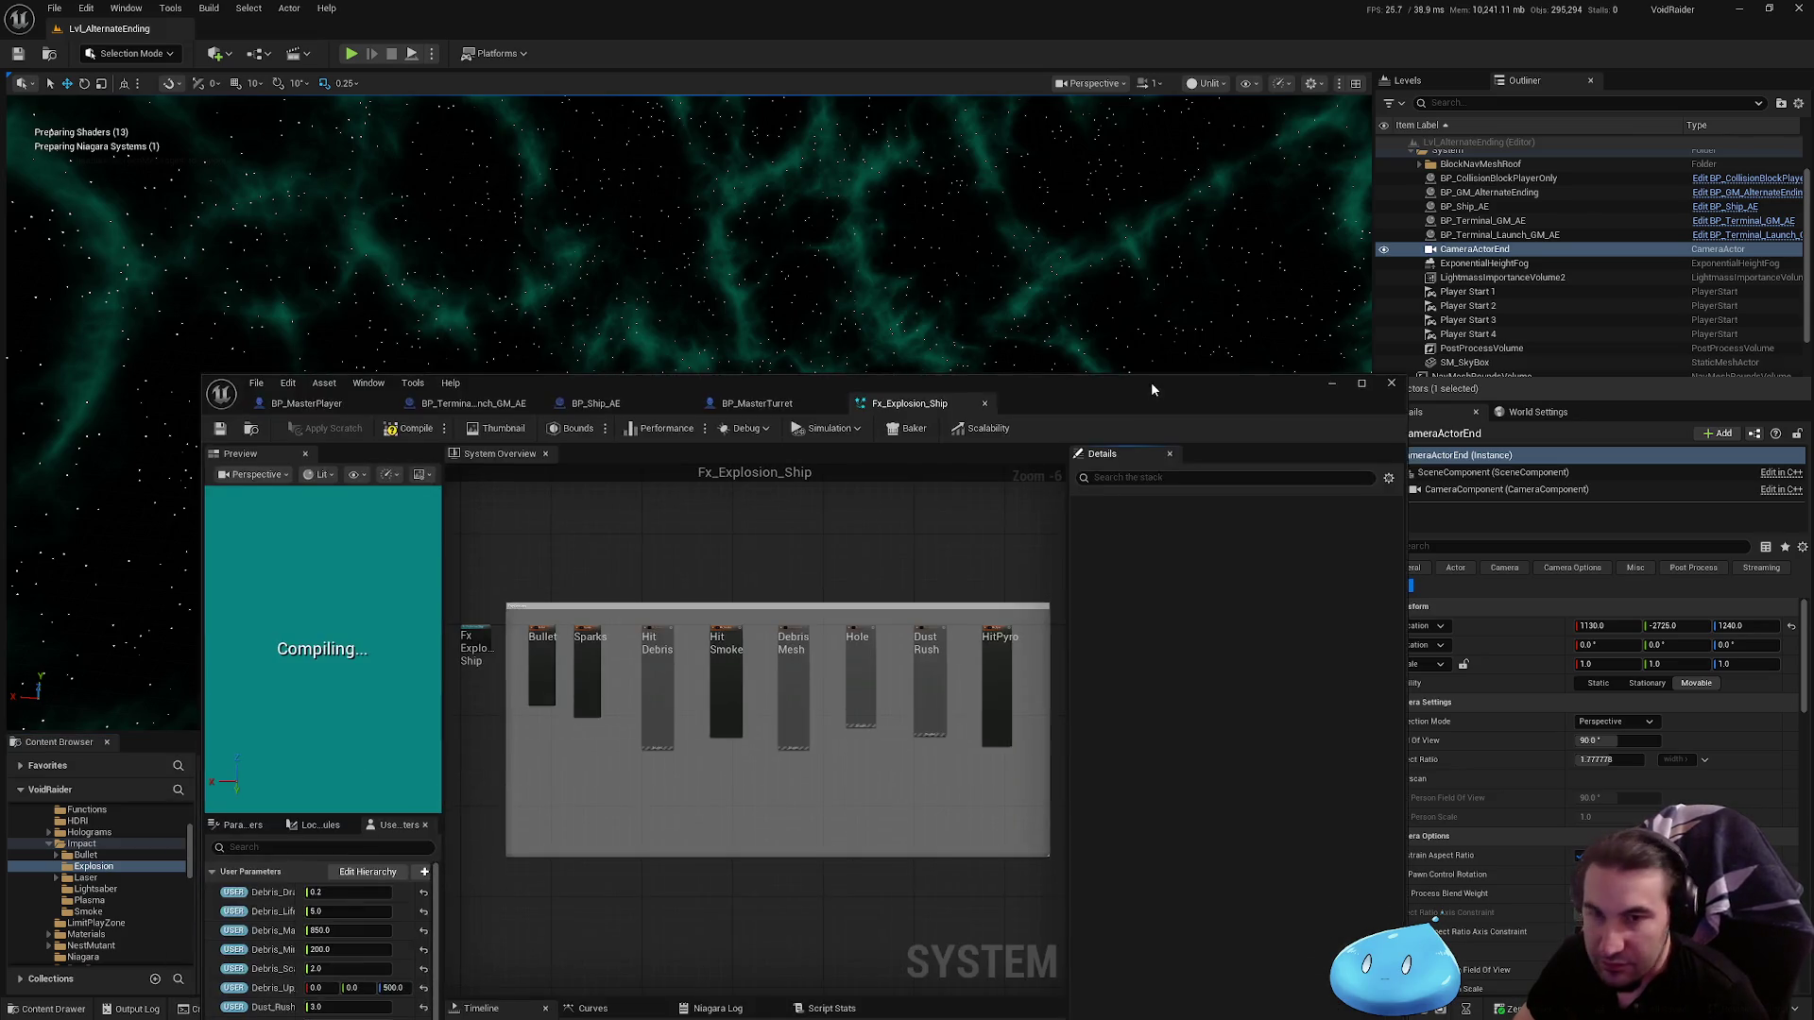
Step: Set Debris_Scale to 5.0, Dust_Rush_Scale to 6.0 and Explosion_Scale to 50.0, then save
double_click(1151, 381)
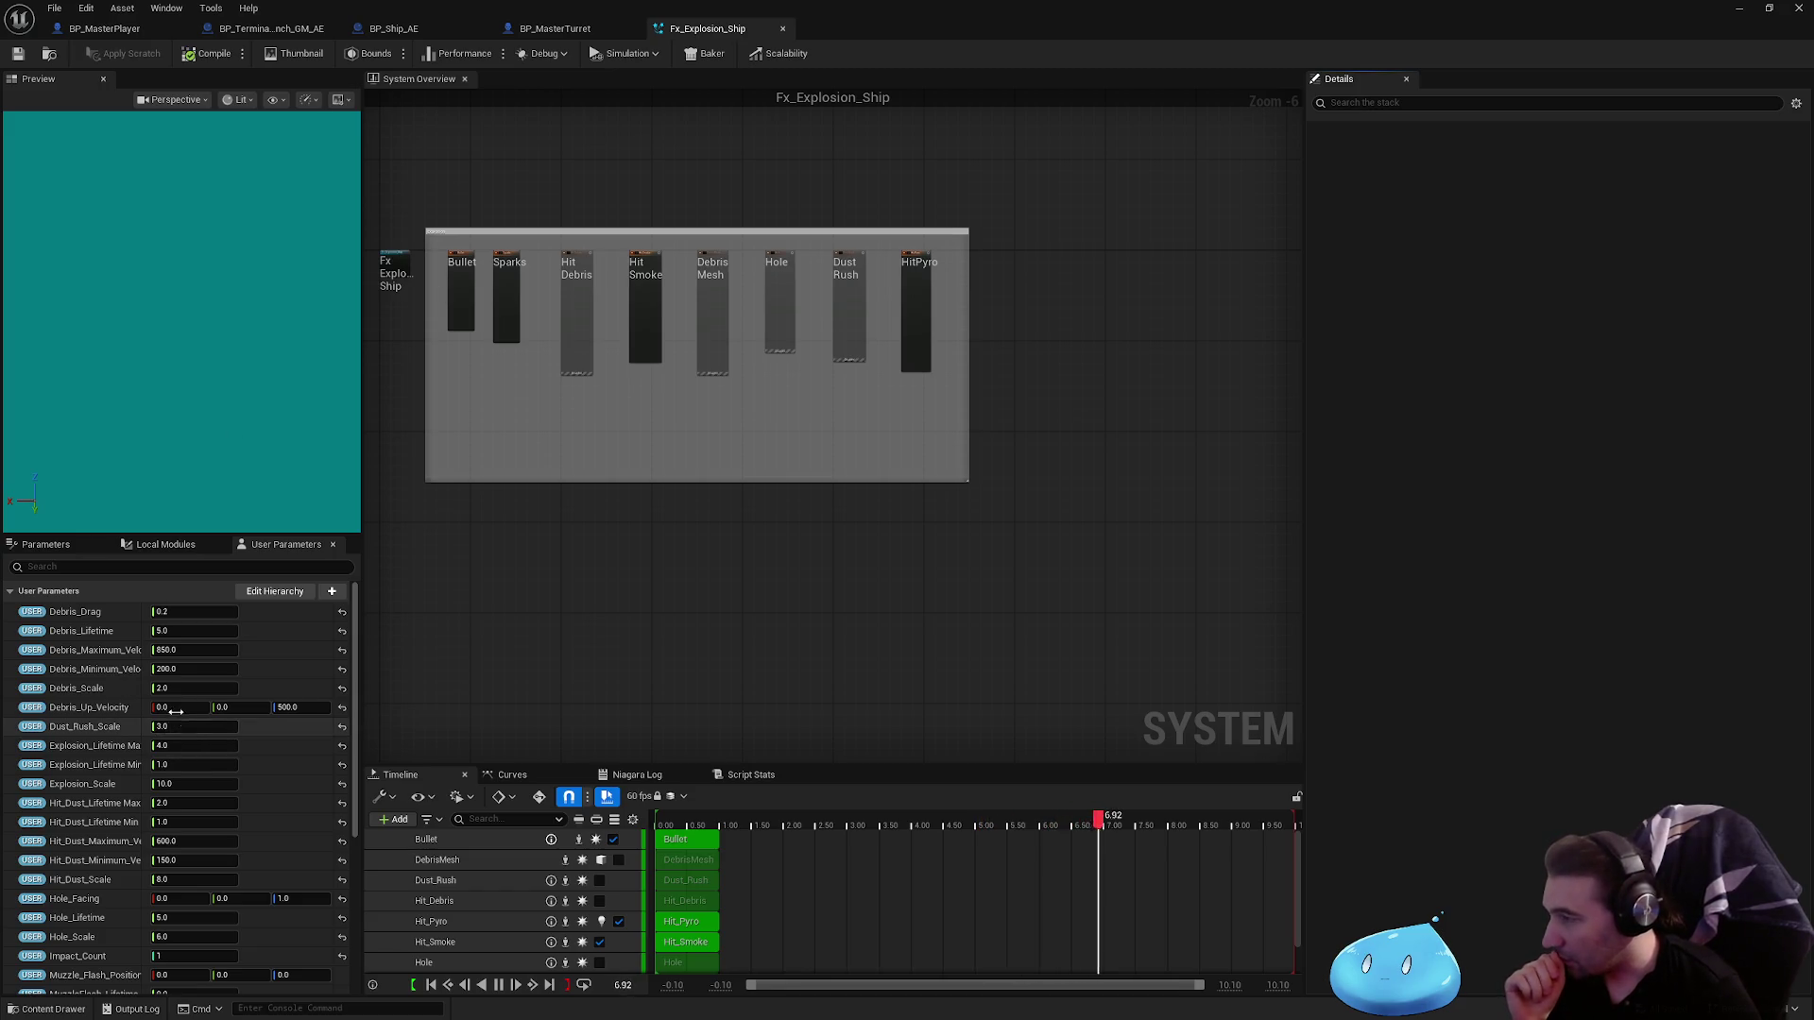
key("Return")
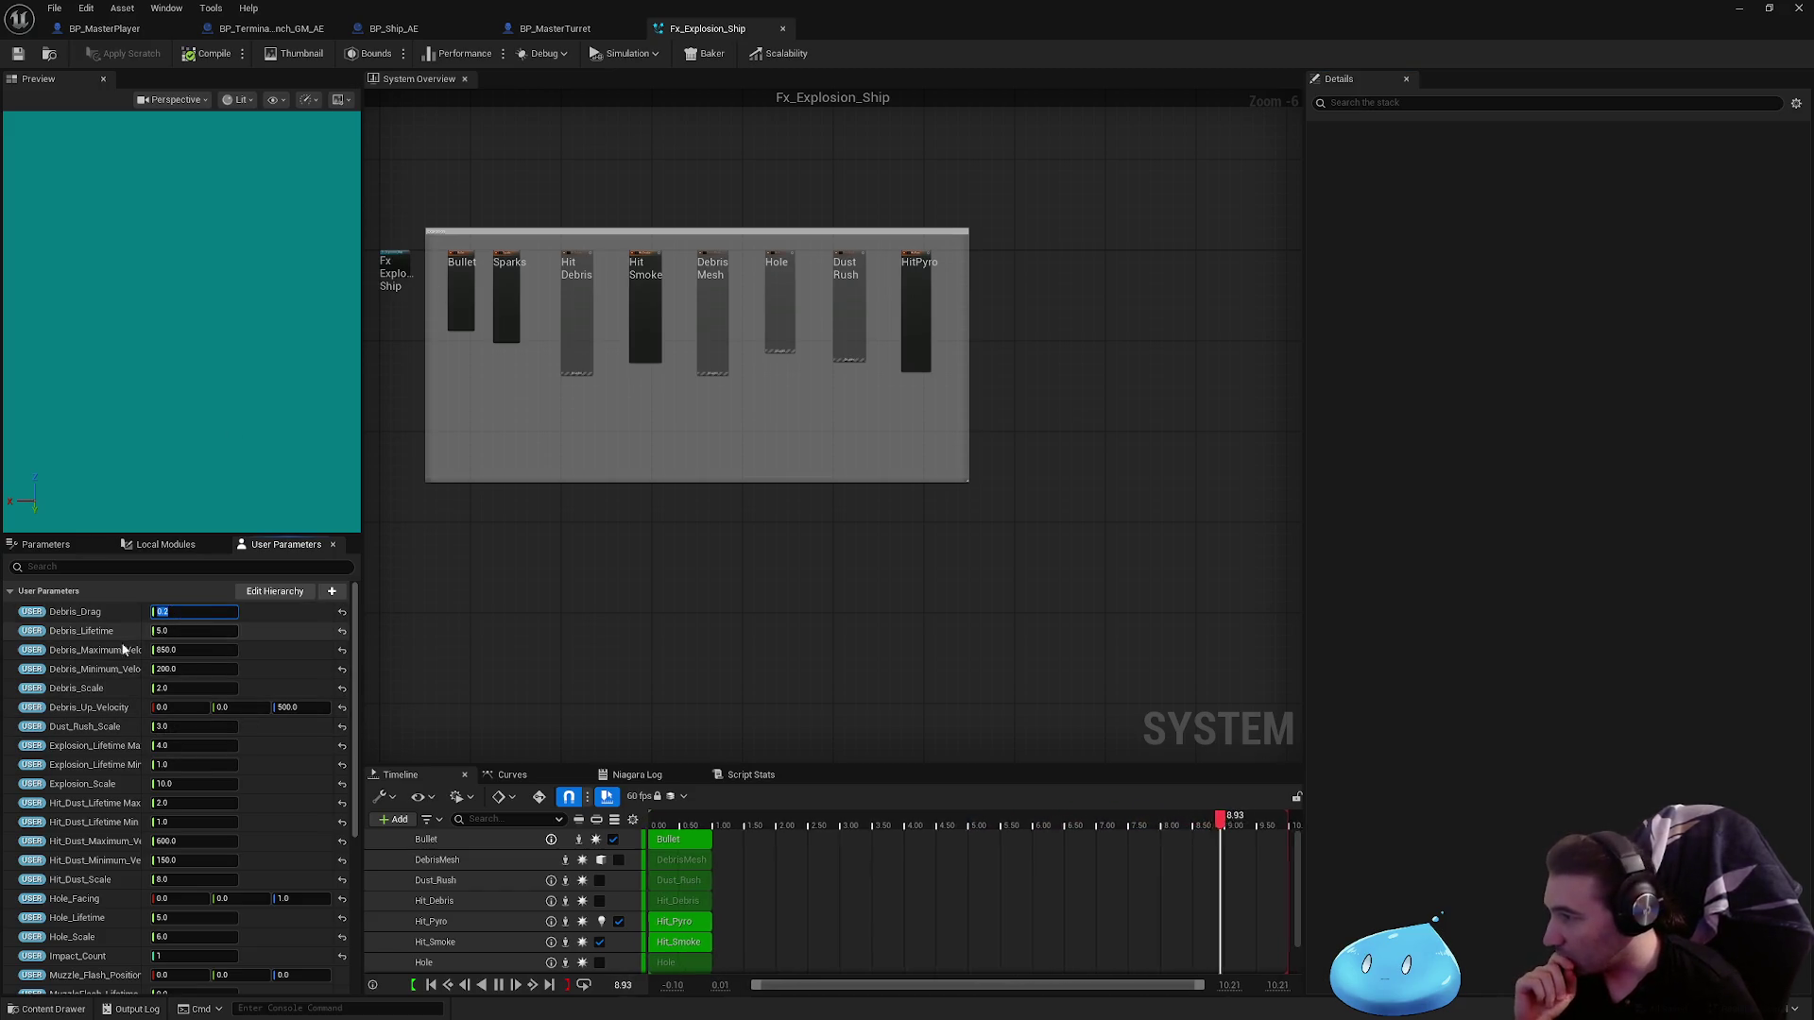
left_click(177, 689)
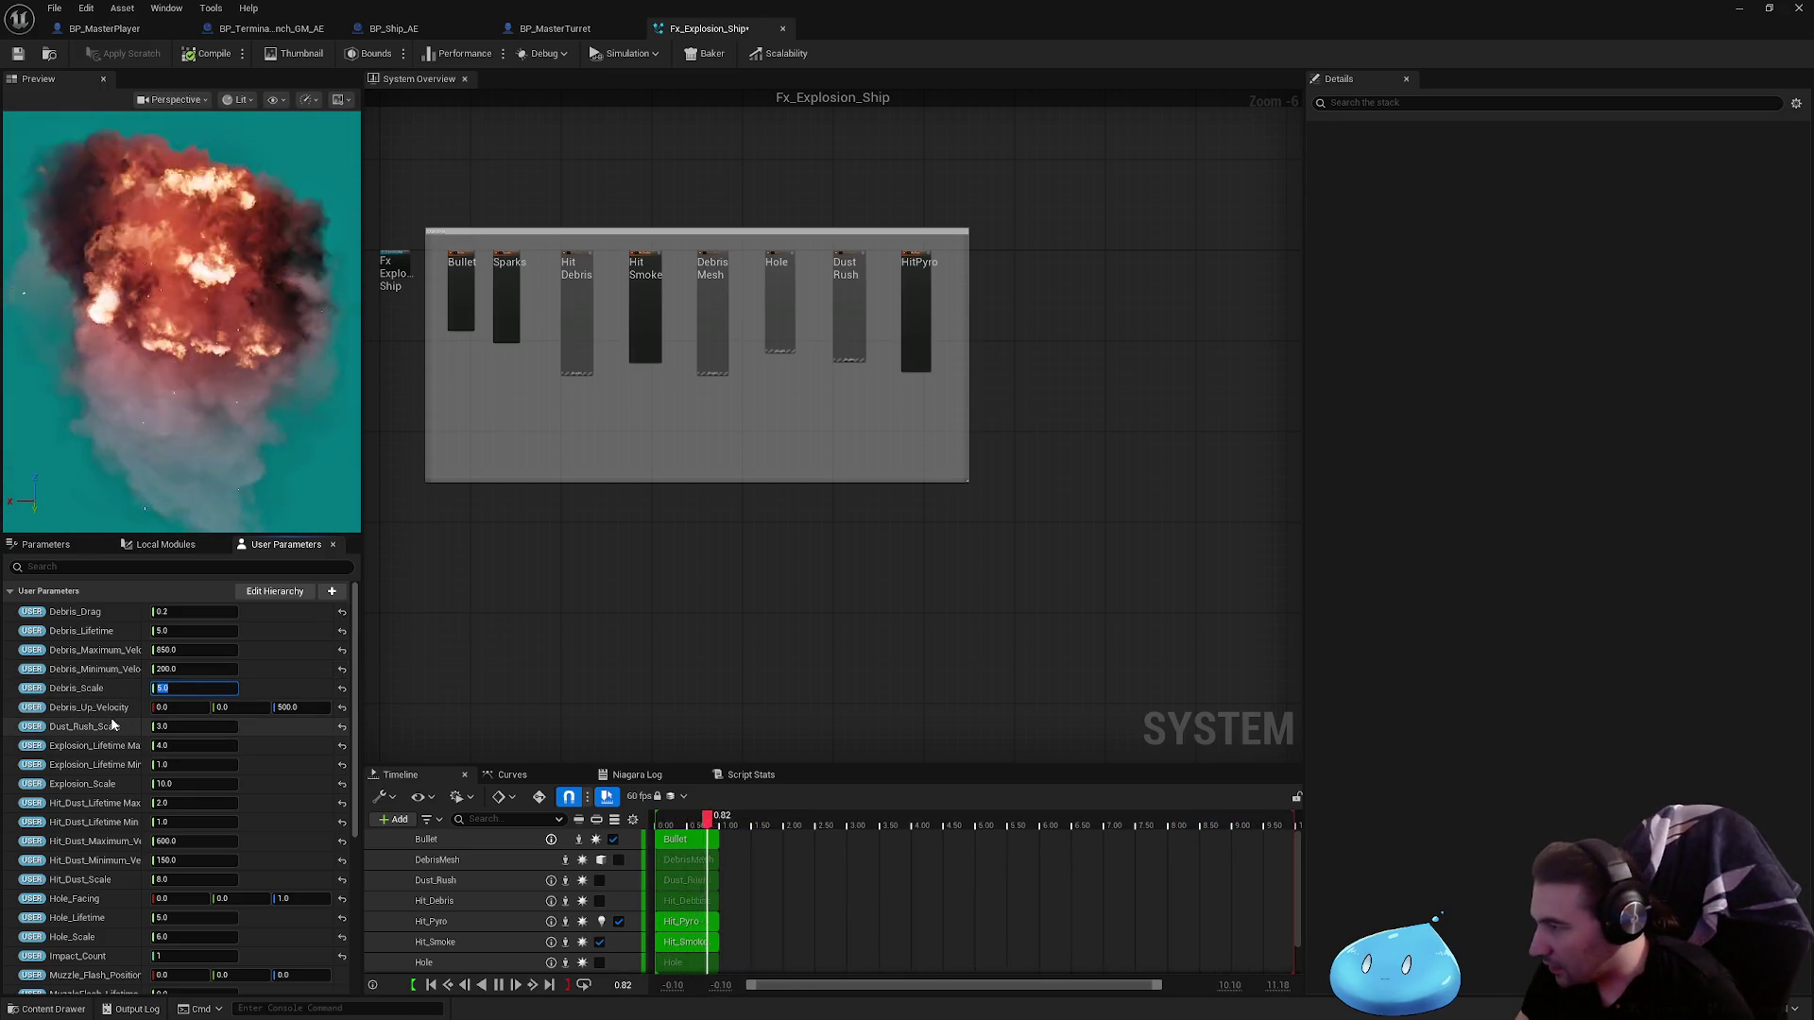
key("Return")
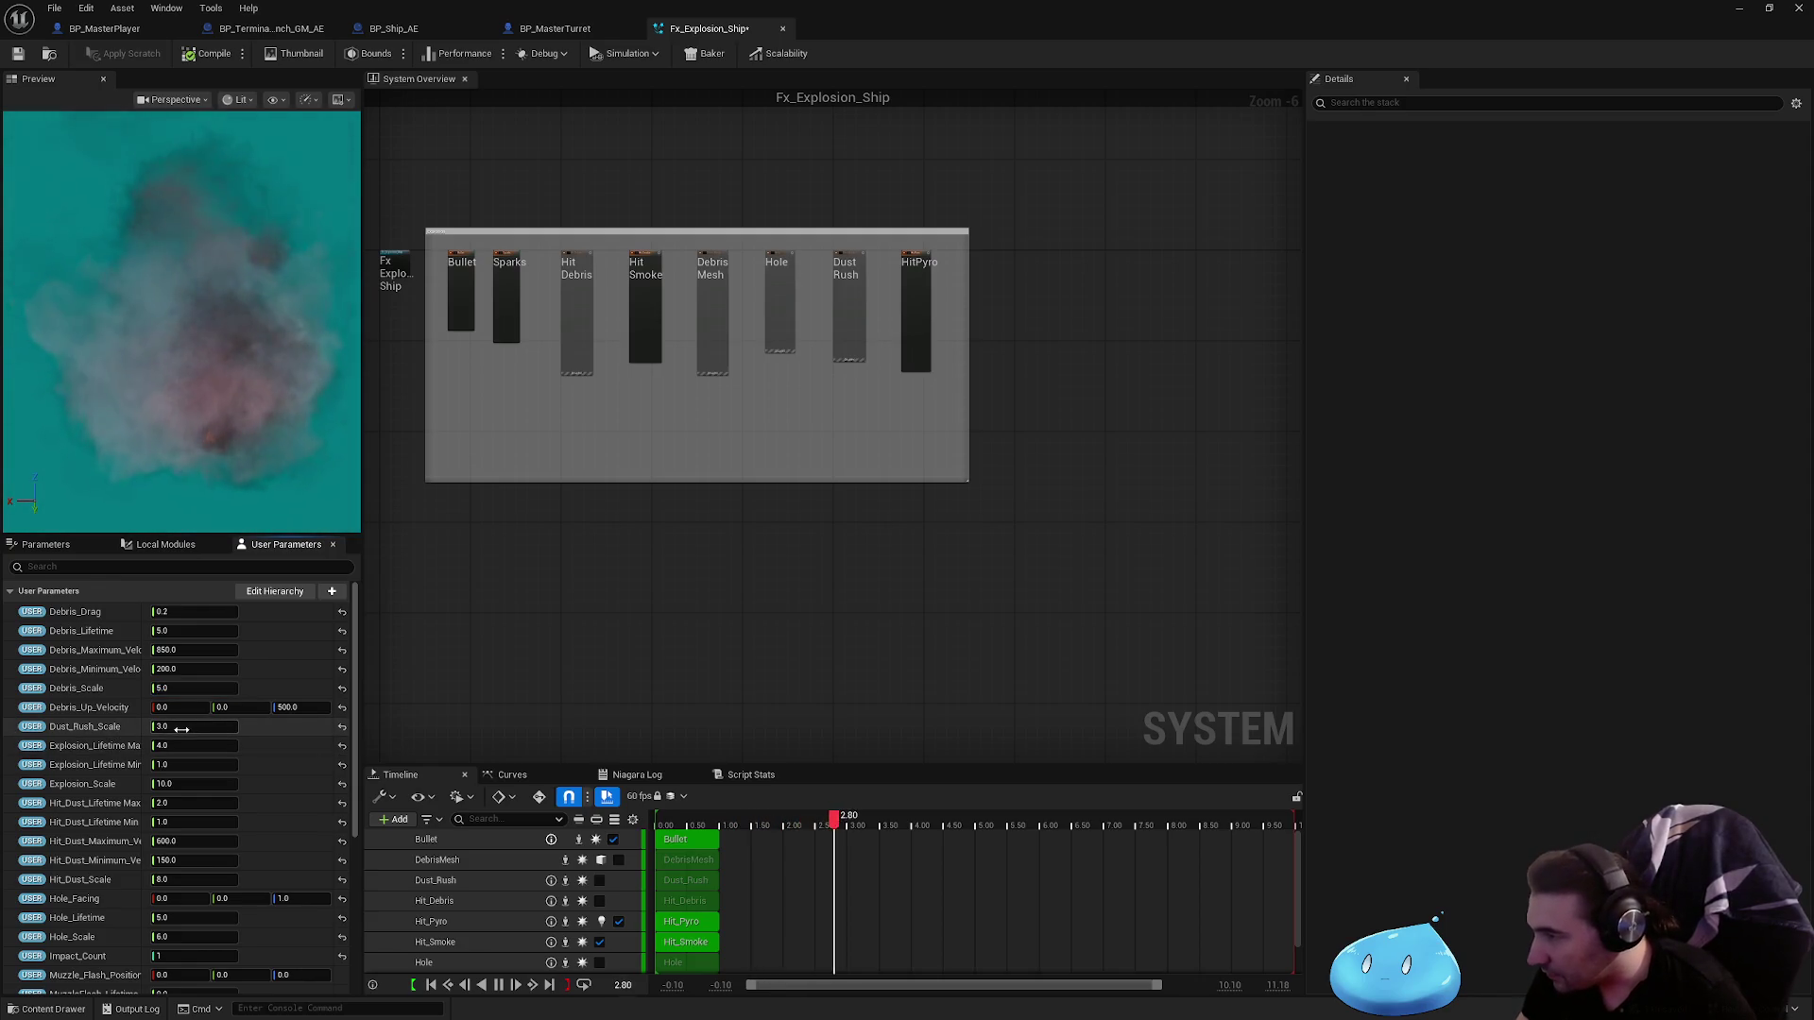
left_click_drag(181, 729, 190, 732)
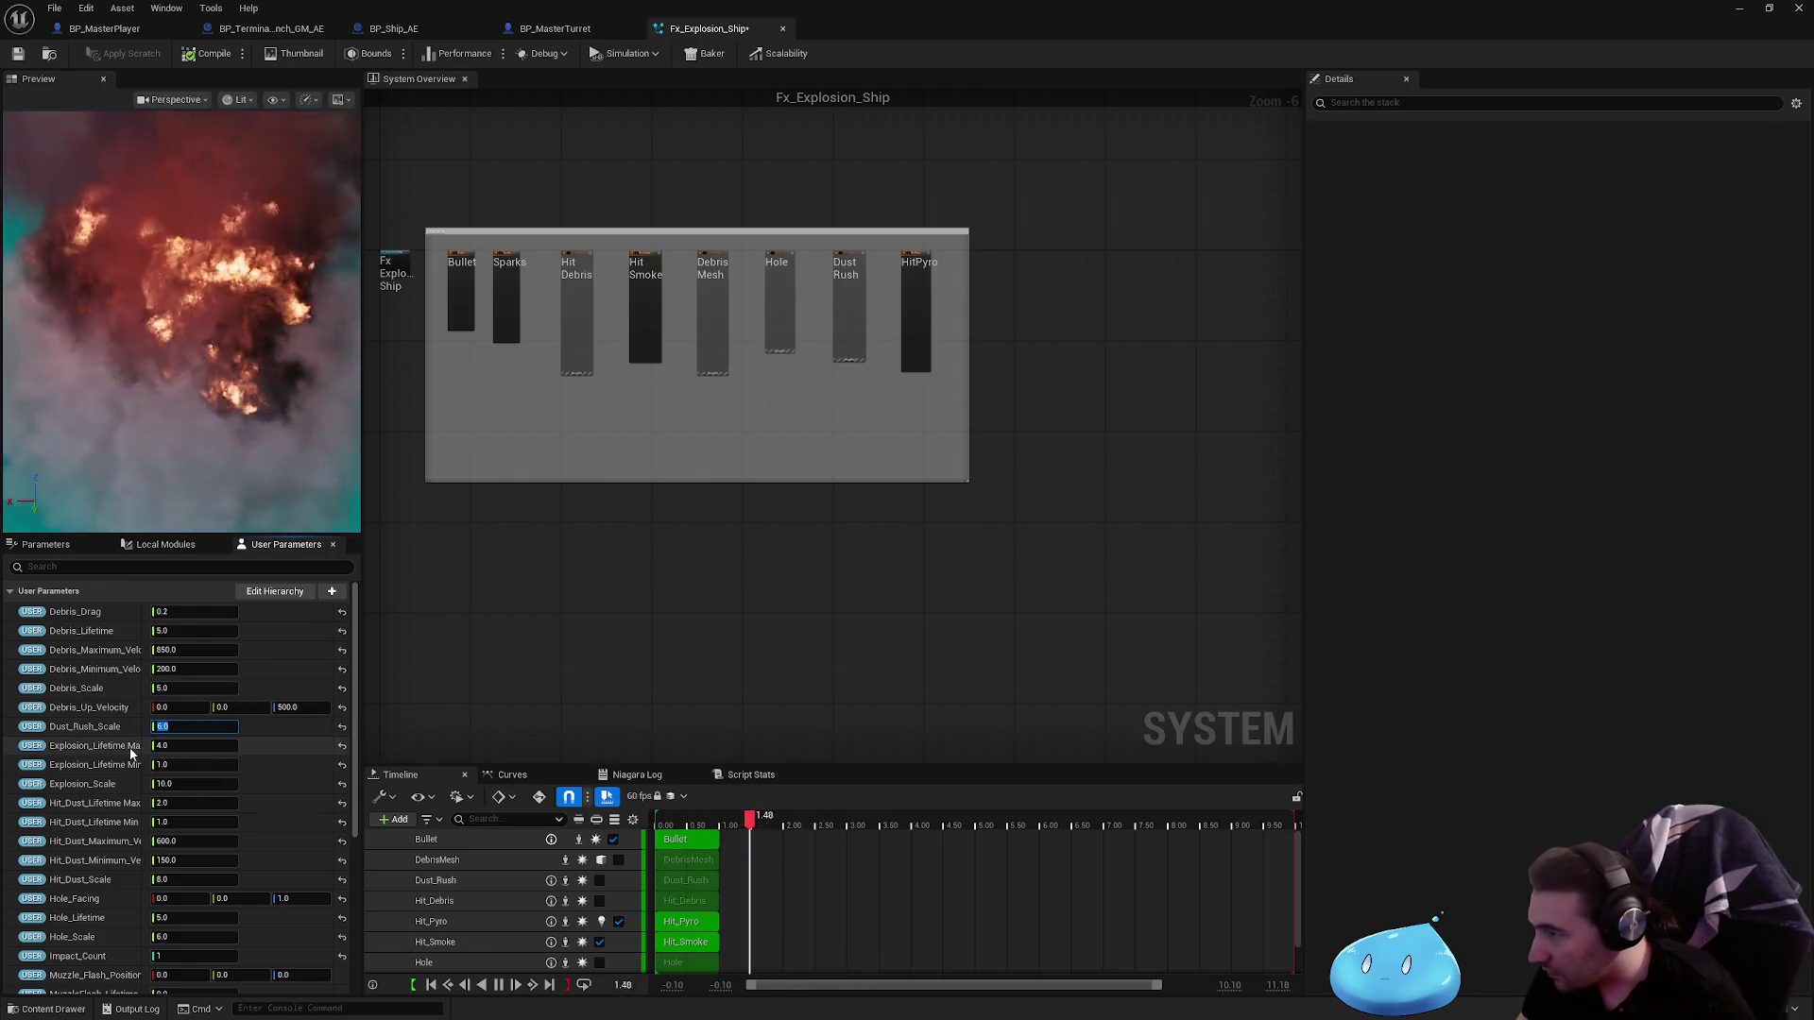
left_click(180, 784)
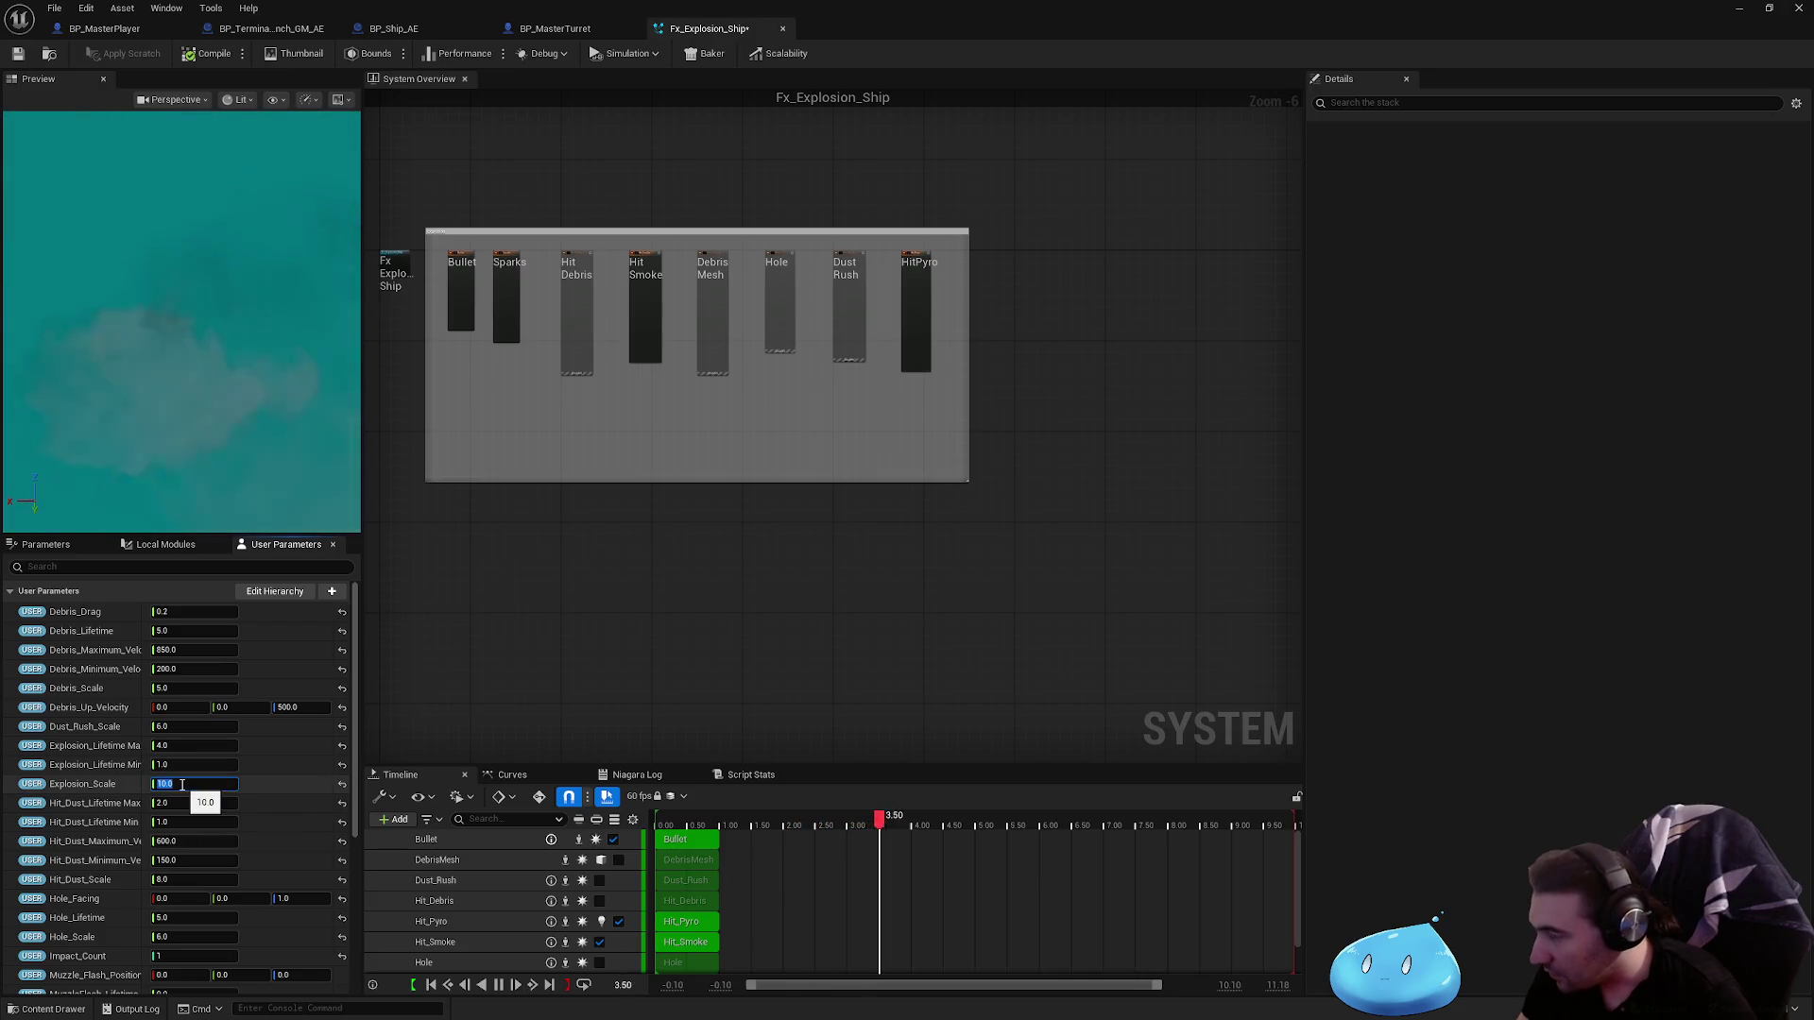
type("25")
left_click_drag(181, 784, 188, 787)
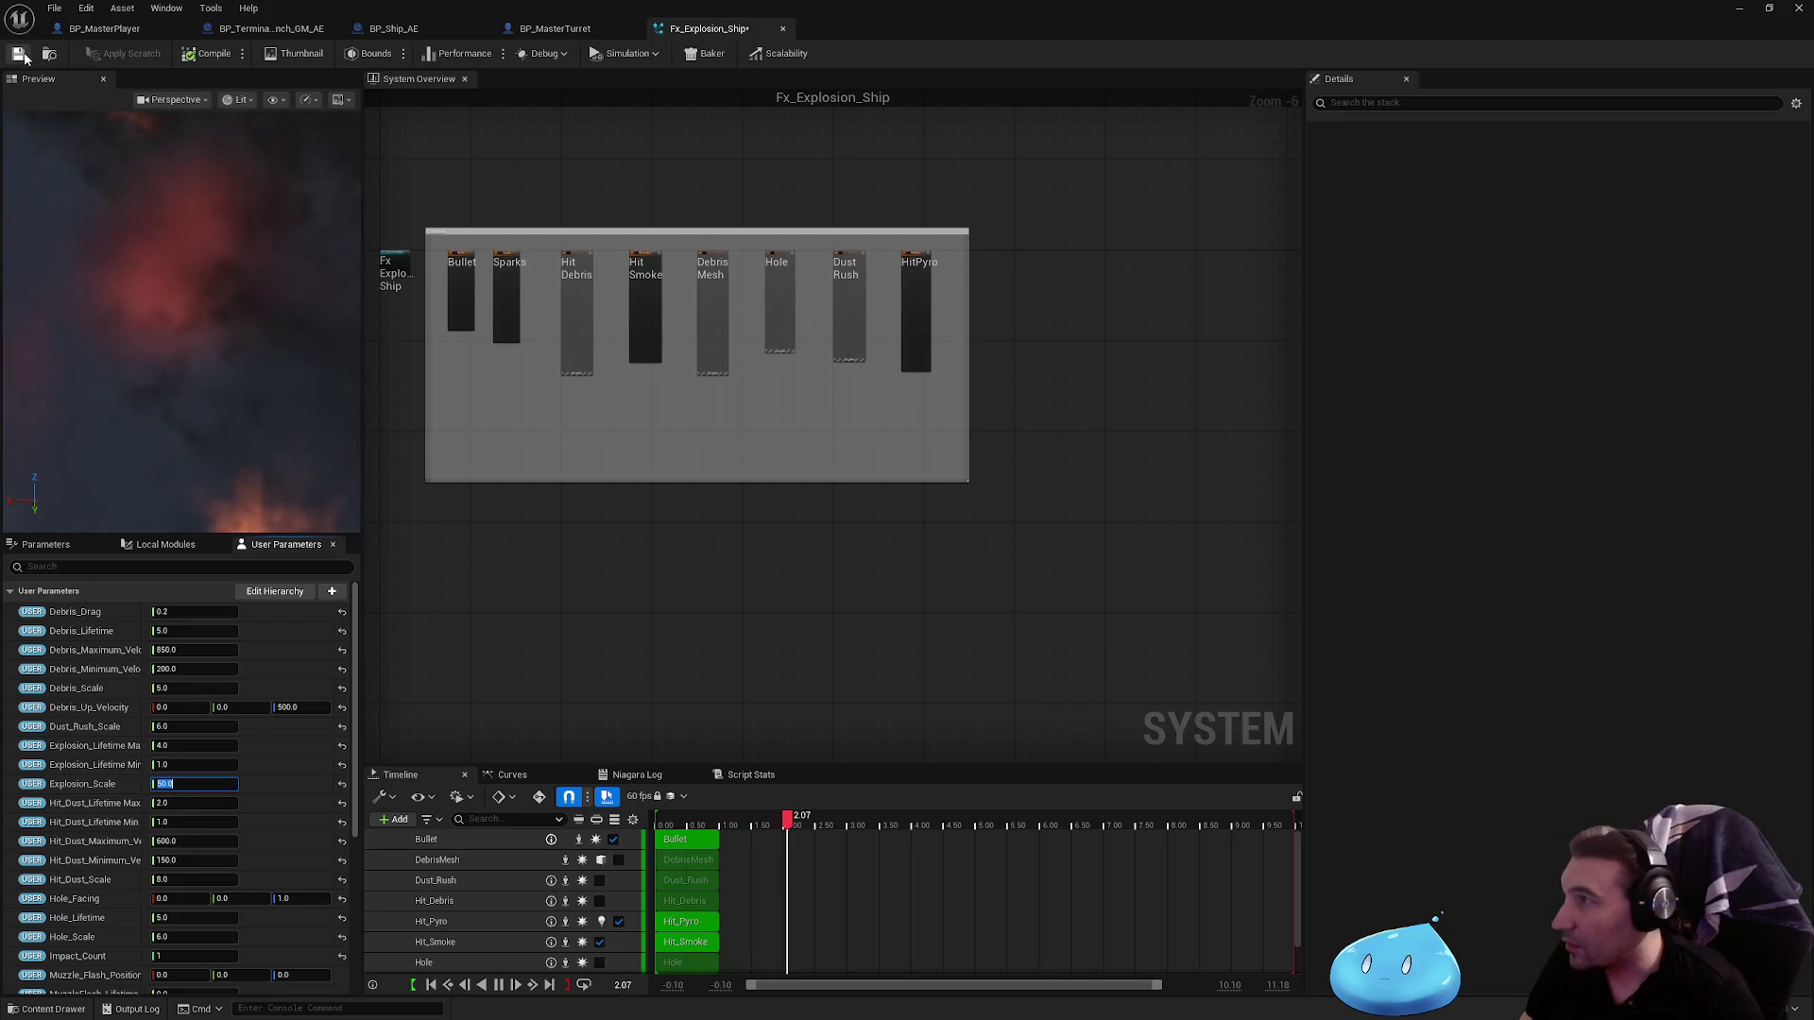
key("ctrl+s")
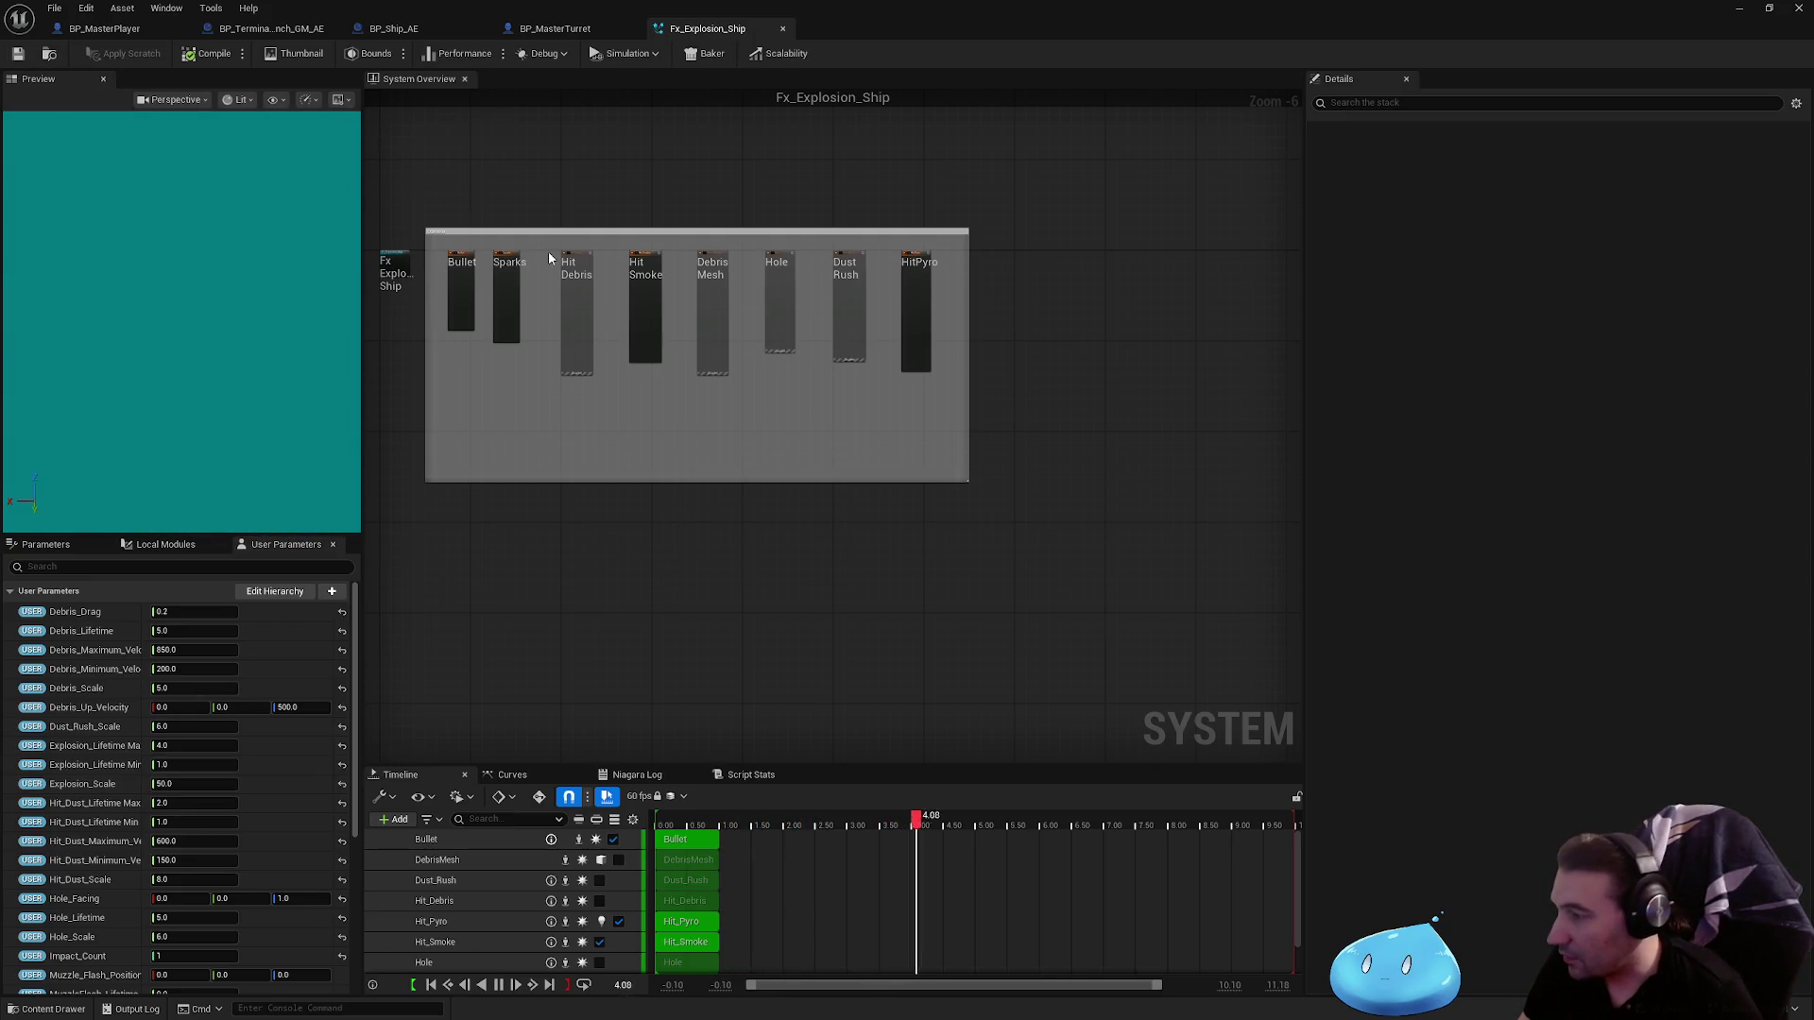
Step: Set Hit_Dust_Scale to 15 and save the Fx_Explosion_Ship system
left_click(194, 880)
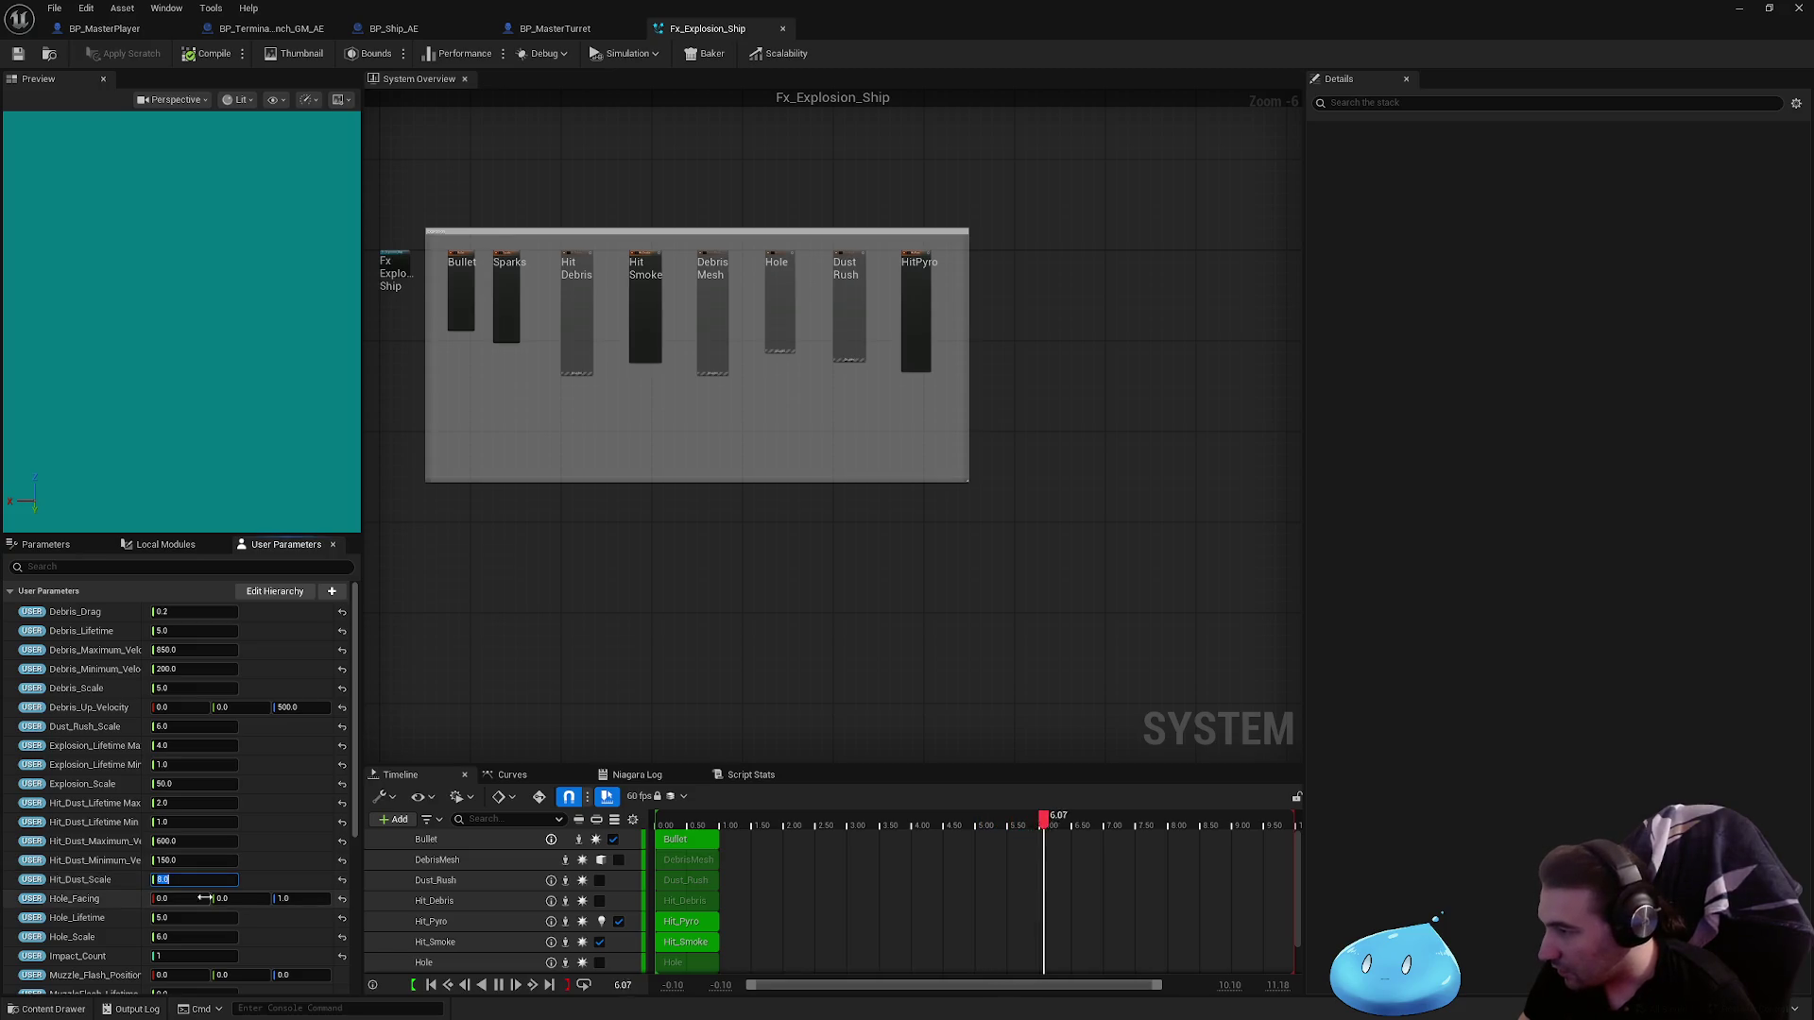
type("15")
key("Return")
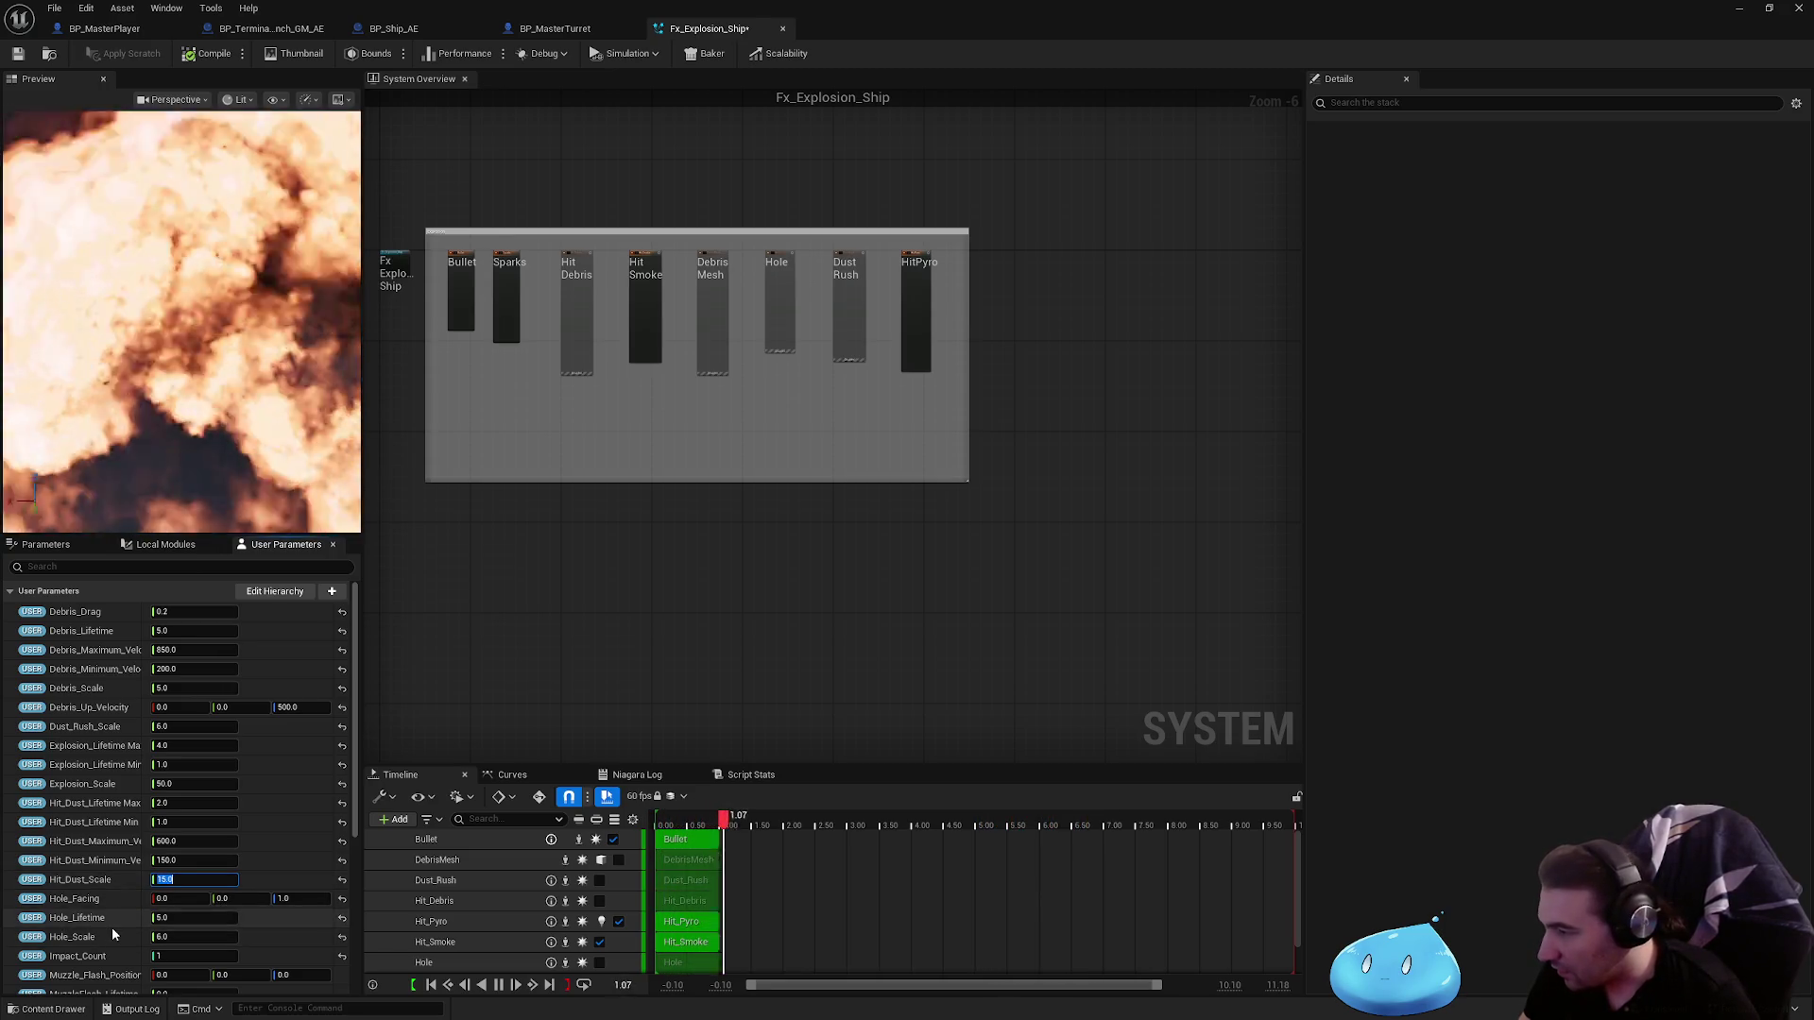
scroll(109, 930, "down", 5)
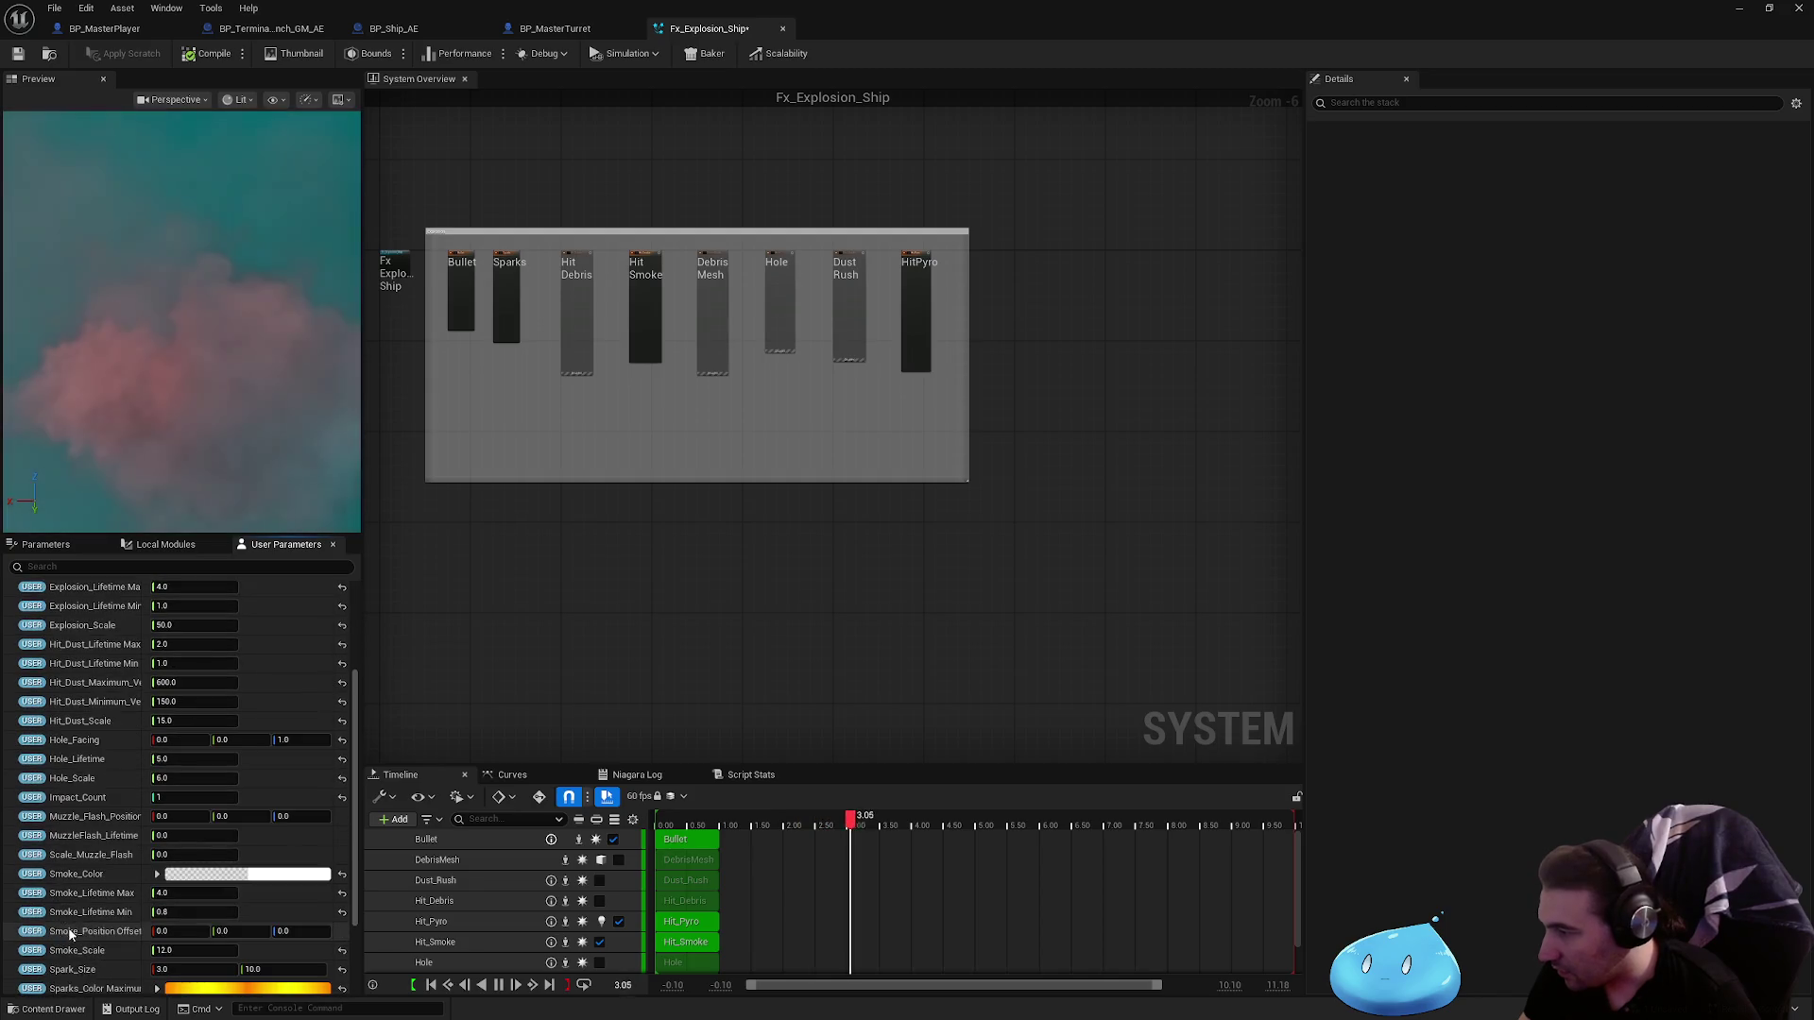
scroll(102, 926, "down", 4)
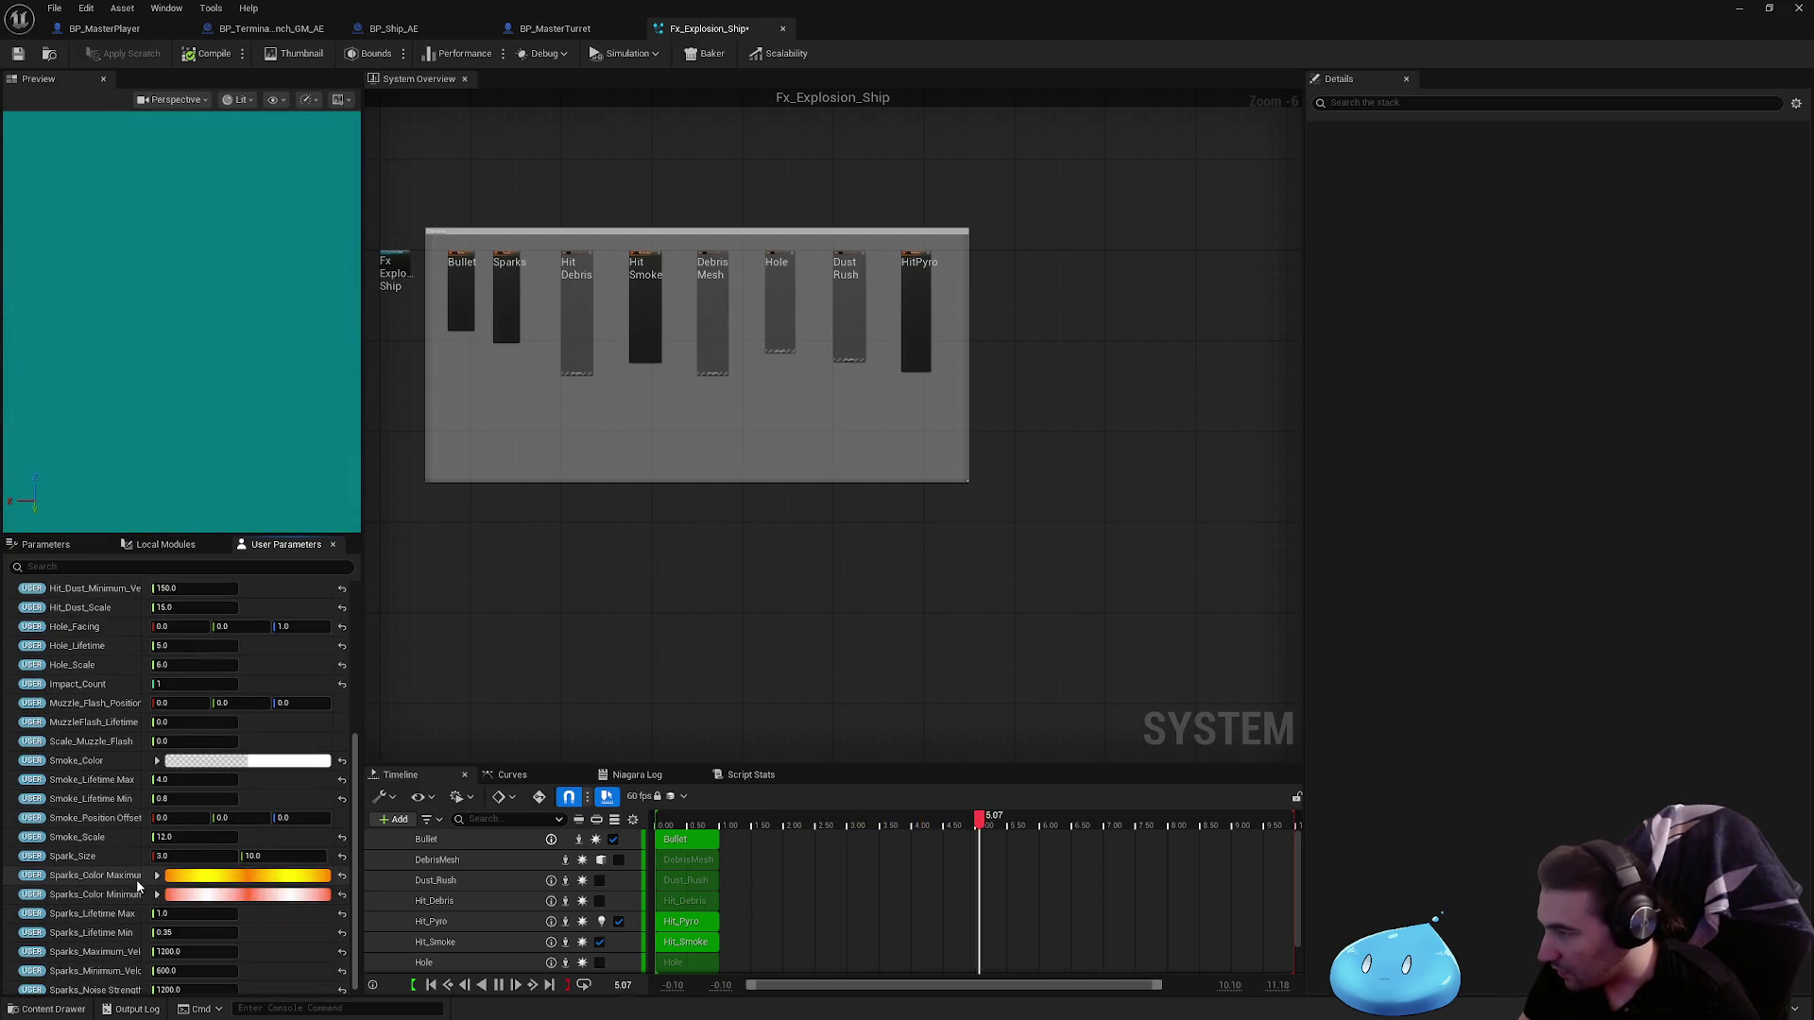
left_click(17, 54)
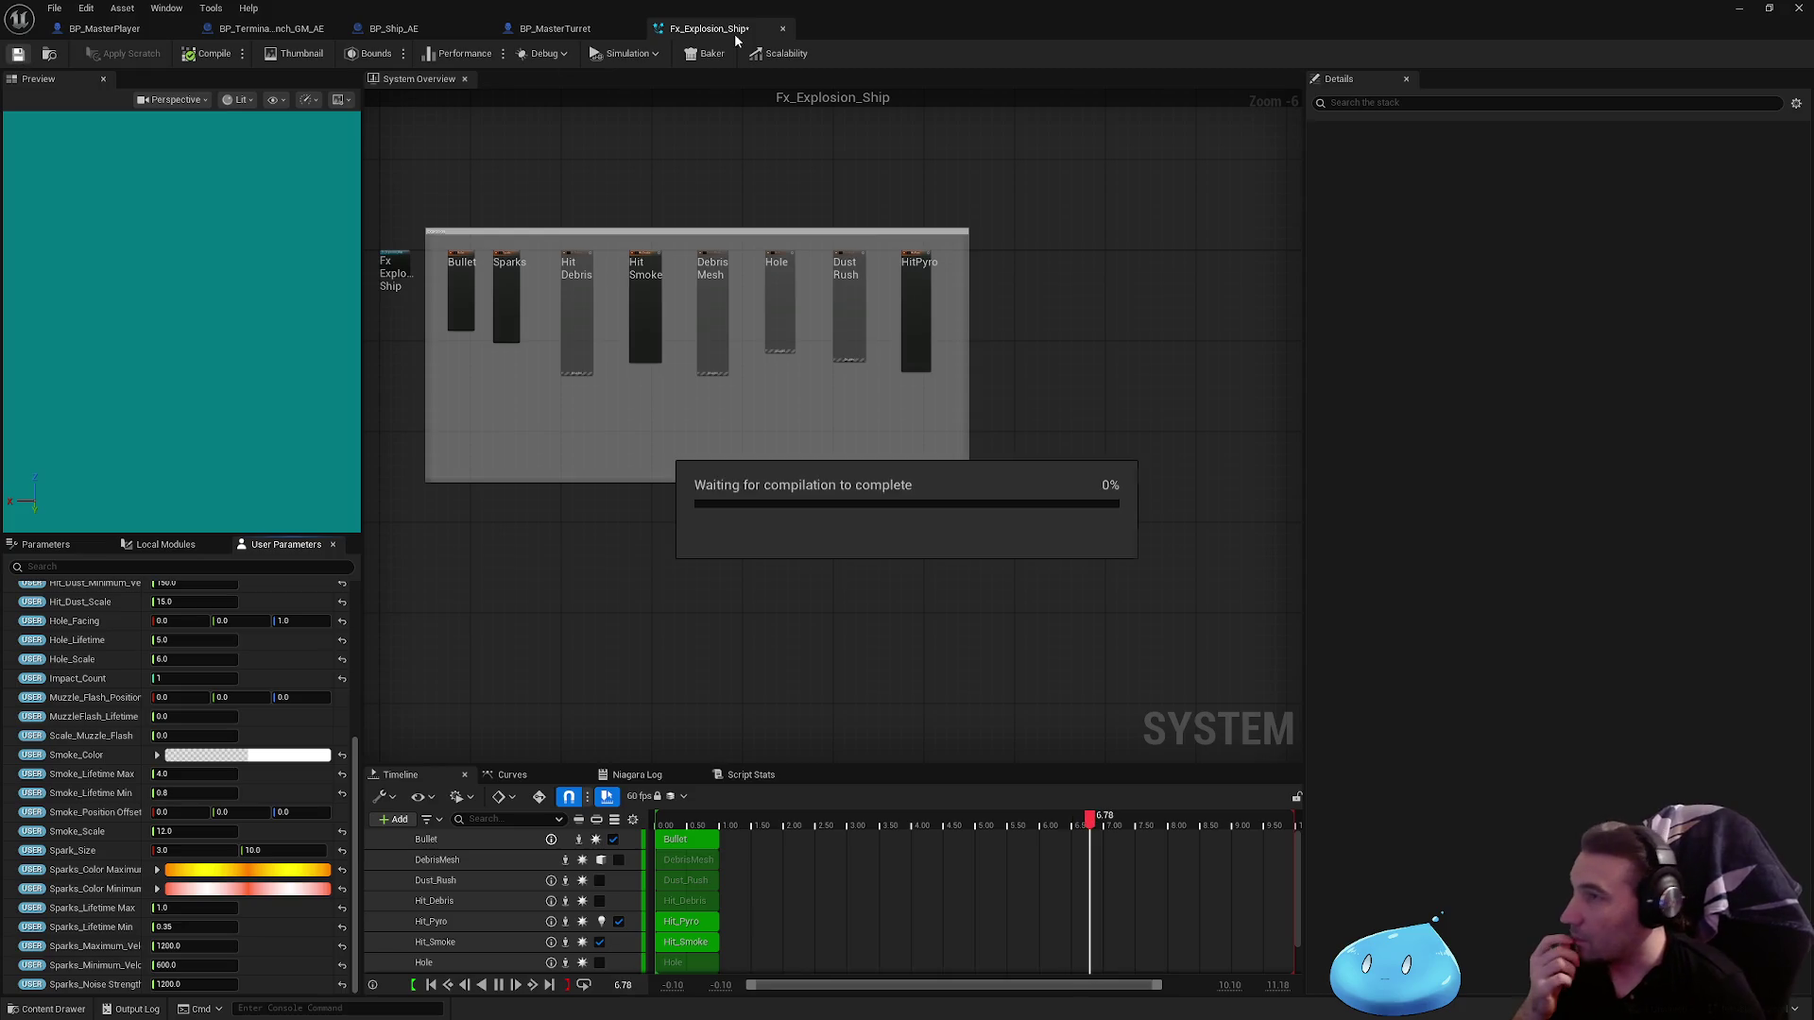
left_click(562, 29)
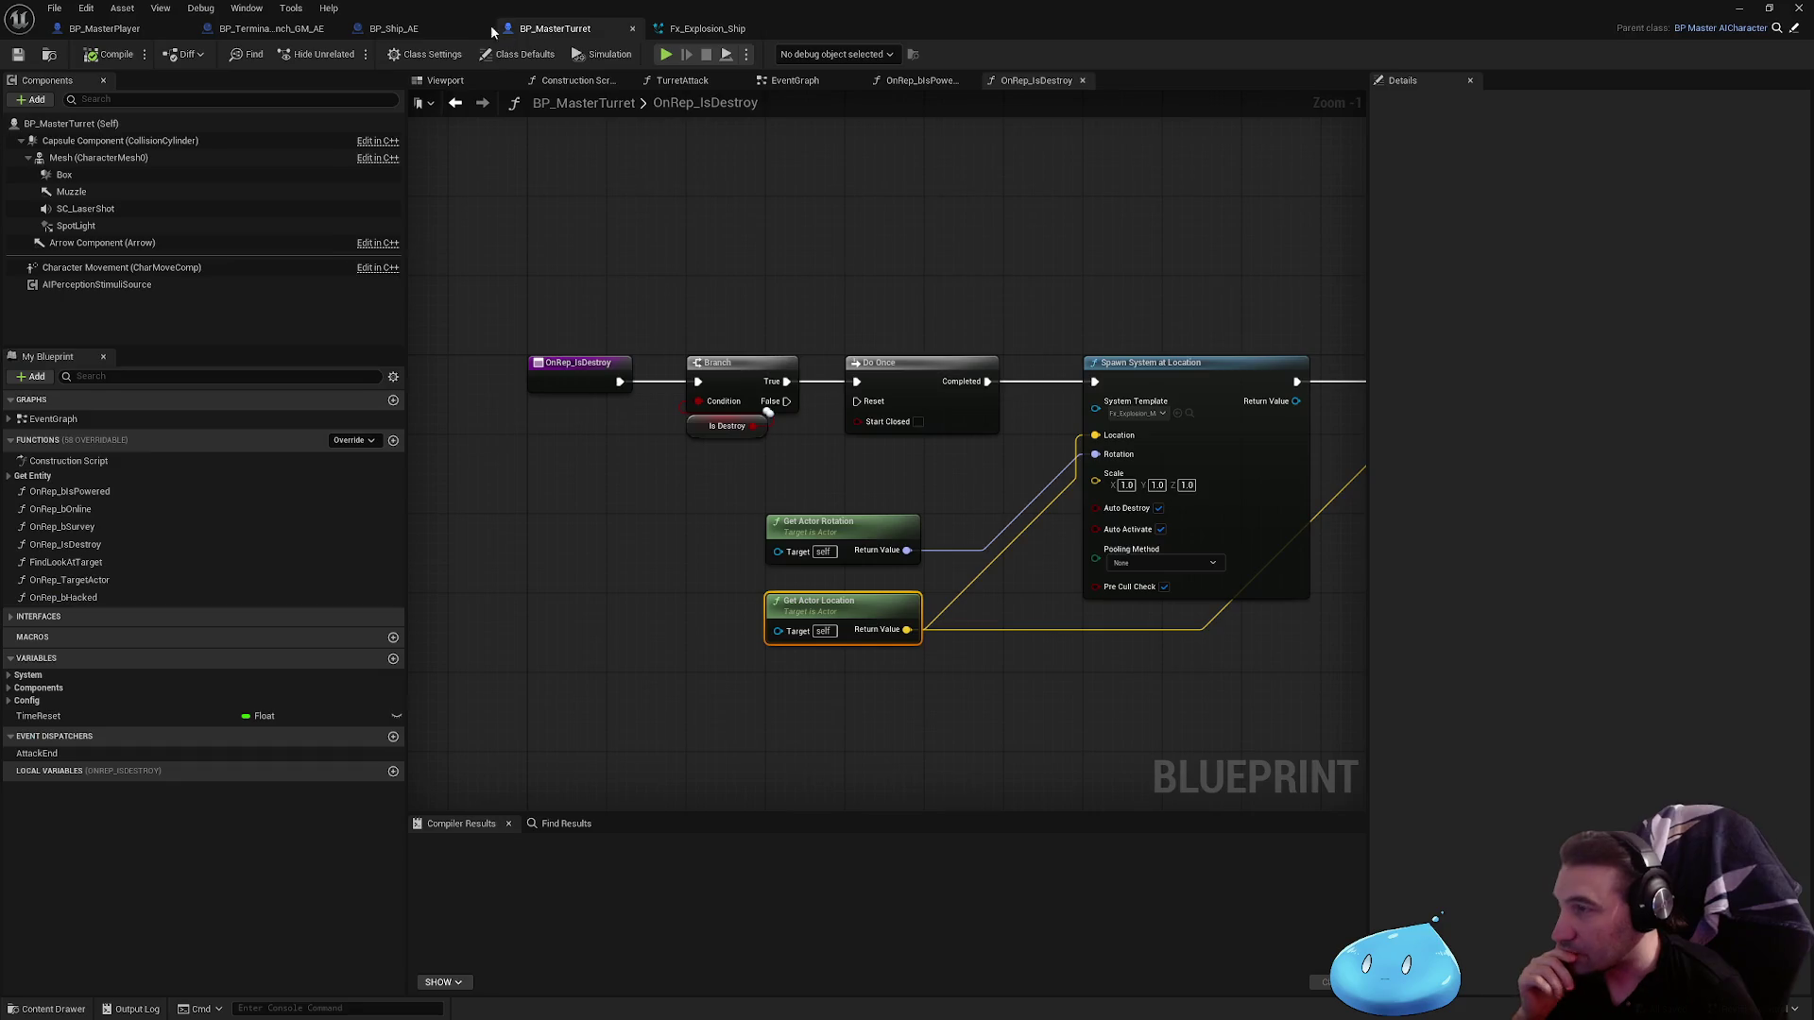
Step: Make BP_Ship_AE's OnRep_bIsDestroyed spawn Fx_Explosion_Ship and save the blueprint
left_click(457, 34)
left_click(804, 82)
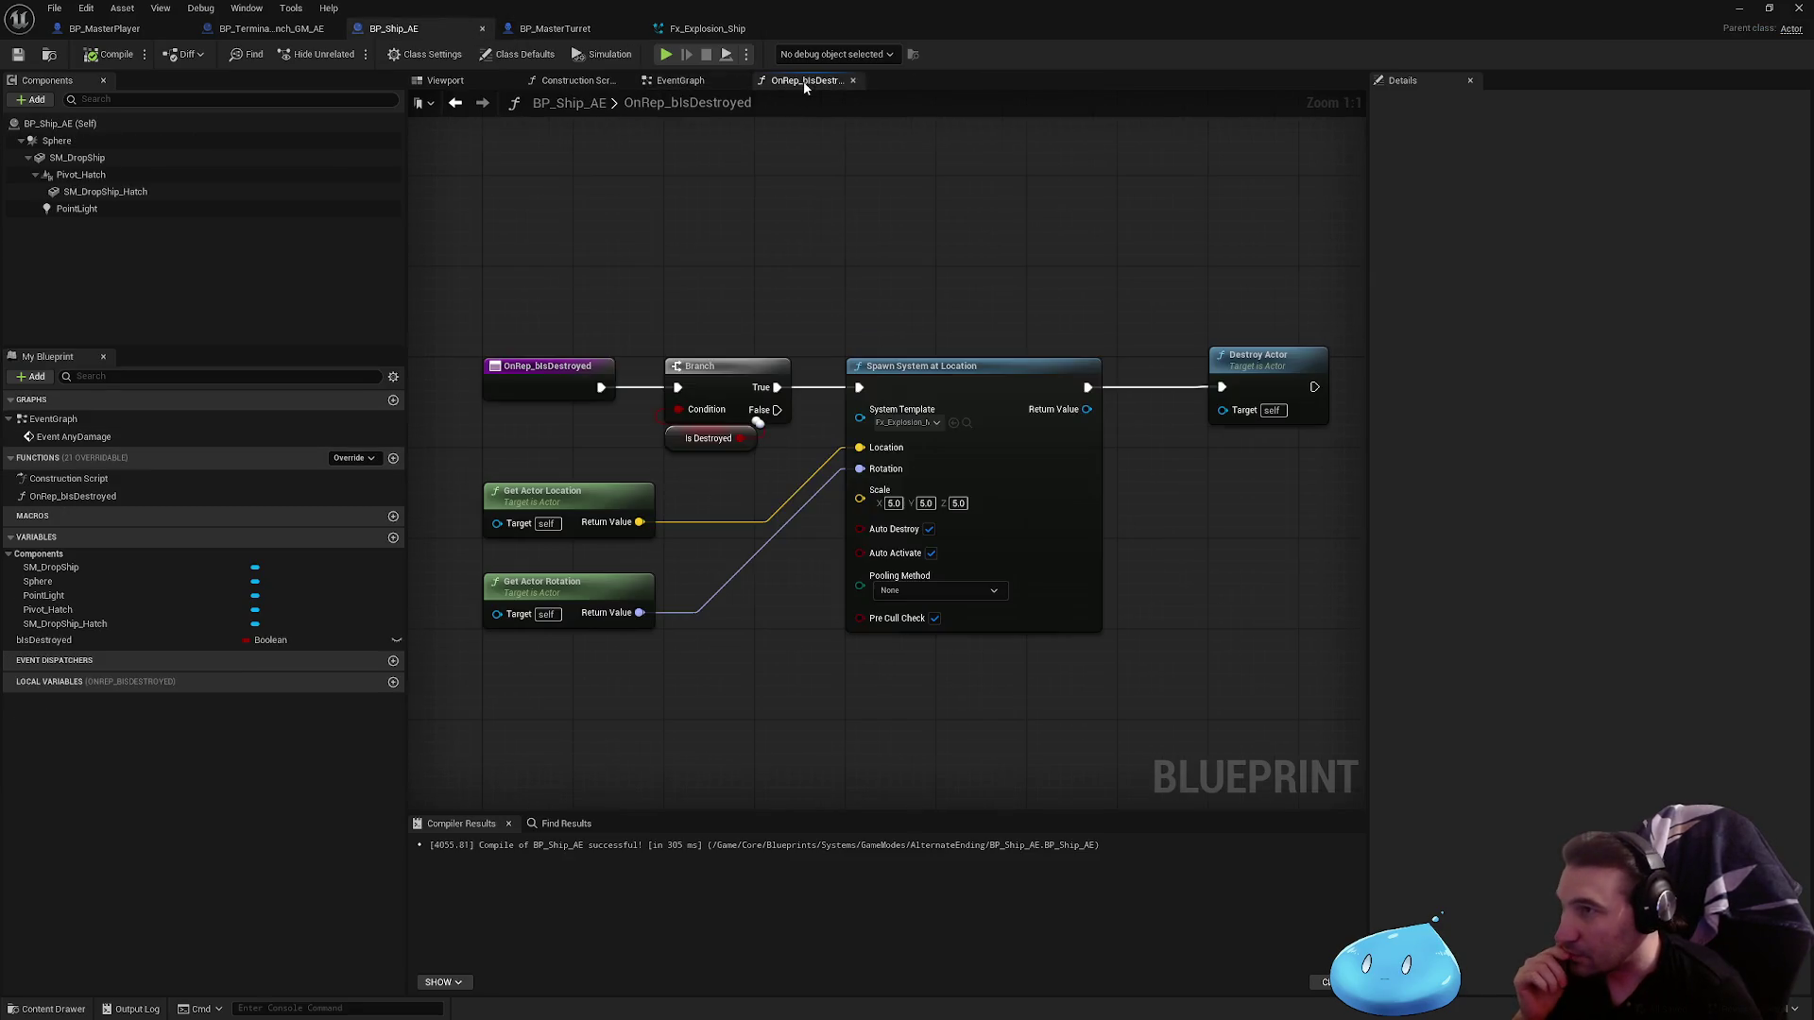
left_click(935, 422)
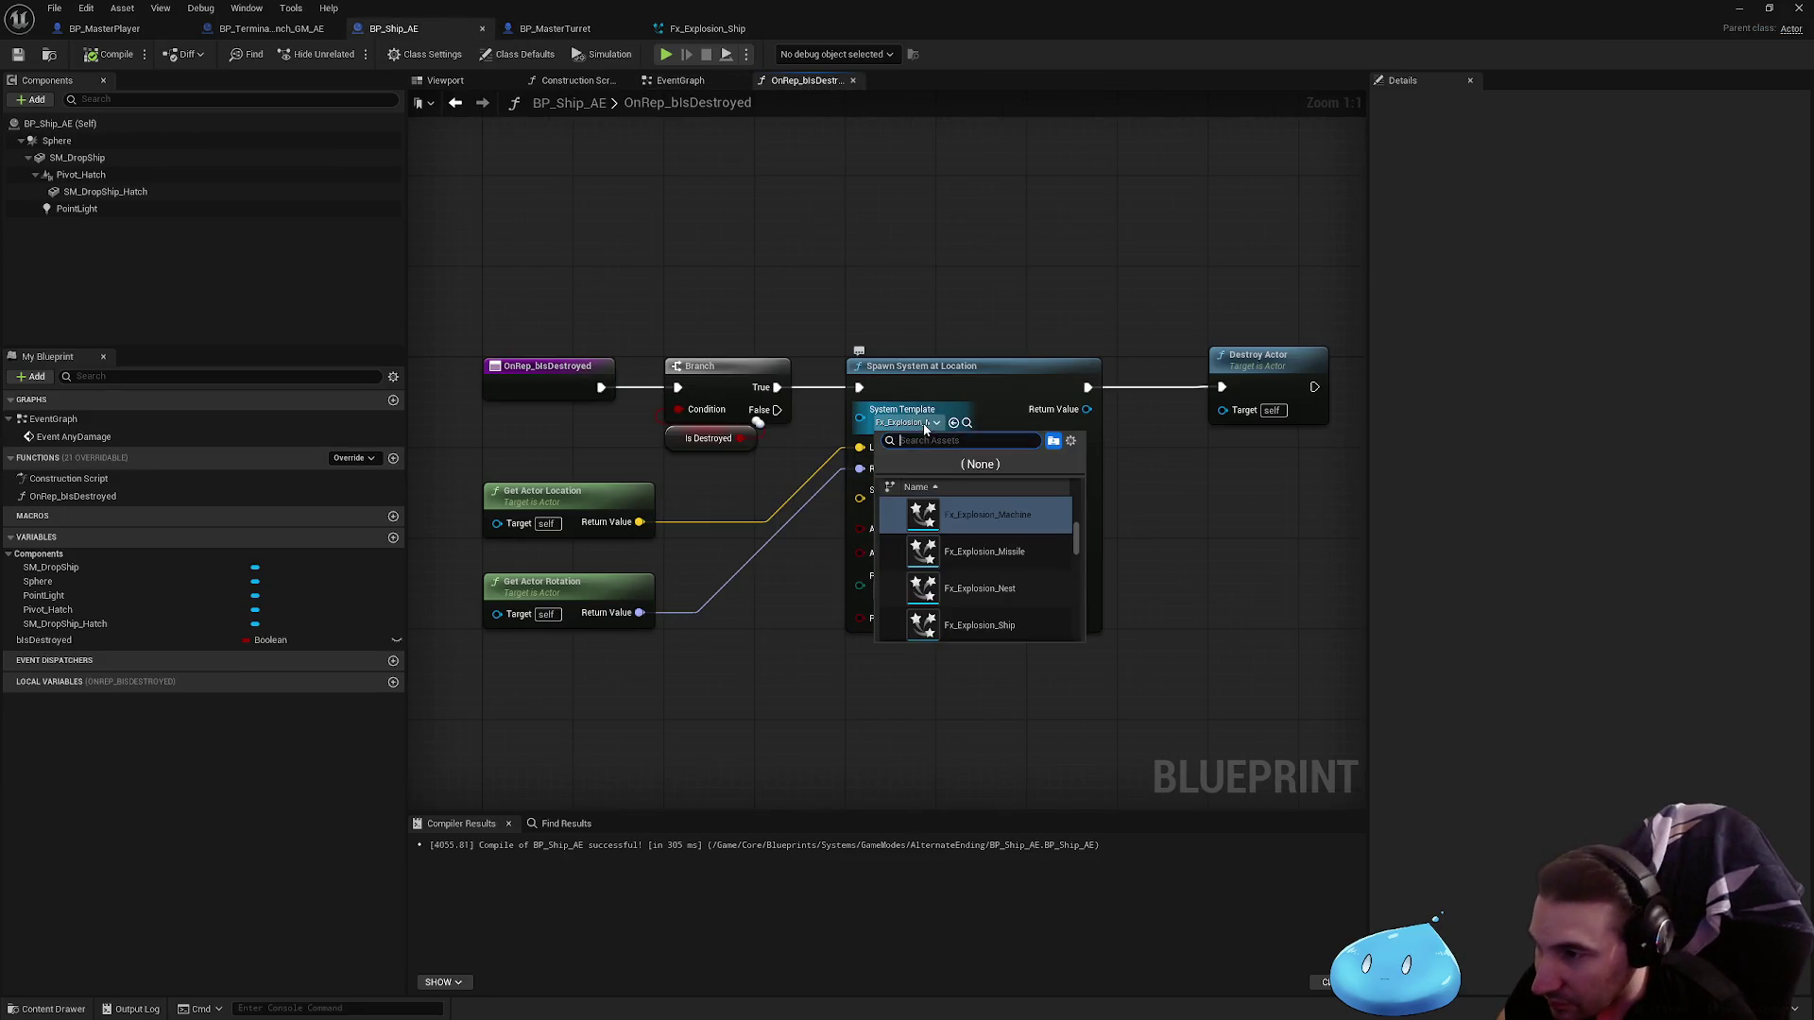
left_click(980, 625)
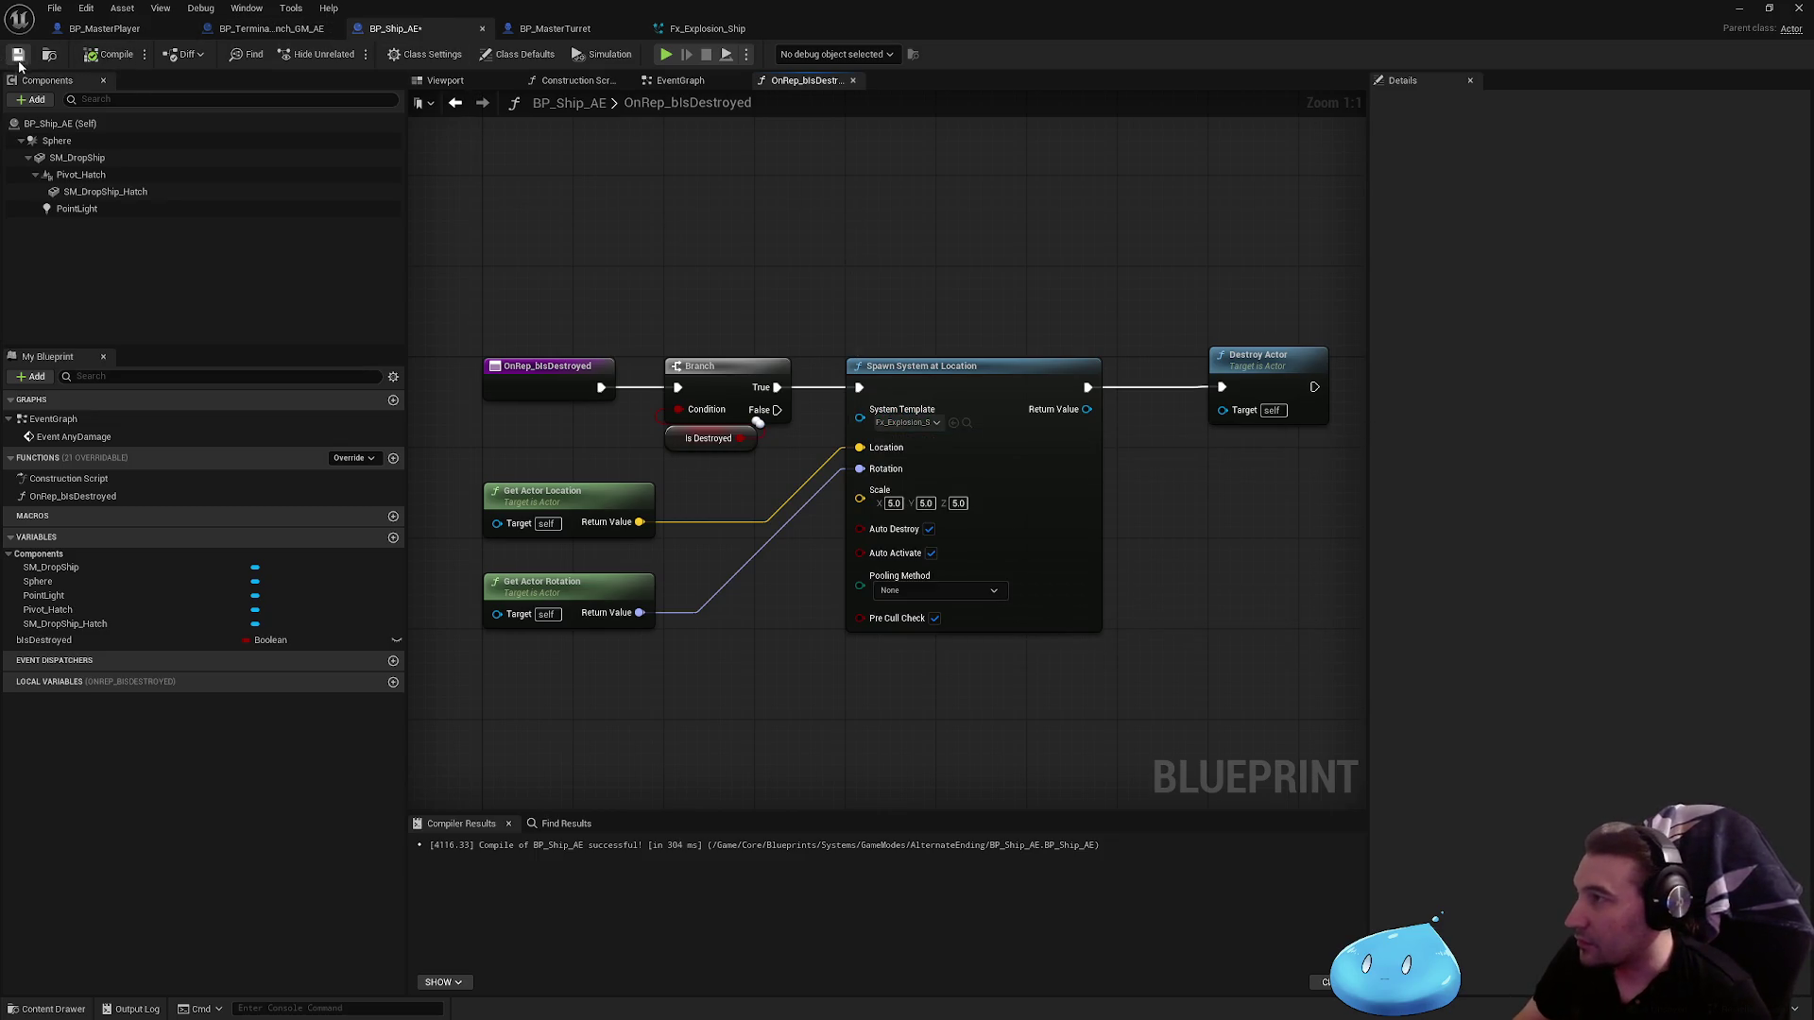
left_click(18, 59)
left_click(567, 31)
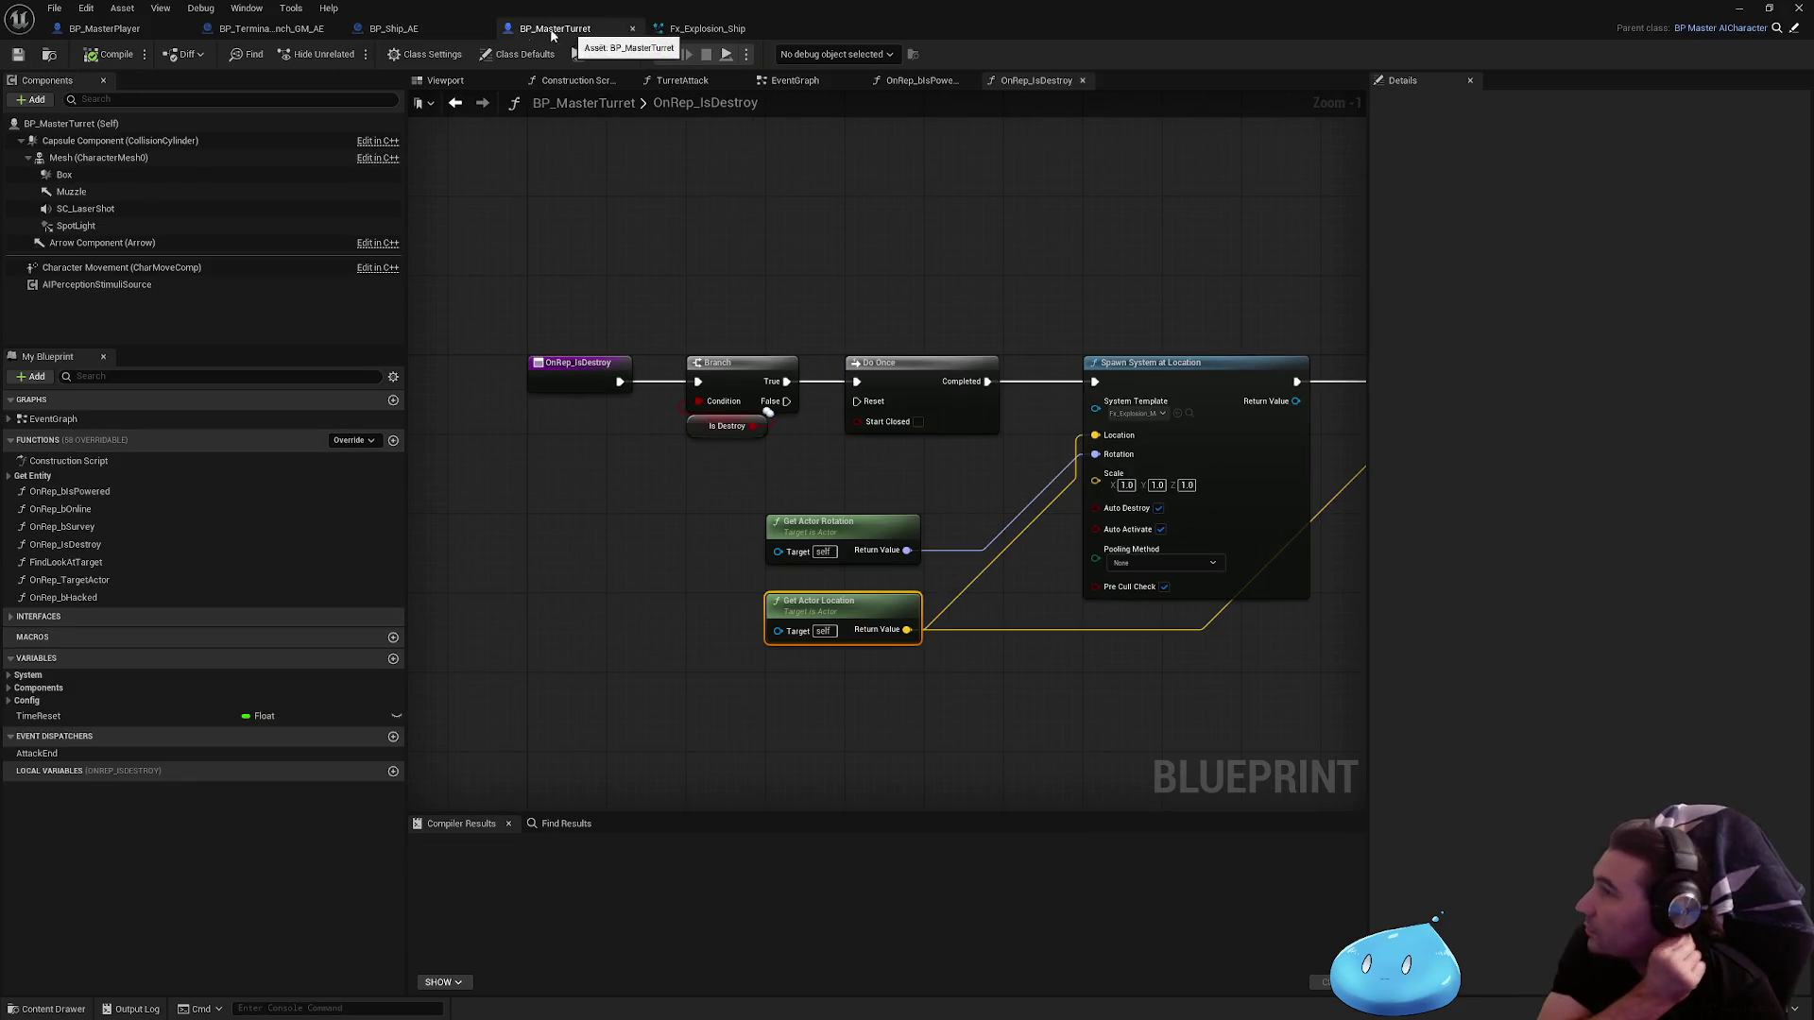
left_click(271, 28)
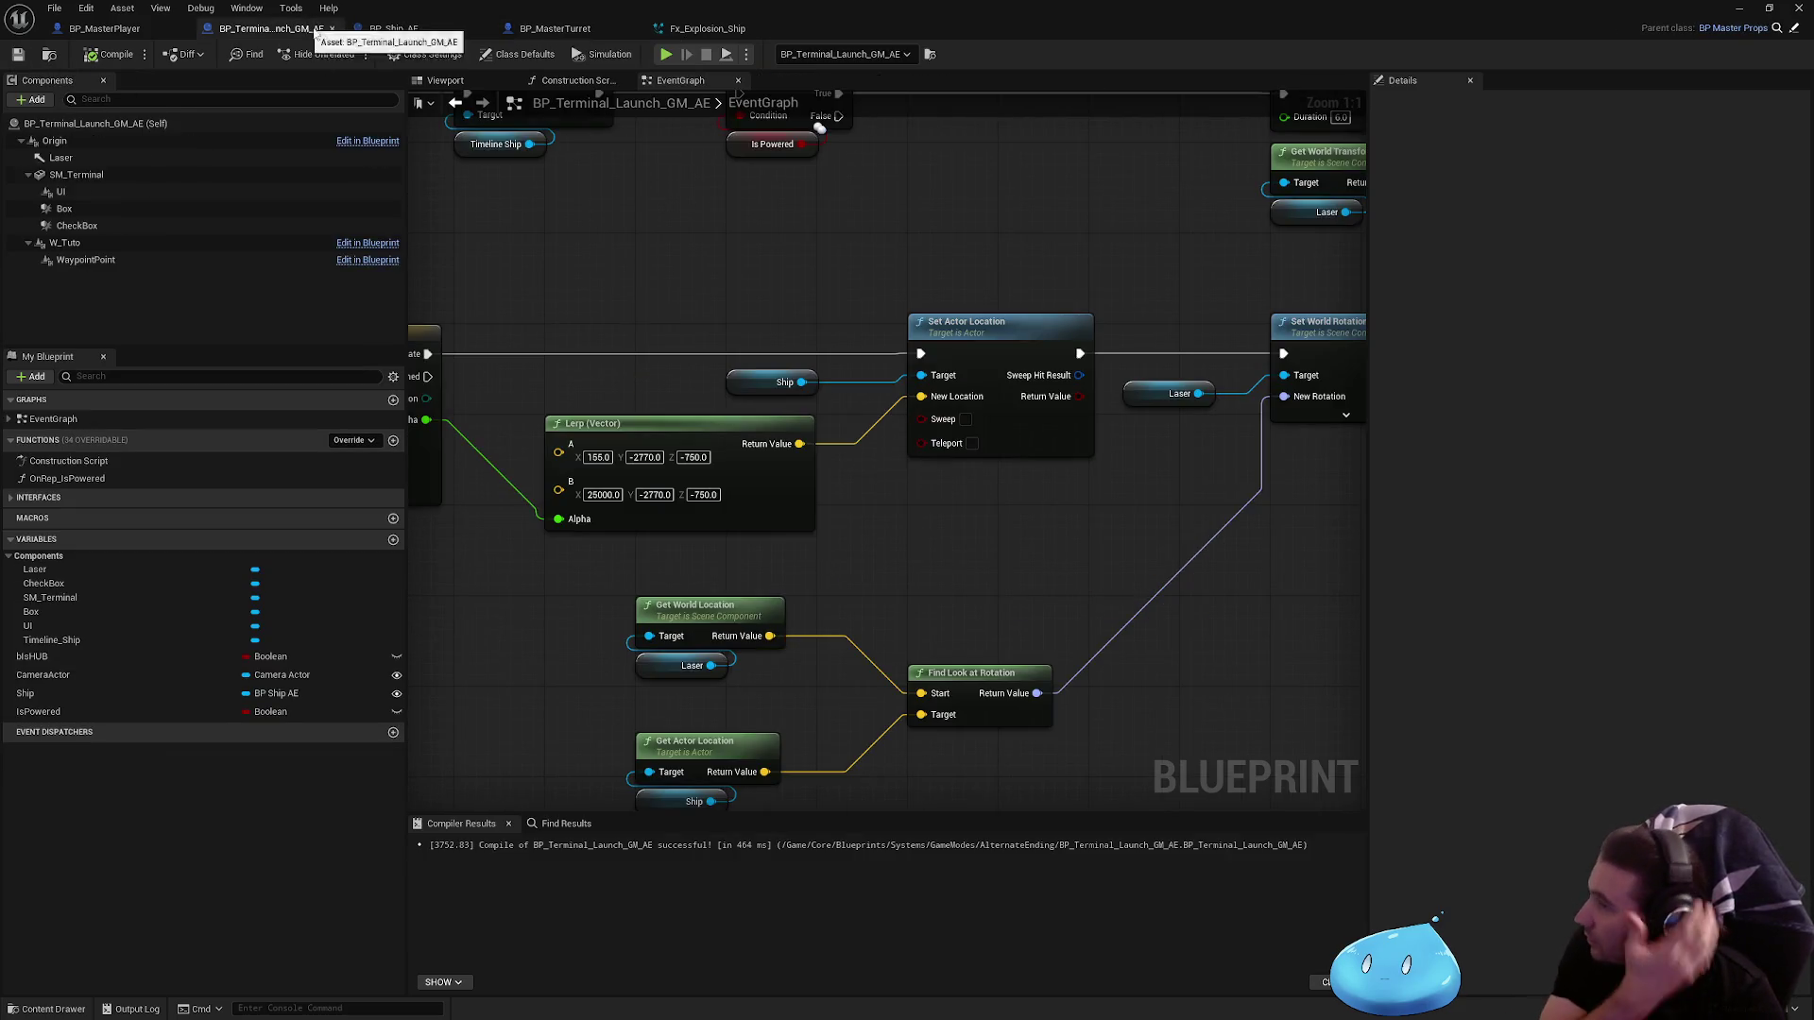
Step: Convert the Ship getter to a validated get fed by Timeline Update, gating Set Actor Location, then compile and save
right_click(788, 385)
left_click(850, 584)
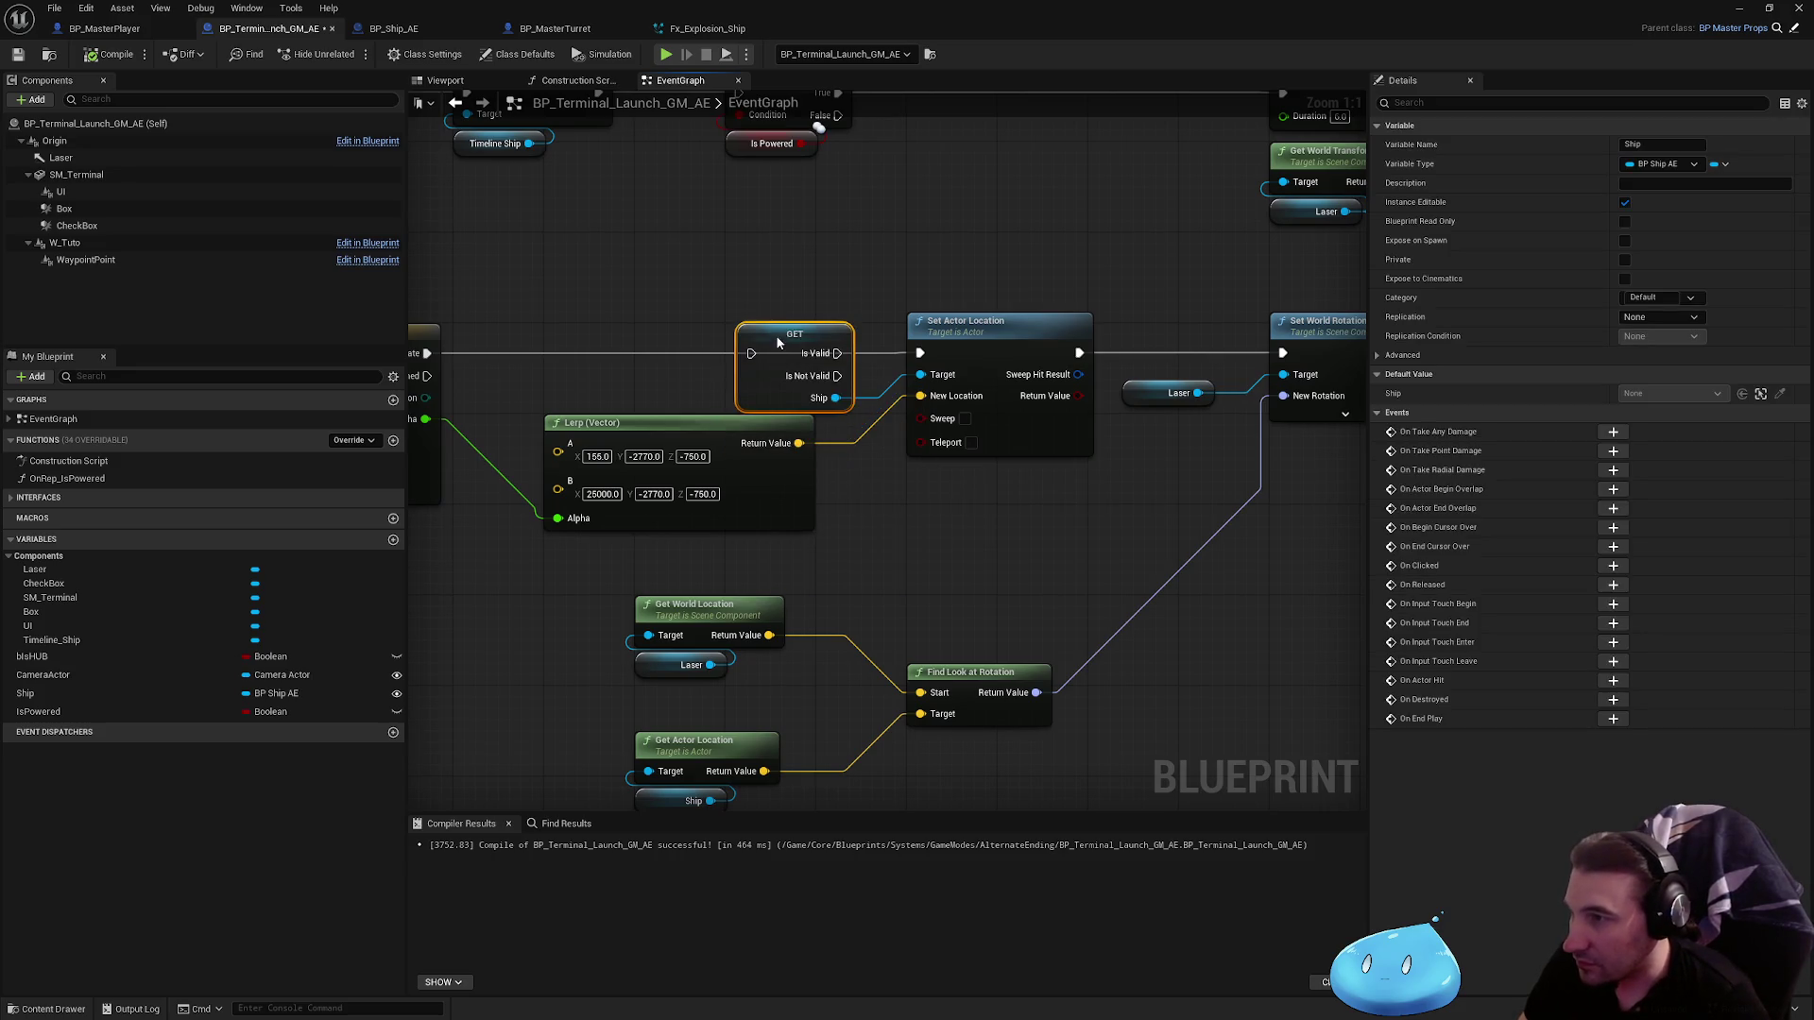
left_click_drag(778, 342, 877, 361)
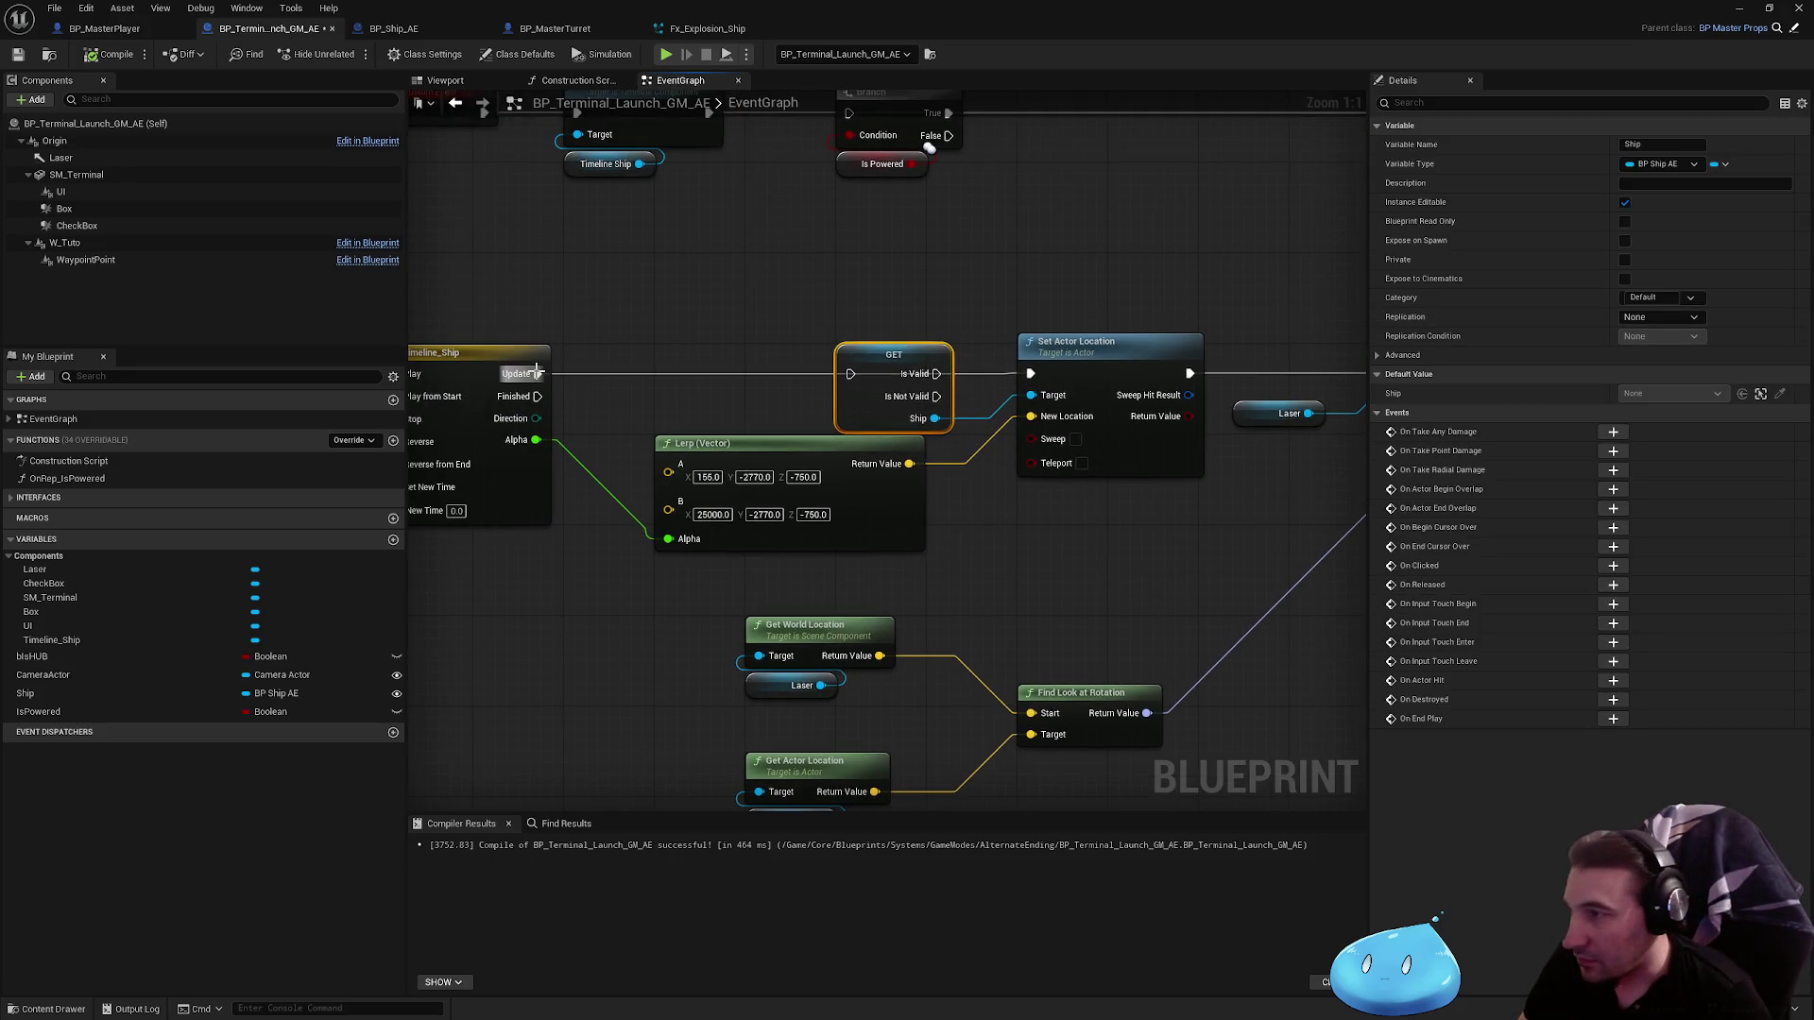
left_click_drag(537, 373, 1030, 373)
left_click(680, 236)
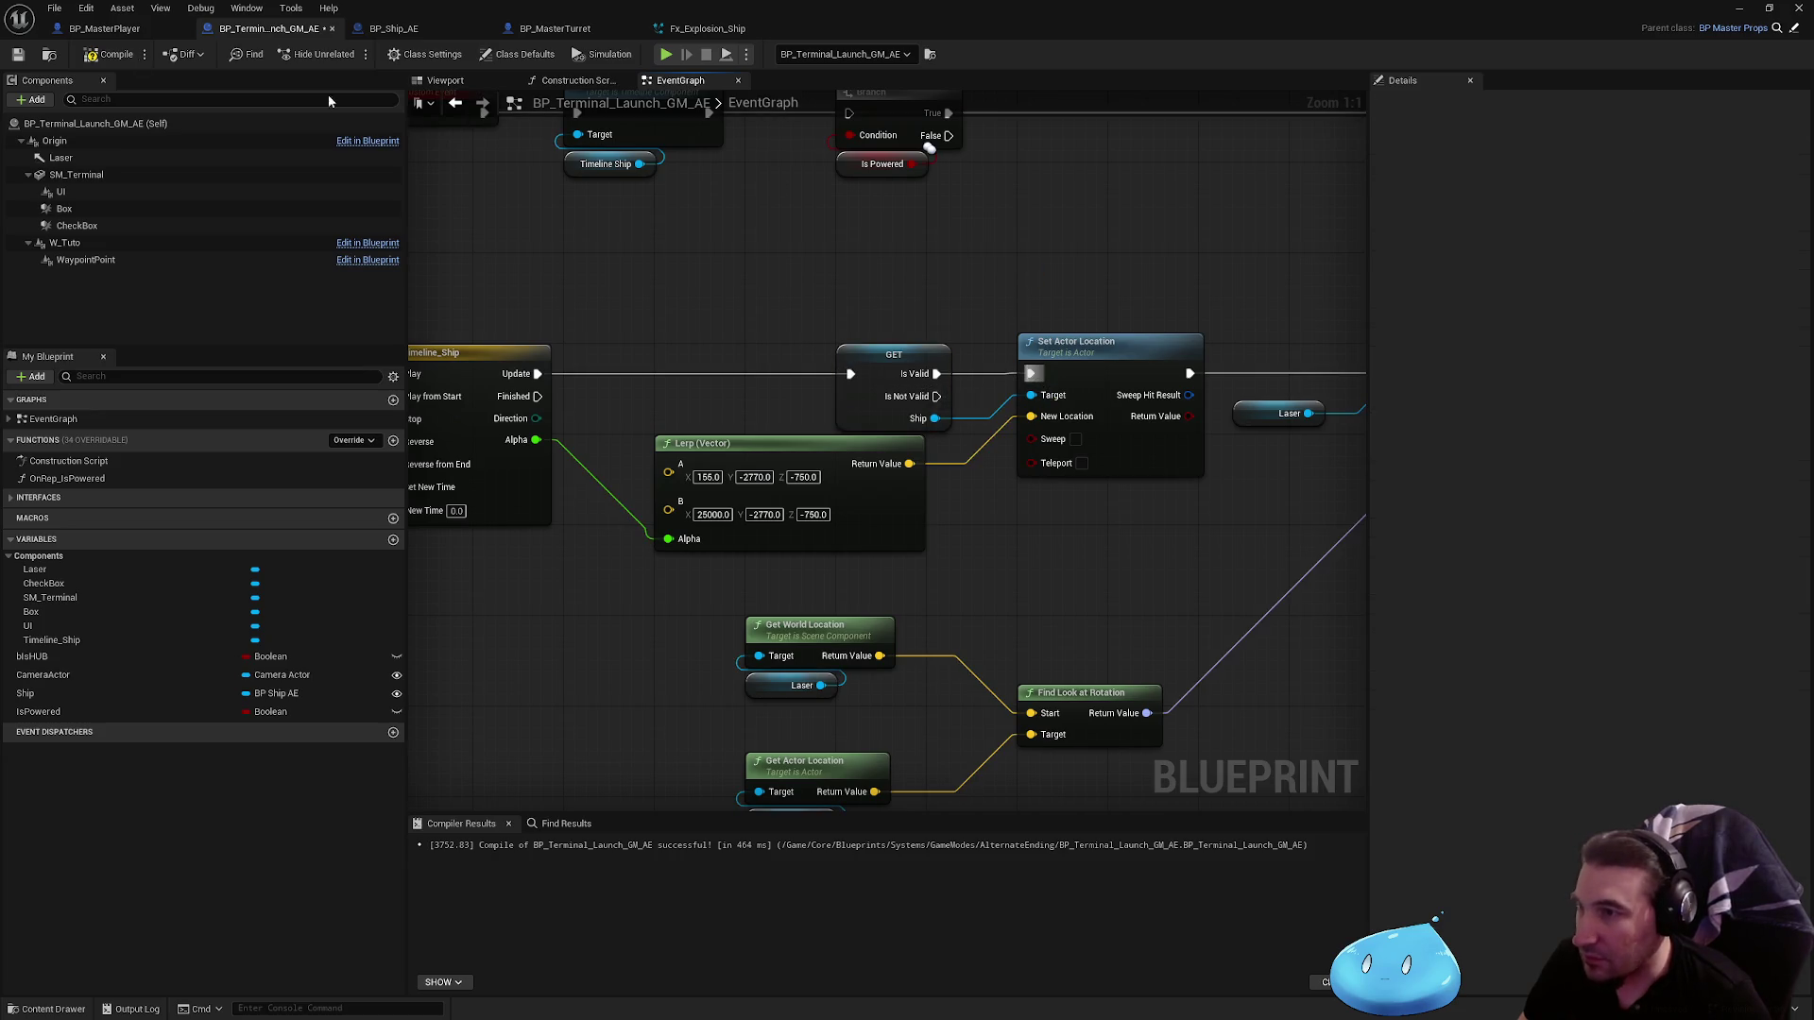
left_click(18, 54)
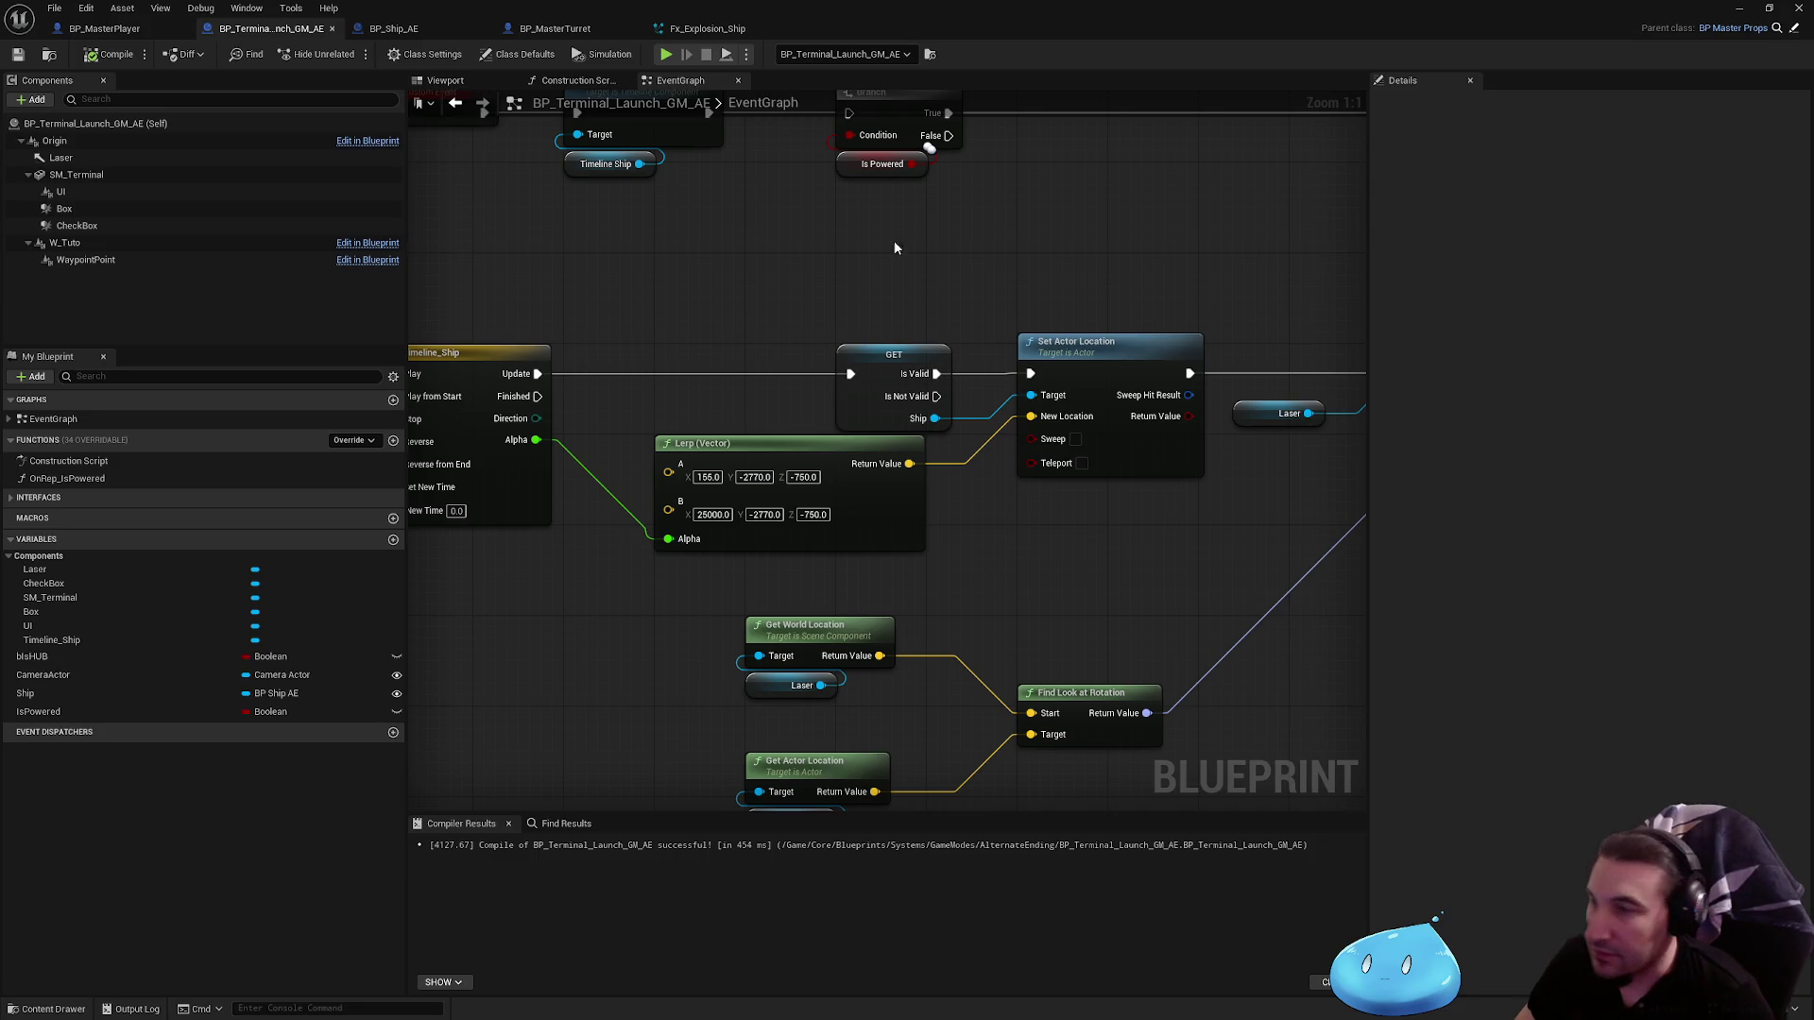
left_click_drag(897, 9, 1038, 1003)
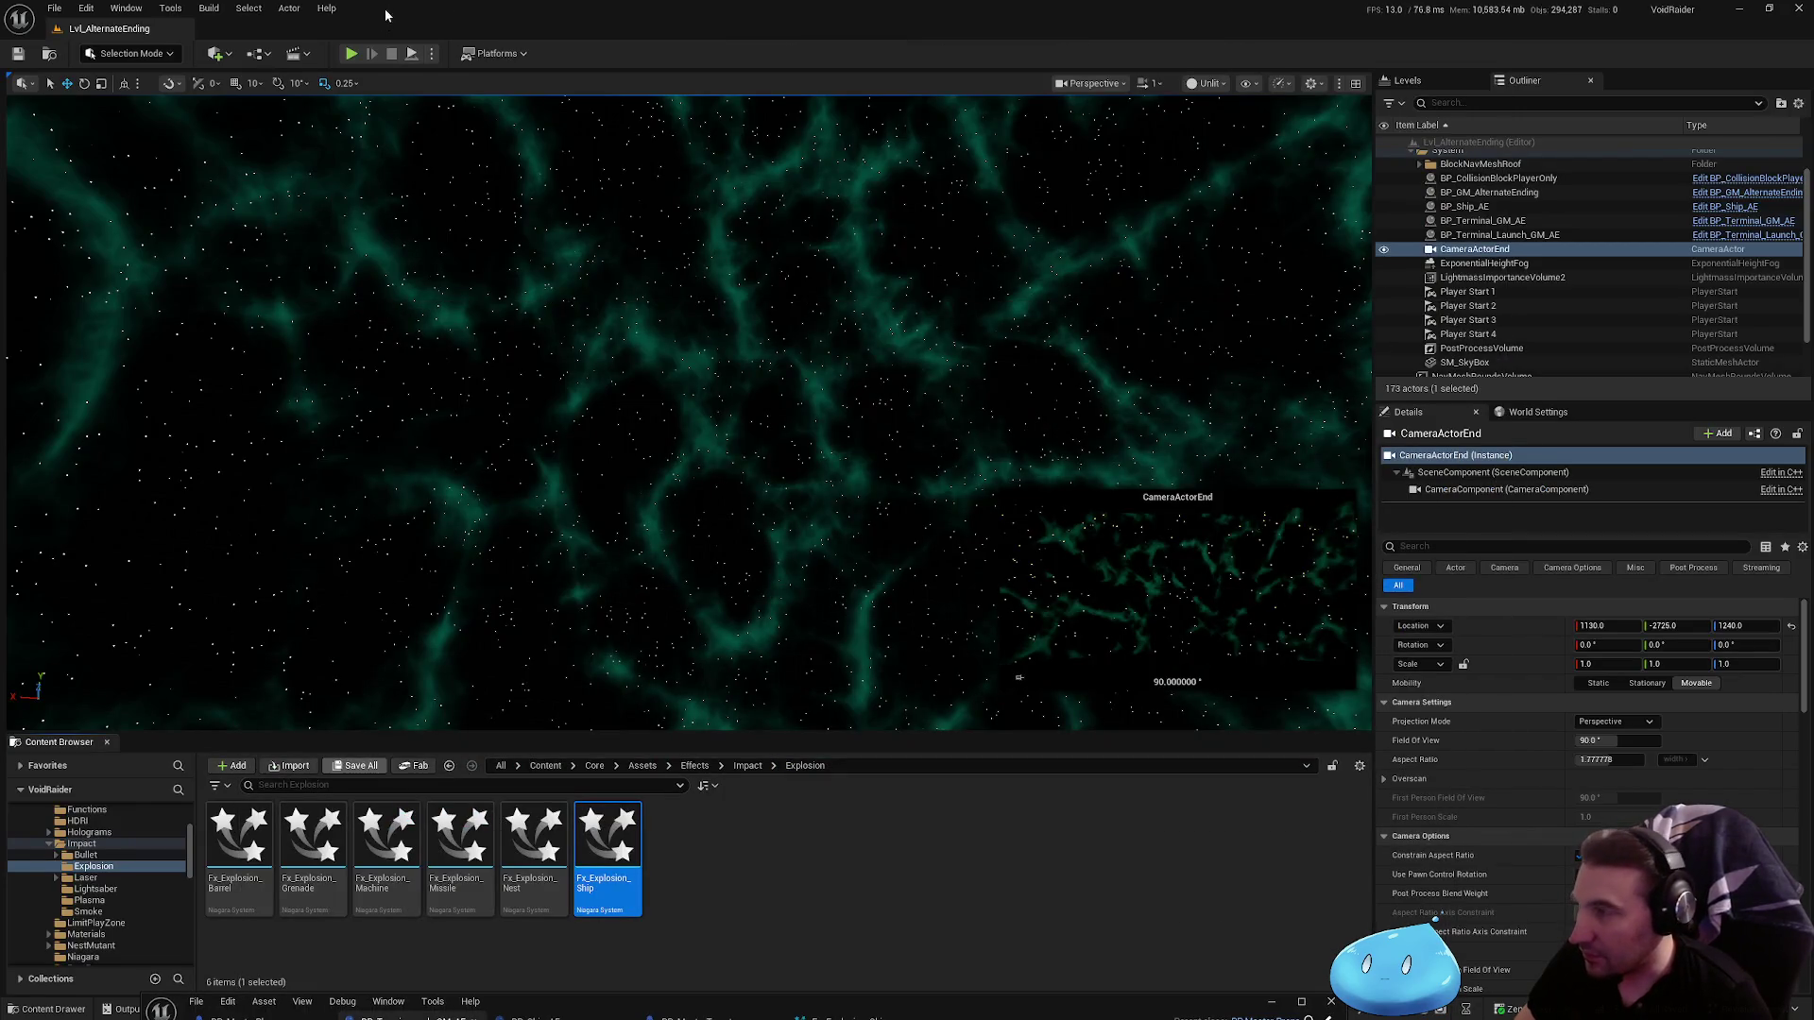
Step: Play-test the level to watch the ship explode, then return to the full-screen Fx_Explosion_Ship editor
key("alt+p")
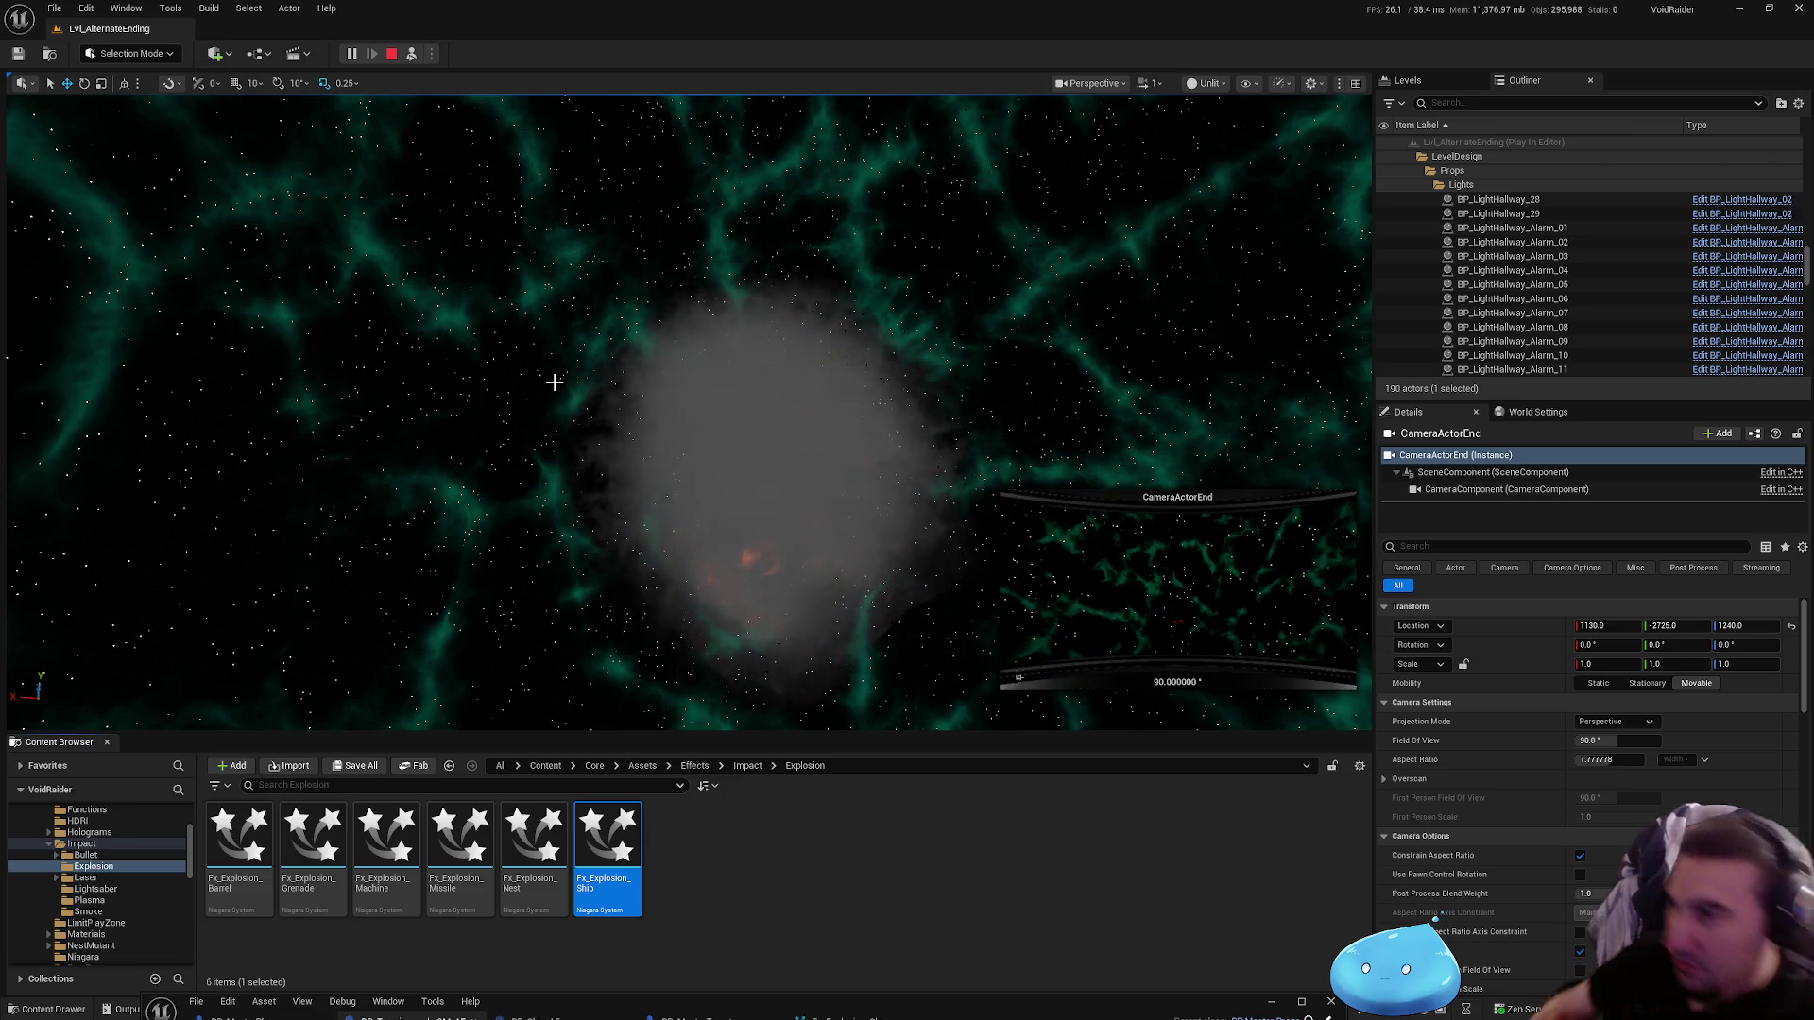
key("Escape")
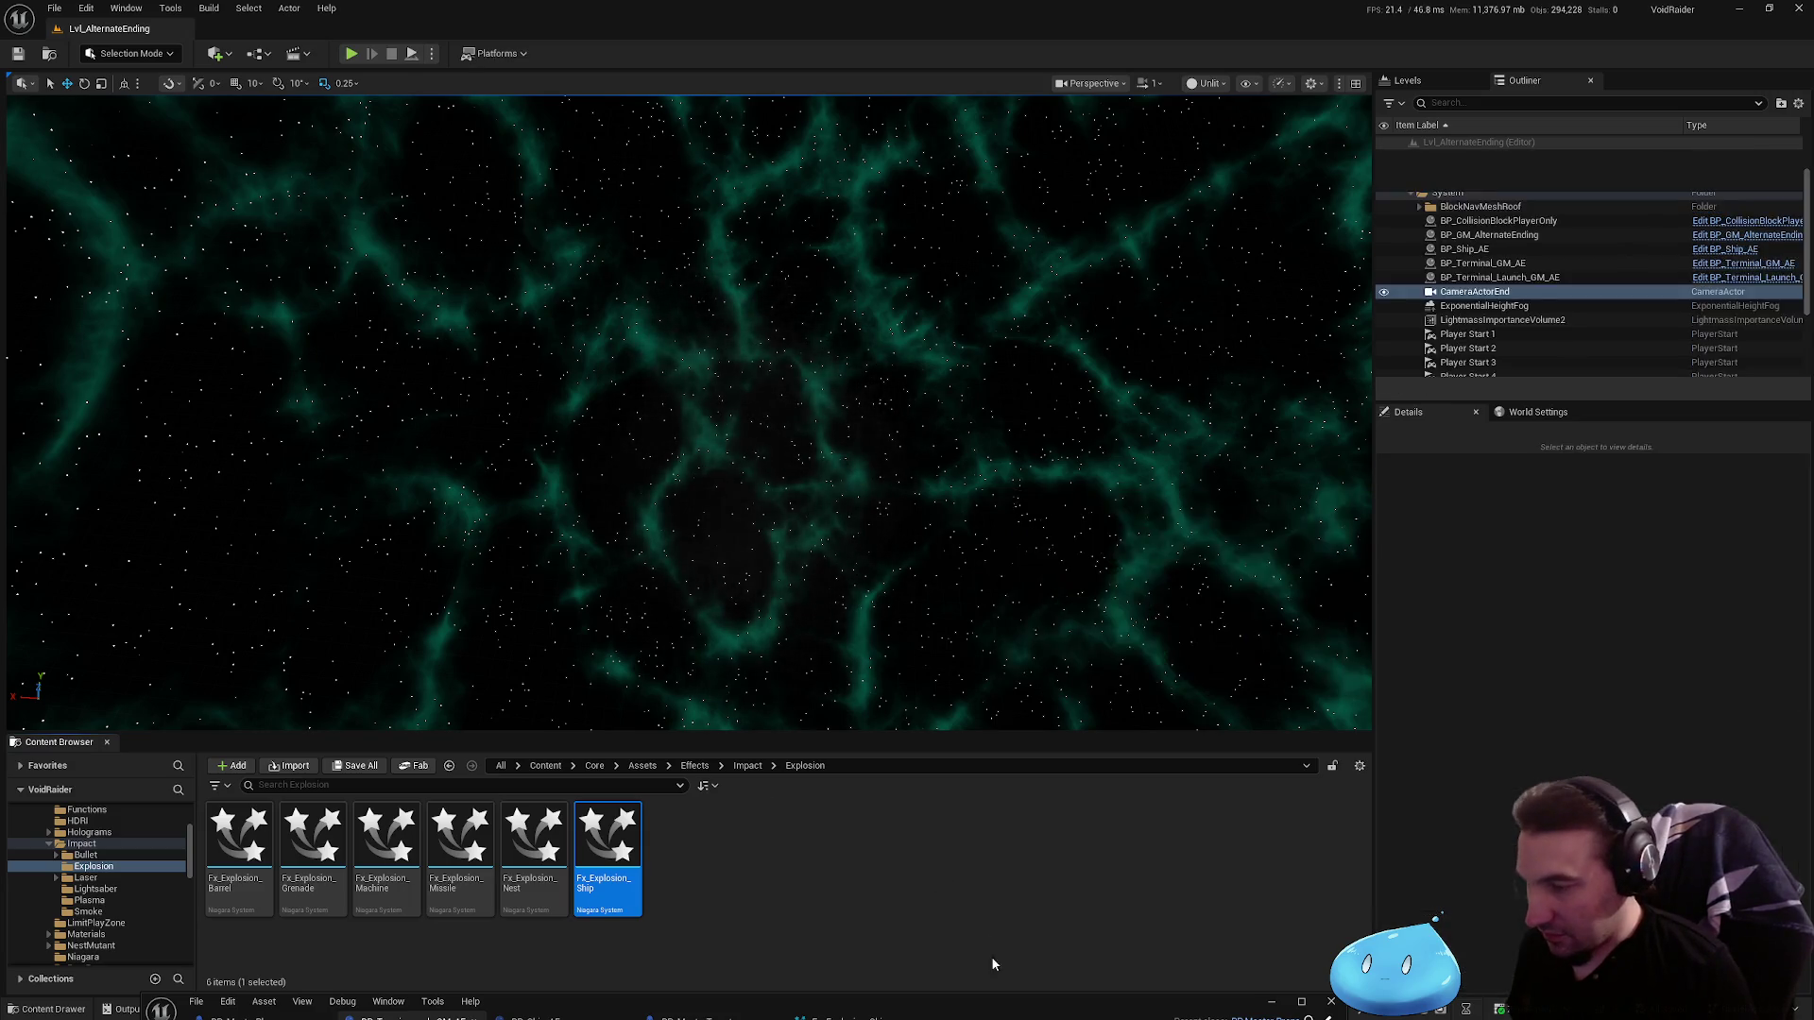
left_click_drag(1000, 1007, 1022, 285)
double_click(1022, 285)
left_click(707, 29)
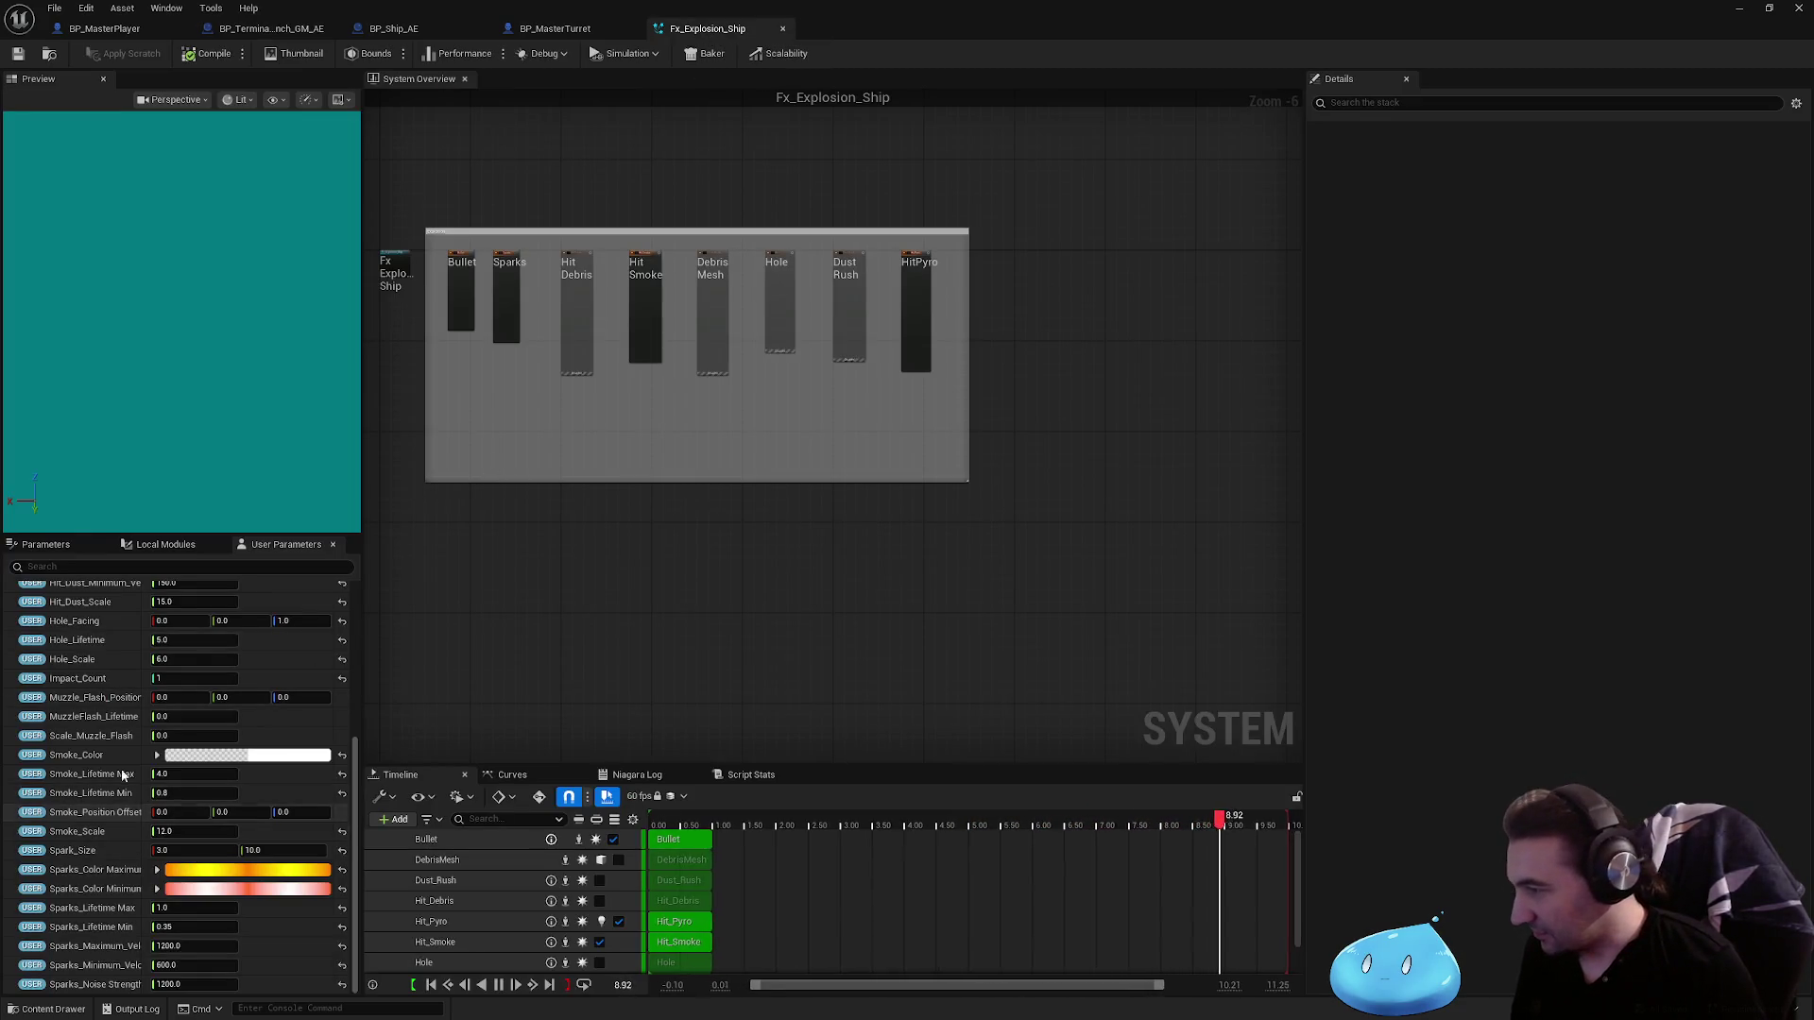
Step: Raise Fx_Explosion_Ship's Explosion_Scale to 100 and save the system
scroll(153, 747, "up", 5)
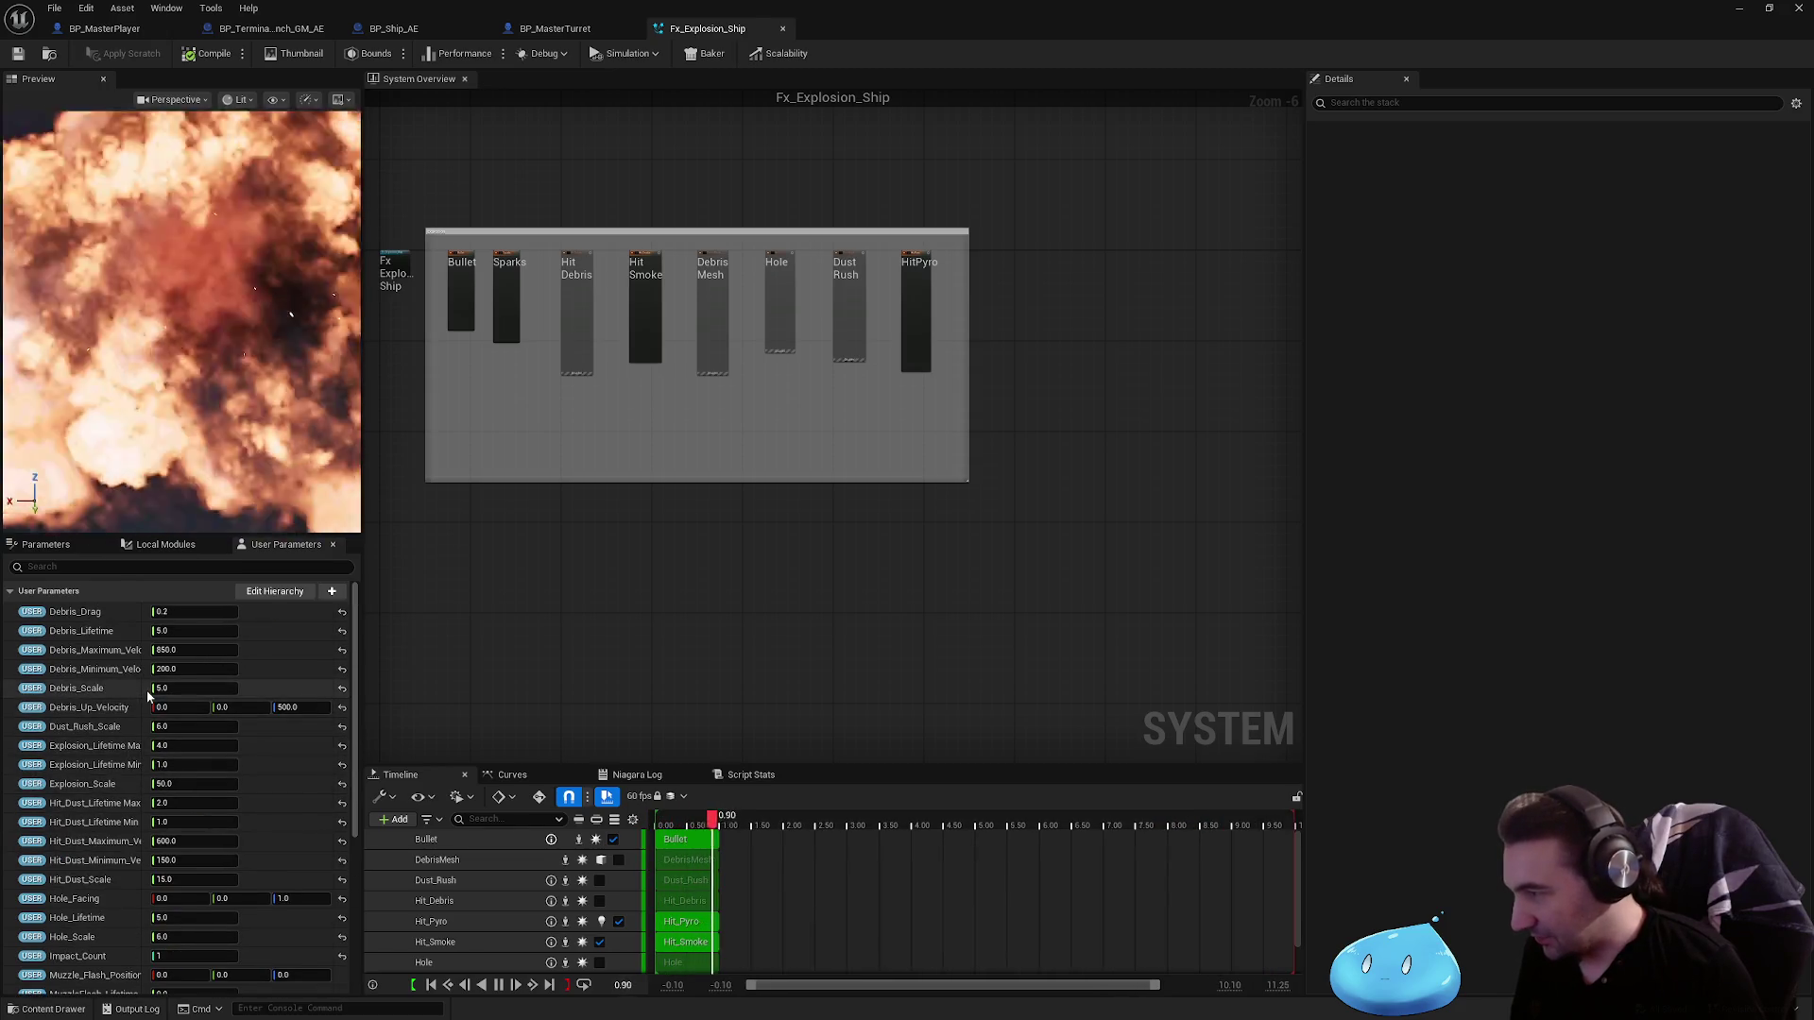
left_click(182, 788)
type("100")
key("Return")
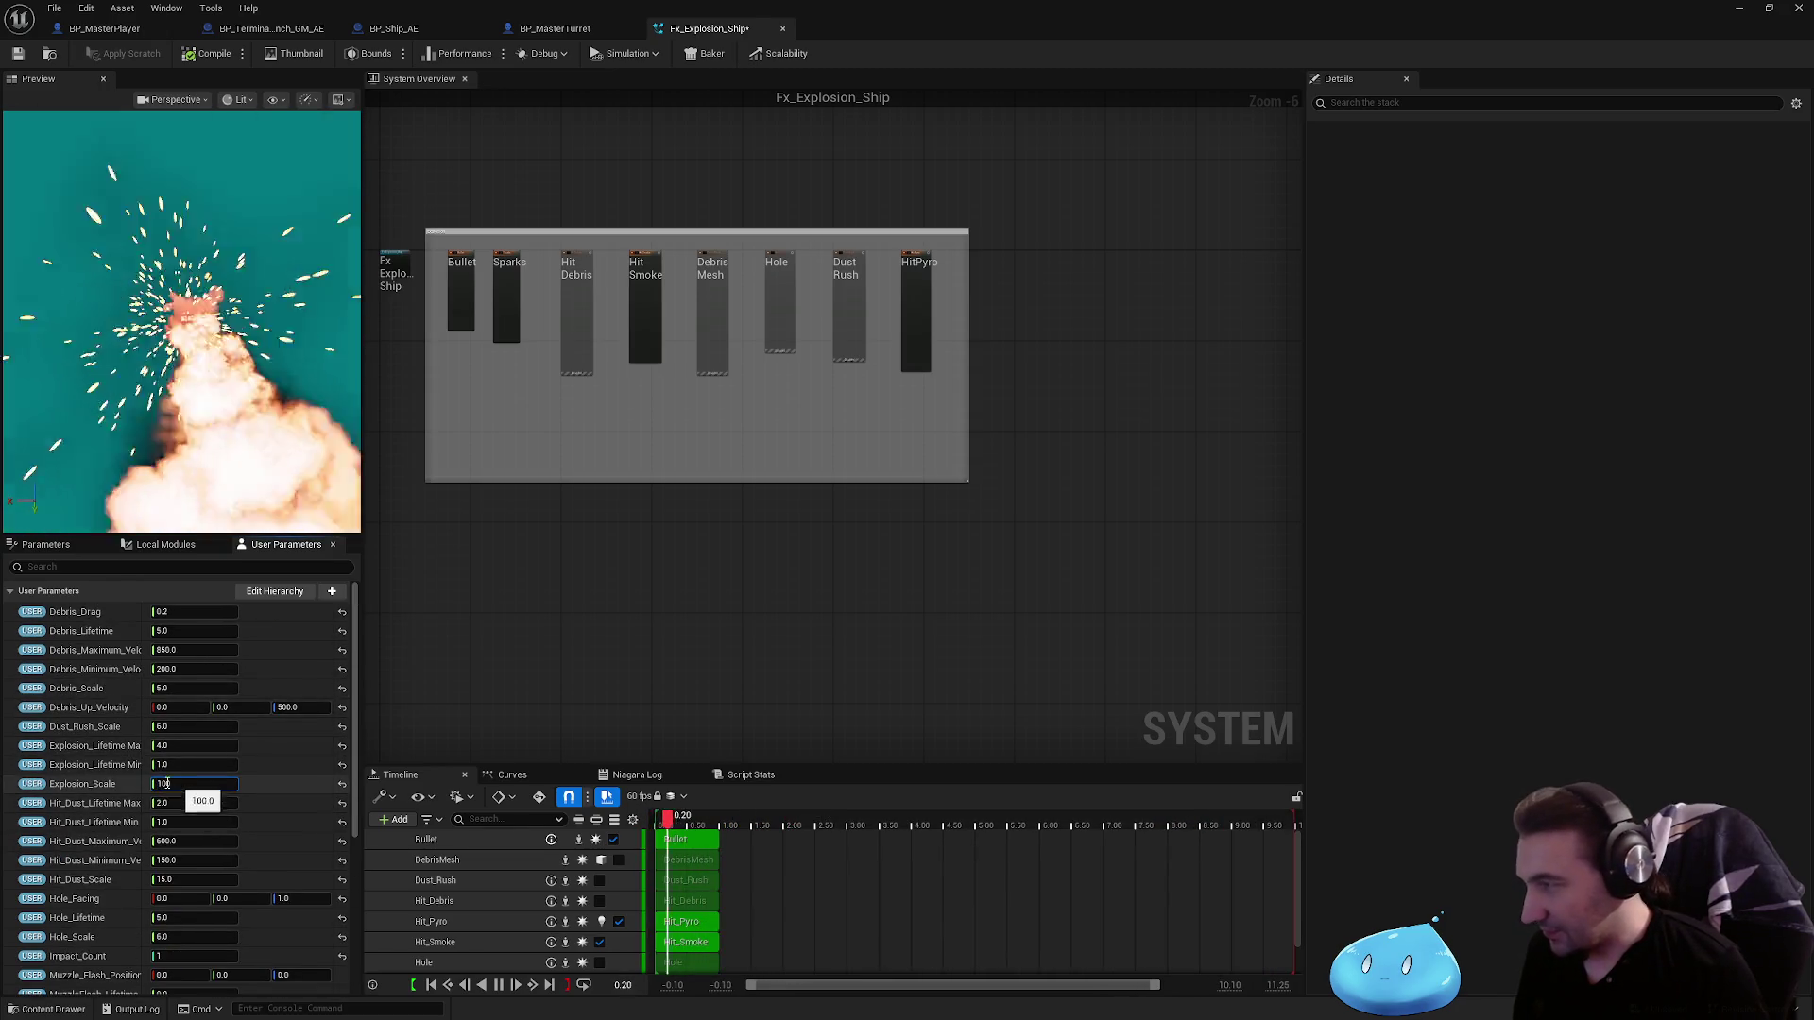
key("ctrl+s")
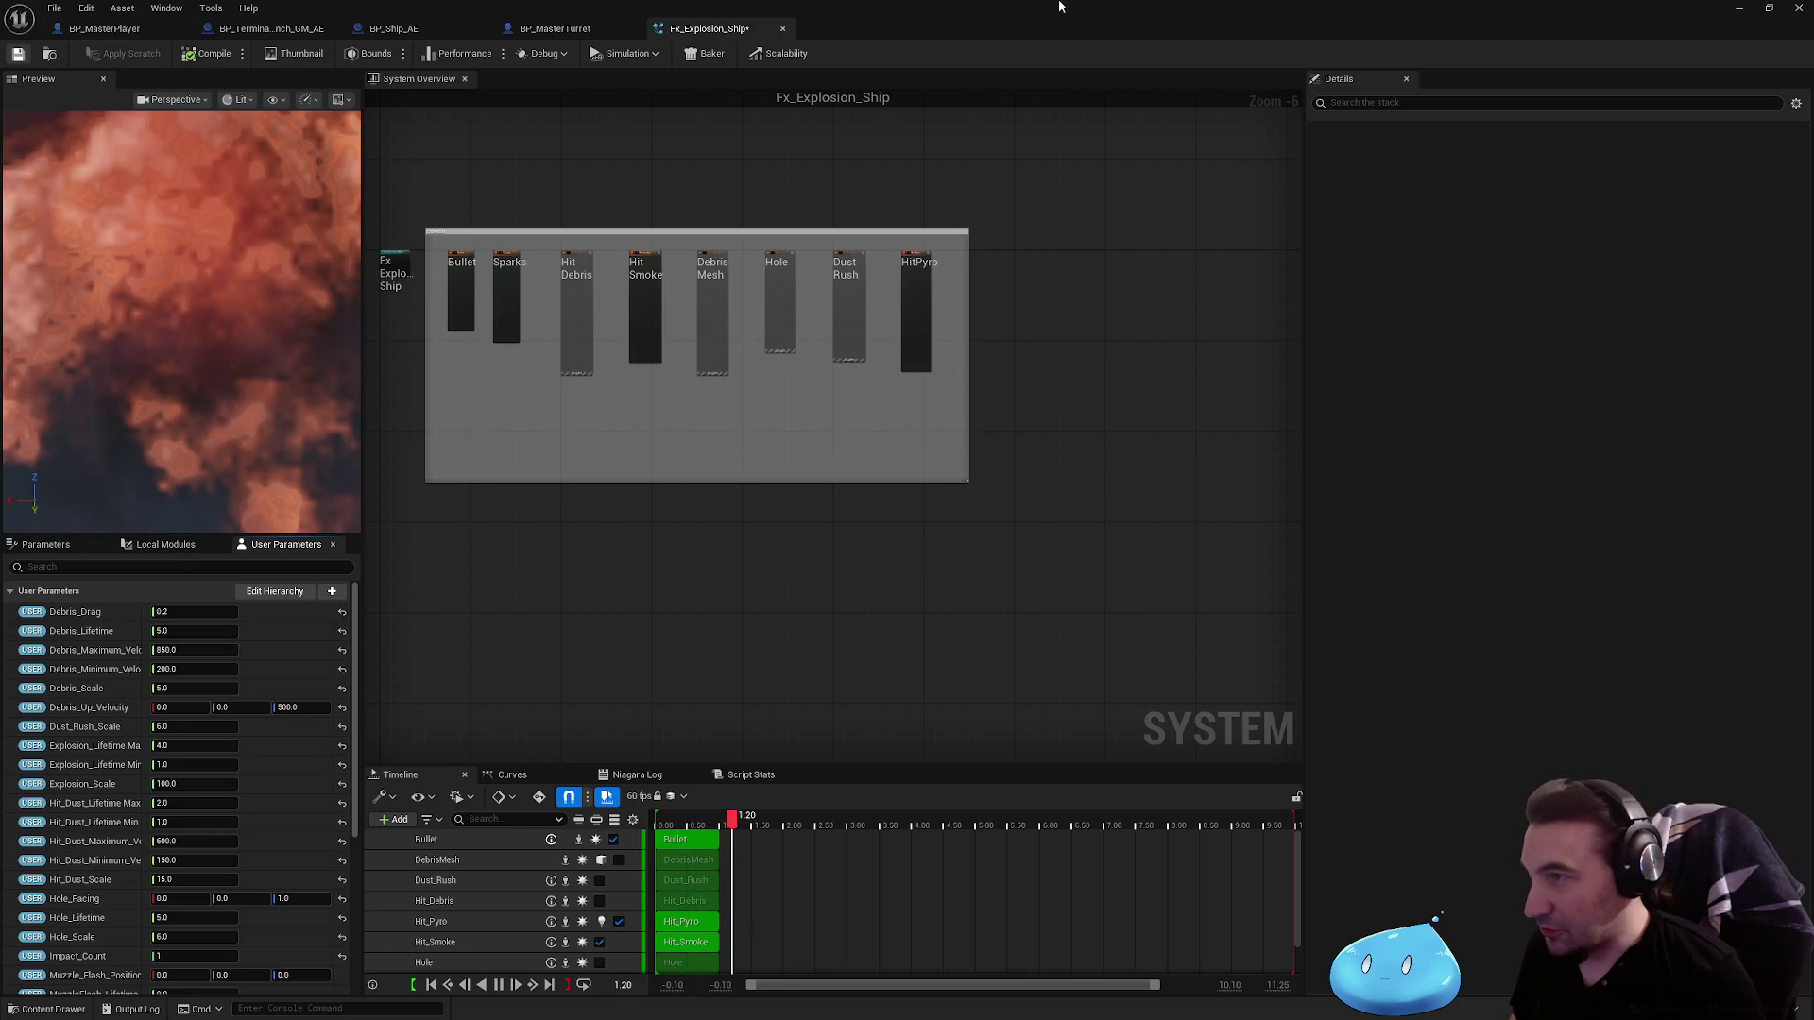
left_click_drag(1060, 6, 1173, 1003)
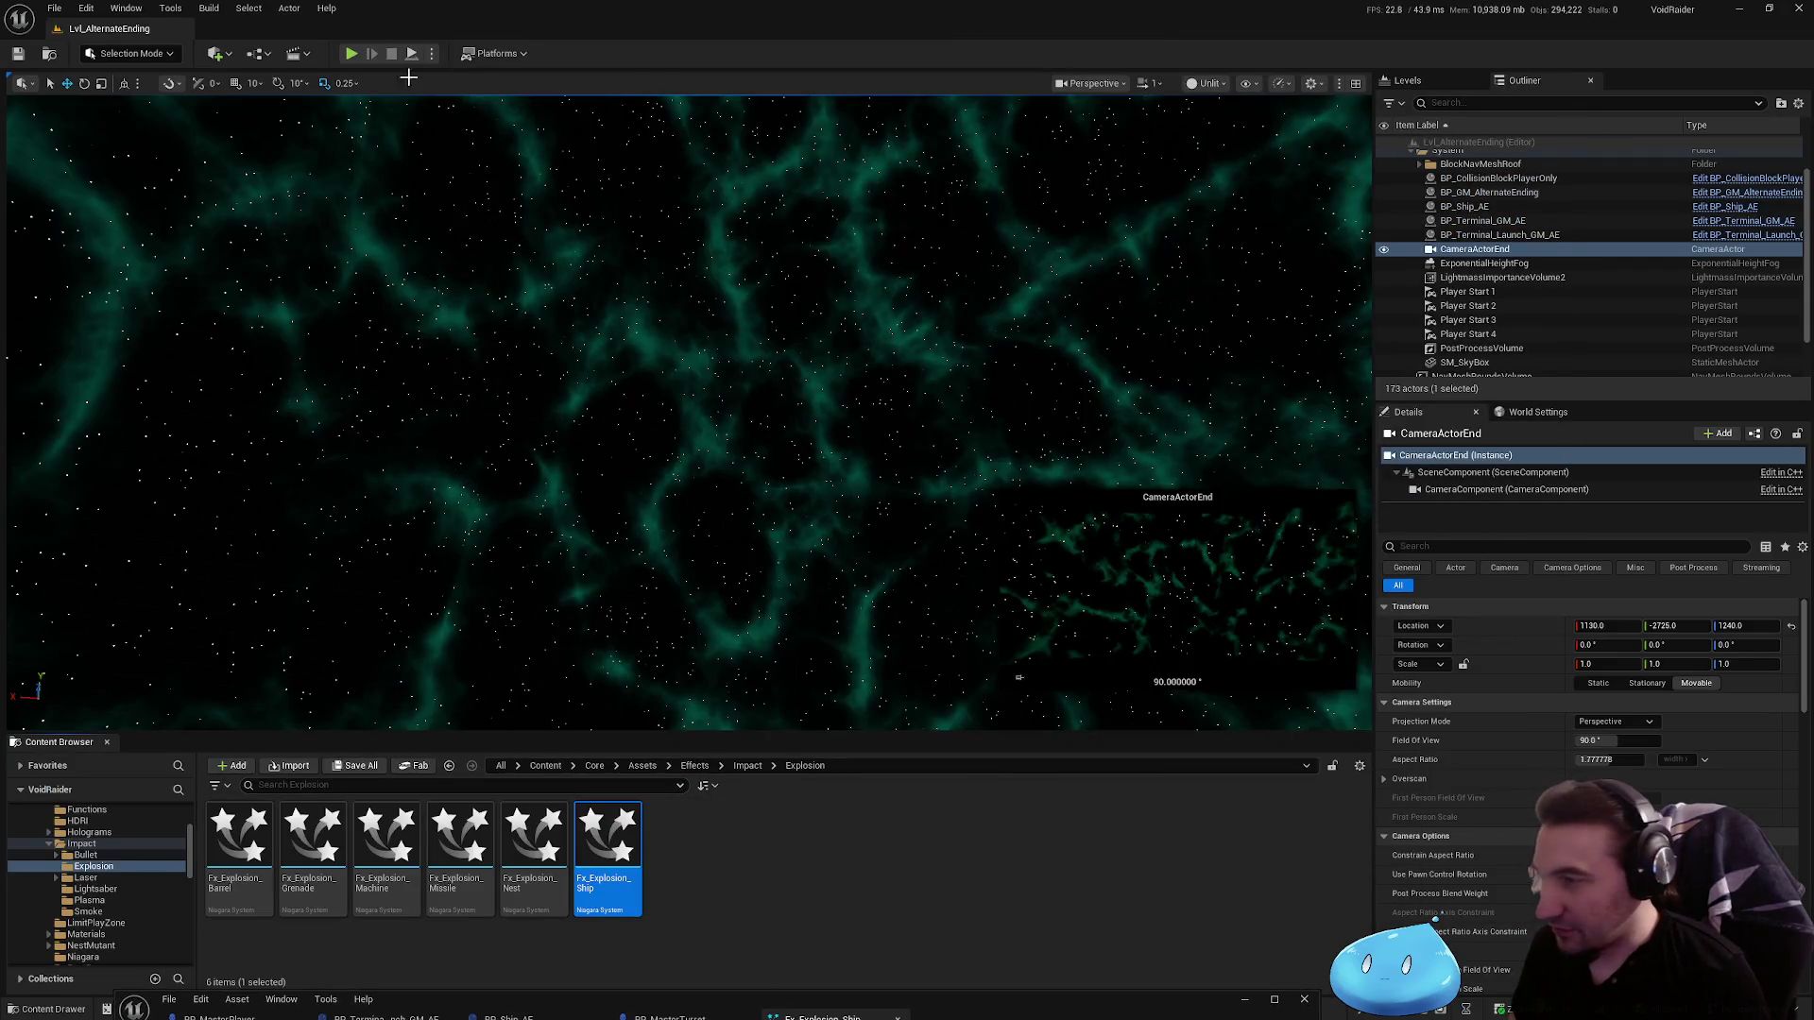
Step: Play-test the level to confirm the larger grey explosion cloud, then return to Fx_Explosion_Ship
left_click(411, 55)
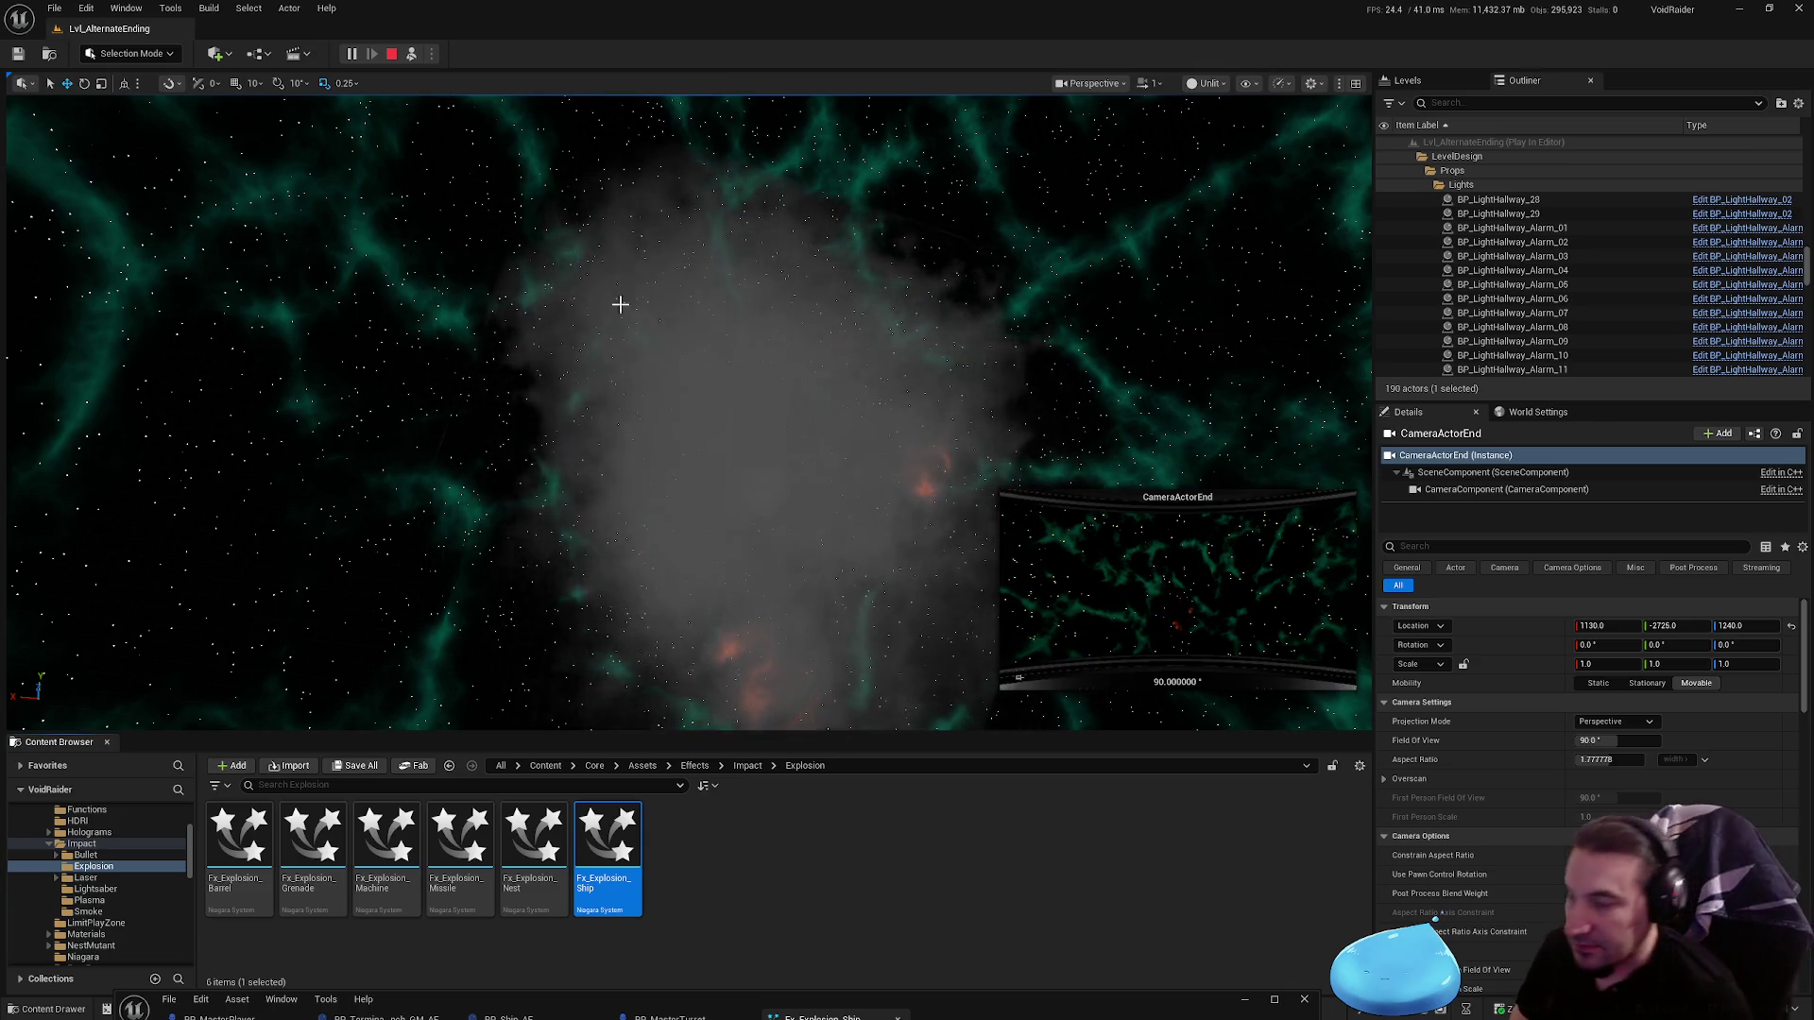
key("Escape")
left_click(1273, 998)
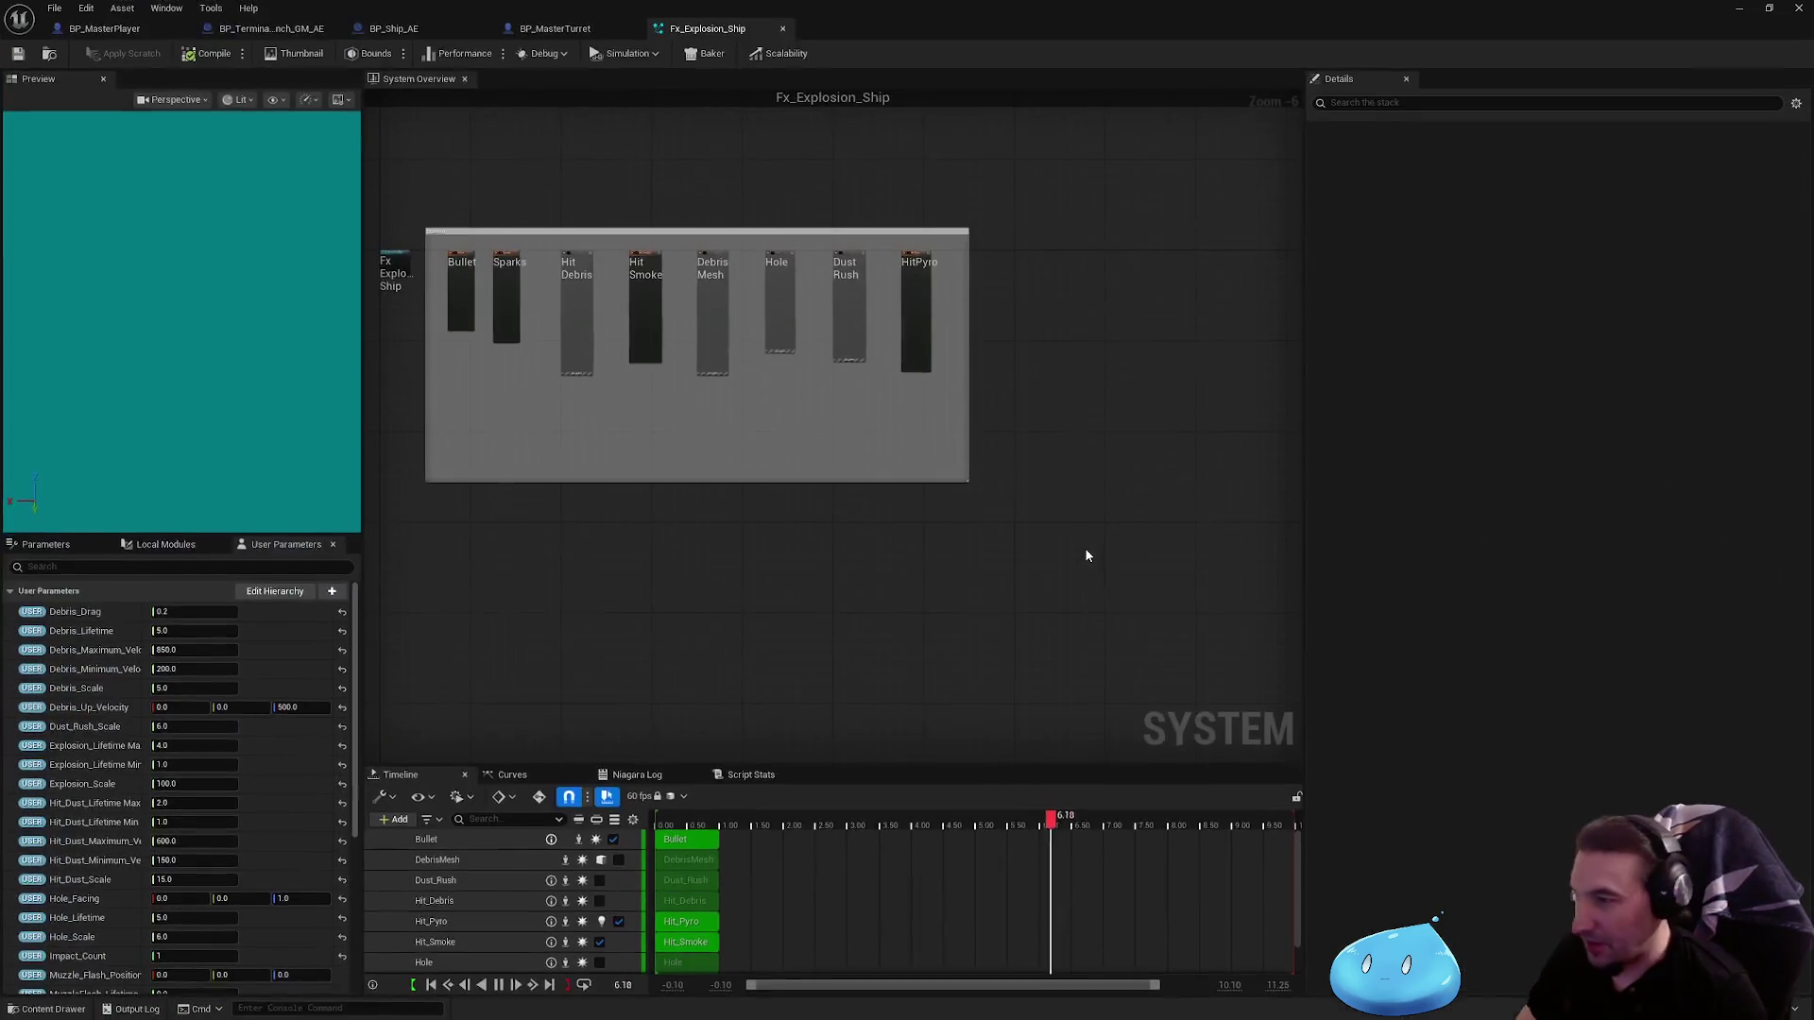
Step: Raise Fx_Explosion_Ship's Explosion_Scale to 200.0 and bring the level editor back into view
left_click(187, 786)
type("200")
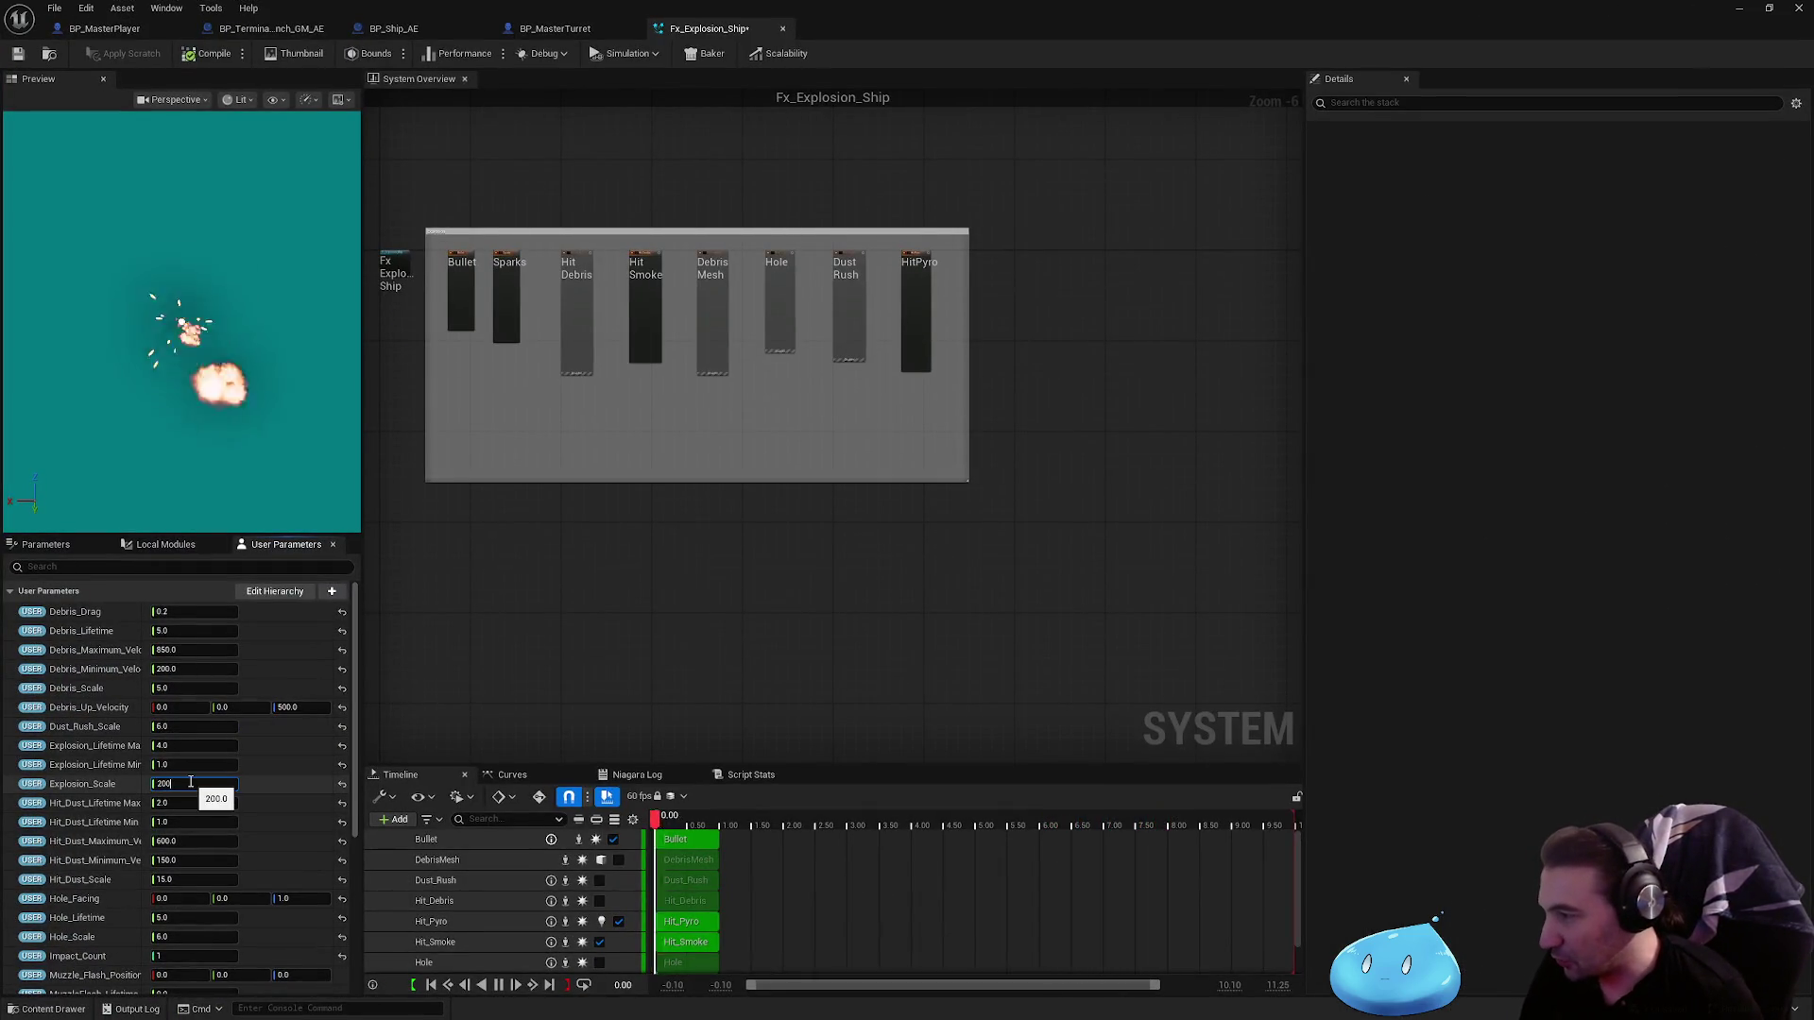
key("Return")
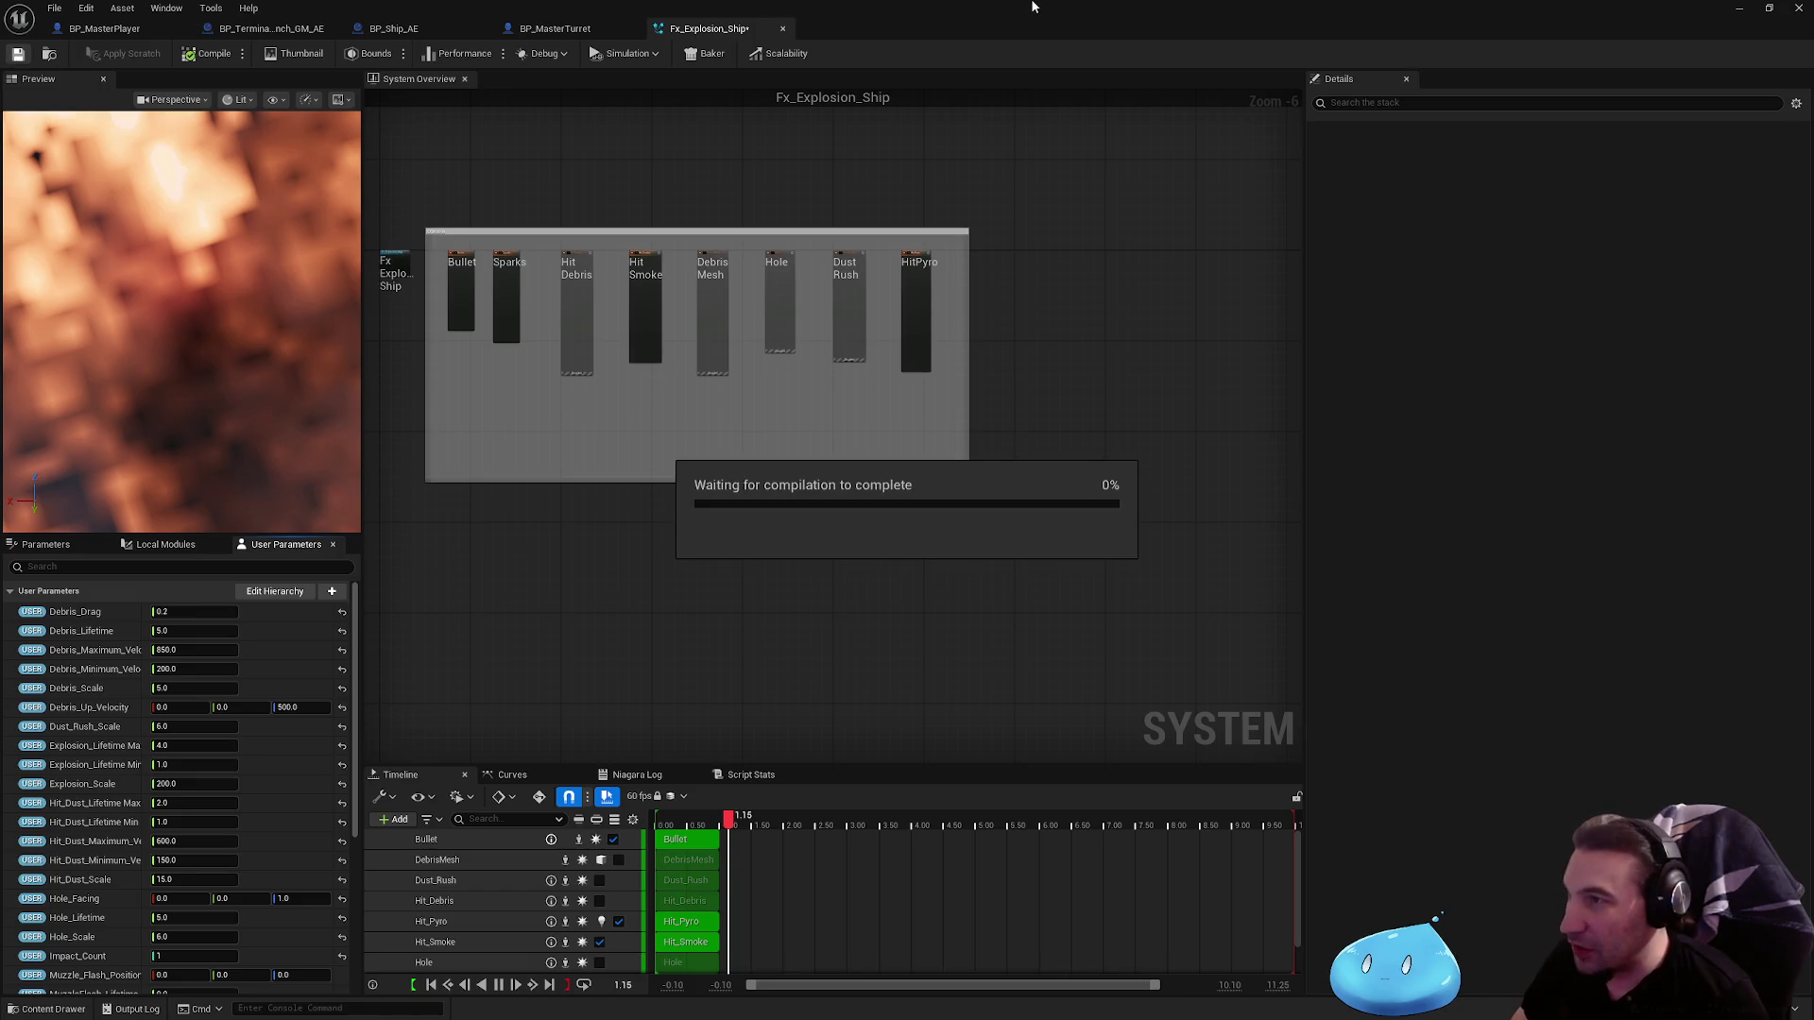
double_click(1037, 7)
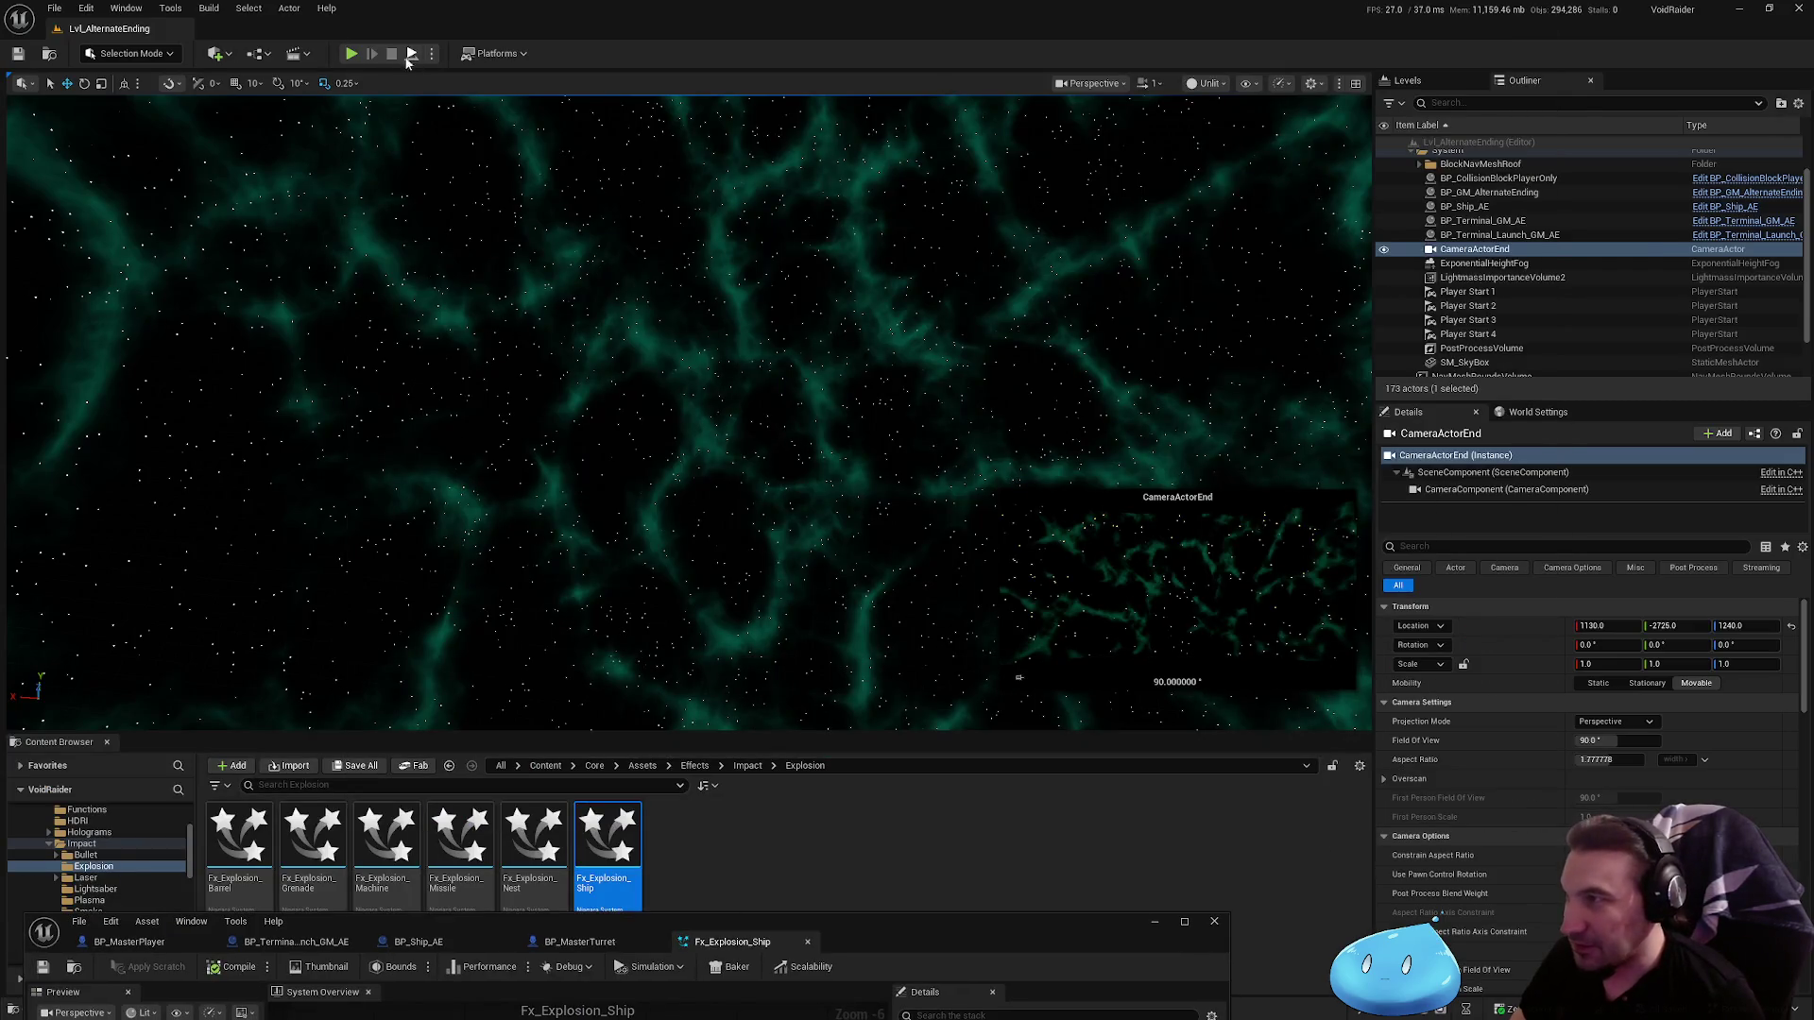
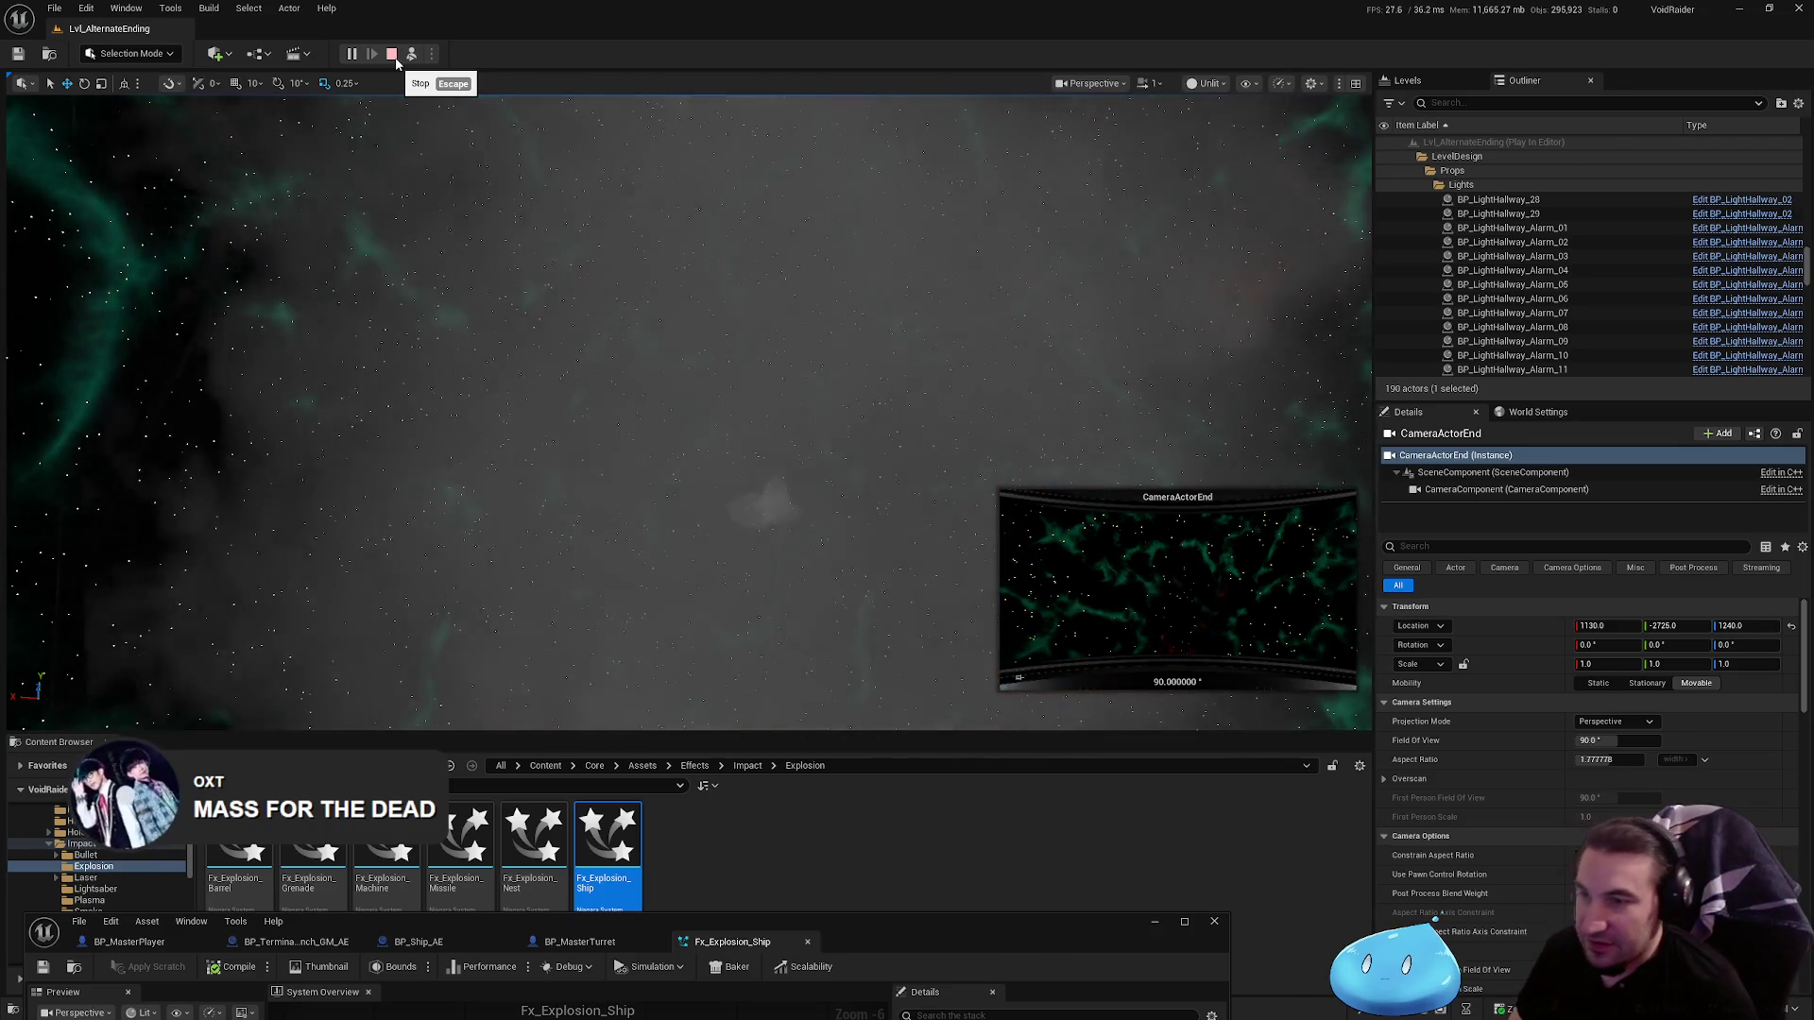
Step: Stop the play session and review the turret blueprint's explosion spawn and destroy nodes, then close it
left_click(395, 58)
mouse_move(938, 921)
left_mouse_down()
mouse_move(954, 651)
mouse_move(1001, 655)
mouse_move(980, 667)
left_mouse_up()
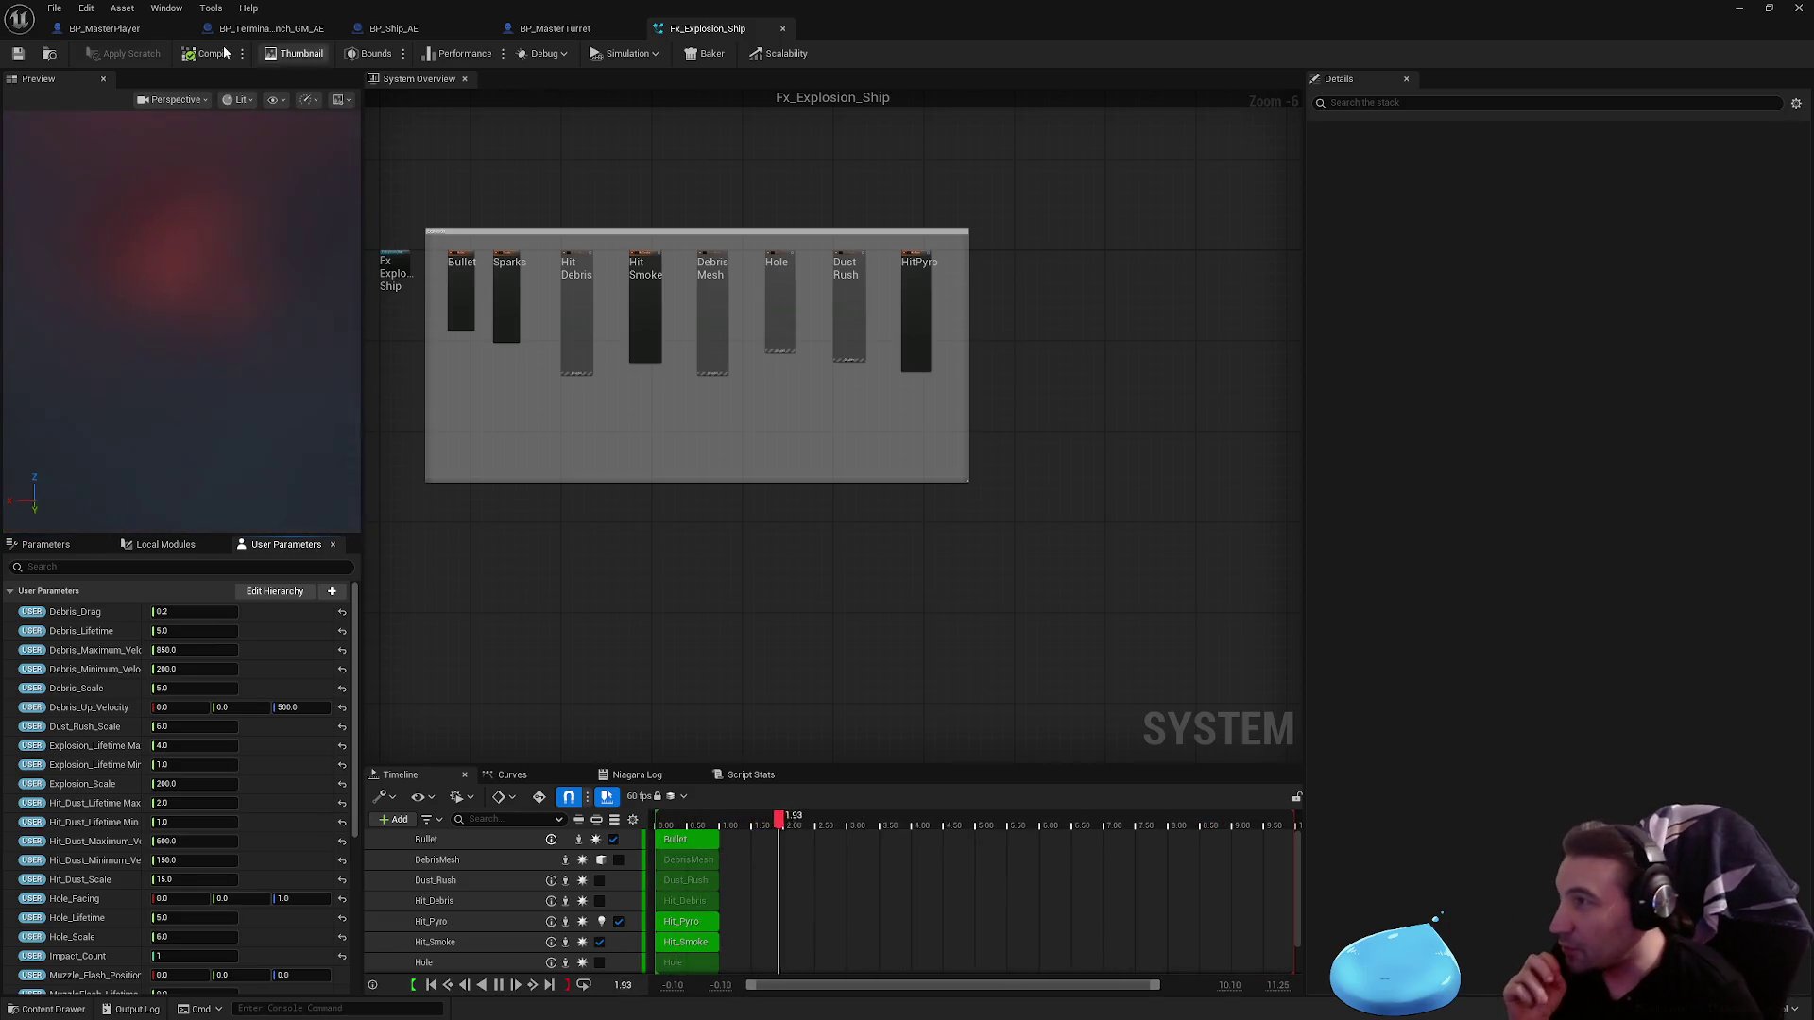
left_click(564, 29)
mouse_move(1003, 264)
left_mouse_down()
mouse_move(455, 307)
mouse_move(454, 353)
left_mouse_up()
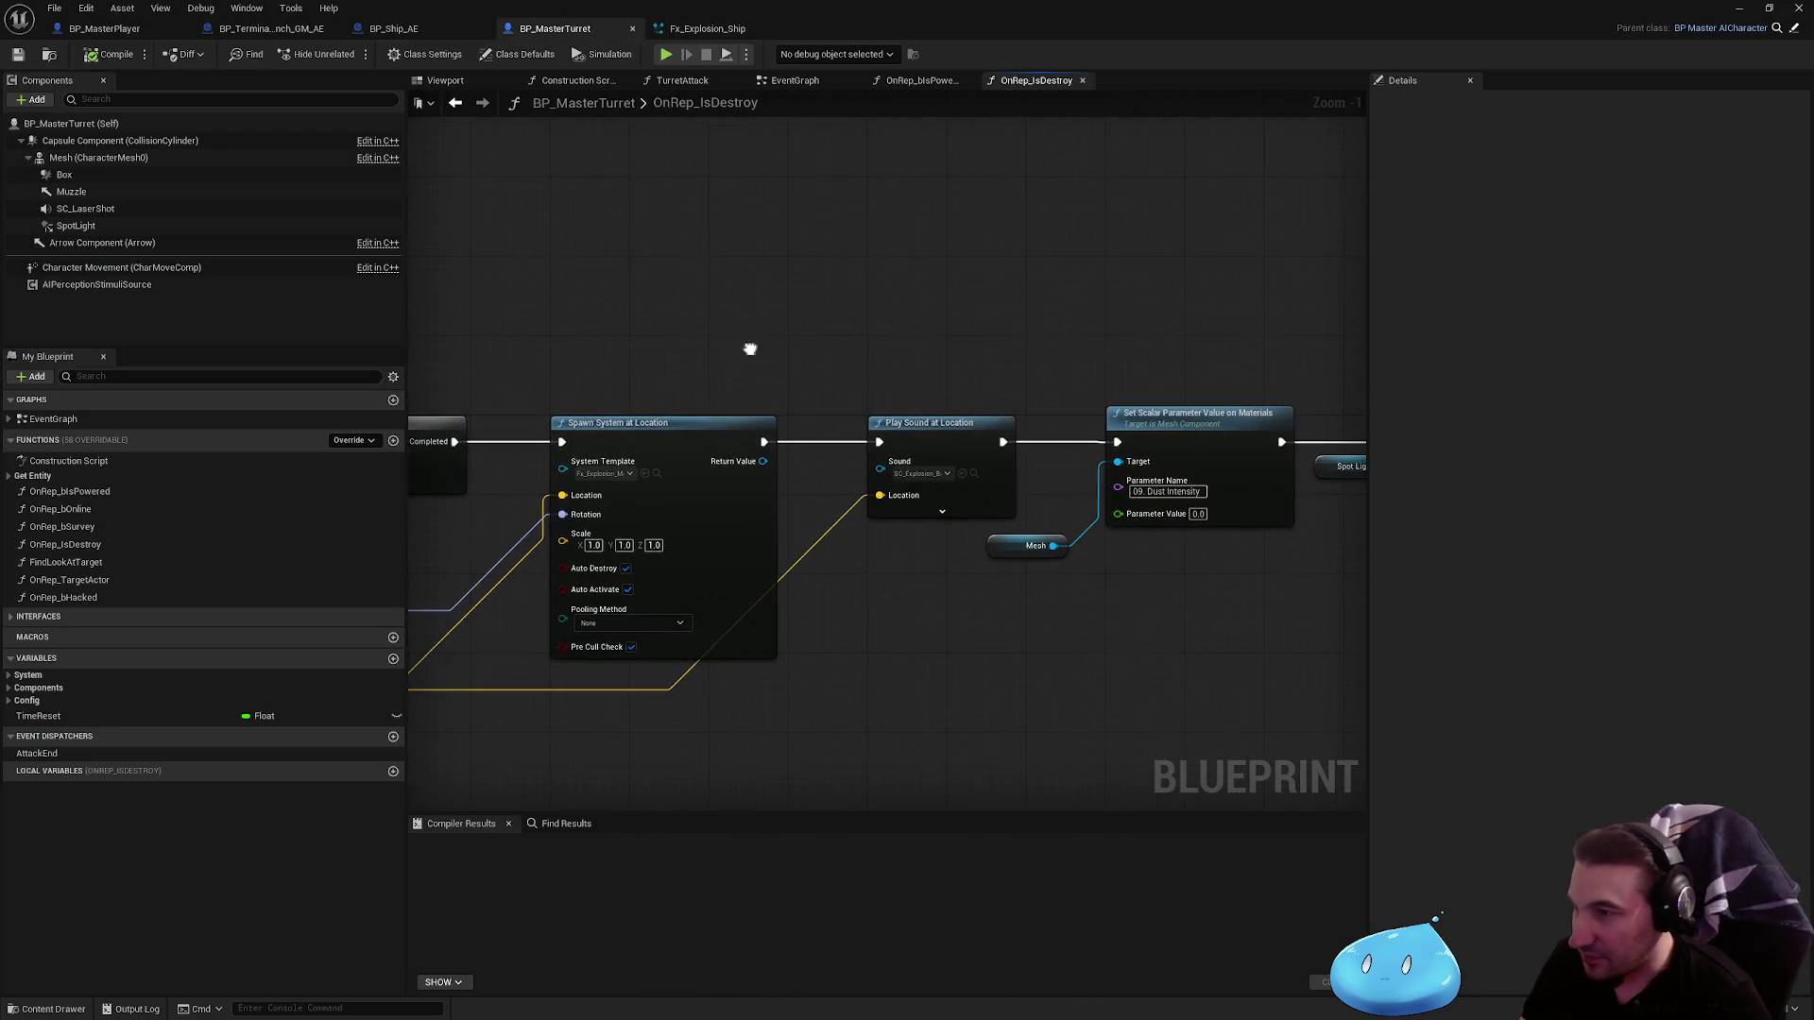
mouse_move(749, 348)
left_mouse_down()
mouse_move(911, 311)
mouse_move(536, 325)
left_mouse_up()
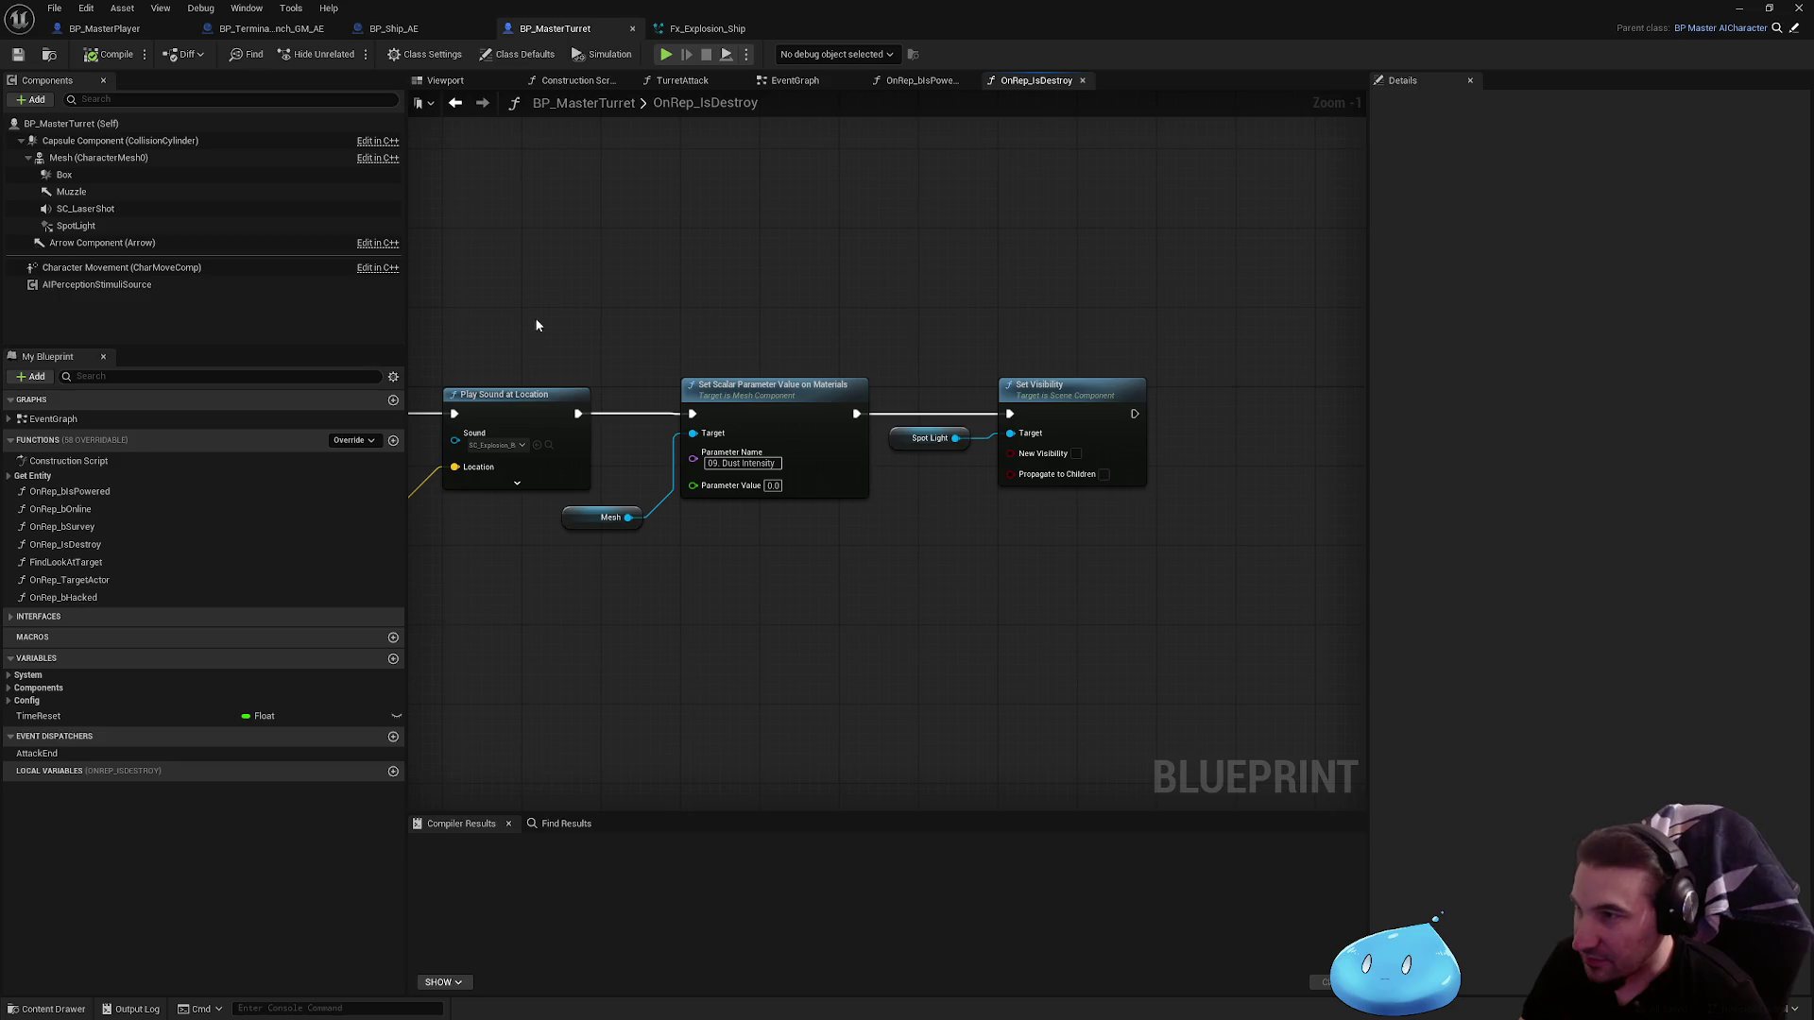
left_click(633, 30)
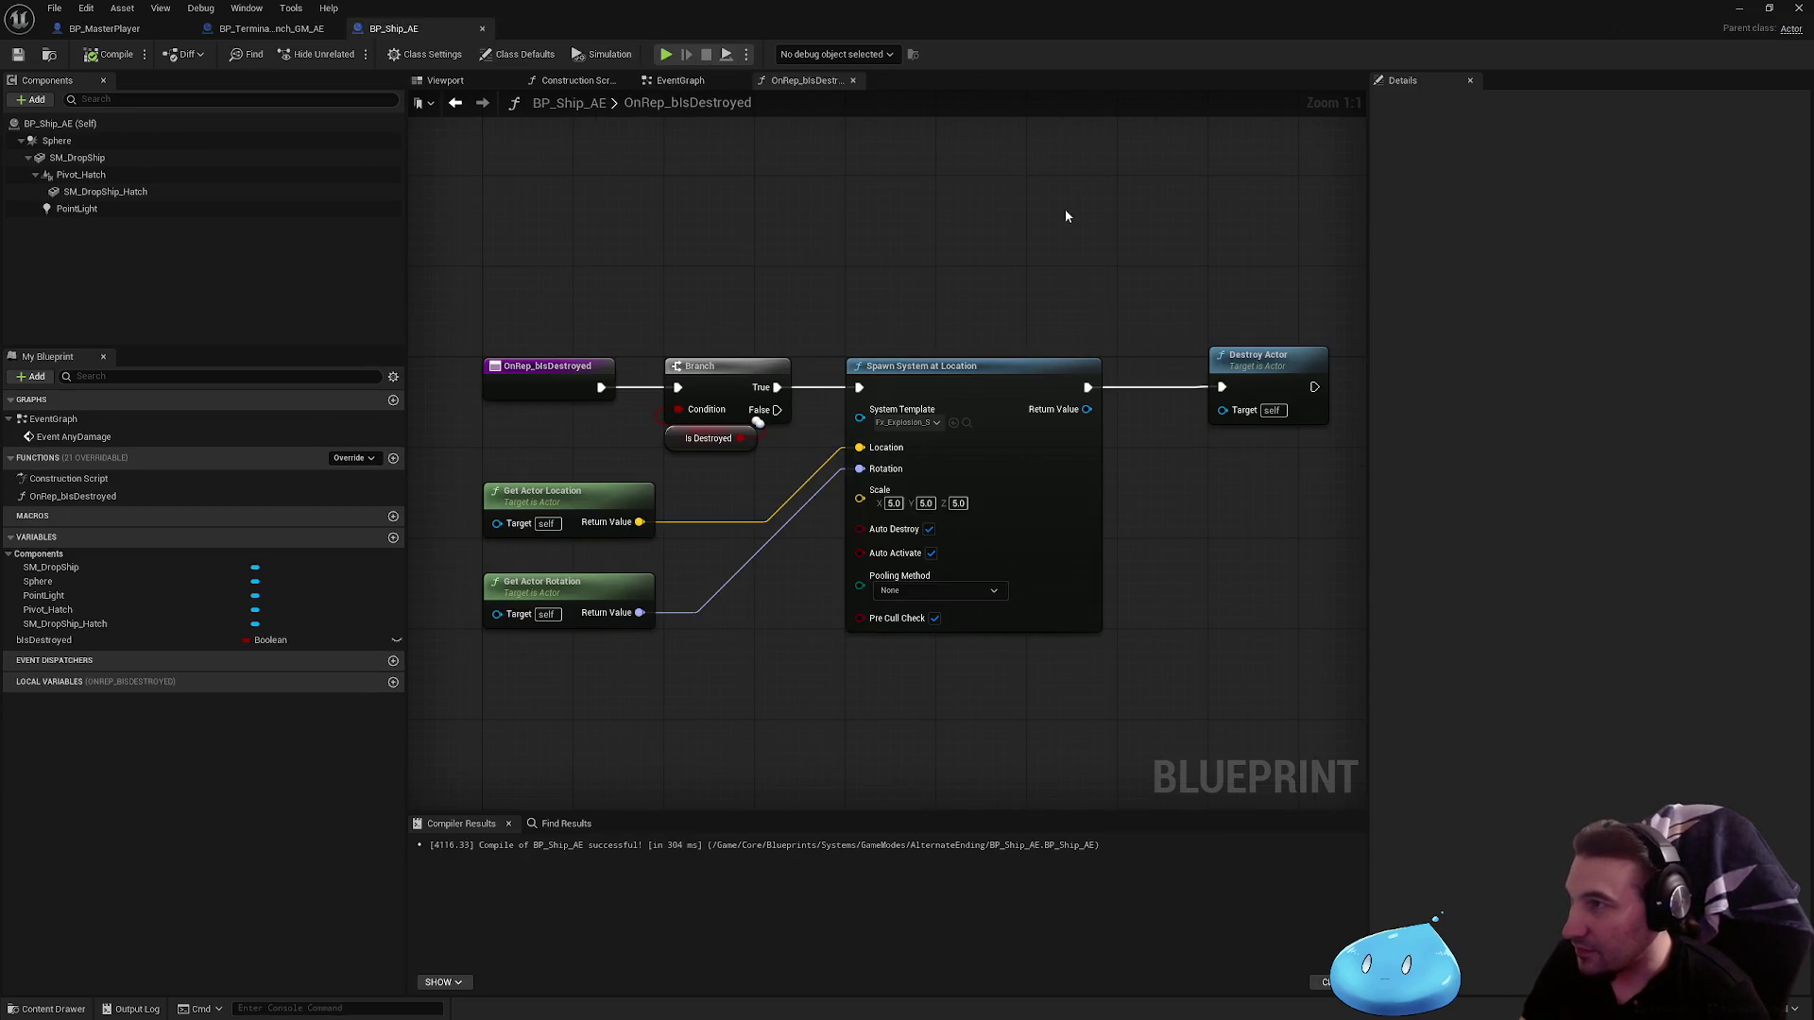
Step: Add a Destroy Actor node after the ship's explosion spawn in OnRep_bIsDestroyed, then close that graph
left_click_drag(1065, 217, 943, 278)
right_click(965, 290)
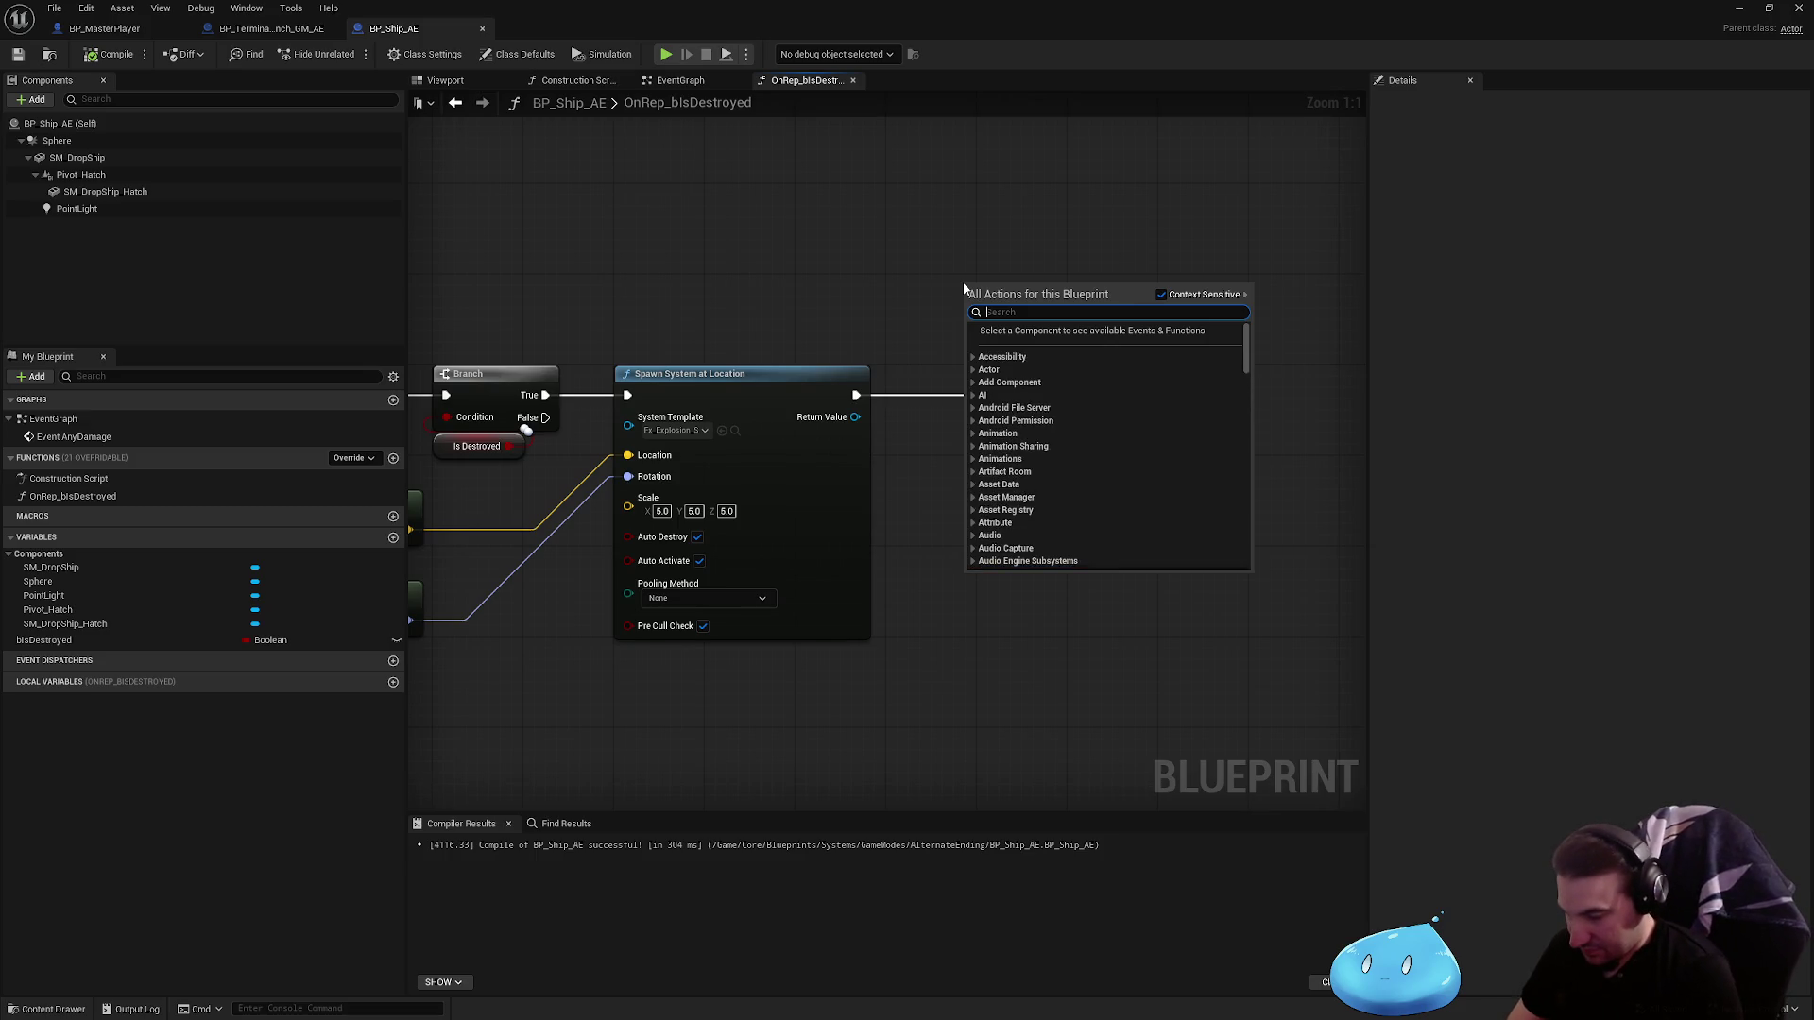
type("delay")
key("BackSpace")
key("BackSpace")
key("BackSpace")
type("destroy actor")
key("Return")
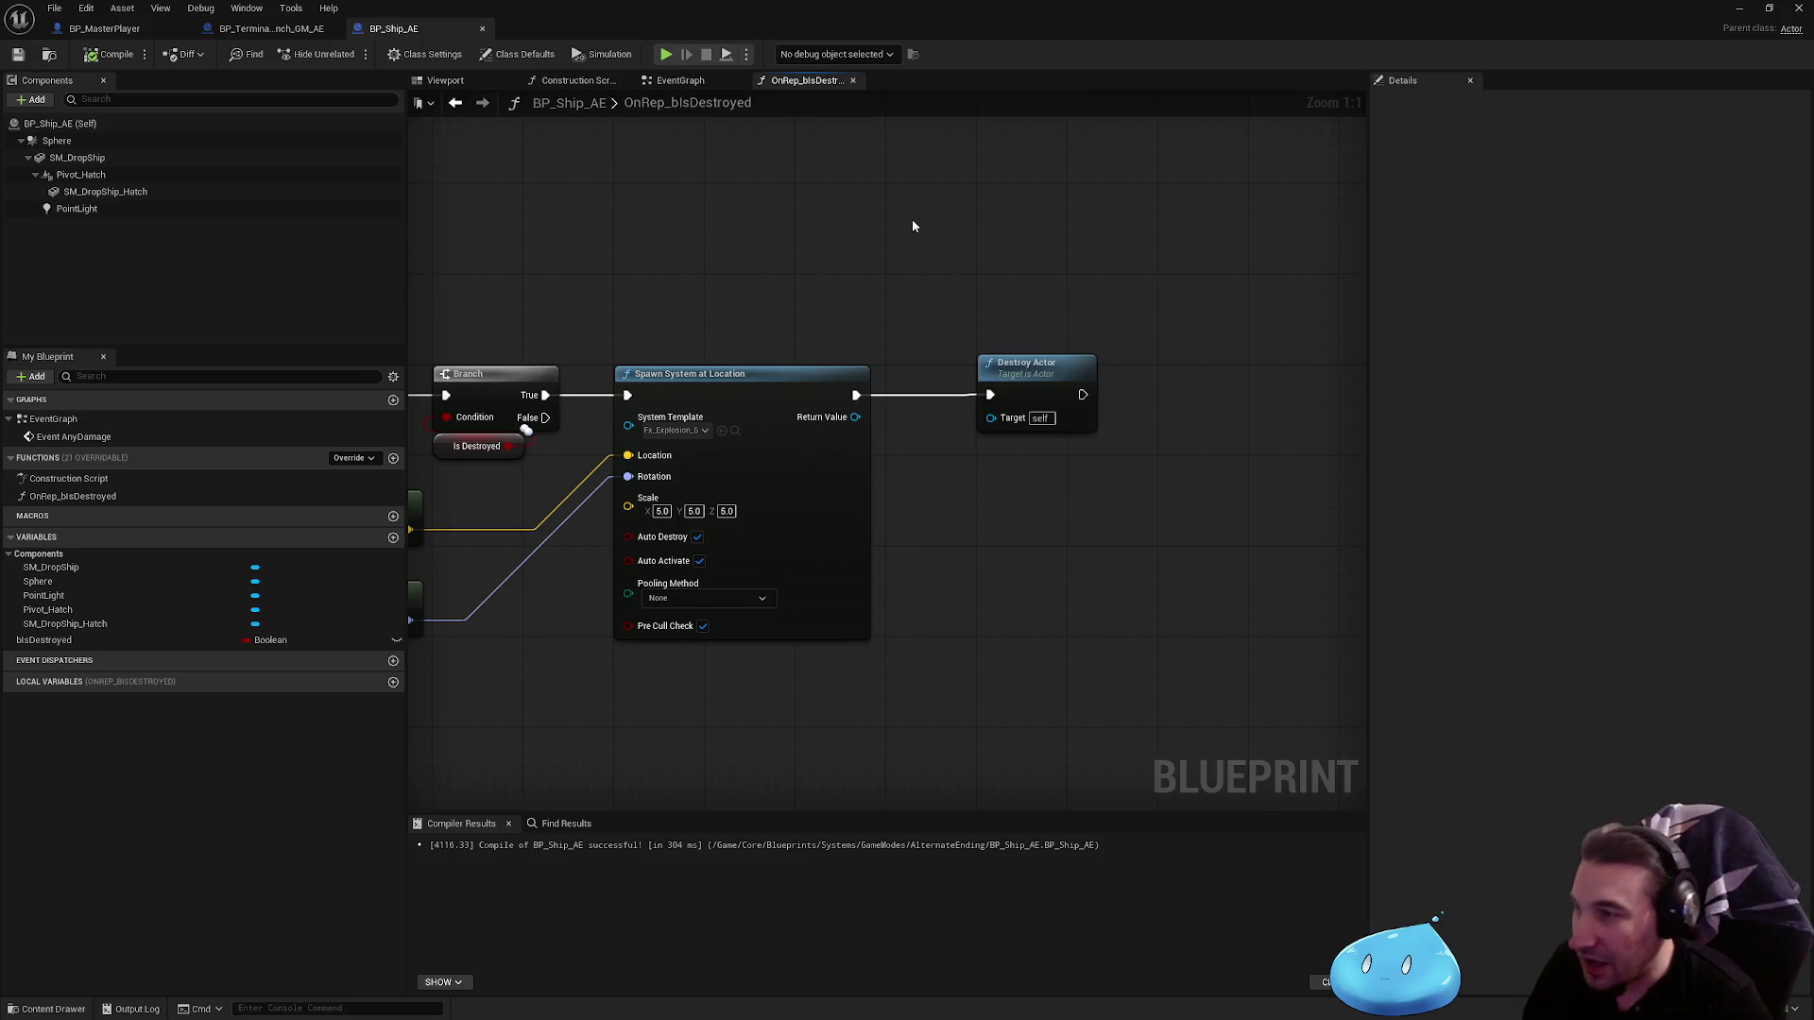
mouse_move(941, 249)
left_mouse_down()
mouse_move(933, 317)
mouse_move(1125, 259)
left_mouse_up()
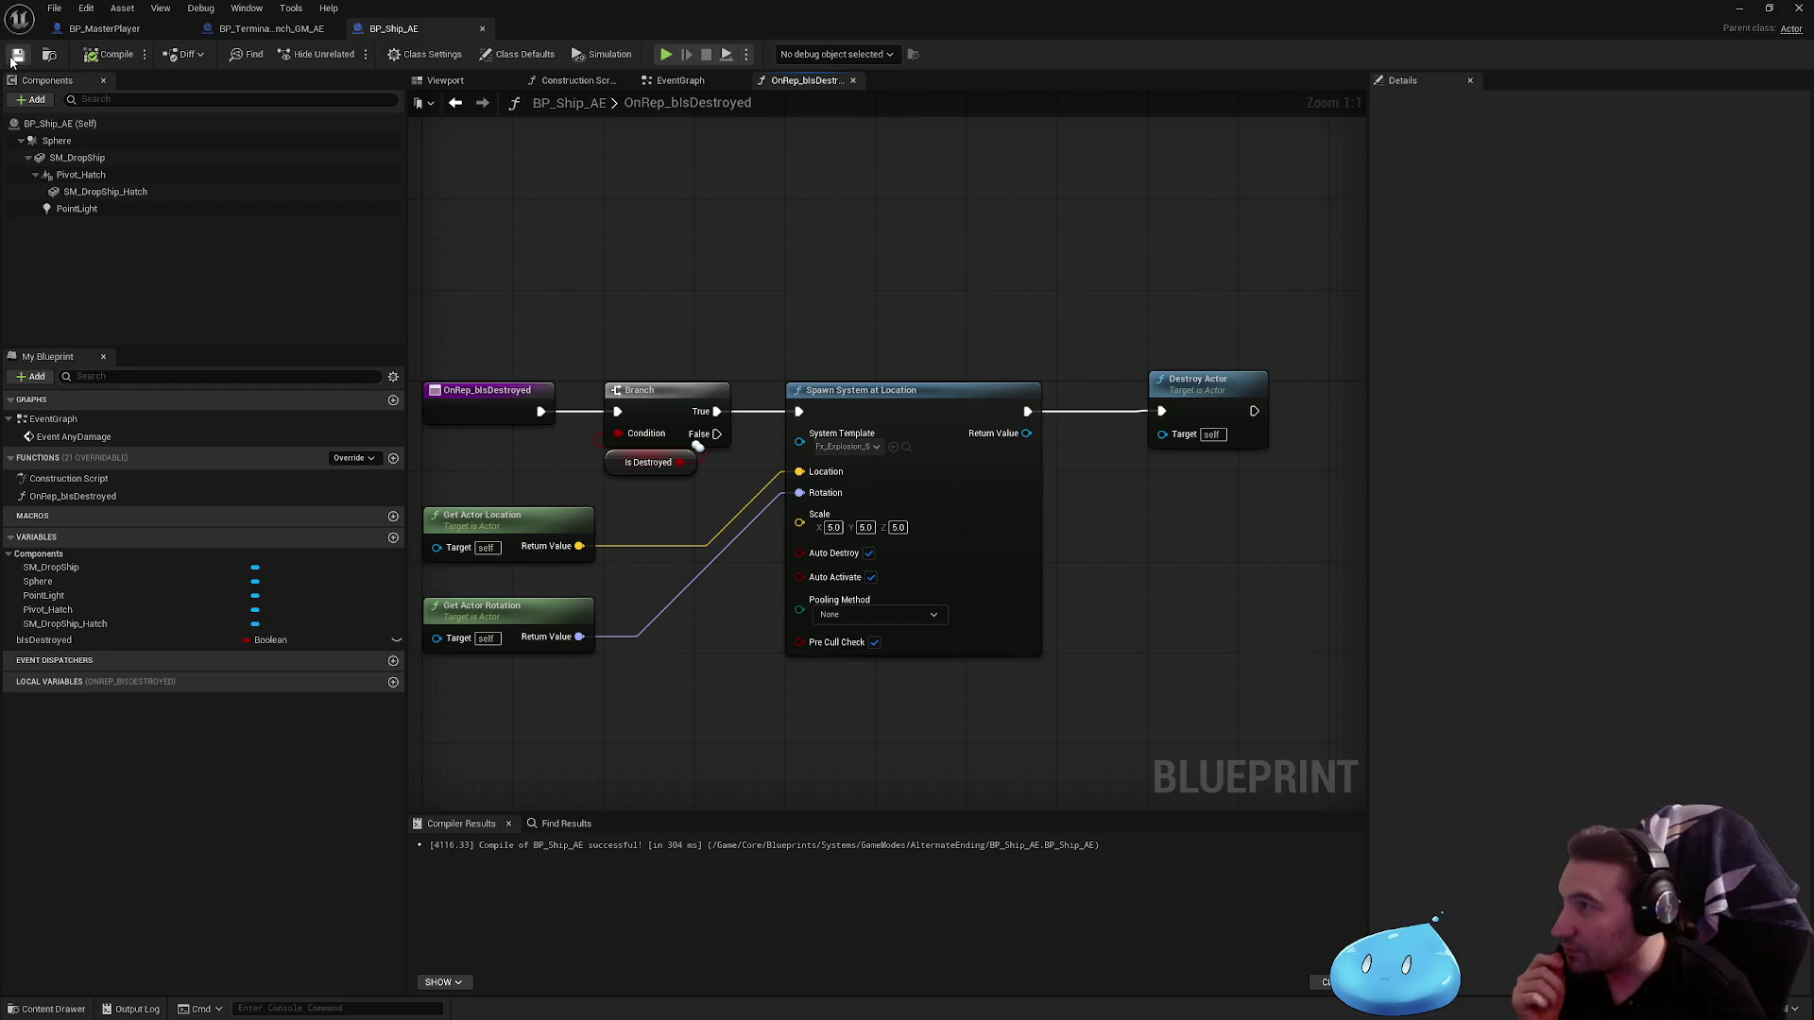
left_click(850, 83)
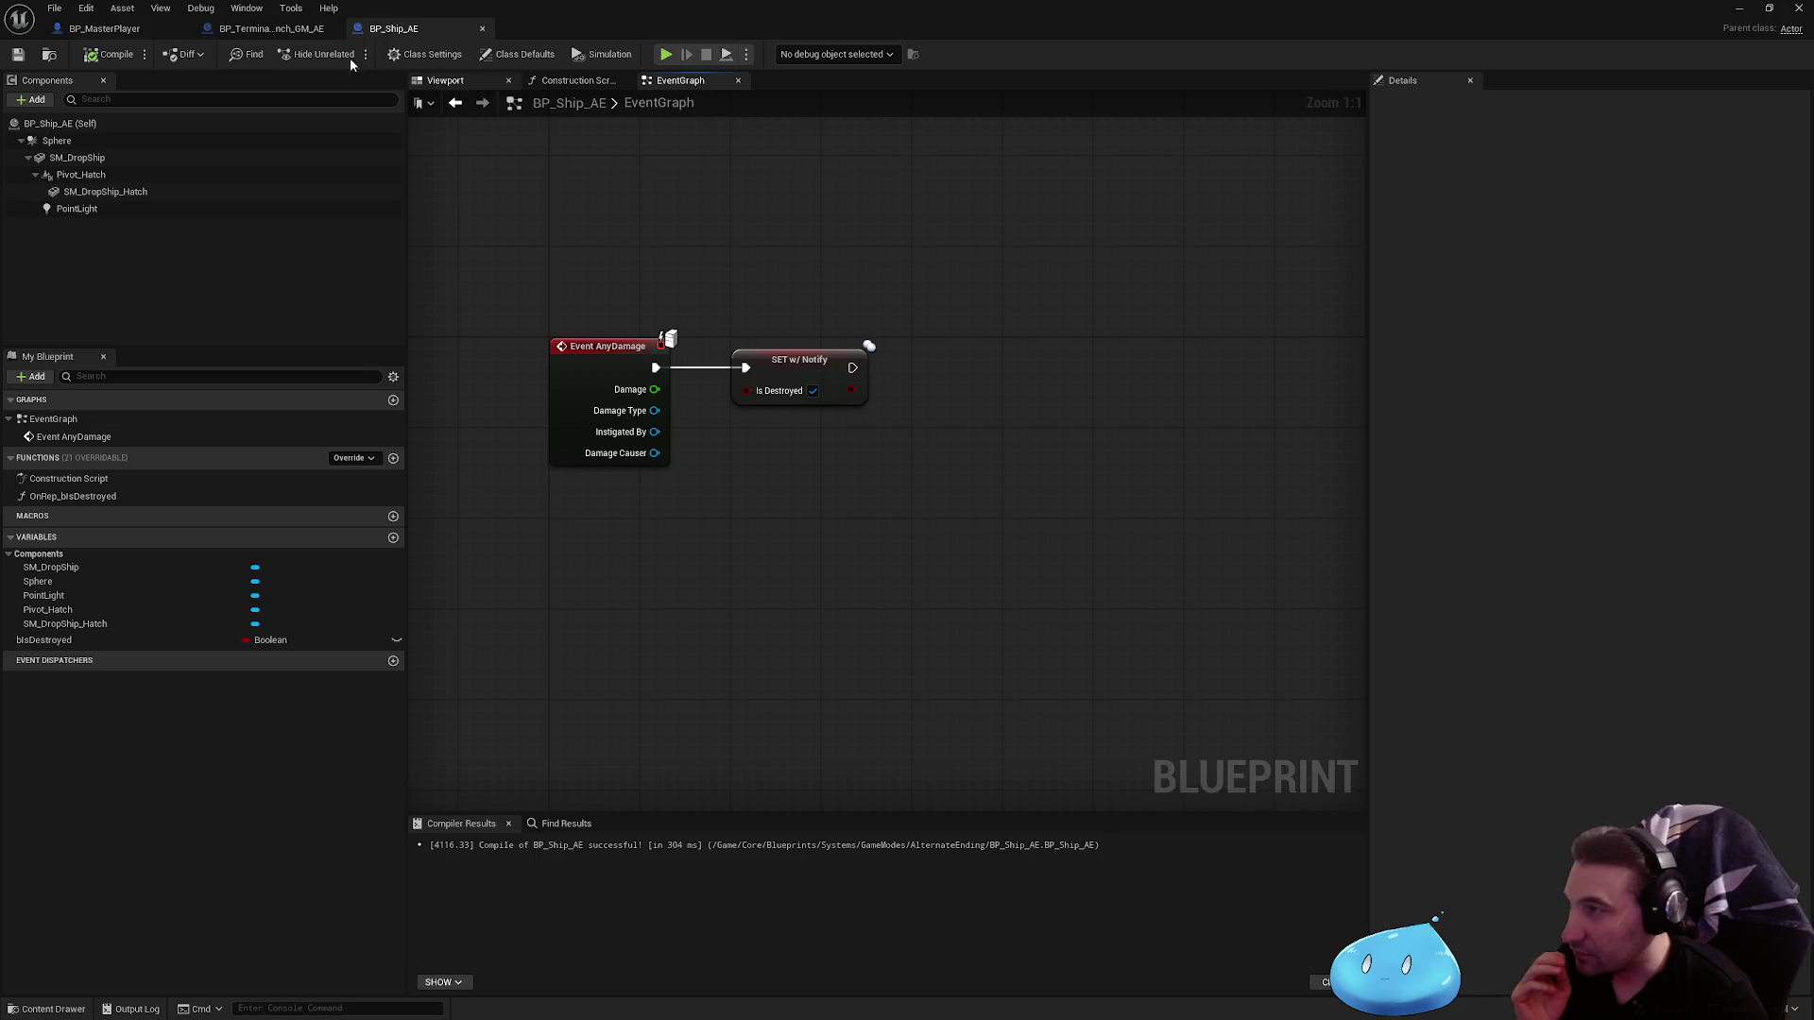
left_click(269, 28)
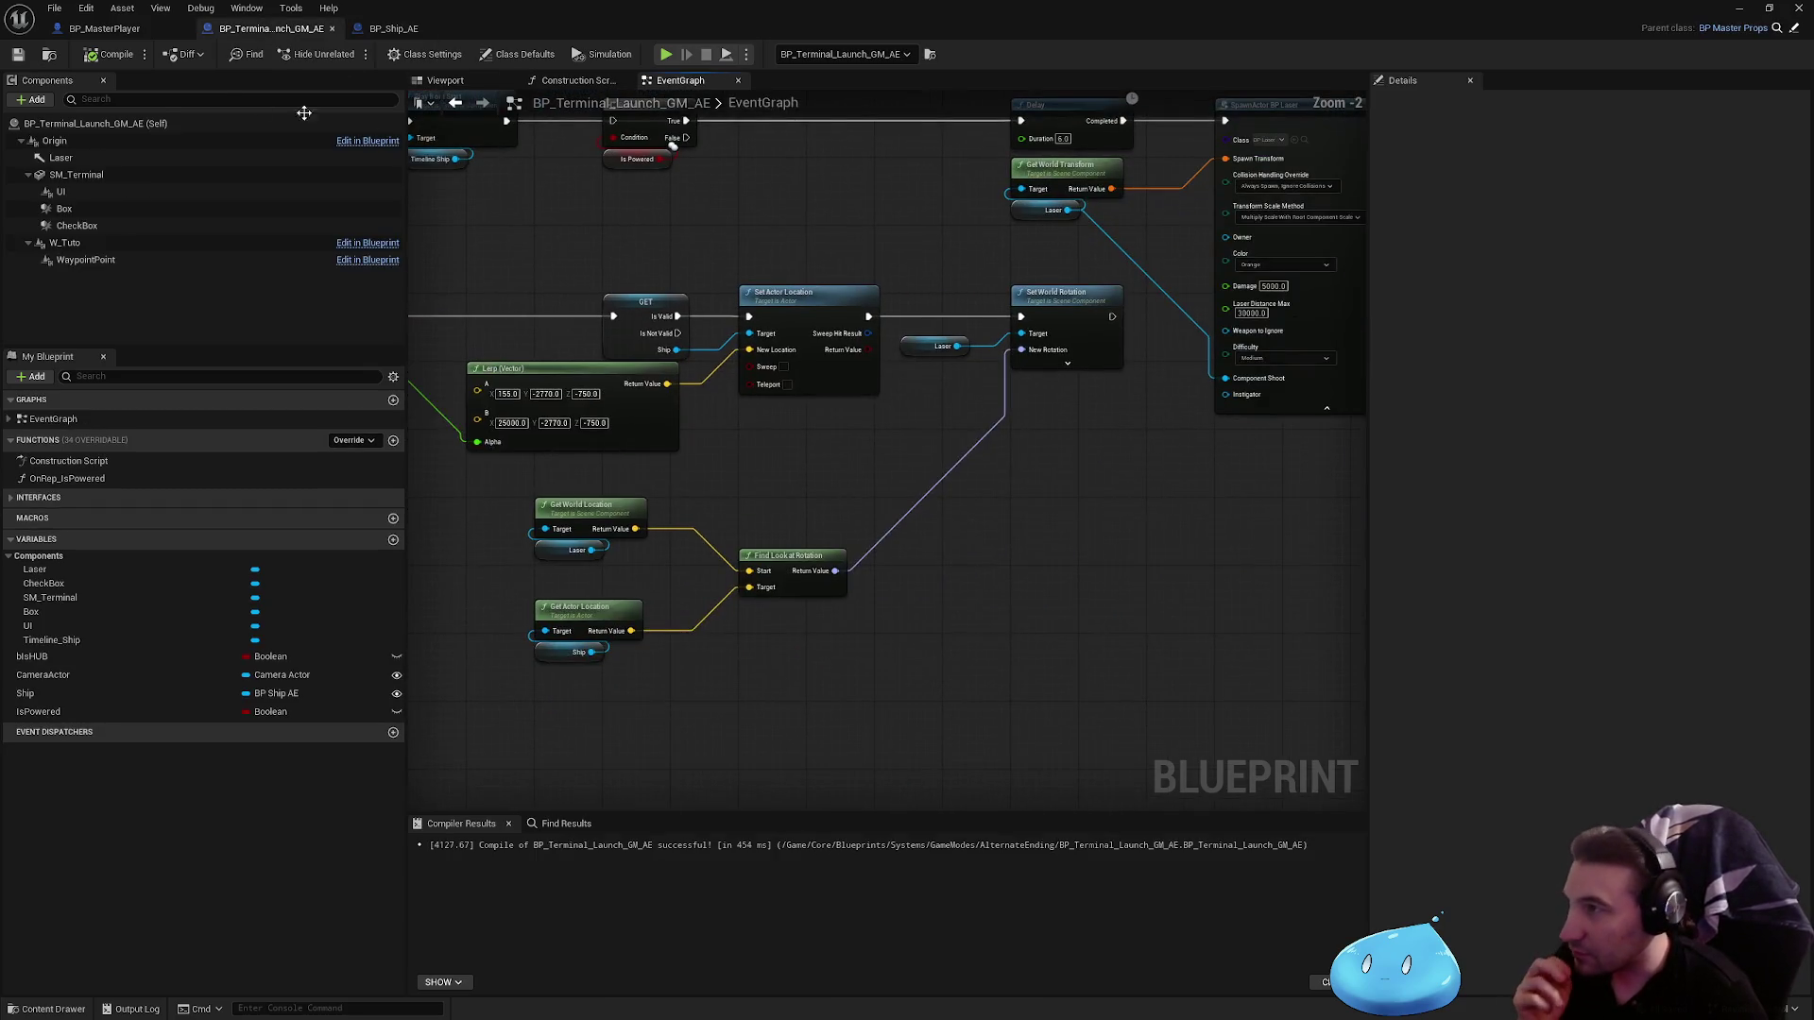
Step: Add a Print String after the PowerChange event's SET w/ Notify, printing the Is Powered value
mouse_move(630, 161)
left_mouse_down()
mouse_move(722, 267)
mouse_move(797, 304)
mouse_move(786, 383)
left_mouse_up()
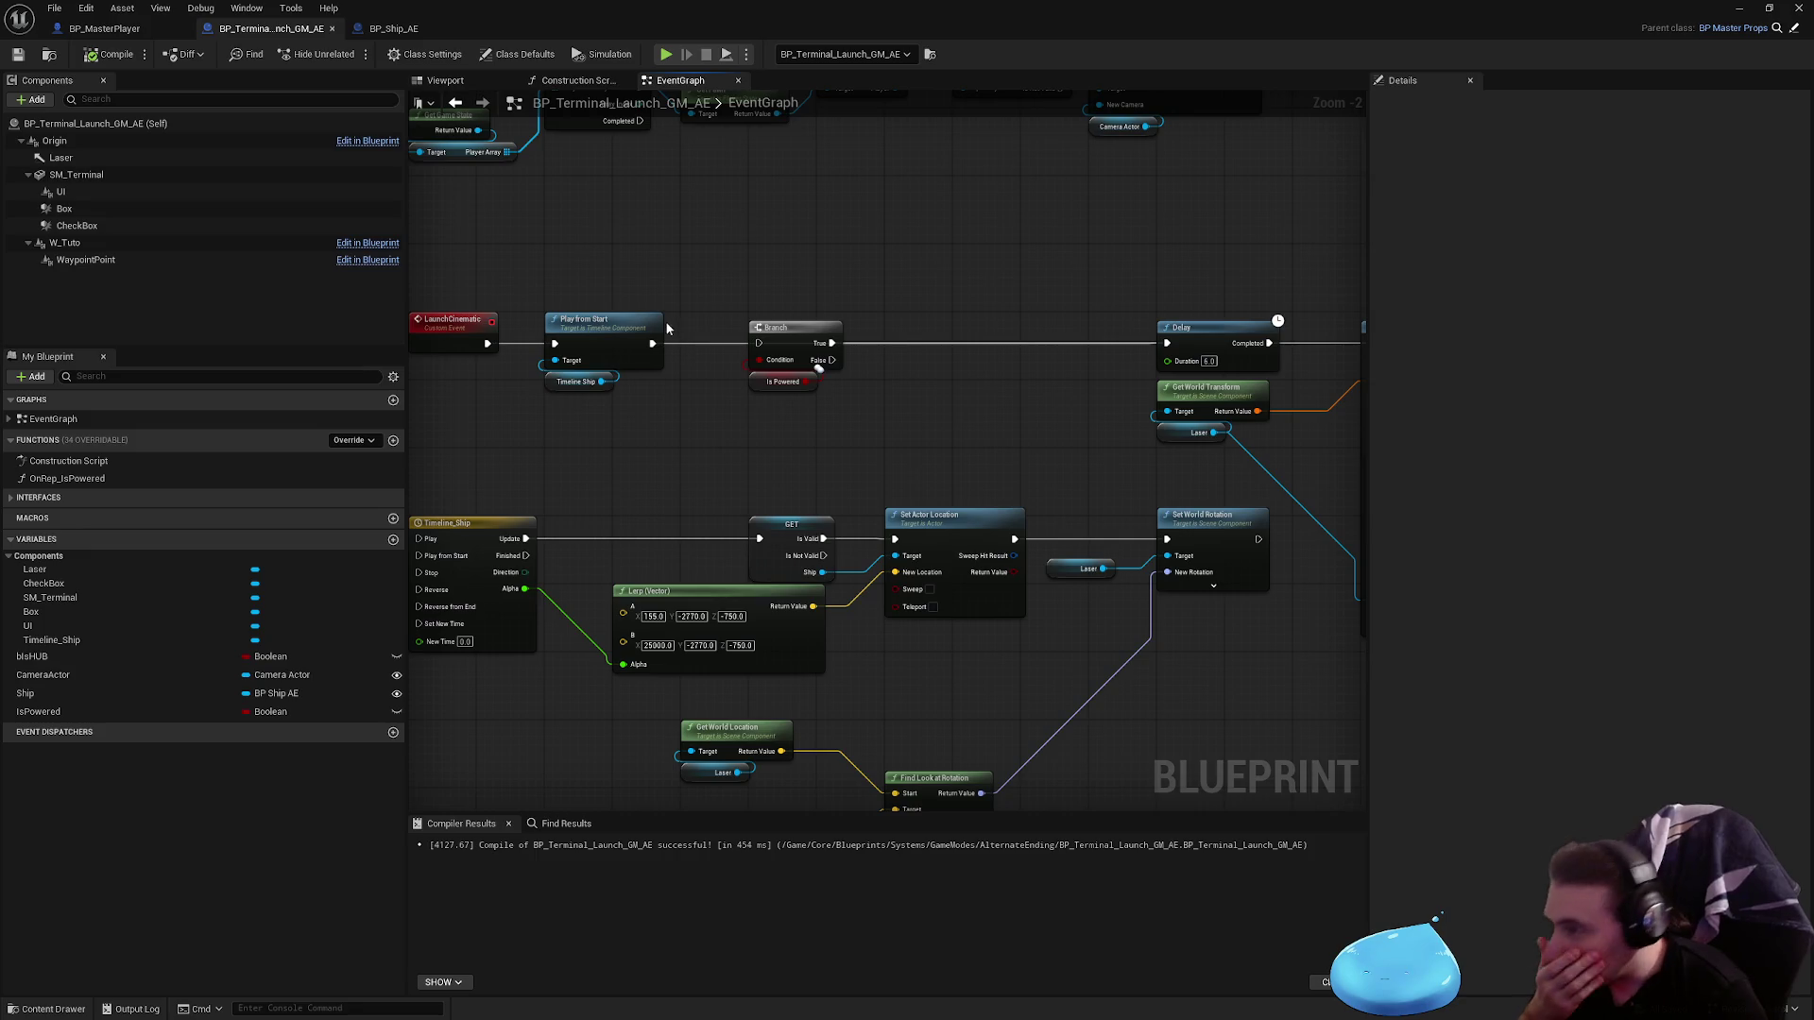
scroll(818, 370, "down", 3)
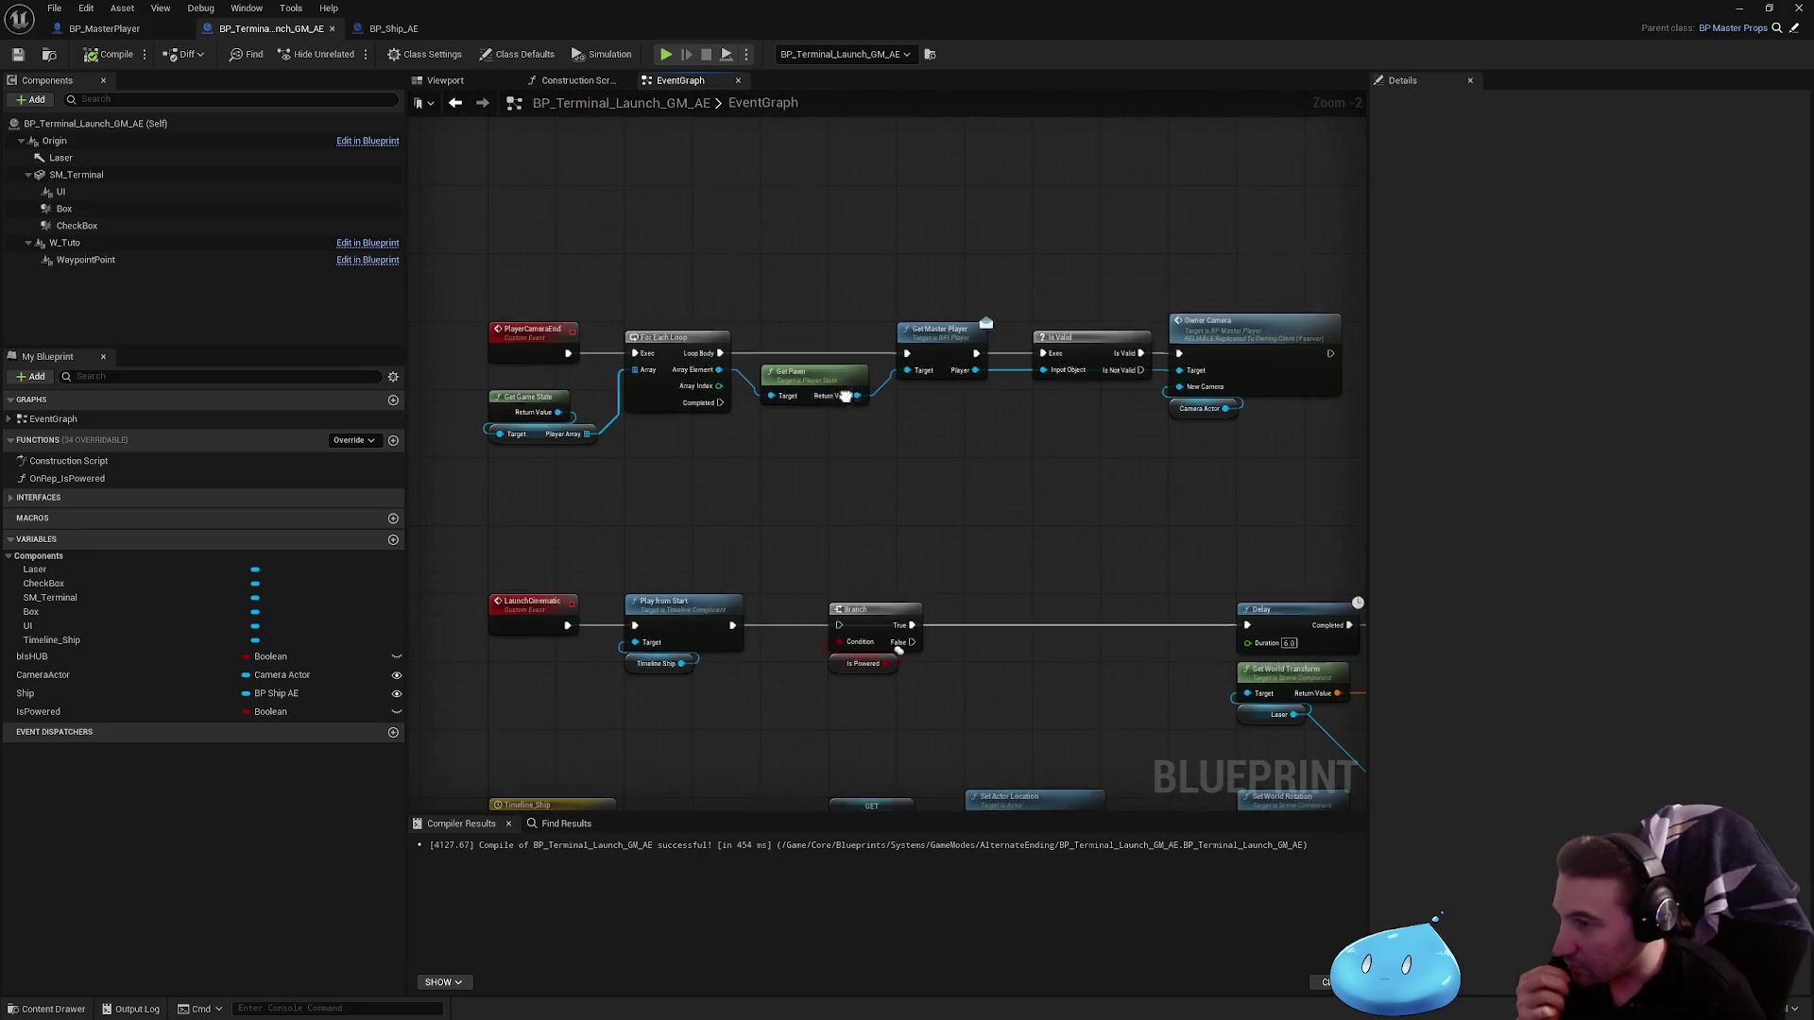
scroll(778, 621, "up", 6)
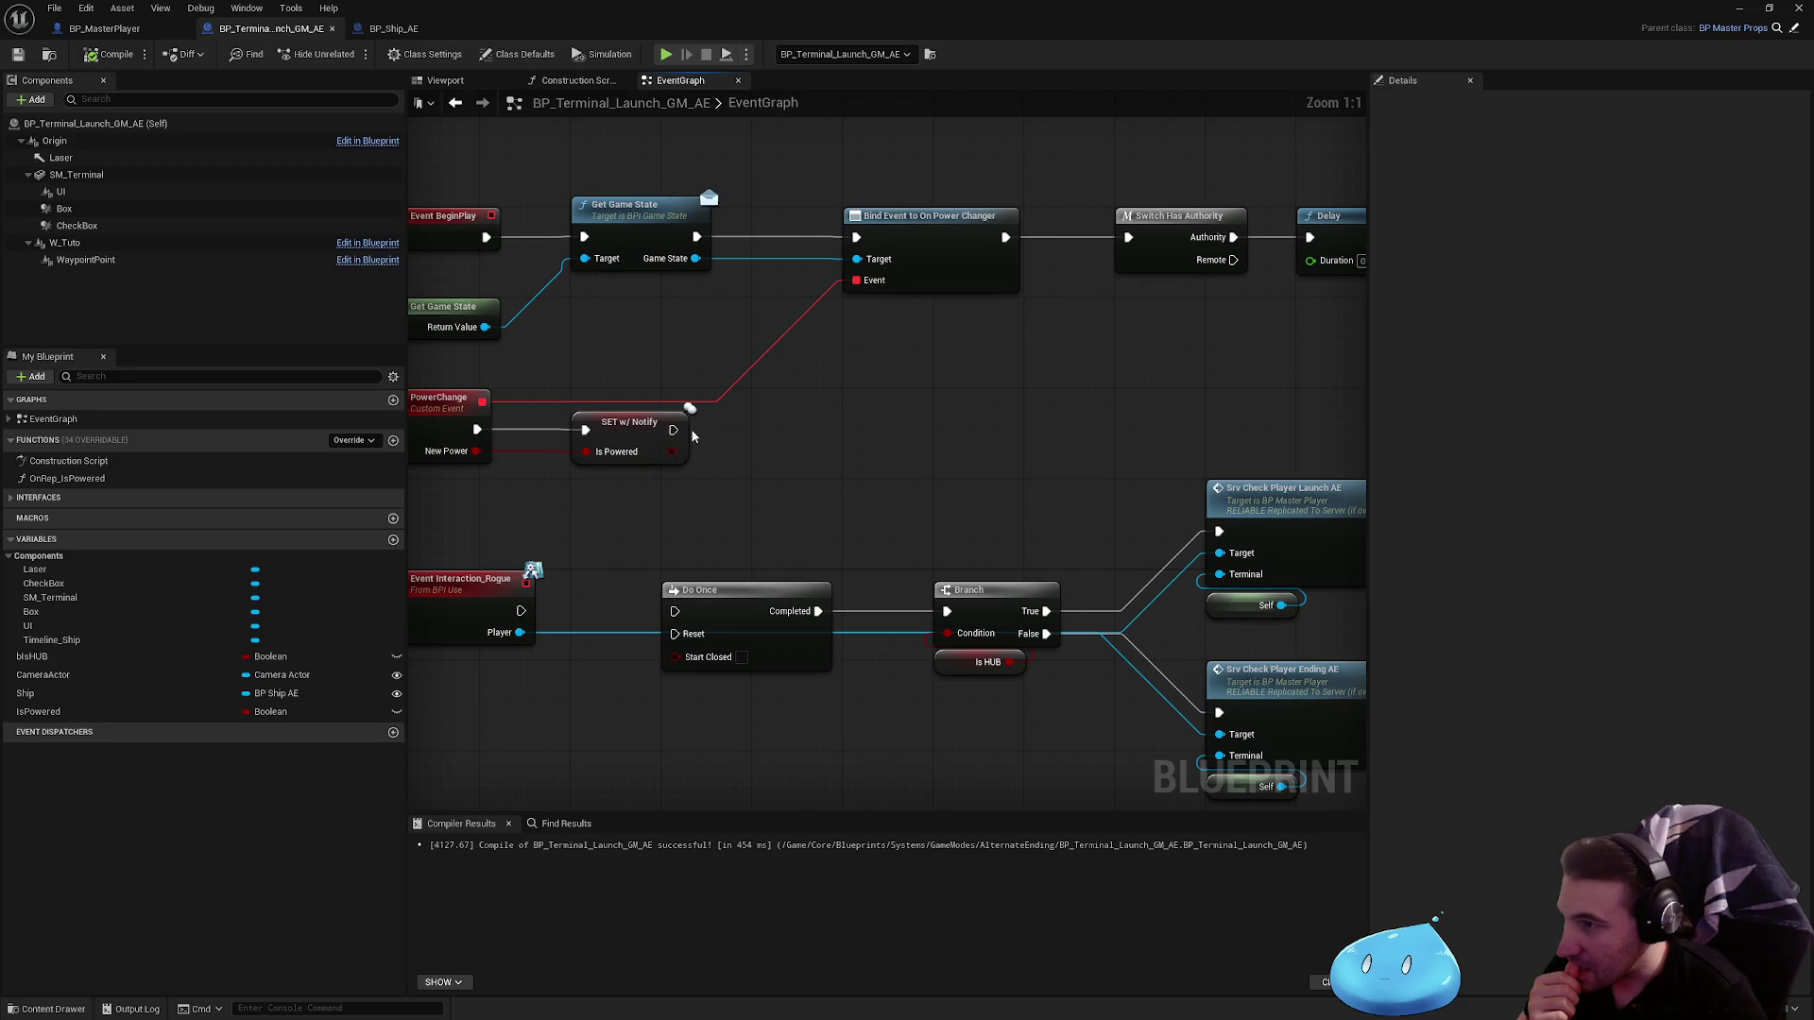
left_click_drag(576, 446, 835, 538)
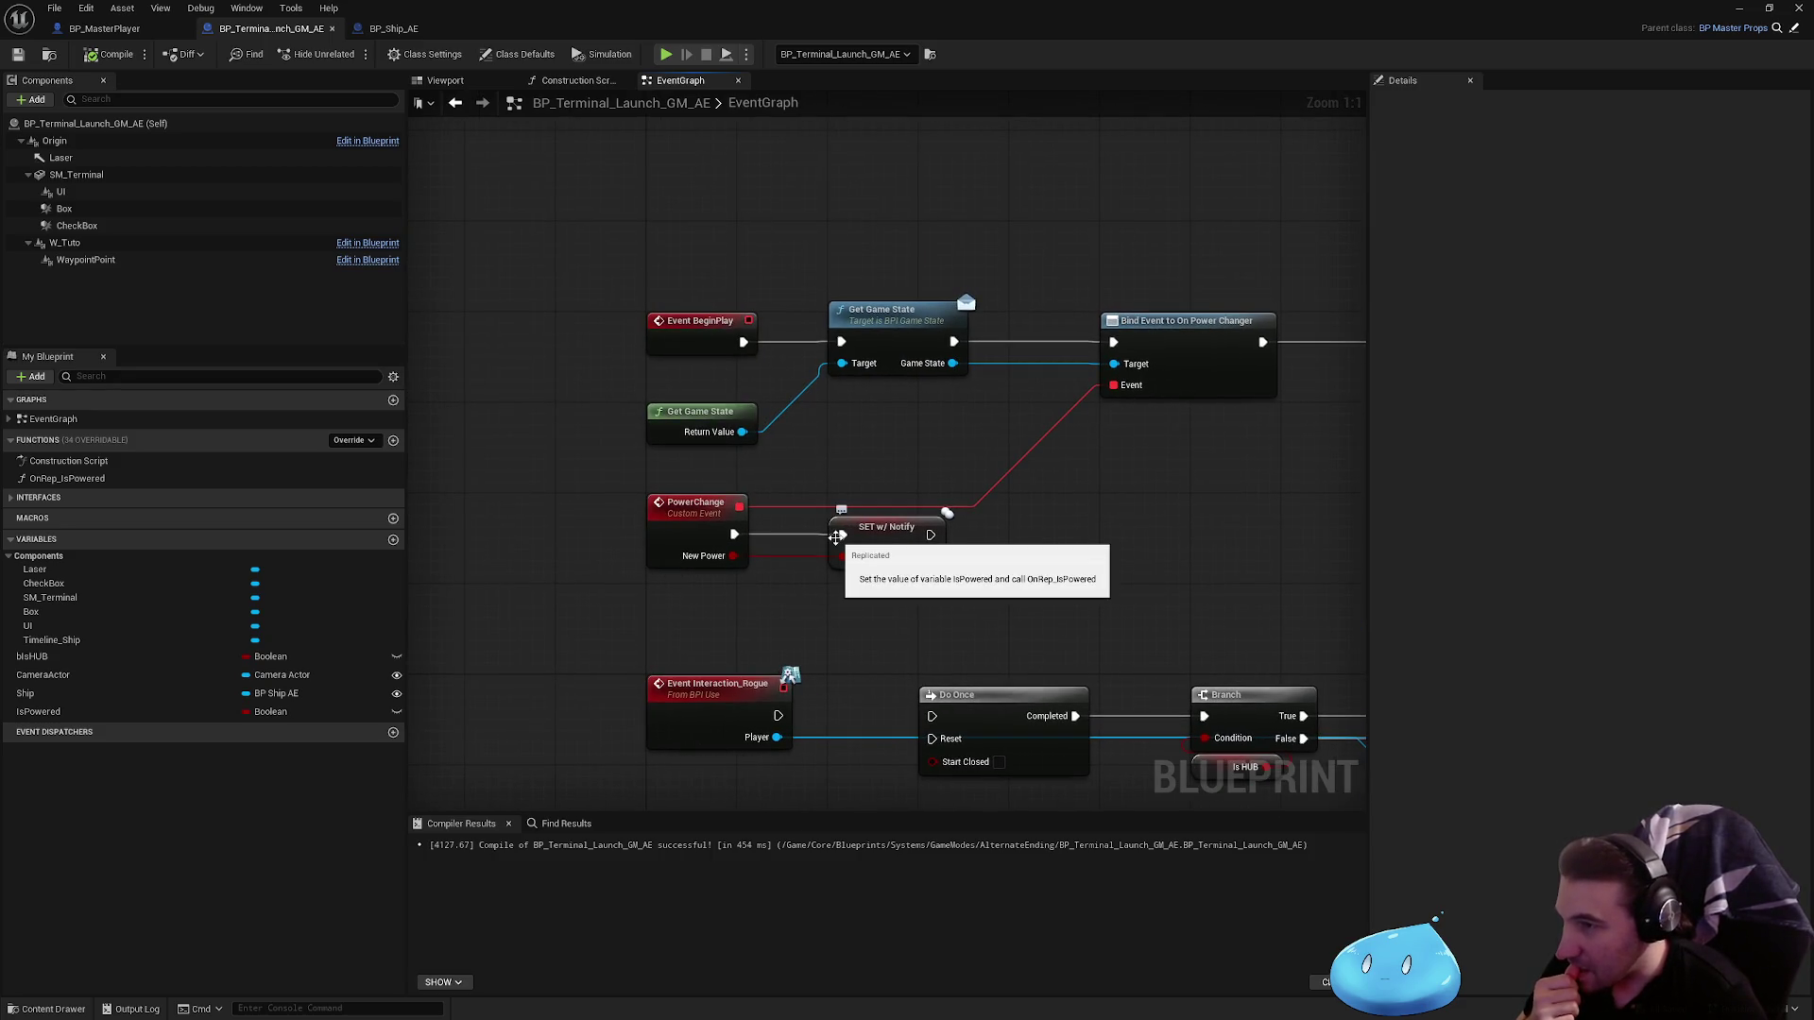
left_click_drag(1196, 563, 967, 571)
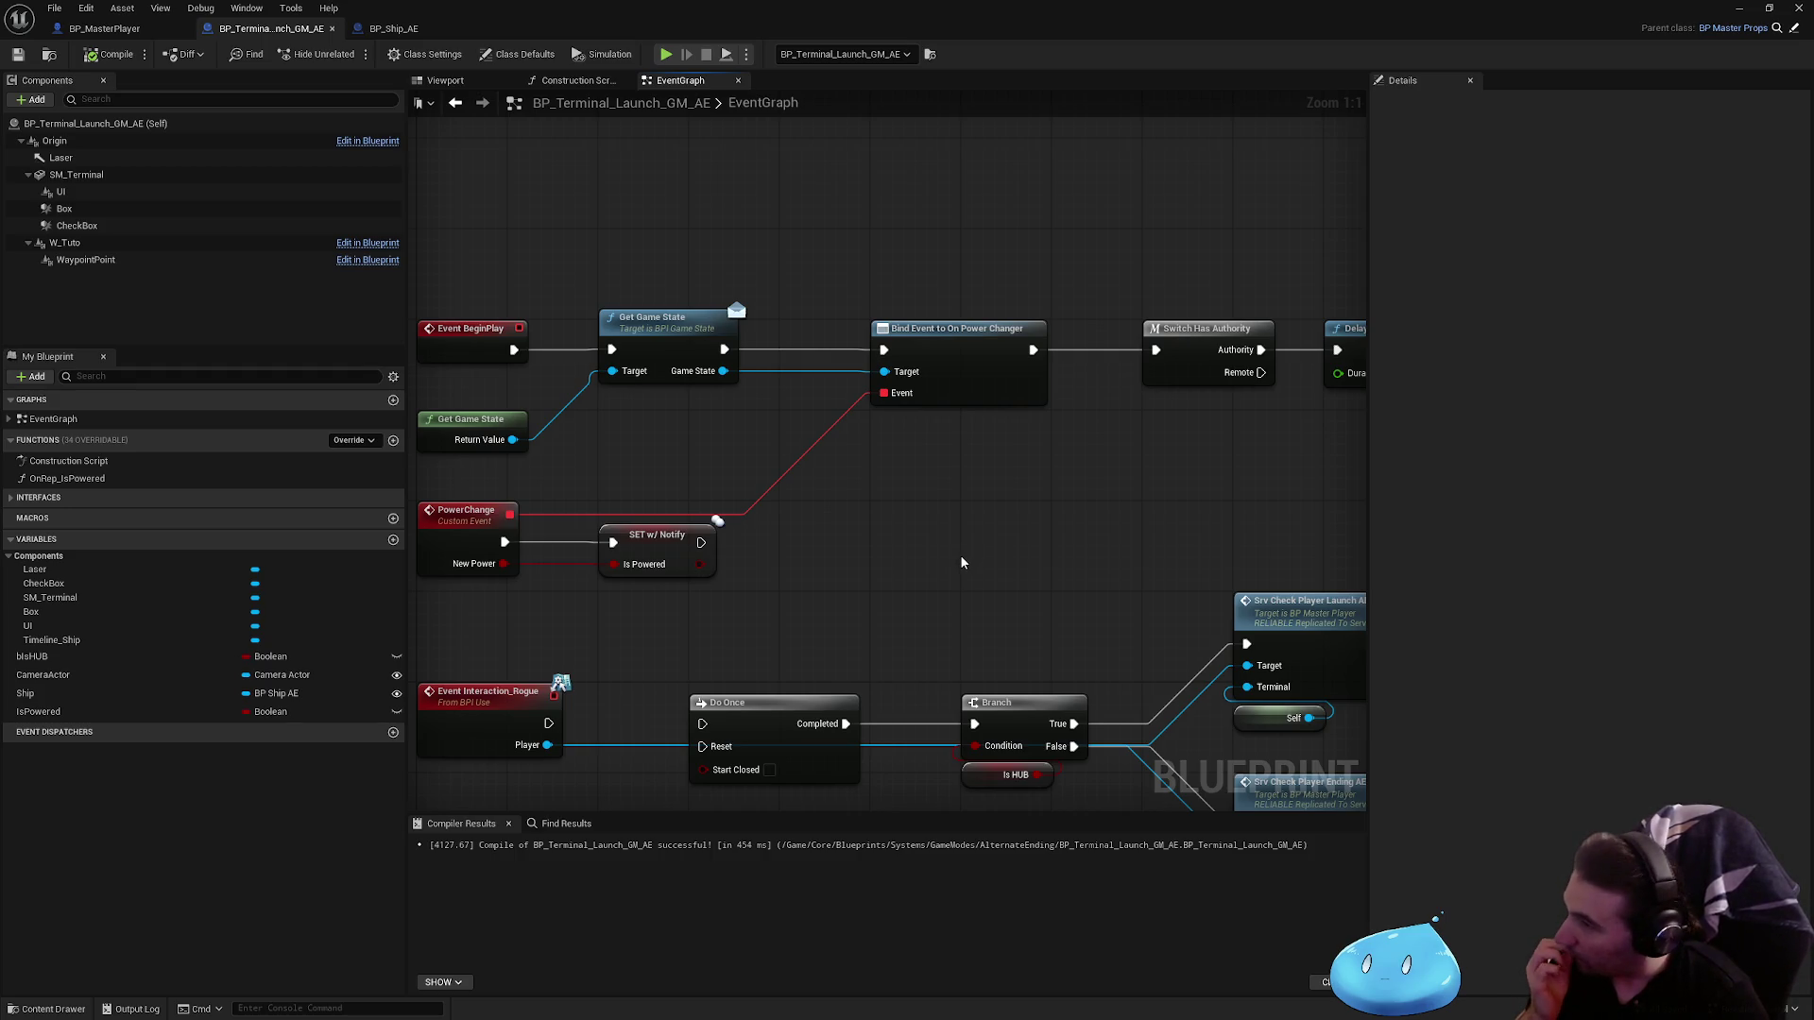
right_click(883, 556)
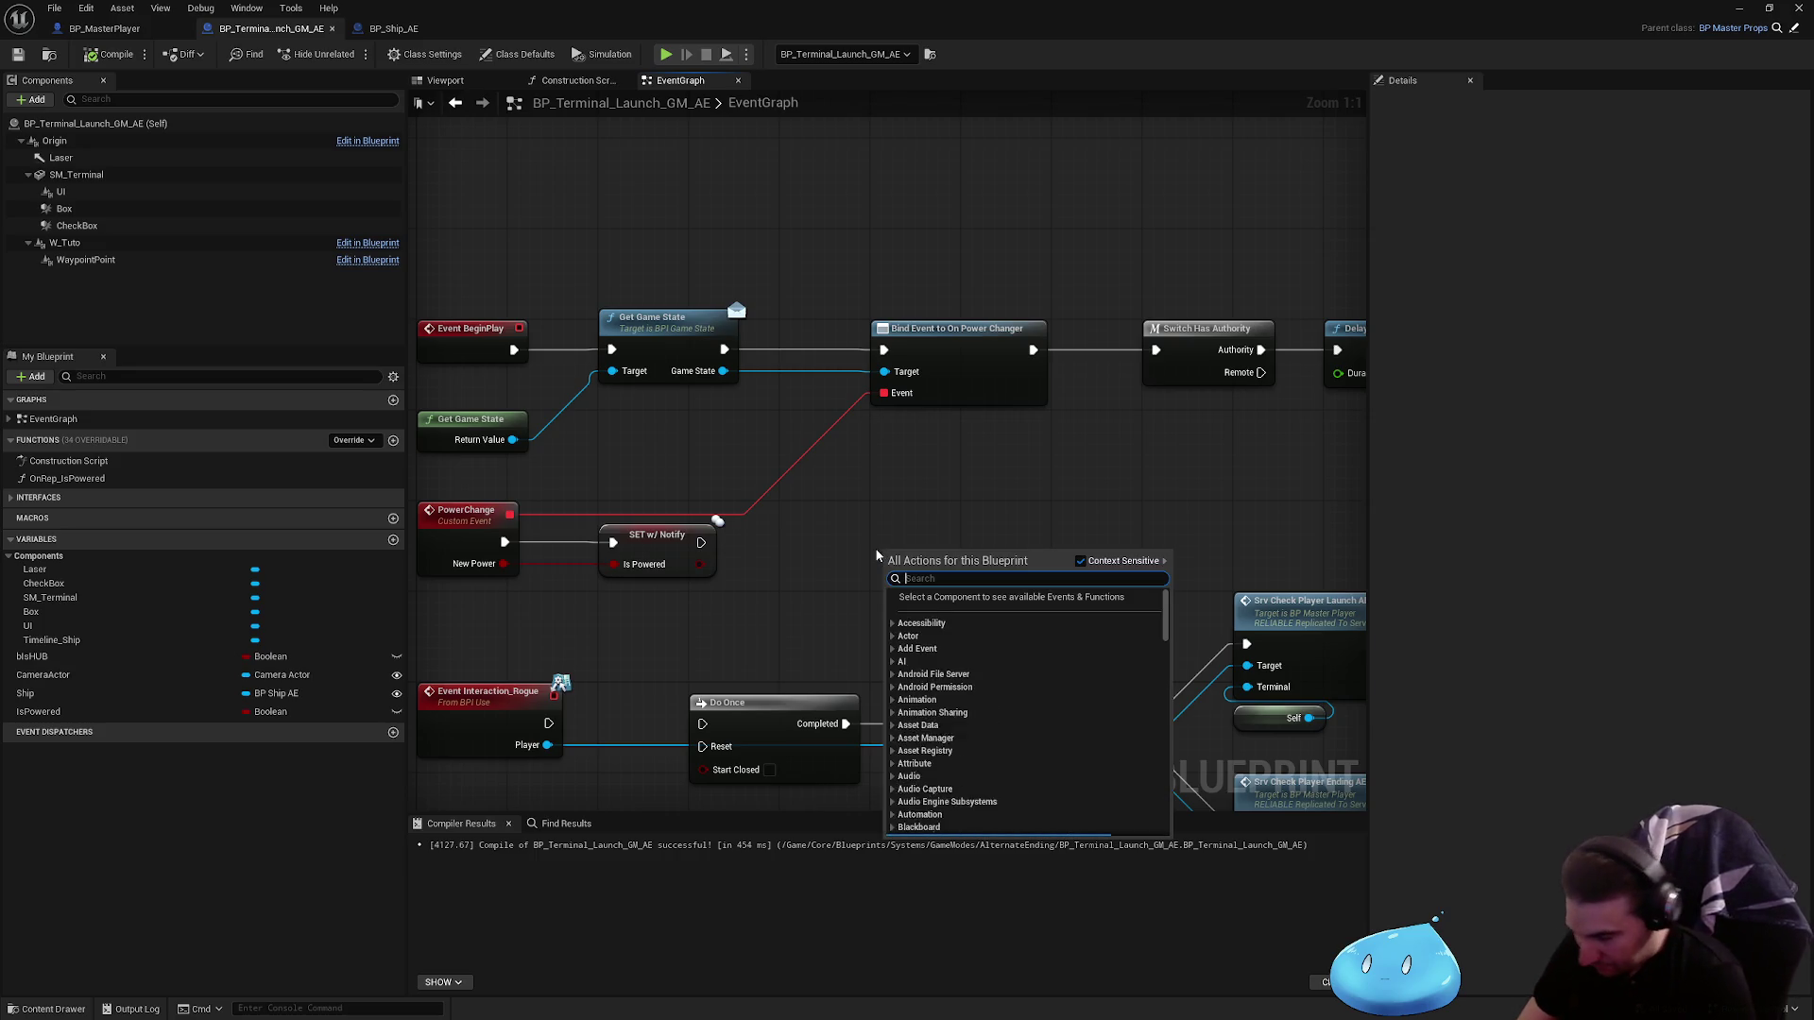
type("print string")
key("Return")
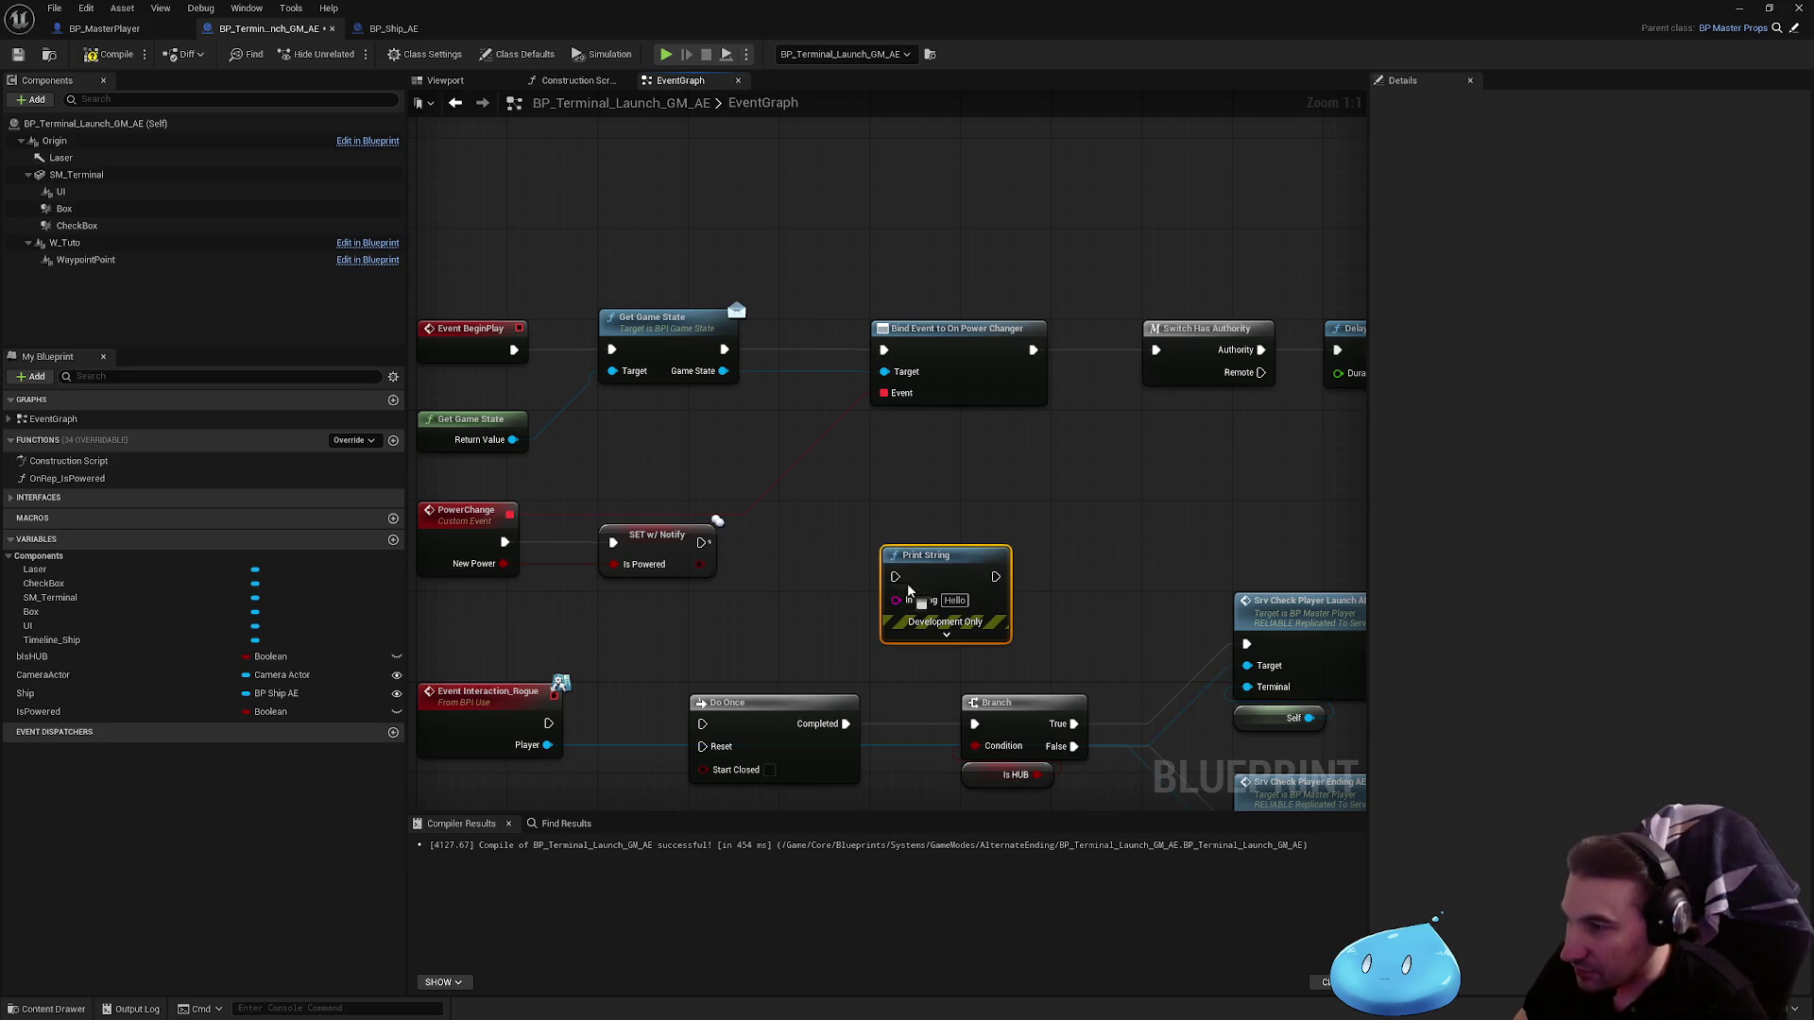
mouse_move(701, 542)
left_mouse_down()
mouse_move(895, 576)
mouse_move(825, 538)
left_mouse_up()
mouse_move(698, 565)
left_mouse_down()
mouse_move(803, 571)
mouse_move(834, 491)
left_mouse_up()
scroll(929, 365, "down", 3)
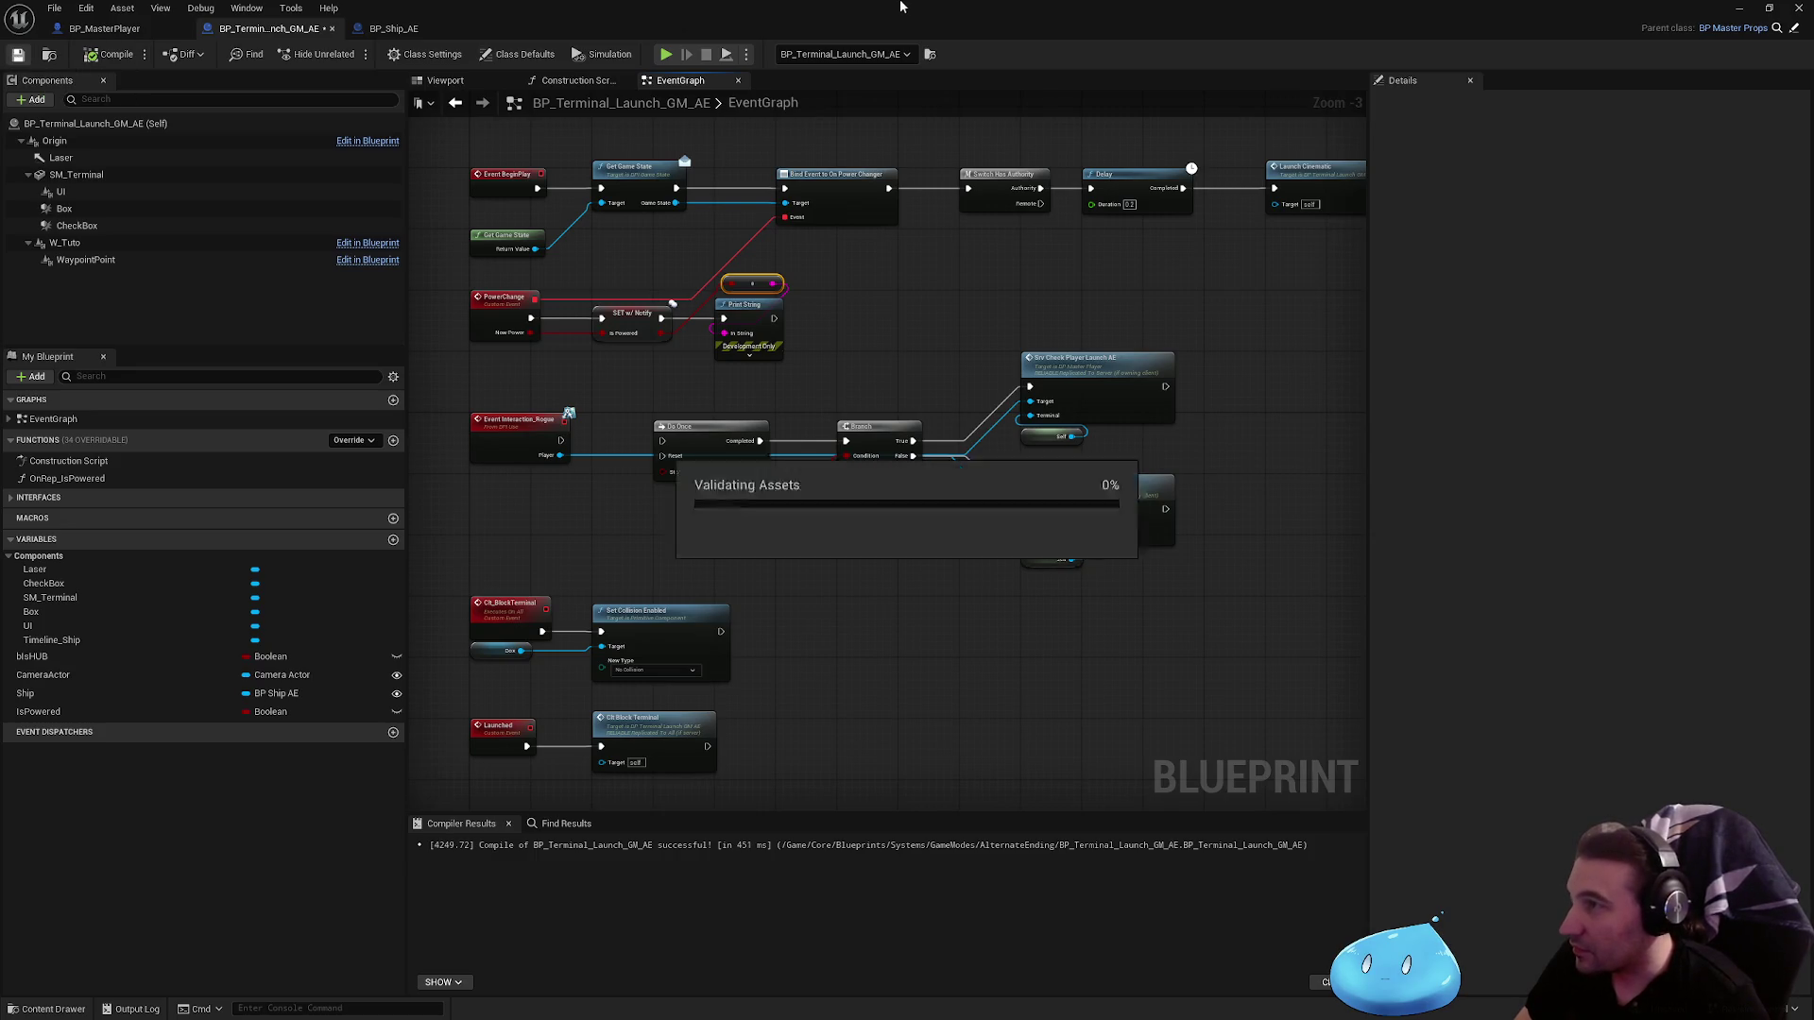
Step: Test-play the level in the editor to watch the ship explode, then stop
key("alt+Tab")
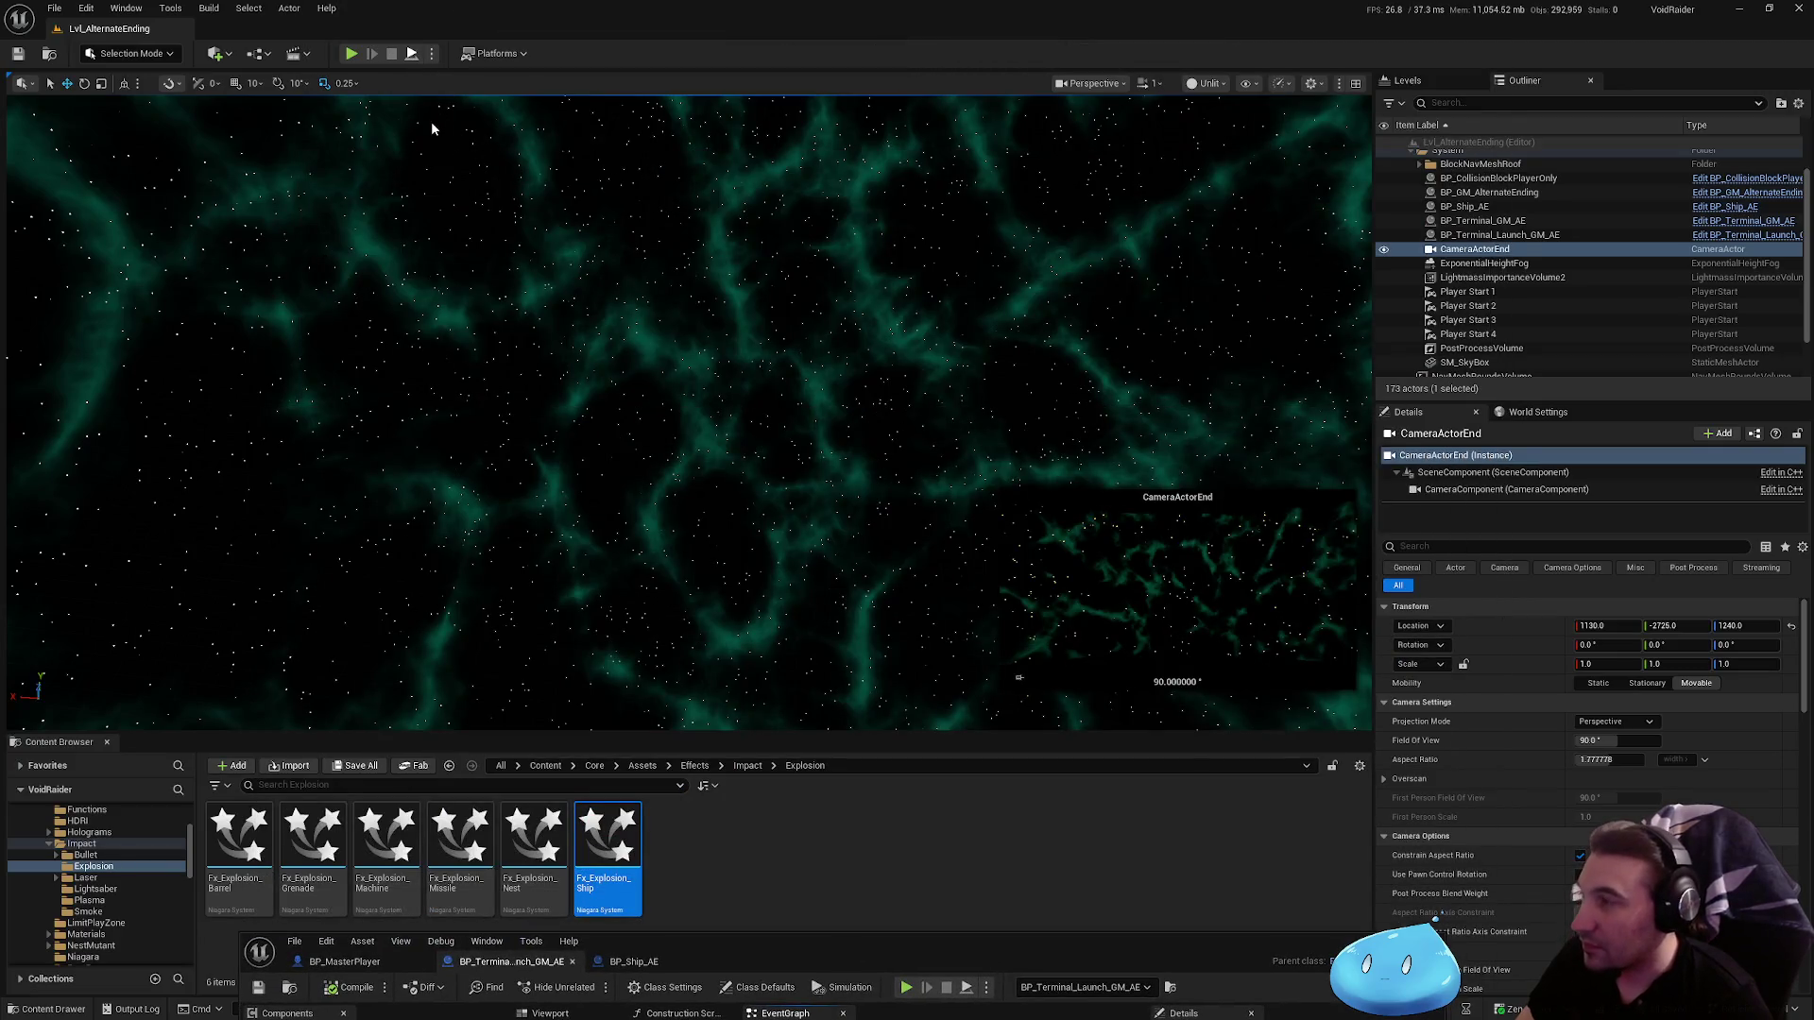
key("alt+p")
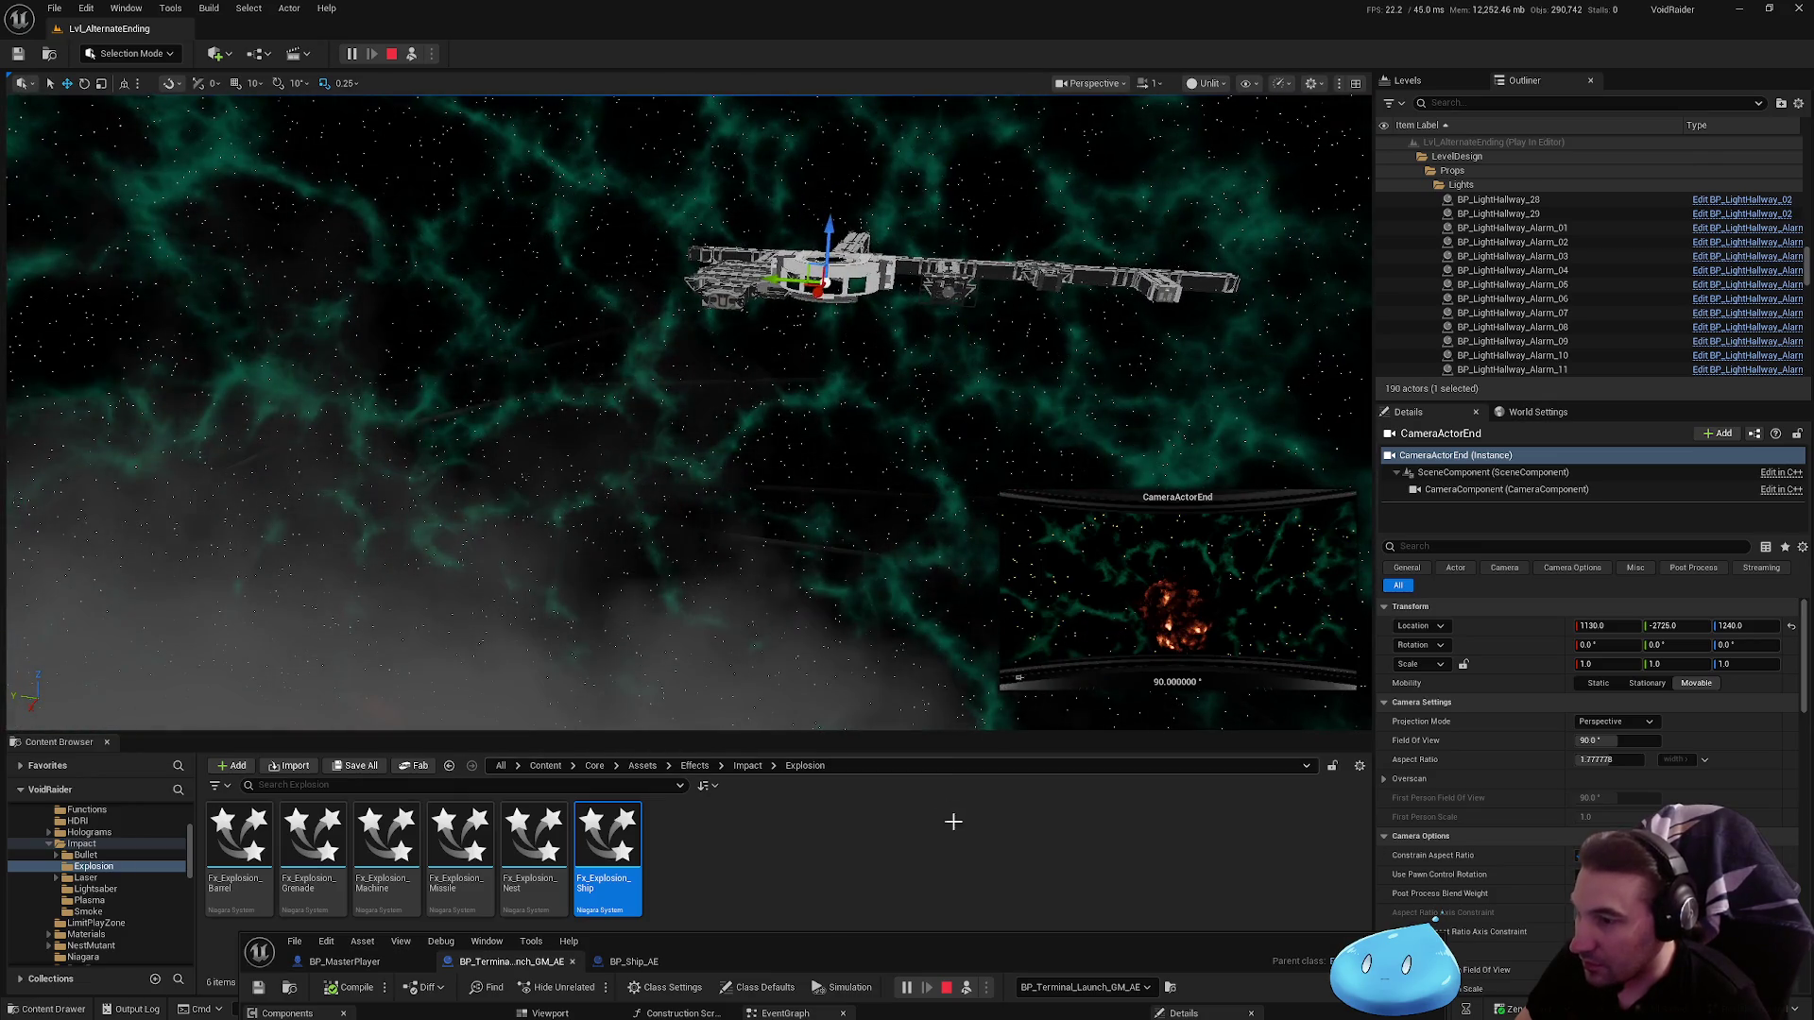
key("Escape")
Step: Compile and save the BP_Terminal_Launch_GM_AE blueprint
left_click_drag(1014, 943, 1051, 361)
double_click(1052, 348)
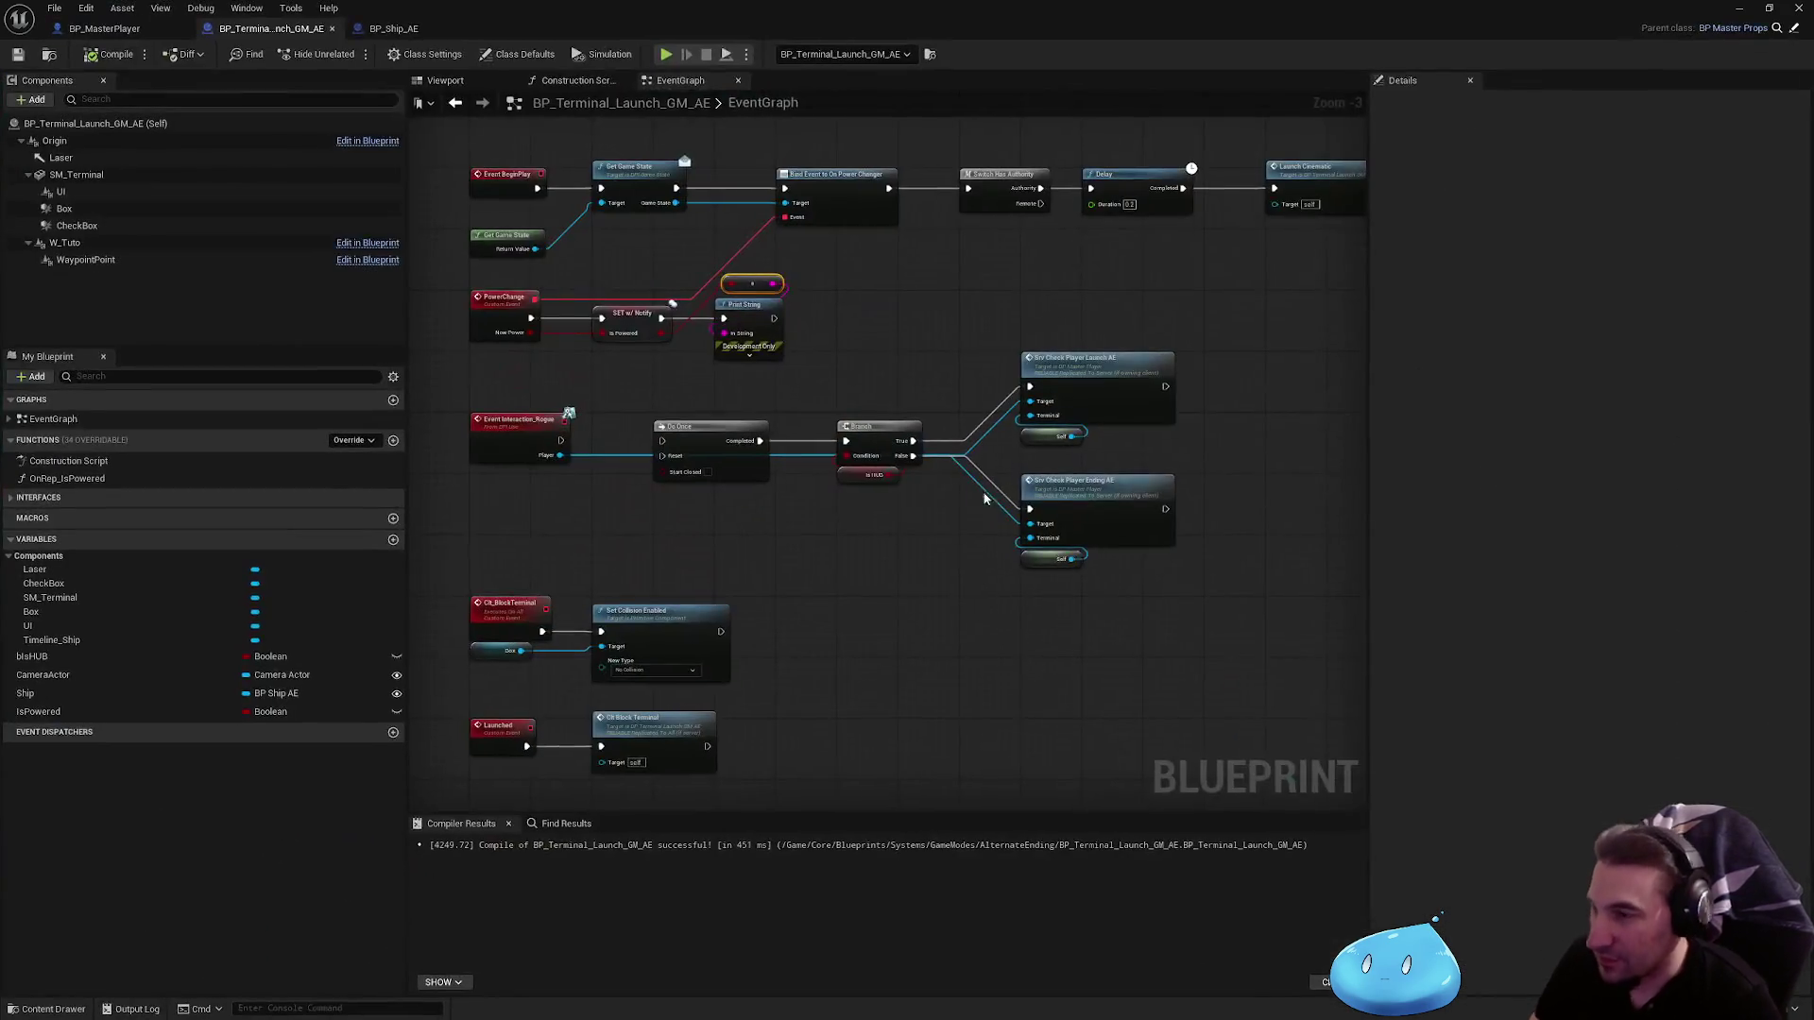
scroll(927, 259, "down", 4)
scroll(802, 518, "up", 4)
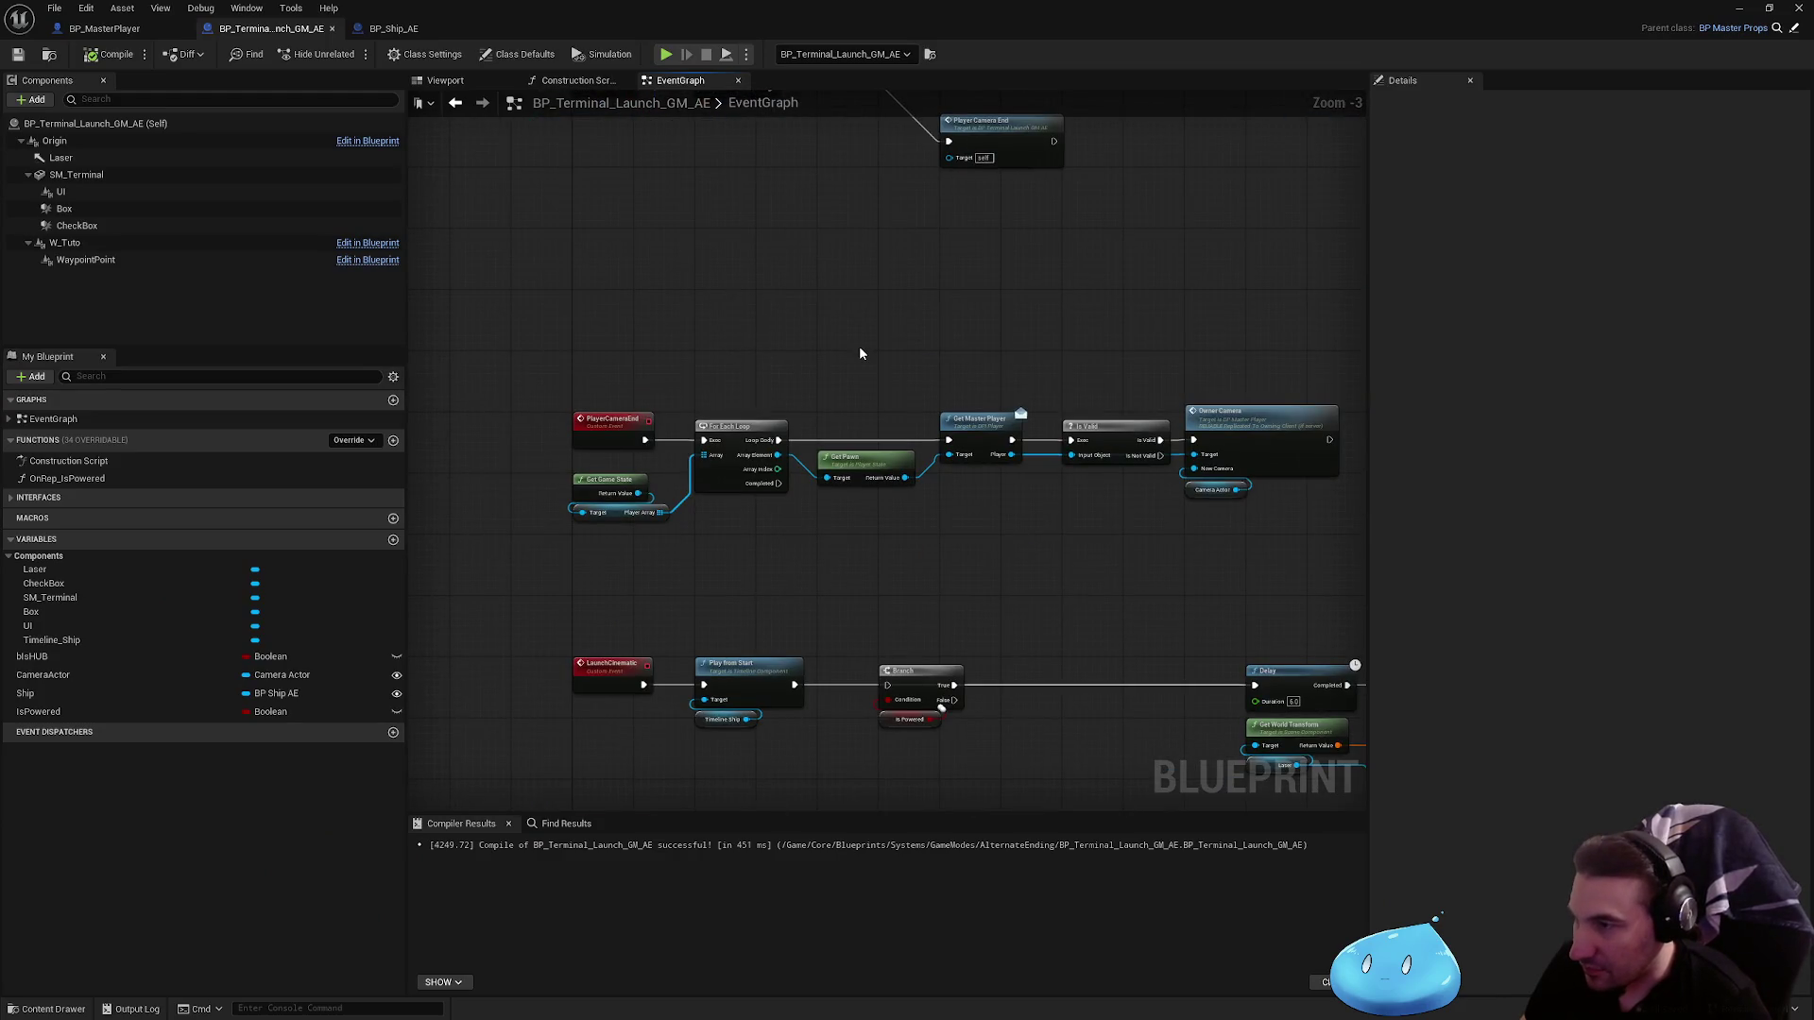
mouse_move(797, 693)
left_mouse_down()
mouse_move(831, 695)
mouse_move(796, 694)
left_mouse_up()
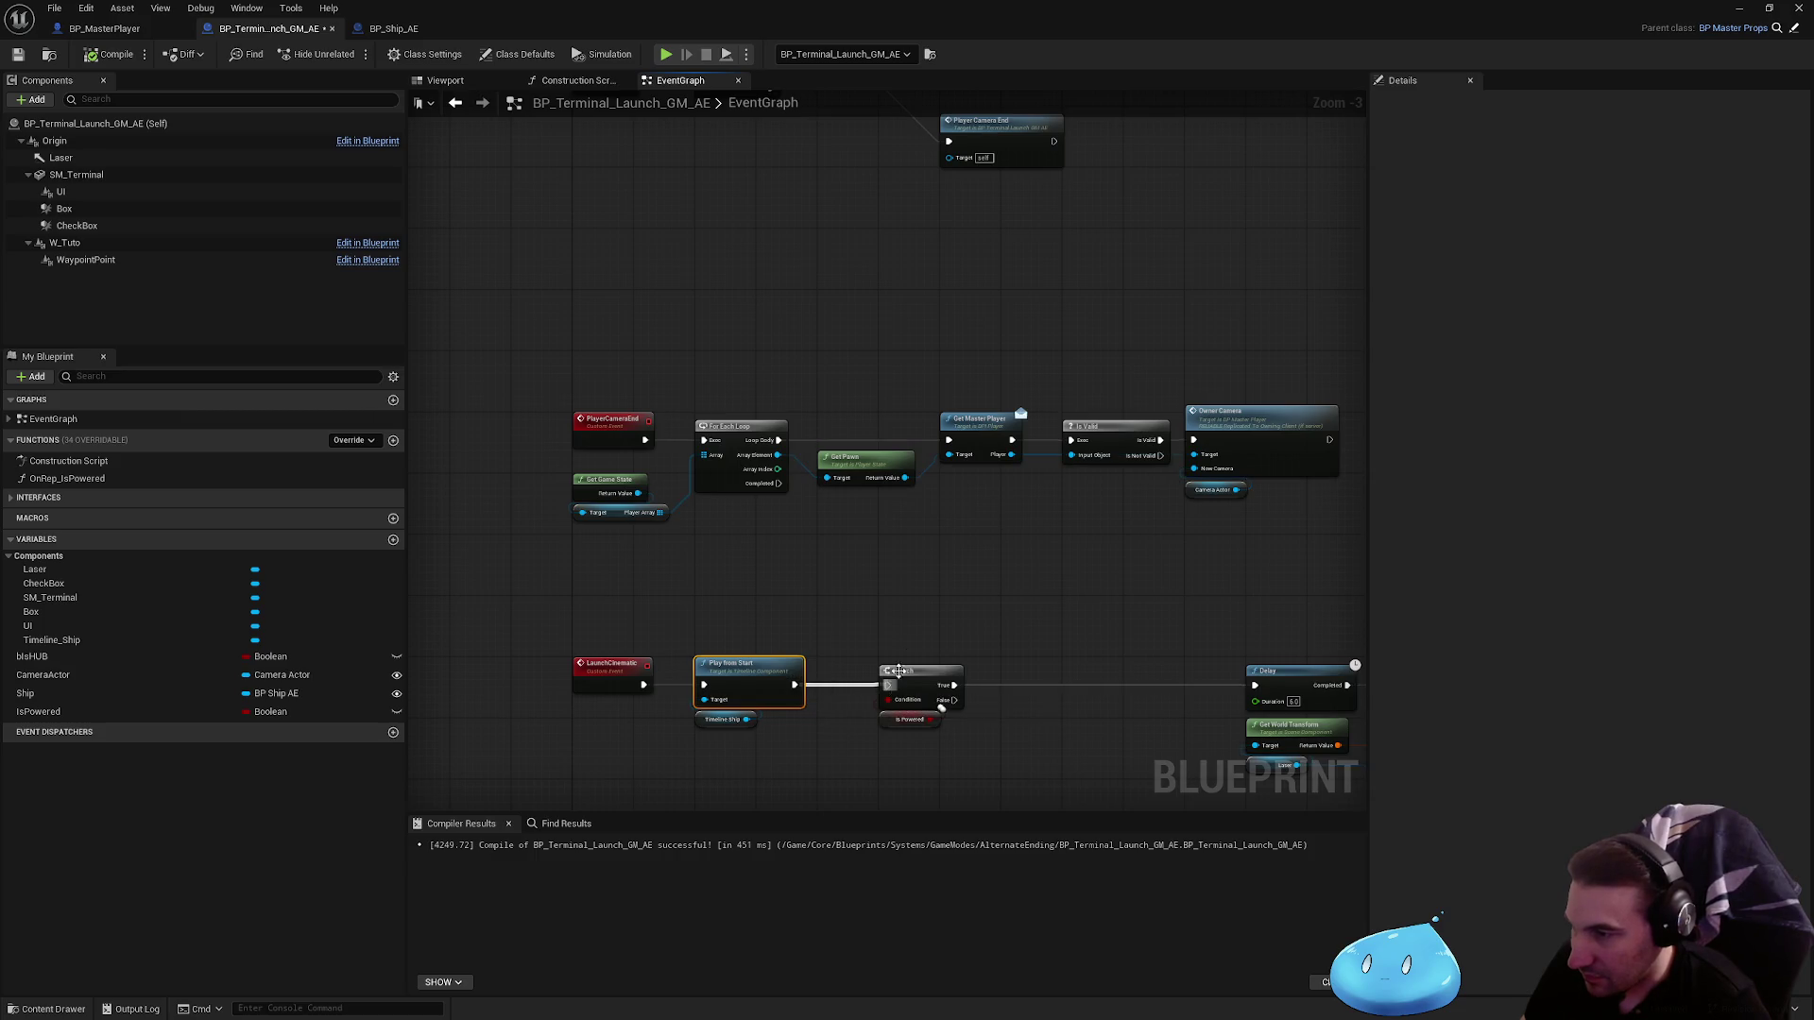
left_click_drag(956, 592, 808, 499)
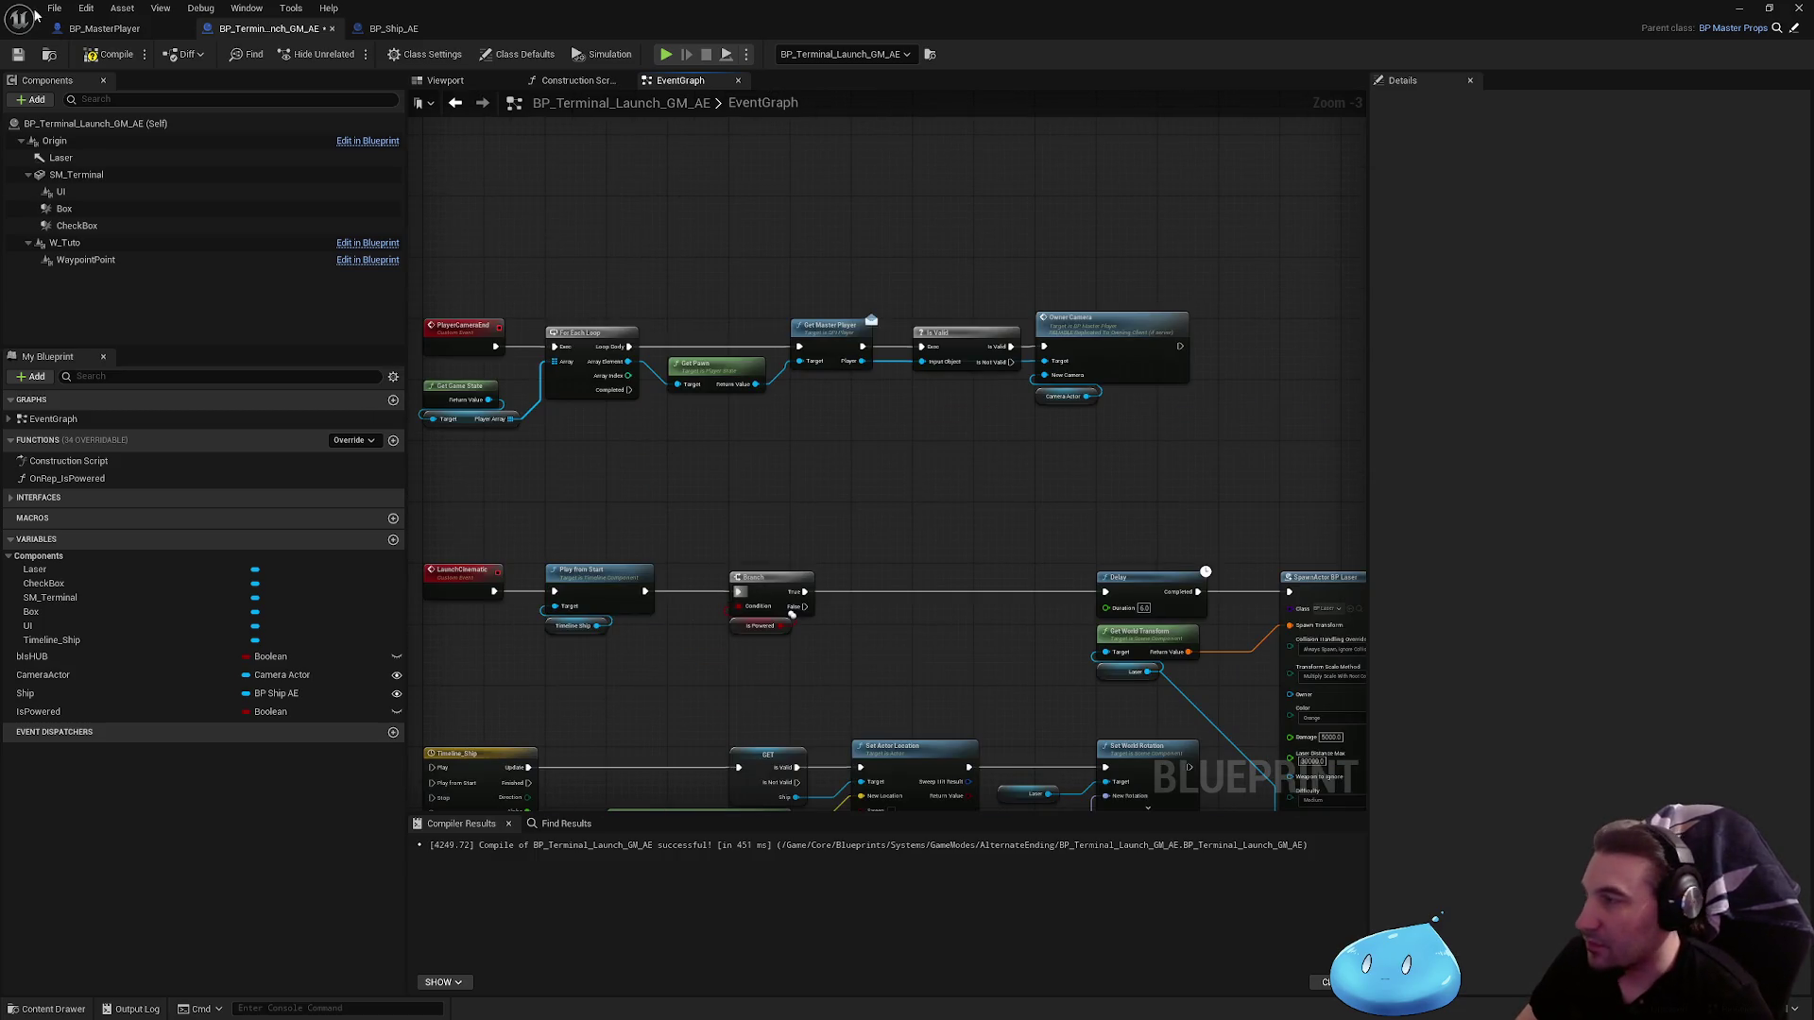
left_click(109, 55)
left_click(18, 54)
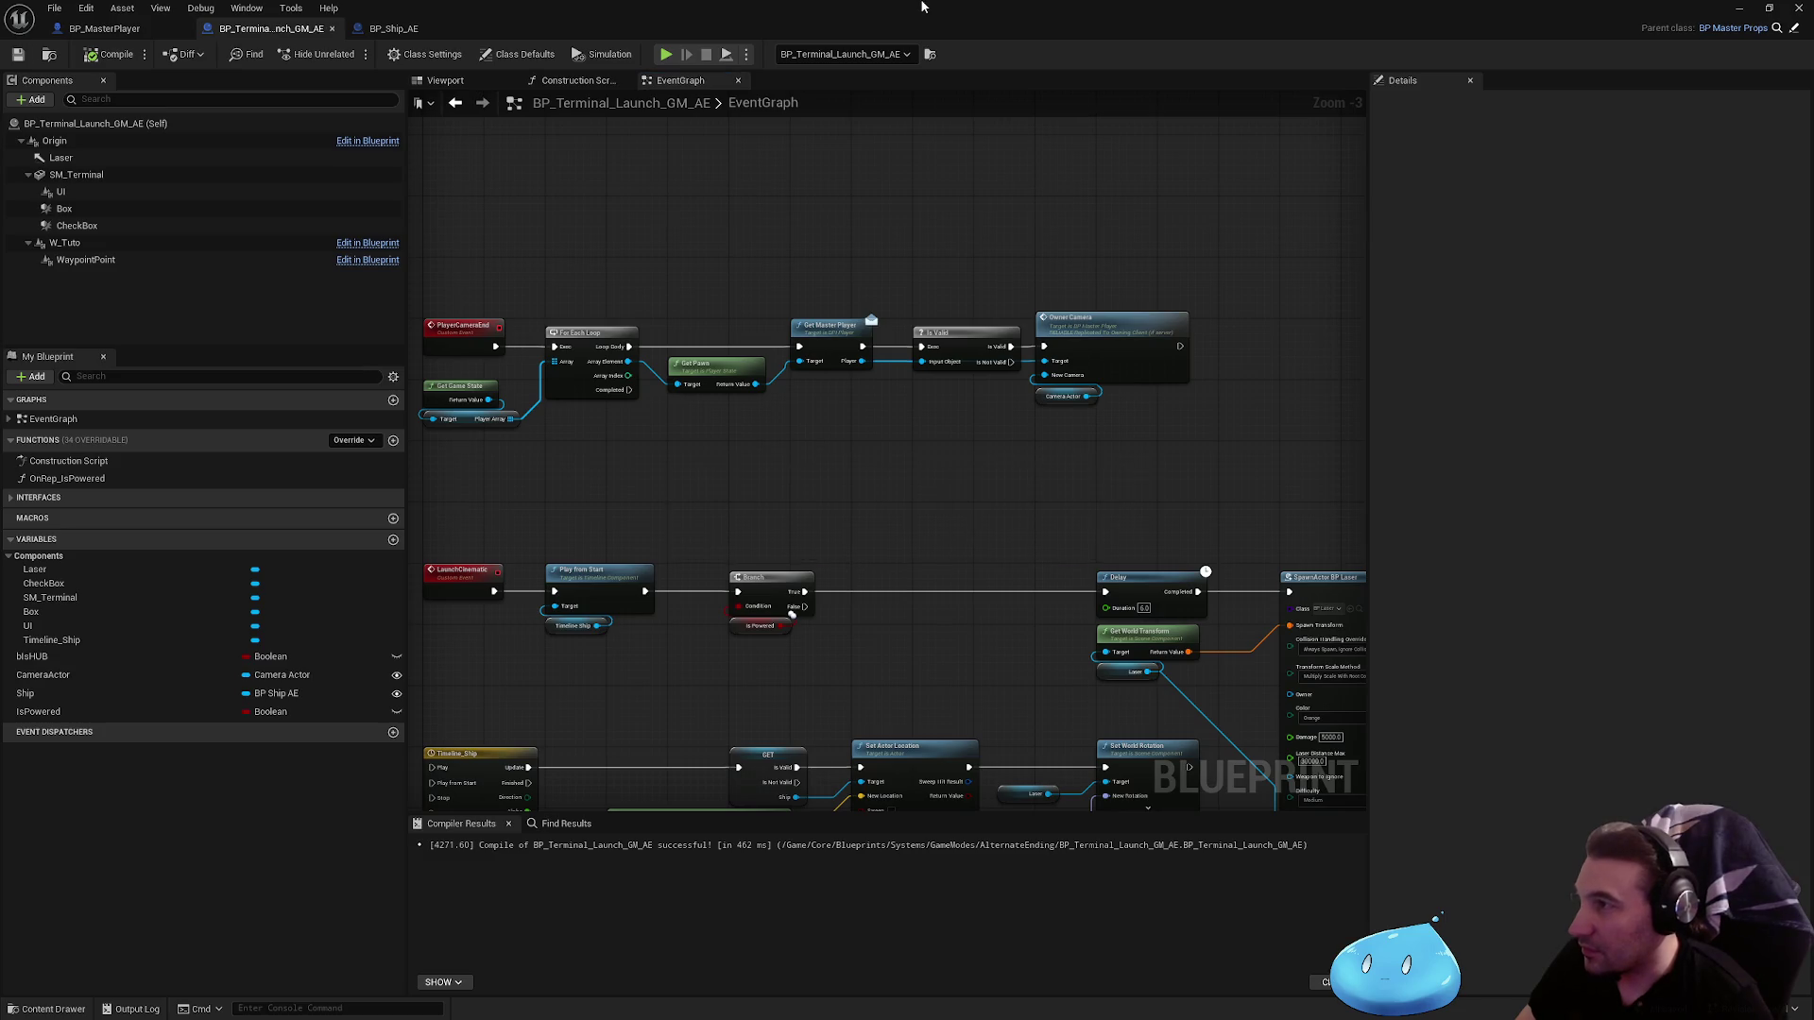
key("super+Down")
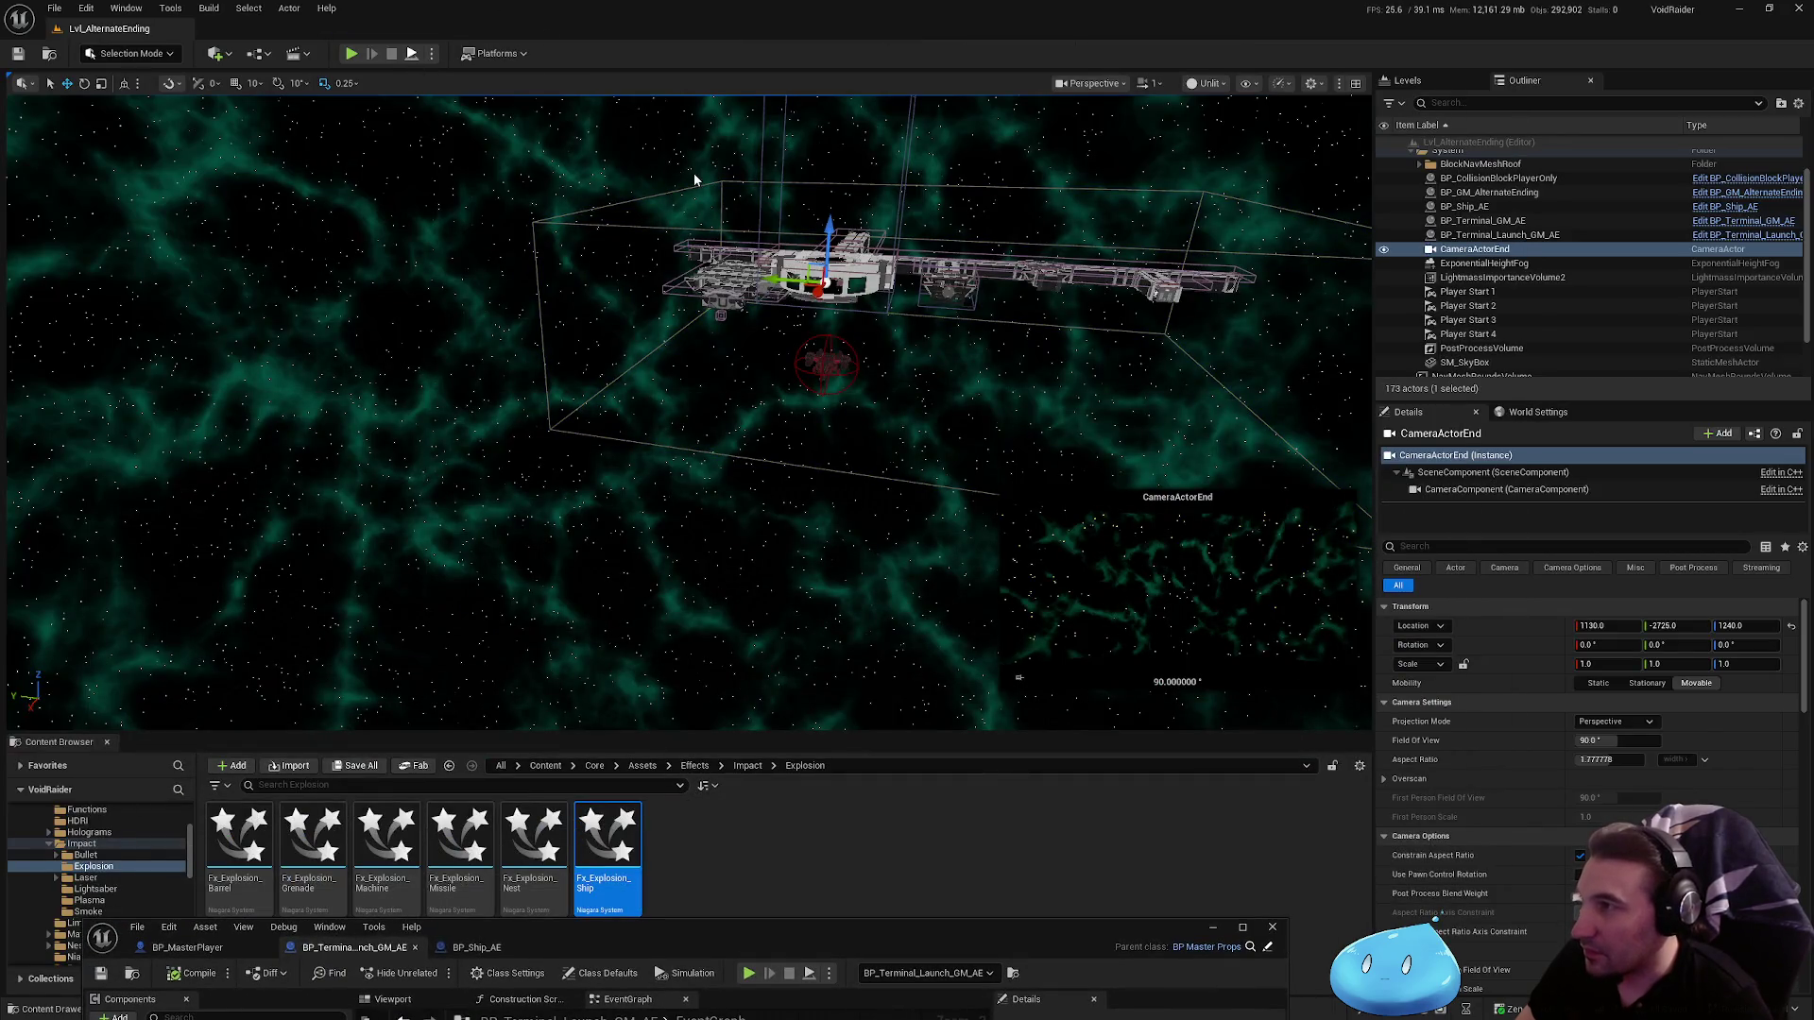
Step: Play the level again to watch the ship fly, then maximize the terminal blueprint's EventGraph
key("alt+p")
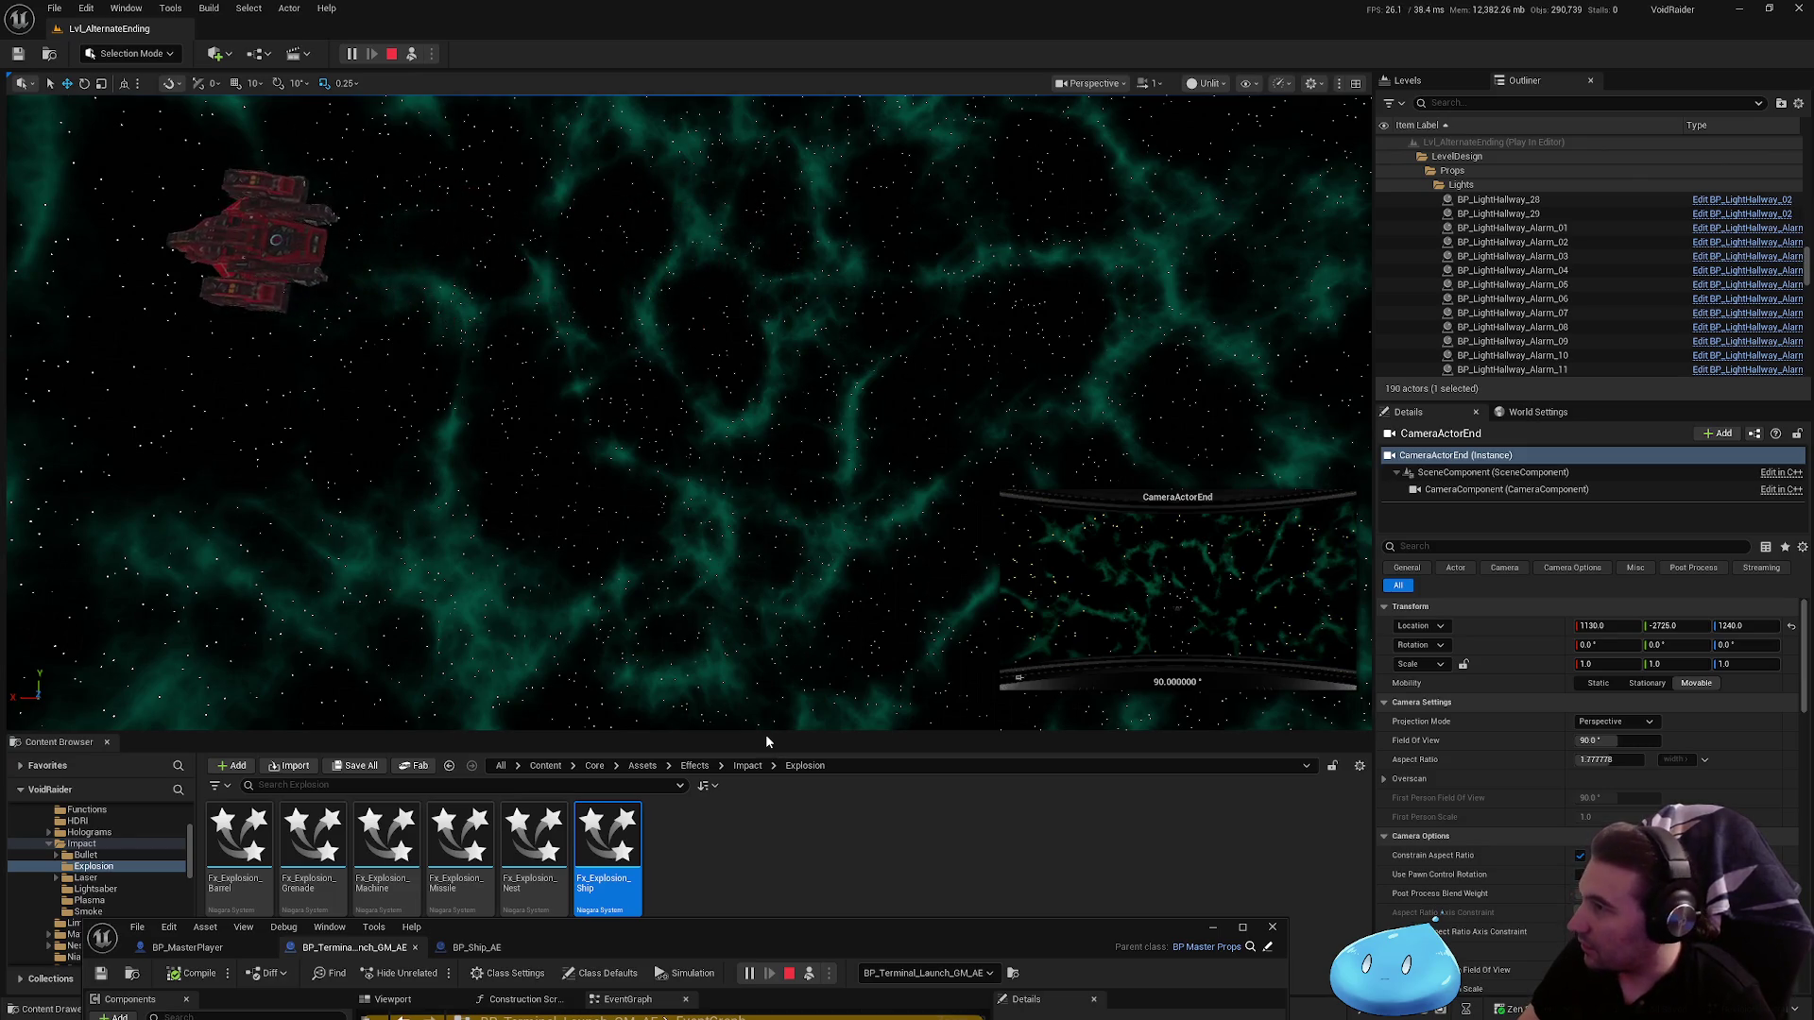
key("Escape")
left_click_drag(1018, 926, 1087, 399)
double_click(1086, 399)
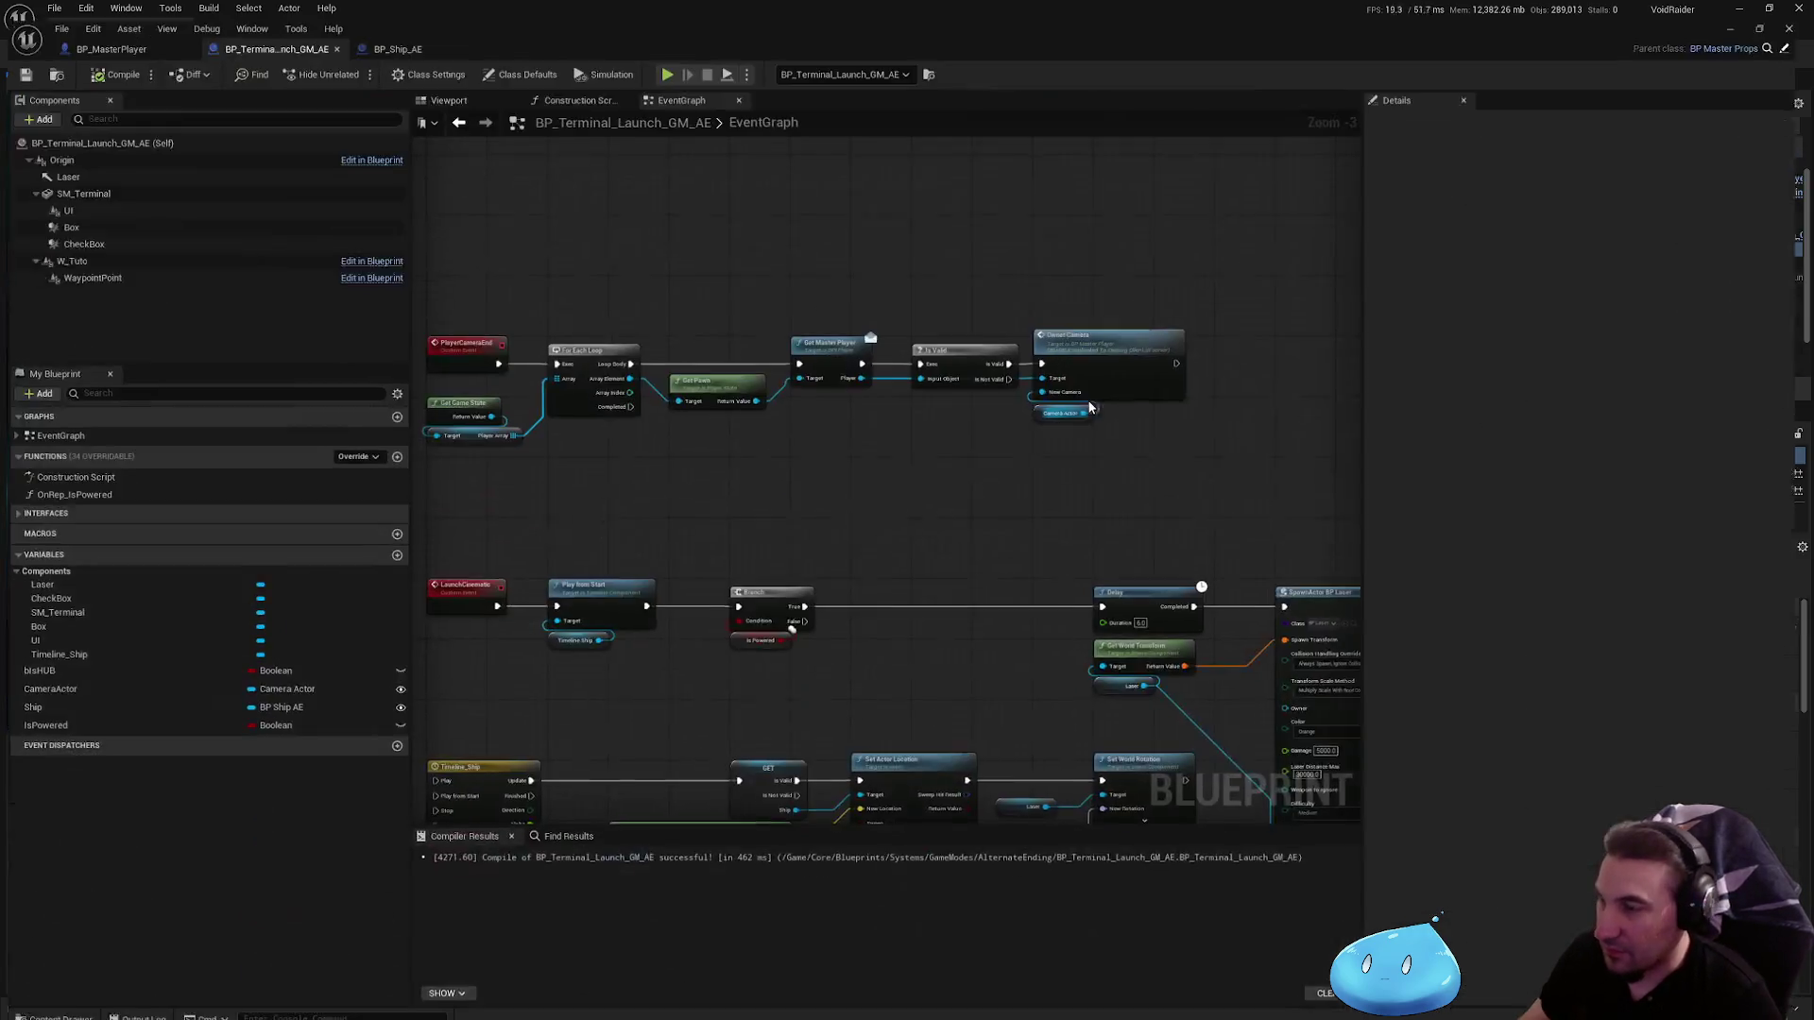
left_click_drag(954, 497, 1062, 326)
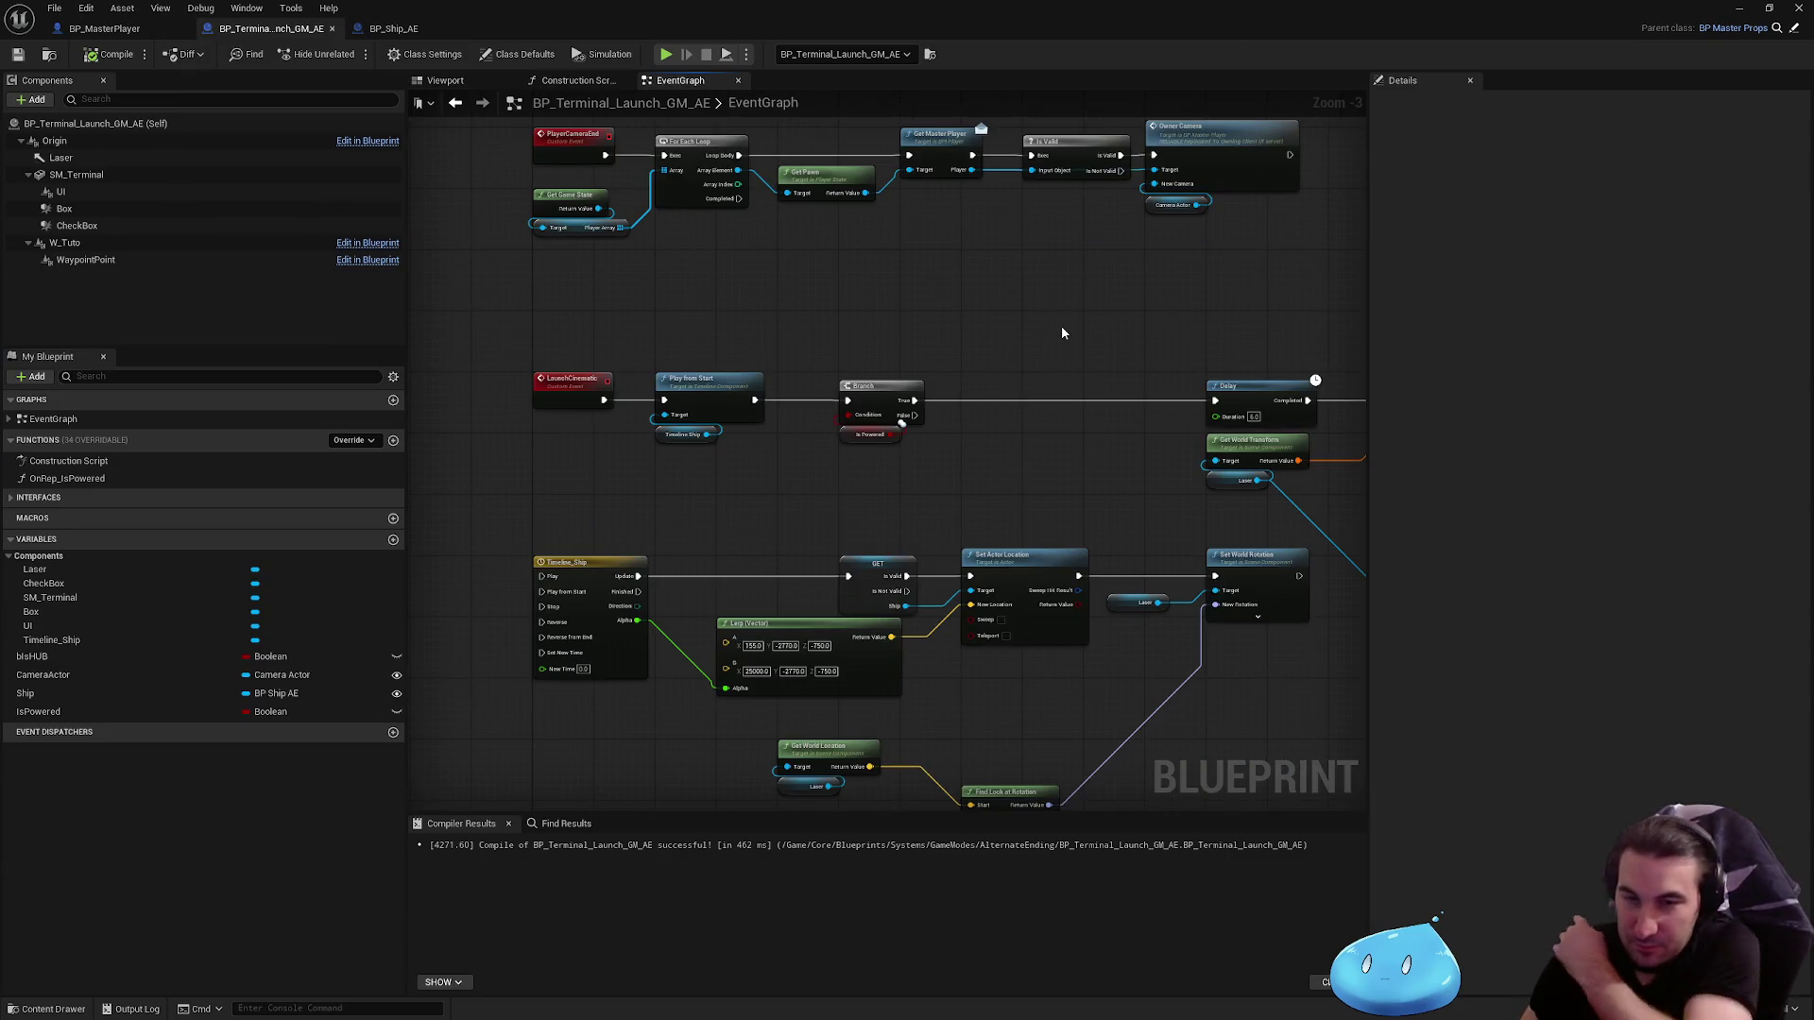
Step: In BP_Ship_AE's viewport, try a -10 X roll on SM_DropShip, reset it to 0, and compile
left_click(416, 28)
left_click(445, 81)
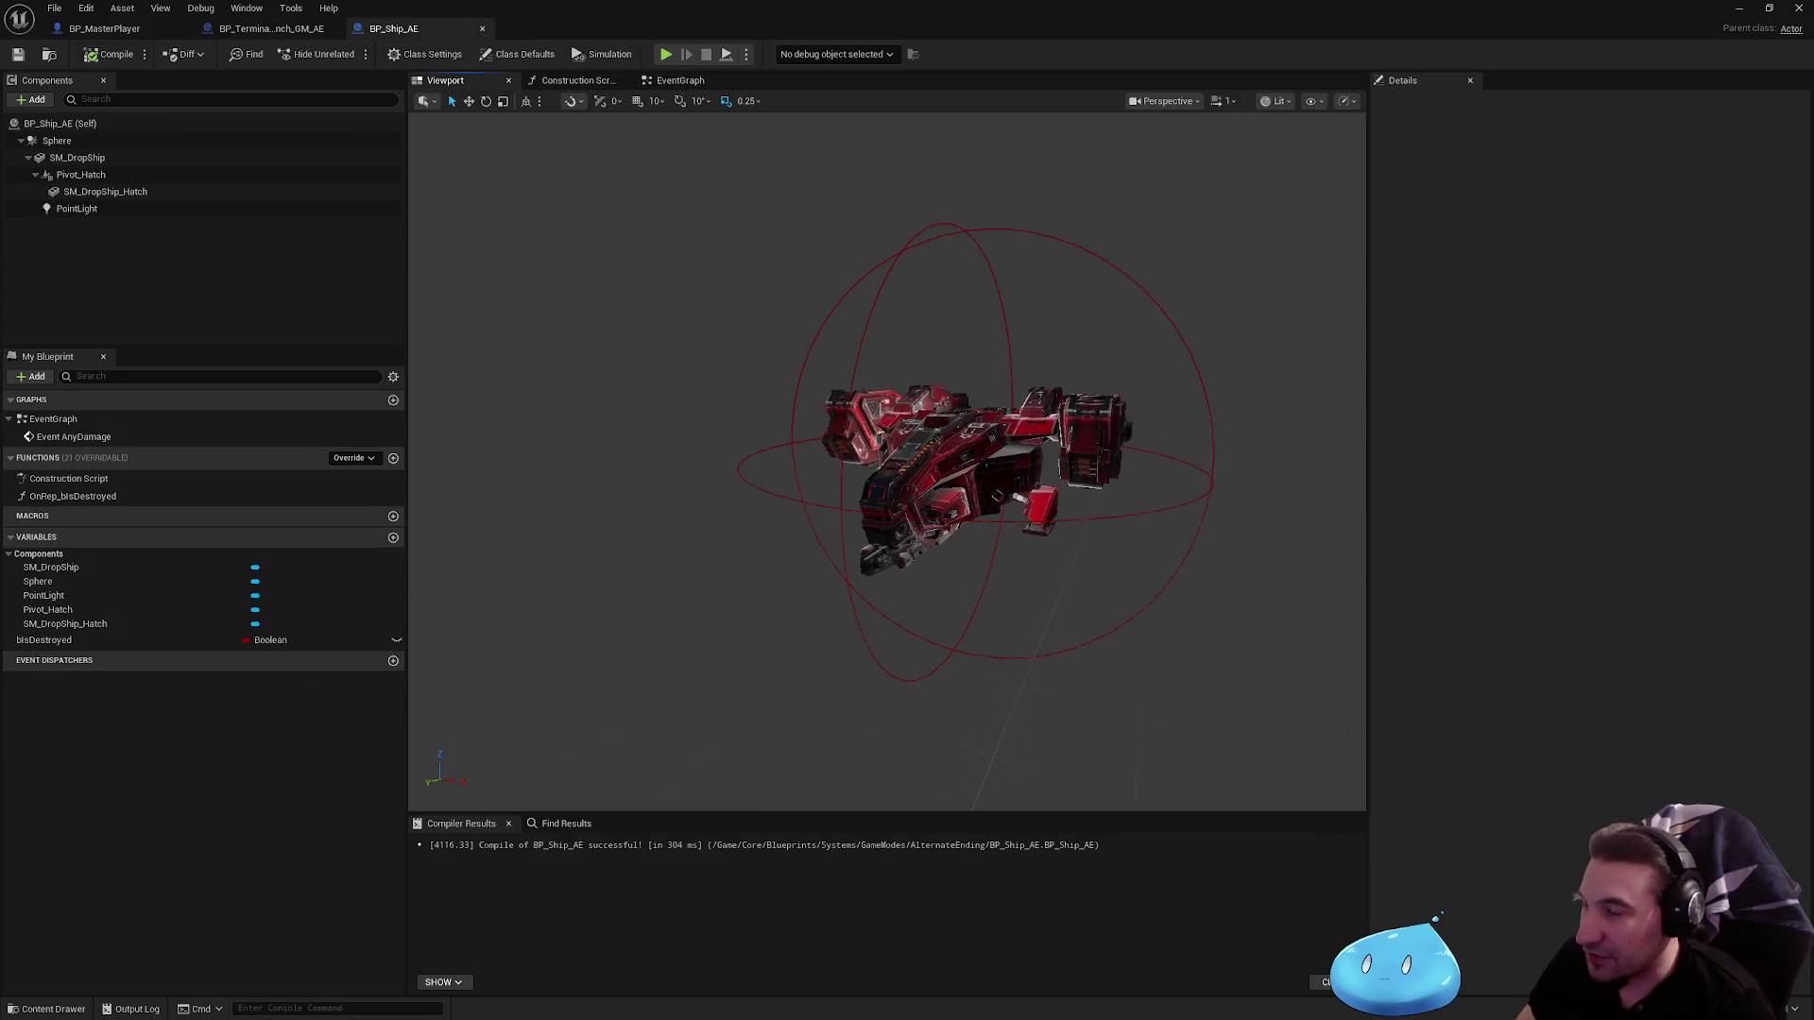
left_click(906, 472)
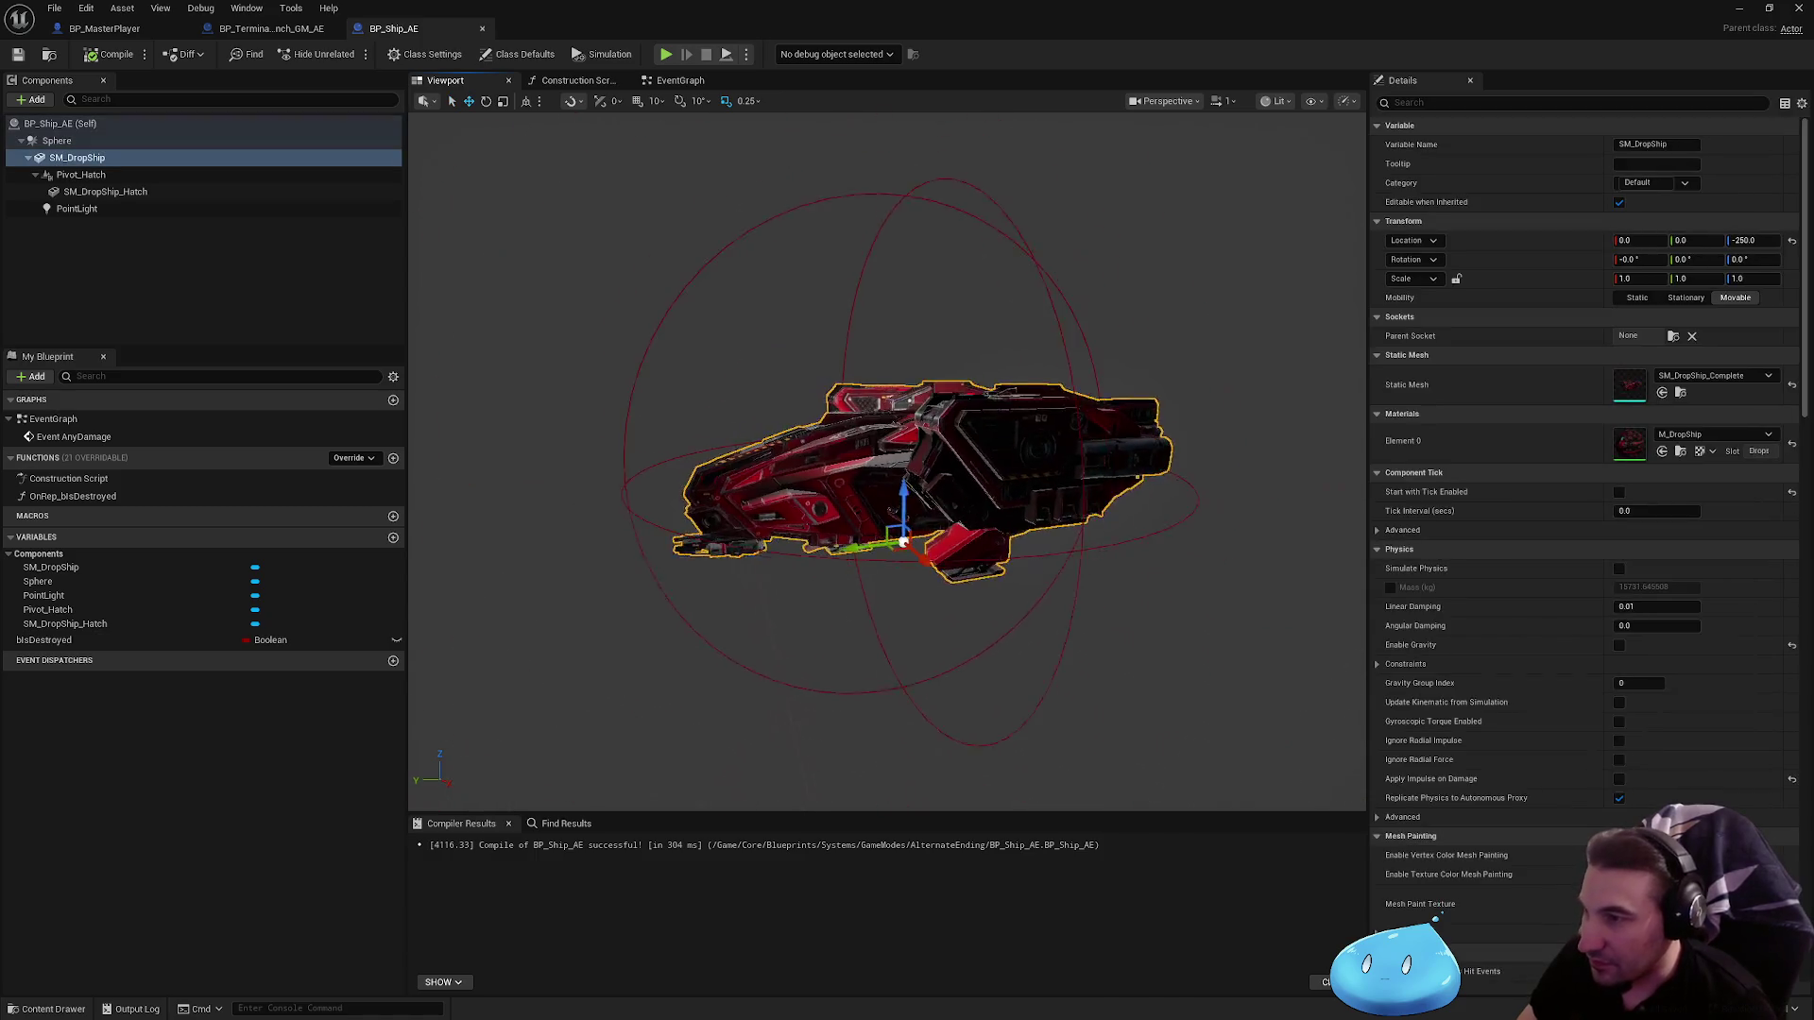
key("e")
left_click_drag(912, 477, 912, 529)
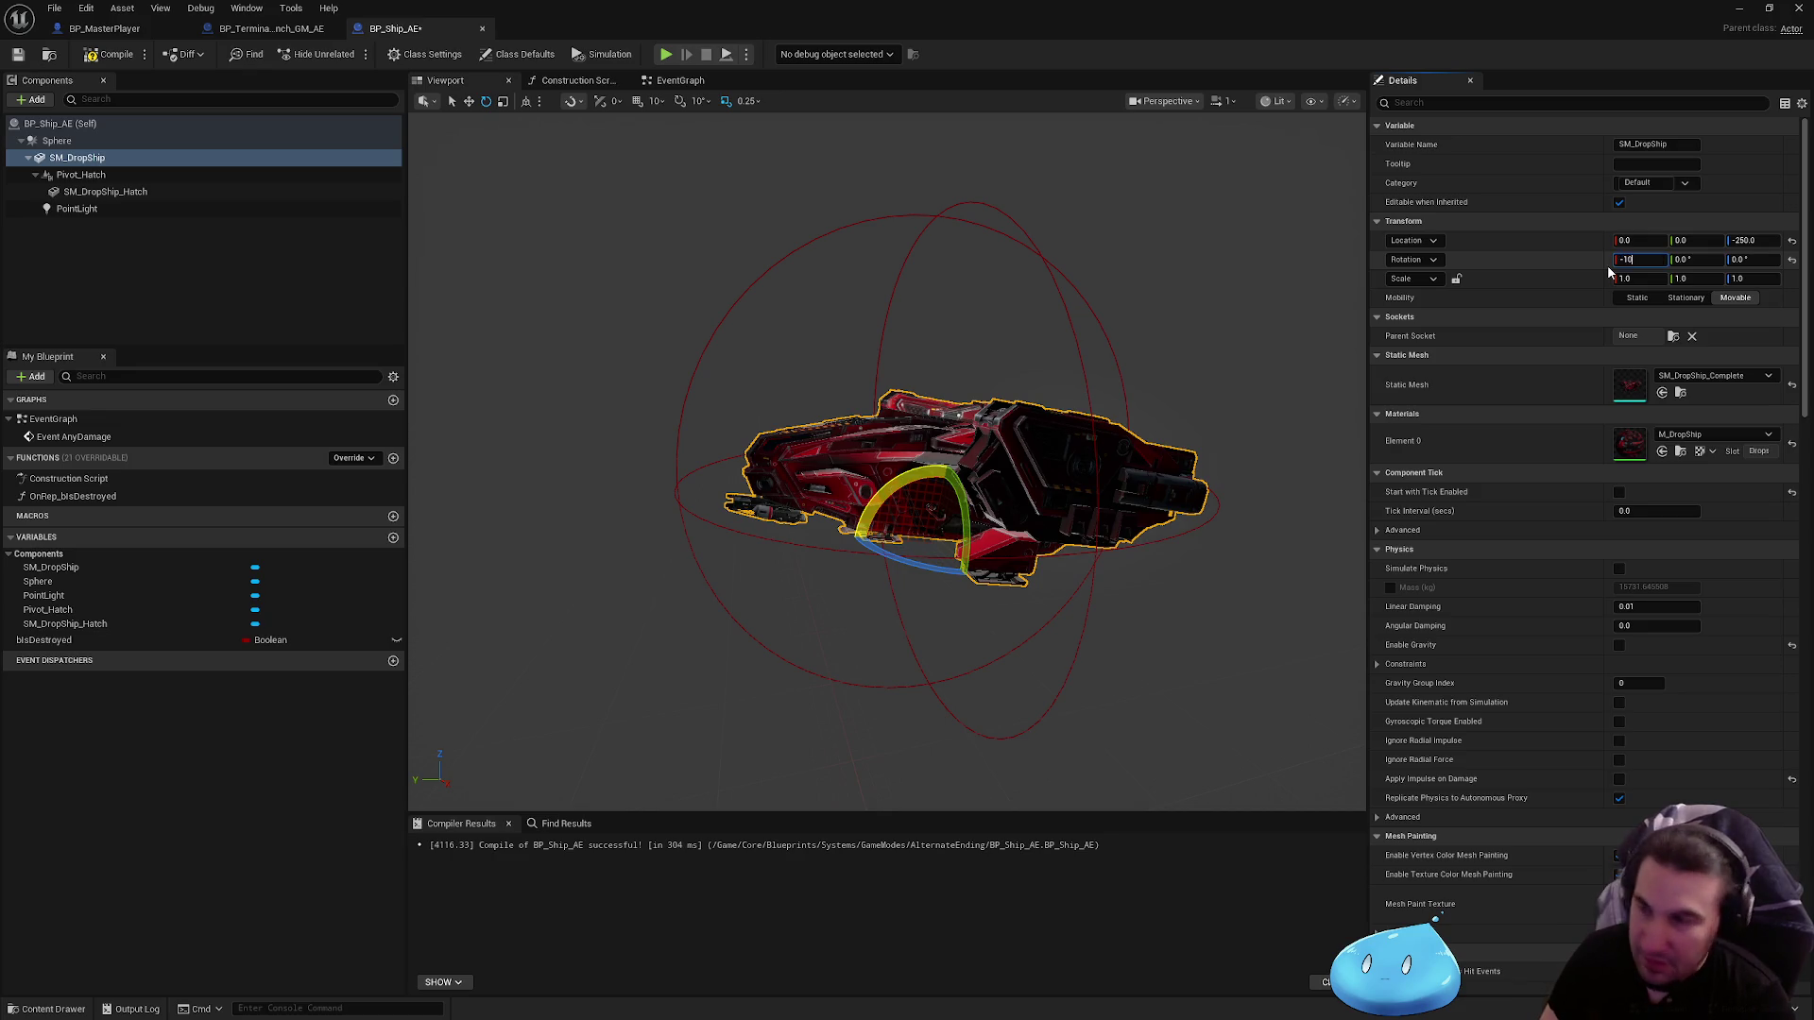
key("Return")
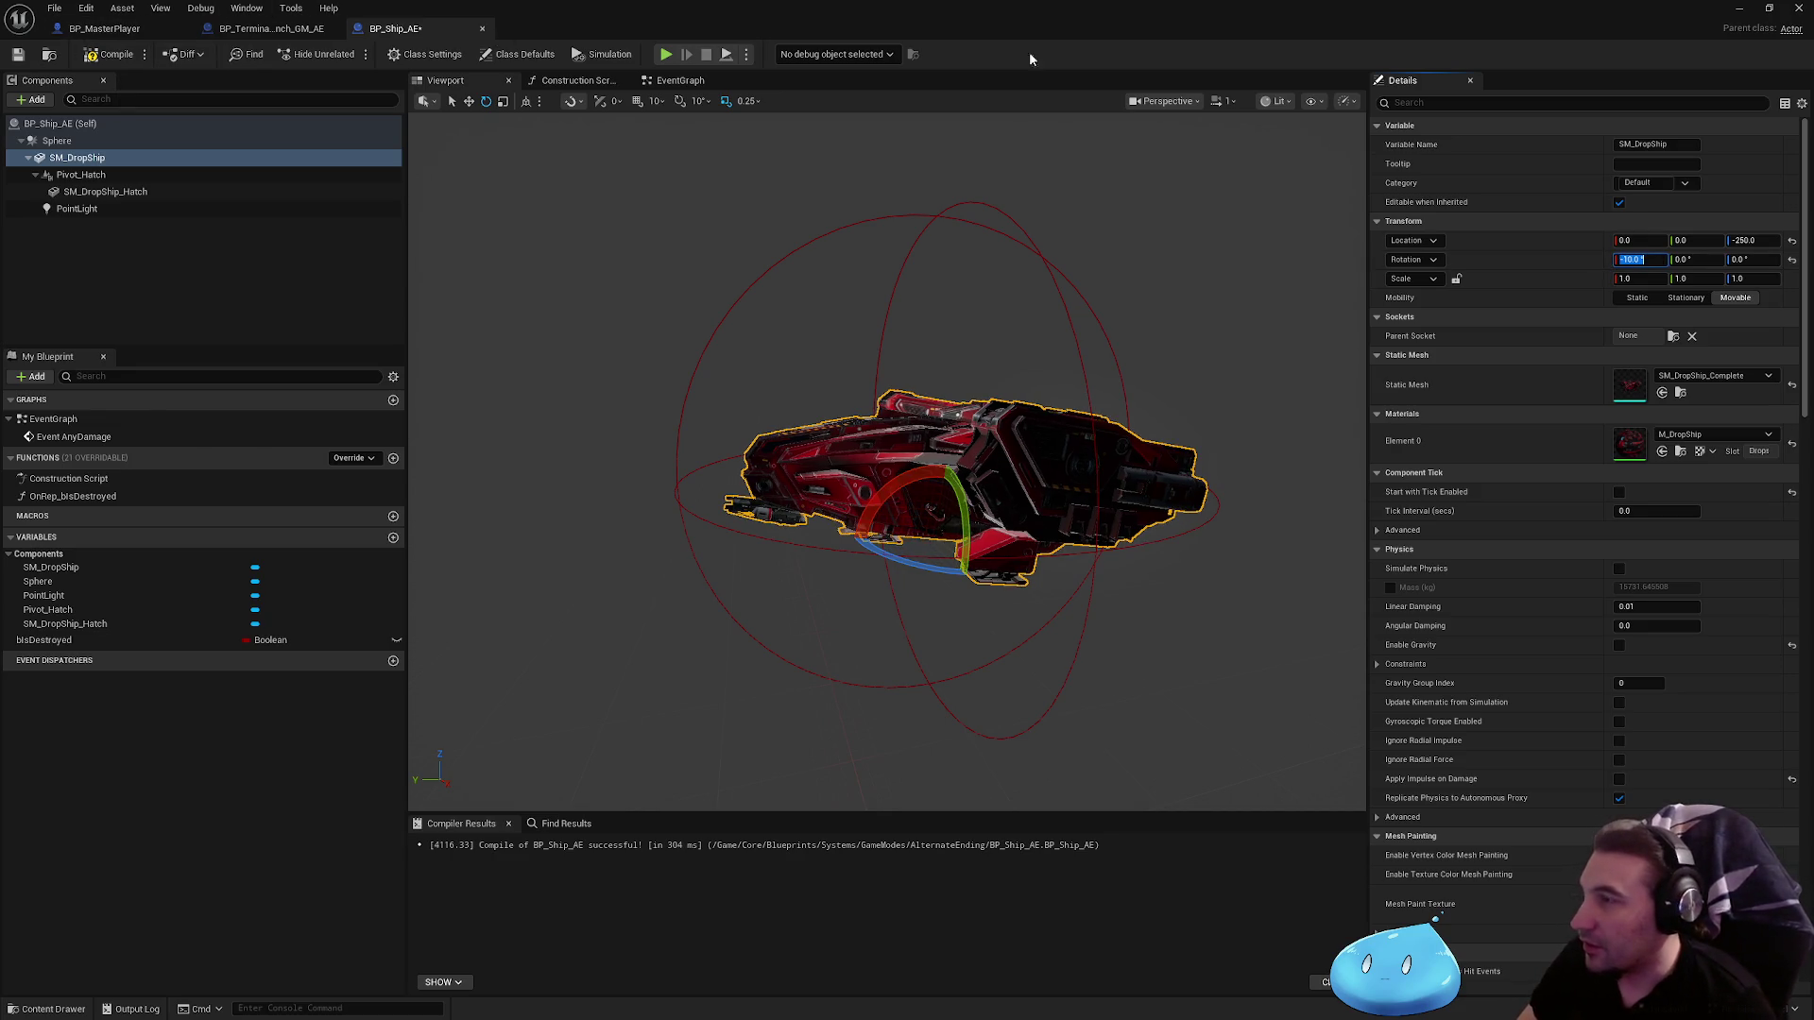
type("0")
key("Return")
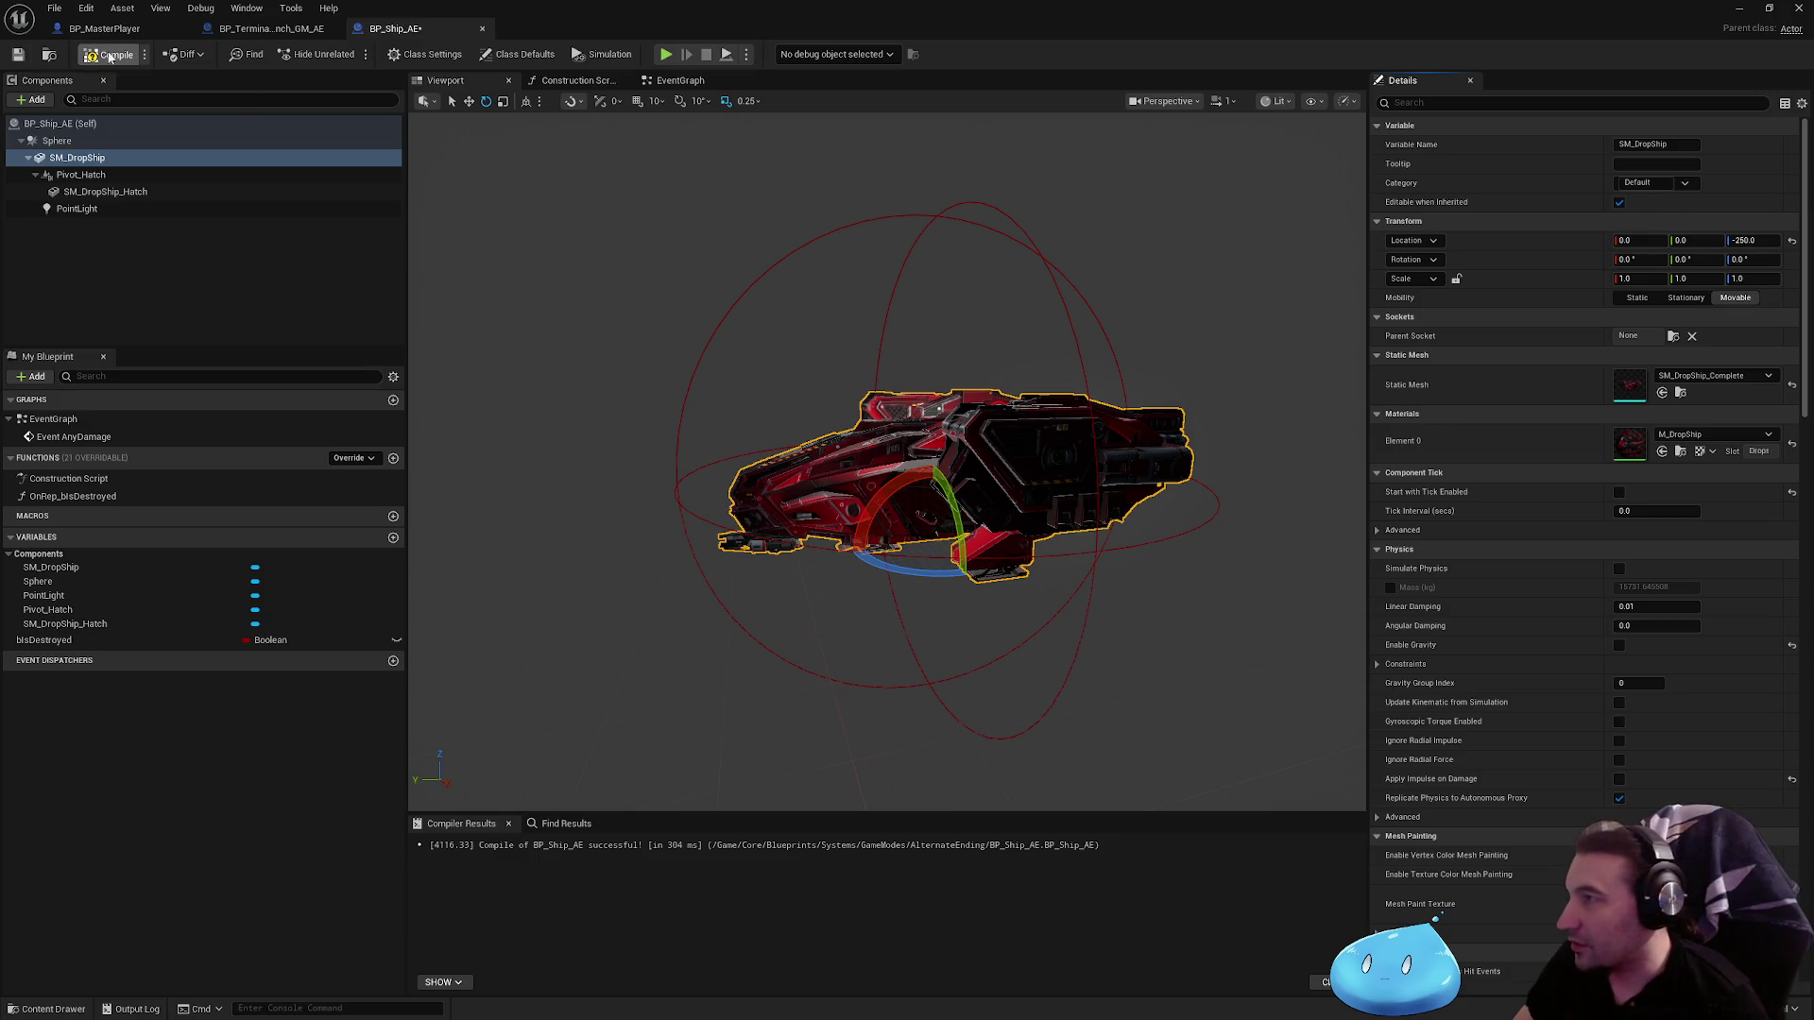
left_click(110, 55)
left_click(274, 28)
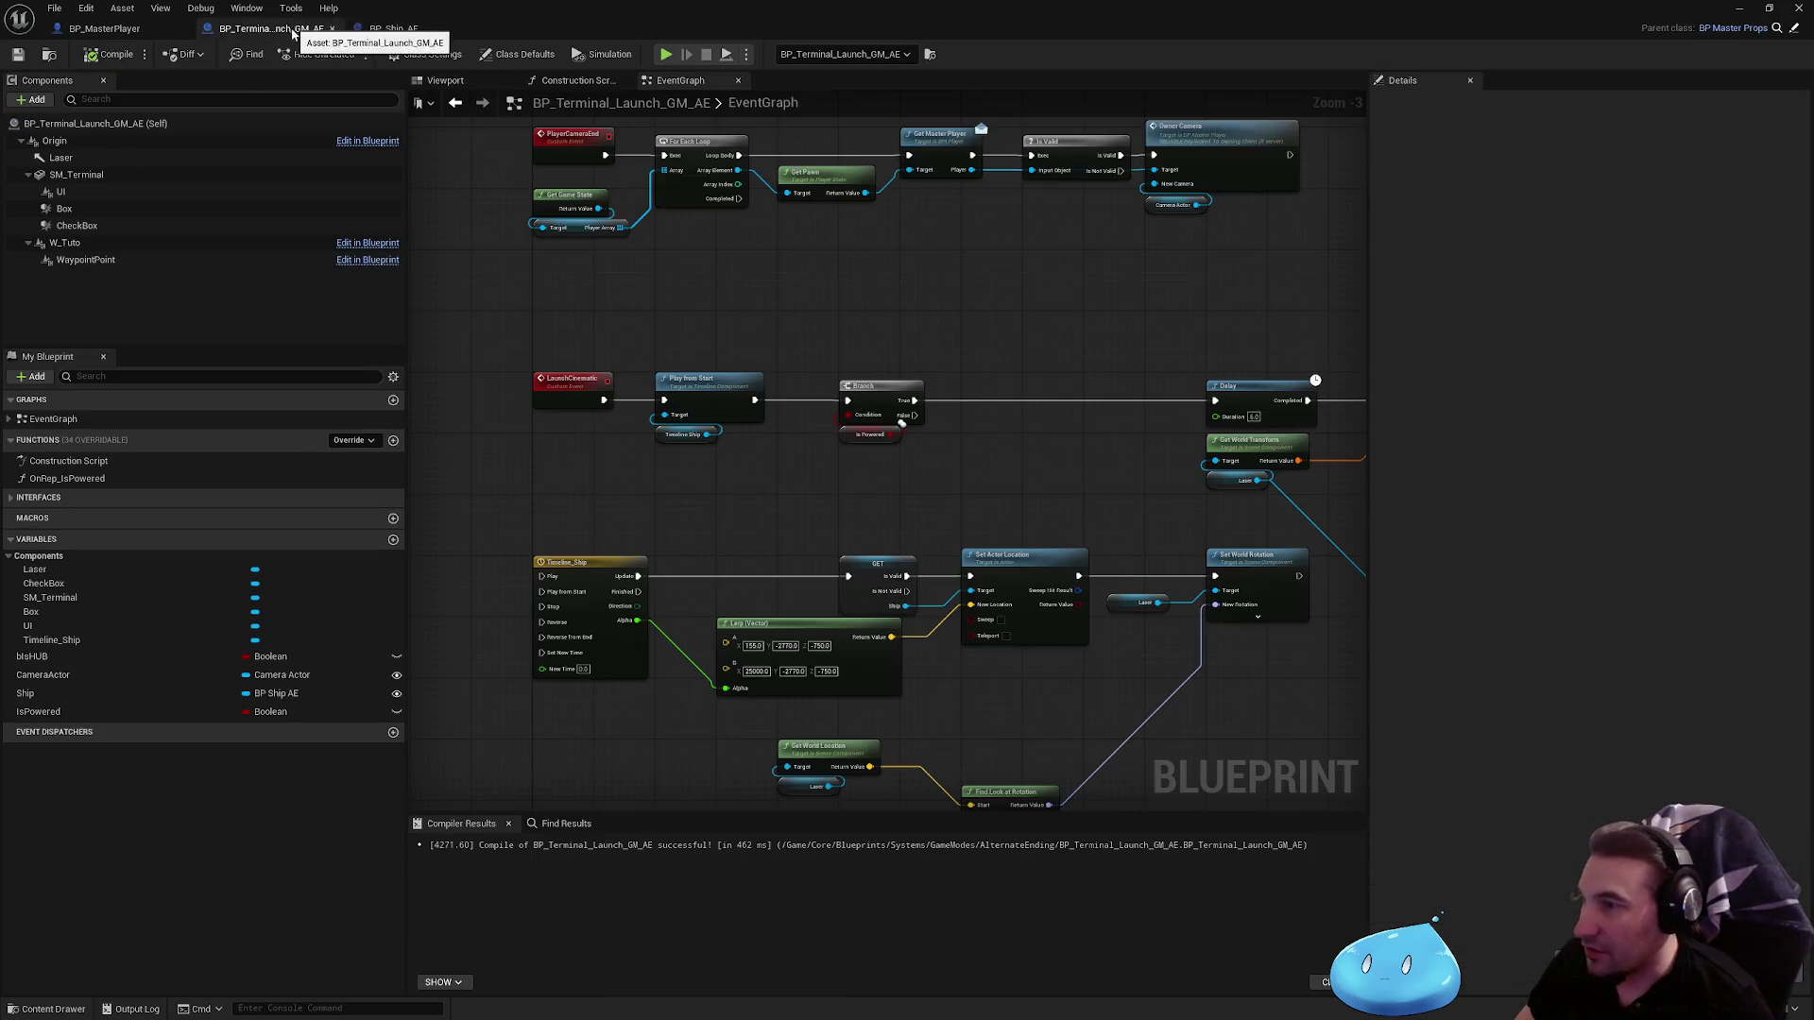
Step: Focus and orbit the level viewport to centre the red drop ship
key("f")
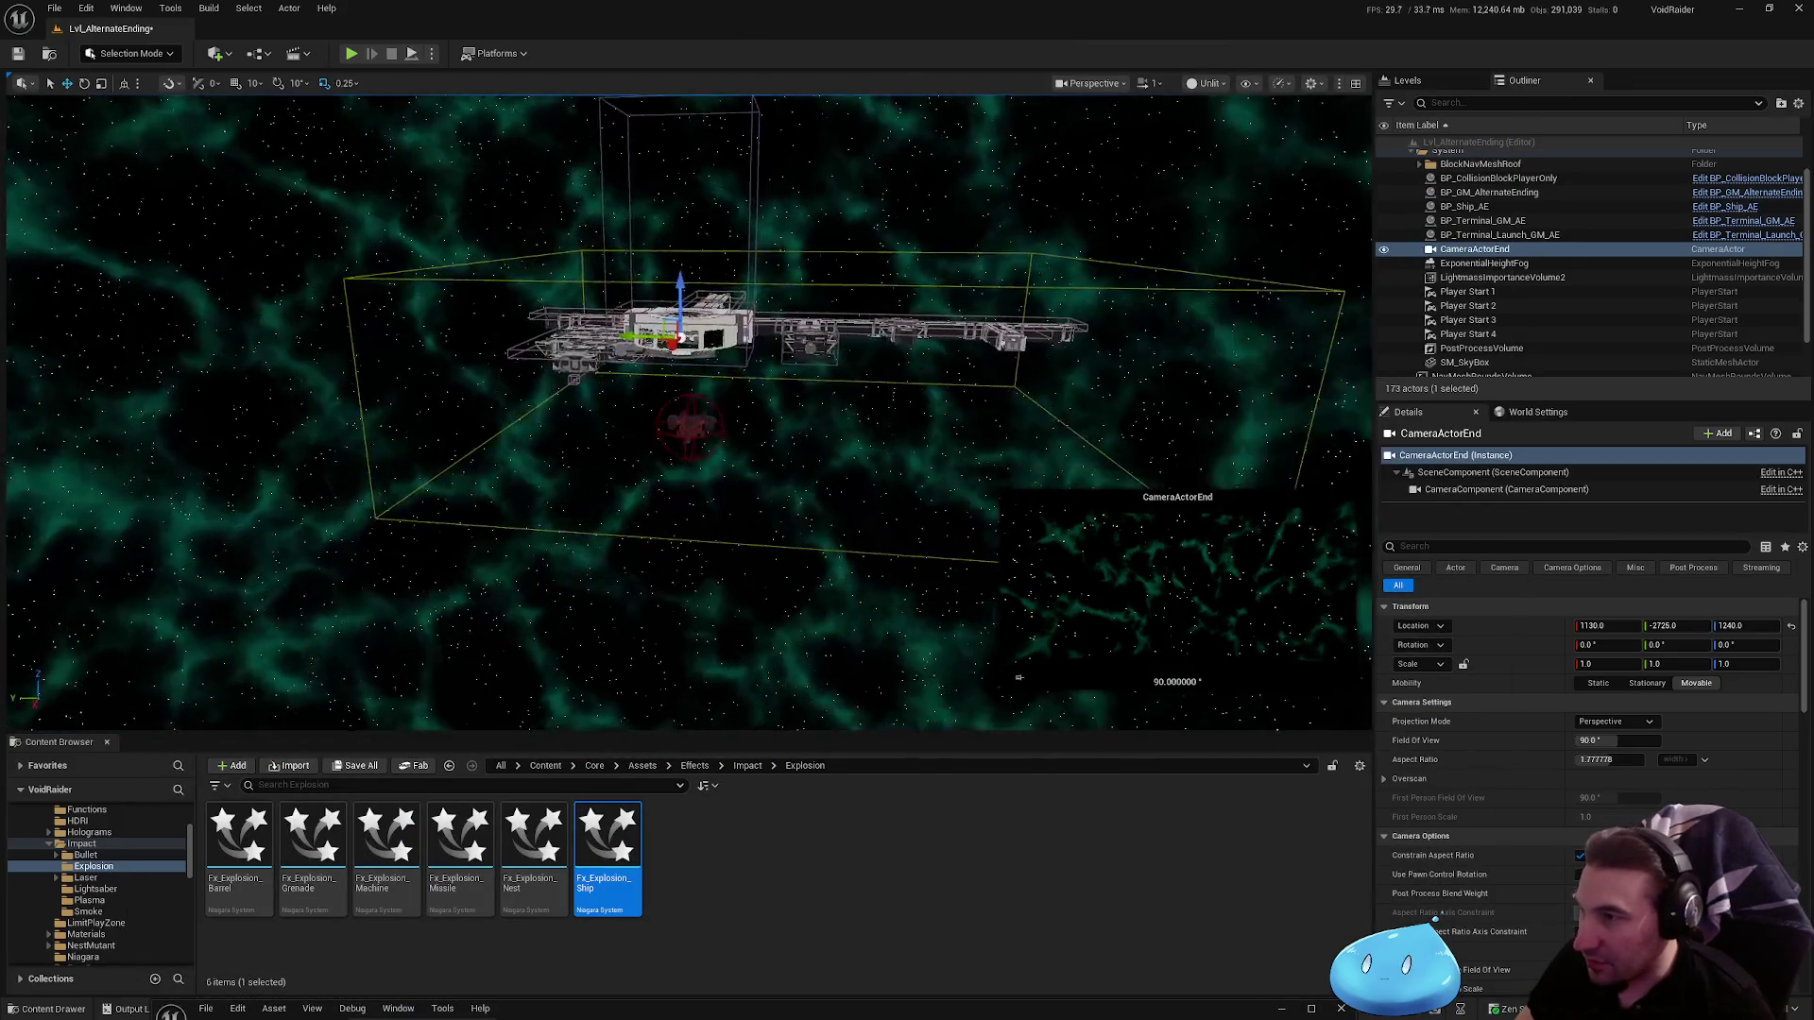
mouse_move(1018, 676)
left_mouse_down()
mouse_move(1011, 646)
mouse_move(1018, 676)
left_mouse_up()
left_click_drag(785, 461, 785, 461)
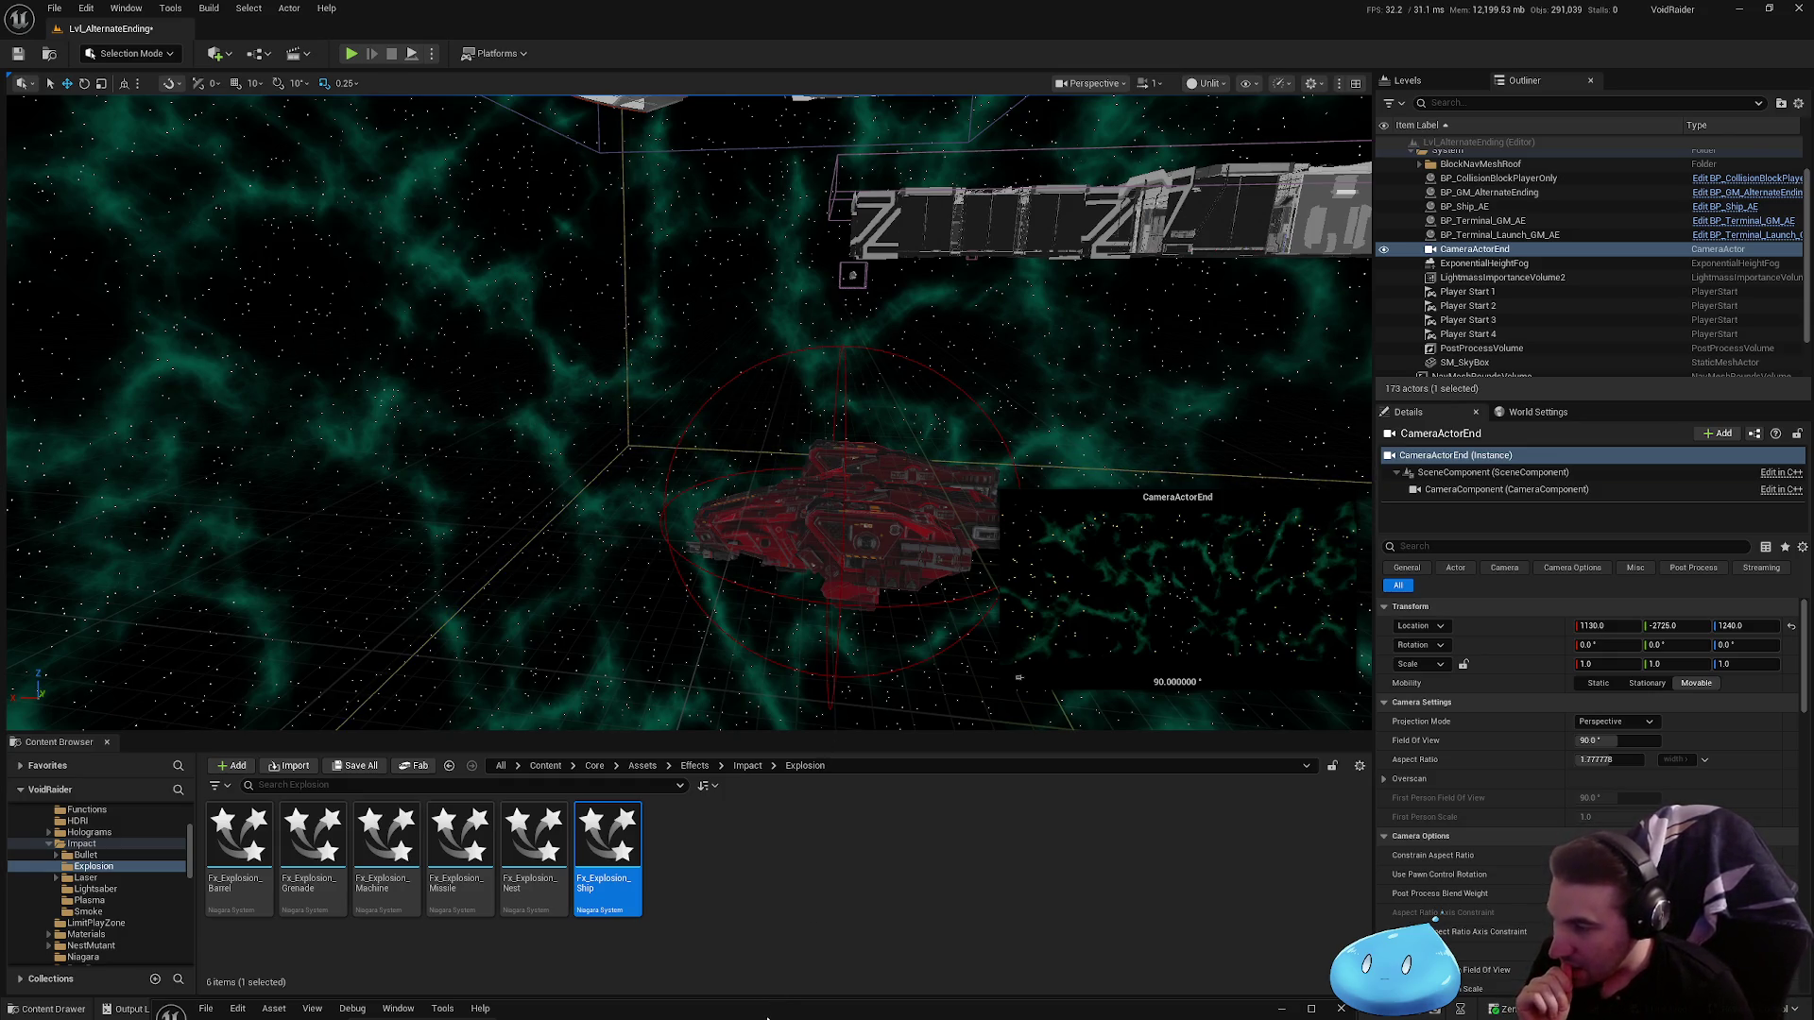
scroll(1057, 337, "down", 2)
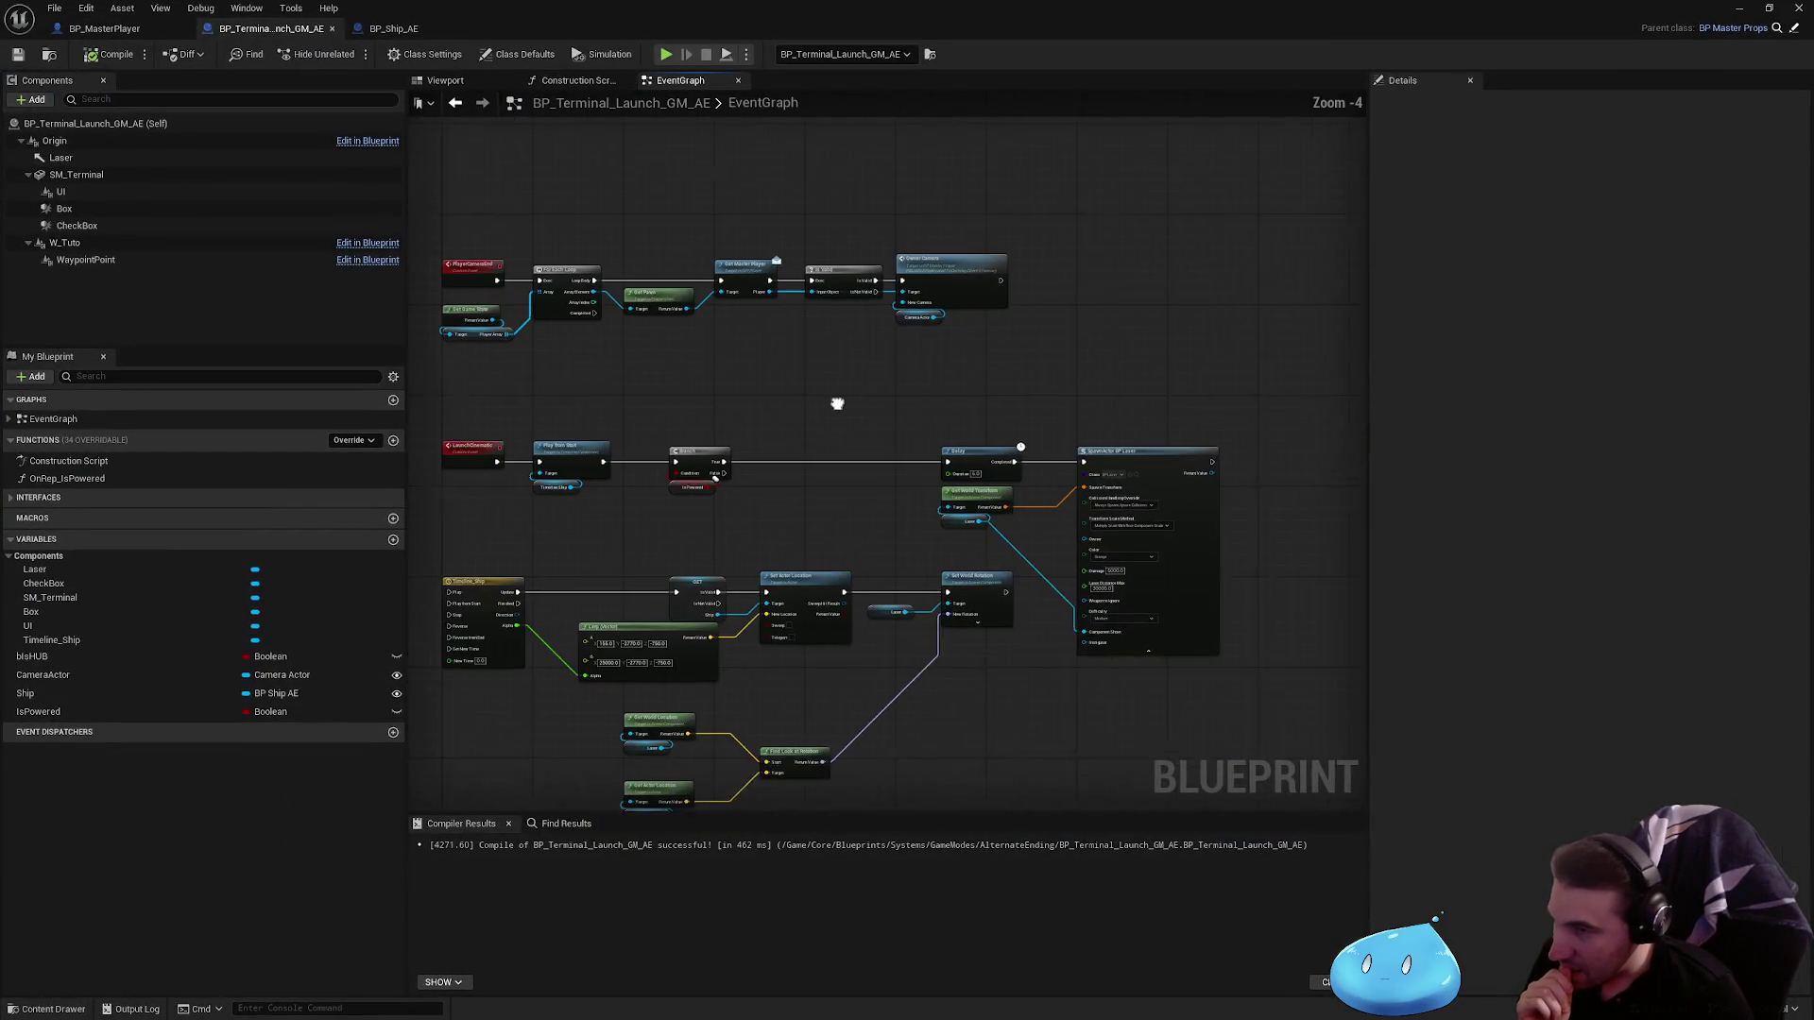
scroll(837, 403, "up", 4)
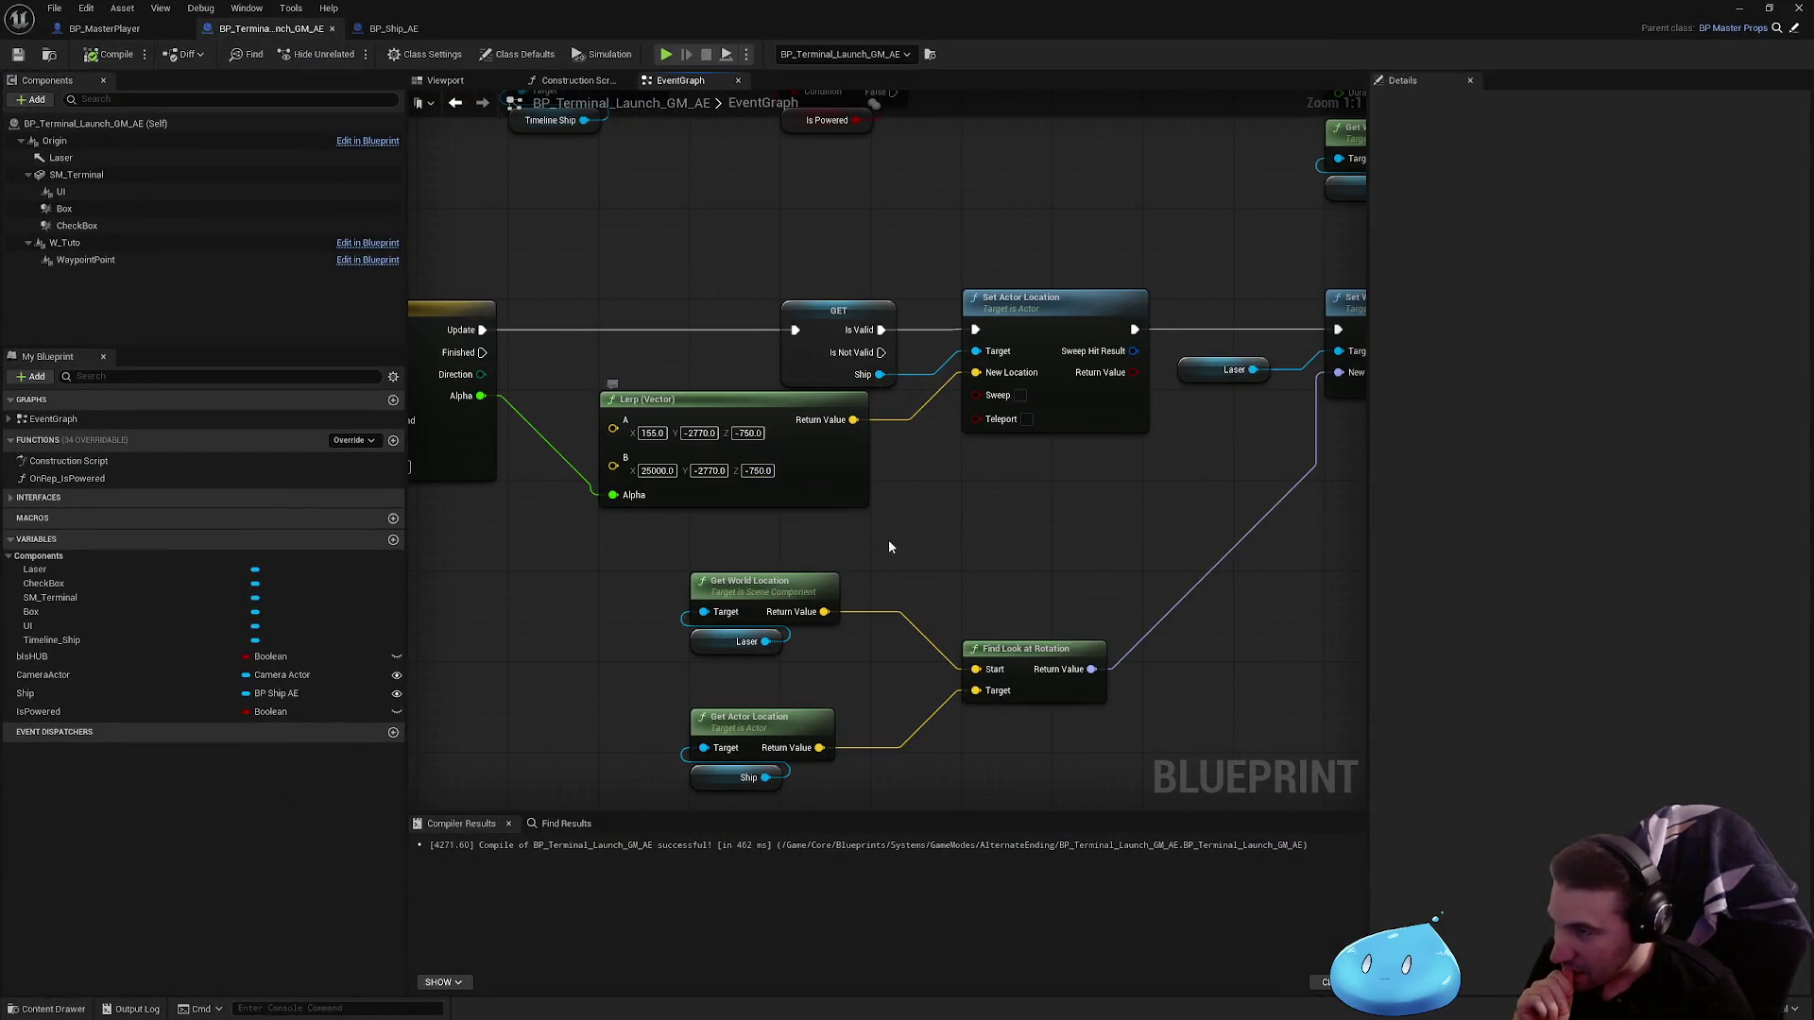
Step: Set the Lerp (Vector) B Z value to 0 and recompile the terminal launch blueprint
left_click_drag(888, 546, 982, 518)
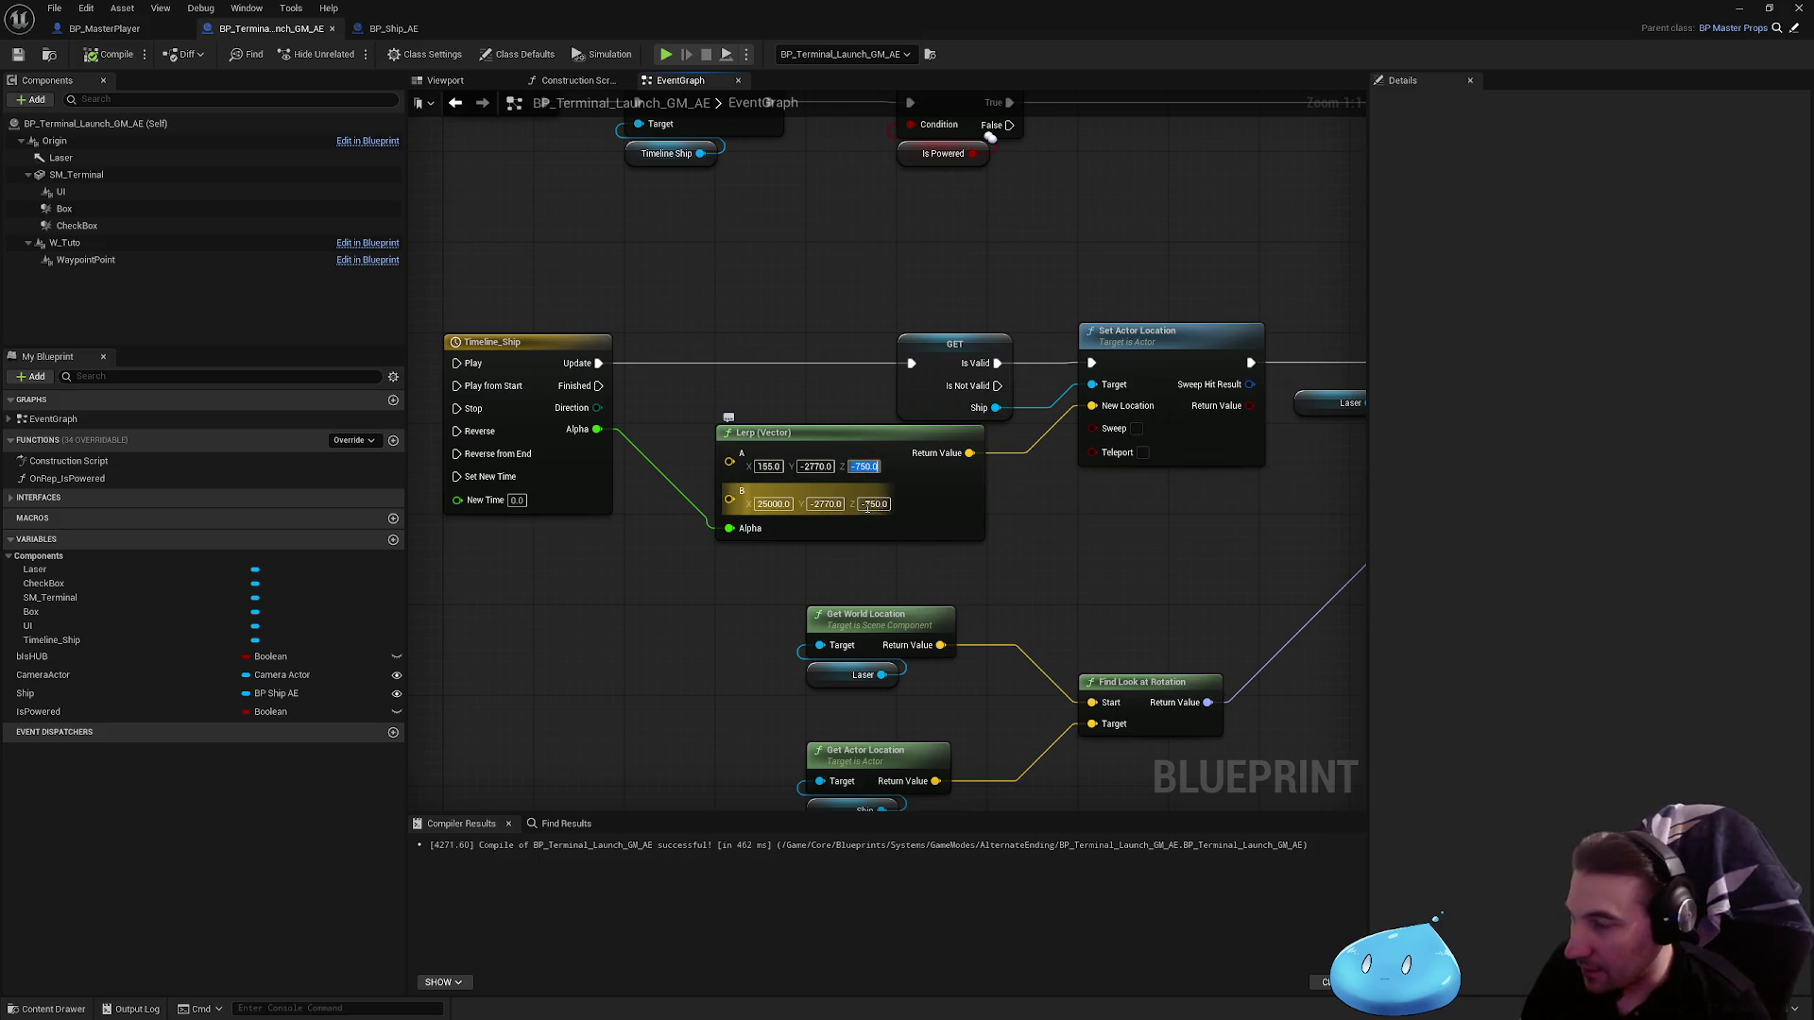
type("0")
key("Return")
left_click(104, 54)
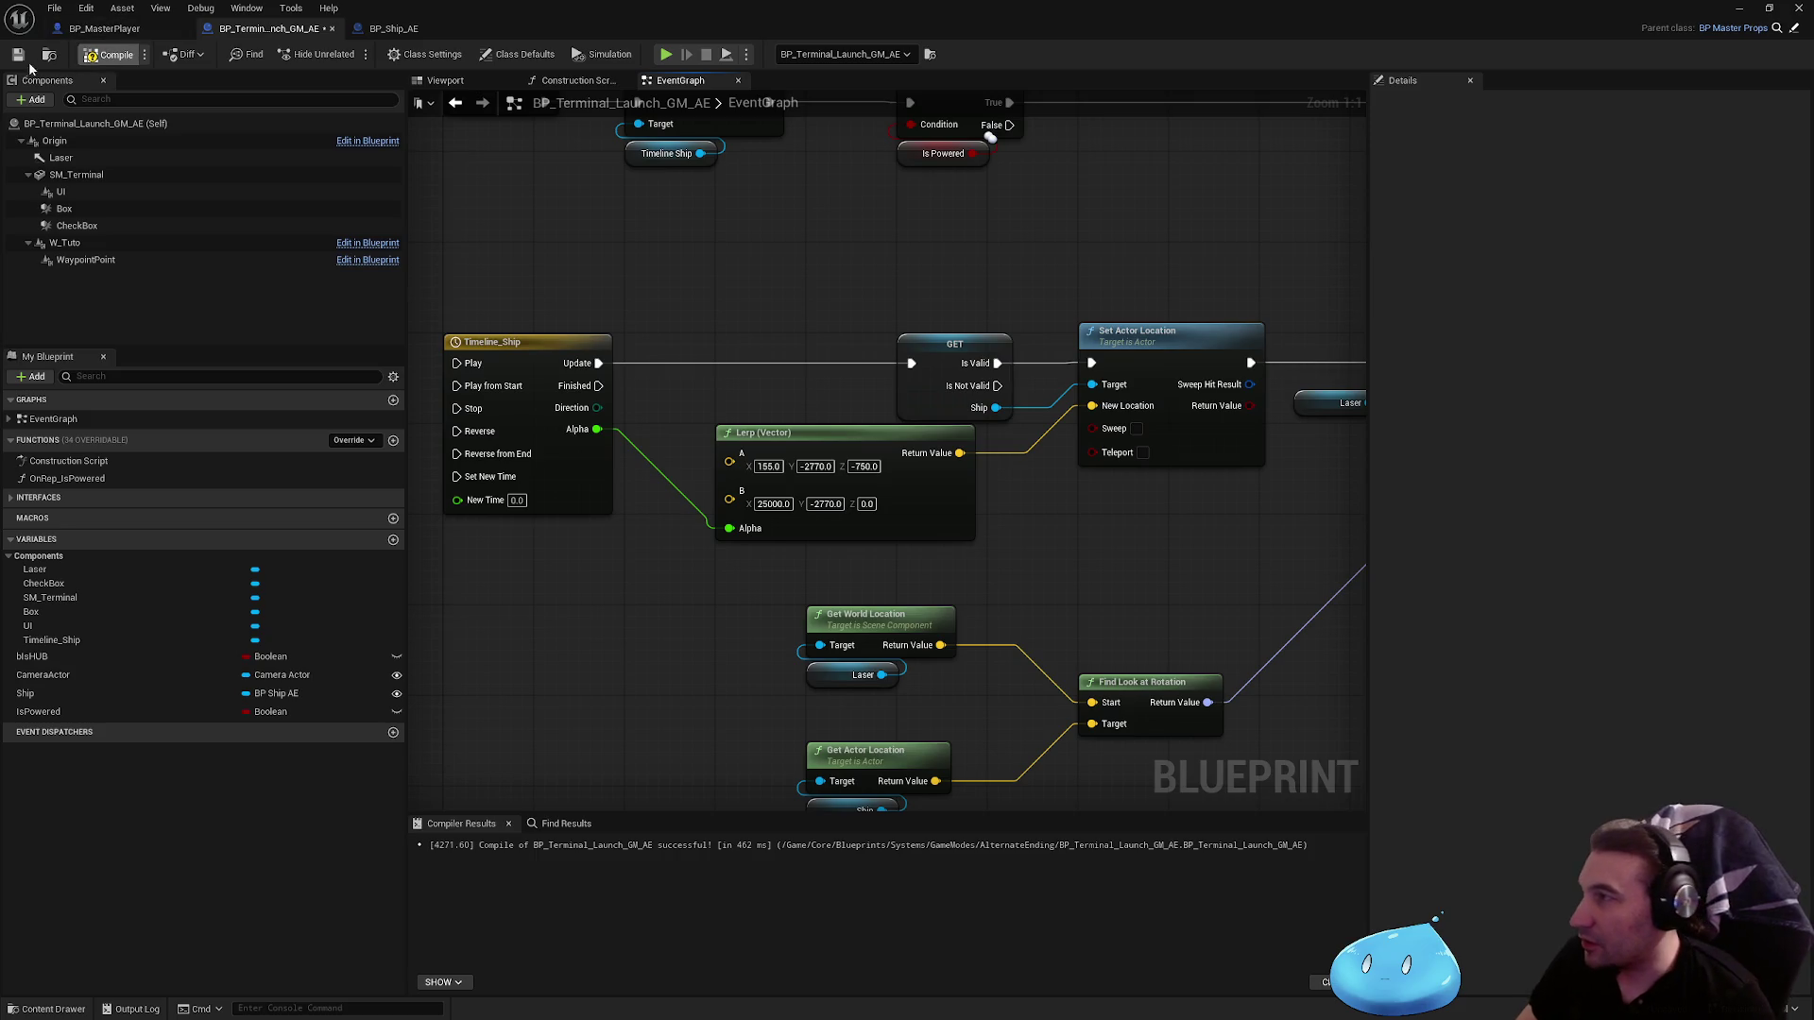
left_click_drag(462, 8, 498, 898)
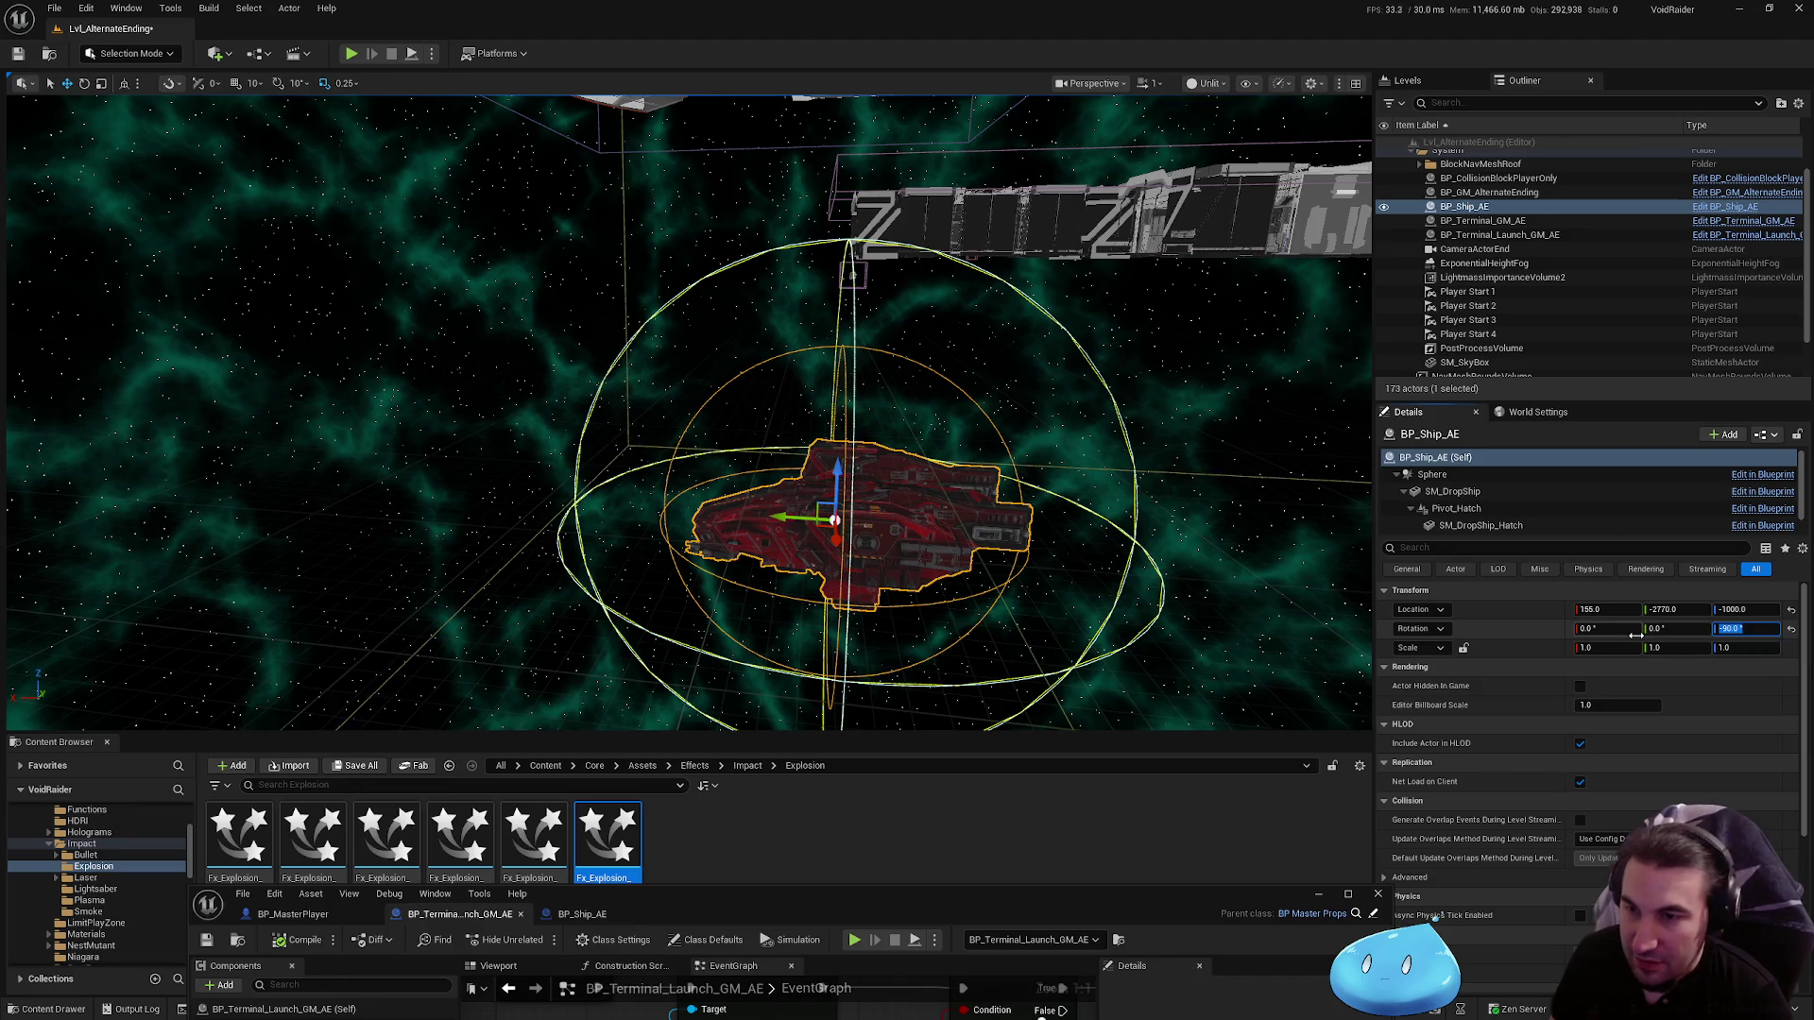
Step: Adjust the placed ship's Rotation Roll, trying several values and ending at -5
key("Return")
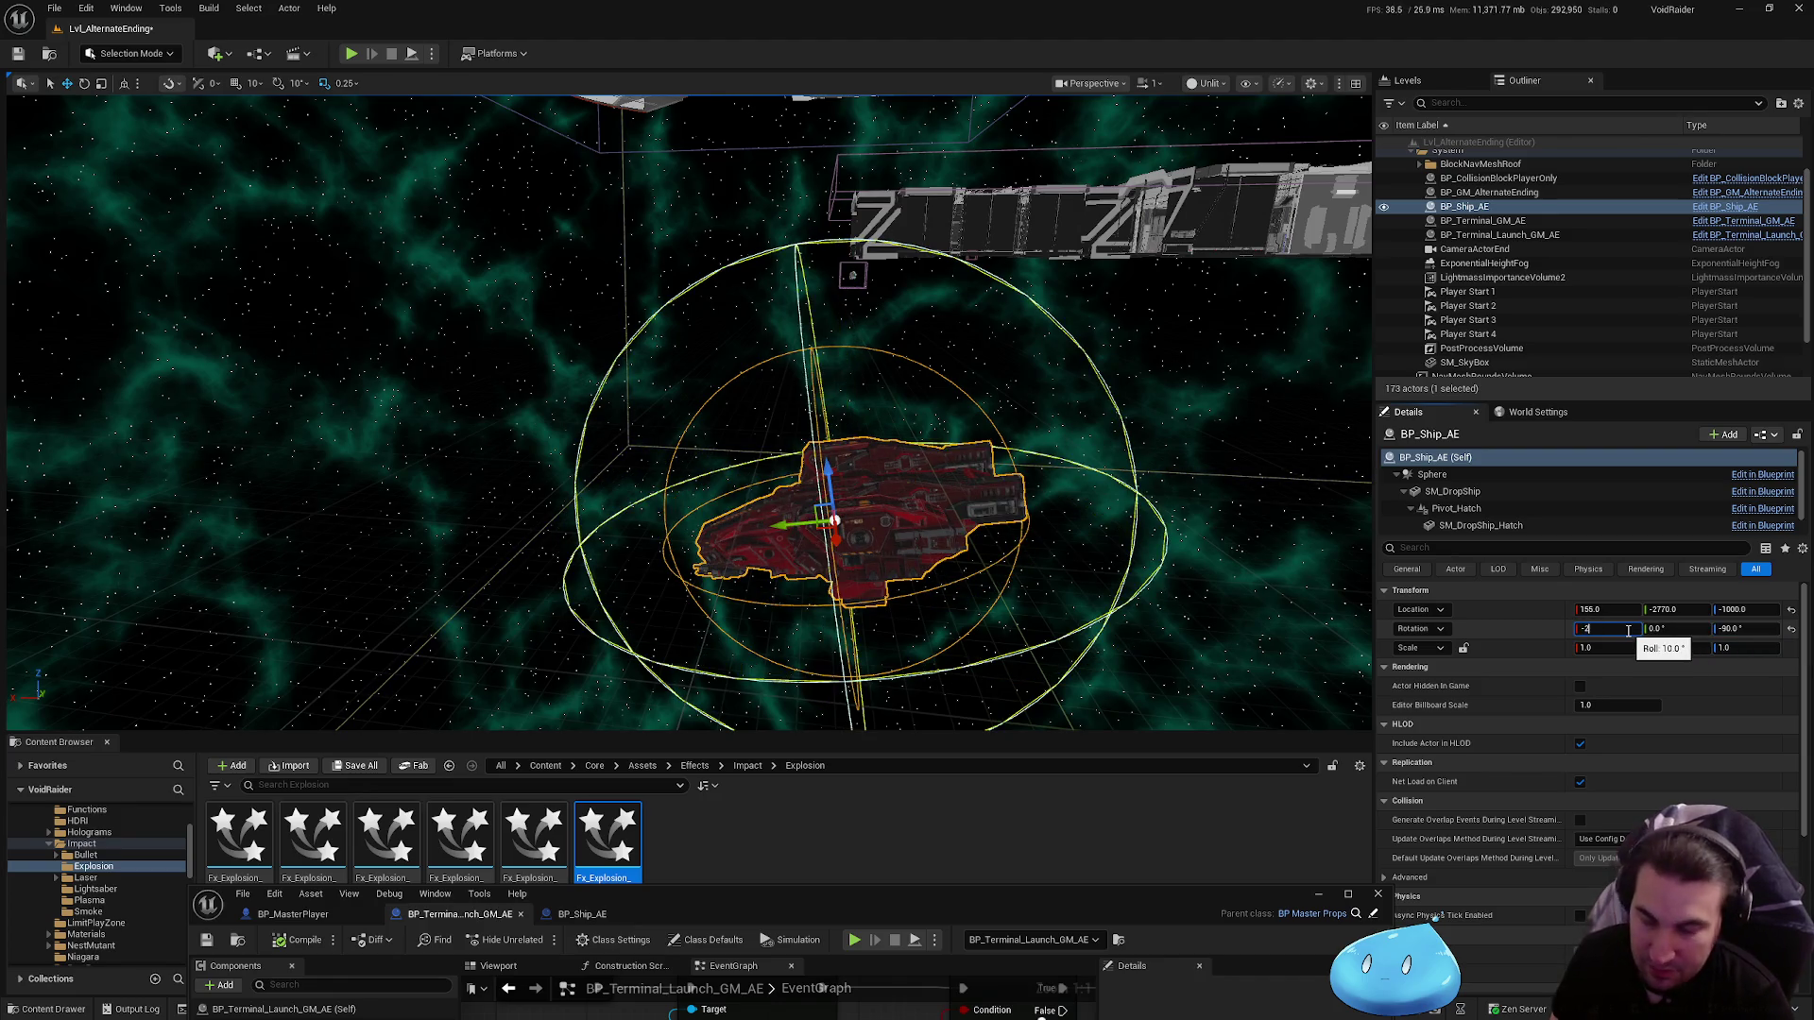
type("0")
key("Return")
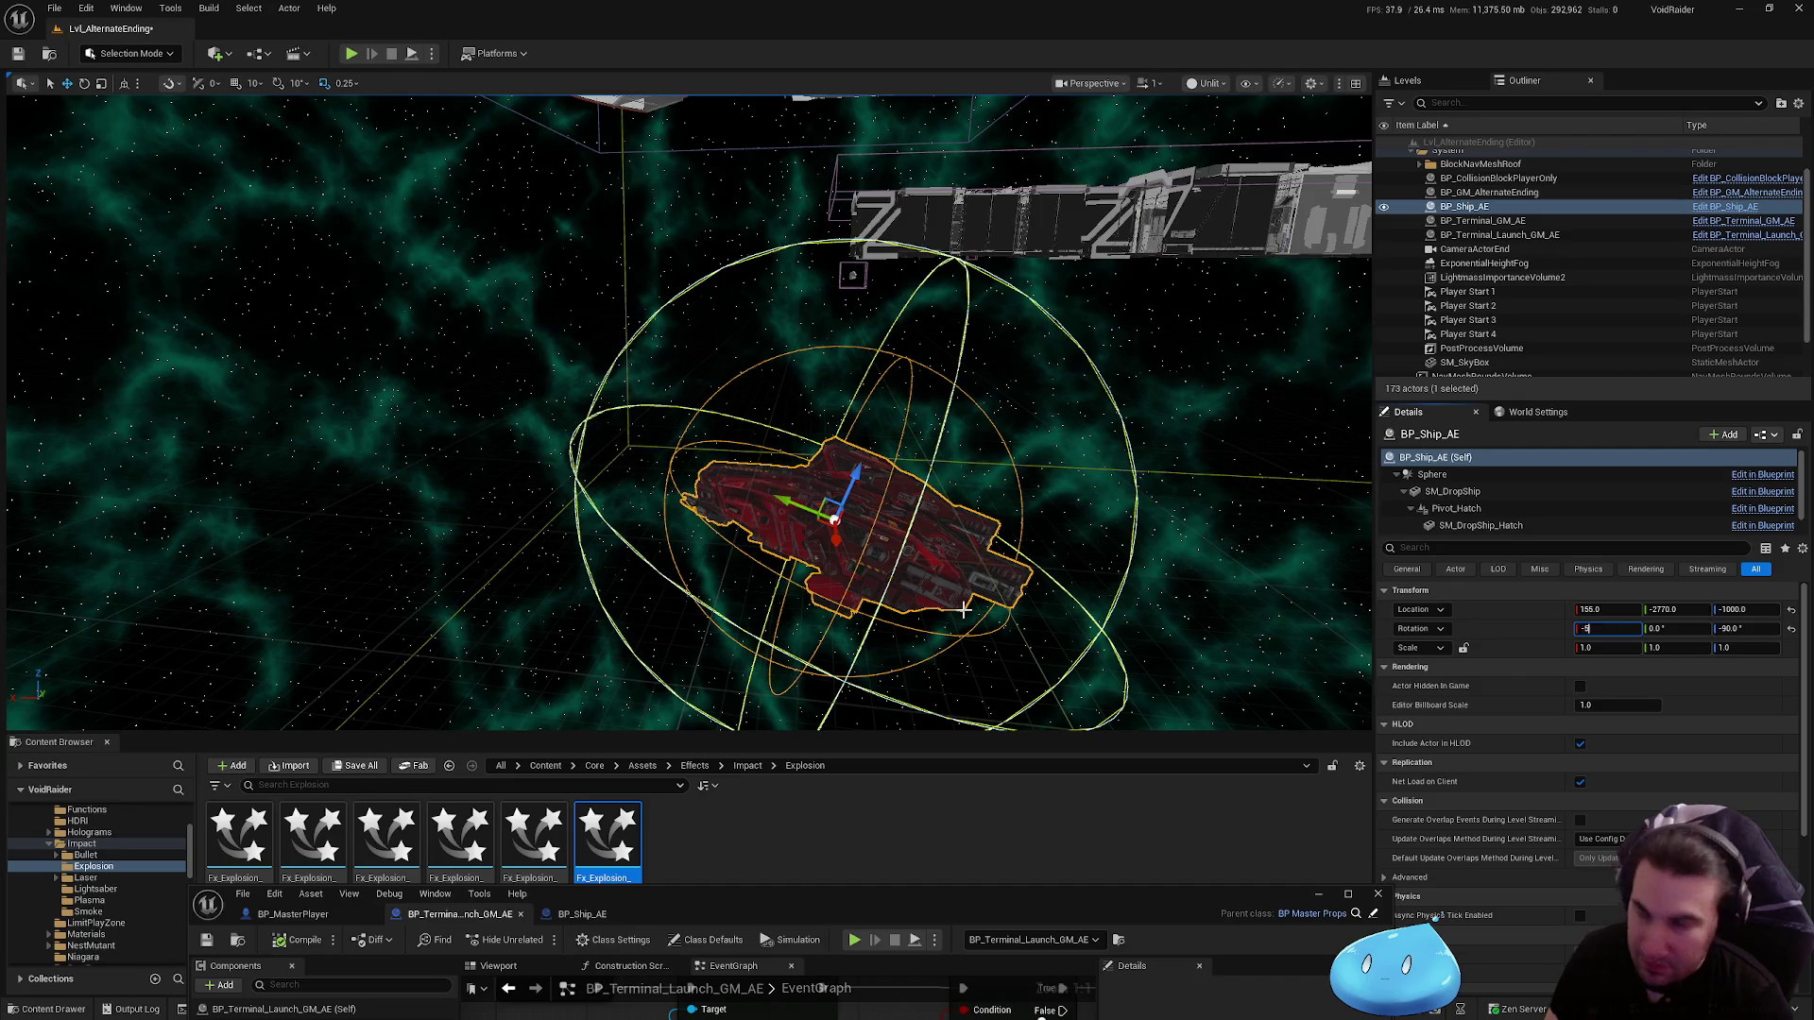
key("Return")
Step: Save all content including Lvl_AlternateEnding, then simulate the level to watch the ship
left_click(359, 773)
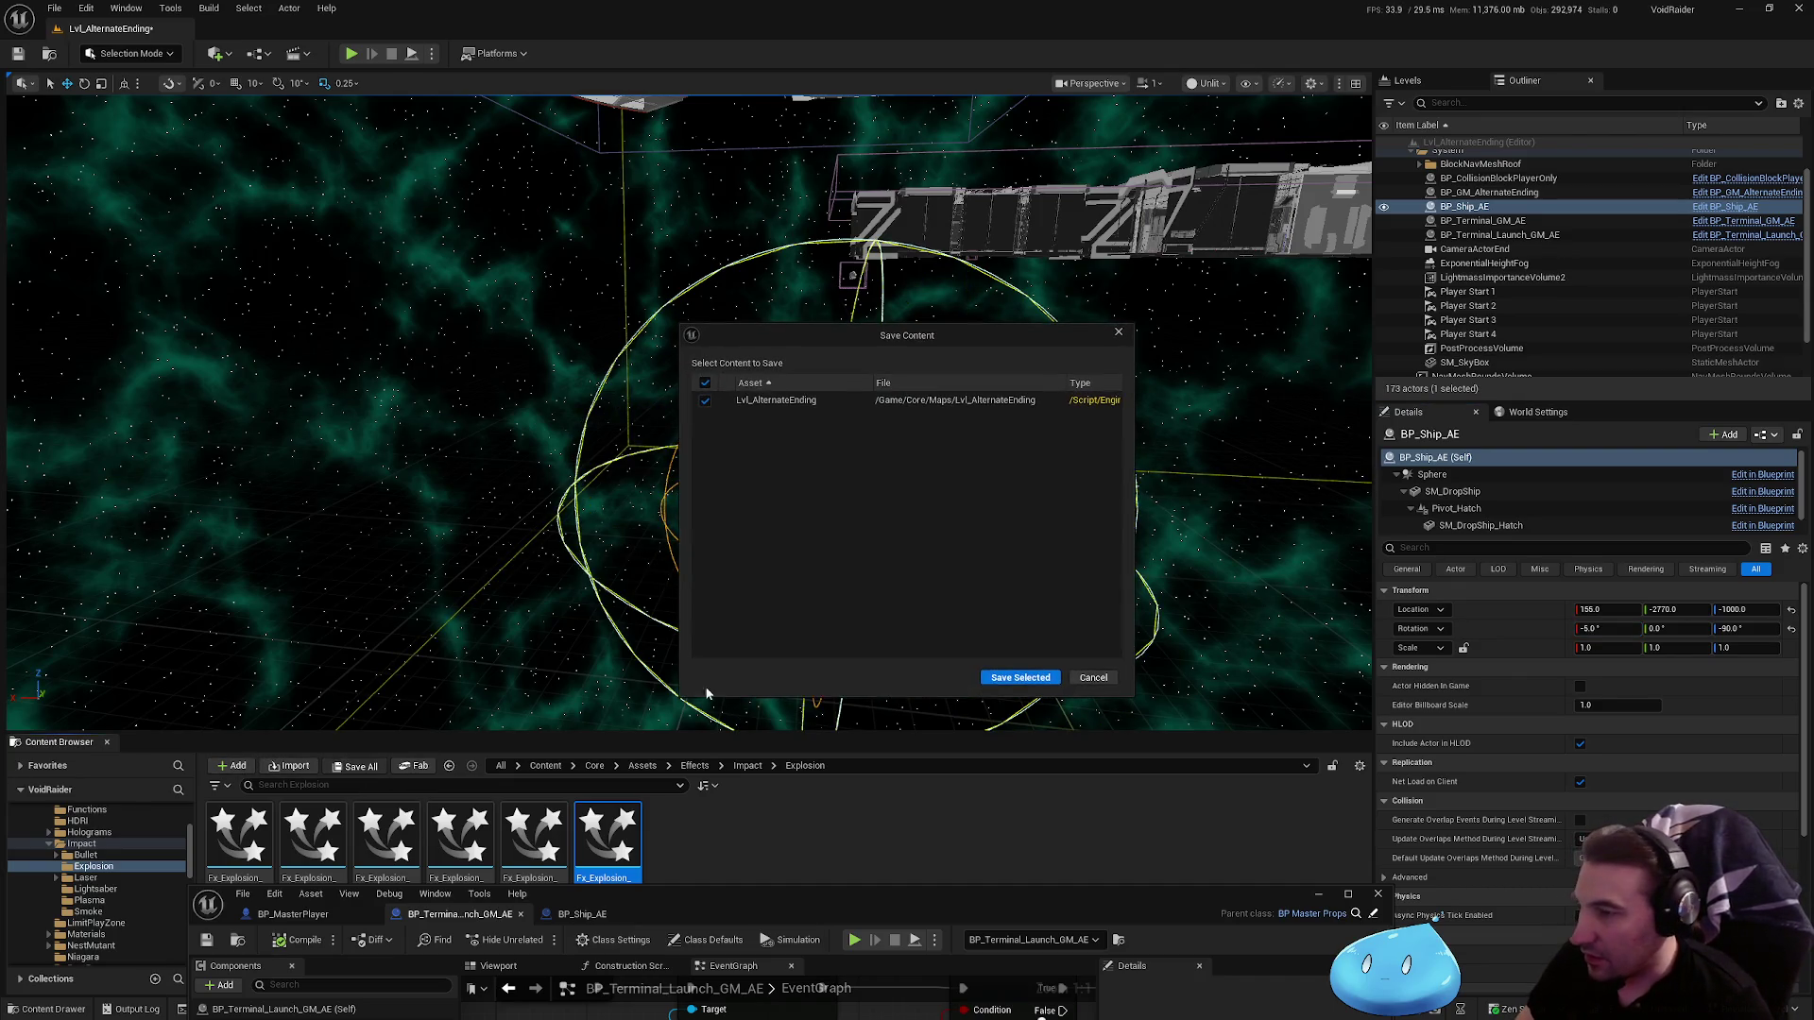
left_click(1020, 679)
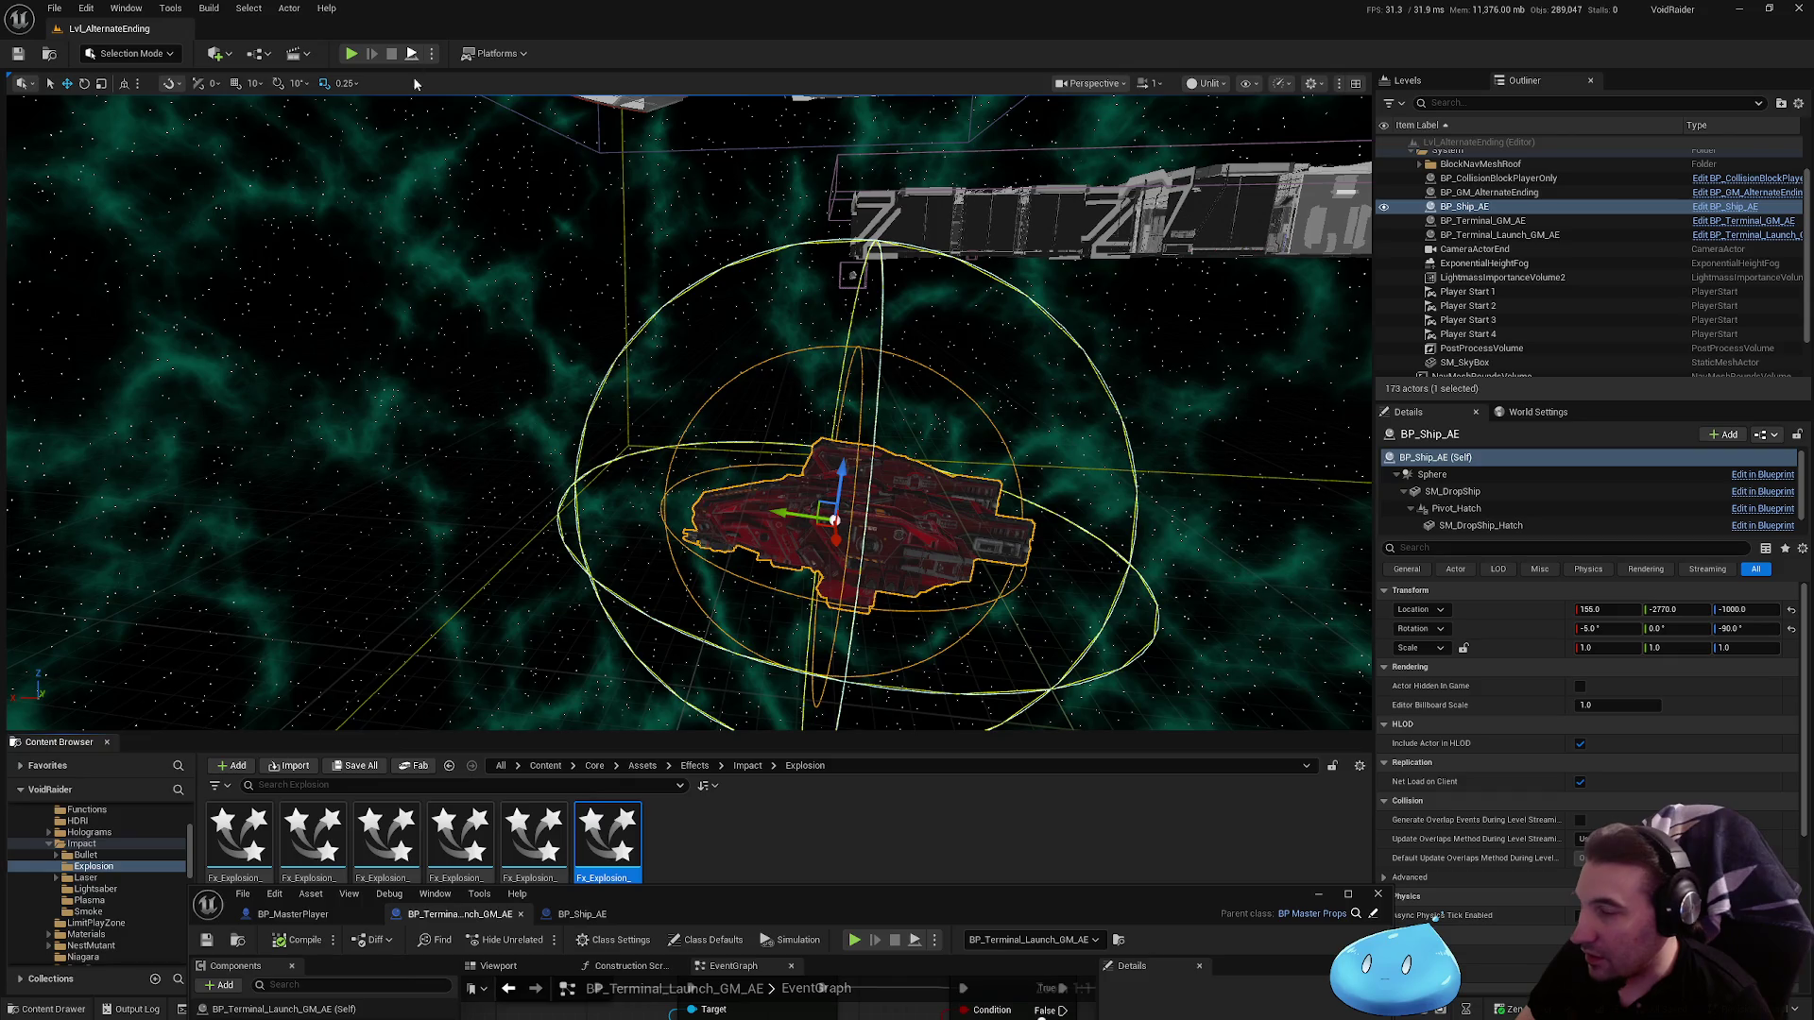
key("alt+s")
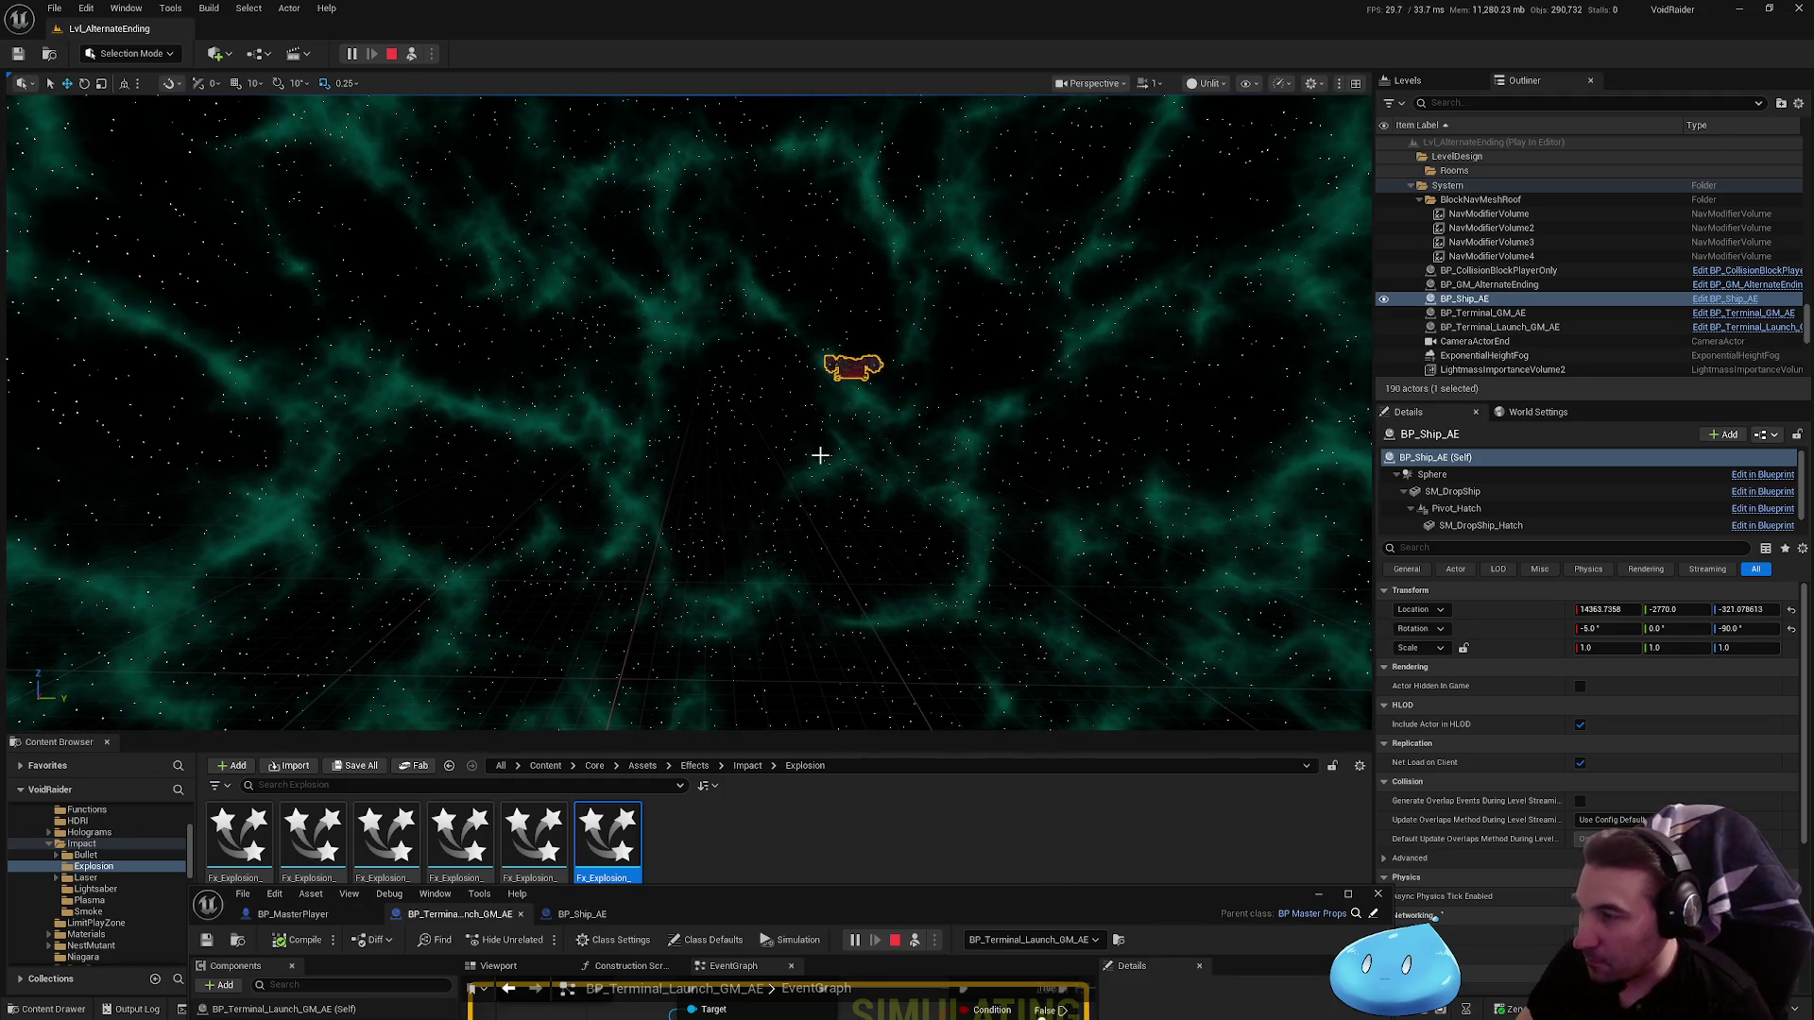
Step: Maximize the terminal blueprint and navigate the graph around the Branch and Is Powered nodes
double_click(1049, 912)
scroll(1107, 523, "down", 4)
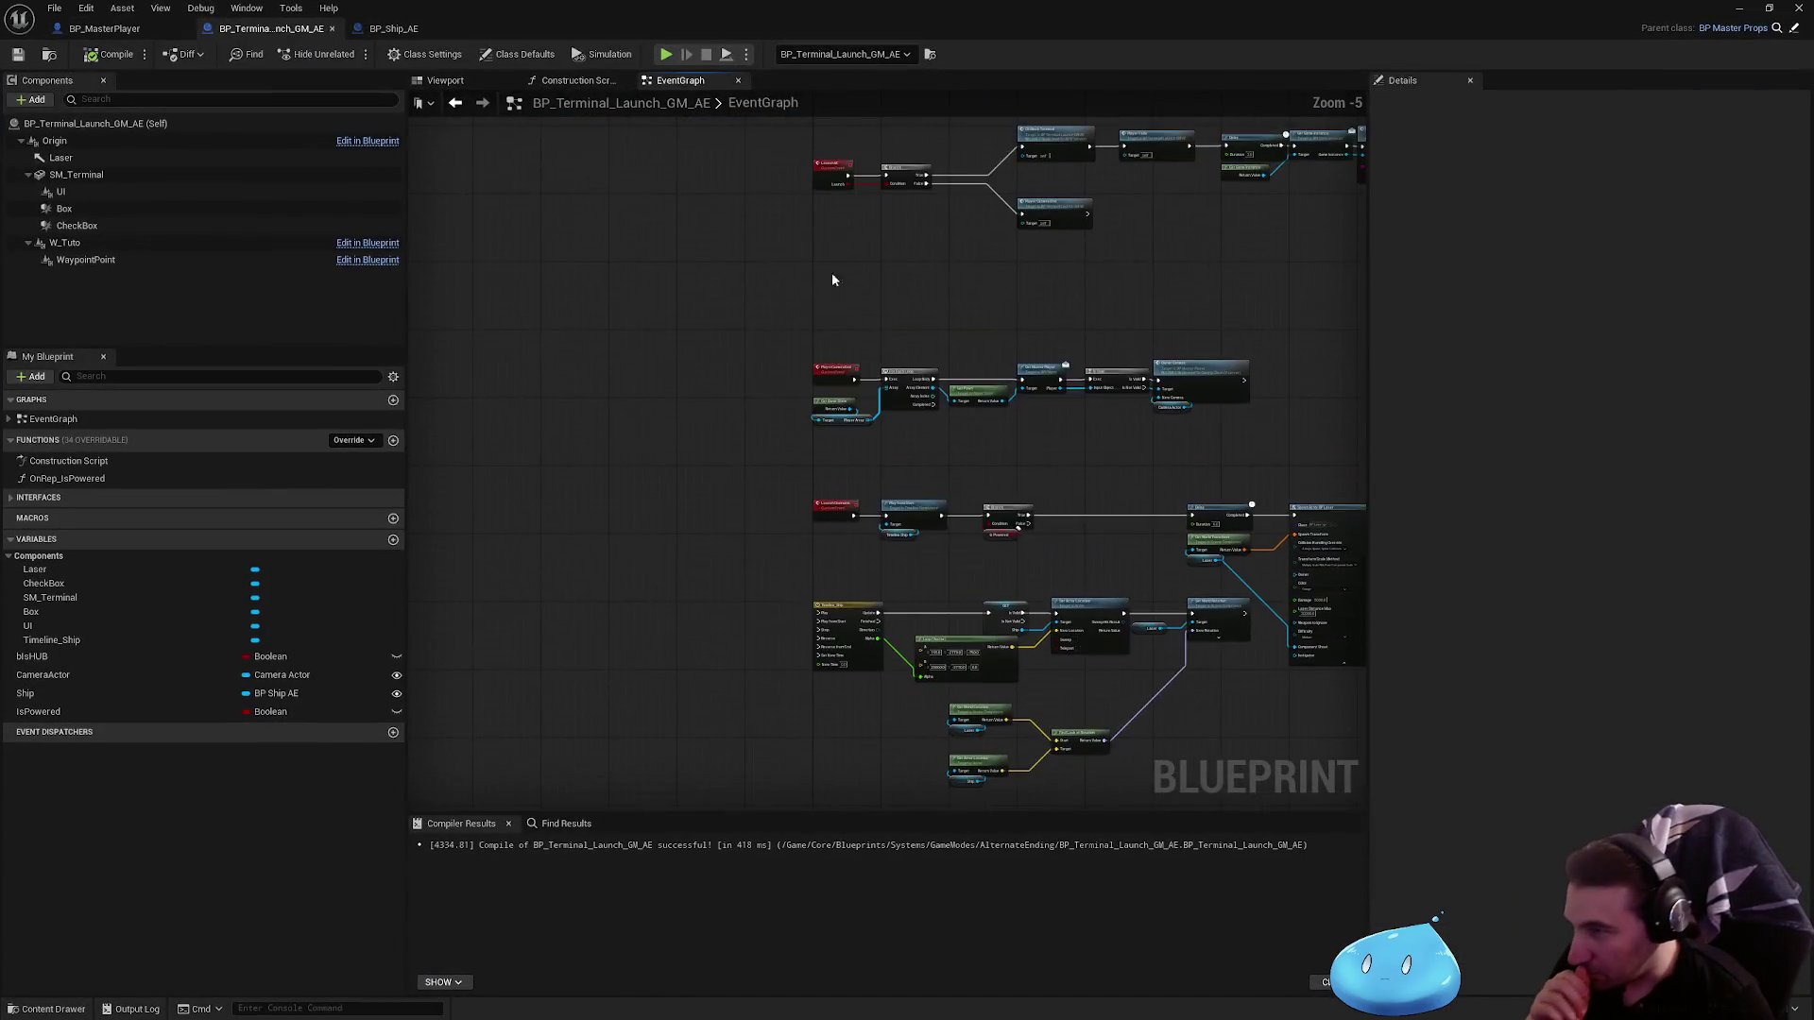
scroll(832, 279, "up", 5)
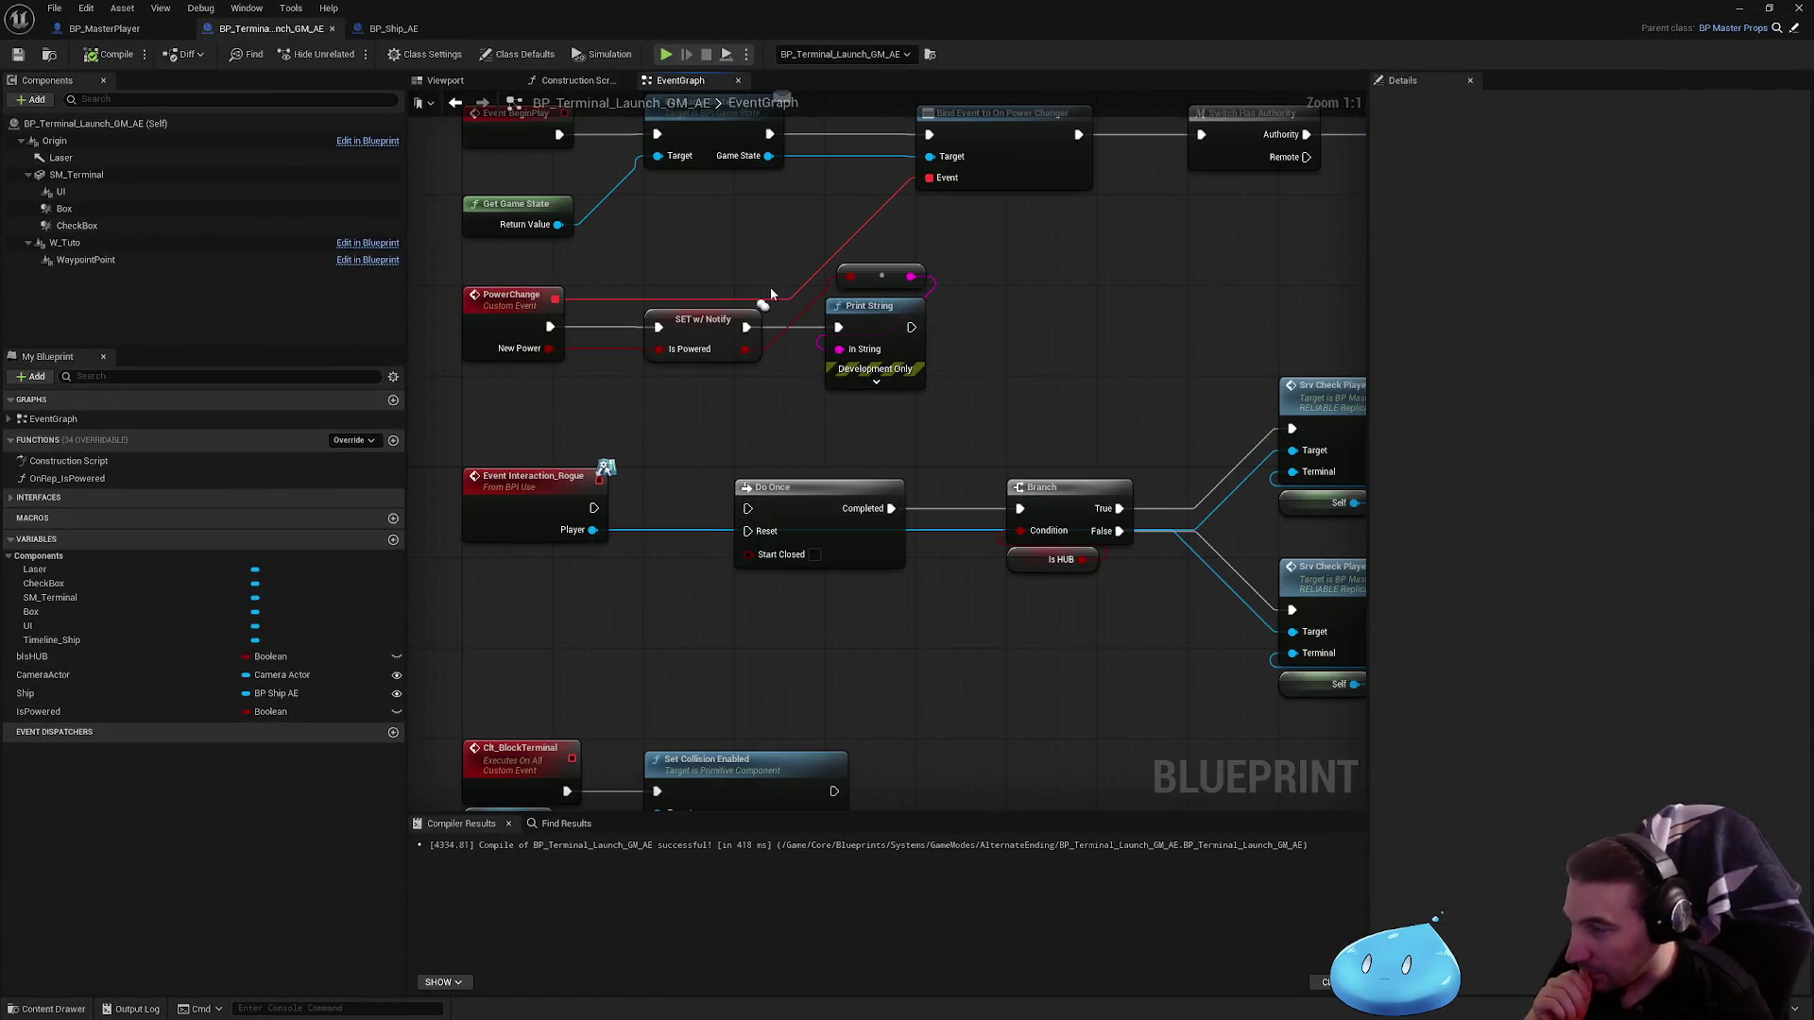
scroll(699, 335, "down", 6)
scroll(701, 541, "up", 3)
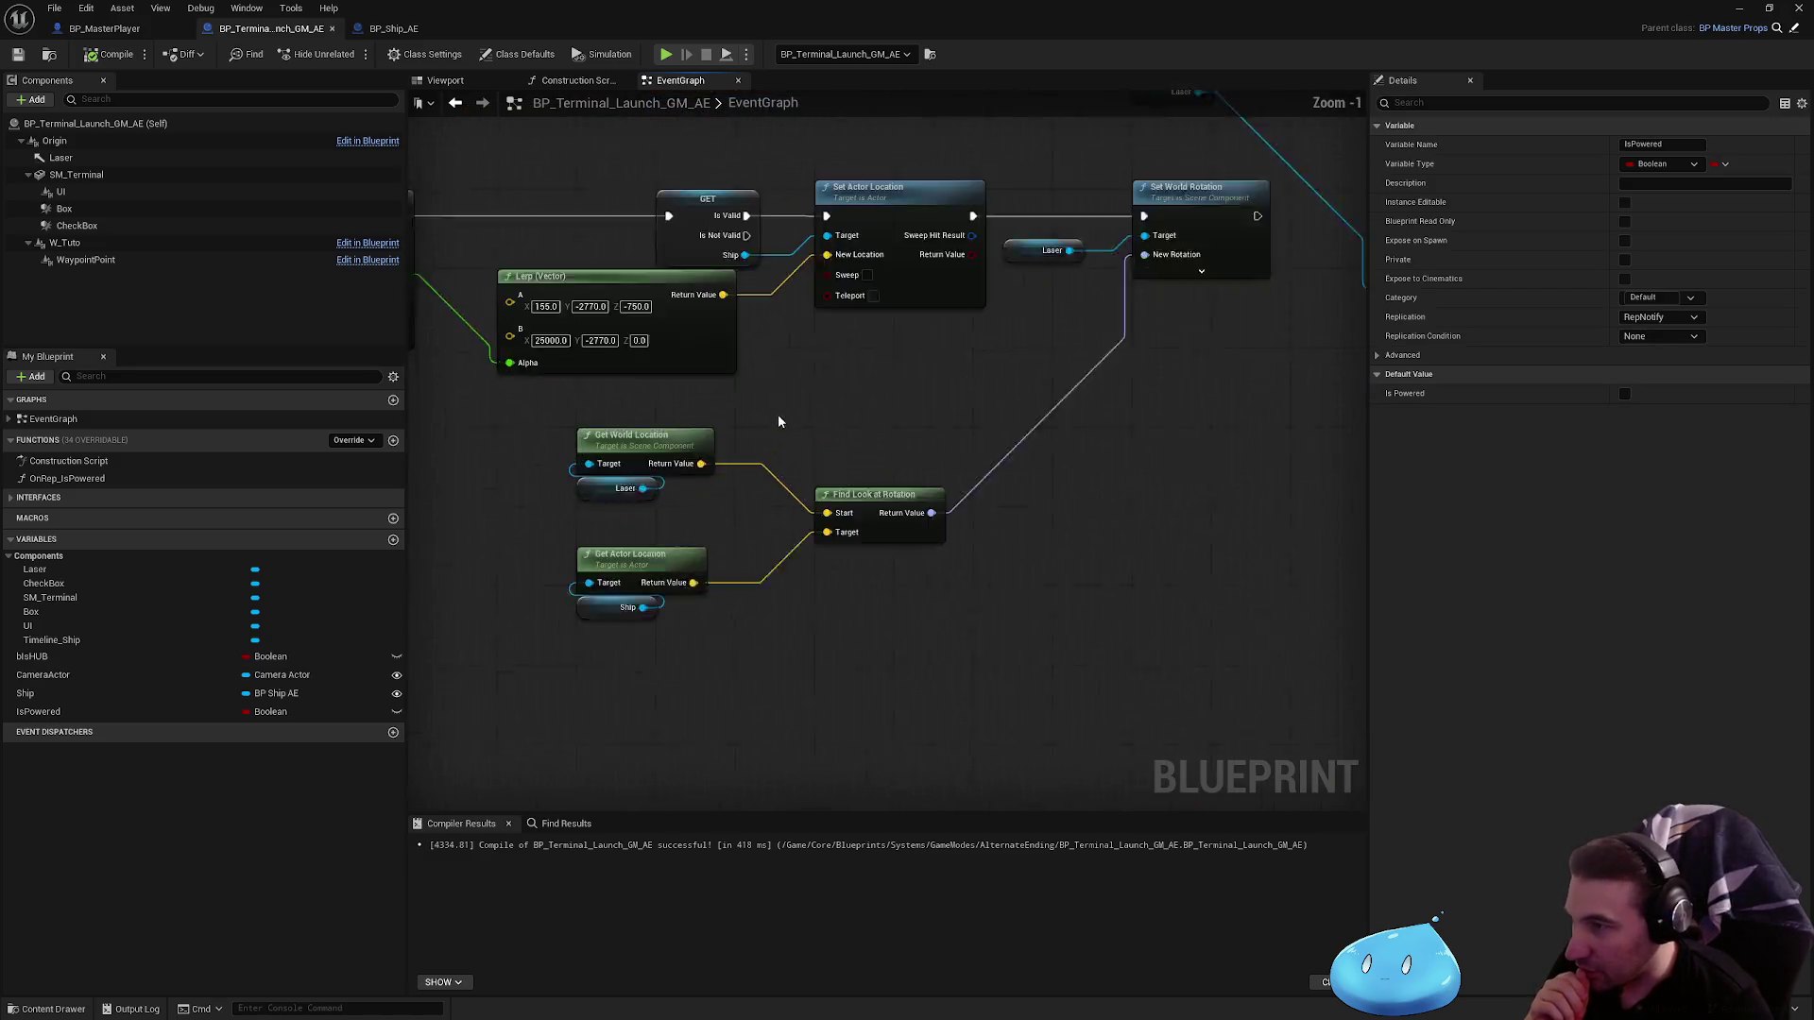
scroll(702, 541, "up", 2)
left_click_drag(1096, 468, 807, 404)
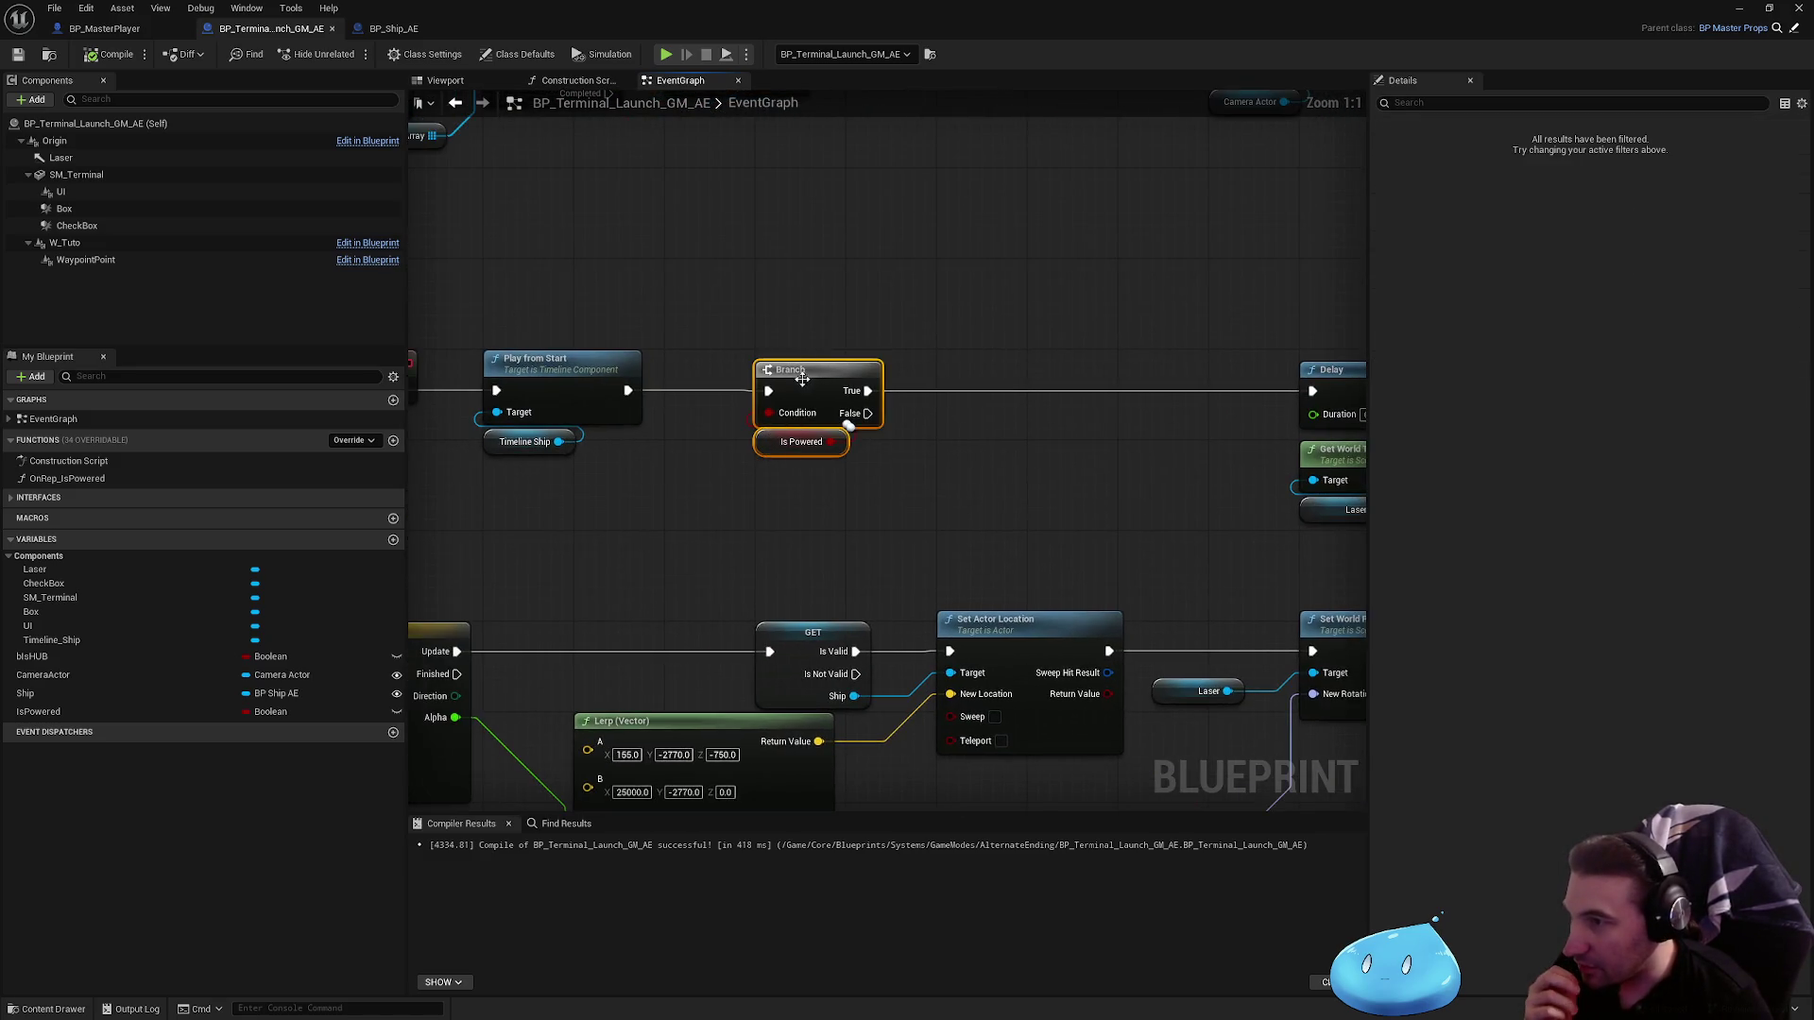
scroll(942, 447, "down", 2)
left_click(876, 495)
left_click_drag(876, 494, 1135, 502)
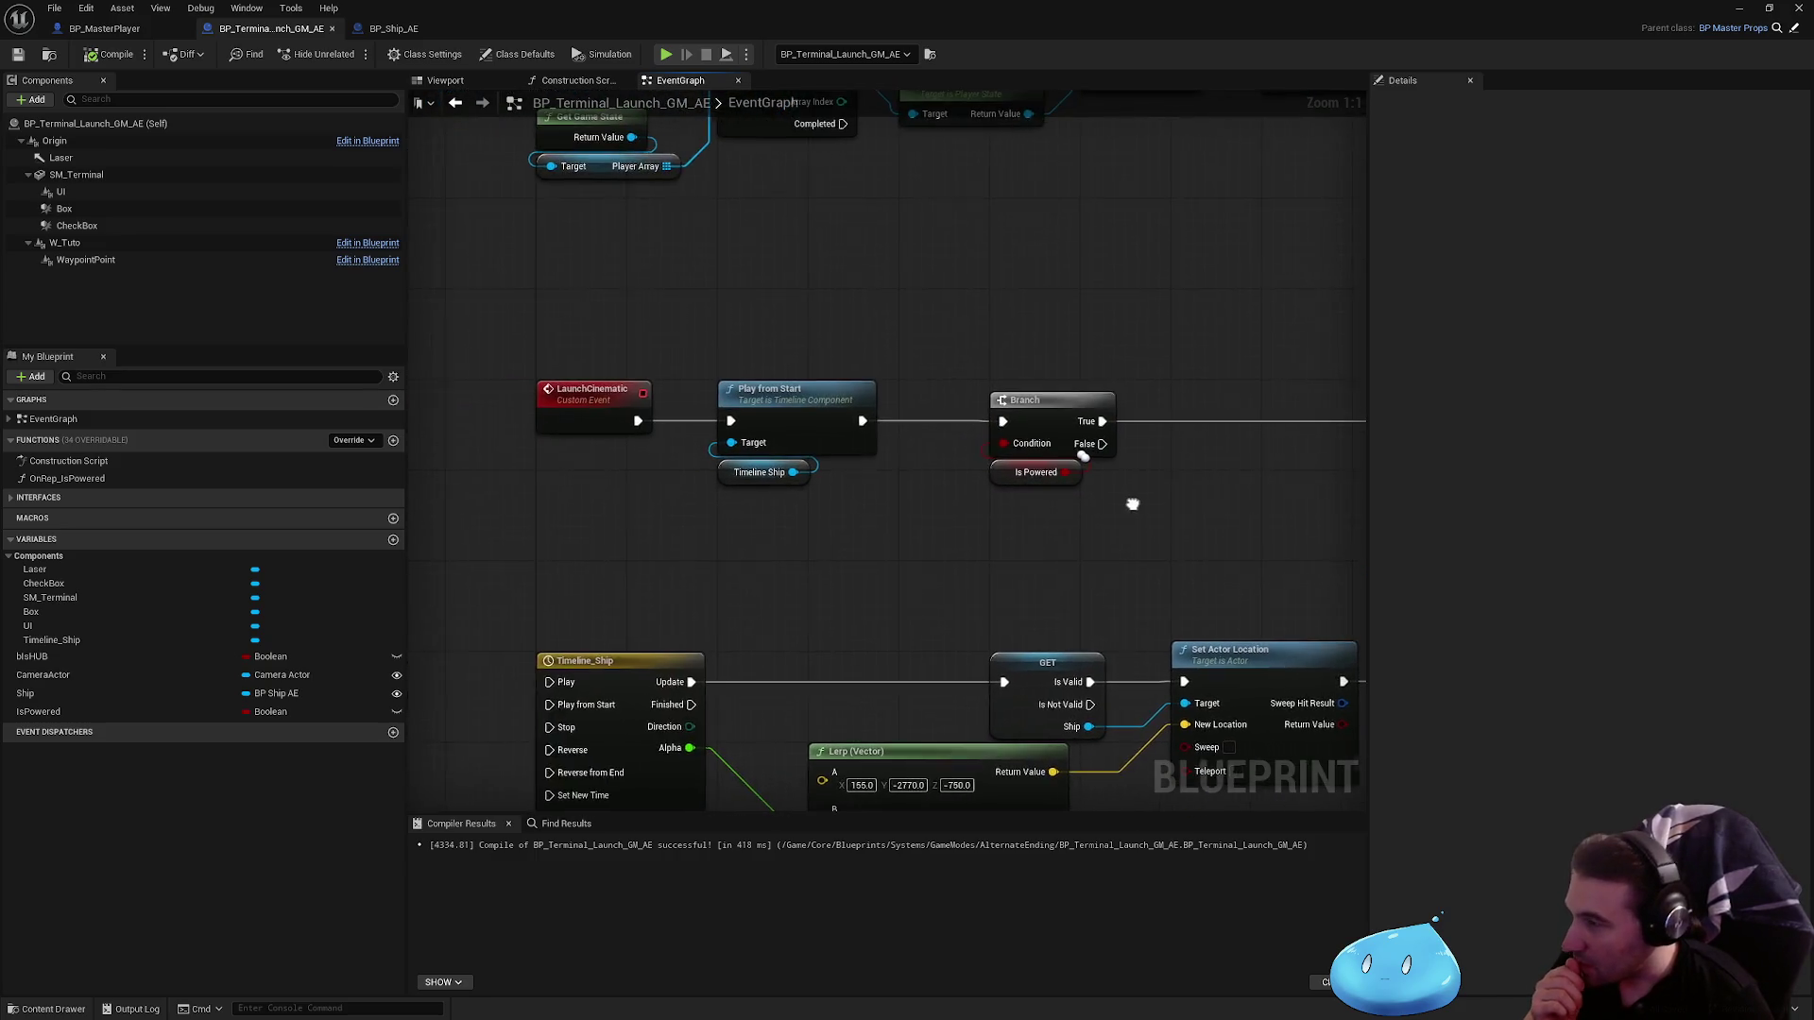
scroll(1139, 503, "up", 2)
scroll(982, 444, "down", 4)
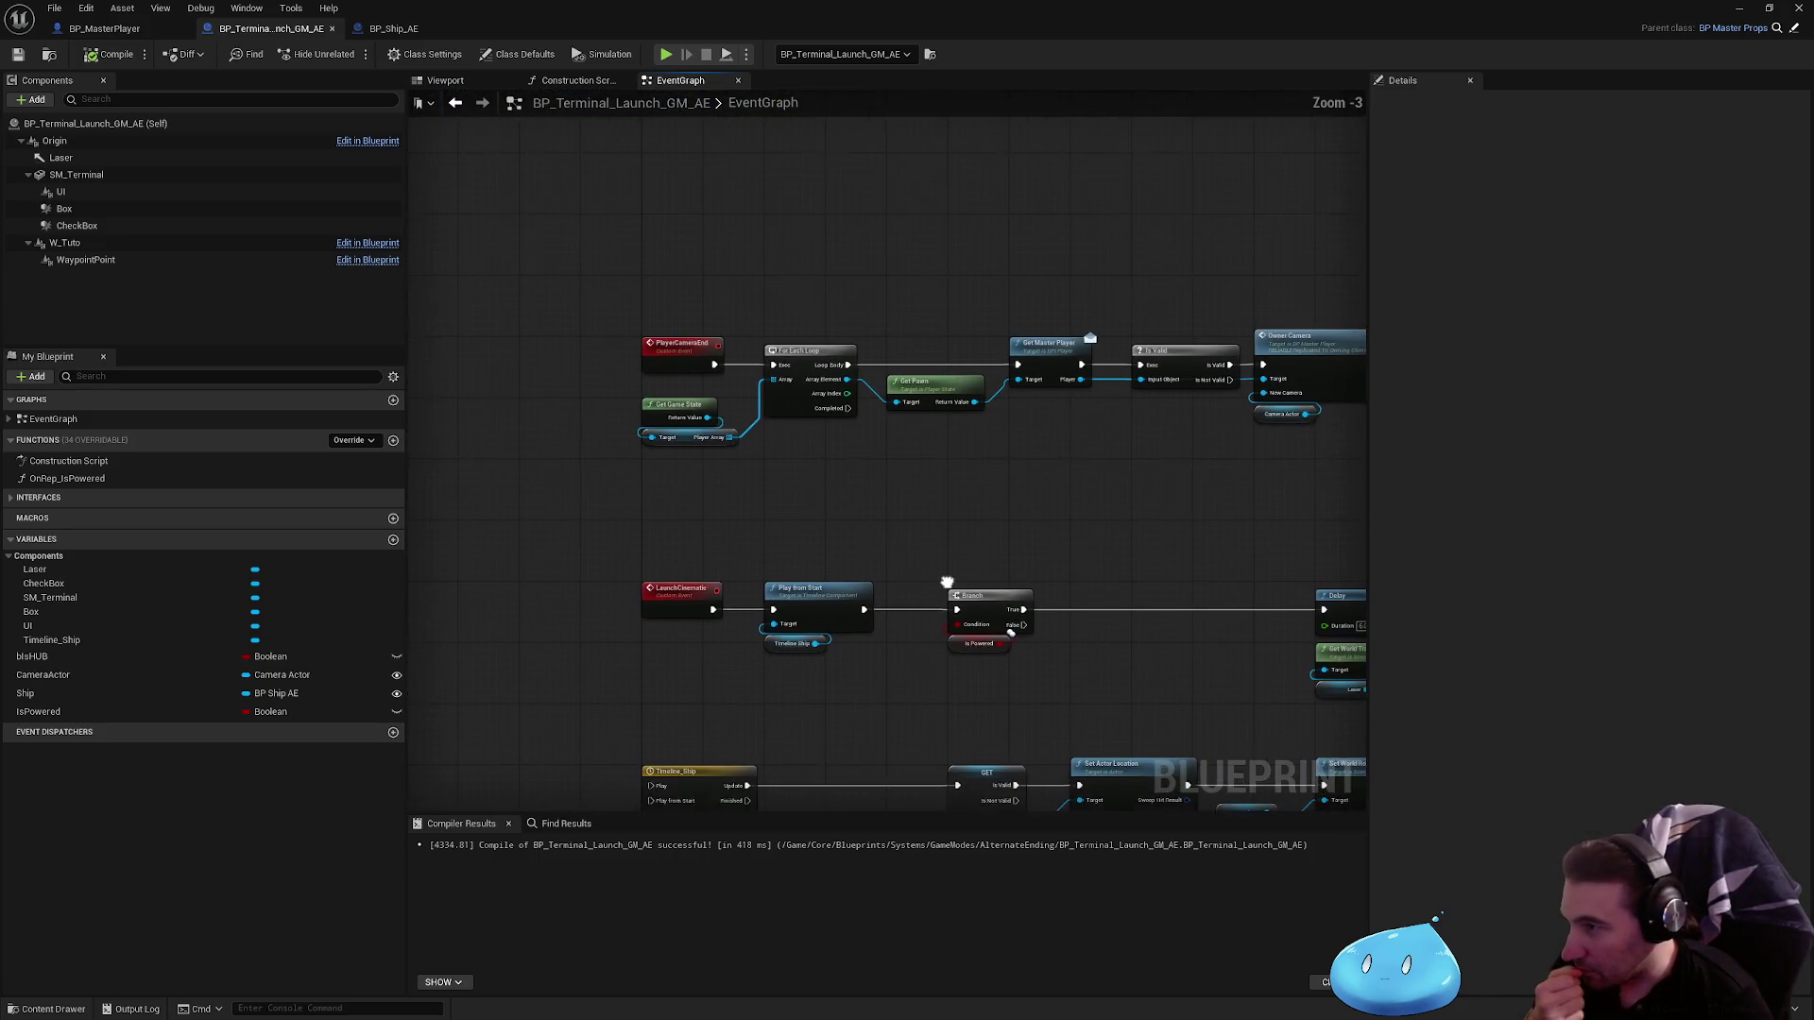
scroll(864, 376, "up", 3)
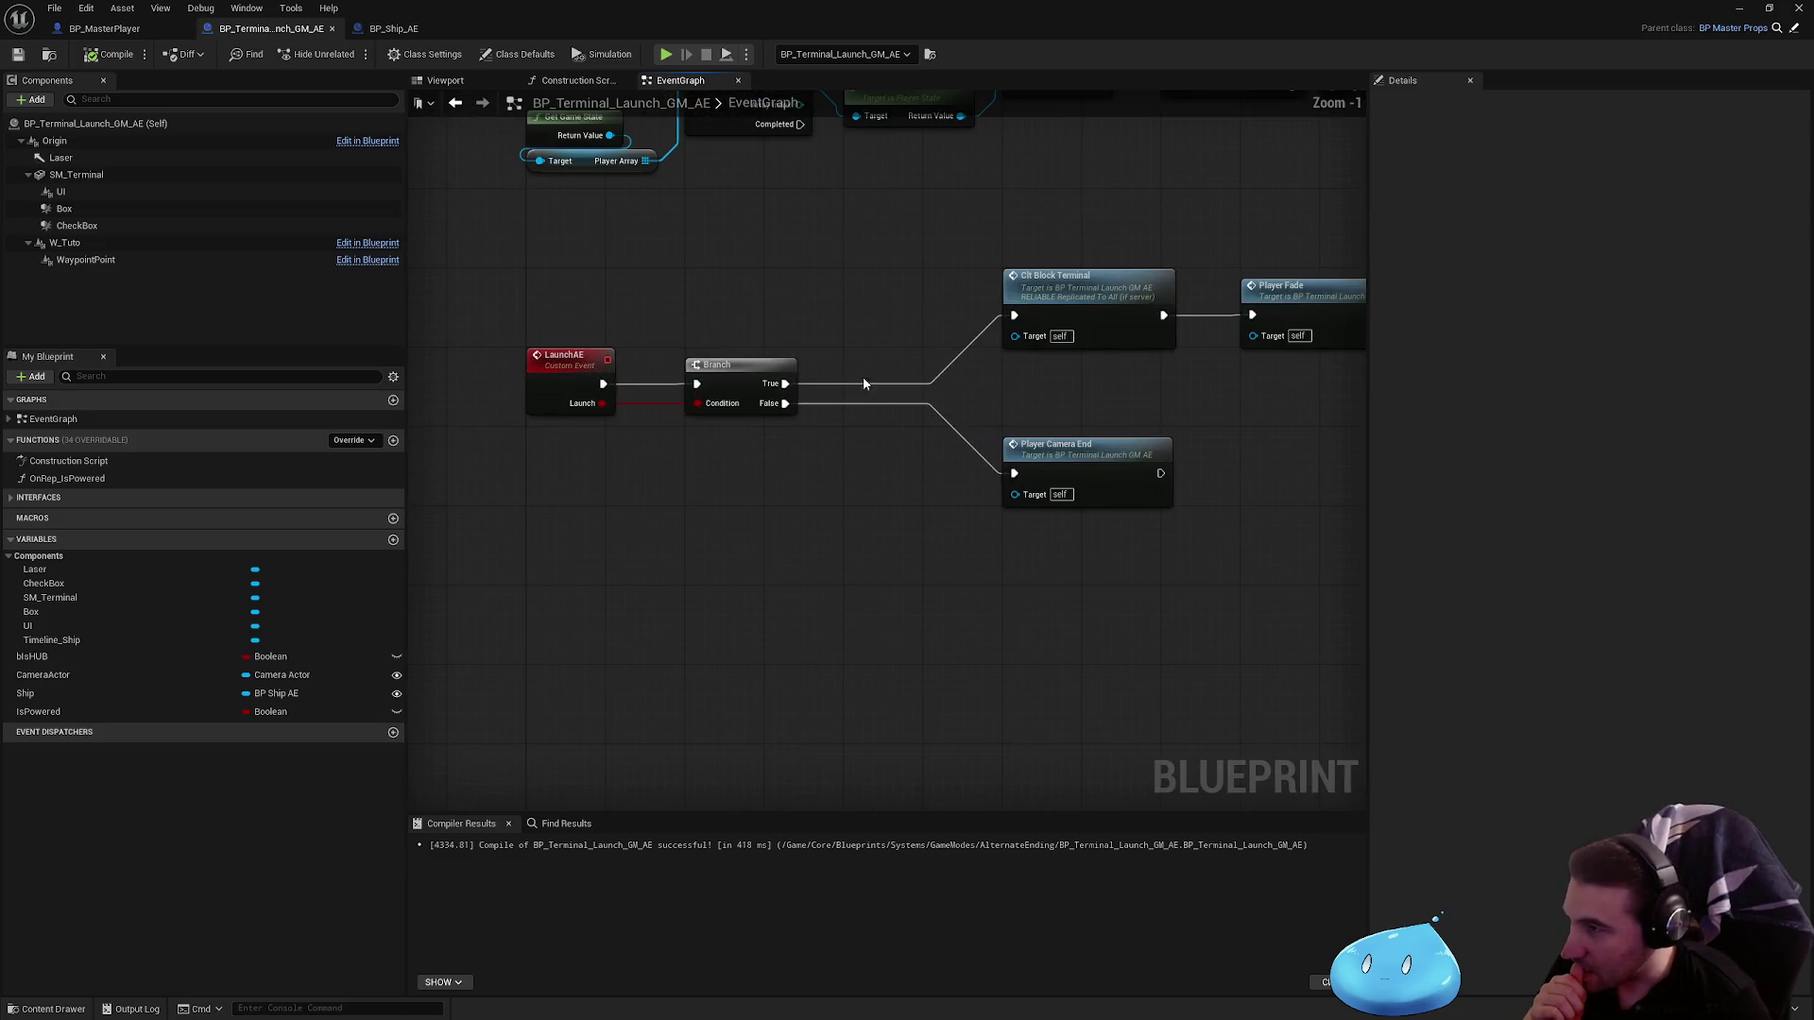
scroll(721, 548, "down", 3)
scroll(749, 466, "up", 4)
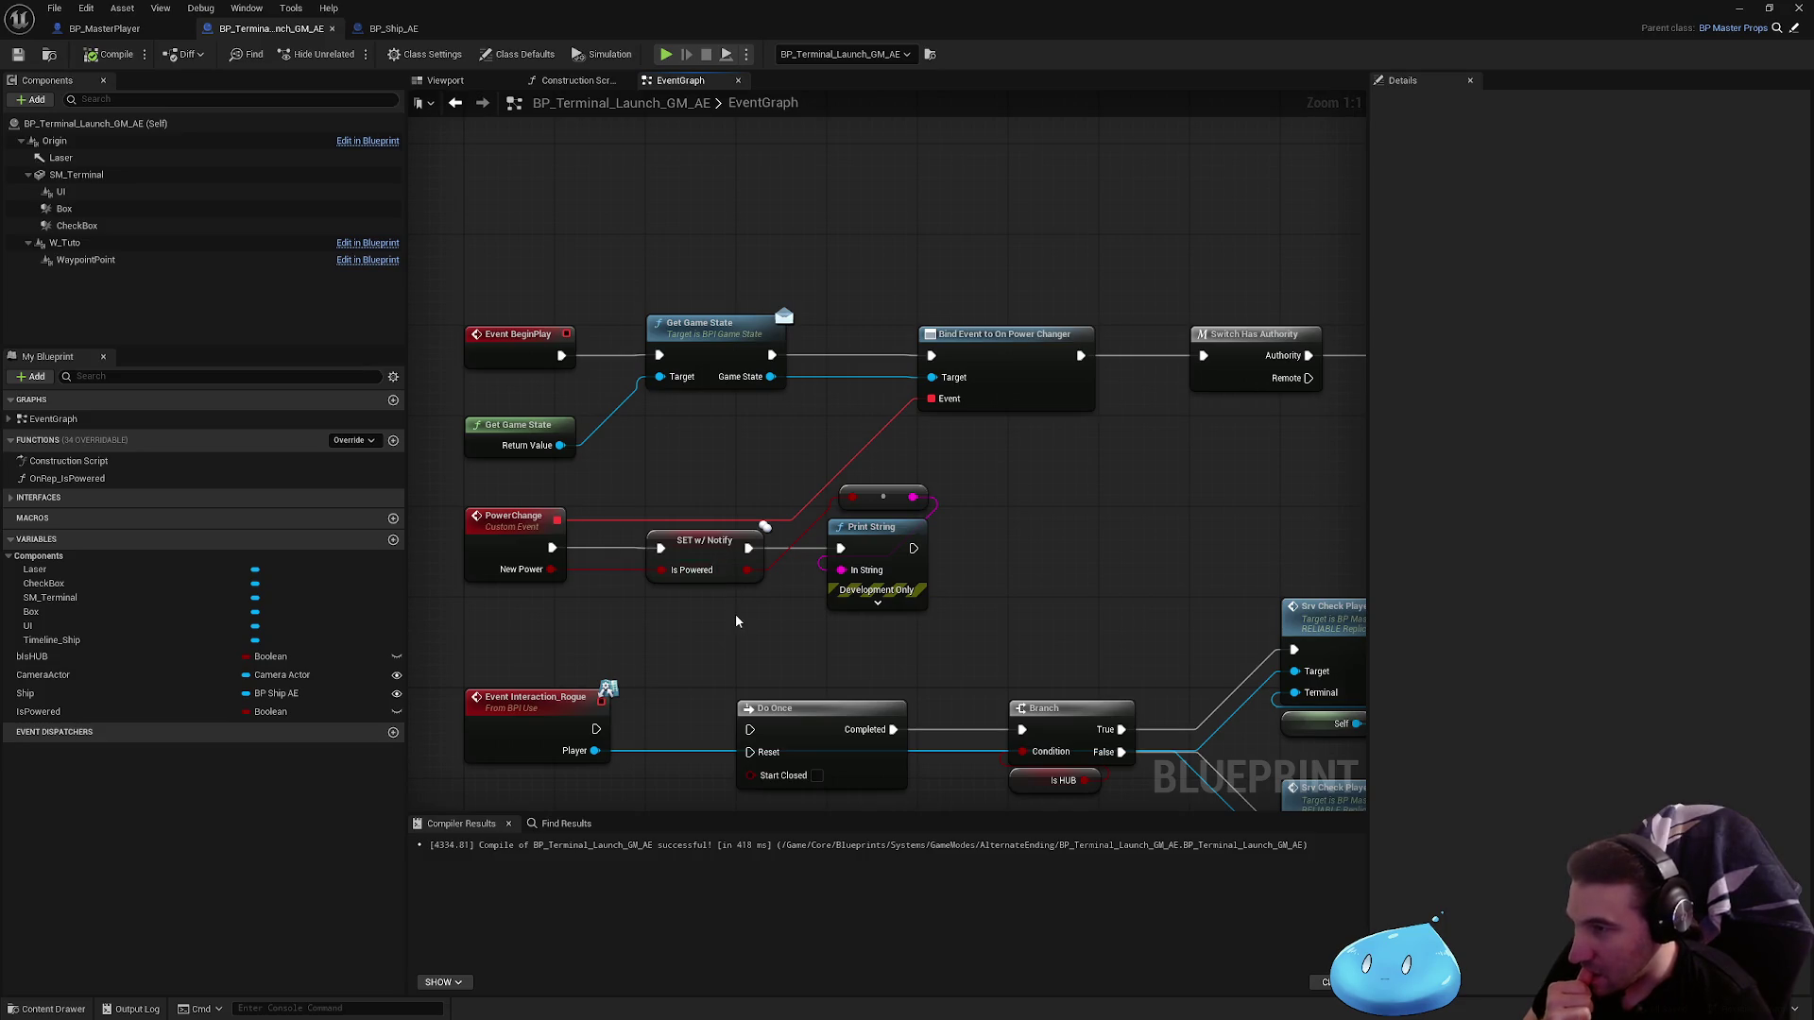
scroll(699, 567, "down", 5)
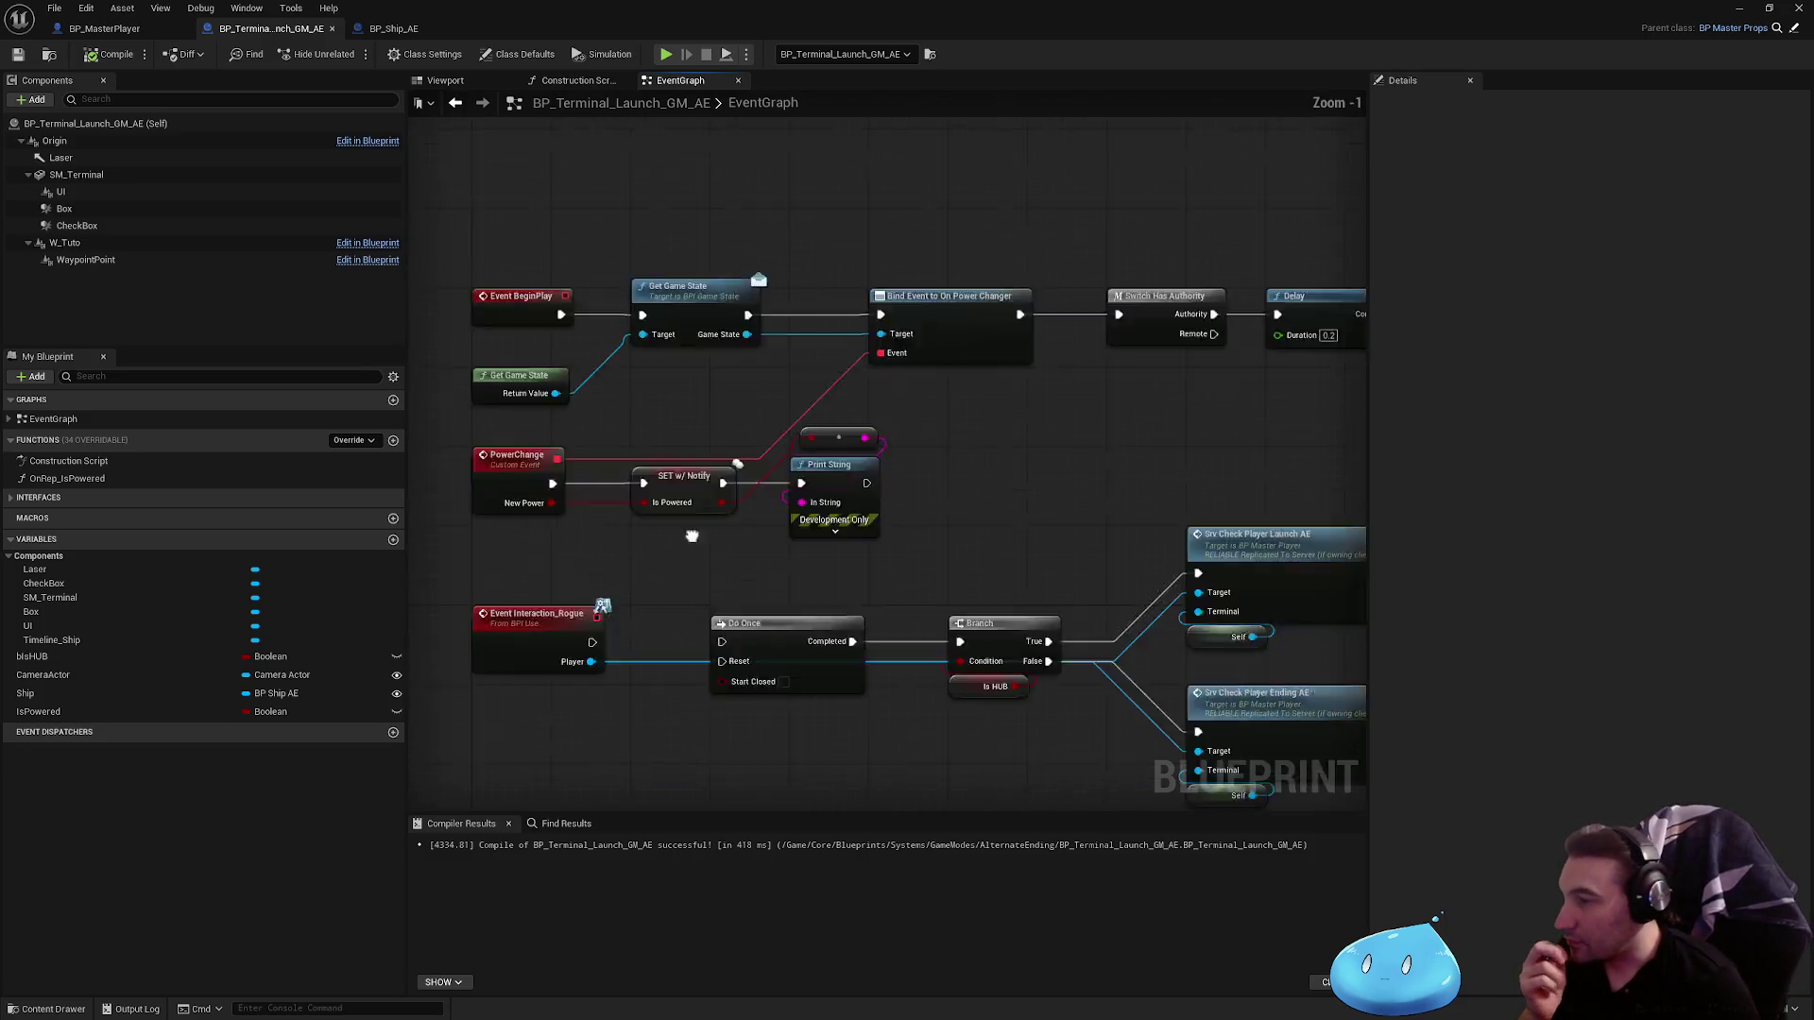
scroll(709, 415, "up", 3)
scroll(769, 550, "up", 2)
Step: Add a Print String node below the Is Powered branch
right_click(769, 550)
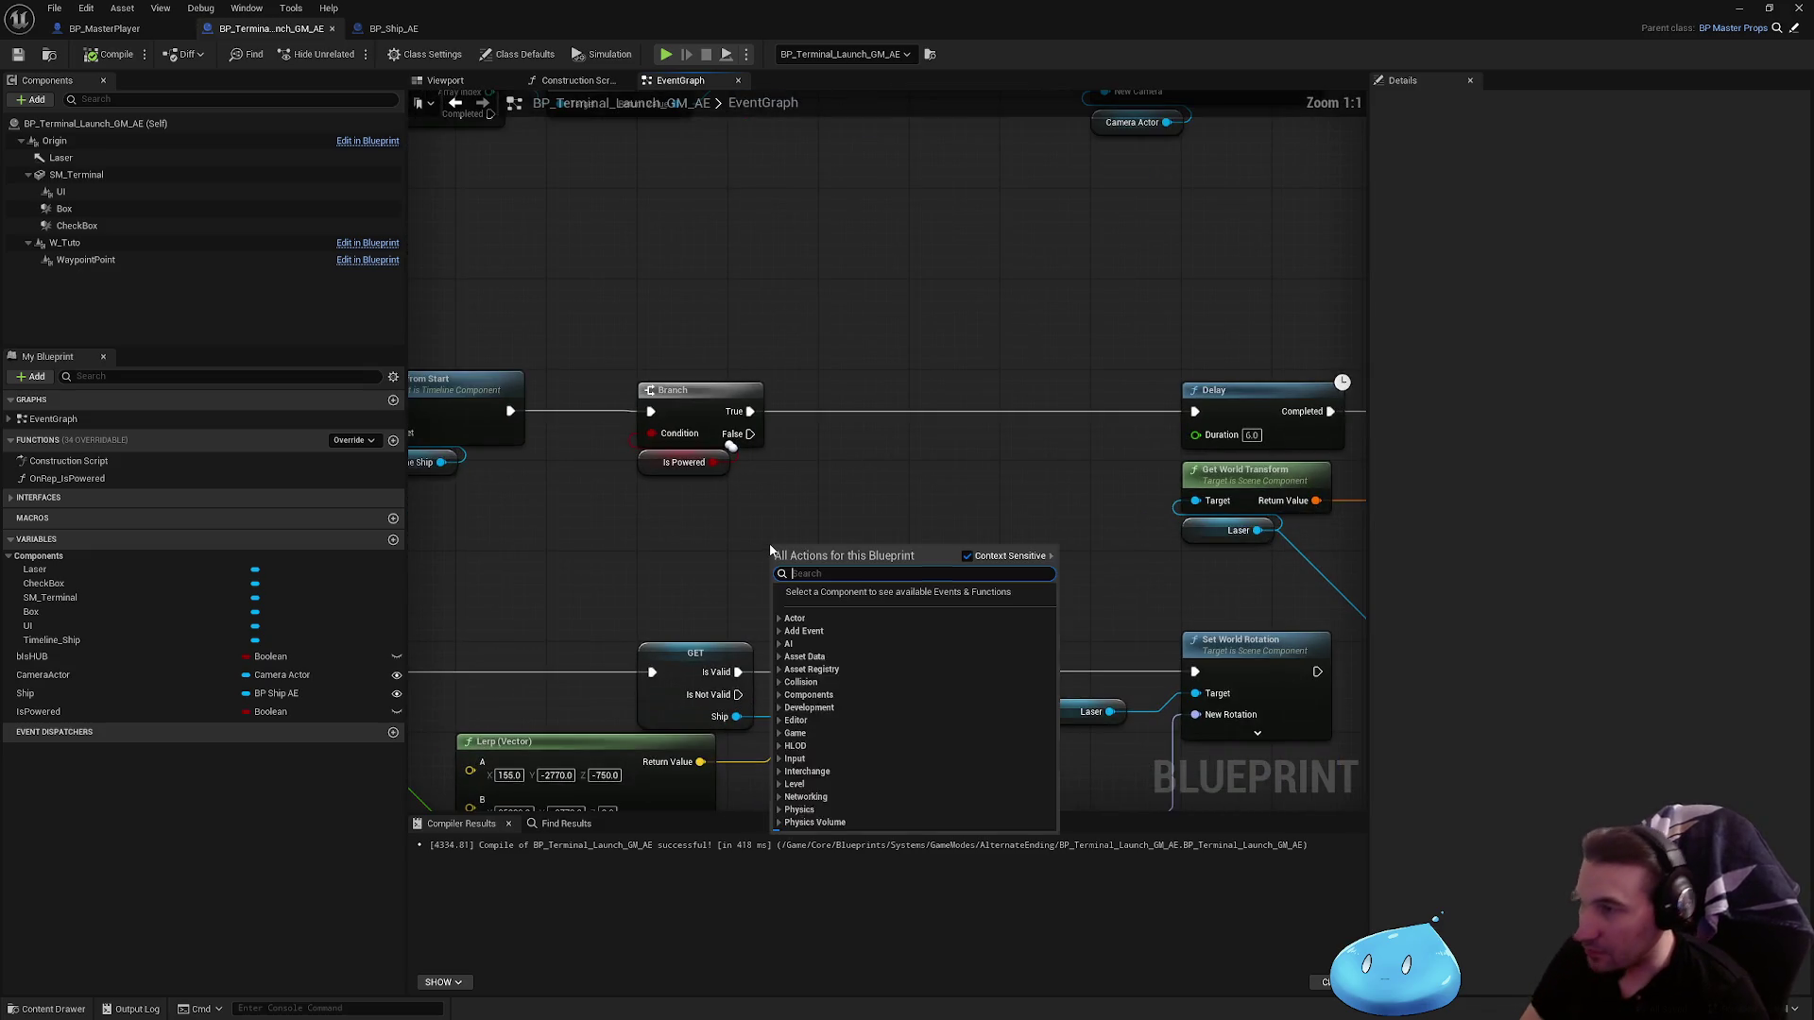
type("ptiny")
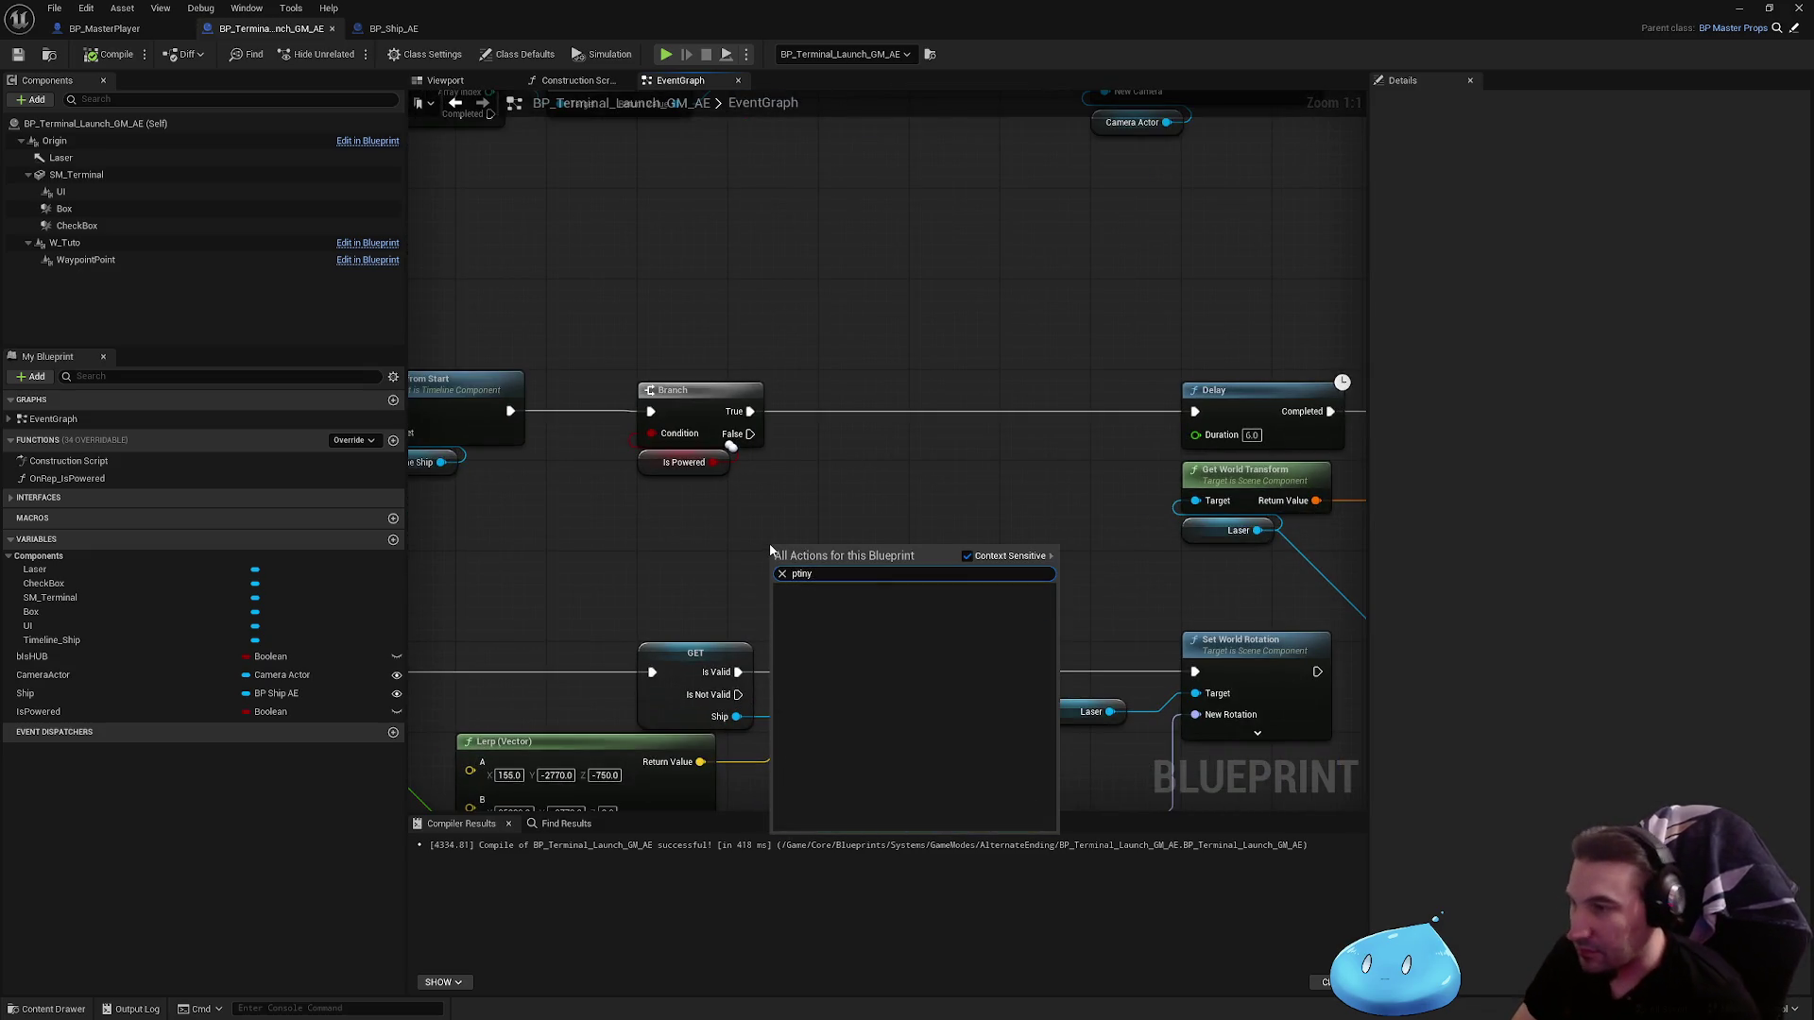
key("BackSpace")
key("BackSpace")
key("BackSpace")
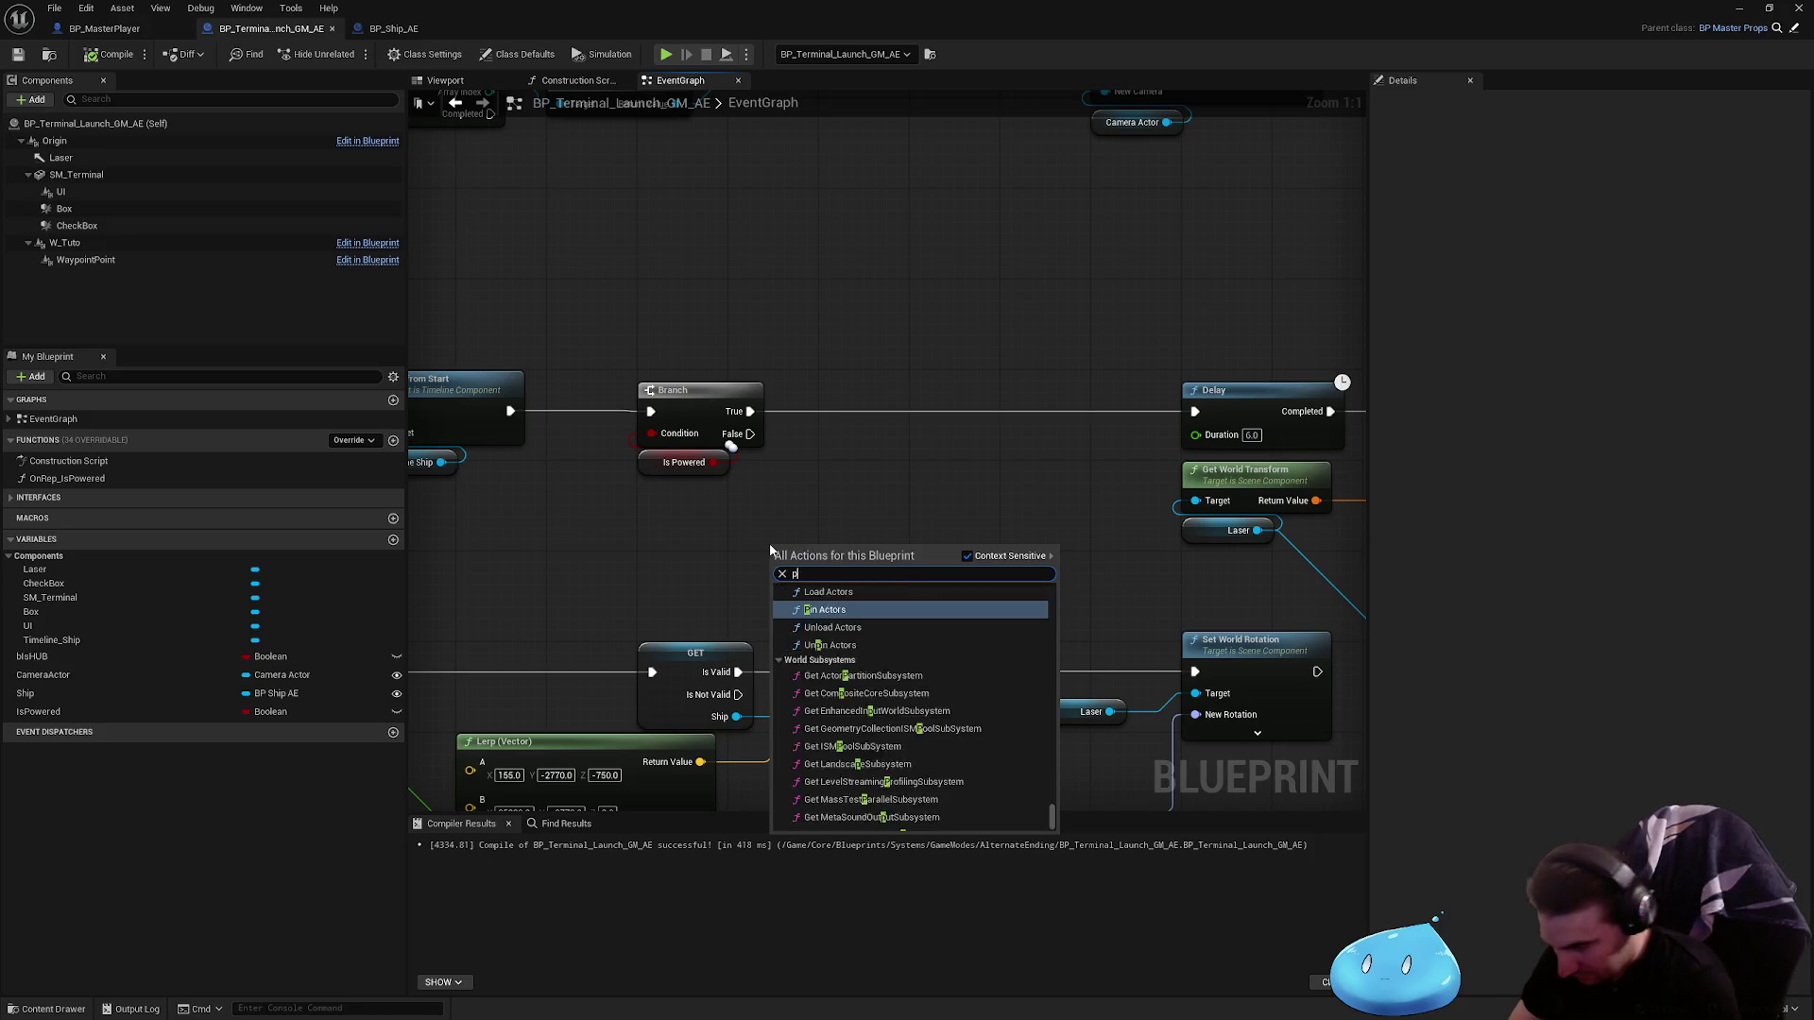
type("rint")
key("Return")
scroll(962, 523, "down", 4)
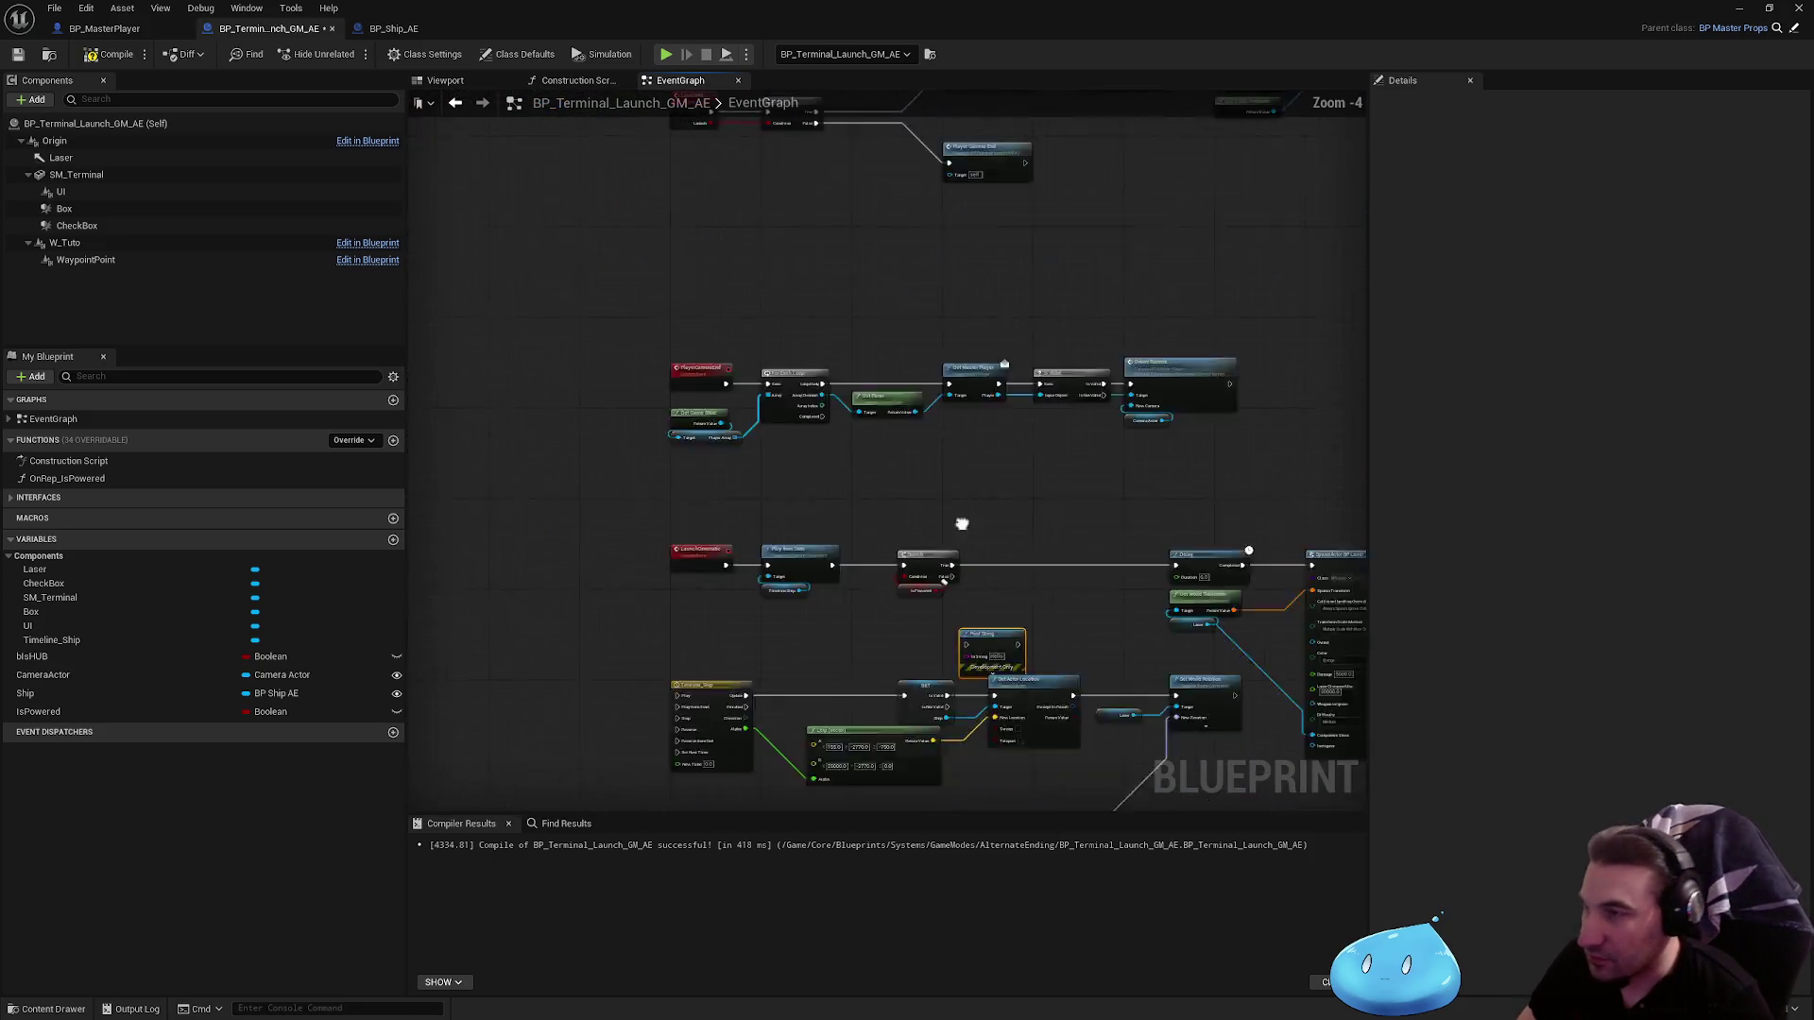
scroll(880, 446, "up", 4)
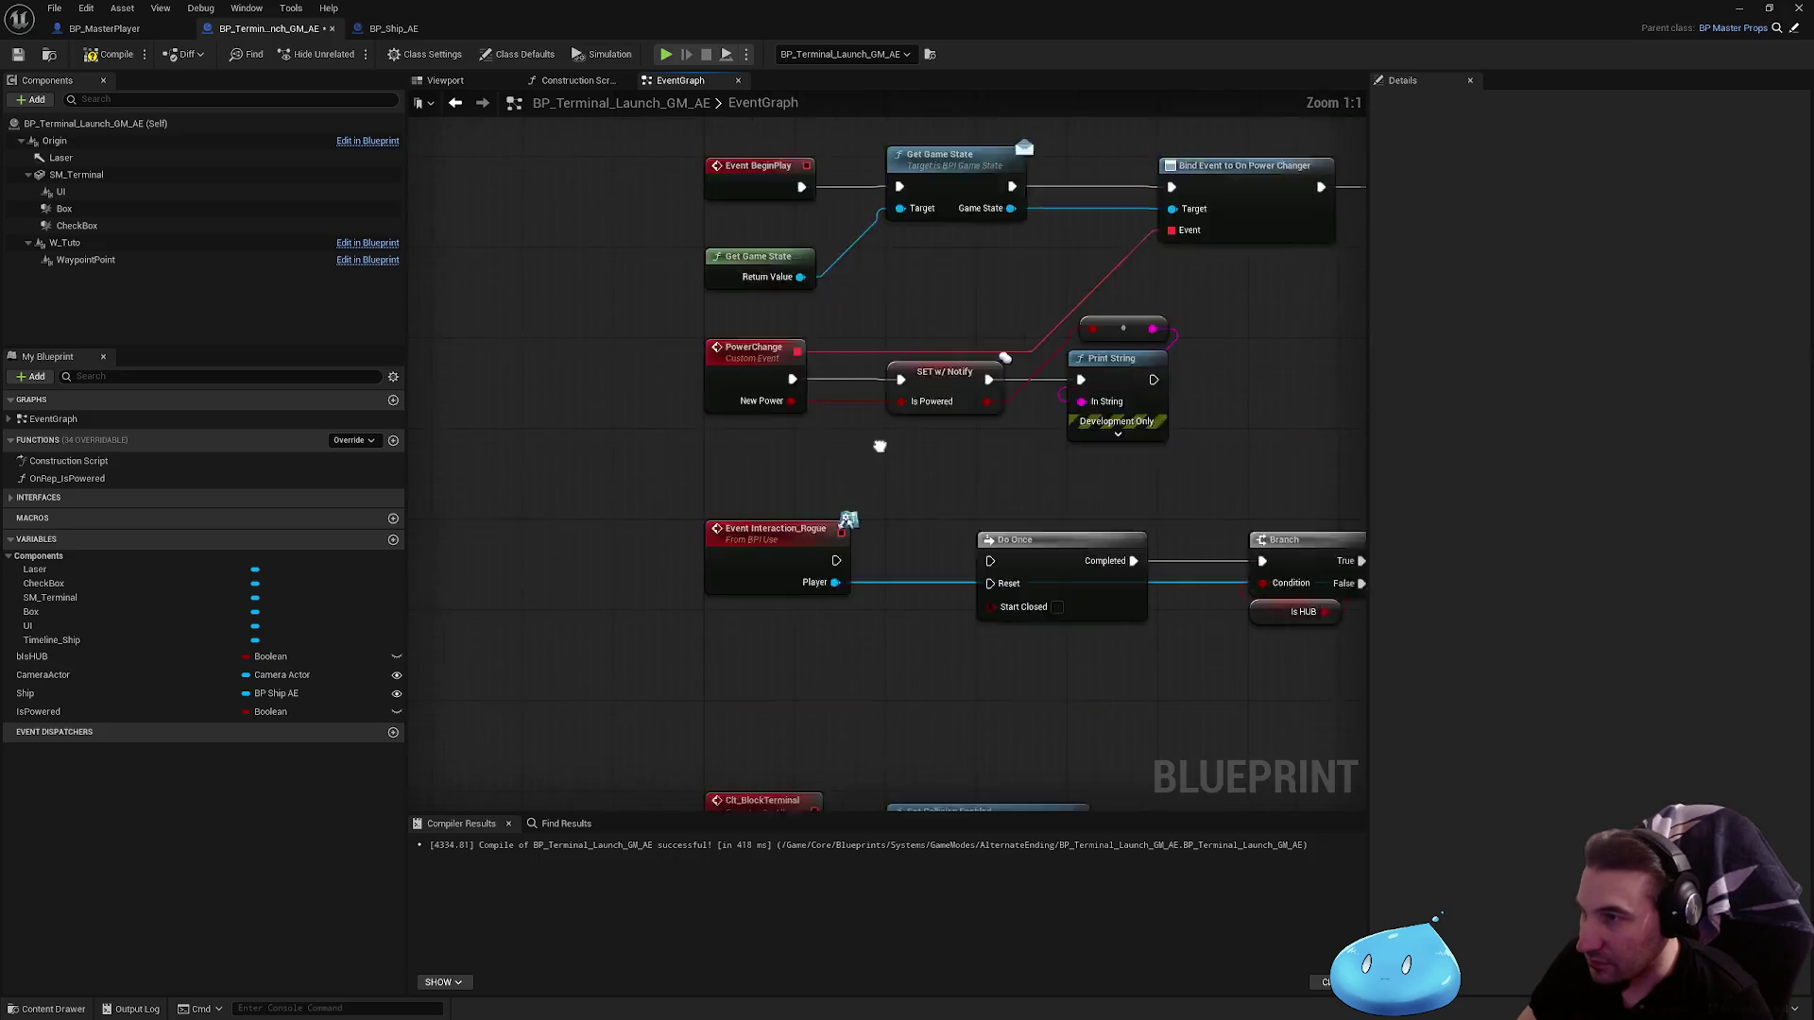
Step: Inspect the PowerChange event node, briefly check the ship blueprint, and bring up the level editor
left_click_drag(879, 446, 806, 519)
left_click(675, 455)
scroll(851, 538, "down", 2)
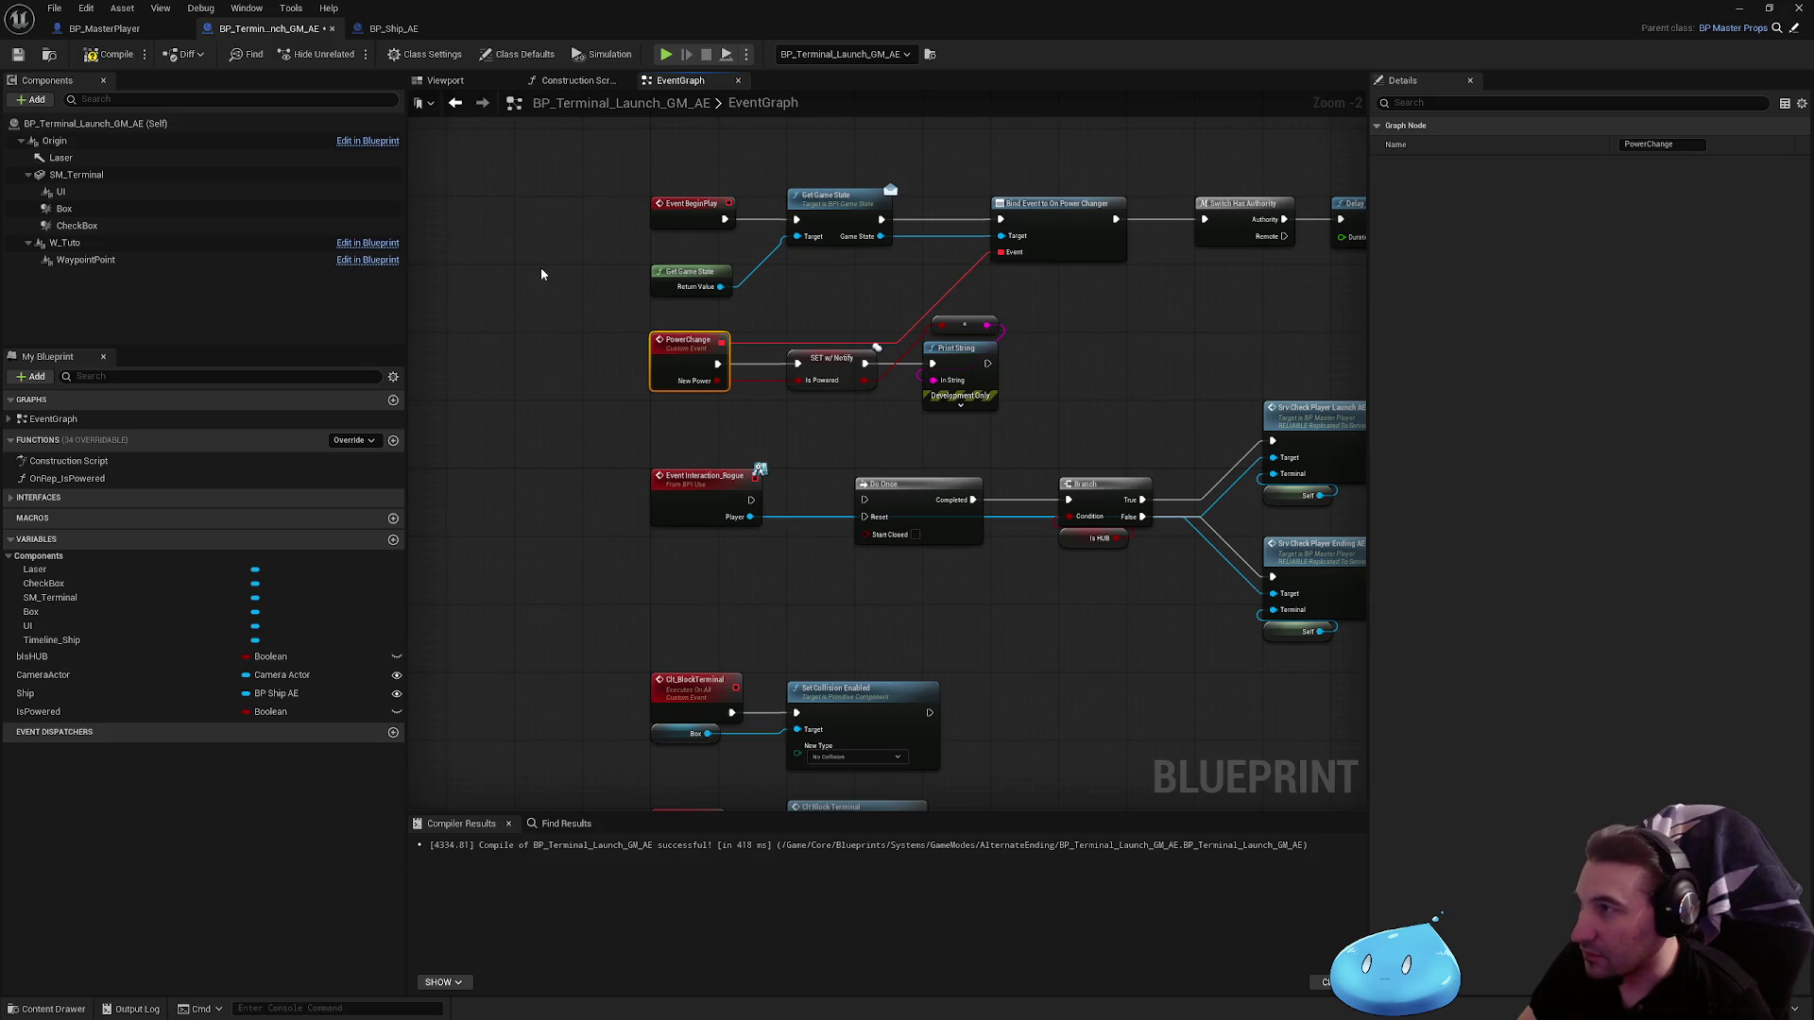
left_click(394, 28)
left_click(269, 29)
left_click_drag(609, 25, 957, 1014)
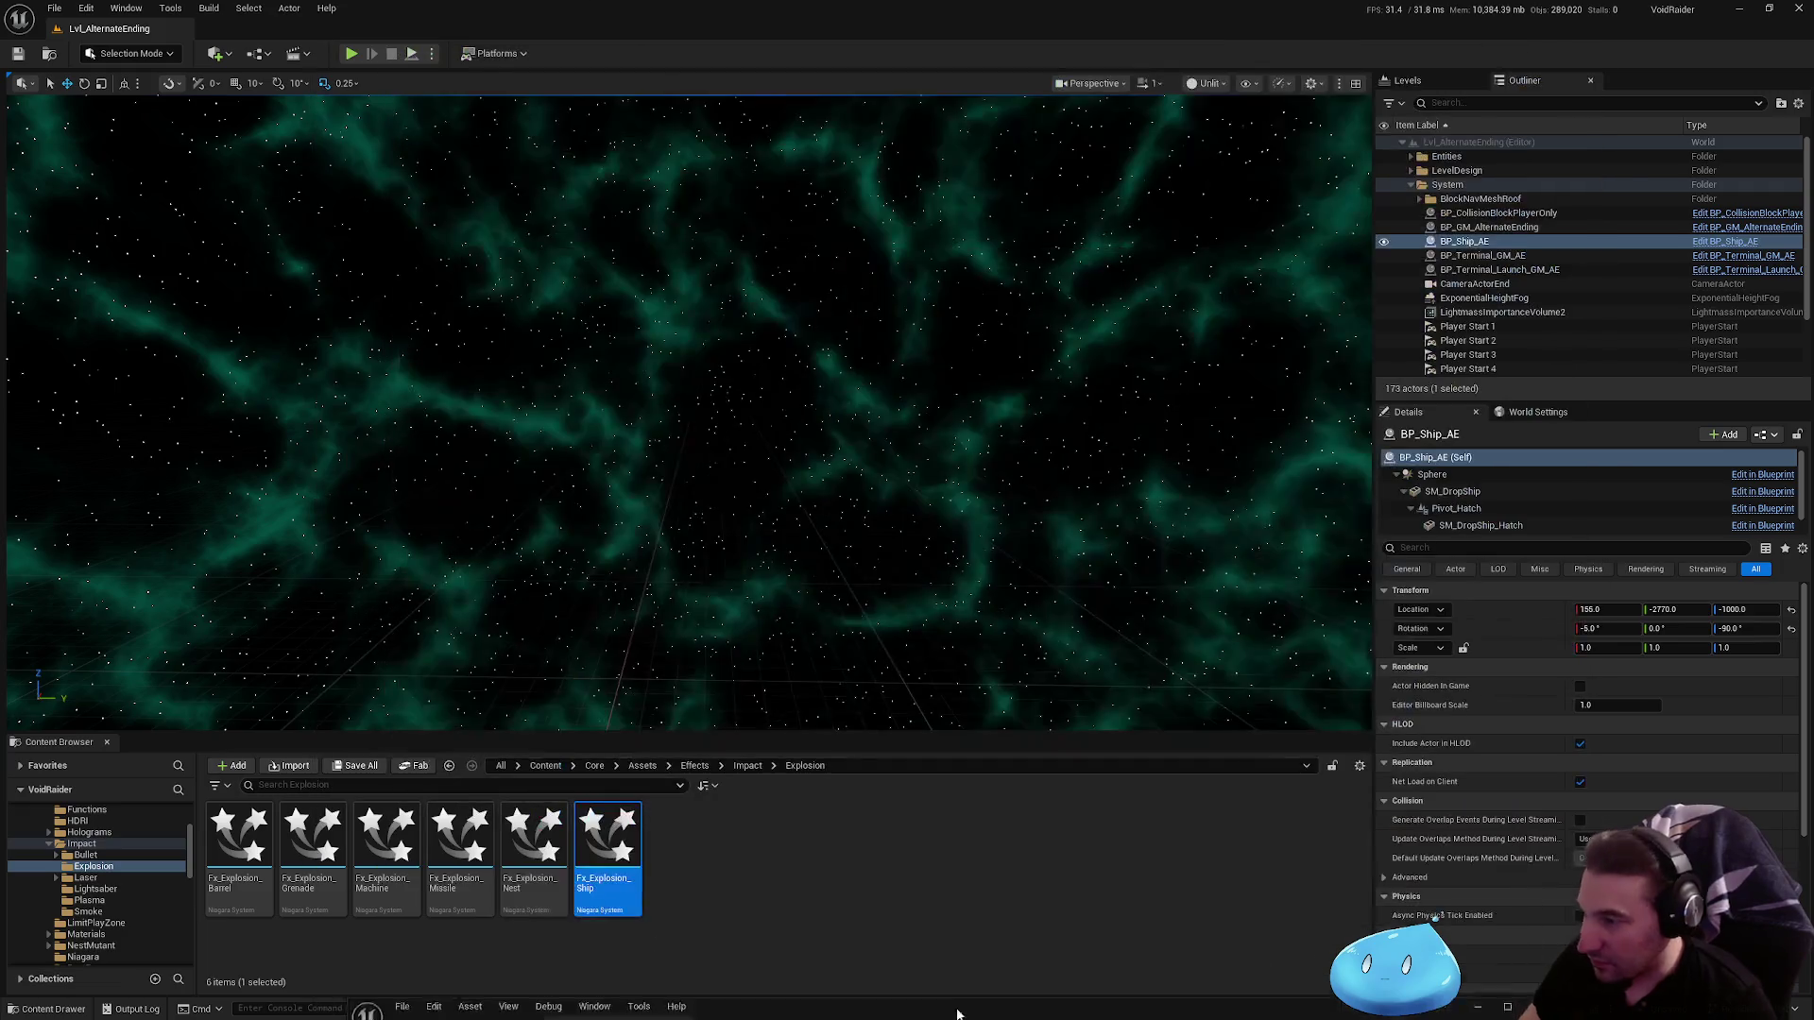
Step: Open BP_TerminalCommand_Detector from Blueprints > Interactables > PropsUseable in the Content Browser
scroll(132, 907, "up", 5)
left_click(38, 858)
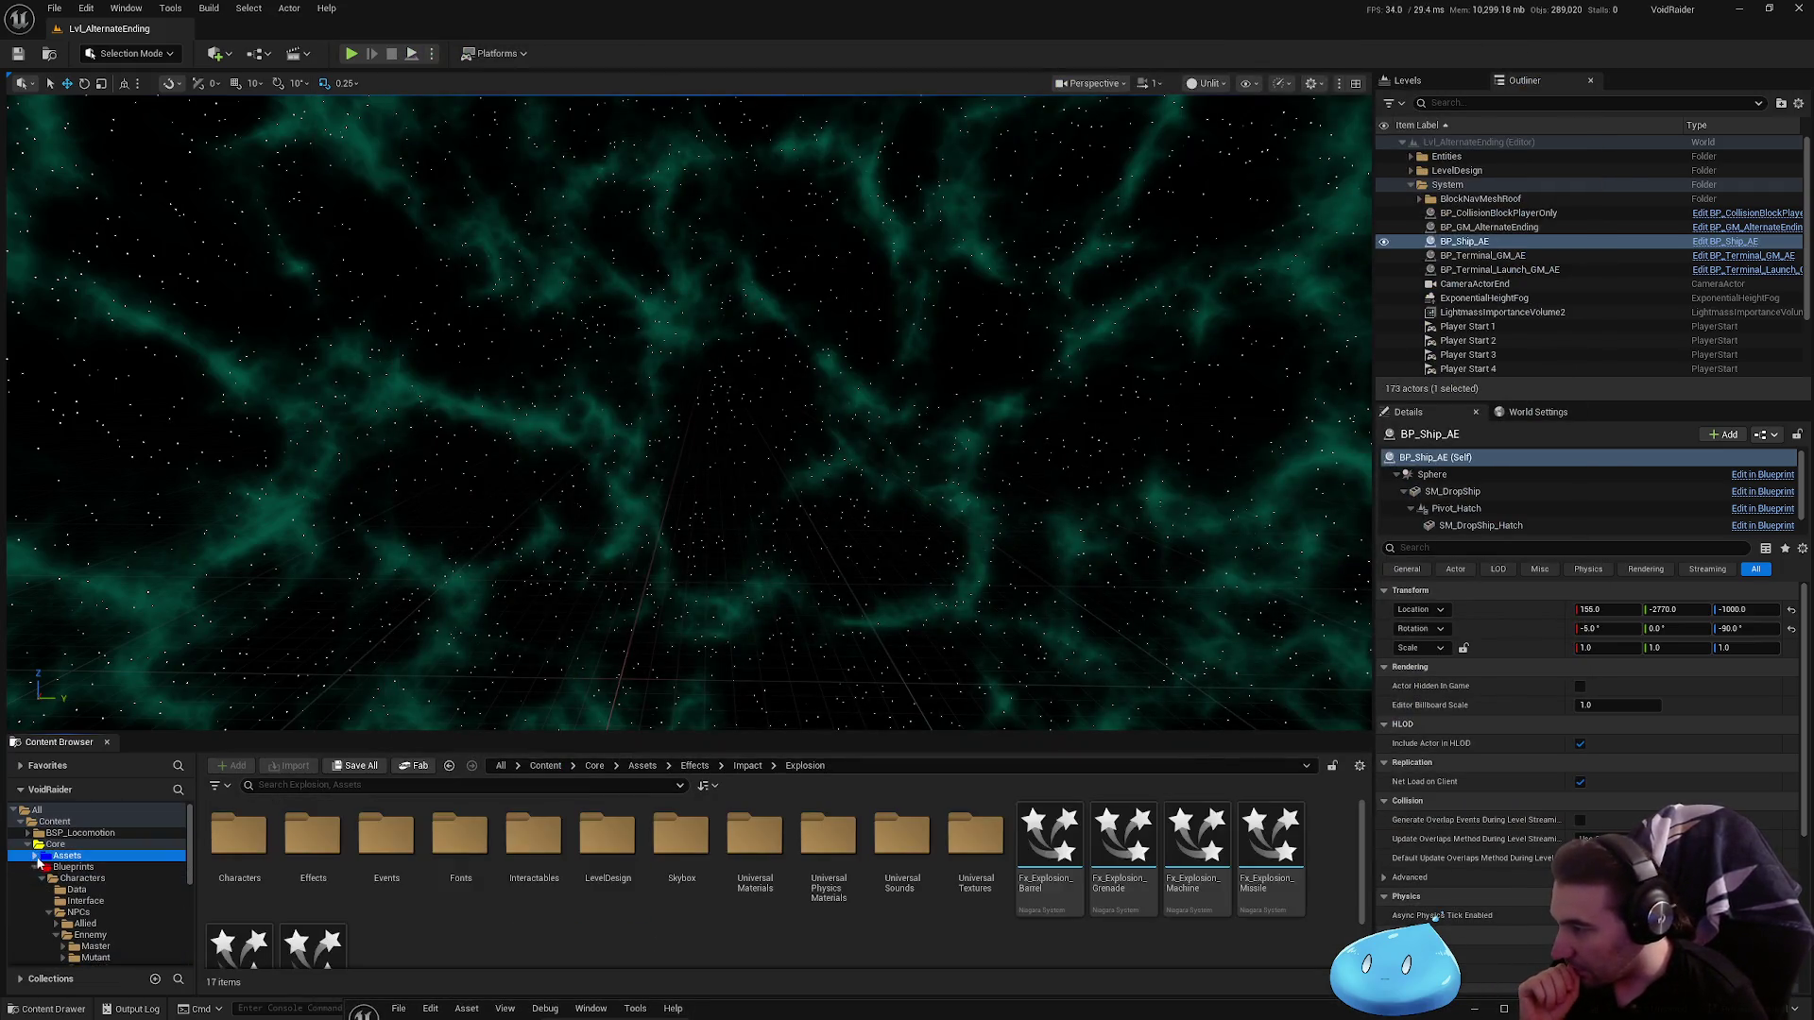
left_click(60, 913)
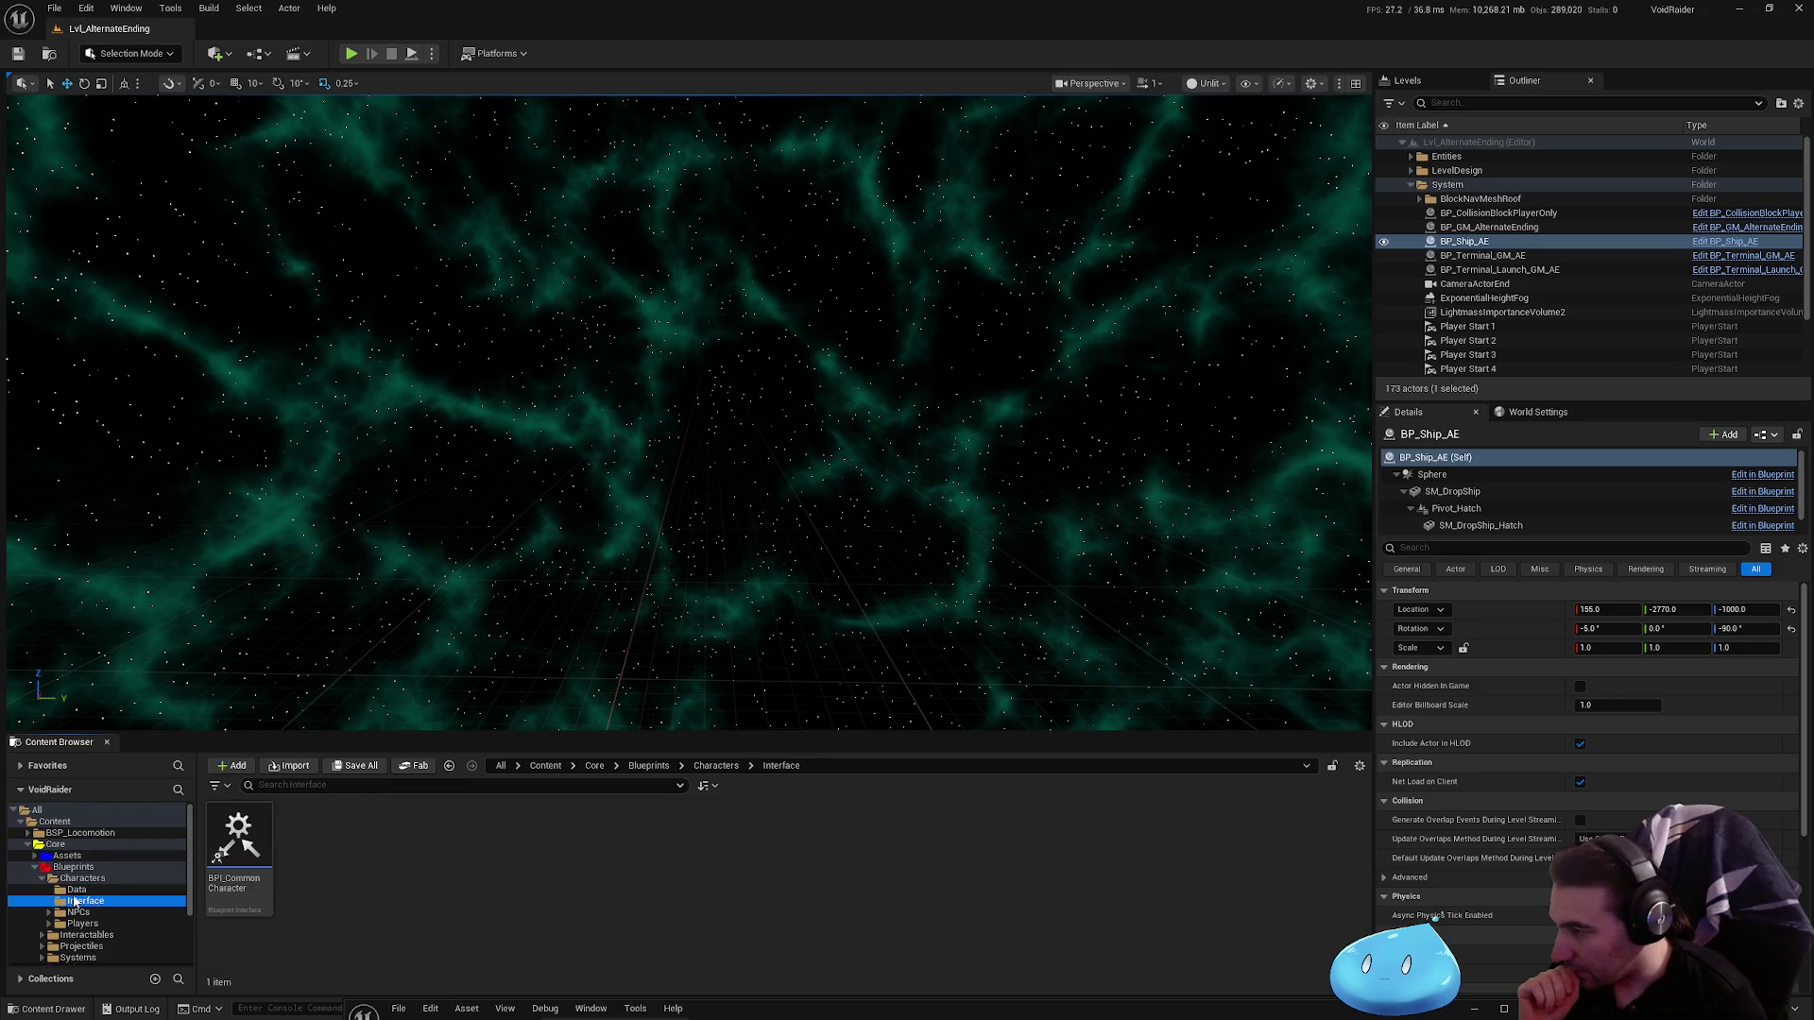
left_click(42, 878)
left_click(87, 889)
double_click(460, 836)
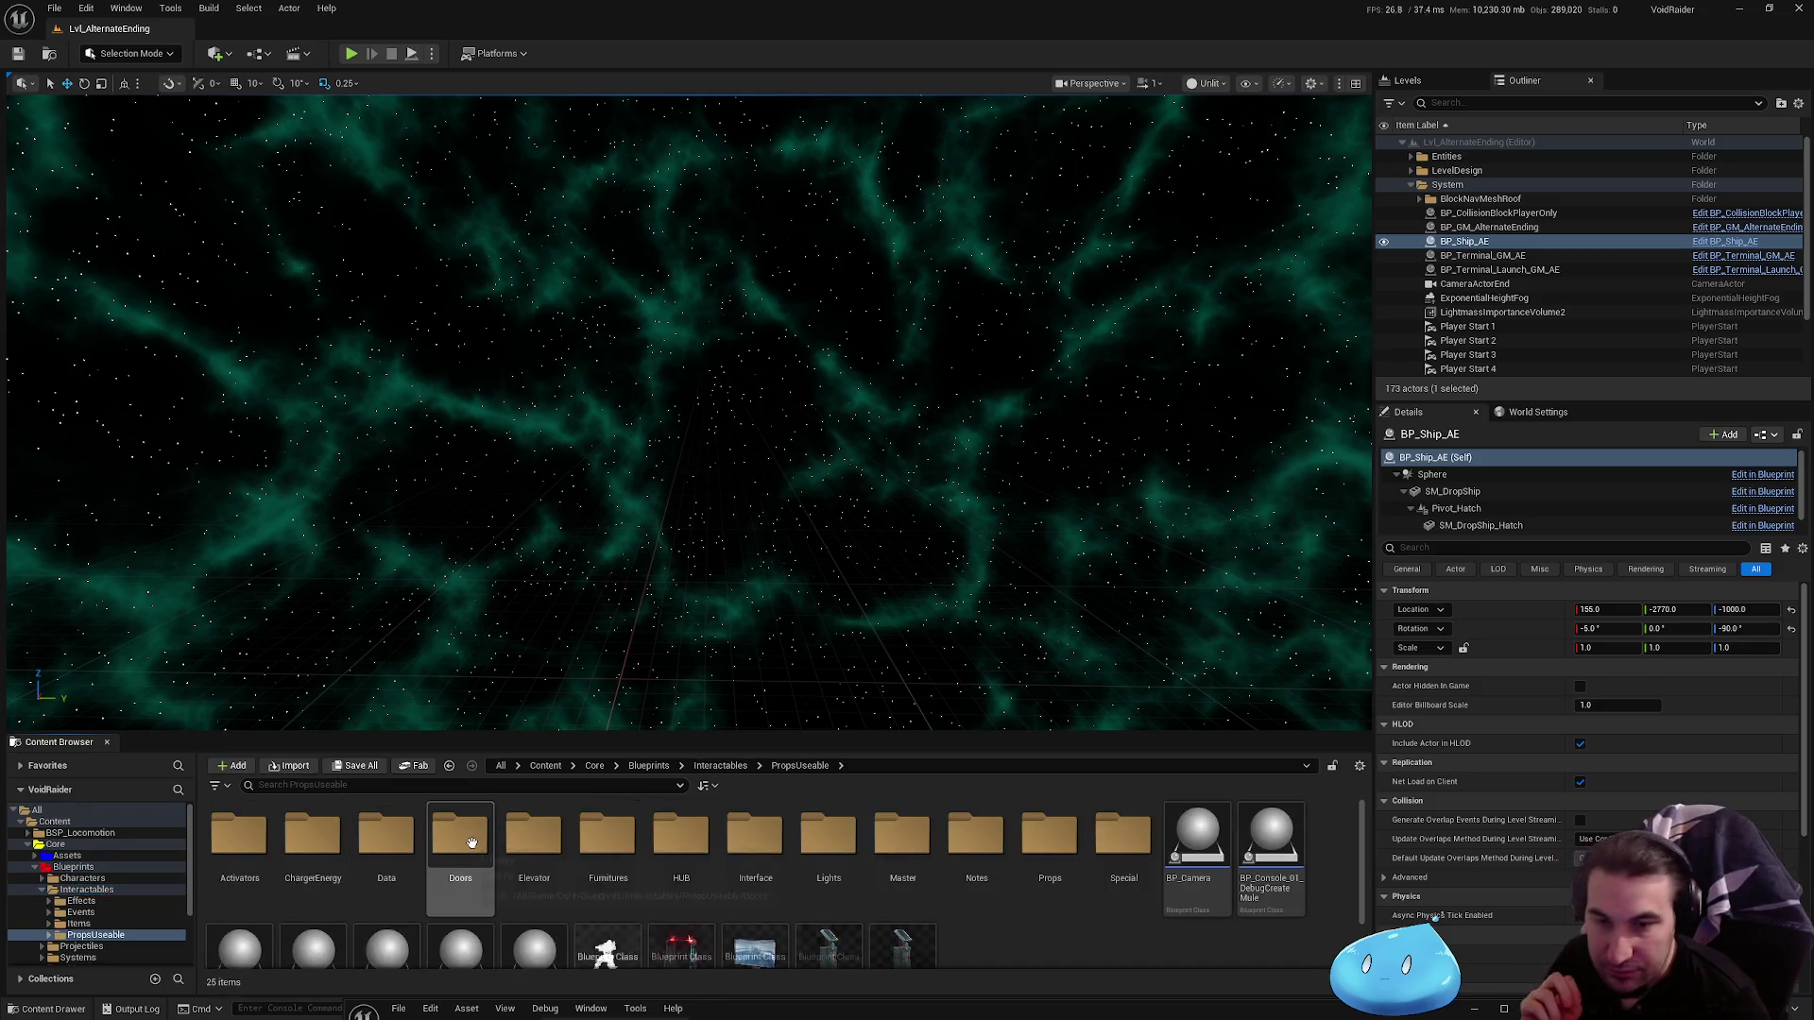
scroll(890, 904, "down", 1)
left_click(850, 906)
scroll(852, 885, "down", 1)
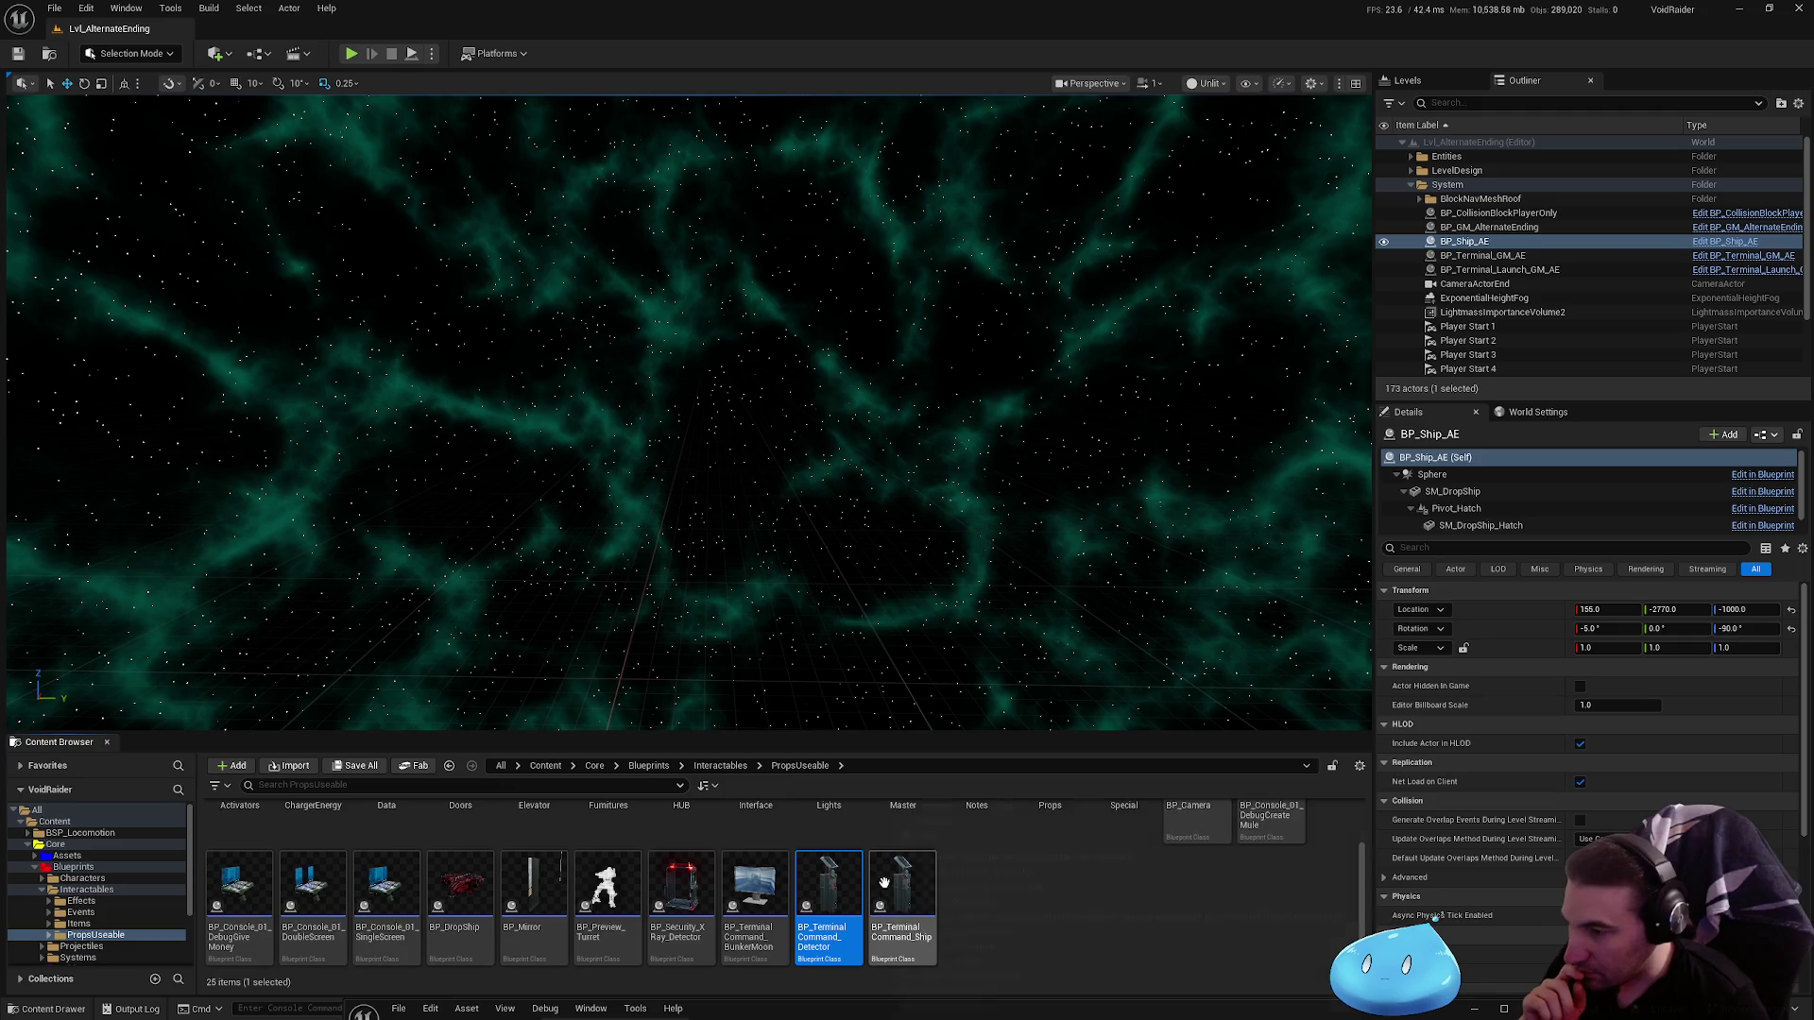
double_click(828, 893)
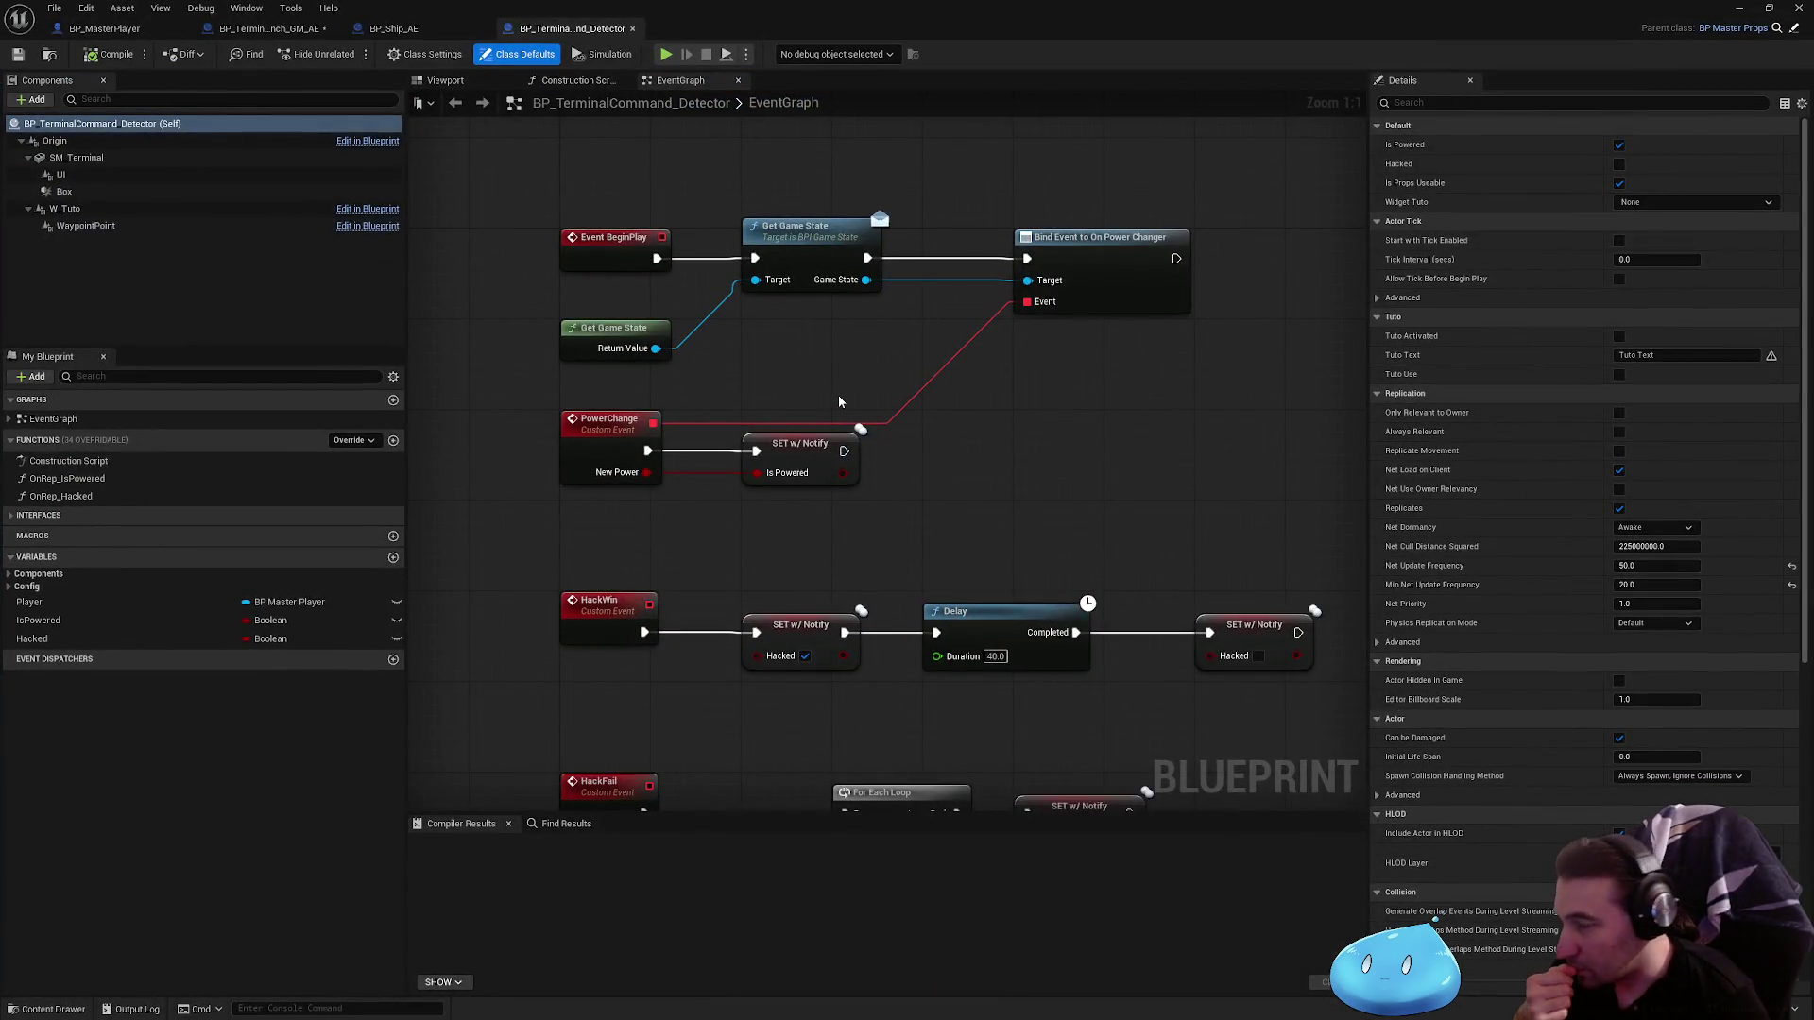
Step: Inspect the detector's IsPowered set node and BeginPlay nodes, then bring up BP_Ship_AE
left_click(804, 459)
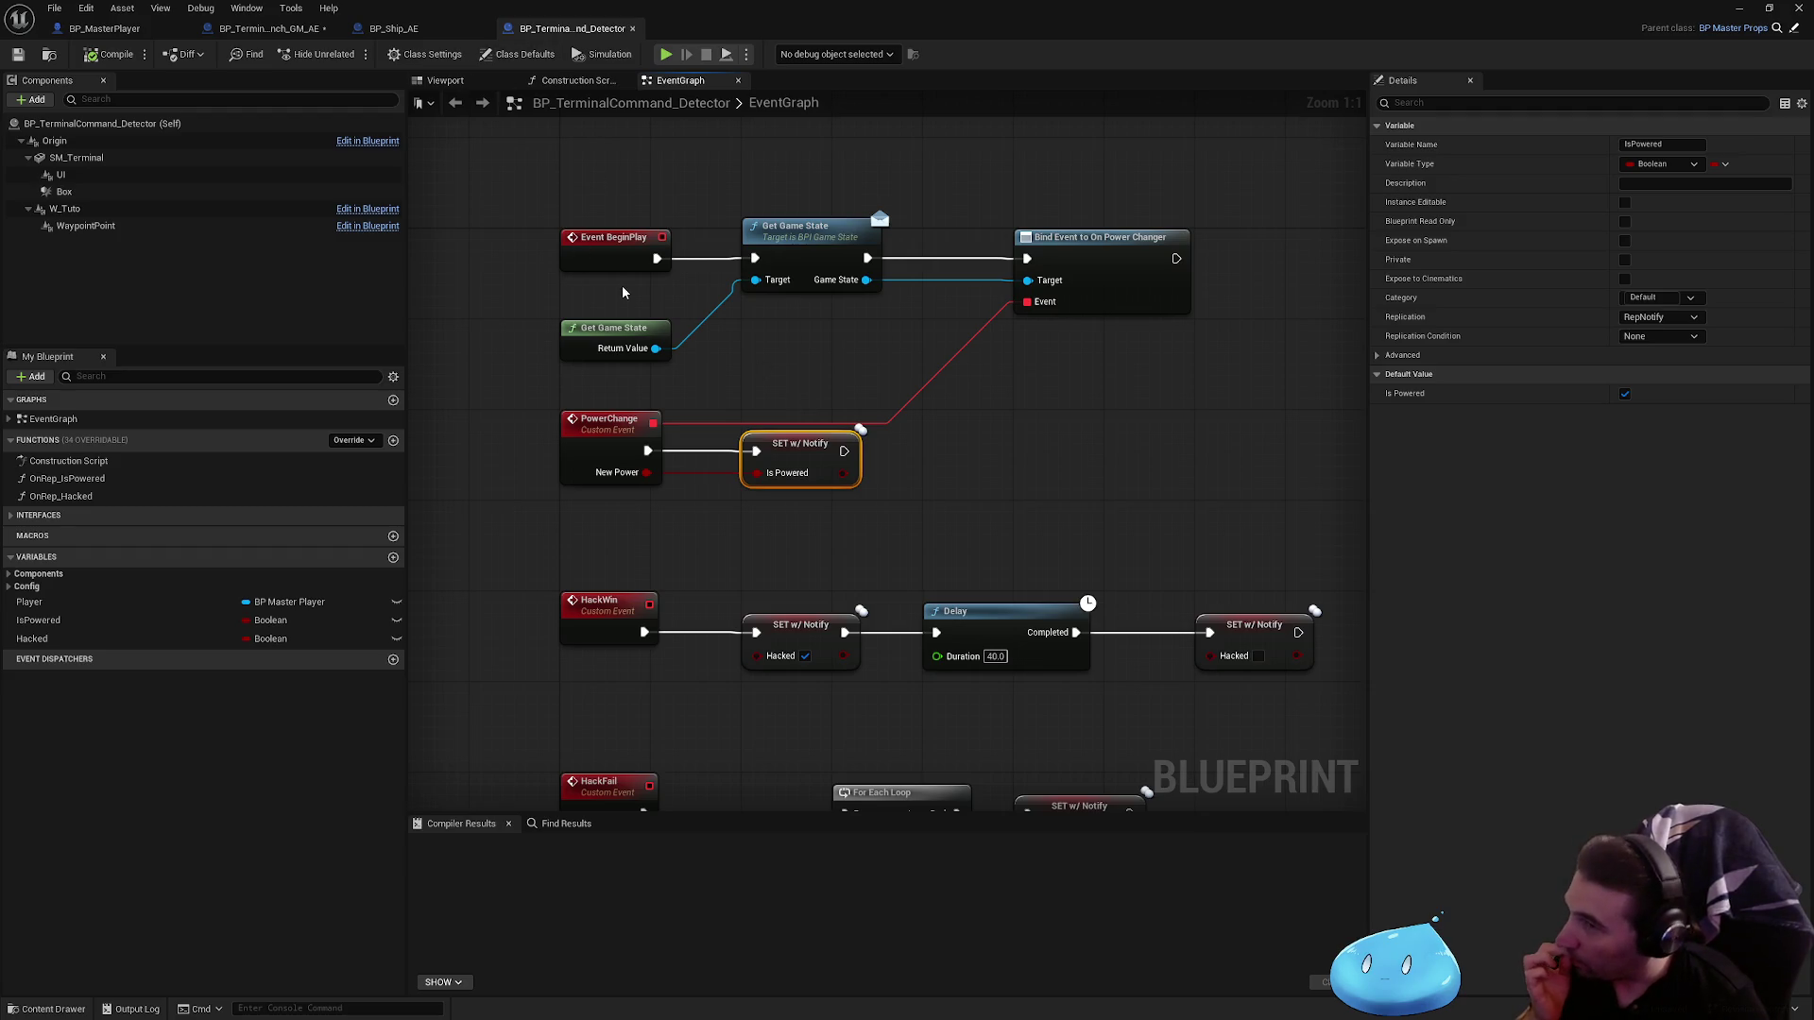
left_click_drag(619, 288, 715, 325)
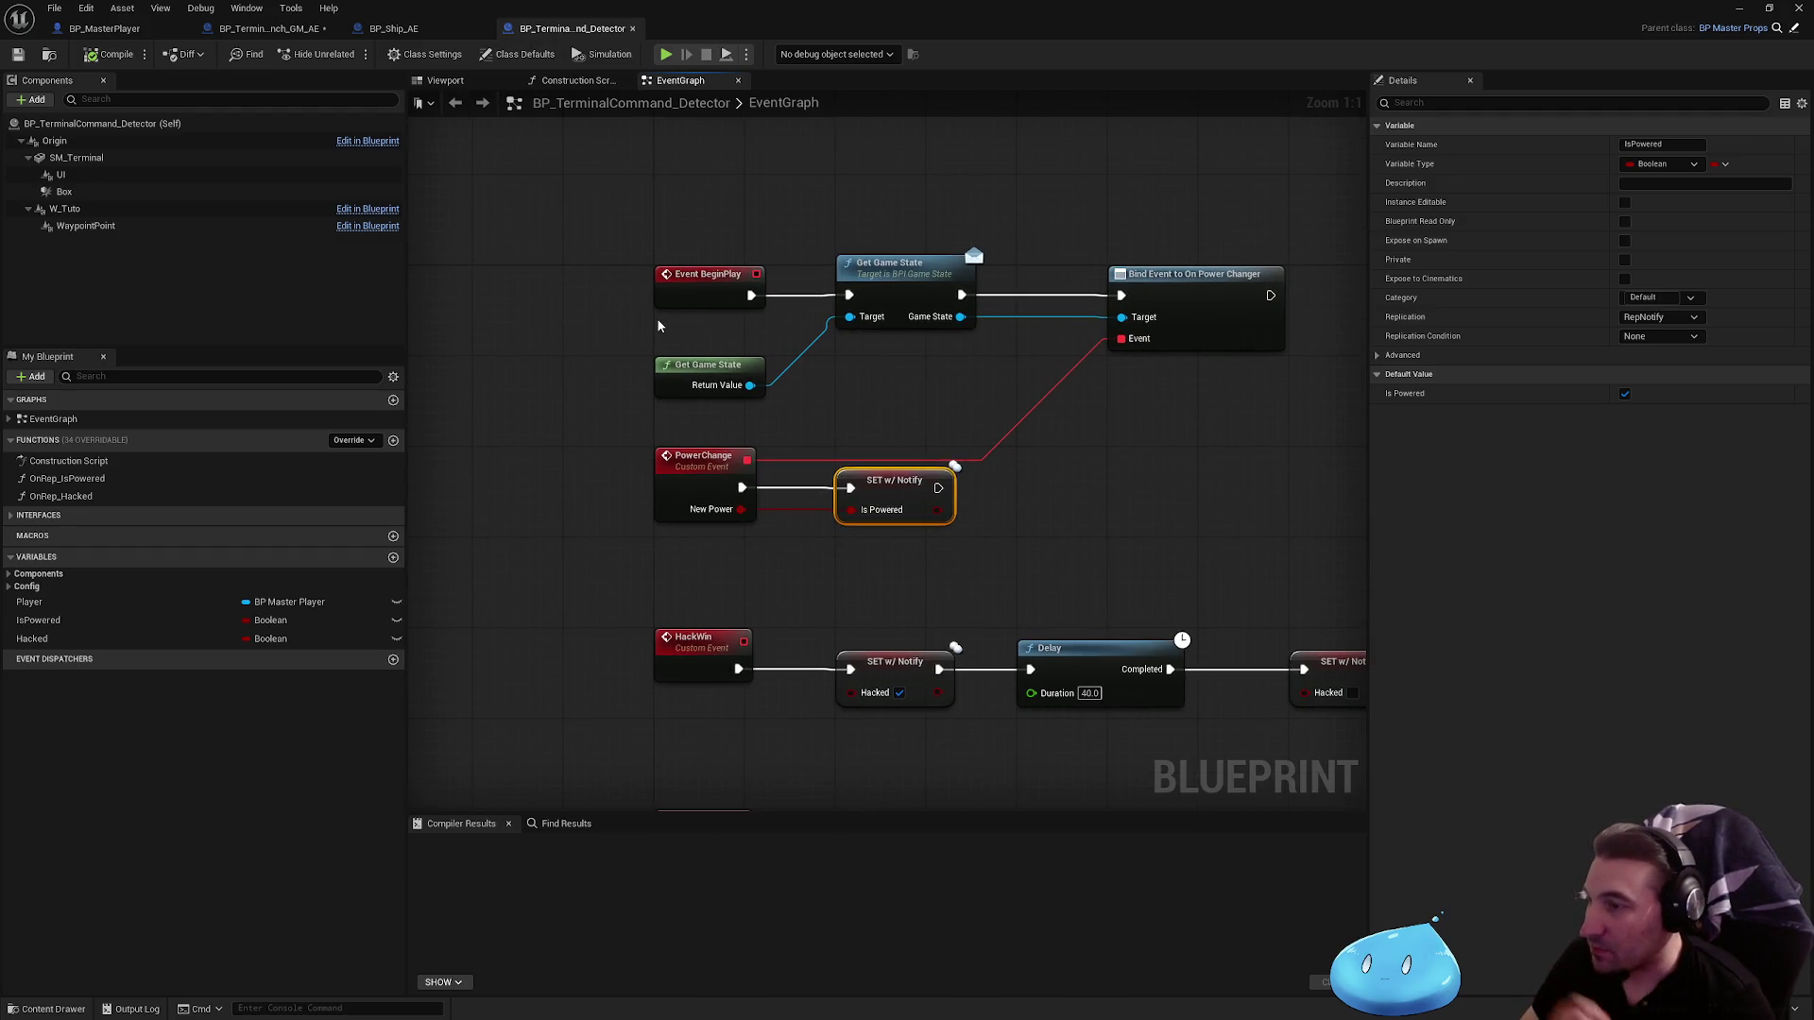
left_click(433, 37)
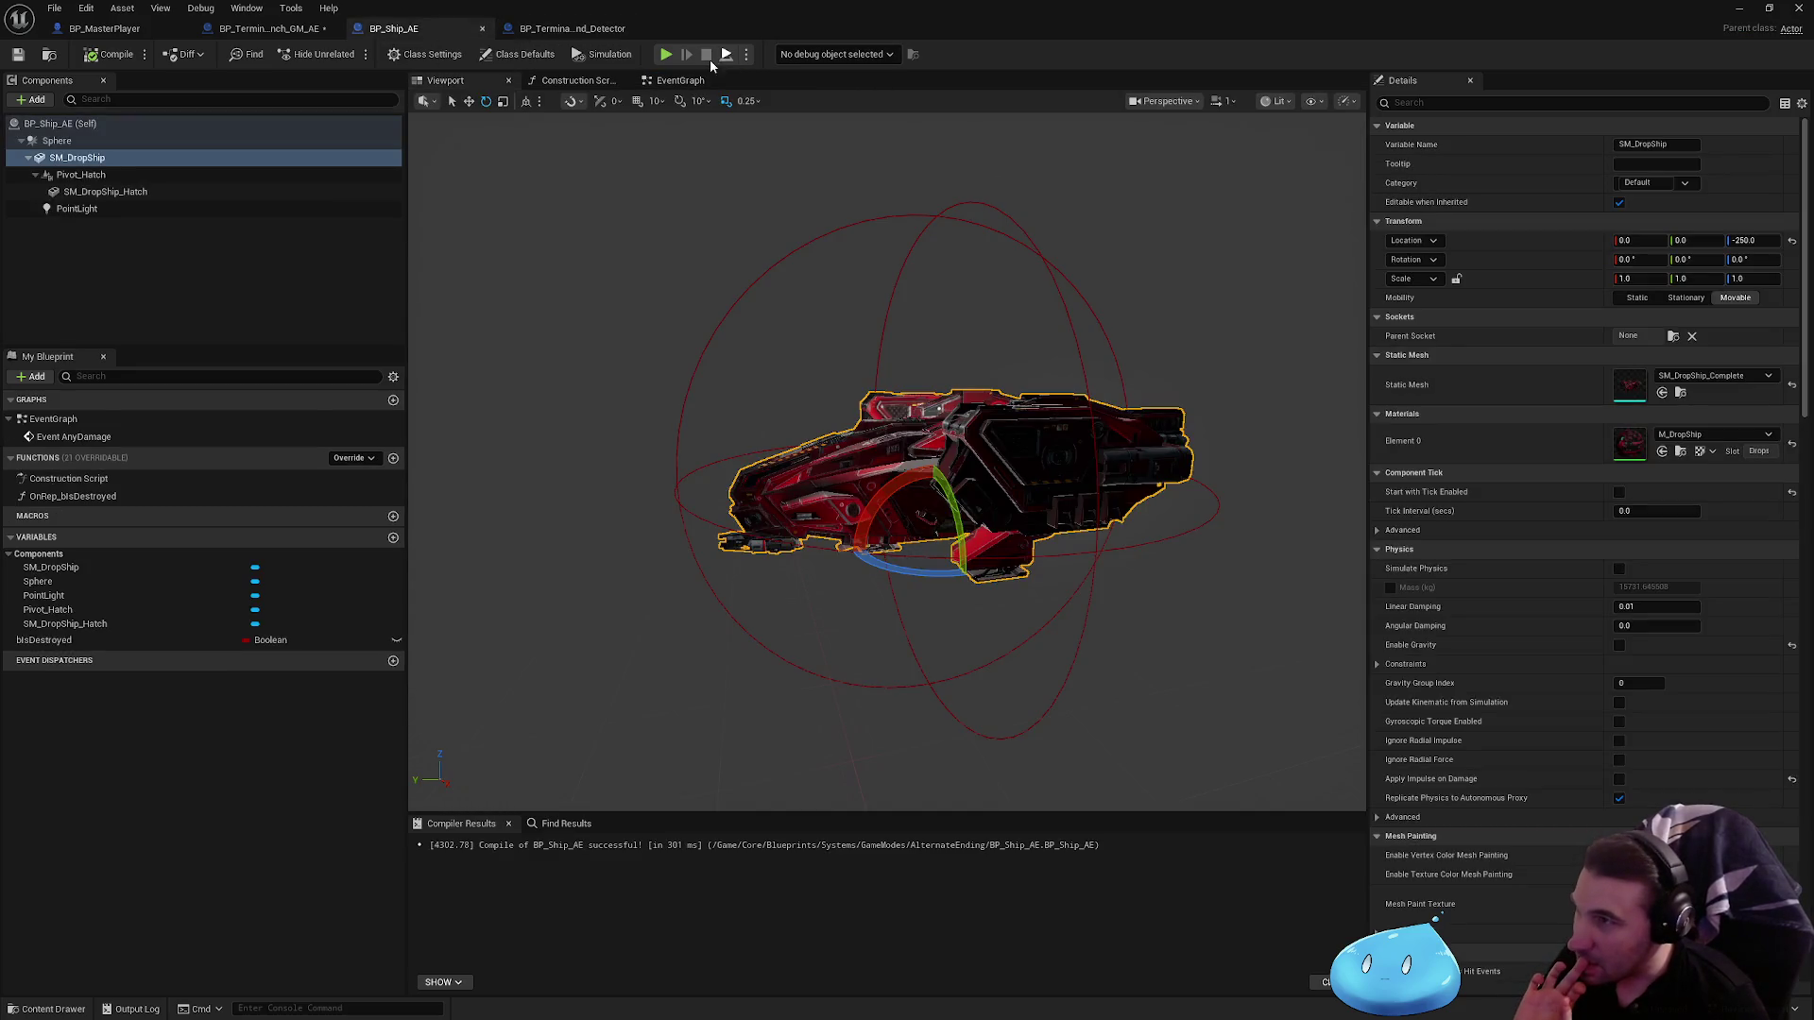
Step: Delete the stray Print String node and its reroute from the launch terminal graph and compile
left_click(690, 80)
left_click(270, 28)
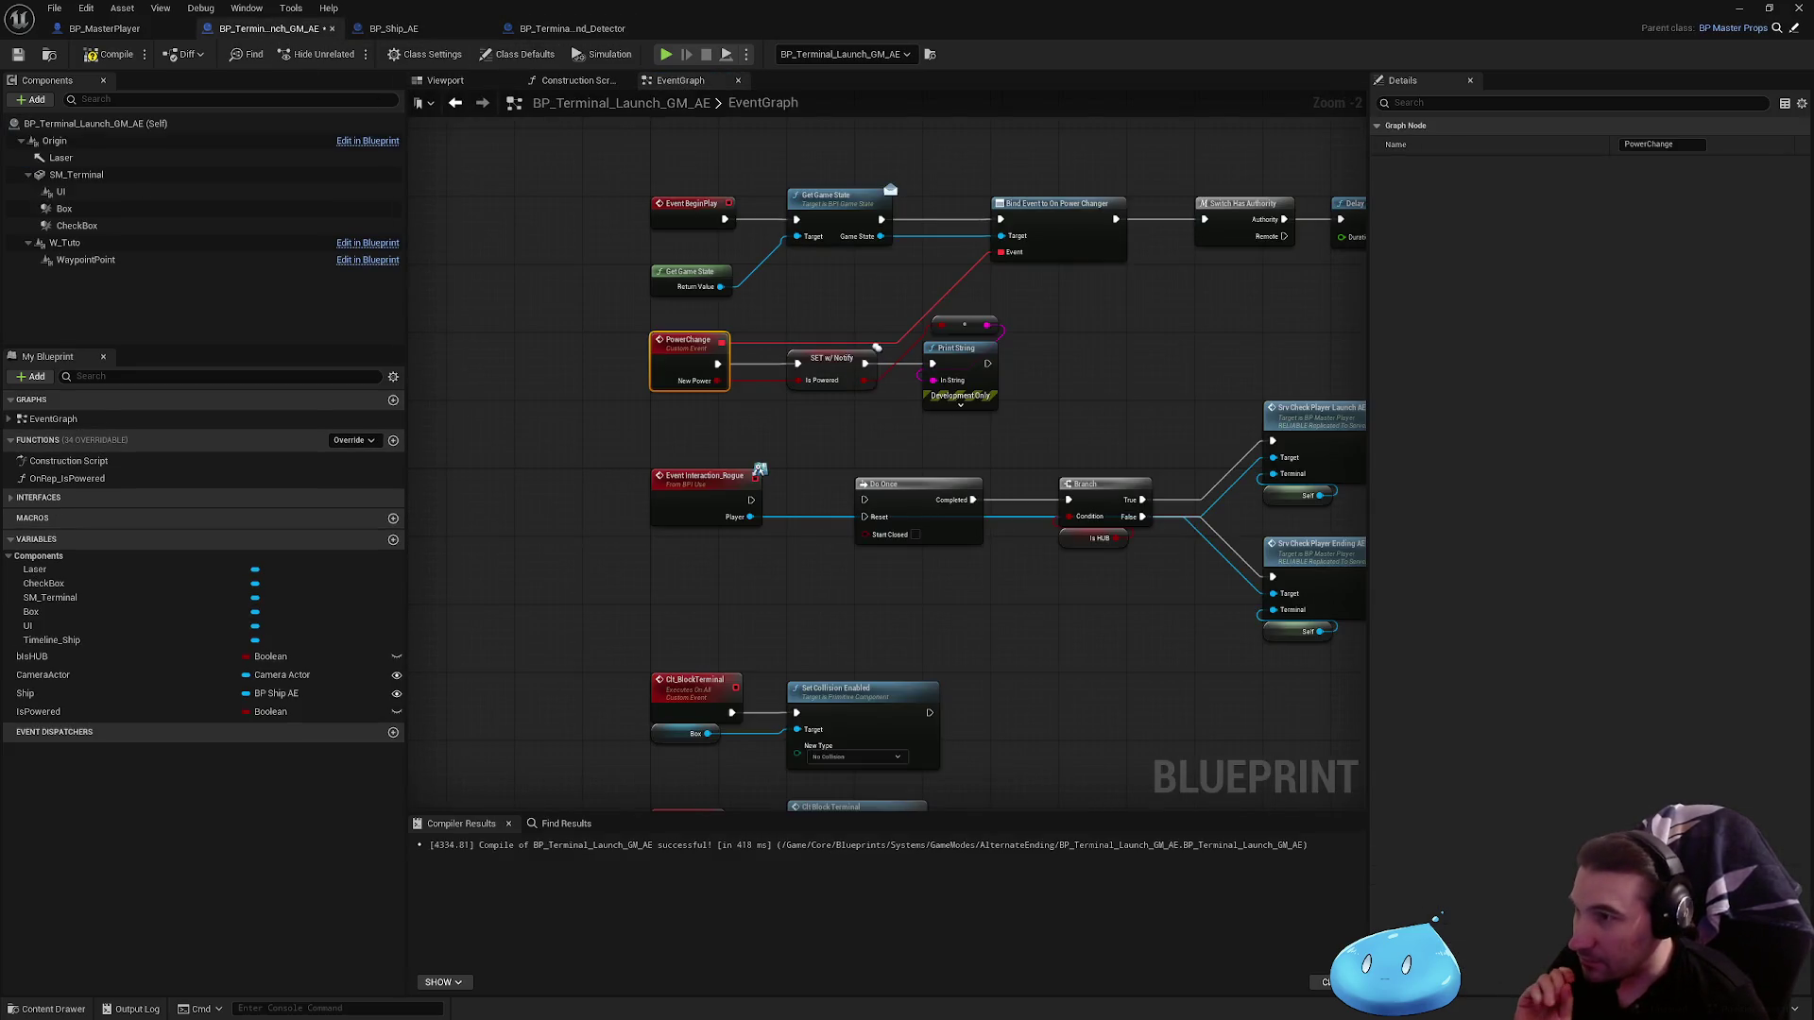
scroll(888, 430, "up", 2)
left_click_drag(893, 416, 877, 503)
key("Delete")
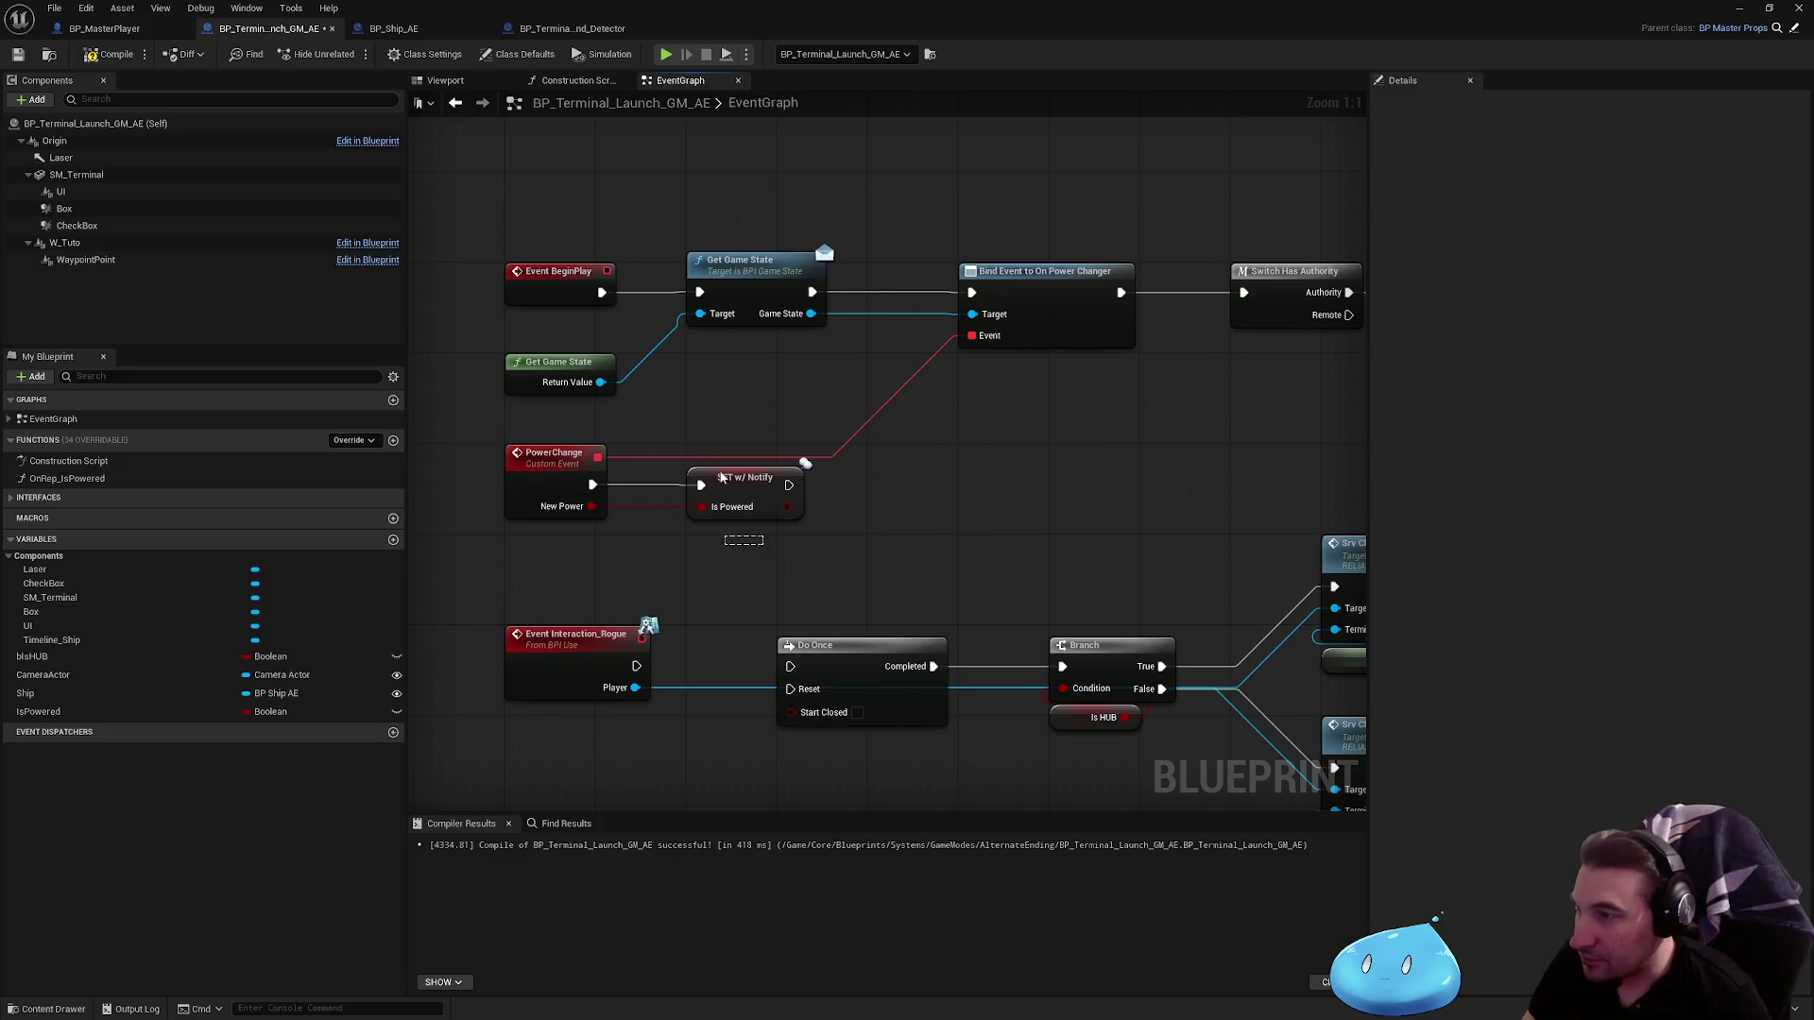
left_click(721, 478)
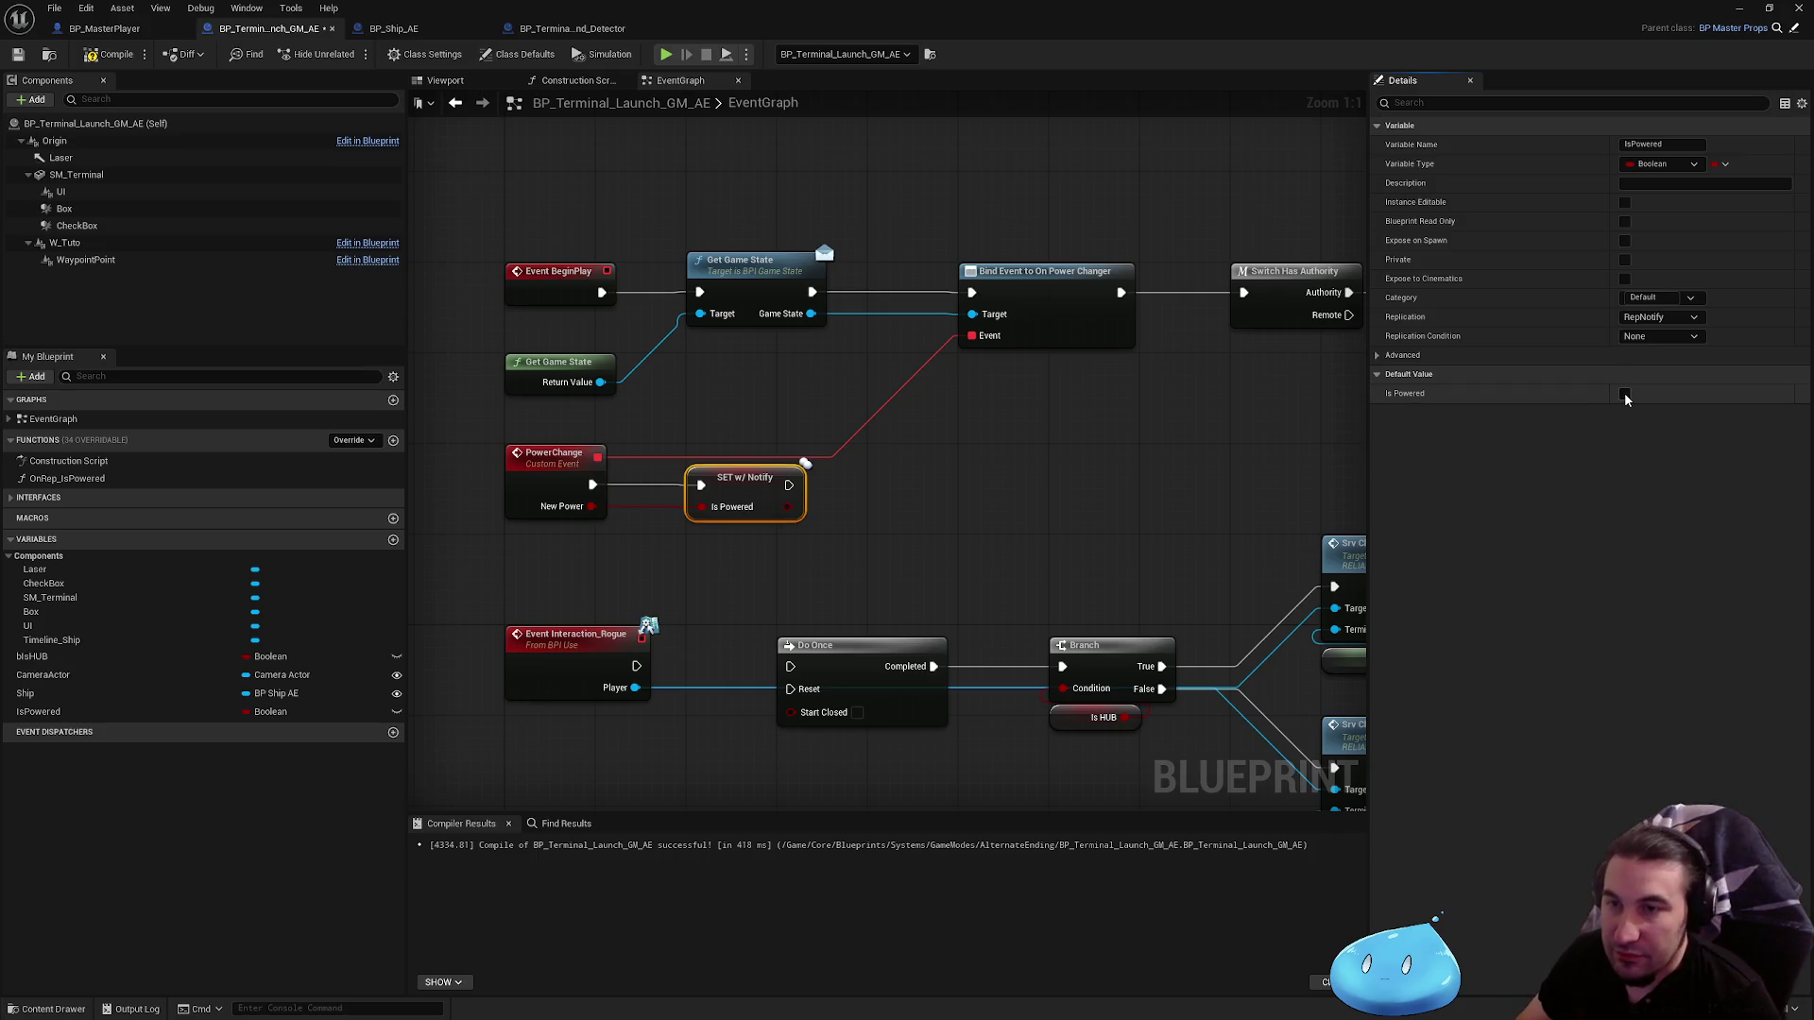
left_click(7, 58)
Step: Delete the 'Hello' Print String node and recompile the launch terminal blueprint
scroll(935, 195, "down", 5)
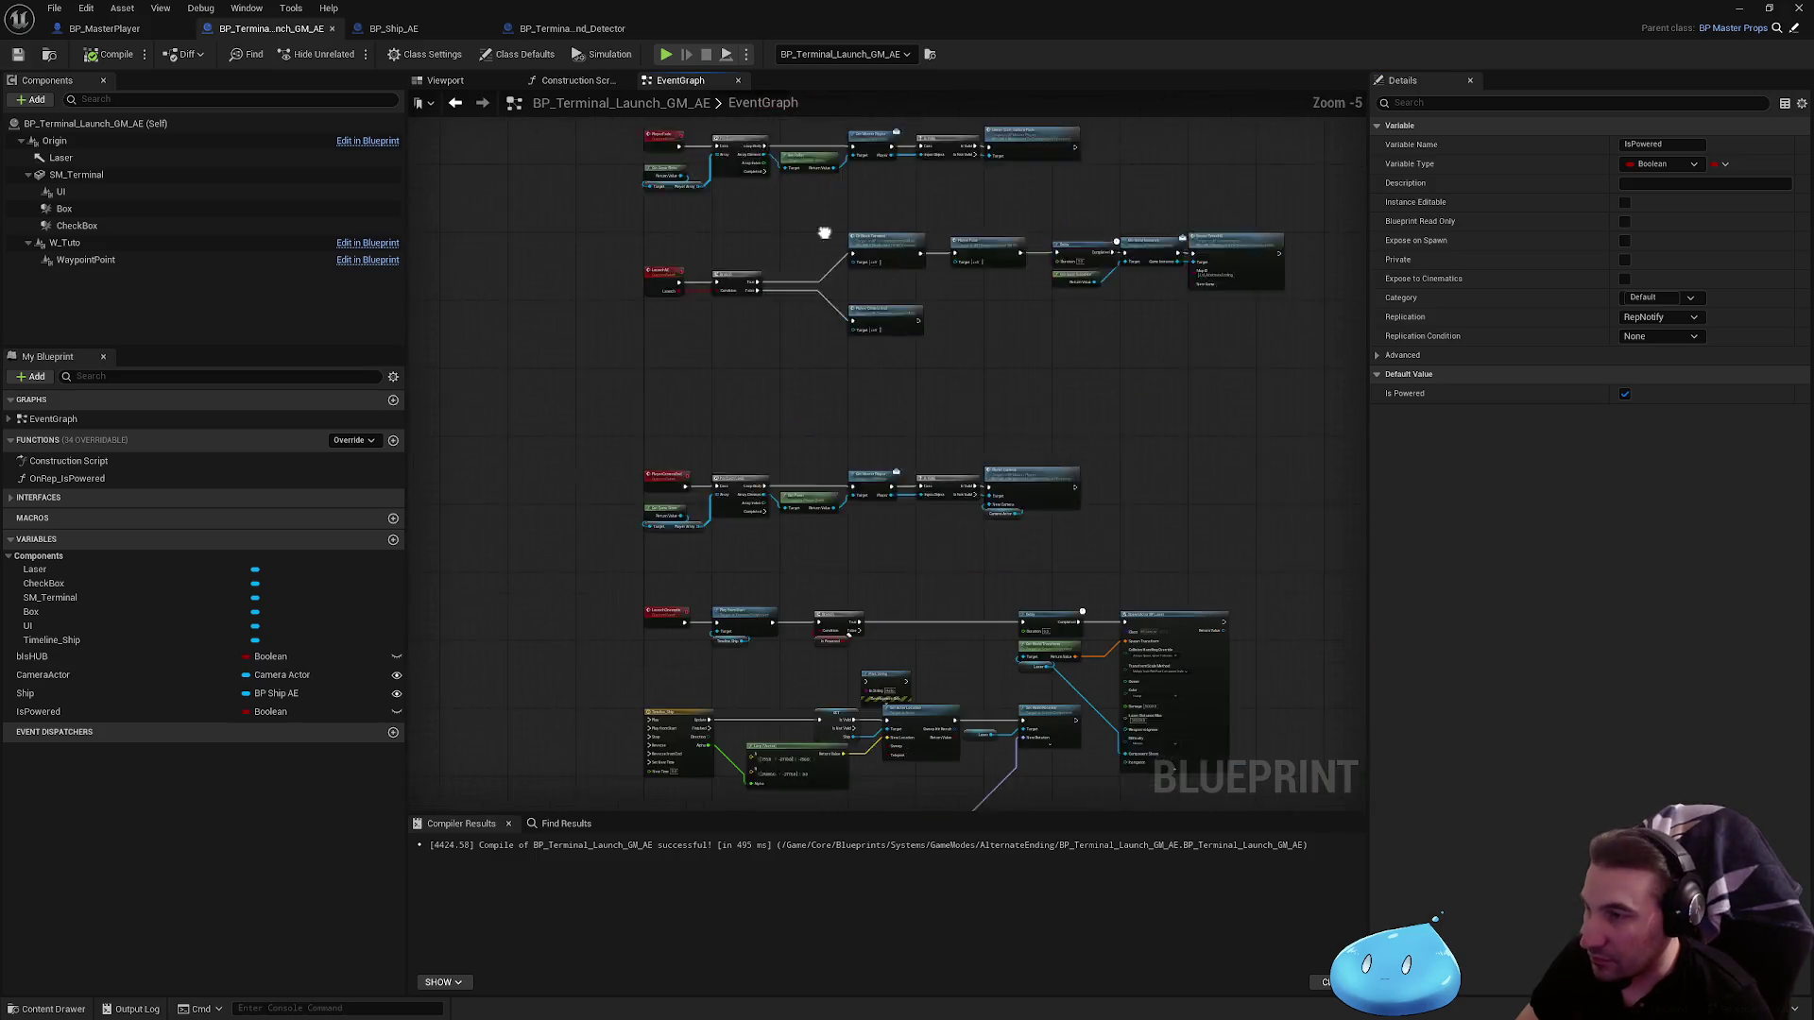
scroll(846, 393, "up", 5)
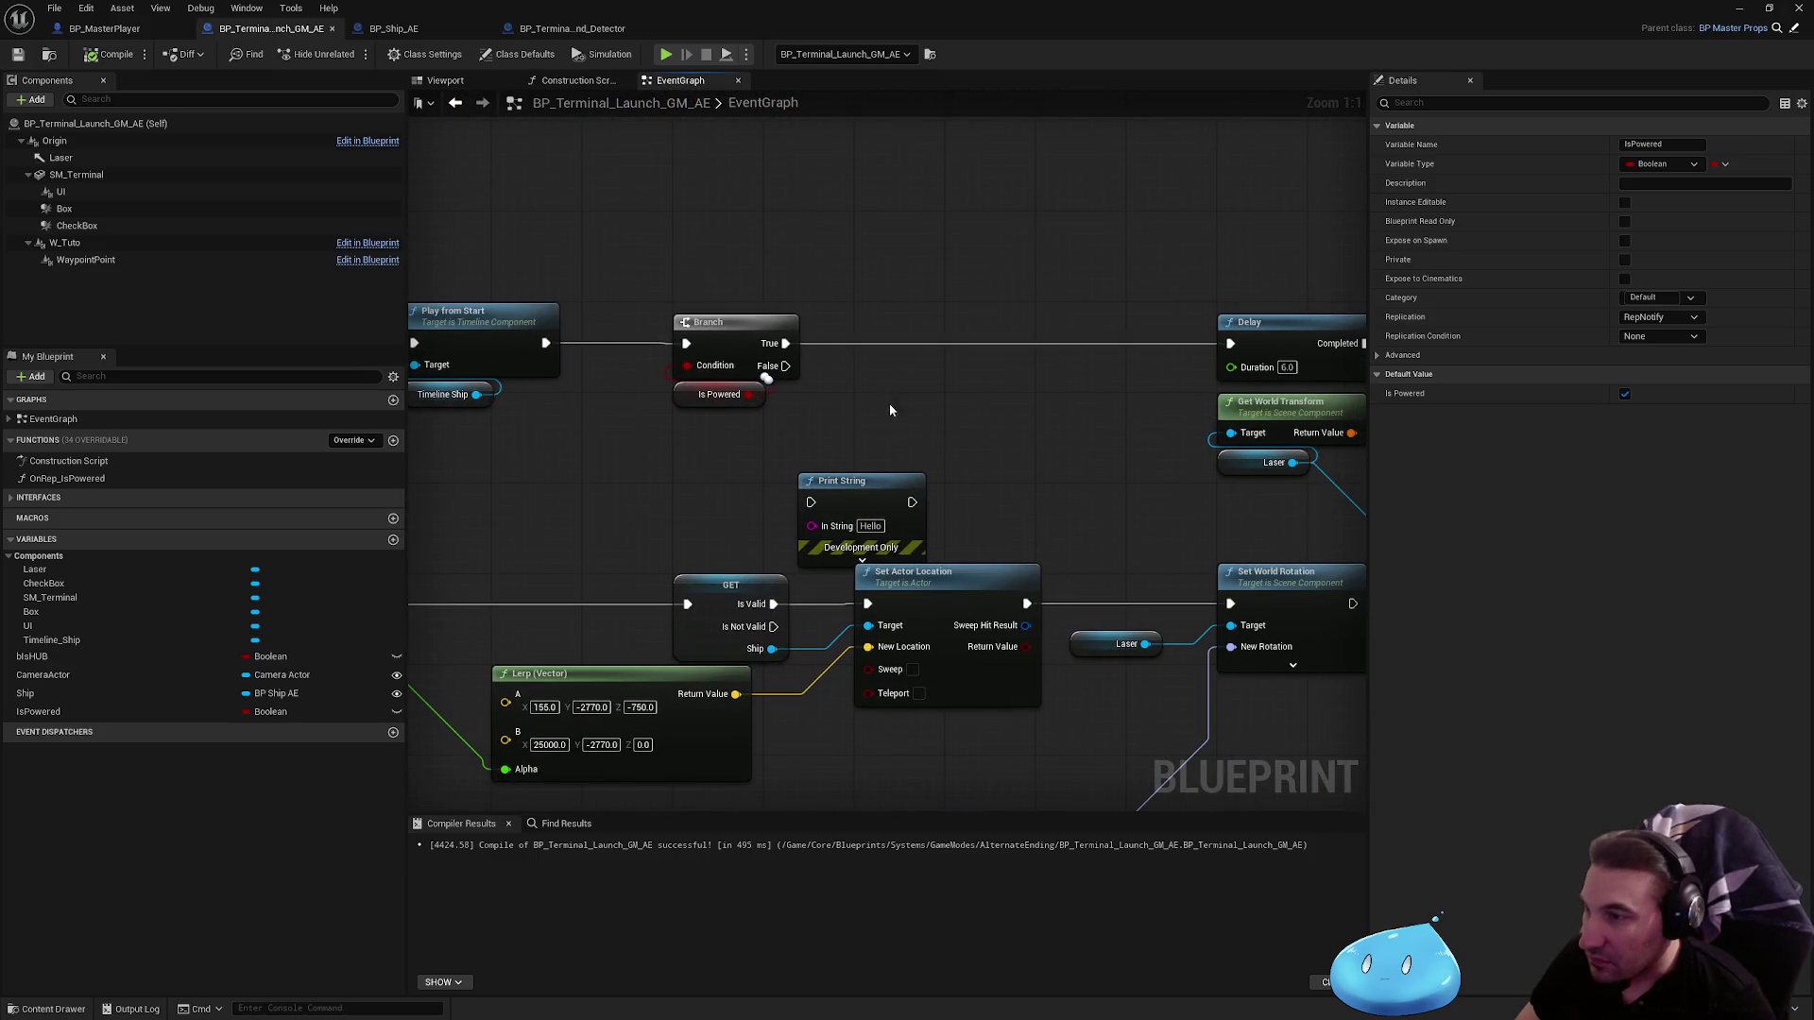
left_click(855, 492)
key("Delete")
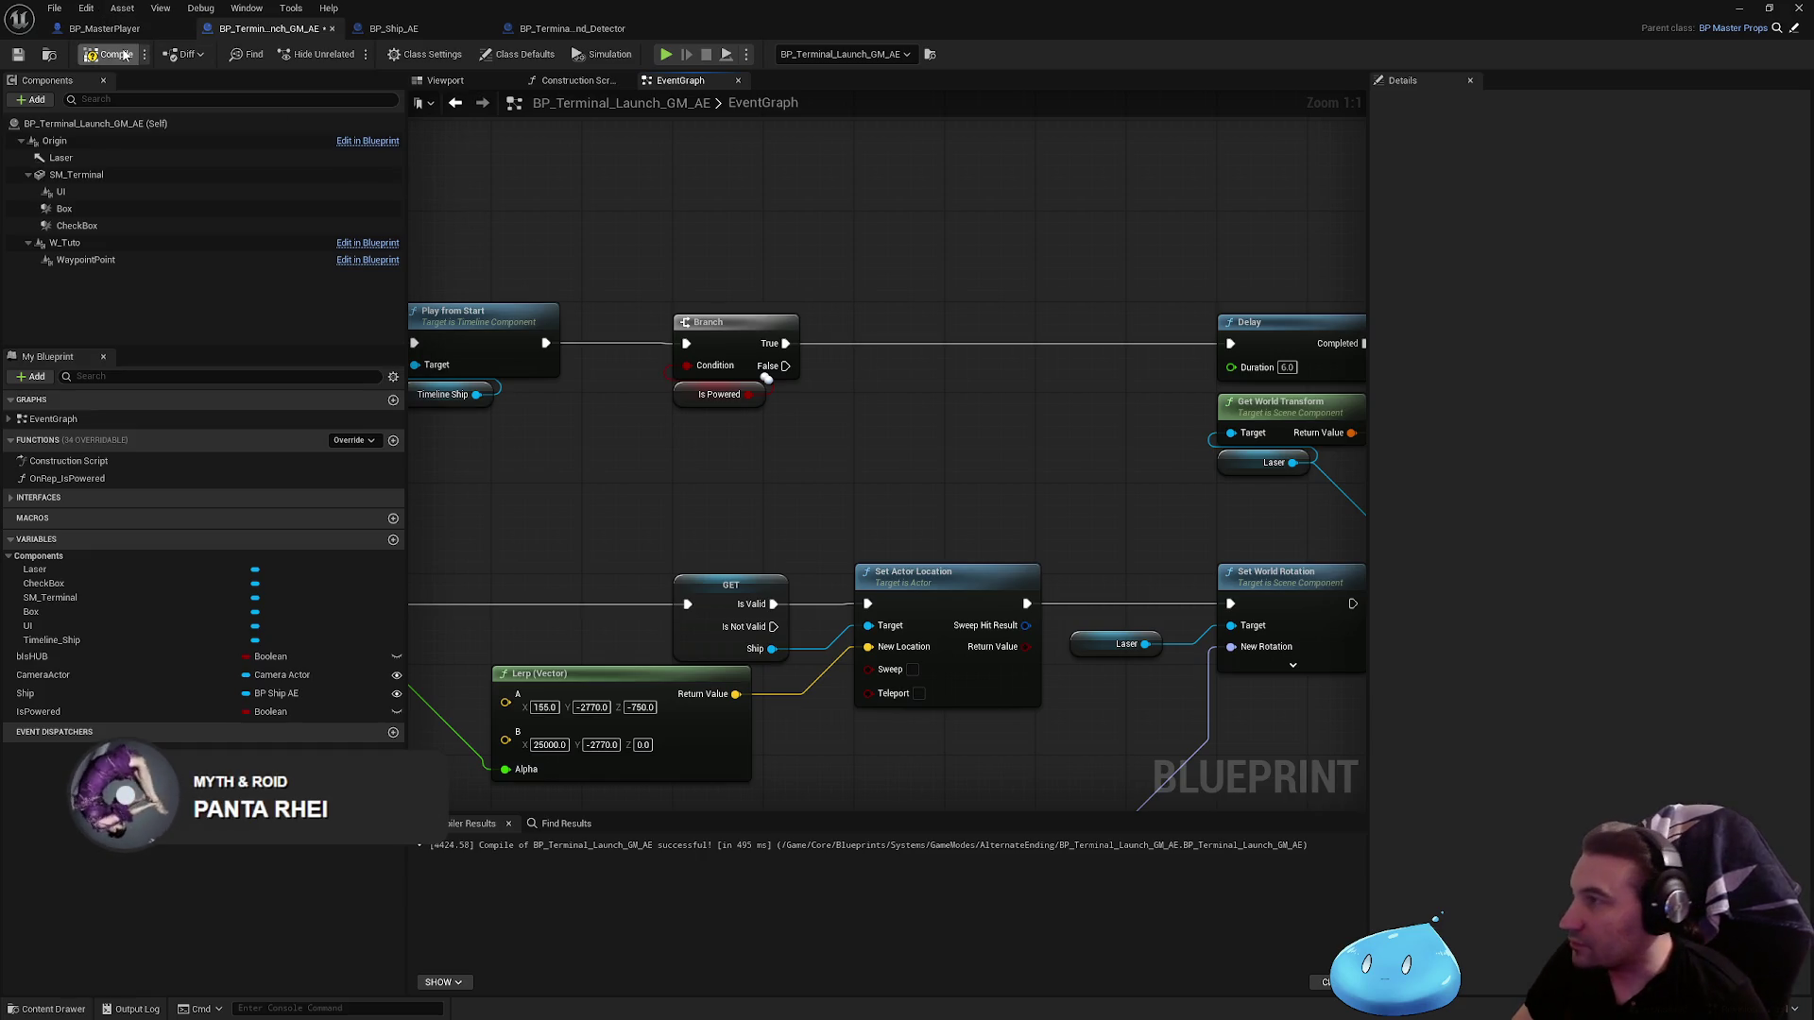
left_click(124, 55)
Step: Review the laser spawn, Branch and Lerp (Vector) nodes, then frame the drop ship in the level editor
mouse_move(839, 290)
left_mouse_down()
mouse_move(694, 271)
mouse_move(608, 292)
left_mouse_up()
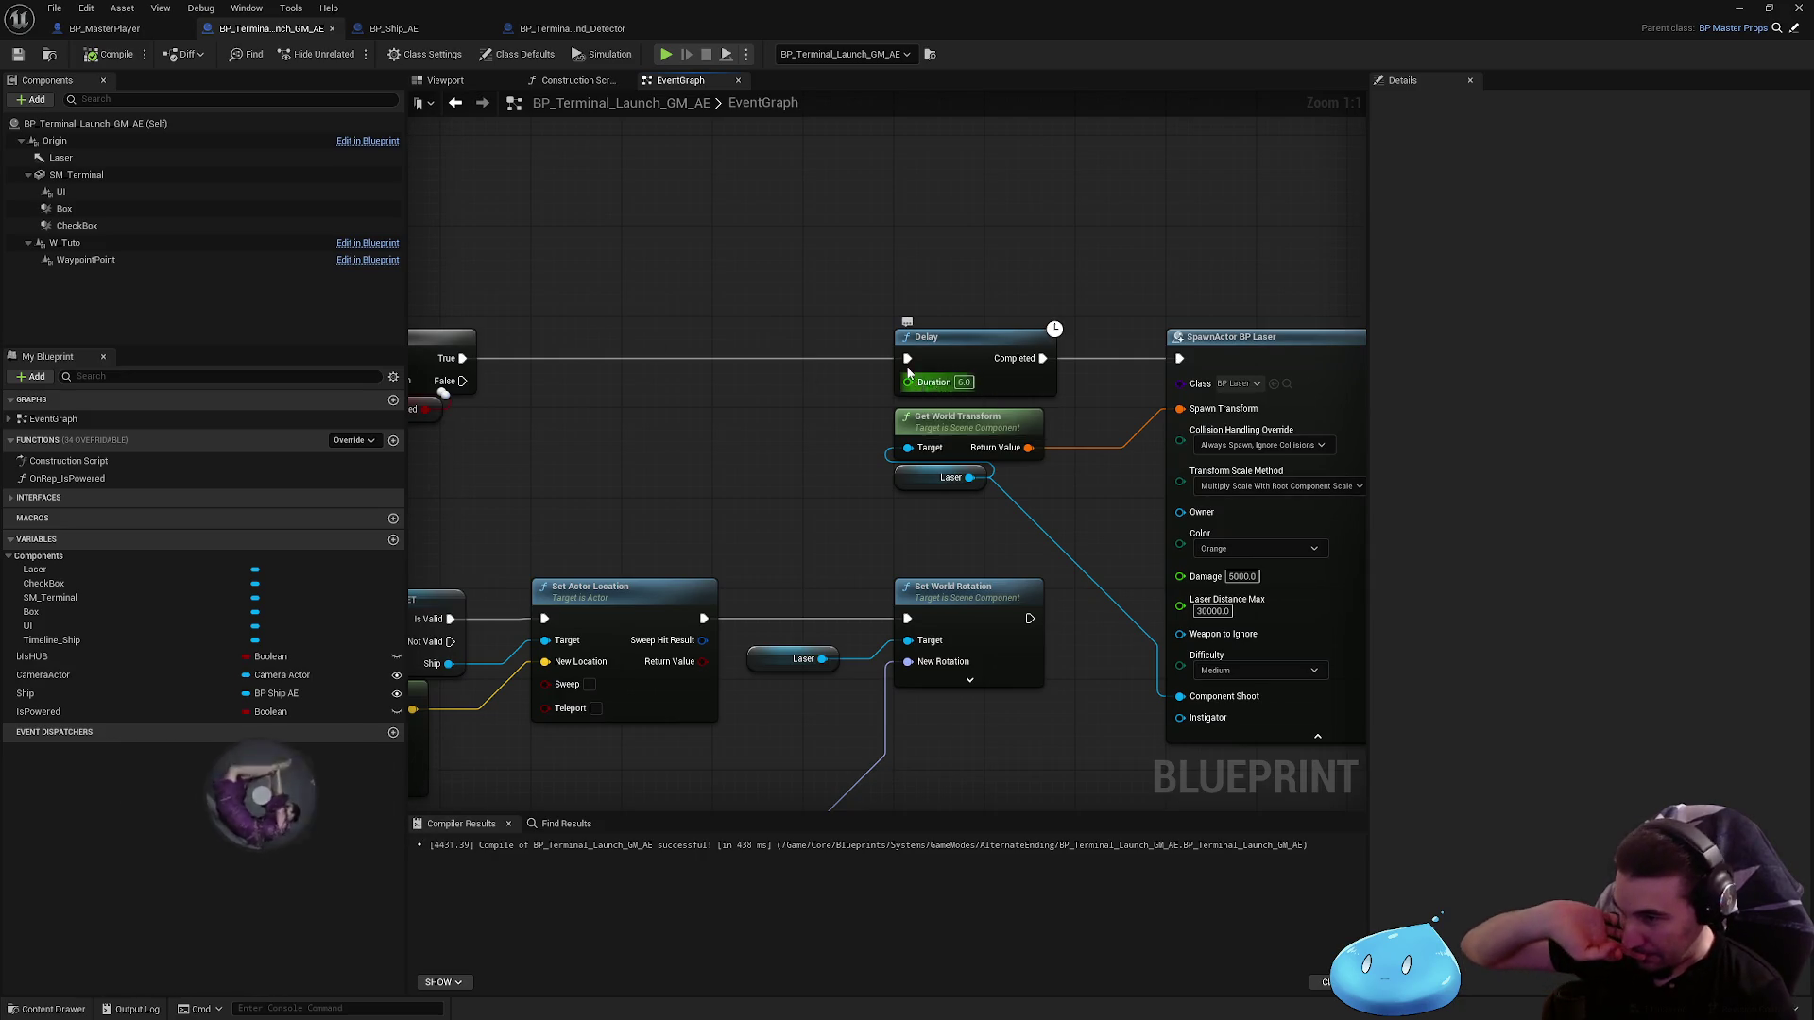
left_click_drag(882, 372, 1148, 374)
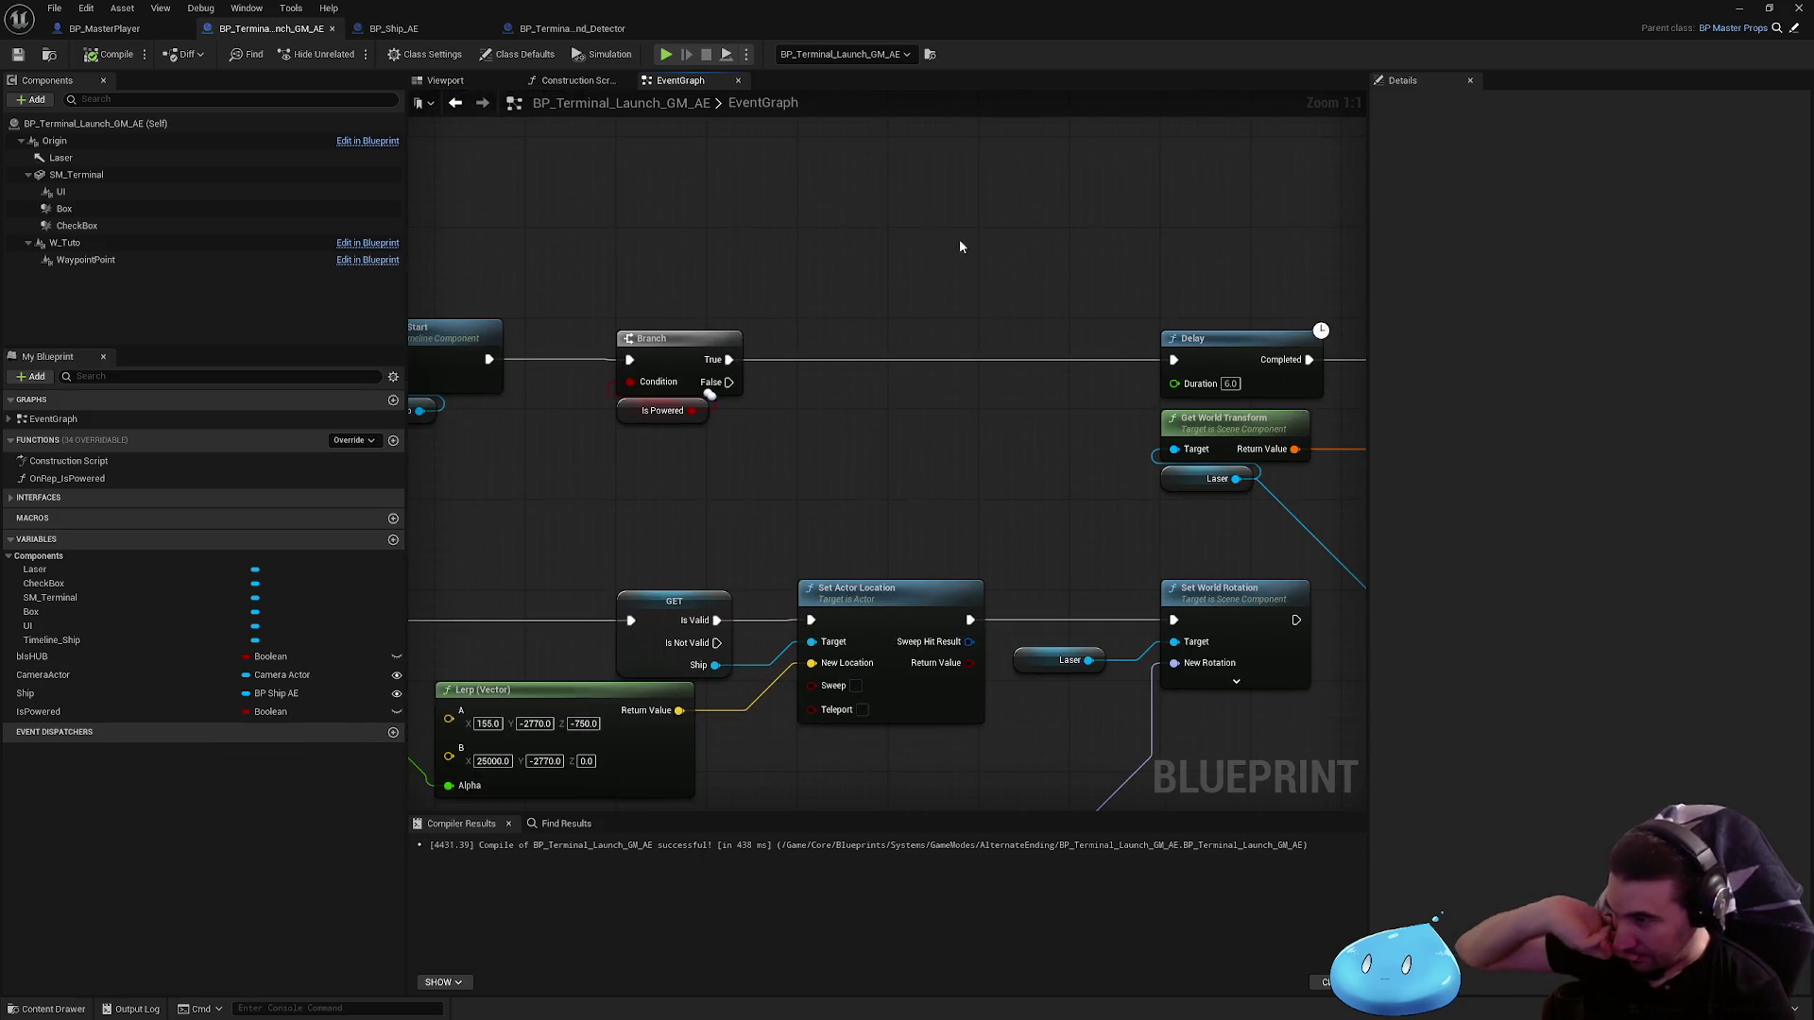
scroll(764, 363, "down", 1)
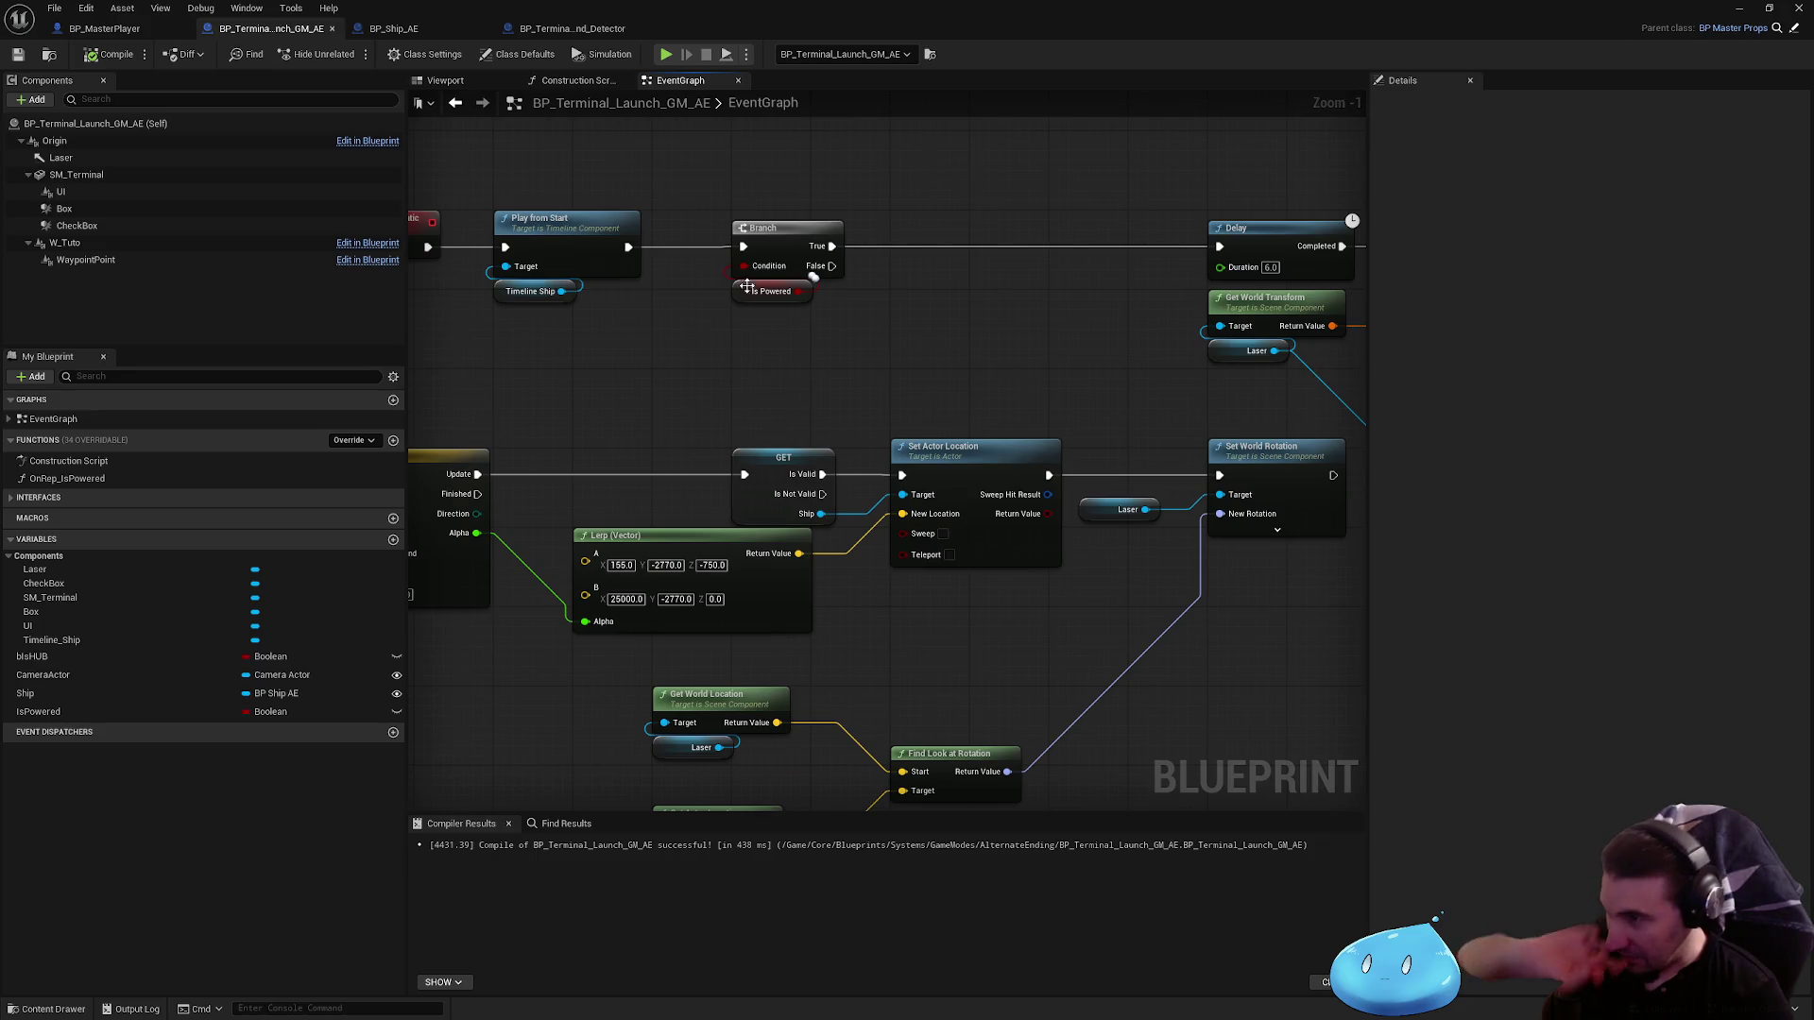
key("alt+Tab")
key("f")
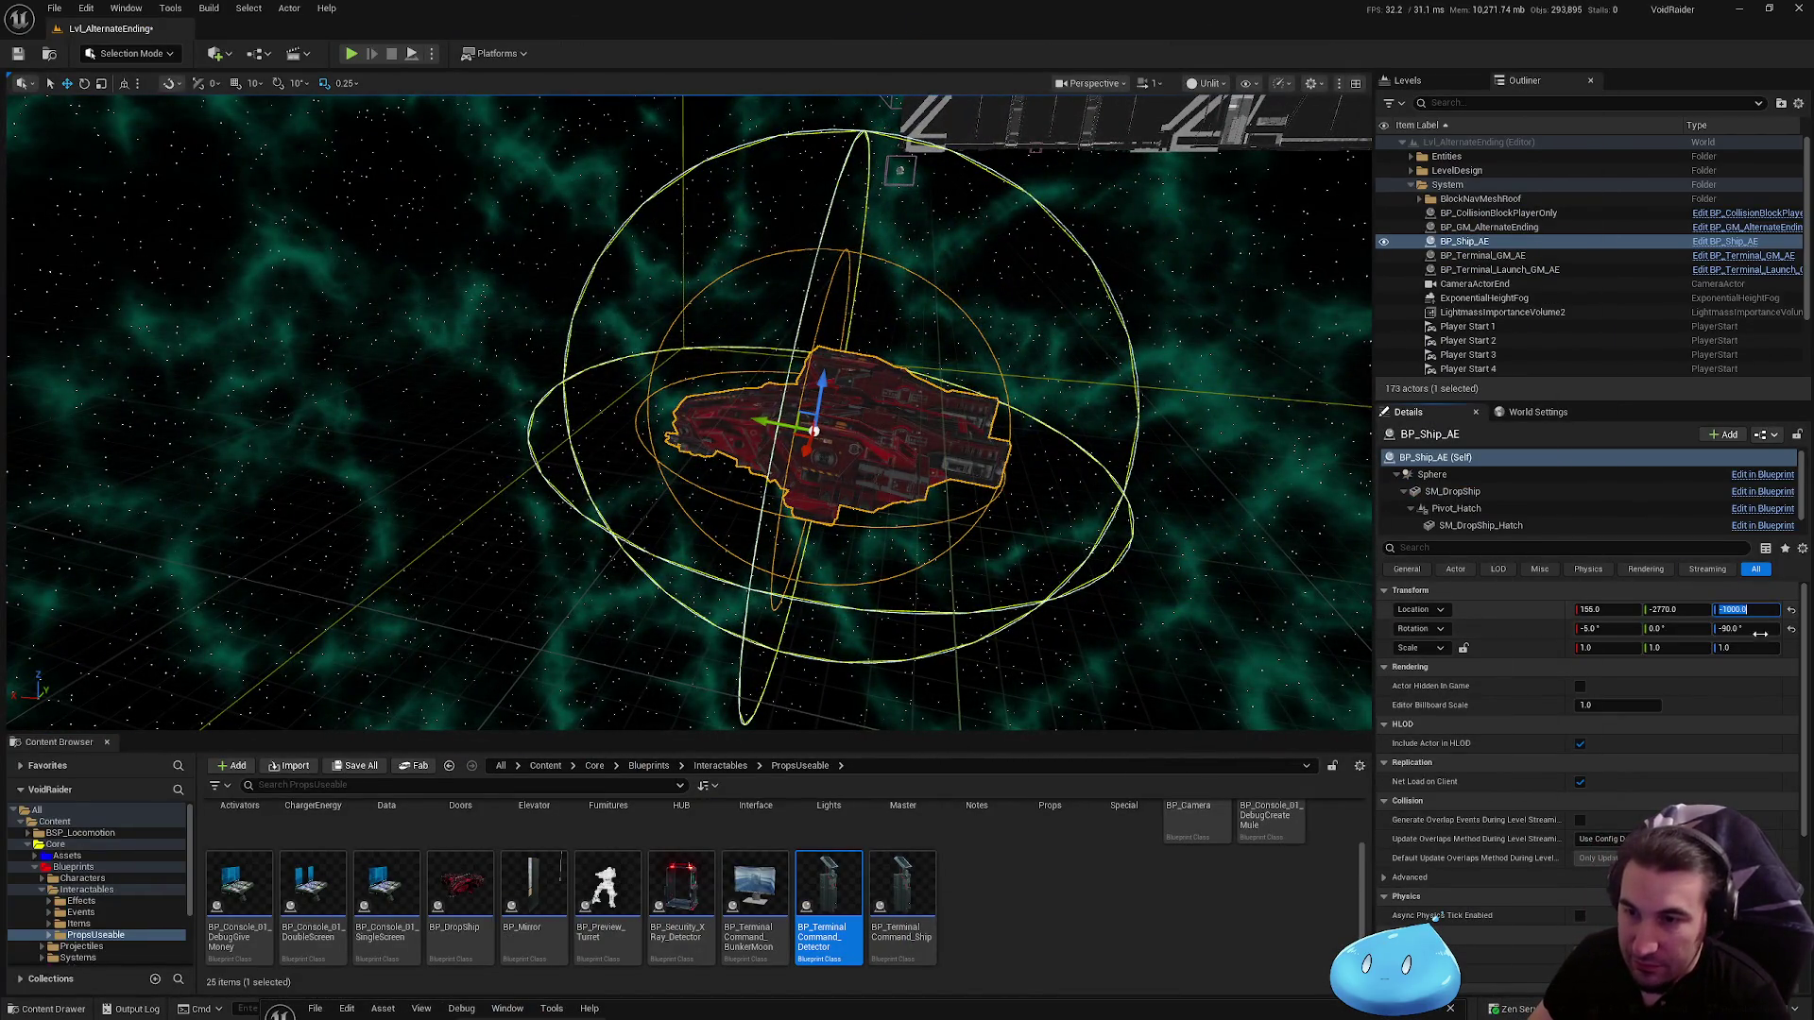
Step: Set the drop ship's Location Z to -750 and save the Lvl_AlternateEnding level
type("0")
key("Return")
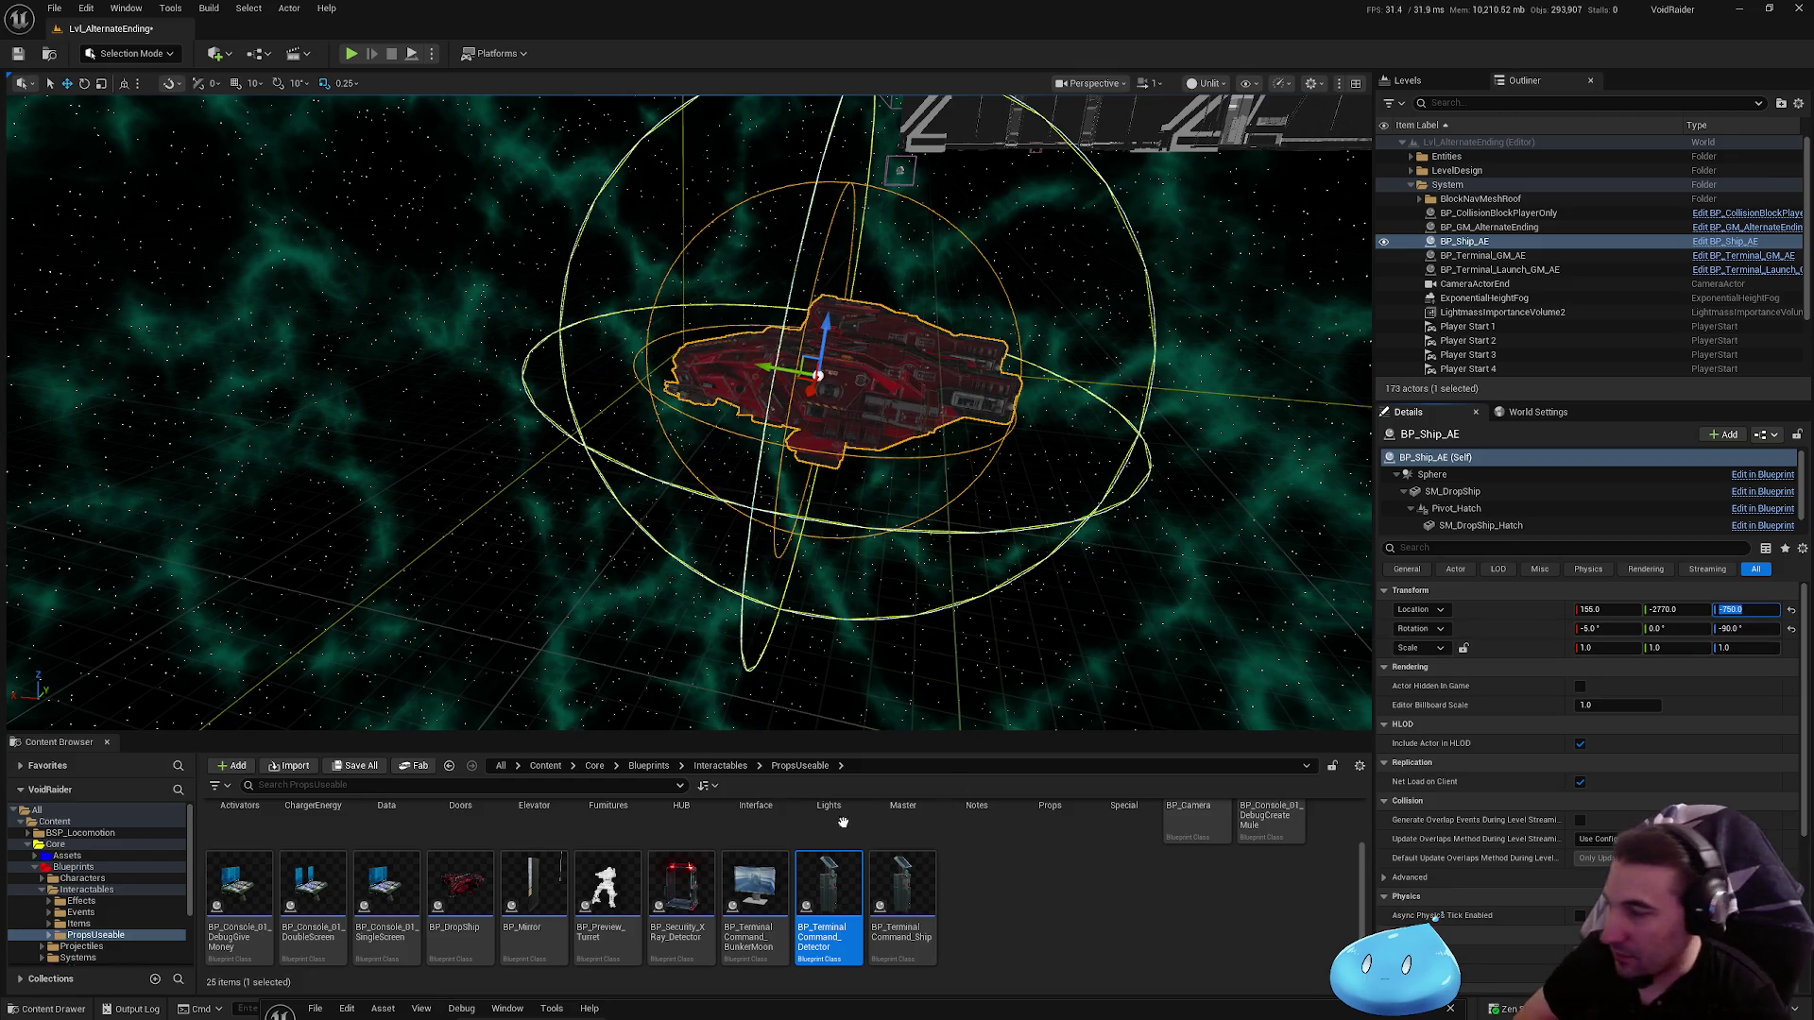
left_click(378, 768)
left_click(1020, 679)
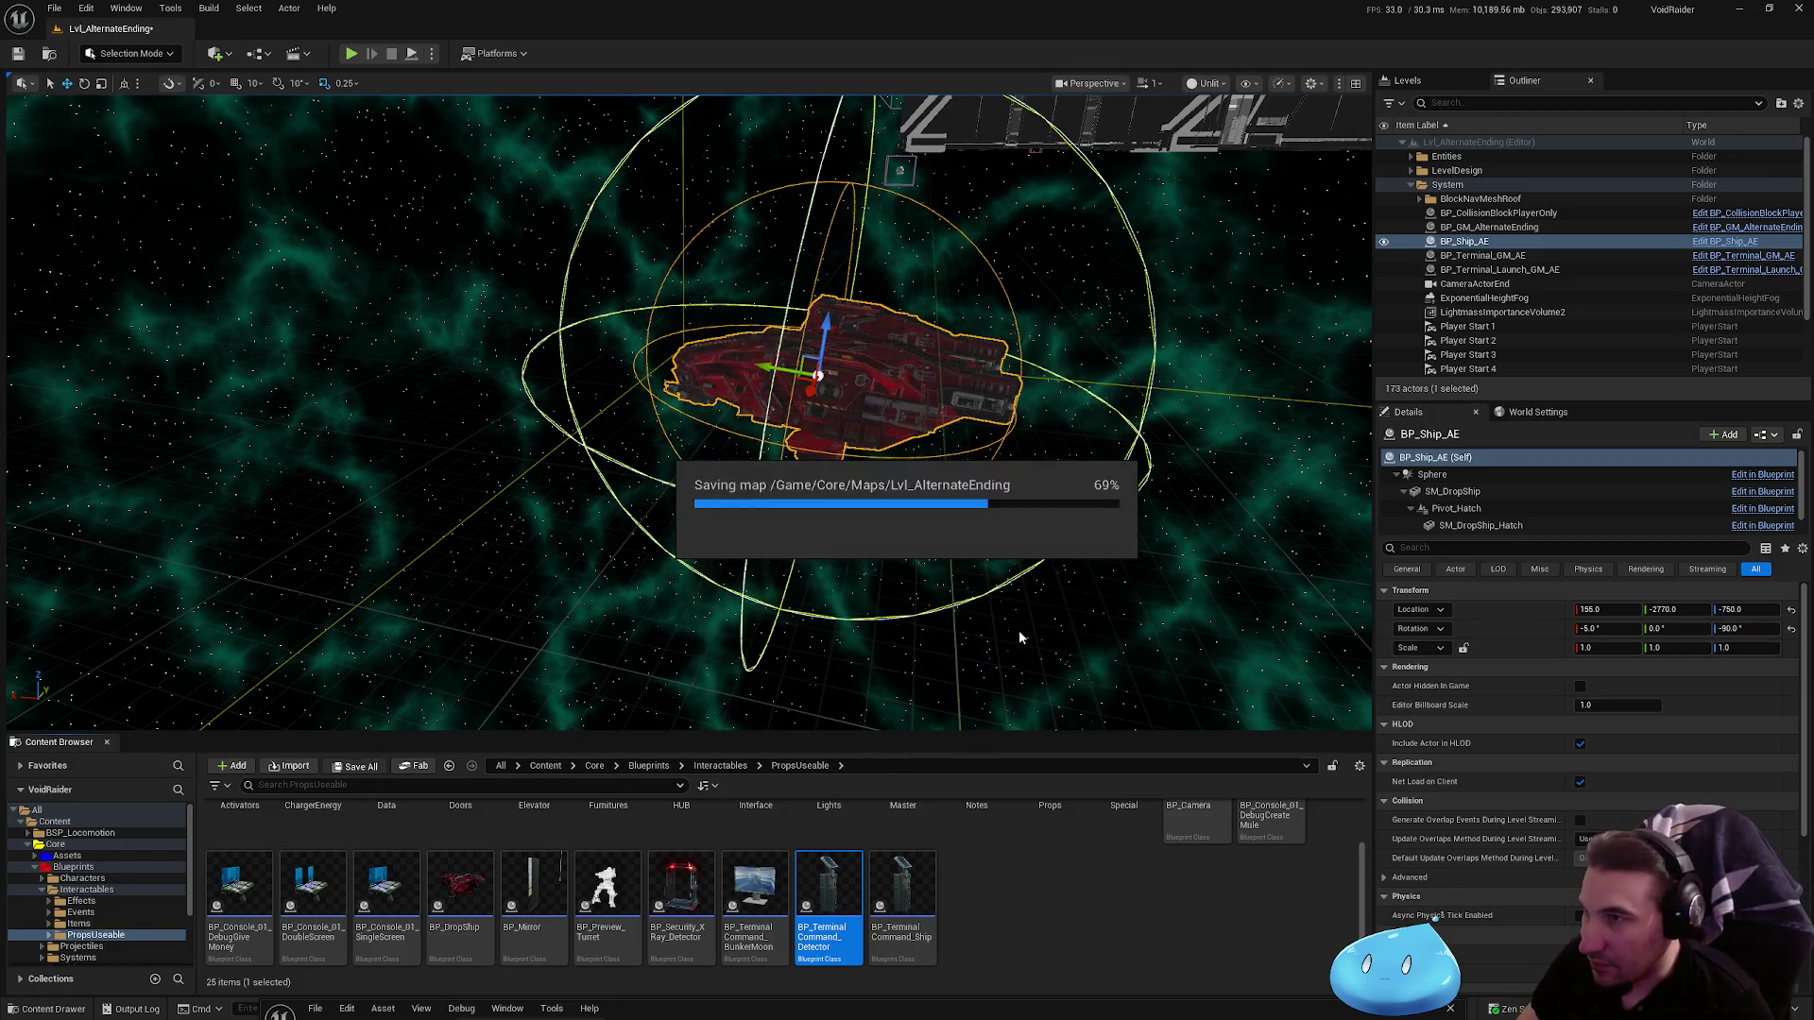
Step: Frame the ship, run a quick simulation to check it, then return to the Blueprint editor
key("f")
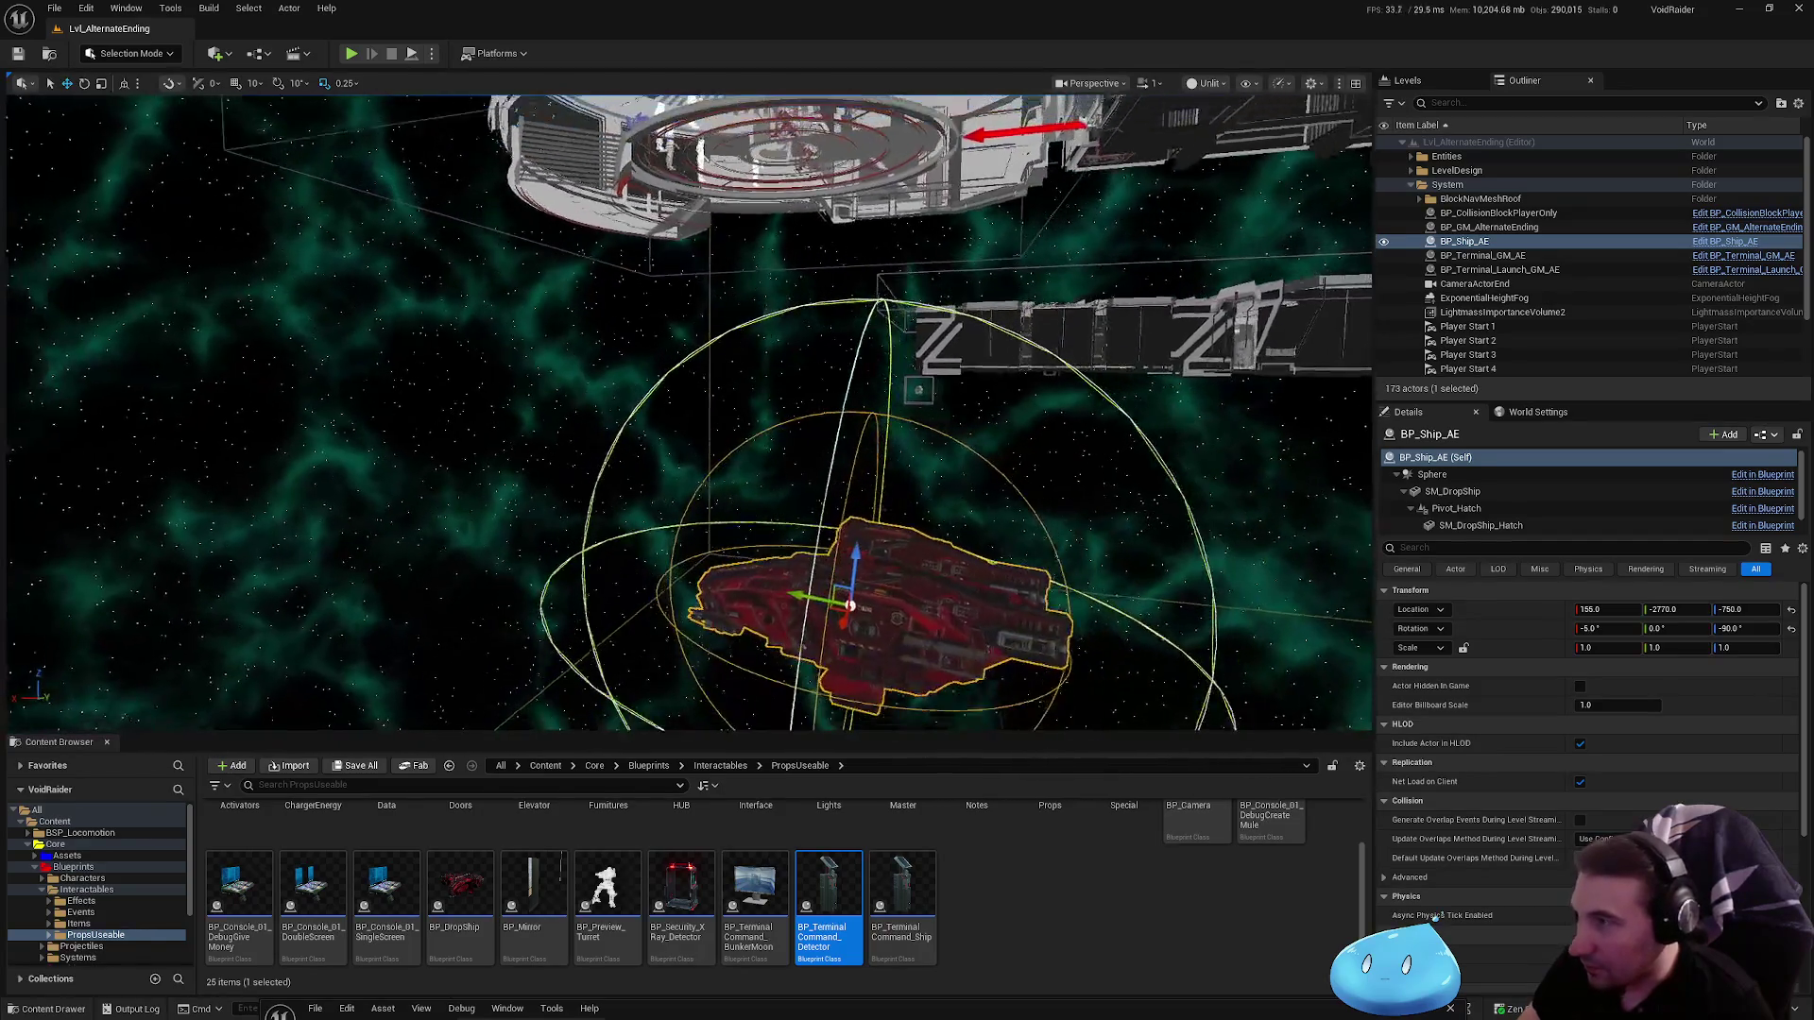
left_click(412, 55)
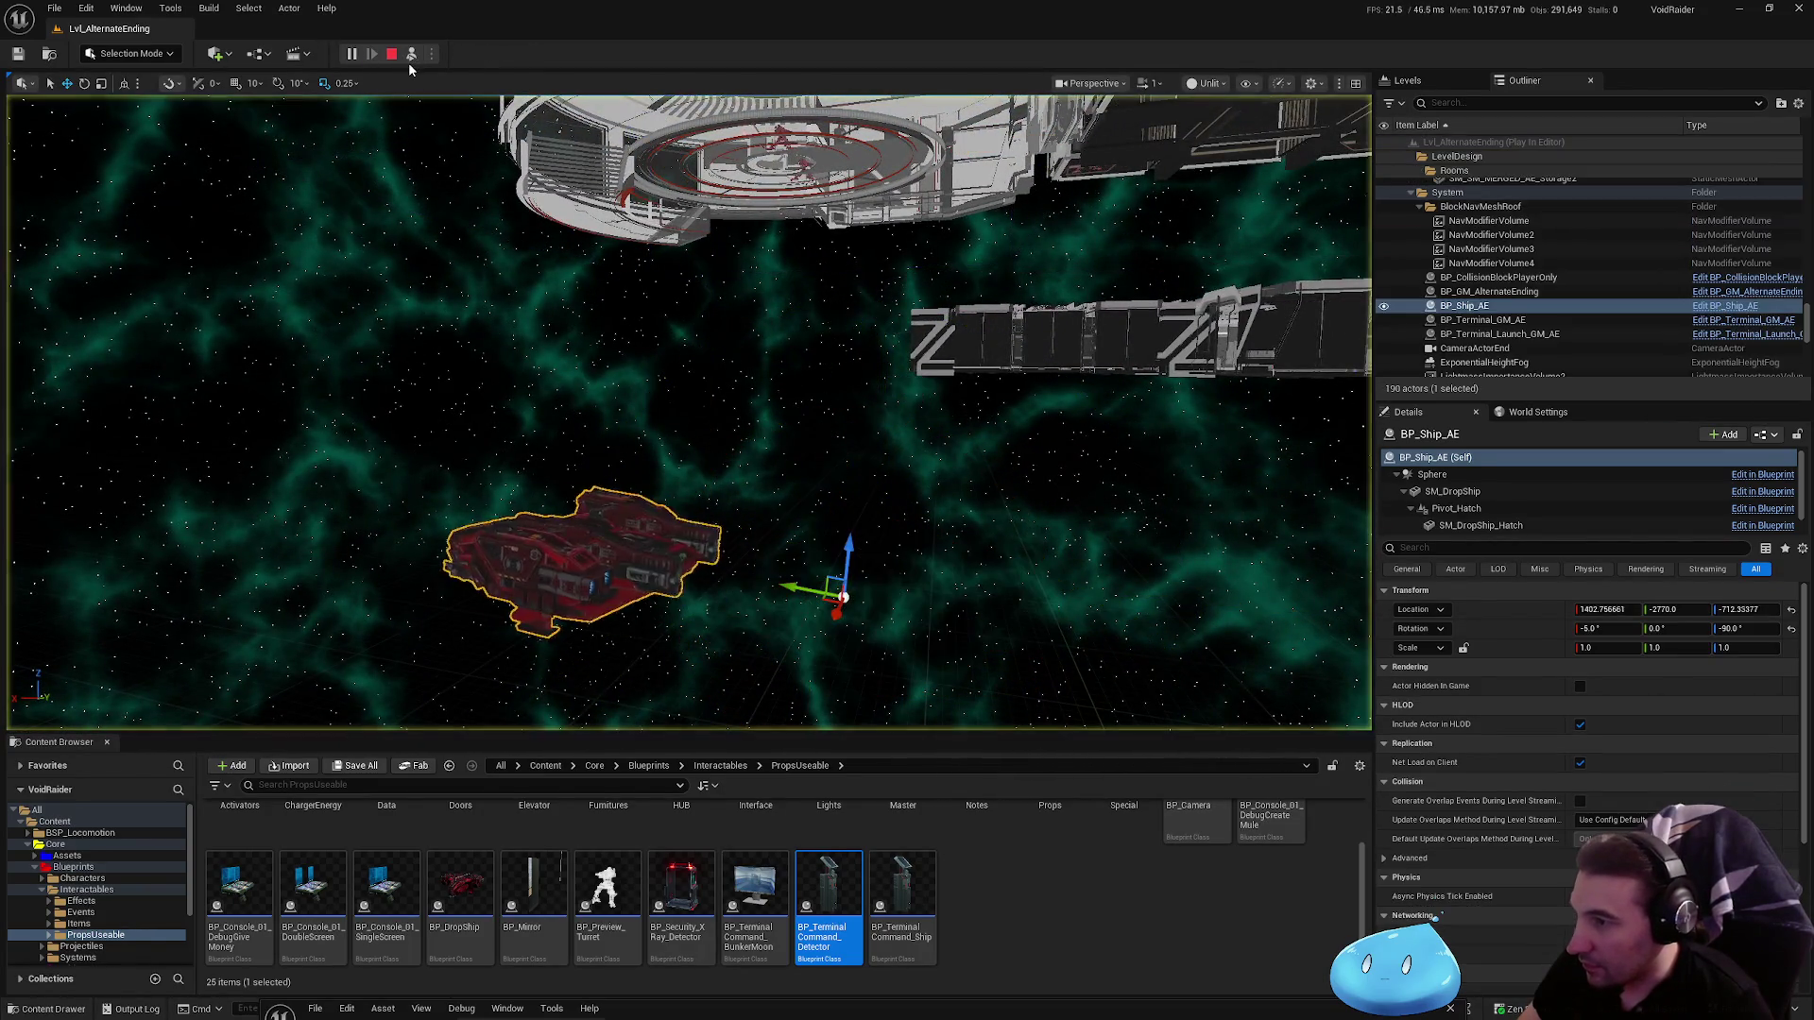
key("Escape")
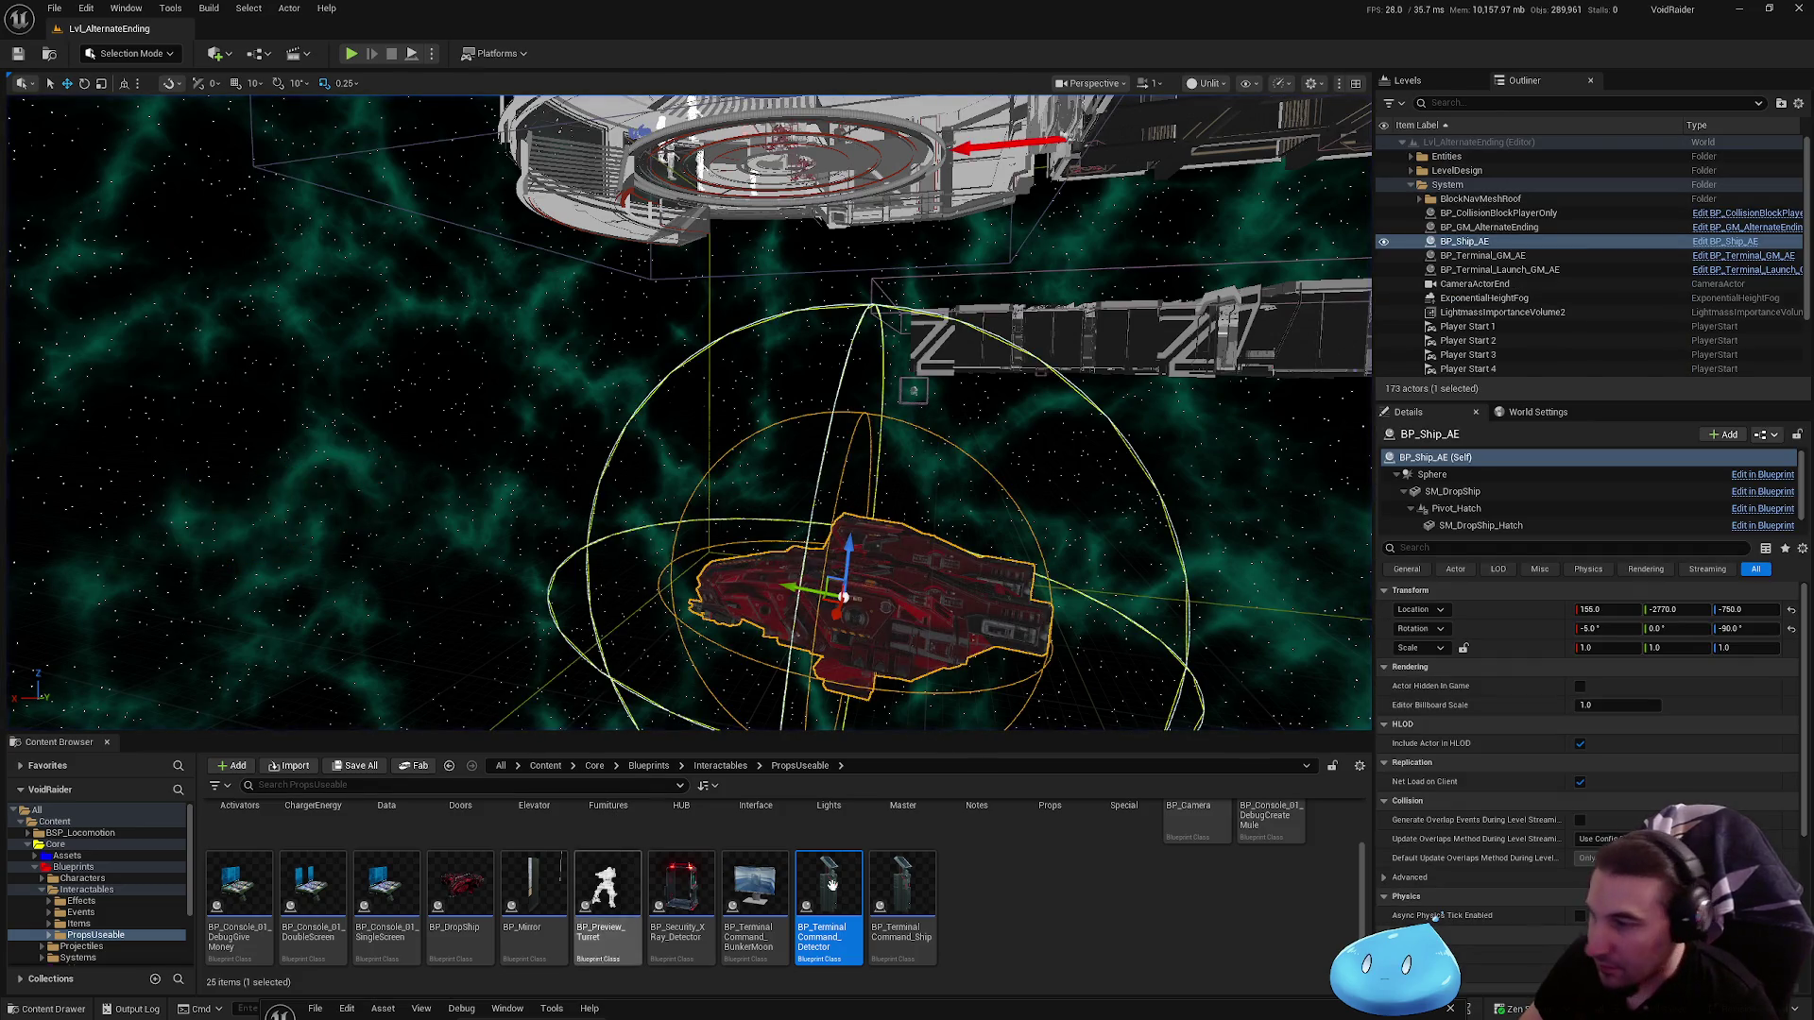
key("alt+Tab")
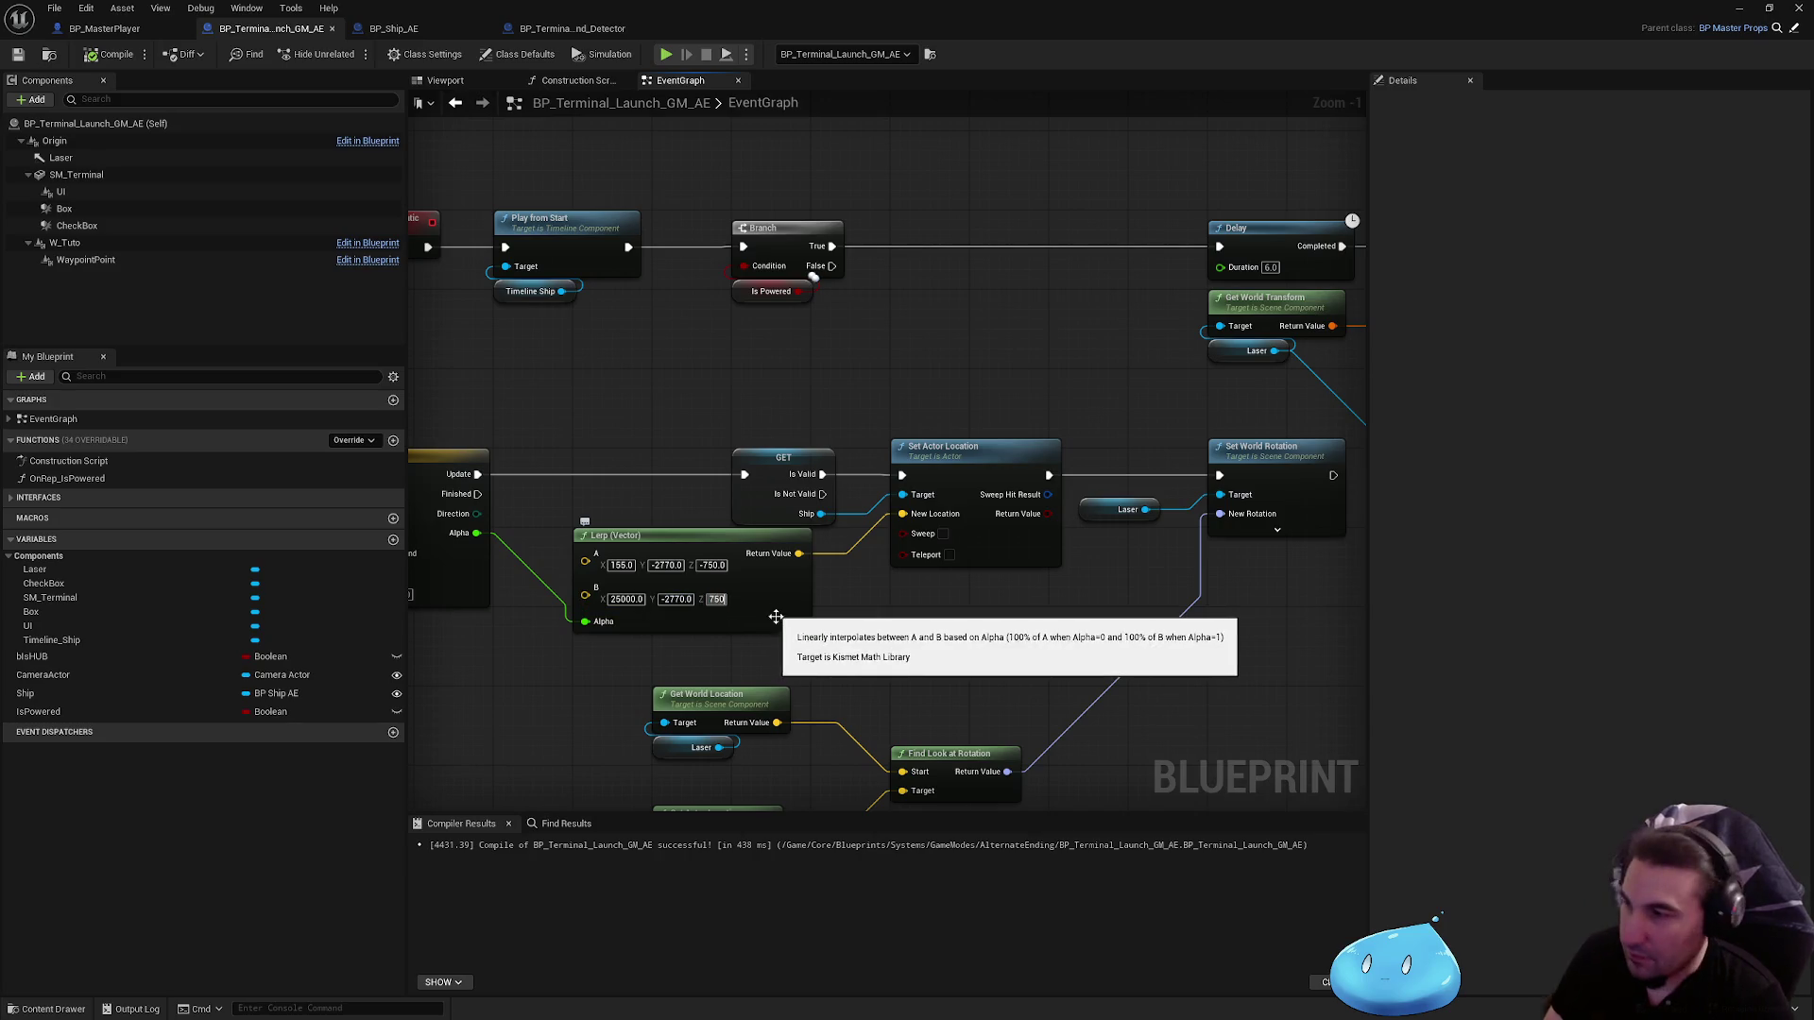
Step: Set the Lerp (Vector) end point B Z to 750, save, and play-test the level
type("750")
key("Return")
left_click(17, 54)
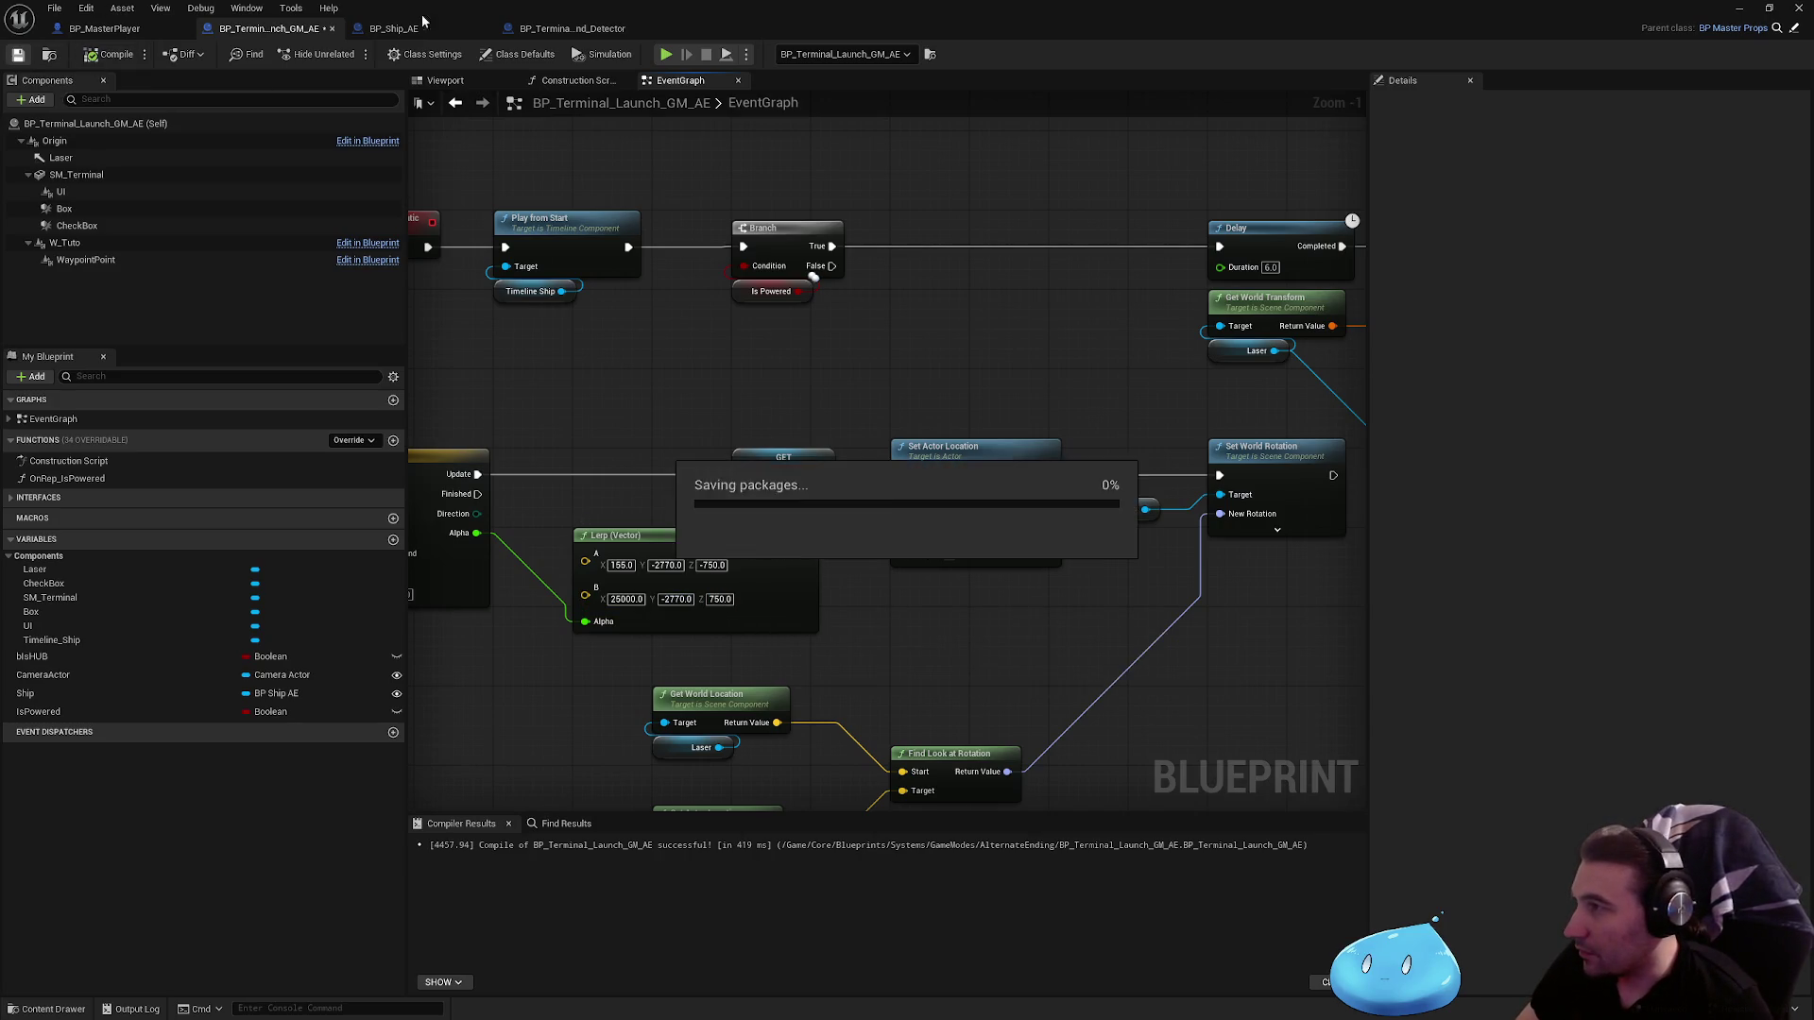
key("super+Down")
left_click(419, 54)
key("alt+p")
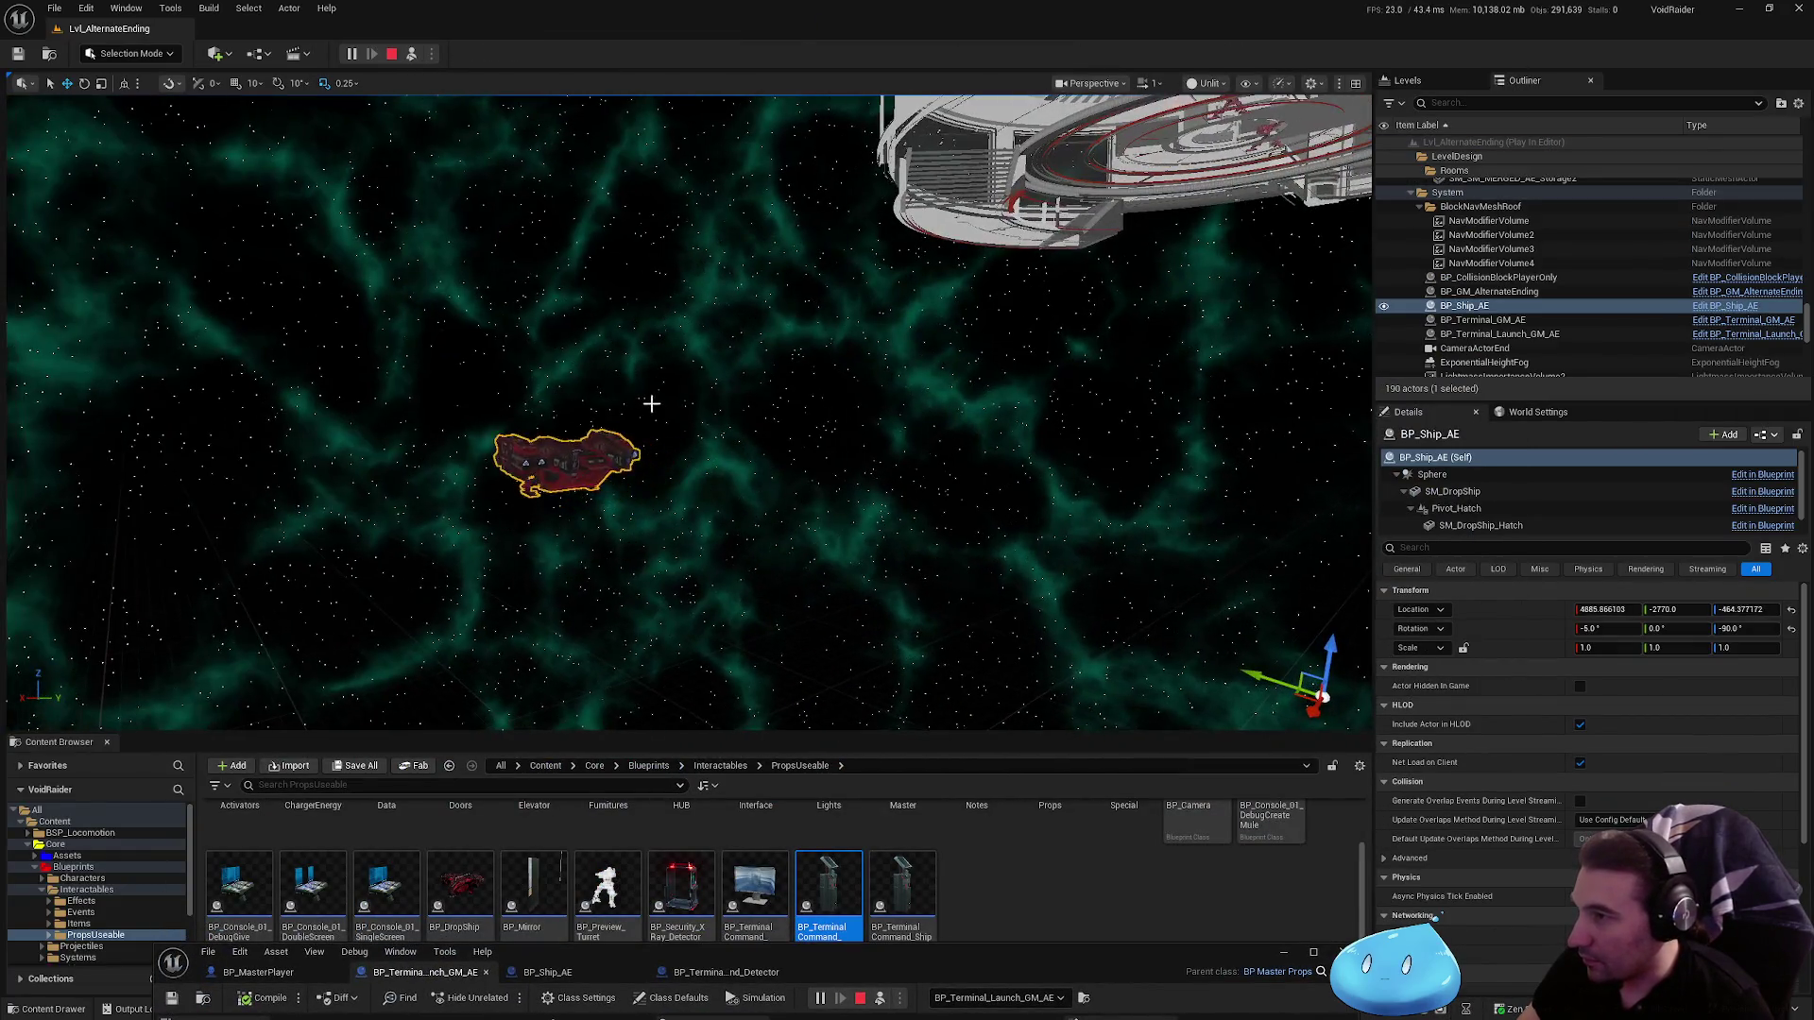
key("Escape")
Step: Change the Lerp end Z to 1500, compile, and simulate to watch the ship fly off
double_click(1086, 954)
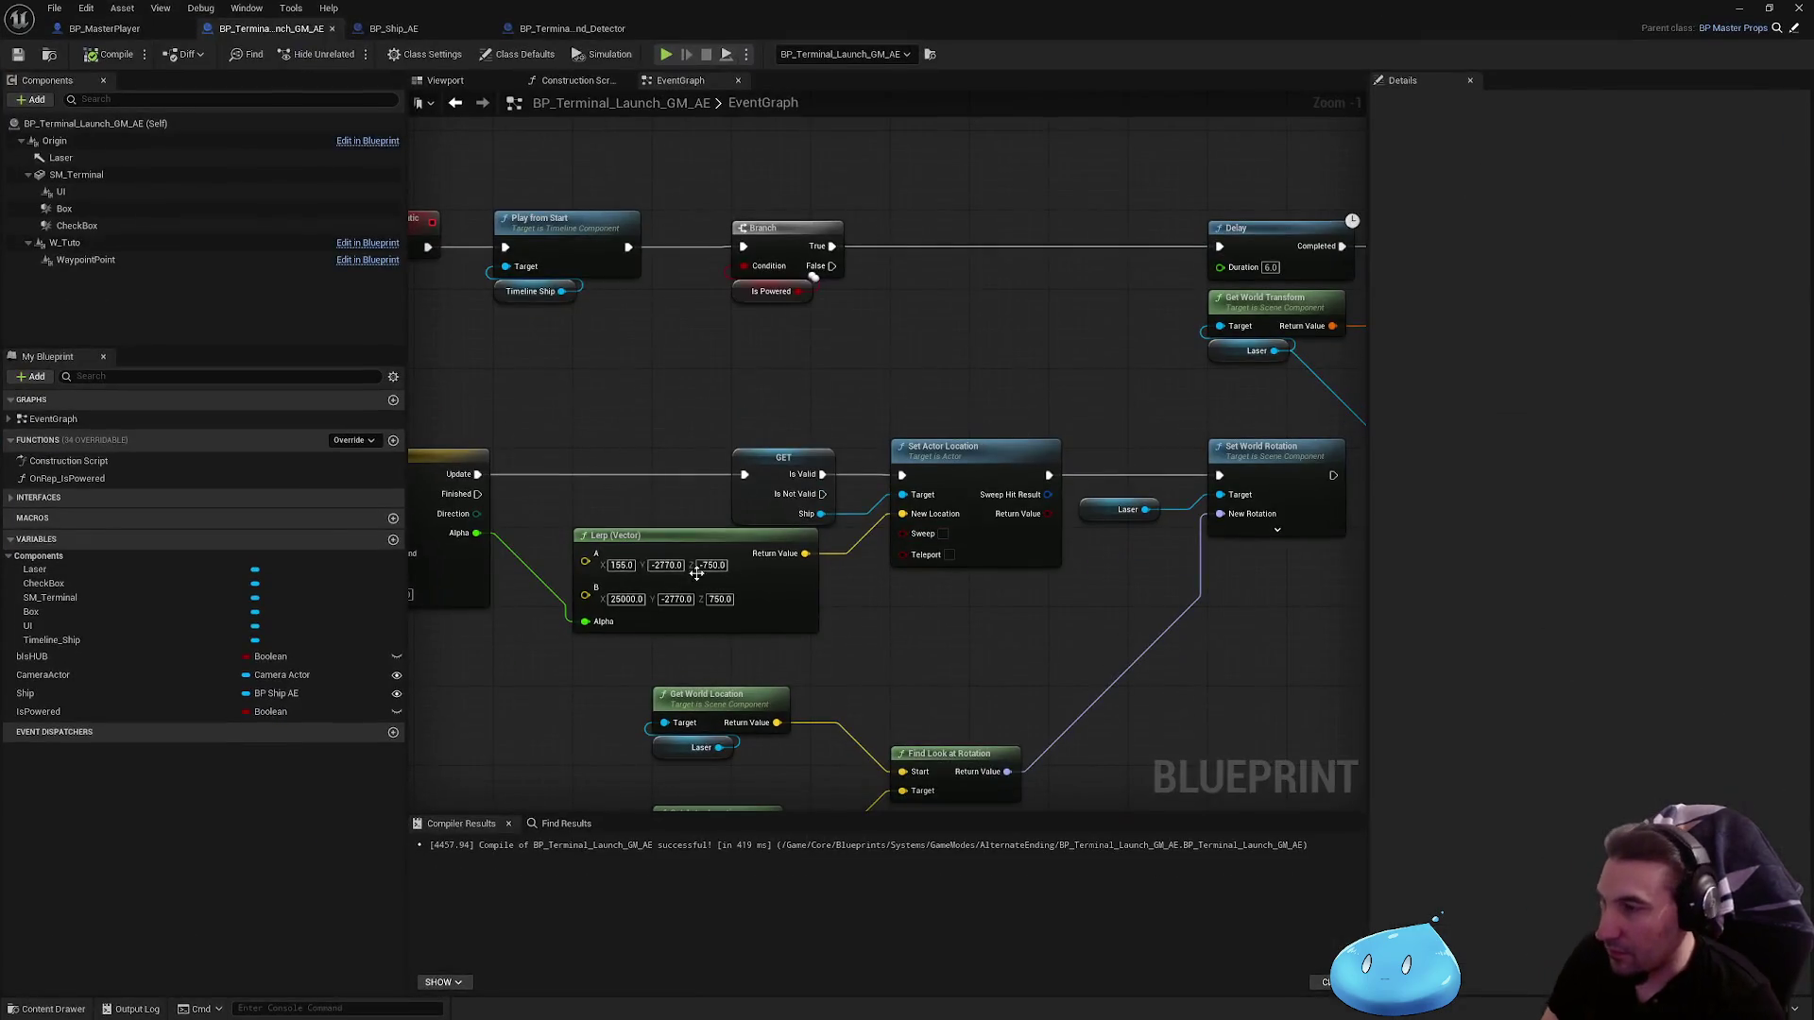
left_click(716, 599)
type("1500")
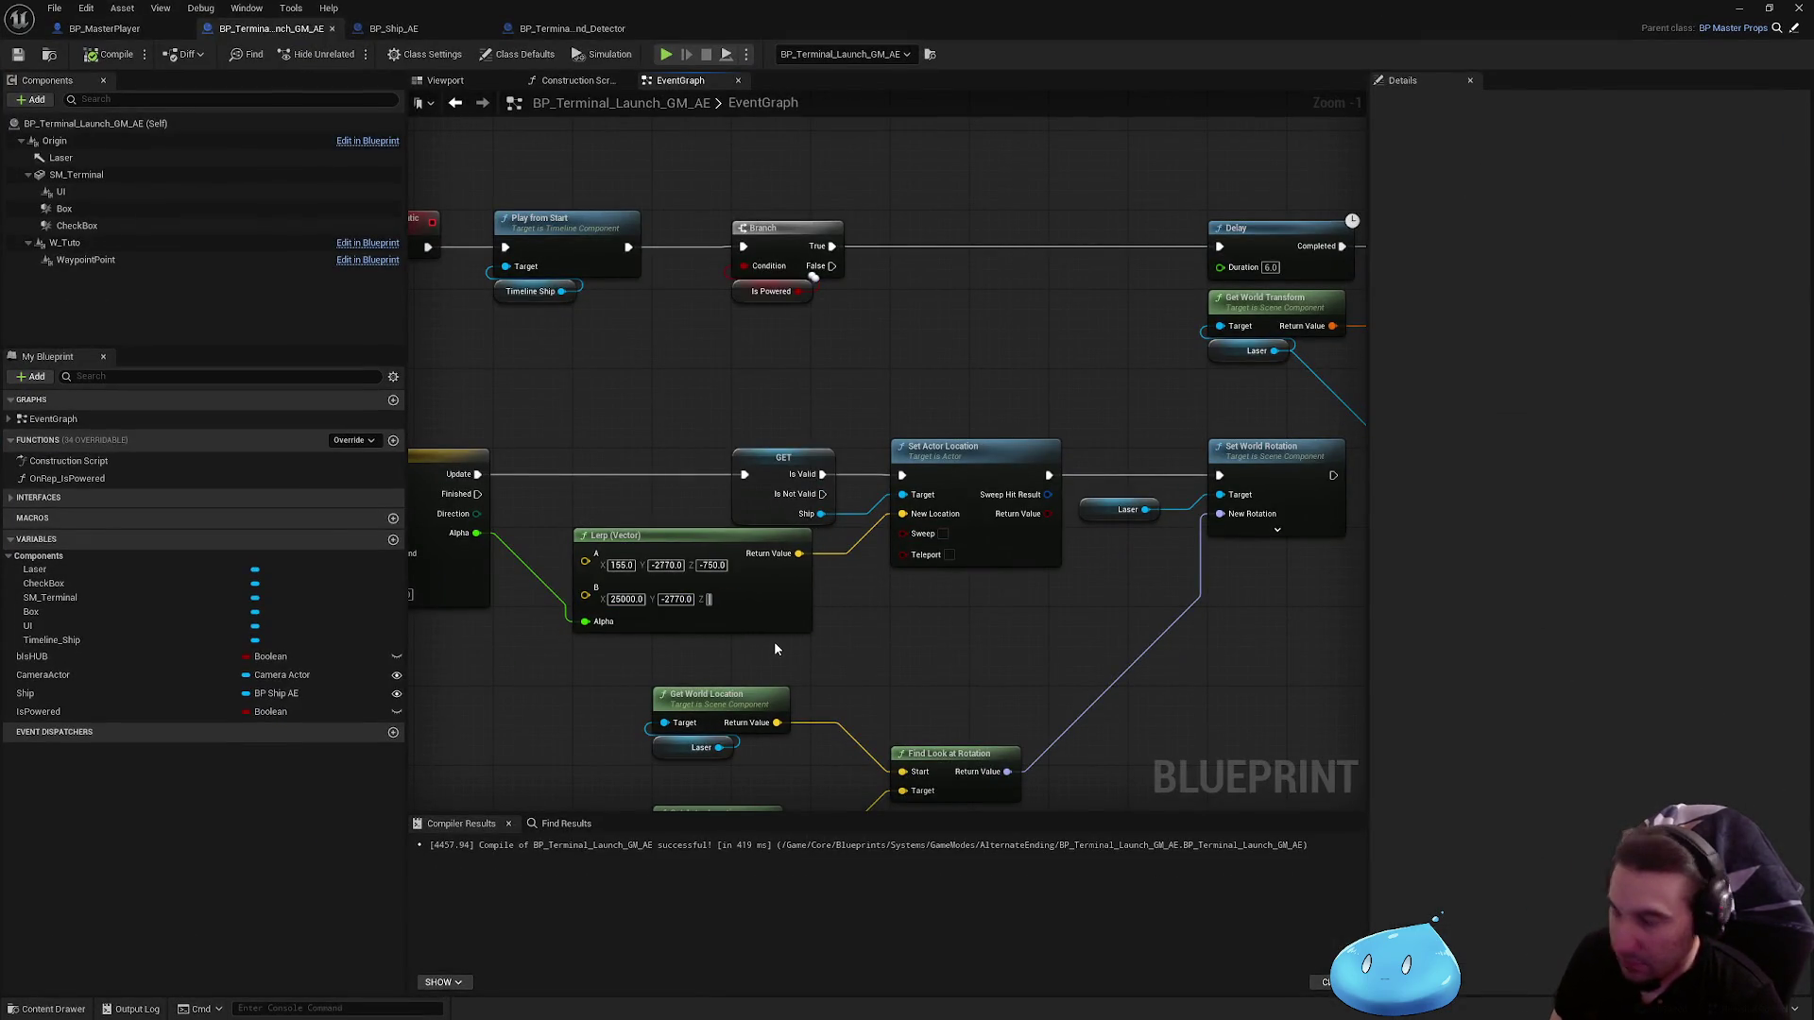
key("Return")
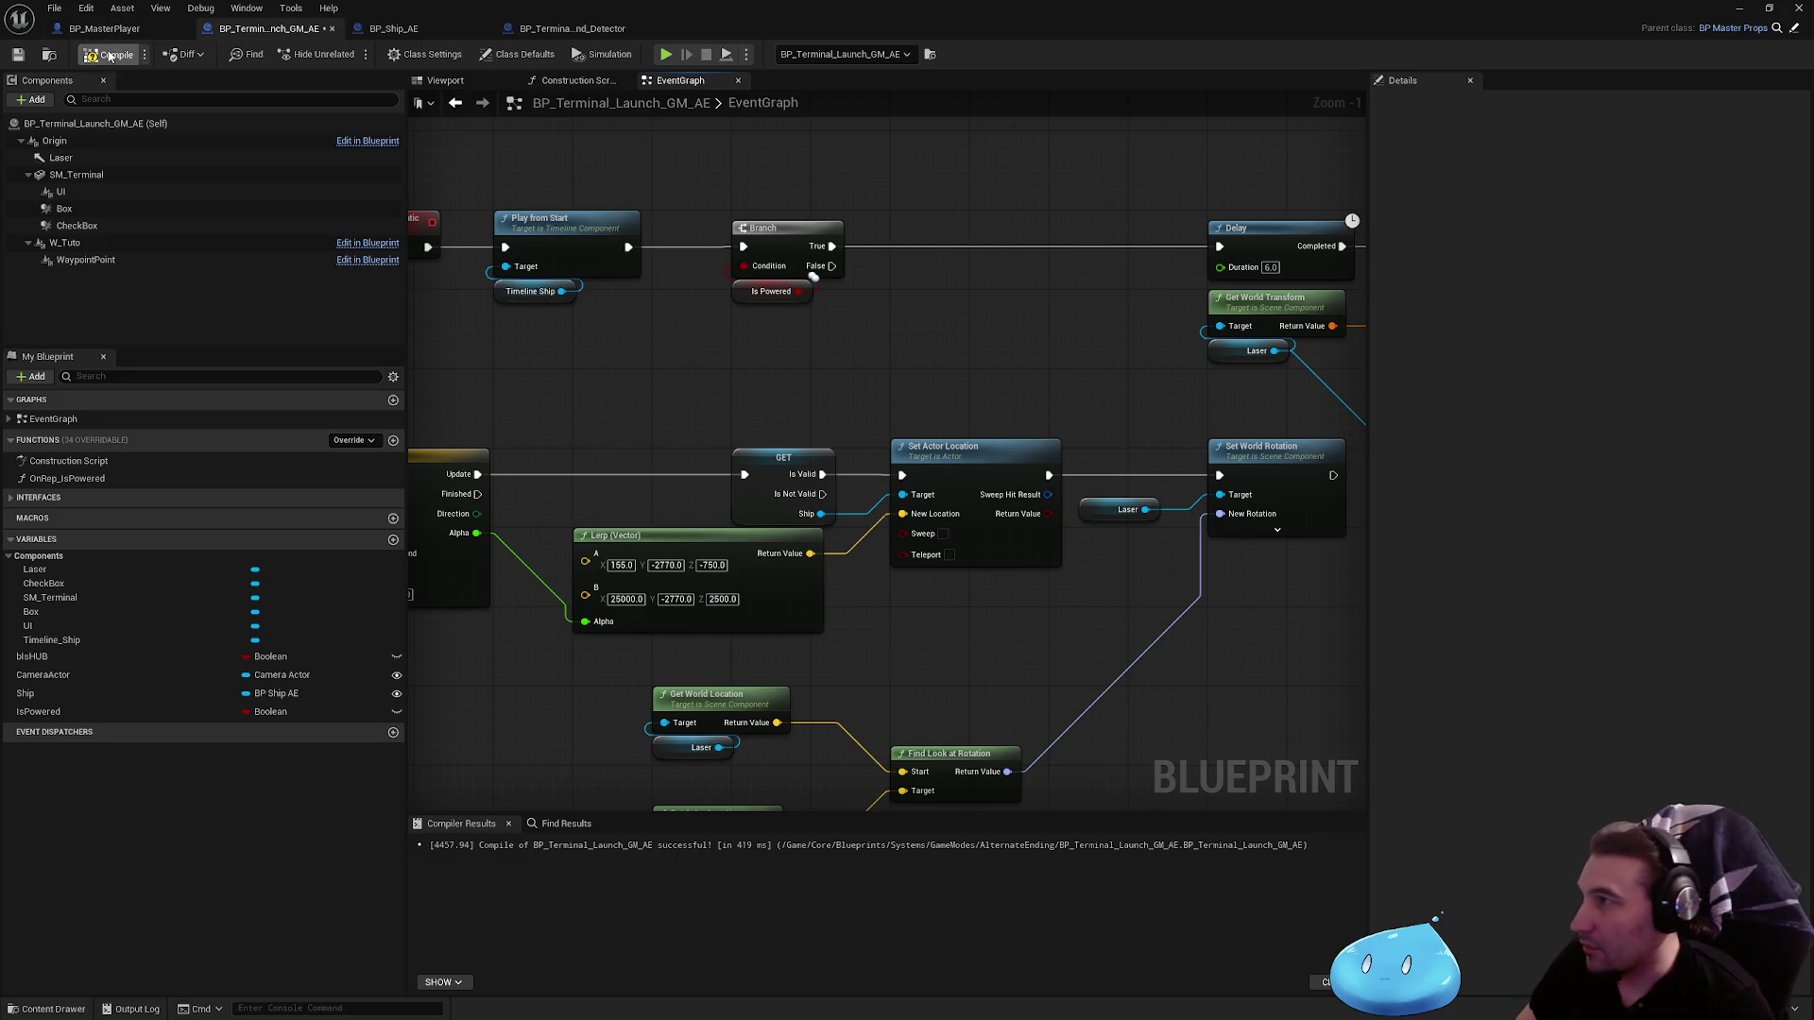
left_click(17, 54)
key("super+Down")
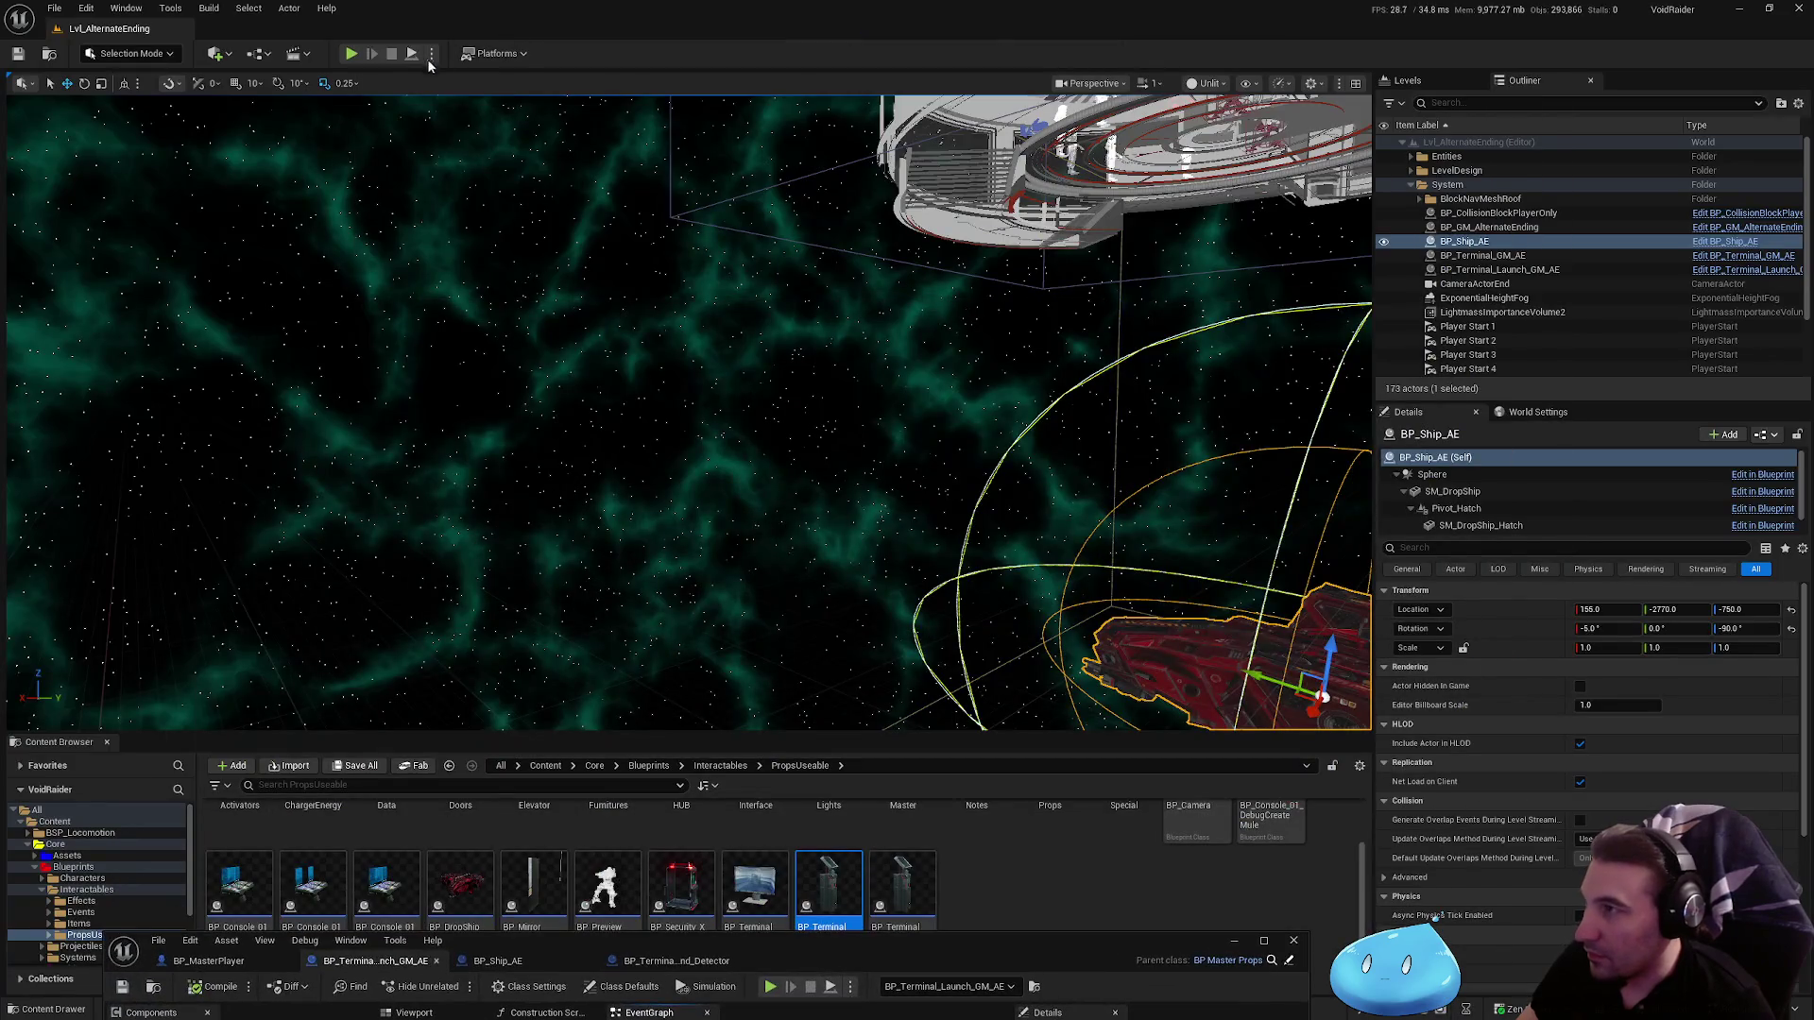
left_click(412, 54)
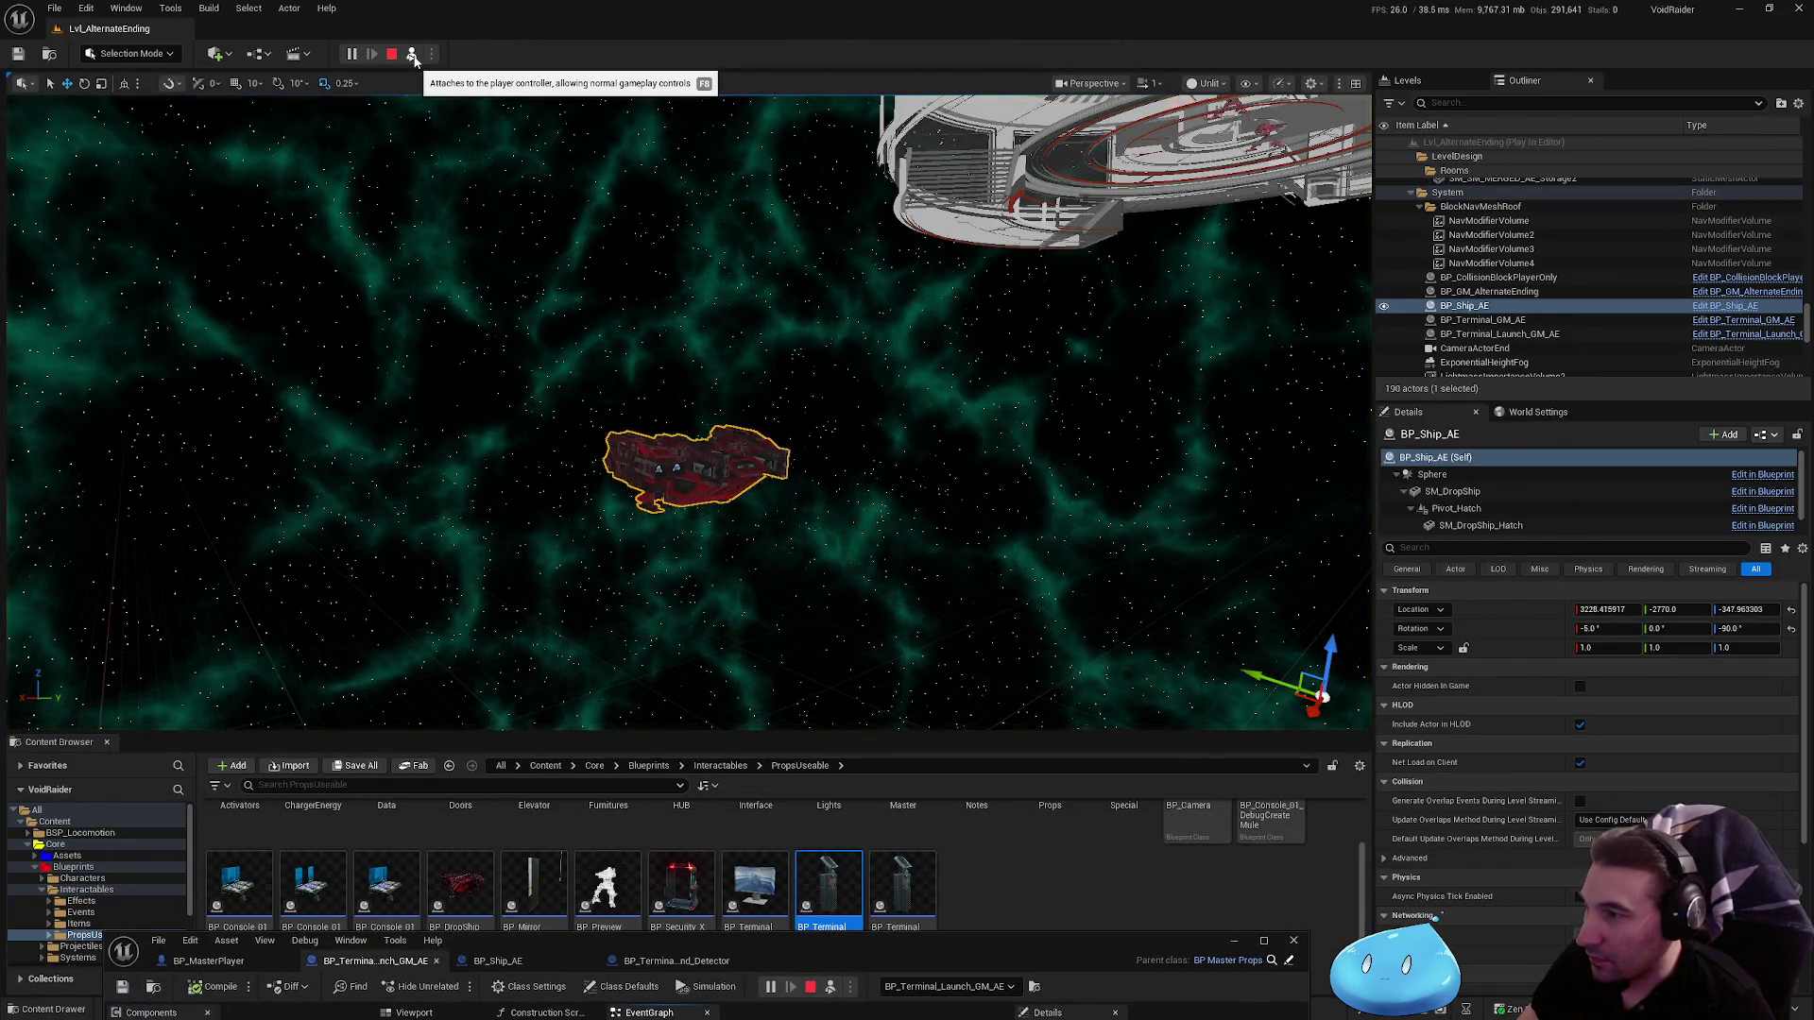
key("Escape")
Step: Change the Lerp end Z to 5000 and bring the level back into view
key("super+Up")
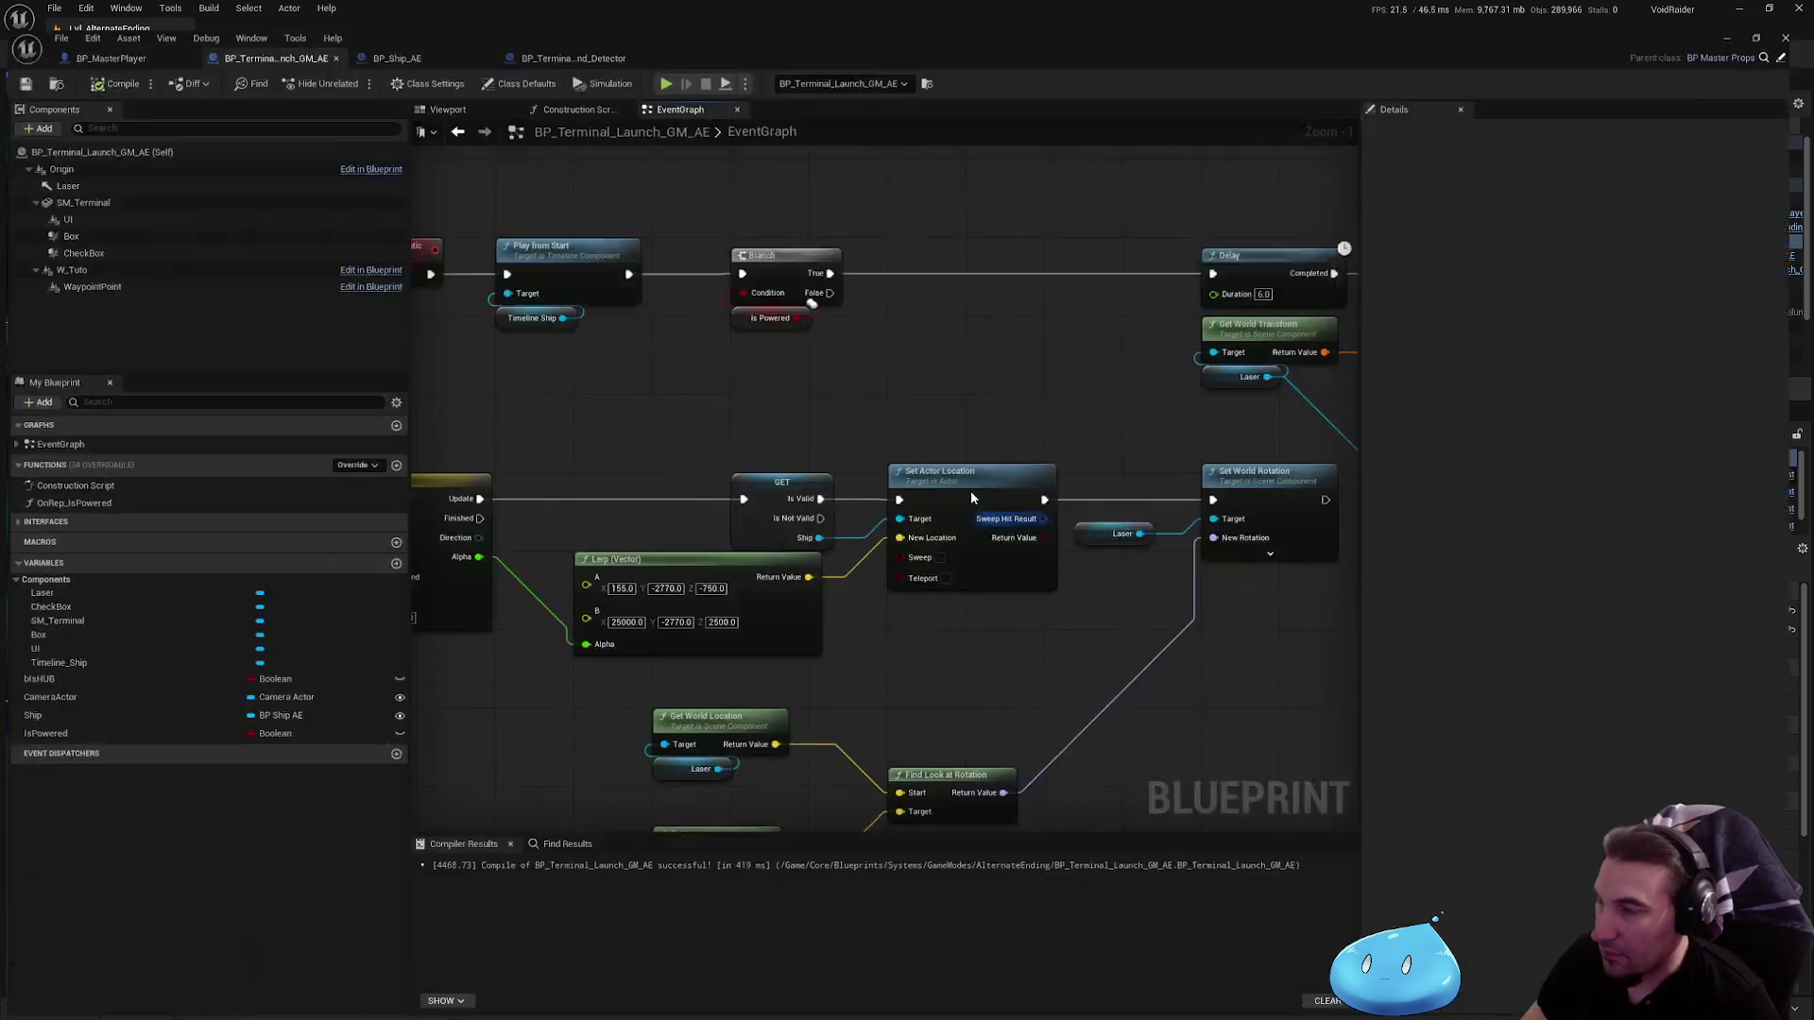
type("5000")
key("Return")
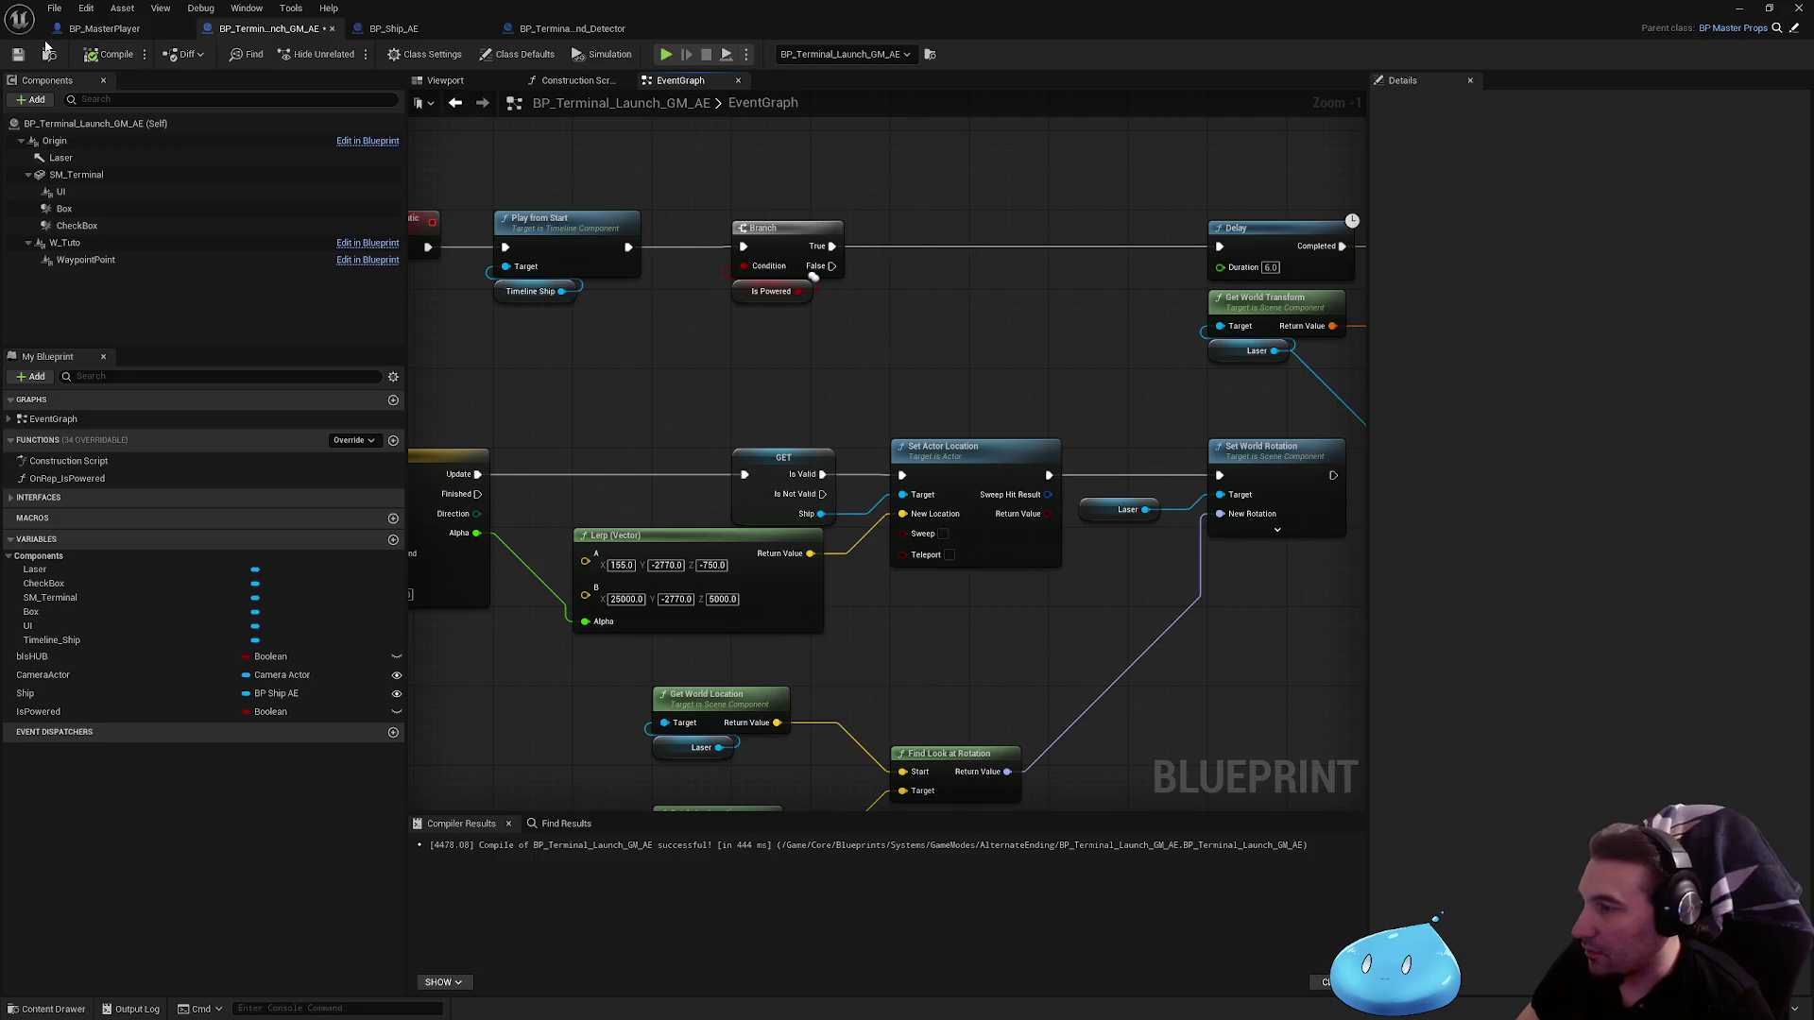
double_click(977, 6)
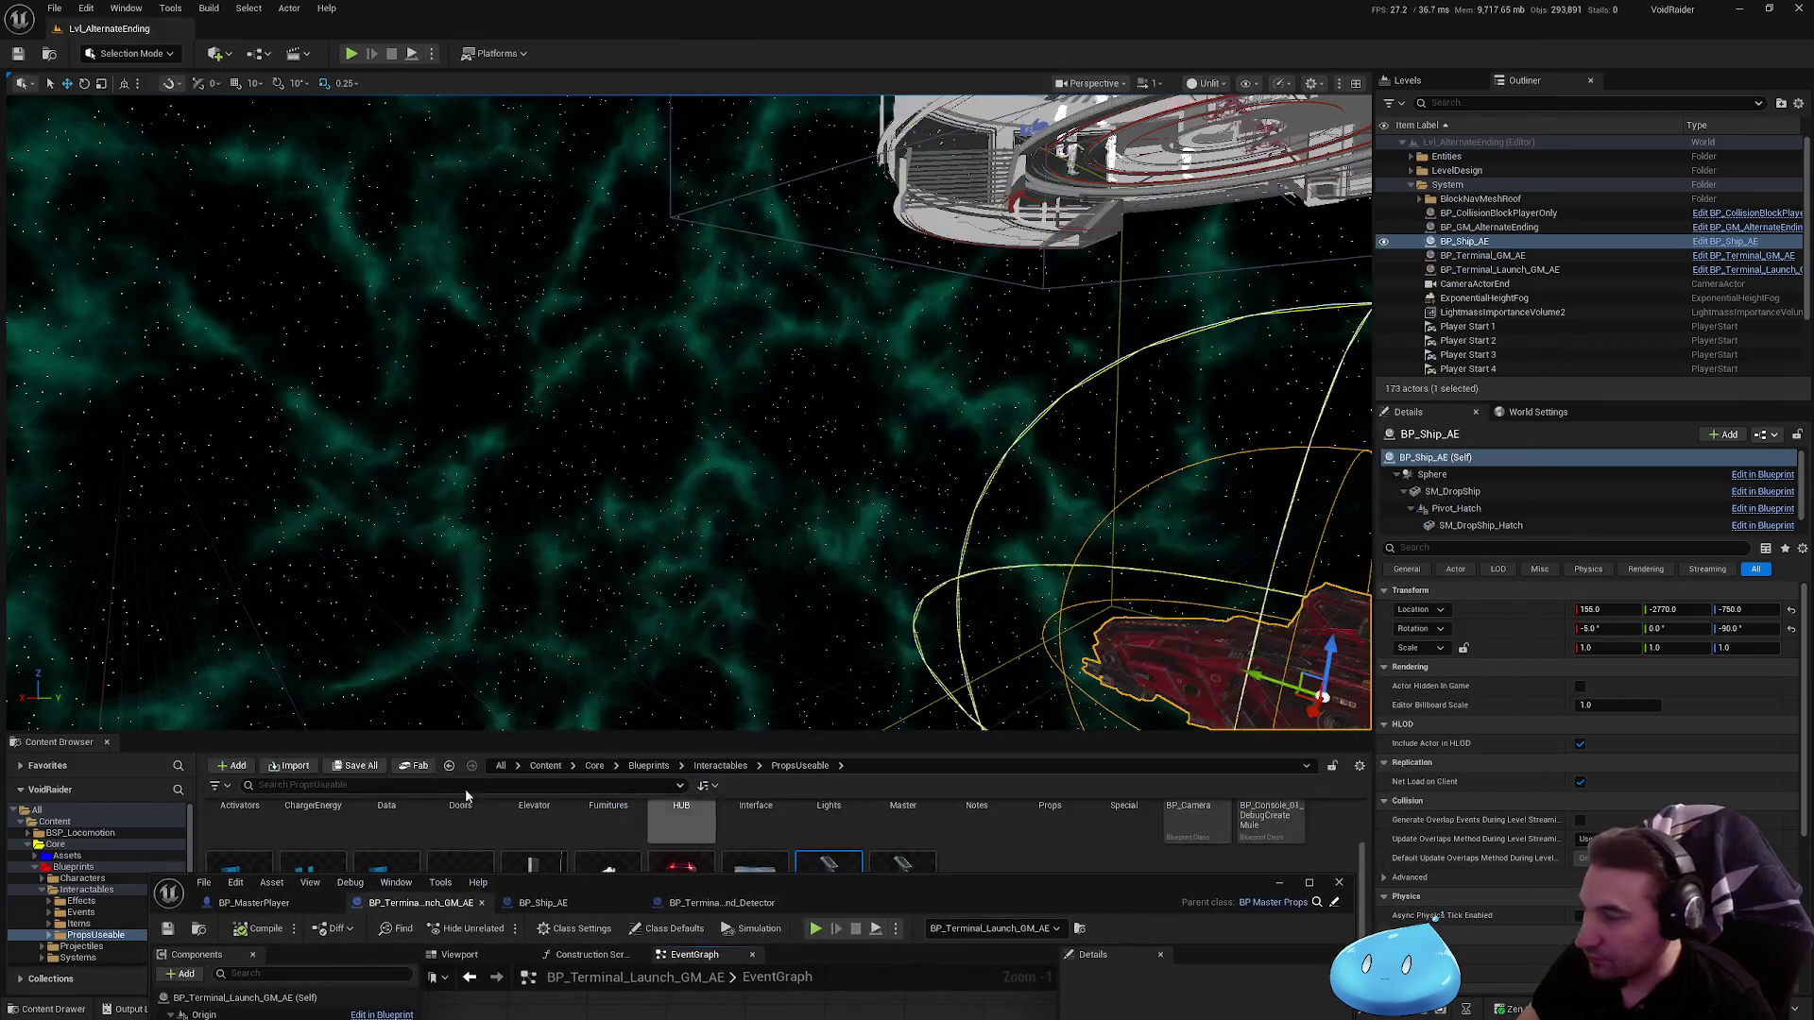
Step: Simulate the ship's flight, re-simulate from the CameraActorEnd view, then maximize the Blueprint editor
left_click(412, 55)
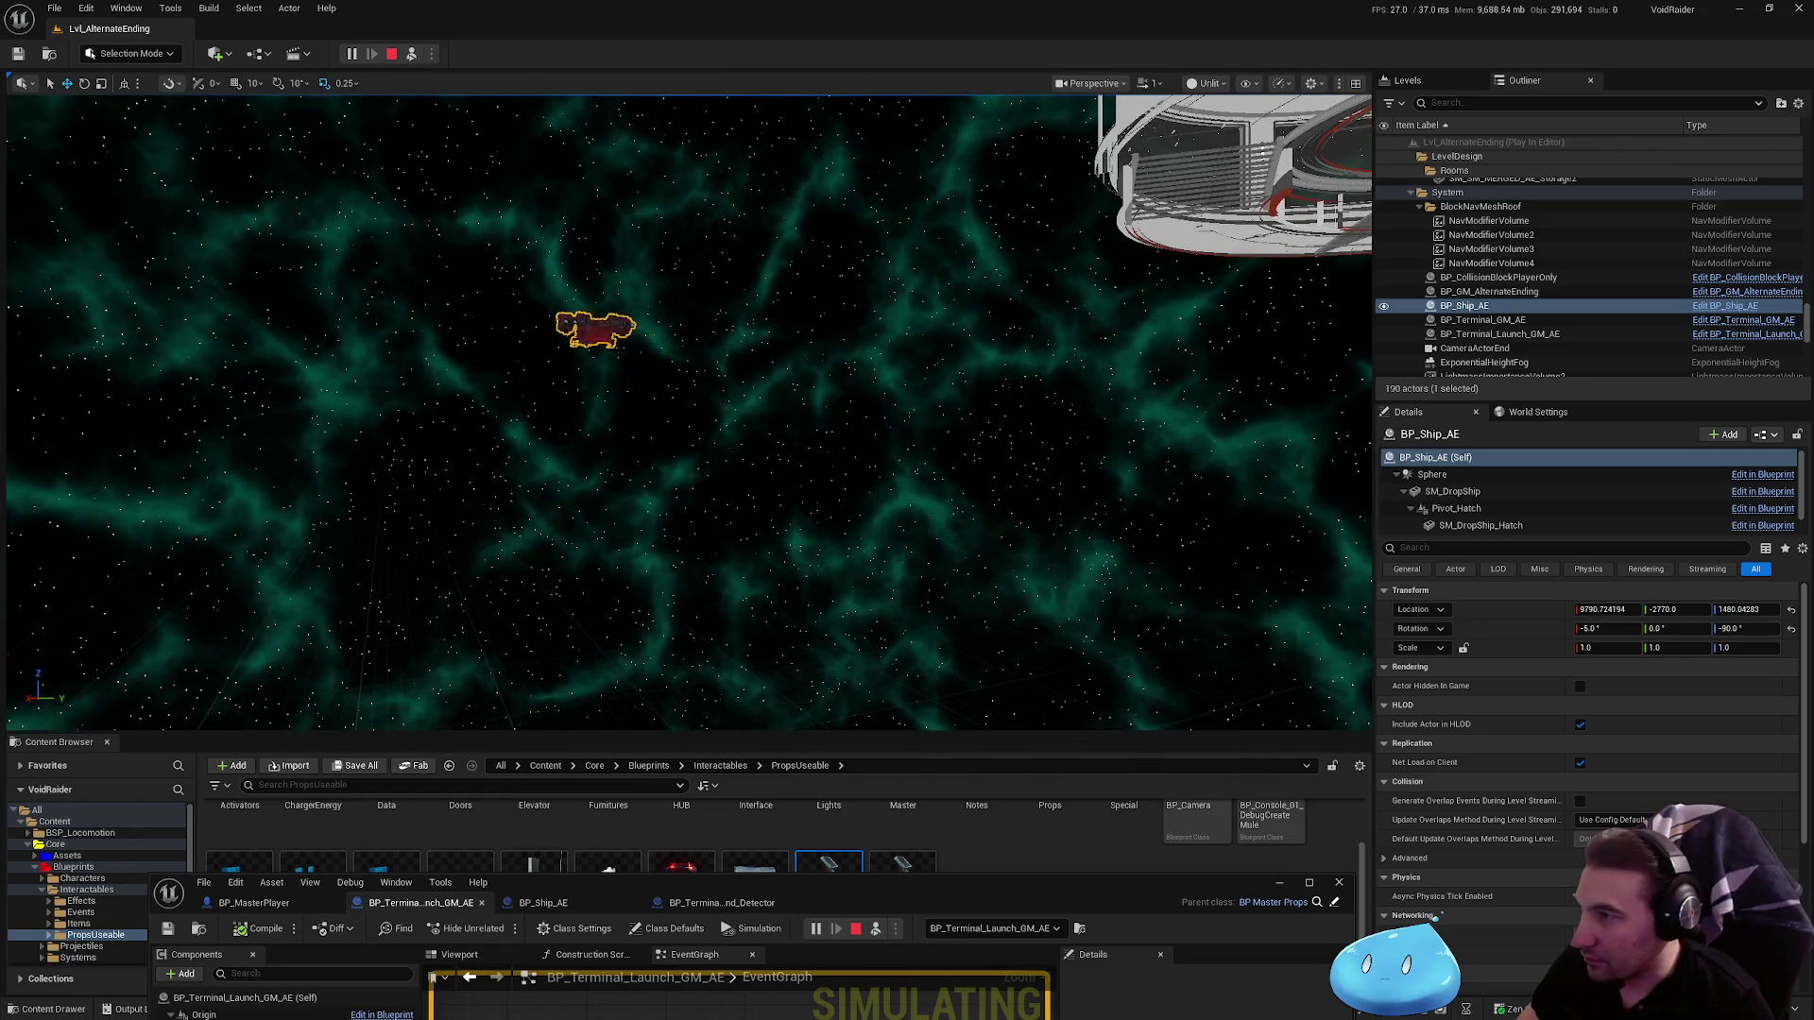
key("Escape")
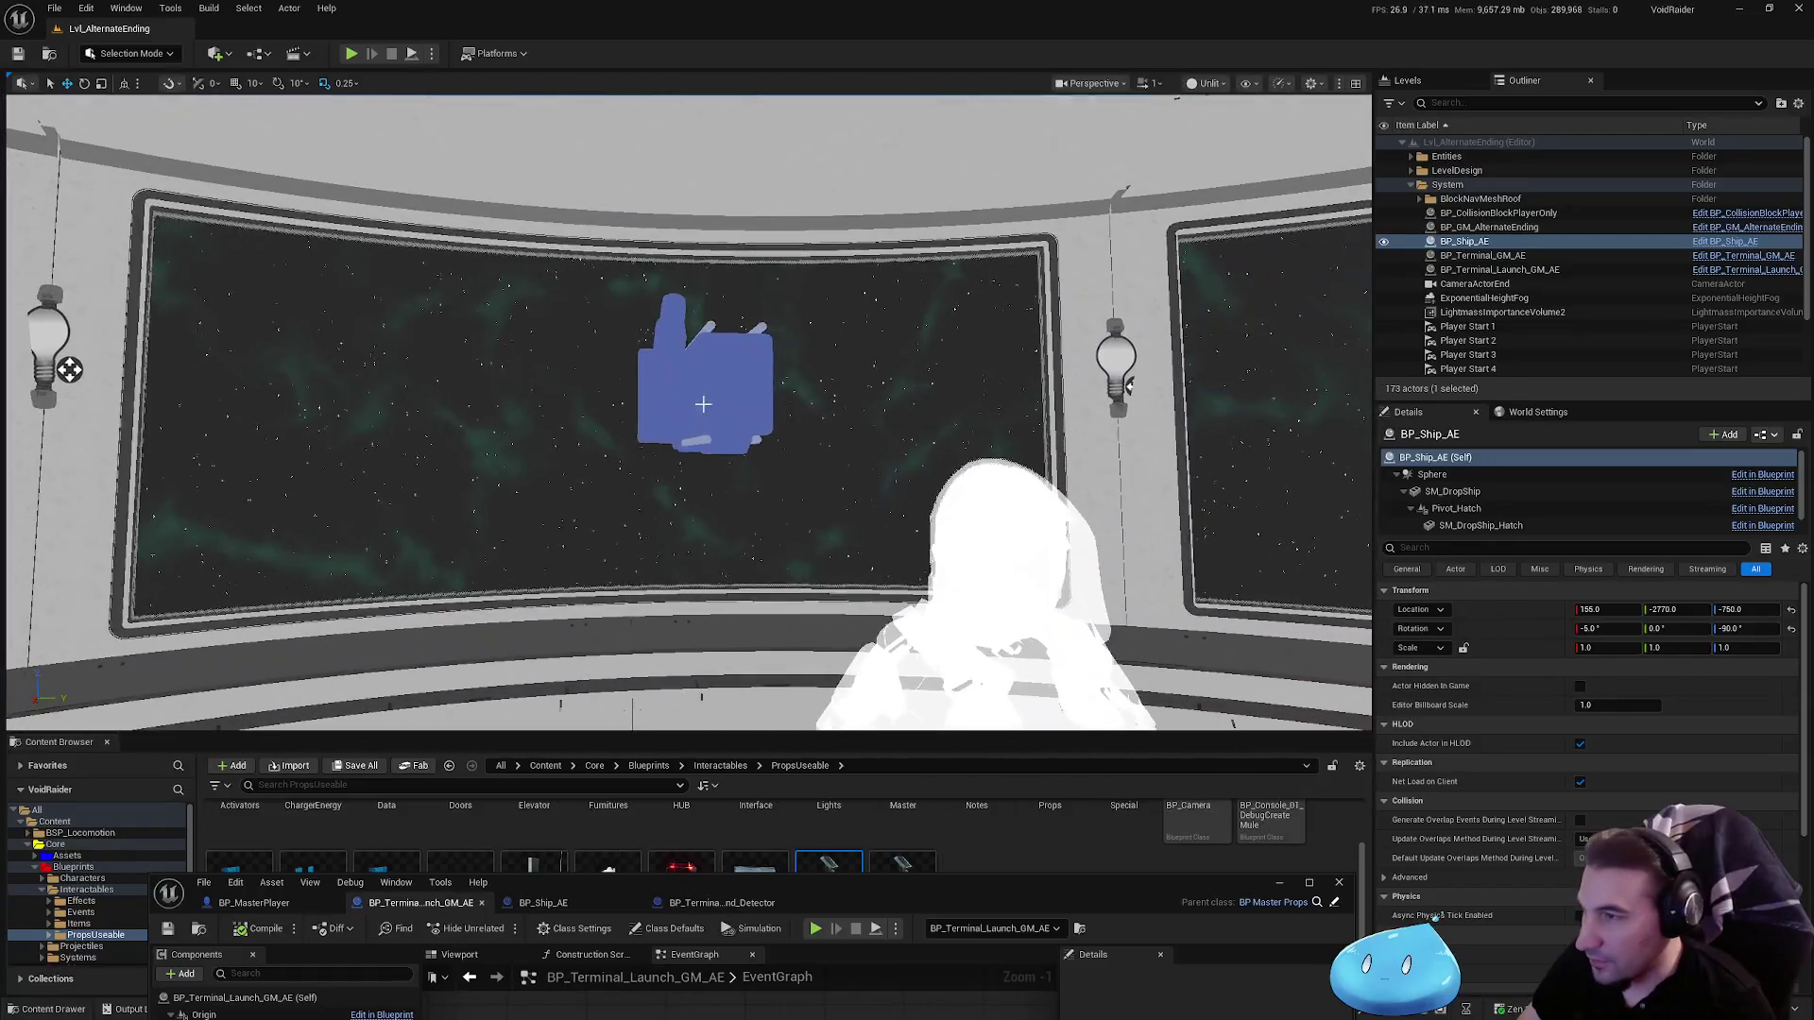
left_click(898, 501)
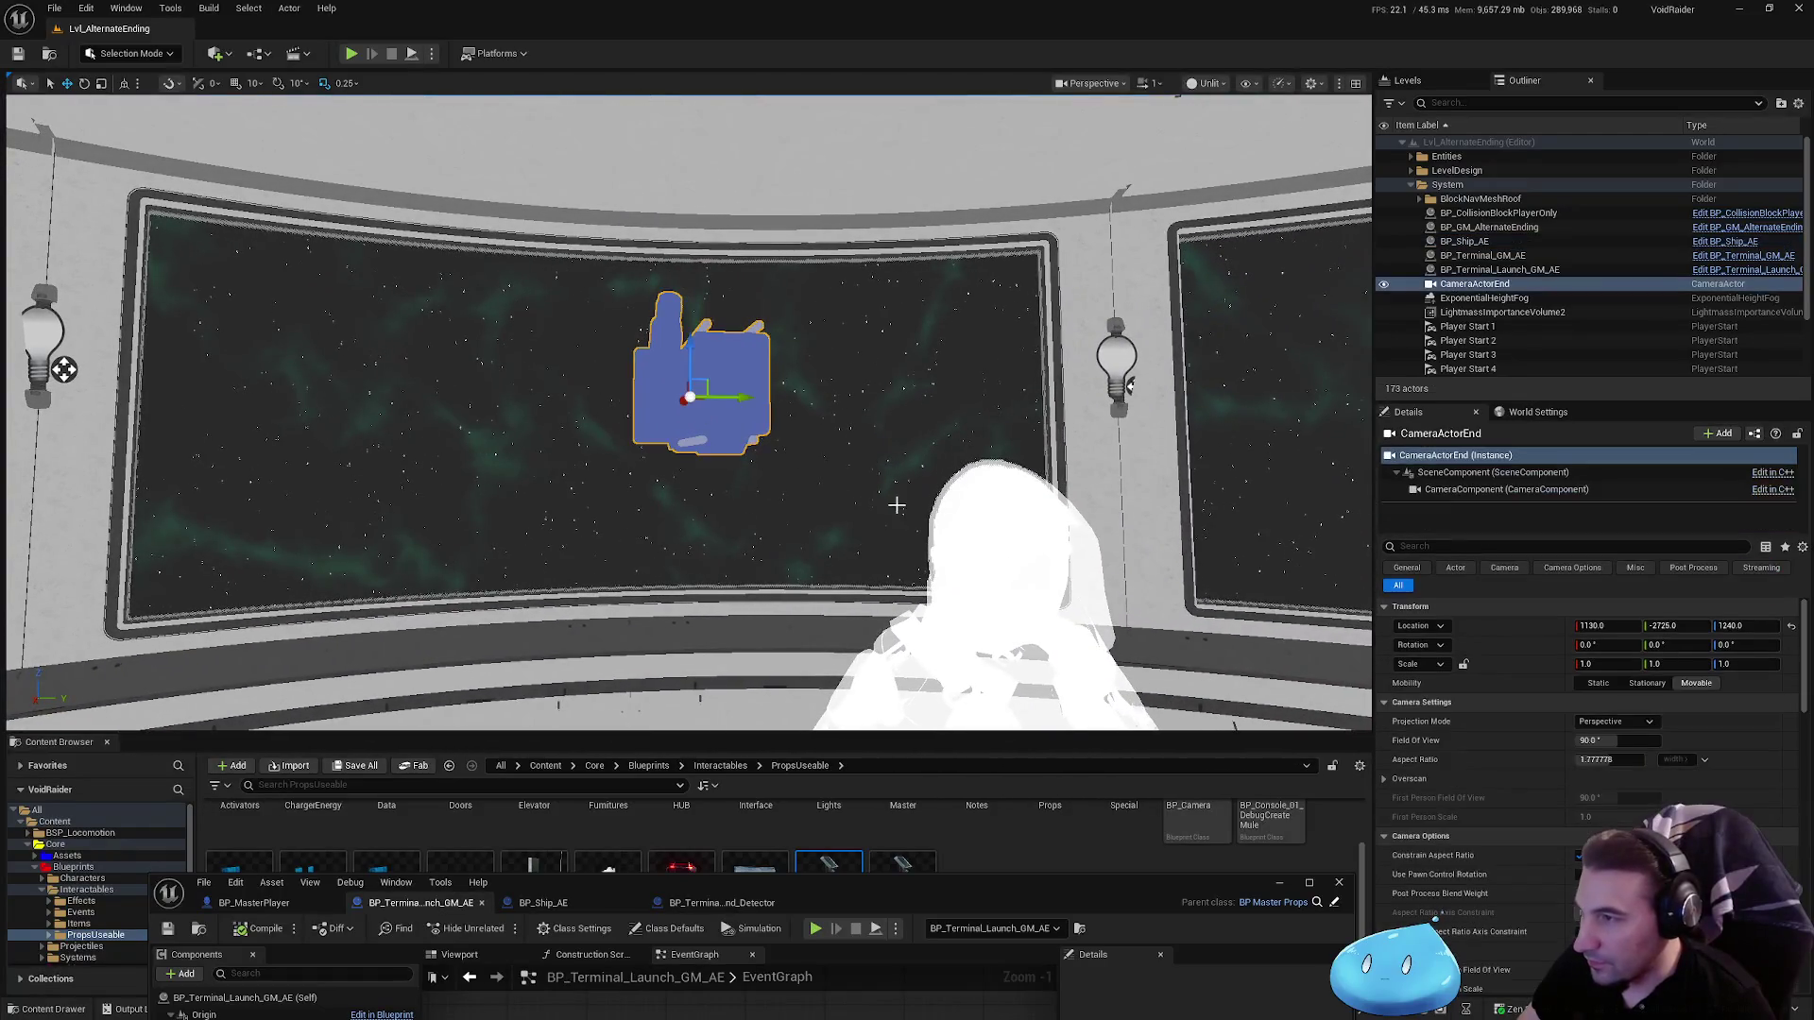
key("f")
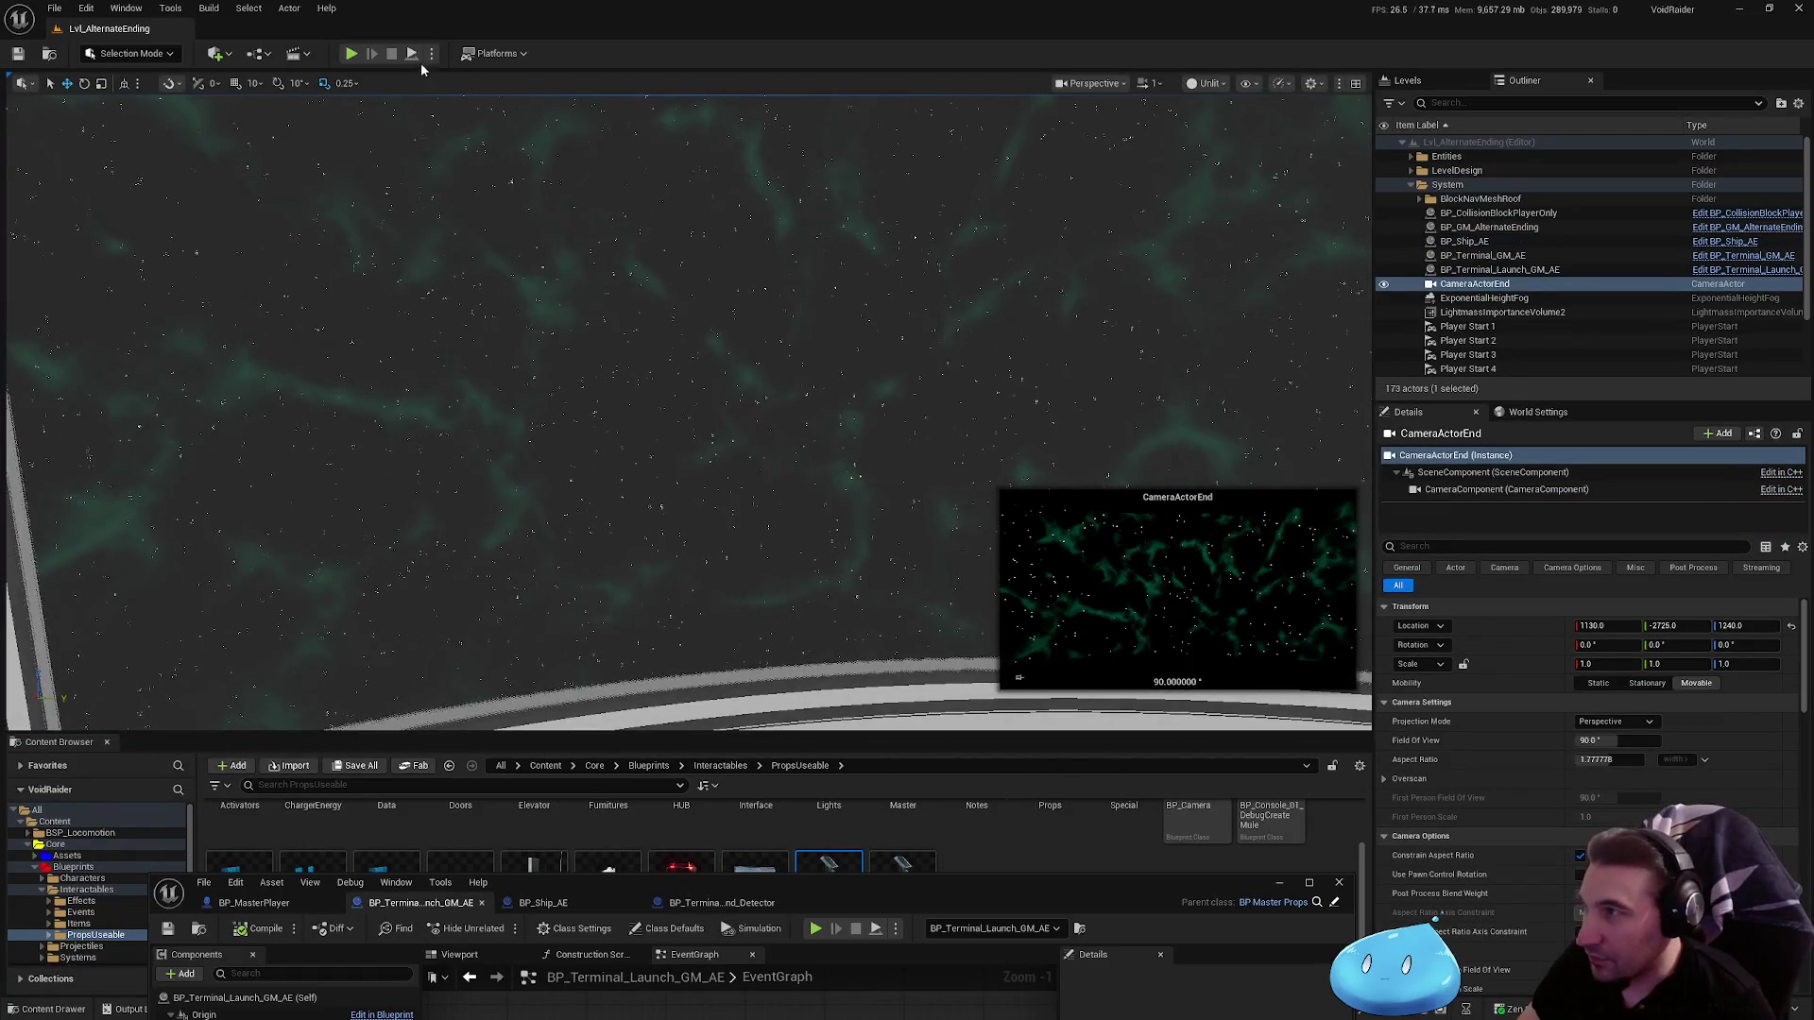
key("alt+s")
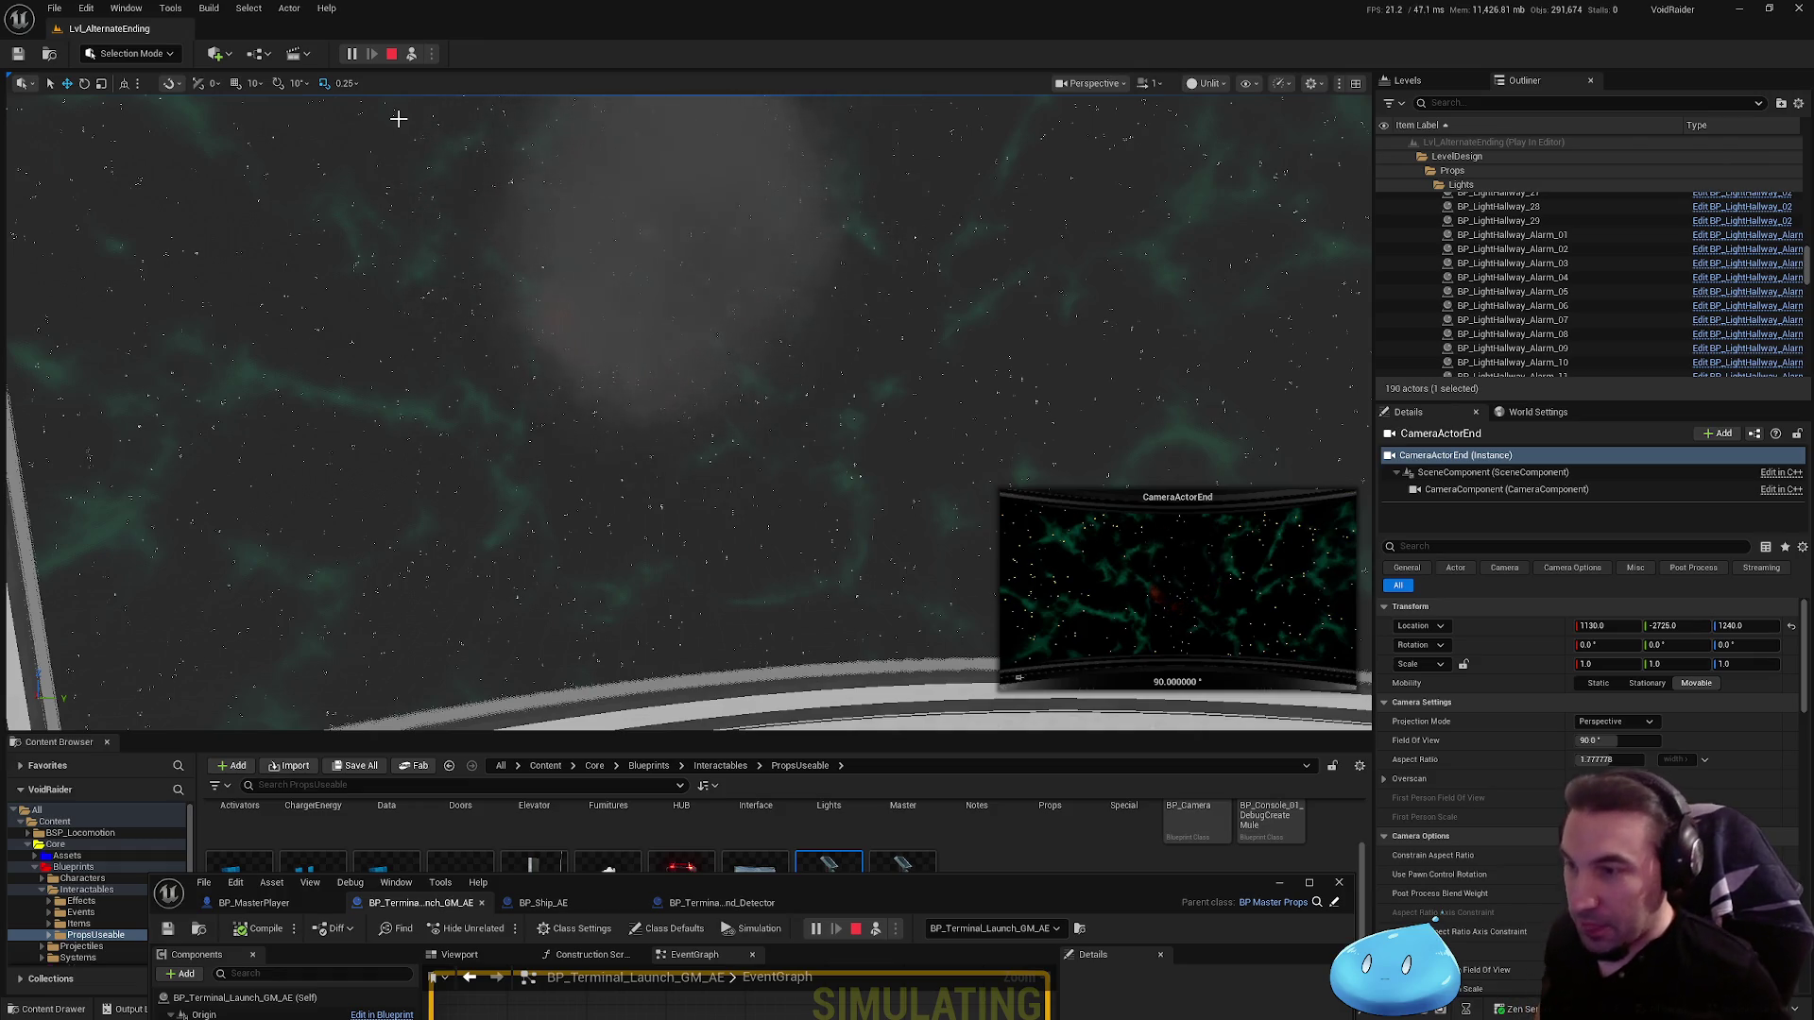
key("Escape")
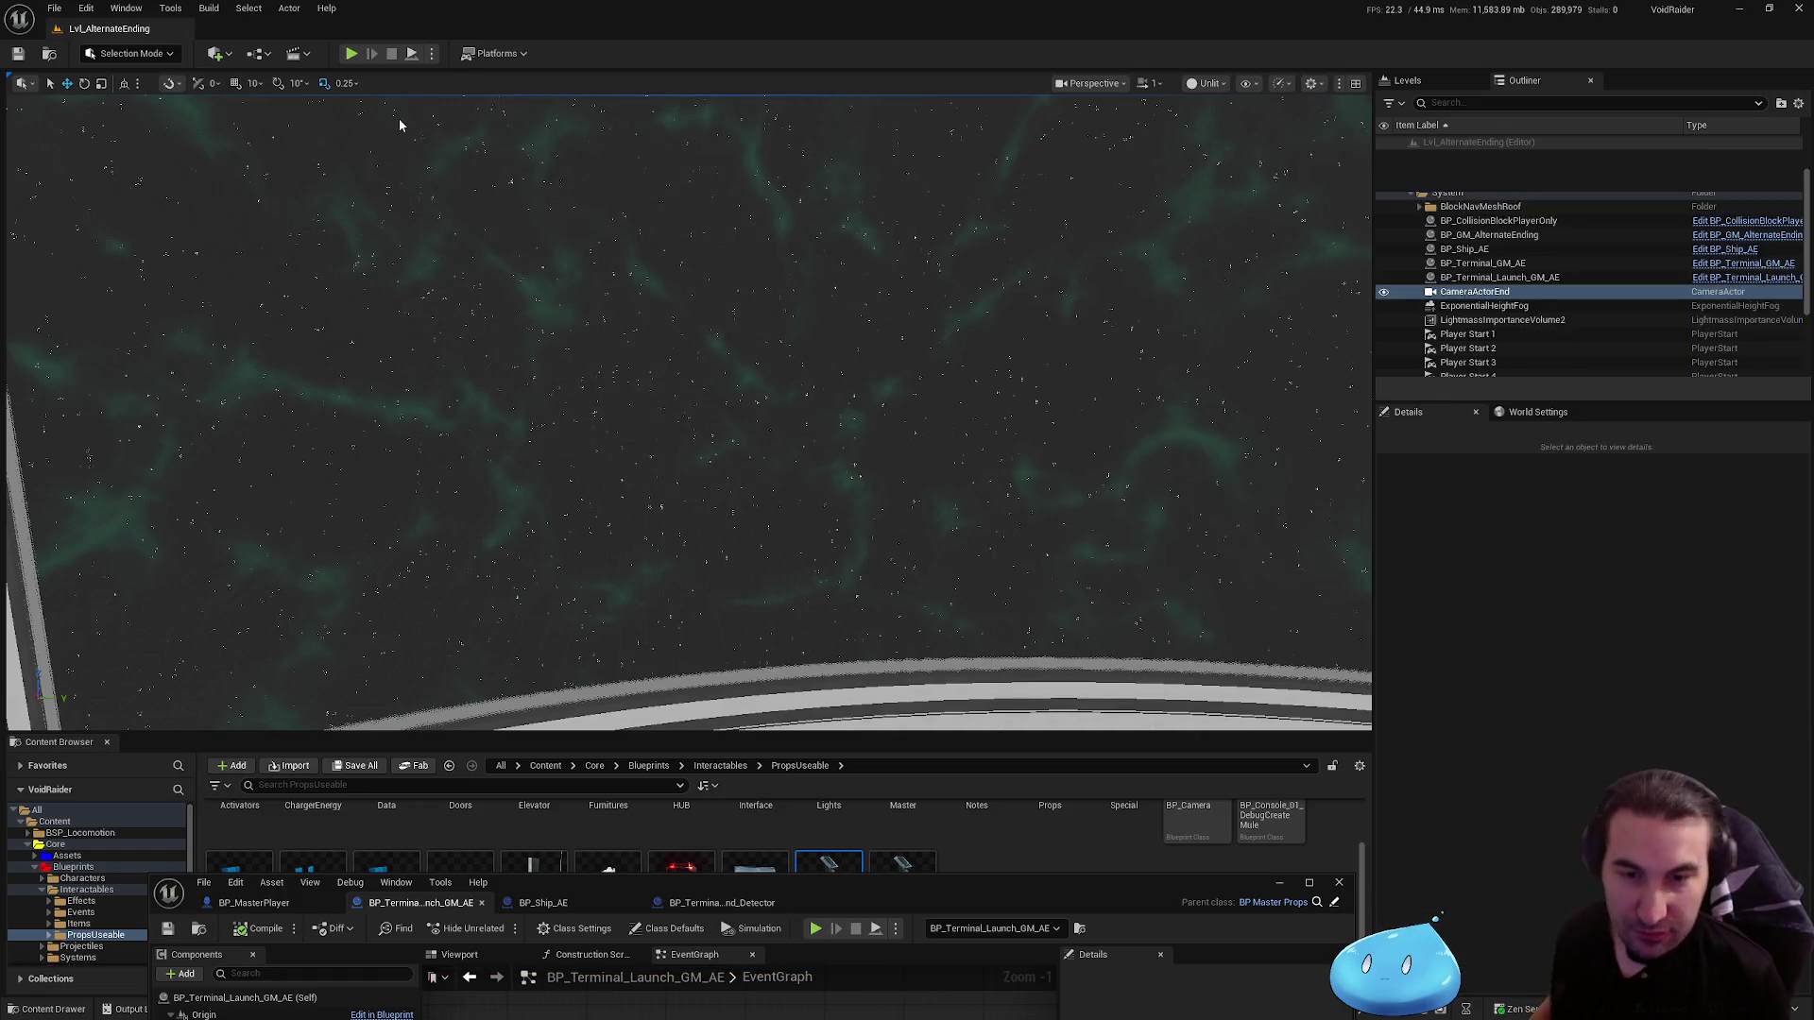
double_click(994, 891)
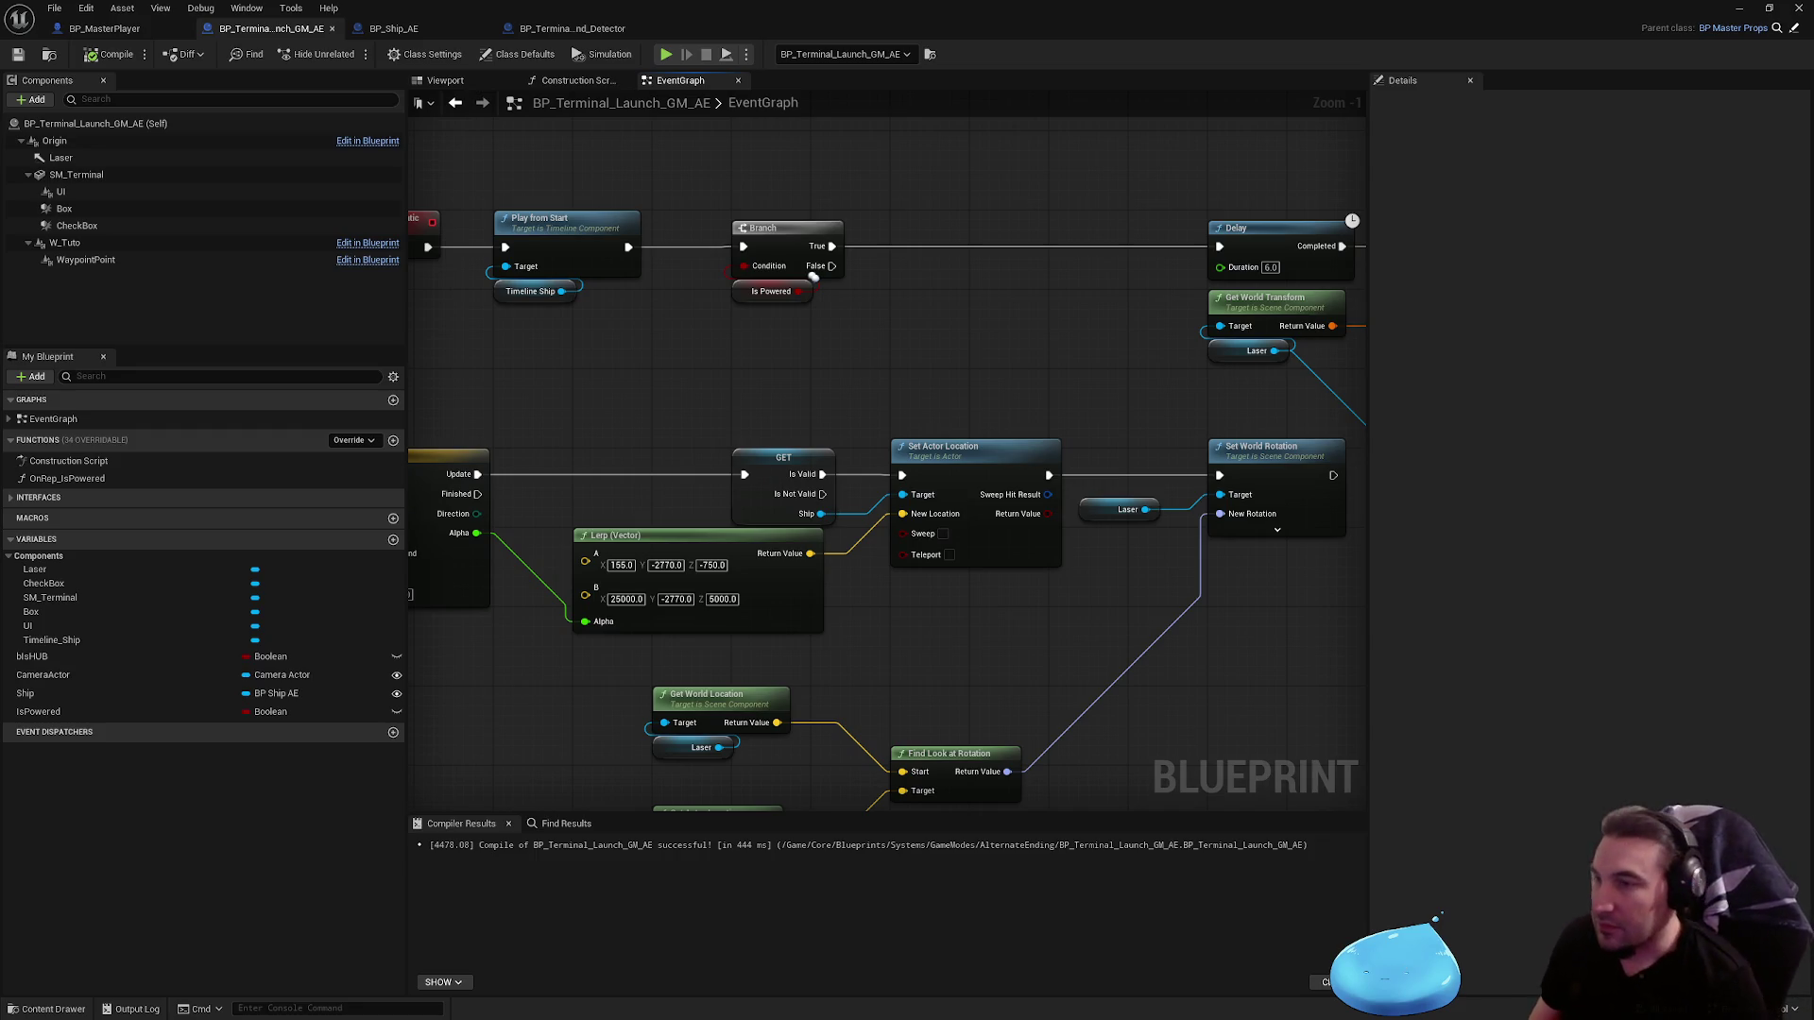
left_click_drag(1323, 472, 800, 570)
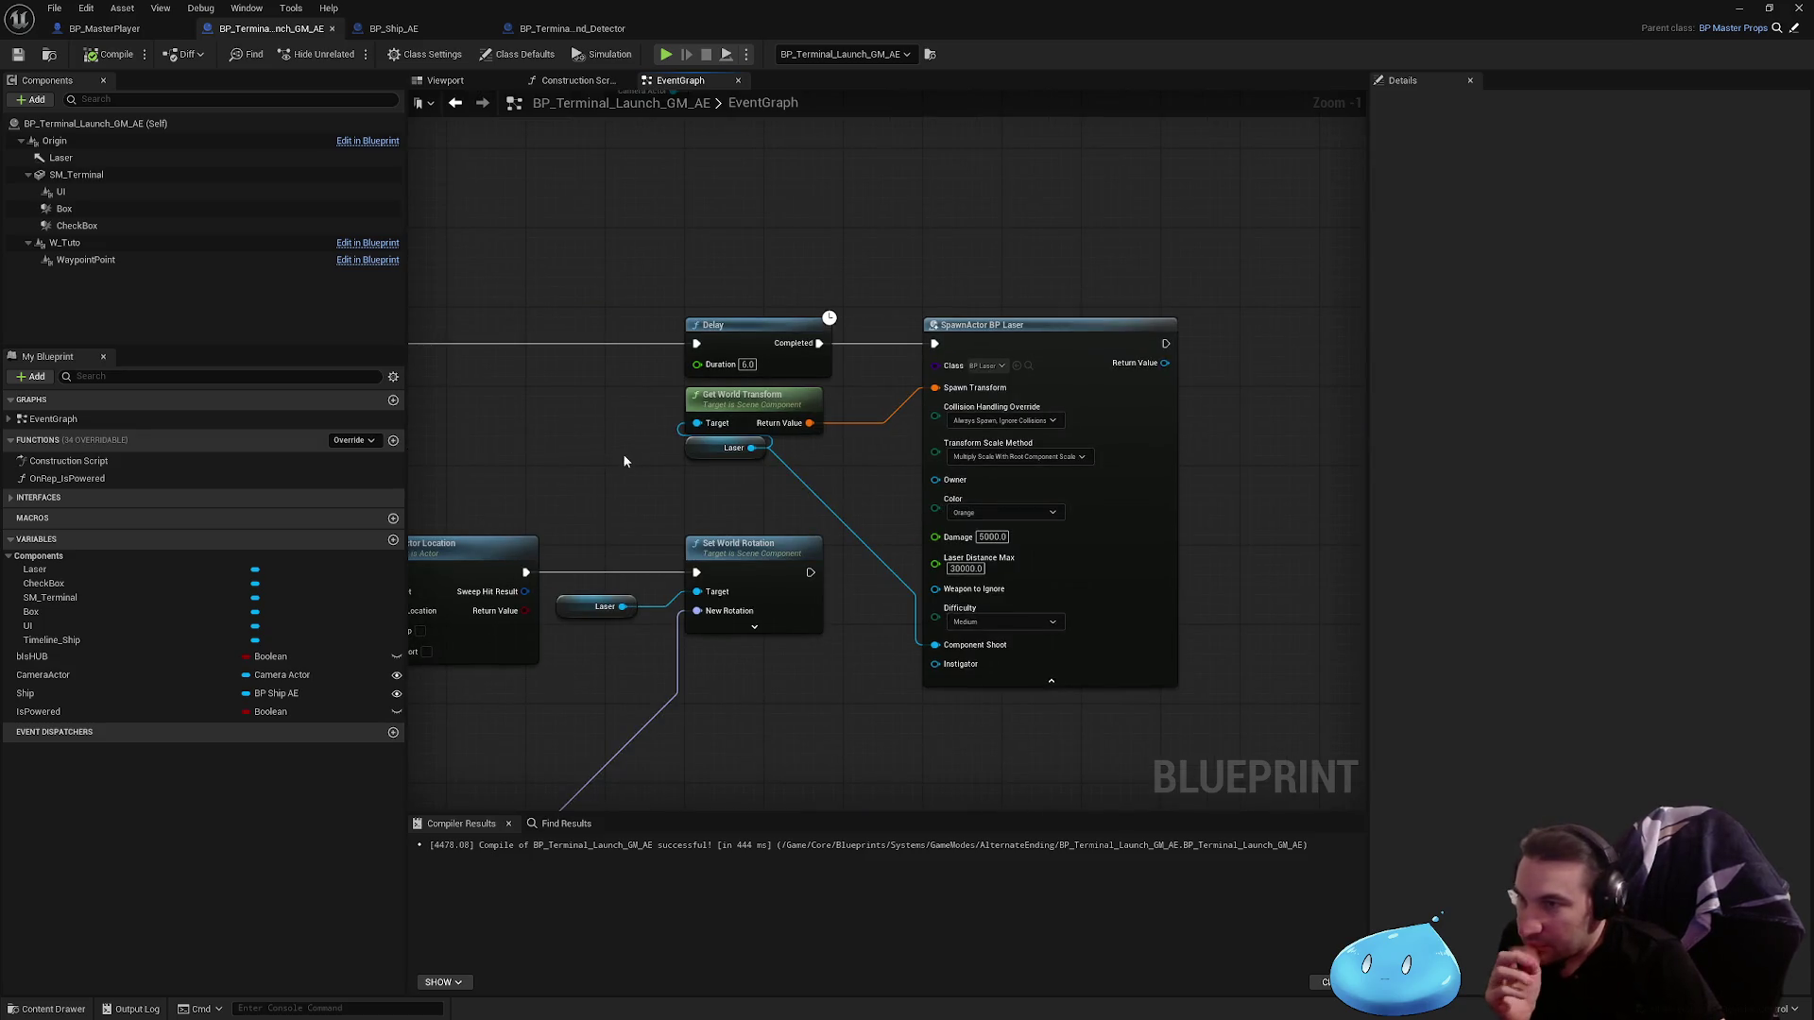
left_click_drag(623, 457, 1061, 437)
scroll(1062, 438, "down", 2)
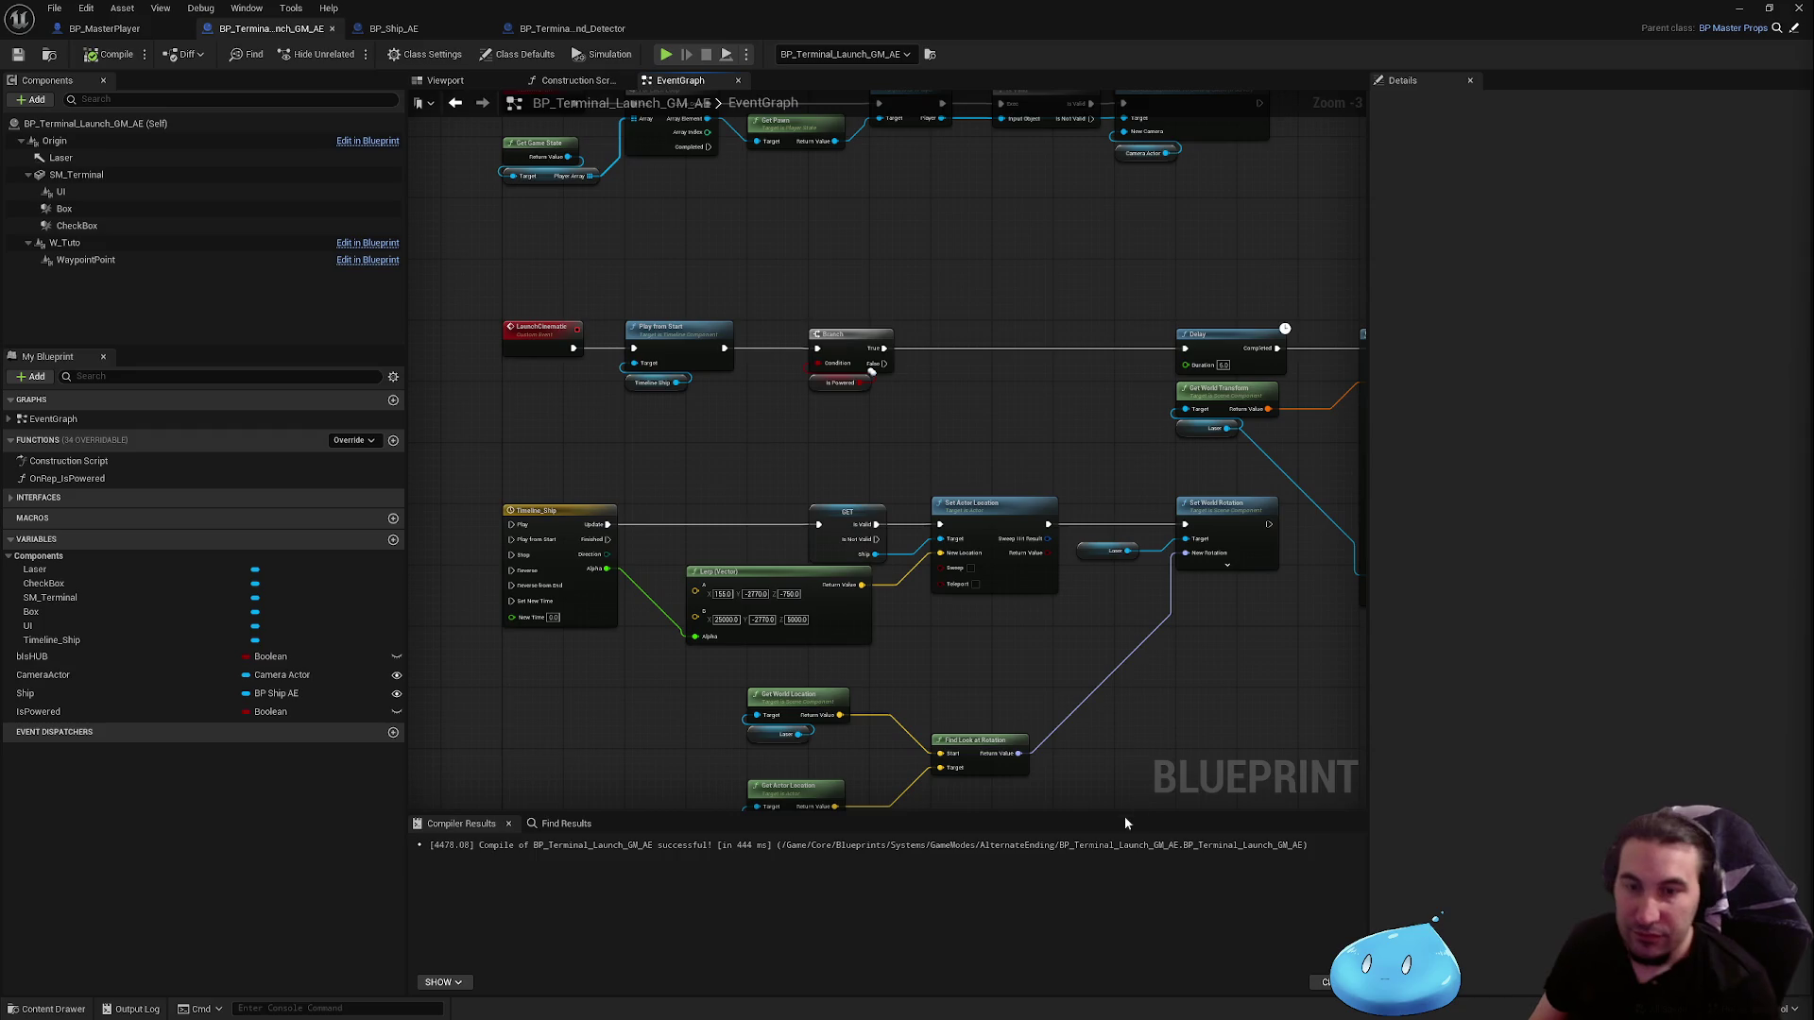
key("super")
key("super")
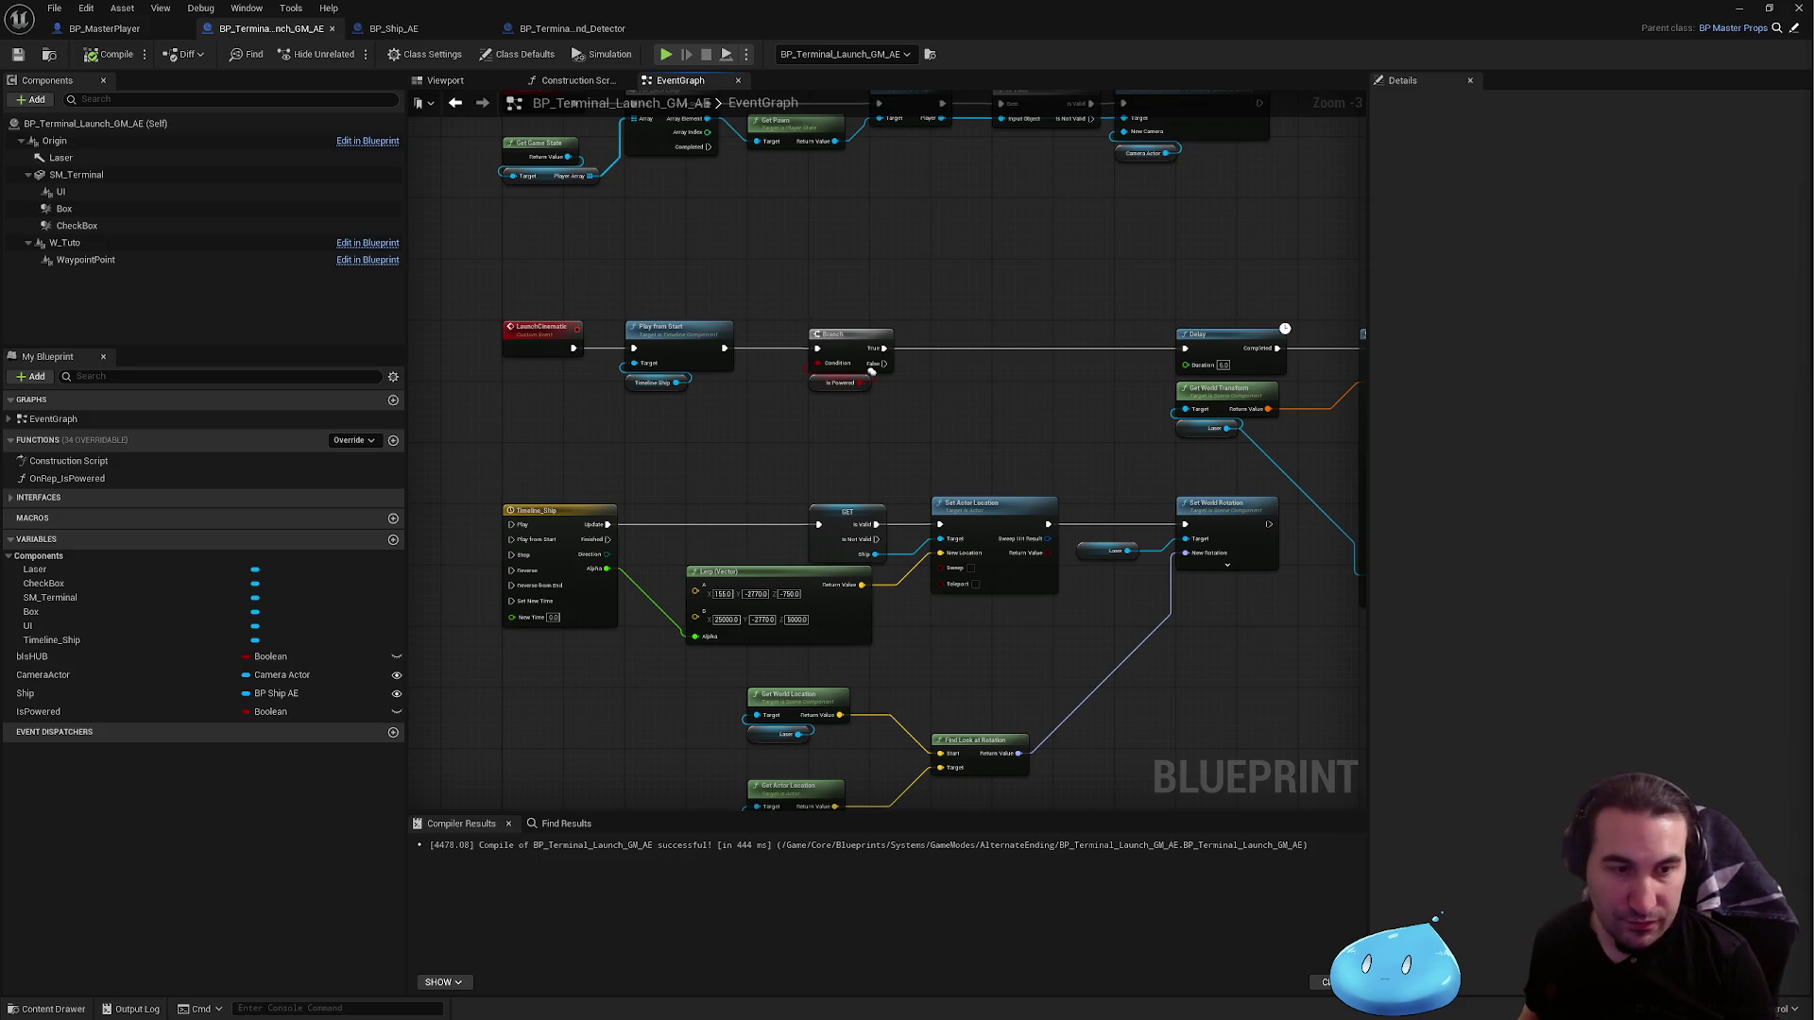
key("super")
left_click(814, 1004)
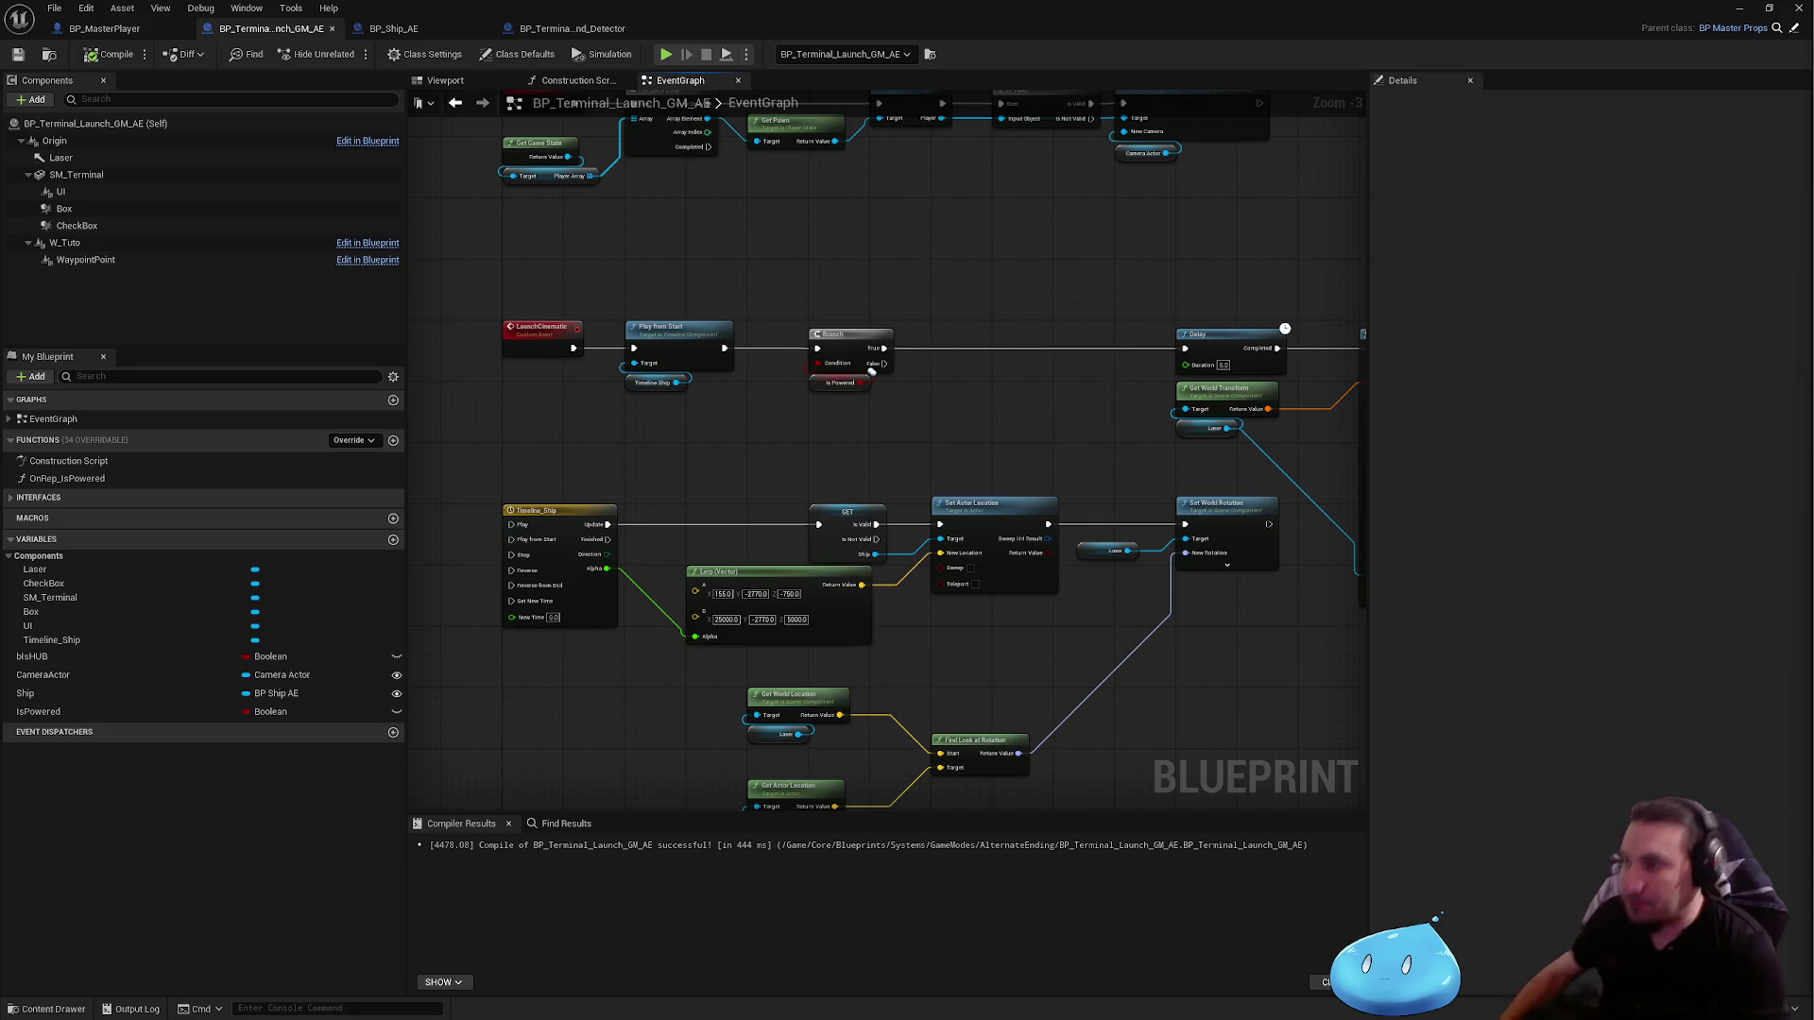
scroll(696, 397, "down", 2)
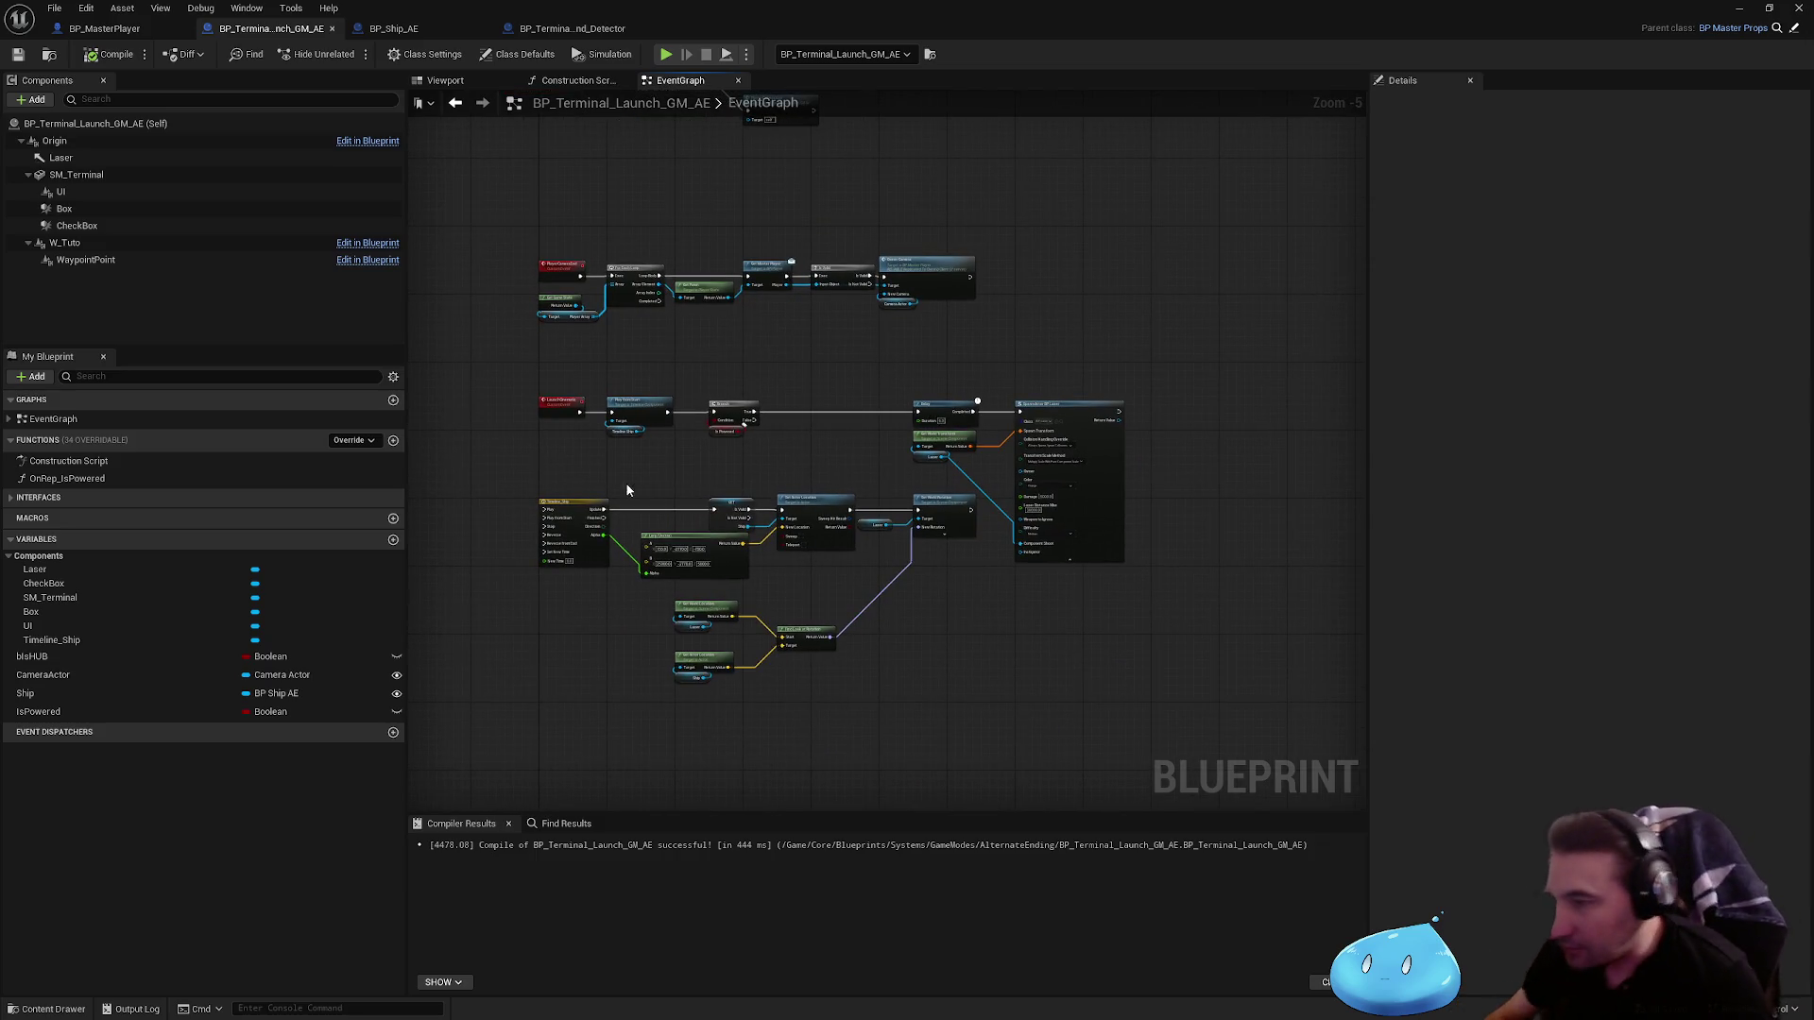
Step: Wire Timeline_Ship's Finished output into the Is Powered Branch and reposition the Branch nodes
scroll(604, 501, "up", 3)
left_click_drag(864, 303, 768, 464)
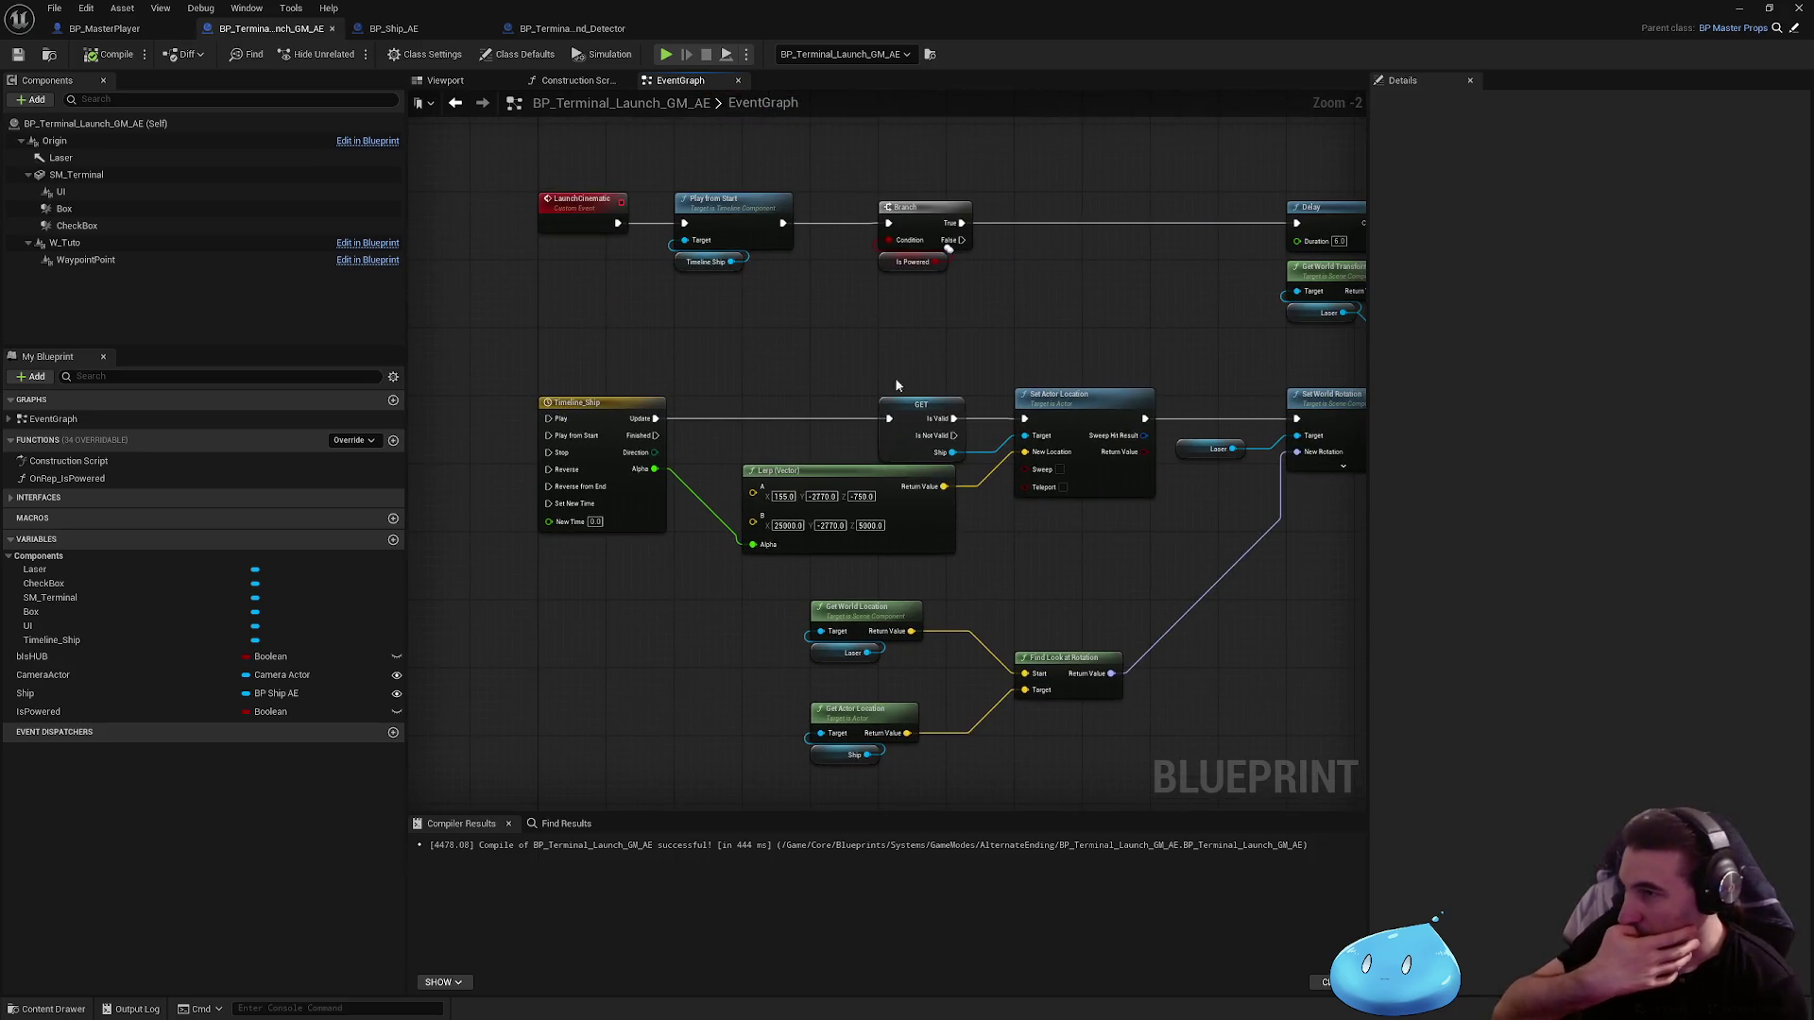
left_click(910, 224)
mouse_move(911, 223)
left_mouse_down()
mouse_move(839, 388)
mouse_move(790, 587)
mouse_move(818, 561)
mouse_move(837, 581)
left_mouse_up()
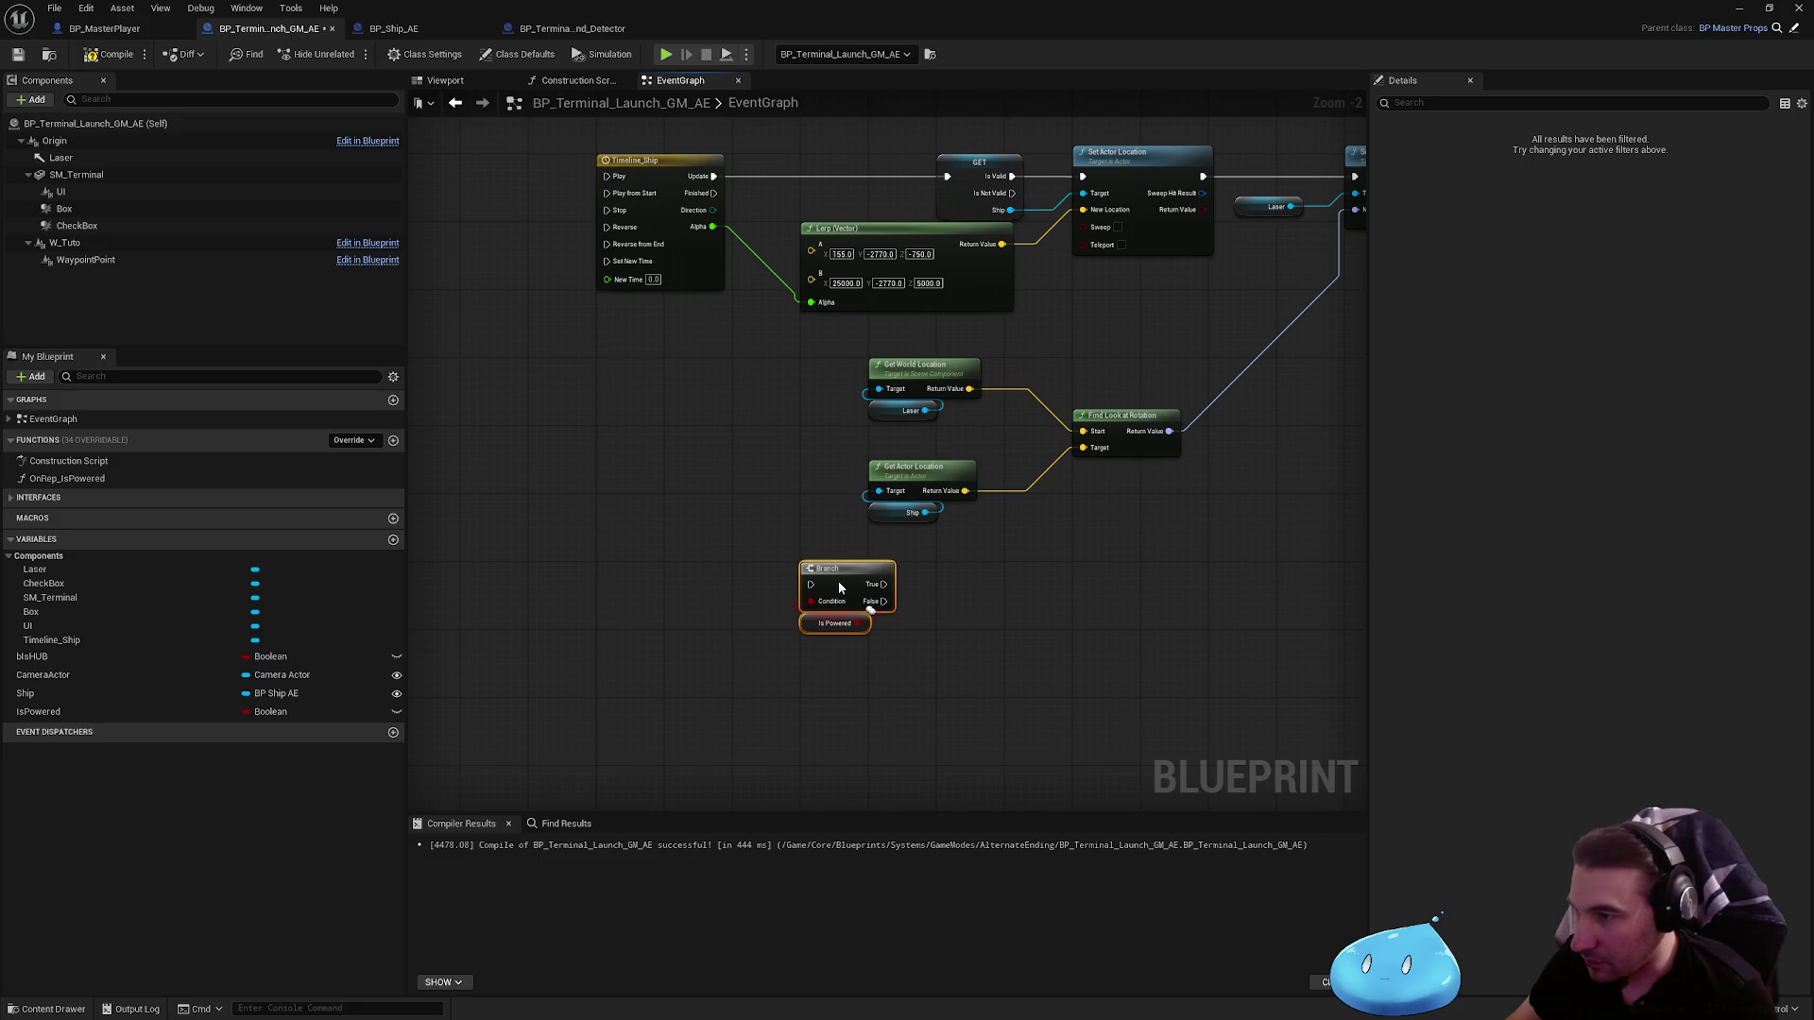
left_click_drag(713, 193, 811, 584)
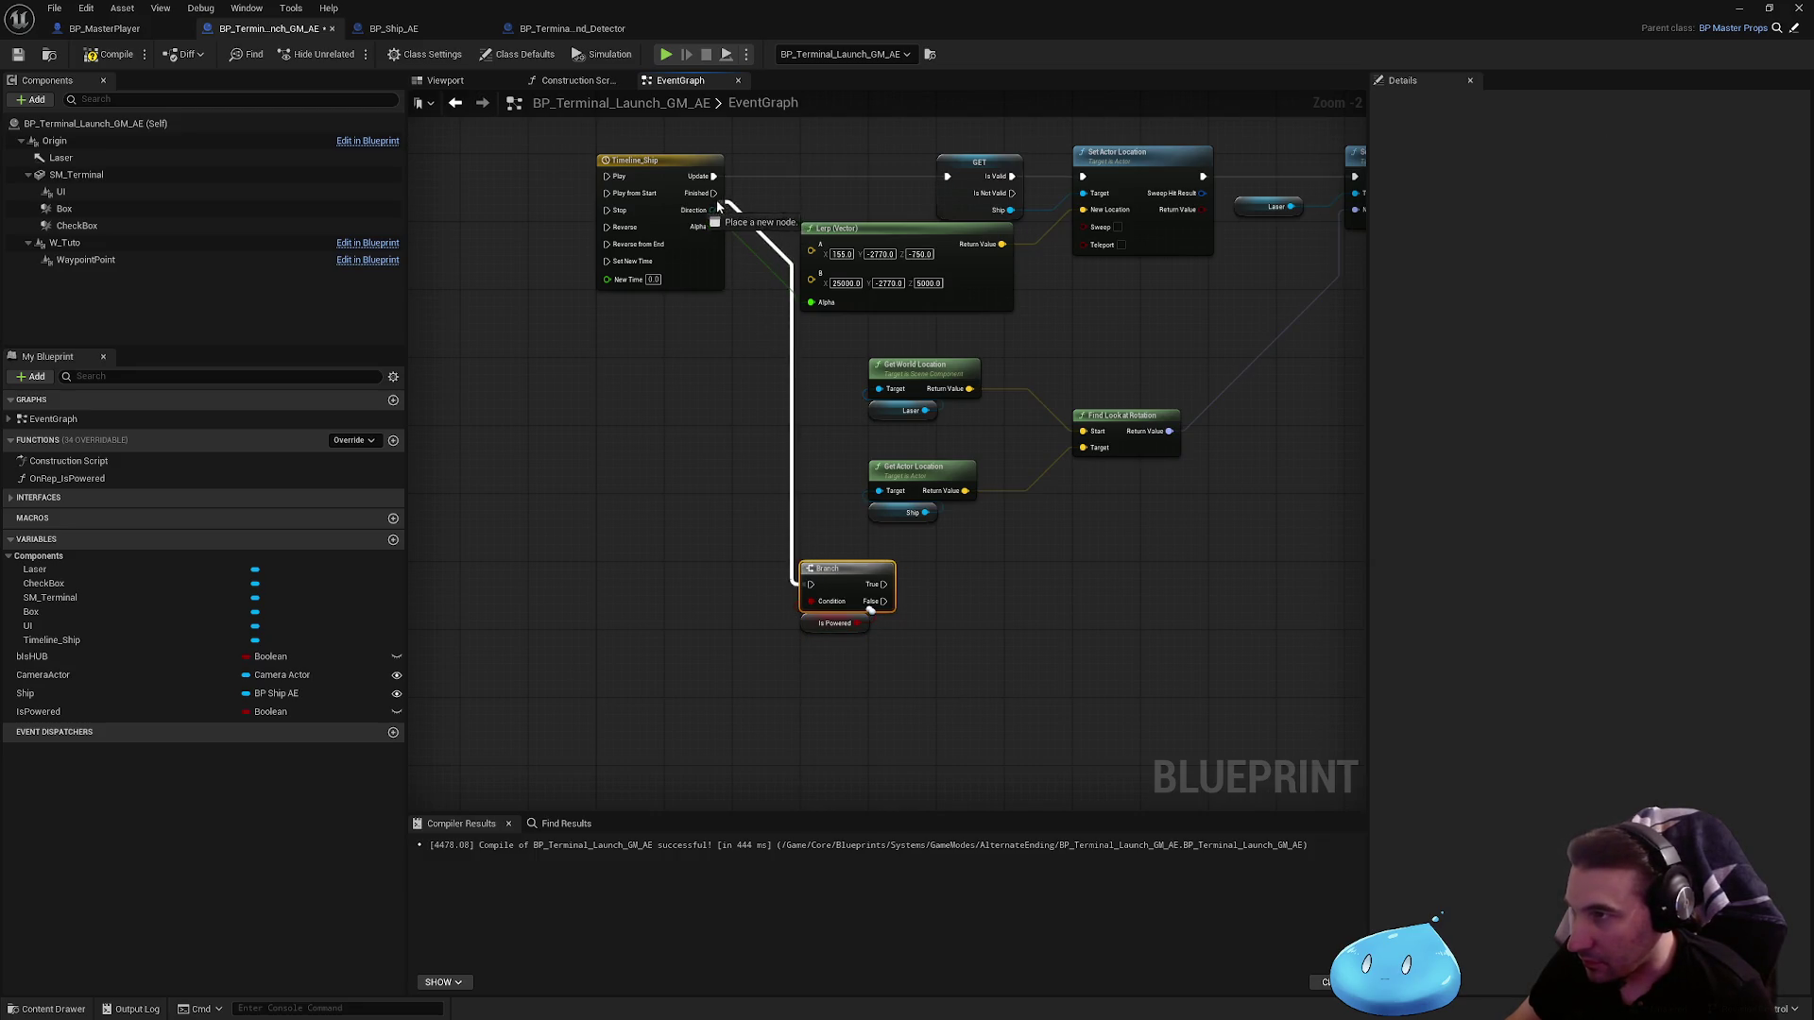
left_click_drag(723, 480, 656, 381)
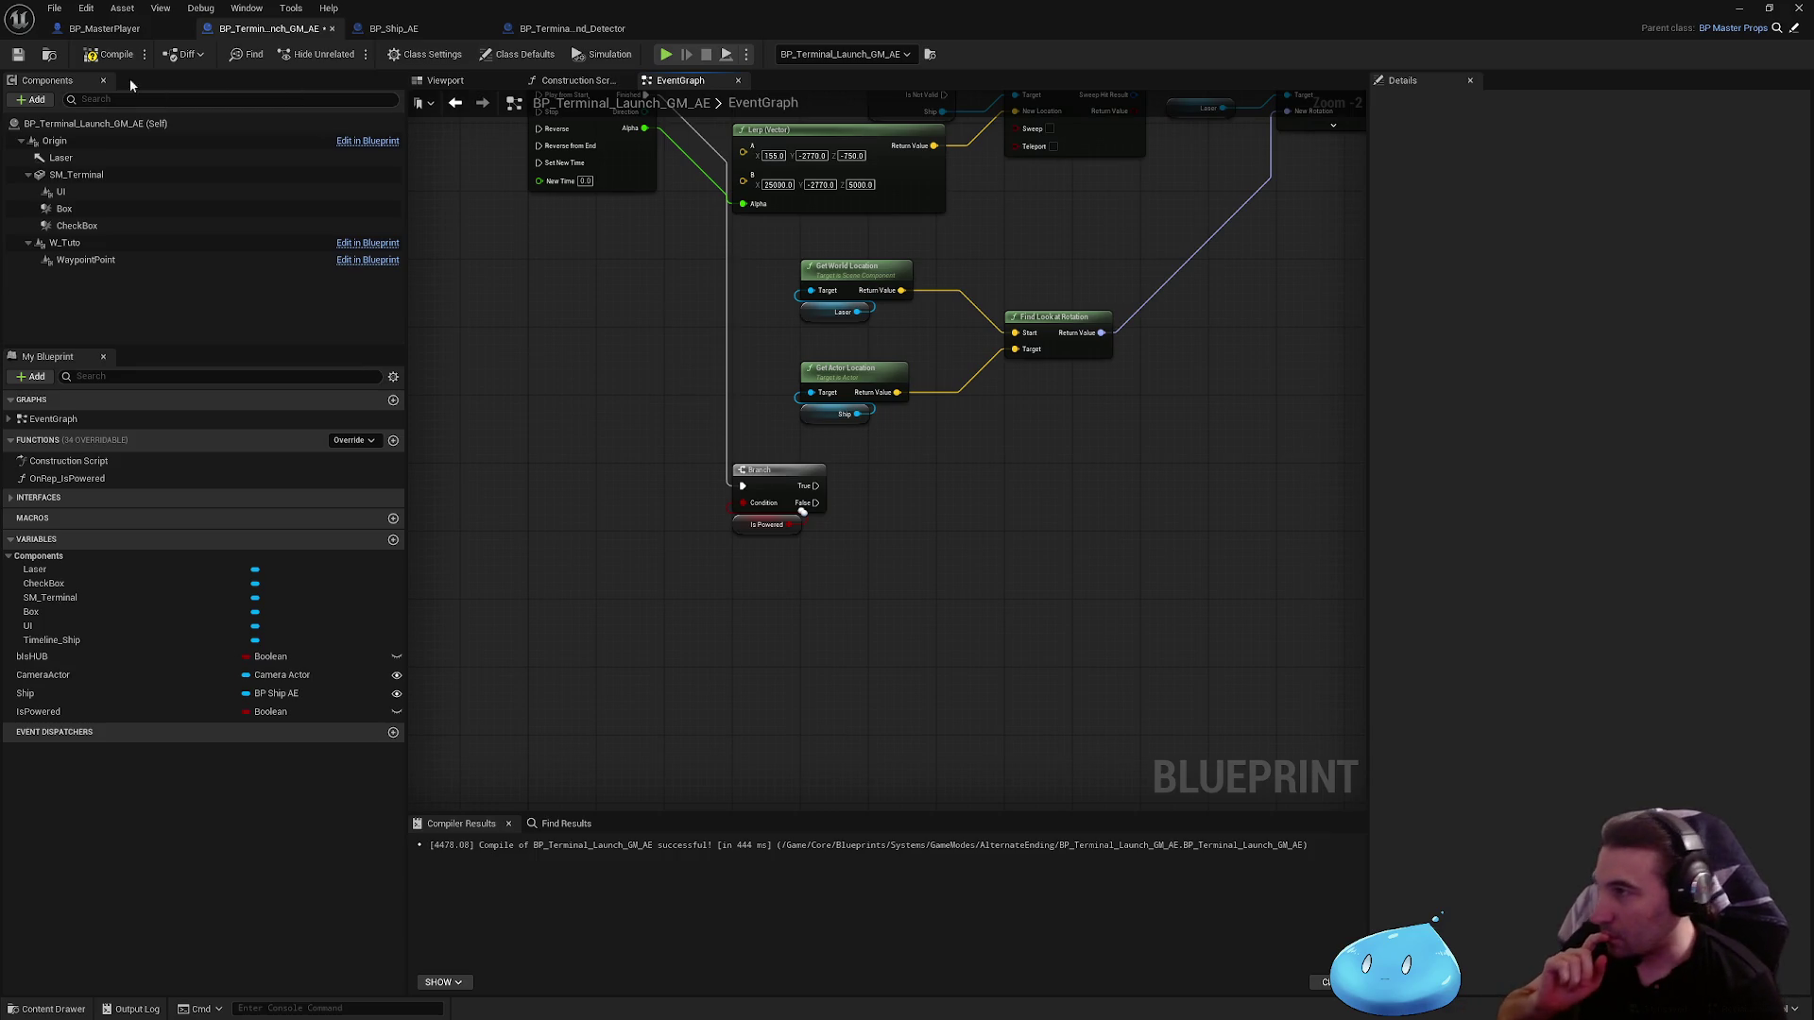
mouse_move(741, 619)
left_mouse_down()
mouse_move(786, 486)
mouse_move(782, 603)
left_mouse_up()
left_click(950, 542)
Step: Compile and save the terminal launch Blueprint
left_click(116, 55)
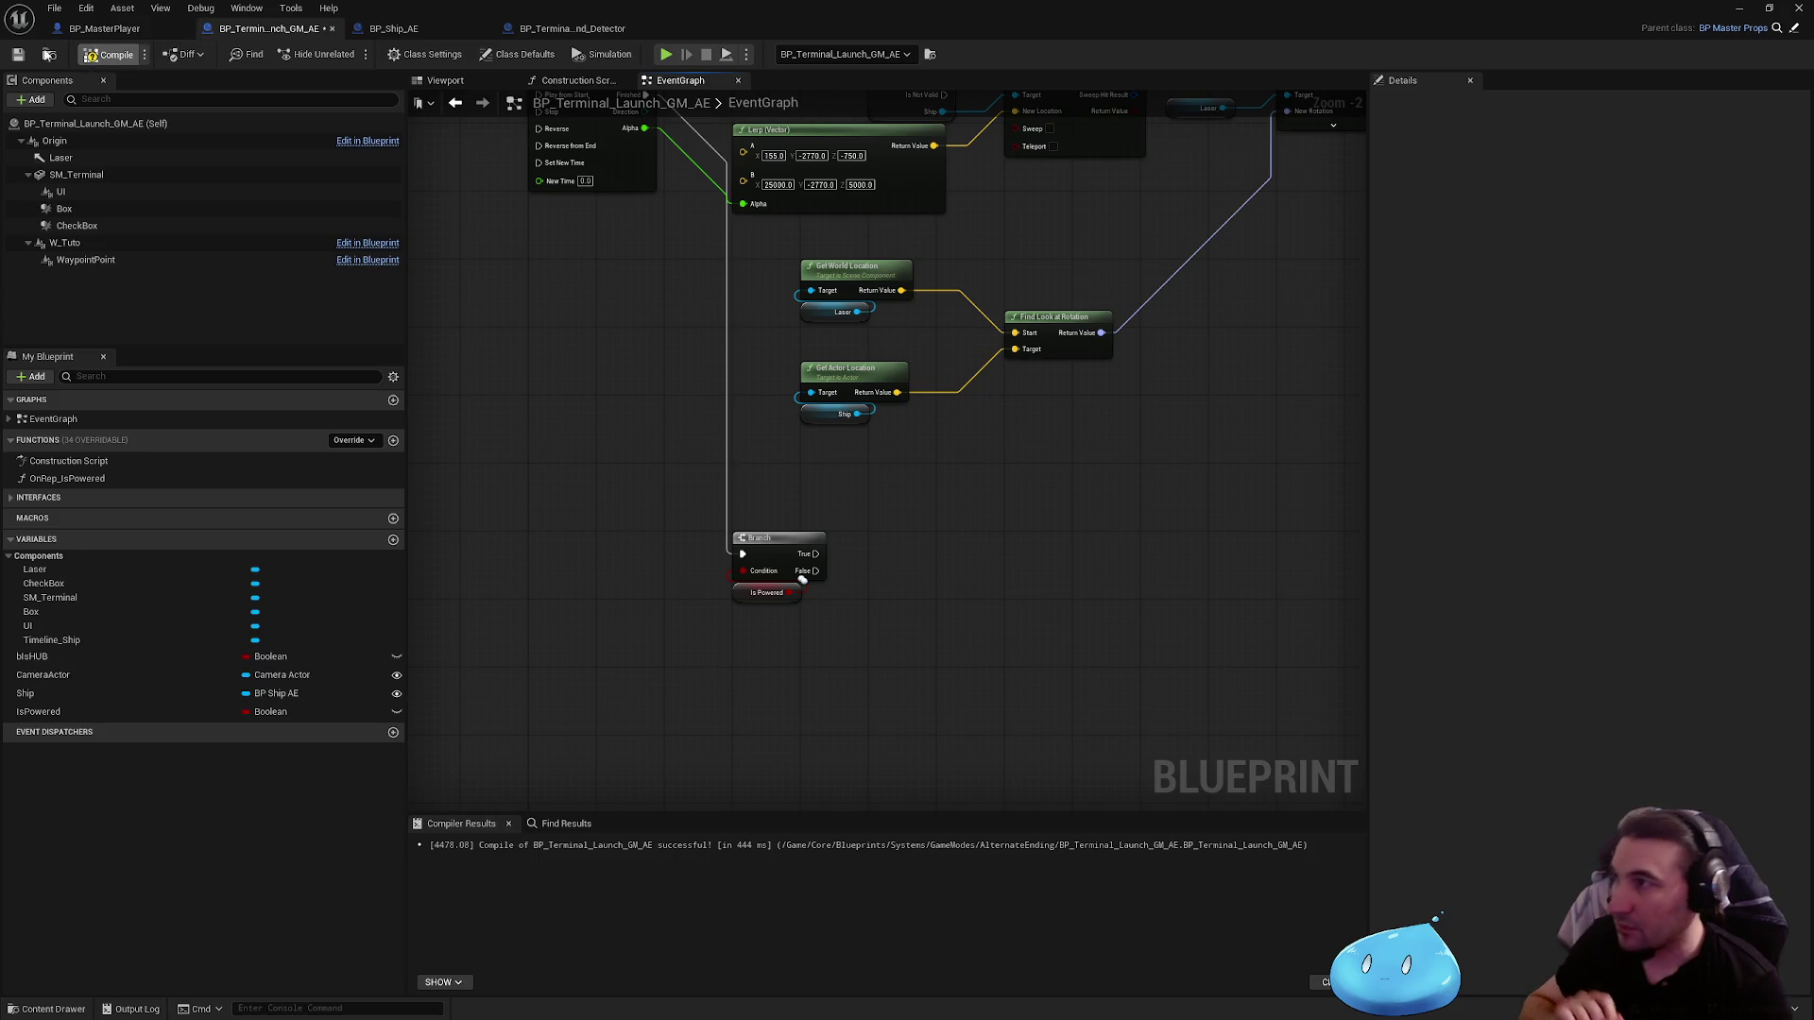
left_click(11, 56)
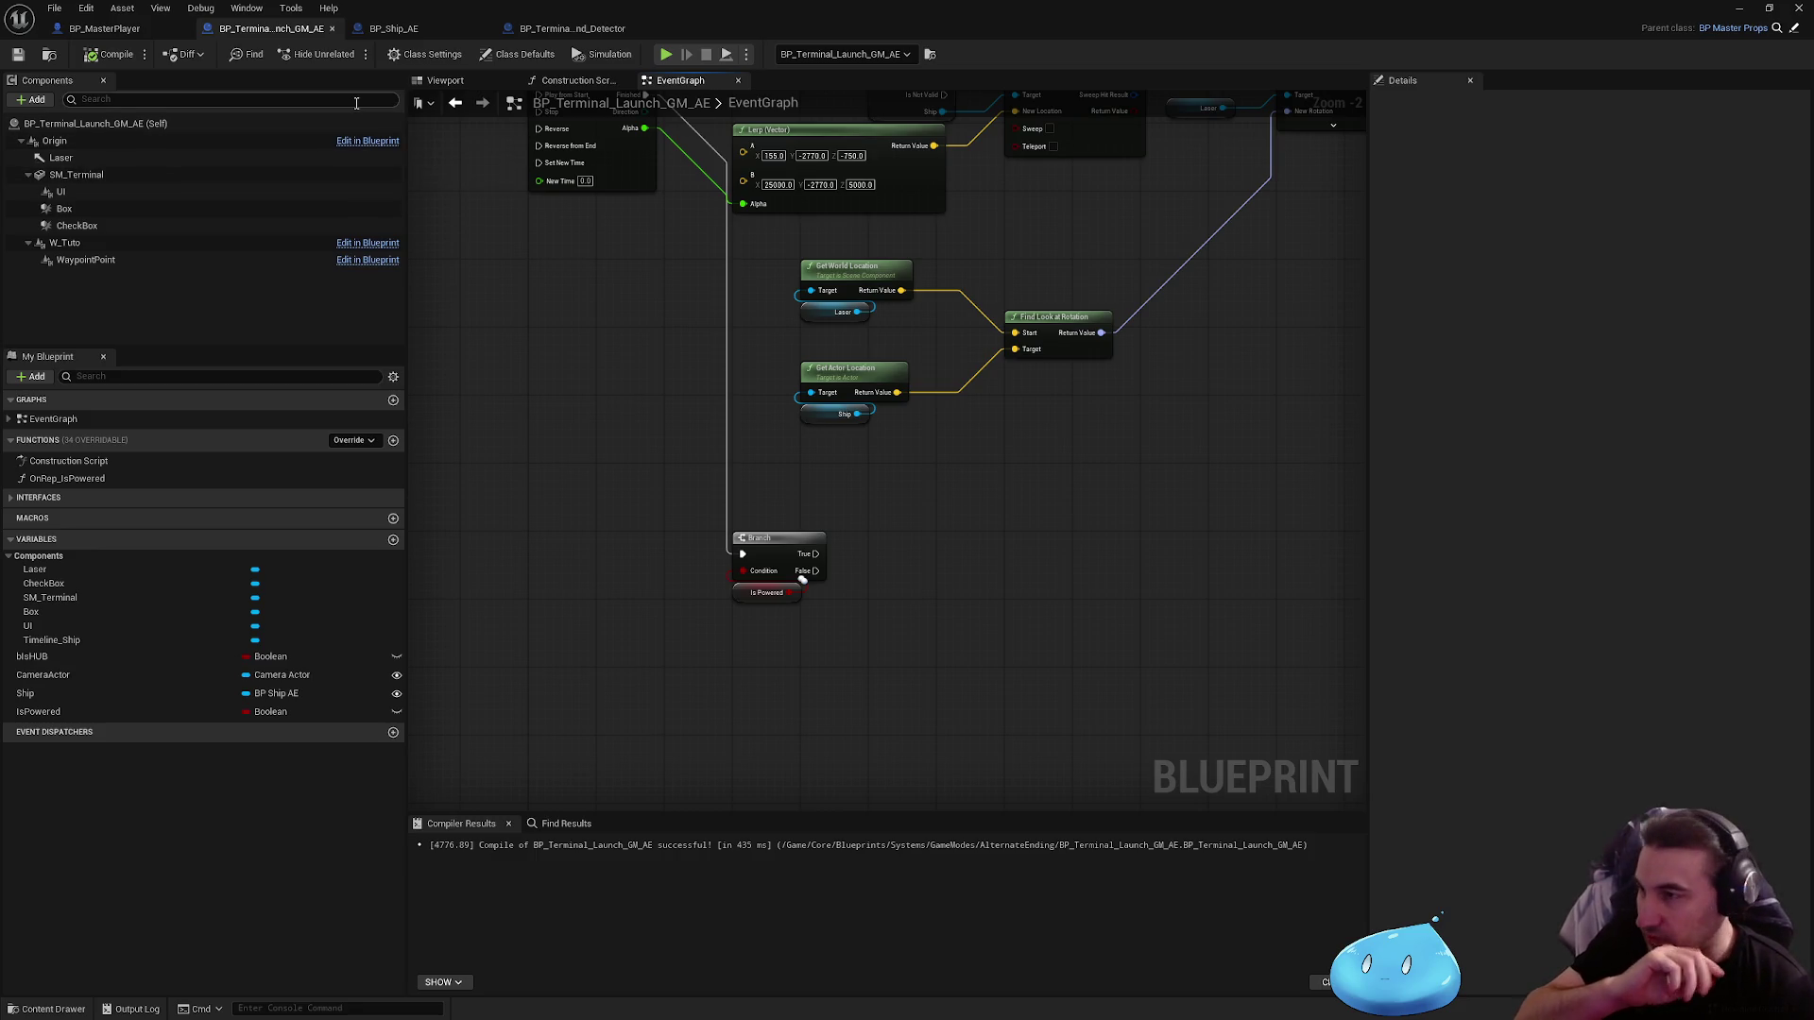
scroll(905, 525, "down", 3)
scroll(905, 524, "up", 2)
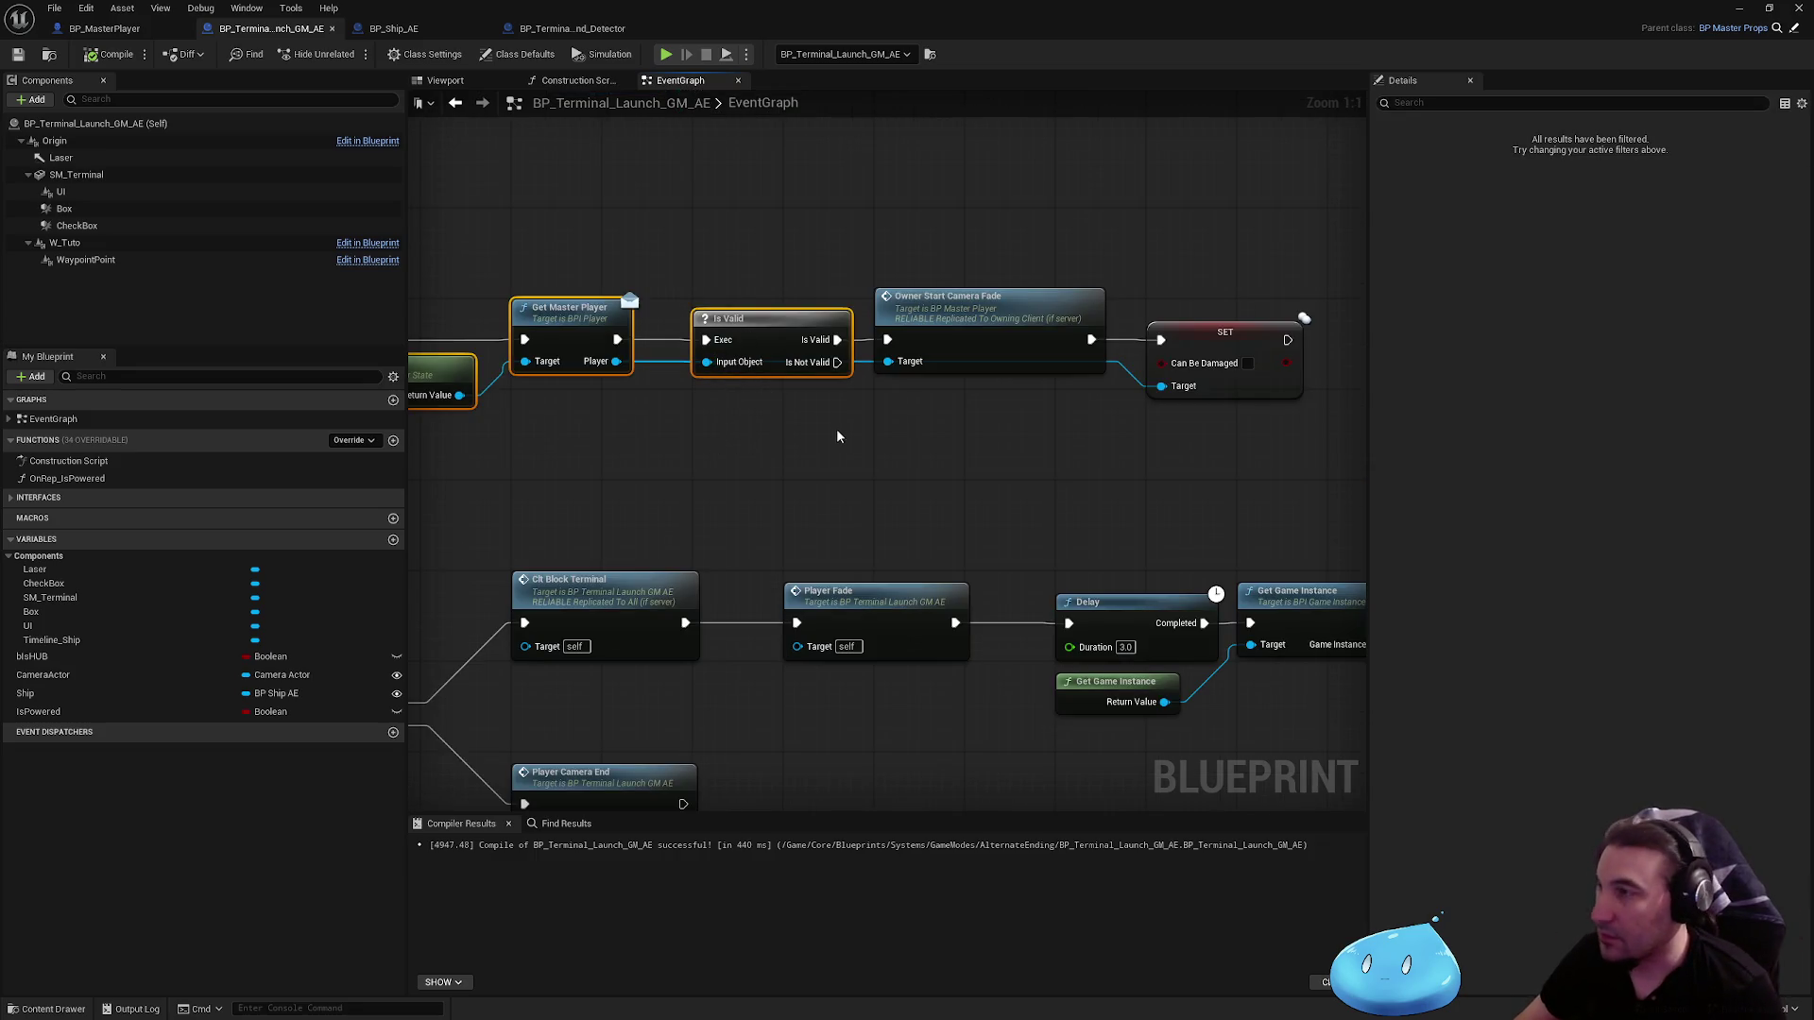
left_click(104, 29)
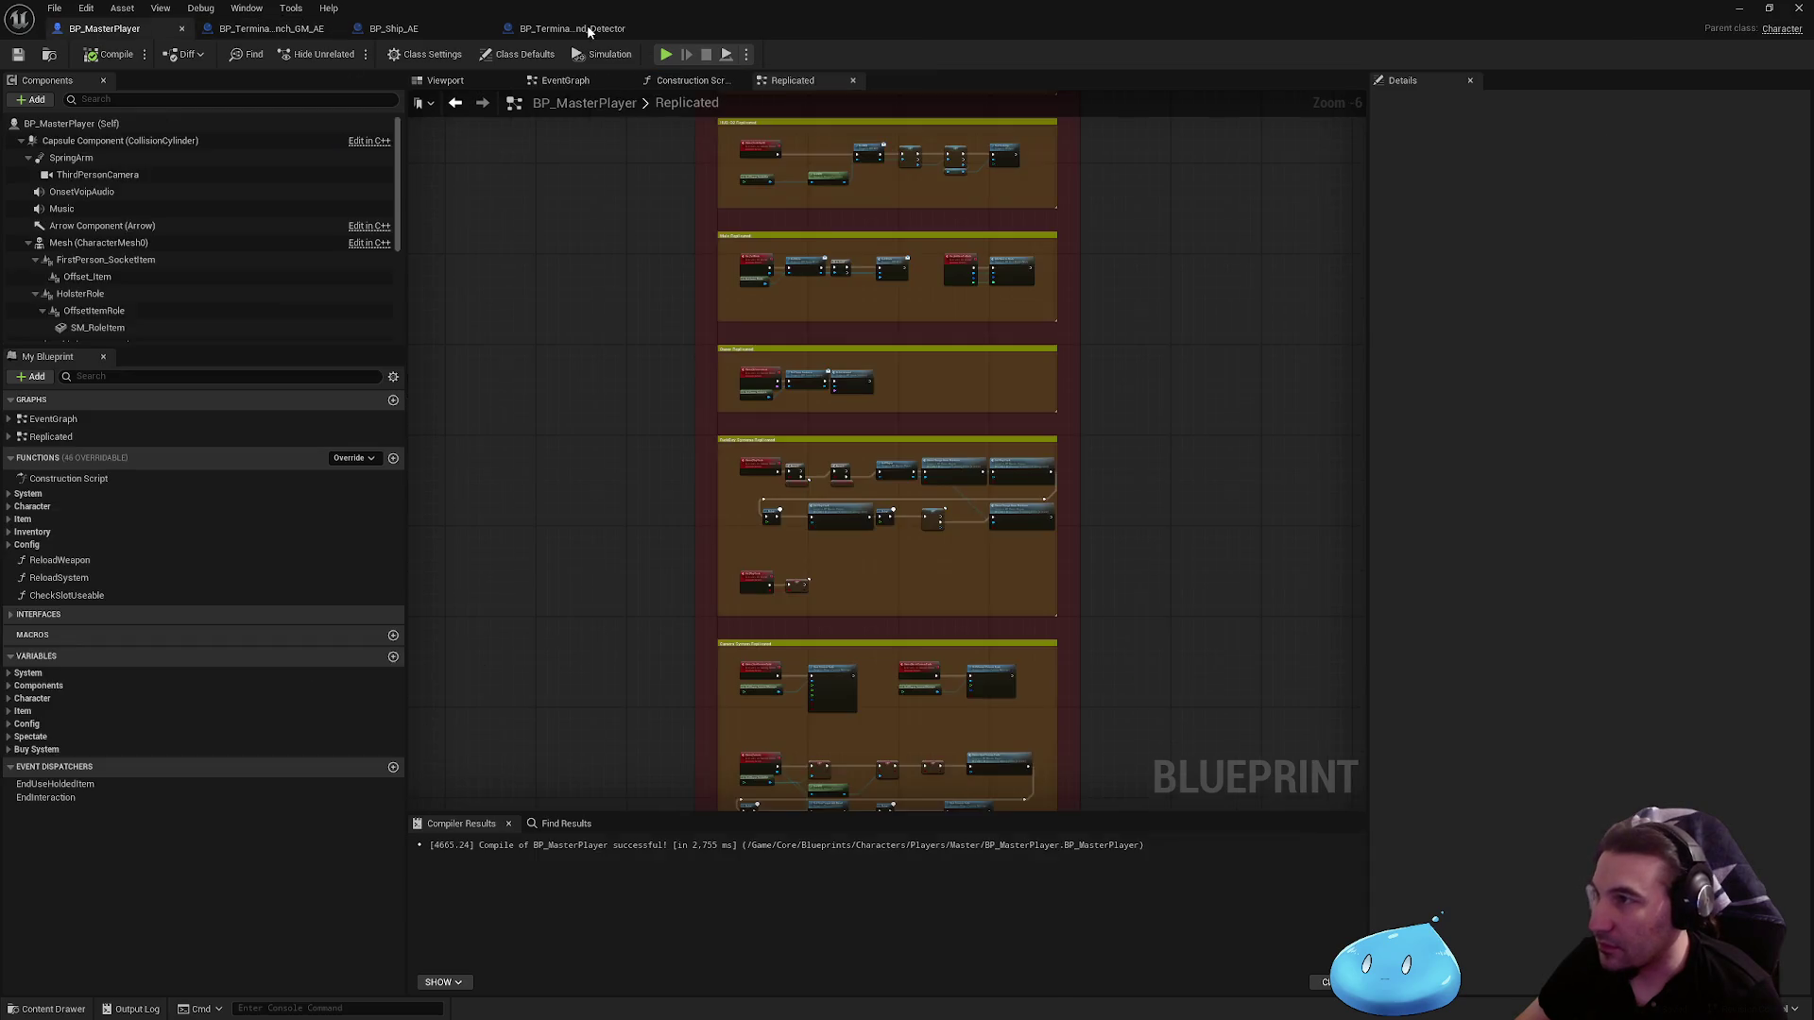
Step: Return to the terminal launch graph and move the For Each Loop chain up beside the Branch
left_click(588, 29)
left_click(394, 29)
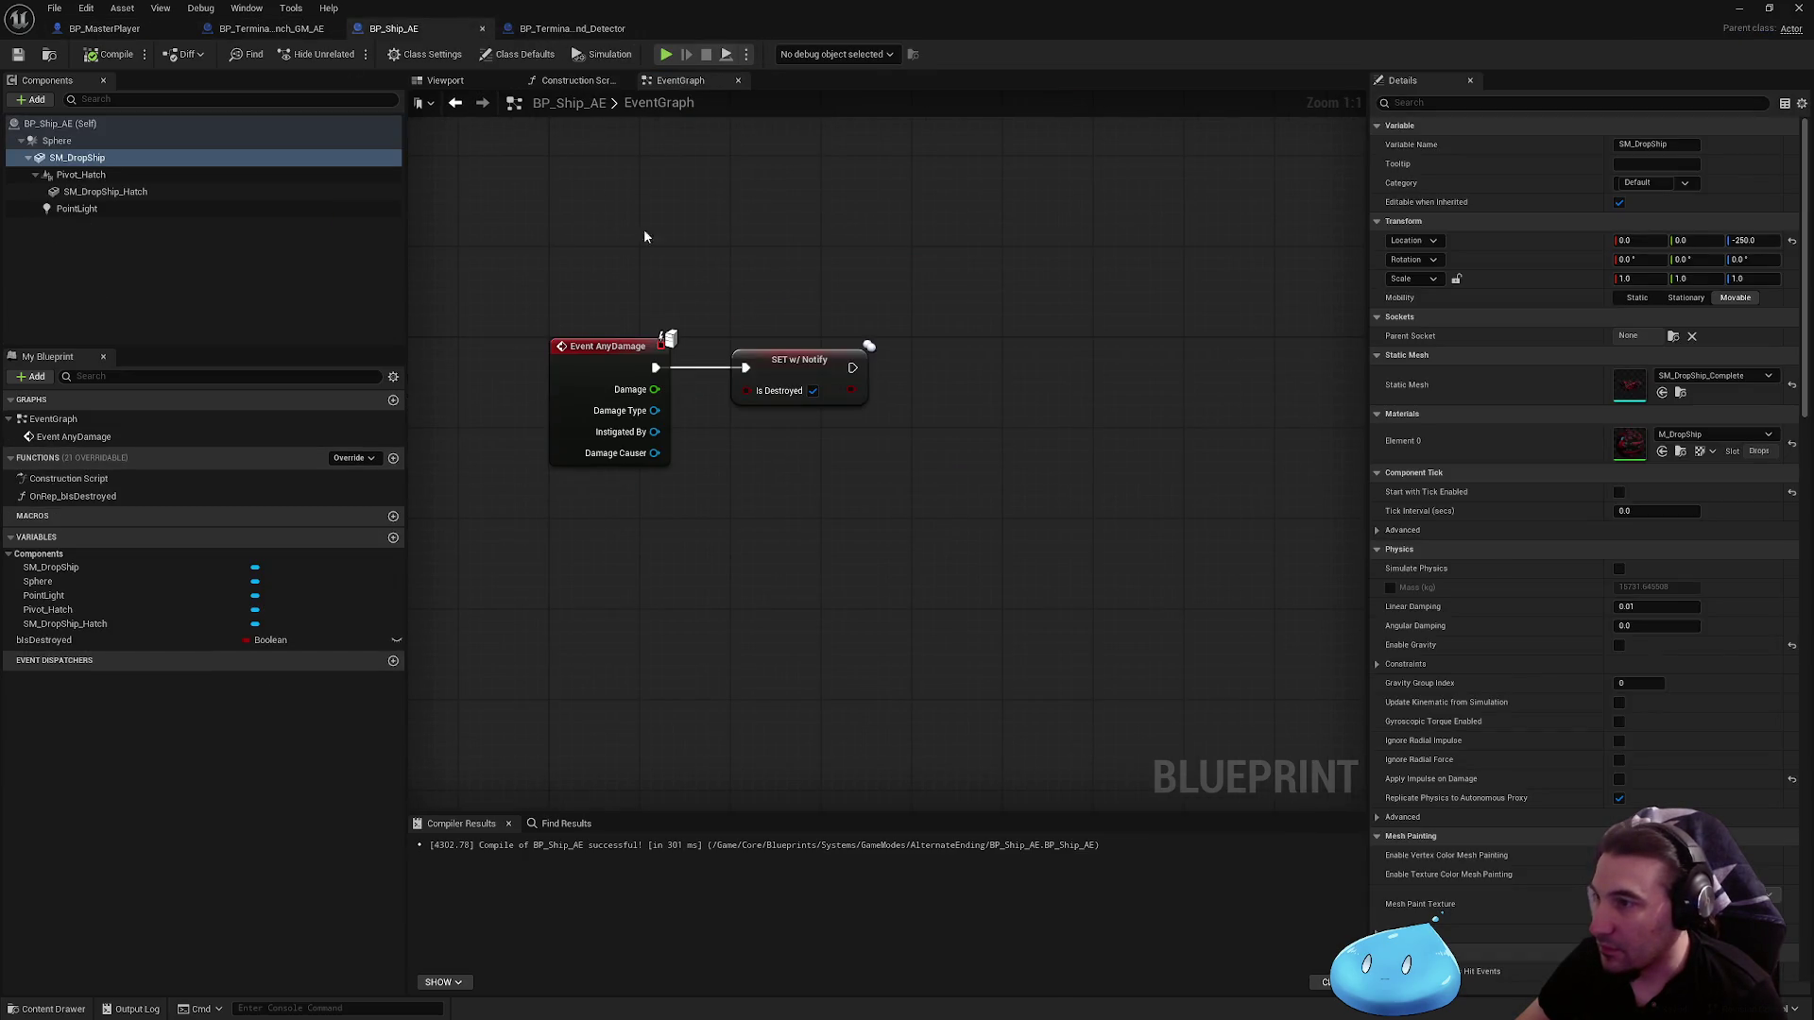
left_click(563, 30)
left_click(271, 29)
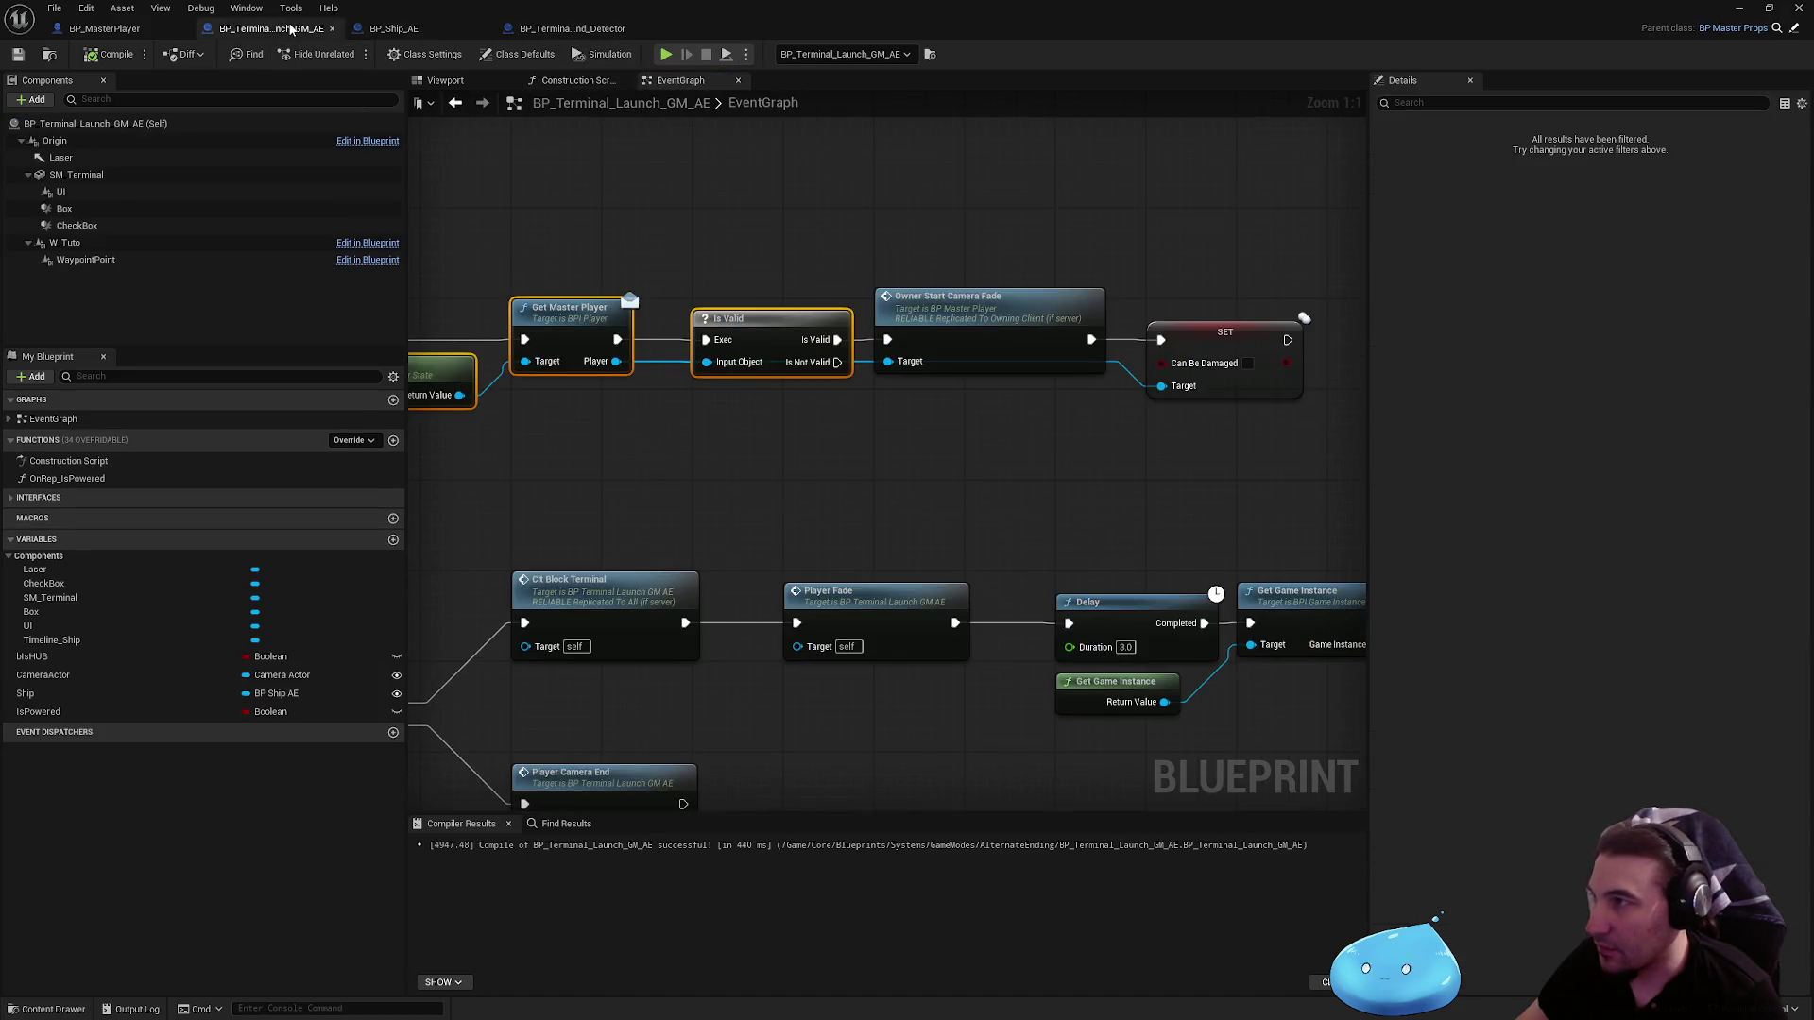
scroll(832, 501, "down", 4)
scroll(739, 480, "up", 7)
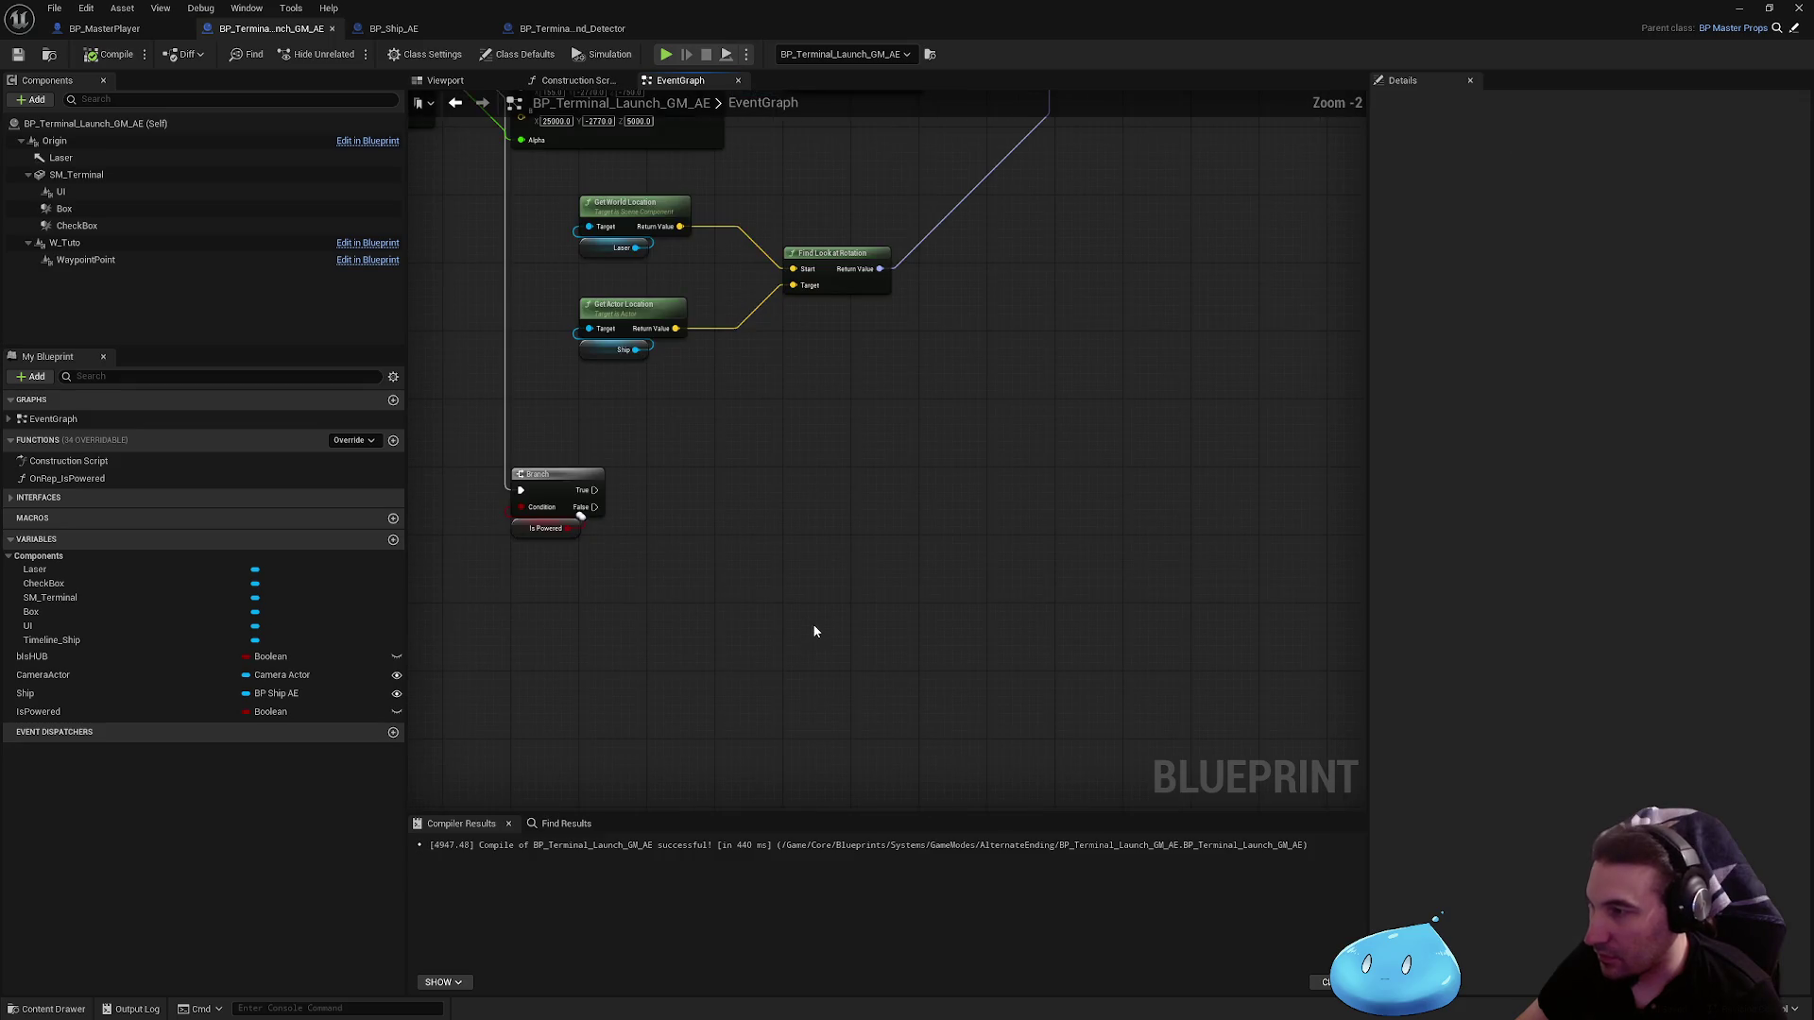
mouse_move(745, 603)
left_mouse_down()
mouse_move(945, 454)
mouse_move(831, 342)
left_mouse_up()
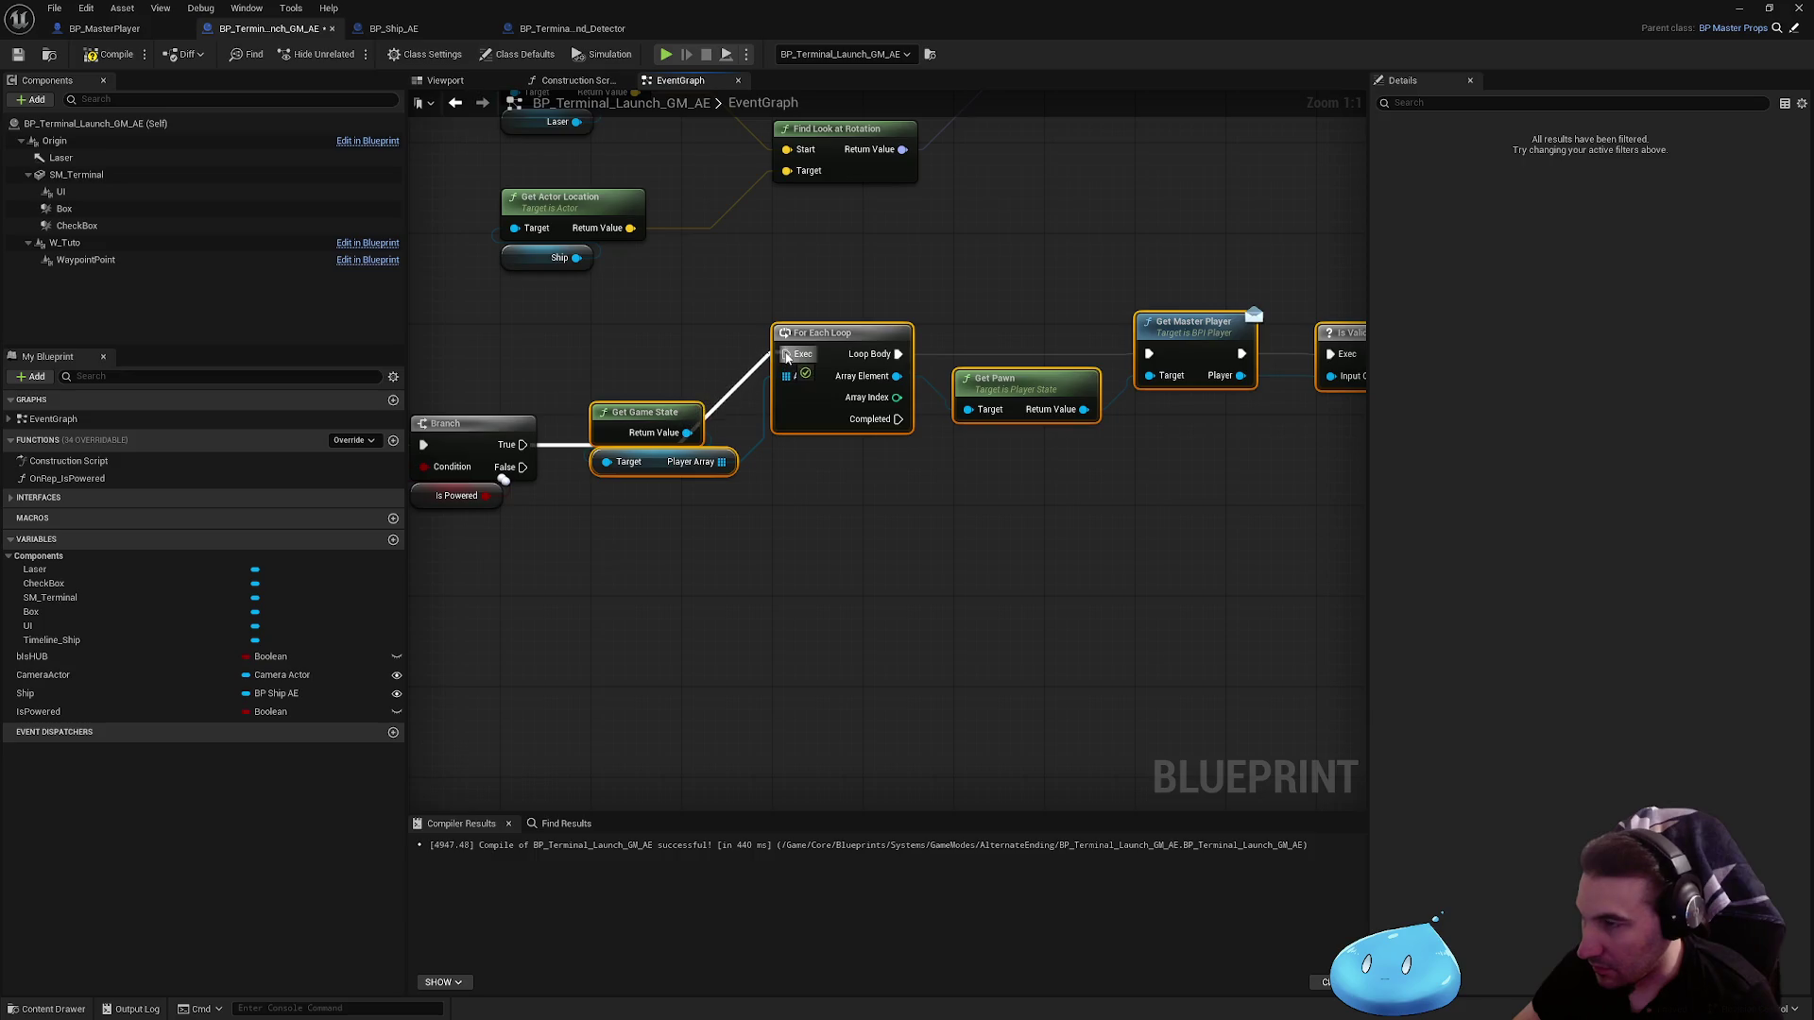
left_click_drag(743, 564, 952, 524)
type("Generator")
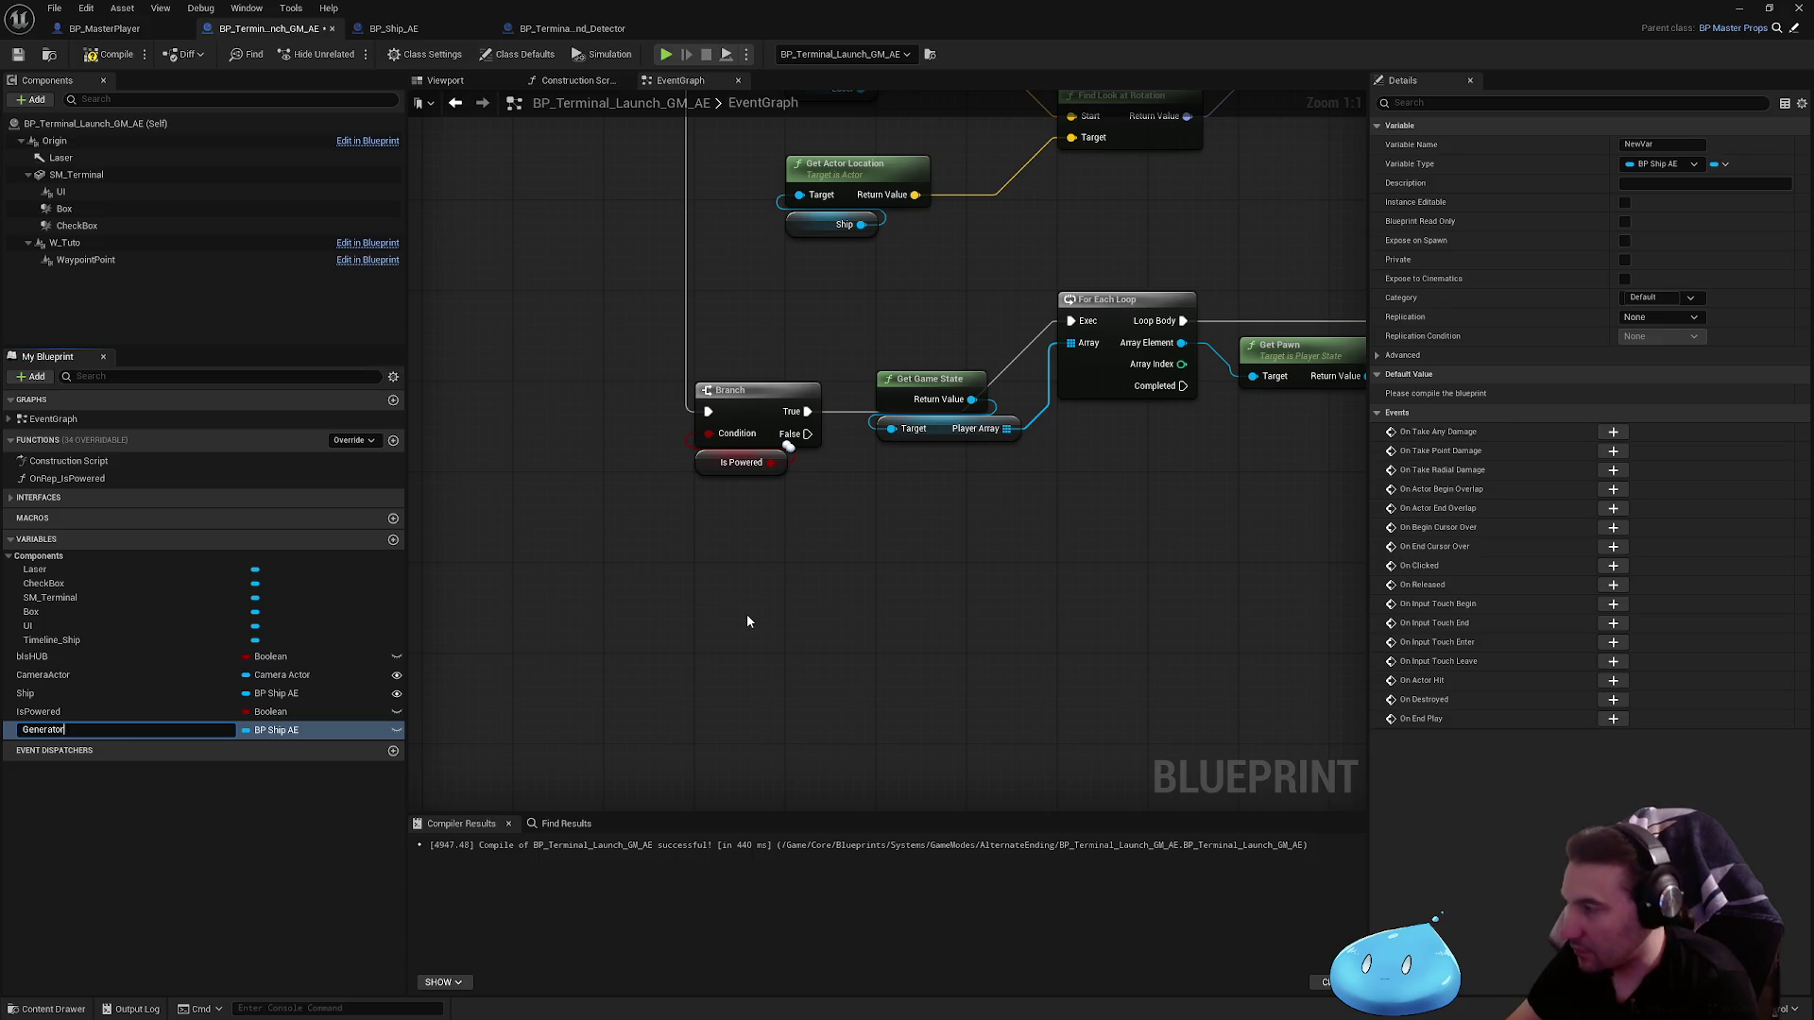
Step: Name the new variable Generator, type it BP AE Generator Room, and place a getter in the graph
key("Return")
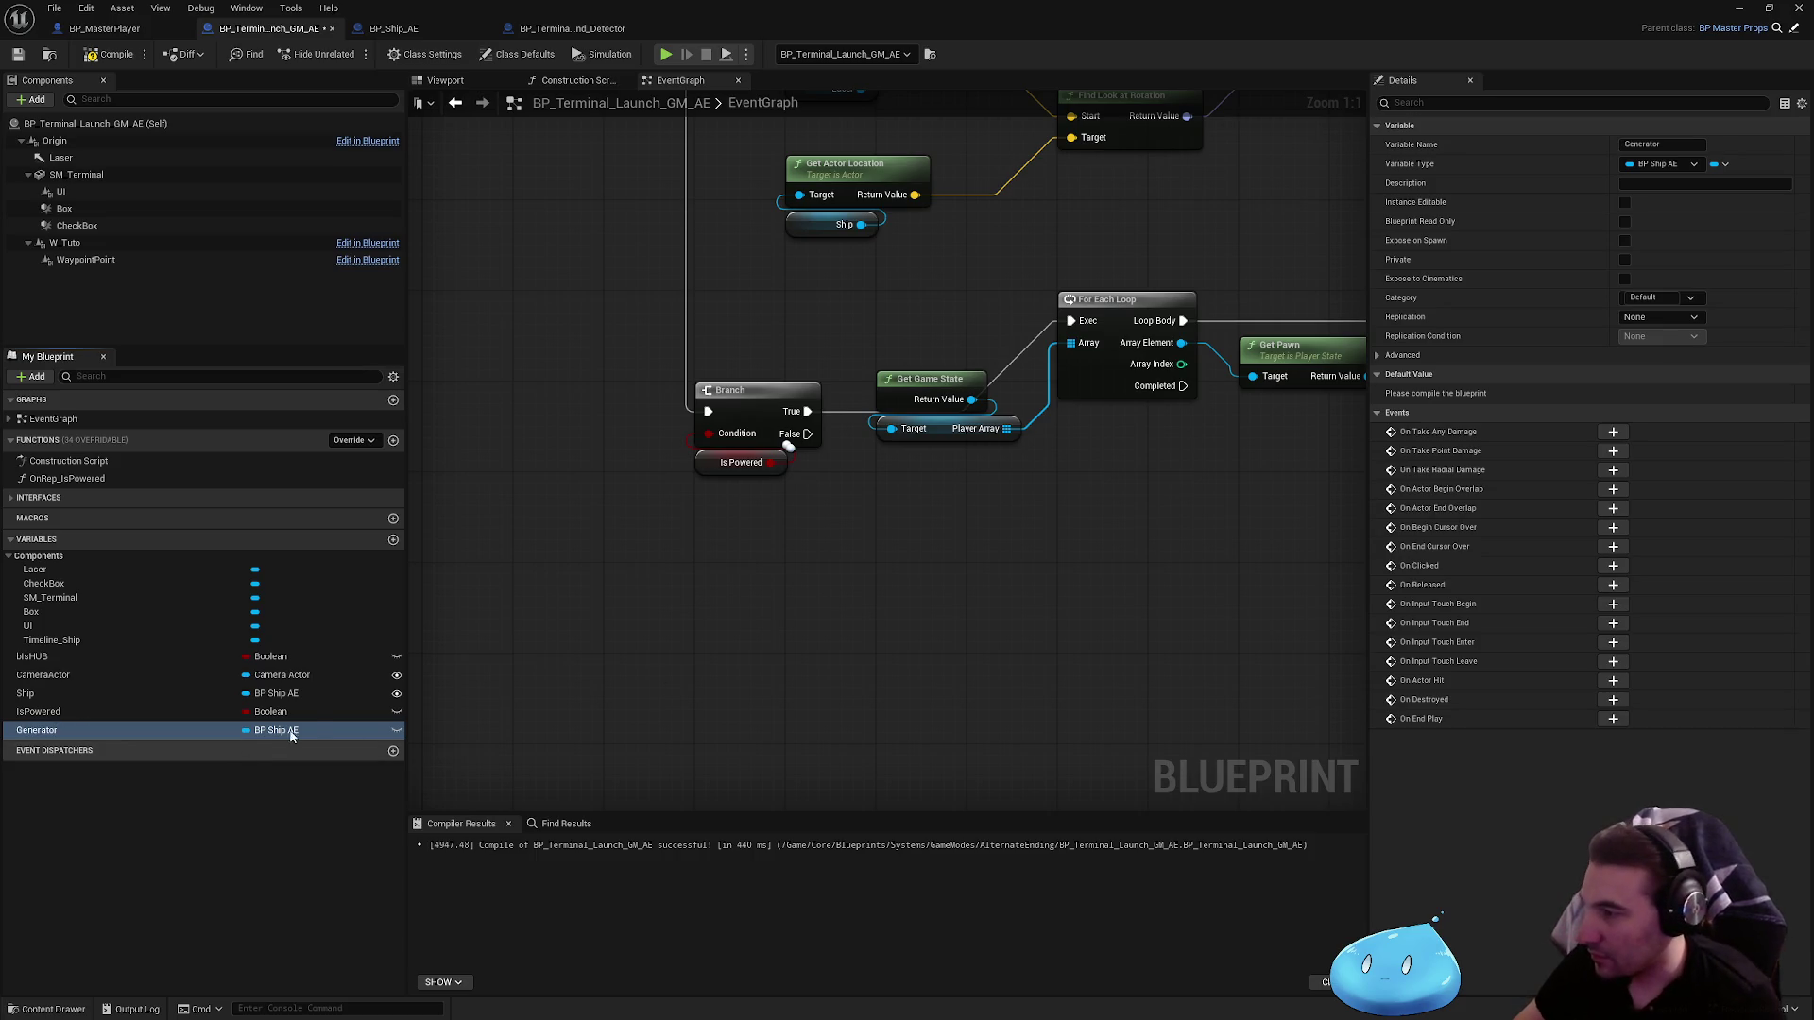
left_click(283, 730)
type("genera")
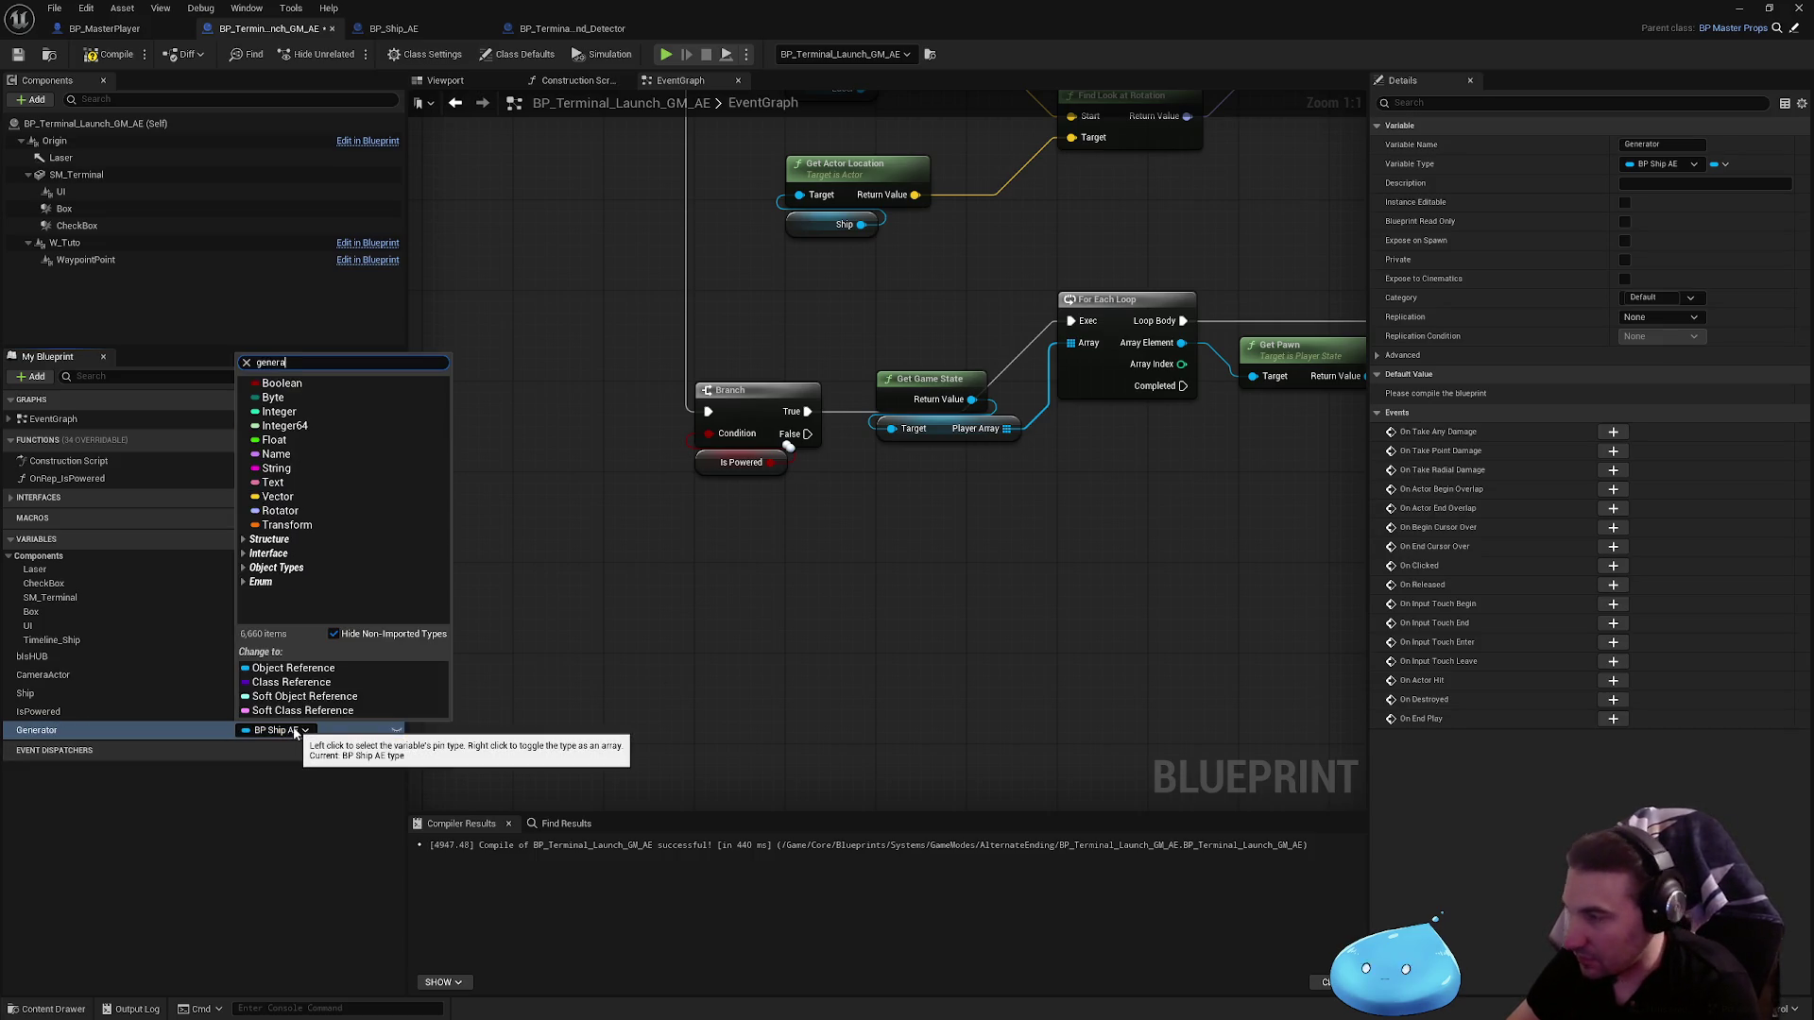
mouse_move(378, 561)
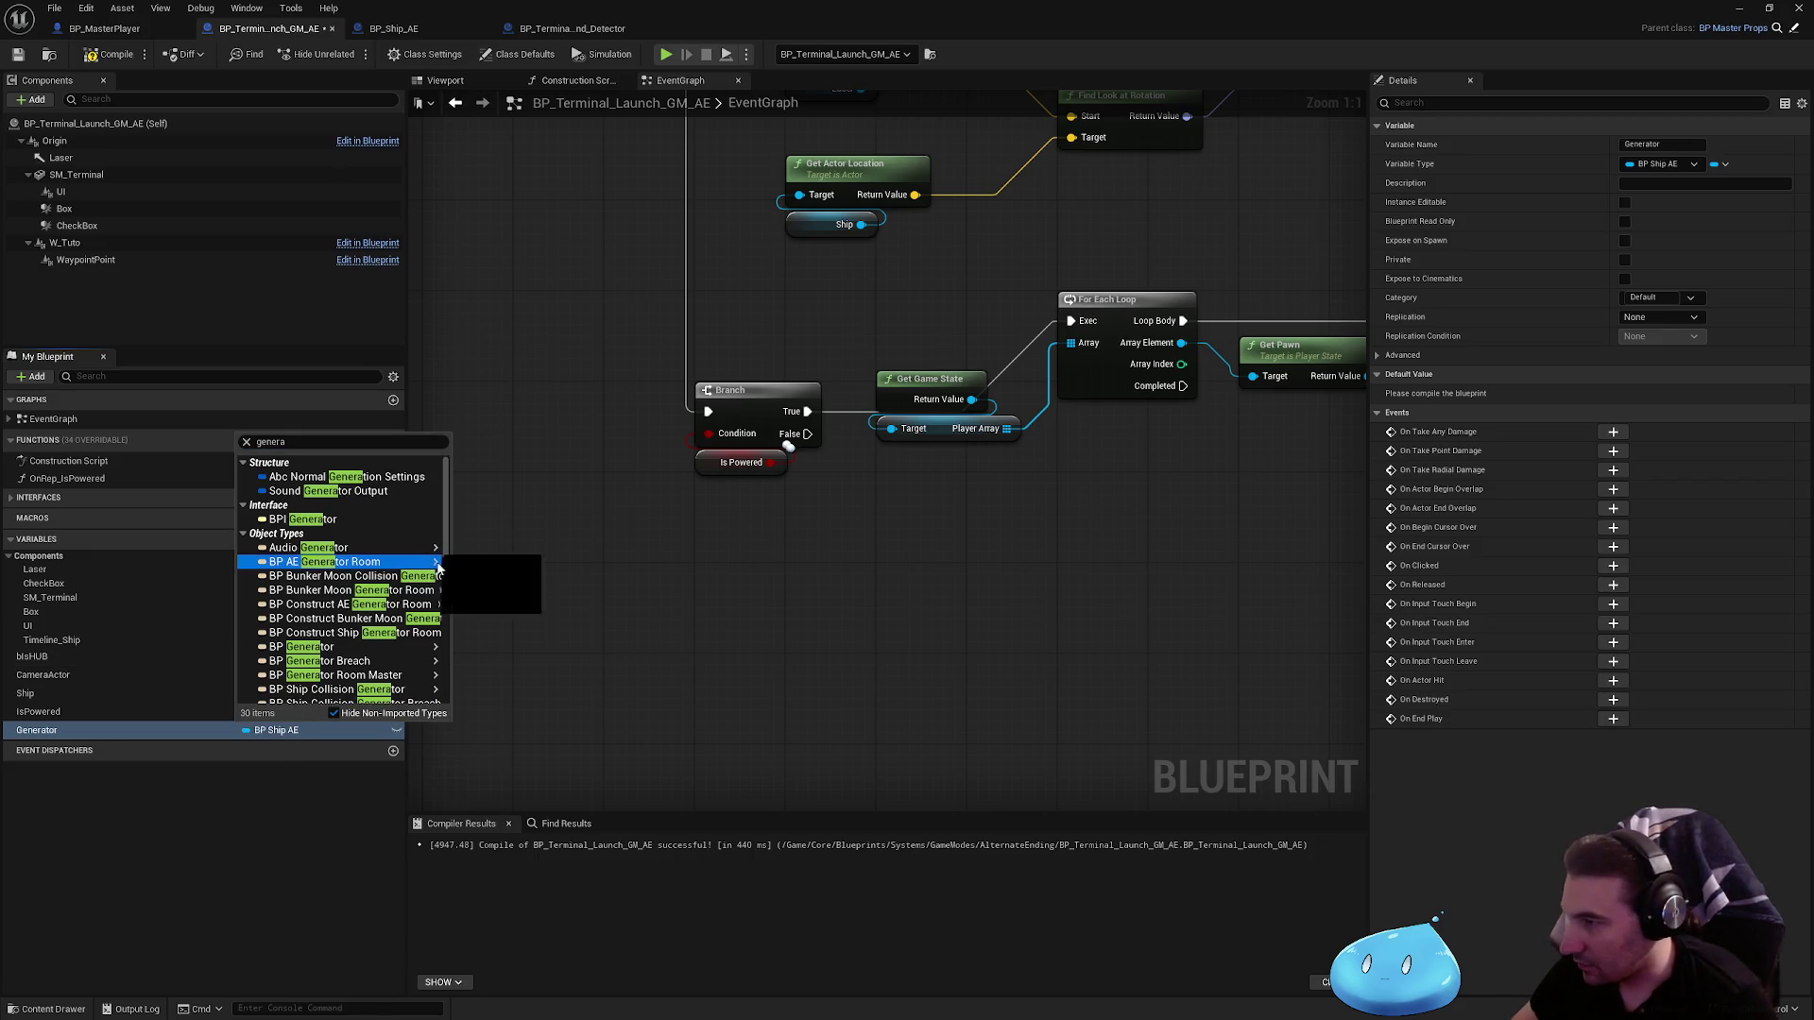
left_click(496, 563)
mouse_move(128, 727)
left_mouse_down()
mouse_move(648, 689)
mouse_move(646, 674)
left_mouse_up()
left_click(687, 706)
left_click_drag(139, 714, 125, 671)
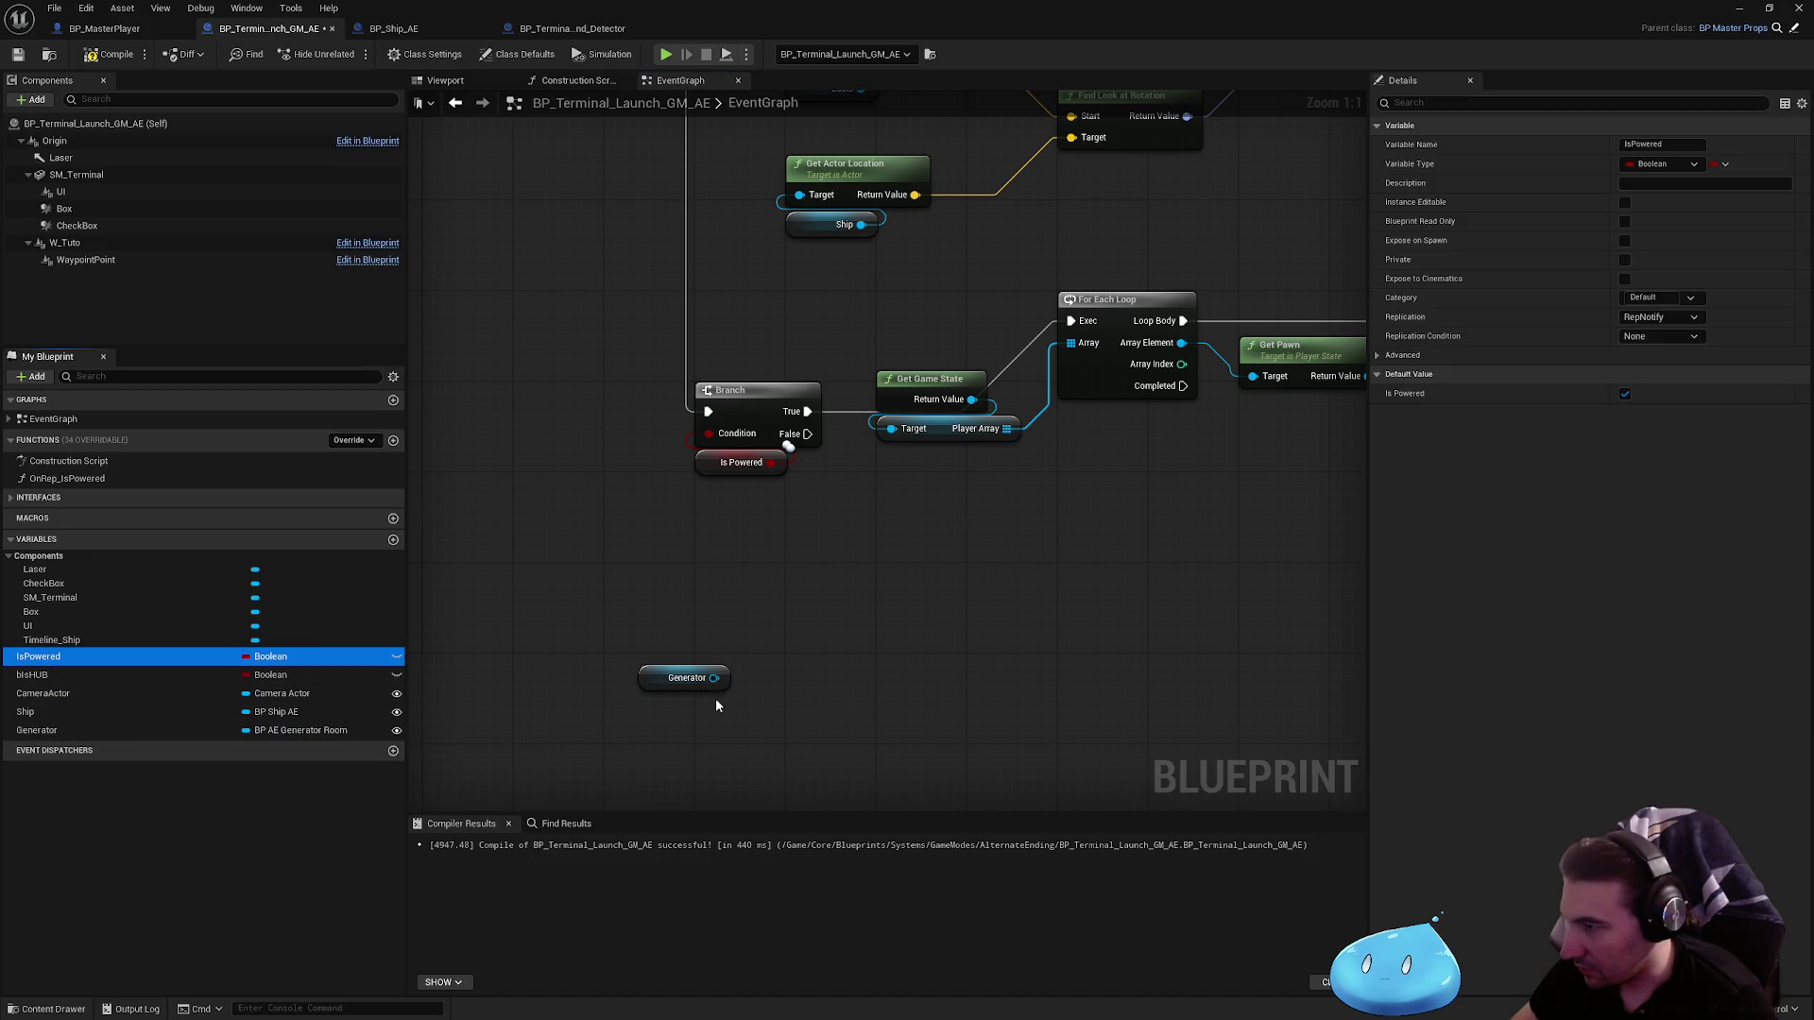
Step: Add an Is Destroyed check on Generator and wire it into the Branch condition
left_click_drag(716, 677, 803, 687)
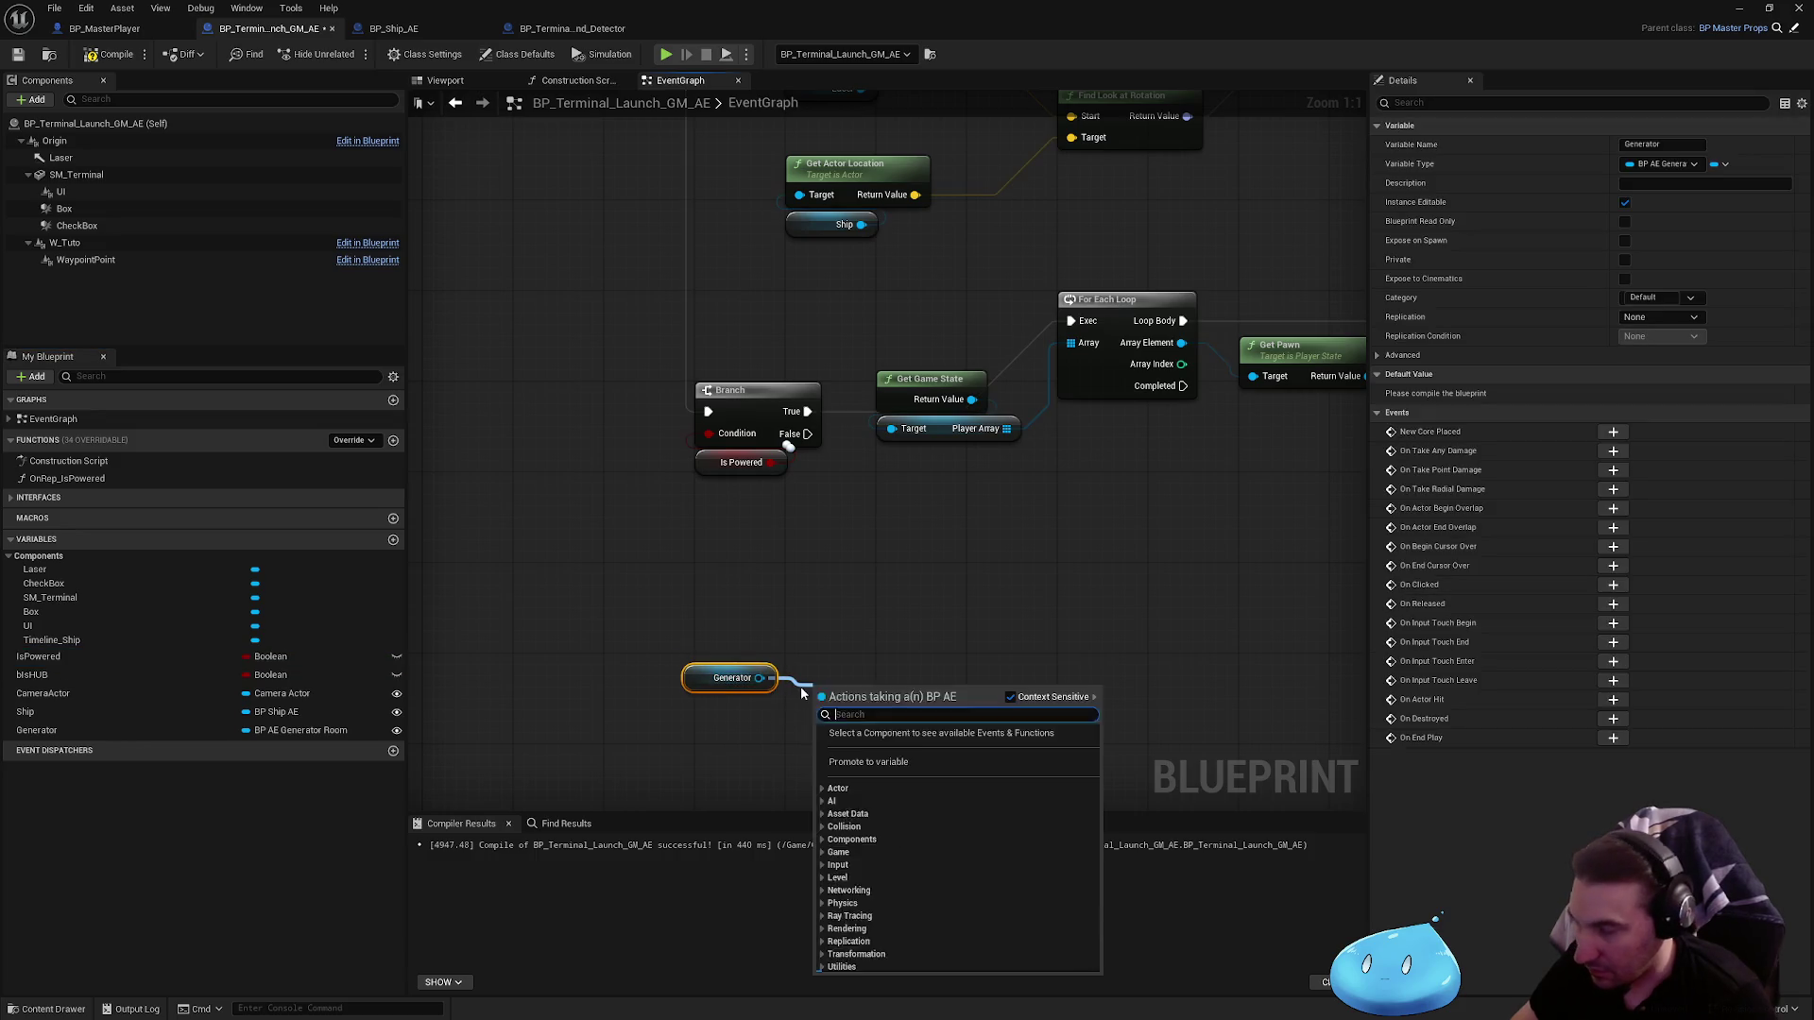
type("isd")
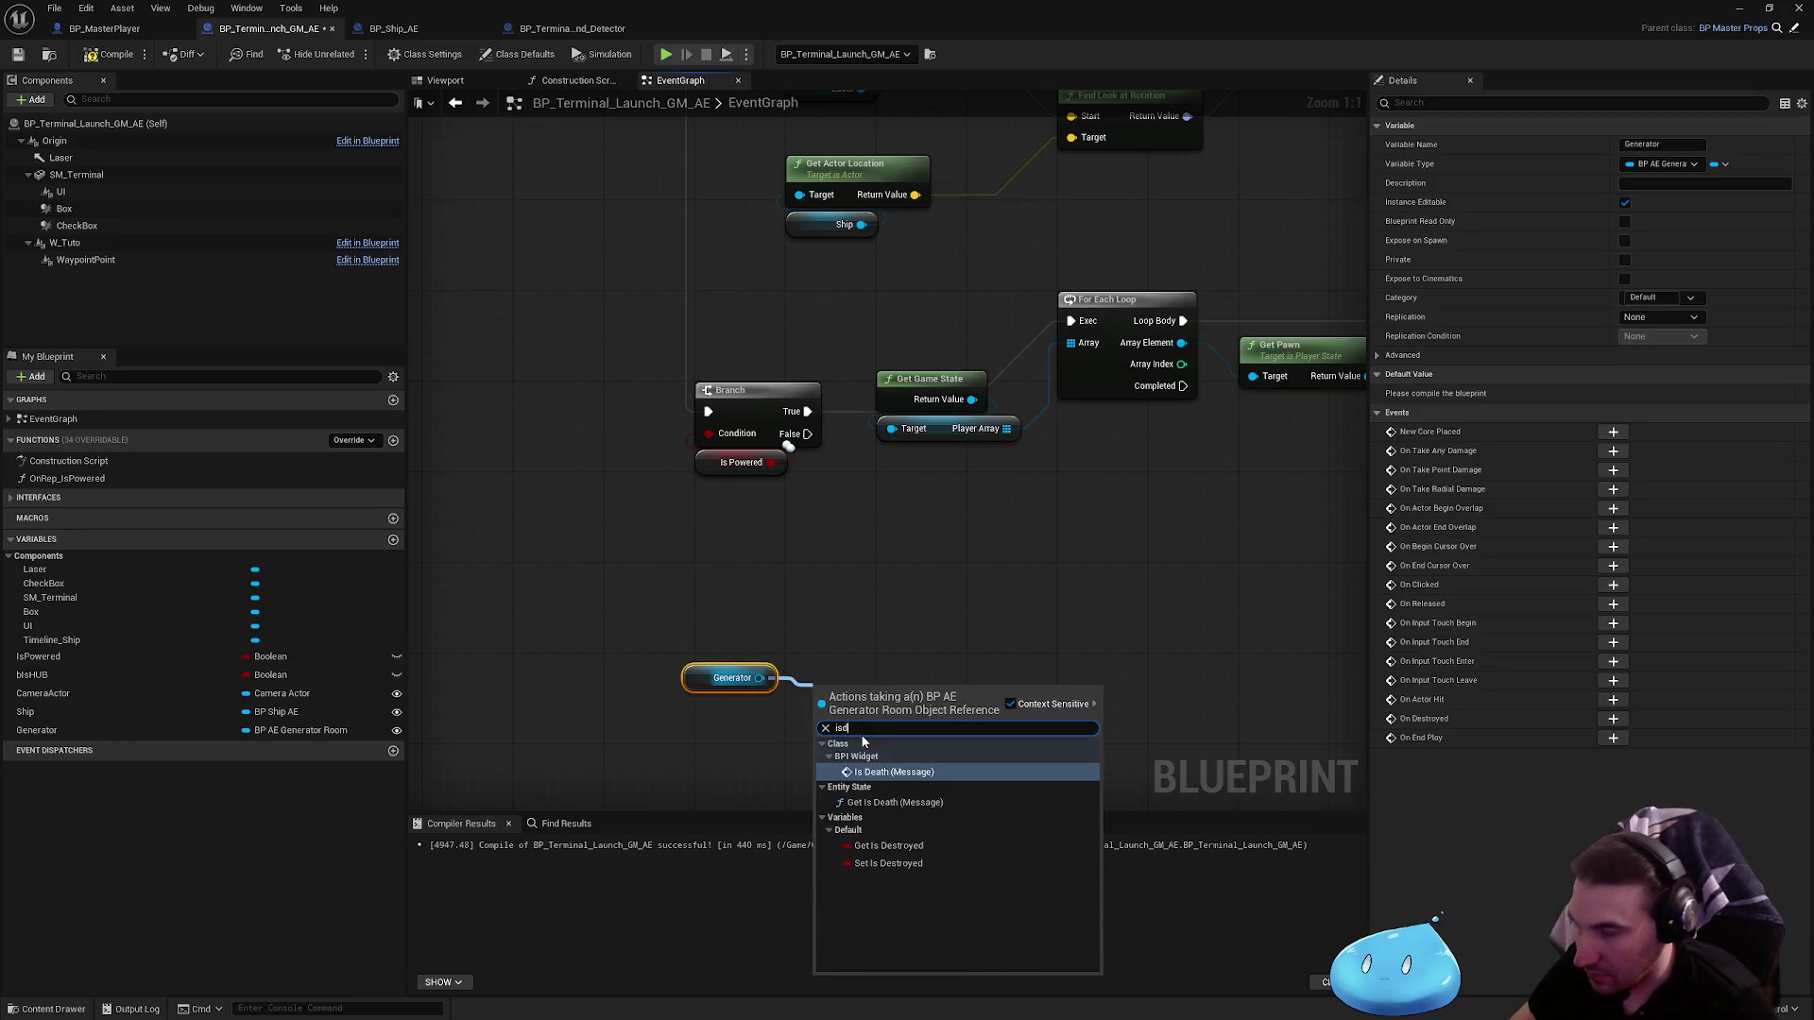
left_click(893, 806)
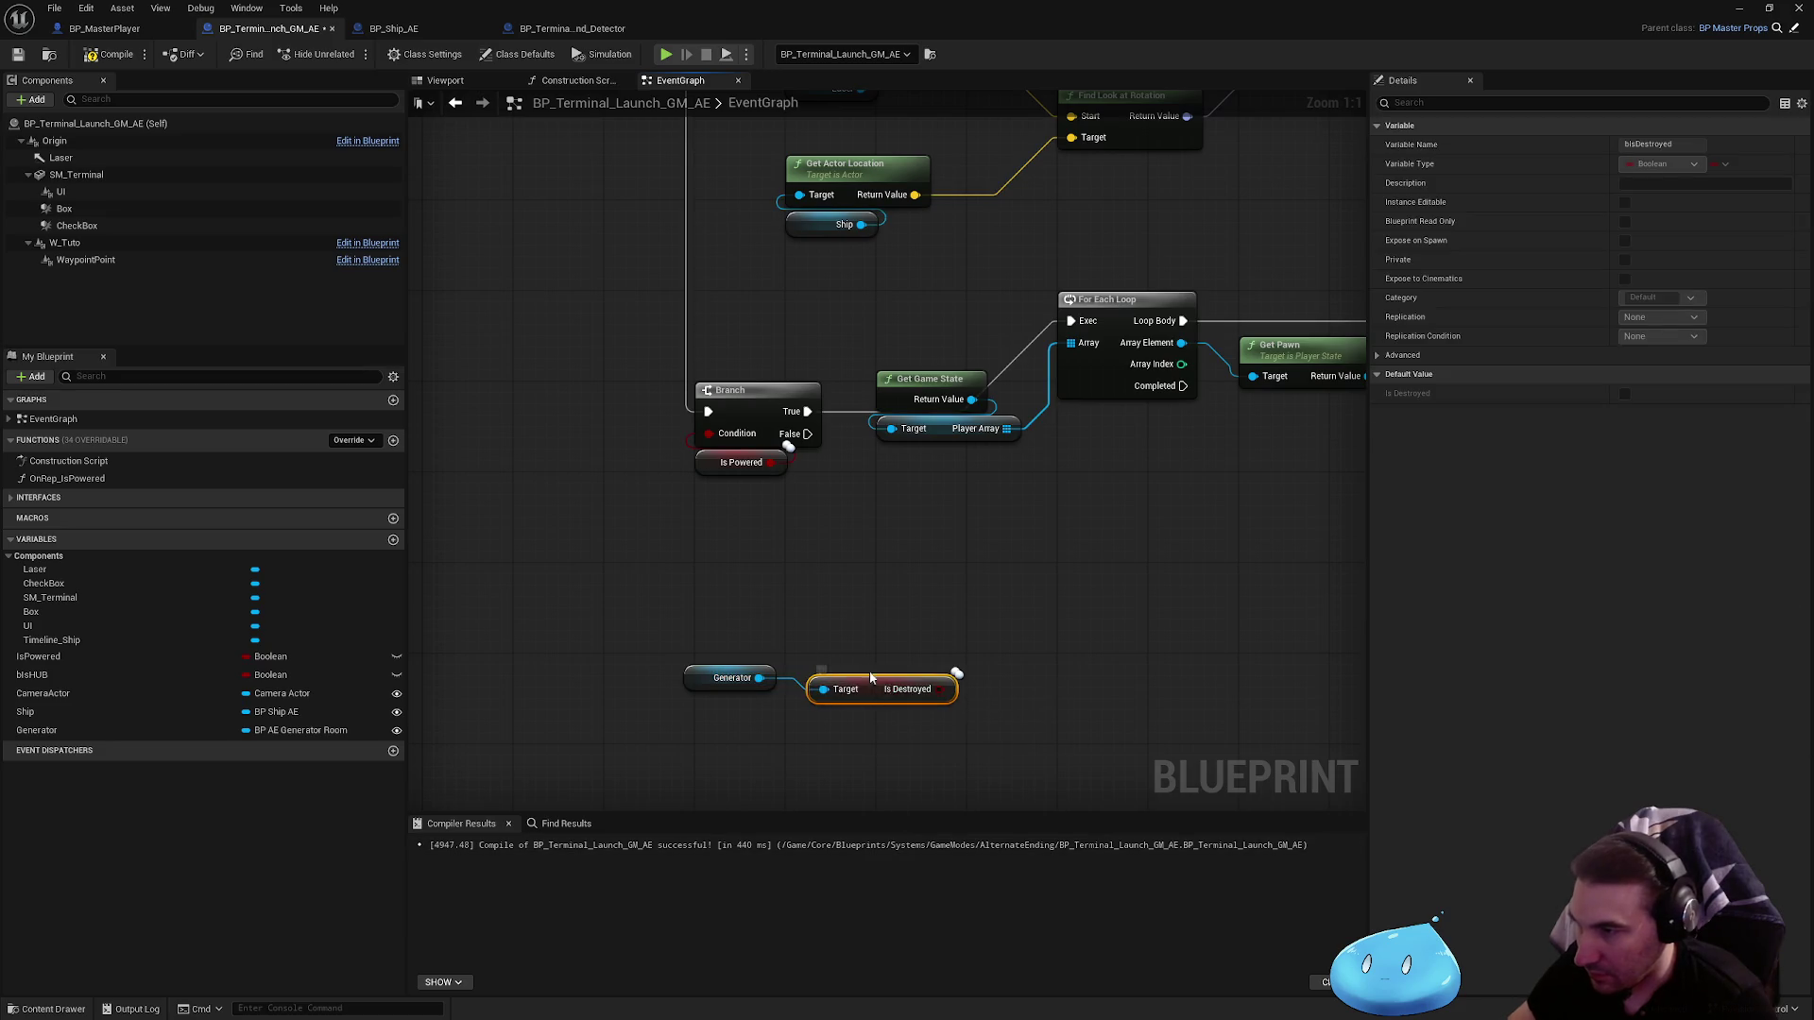
mouse_move(871, 678)
left_mouse_down()
mouse_move(746, 644)
mouse_move(714, 435)
left_mouse_up()
left_click_drag(666, 628, 756, 713)
left_click_drag(745, 642, 756, 450)
left_click(760, 573)
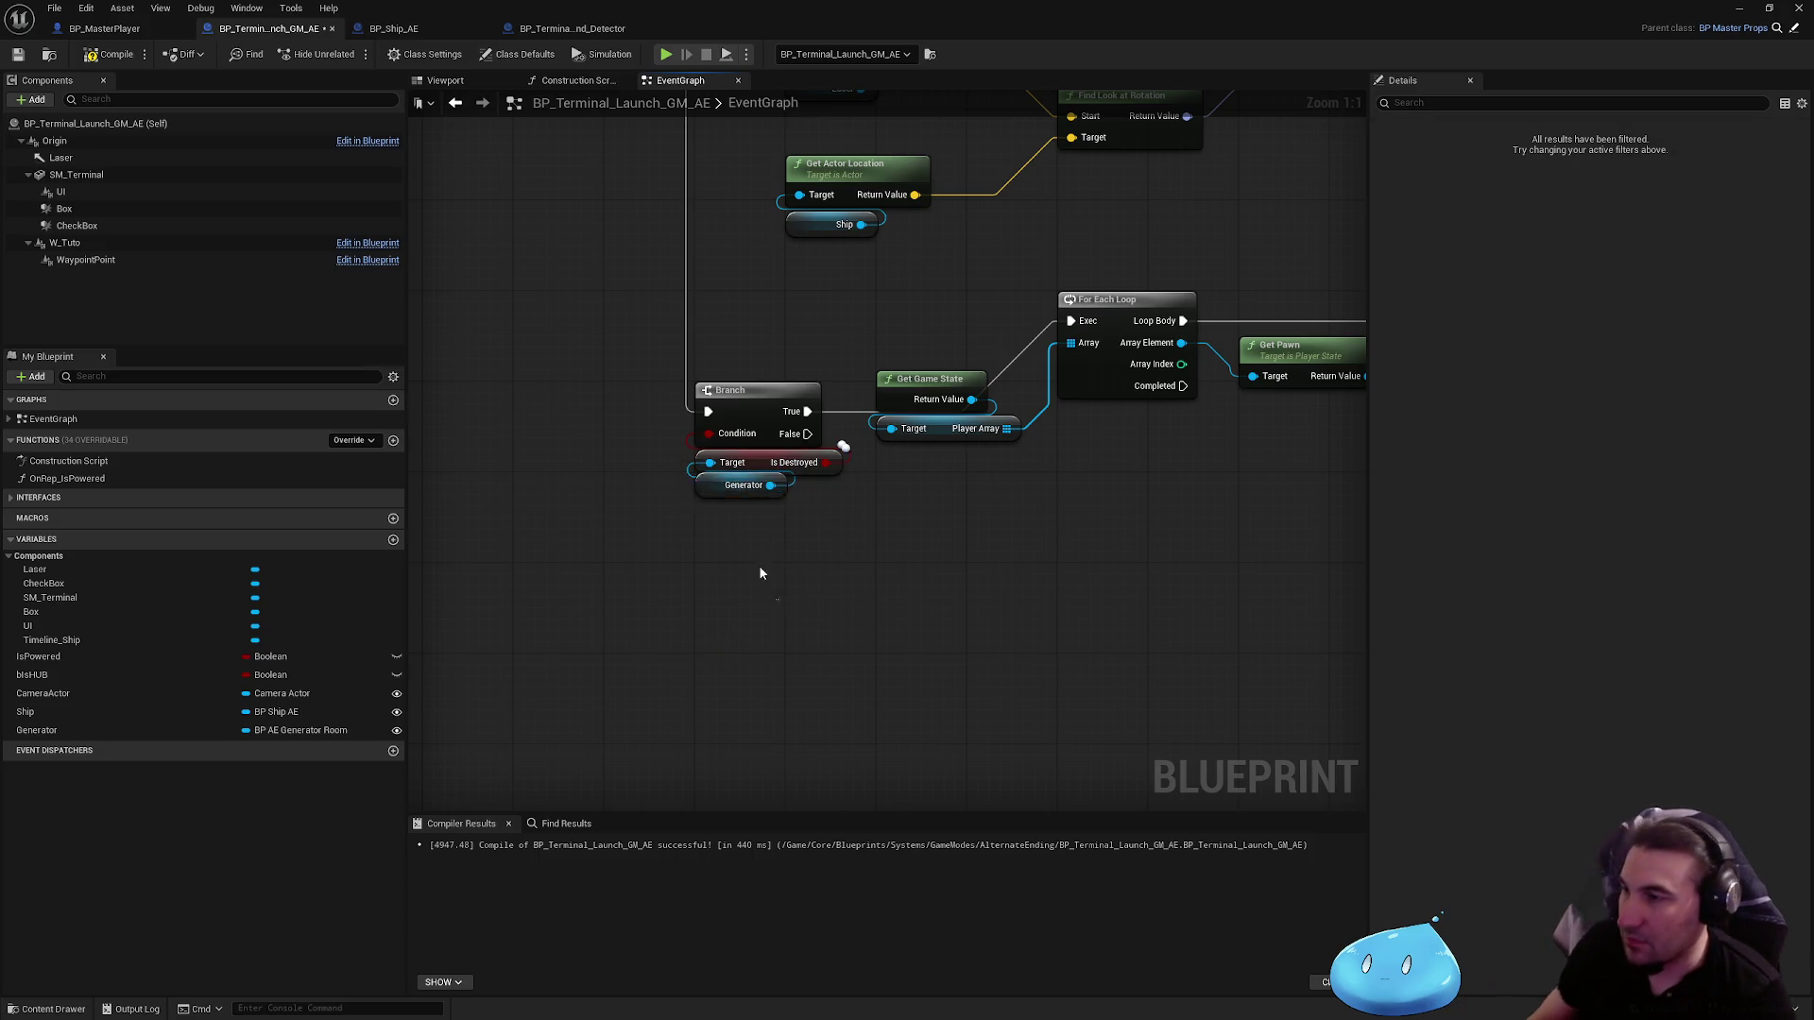
left_click_drag(761, 574, 735, 366)
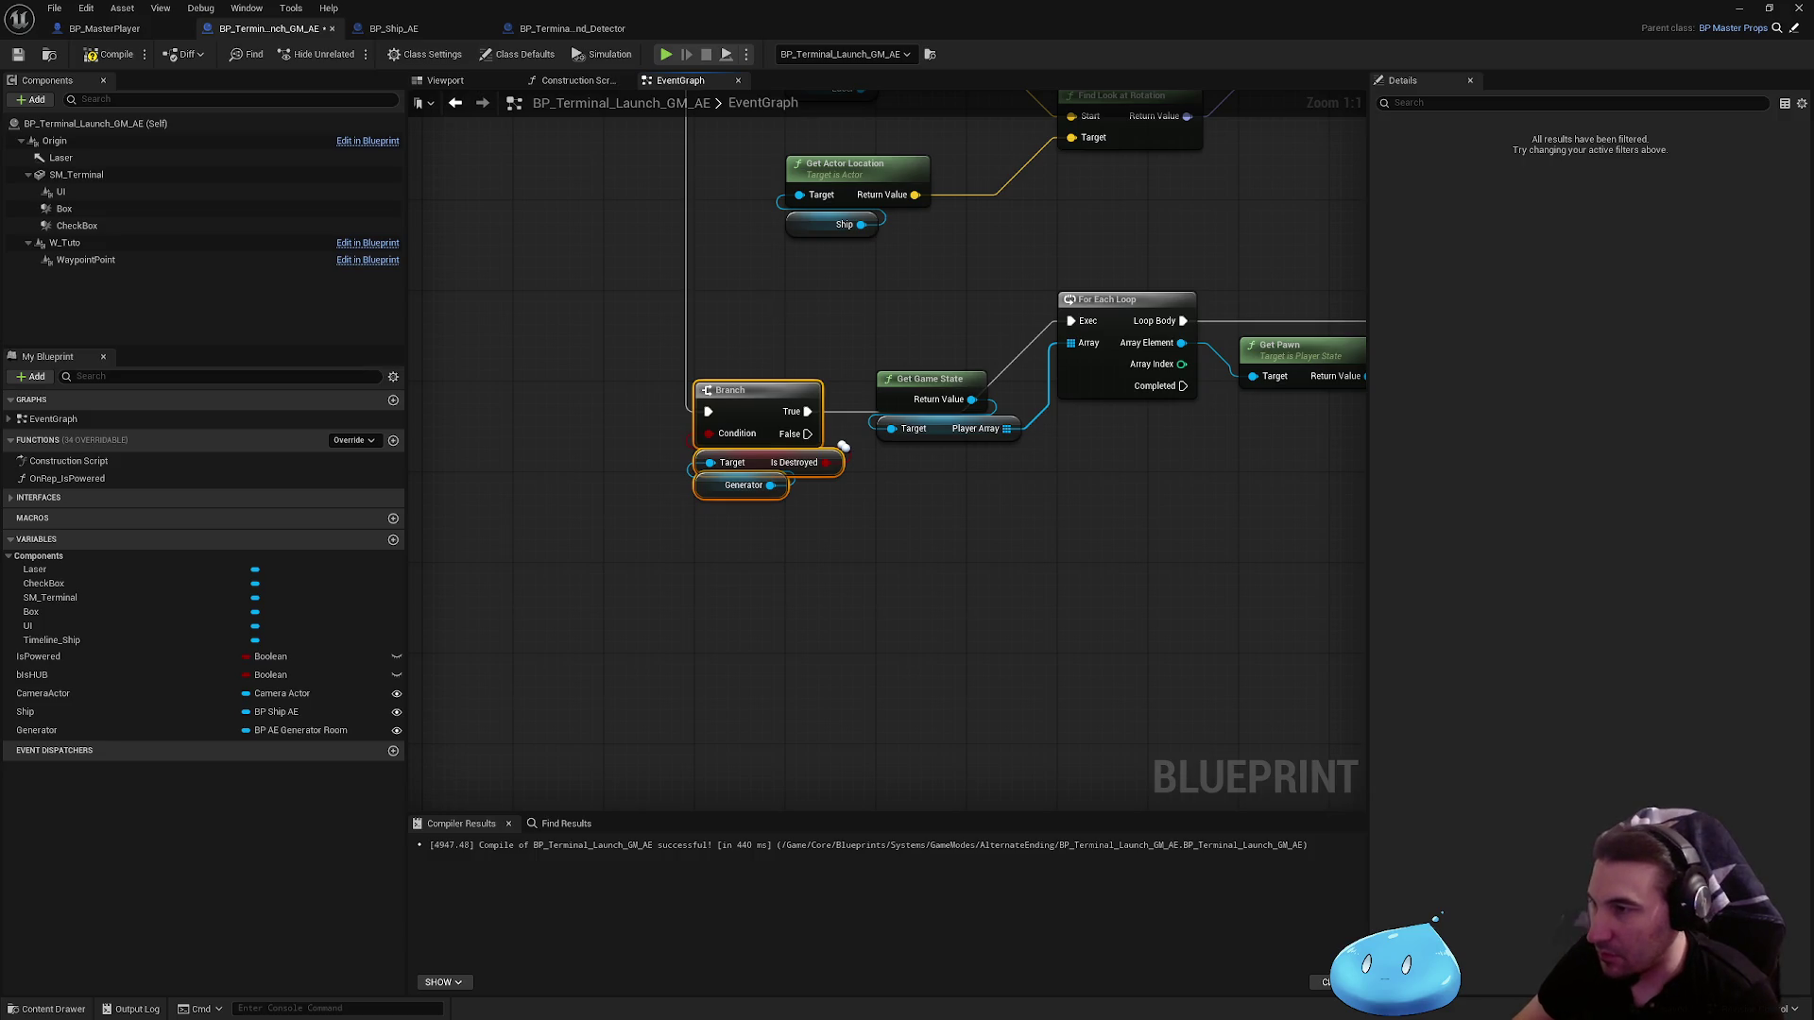
Step: Paste a copy of the Generator Is Destroyed check beneath the Is Powered branch, discarding the extra Branch
scroll(842, 446, "down", 4)
scroll(809, 418, "up", 4)
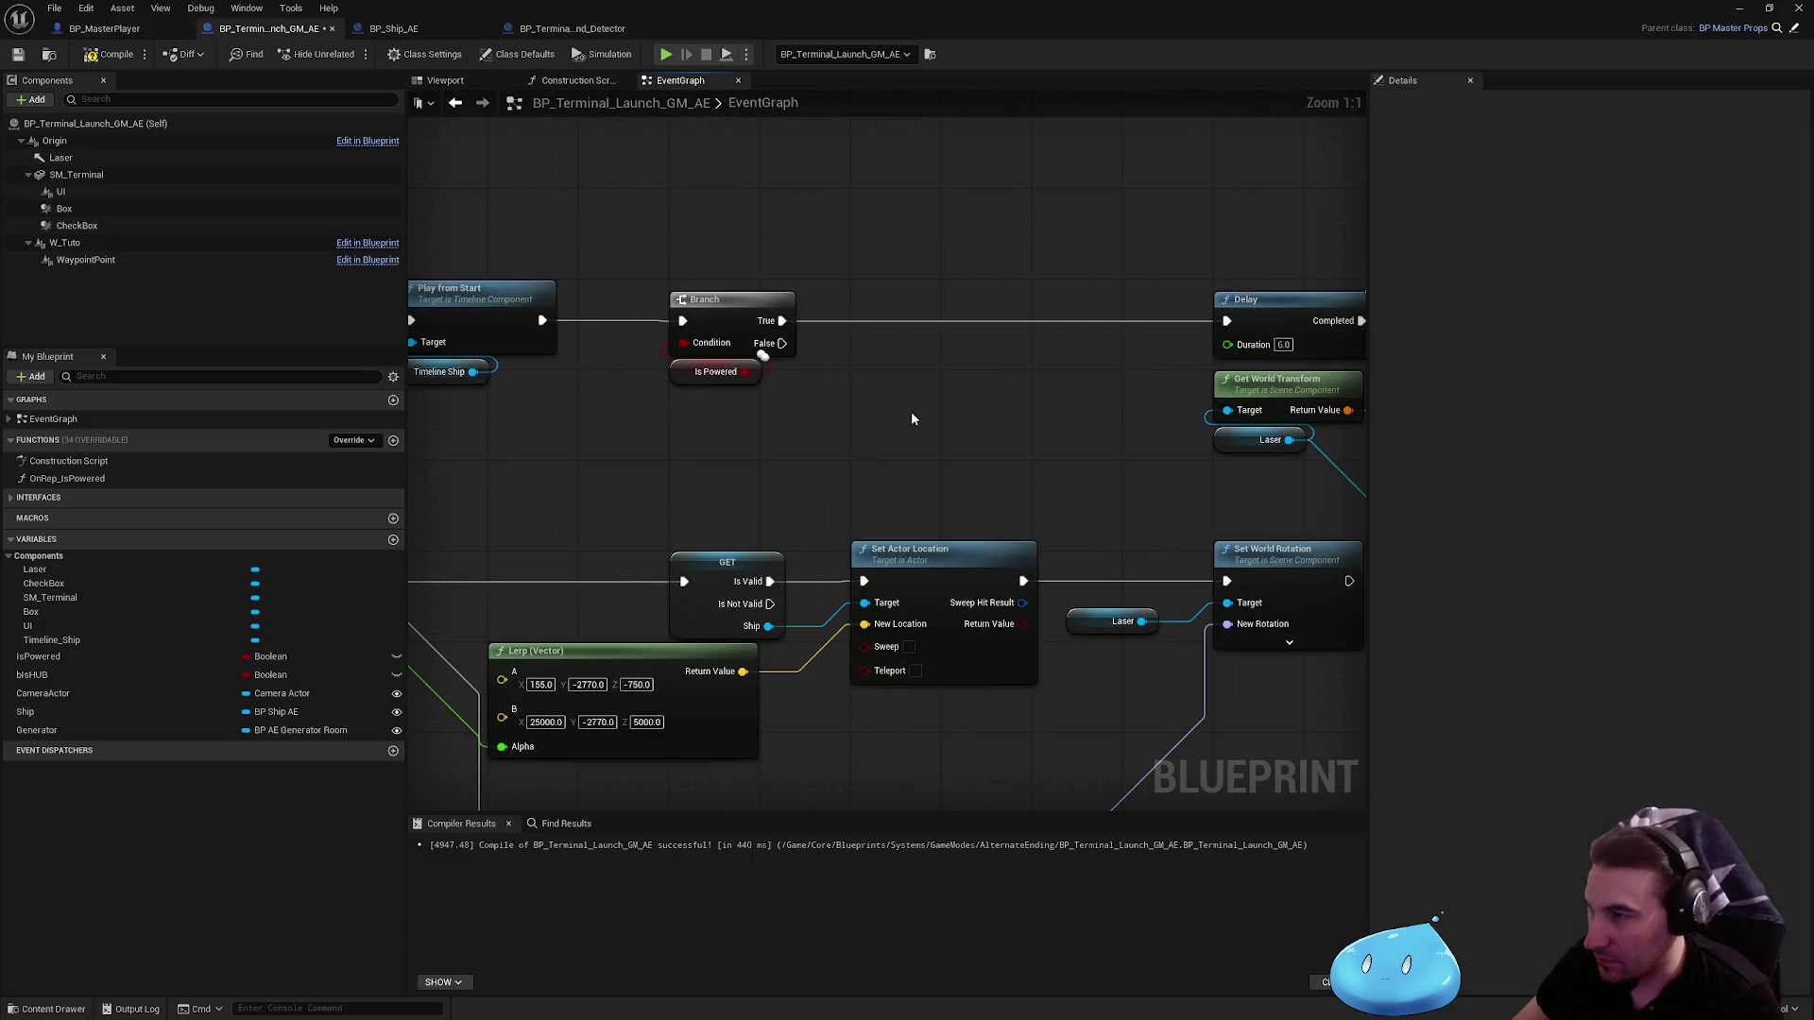
key("ctrl+v")
left_click(907, 357)
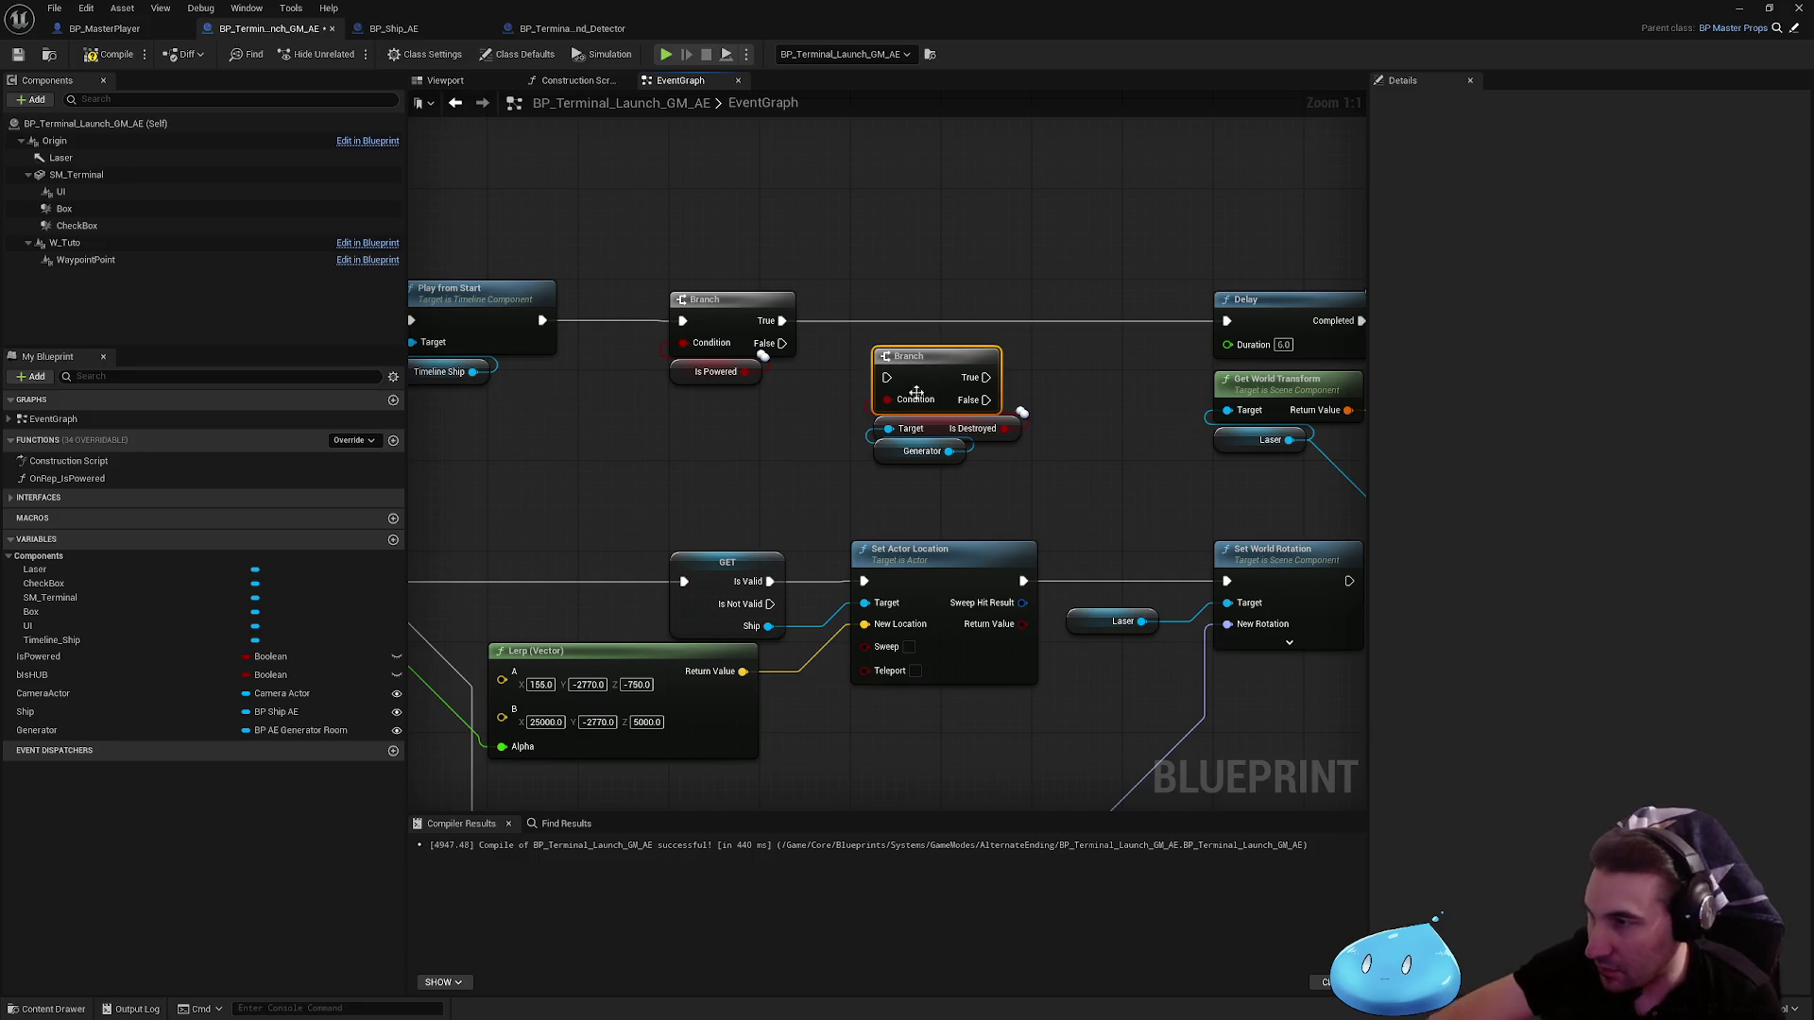
key("Delete")
left_click_drag(927, 431, 721, 408)
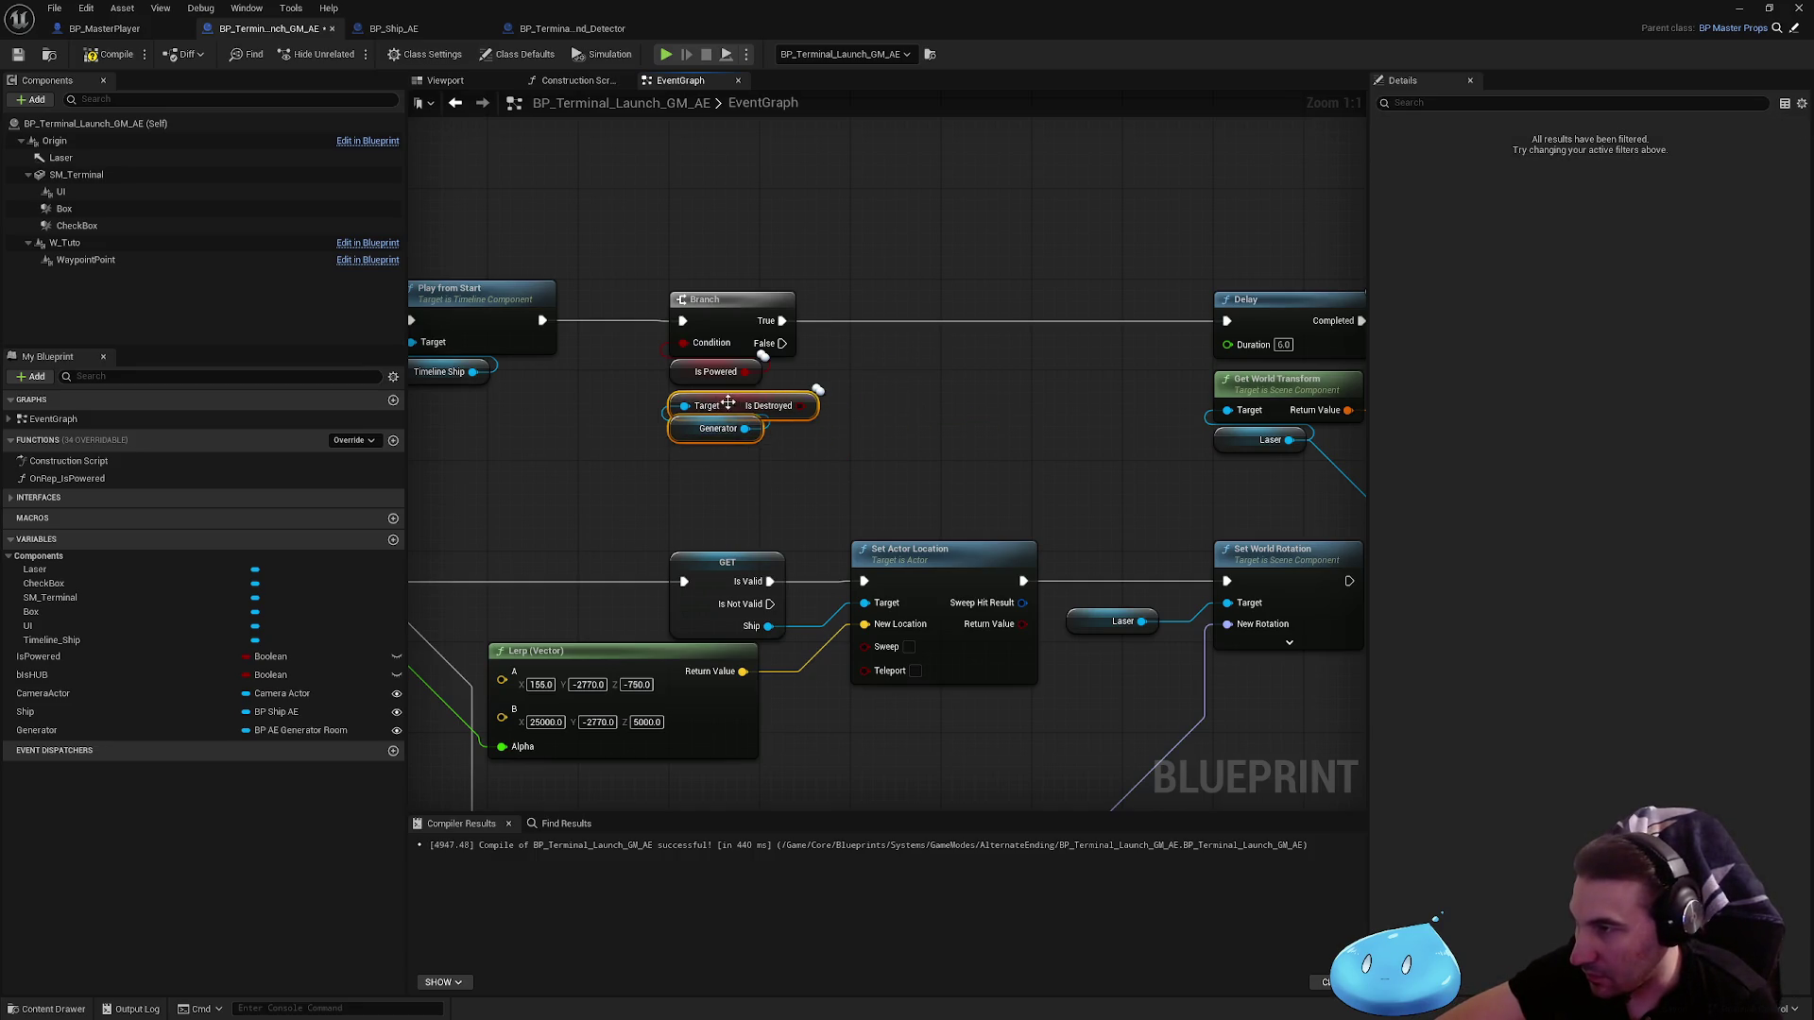
left_click(841, 409)
scroll(764, 310, "down", 2)
scroll(764, 309, "down", 5)
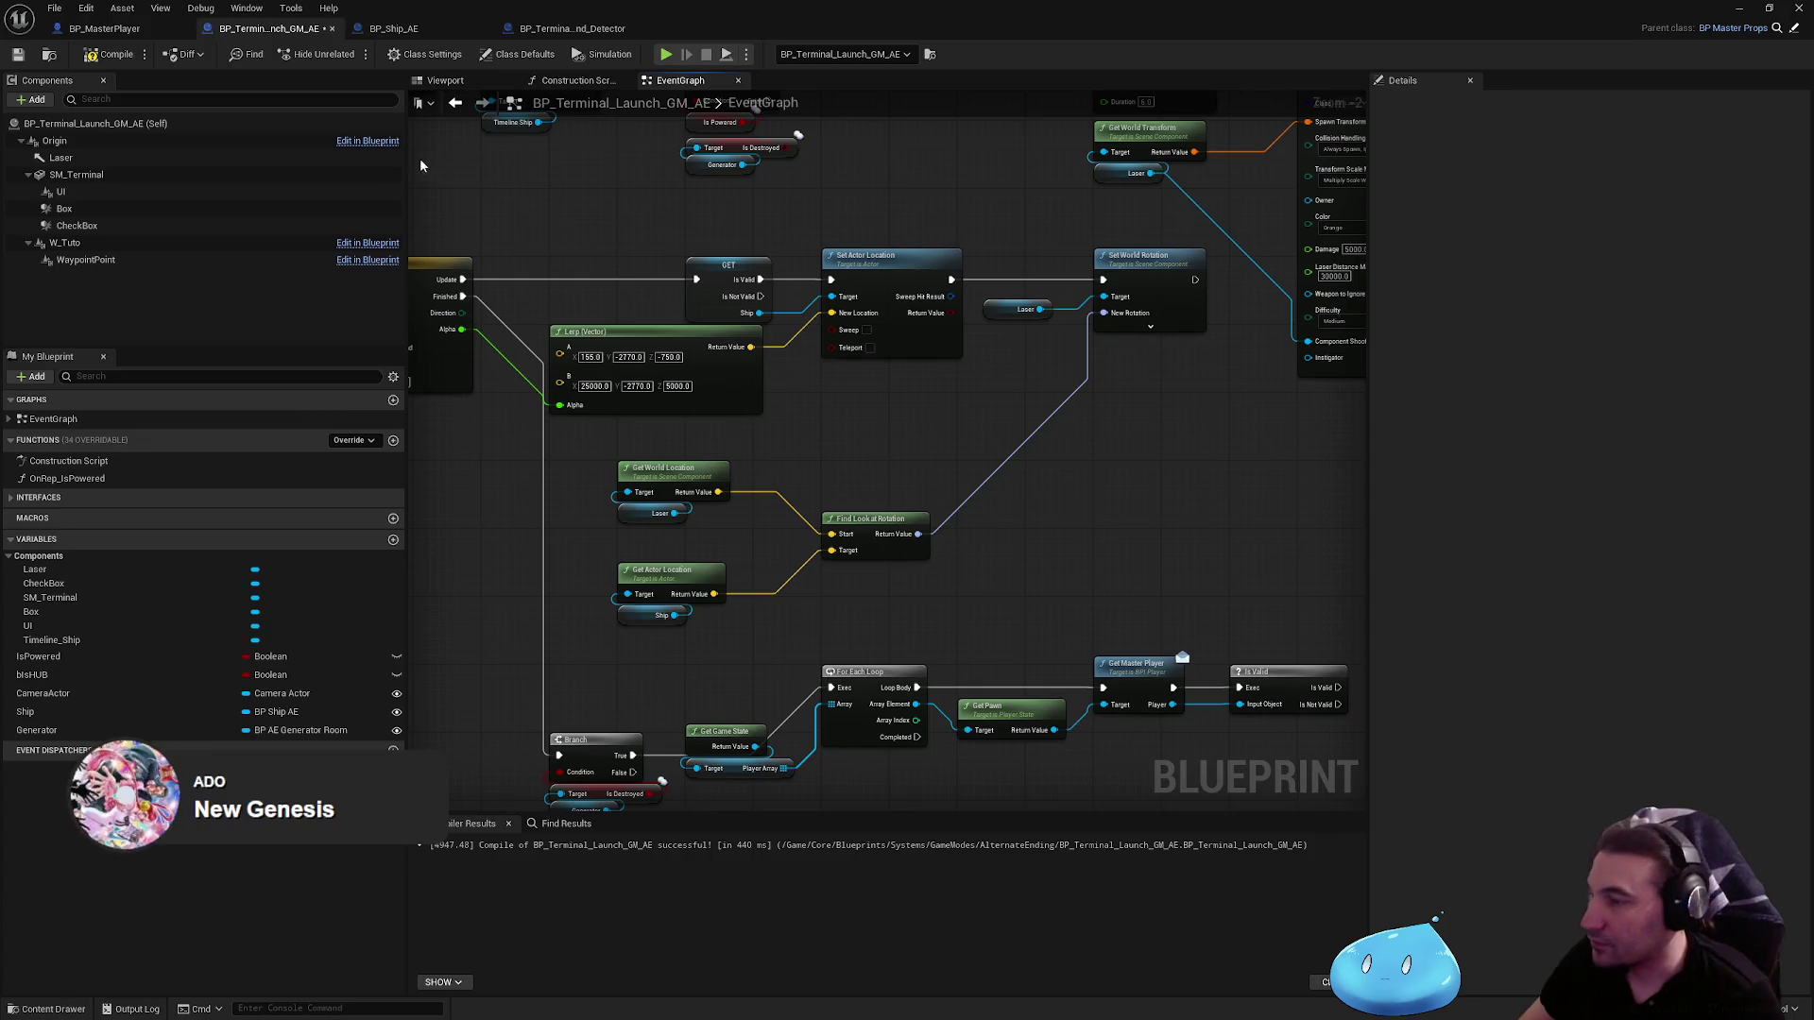
Step: Delete the Get Master Player node and connect Get Pawn straight into Is Valid
scroll(555, 359, "up", 2)
mouse_move(922, 464)
left_mouse_down()
mouse_move(555, 359)
mouse_move(428, 394)
left_mouse_up()
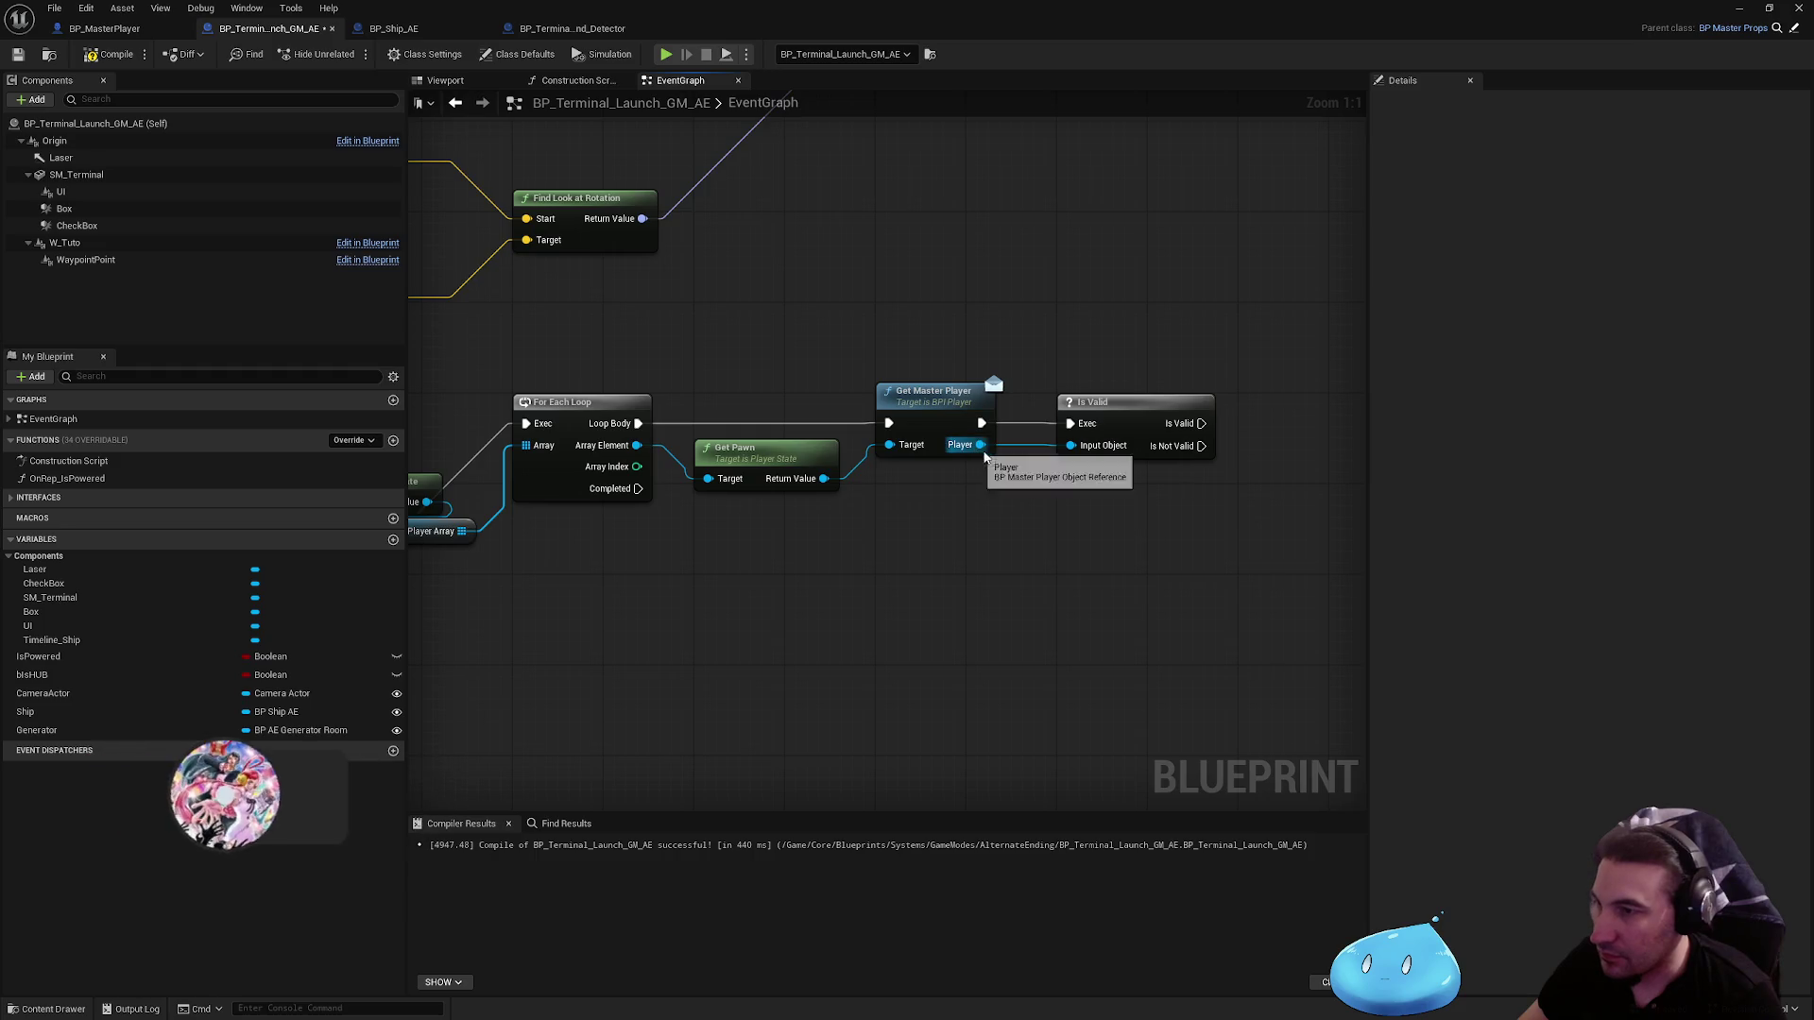
left_click_drag(981, 444, 1084, 519)
left_click(884, 515)
left_click(1058, 451)
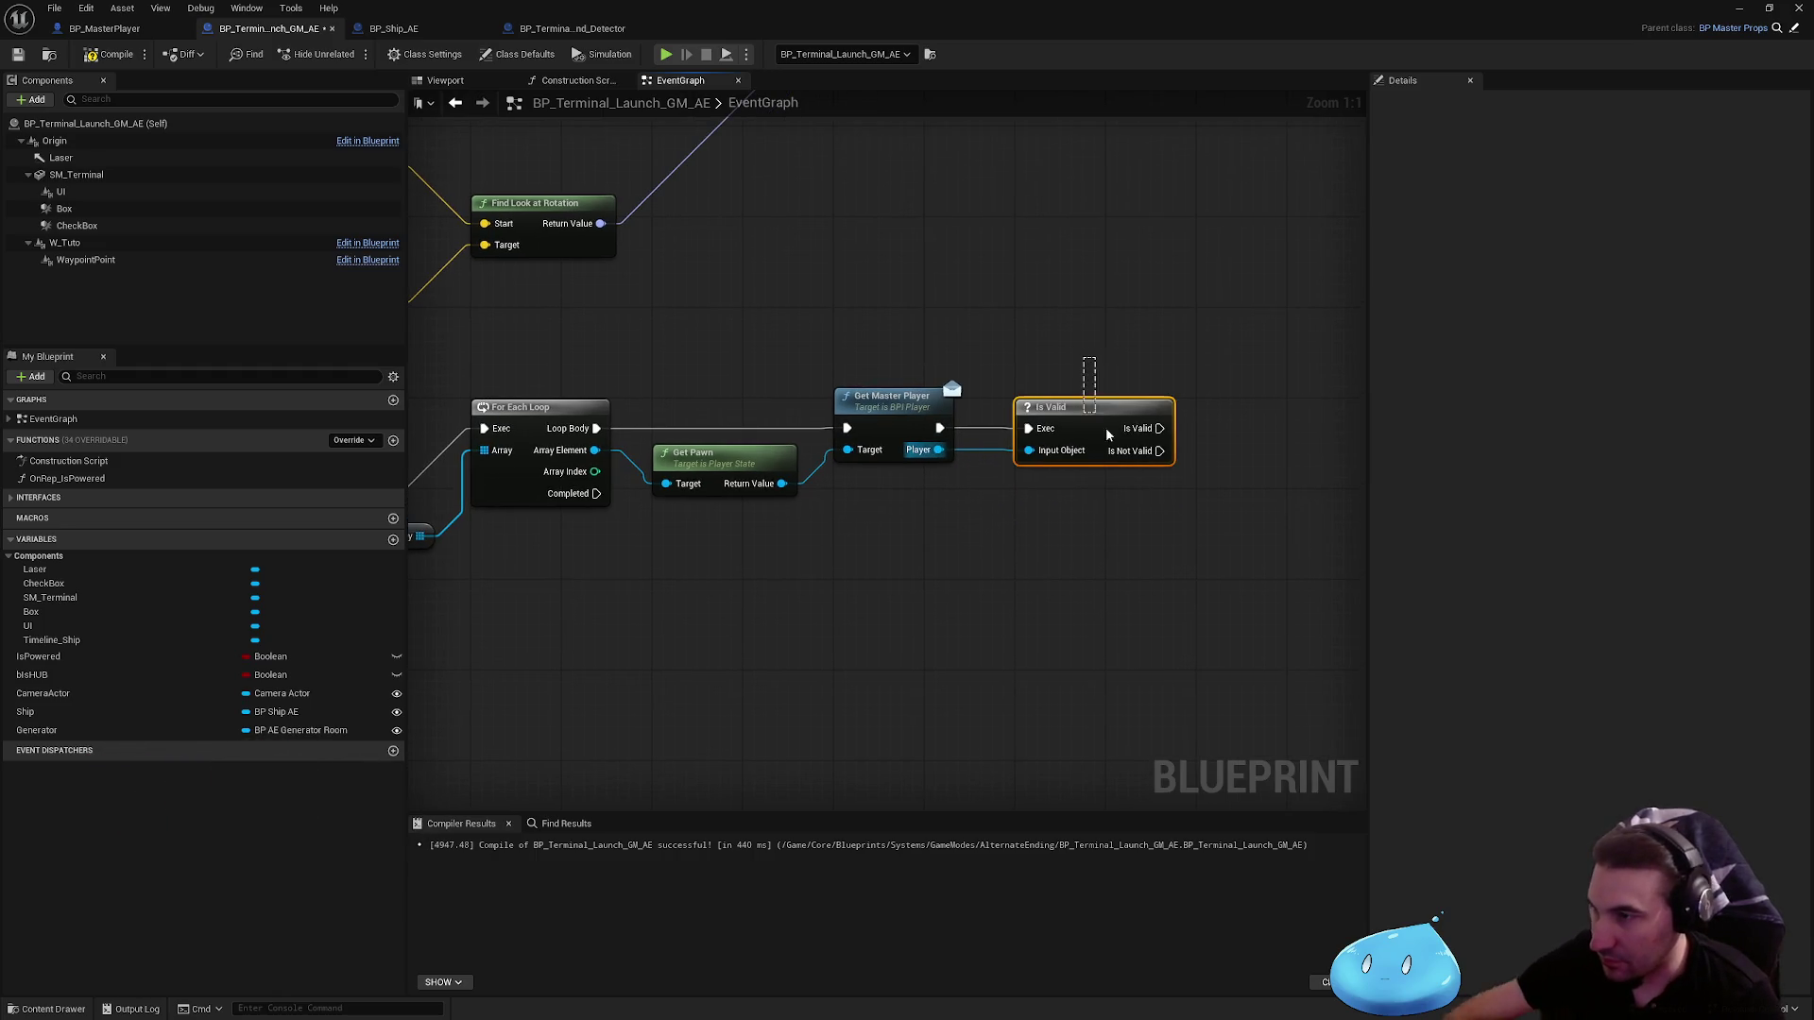
left_click_drag(919, 605, 871, 369)
key("Delete")
mouse_move(782, 484)
left_mouse_down()
mouse_move(1034, 455)
mouse_move(880, 411)
mouse_move(596, 428)
left_mouse_up()
Step: Add an Apply Damage node with Base Damage 200 and Damage Type Class DT_Laser
mouse_move(782, 484)
left_mouse_down()
mouse_move(1013, 516)
mouse_move(1128, 429)
mouse_move(977, 428)
left_mouse_up()
type("damage")
key("Return")
left_click(1102, 475)
key("BackSpace")
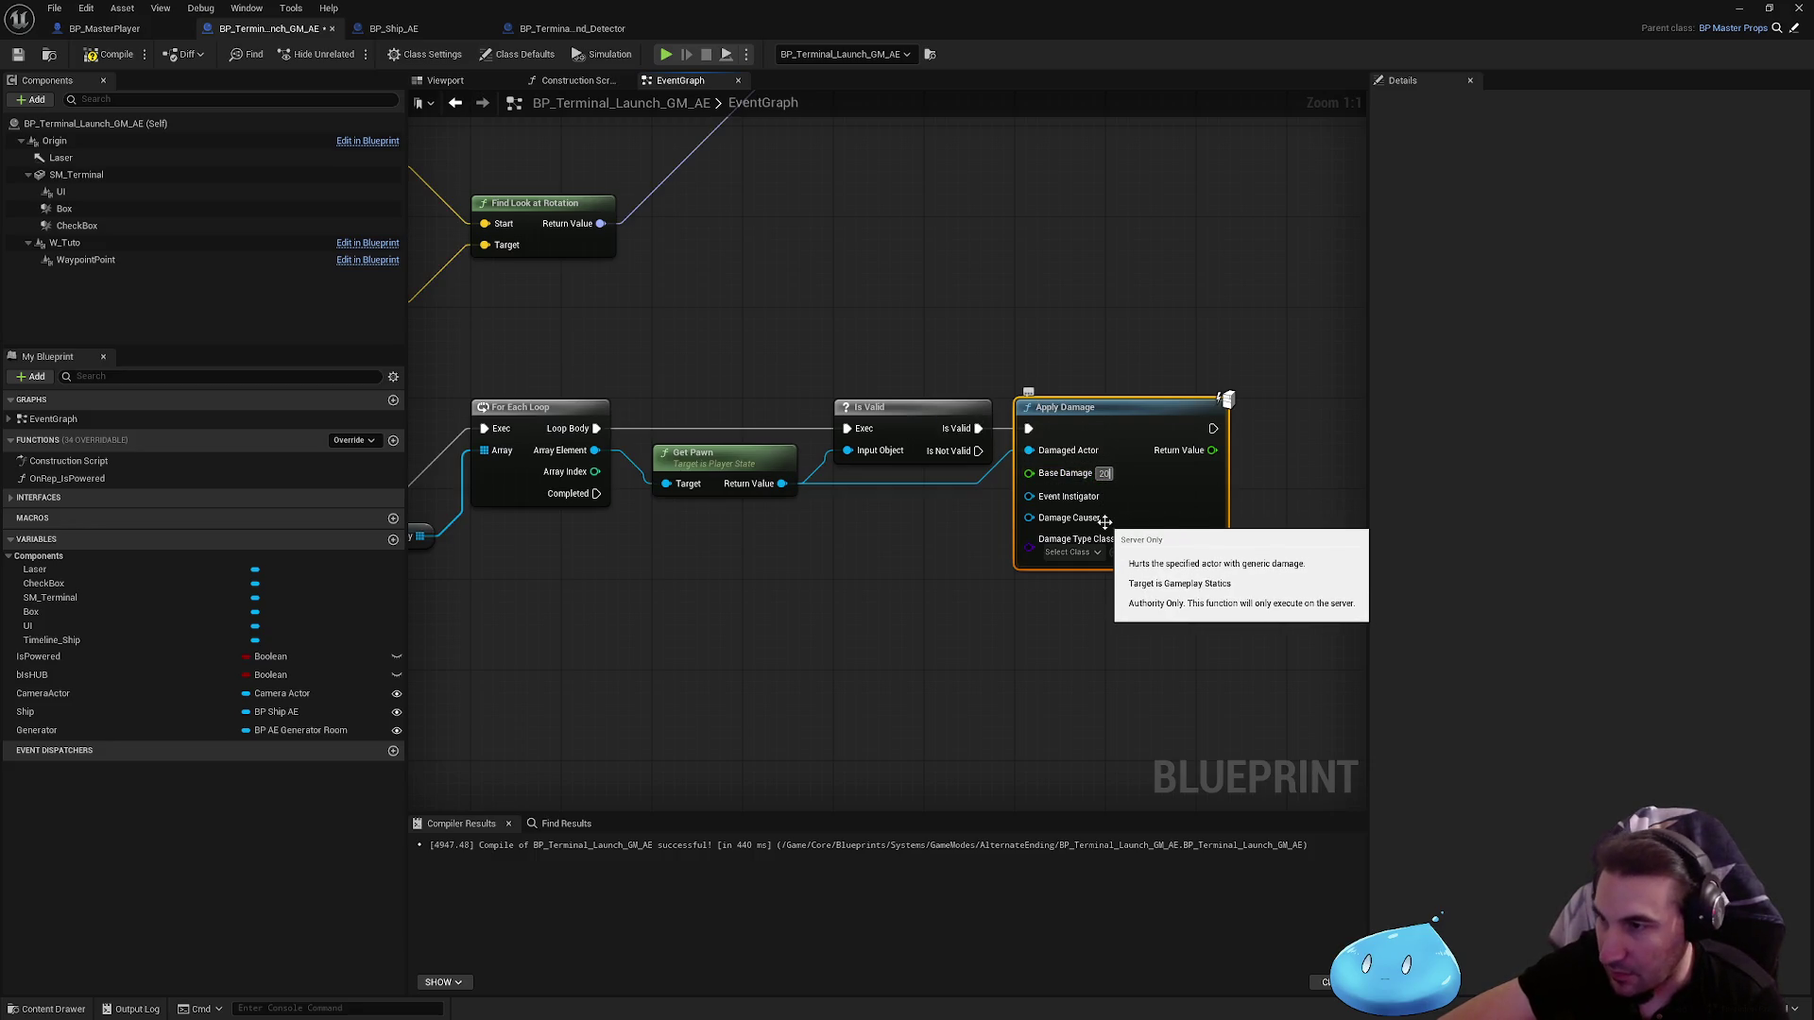
left_click(1062, 553)
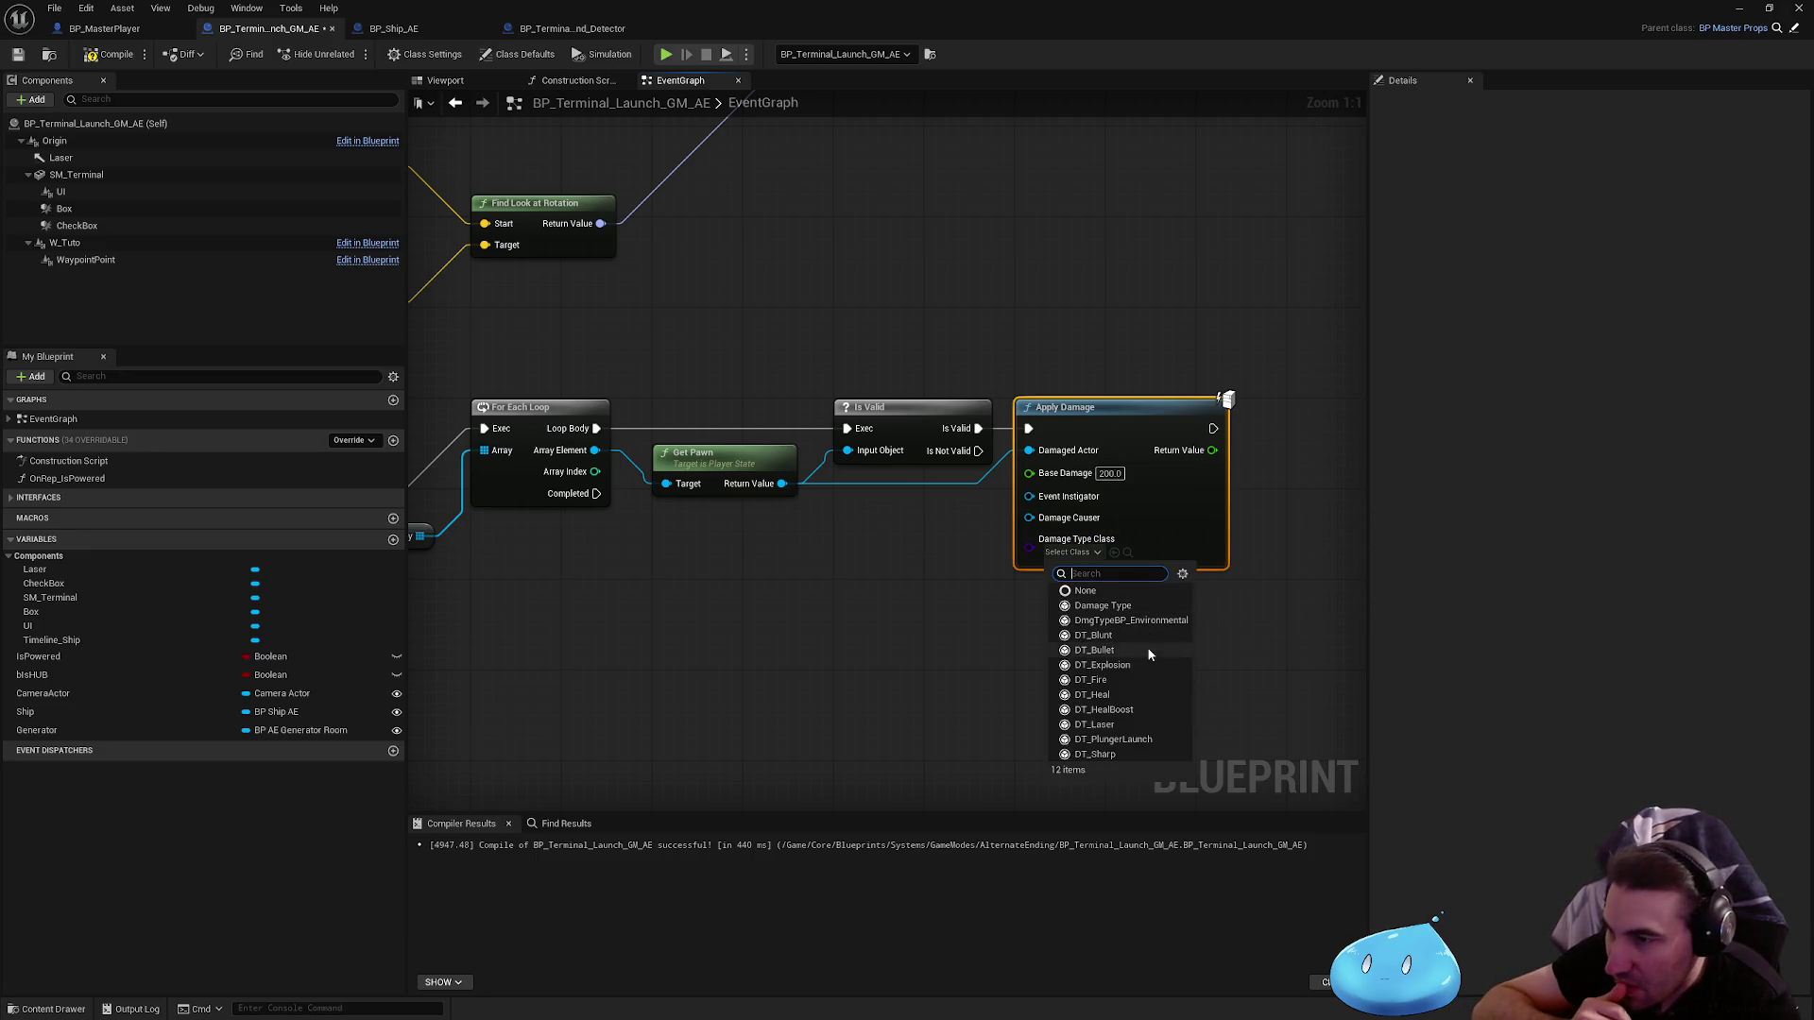
left_click(1136, 621)
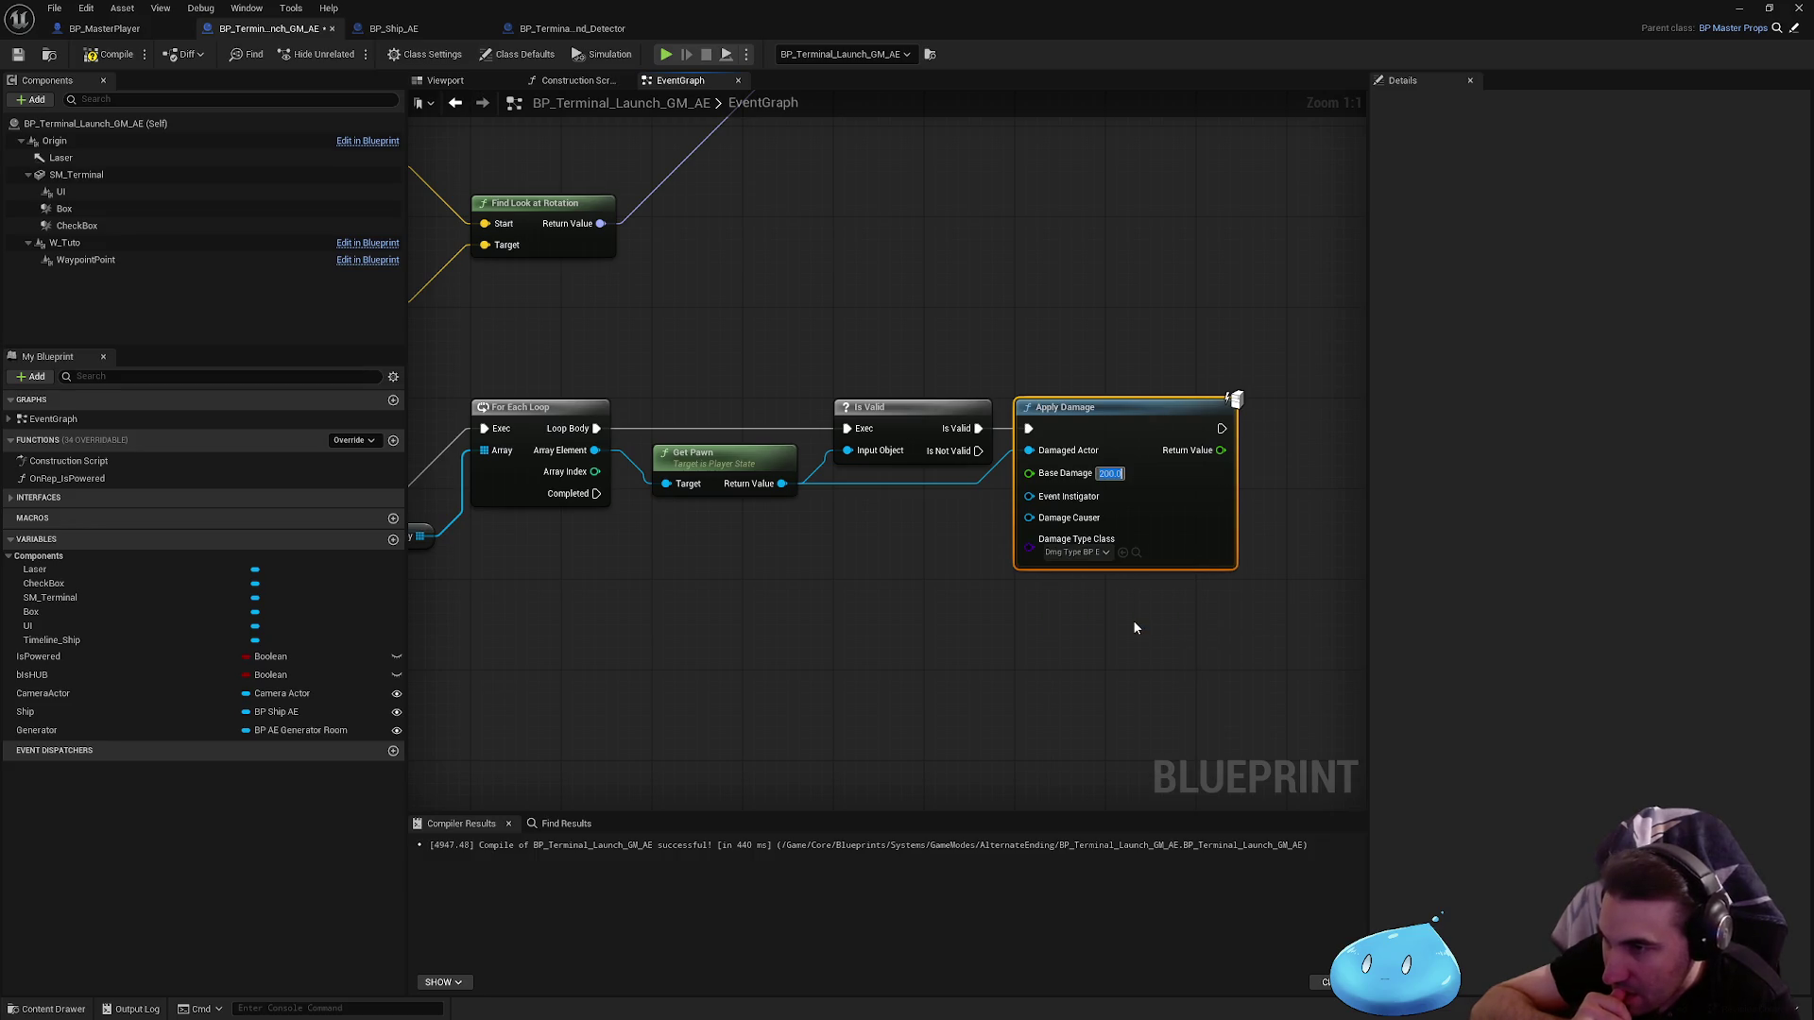
left_click(1076, 553)
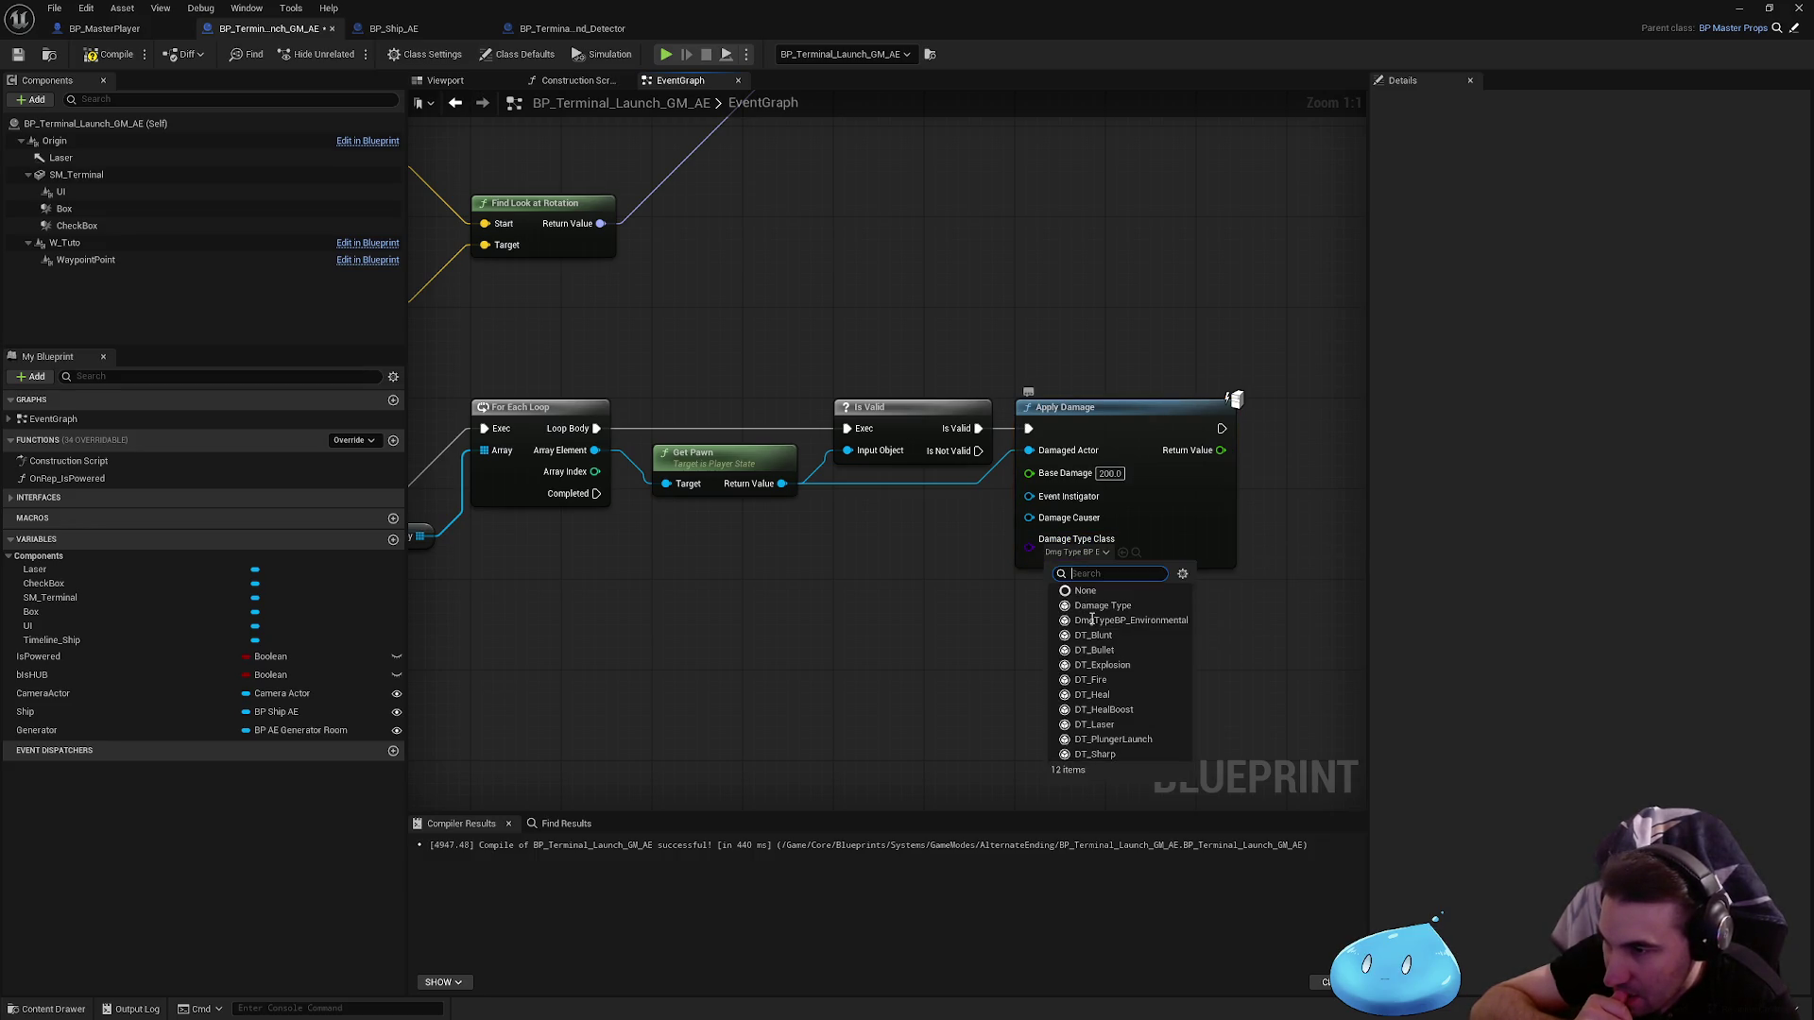
left_click(1095, 725)
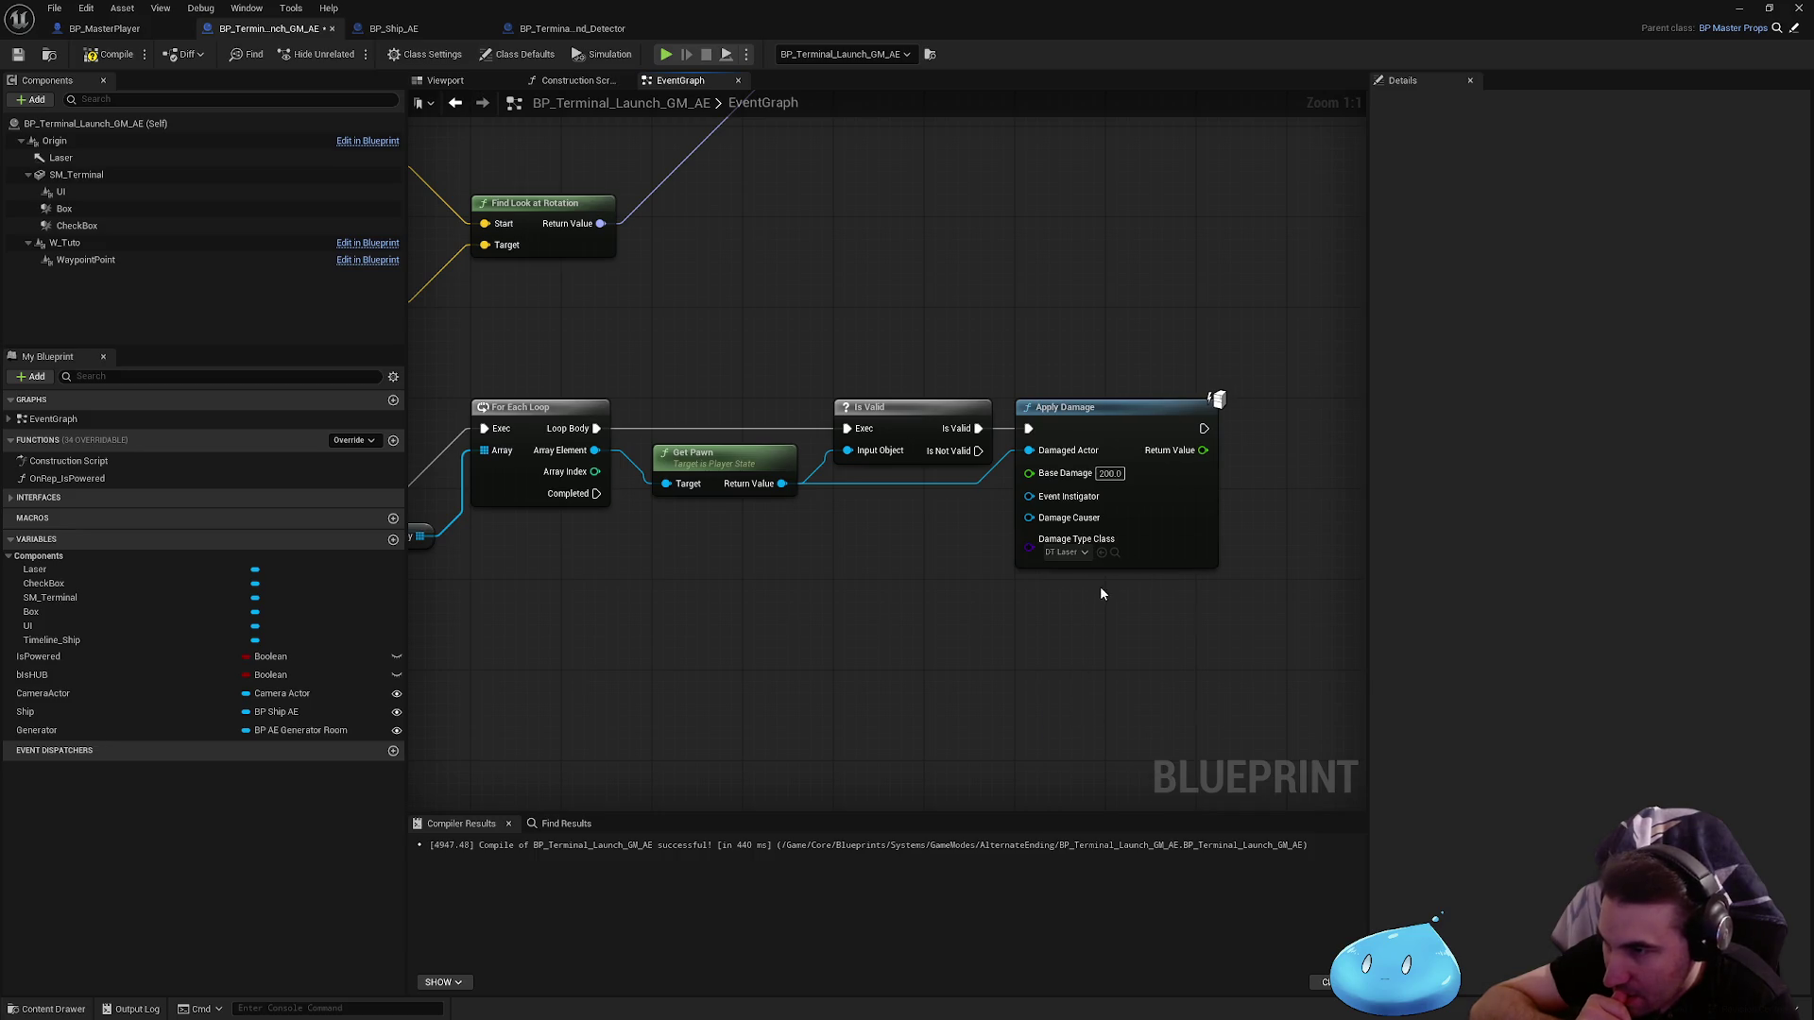
scroll(1021, 613, "down", 1)
left_click_drag(984, 599, 1092, 584)
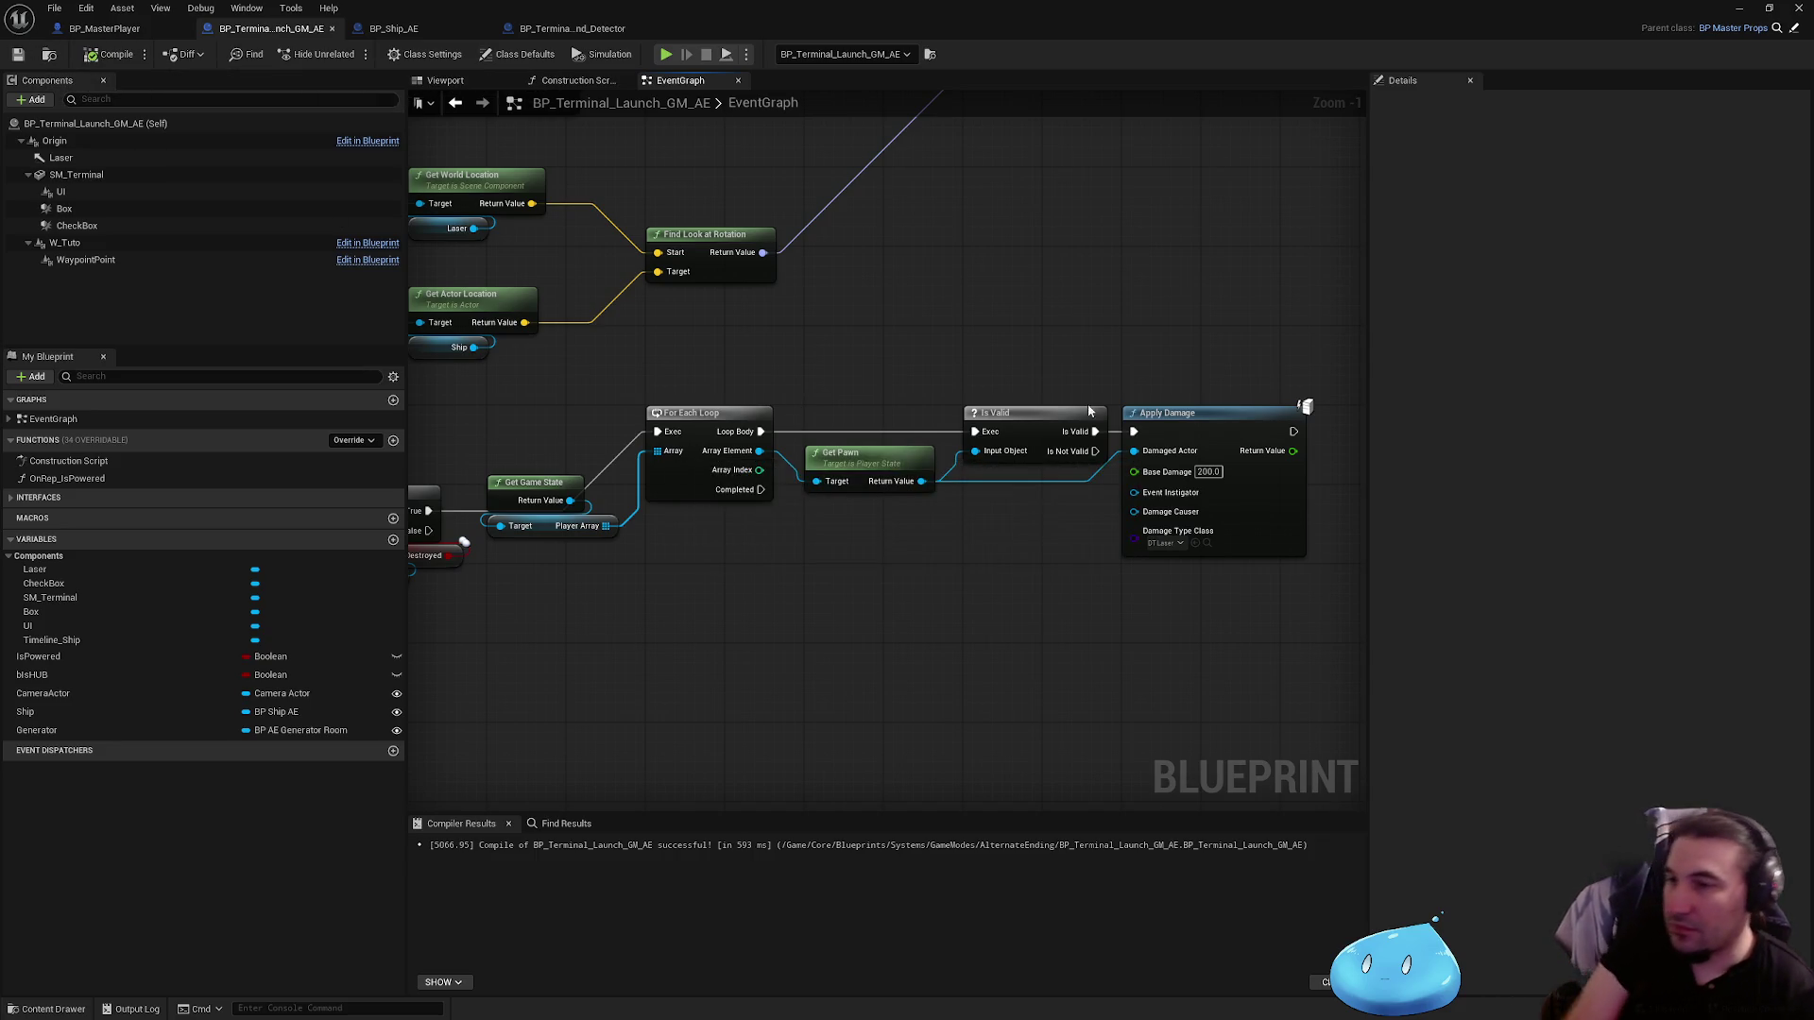
Step: Raise Apply Damage's Base Damage to 500 and save the blueprint
left_click(1207, 471)
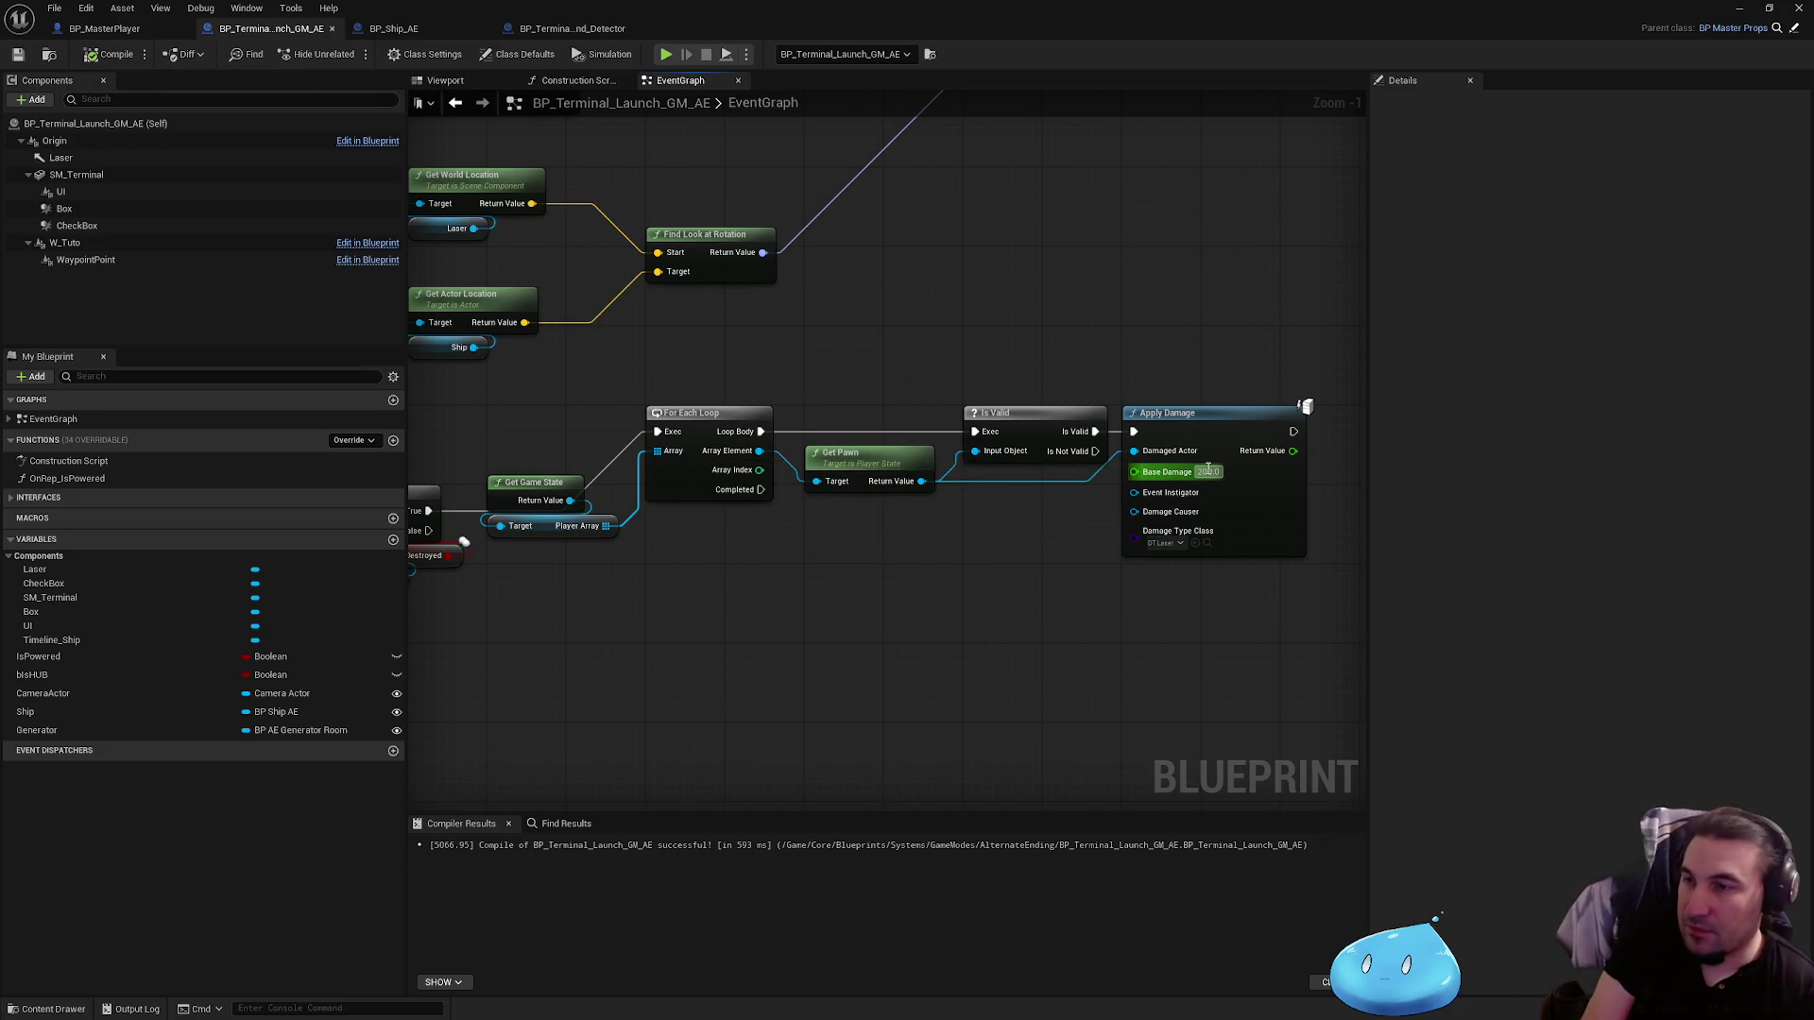
type("500")
key("Return")
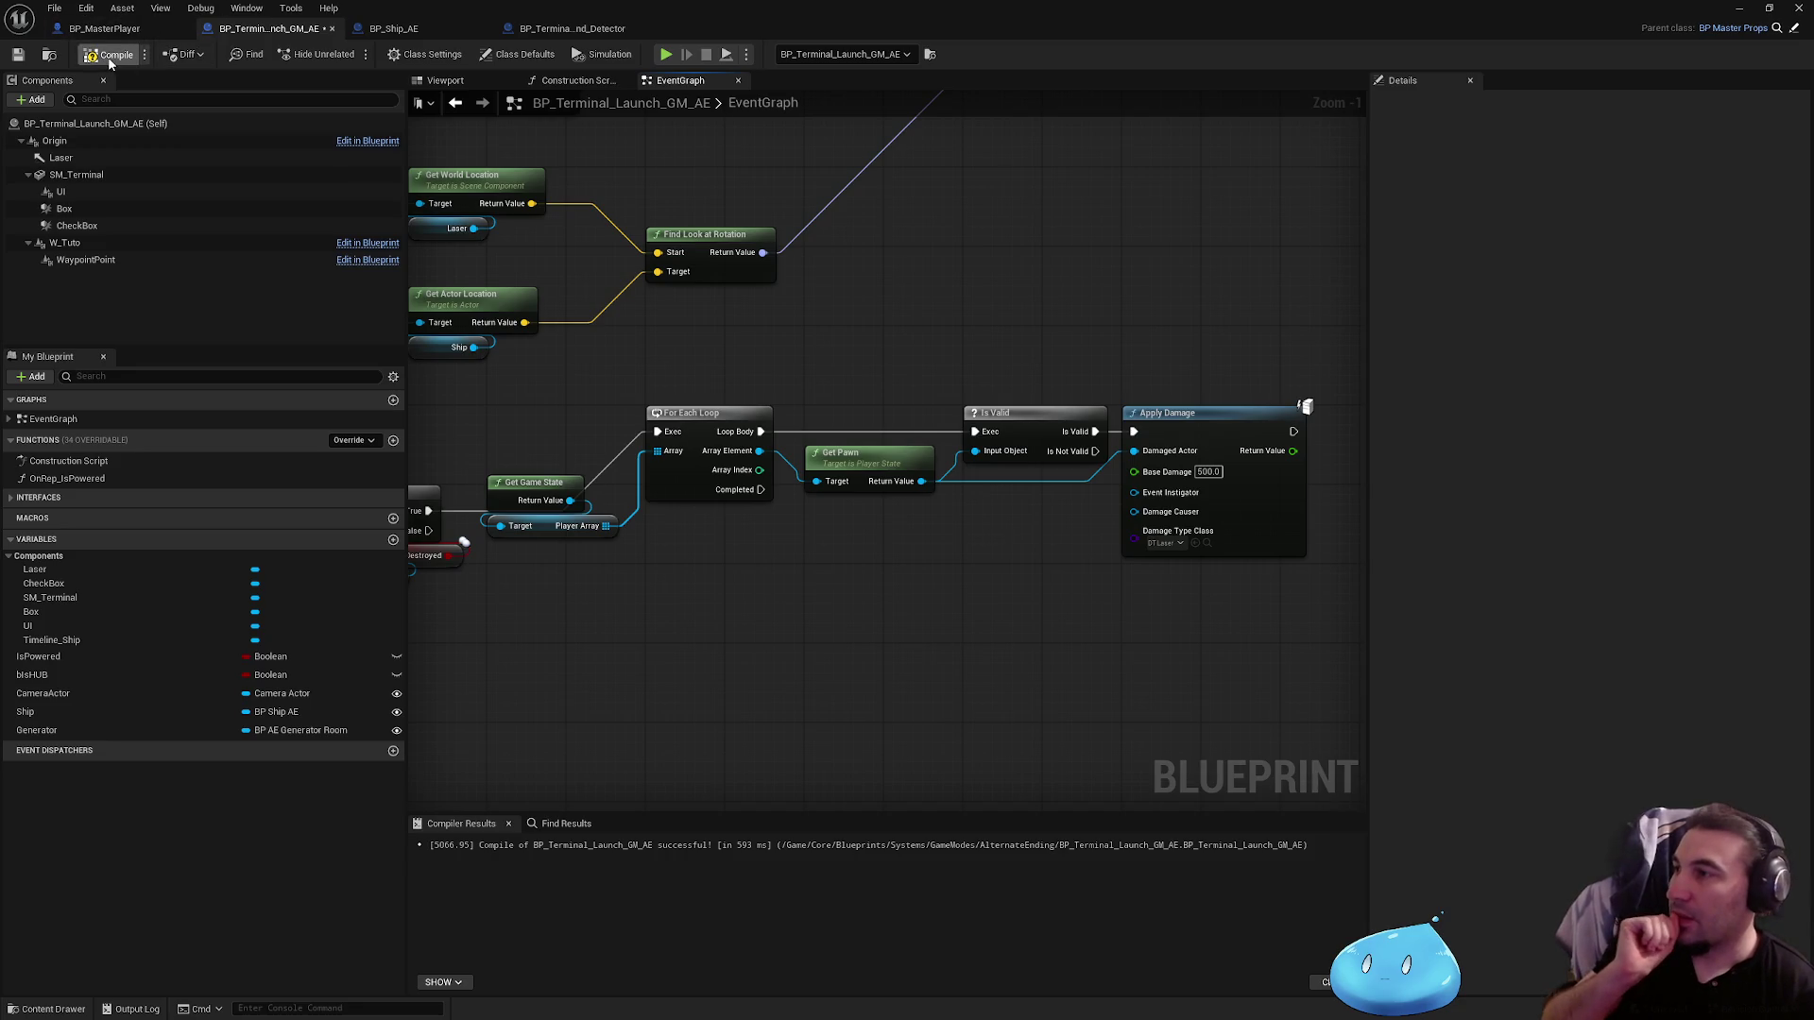
left_click(17, 59)
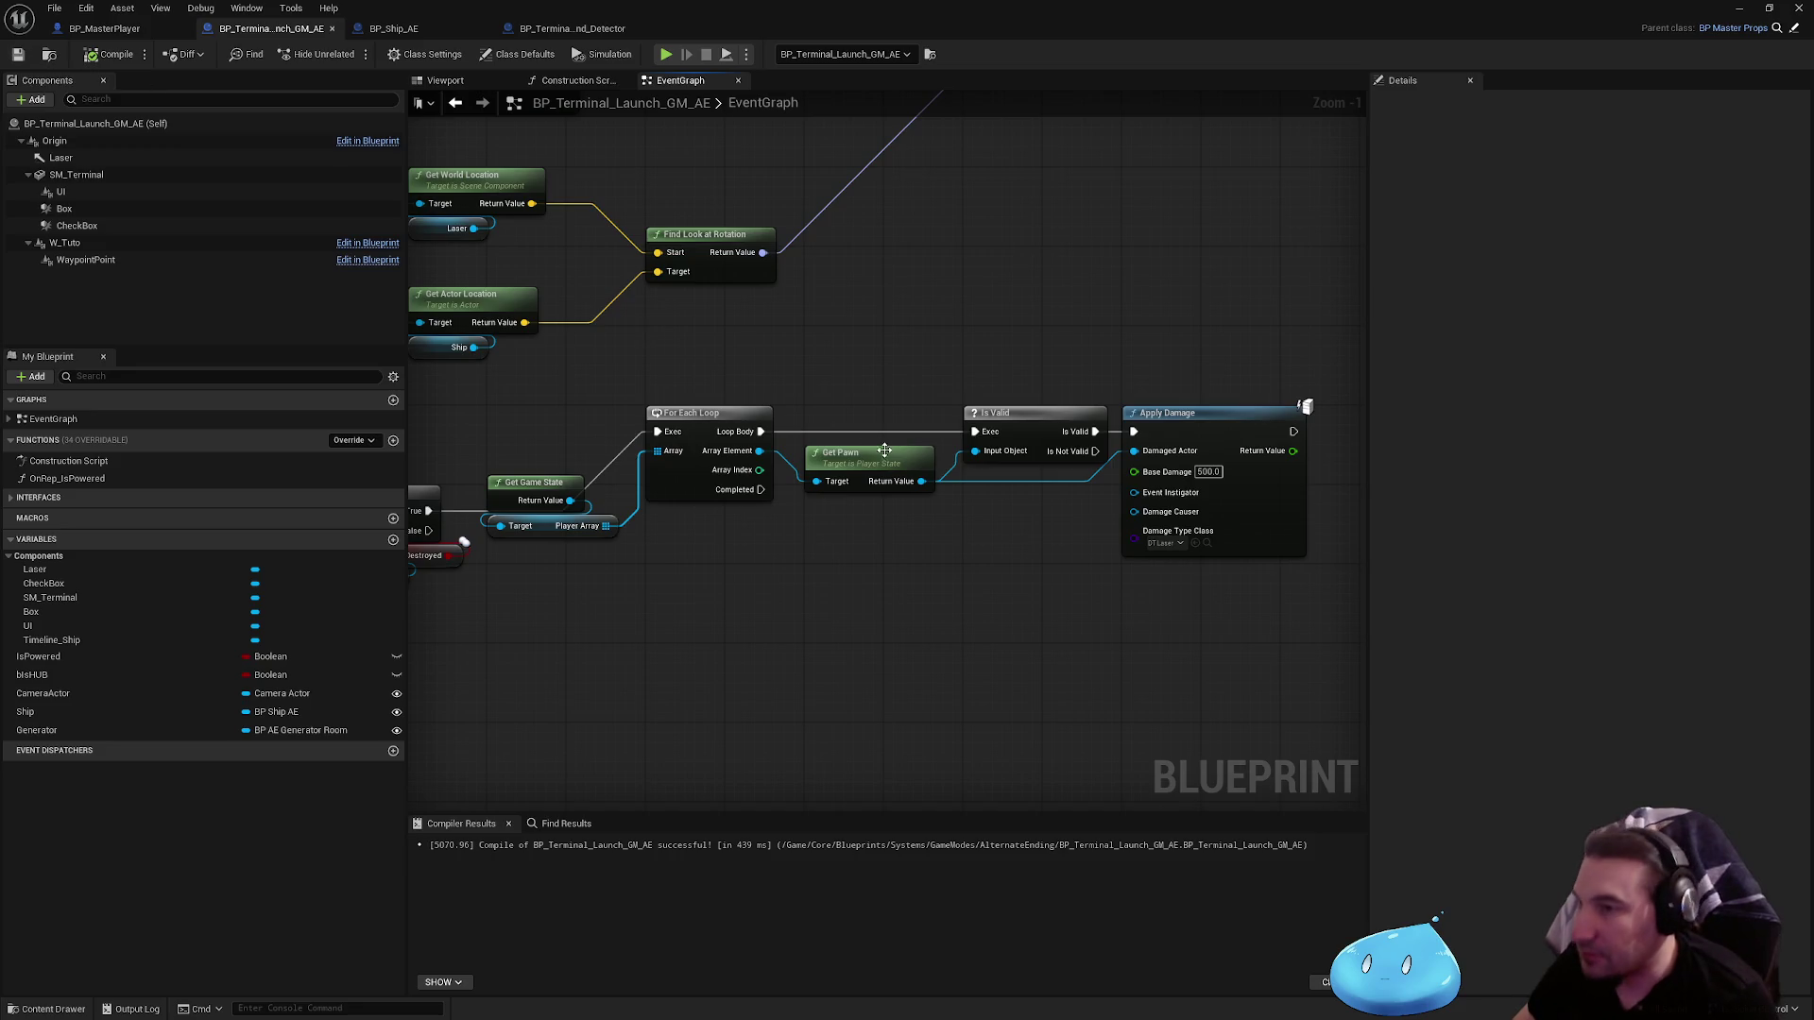
Step: Run the damage loop from the Generator Branch's False output and move the chain lower in the graph
left_click_drag(793, 417, 1088, 392)
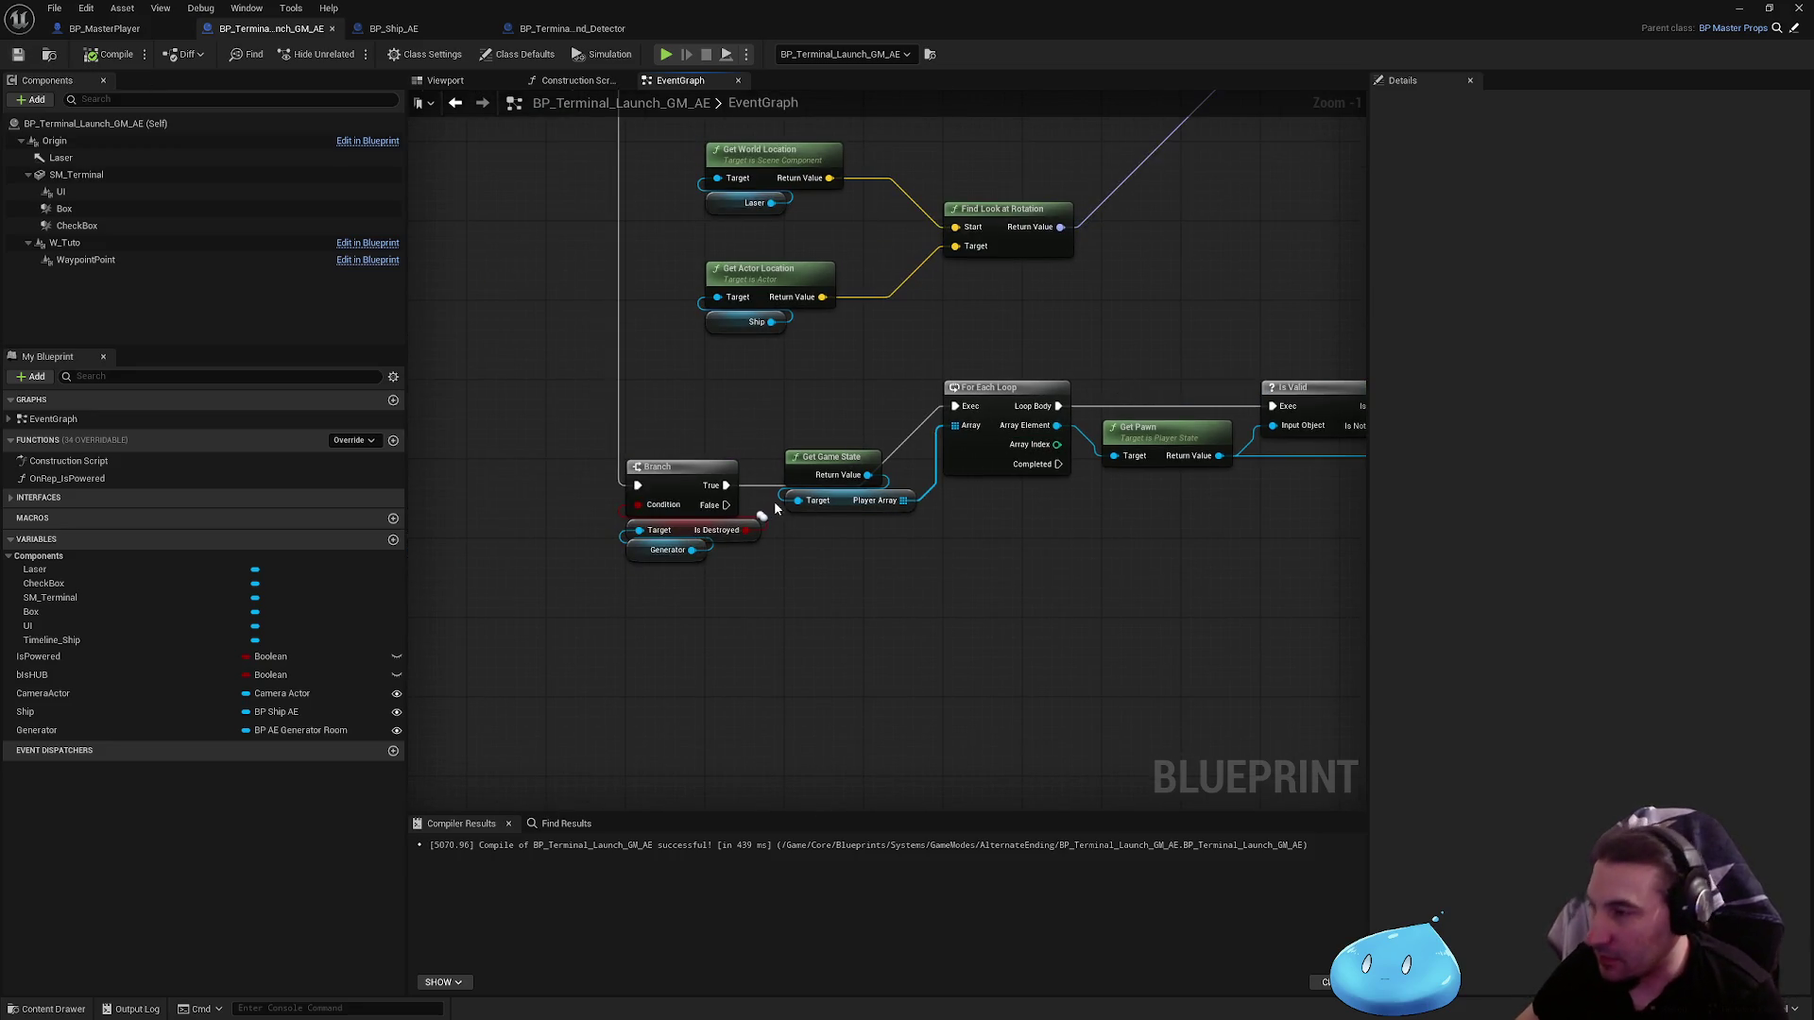
left_click_drag(726, 504, 955, 406)
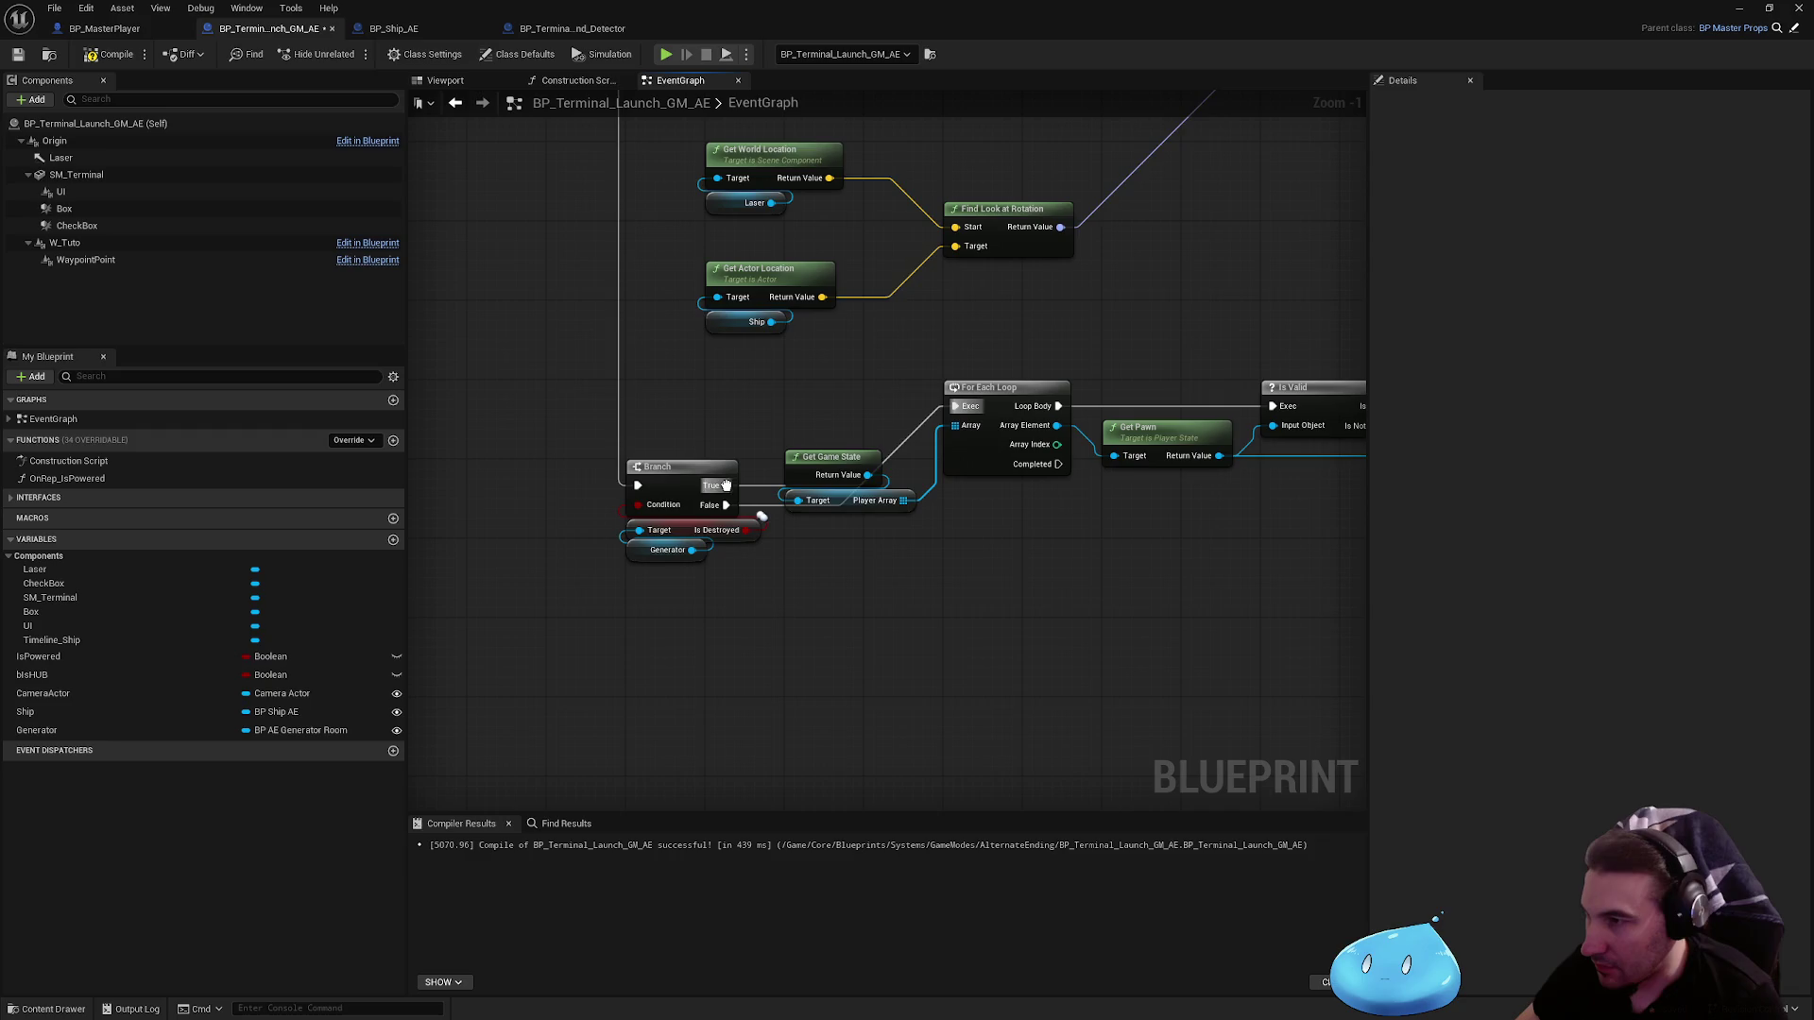
scroll(719, 359, "down", 2)
left_click_drag(721, 364, 1302, 584)
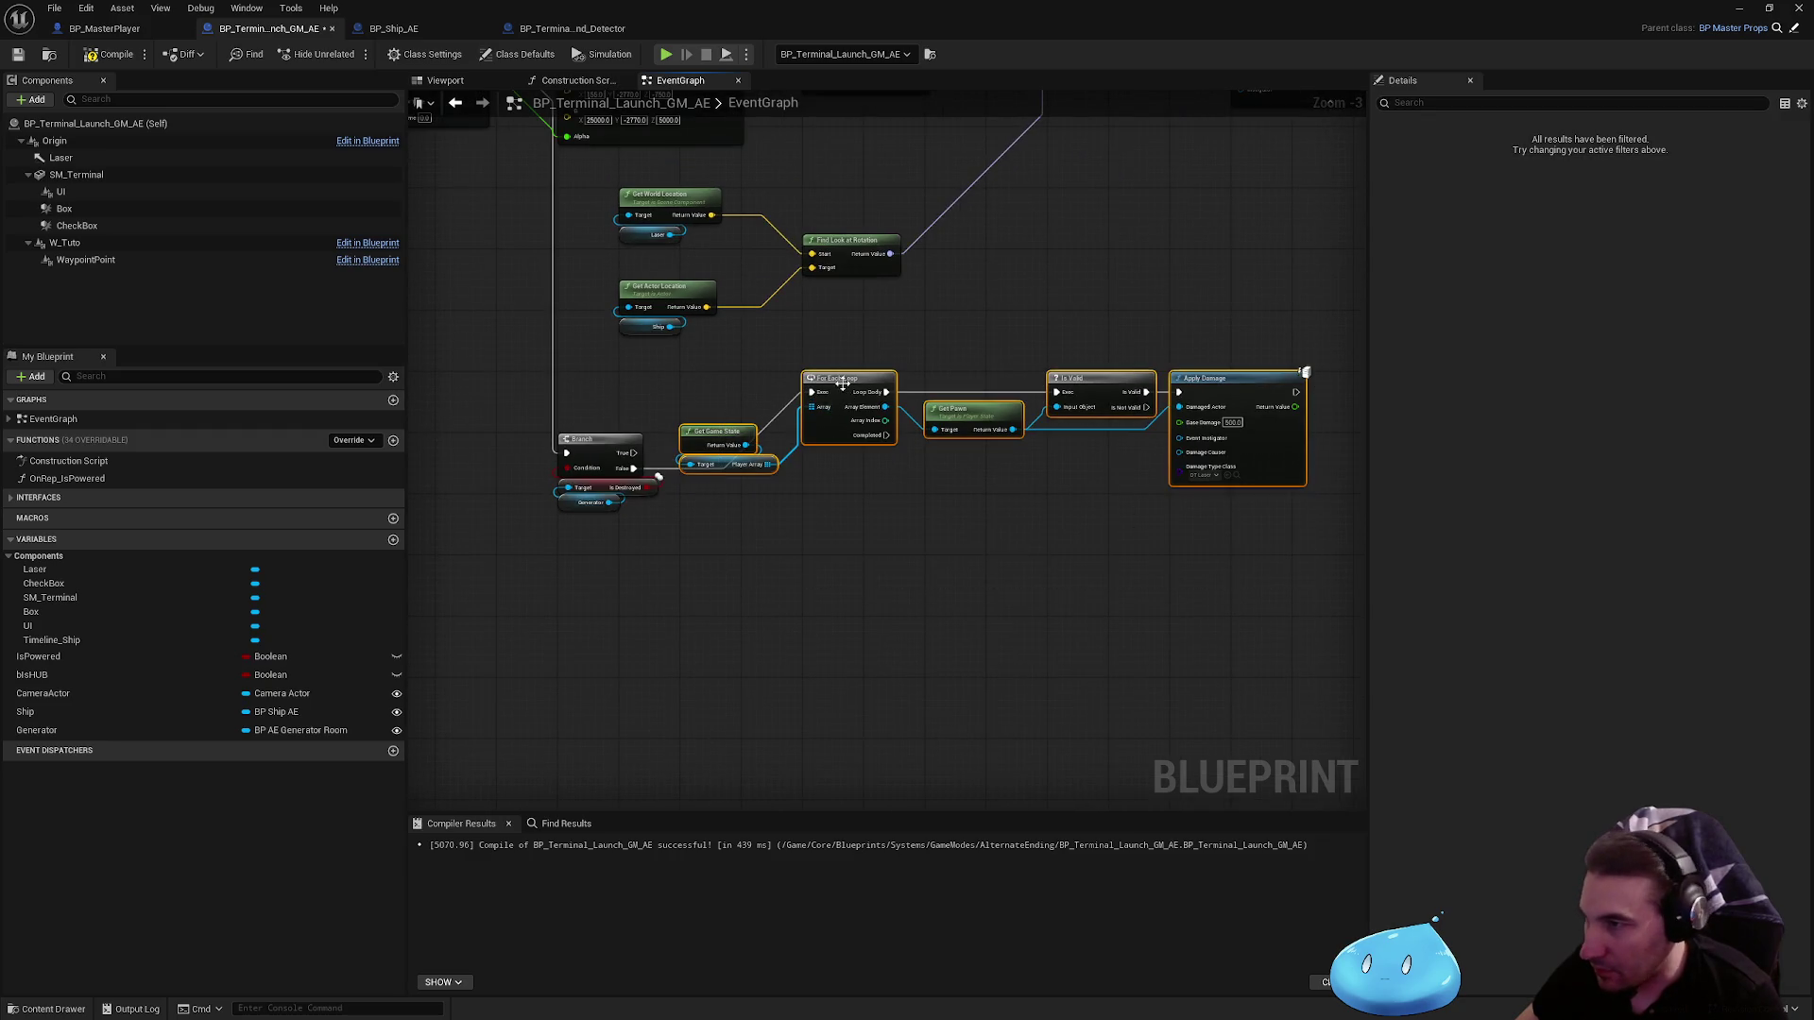
left_click_drag(843, 383, 843, 564)
scroll(840, 562, "up", 2)
left_click(871, 480)
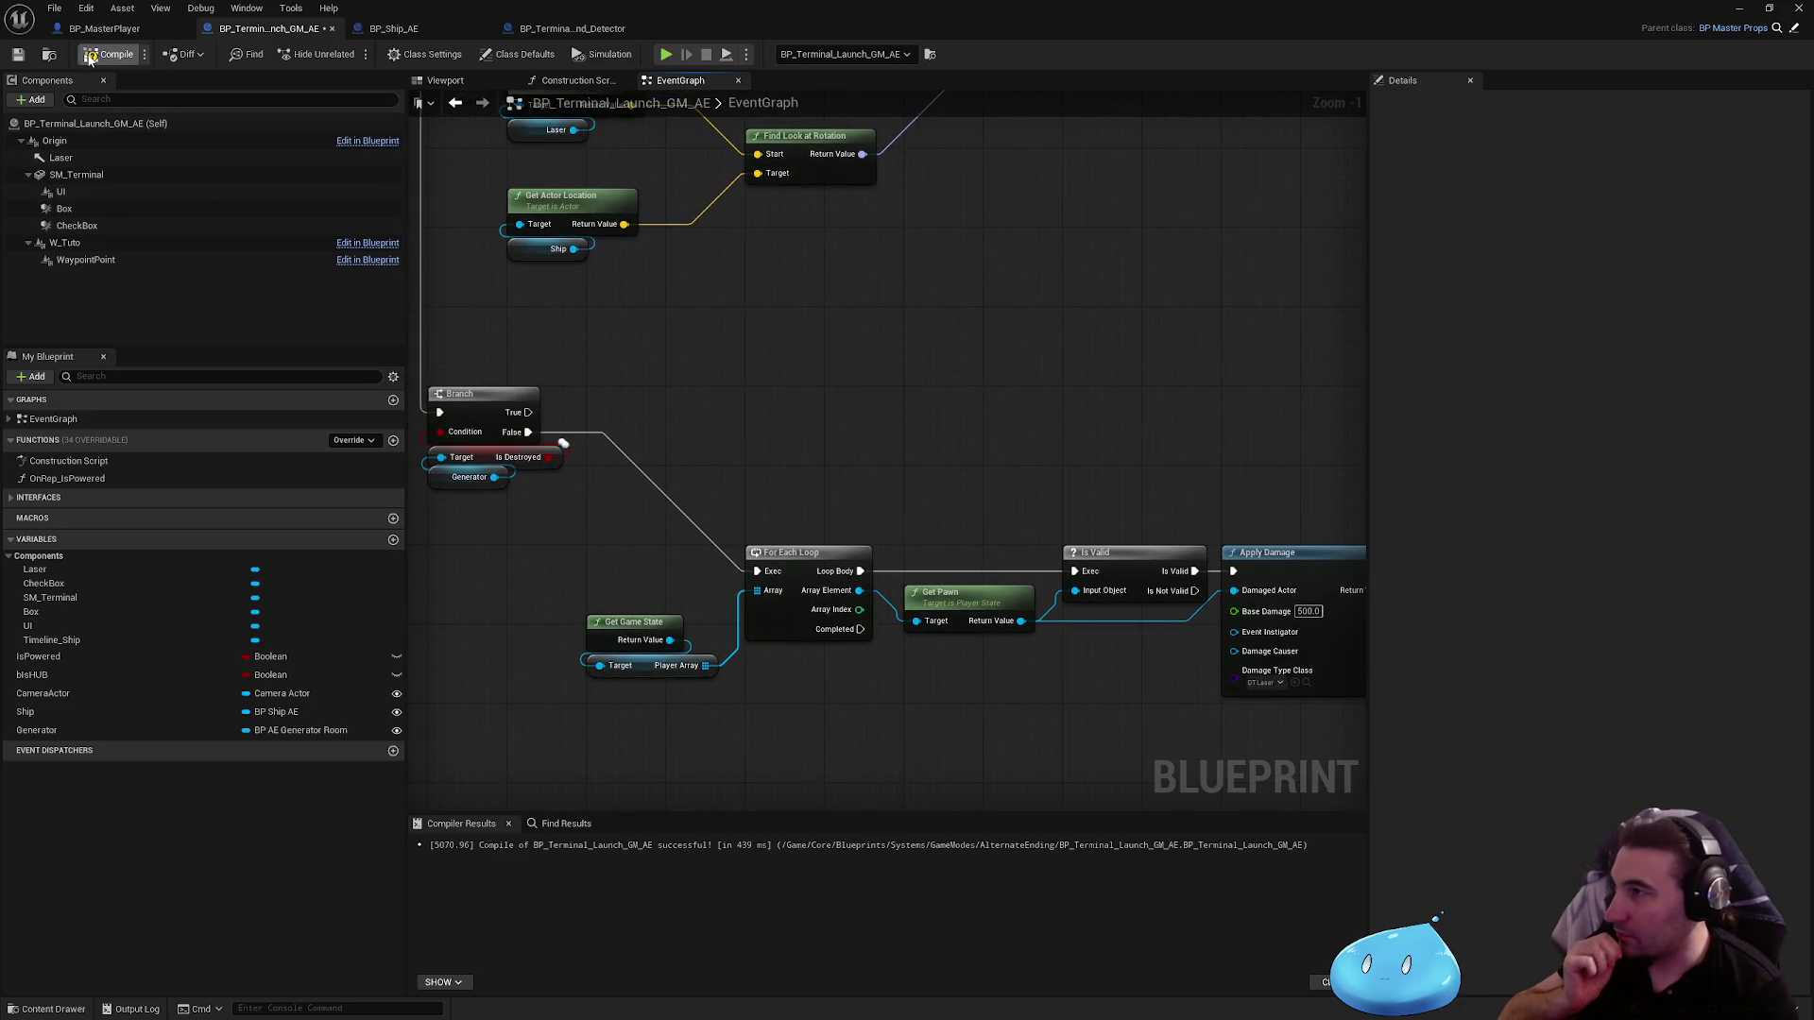
key("super+Down")
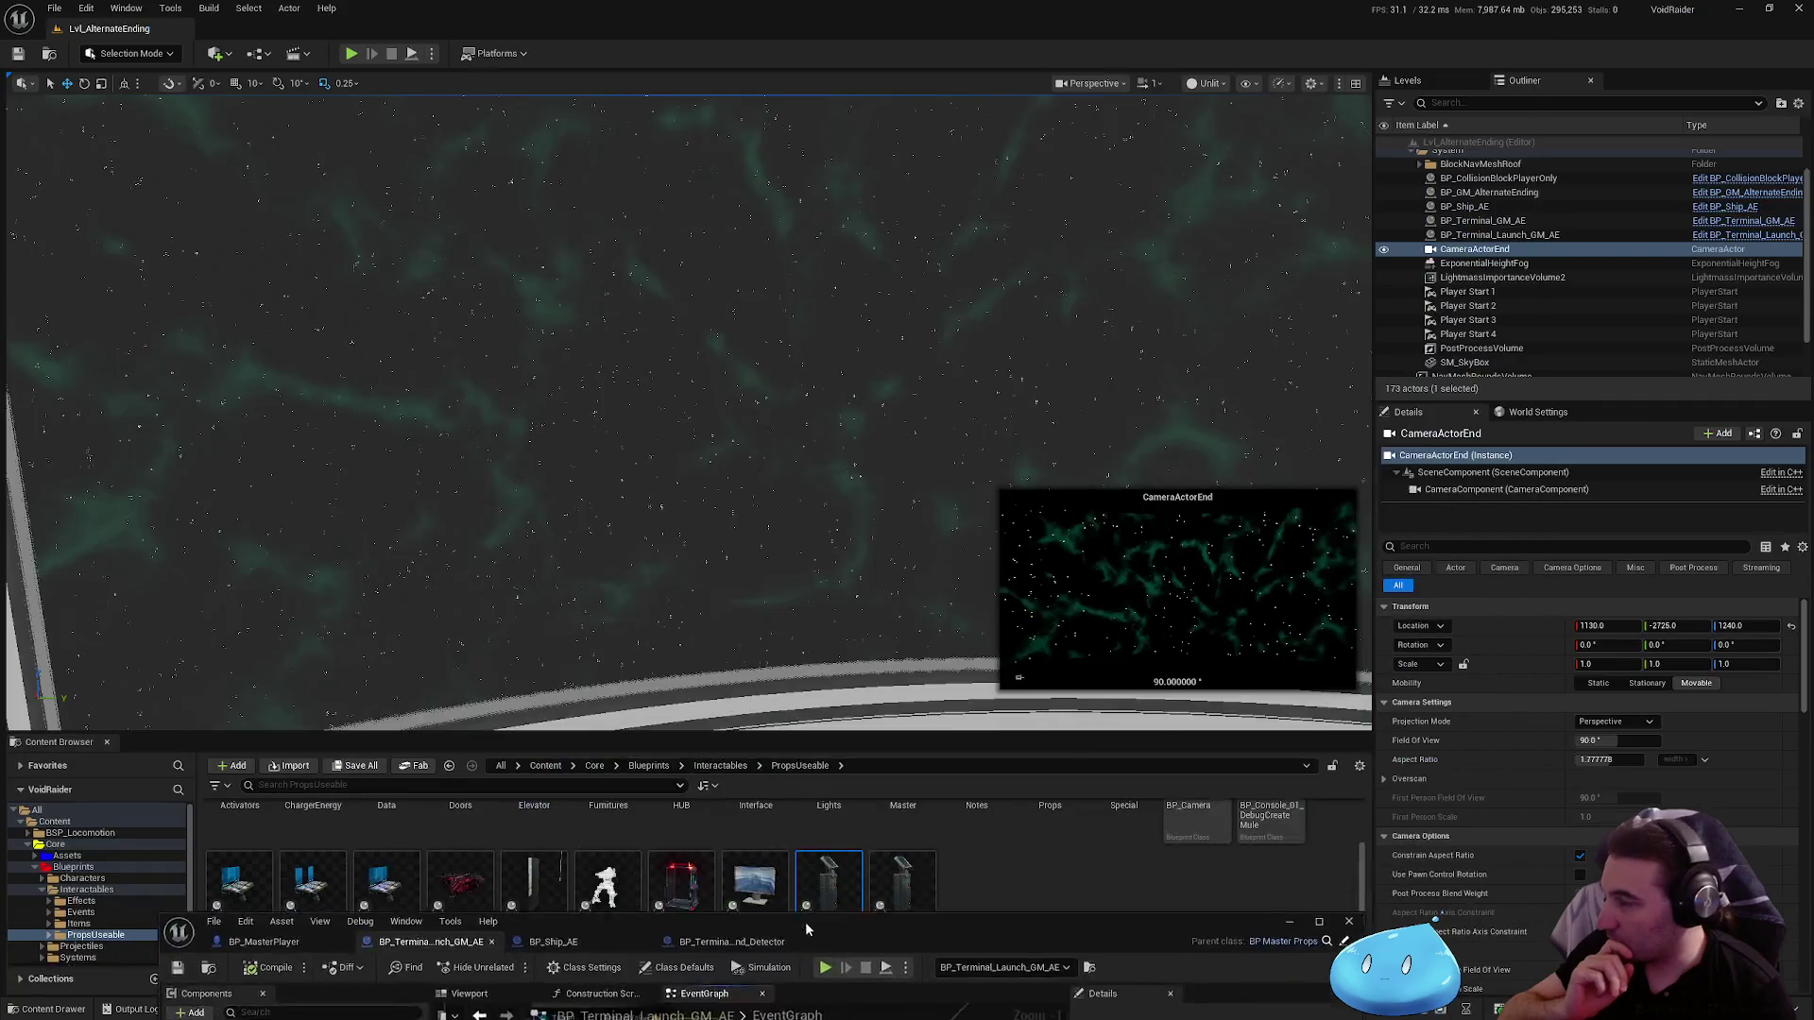